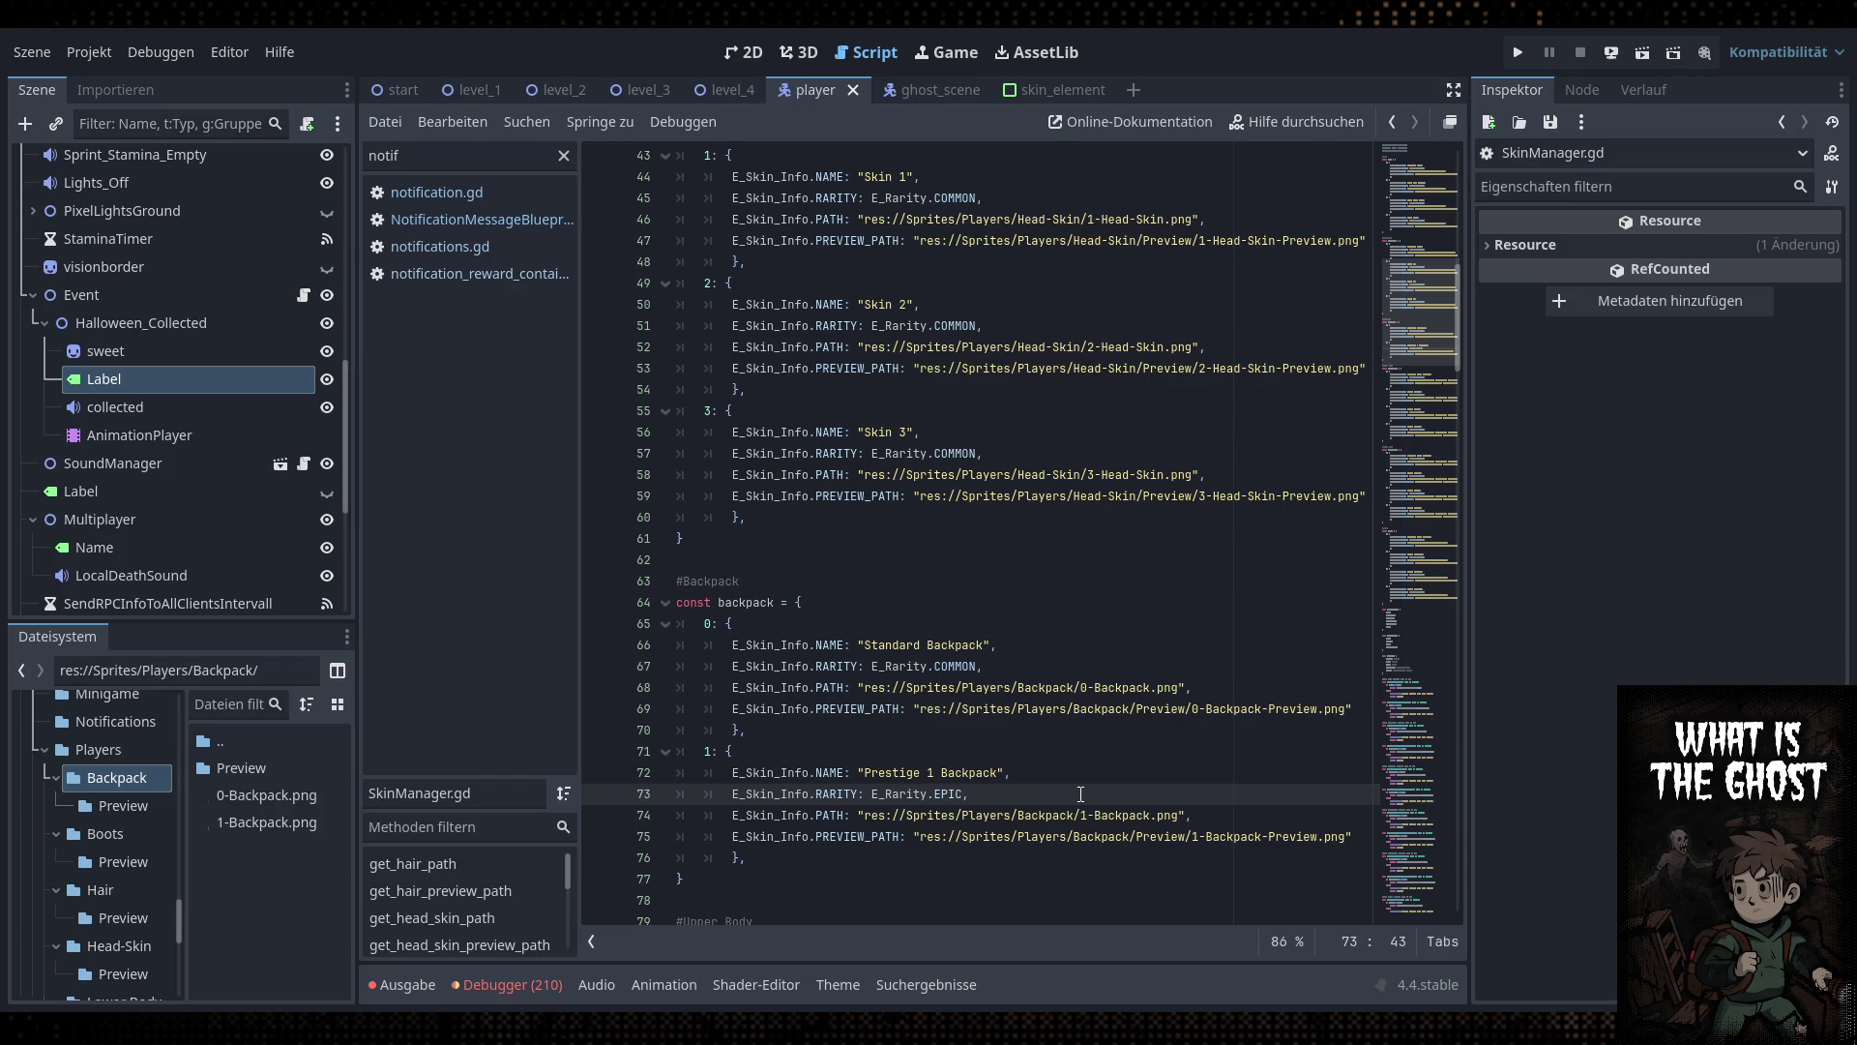
# Select and review the Prestige 1 Backpack entry in SkinManager.gd
pyautogui.click(782, 858)
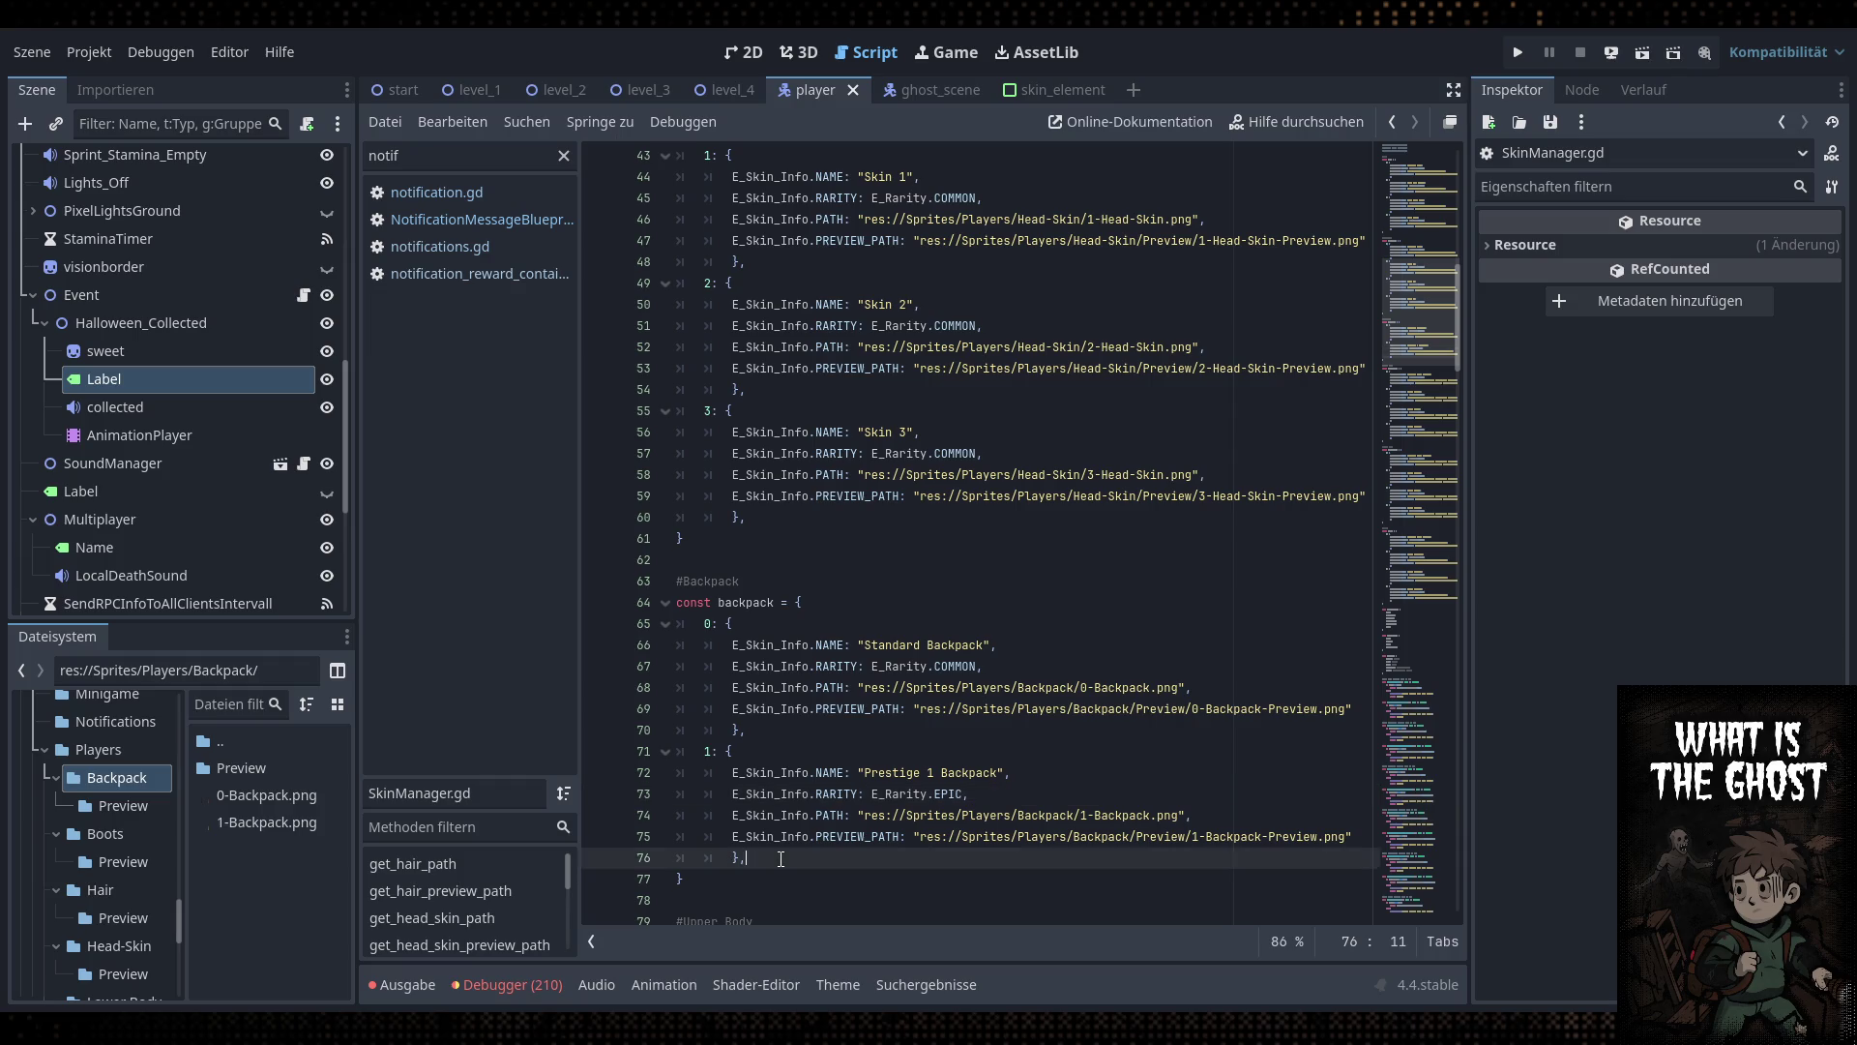
pyautogui.moveTo(781, 858); pyautogui.dragTo(733, 750)
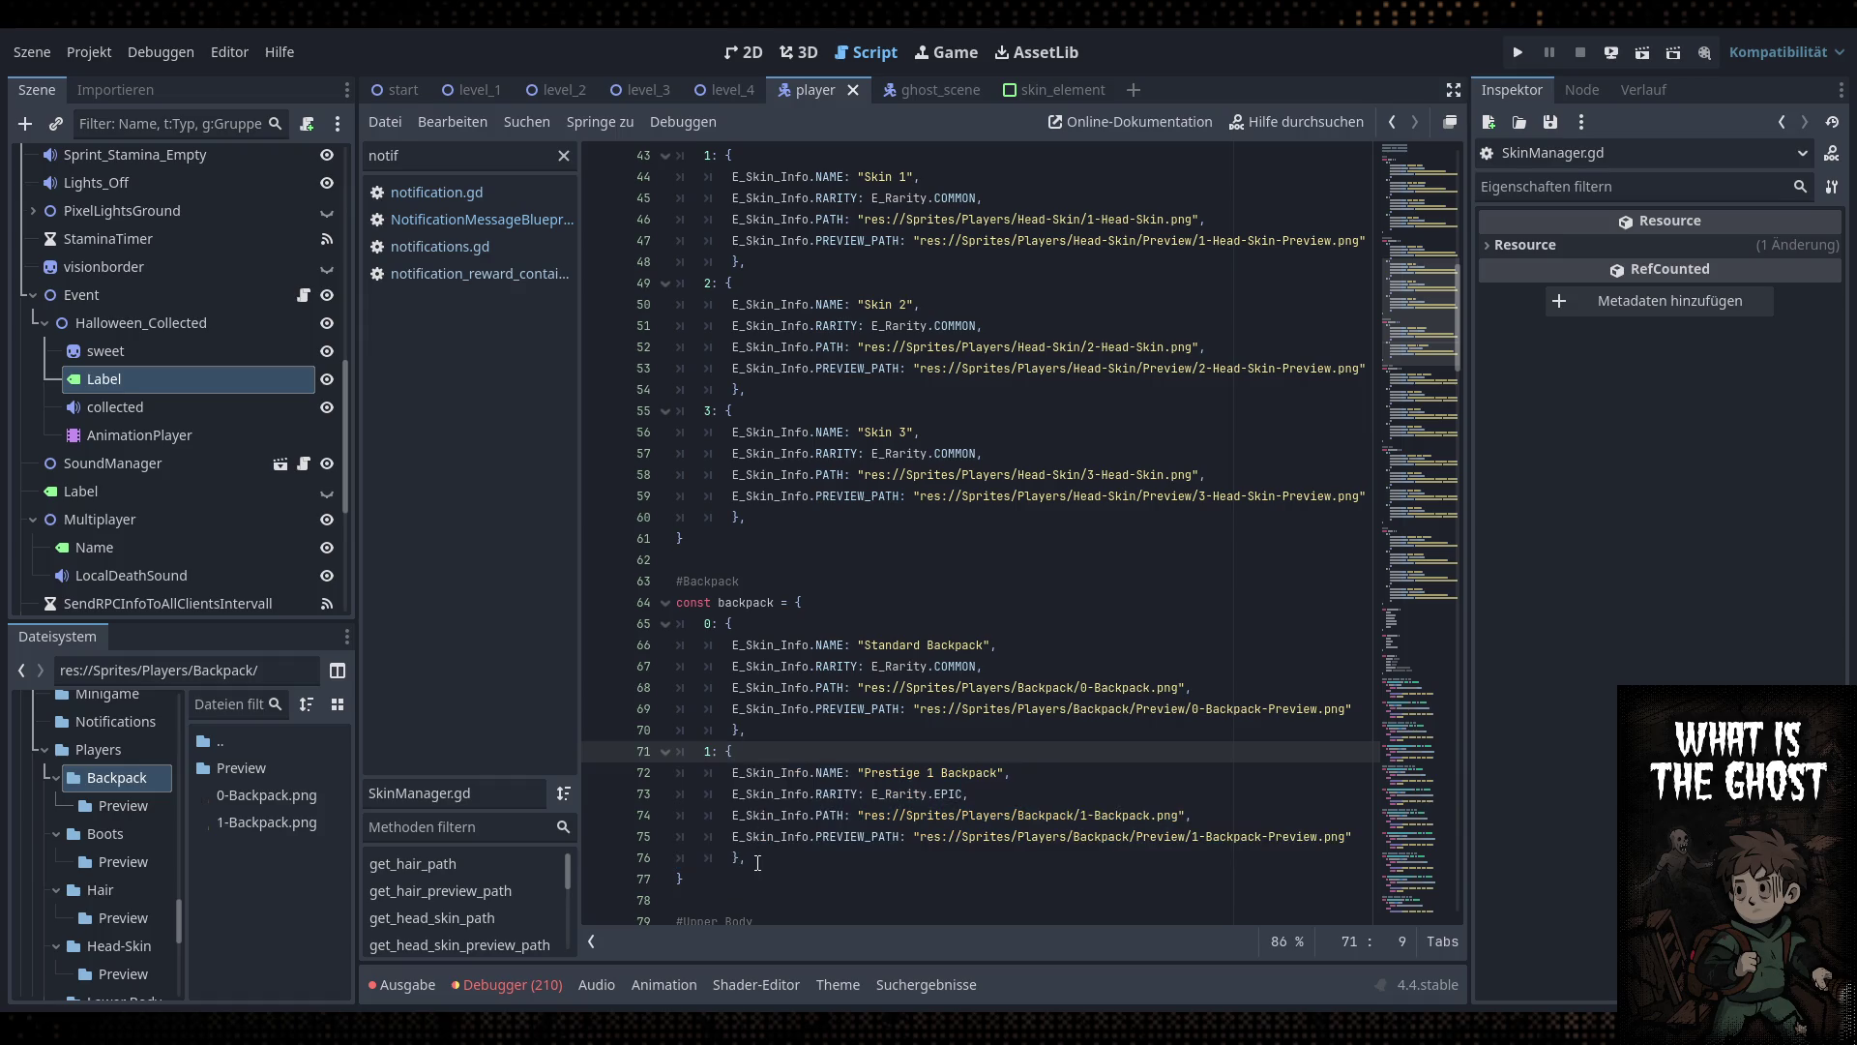
pyautogui.click(735, 794)
pyautogui.moveTo(750, 851); pyautogui.dragTo(735, 766)
pyautogui.click(750, 858)
pyautogui.moveTo(749, 858); pyautogui.dragTo(735, 766)
pyautogui.click(733, 753)
pyautogui.moveTo(750, 861); pyautogui.dragTo(734, 753)
pyautogui.click(750, 858)
pyautogui.moveTo(750, 858); pyautogui.dragTo(733, 751)
pyautogui.moveTo(750, 858); pyautogui.dragTo(734, 752)
pyautogui.click(734, 764)
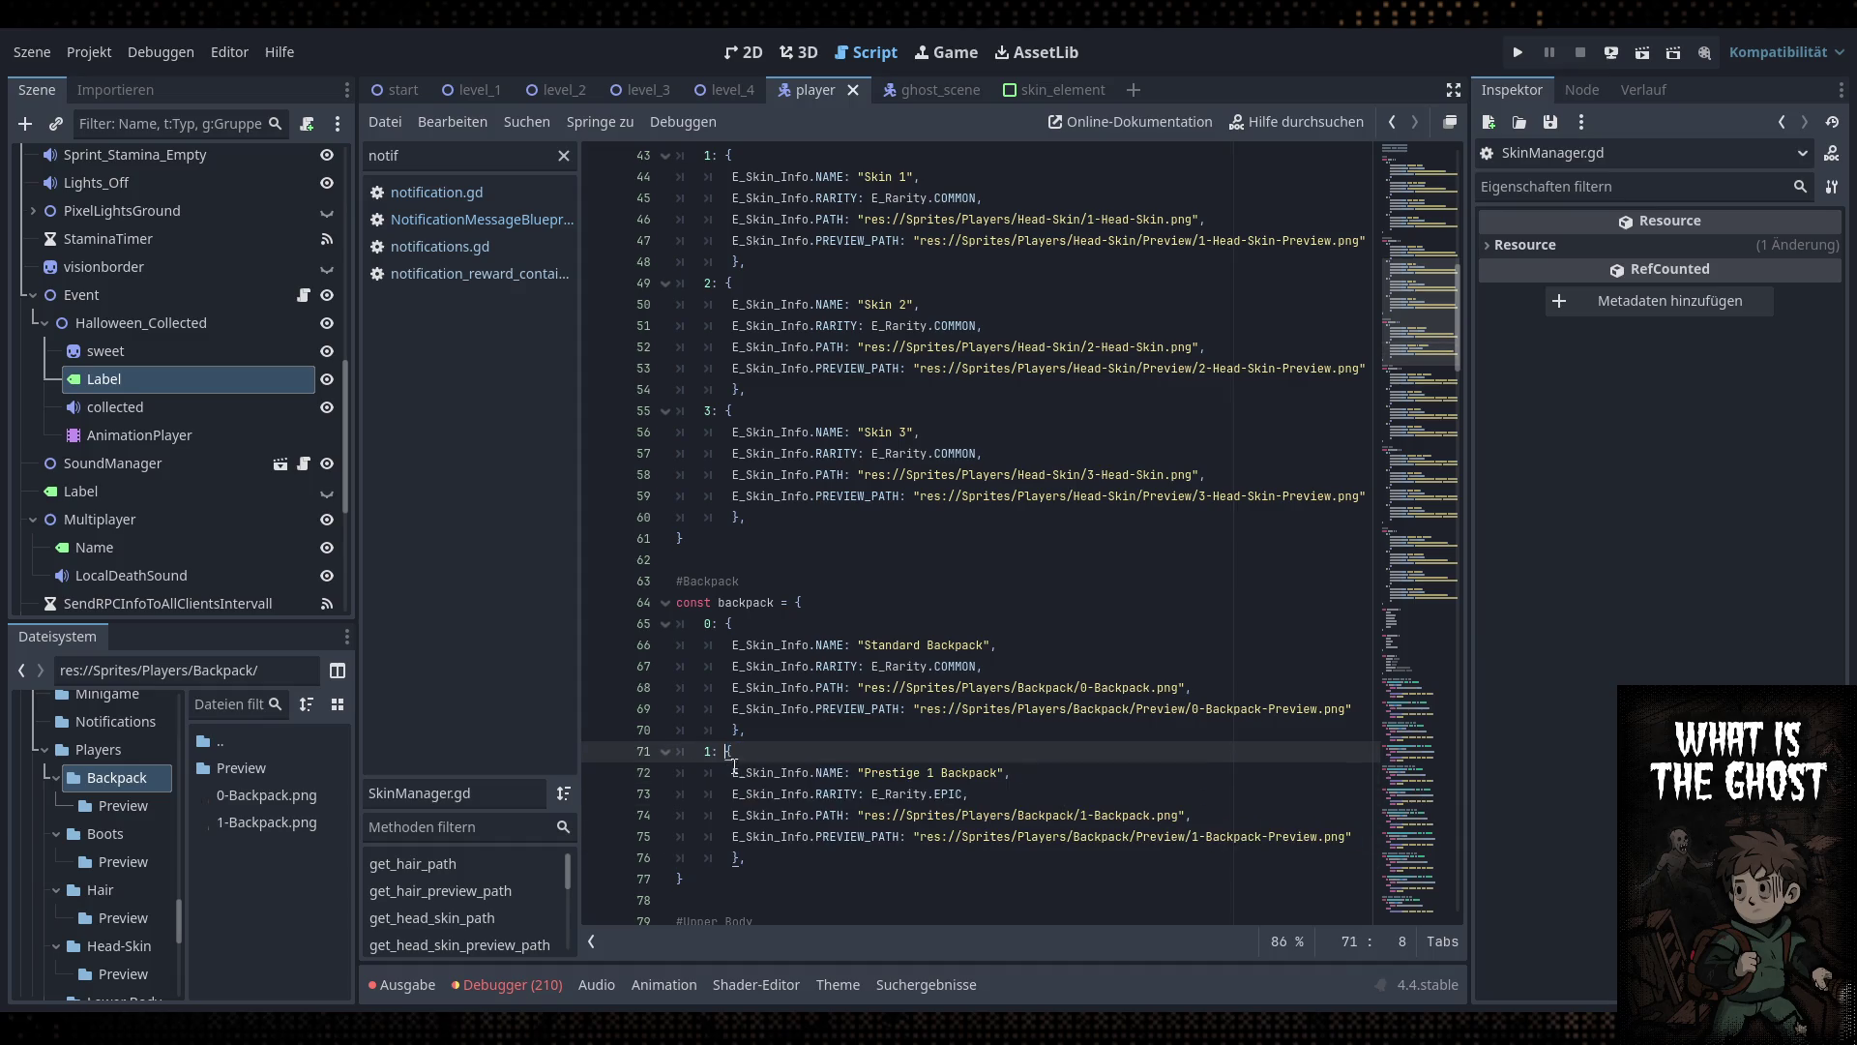
# Check the backpack entry's EPIC rarity and image path, then switch to notifications.gd
pyautogui.click(768, 856)
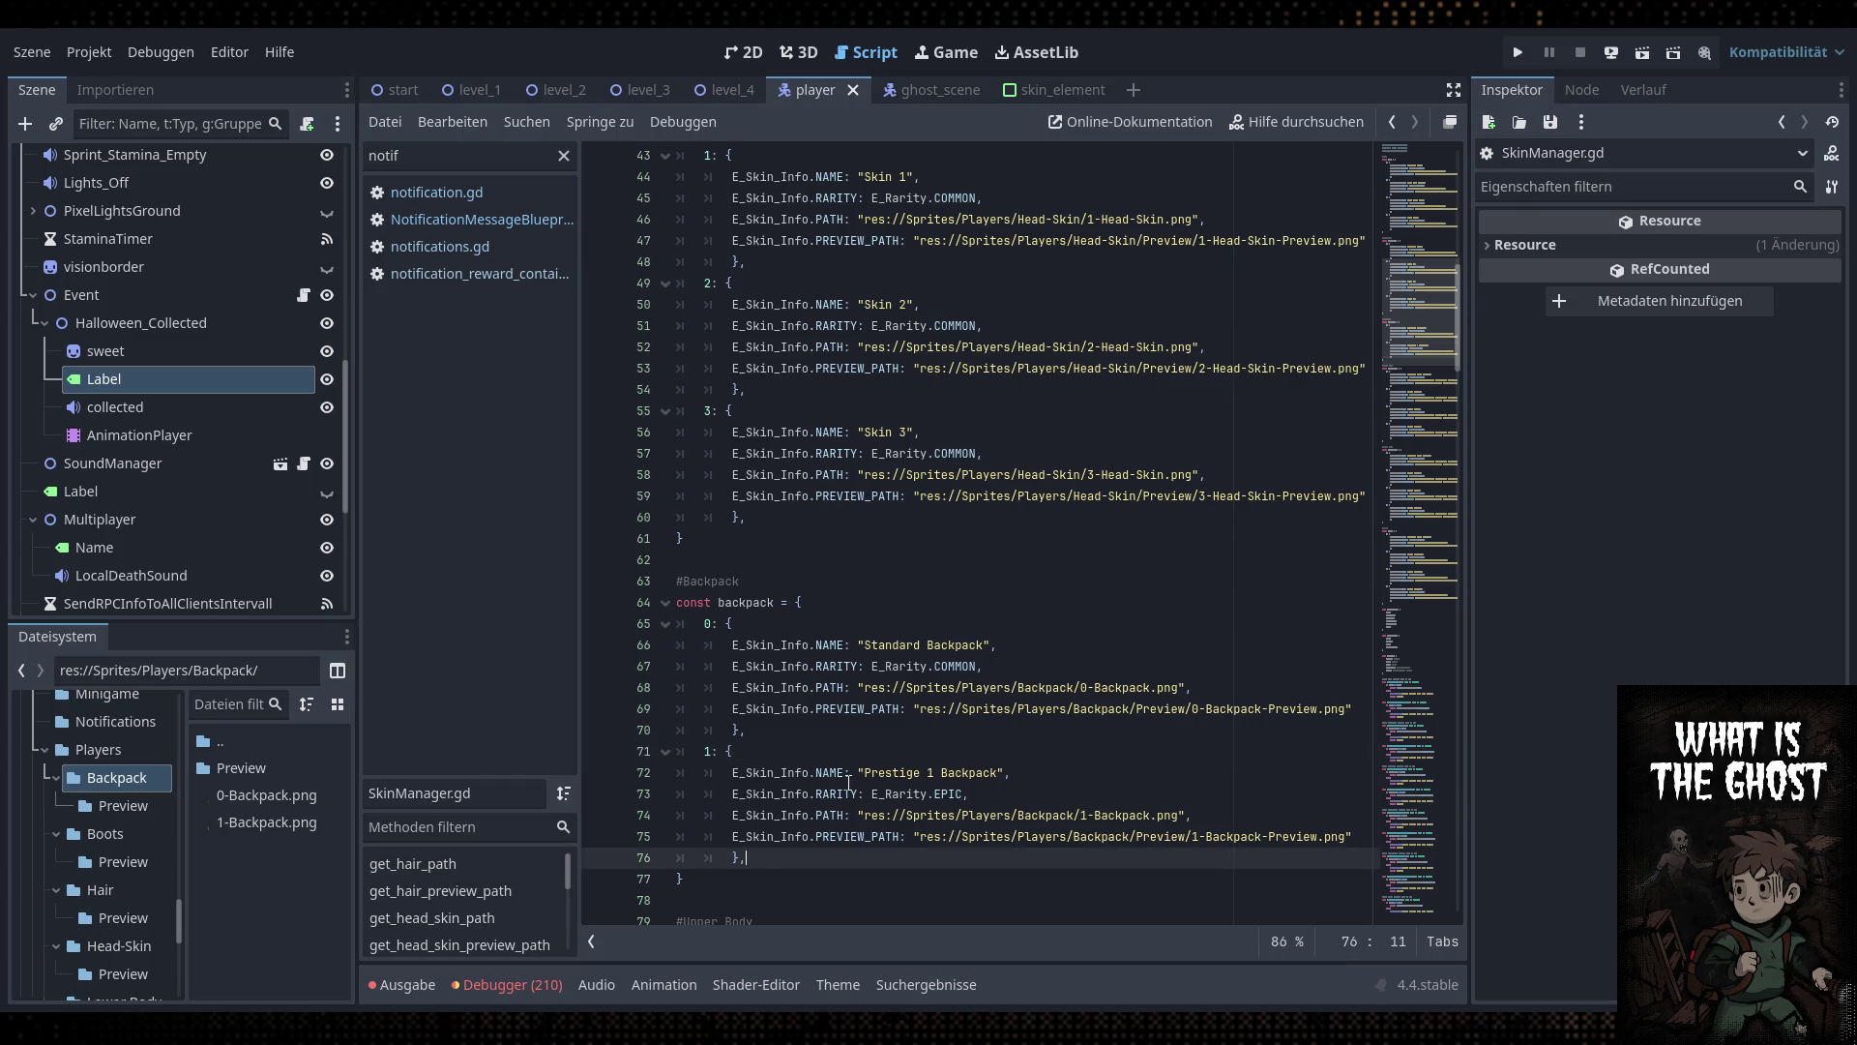
pyautogui.click(808, 732)
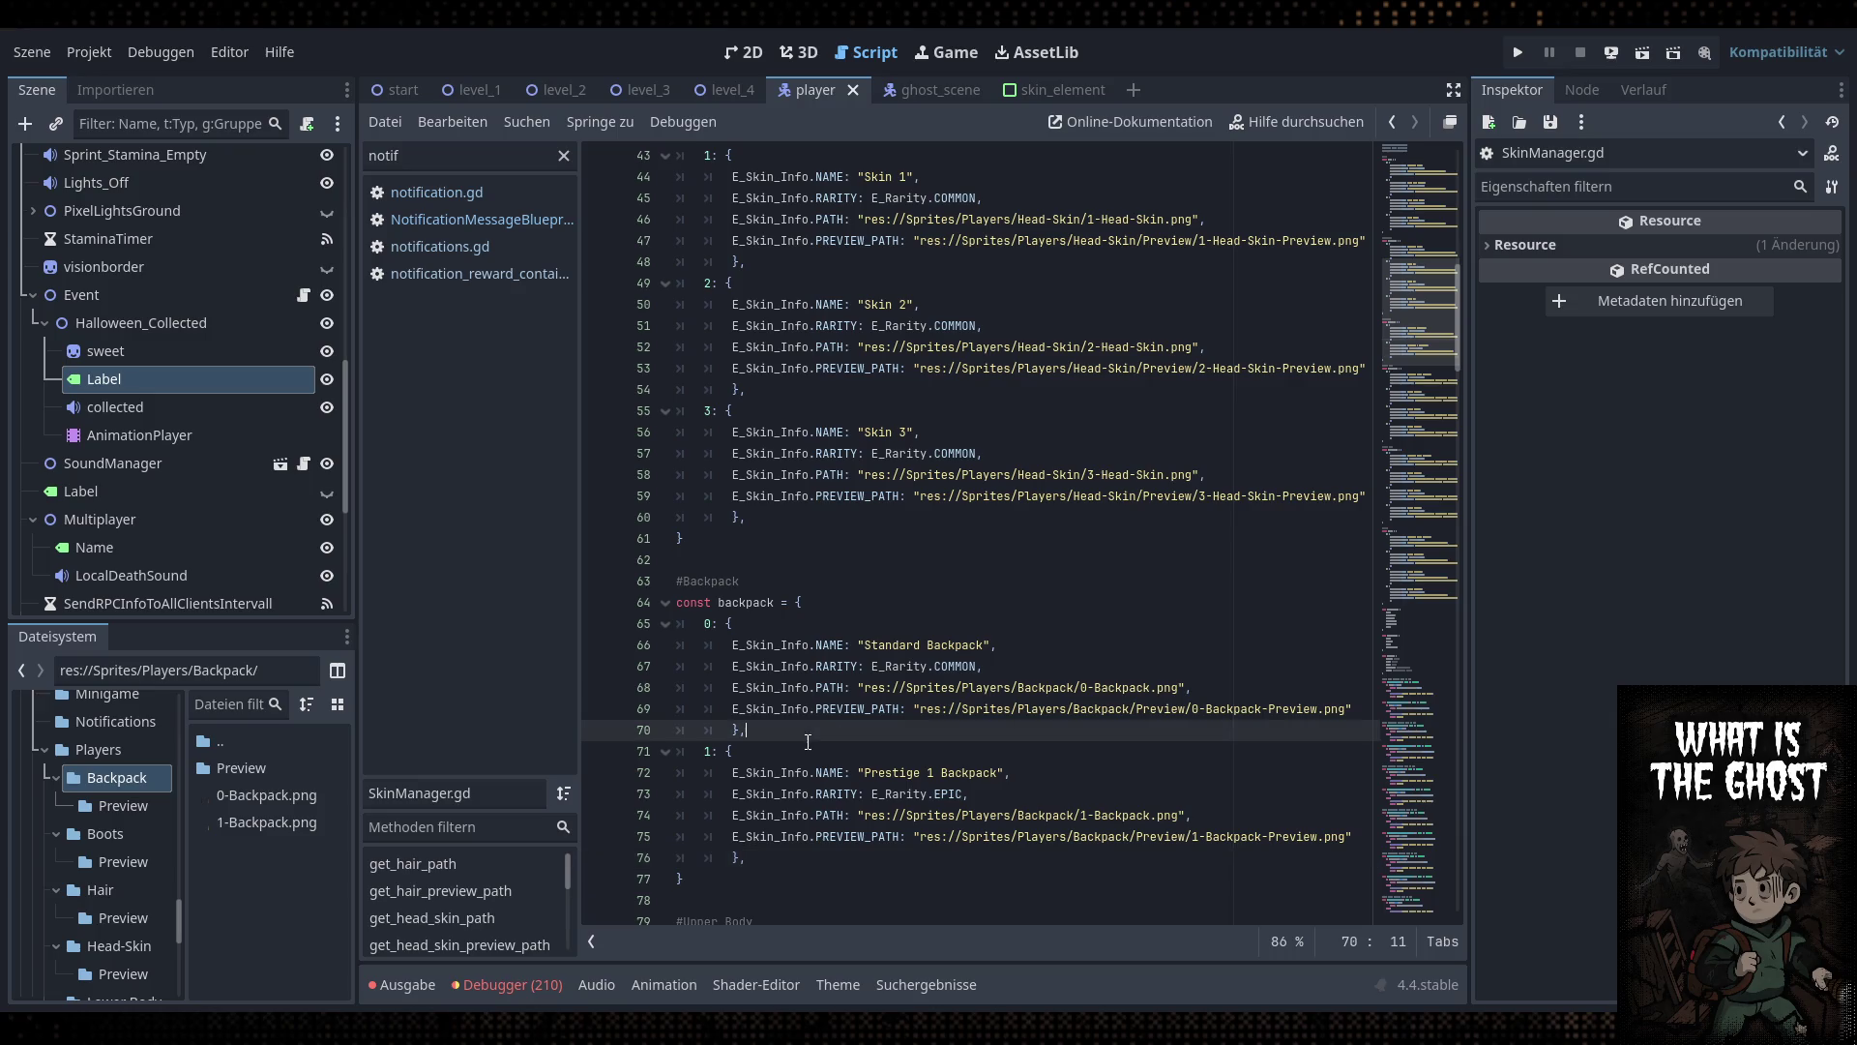
pyautogui.click(808, 755)
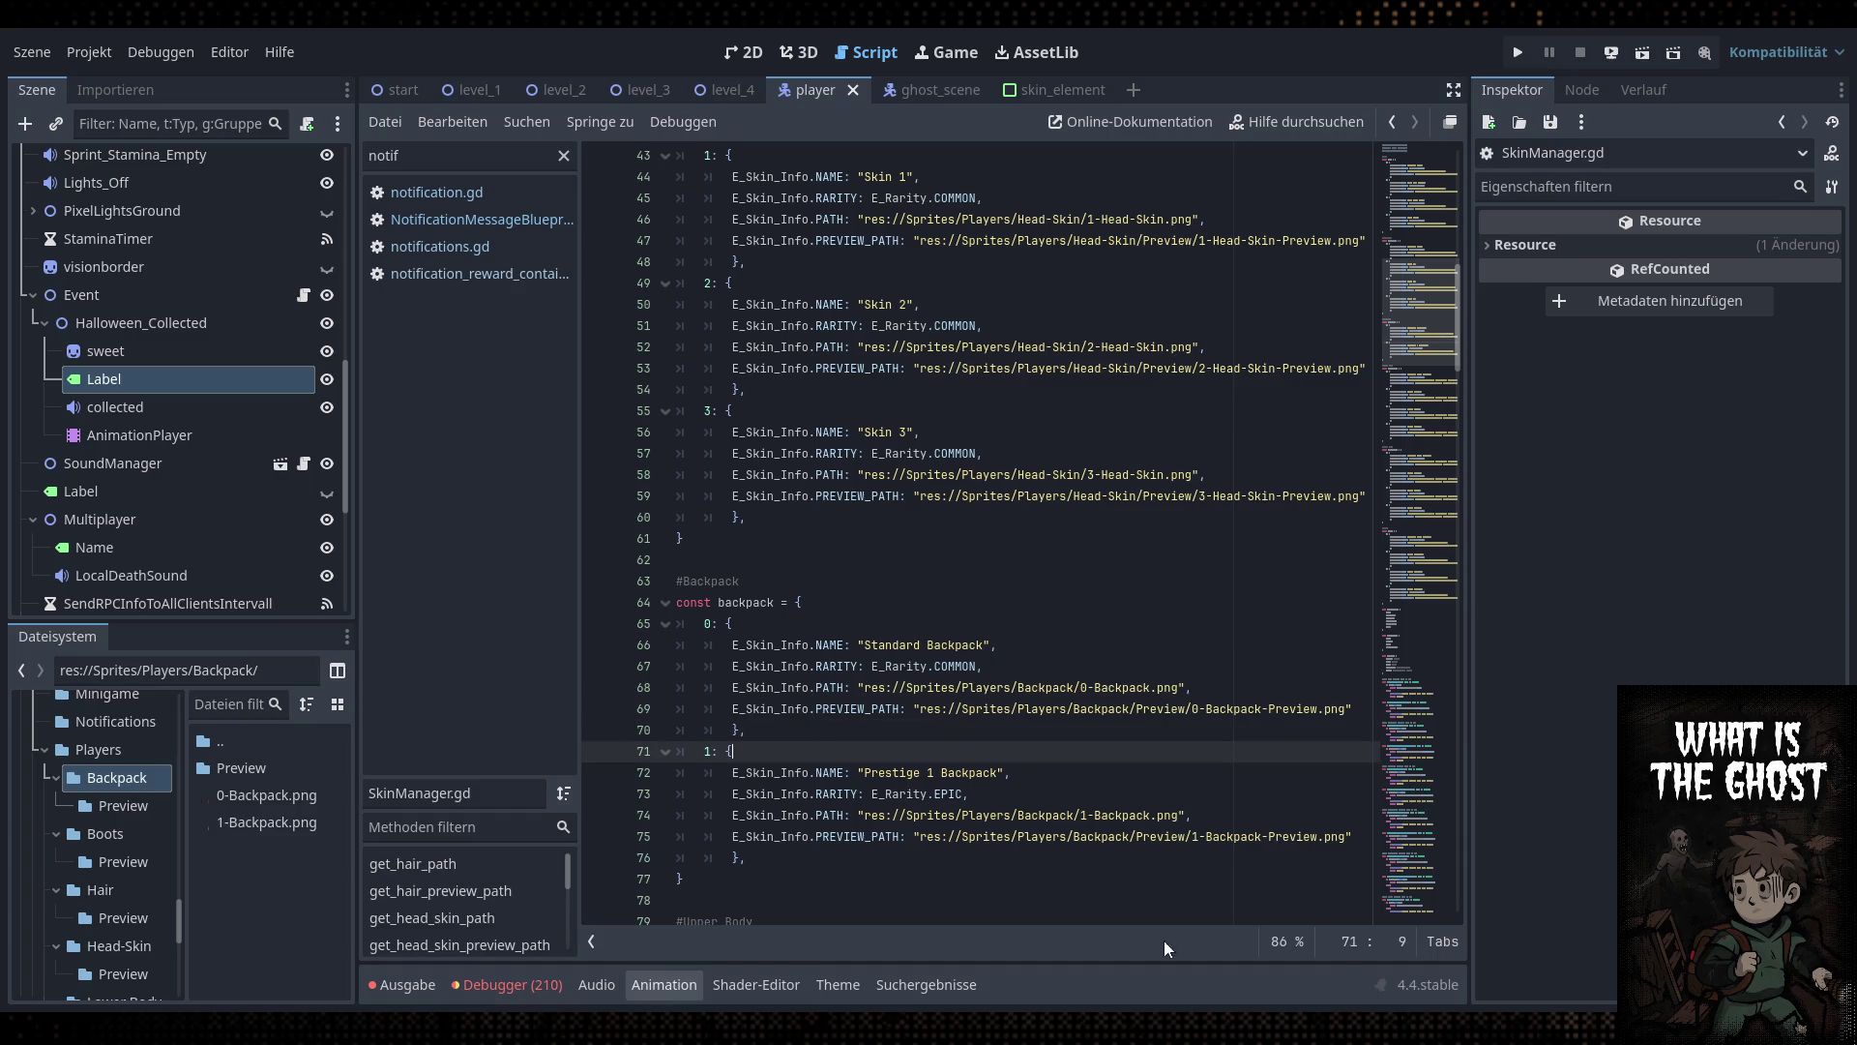
pyautogui.click(835, 808)
pyautogui.scroll(-2, 850, 786)
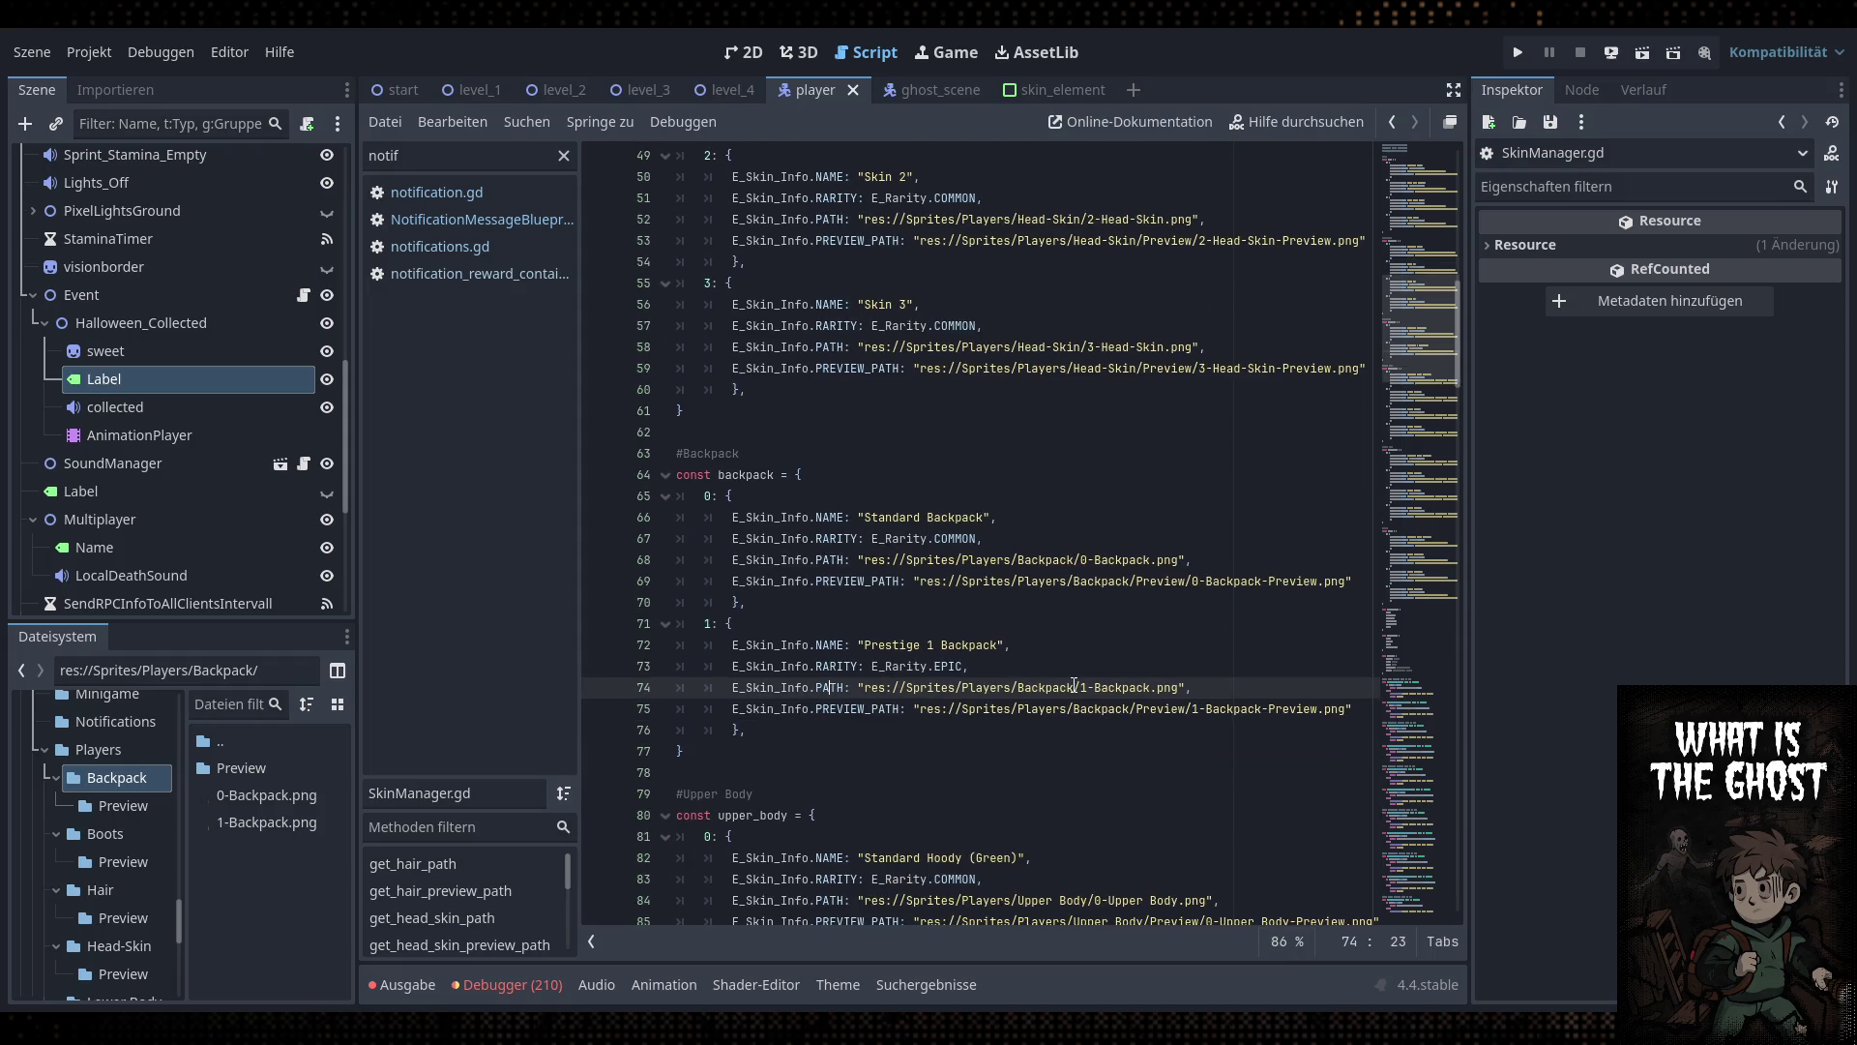
pyautogui.click(1004, 664)
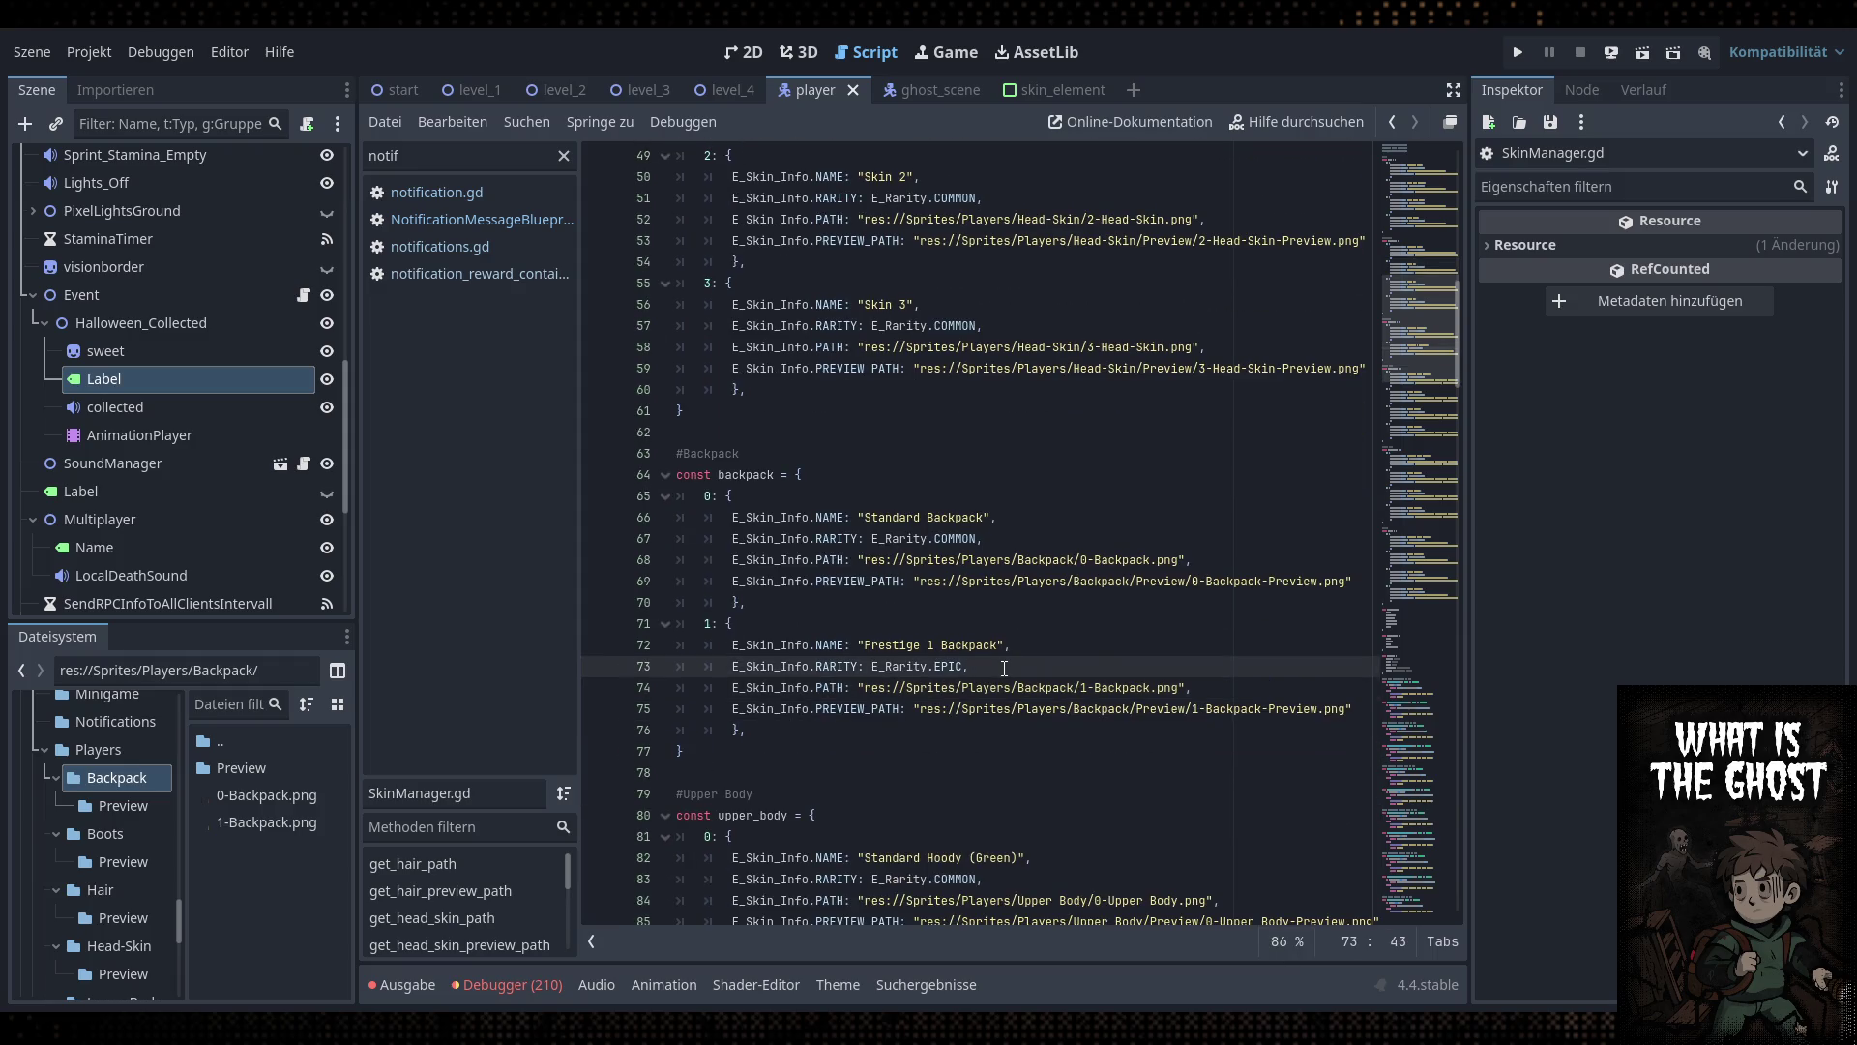
pyautogui.click(976, 687)
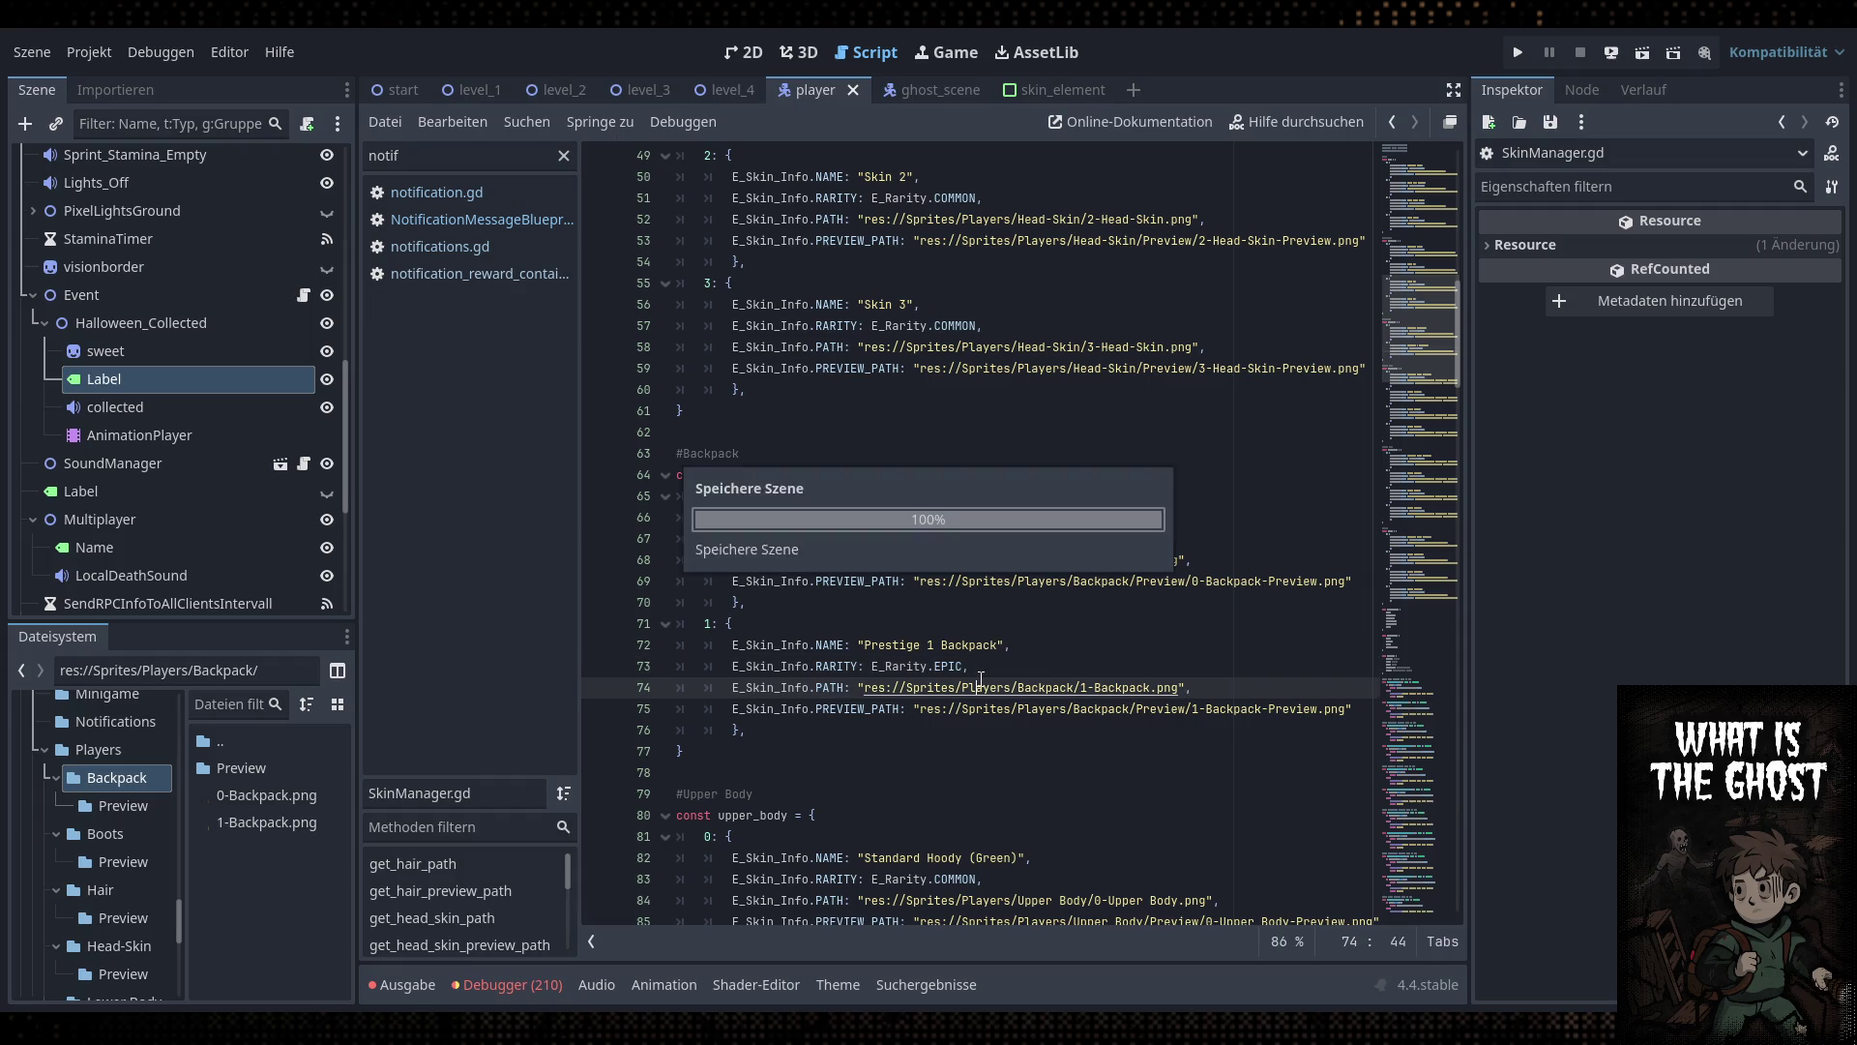
pyautogui.click(480, 247)
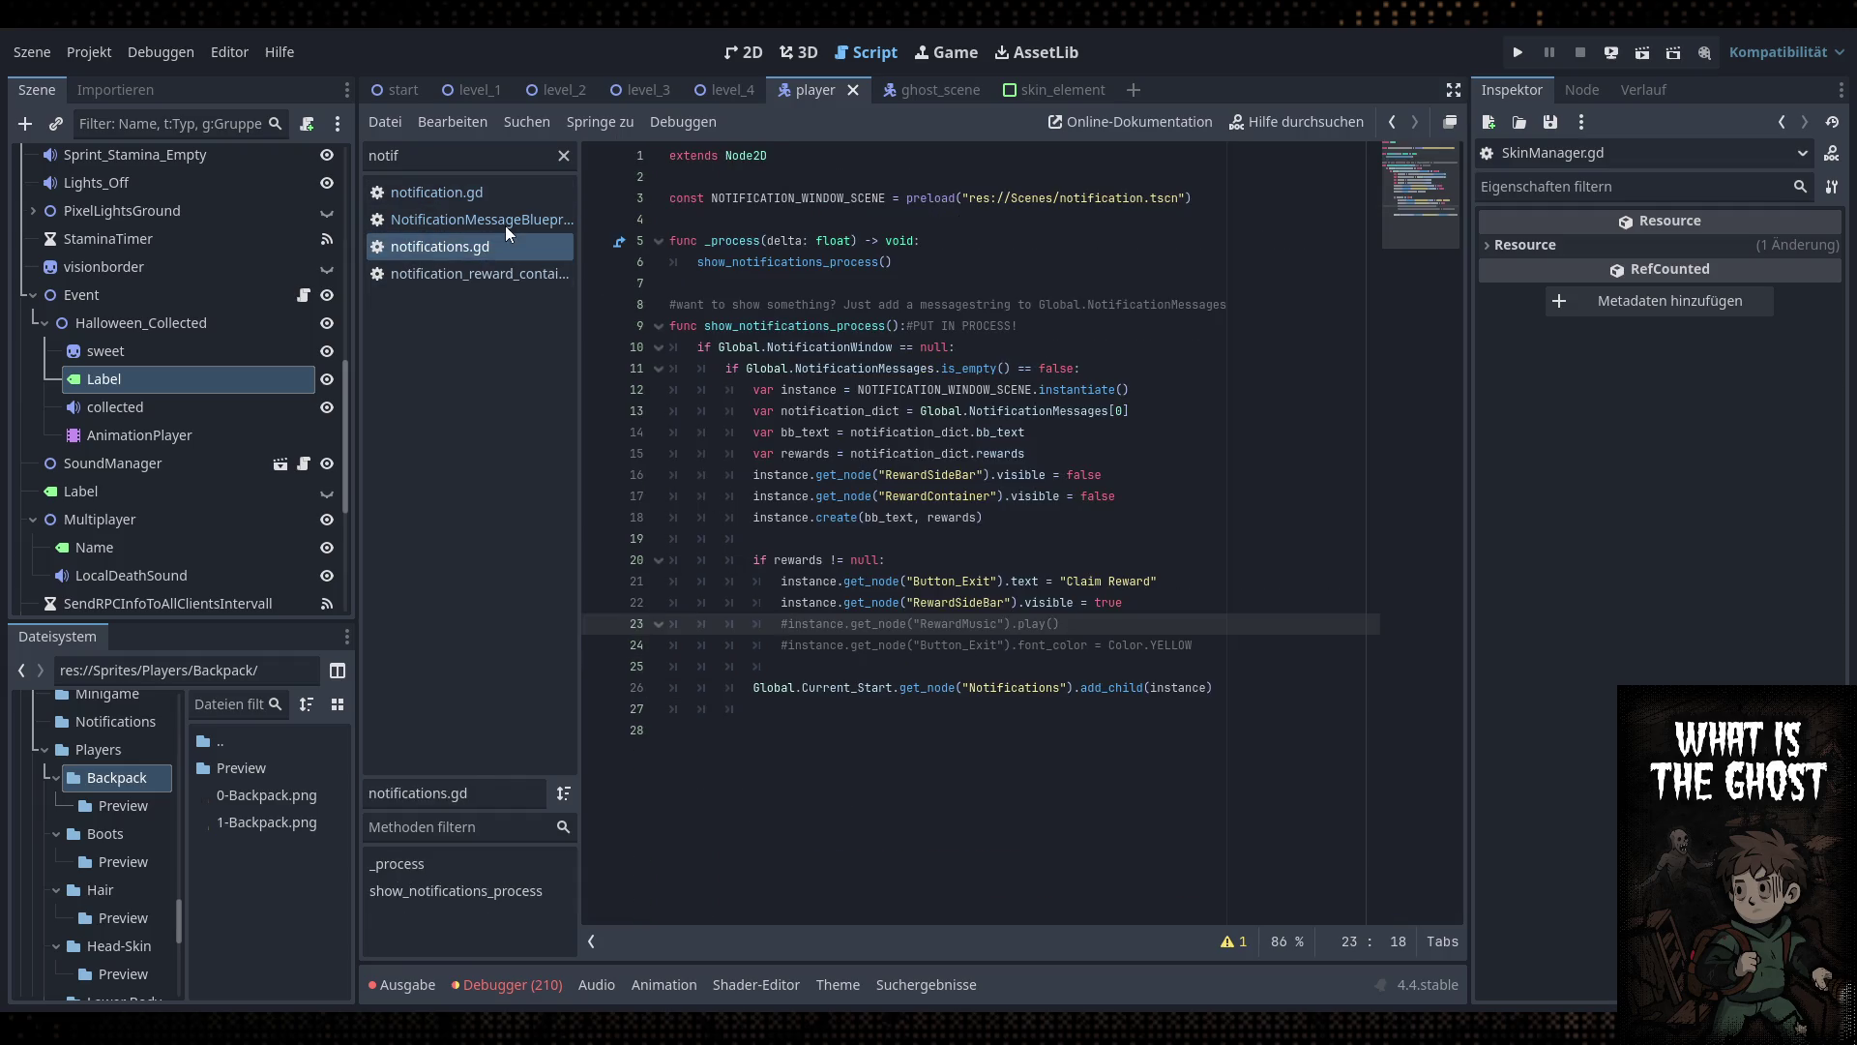
# Open NotificationMessageBlueprint at the line 467 error with the side panels hidden
pyautogui.click(505, 224)
pyautogui.click(900, 560)
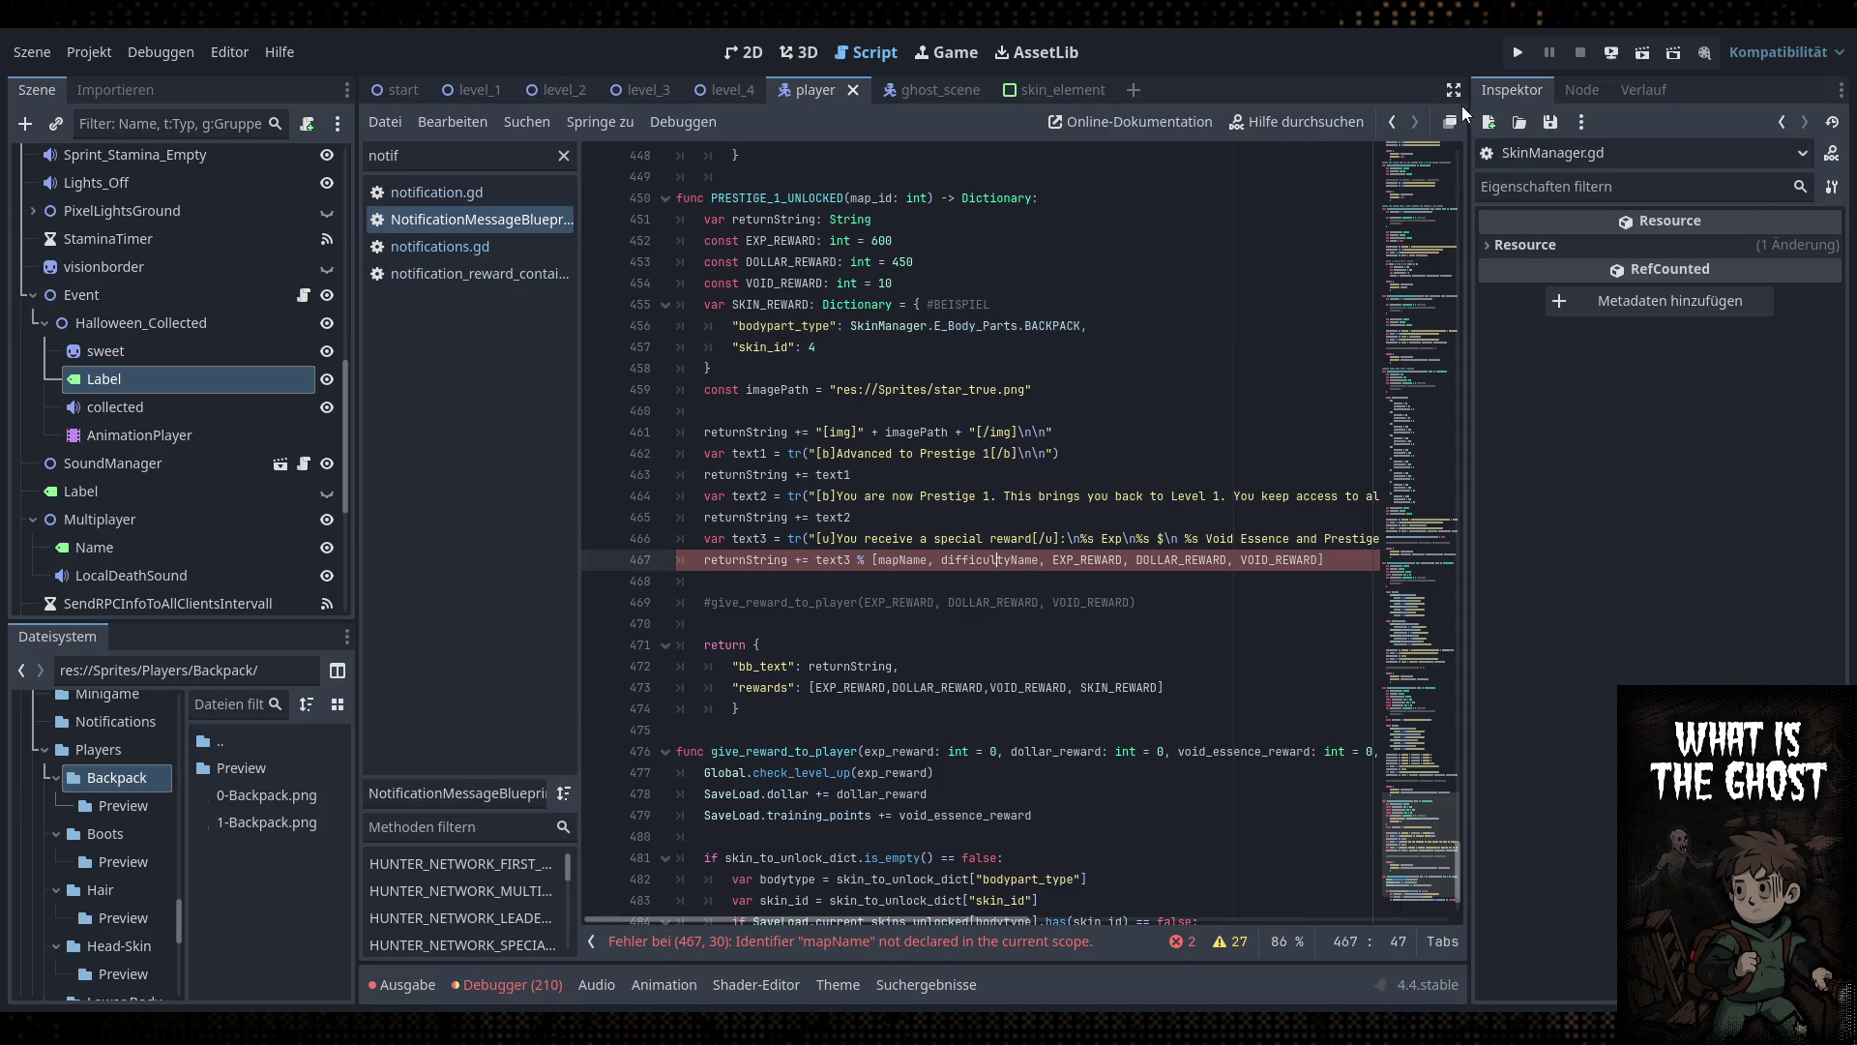
pyautogui.hotkey('ctrl', 'shift', 'F11')
pyautogui.press('Up')
pyautogui.press('Up')
pyautogui.press('Up')
pyautogui.press('Down')
pyautogui.press('Down')
pyautogui.press('Down')
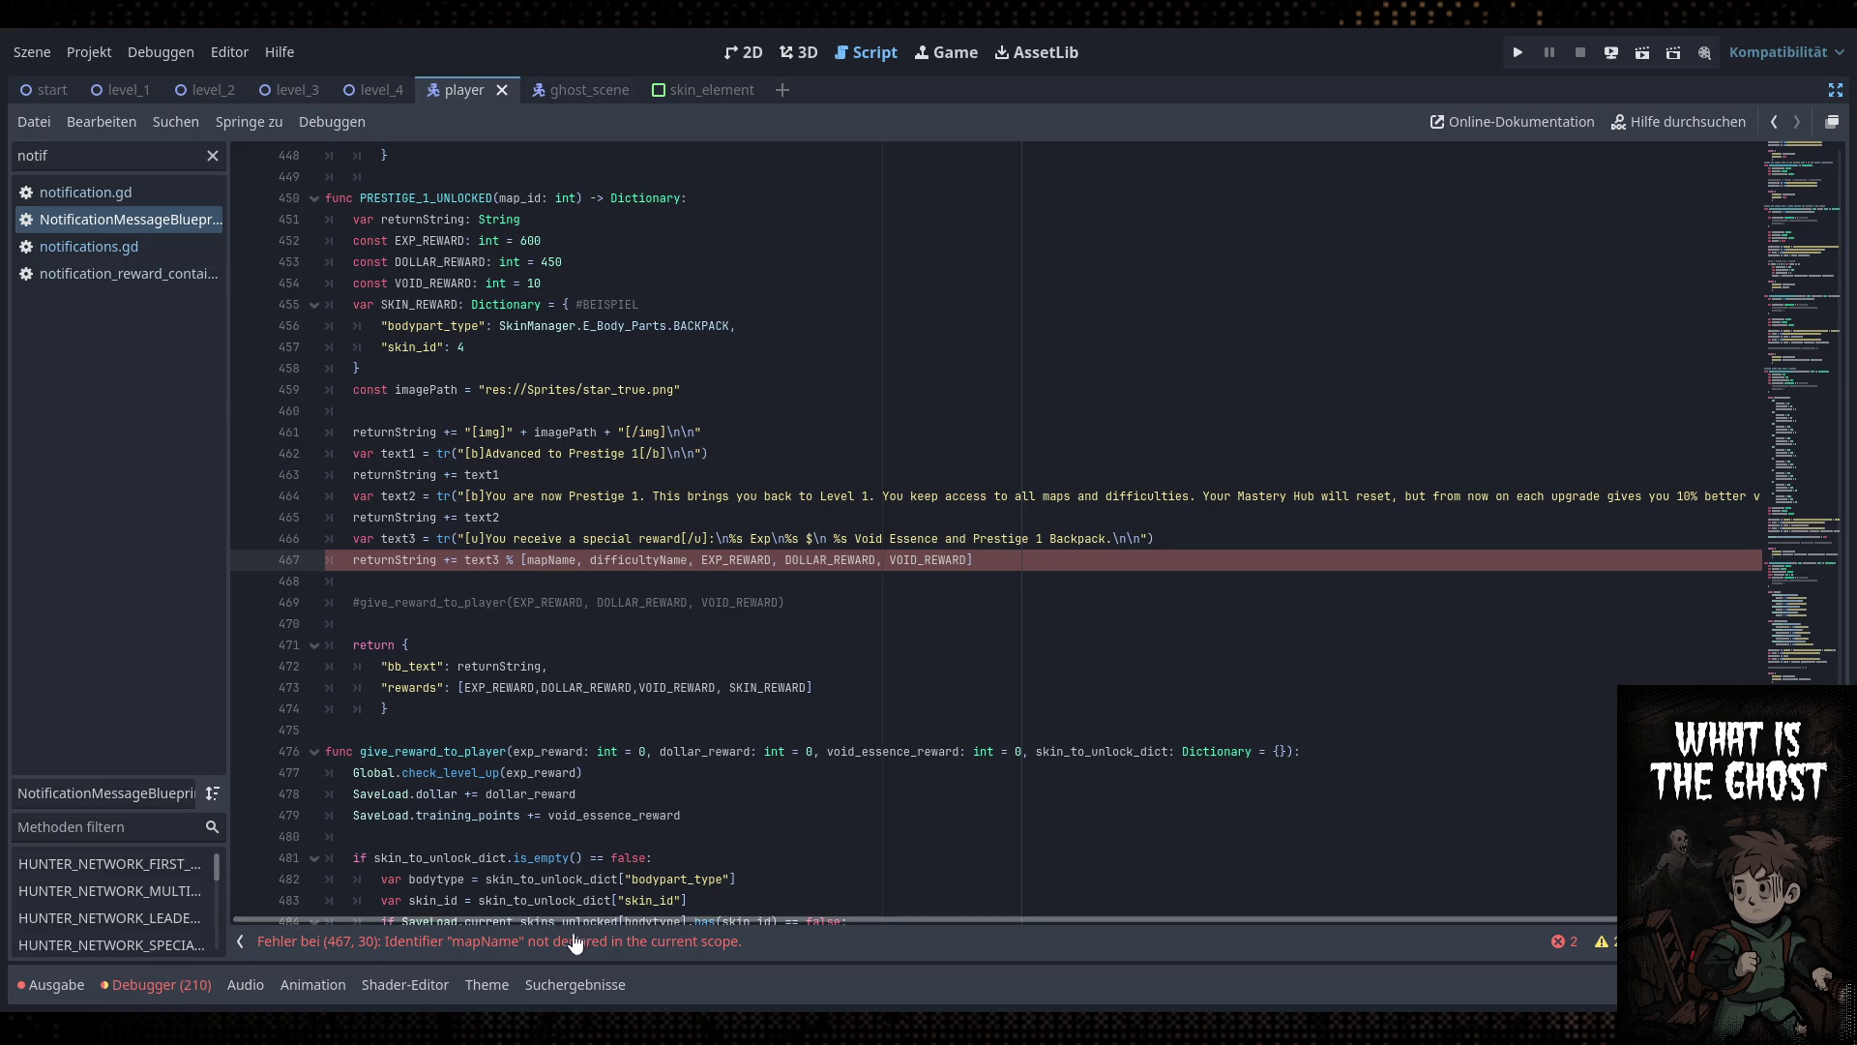
# Delete 'mapName, difficultyName, ' from the format array and check the remaining %s placeholders
pyautogui.keyDown('shift'); pyautogui.click(551, 559); pyautogui.keyUp('shift')
pyautogui.moveTo(704, 559); pyautogui.dragTo(522, 559)
pyautogui.press('BackSpace')
pyautogui.doubleClick(571, 560)
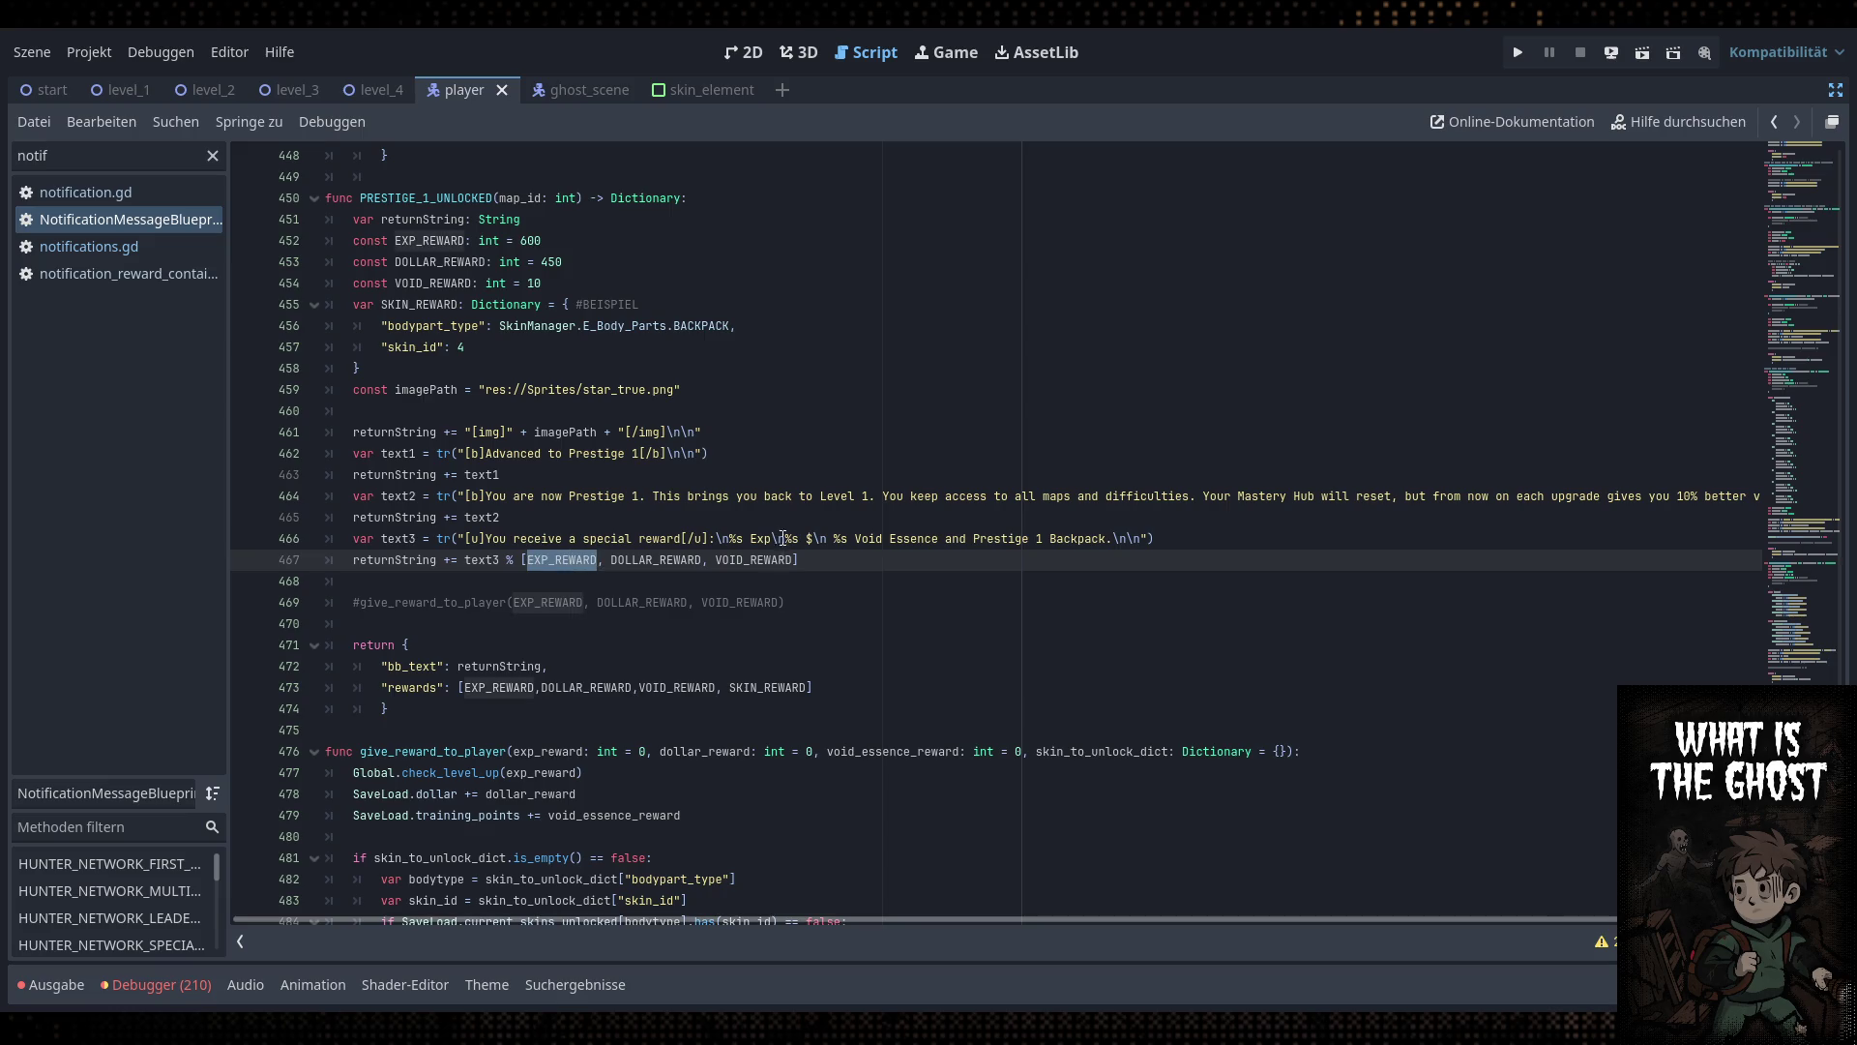
pyautogui.doubleClick(738, 539)
pyautogui.doubleClick(788, 539)
pyautogui.click(851, 538)
pyautogui.doubleClick(840, 539)
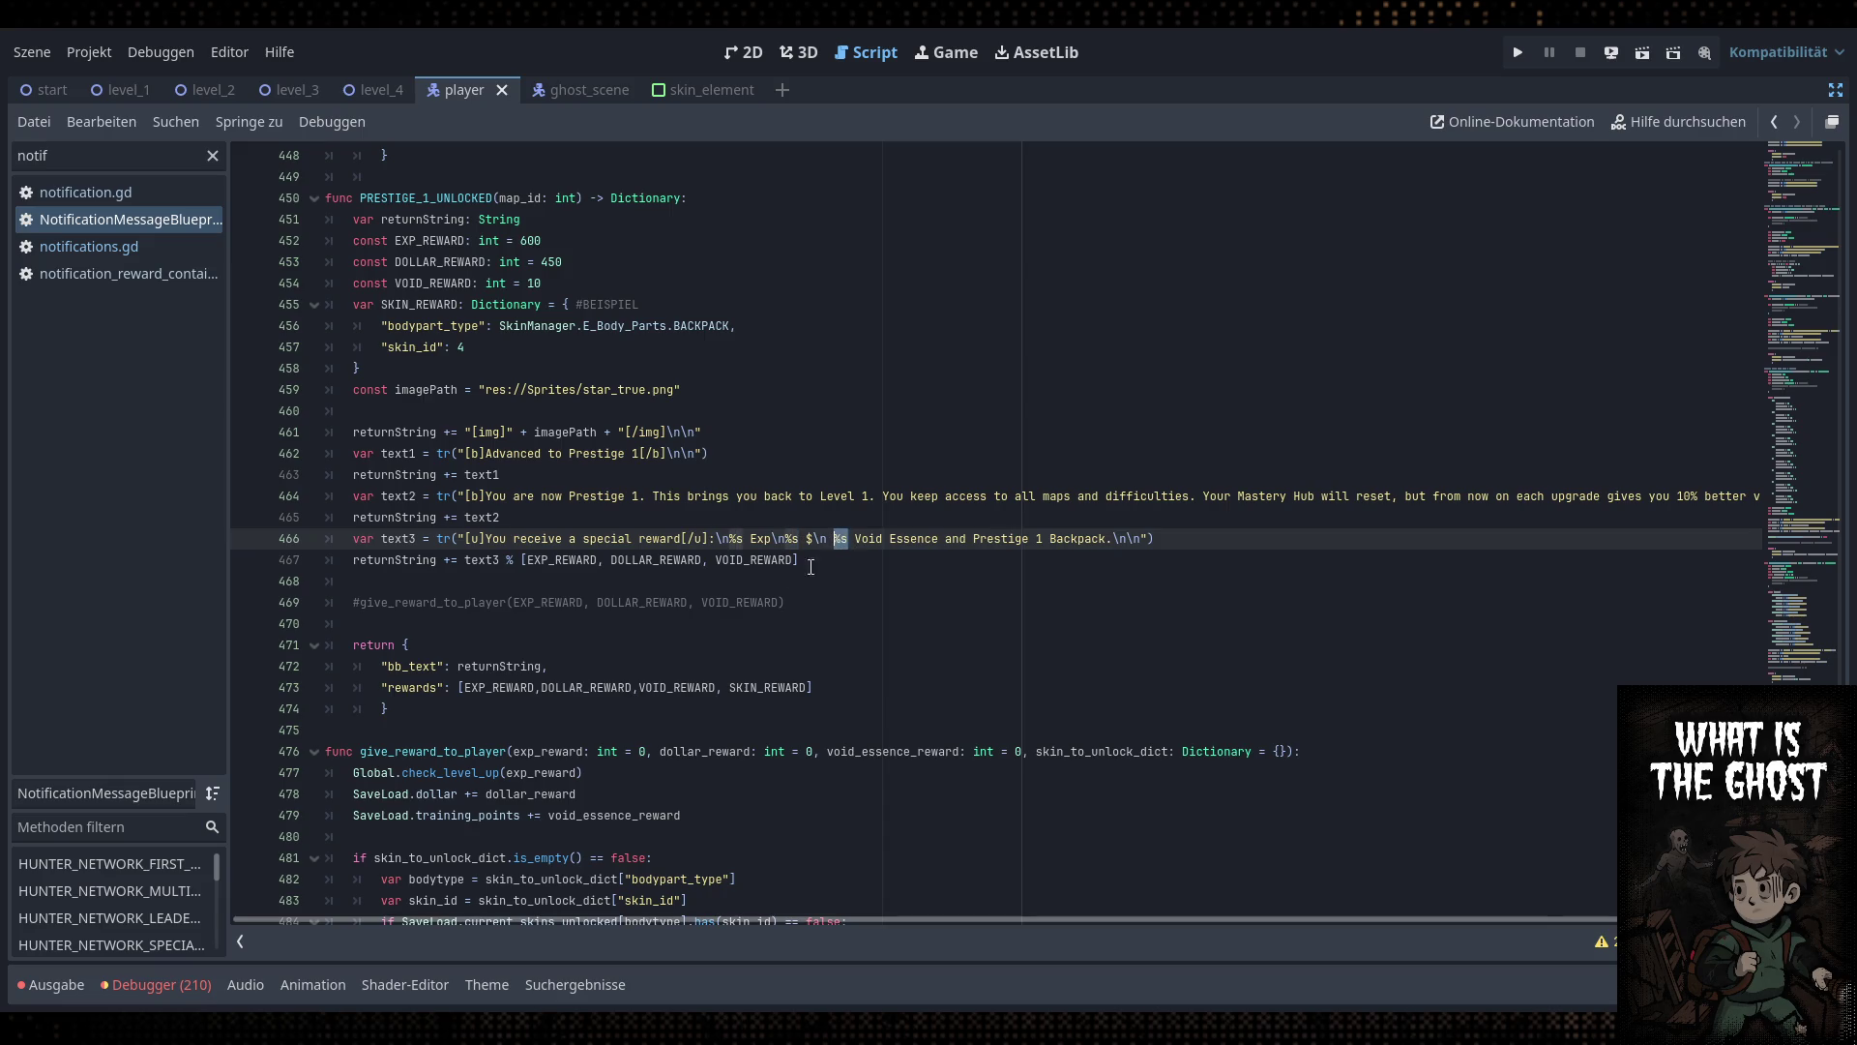
pyautogui.doubleClick(1000, 540)
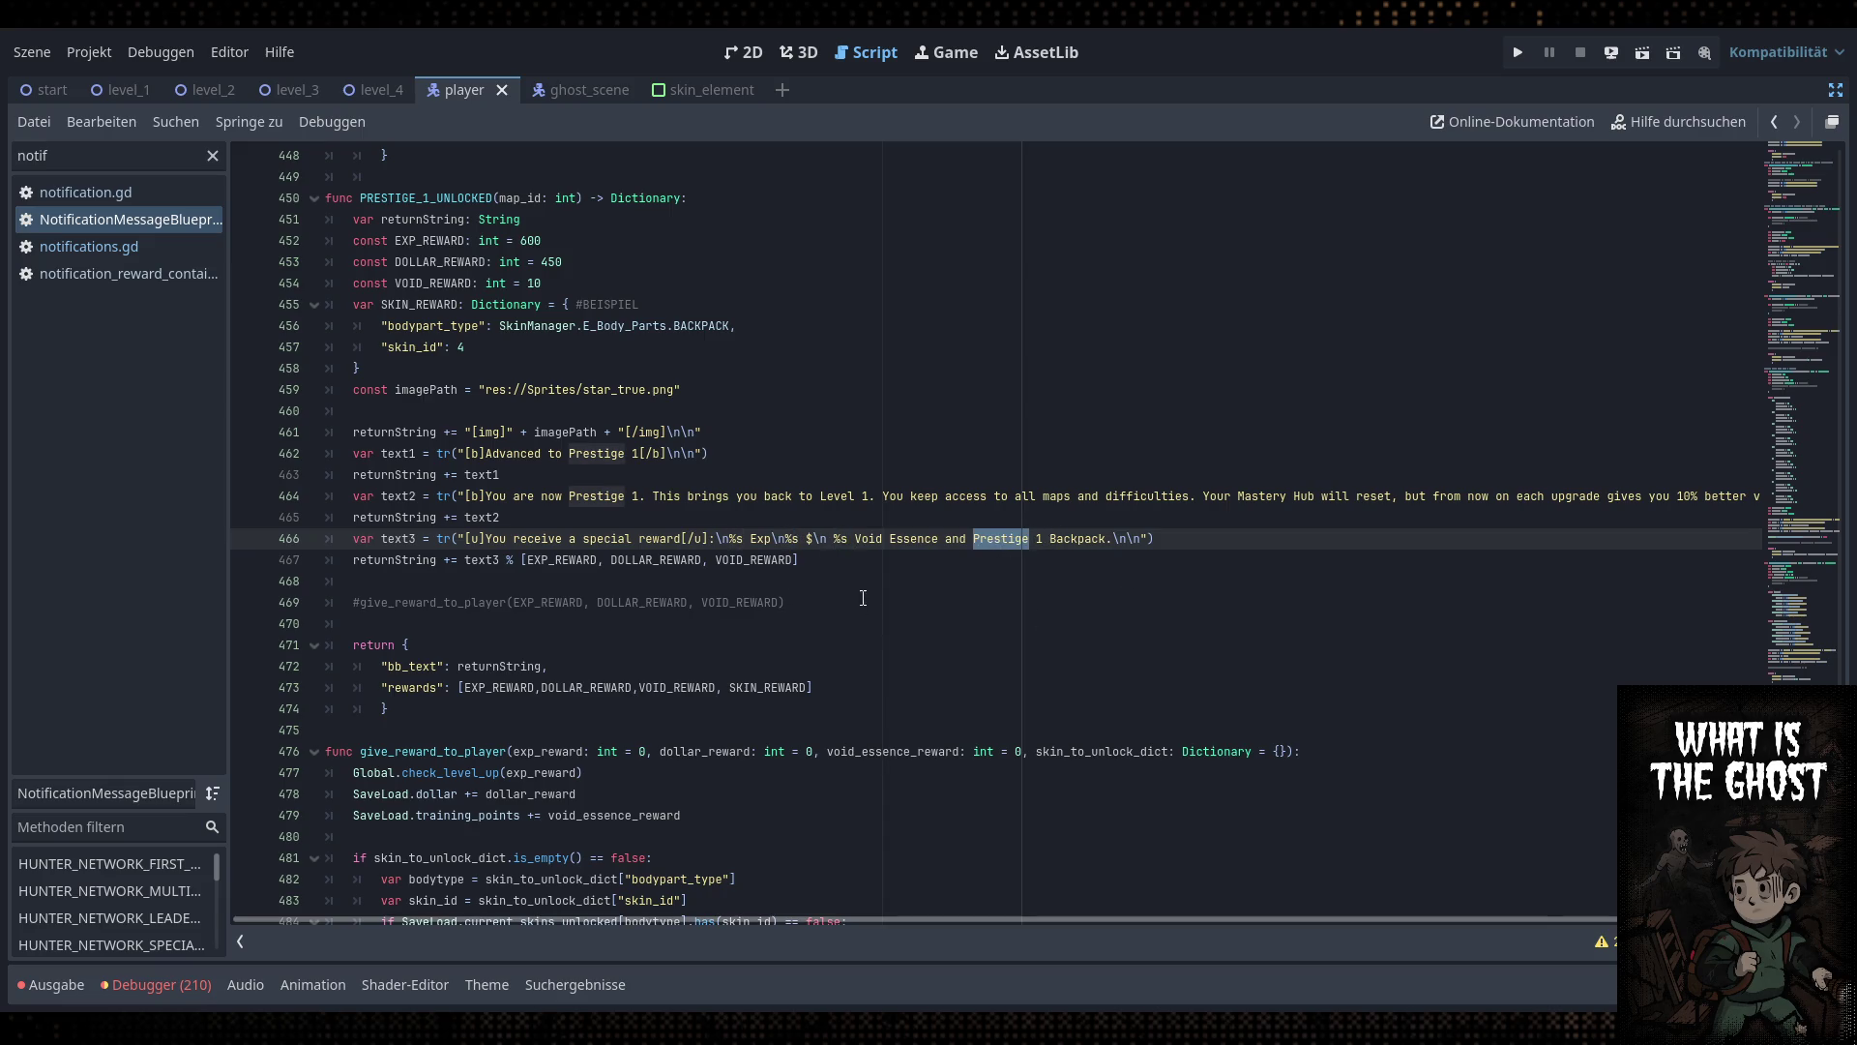
pyautogui.click(851, 560)
pyautogui.scroll(2, 673, 487)
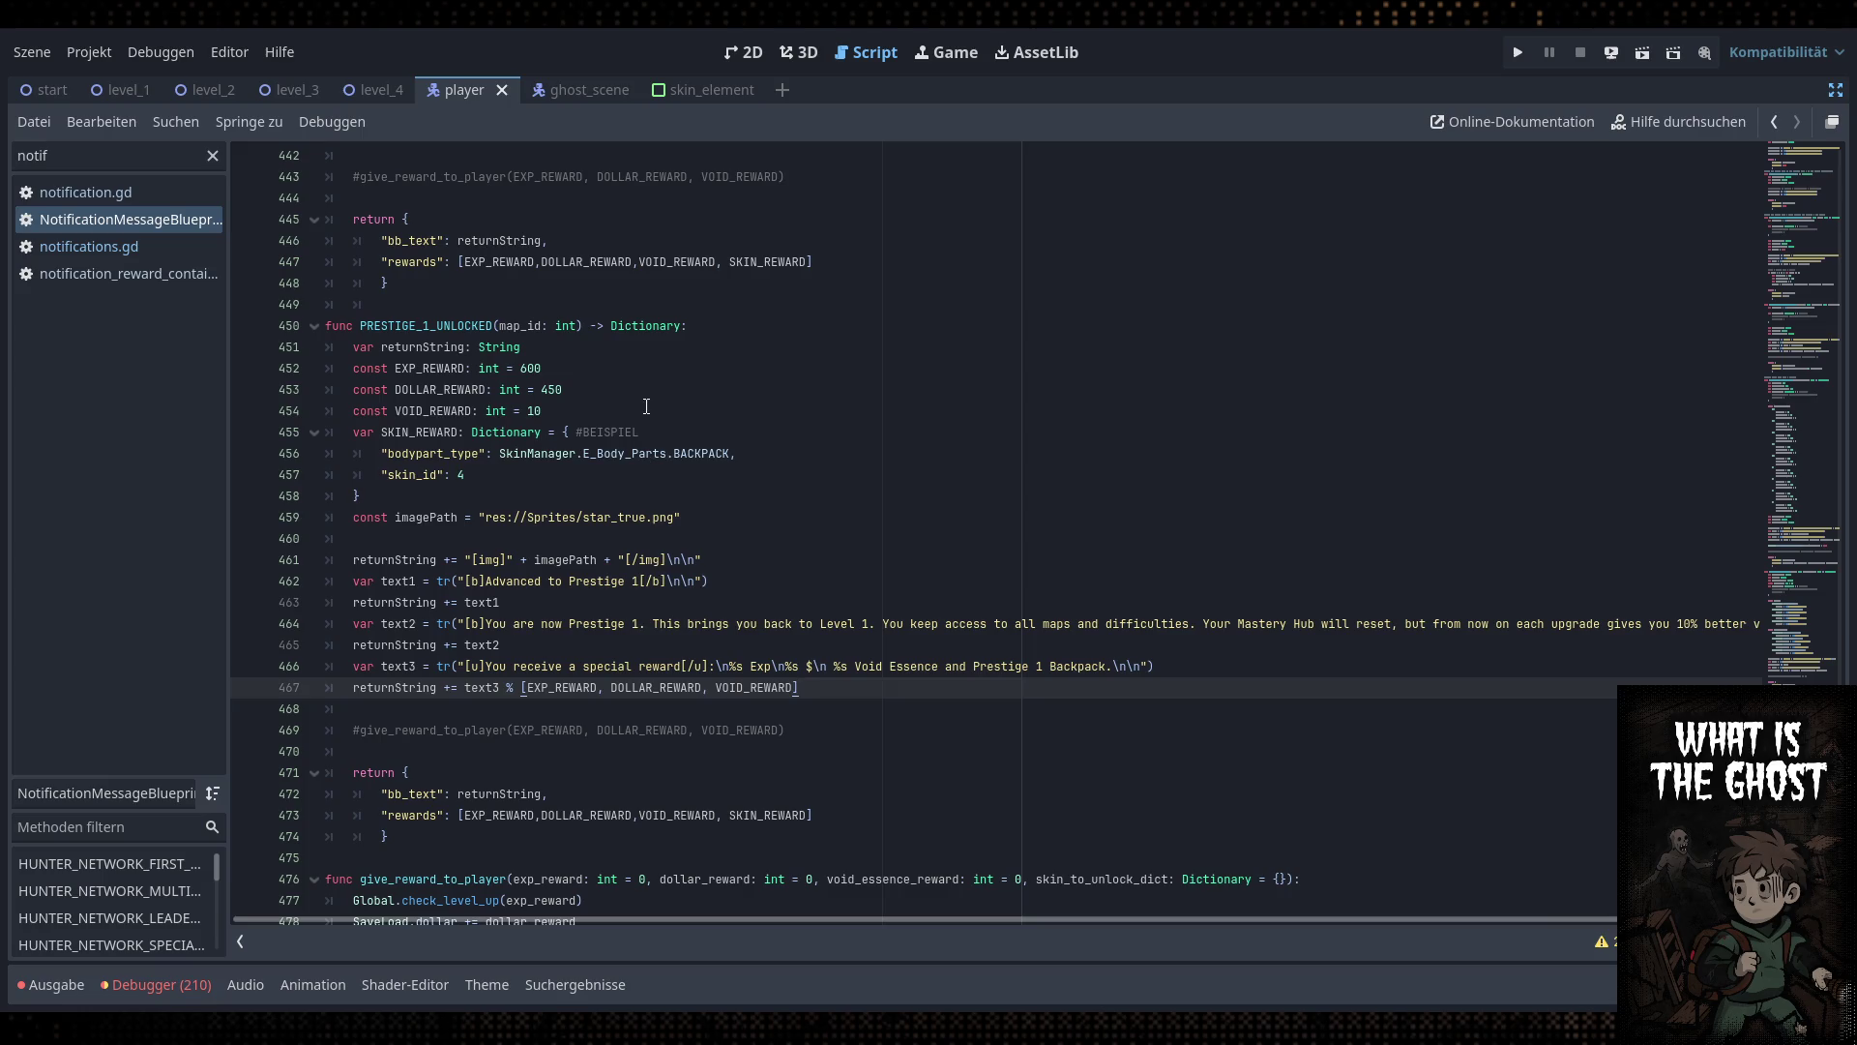
# Inspect the EXP, dollar and void reward lines of PRESTIGE_1_UNLOCKED
pyautogui.doubleClick(530, 369)
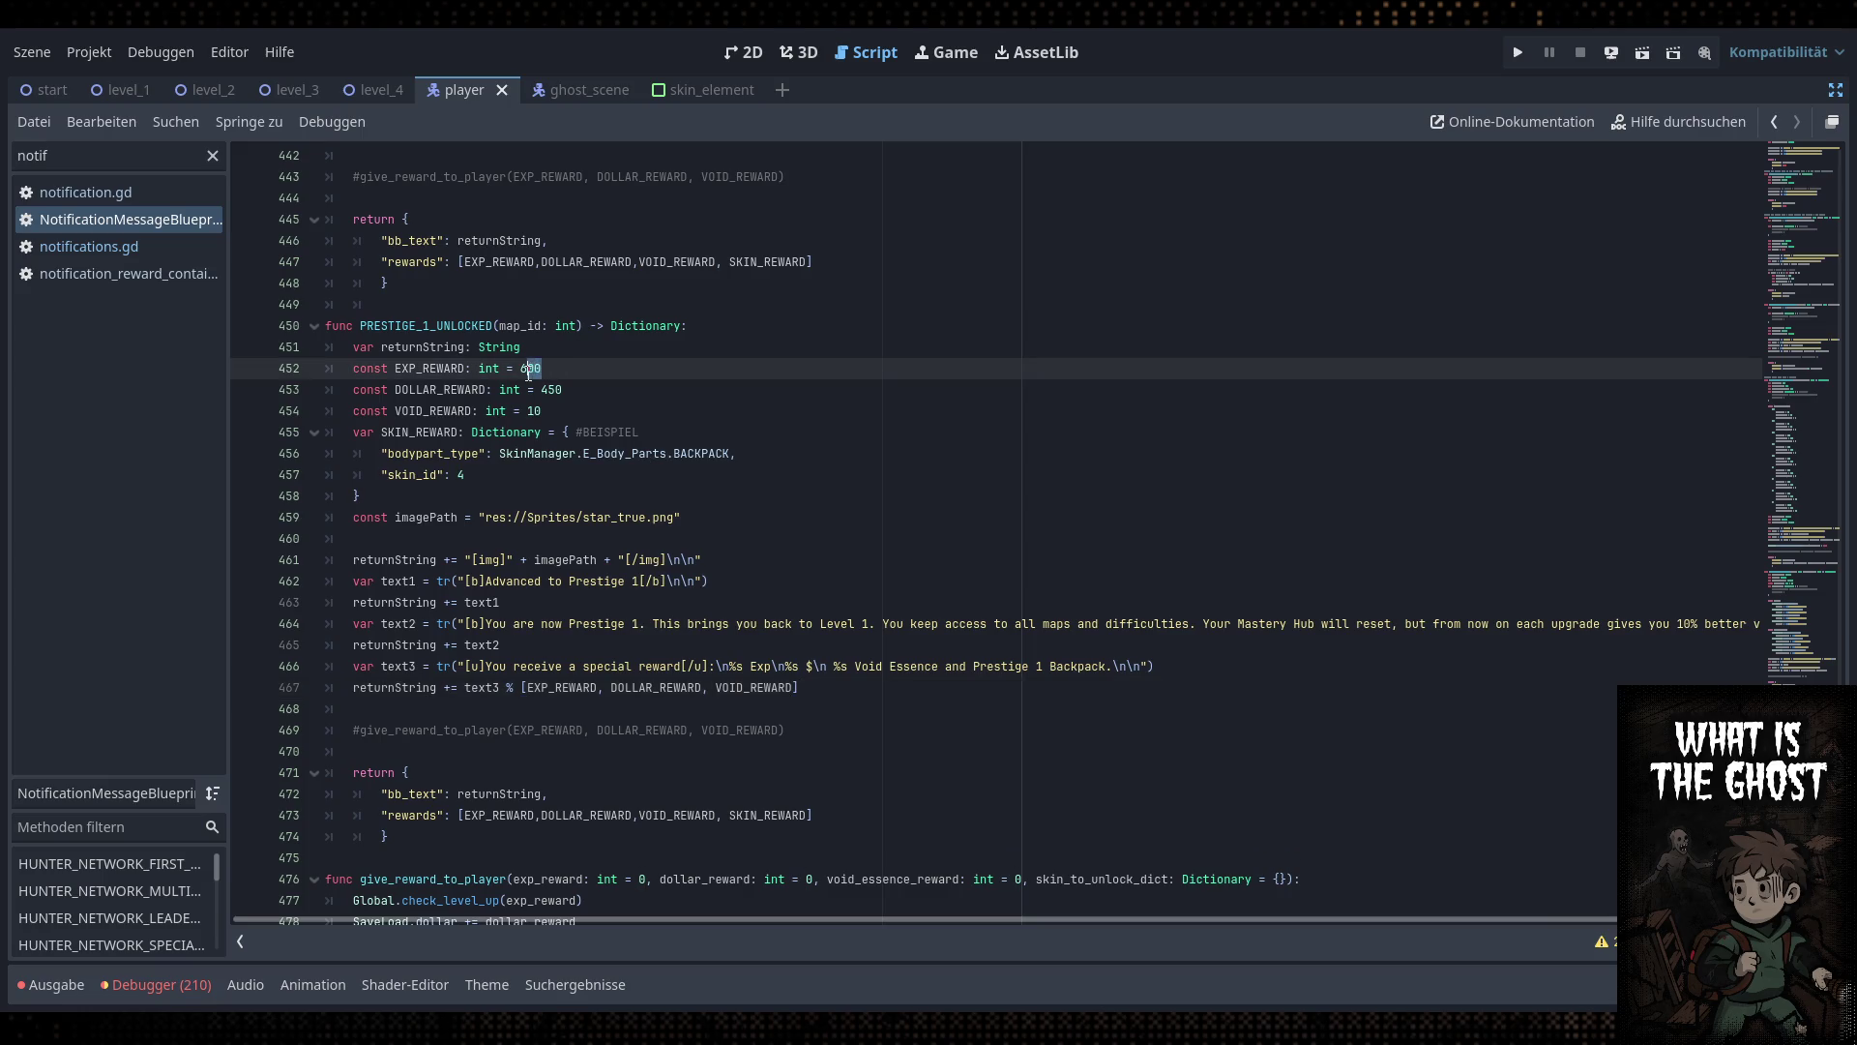
pyautogui.click(600, 412)
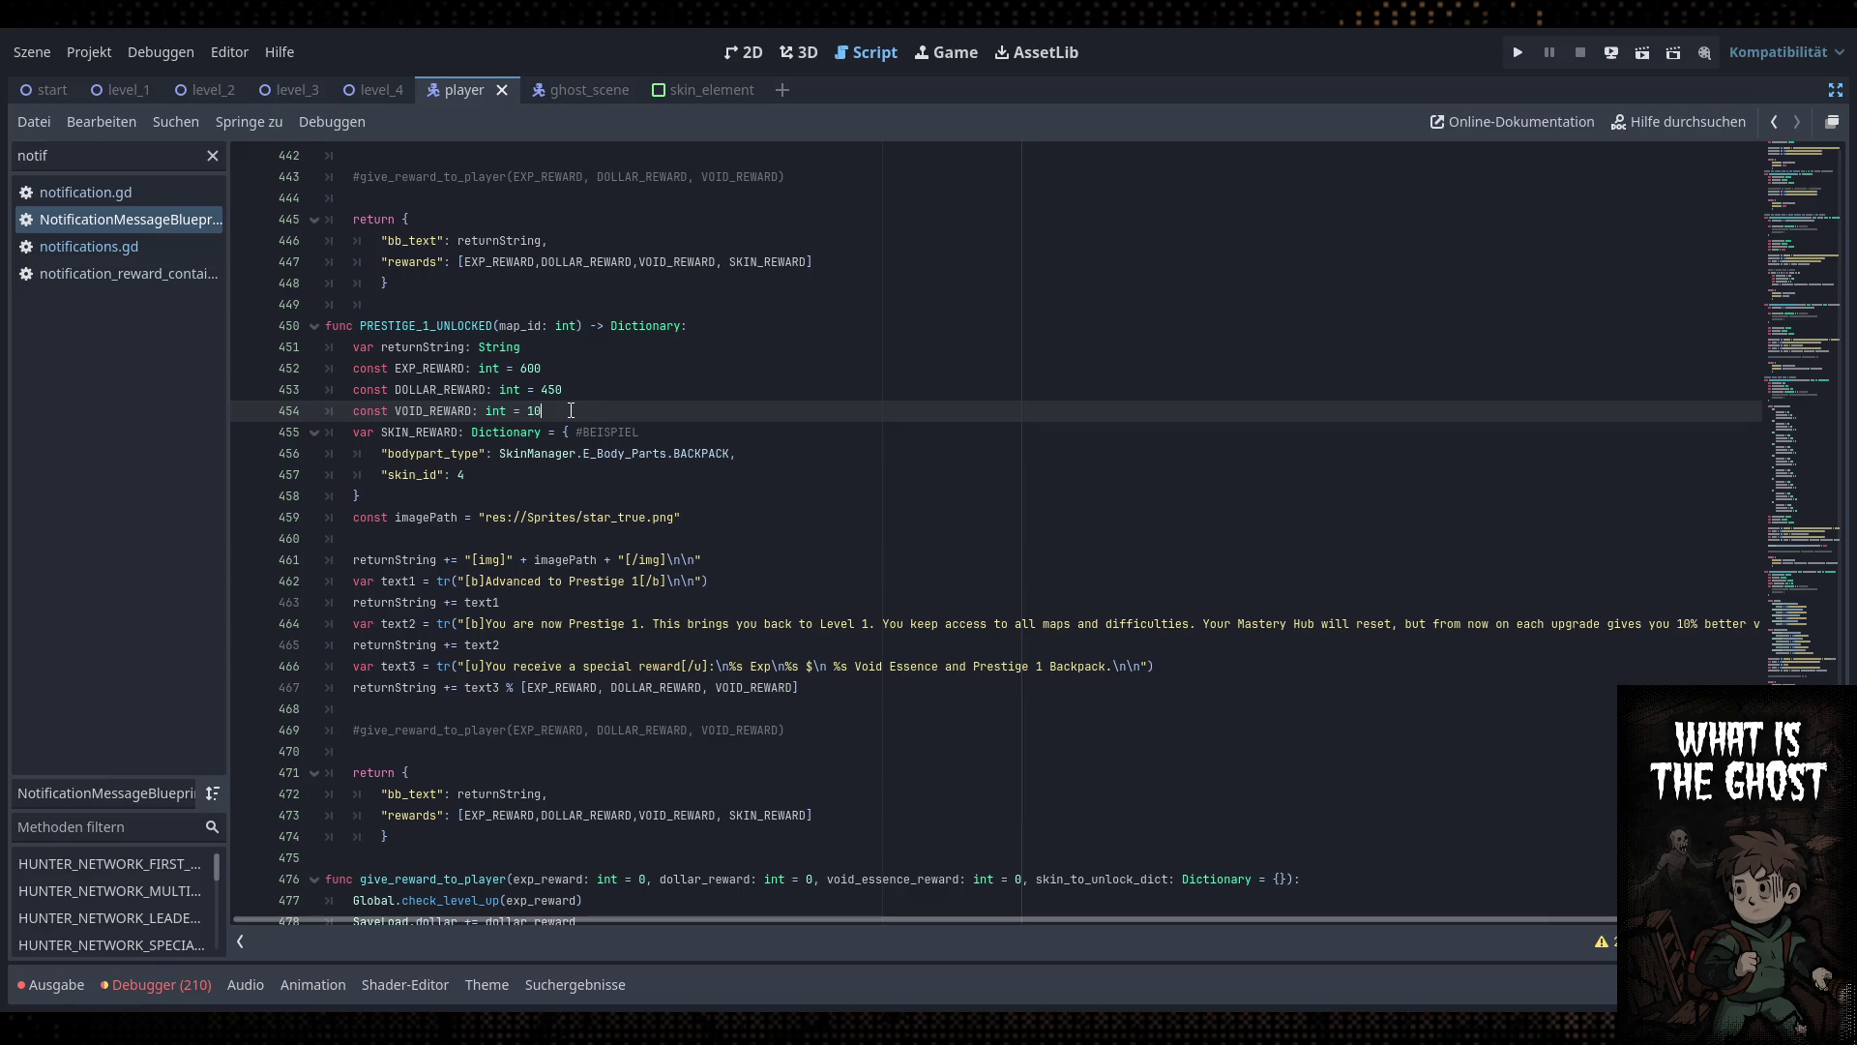
pyautogui.moveTo(571, 410)
pyautogui.mouseDown()
pyautogui.moveTo(418, 410)
pyautogui.moveTo(390, 389)
pyautogui.mouseUp()
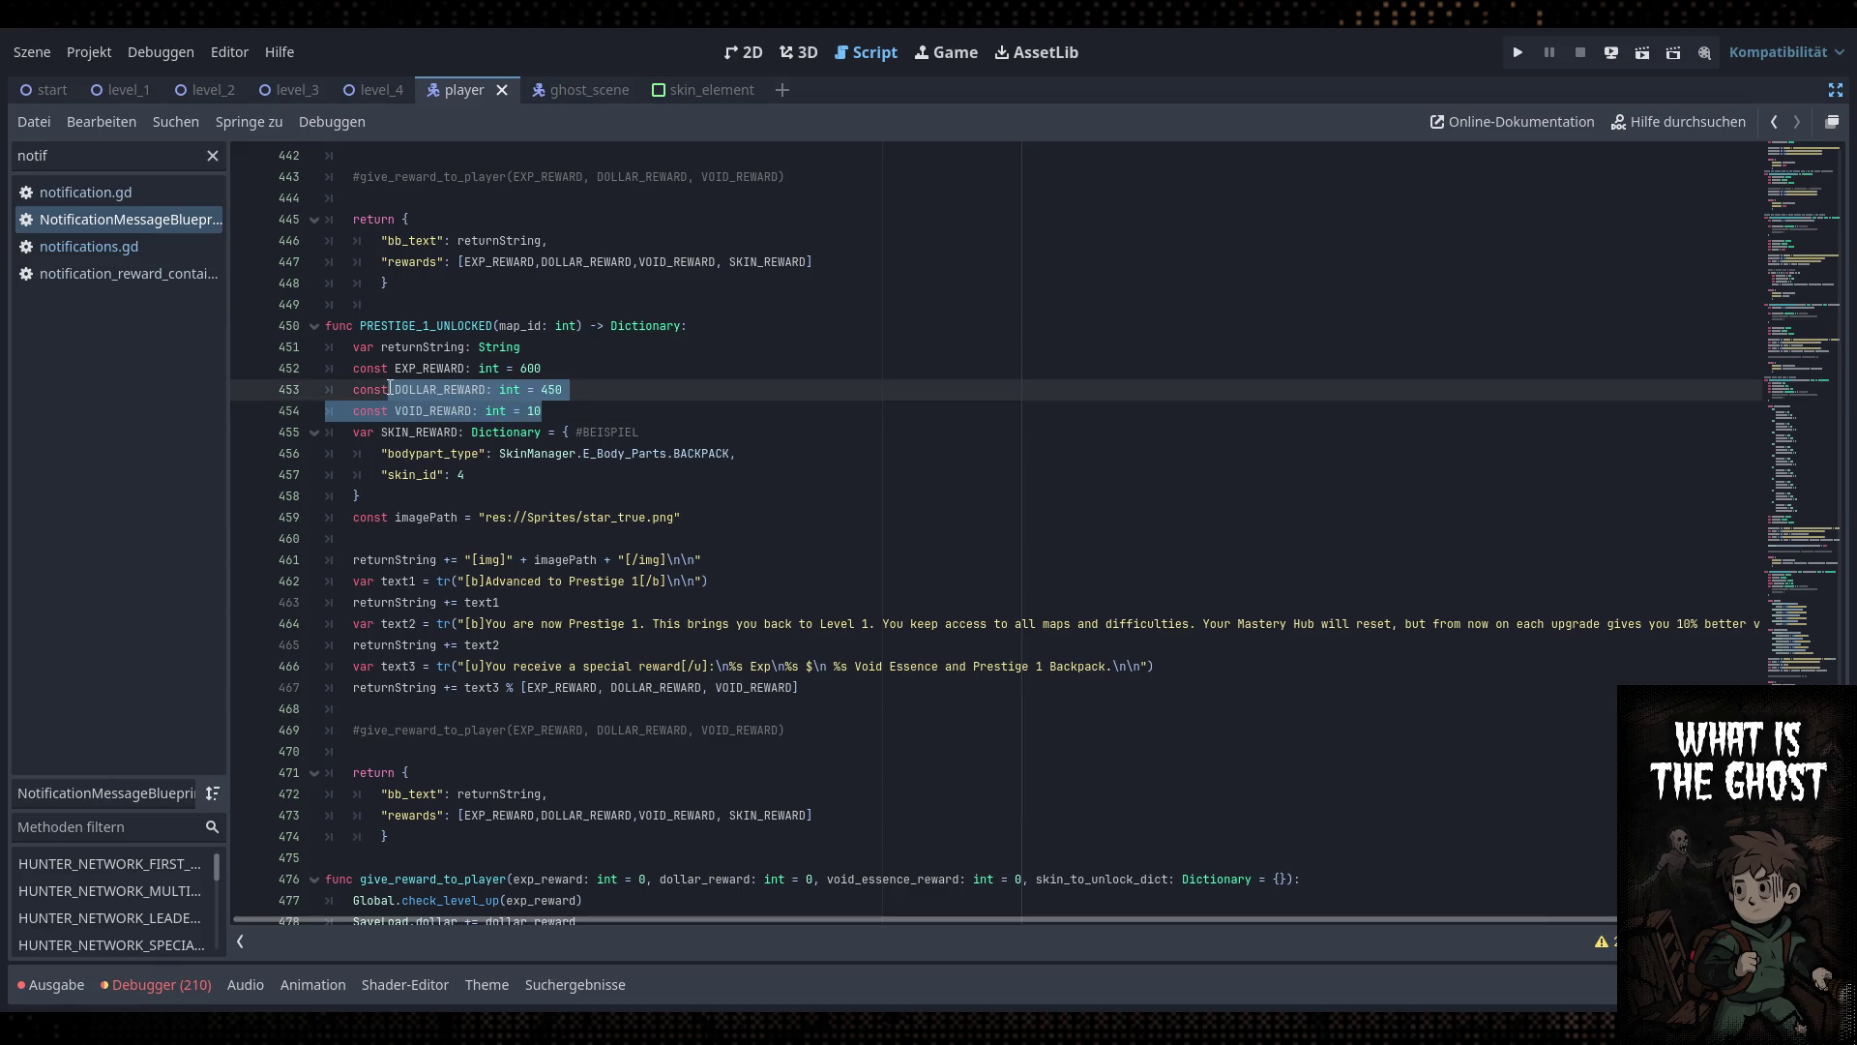
pyautogui.click(392, 389)
# Replace the reward values 600, 450 and 10 on lines 452–454 with 0
pyautogui.doubleClick(522, 367)
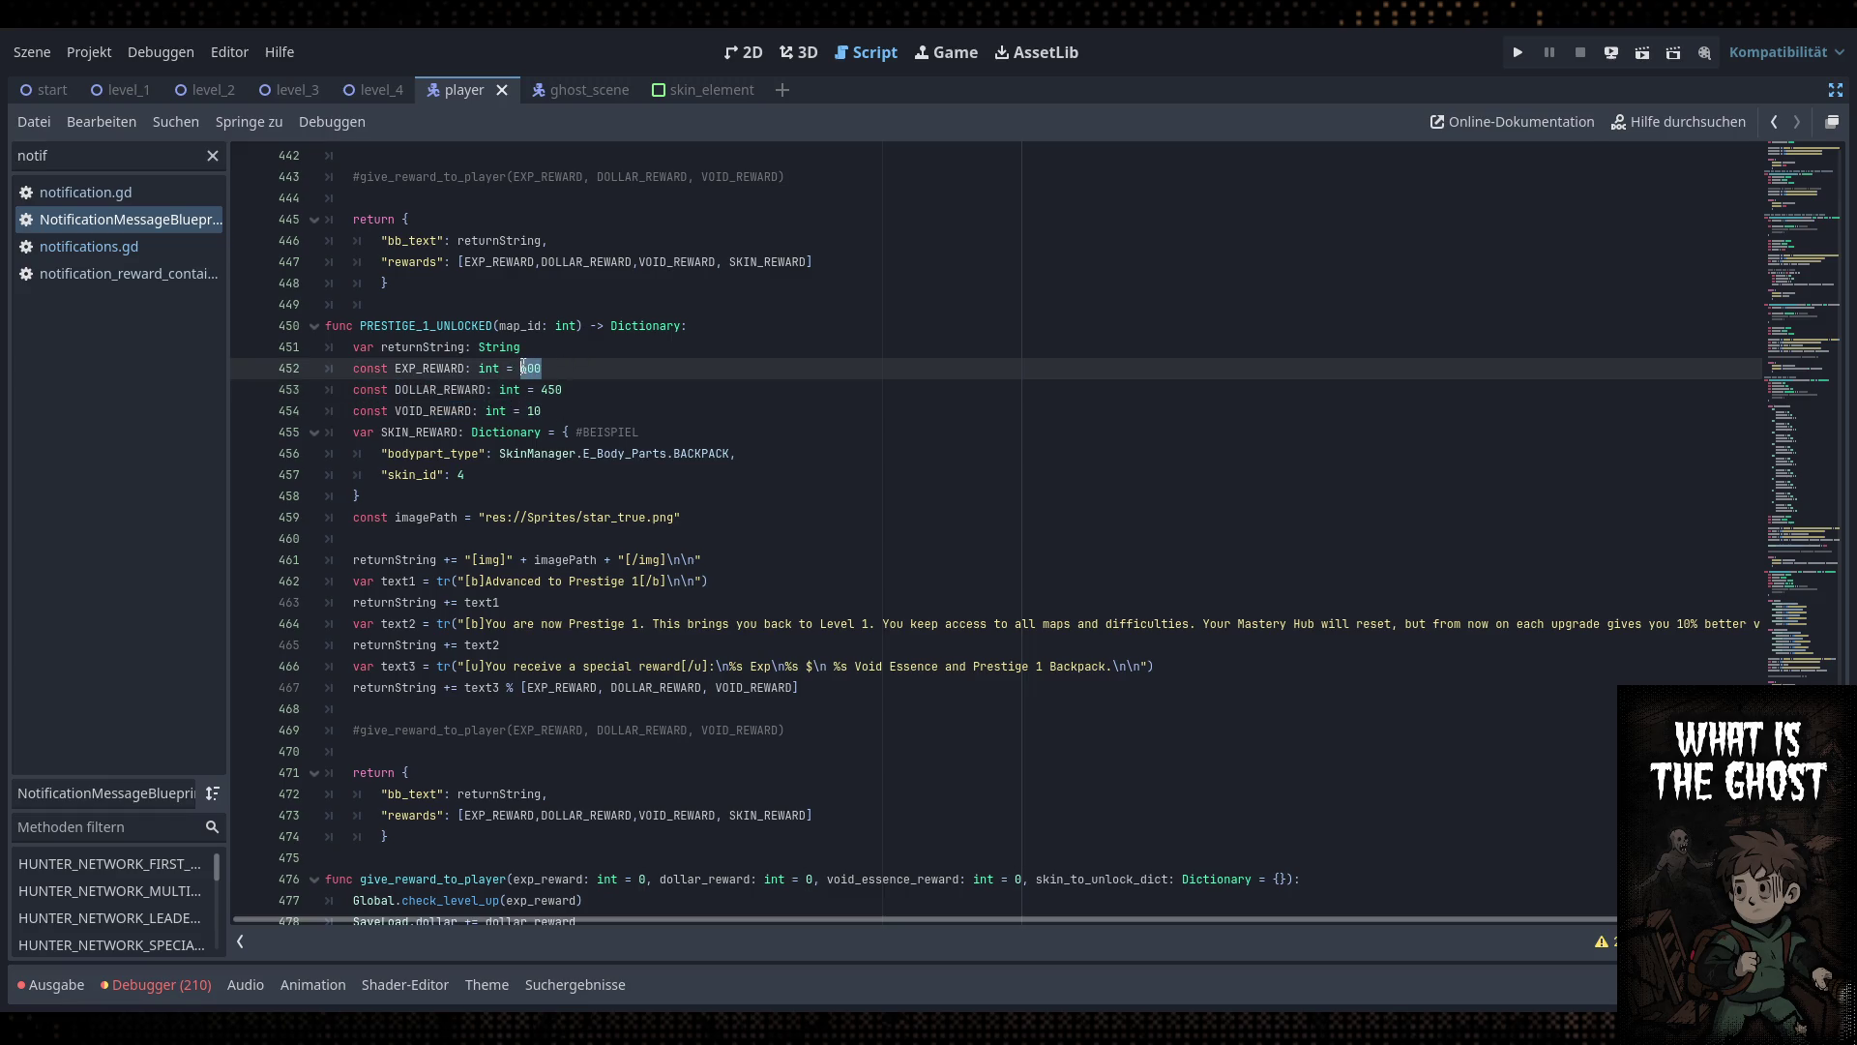
pyautogui.write('0')
pyautogui.doubleClick(550, 389)
pyautogui.write('0')
pyautogui.doubleClick(534, 410)
pyautogui.write('0')
pyautogui.click(566, 396)
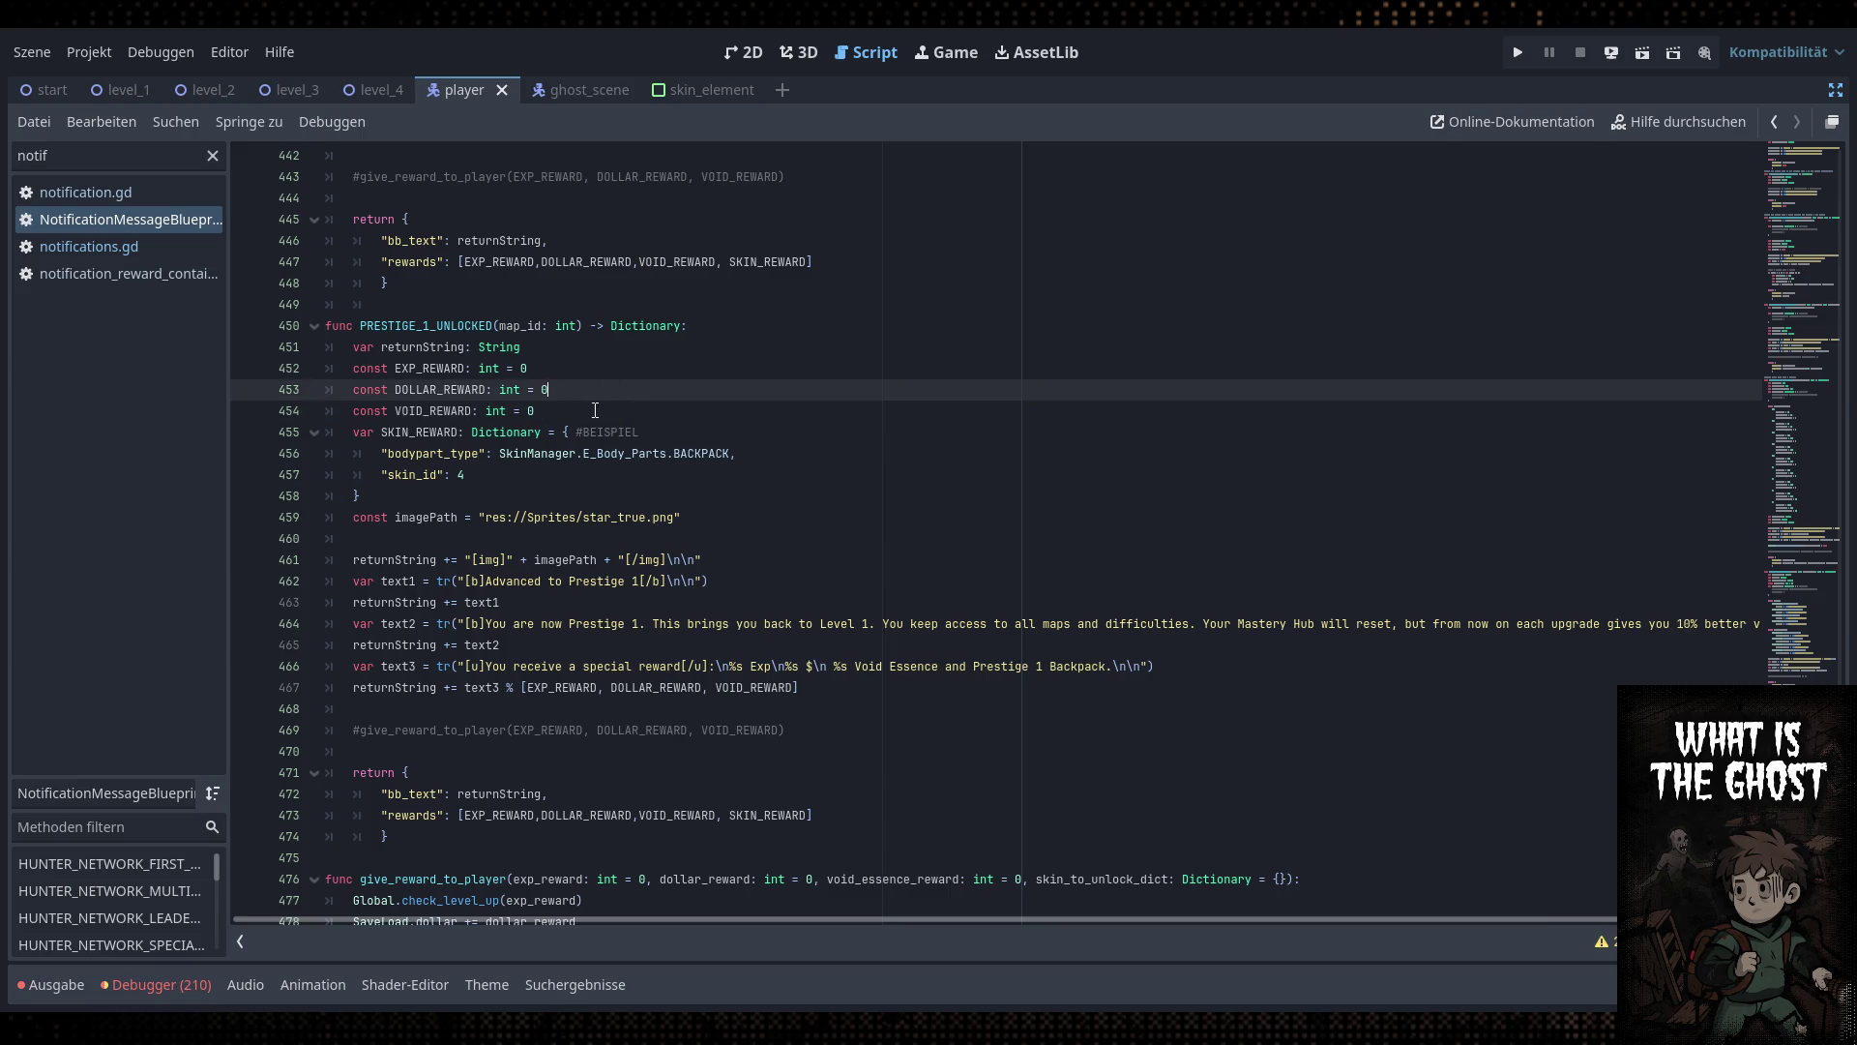
pyautogui.press('Up')
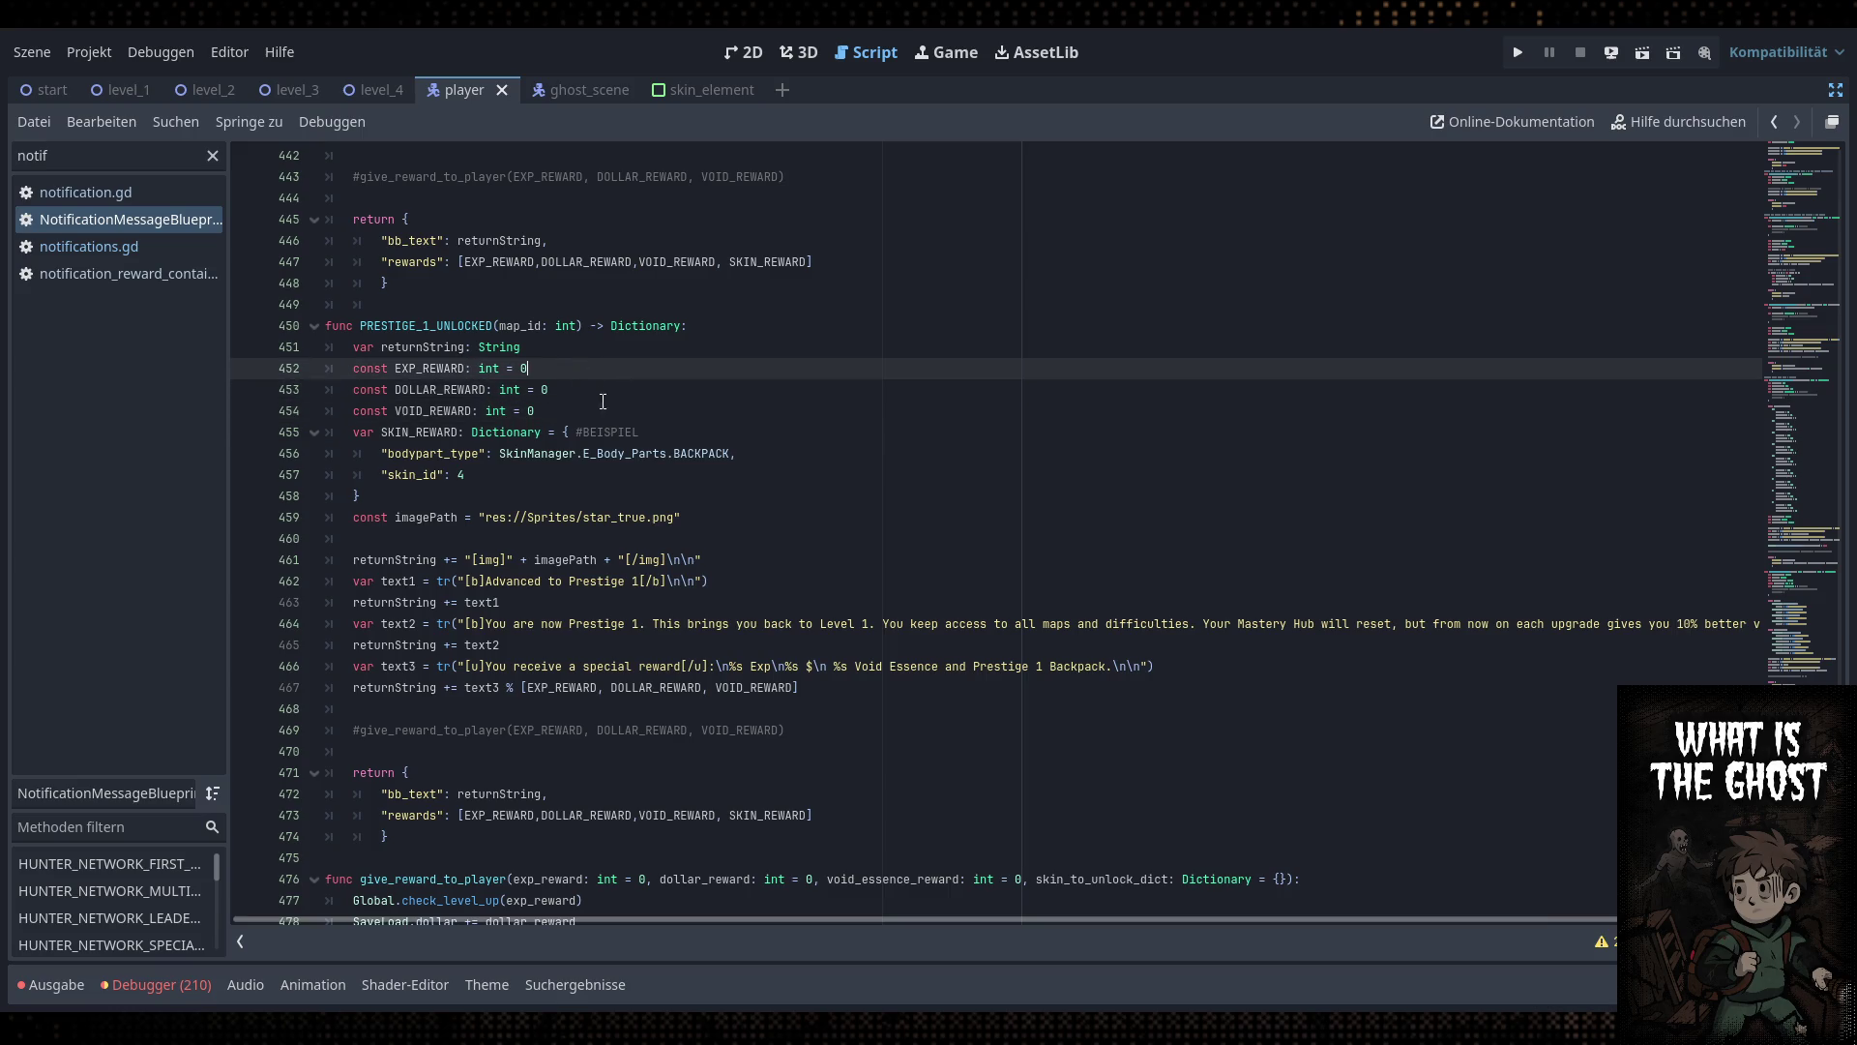
pyautogui.click(582, 397)
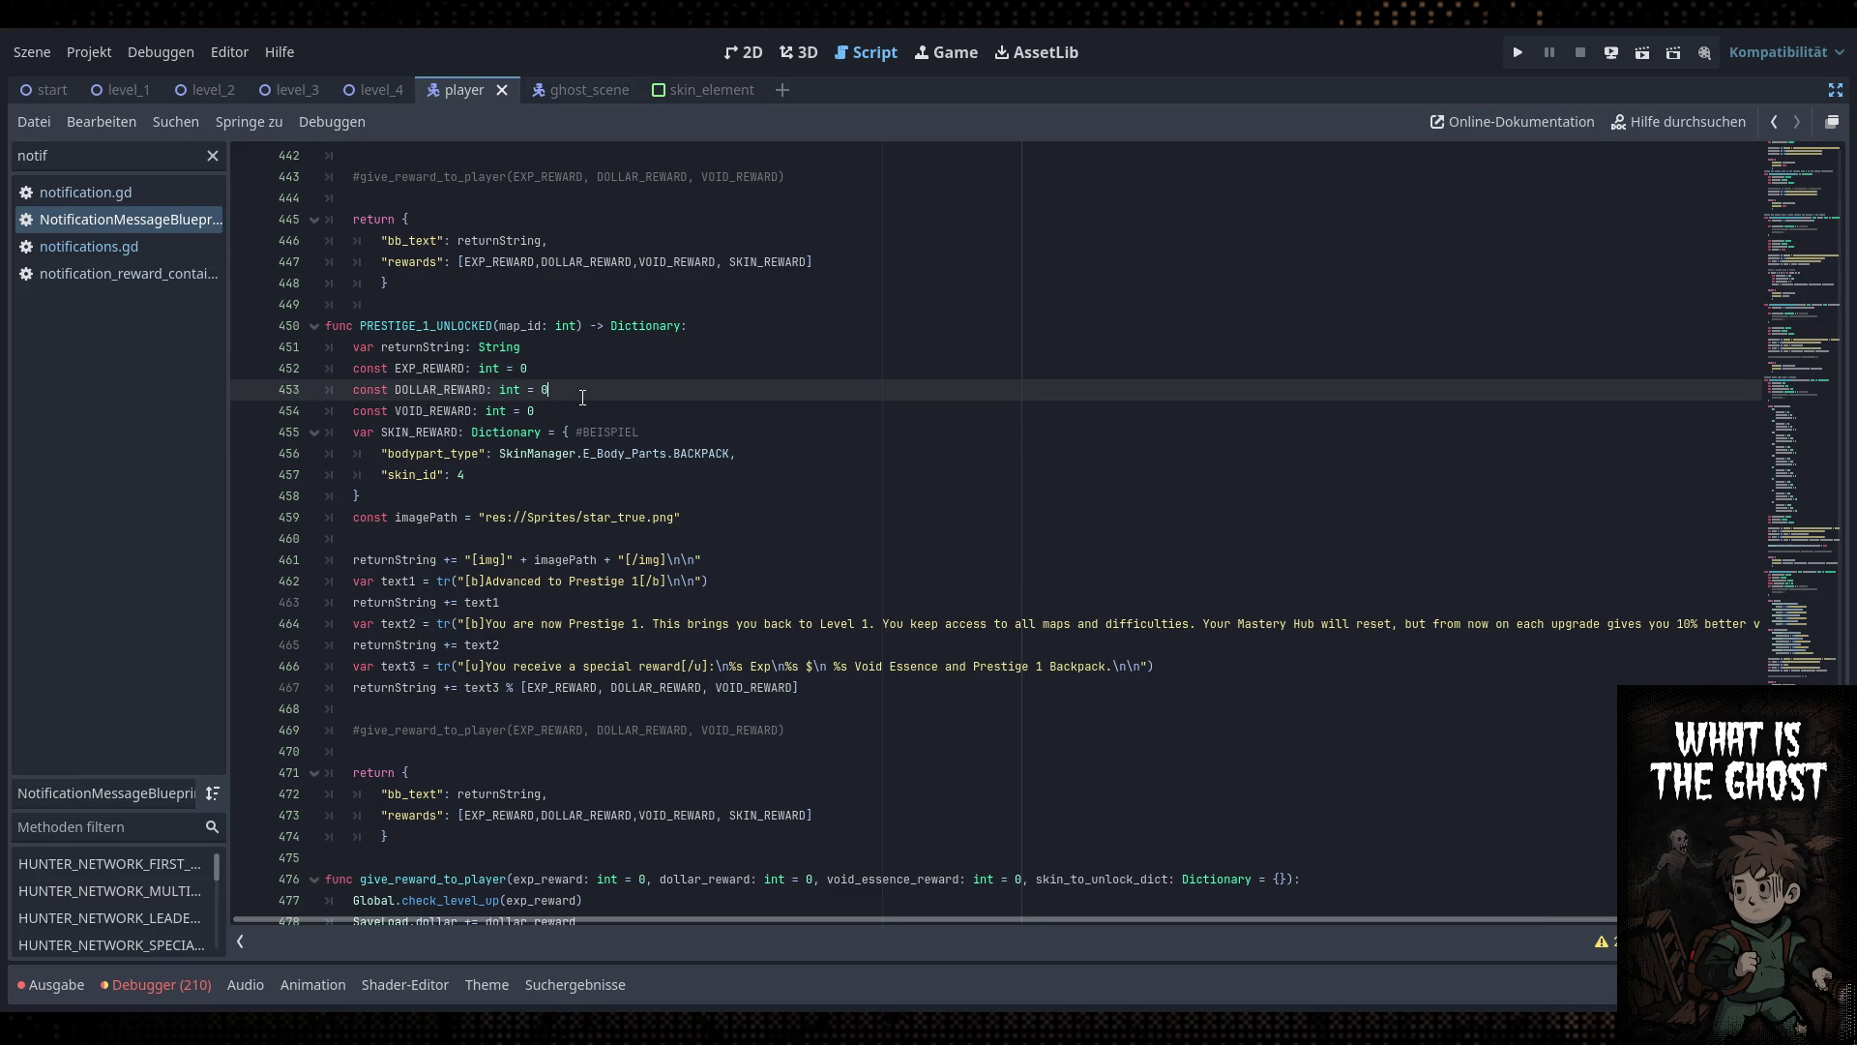
pyautogui.click(580, 403)
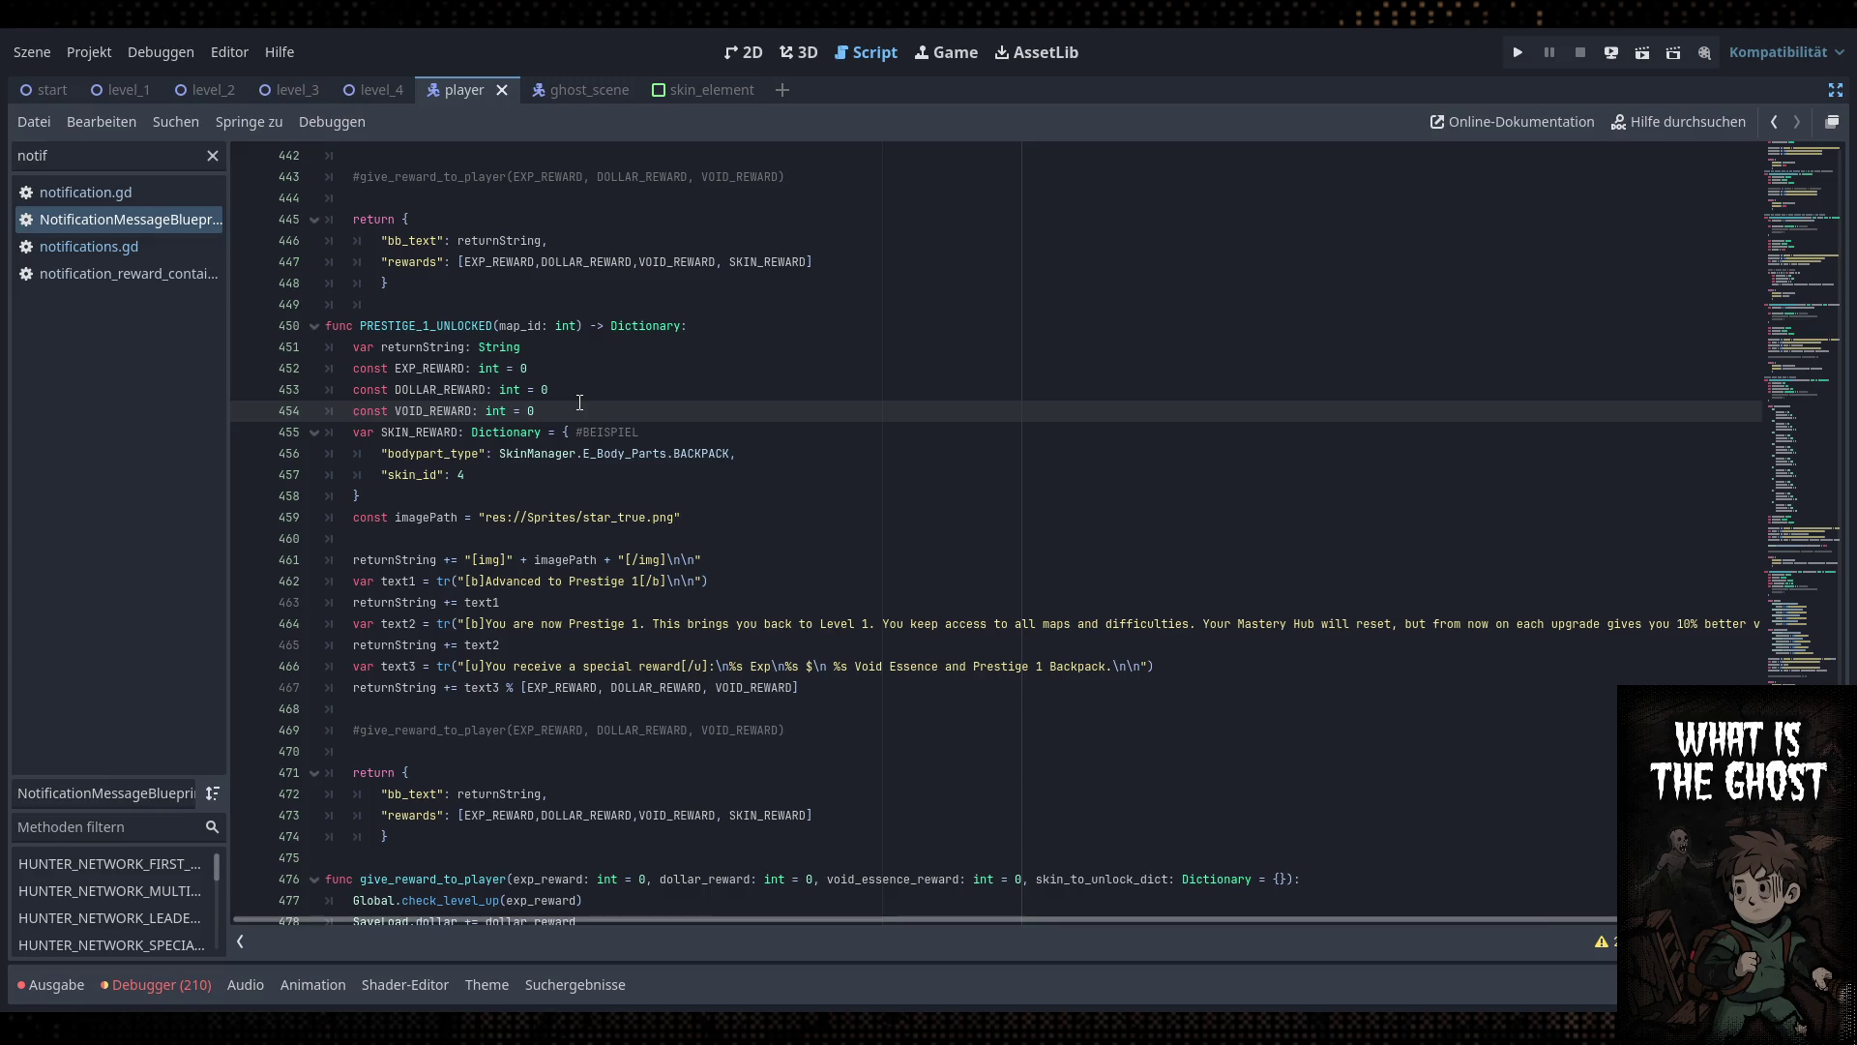
# Change the SKIN_REWARD skin_id from 4 to 1 and jump to E_Body_Parts in SkinManager.gd
pyautogui.click(573, 416)
pyautogui.click(615, 433)
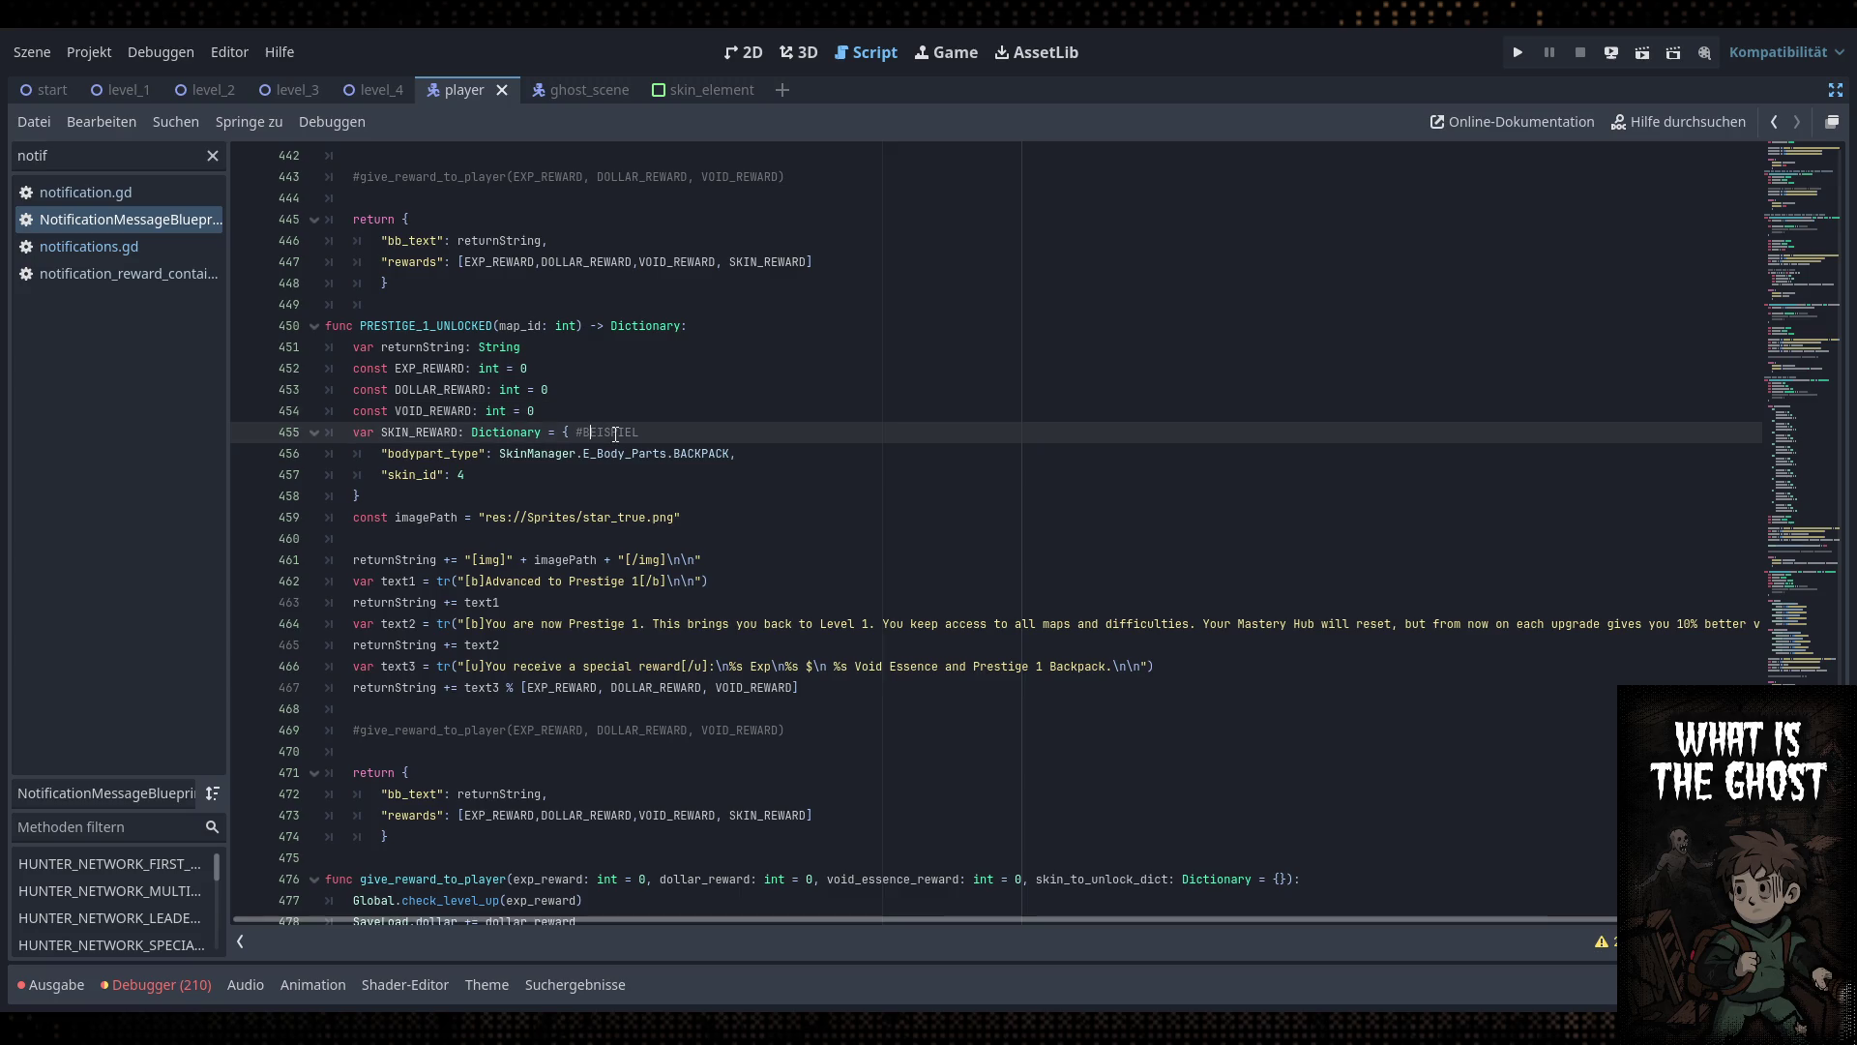
pyautogui.click(668, 455)
pyautogui.click(678, 466)
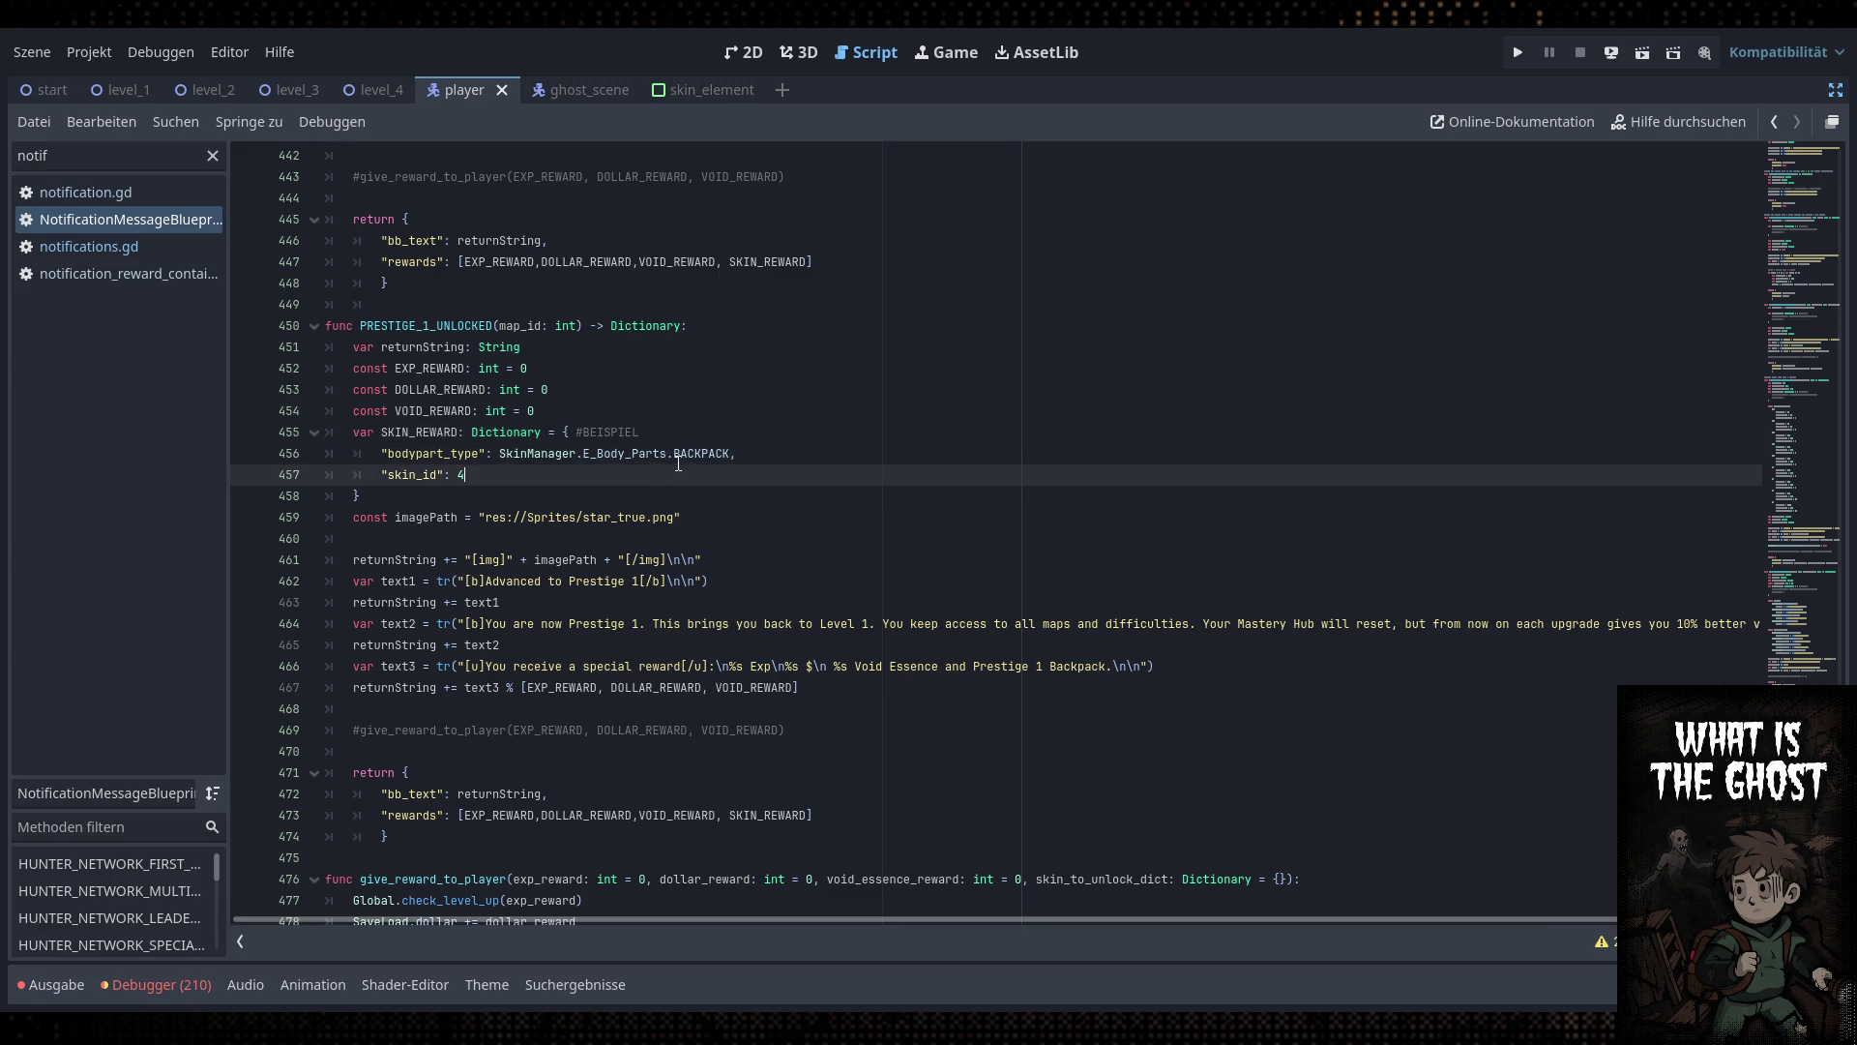
pyautogui.click(682, 454)
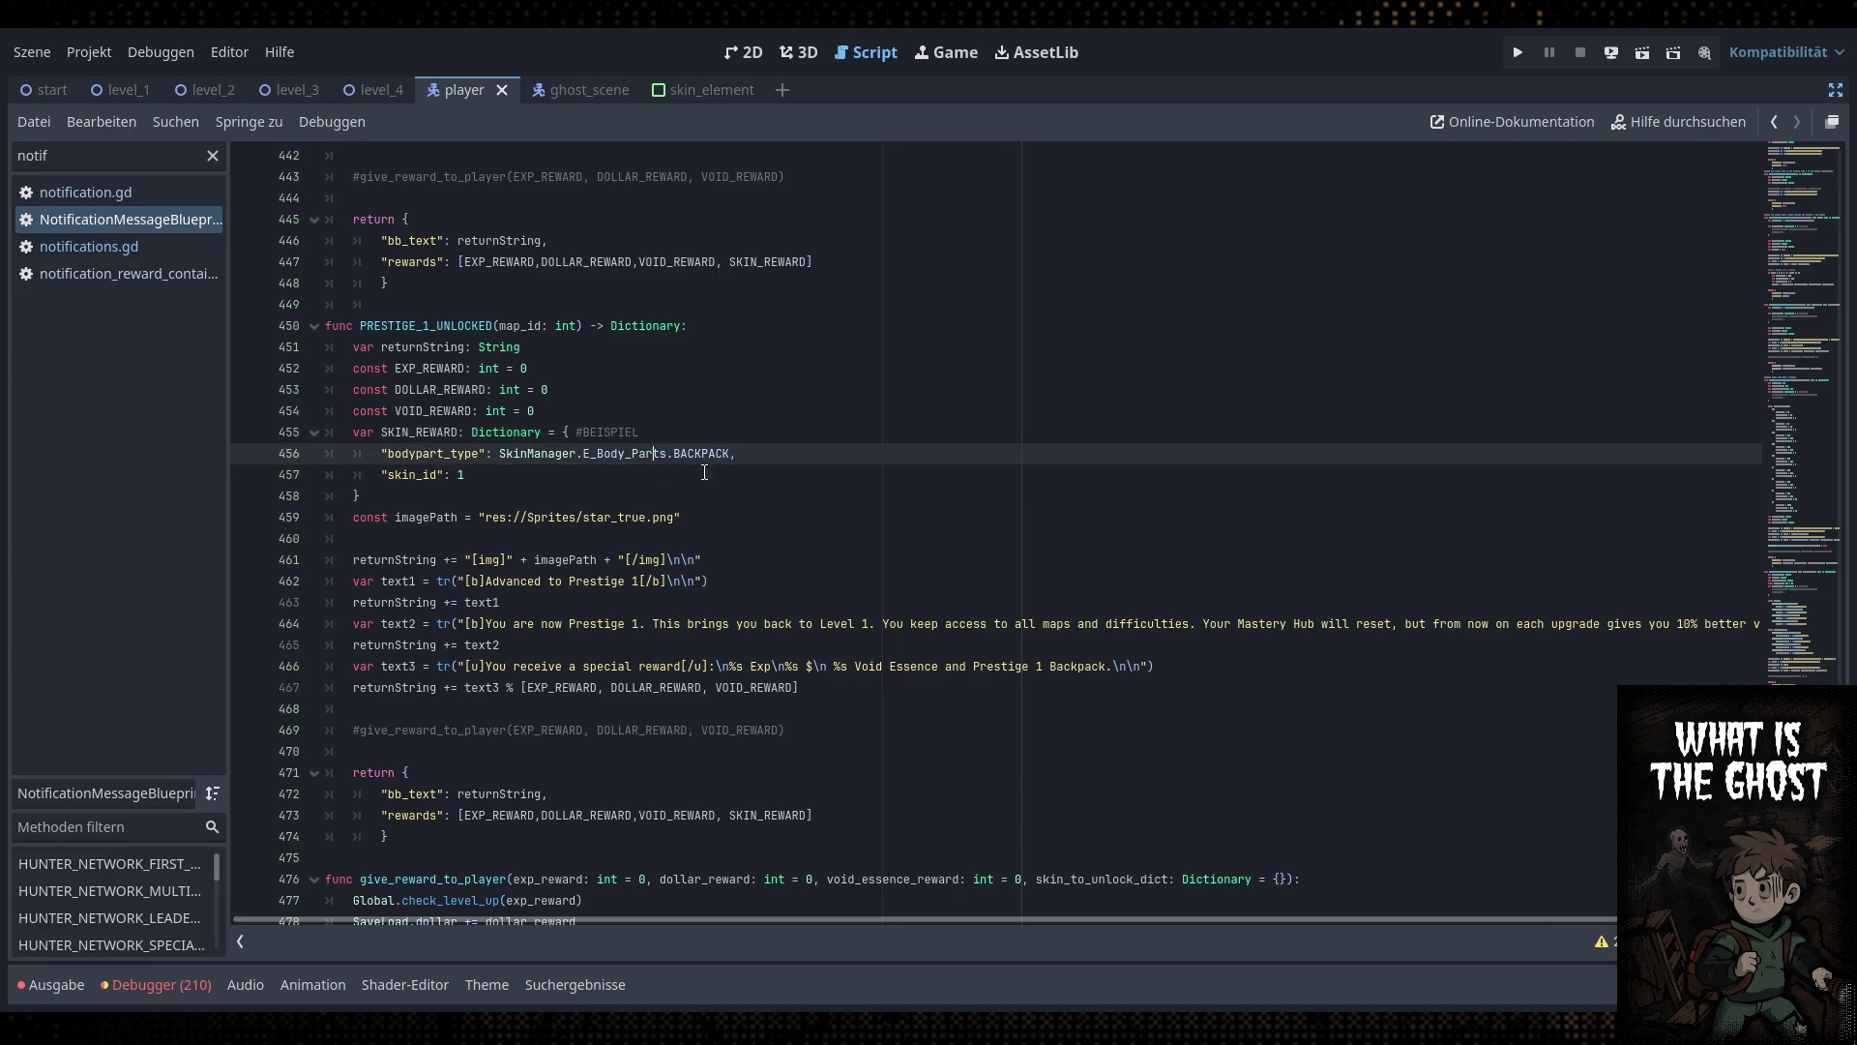
pyautogui.keyDown('ctrl'); pyautogui.click(721, 453); pyautogui.keyUp('ctrl')
pyautogui.scroll(20, 496, 482)
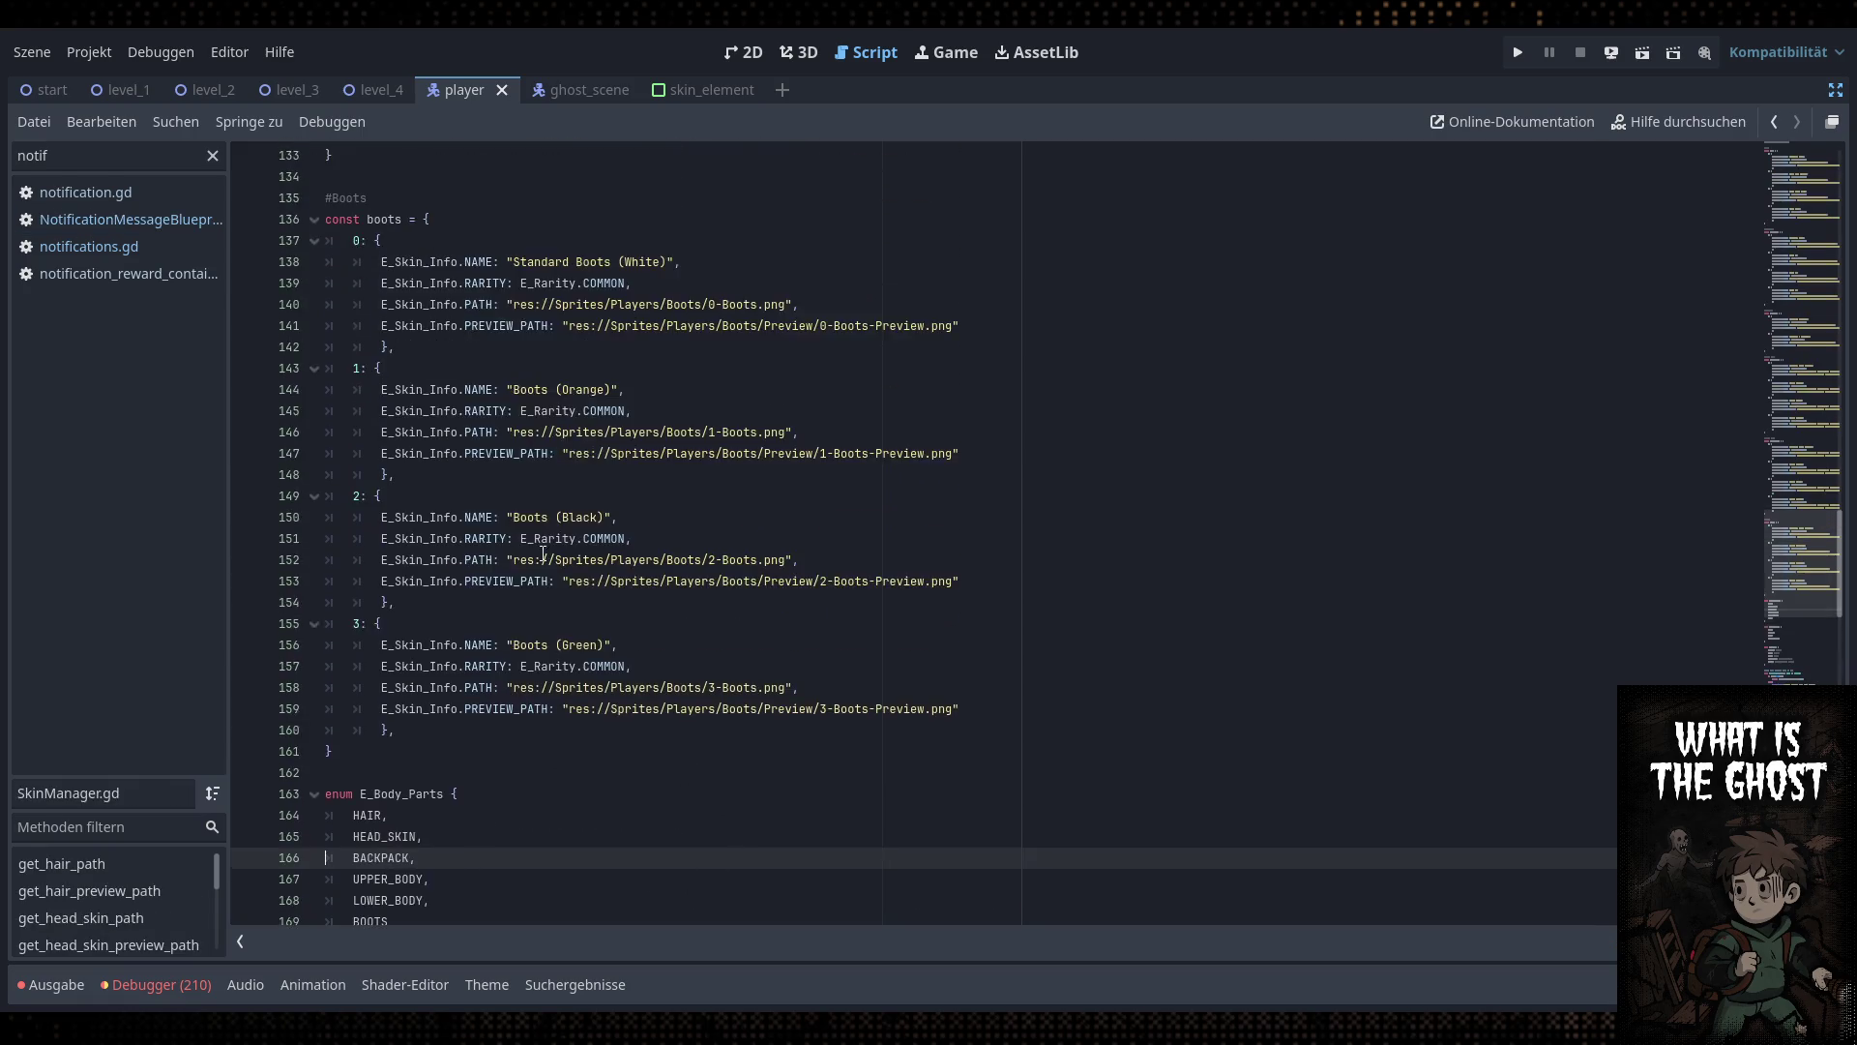
# Clear the script filter, save the scene, and restore the hidden side panels
pyautogui.scroll(10, 547, 577)
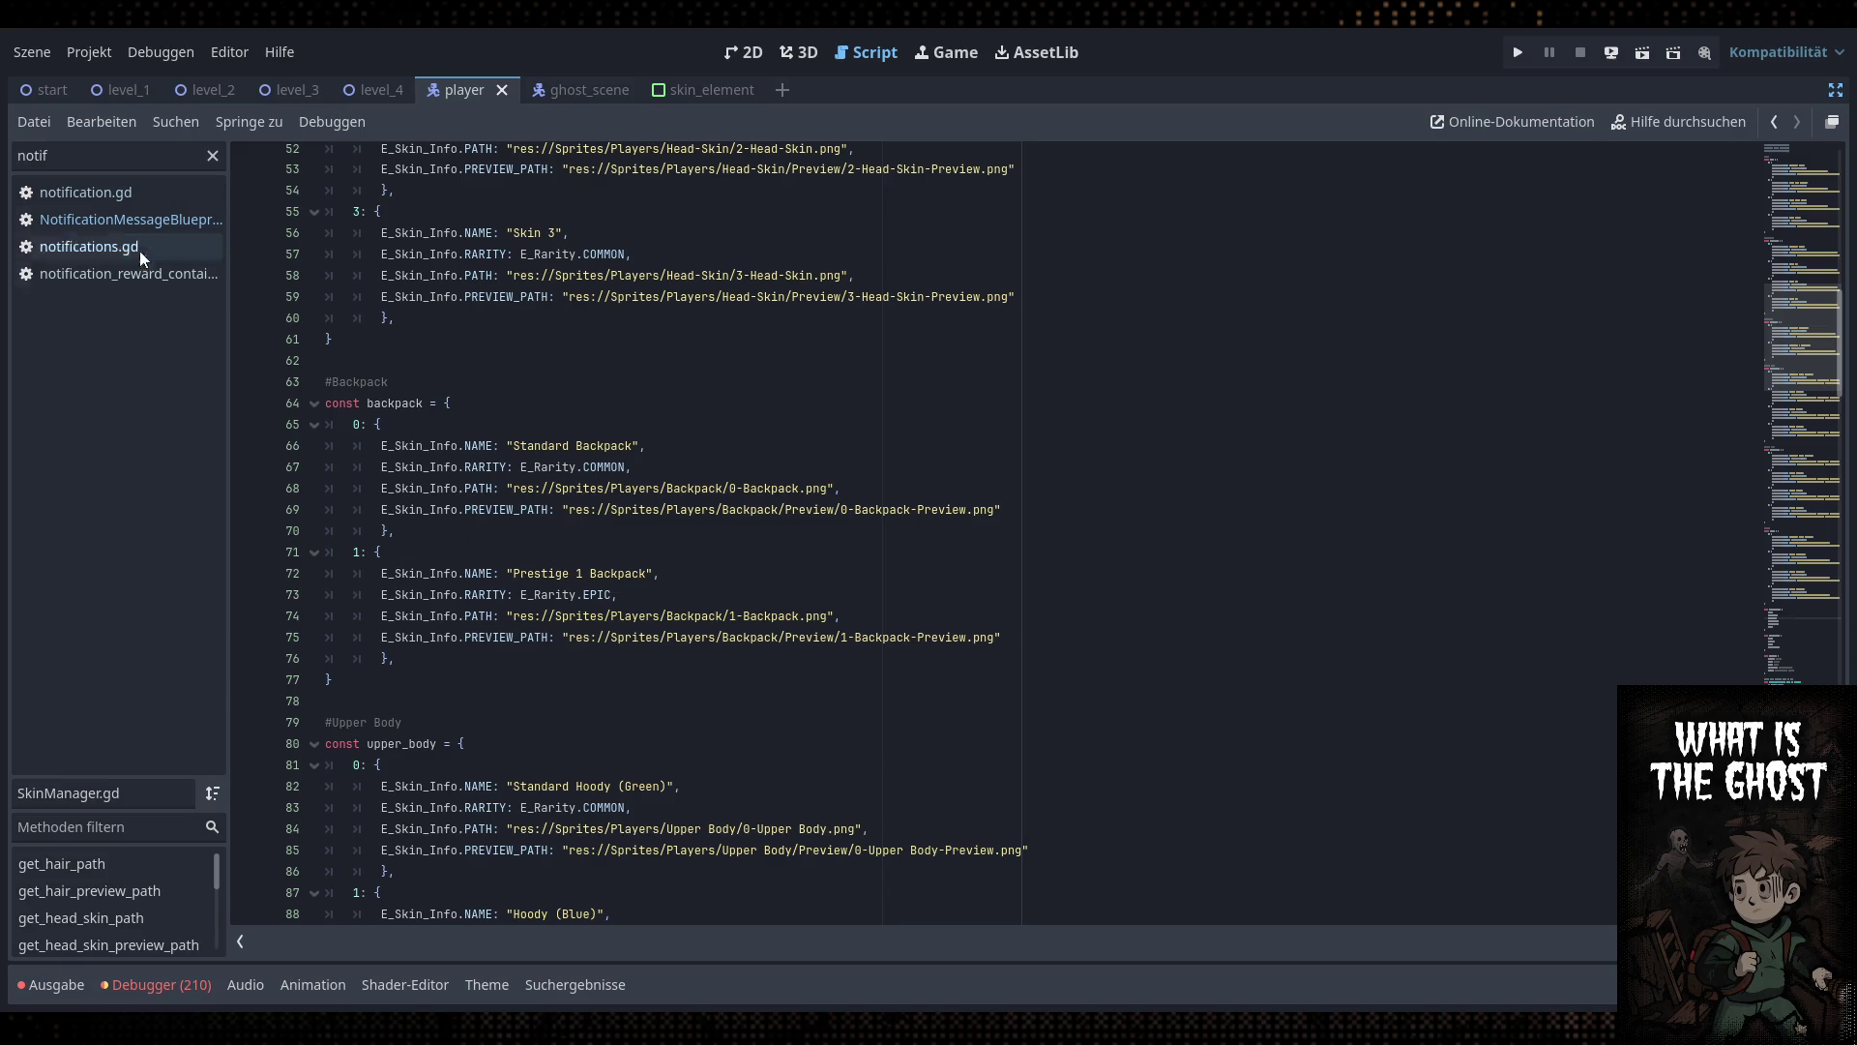
pyautogui.click(212, 155)
pyautogui.click(617, 361)
pyautogui.hotkey('ctrl', 's')
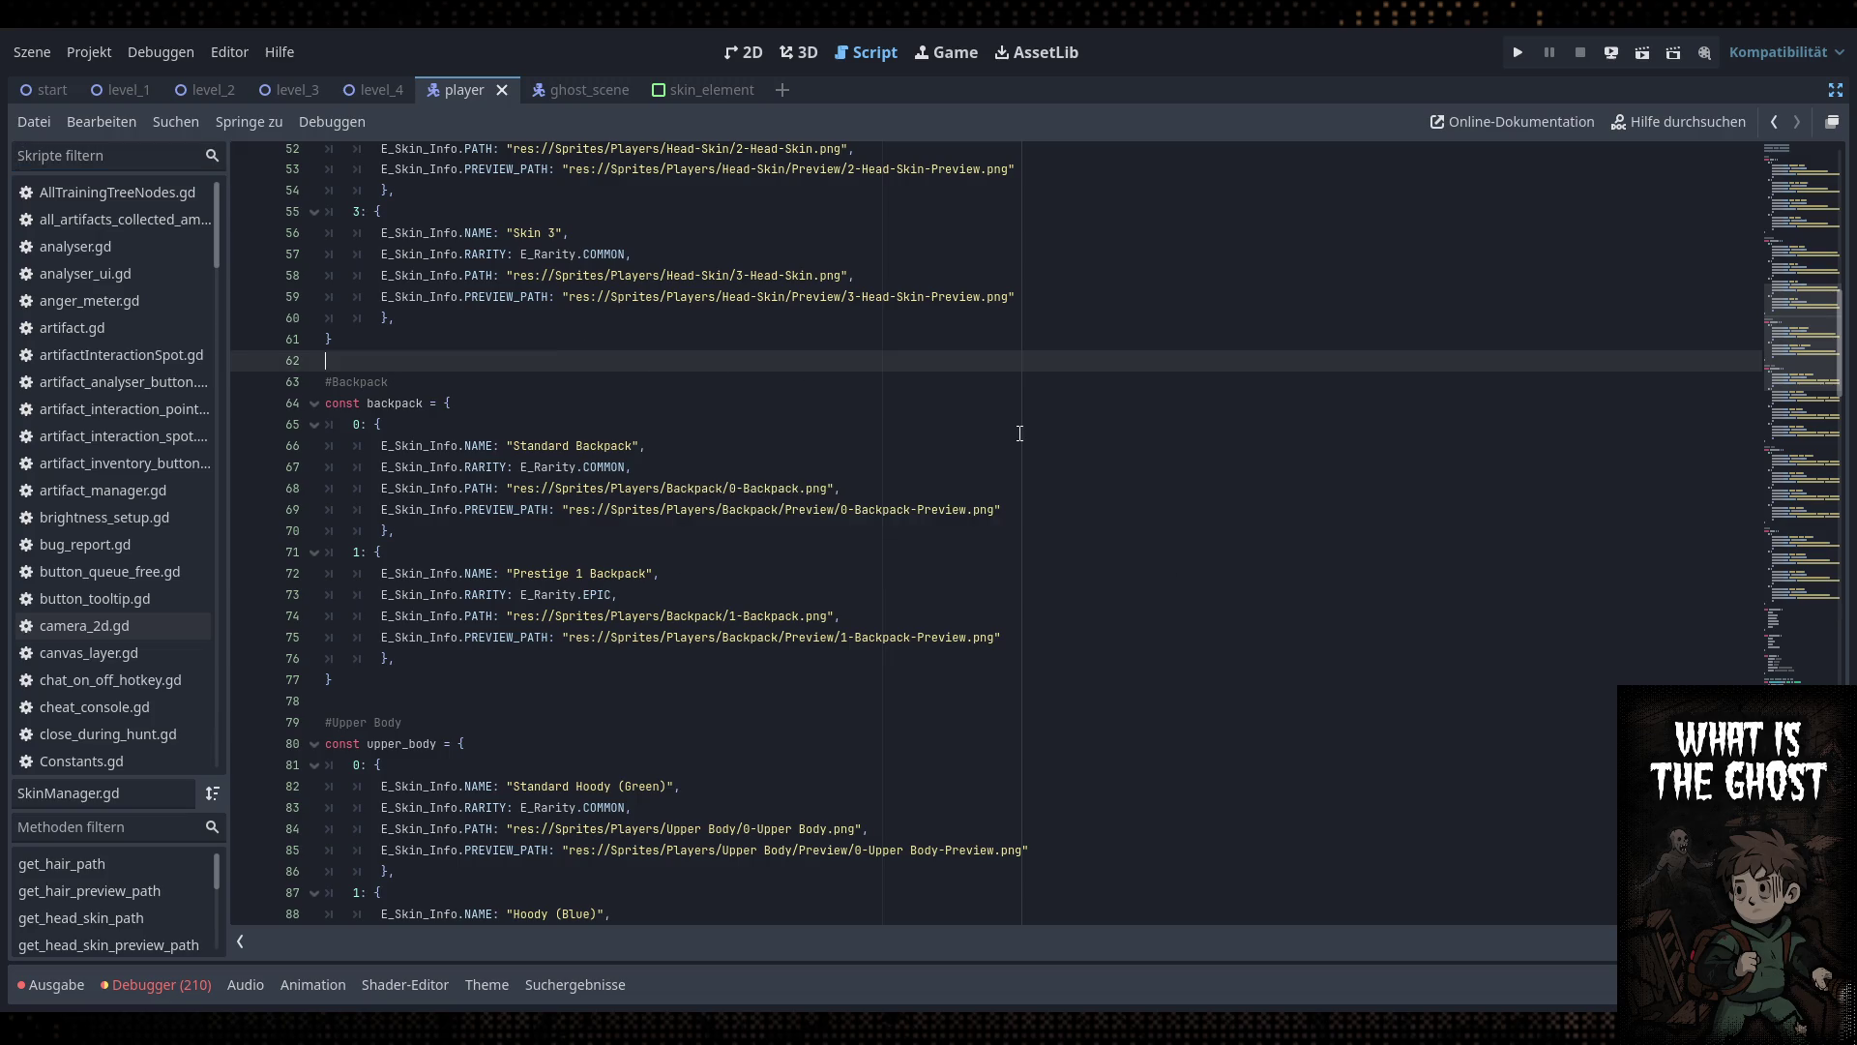
pyautogui.click(1835, 89)
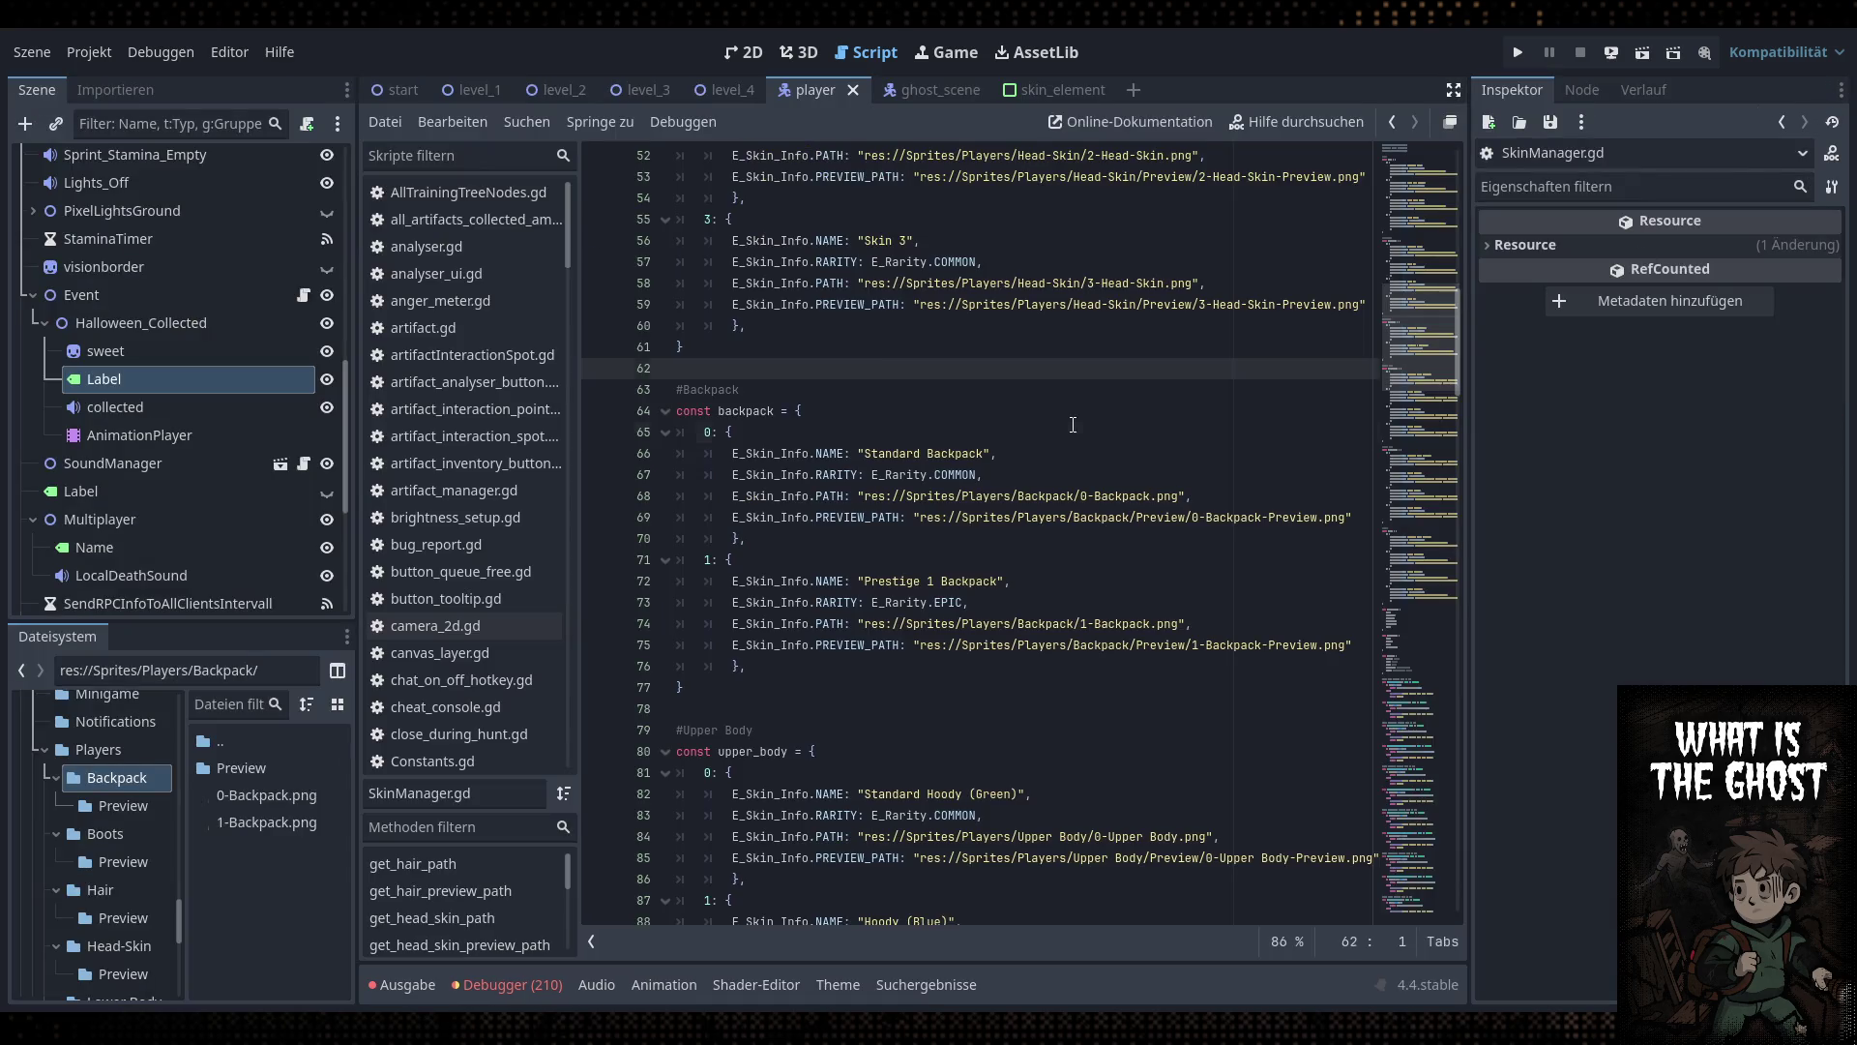
pyautogui.click(1064, 455)
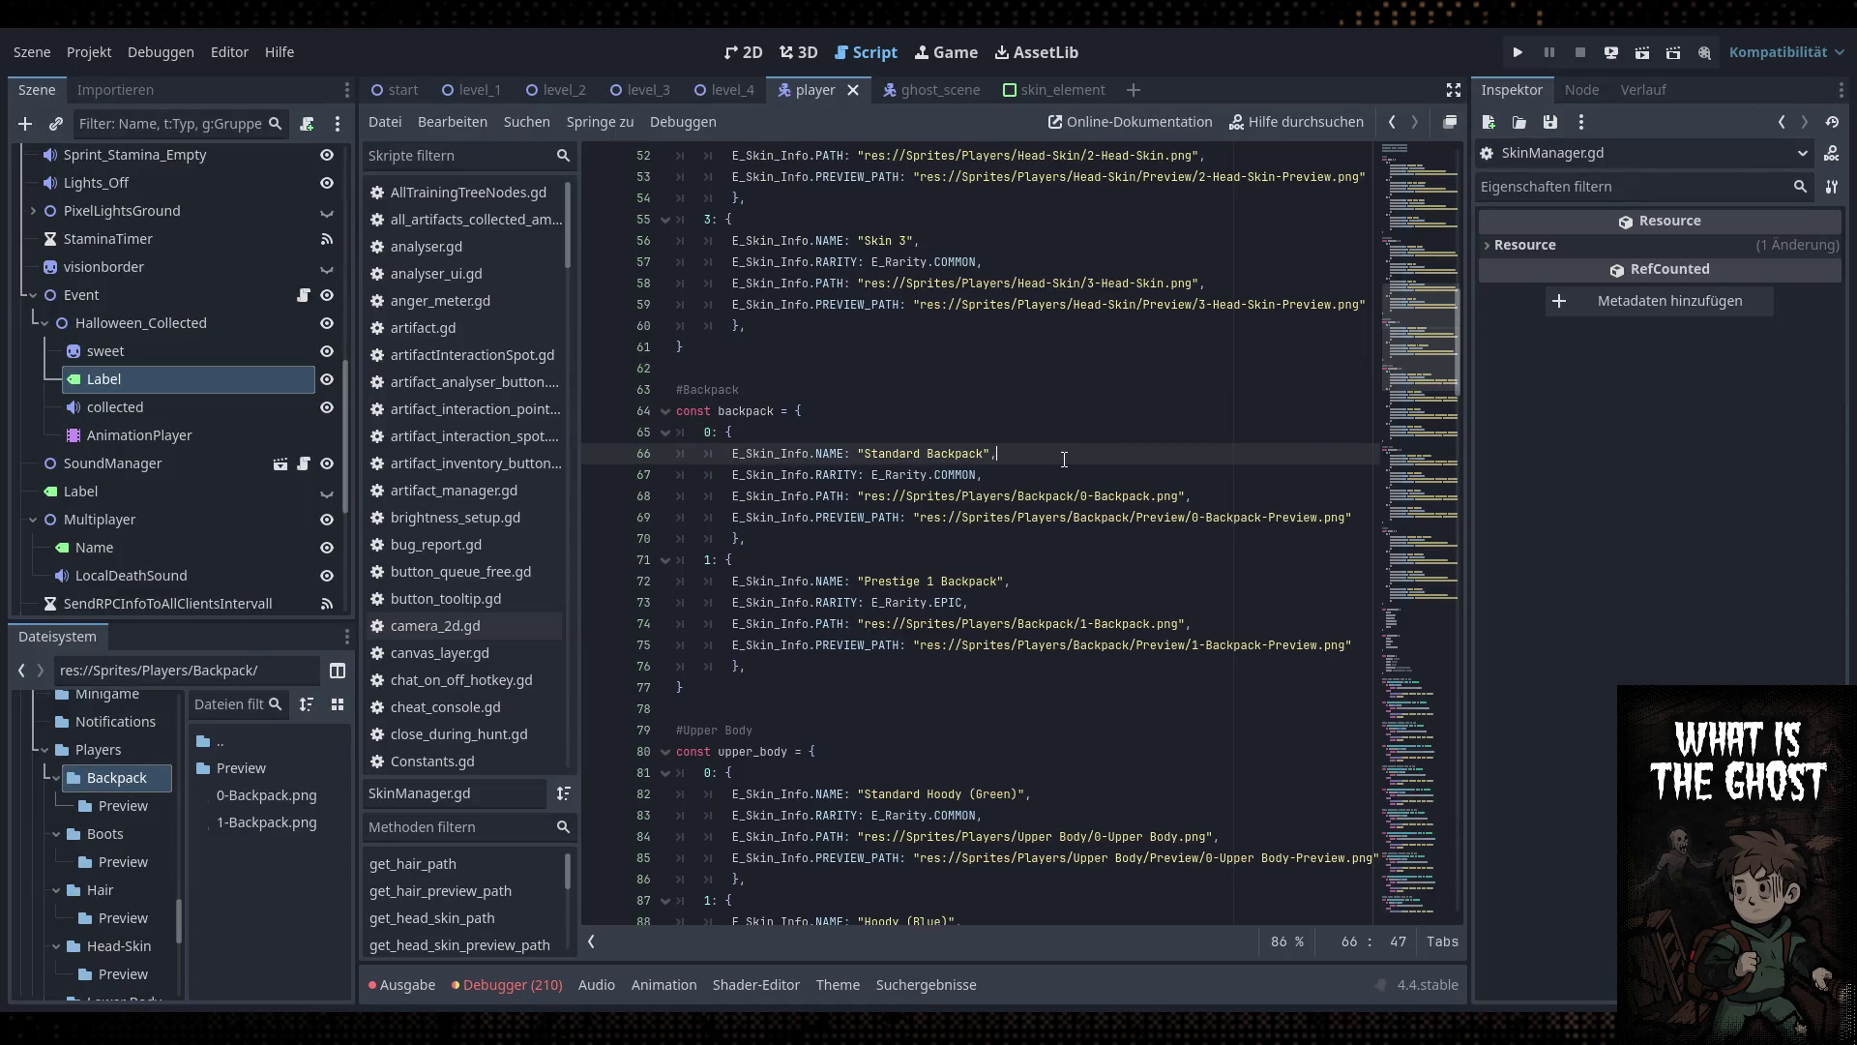
# Check the Debugger error list, then open artifact_analyser_button.gd
pyautogui.click(541, 982)
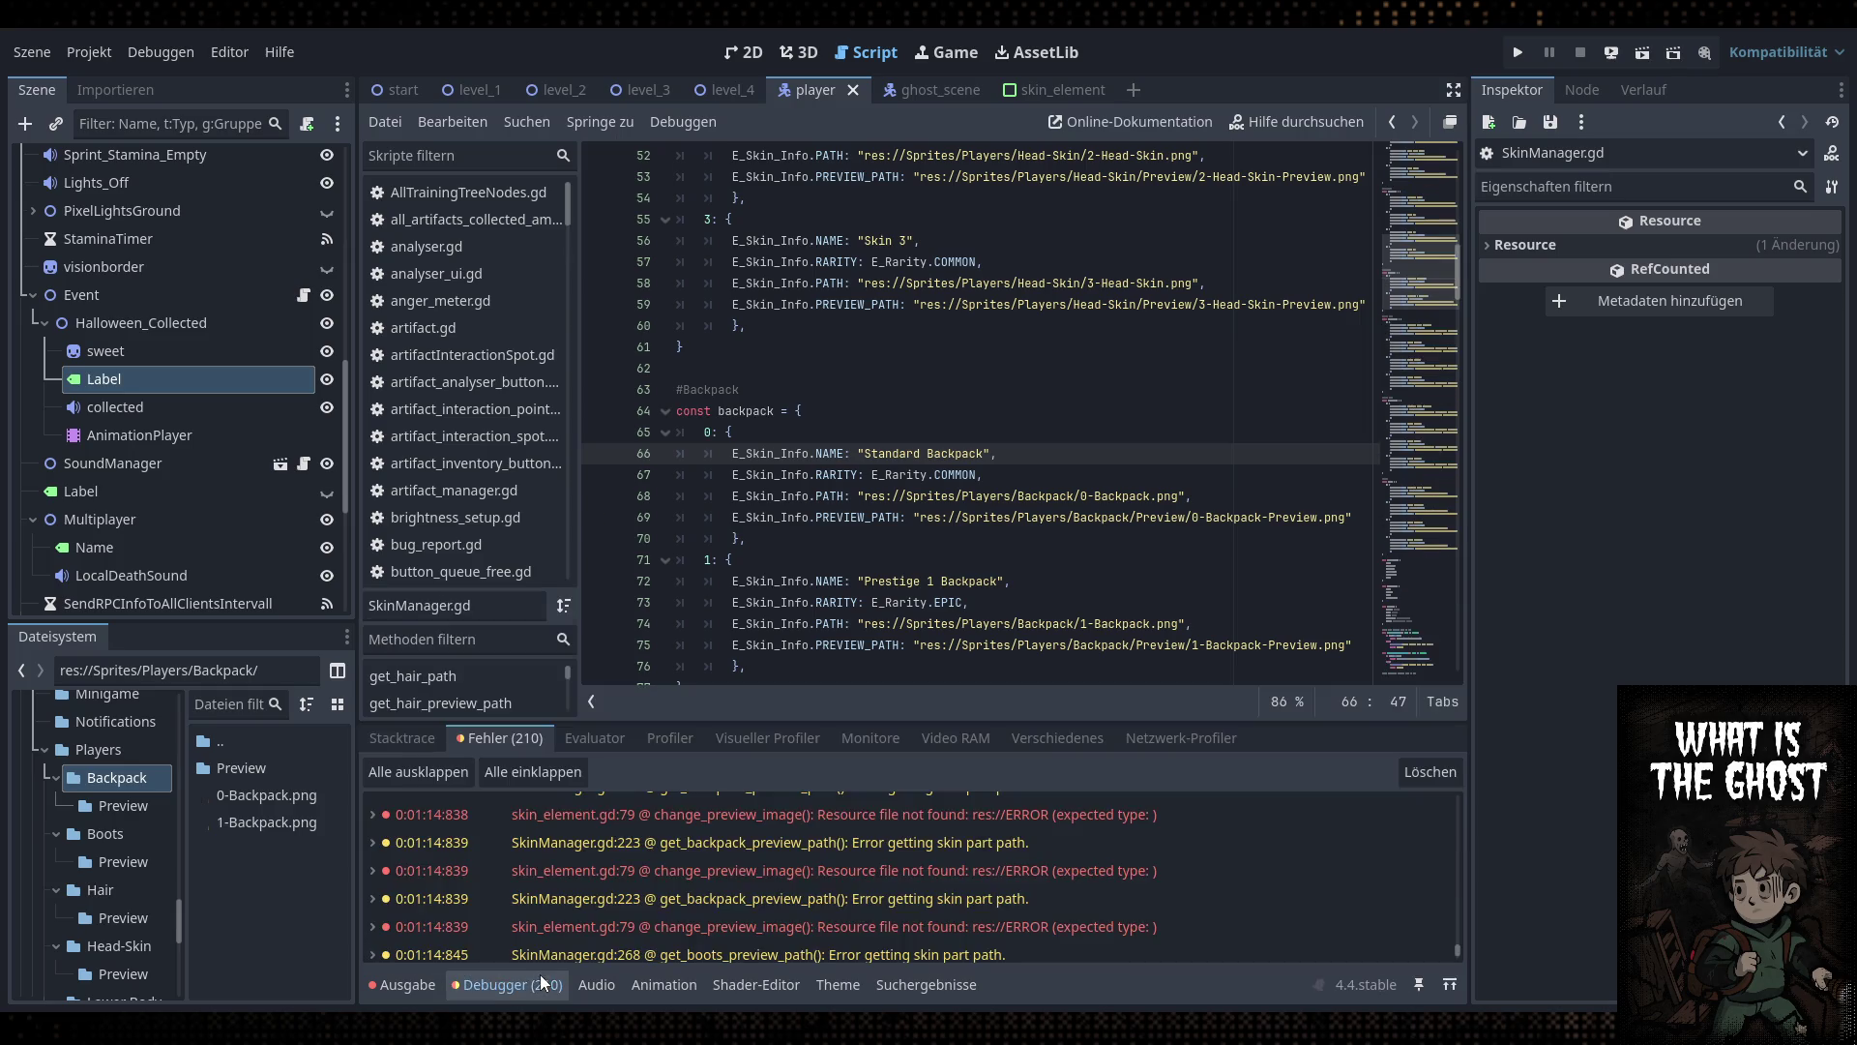
pyautogui.click(542, 984)
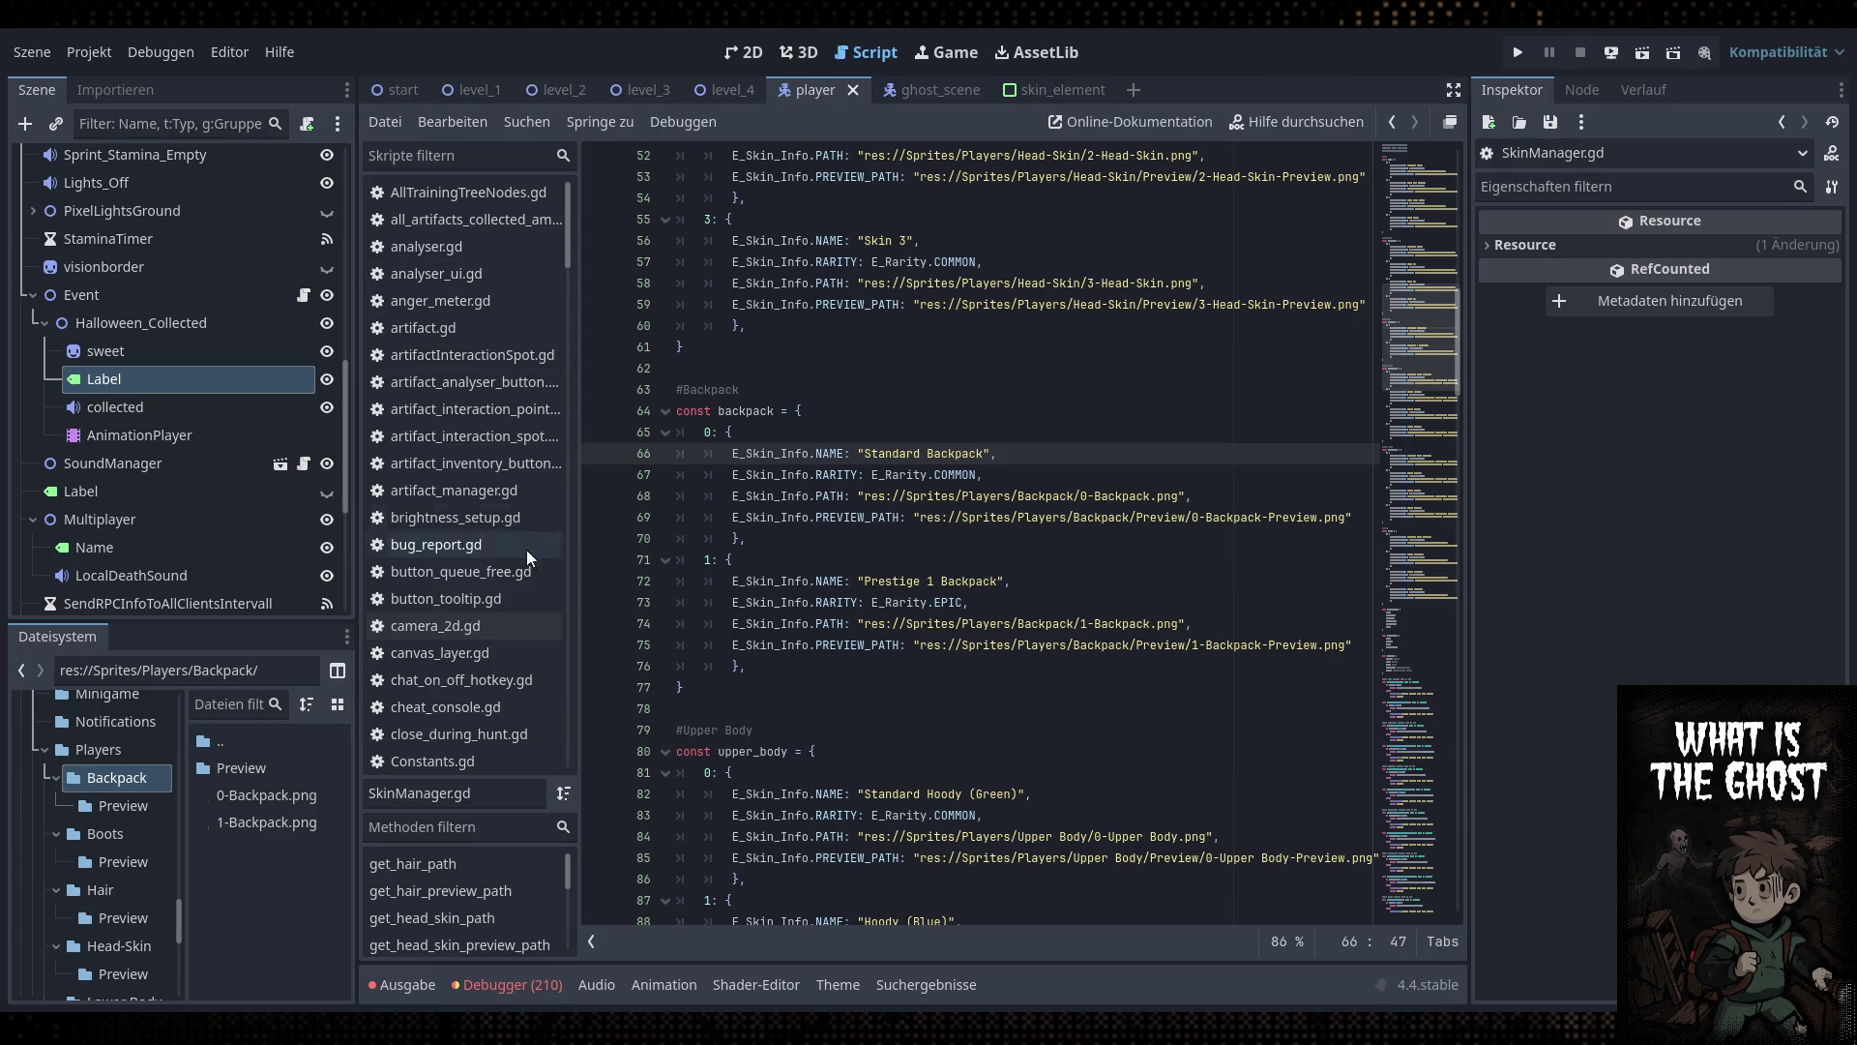
pyautogui.scroll(-2, 569, 239)
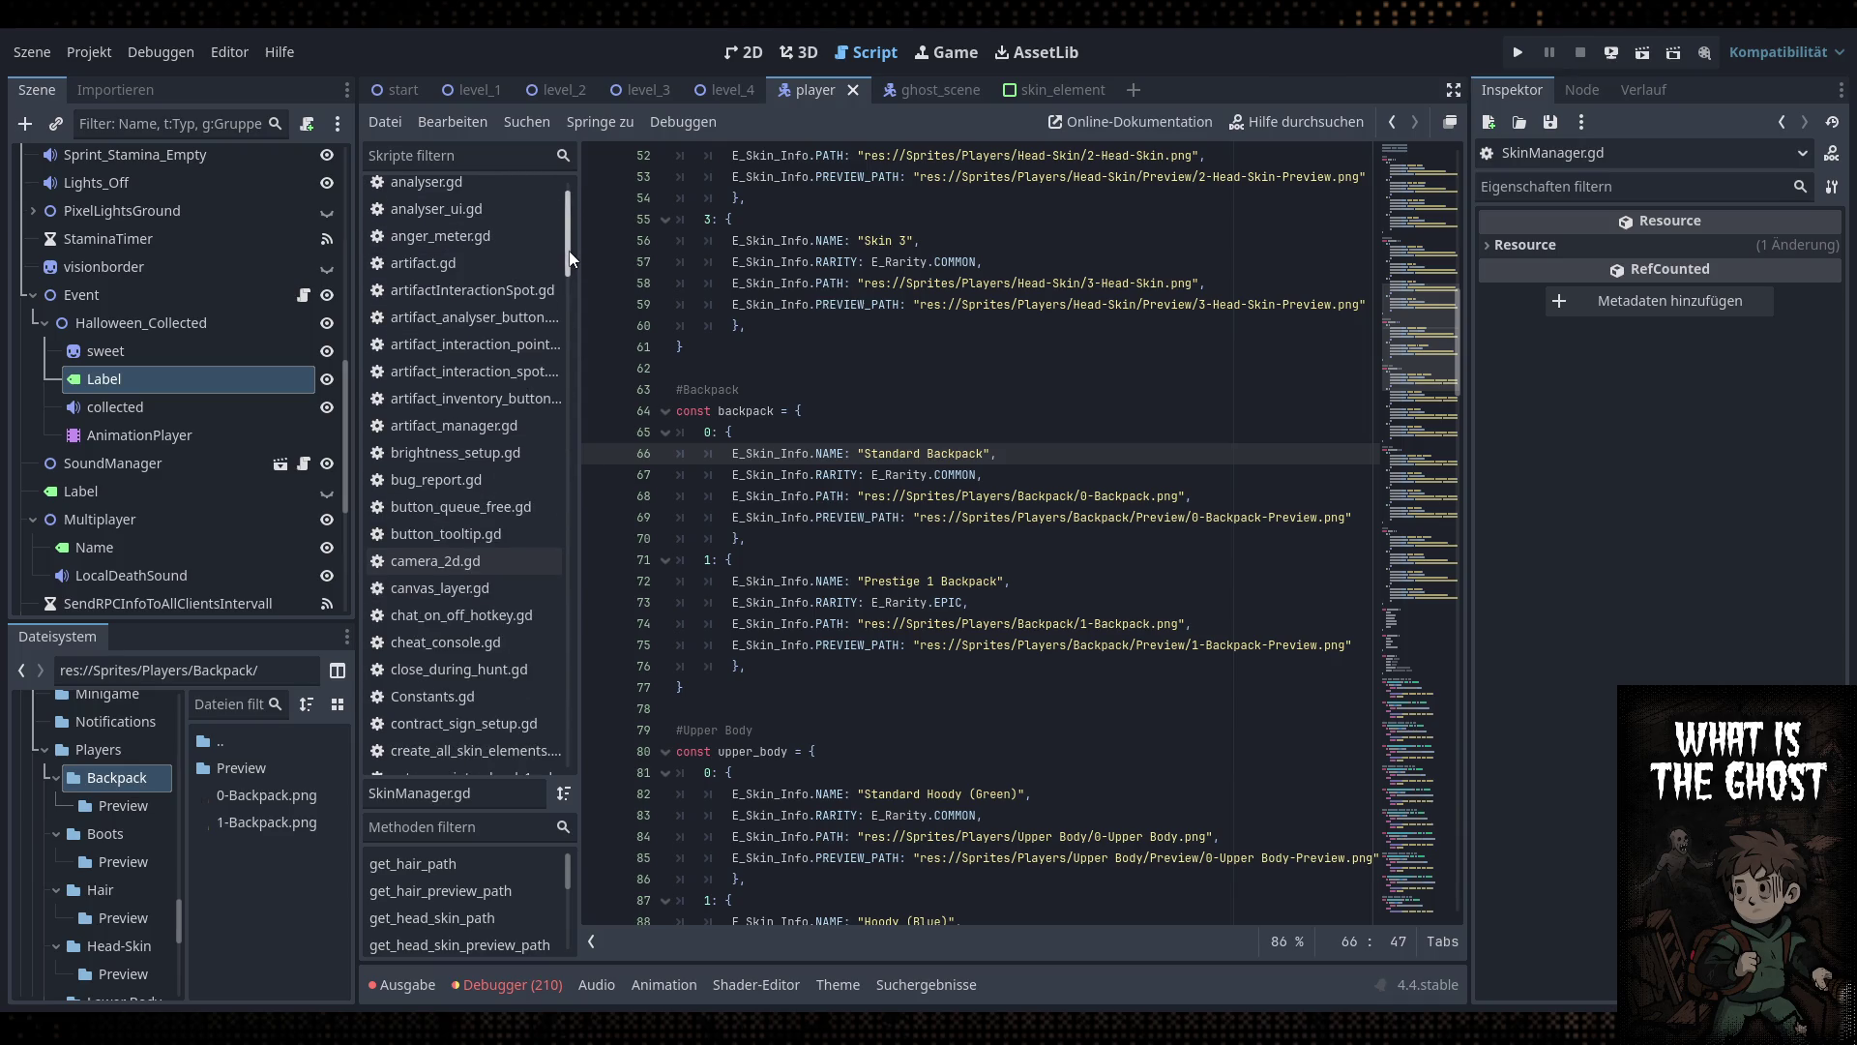
pyautogui.scroll(2, 571, 215)
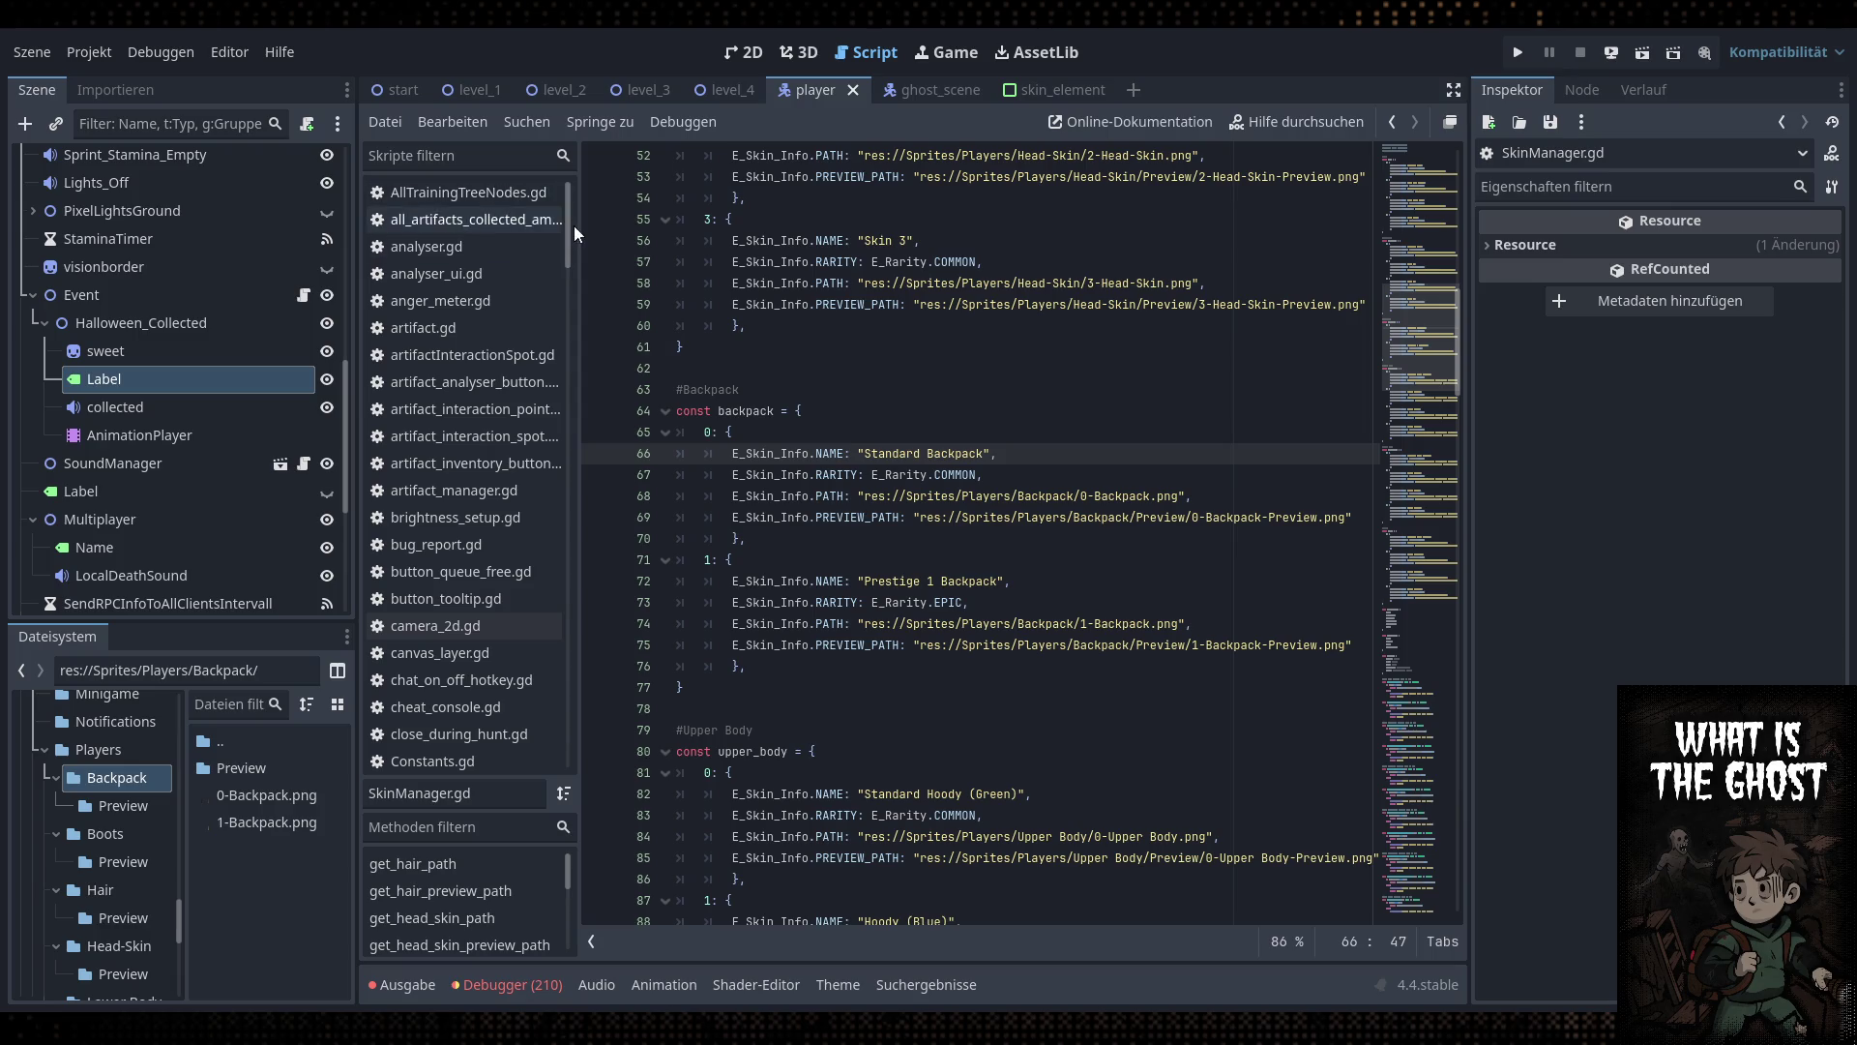
pyautogui.click(459, 625)
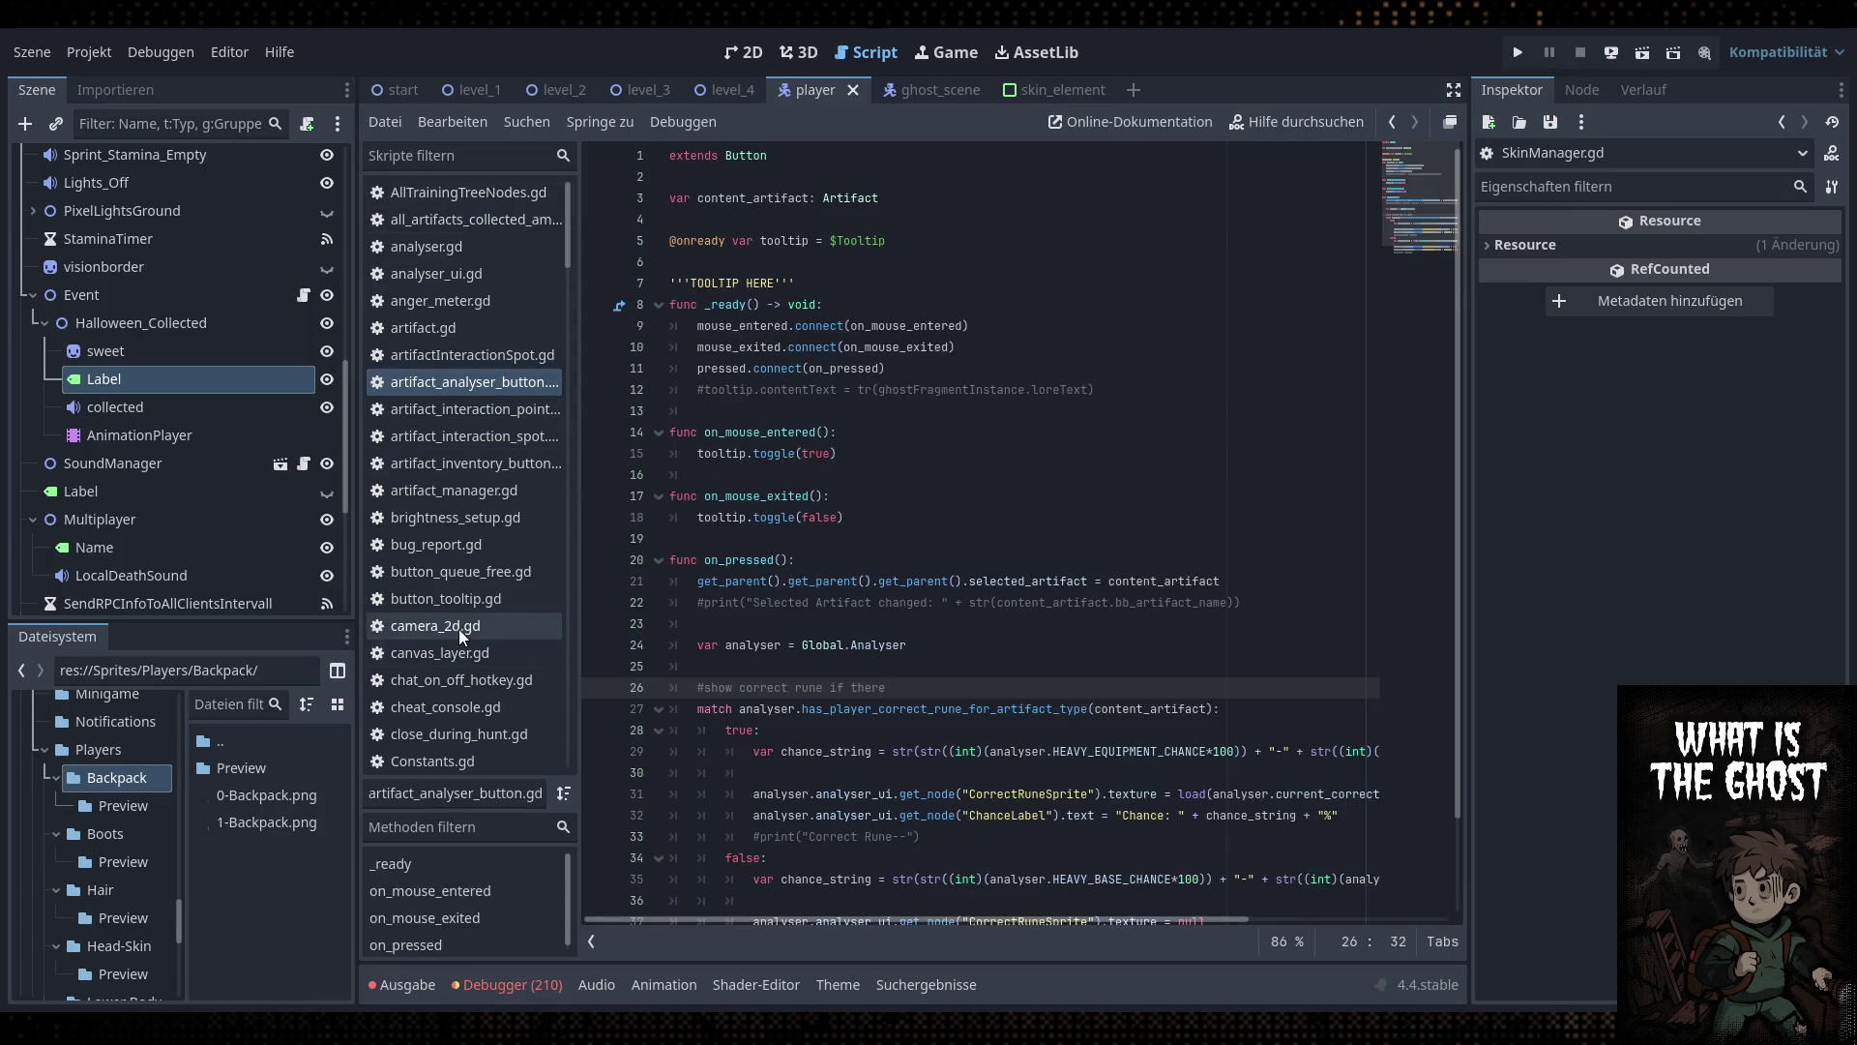
# Browse the artifact scripts, then filter the script list by 'notif' and open NotificationMessageBlueprint
pyautogui.click(450, 413)
pyautogui.click(474, 464)
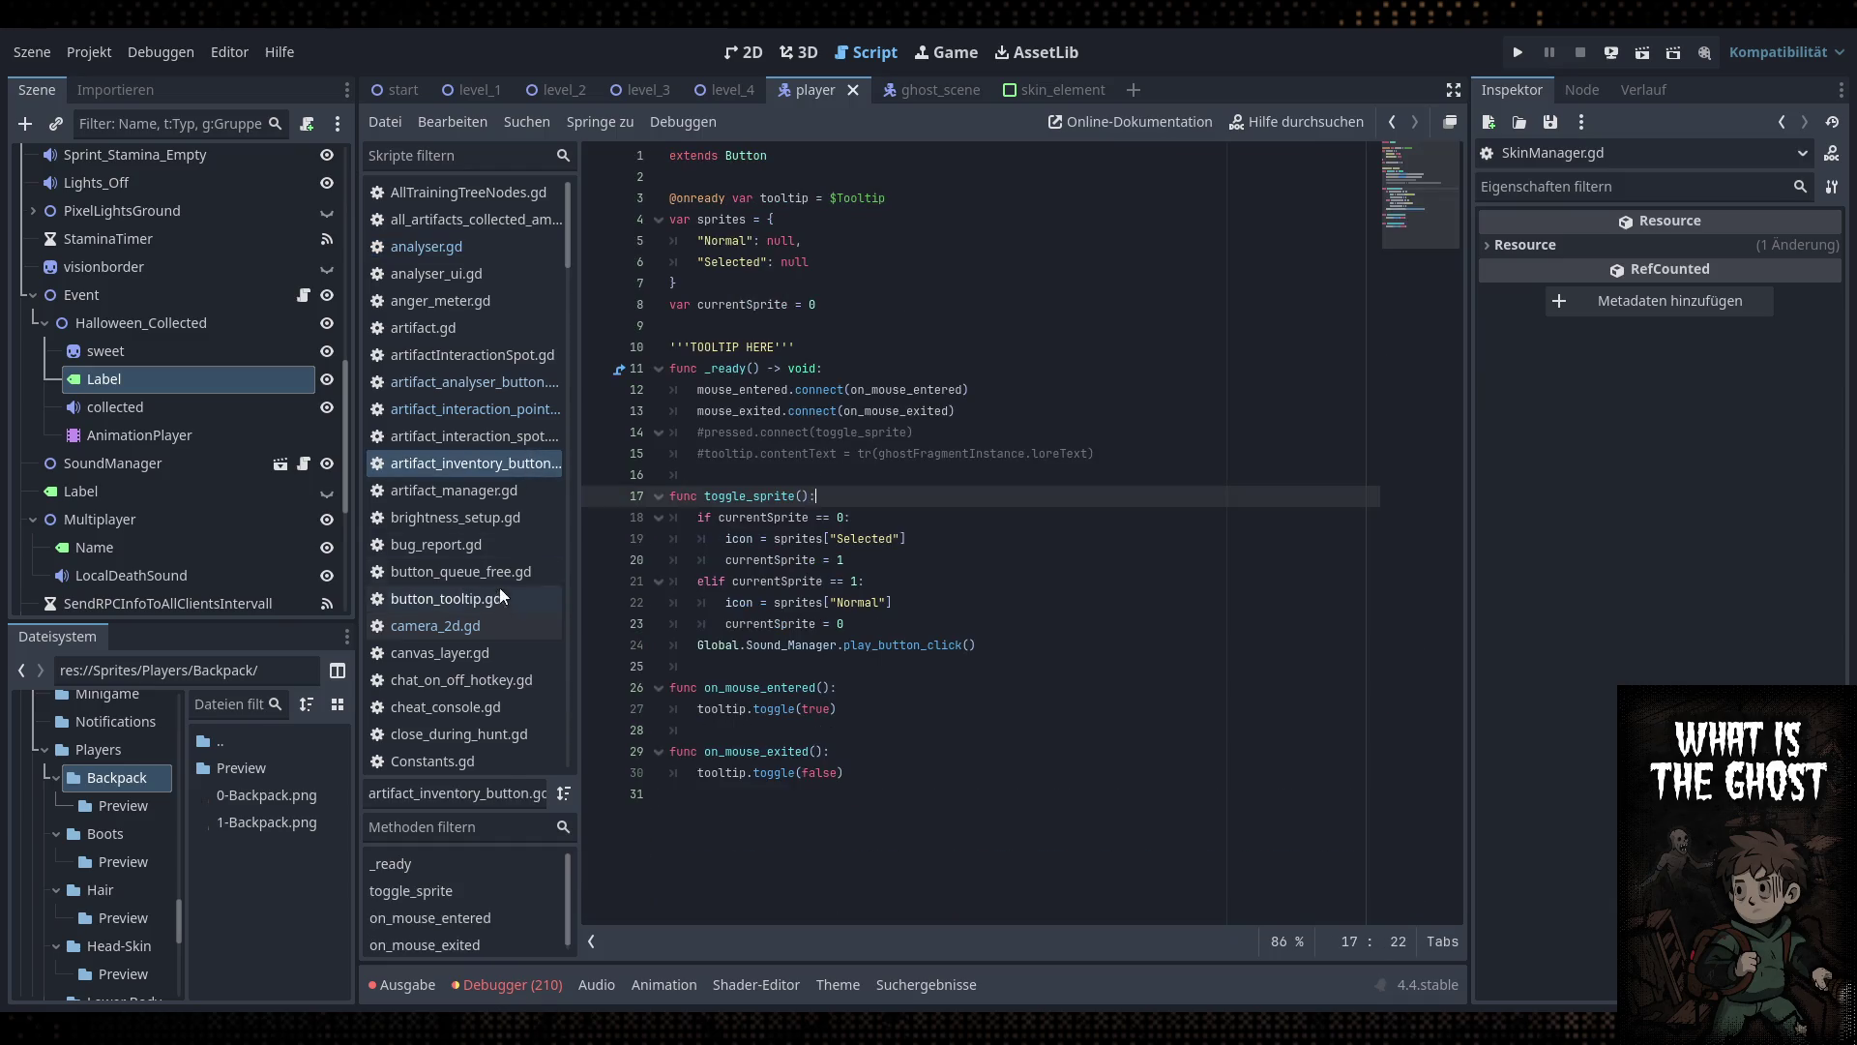
pyautogui.click(474, 157)
pyautogui.write('notif')
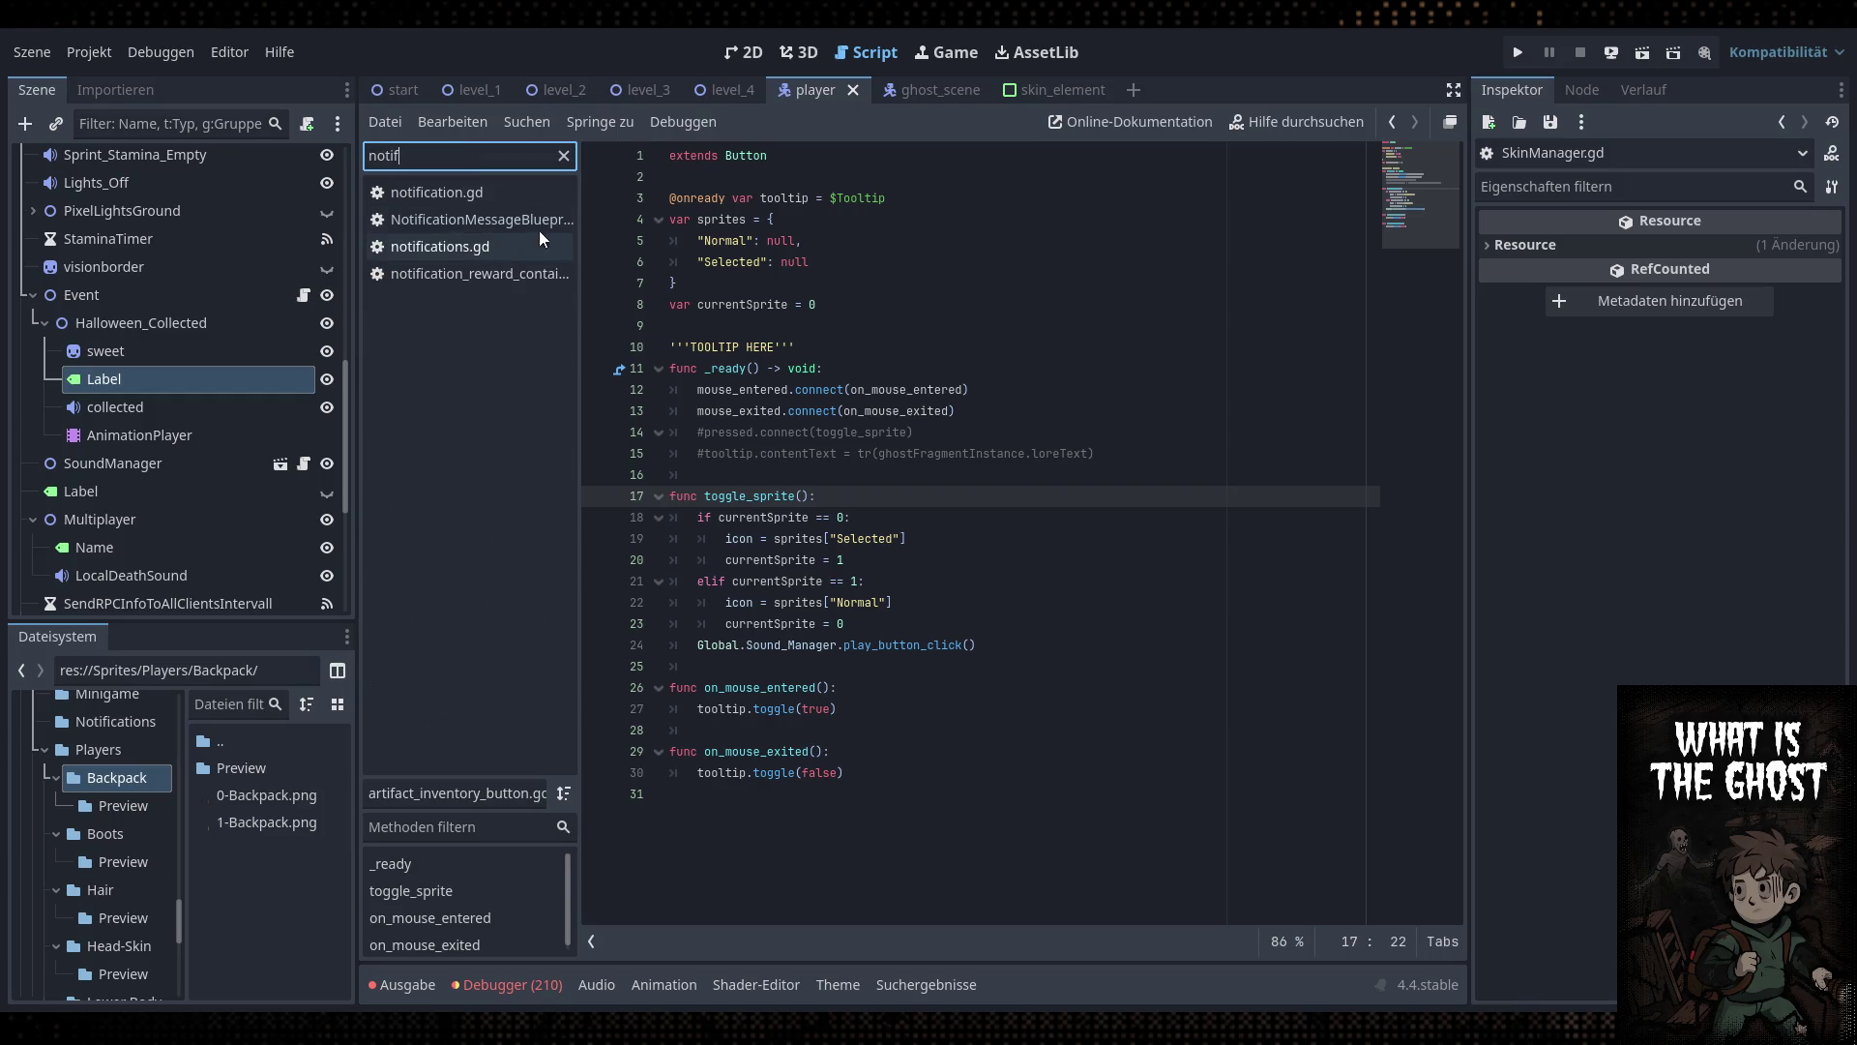
pyautogui.click(542, 223)
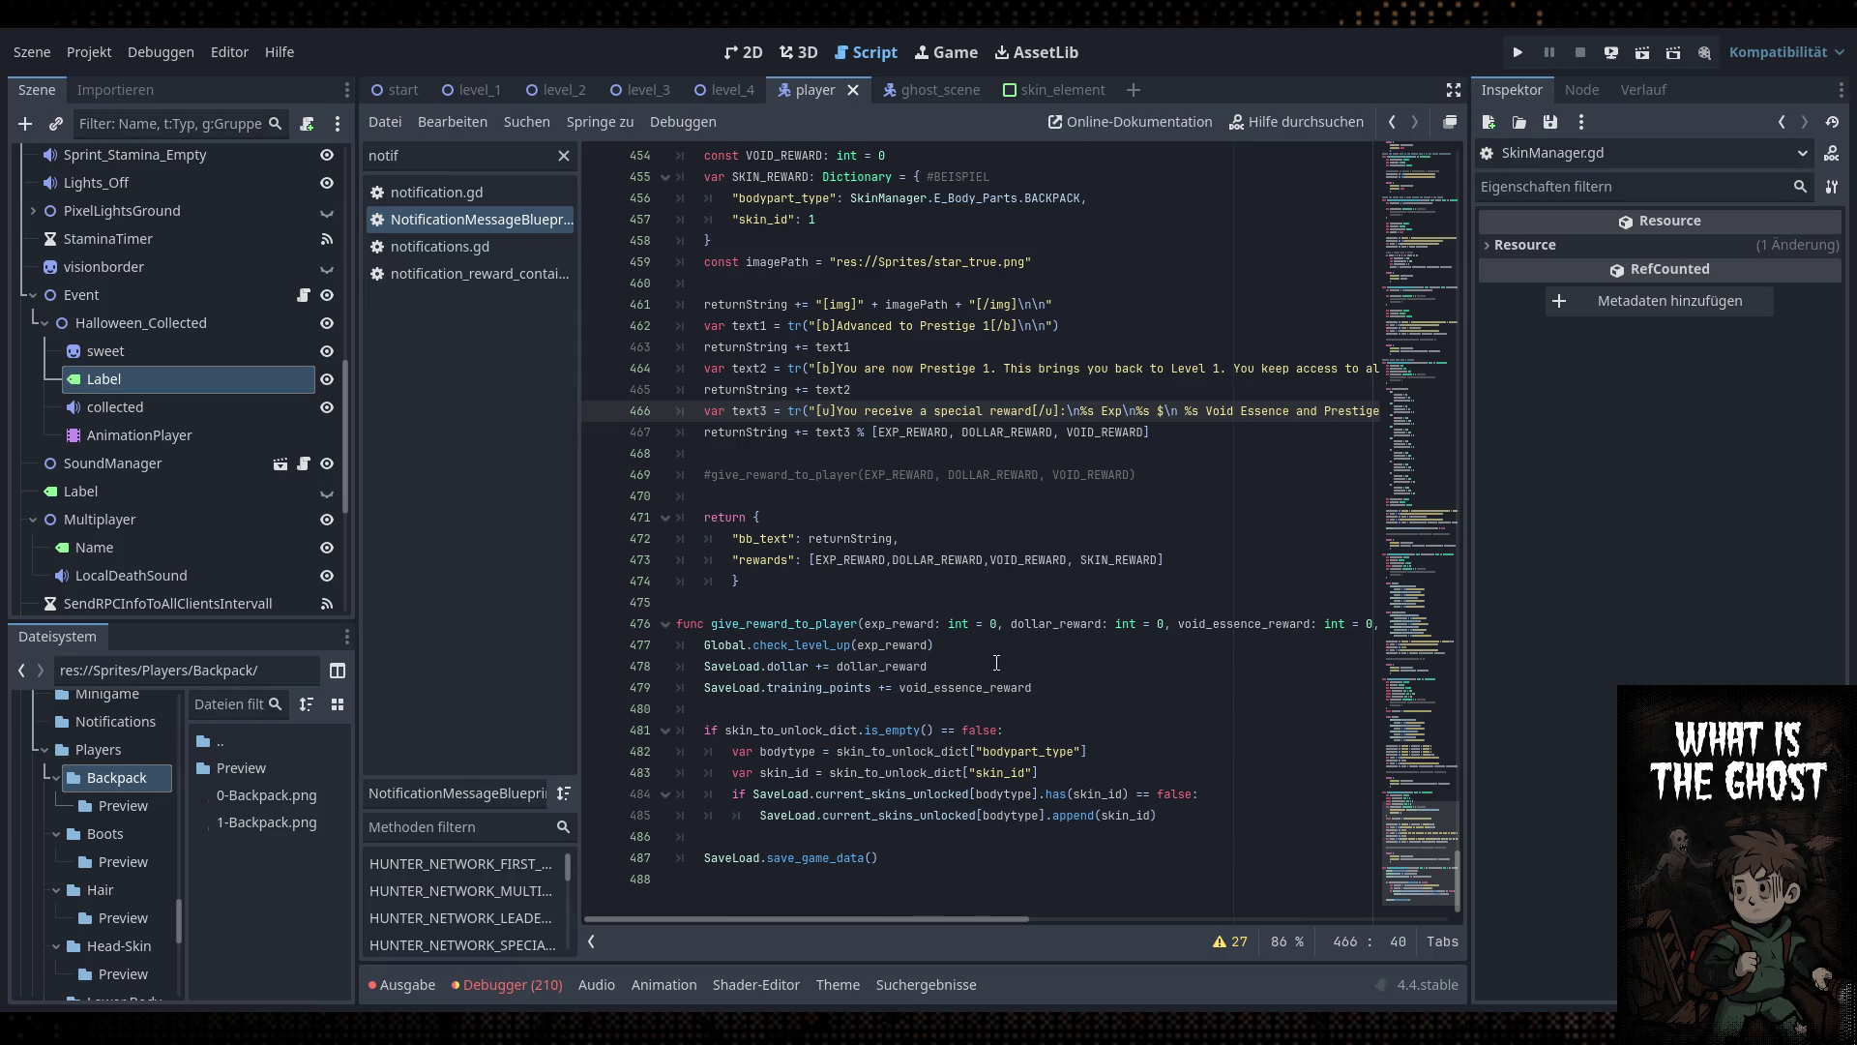
# Review the reward text and return statement lines in NotificationMessageBlueprint
pyautogui.click(932, 581)
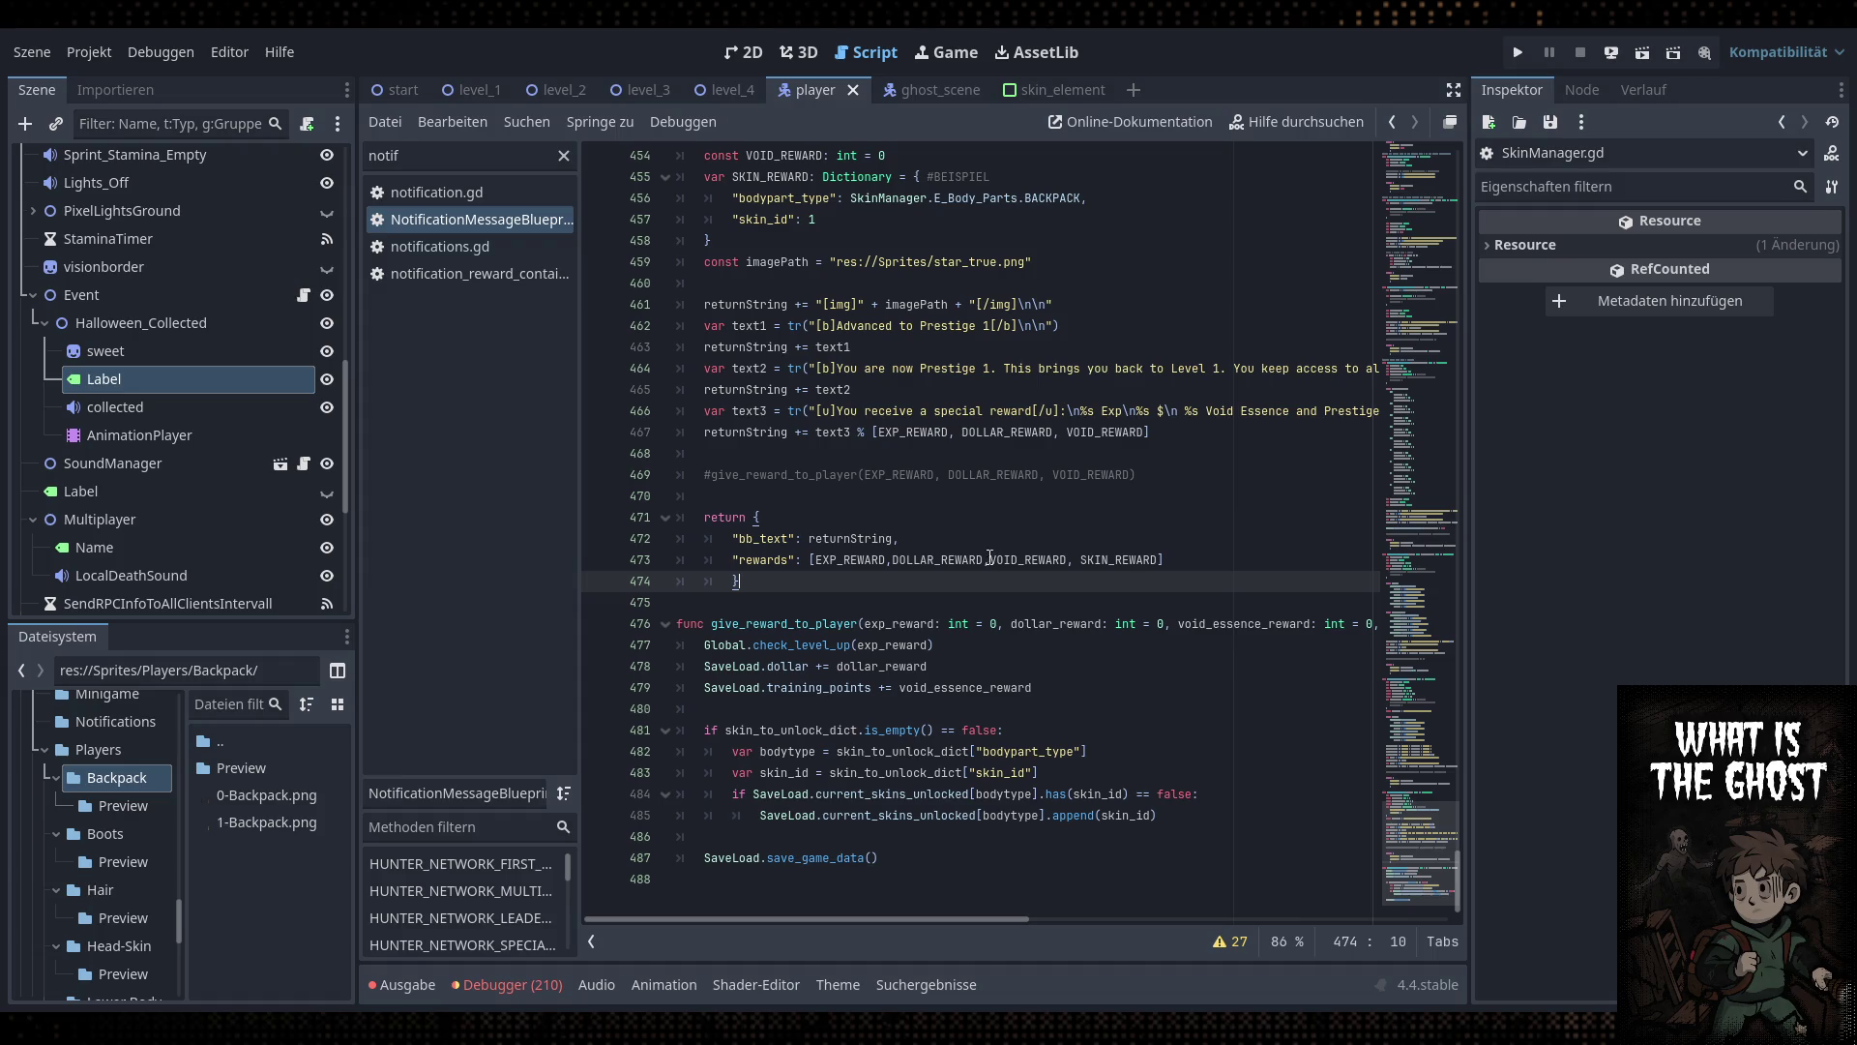
pyautogui.click(867, 519)
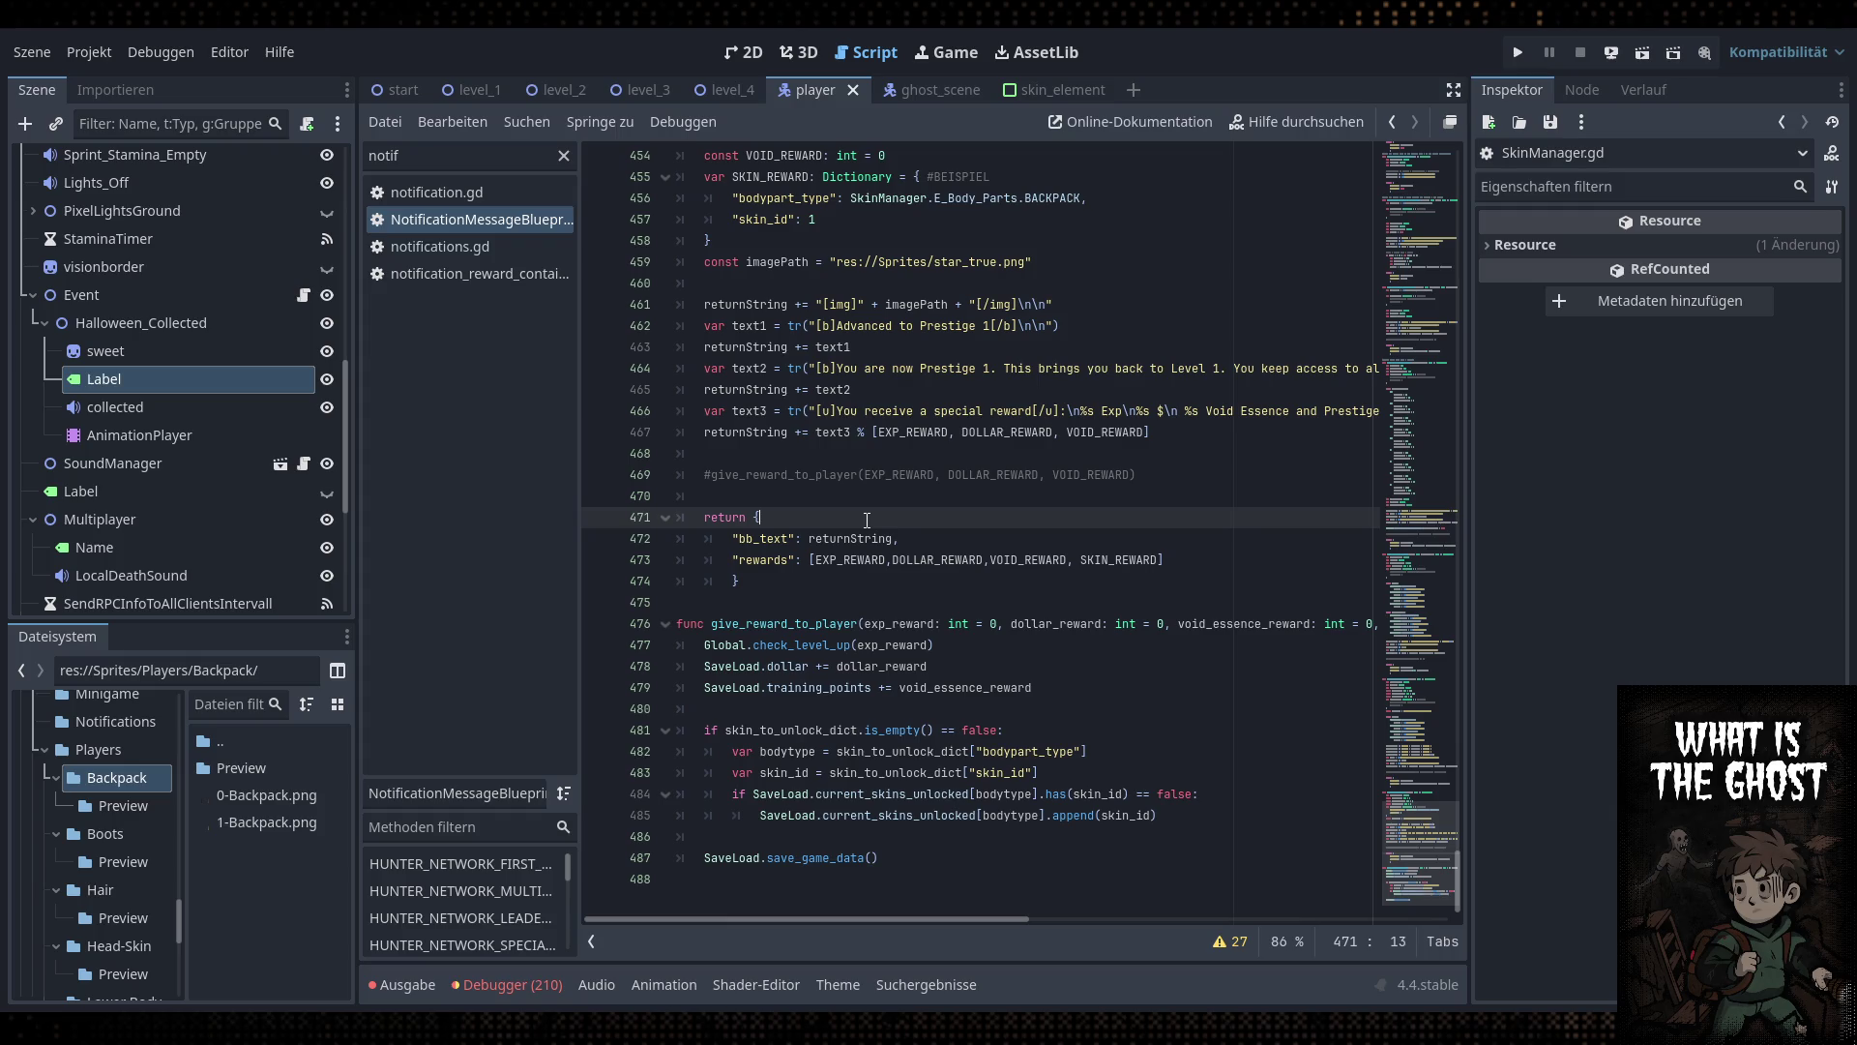
pyautogui.click(1076, 538)
pyautogui.click(884, 539)
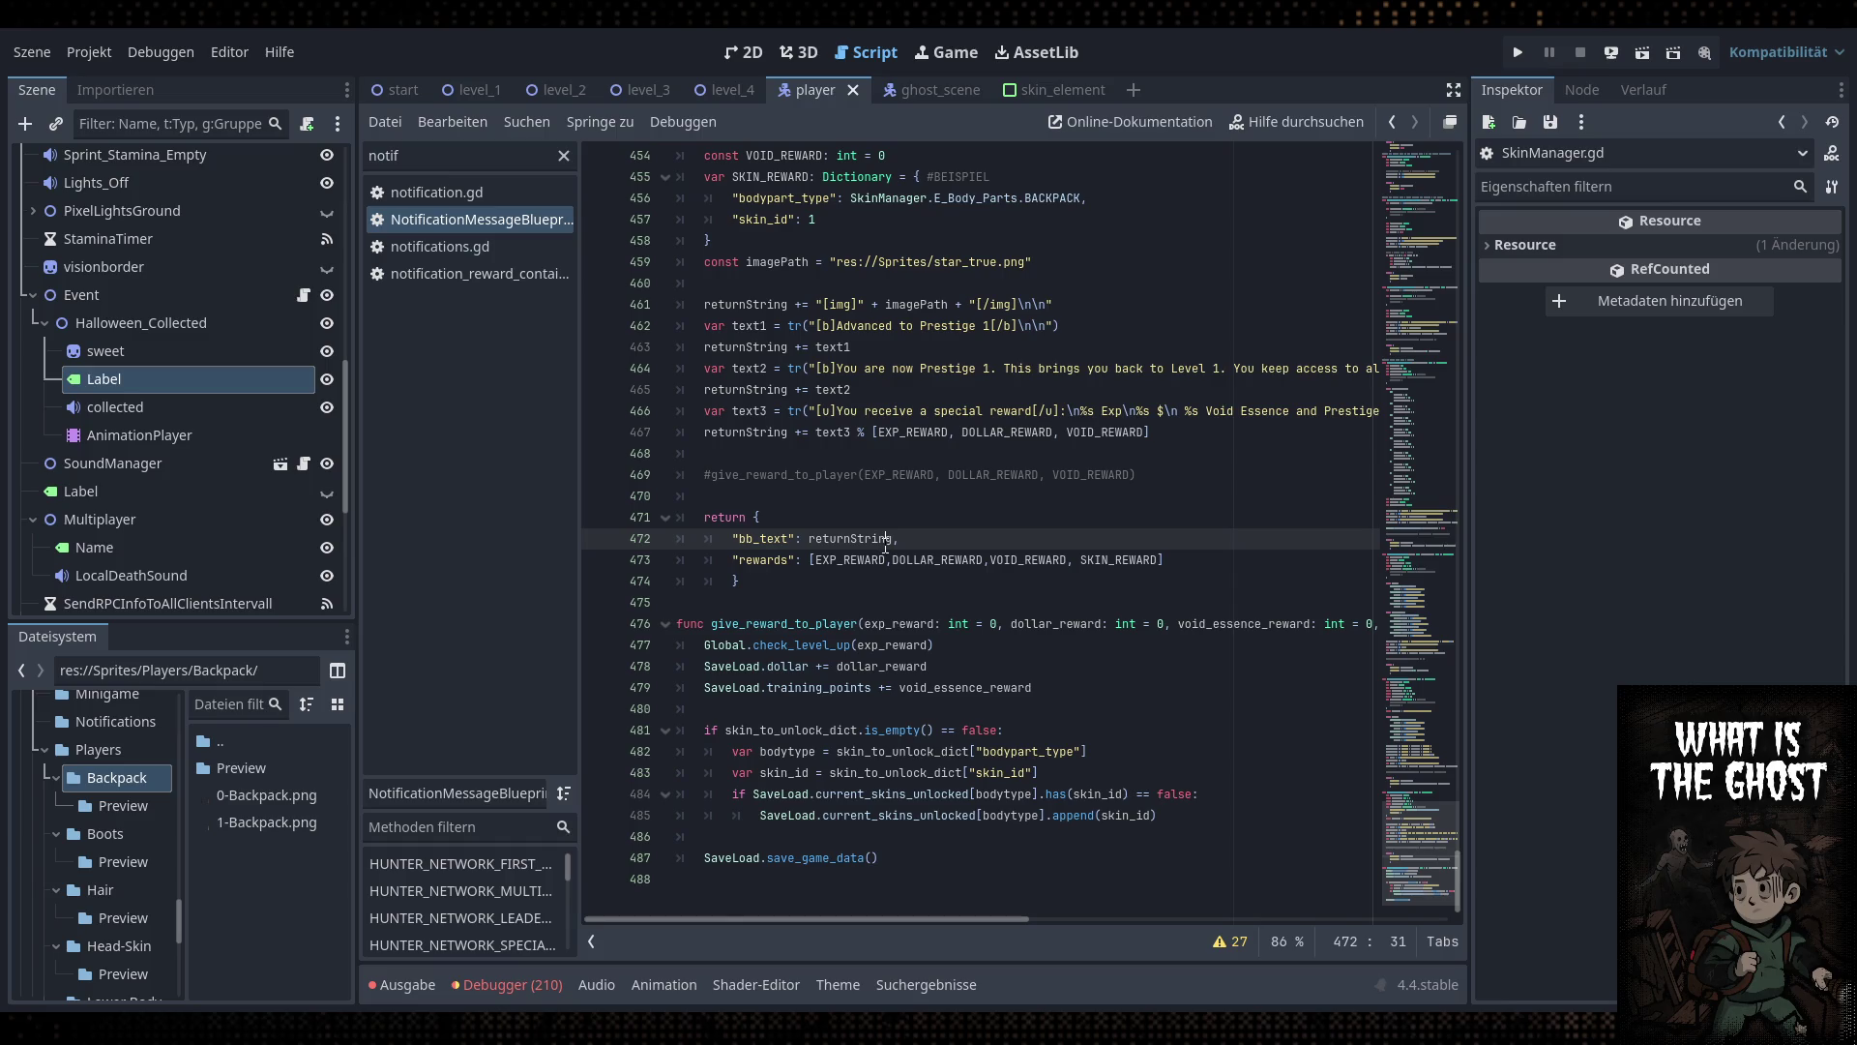
pyautogui.click(1061, 503)
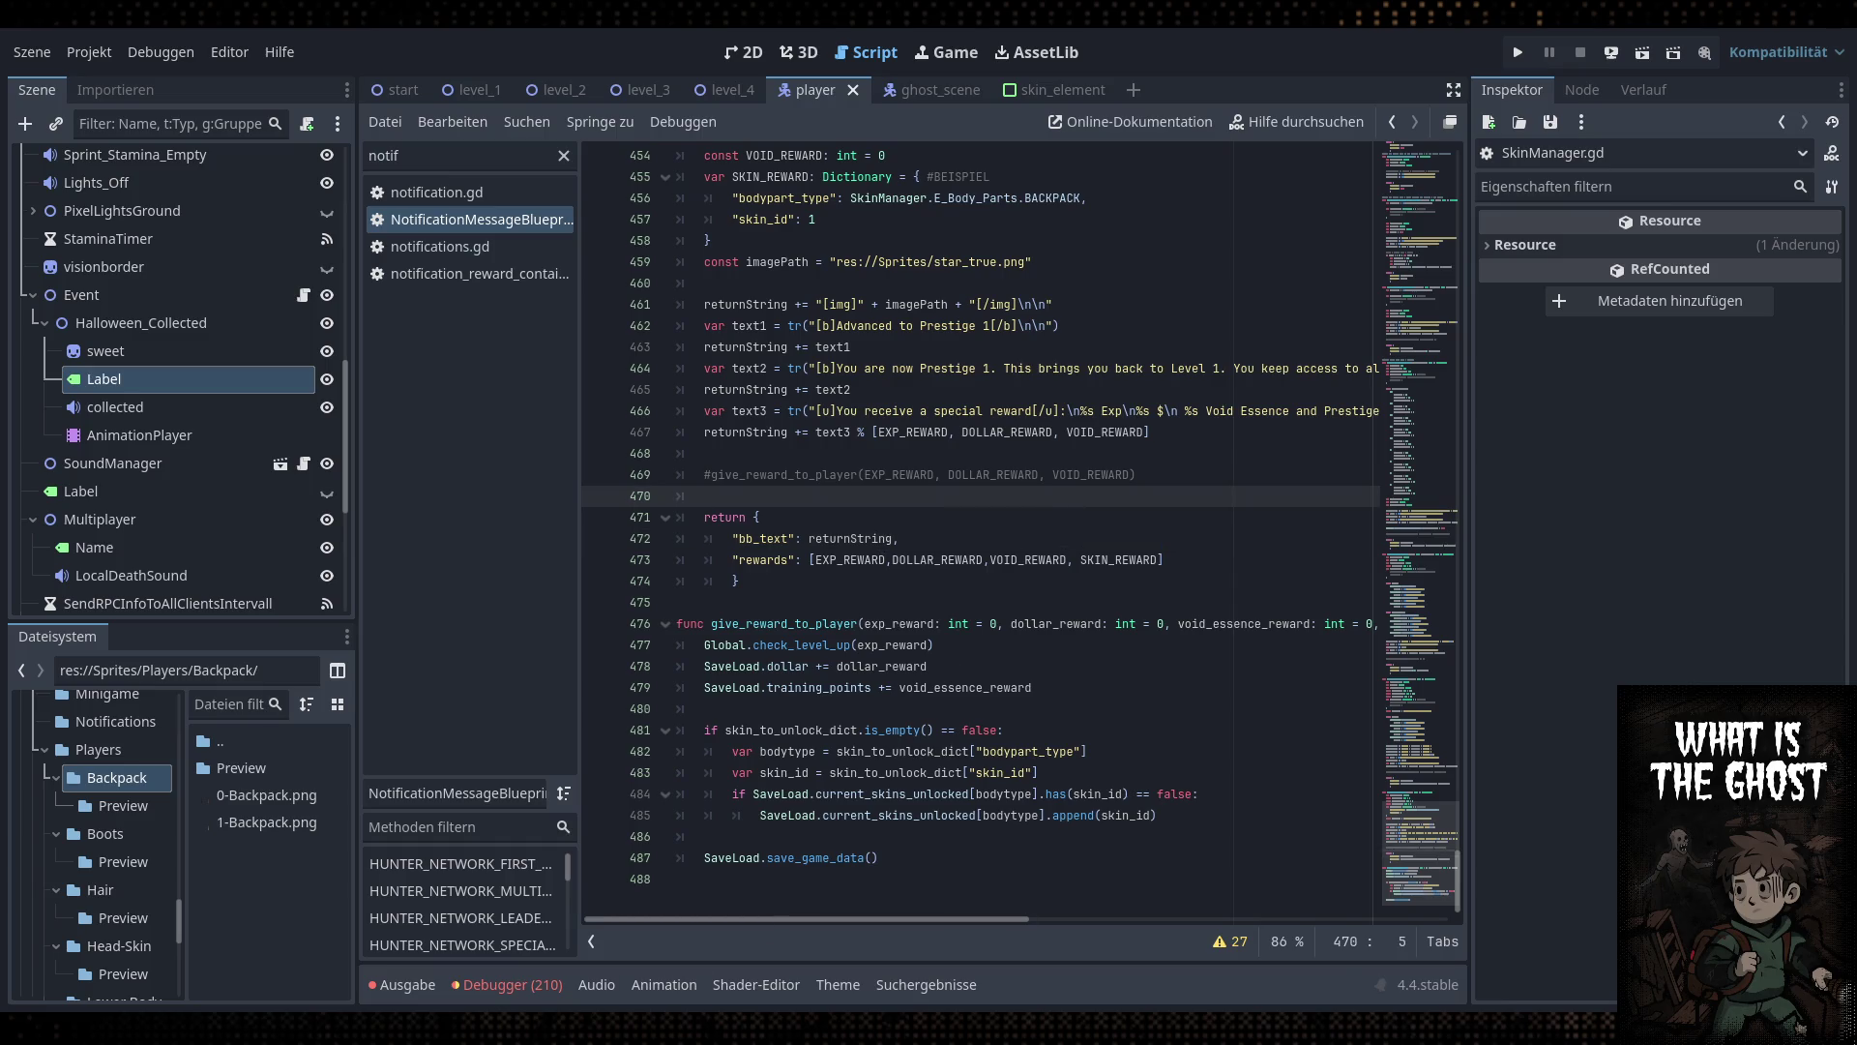
pyautogui.click(953, 582)
pyautogui.scroll(1, 953, 603)
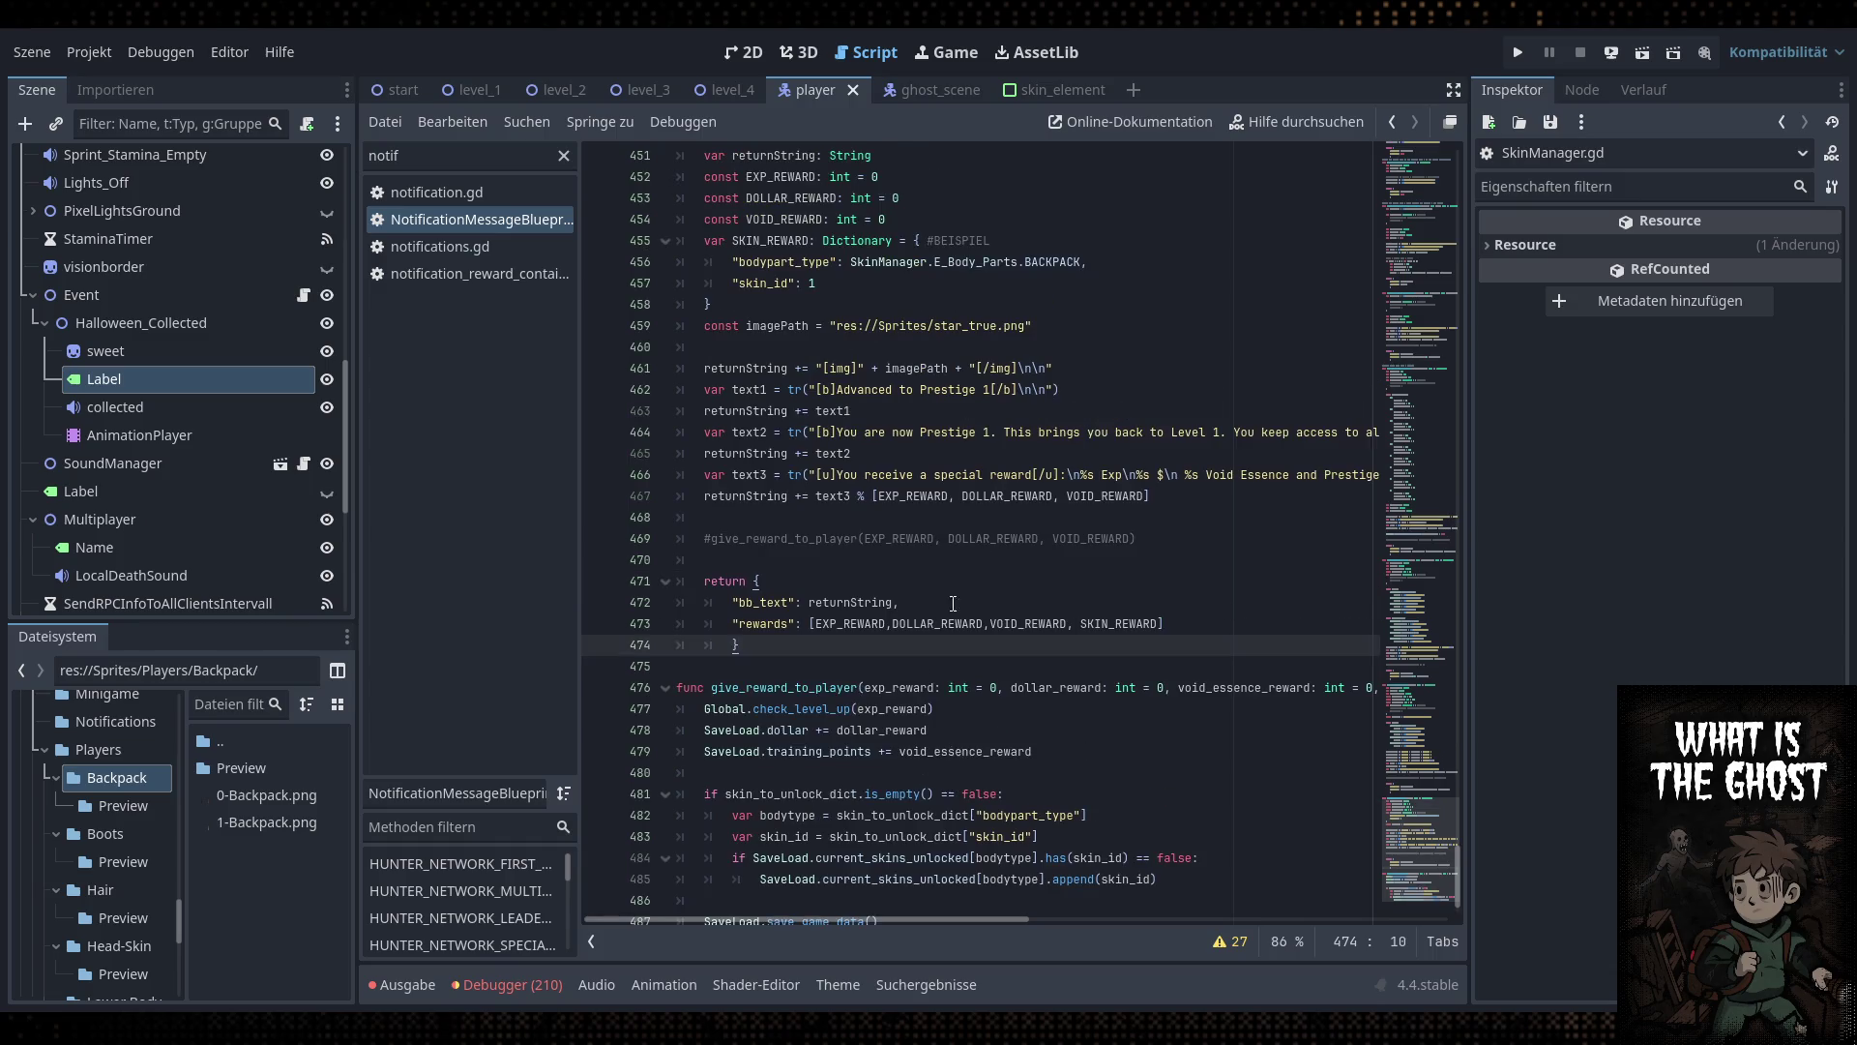
pyautogui.moveTo(937, 921)
pyautogui.mouseDown()
pyautogui.moveTo(1211, 912)
pyautogui.moveTo(886, 913)
pyautogui.moveTo(1095, 911)
pyautogui.moveTo(1027, 919)
pyautogui.mouseUp()
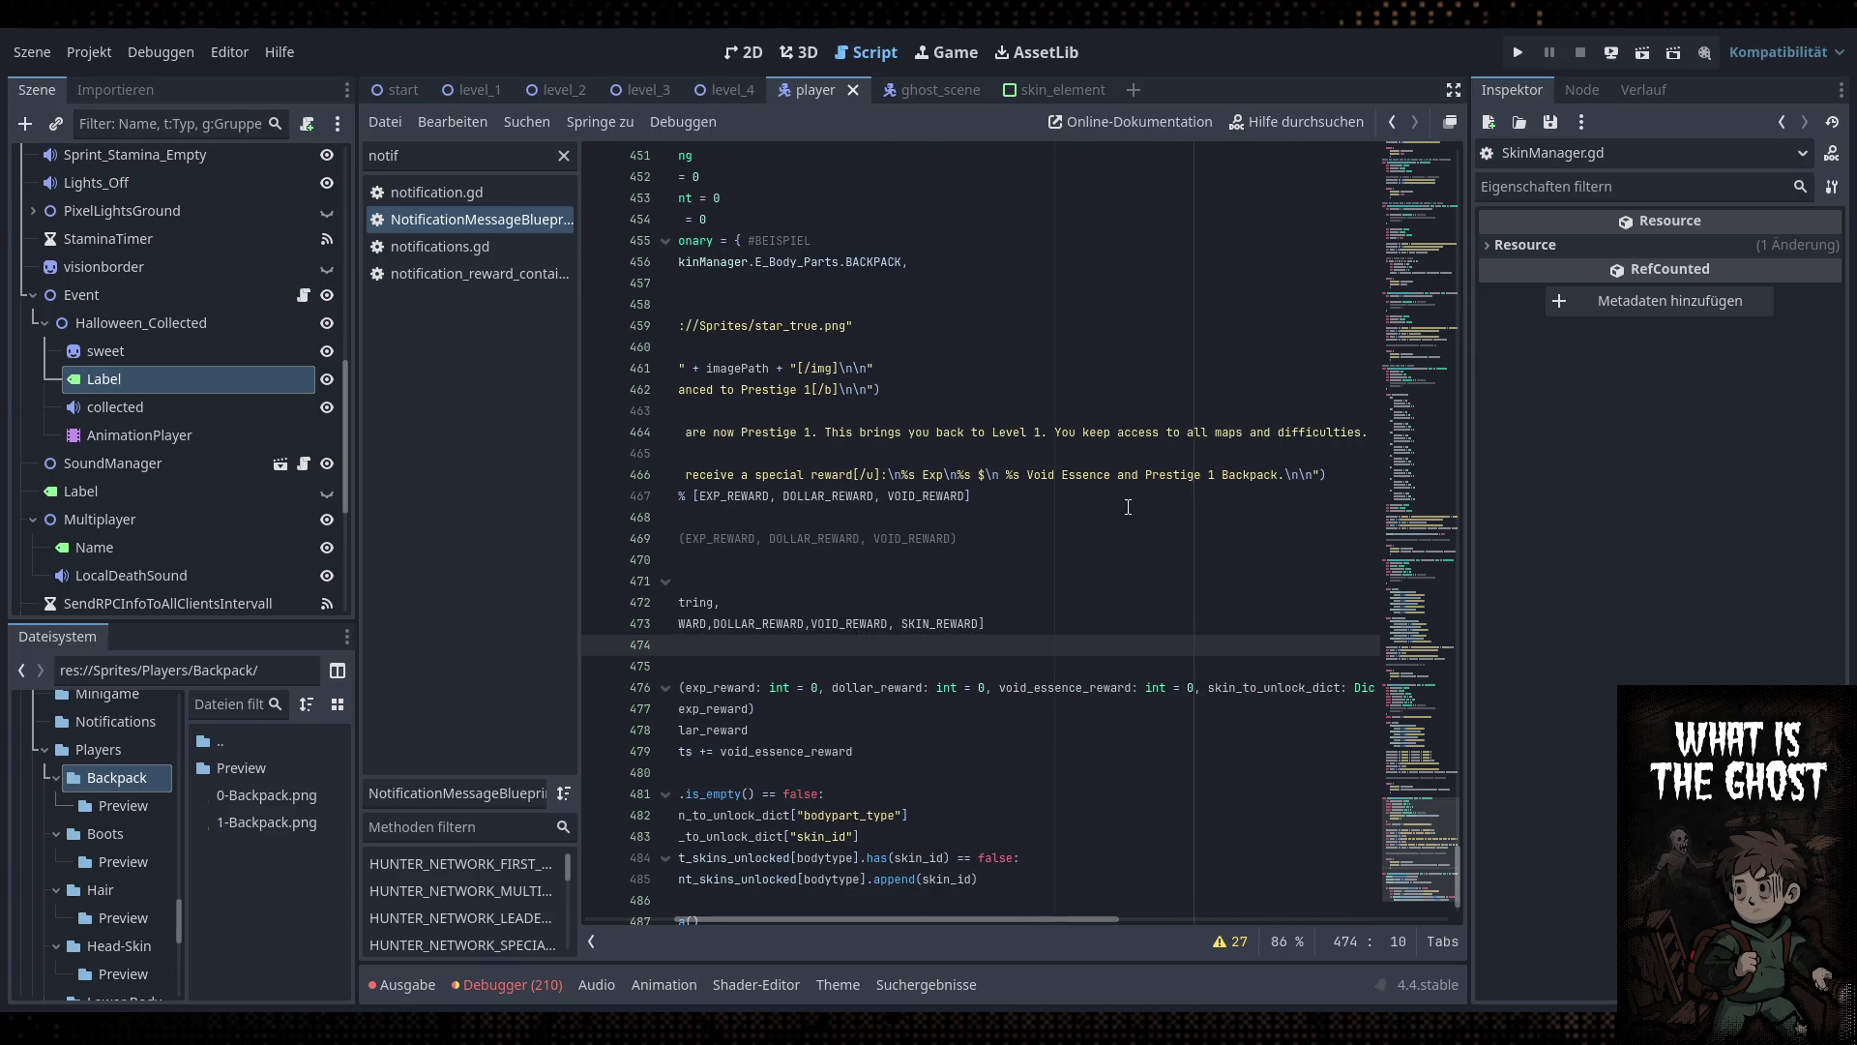
pyautogui.click(1129, 476)
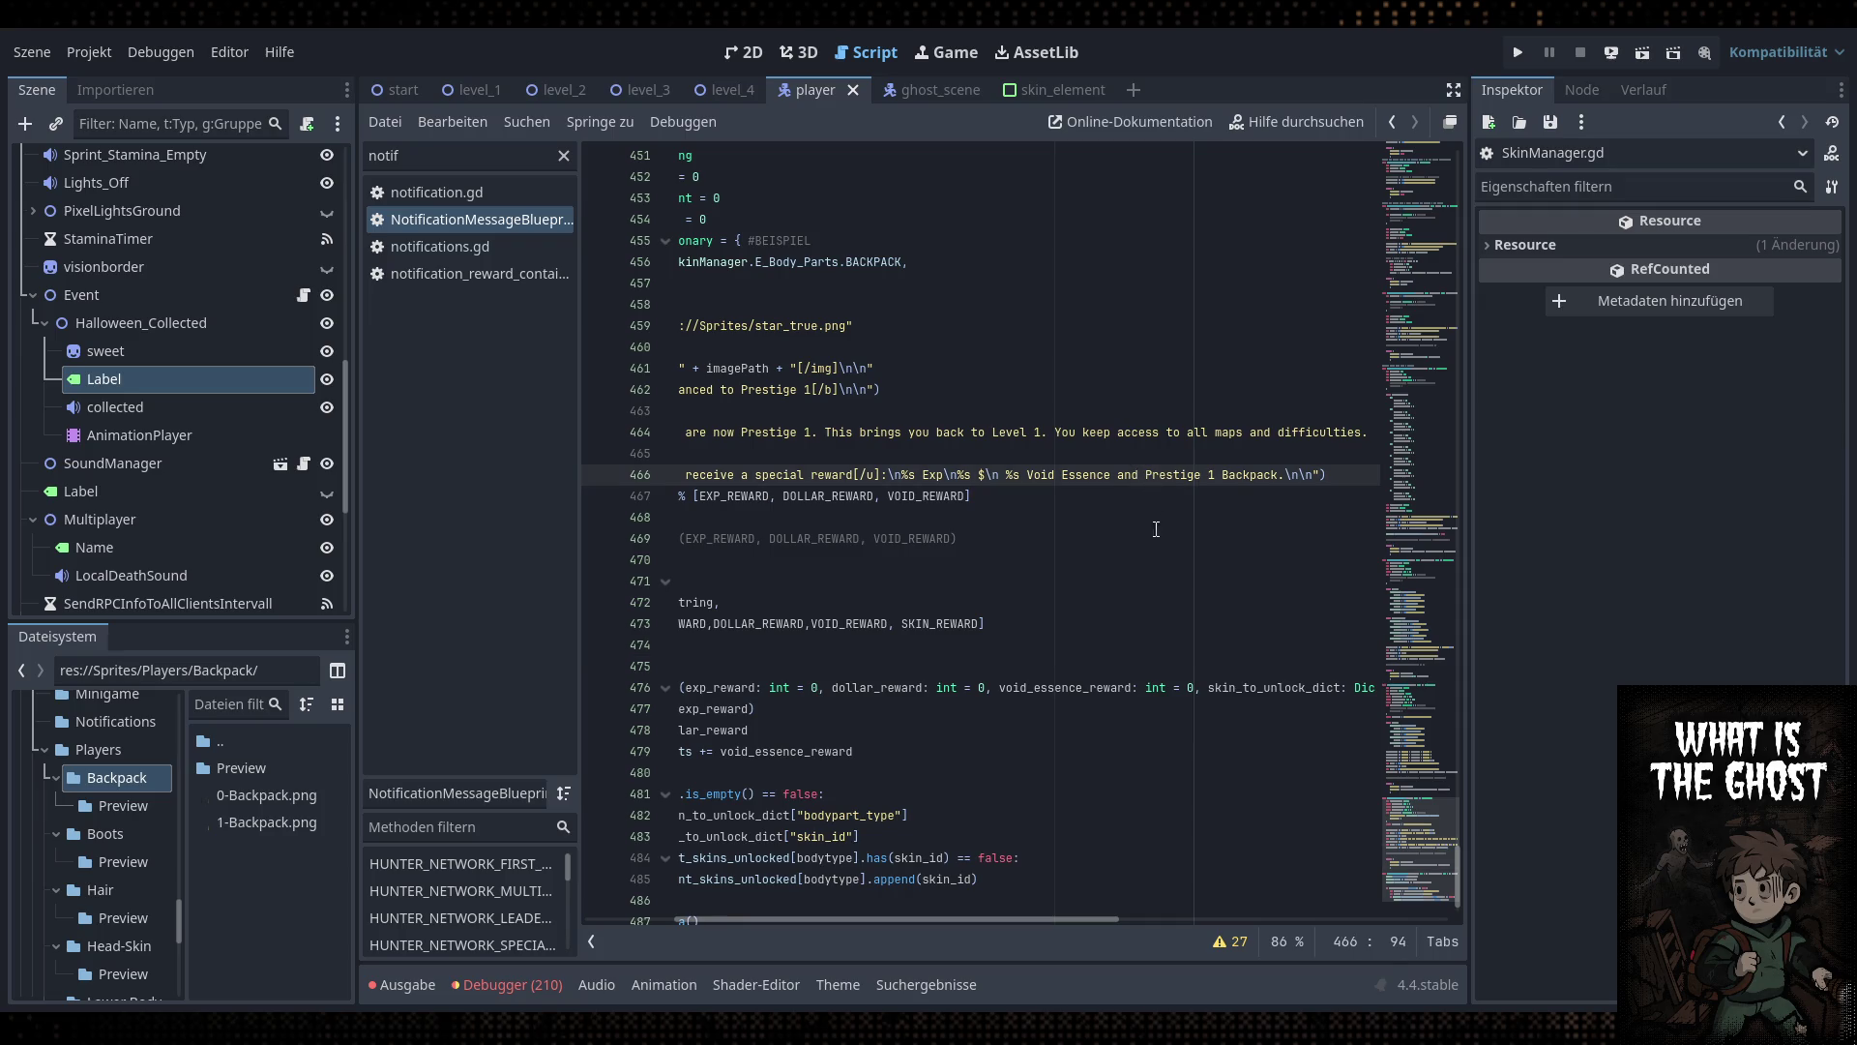
pyautogui.moveTo(995, 917); pyautogui.dragTo(881, 913)
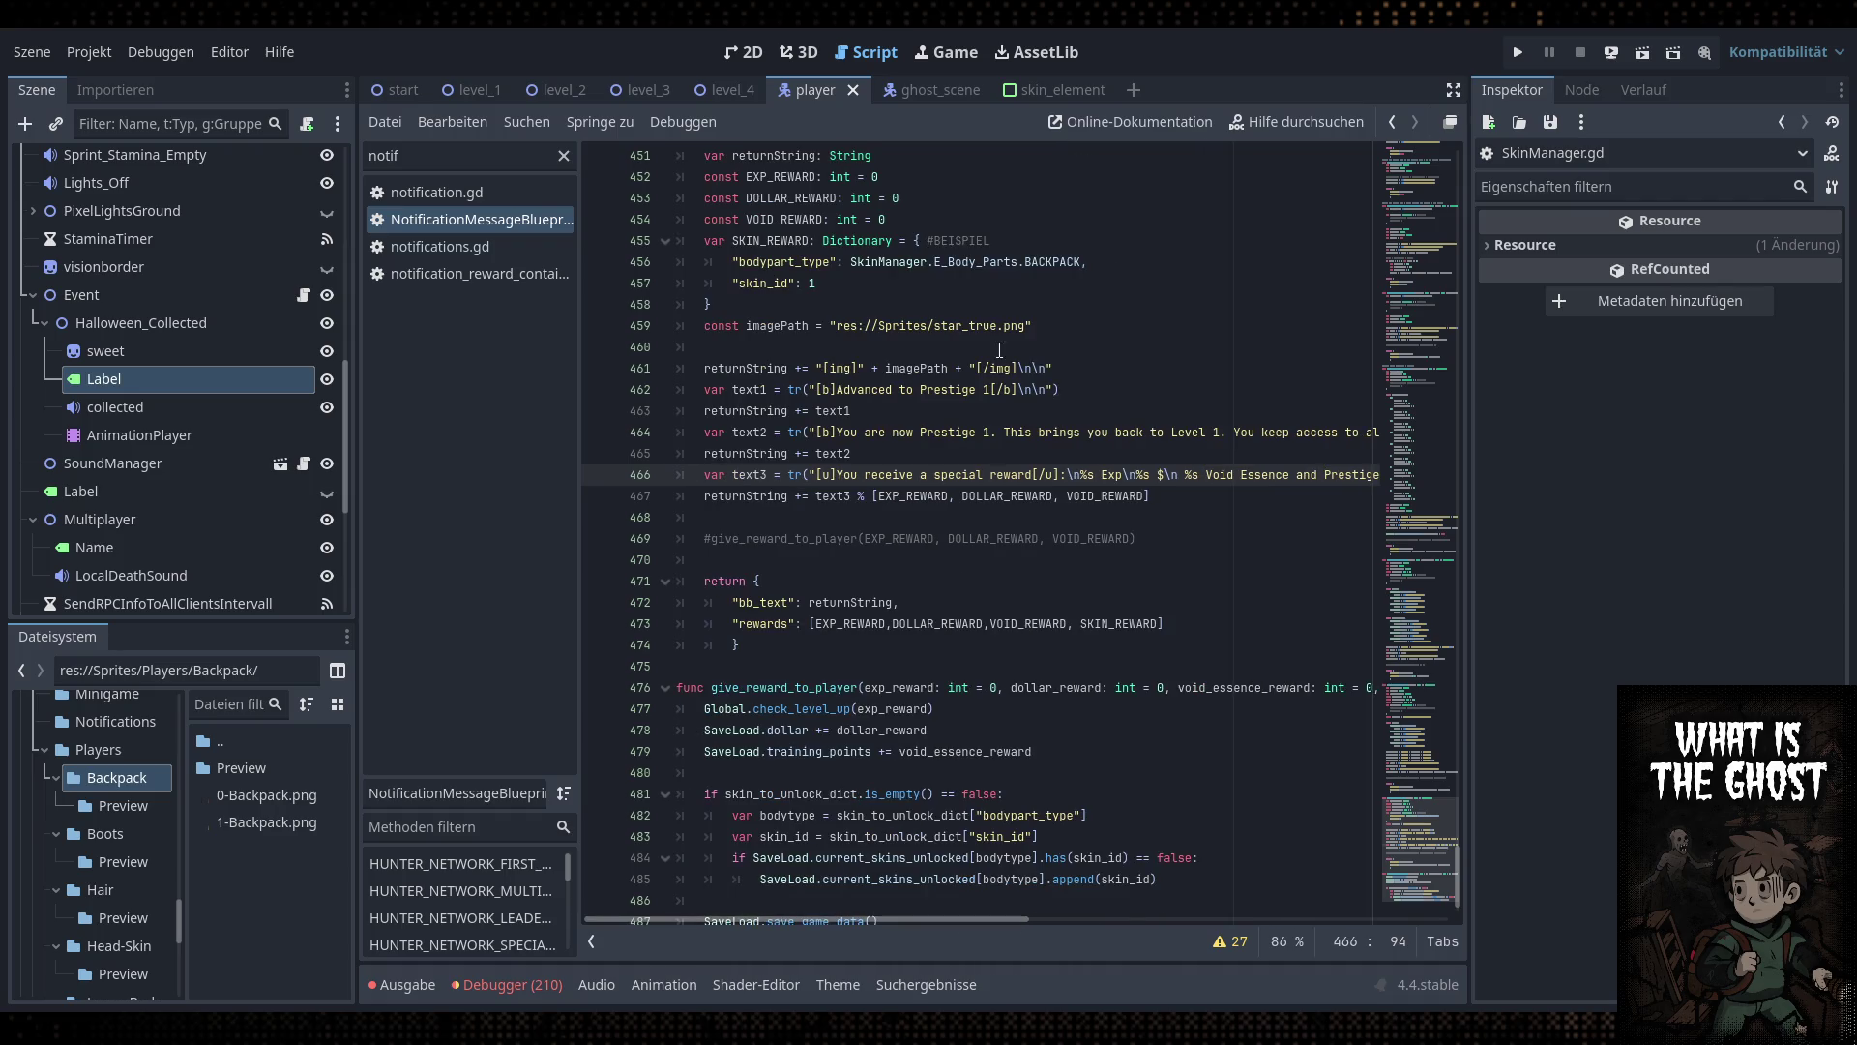
# Filter the FileSystem by 'notifi' and open notification.tscn
pyautogui.click(254, 700)
pyautogui.write('notifi')
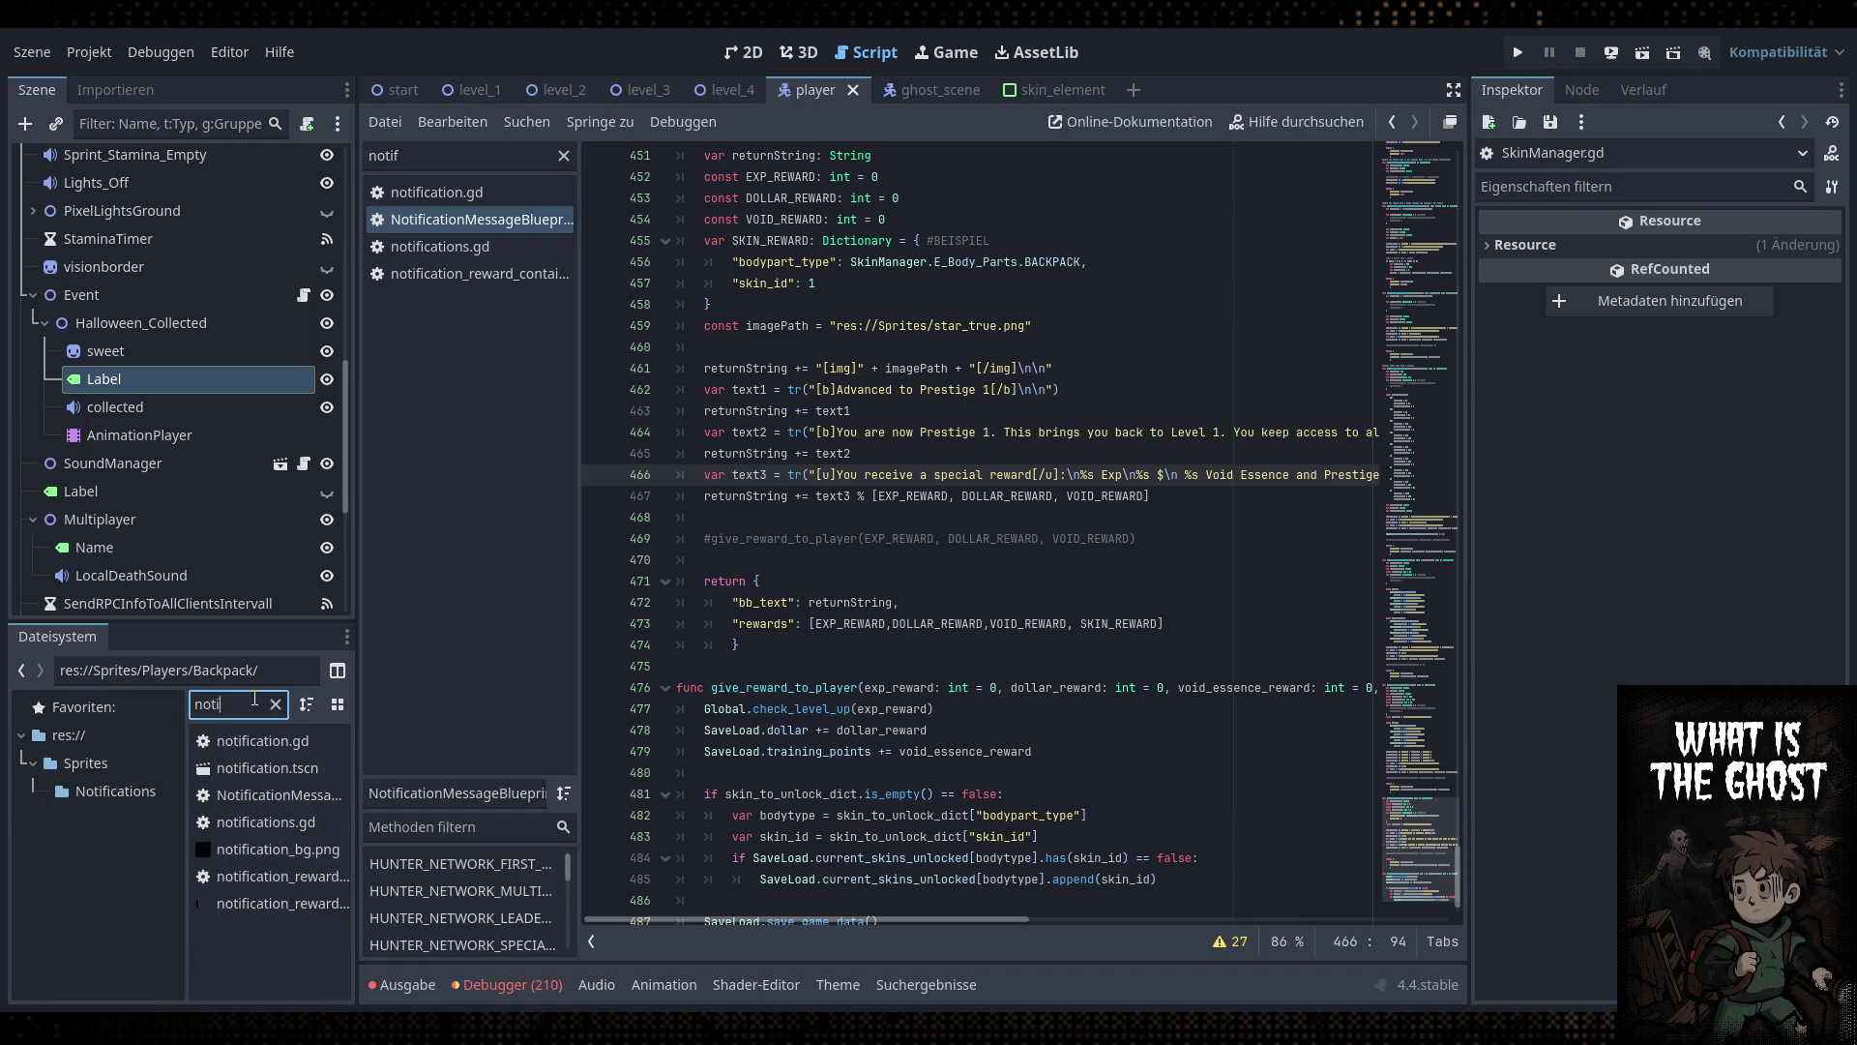
pyautogui.doubleClick(278, 769)
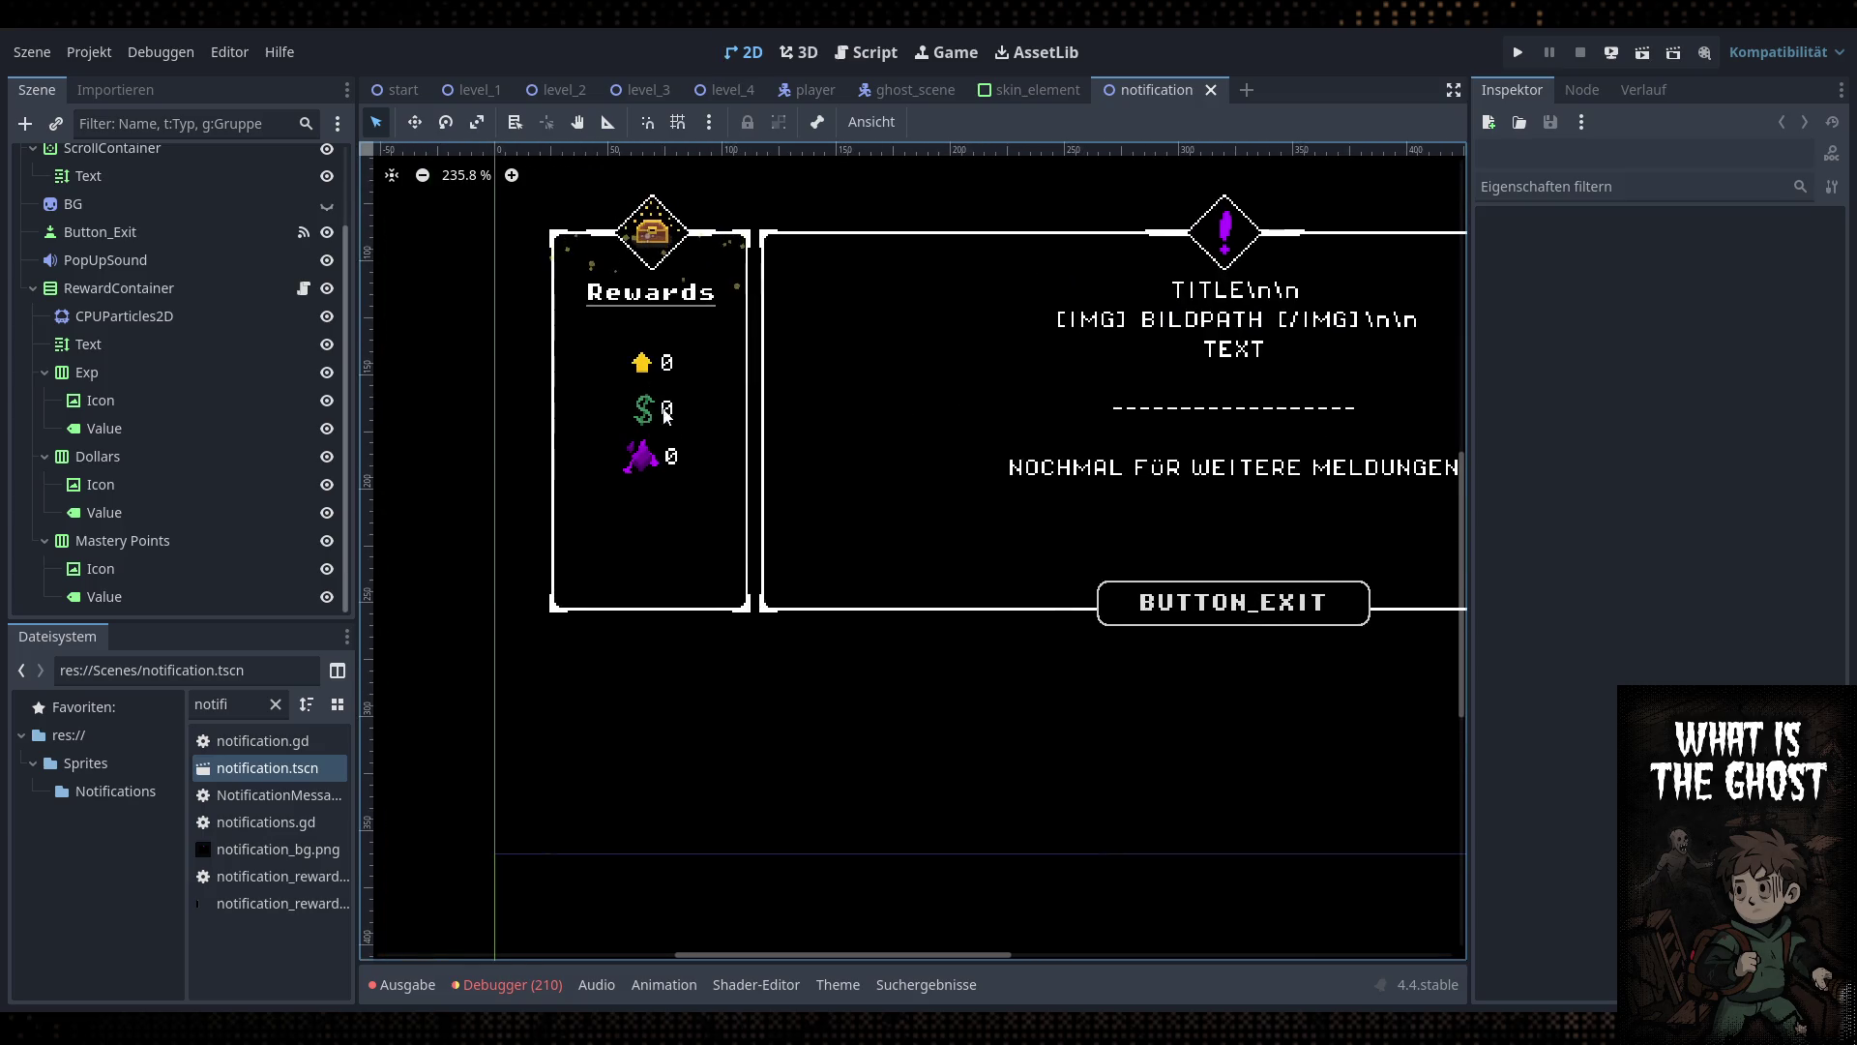
# Centre the notification layout, collapse the Exp, Dollars and Mastery Points rows, and view fill_rewards
pyautogui.scroll(-2, 911, 507)
pyautogui.moveTo(911, 508); pyautogui.dragTo(862, 528)
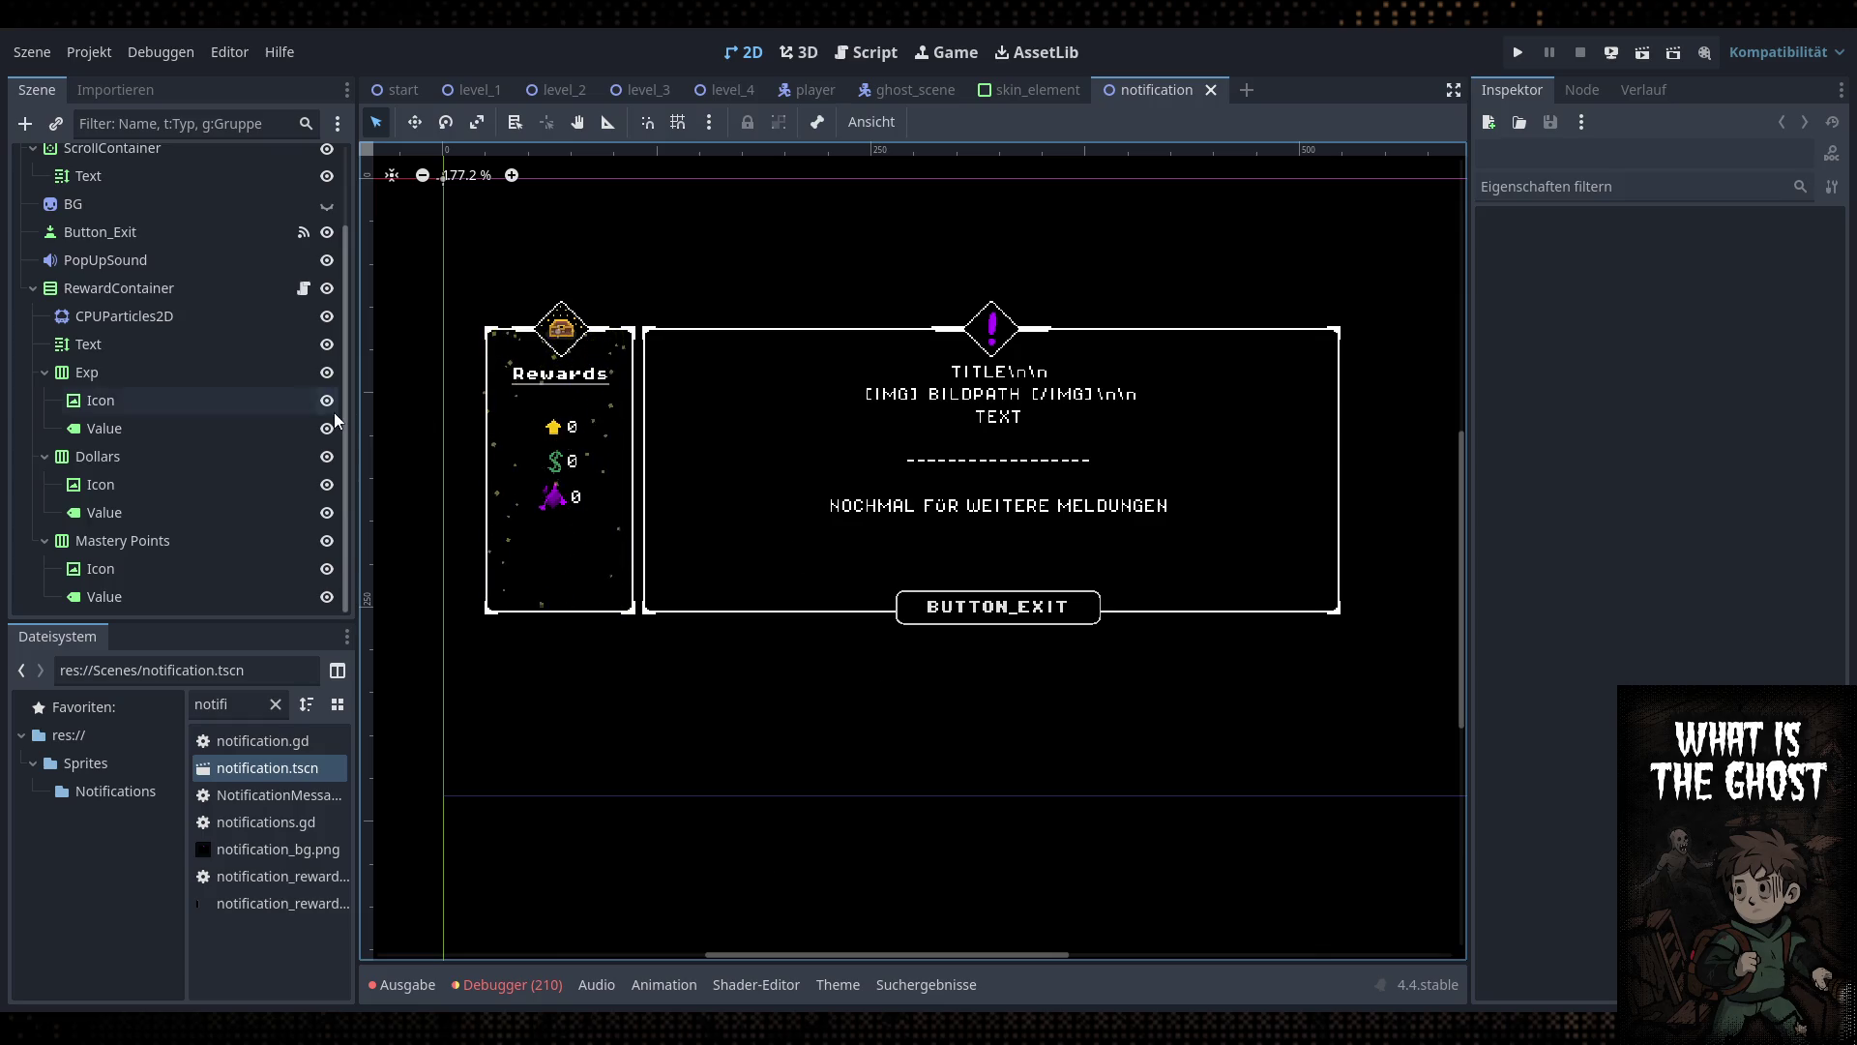
pyautogui.click(87, 372)
pyautogui.click(45, 372)
pyautogui.click(44, 456)
pyautogui.click(45, 524)
pyautogui.click(311, 384)
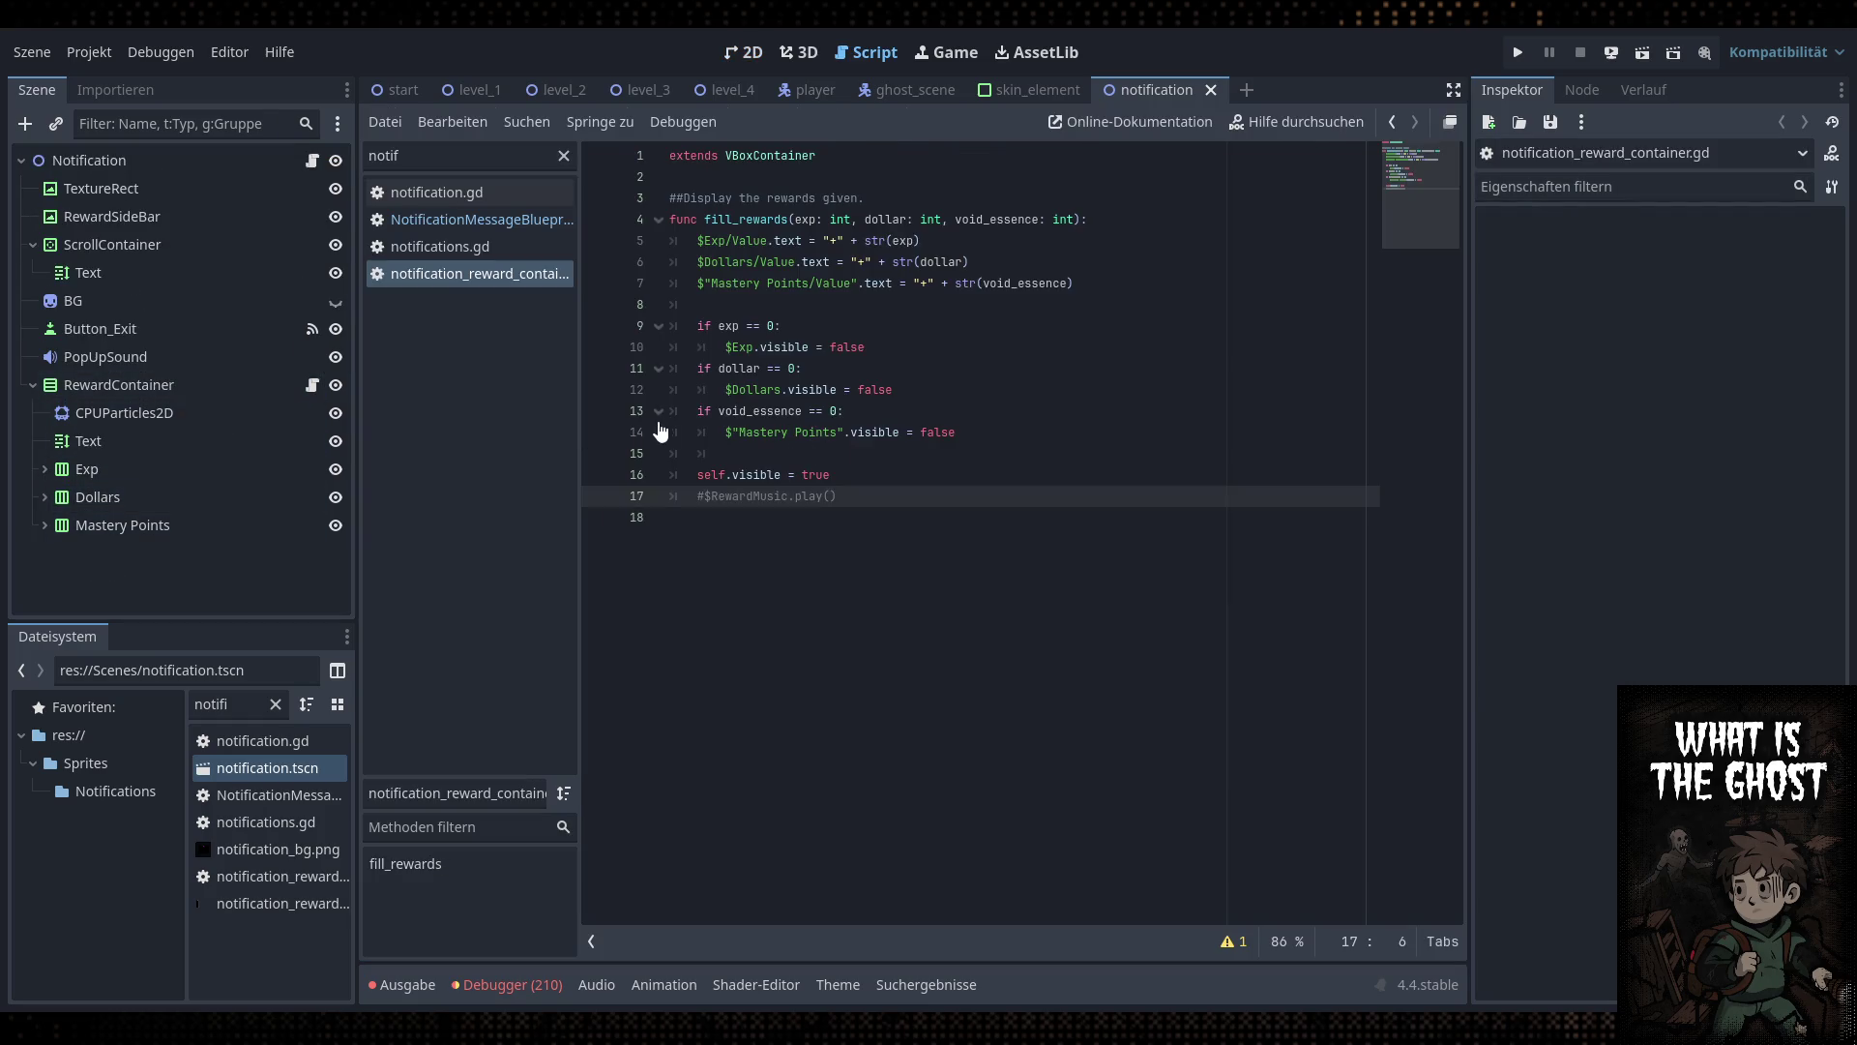
pyautogui.doubleClick(745, 219)
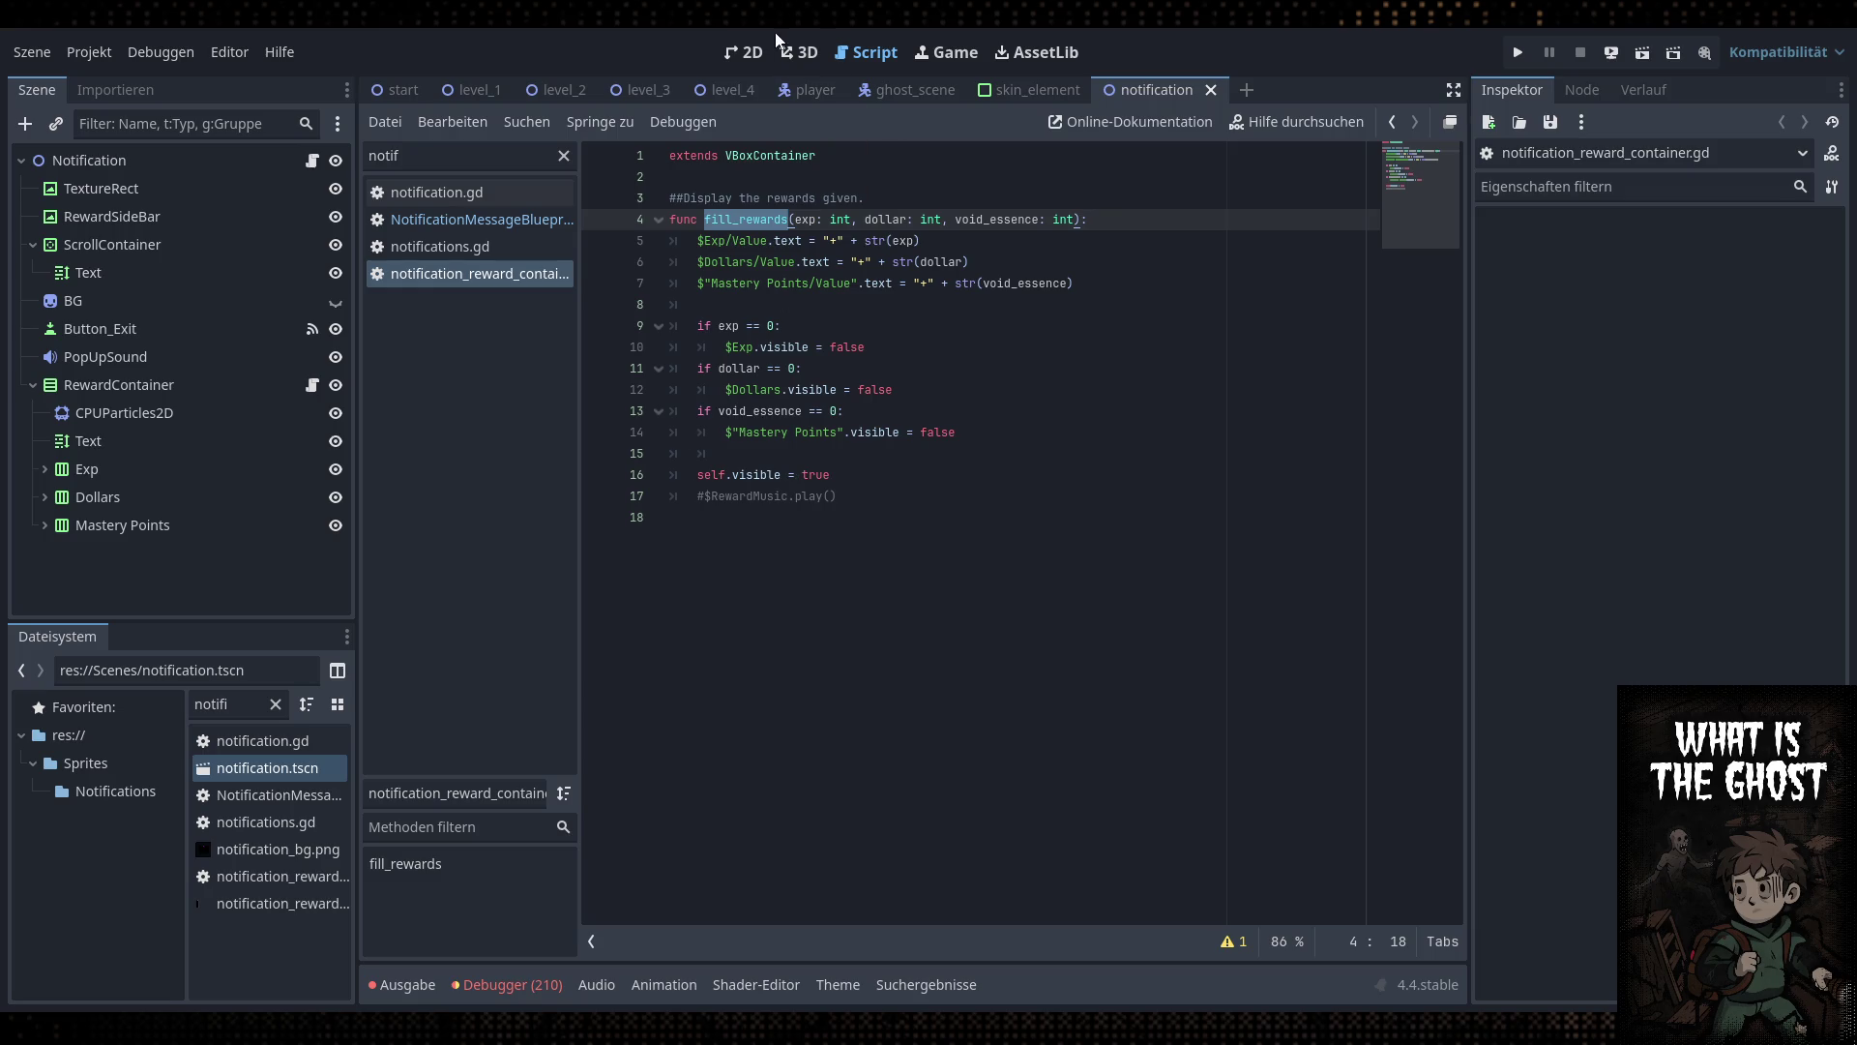
# Back in 2D, inspect the Mastery Points children and RewardContainer's properties
pyautogui.click(744, 51)
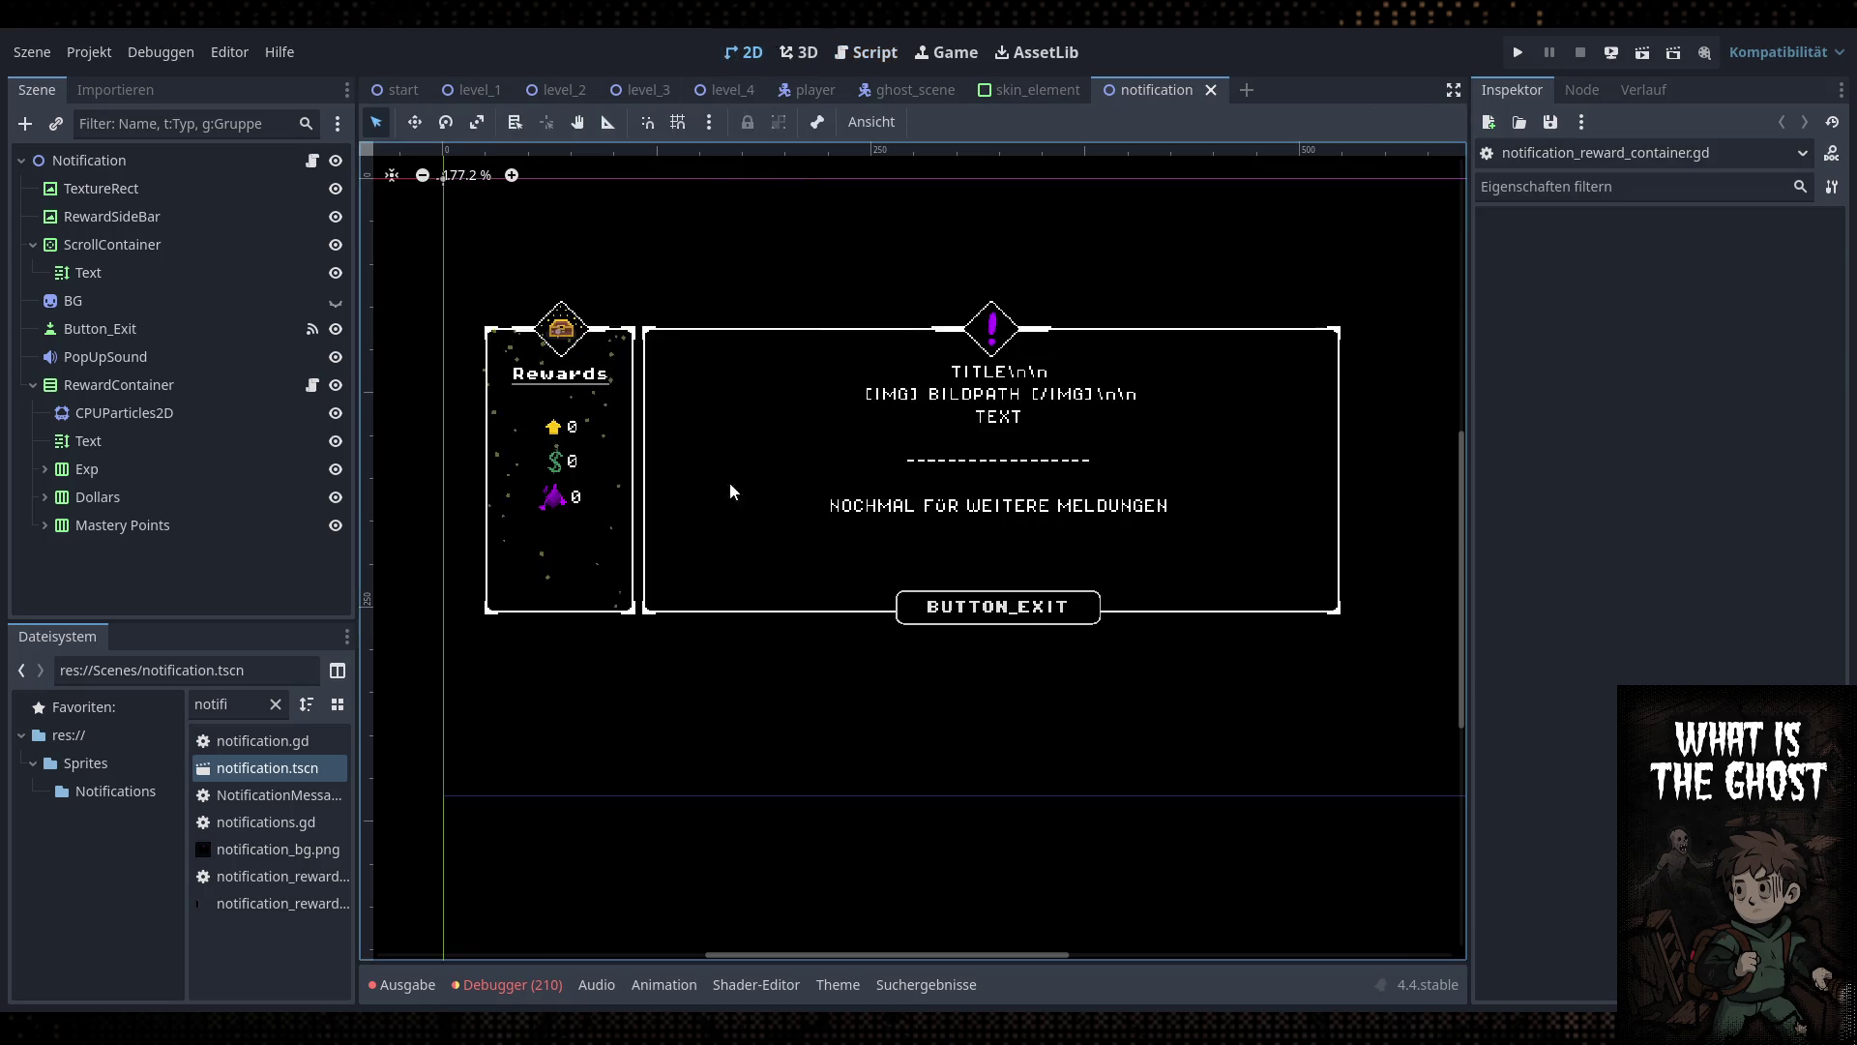
pyautogui.click(44, 525)
pyautogui.click(45, 525)
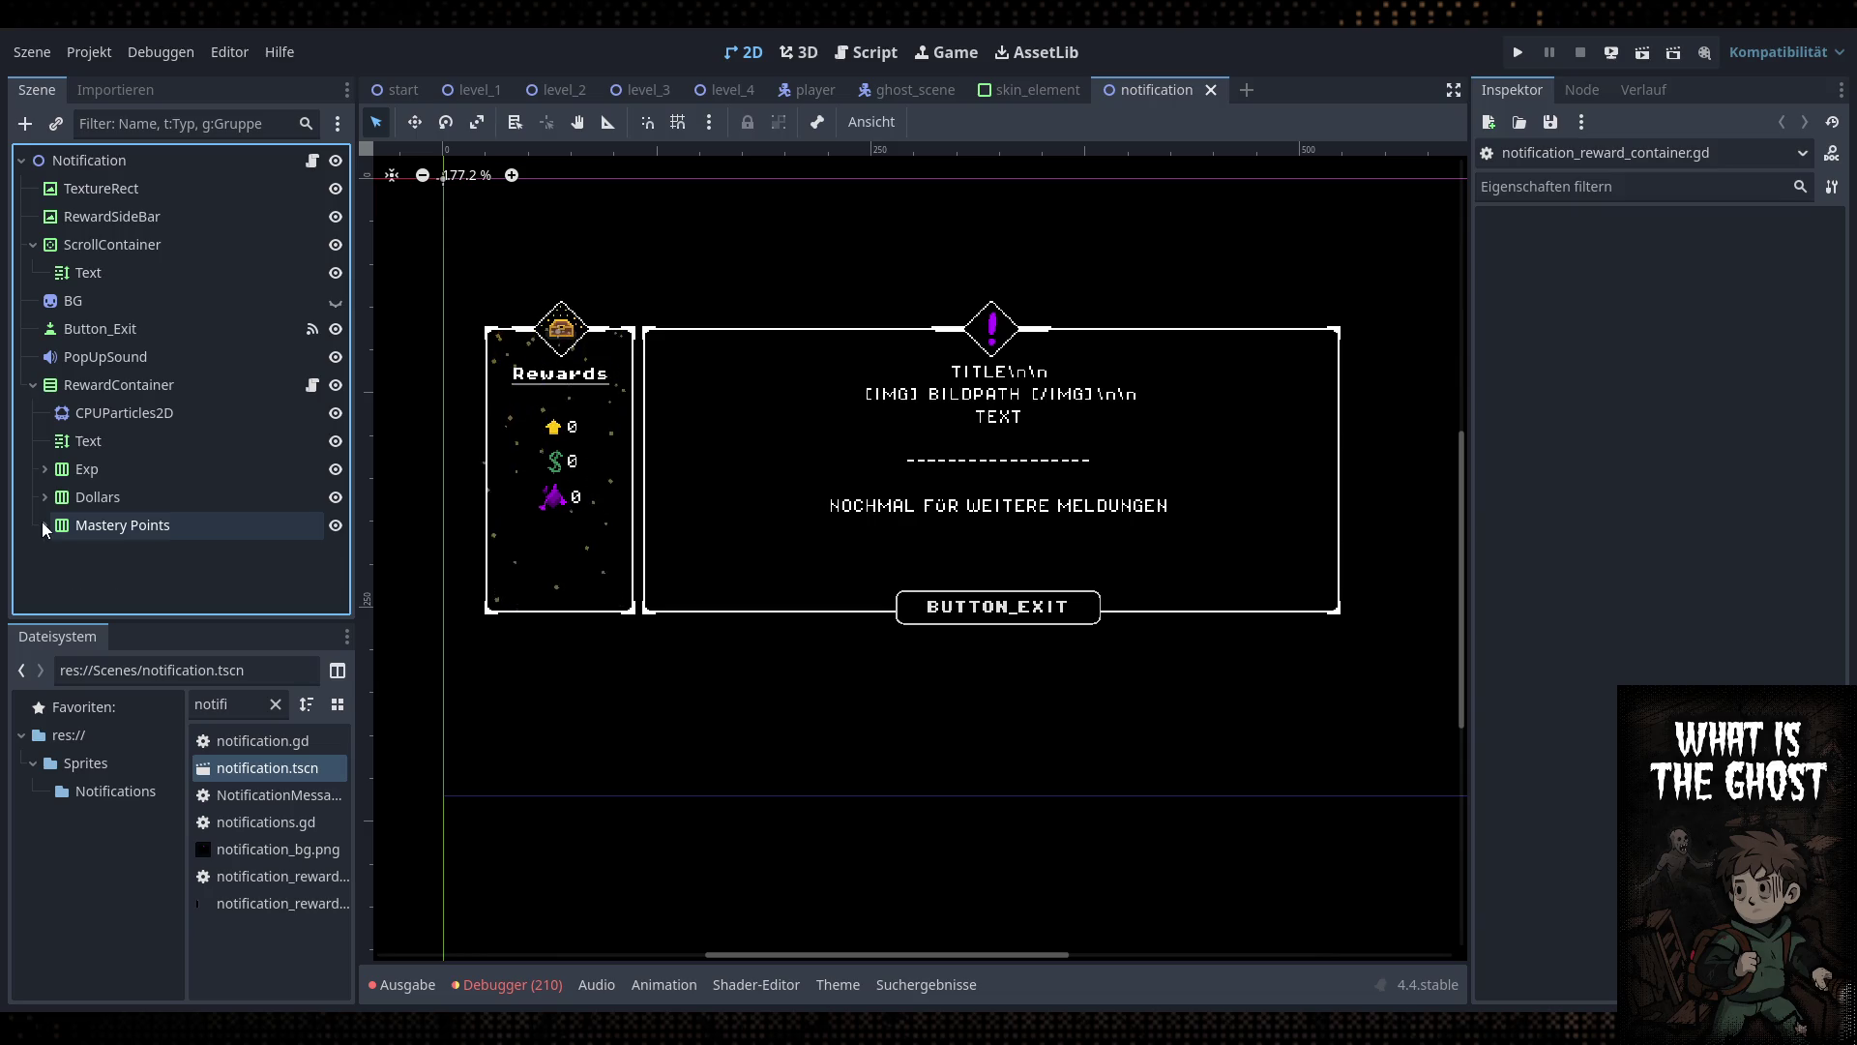
pyautogui.click(45, 525)
pyautogui.click(45, 525)
pyautogui.click(44, 526)
pyautogui.click(140, 530)
pyautogui.click(45, 525)
pyautogui.click(109, 385)
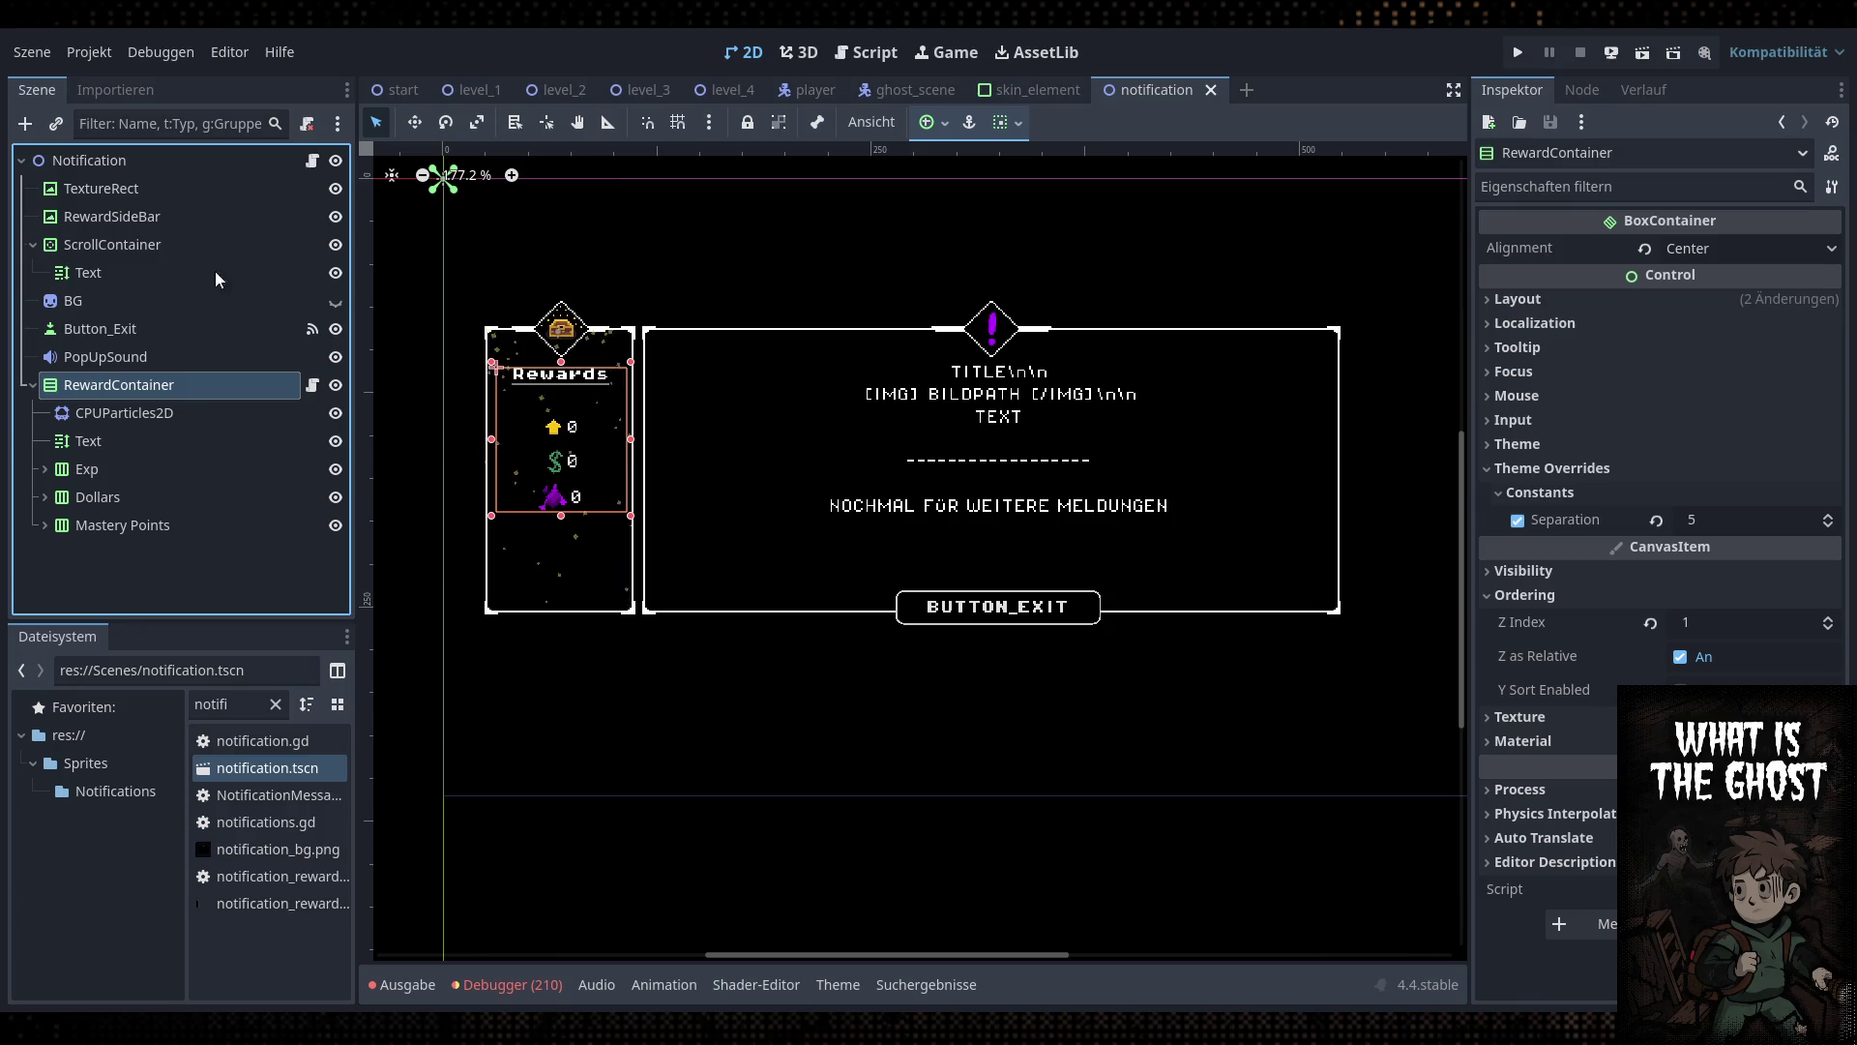
pyautogui.doubleClick(205, 705)
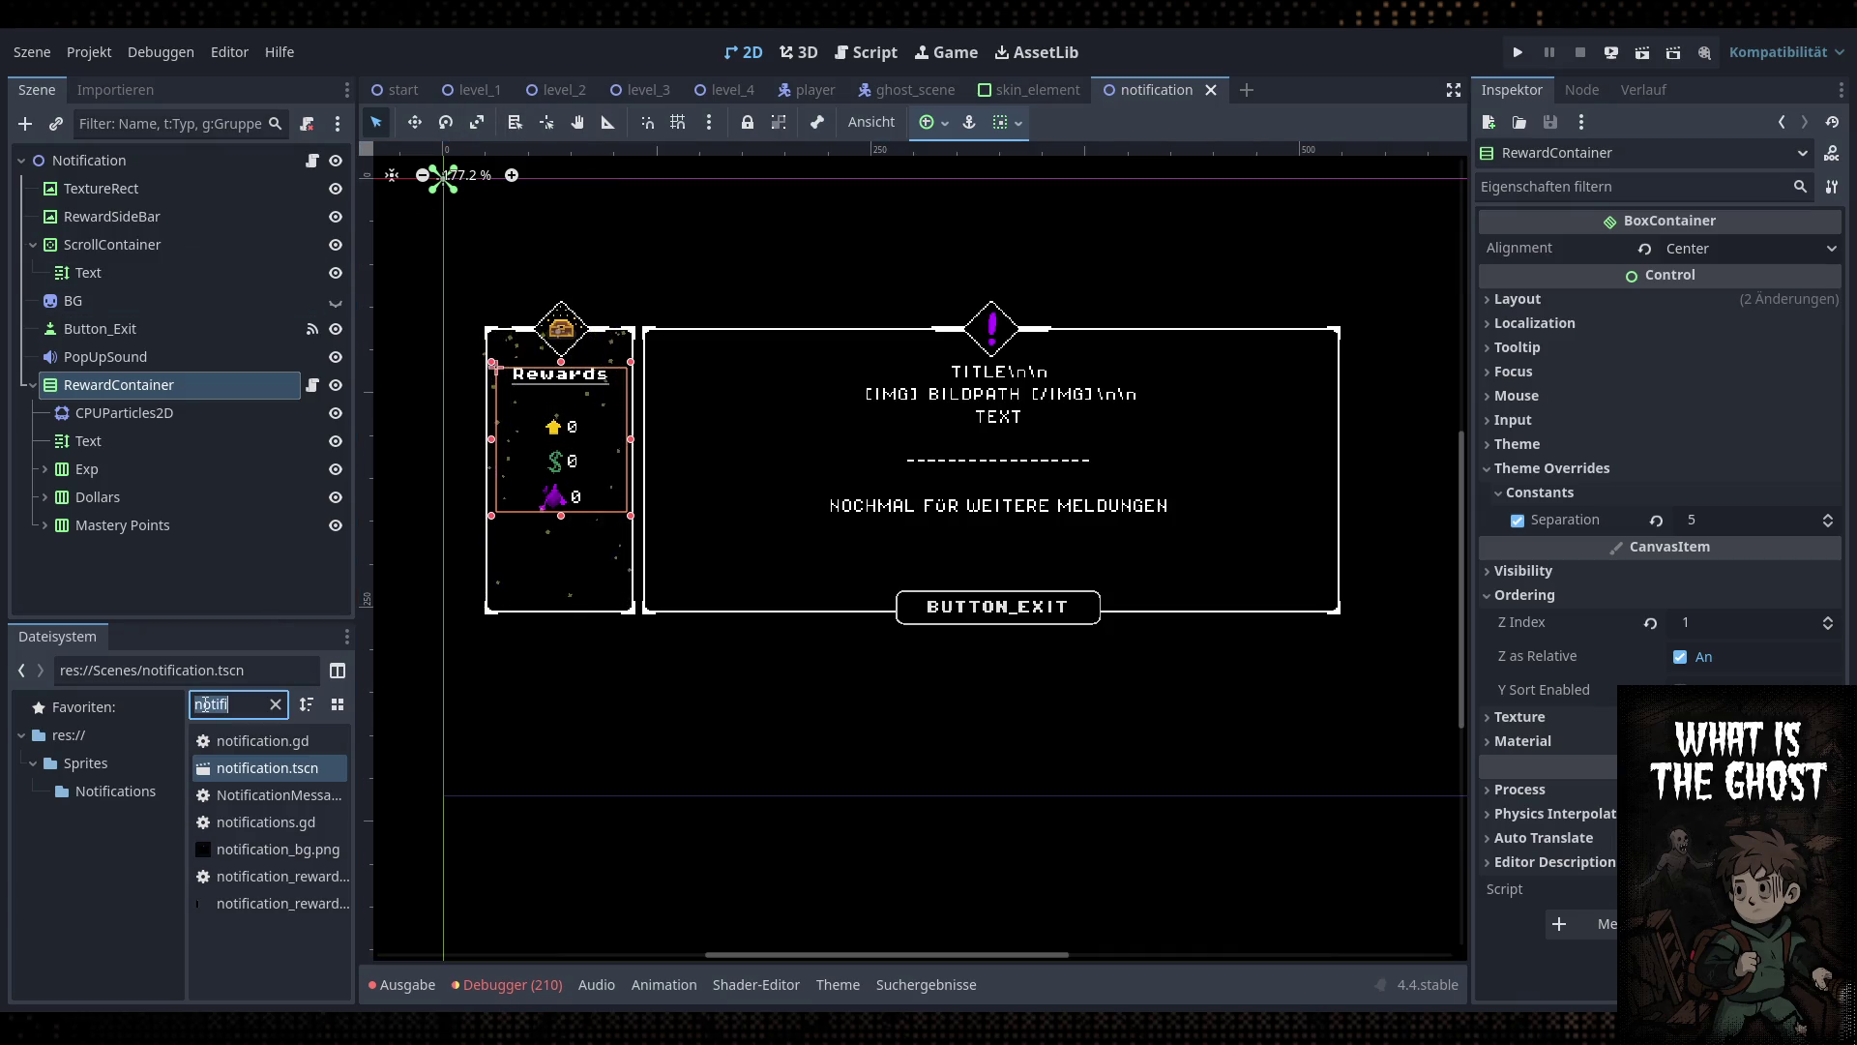
pyautogui.click(1027, 90)
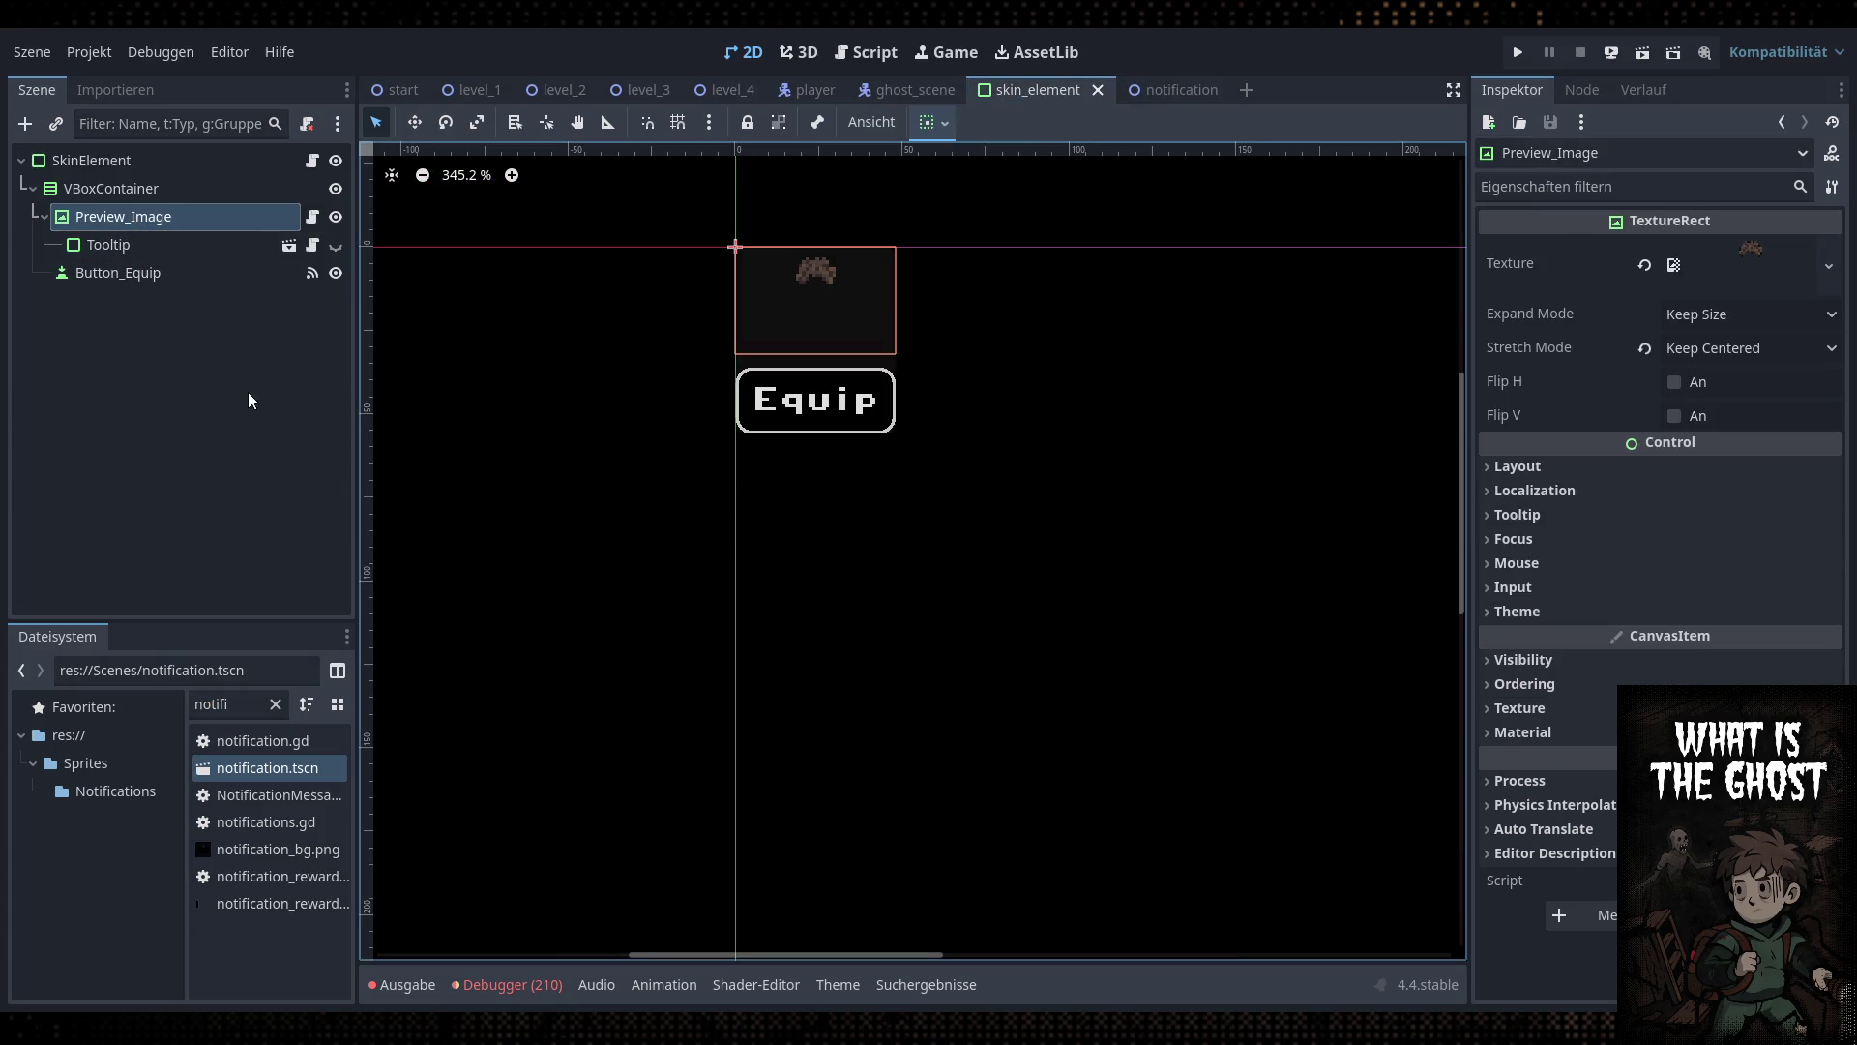
pyautogui.click(1174, 90)
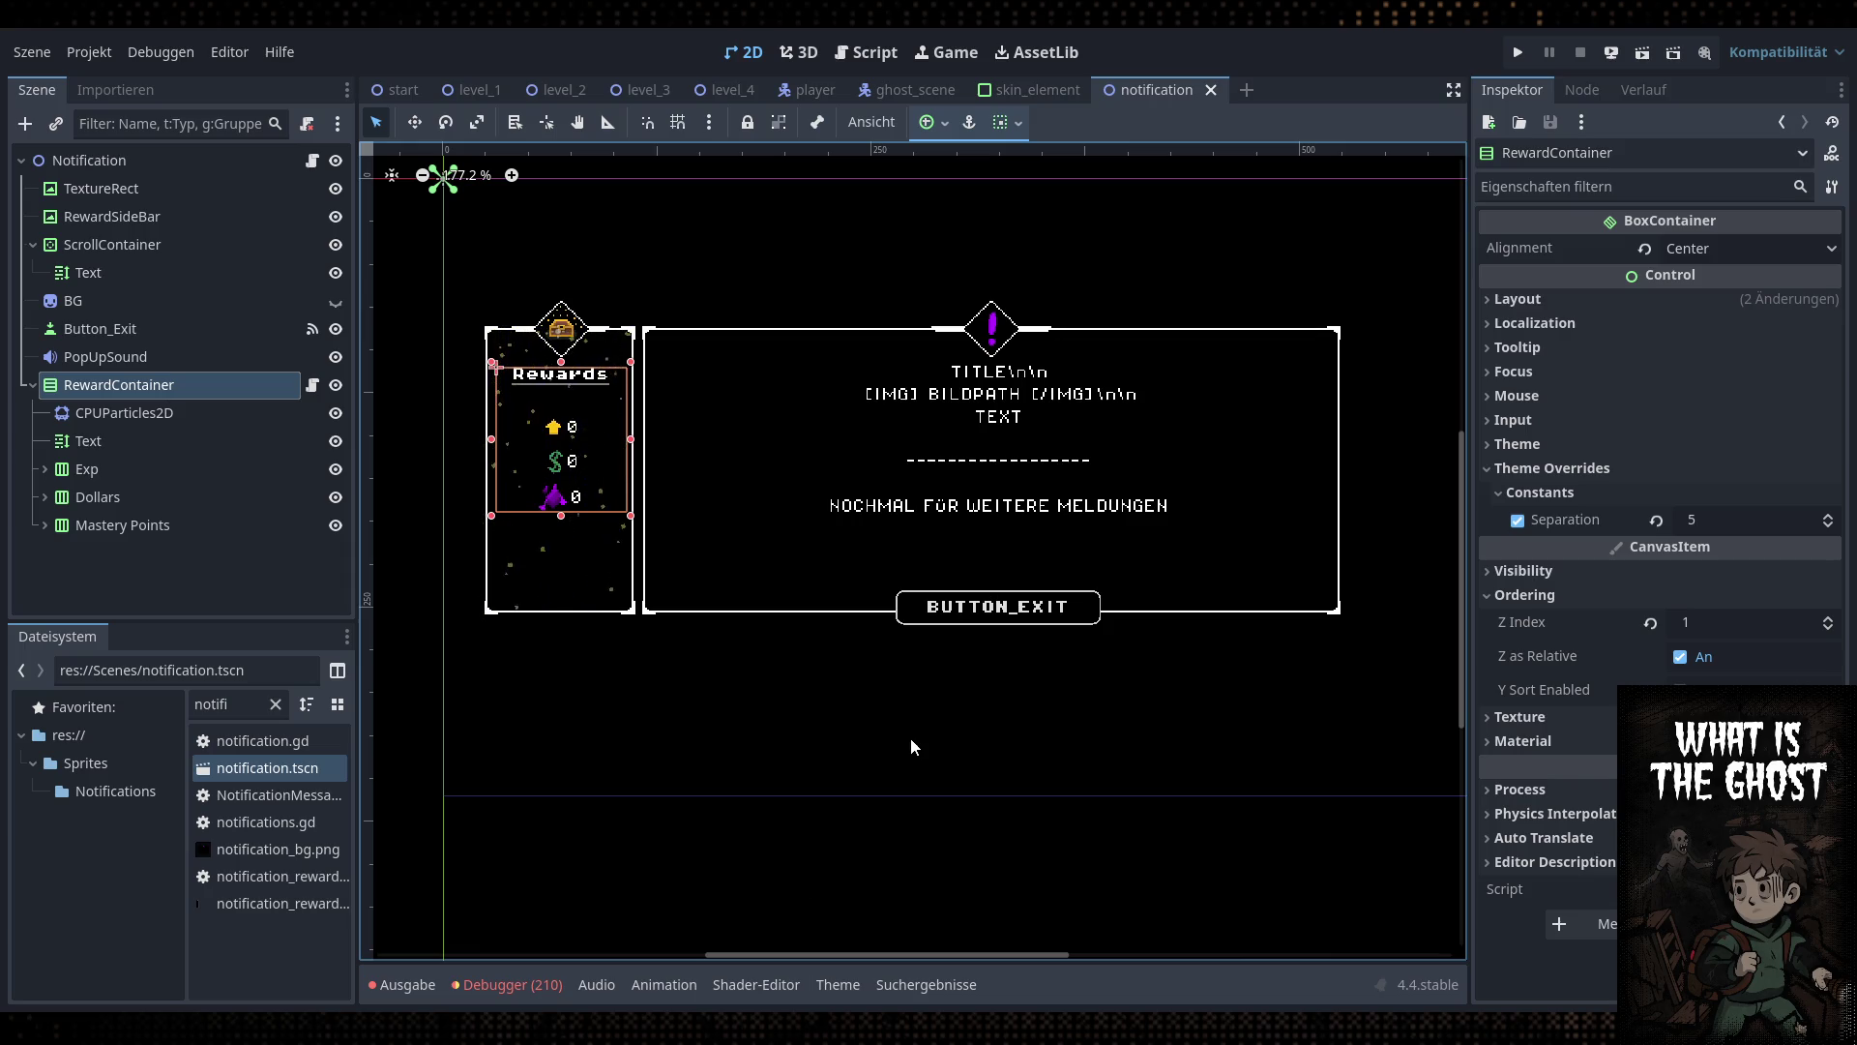
pyautogui.click(140, 443)
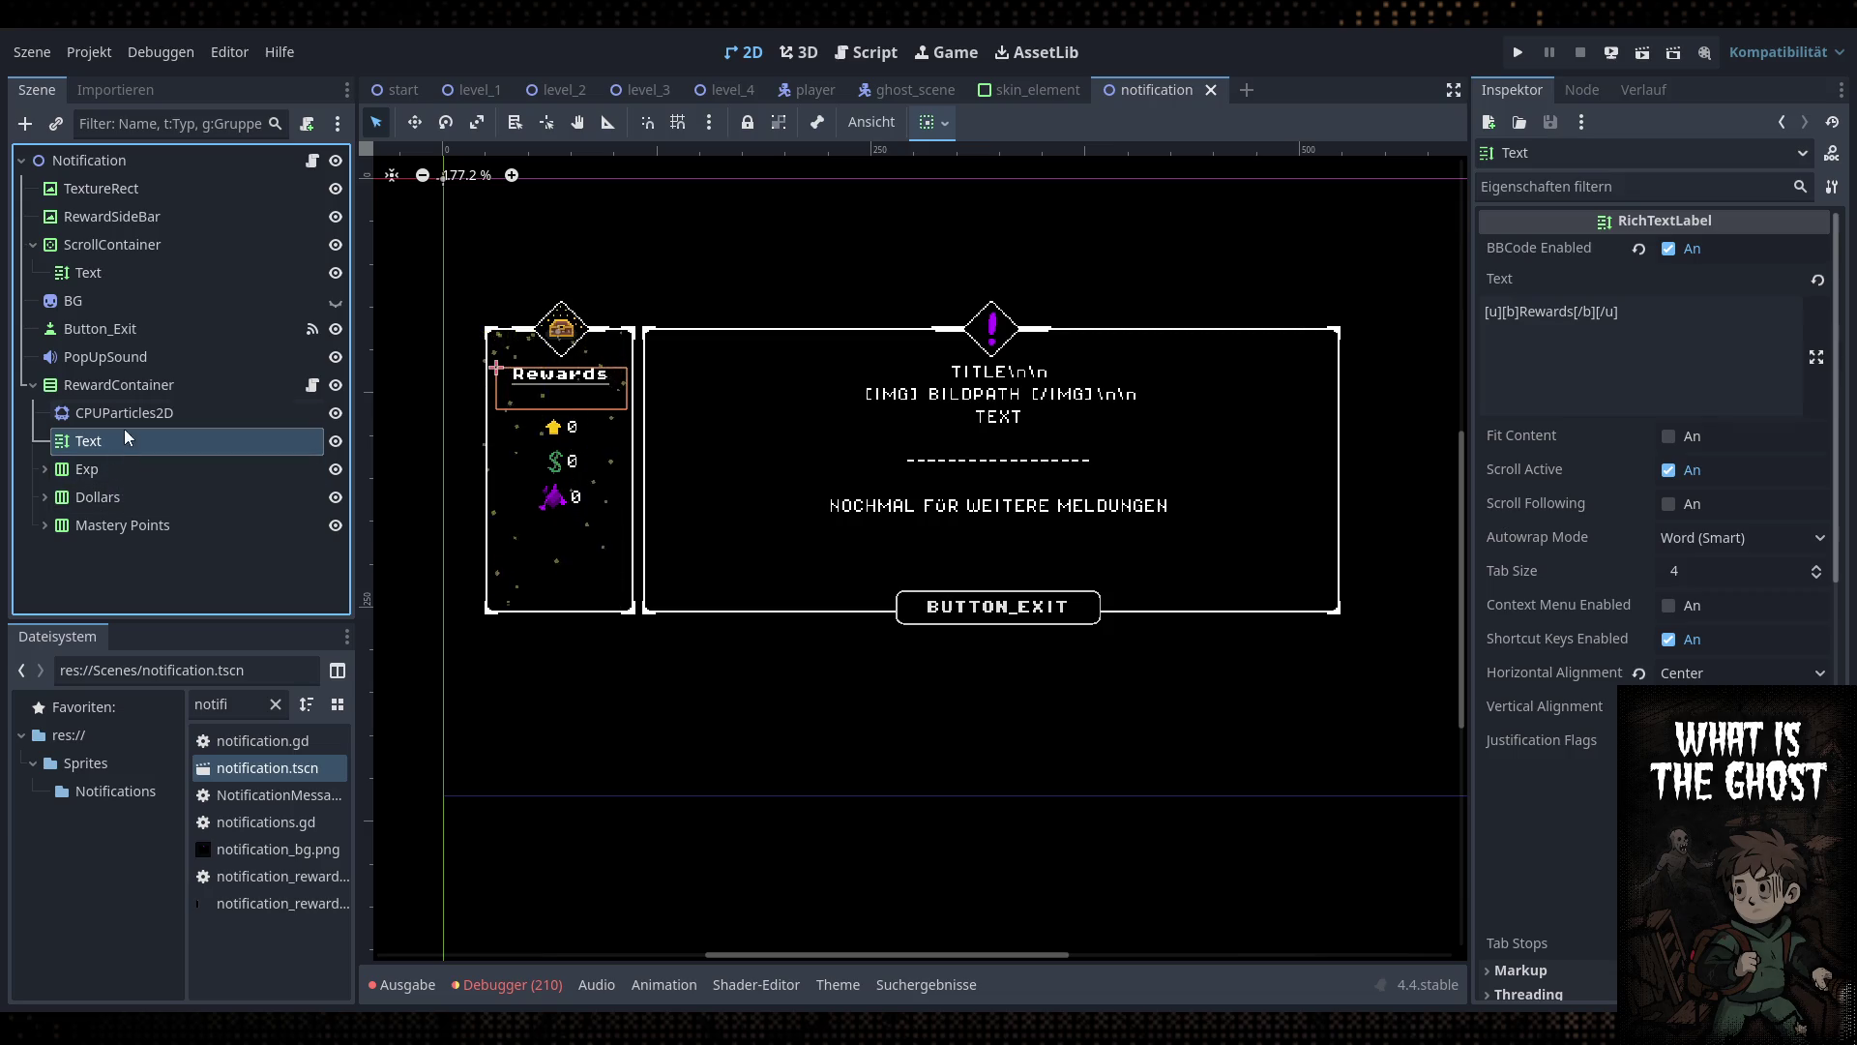
# Paste the preview image node into RewardContainer and delete its Tooltip child
pyautogui.click(45, 469)
pyautogui.click(114, 387)
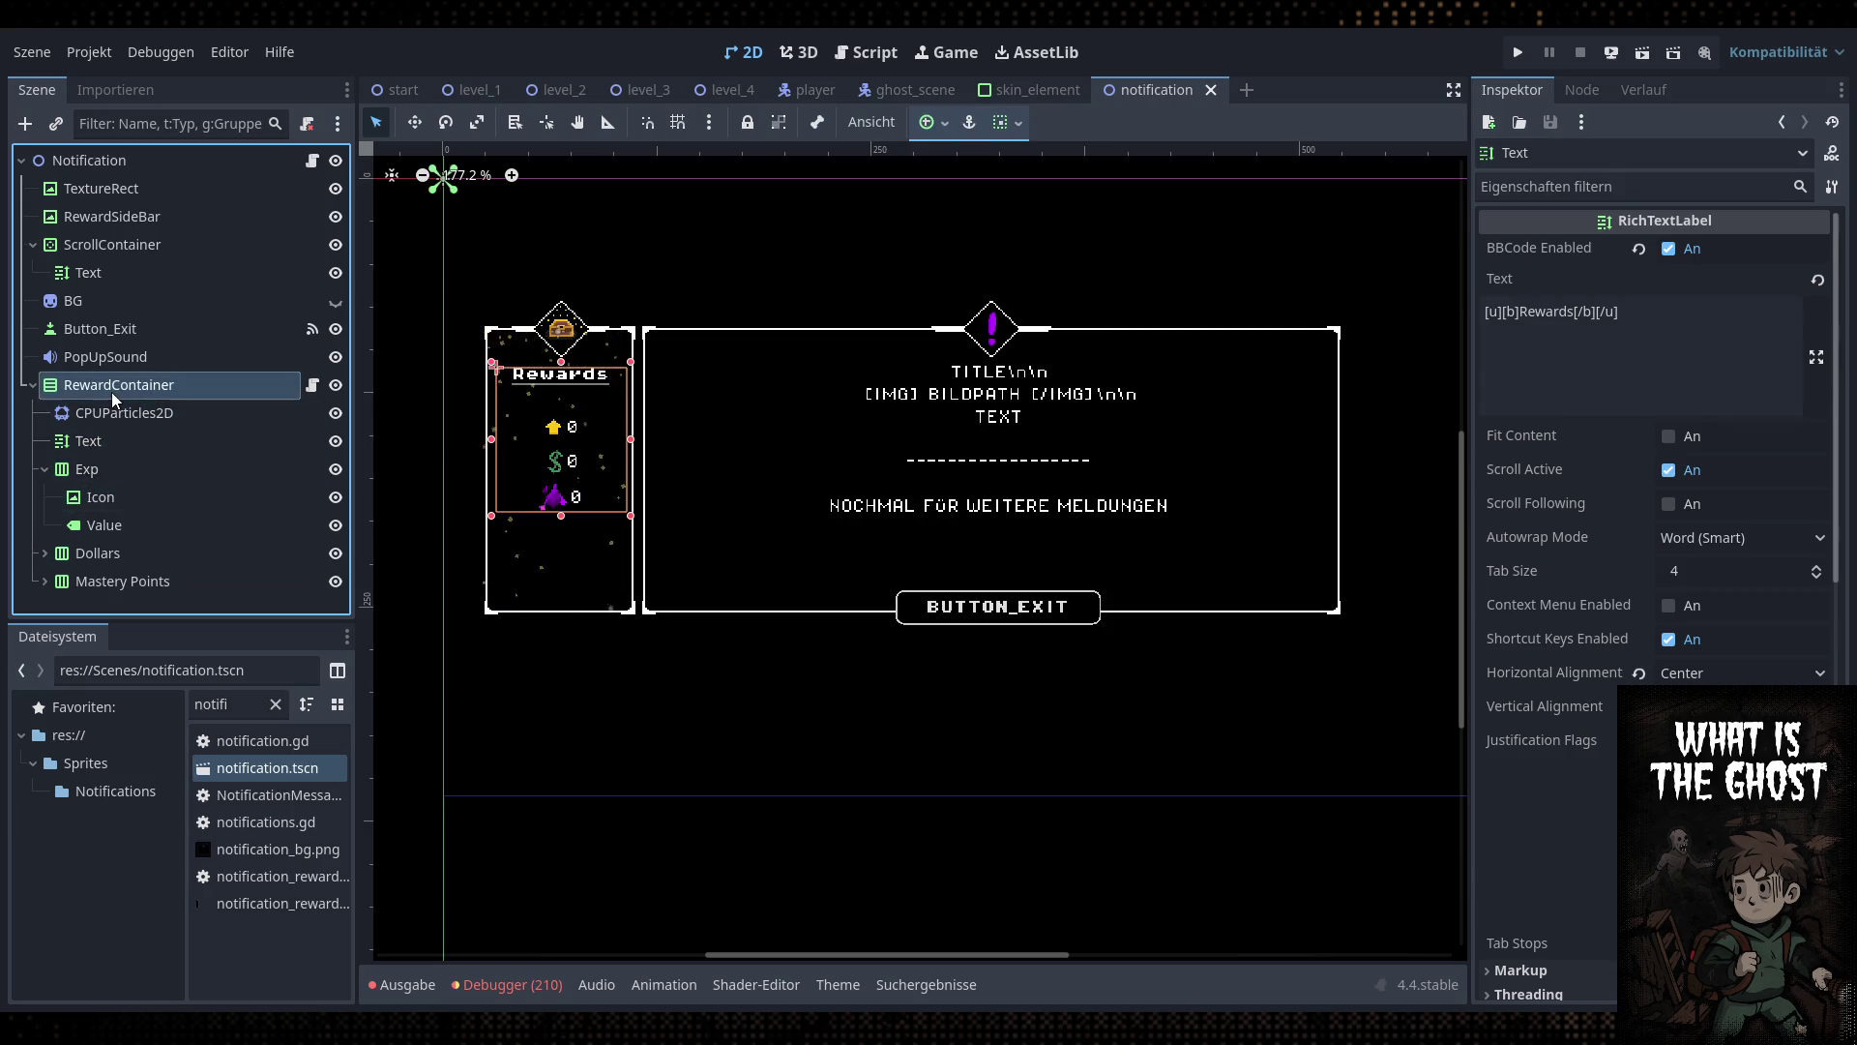
pyautogui.hotkey('ctrl', 'v')
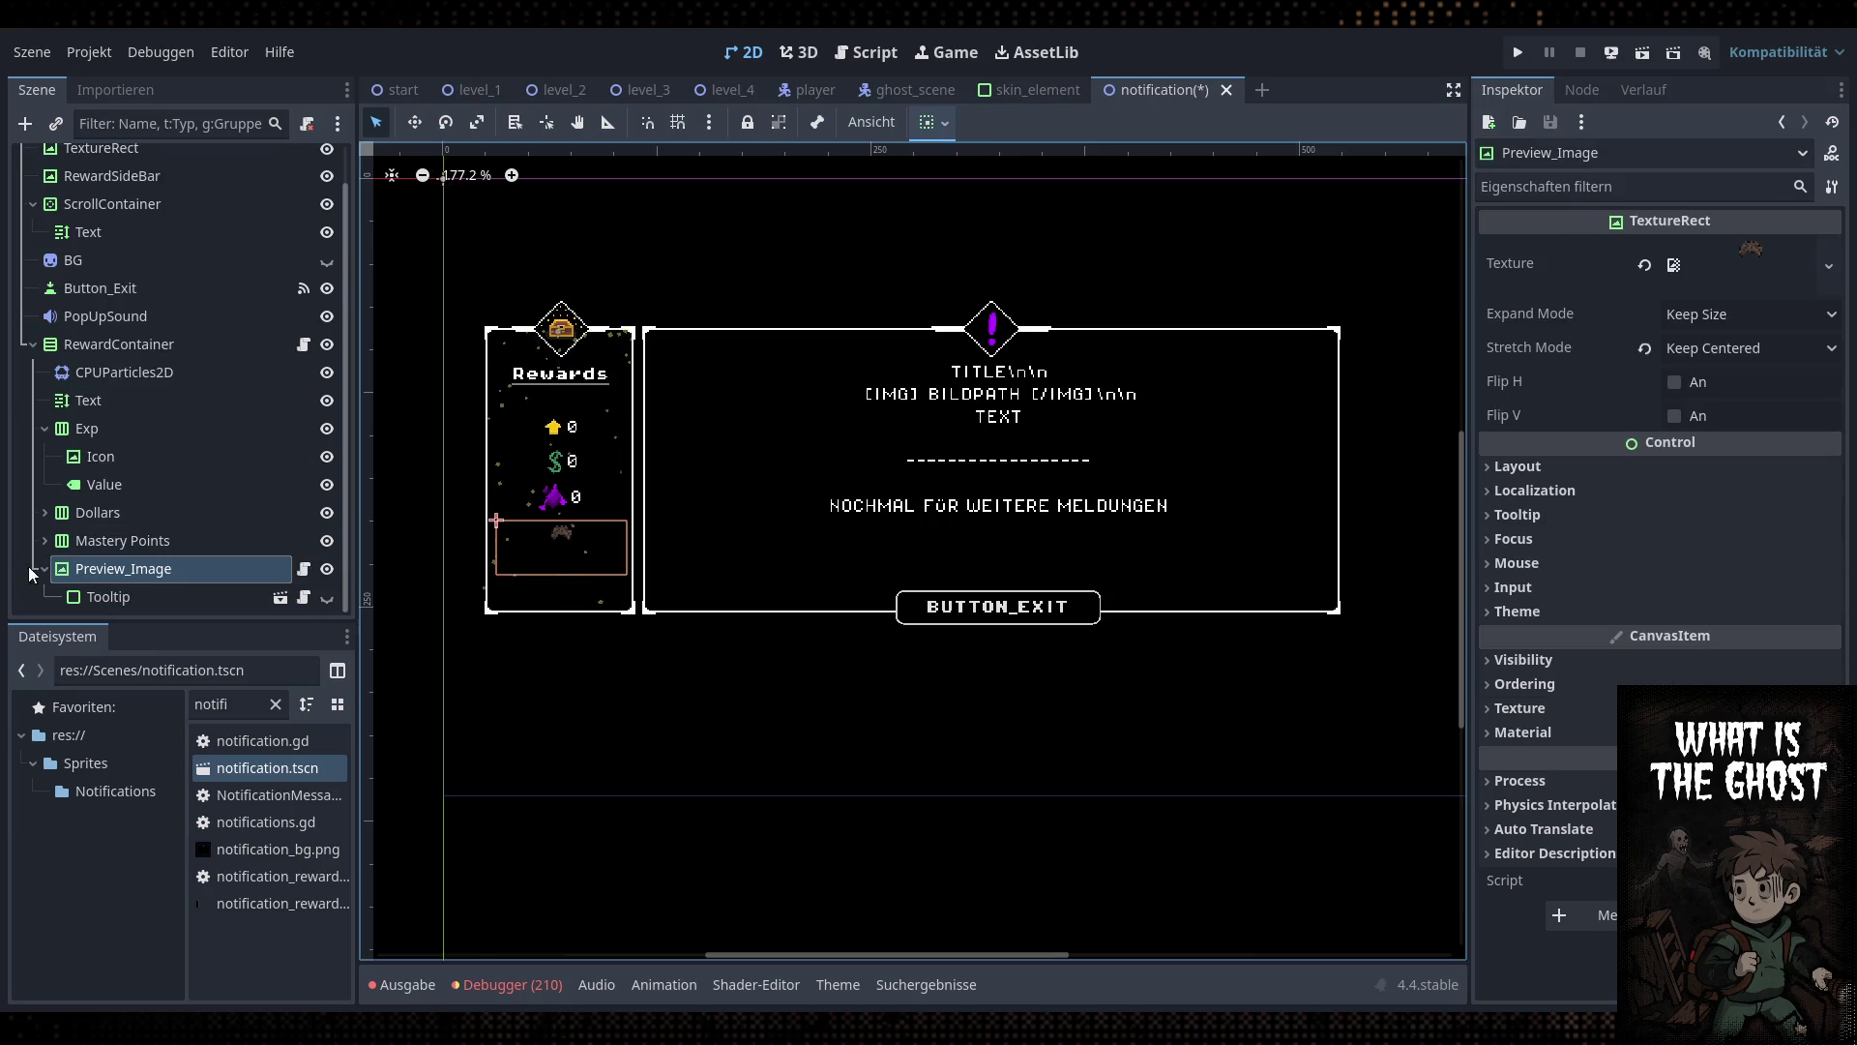
pyautogui.scroll(3, 564, 568)
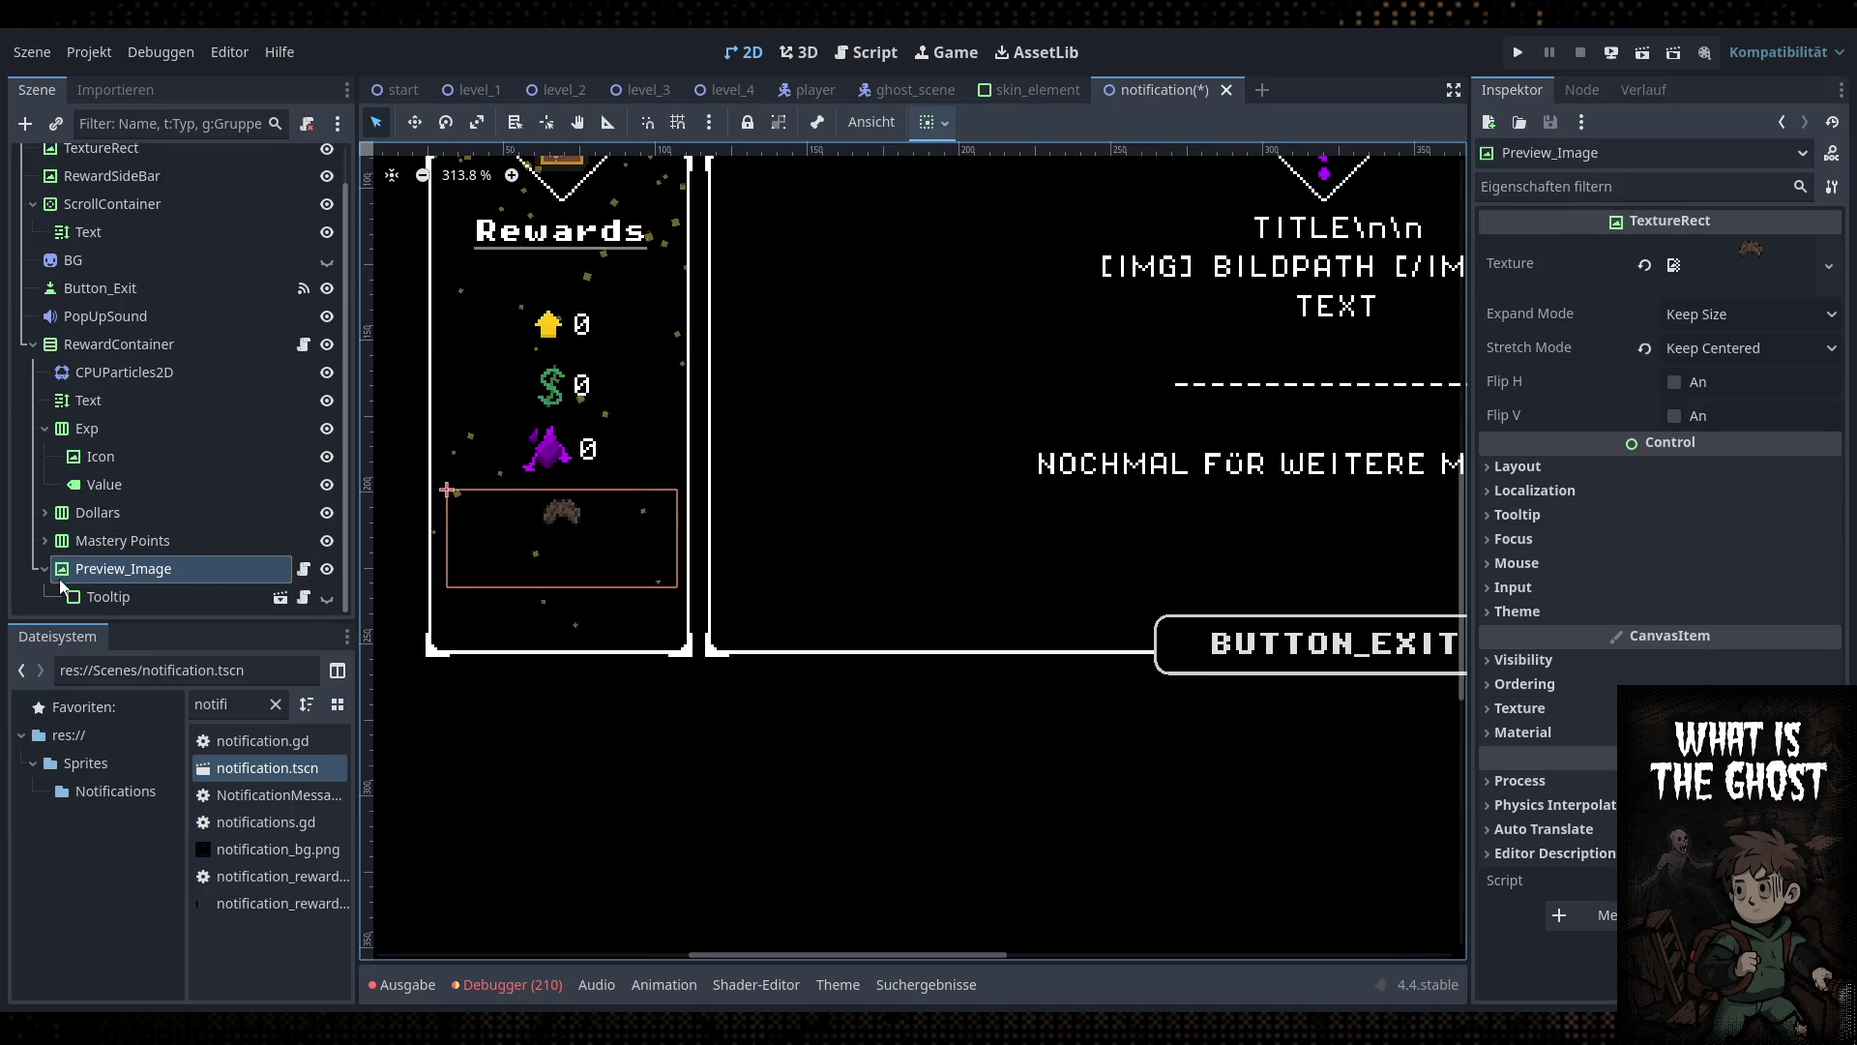
pyautogui.click(109, 597)
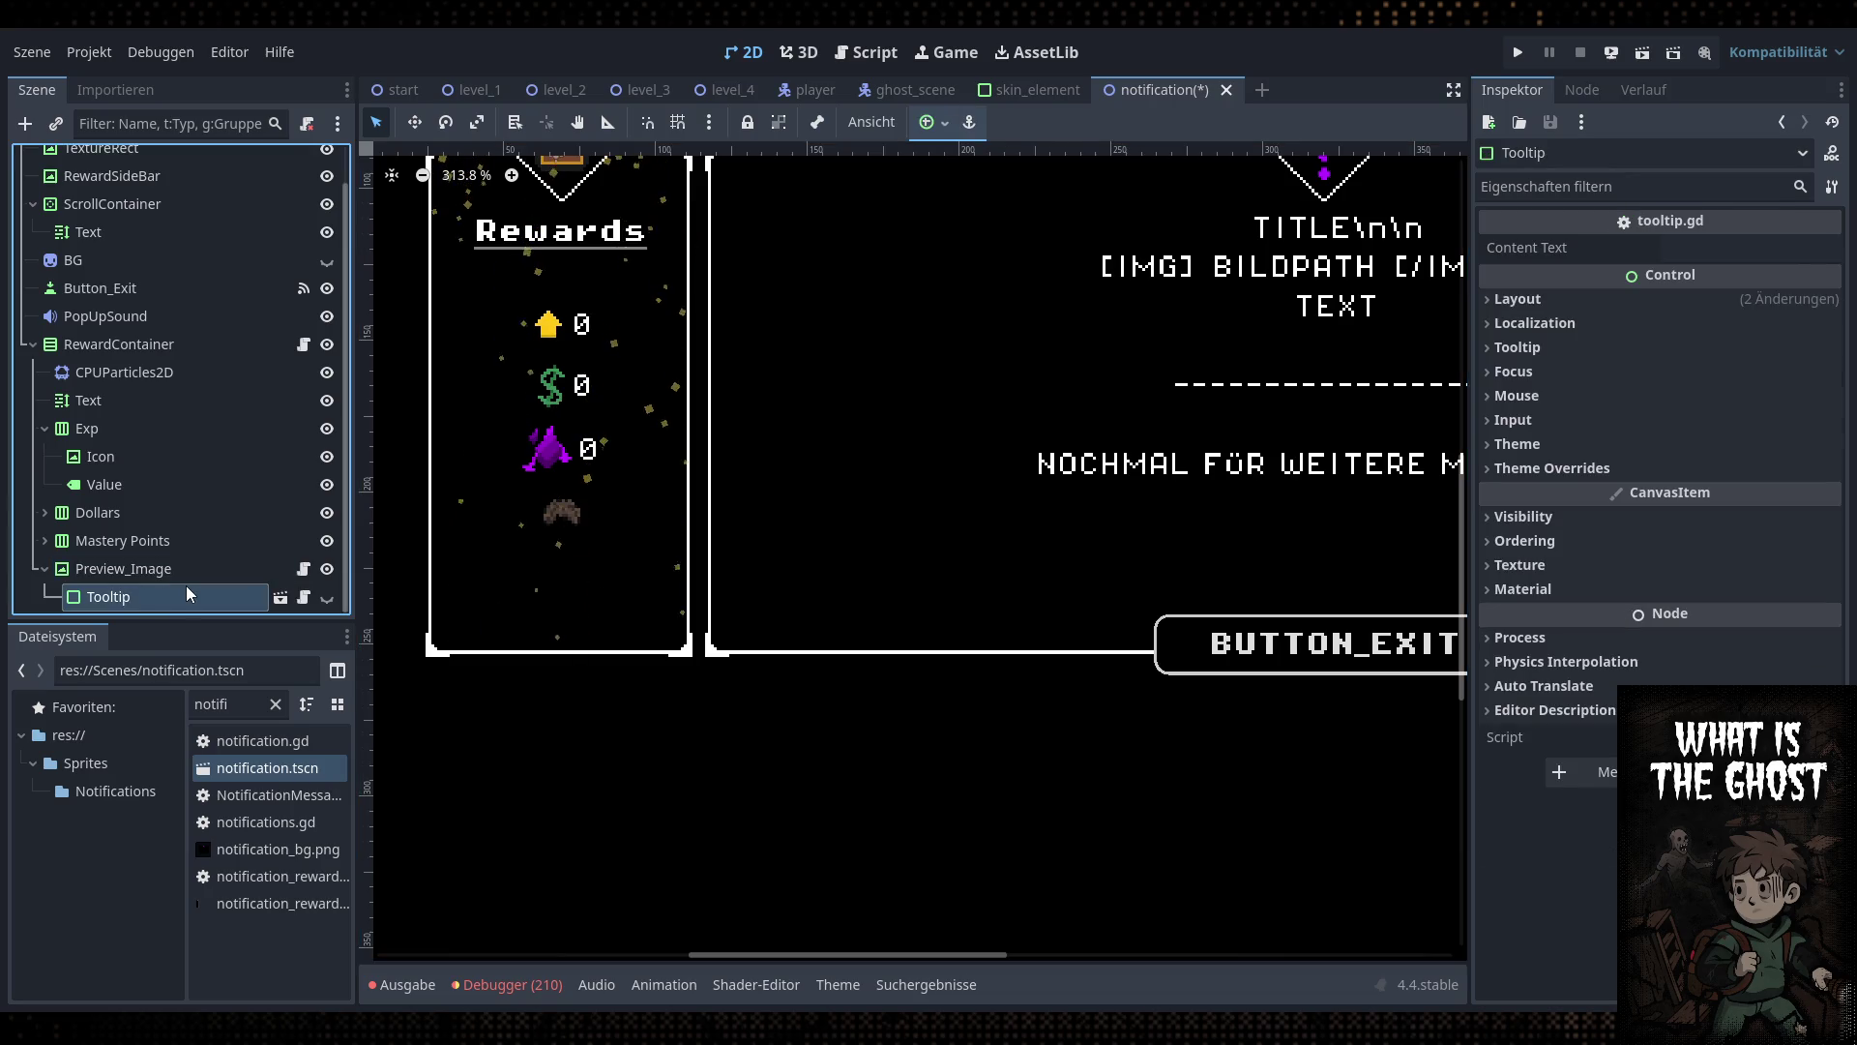
pyautogui.press('Delete')
# Inspect Preview_Image and rename it to Skin_Preview_Image
pyautogui.click(207, 597)
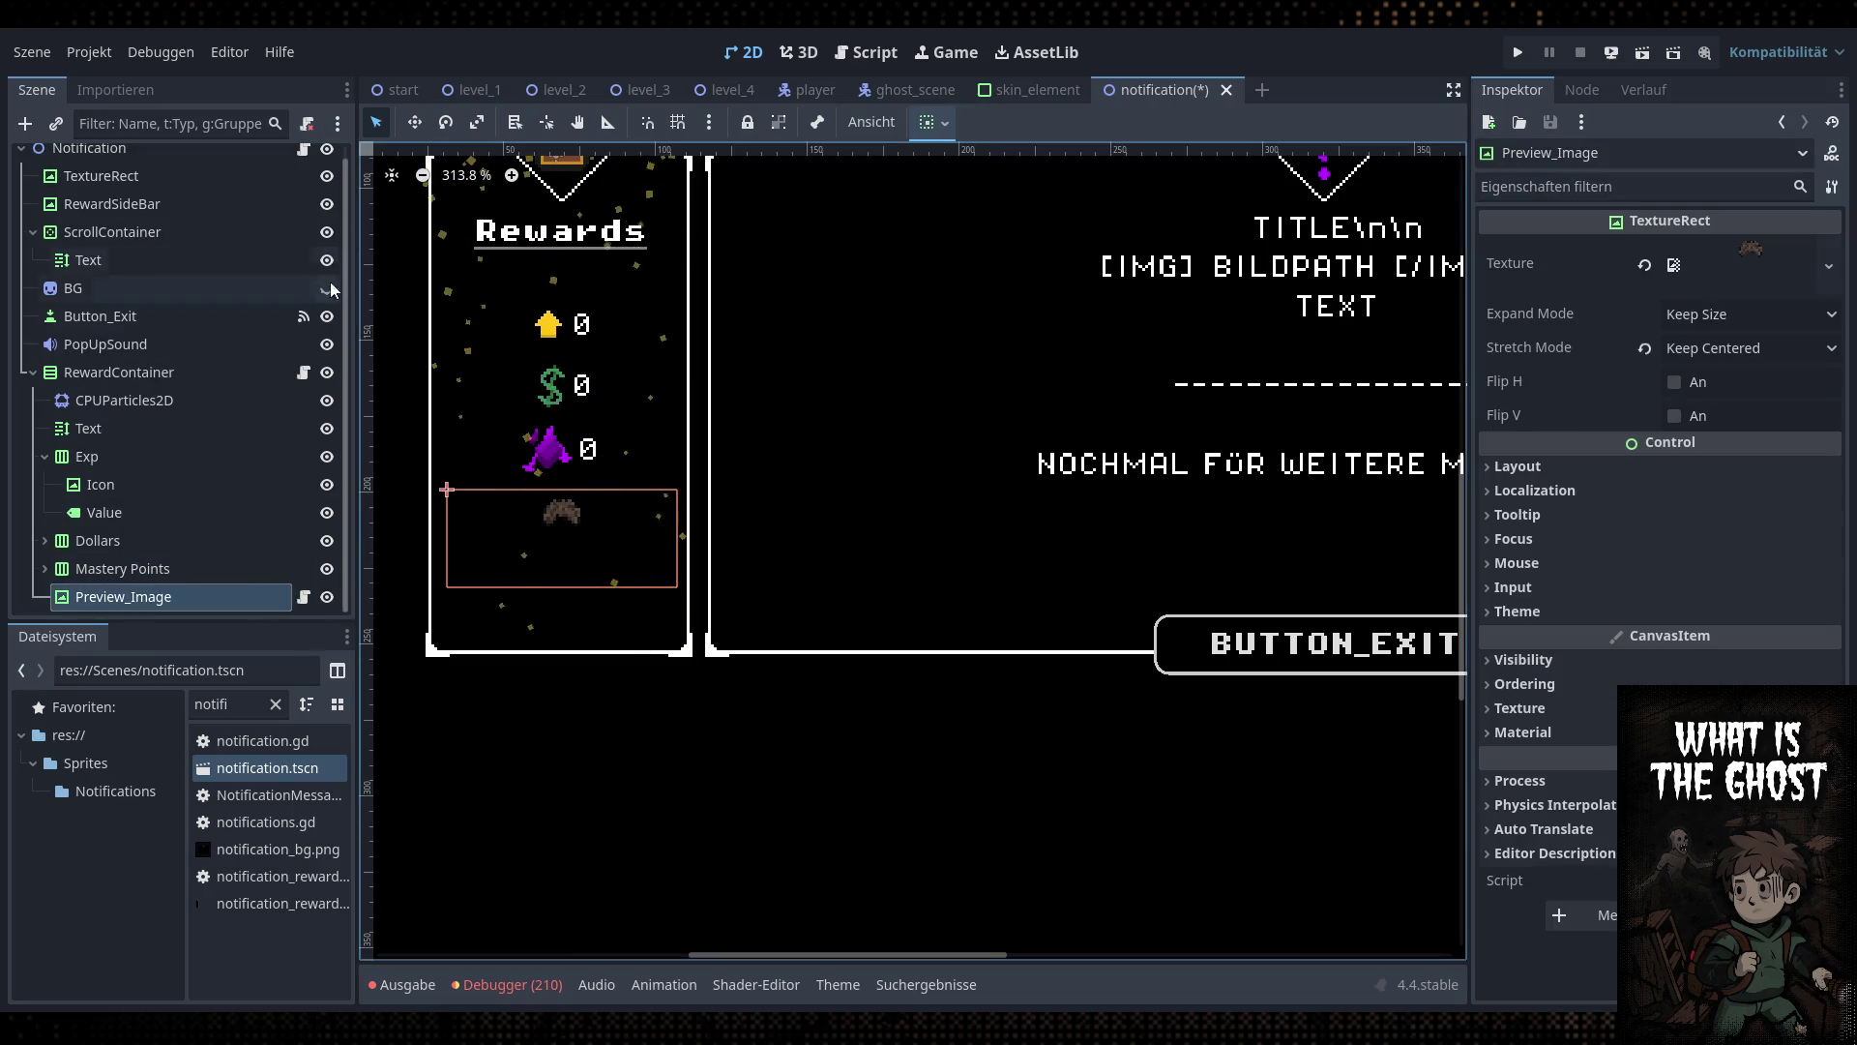
pyautogui.click(306, 597)
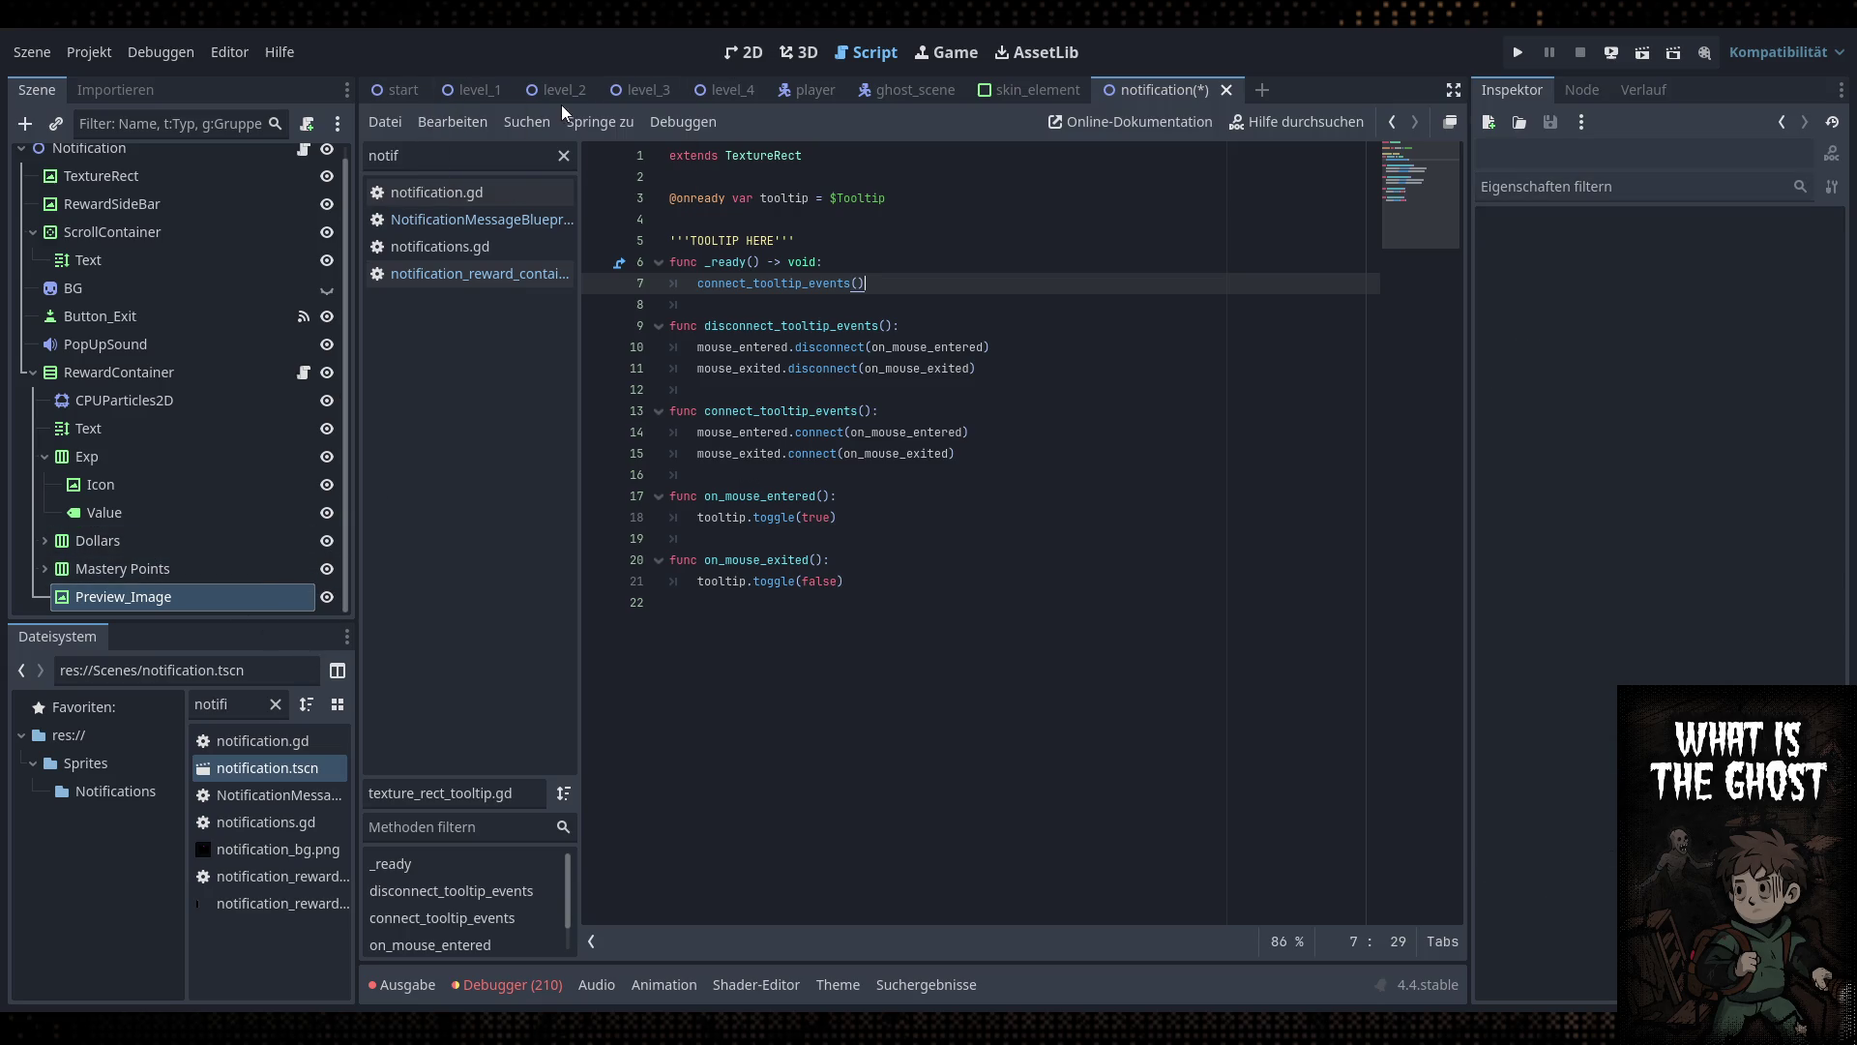
pyautogui.click(745, 52)
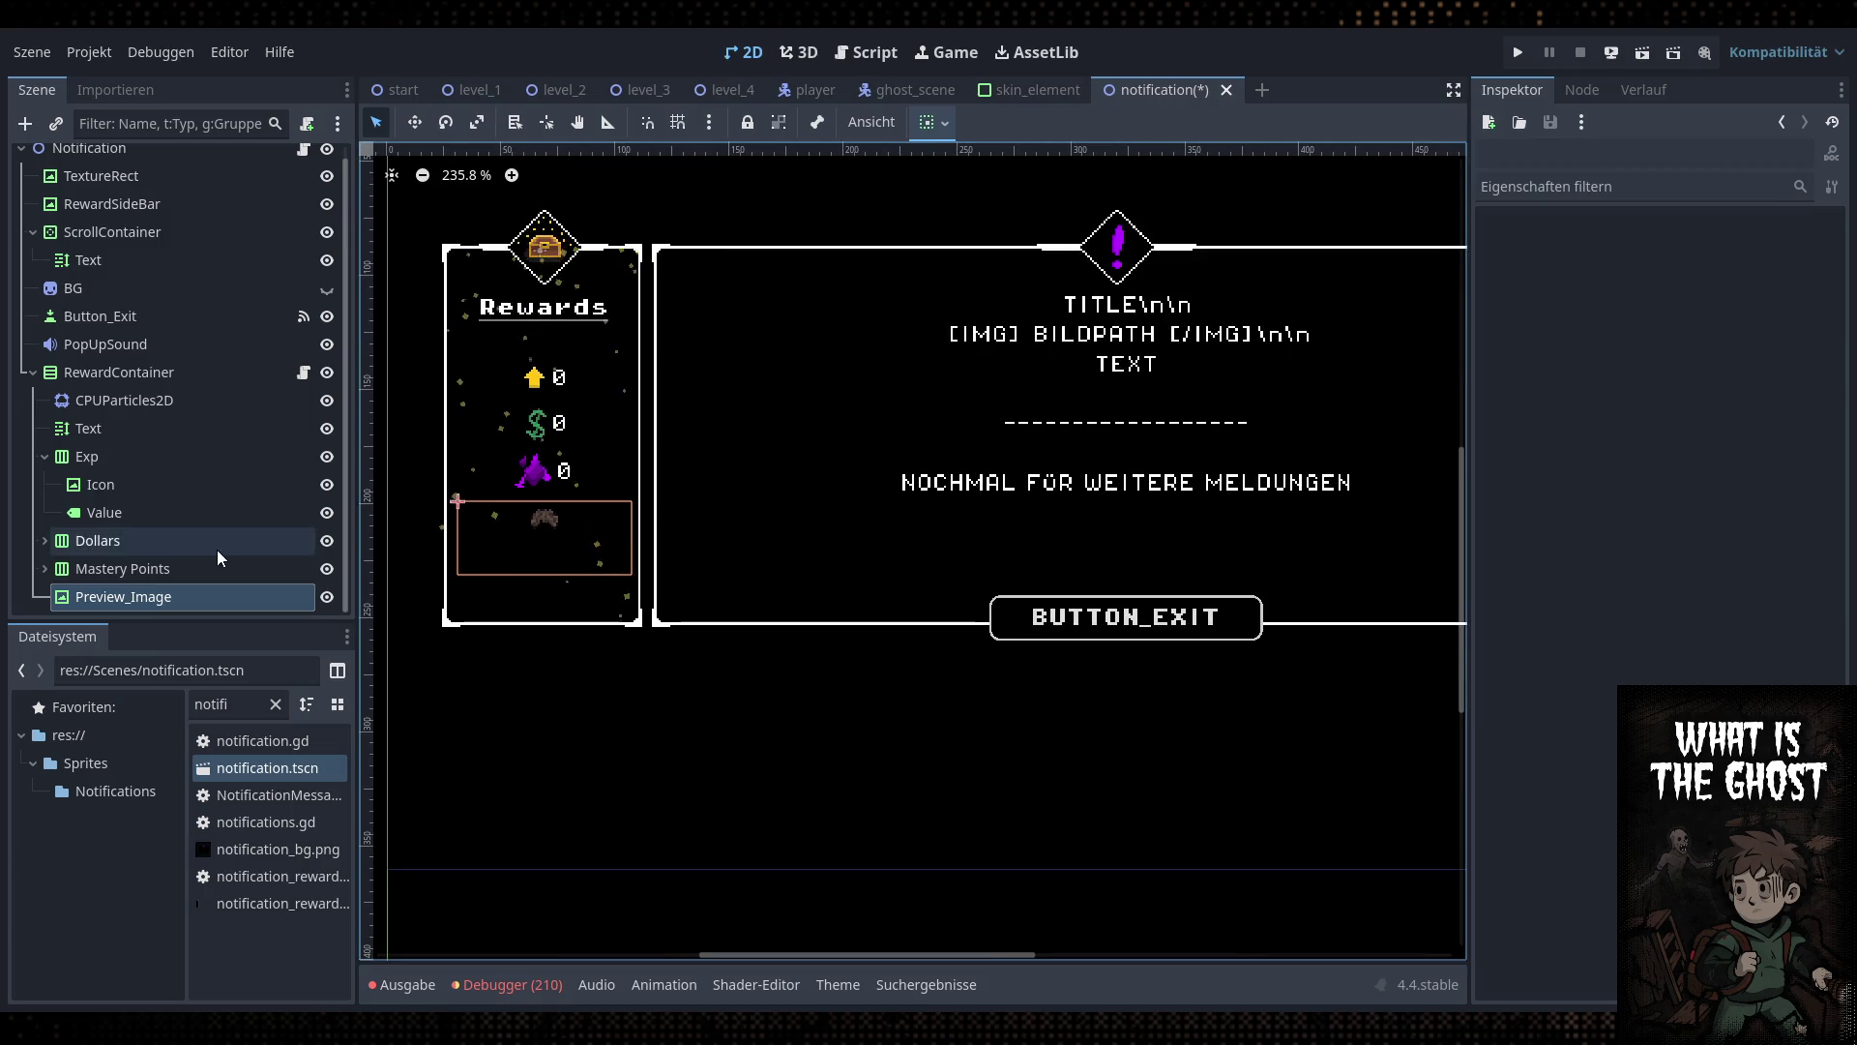
pyautogui.click(165, 602)
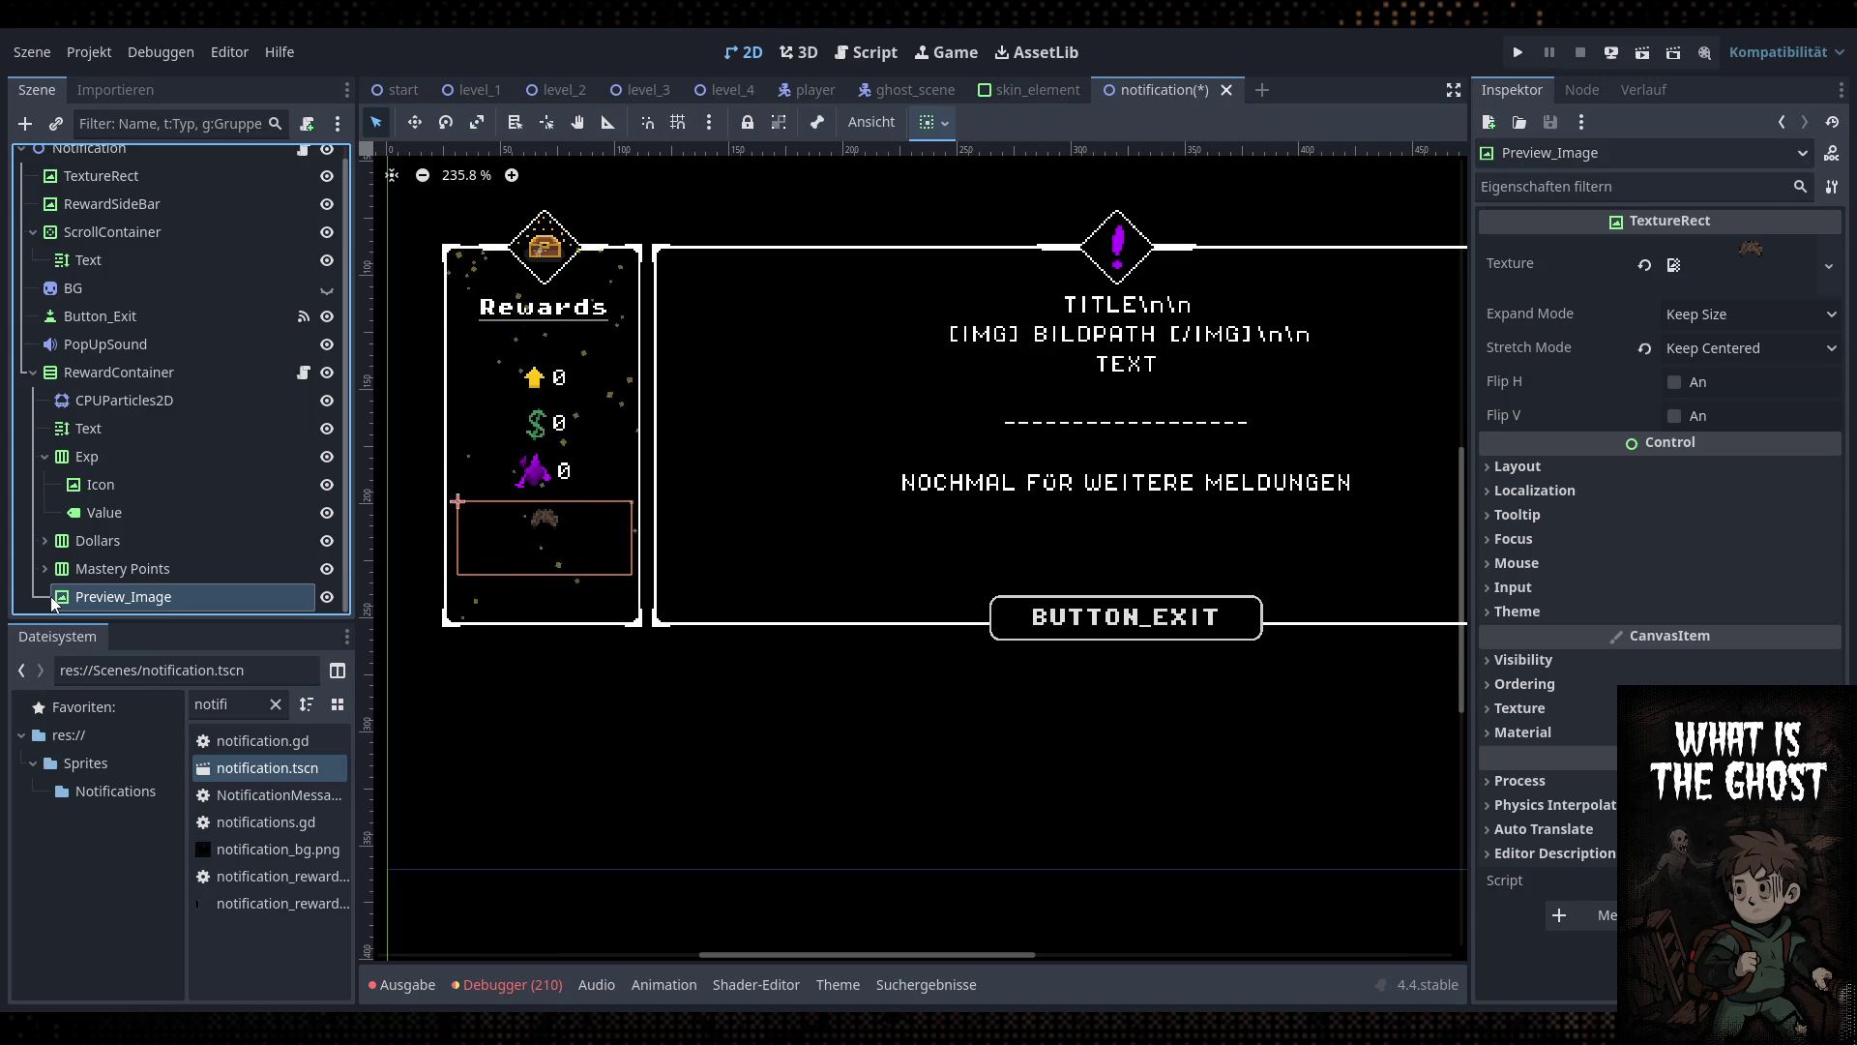
pyautogui.hotkey('ctrl', 'z')
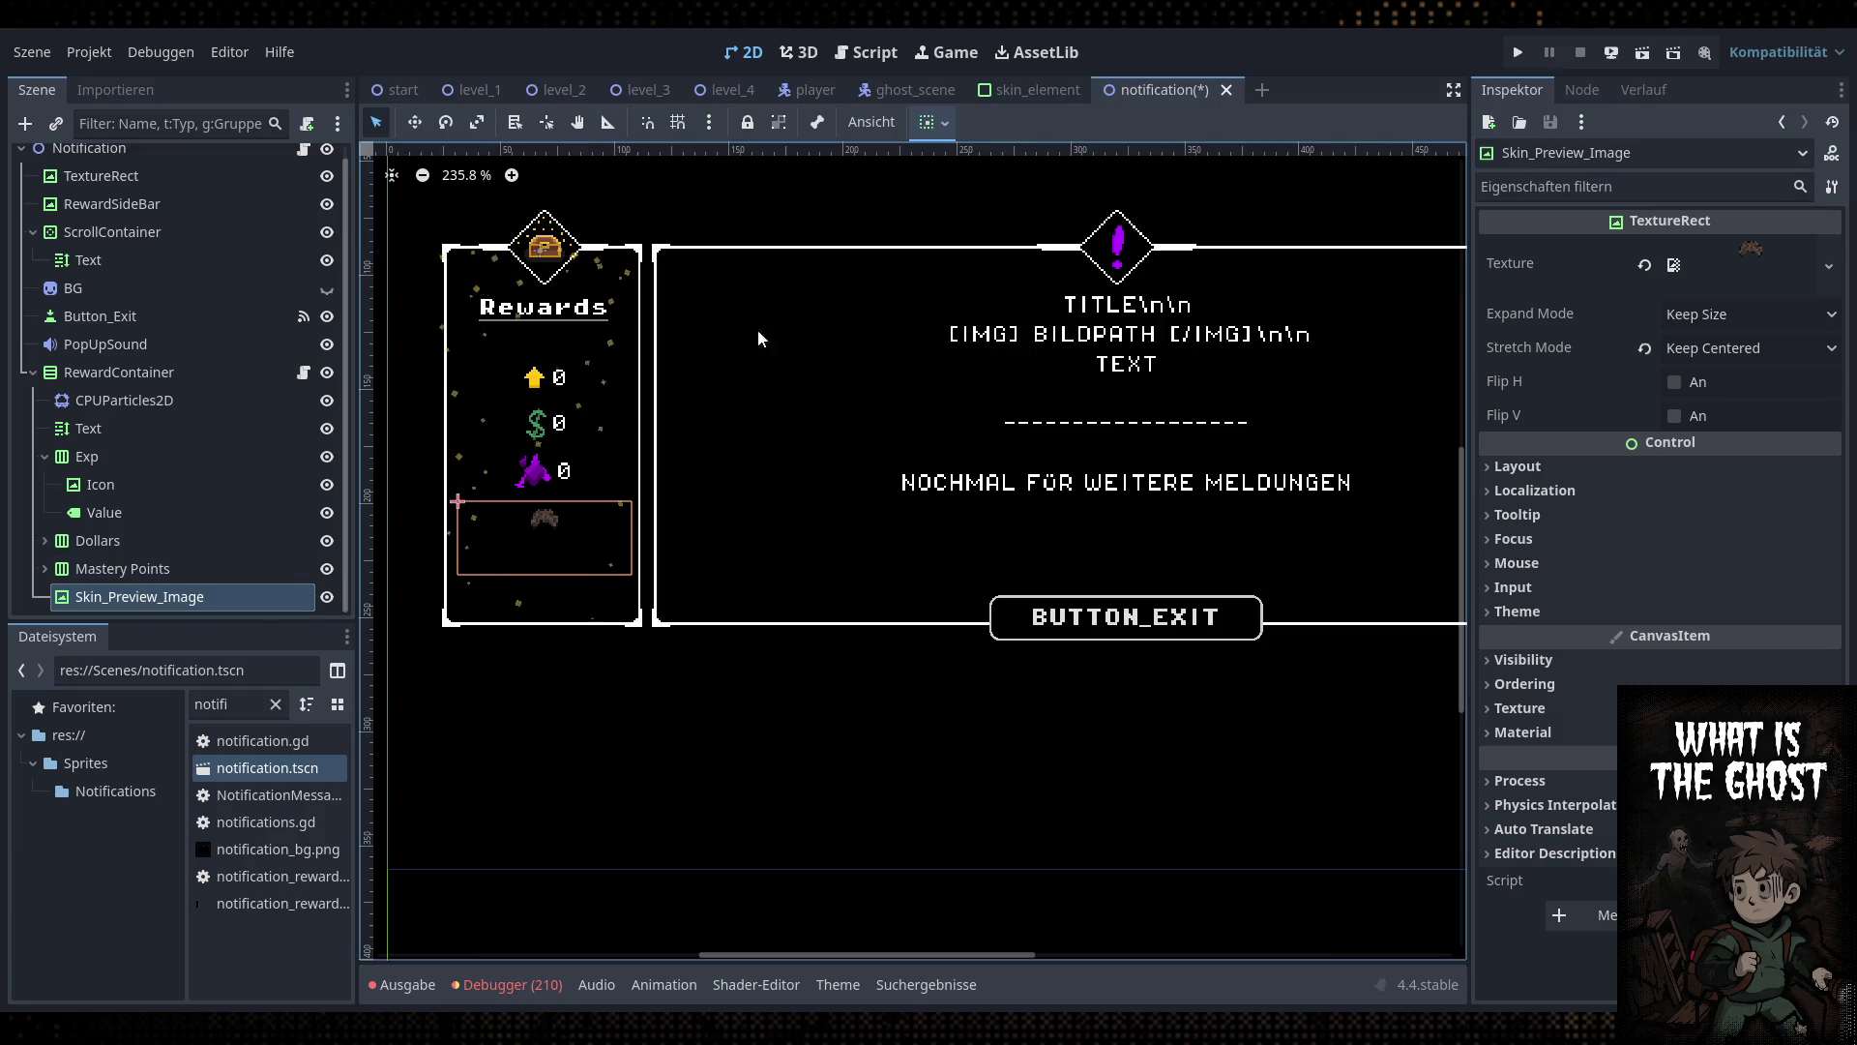
# Open RewardContainer's script and add a blank line after line 15 in fill_rewards
pyautogui.click(303, 372)
pyautogui.click(887, 517)
pyautogui.click(989, 454)
pyautogui.press('Return')
pyautogui.press('Return')
pyautogui.press('Up')
pyautogui.press('Up')
pyautogui.press('Down')
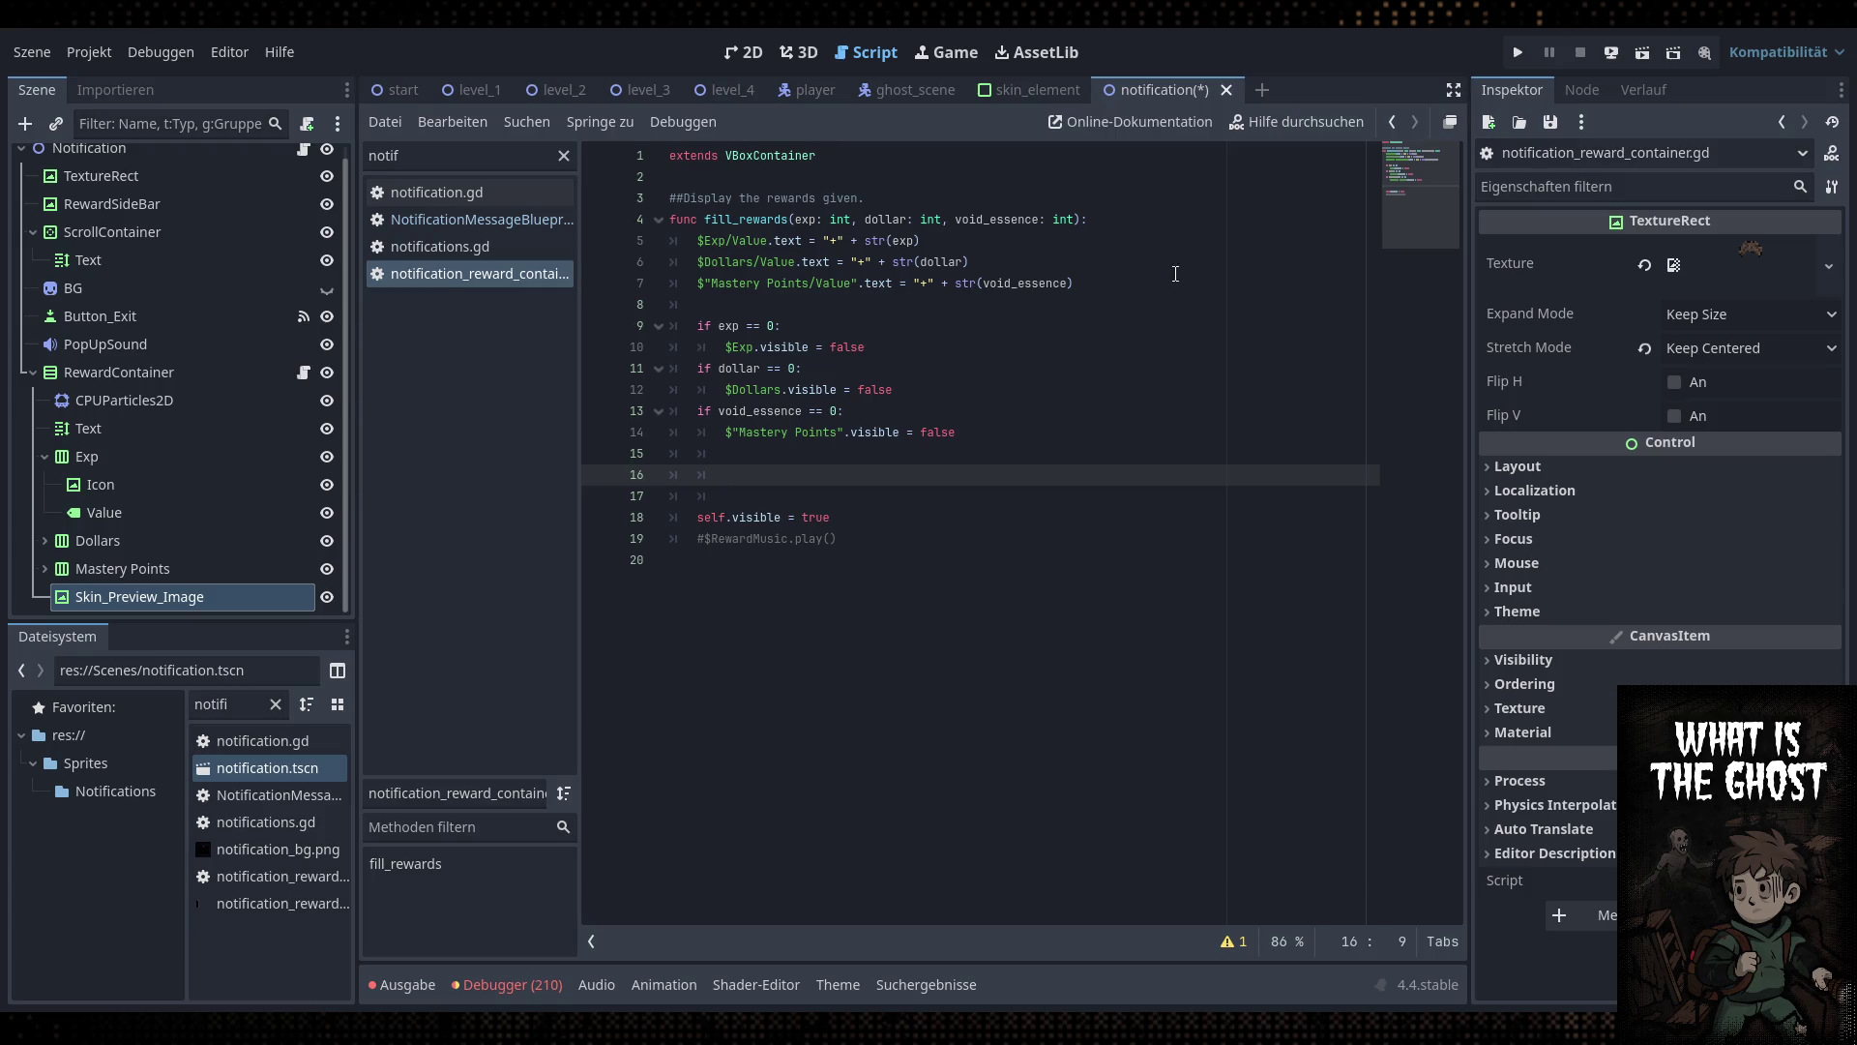
# Add a 'skin_dict: Dictionary' parameter to fill_rewards
pyautogui.click(1077, 220)
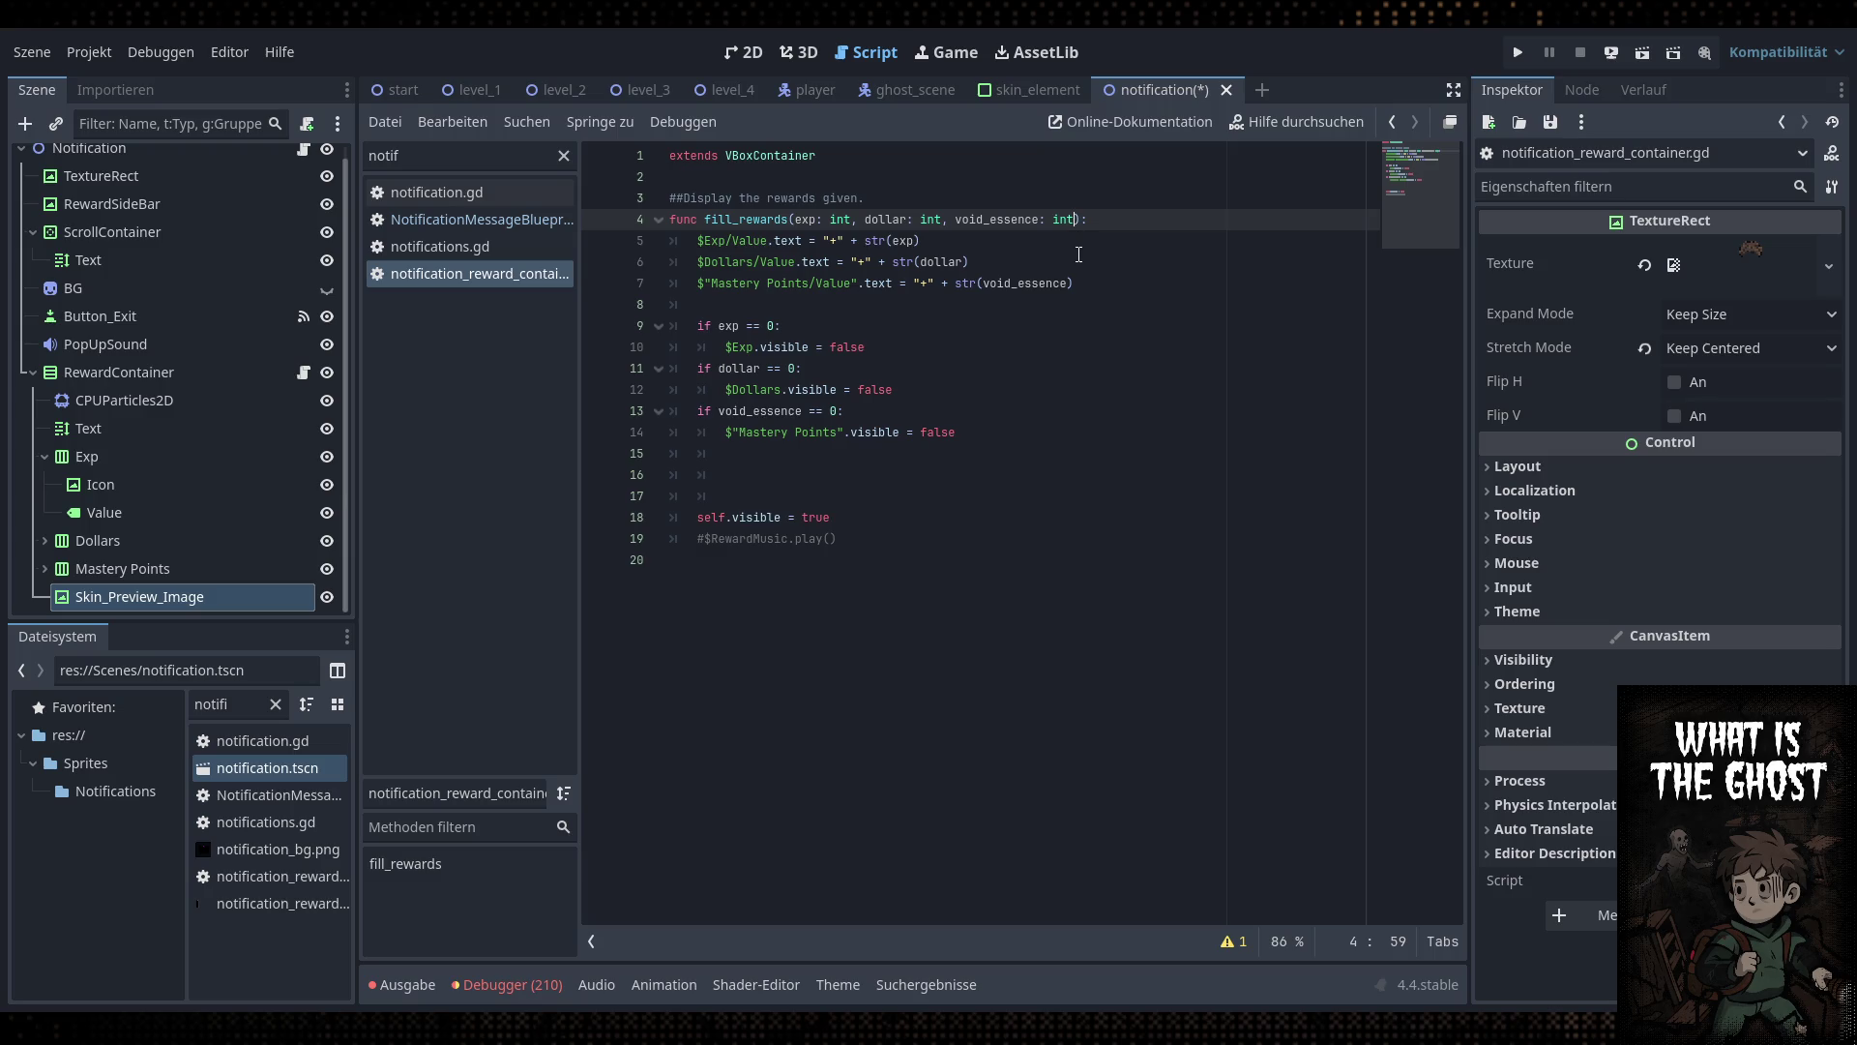
pyautogui.write(', ')
pyautogui.write('skin_dict: Dic')
pyautogui.press('Return')
# On line 16, write 'if skin_dict.is_empty() == false:' with an indented 'SkinManager.get' call
pyautogui.click(1121, 219)
pyautogui.click(811, 476)
pyautogui.write('if skin_dict.is')
pyautogui.press('Return')
pyautogui.write('== false:')
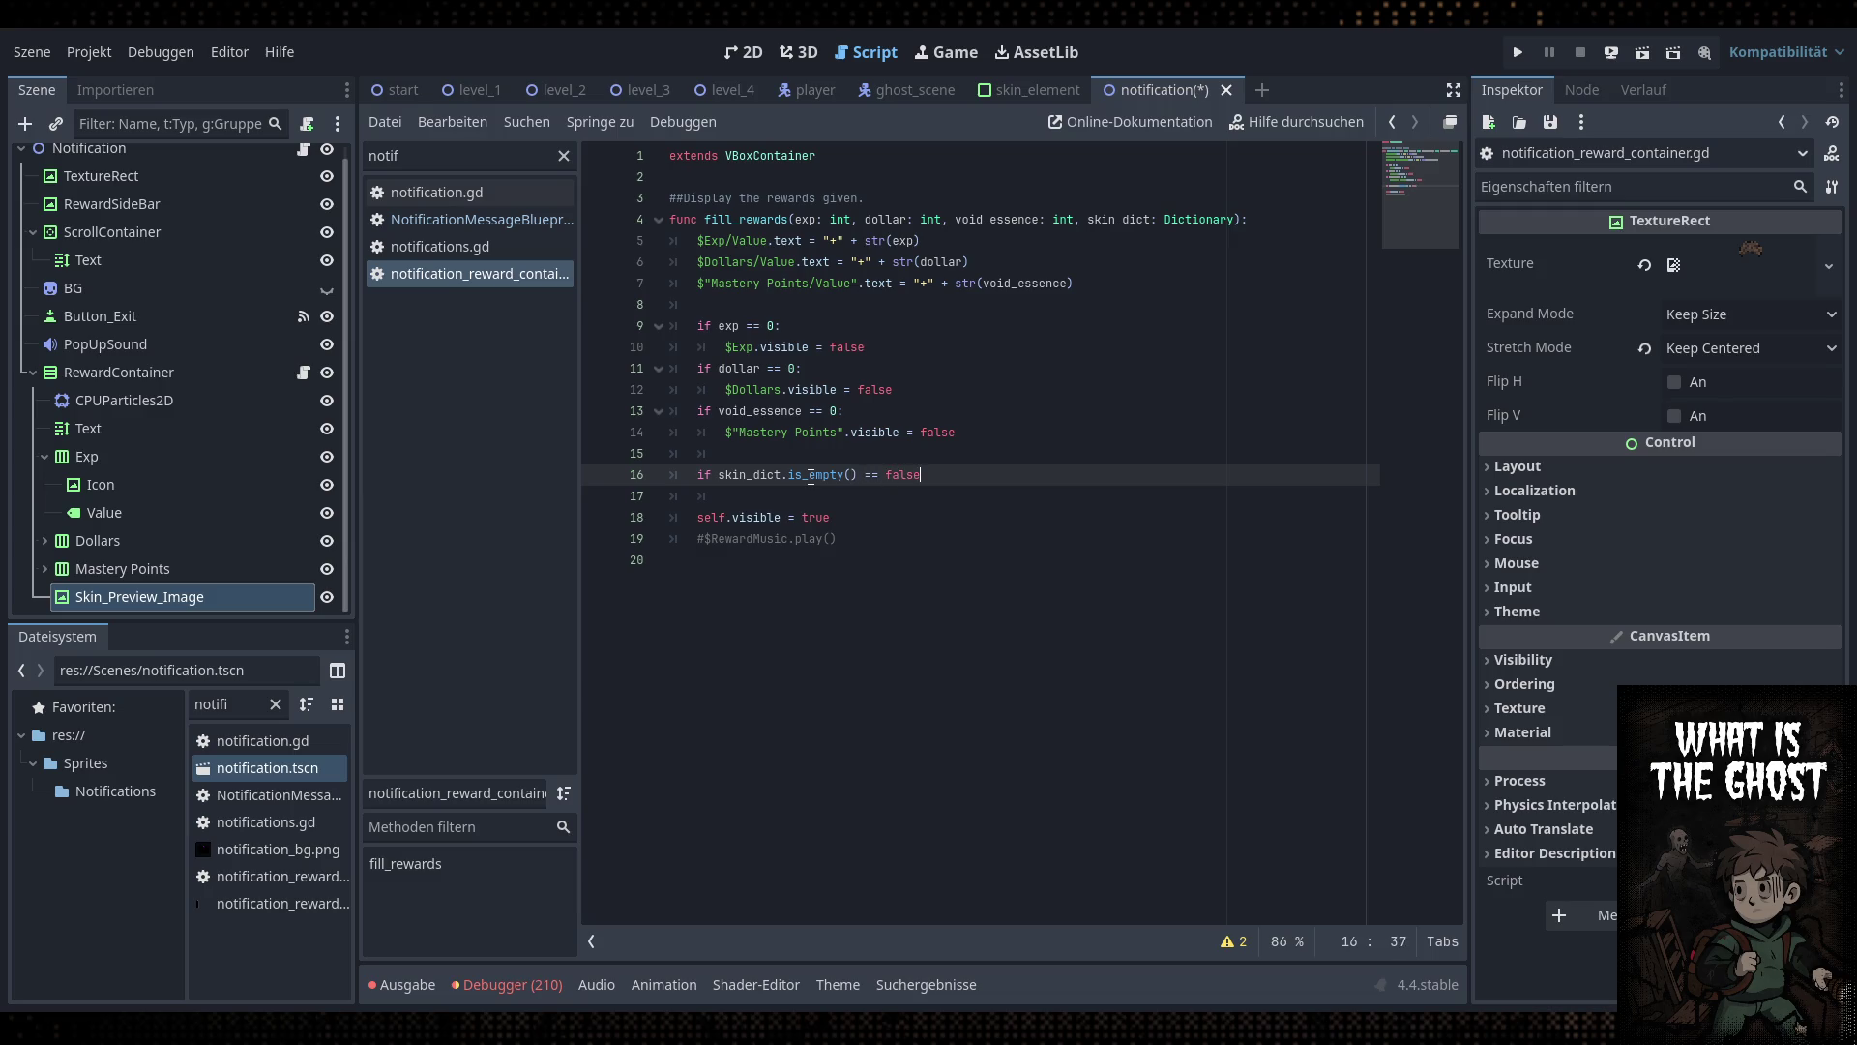
pyautogui.press('Return')
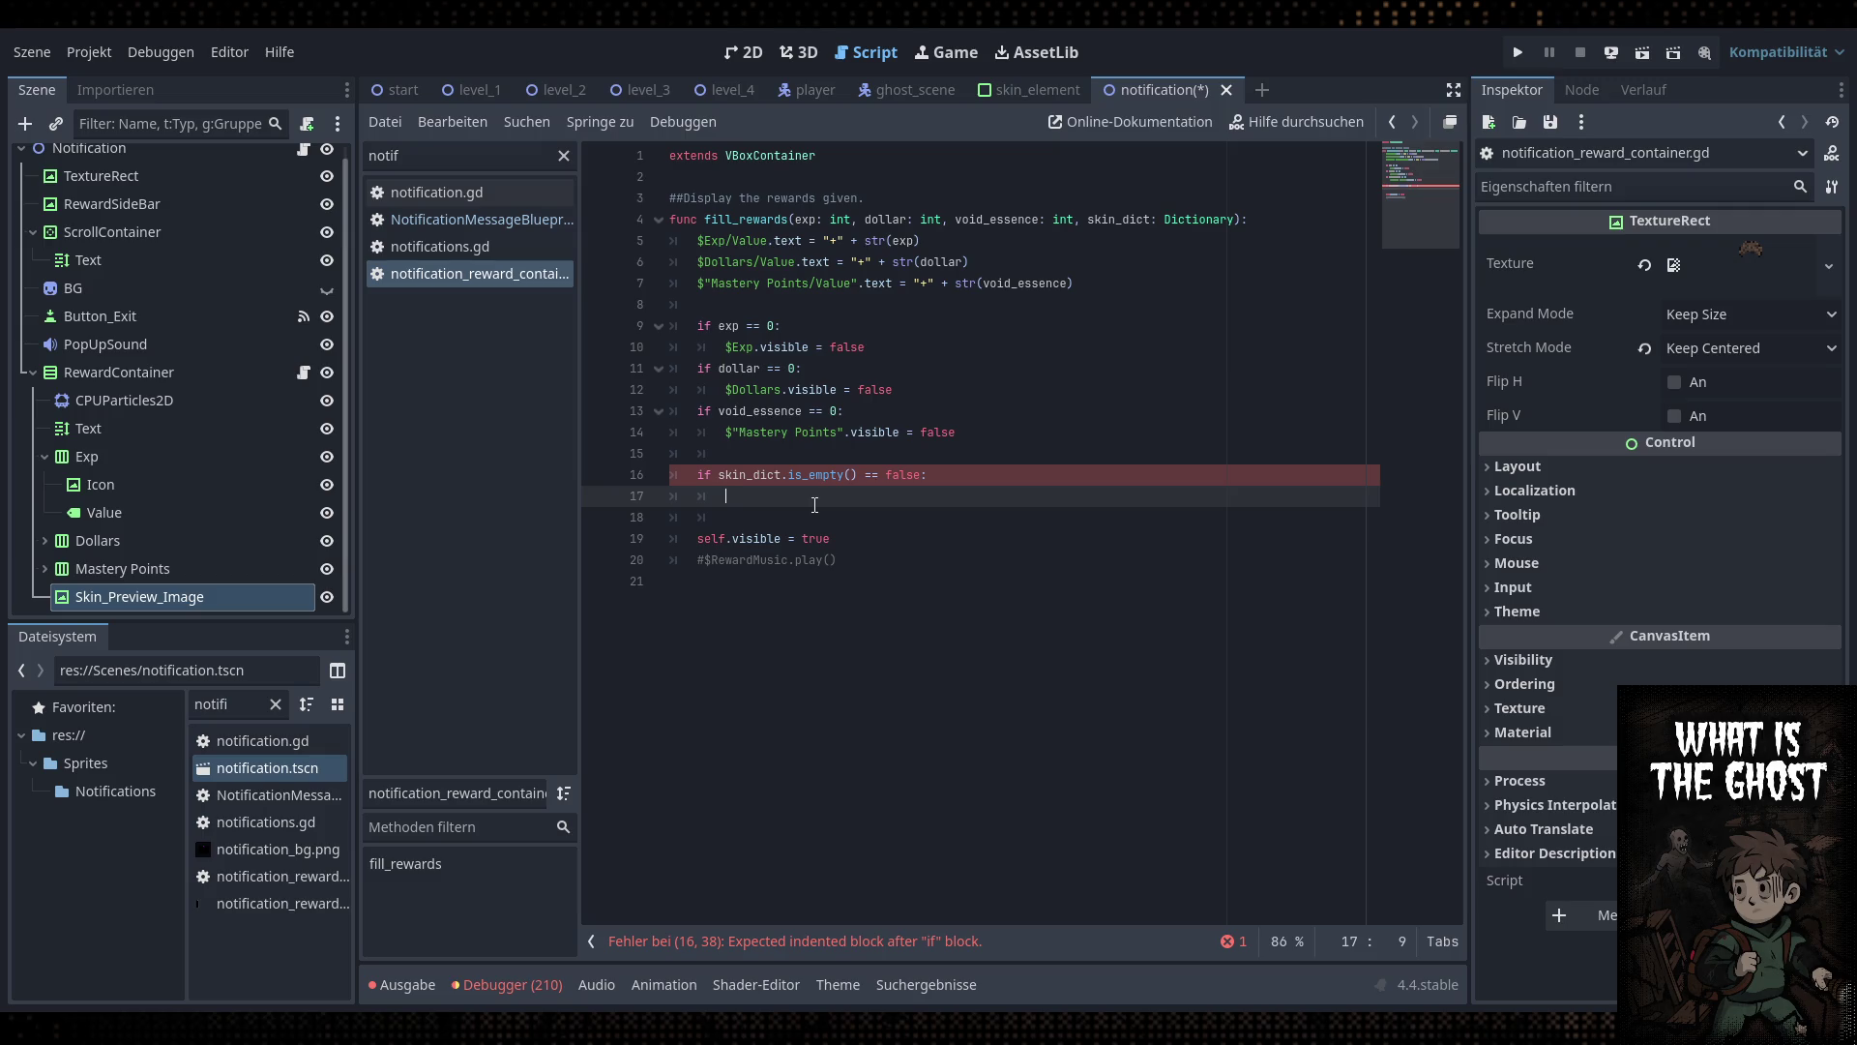
pyautogui.write('SkinManager')
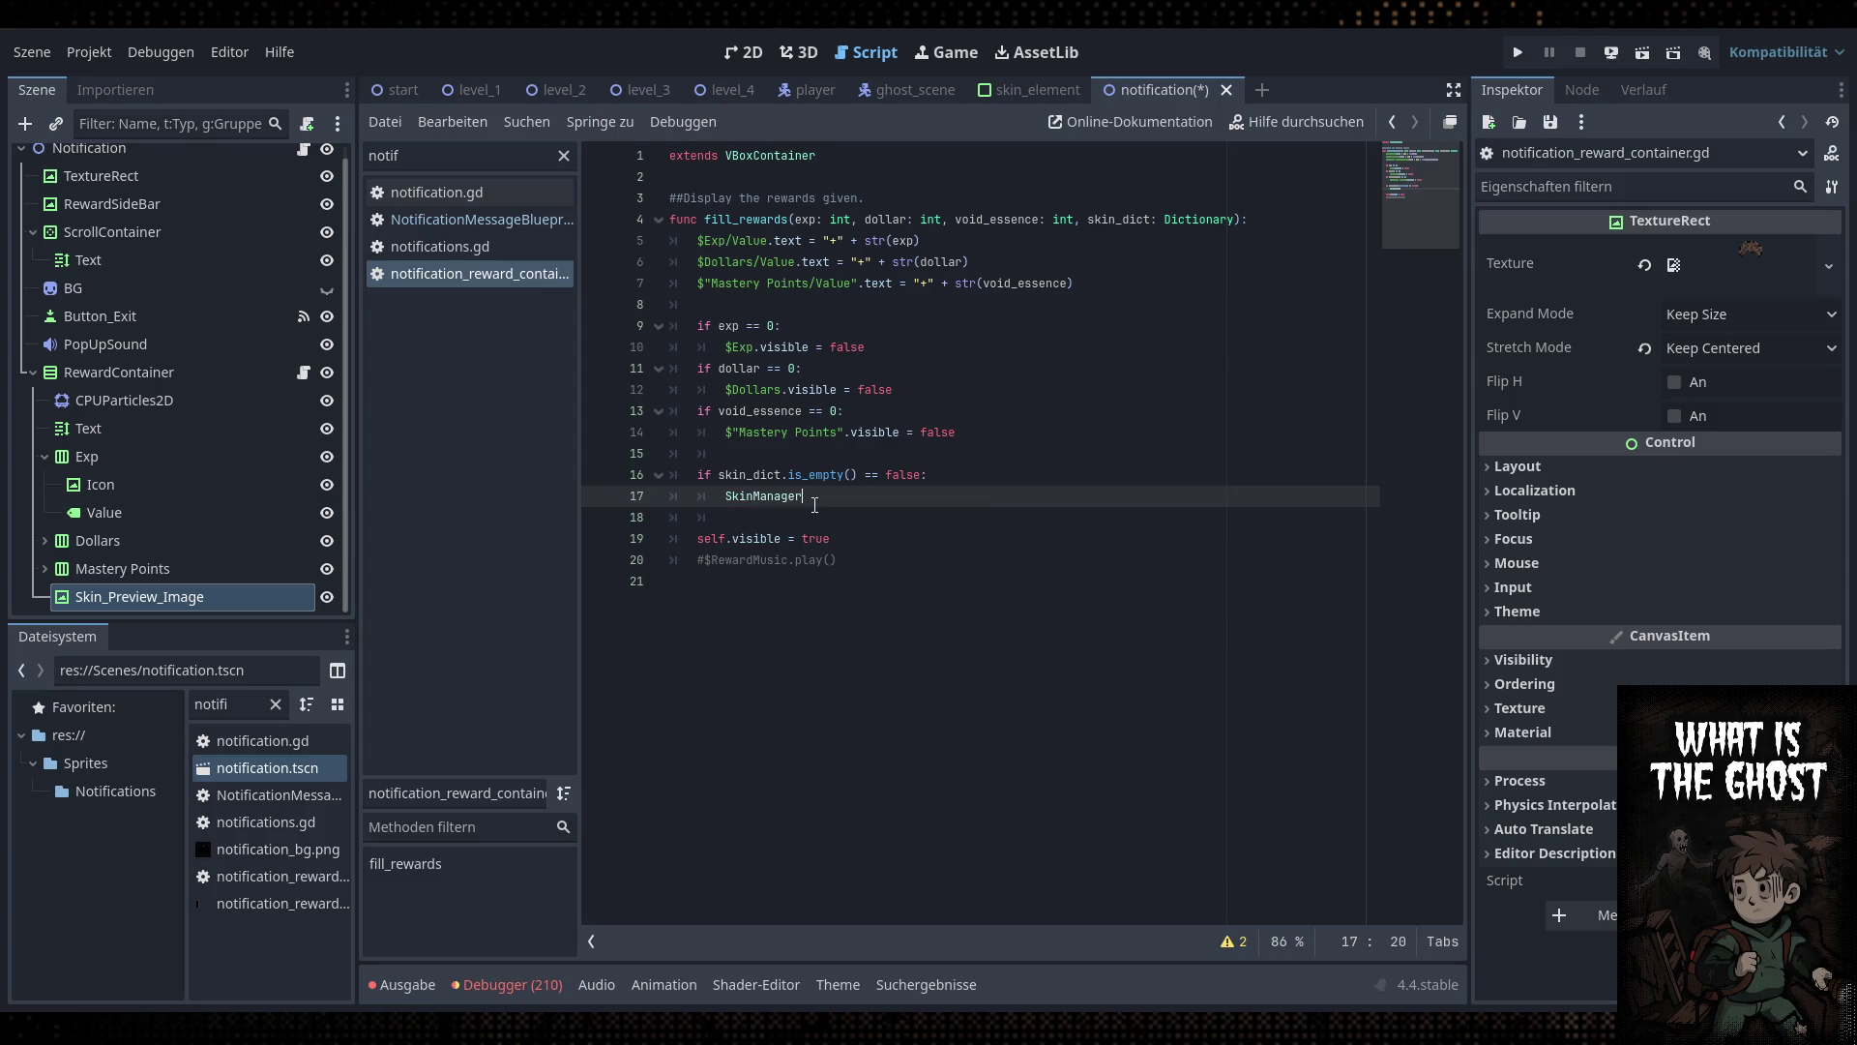
pyautogui.write('.ghet')
pyautogui.press('BackSpace')
pyautogui.press('BackSpace')
pyautogui.press('BackSpace')
pyautogui.write('et')
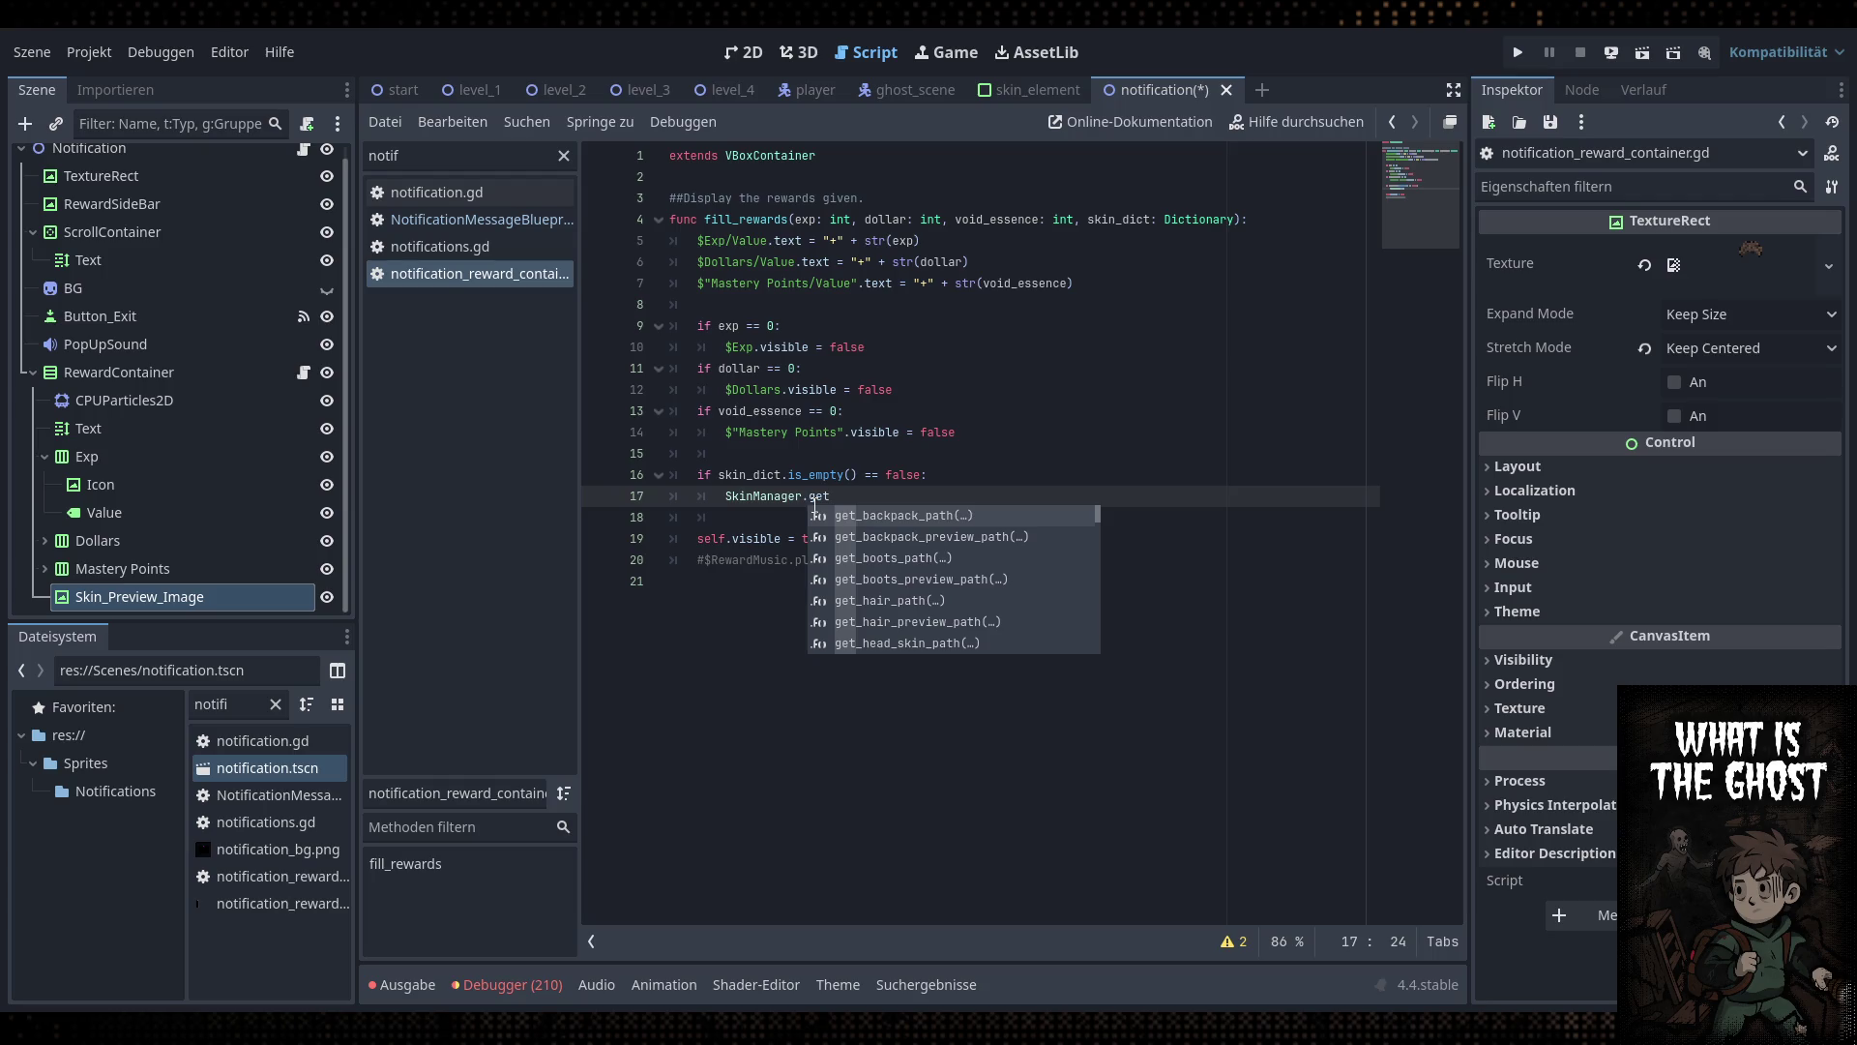
pyautogui.press('Escape')
# Add an empty line at the end of the script and select the script filter text
pyautogui.doubleClick(473, 157)
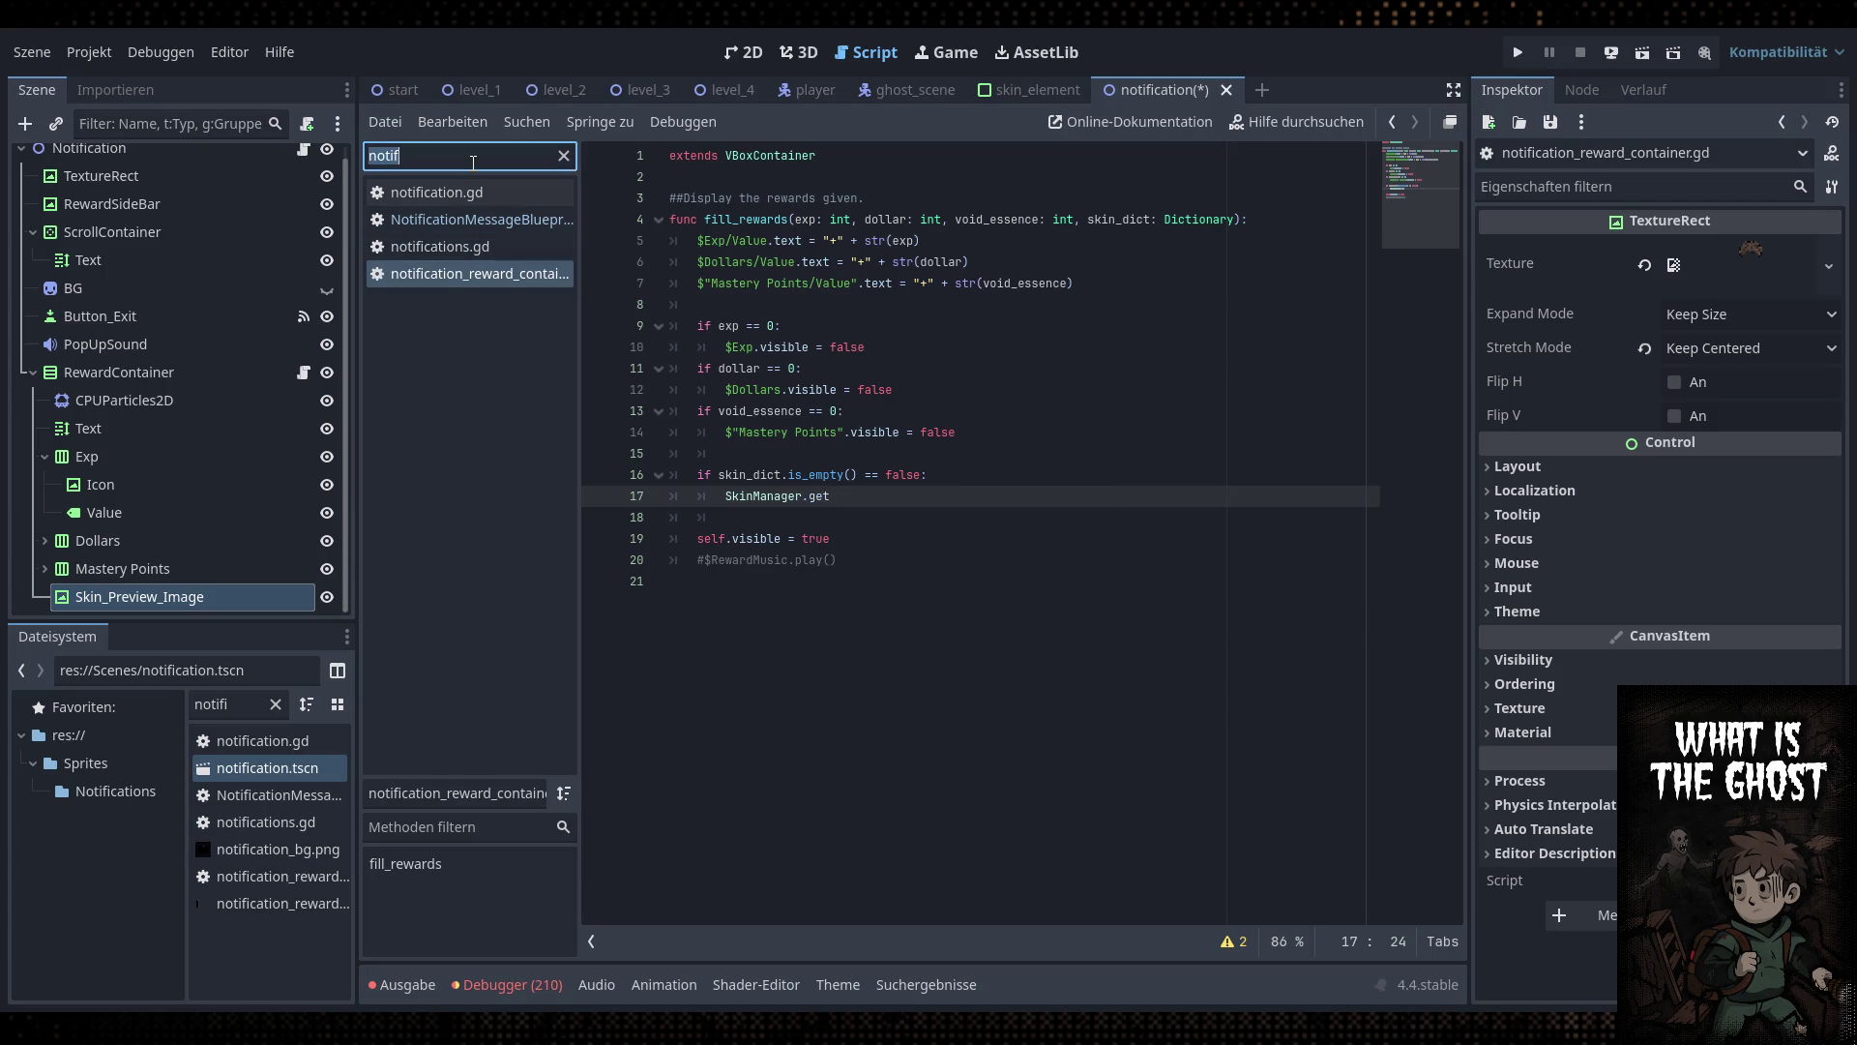
pyautogui.click(1122, 219)
pyautogui.doubleClick(1121, 216)
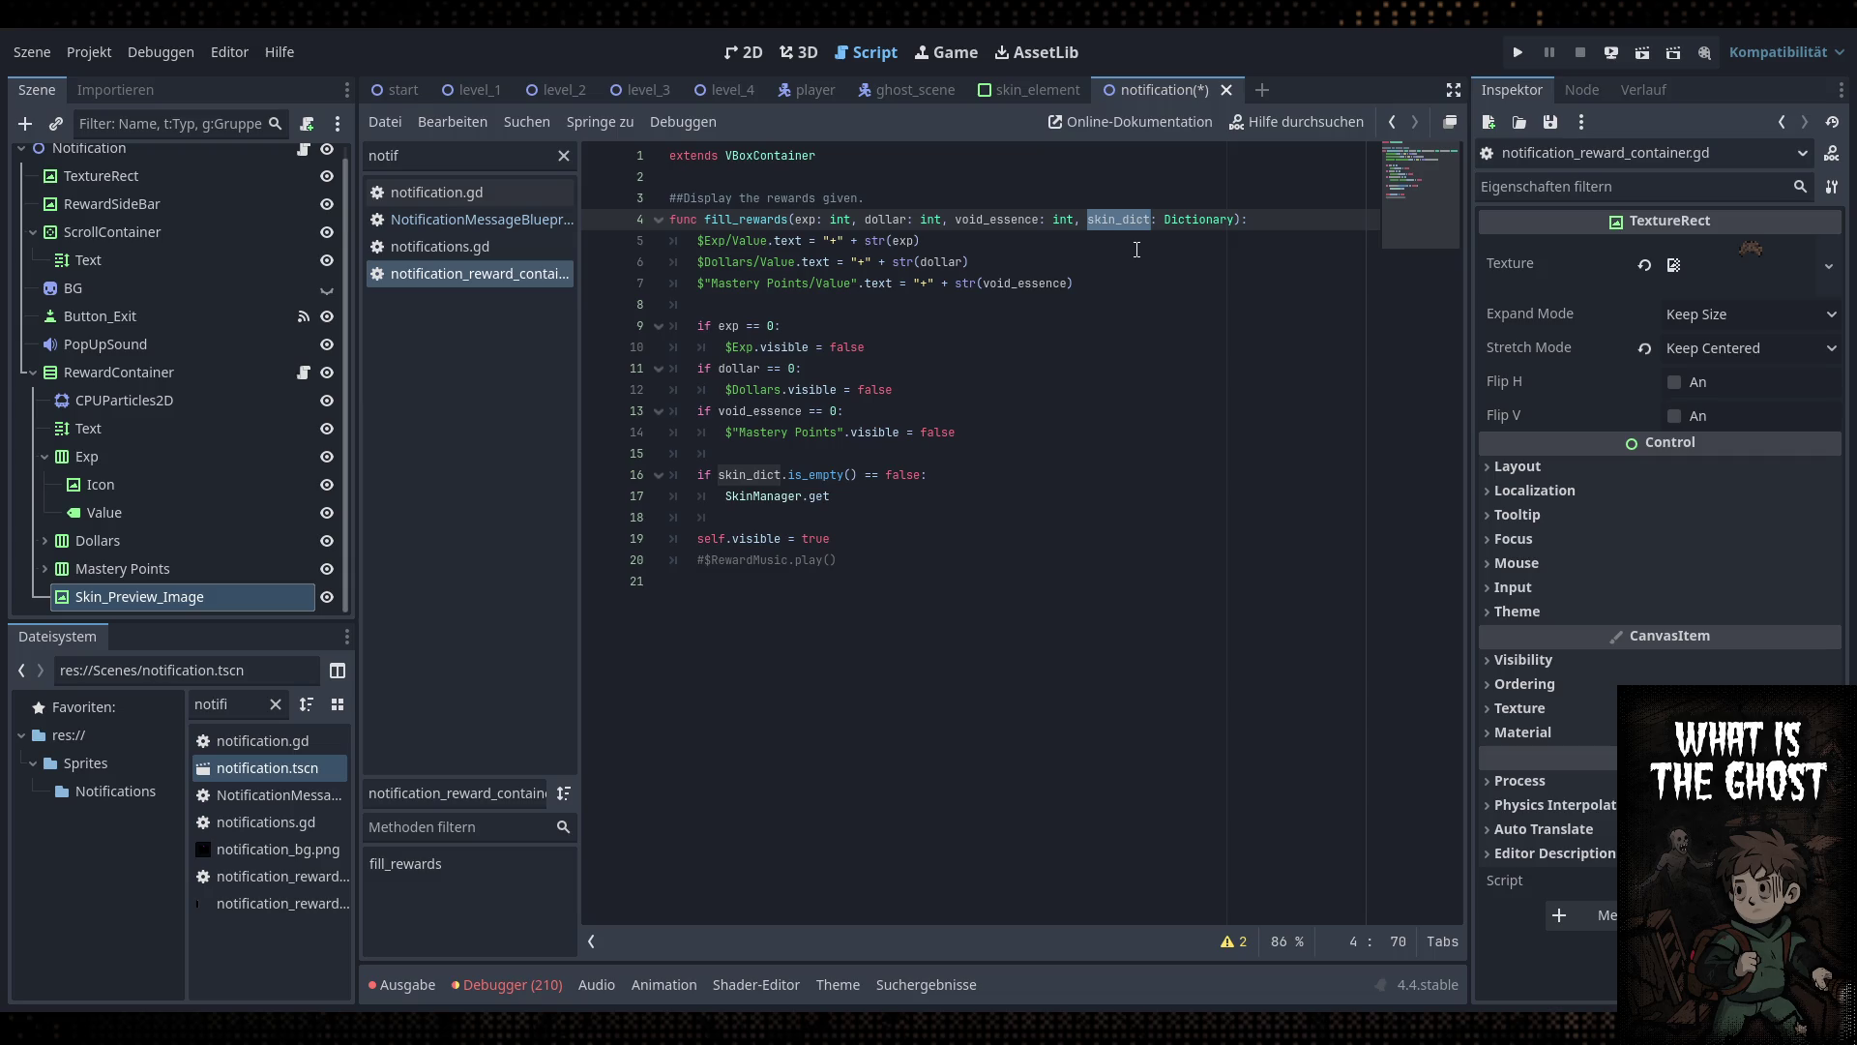
pyautogui.click(996, 495)
pyautogui.click(870, 590)
pyautogui.press('Return')
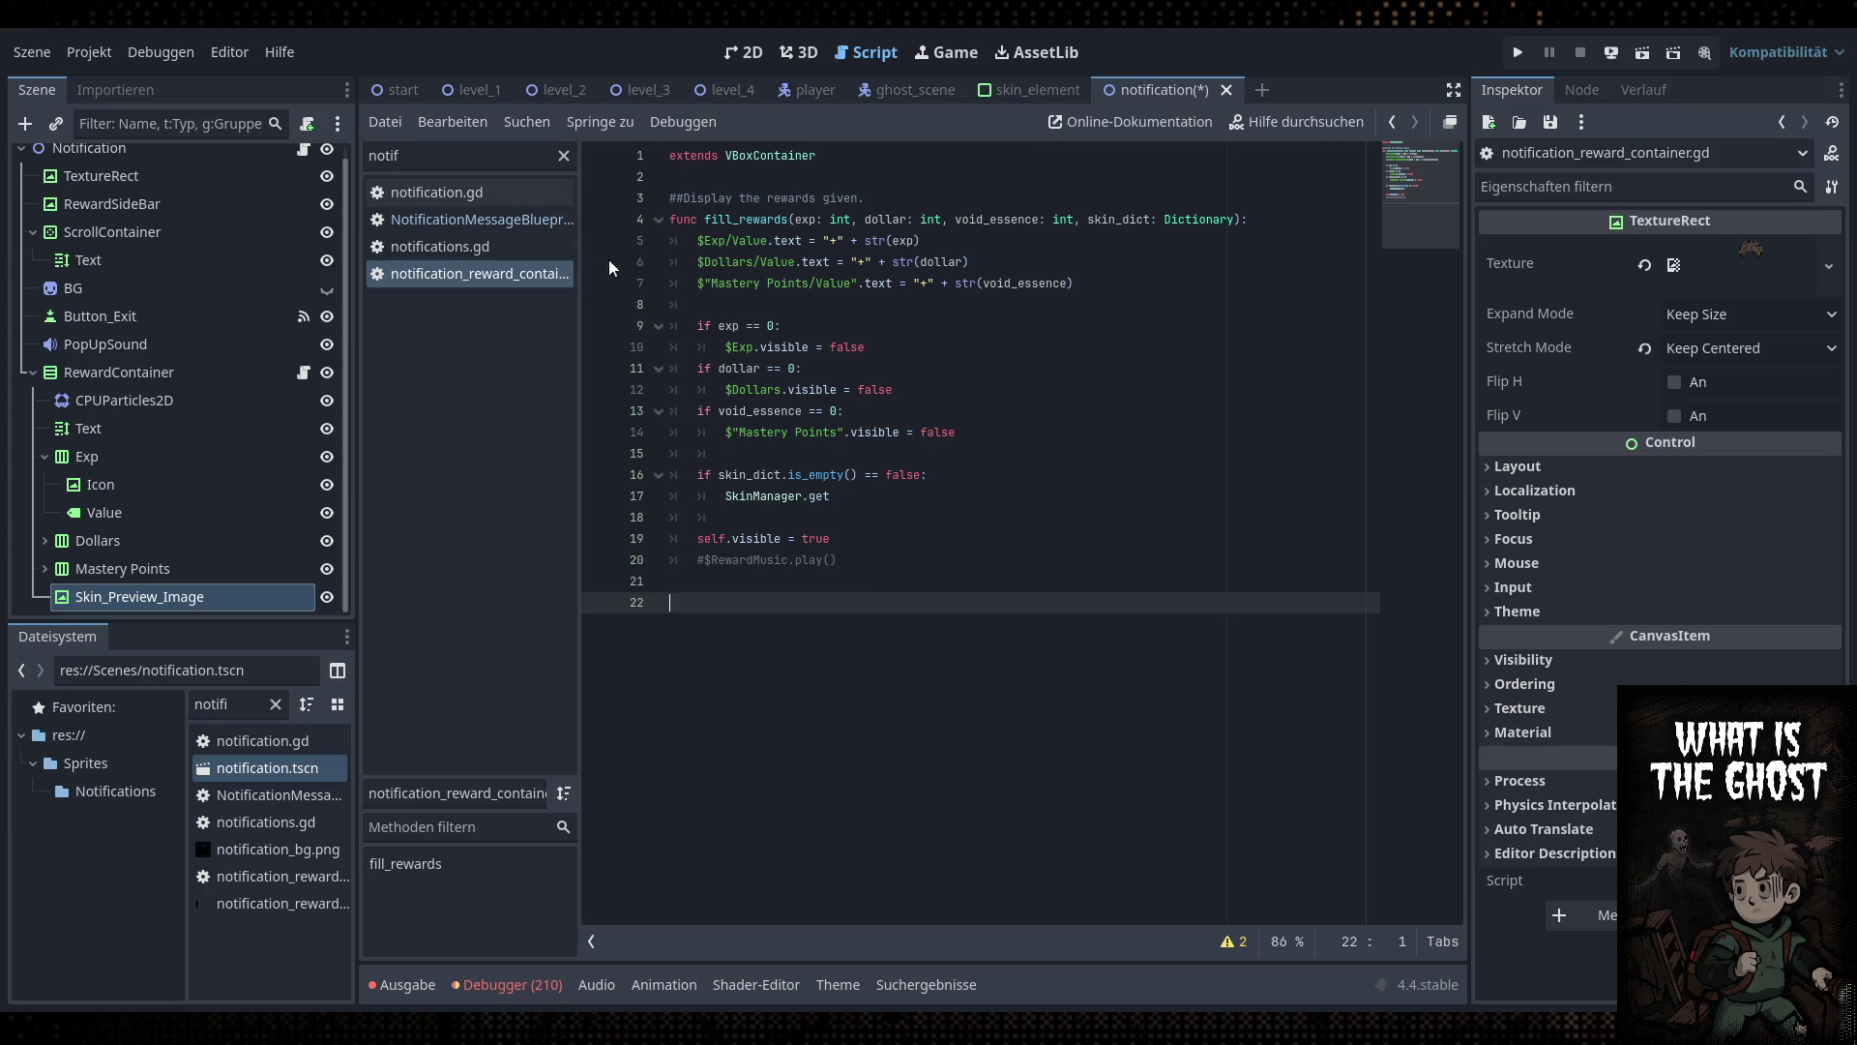
pyautogui.click(533, 157)
# Open player.gd, then skin_element.gd, and select its change_preview_node function block
pyautogui.write('players')
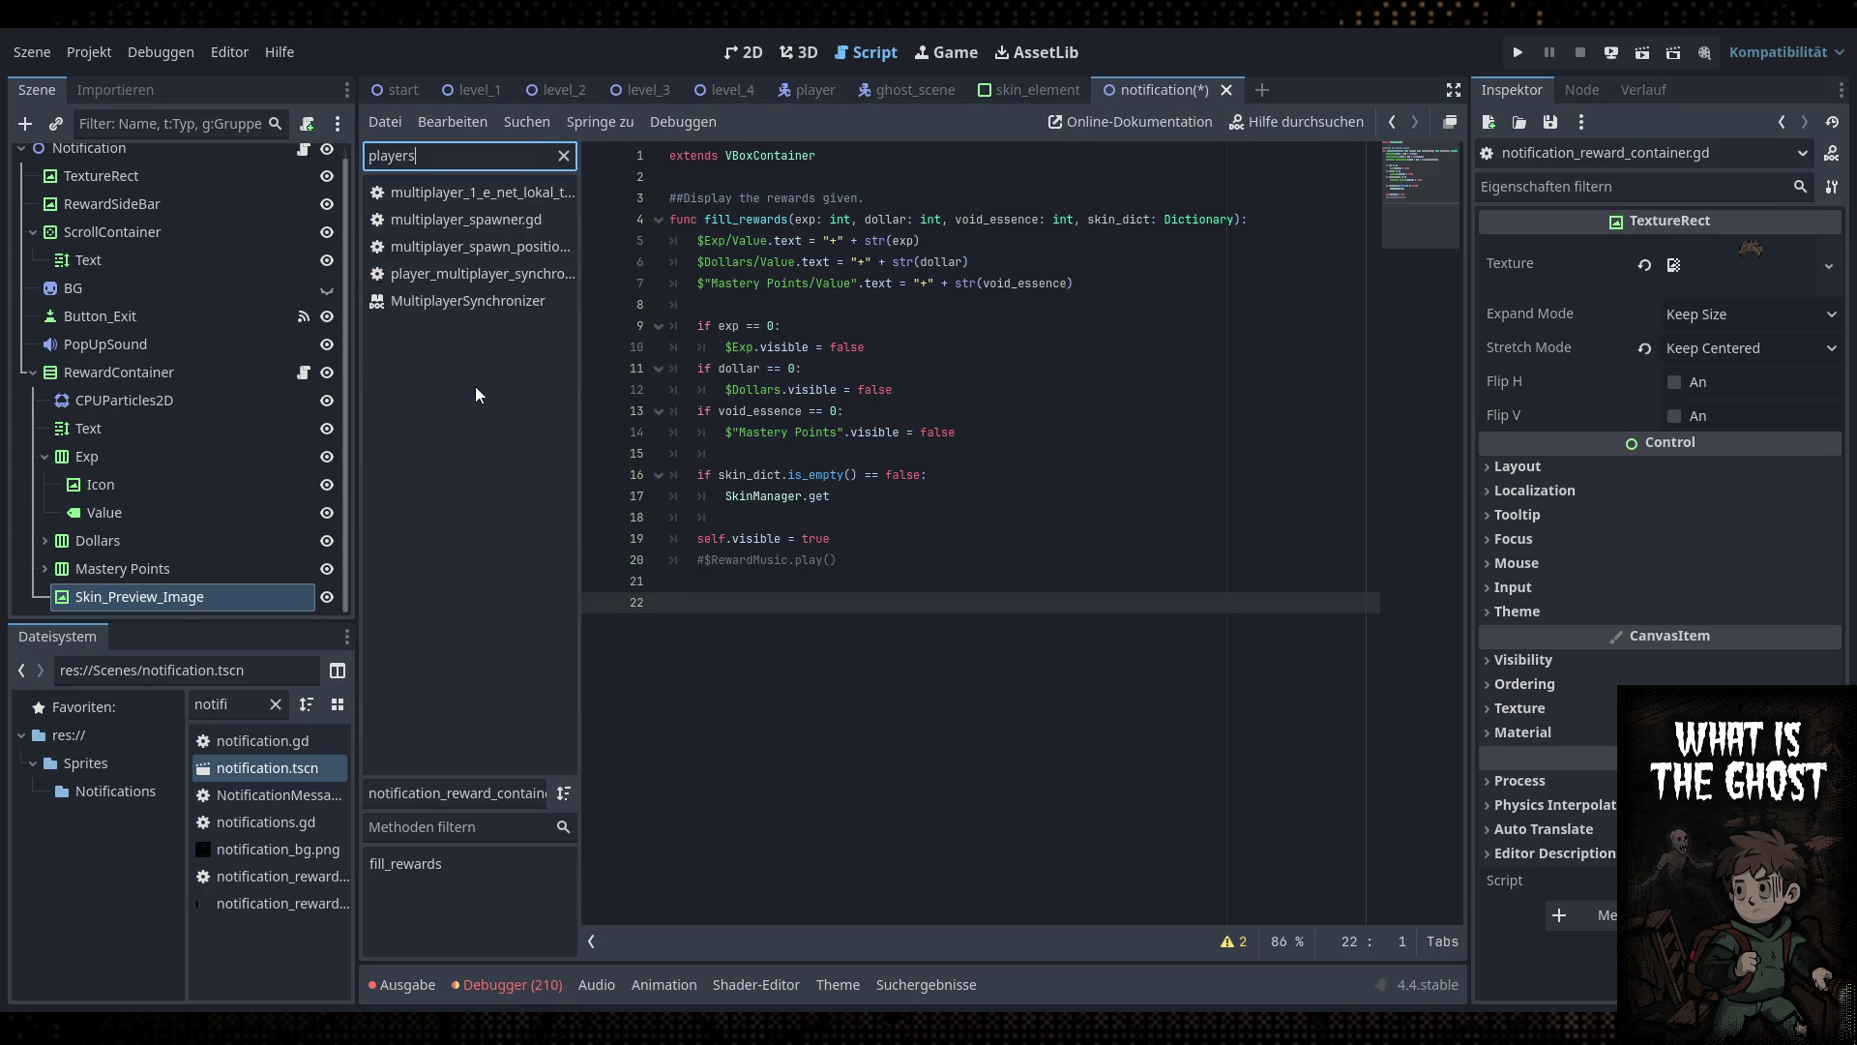
pyautogui.press('BackSpace')
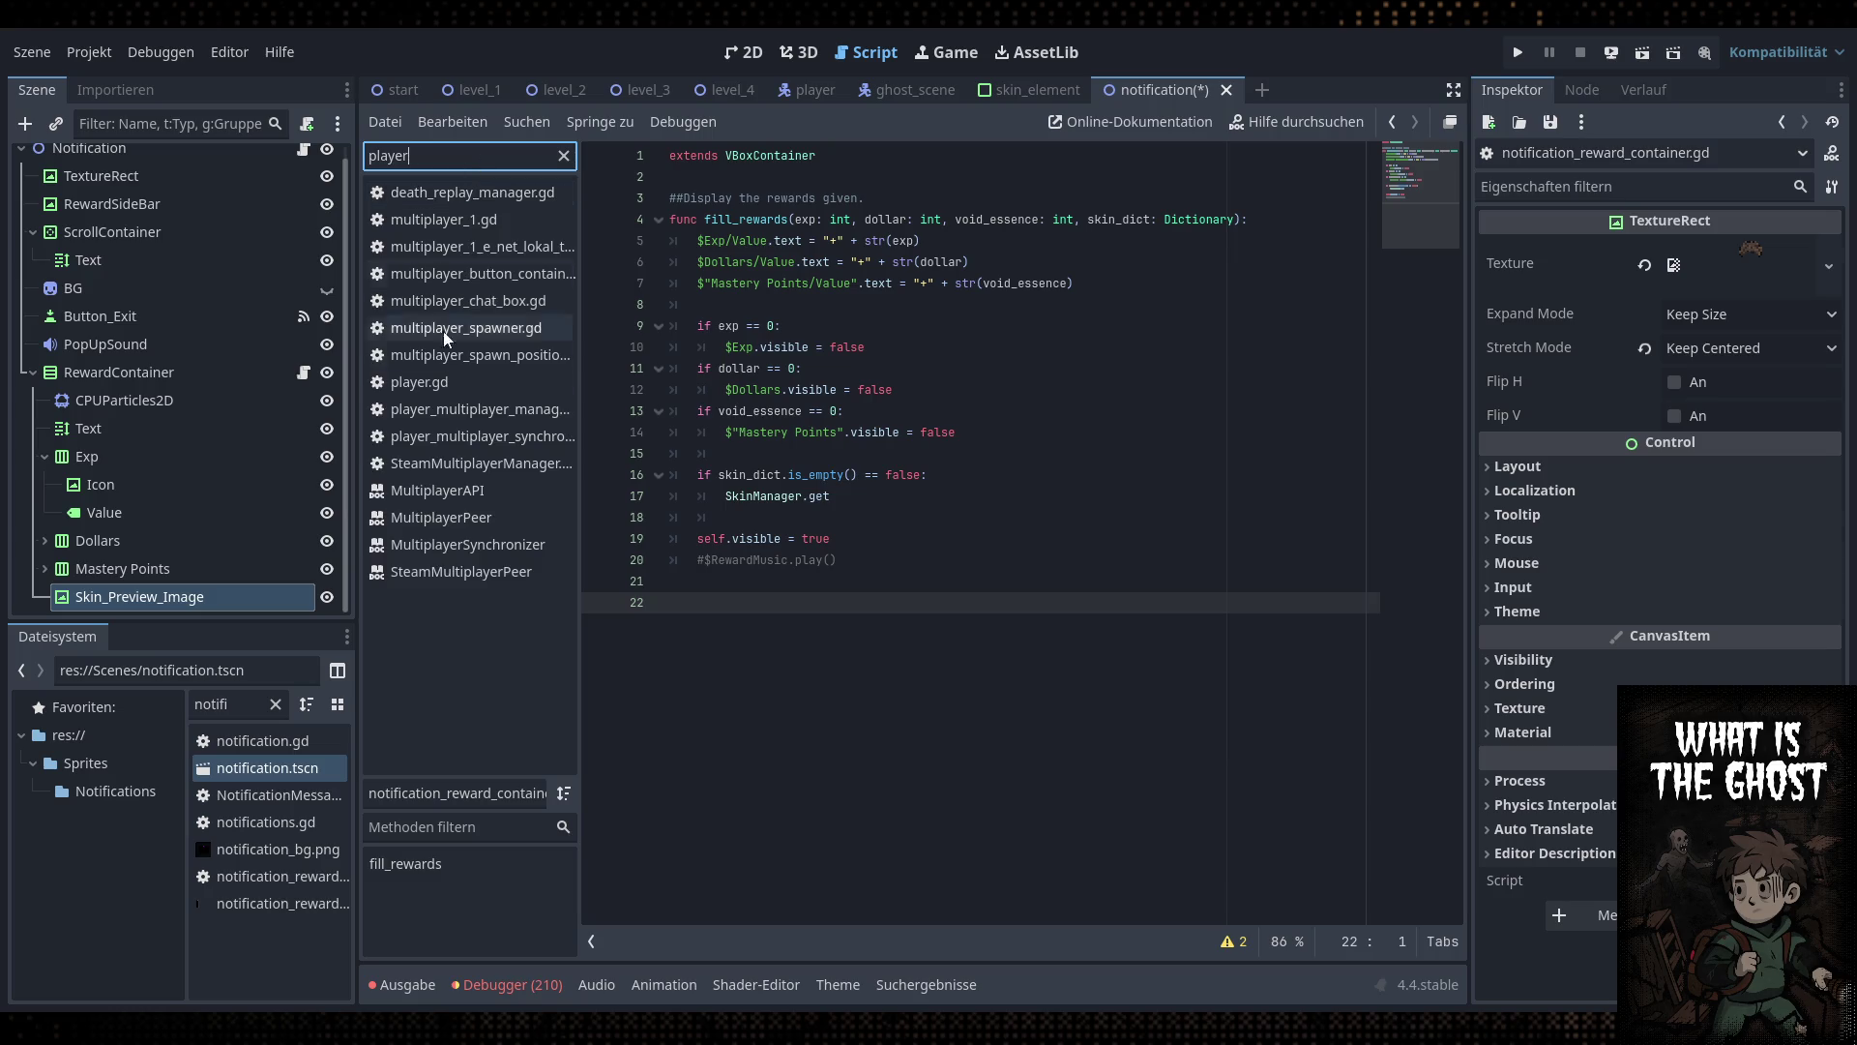
pyautogui.click(443, 383)
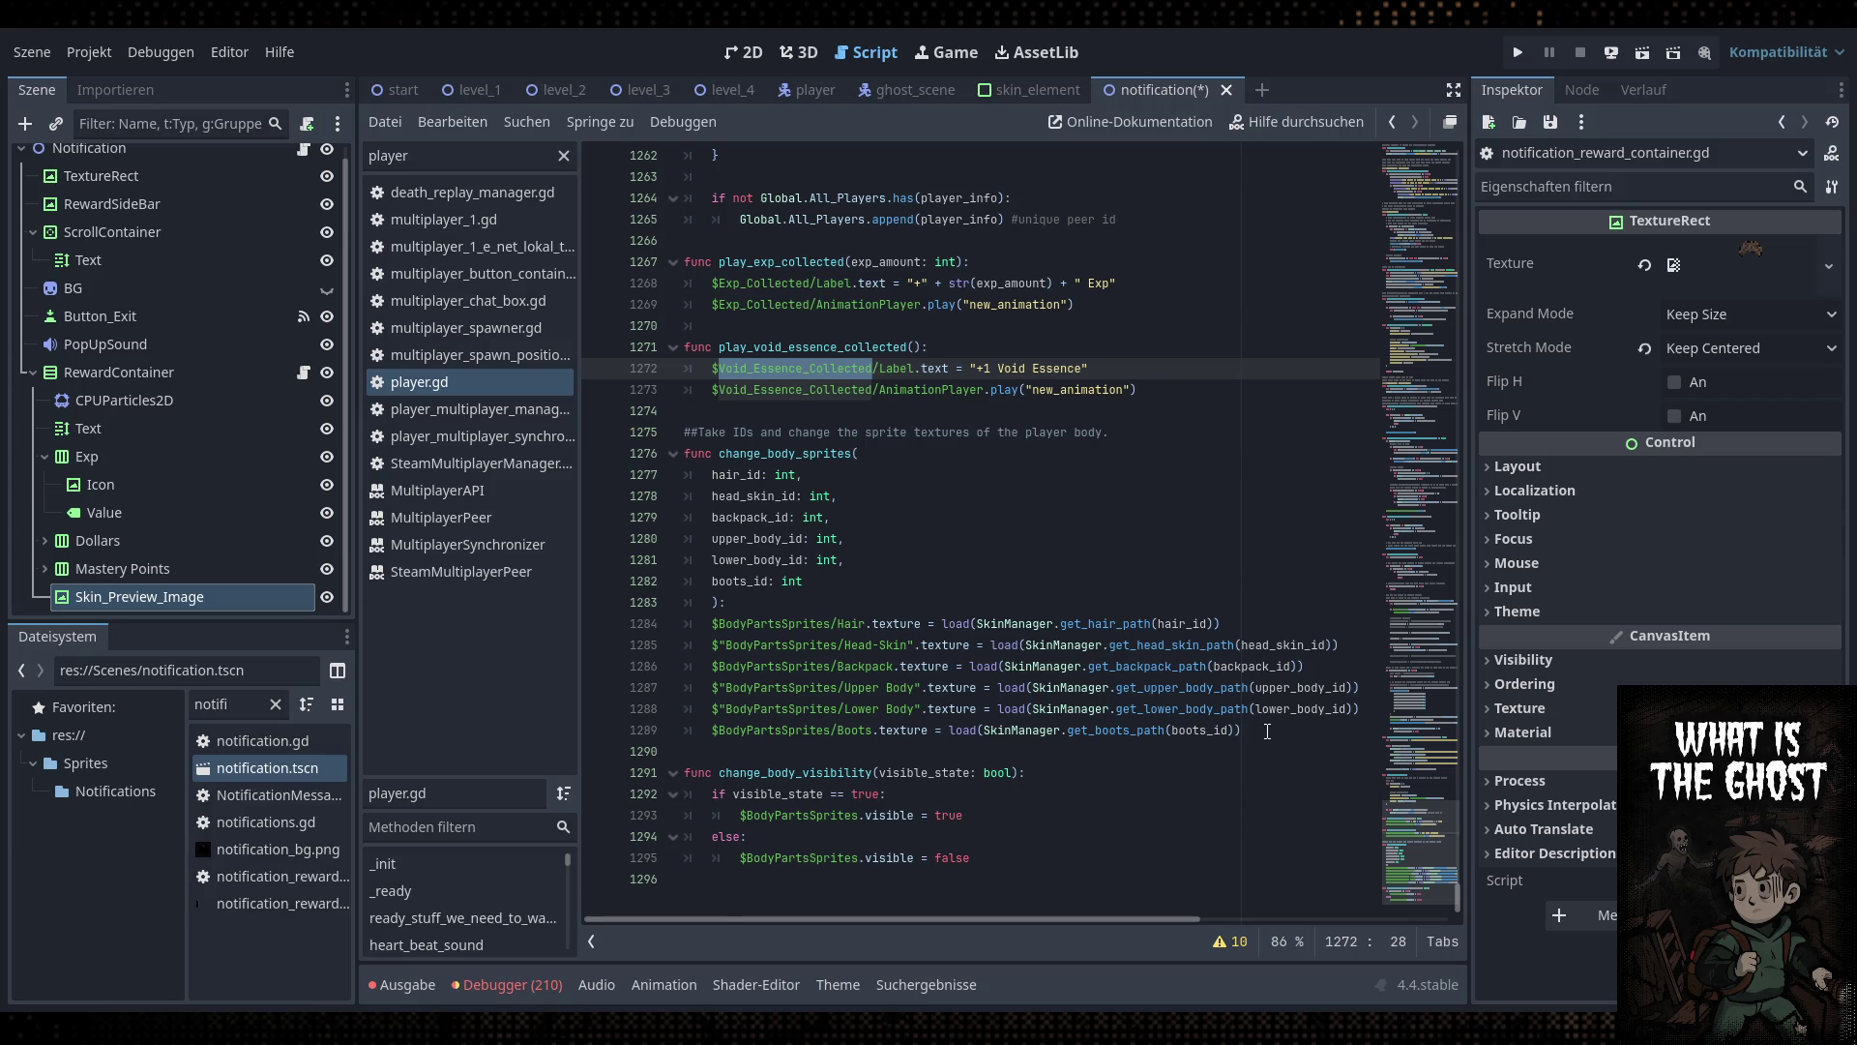
pyautogui.doubleClick(371, 155)
pyautogui.write('skin')
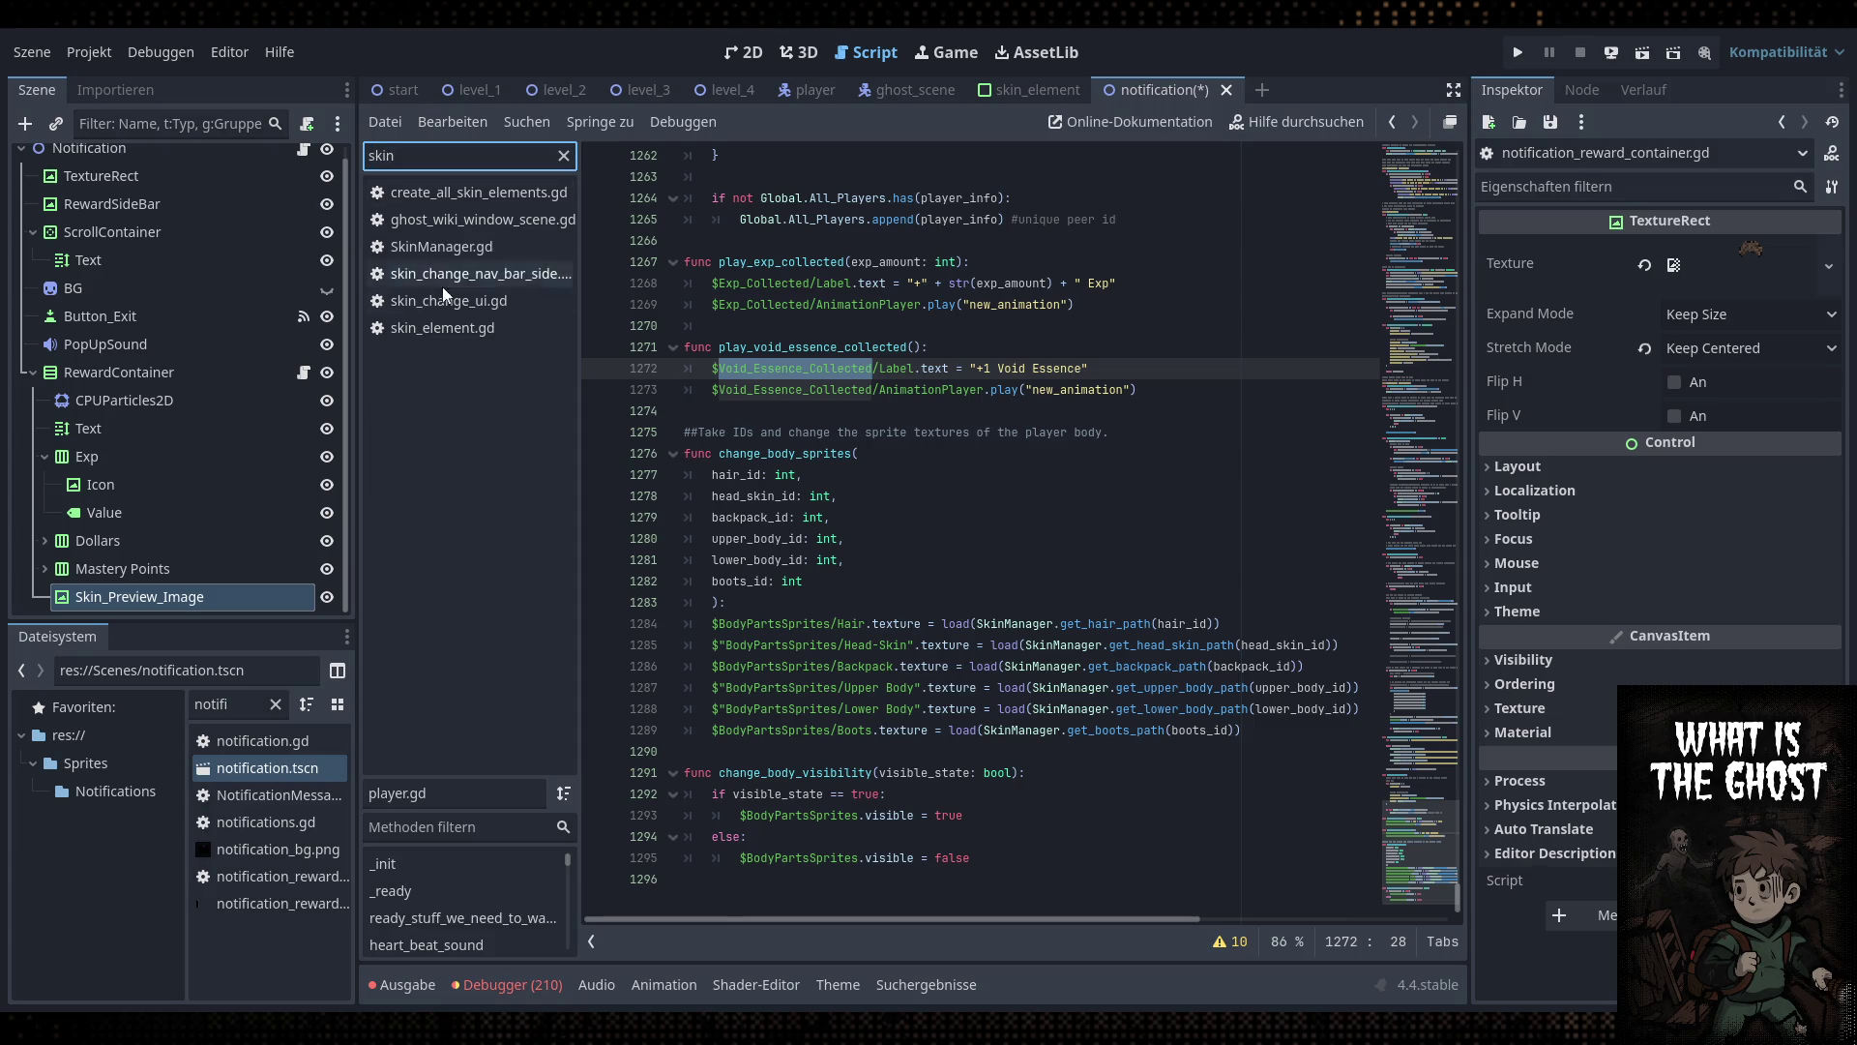
pyautogui.click(513, 333)
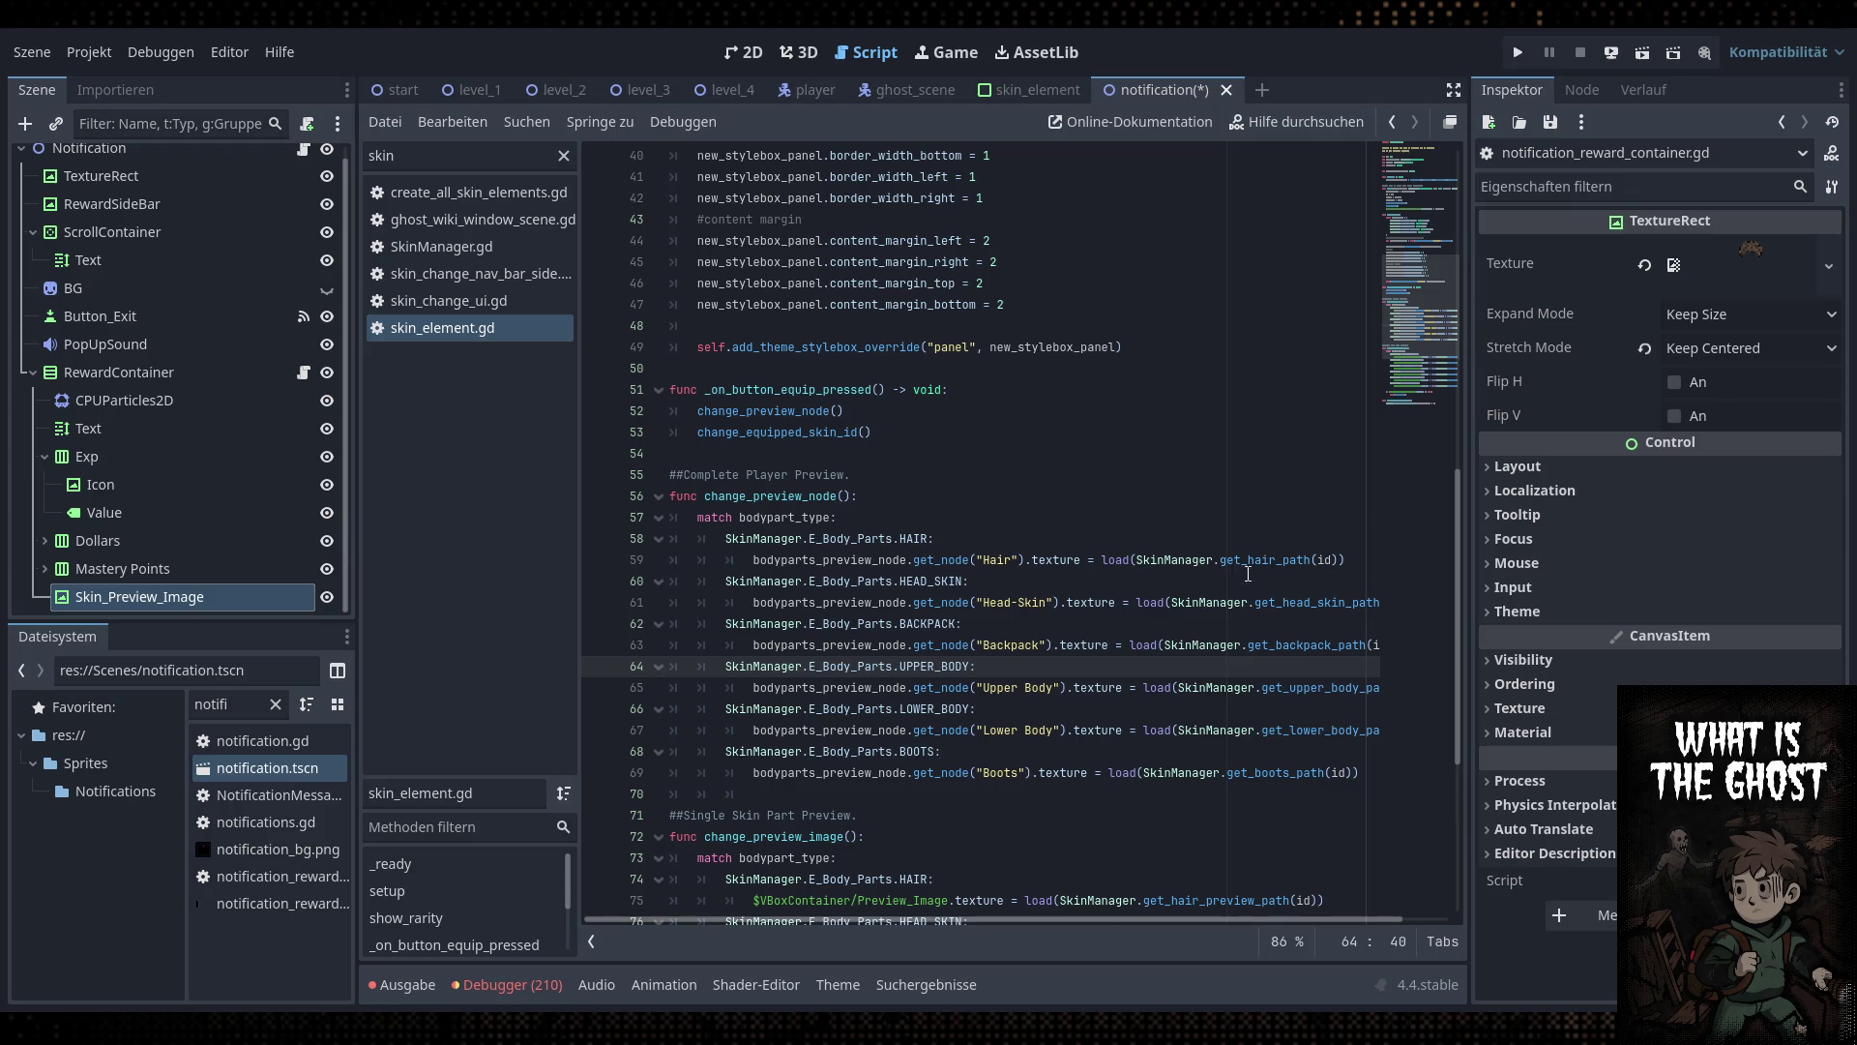
pyautogui.moveTo(784, 790); pyautogui.dragTo(641, 484)
pyautogui.hotkey('ctrl', 'c')
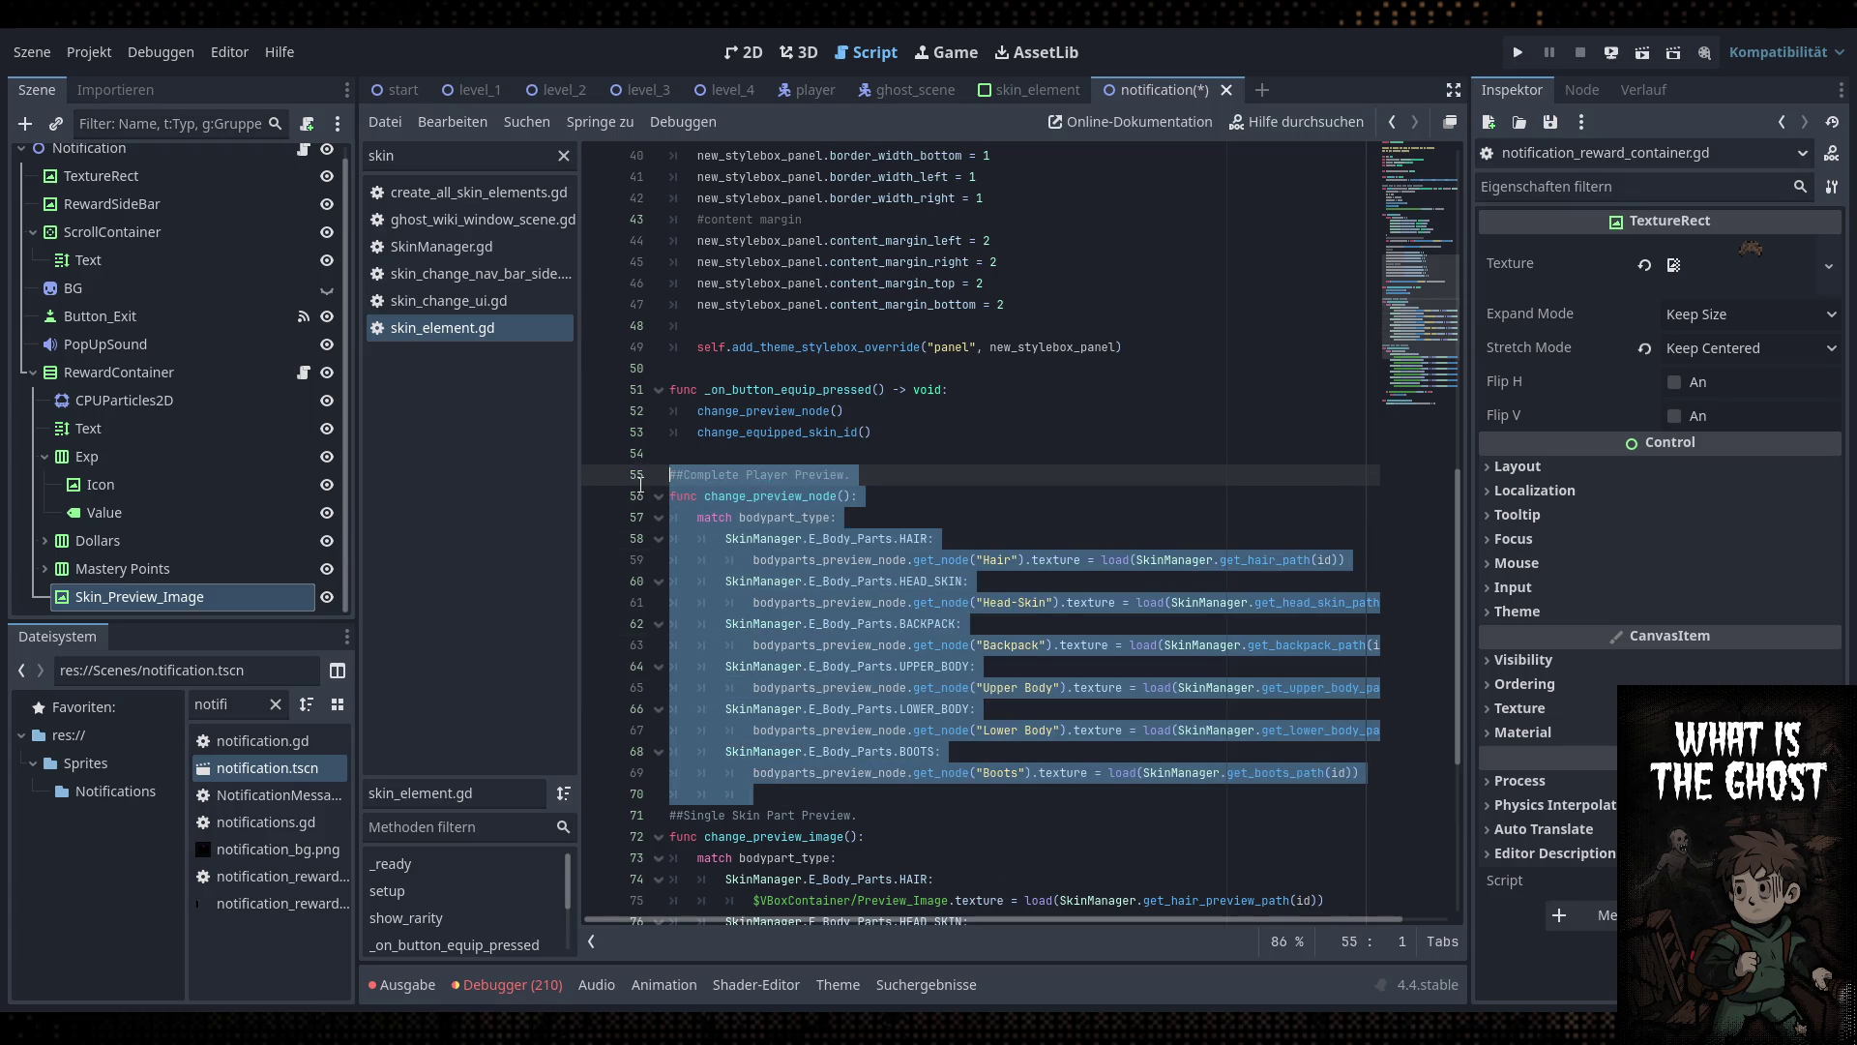
# Paste change_preview_node into notification_reward_container.gd below fill_rewards
pyautogui.doubleClick(440, 163)
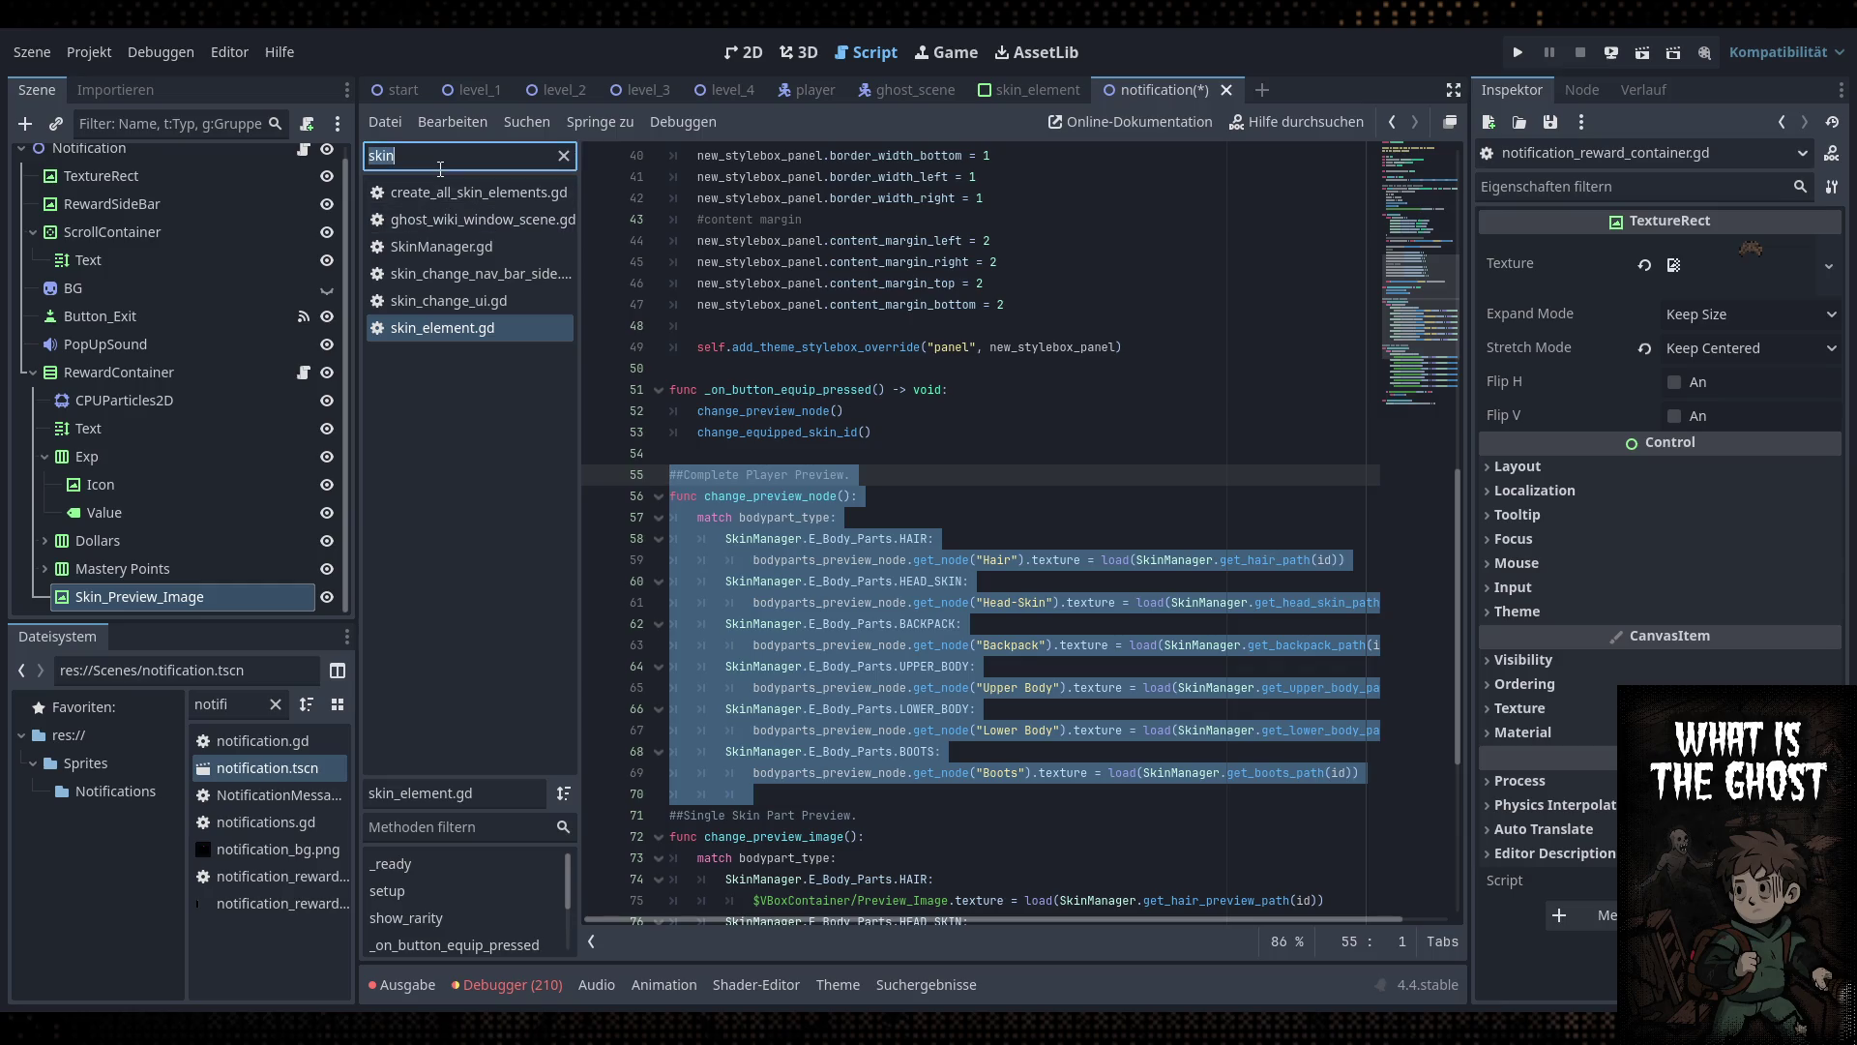
pyautogui.write('notif')
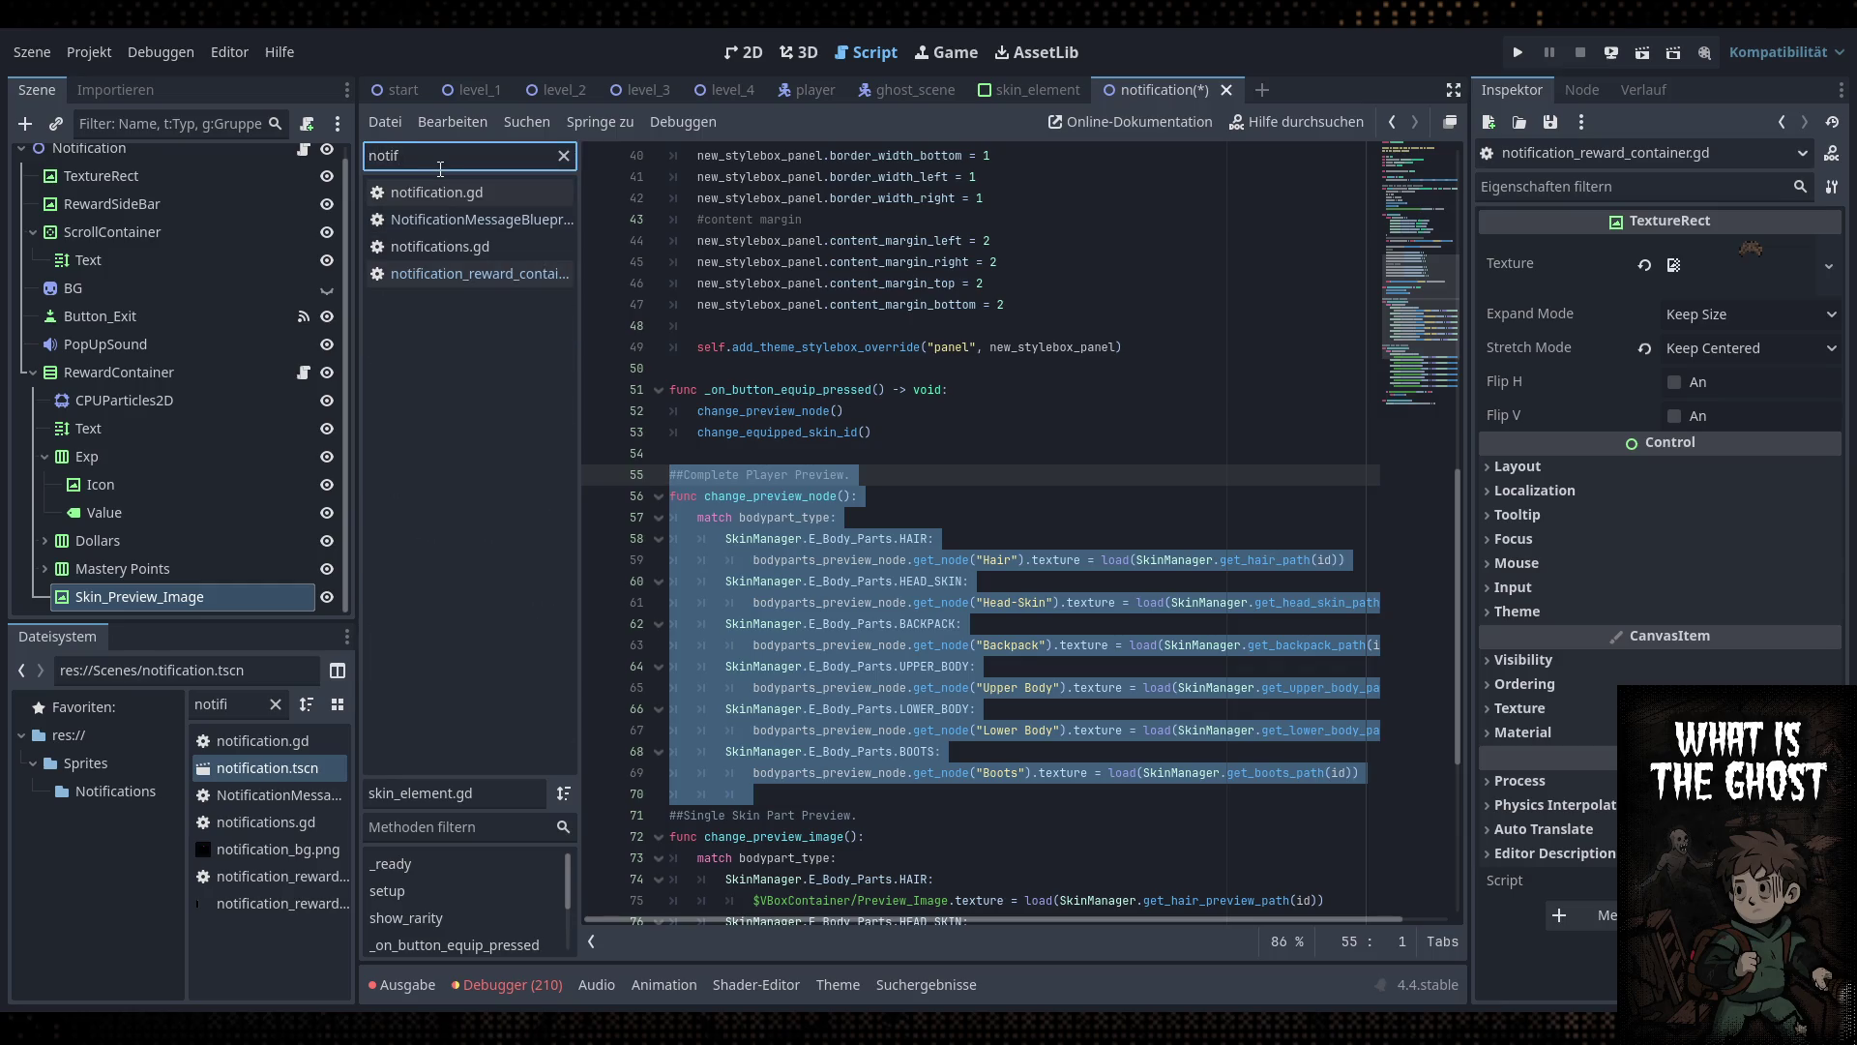
pyautogui.click(304, 375)
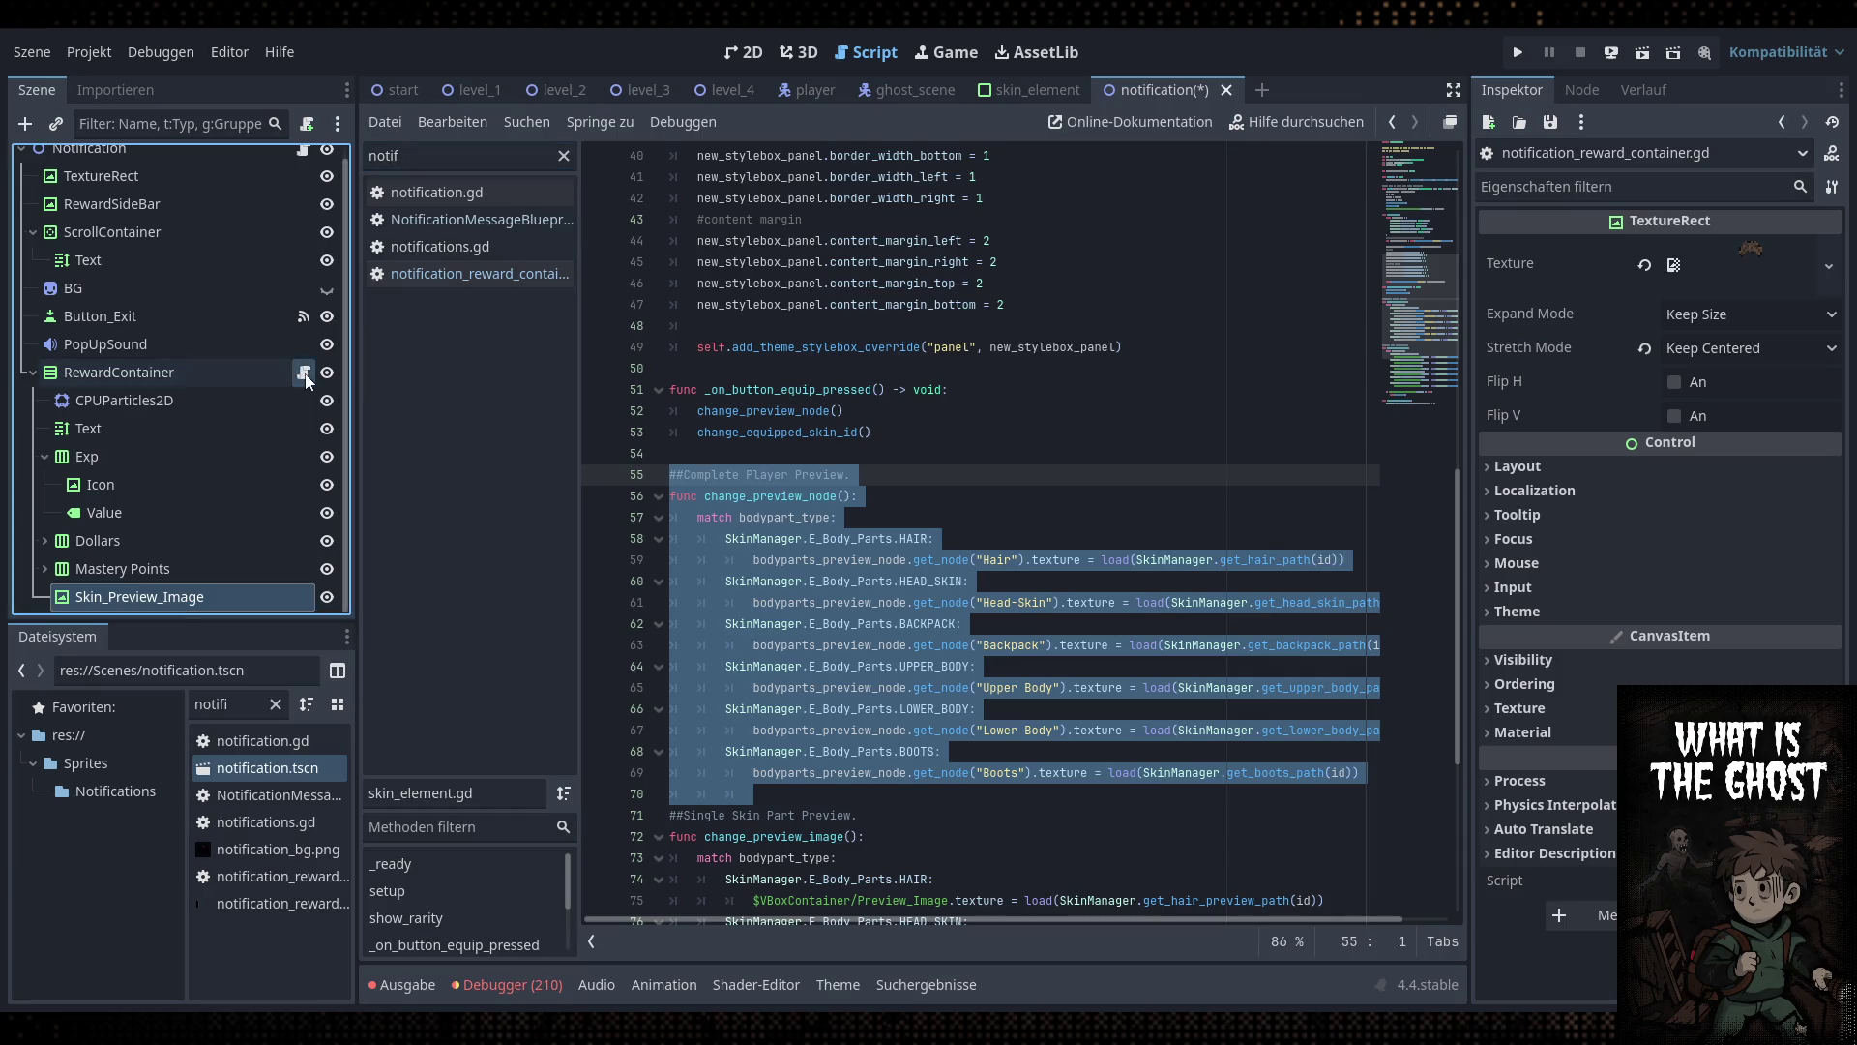
pyautogui.click(932, 584)
pyautogui.press('Return')
pyautogui.hotkey('ctrl', 'v')
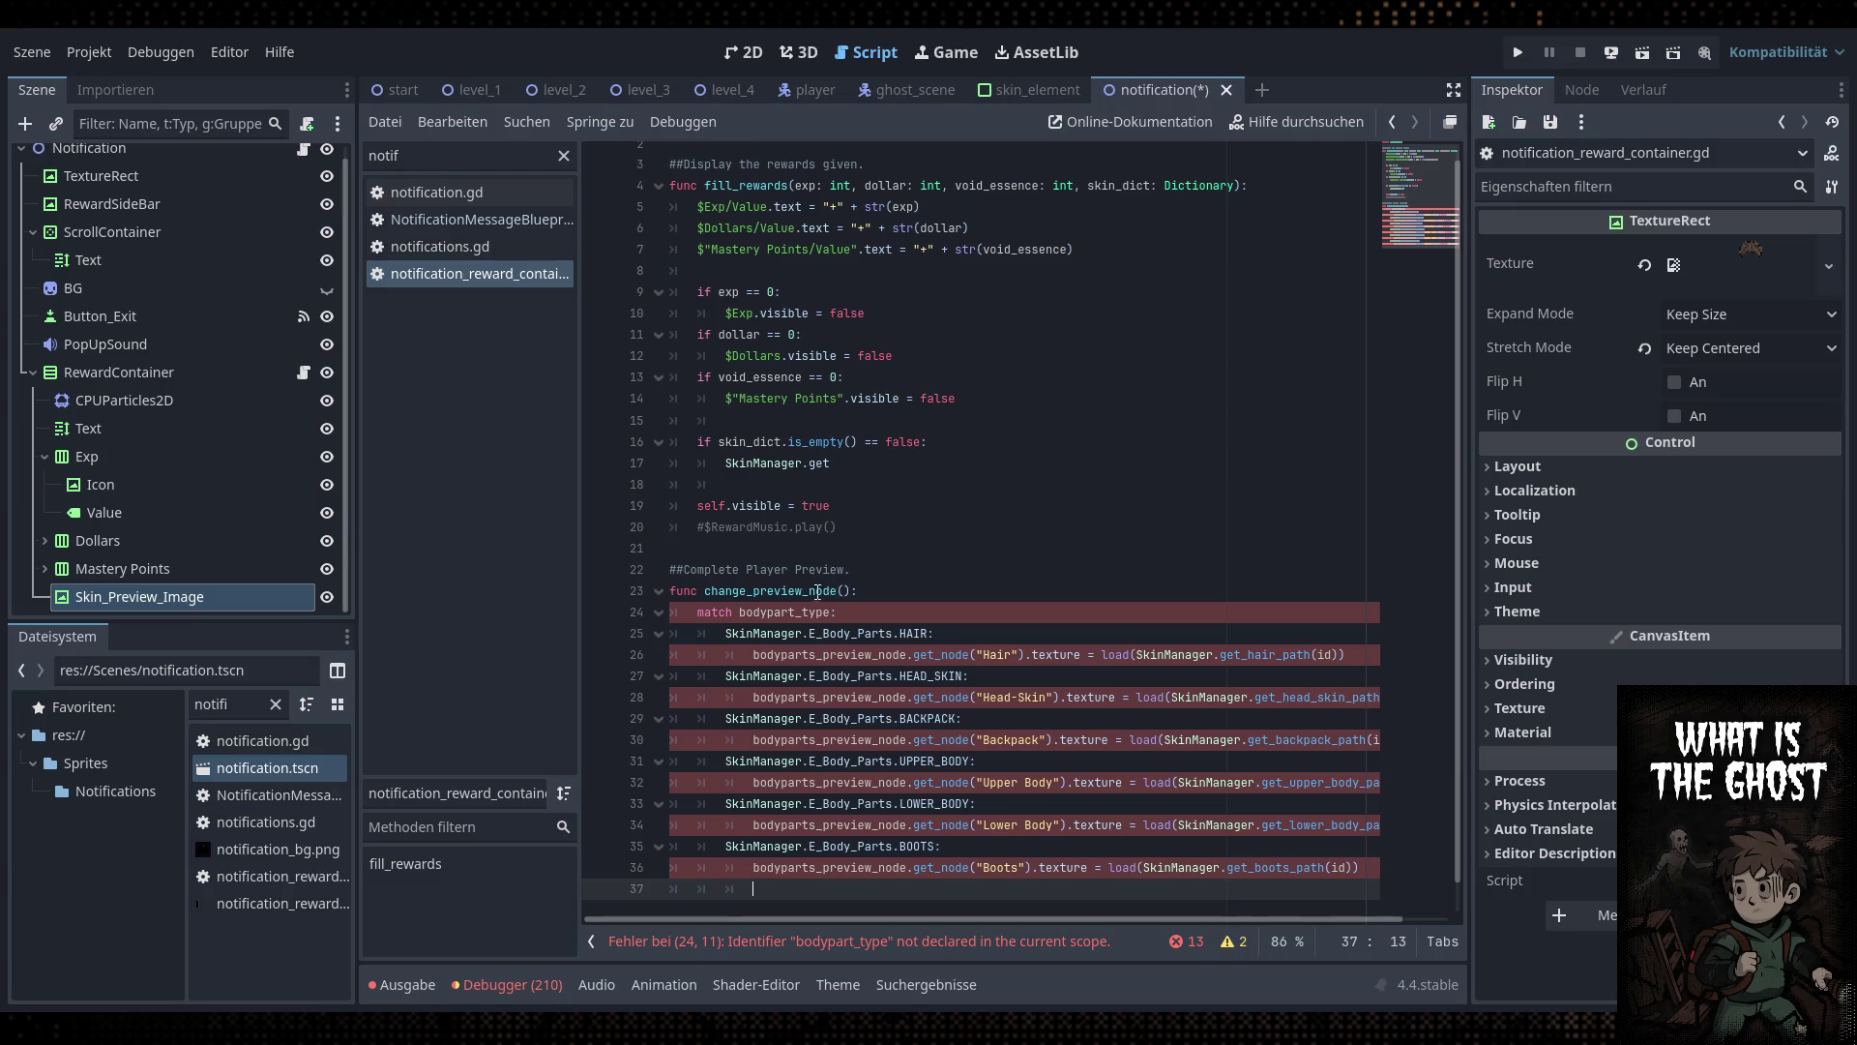
# Rename the pasted function to change_previow_image
pyautogui.moveTo(837, 592); pyautogui.dragTo(704, 591)
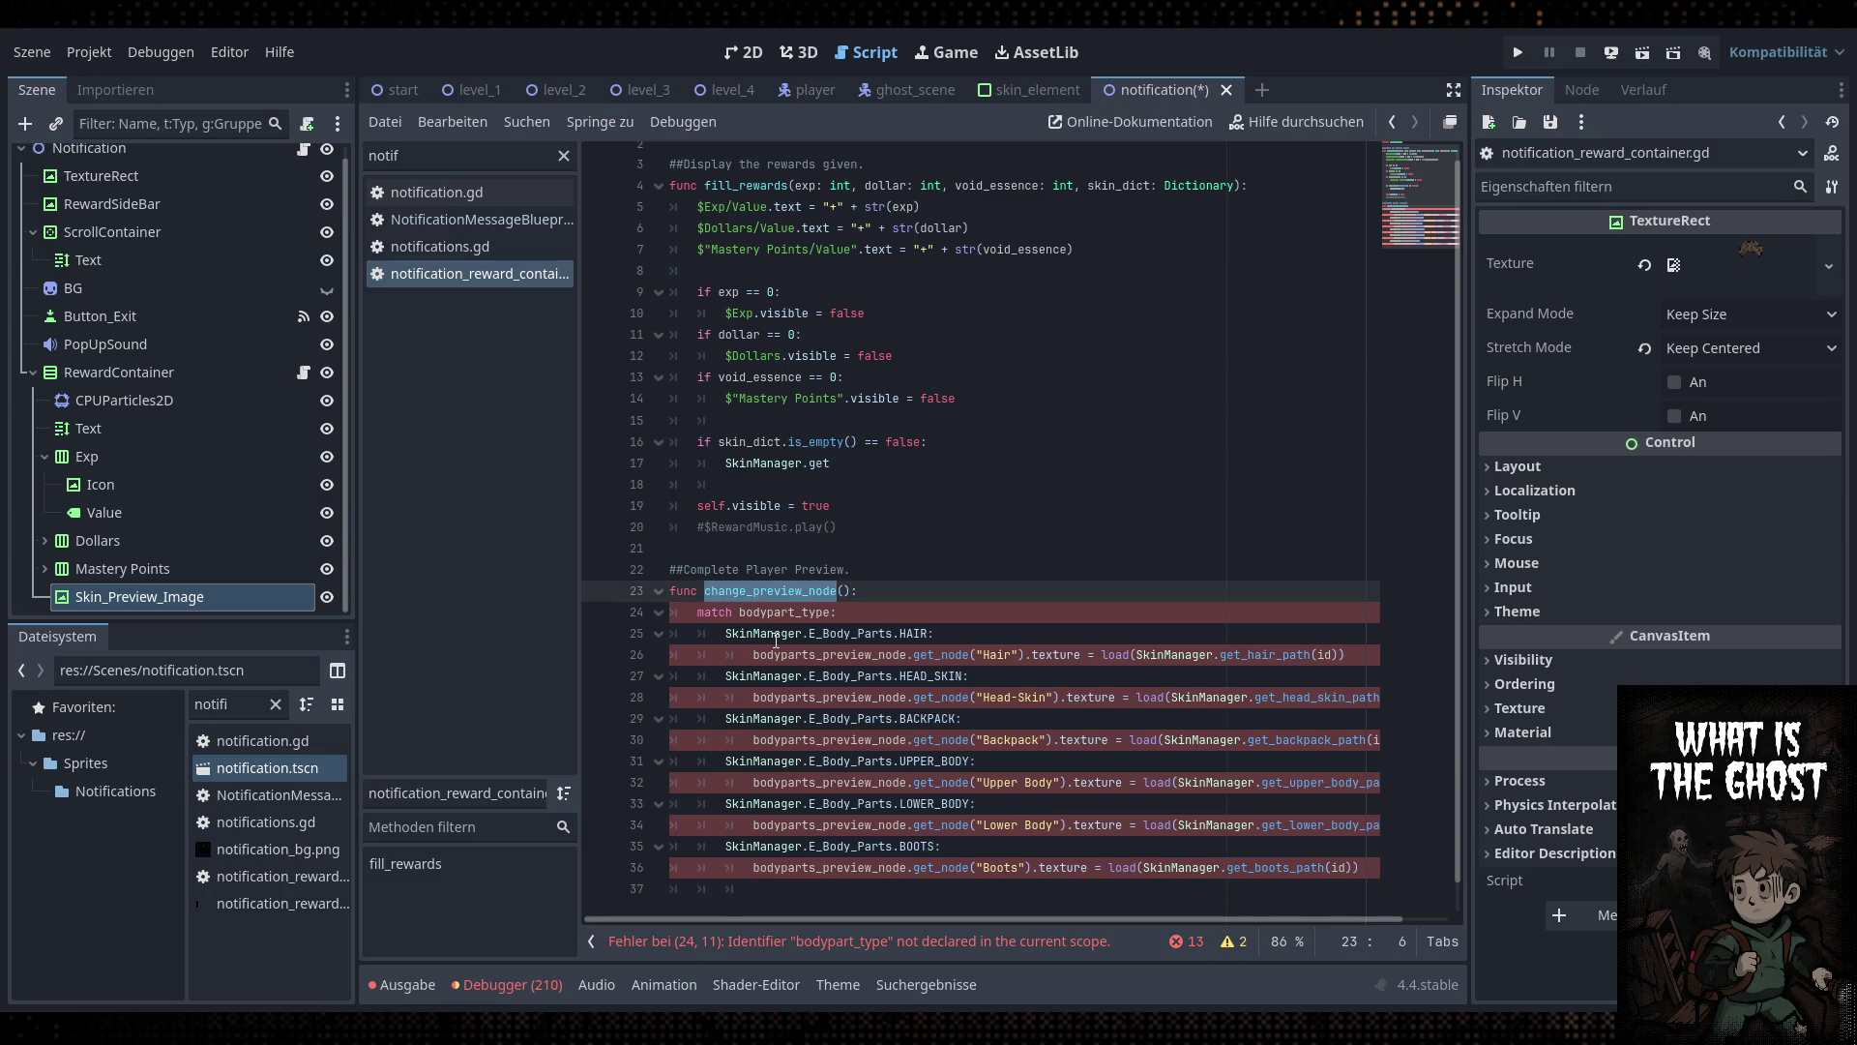
pyautogui.write('c')
pyautogui.write('hange_previo')
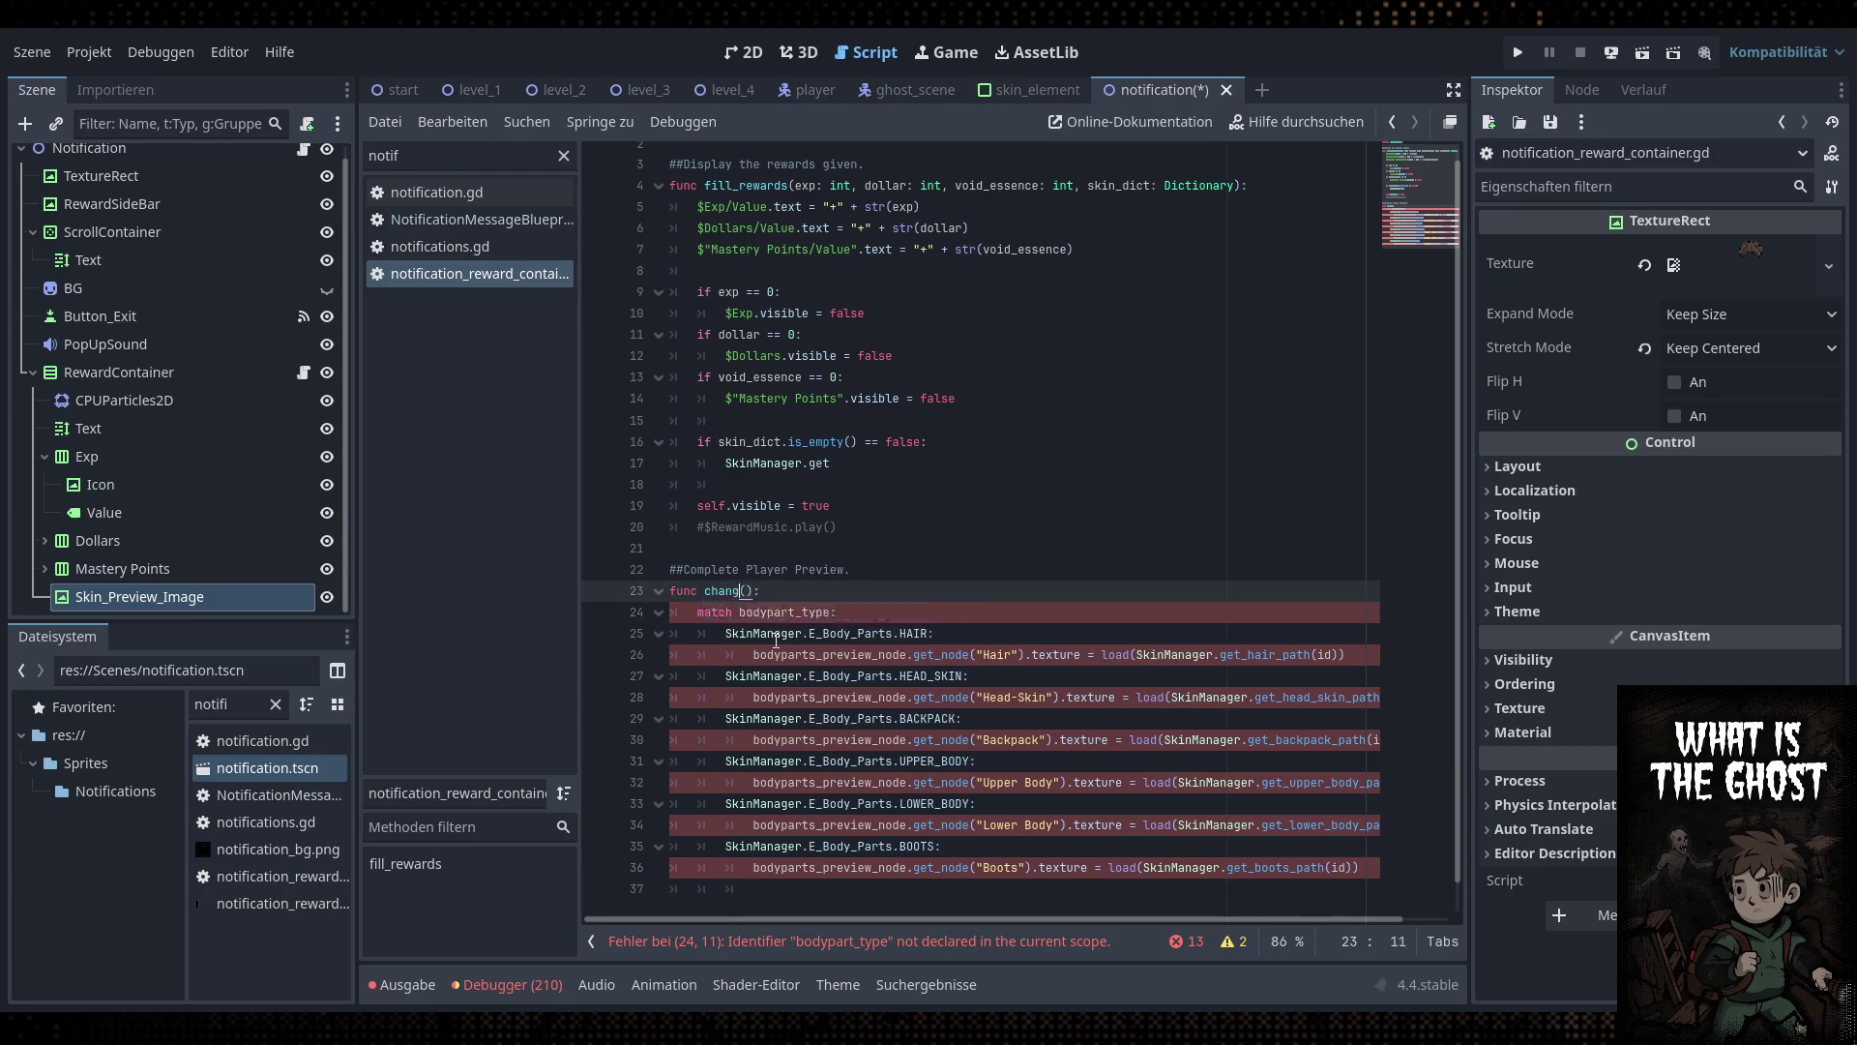
pyautogui.write('w_image')
pyautogui.click(953, 454)
pyautogui.press('Up')
pyautogui.press('Up')
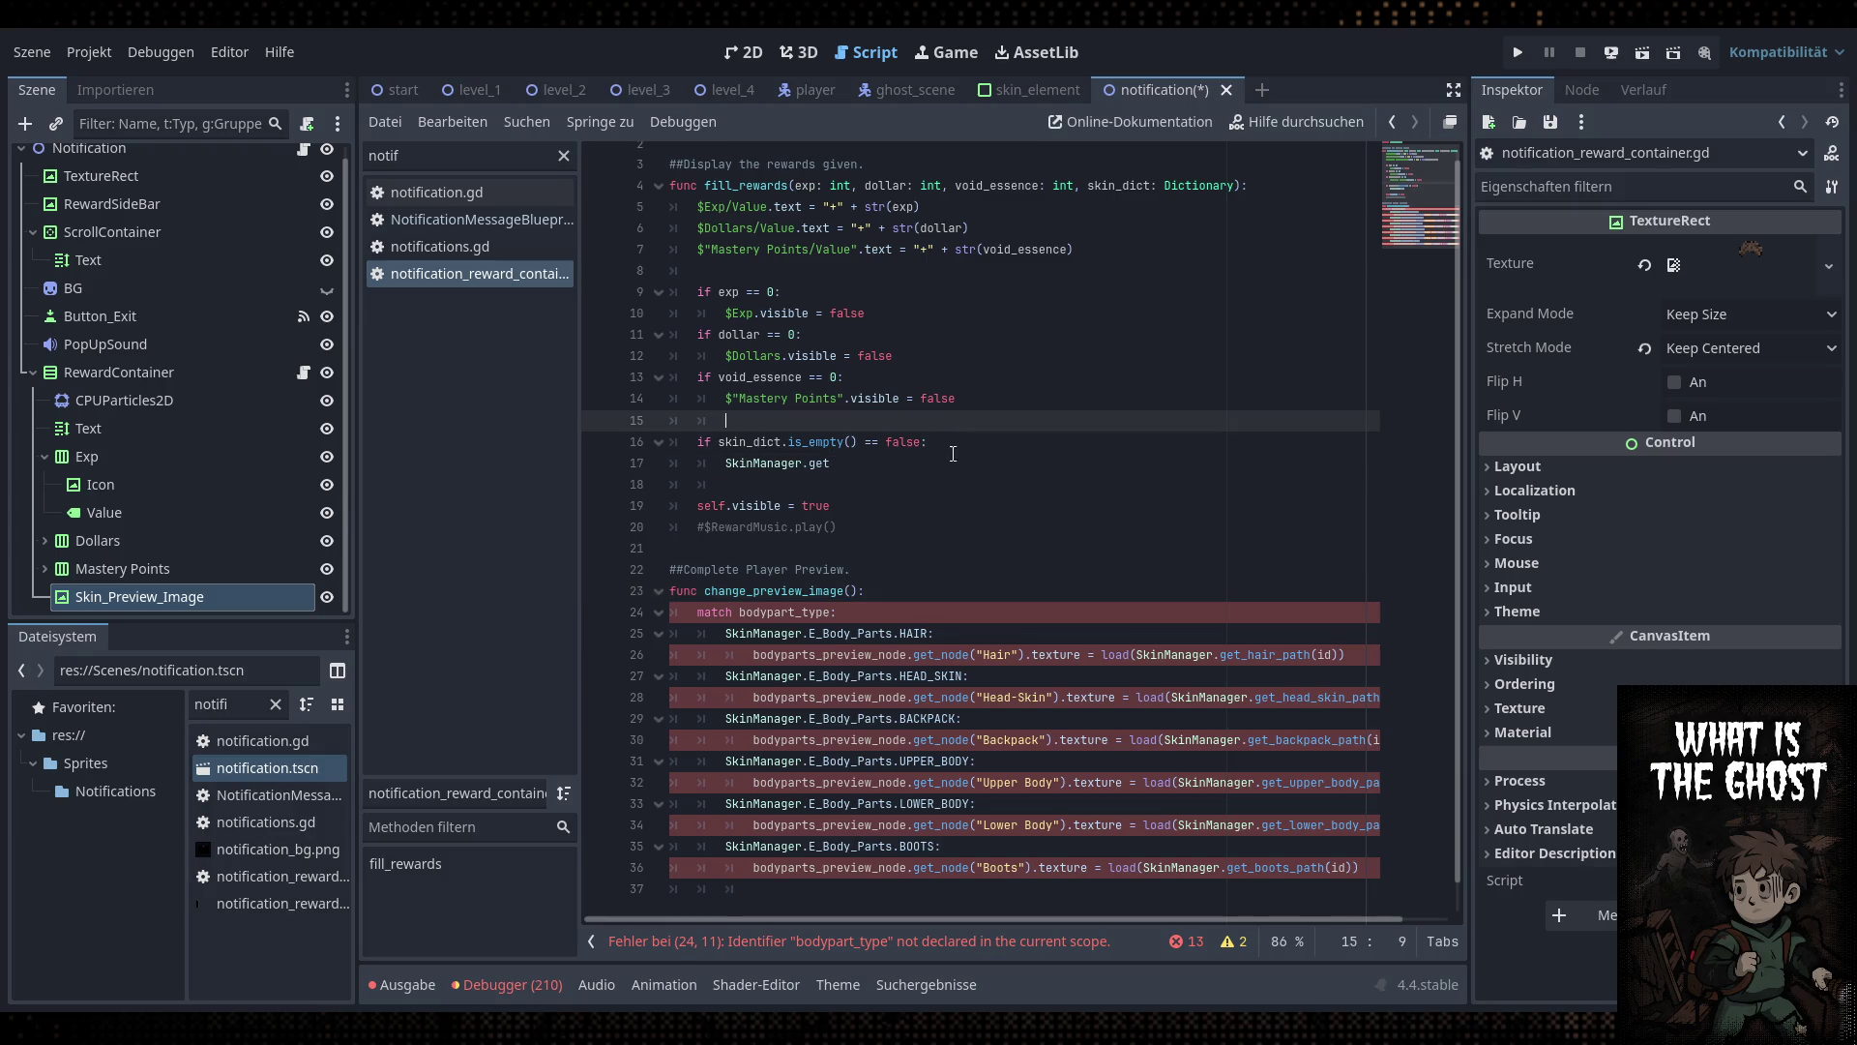
pyautogui.click(938, 443)
pyautogui.press('Up')
pyautogui.scroll(1, 858, 457)
# Add '$Skin_Preview_Image.visible = true' inside the if skin_dict block
pyautogui.click(1130, 290)
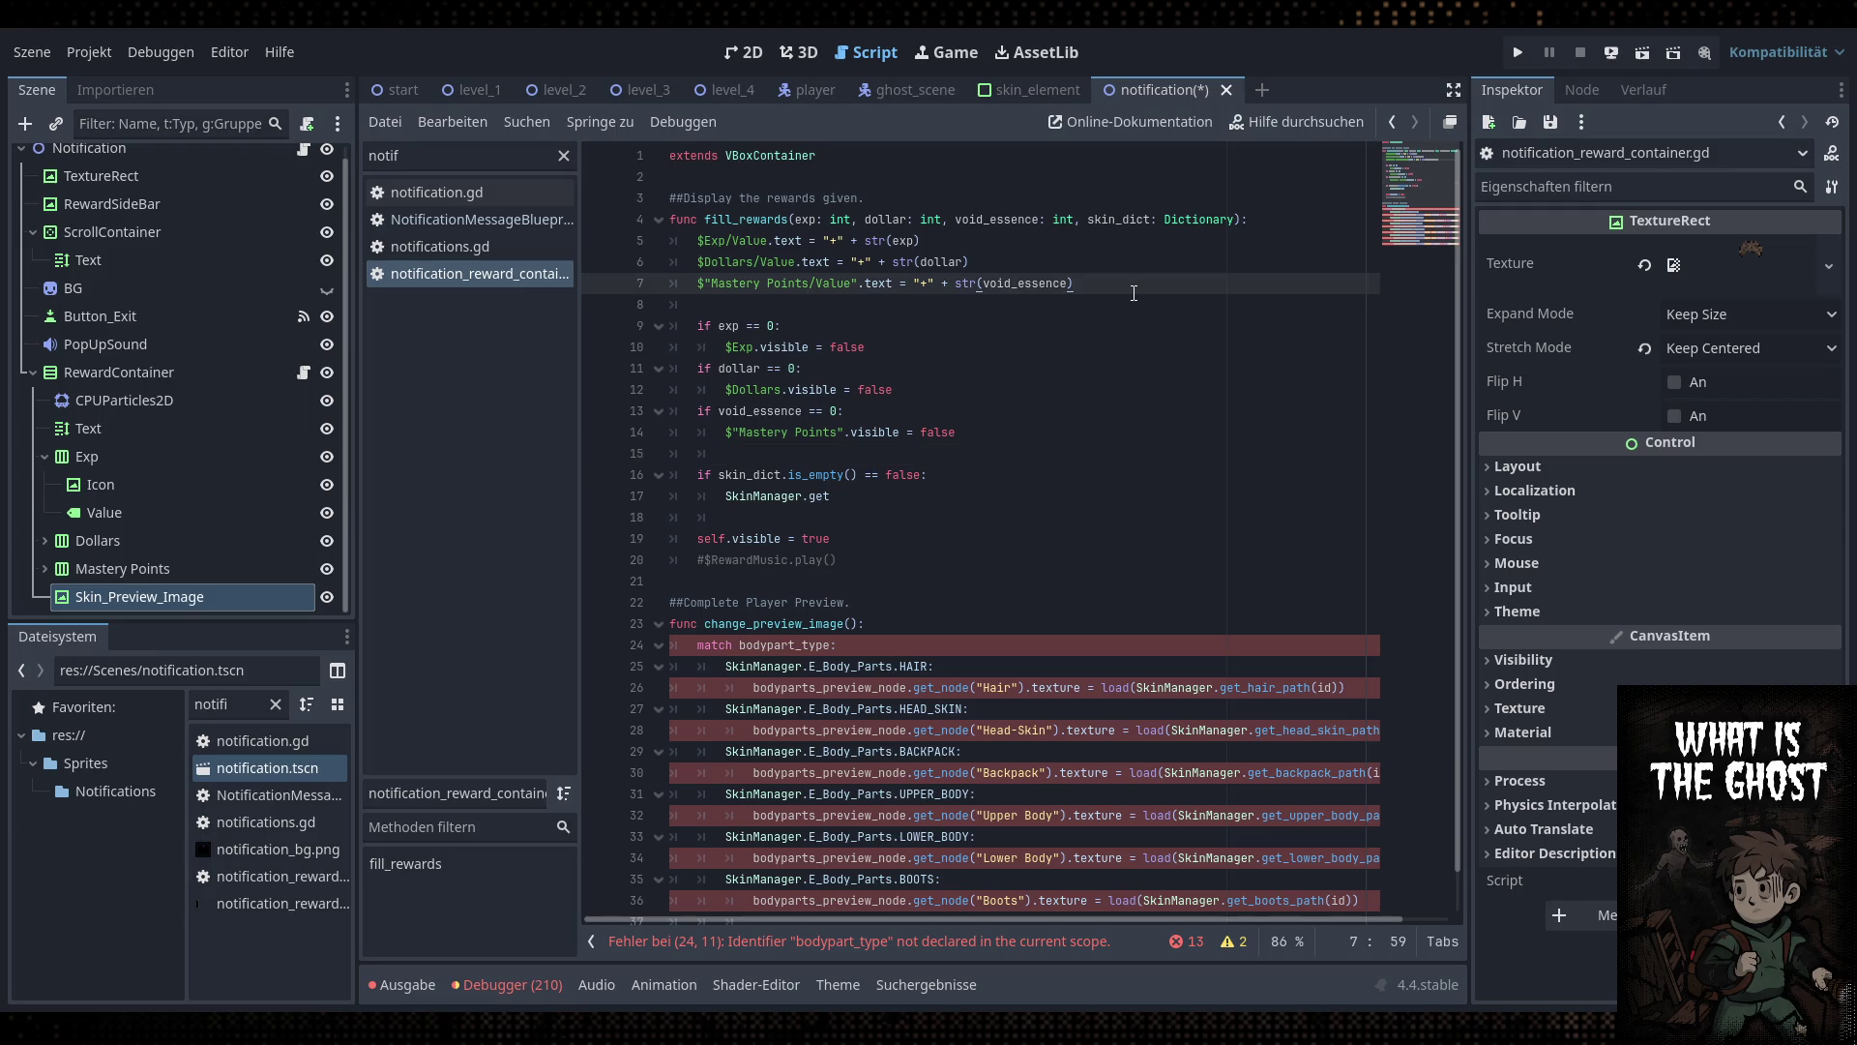
pyautogui.click(966, 475)
pyautogui.press('Return')
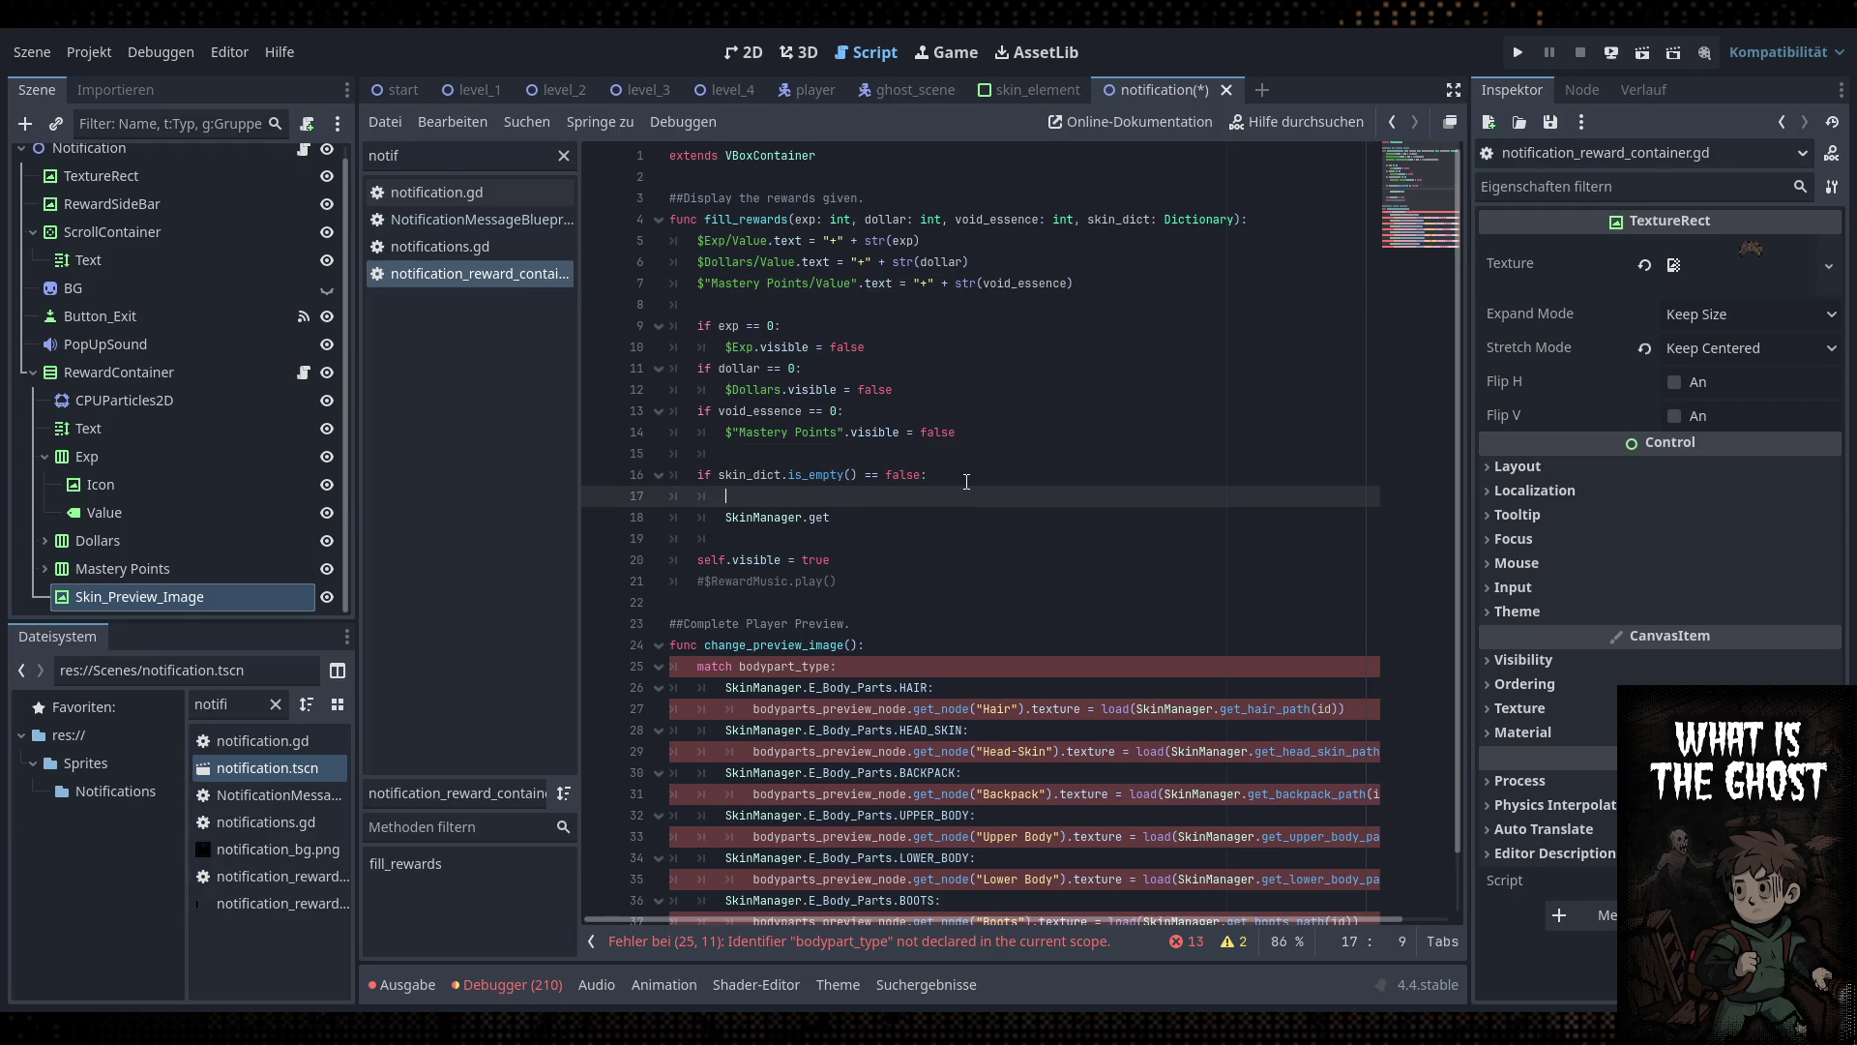
pyautogui.write('$Skin')
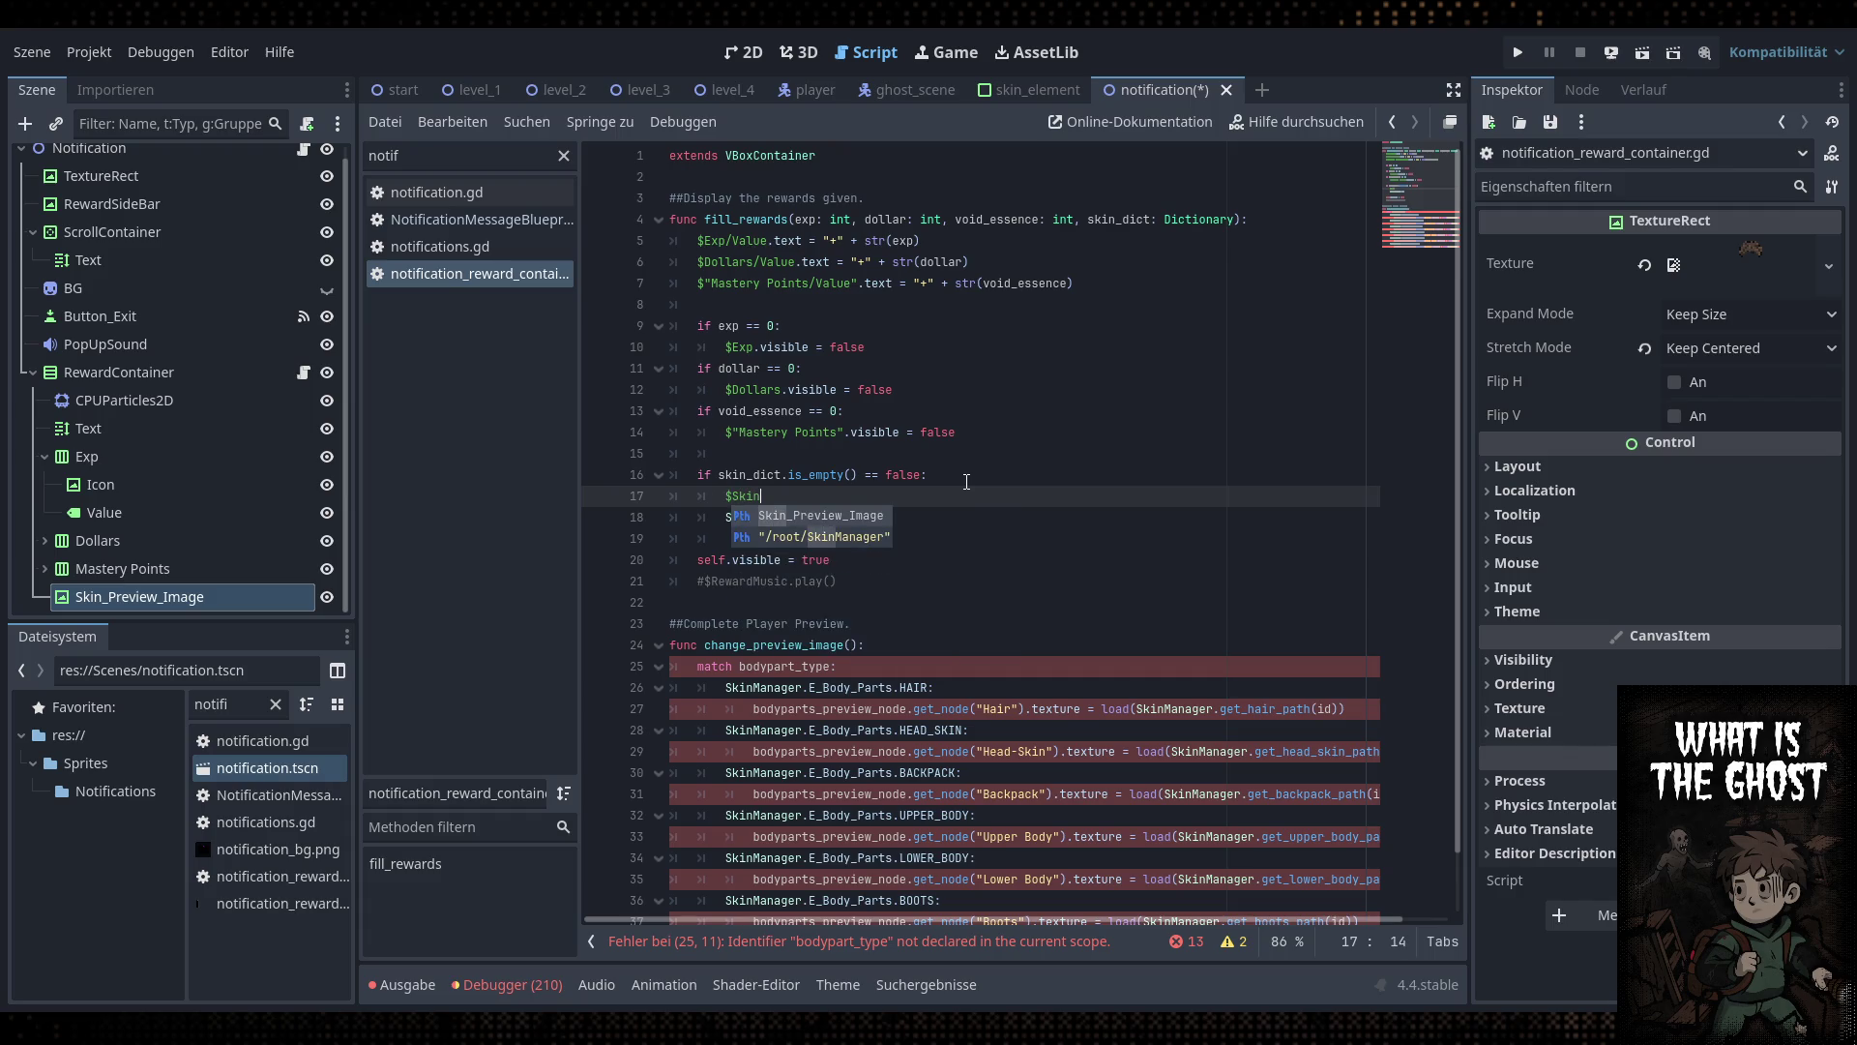
pyautogui.press('Return')
pyautogui.write('.visib')
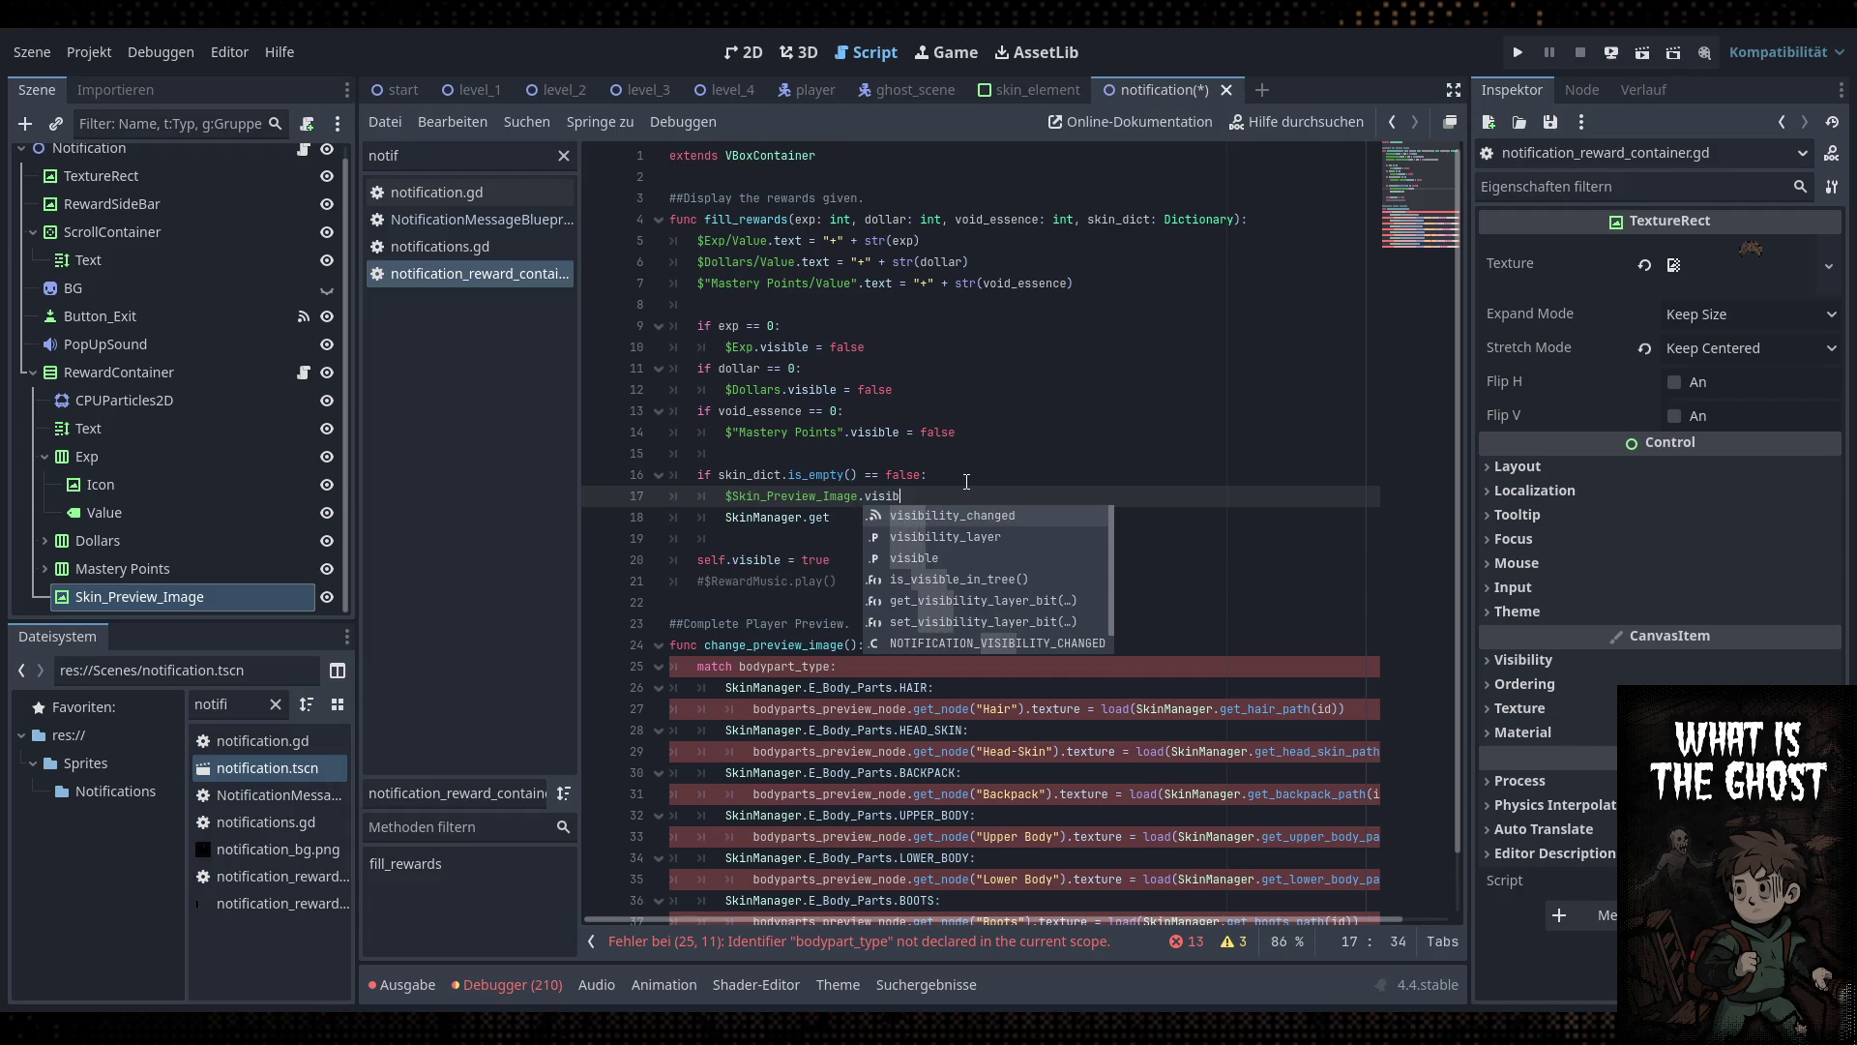
pyautogui.write('le = true')
# Add '$Skin_Preview_Image.visible = false' as line 8 so the preview starts hidden
pyautogui.moveTo(914, 497); pyautogui.dragTo(713, 496)
pyautogui.hotkey('ctrl', 'c')
pyautogui.click(1180, 287)
pyautogui.press('Return')
pyautogui.hotkey('ctrl', 'v')
pyautogui.write('false')
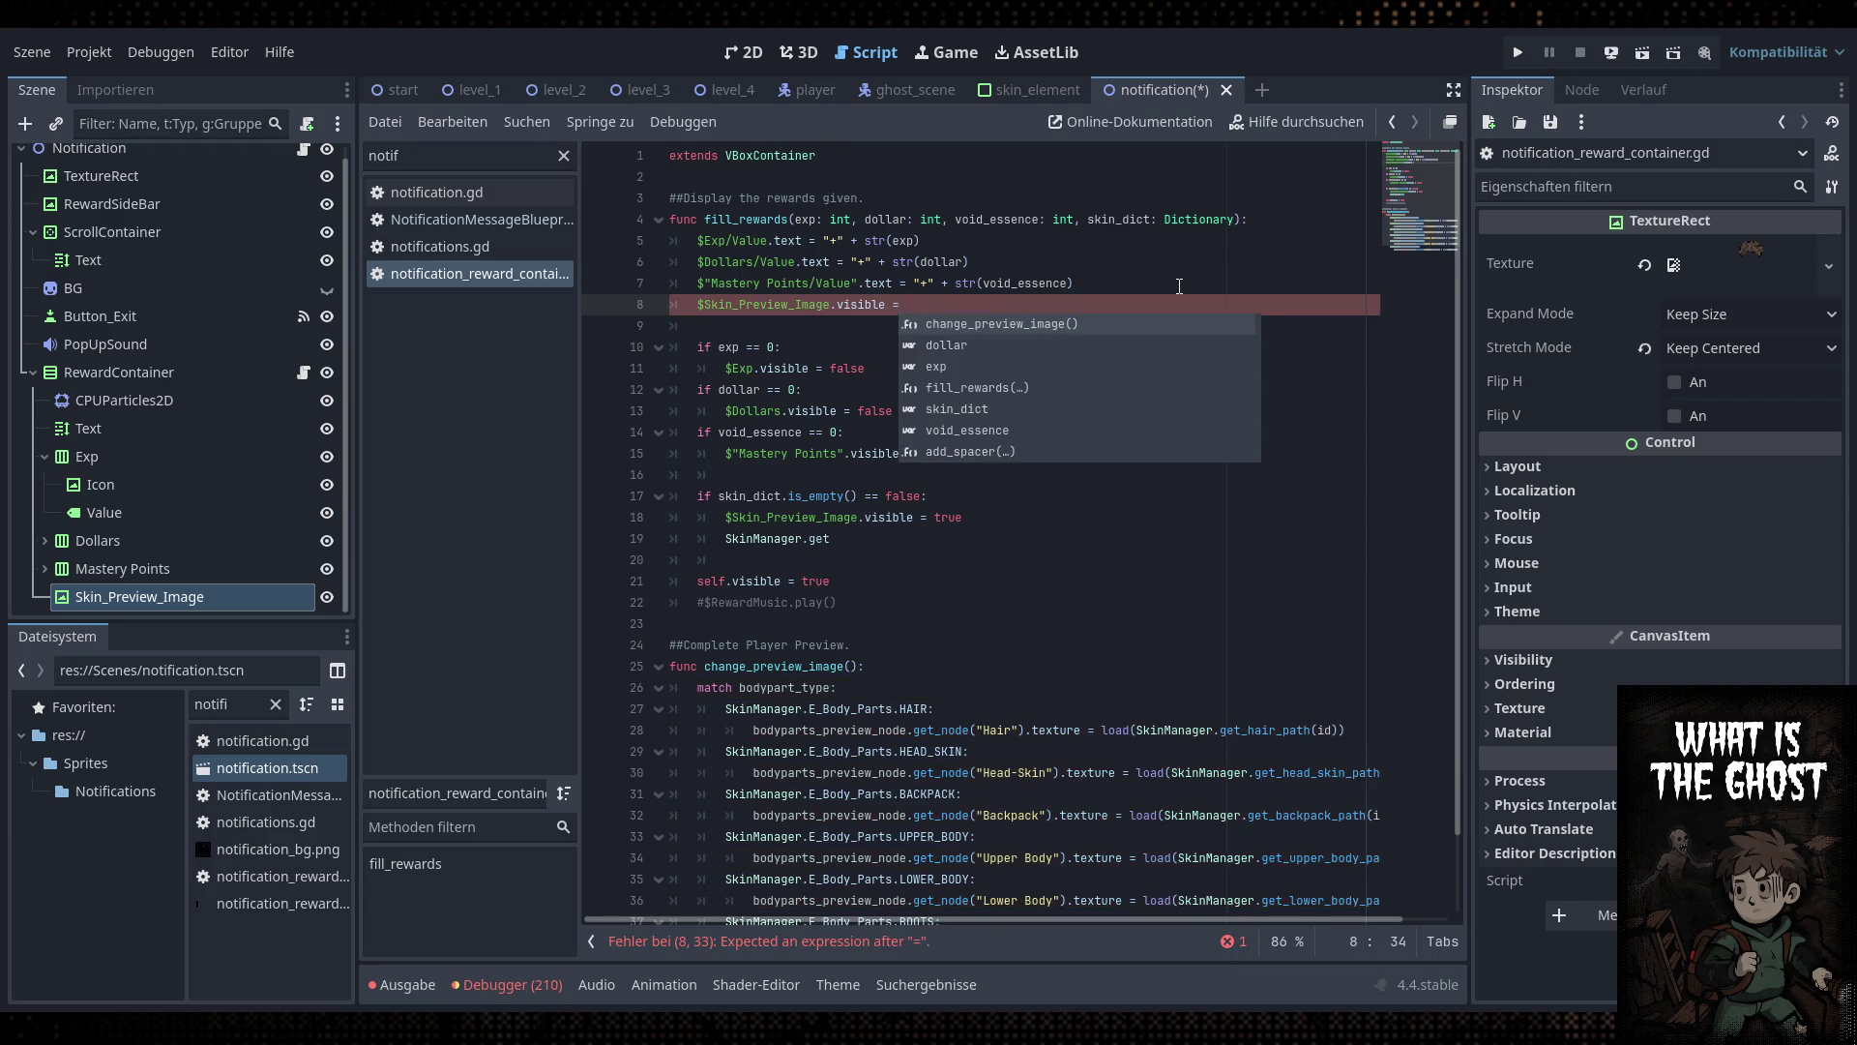
pyautogui.click(1179, 287)
pyautogui.click(979, 312)
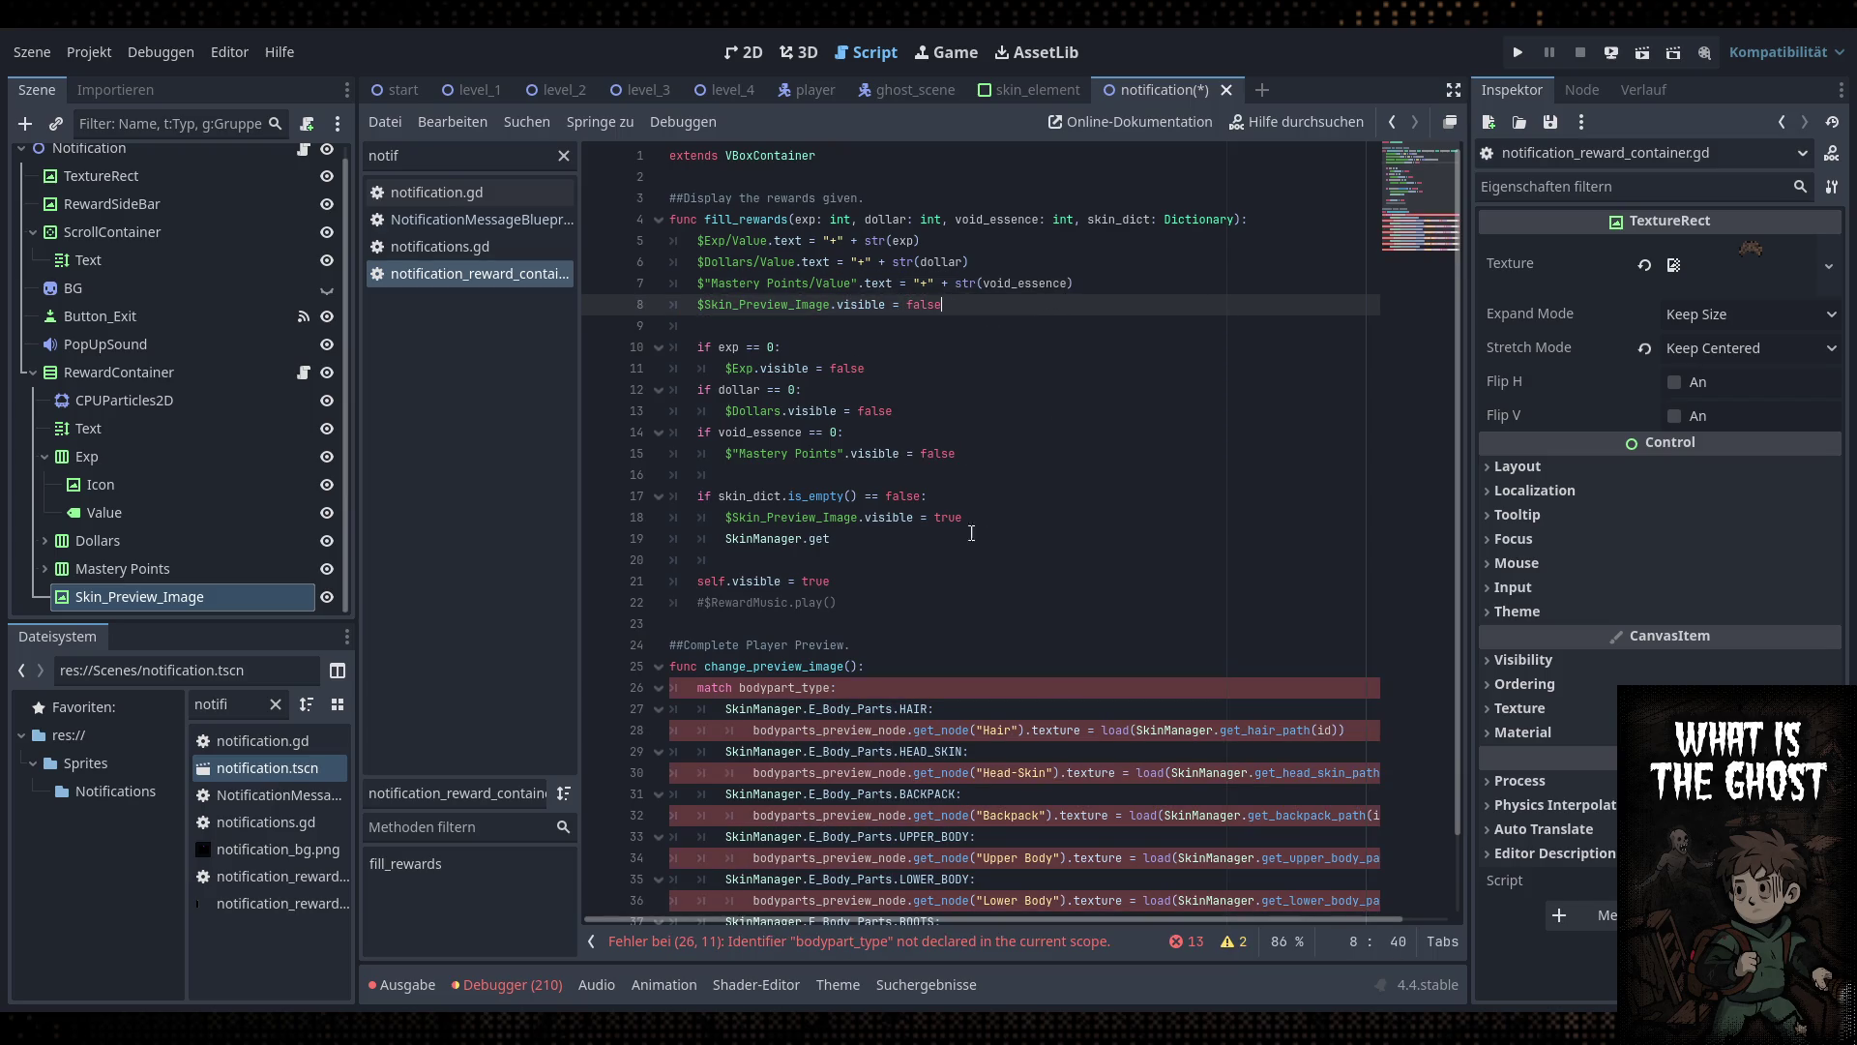
pyautogui.scroll(-1, 902, 577)
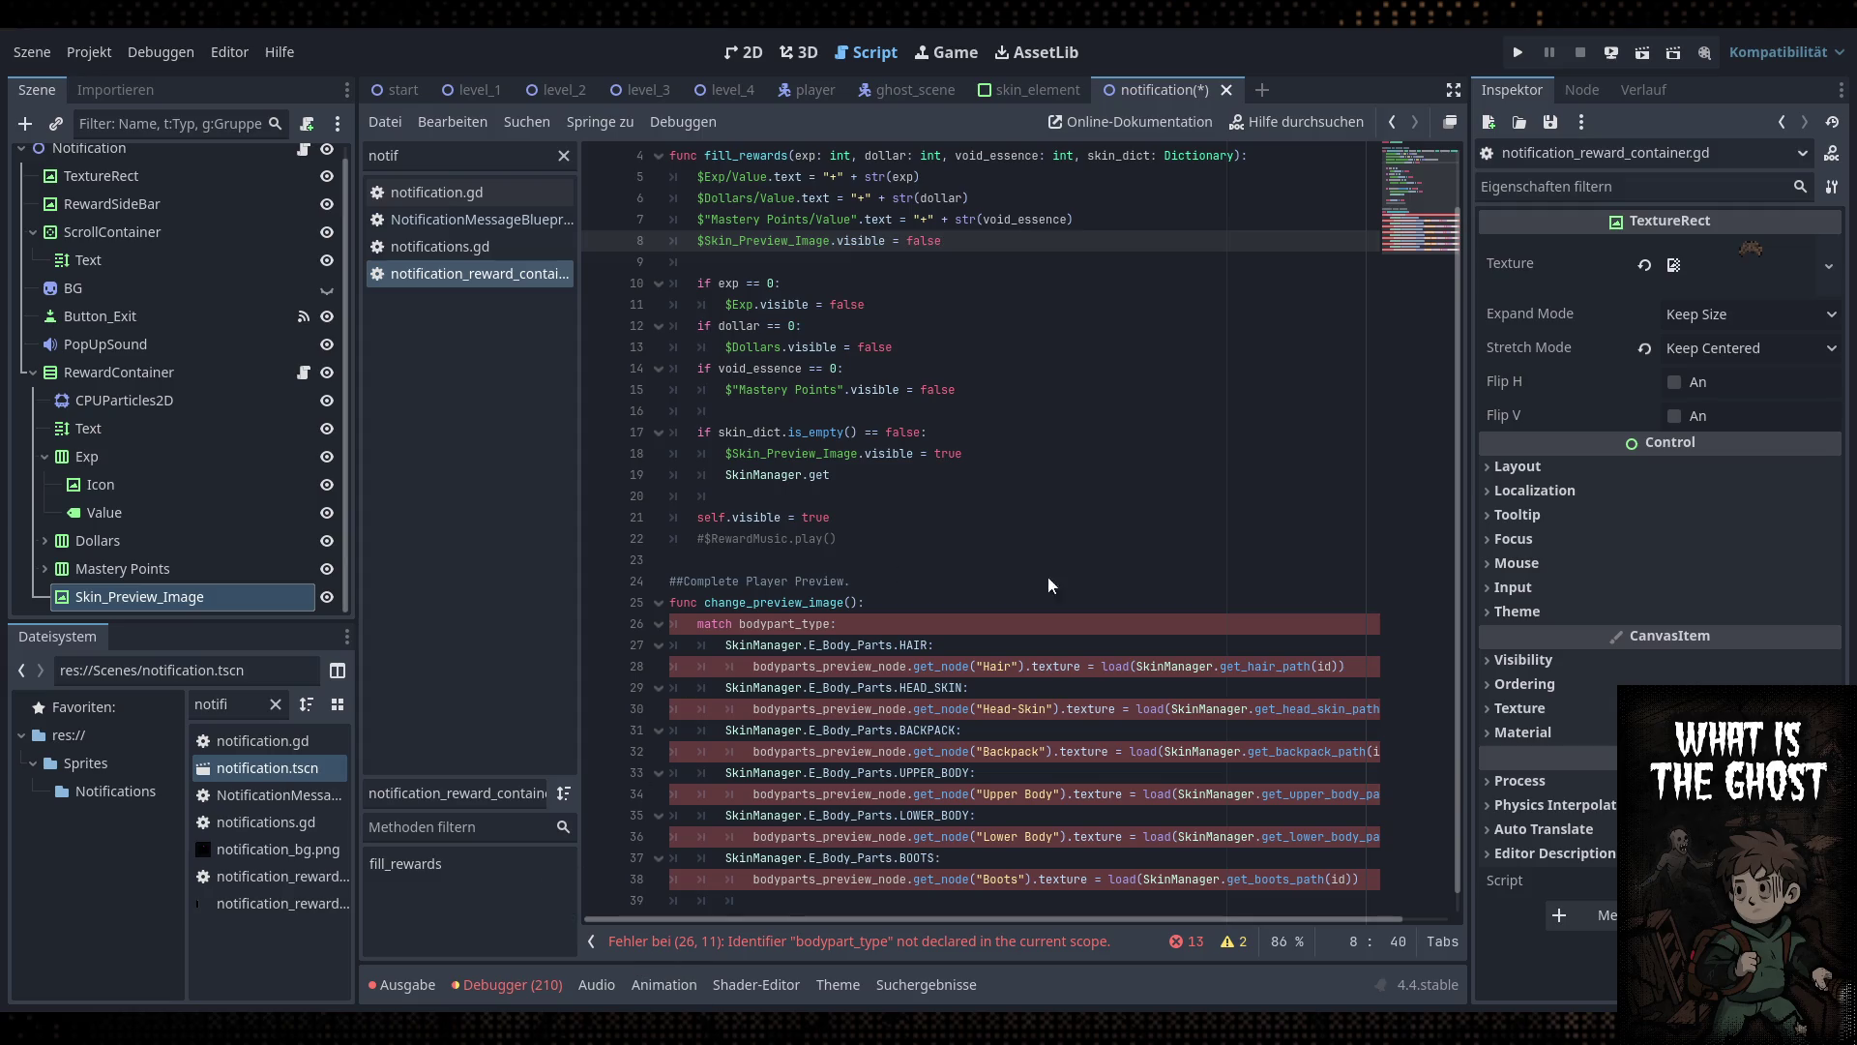
# Give change_preview_image a 'skin_dict: Dictionary' parameter
pyautogui.doubleClick(788, 625)
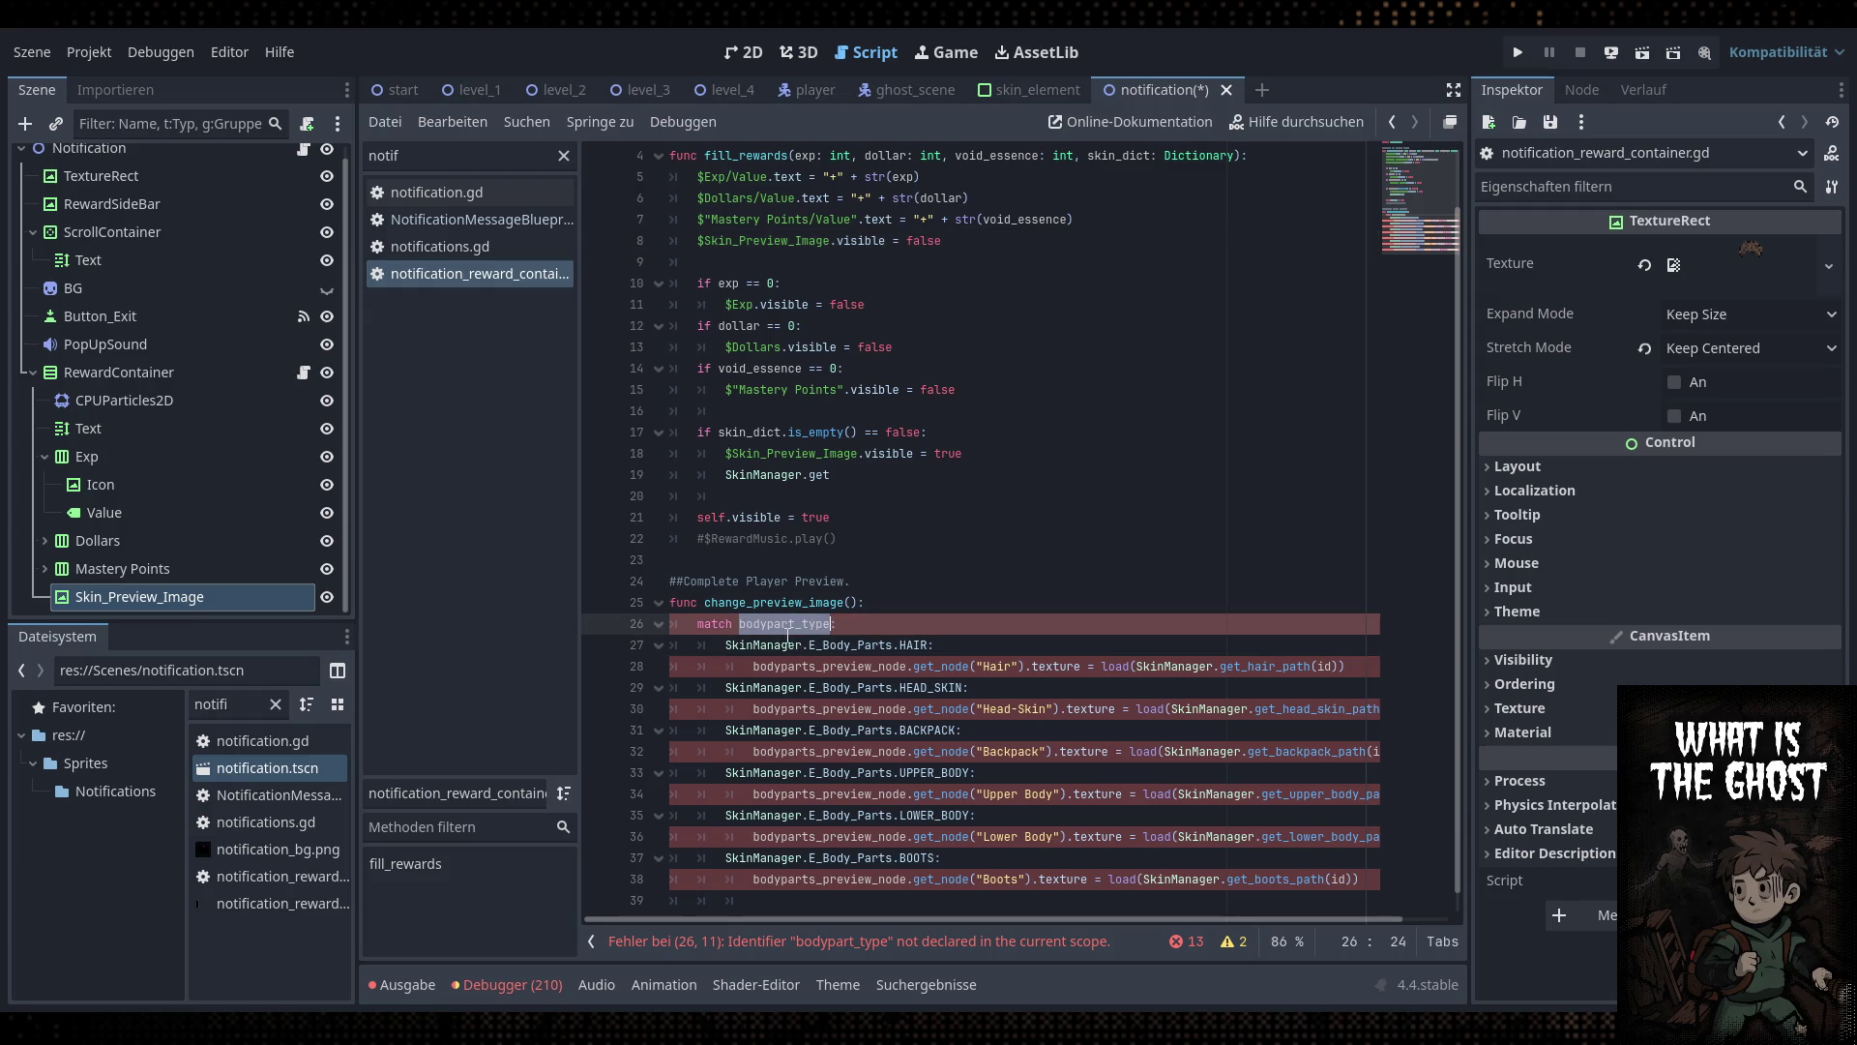
pyautogui.click(851, 602)
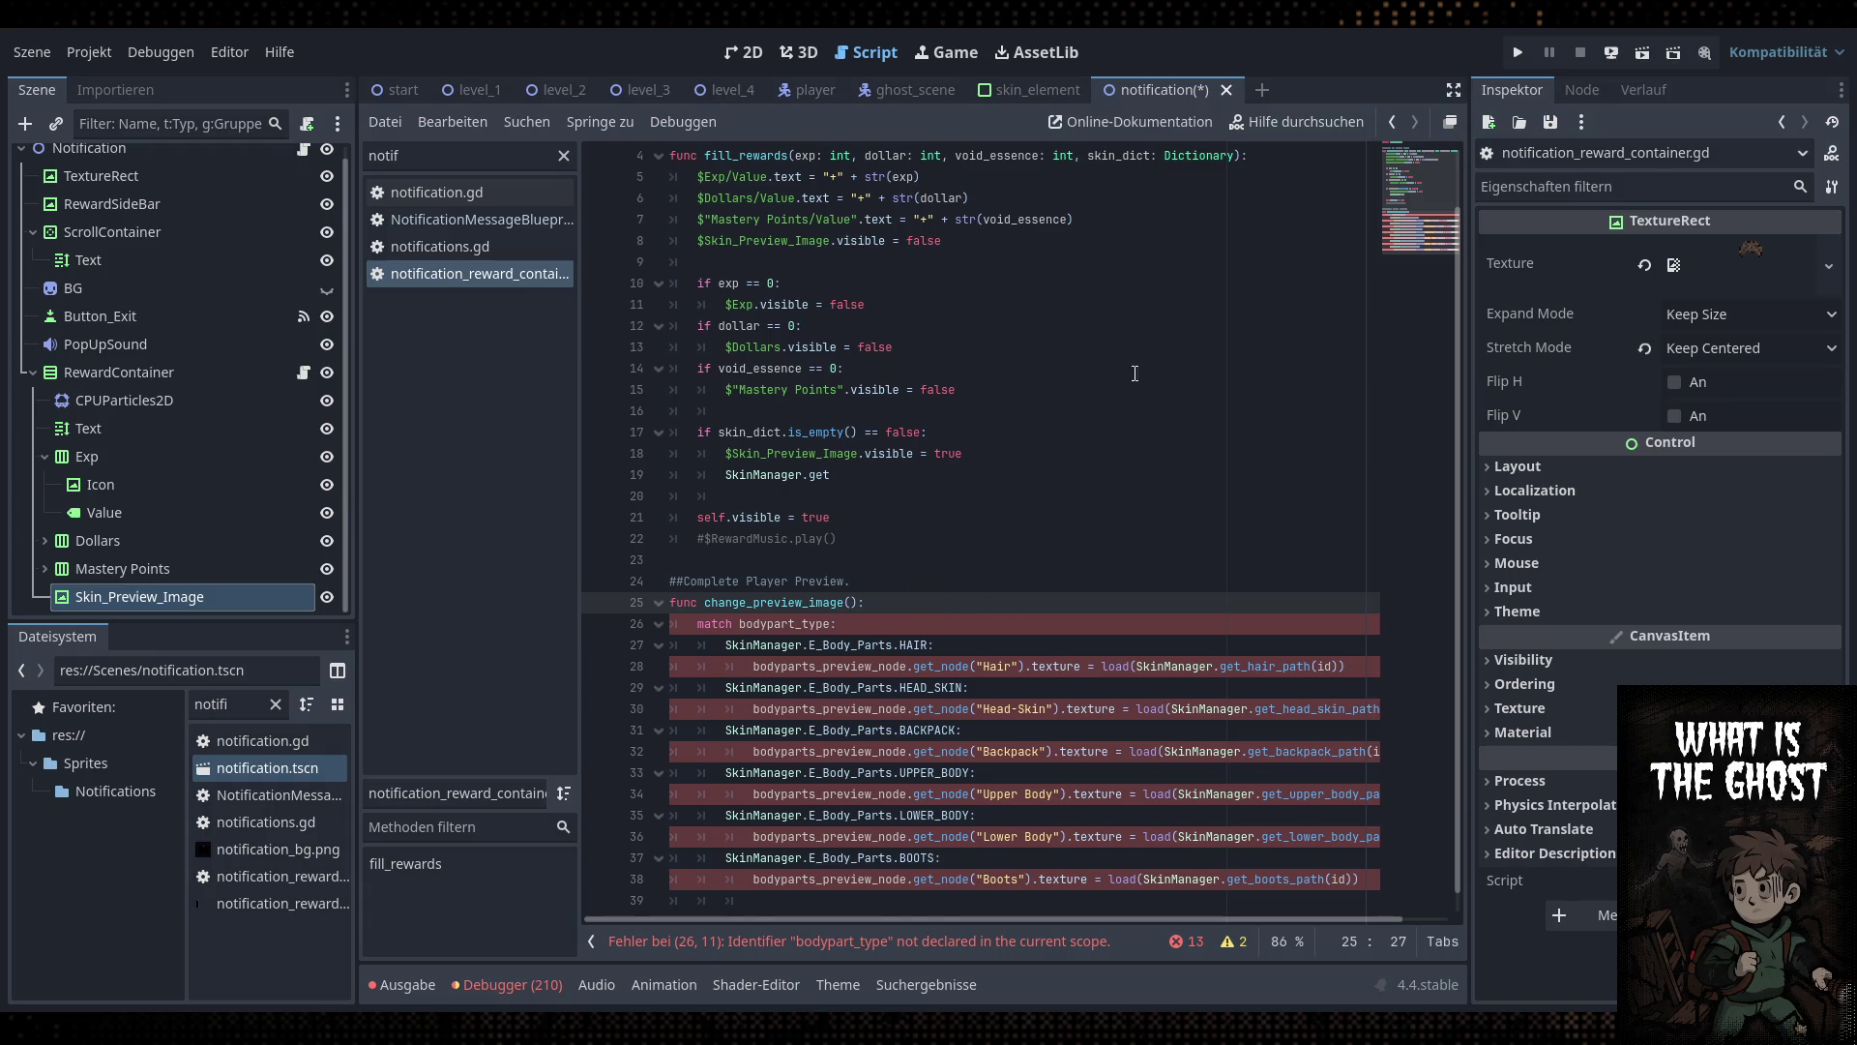
pyautogui.scroll(1, 1136, 374)
pyautogui.write('skin_dict')
pyautogui.write(': ')
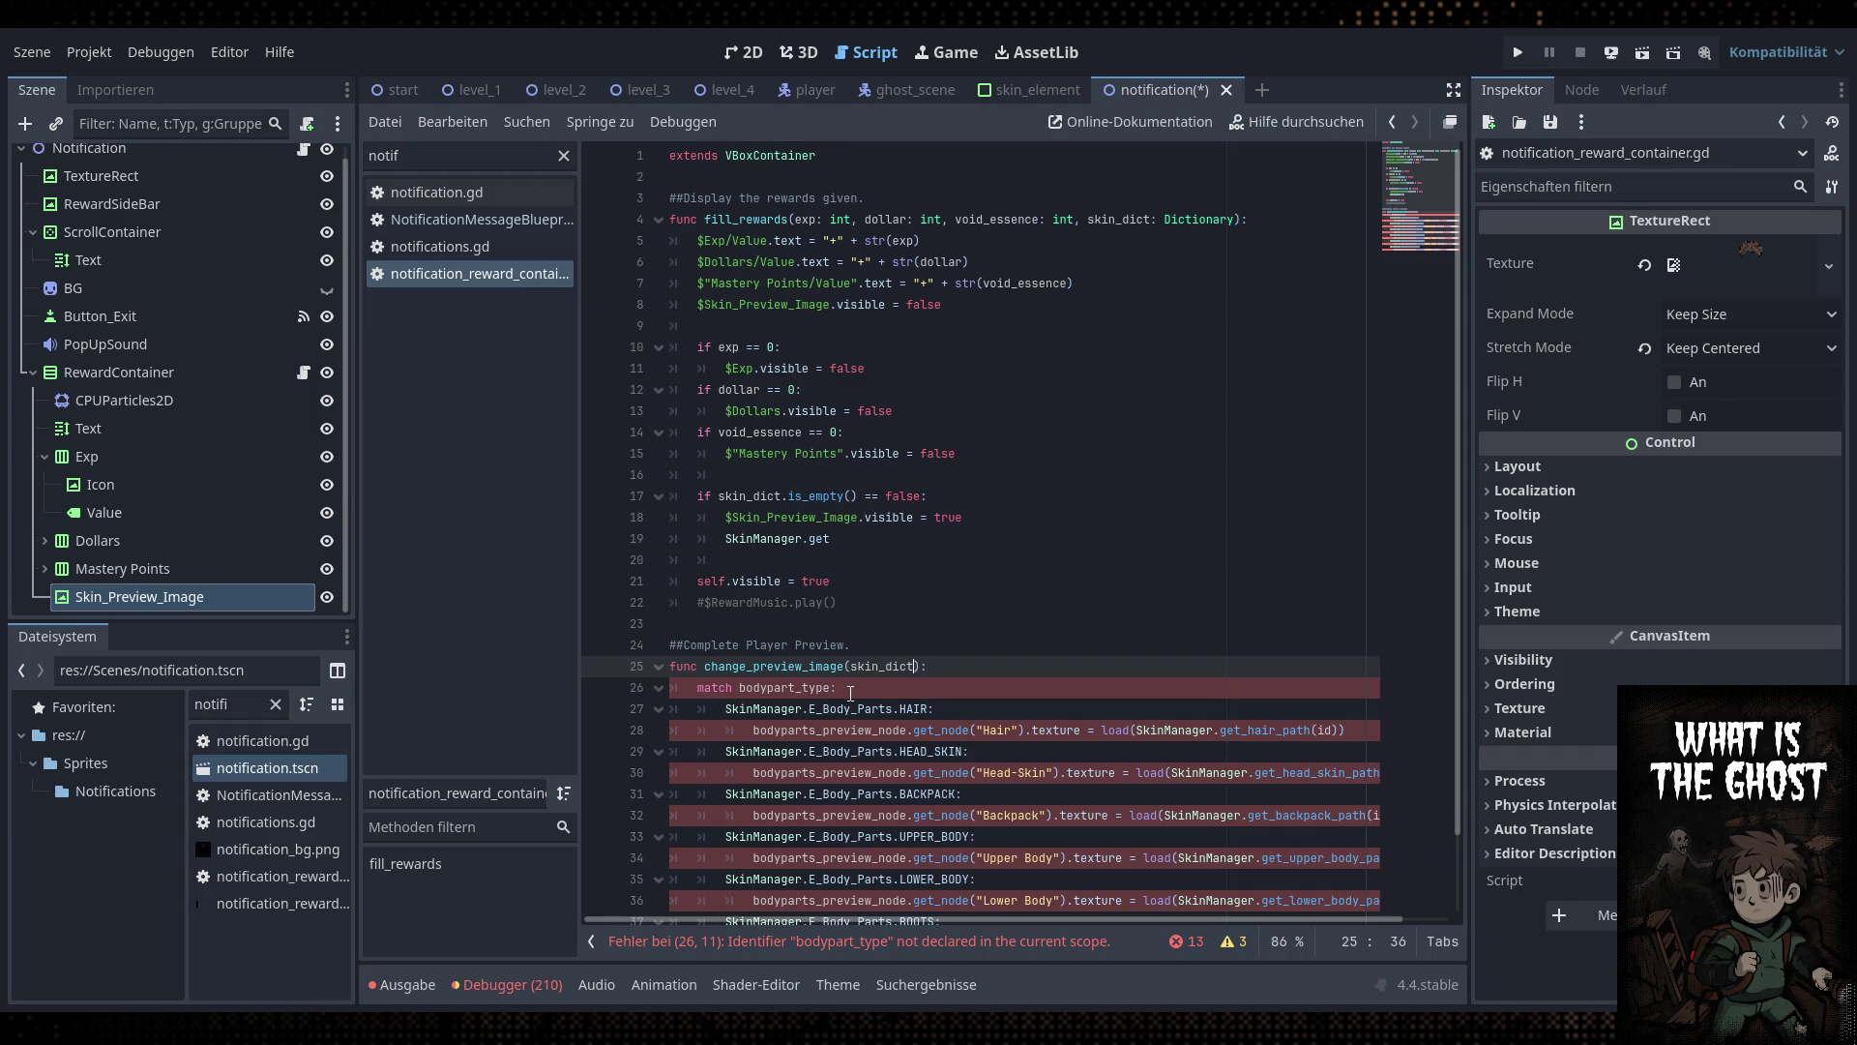
pyautogui.write('Dictionary')
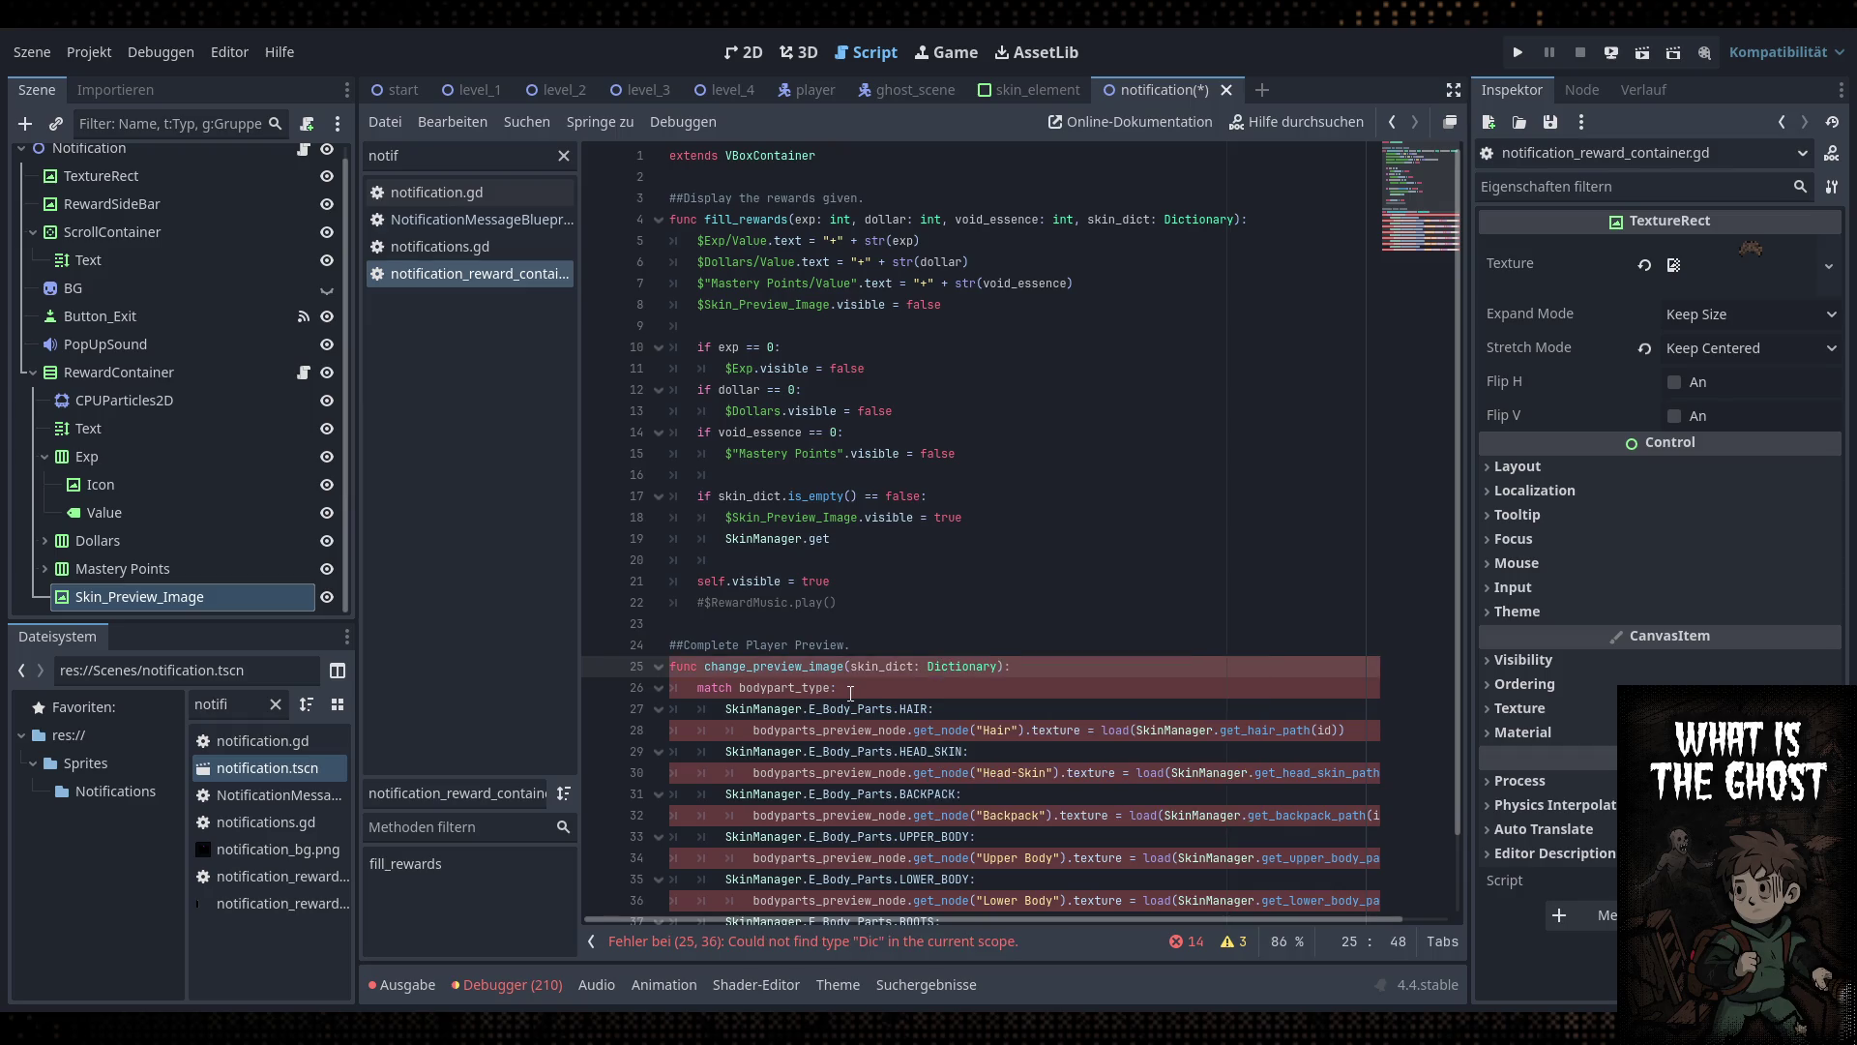
# Make the match statement use skin_dict["bodypart_type"], using the key name from NotificationMessageBlueprint
pyautogui.doubleClick(881, 668)
pyautogui.hotkey('ctrl', 'c')
pyautogui.doubleClick(812, 688)
pyautogui.hotkey('ctrl', 'v')
pyautogui.write('[')
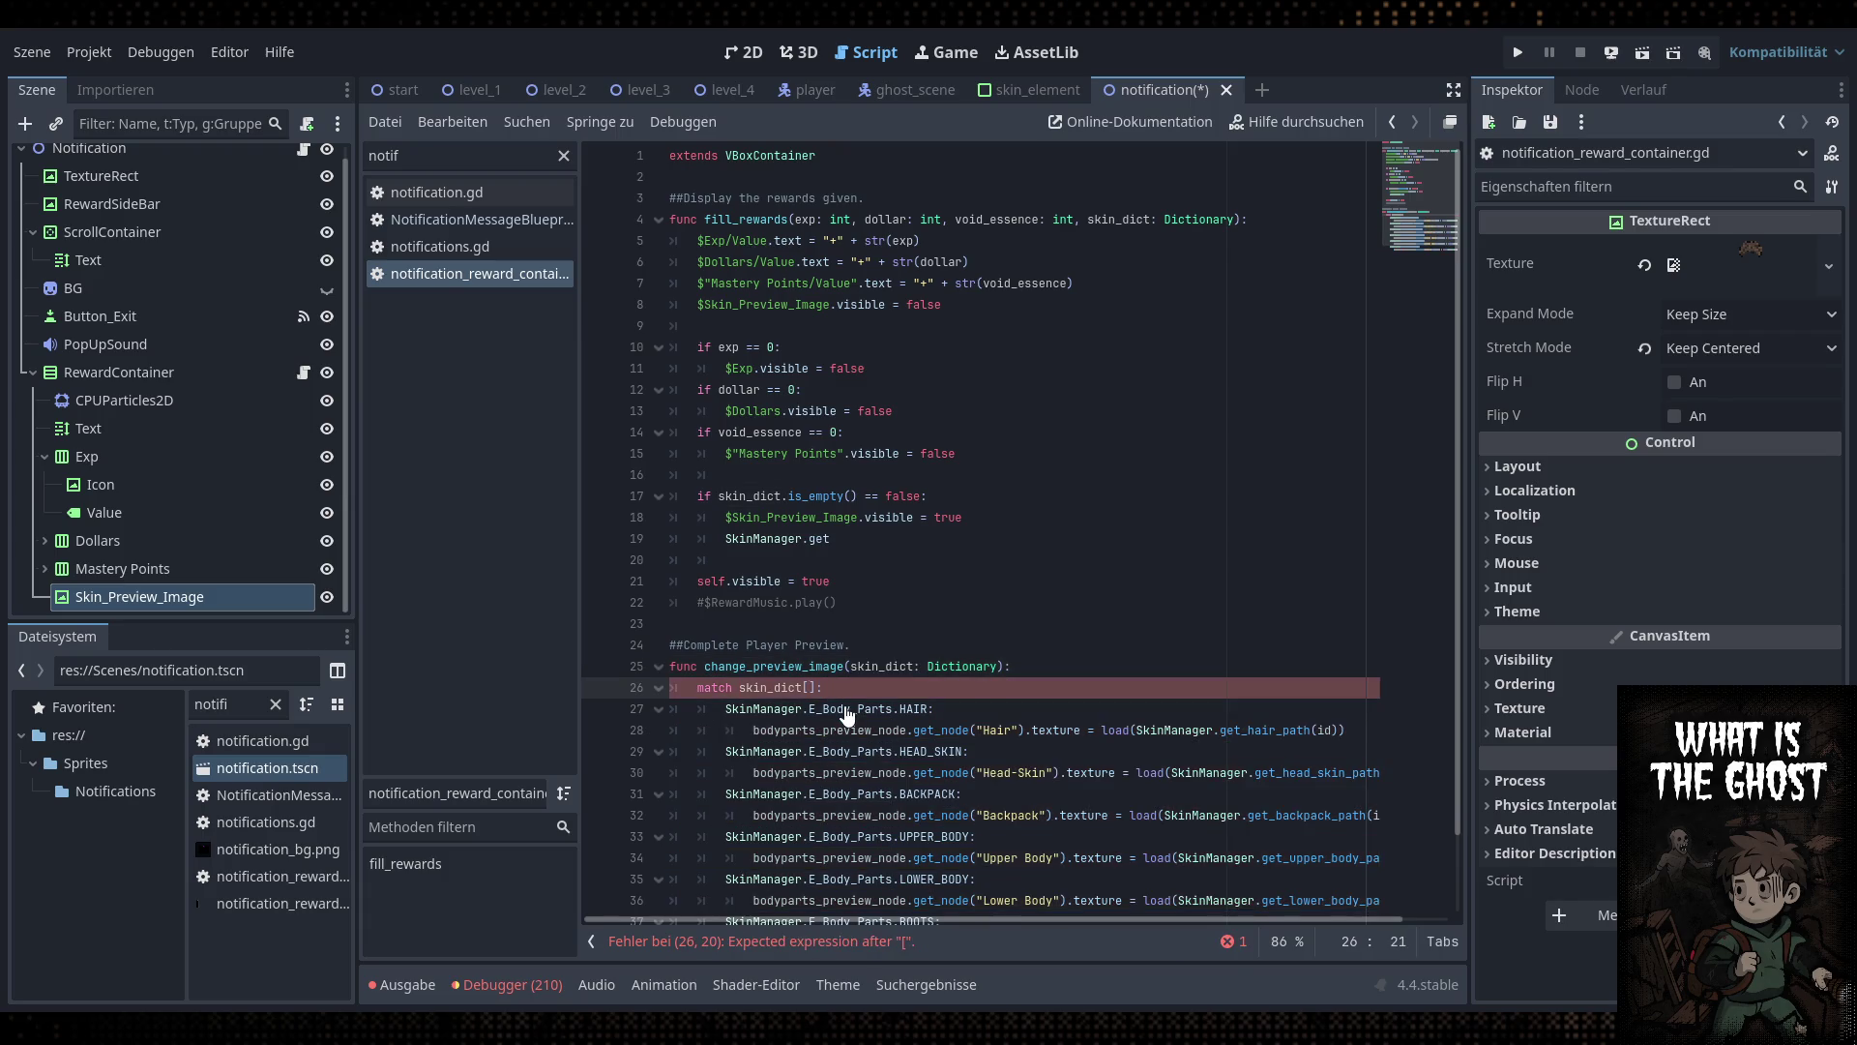
pyautogui.write('"')
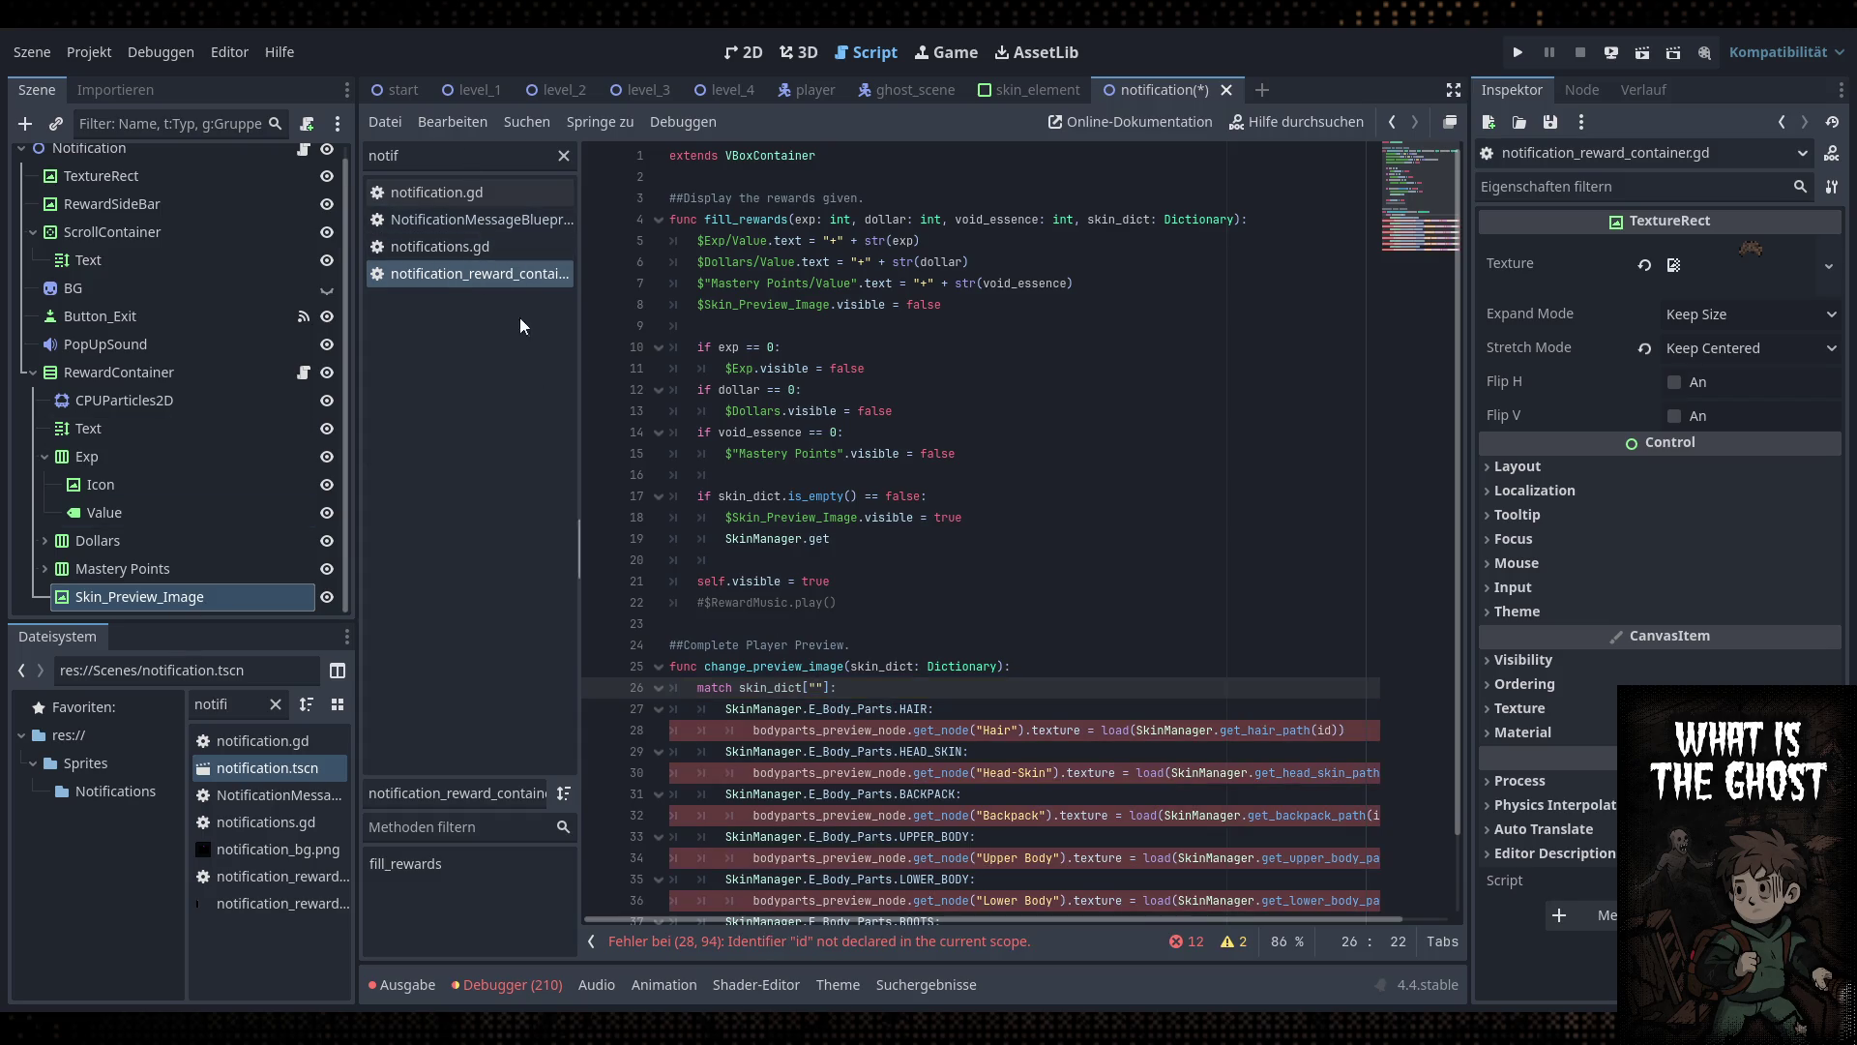
pyautogui.doubleClick(441, 158)
pyautogui.click(482, 220)
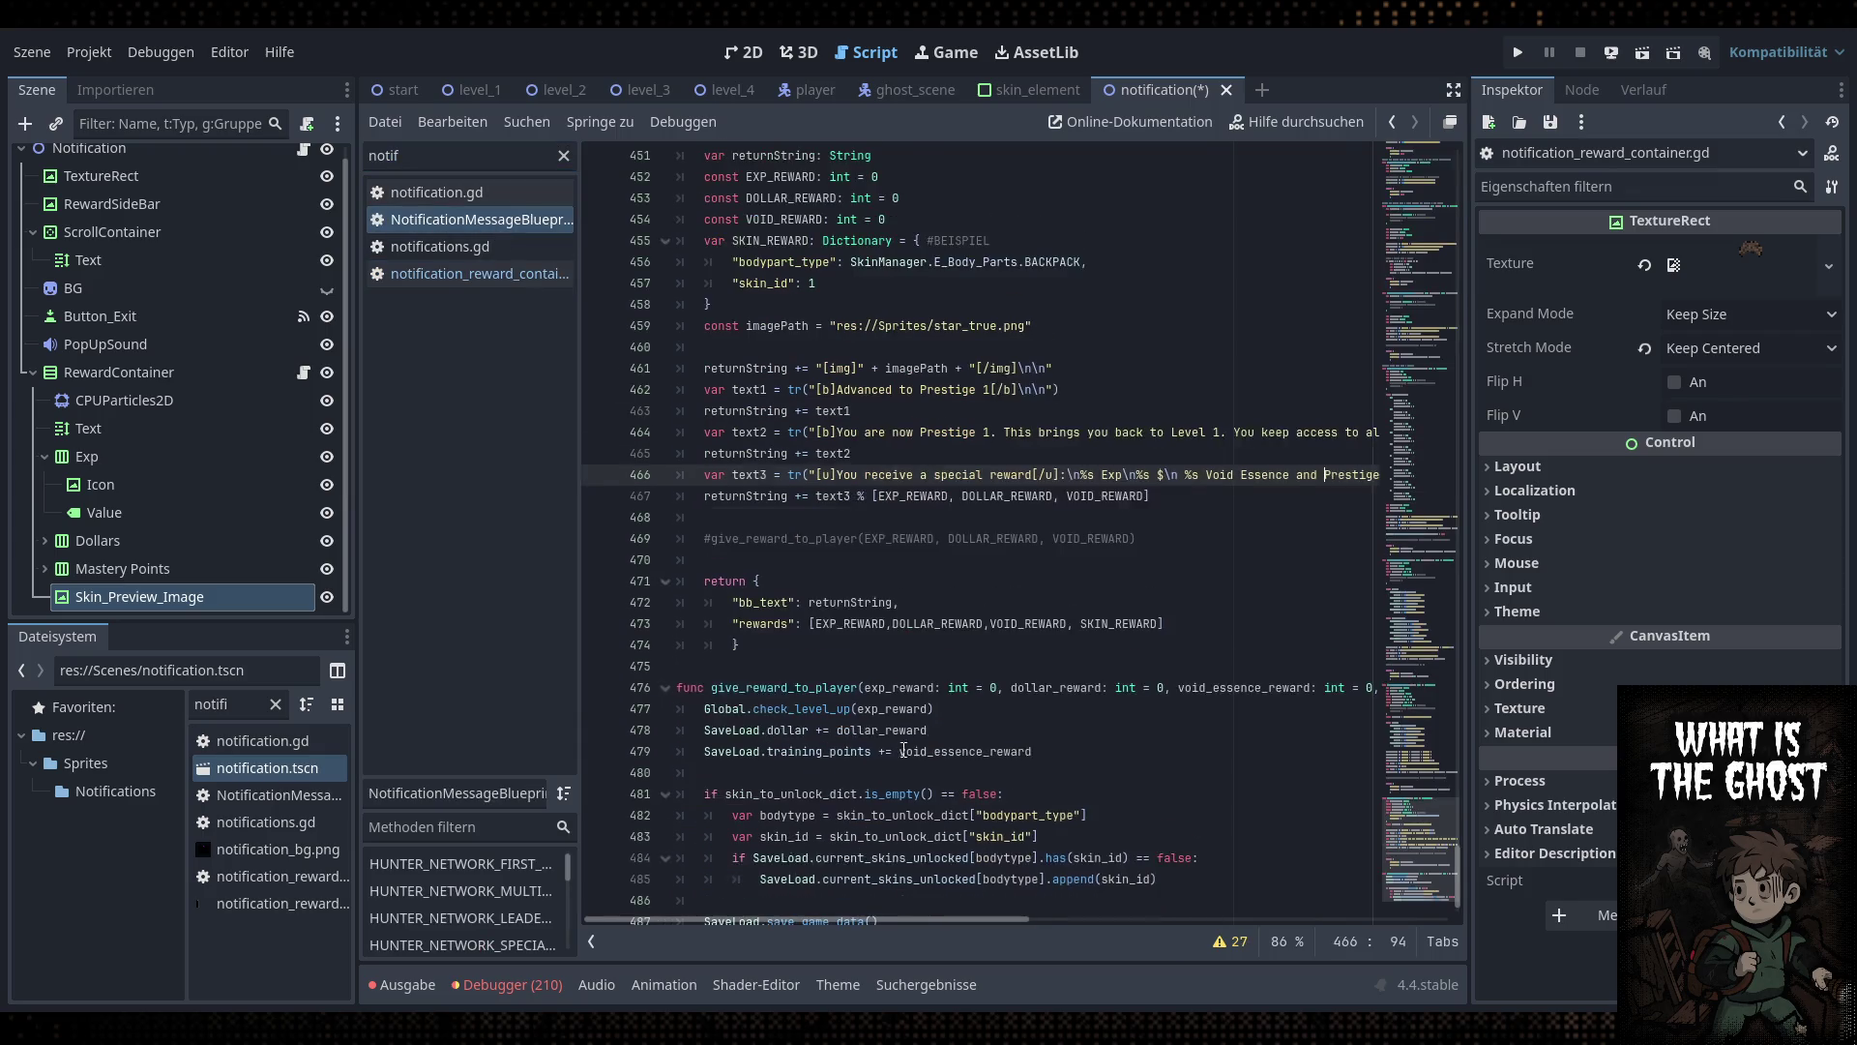
pyautogui.scroll(5, 904, 431)
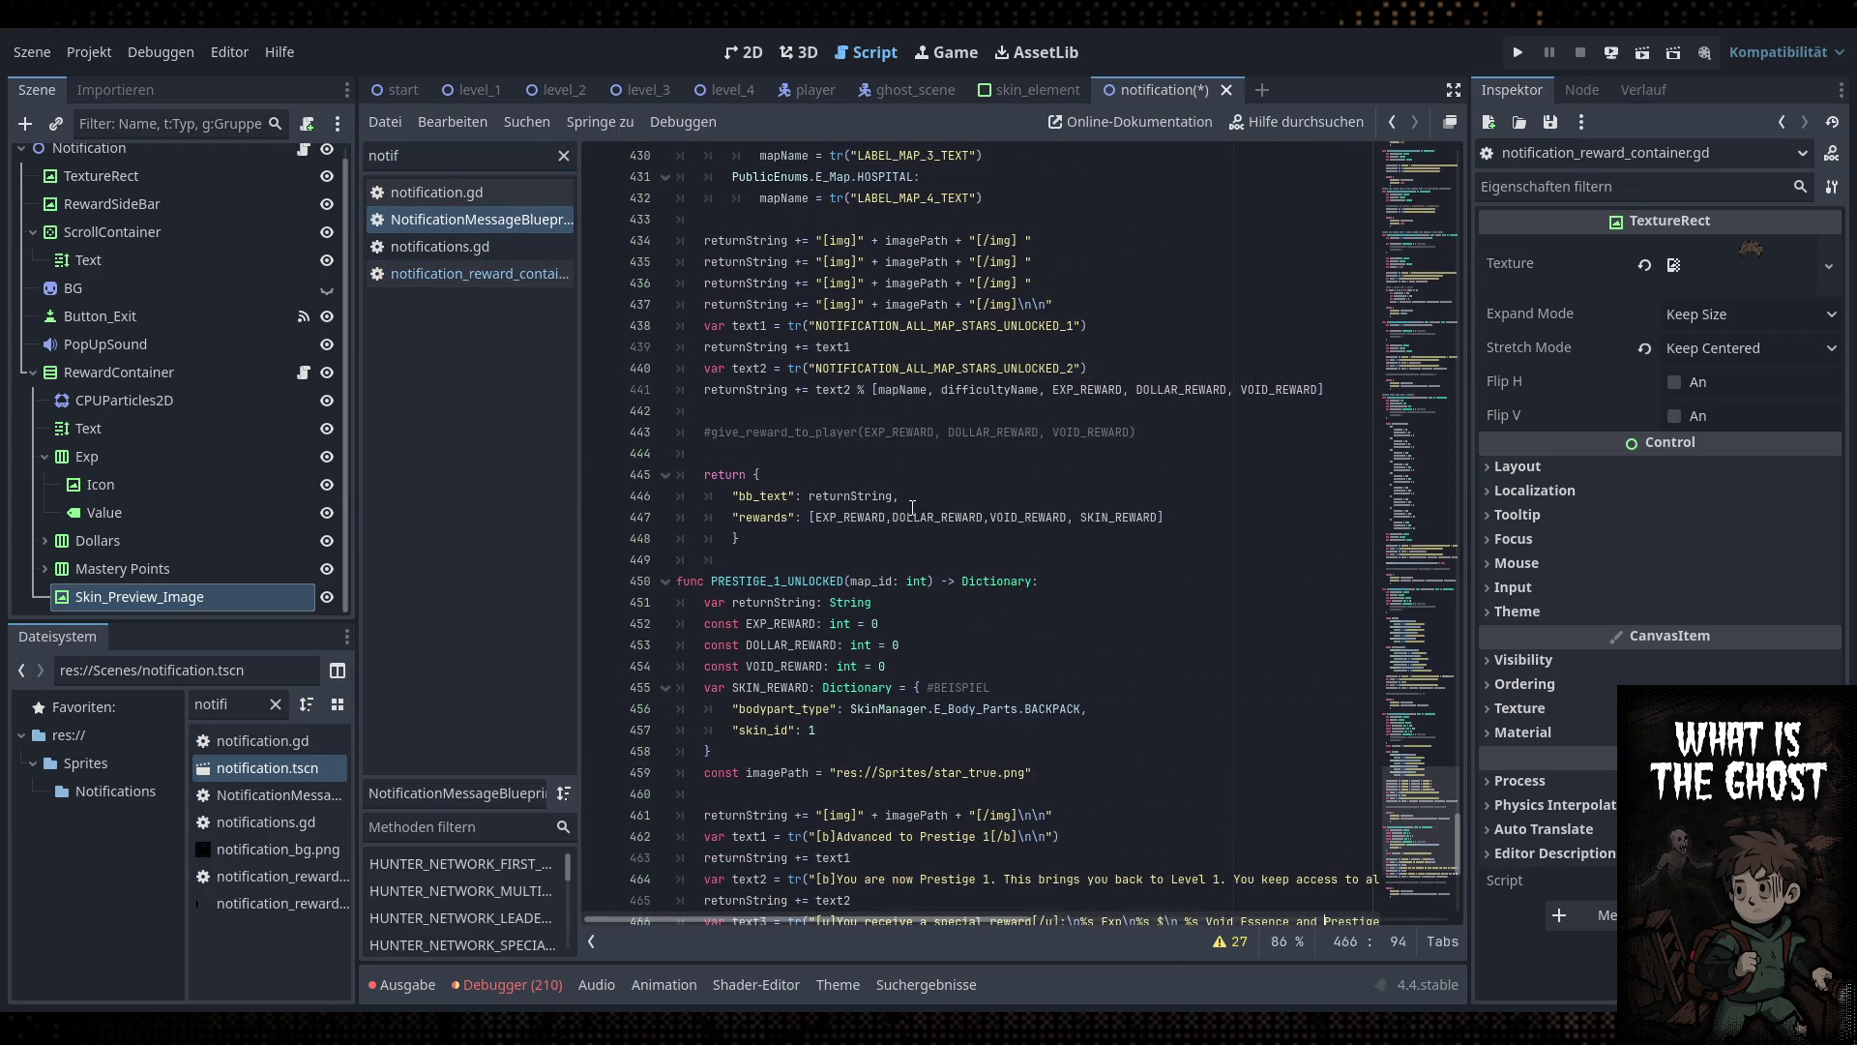
pyautogui.click(797, 711)
pyautogui.doubleClick(796, 711)
pyautogui.hotkey('ctrl', 'c')
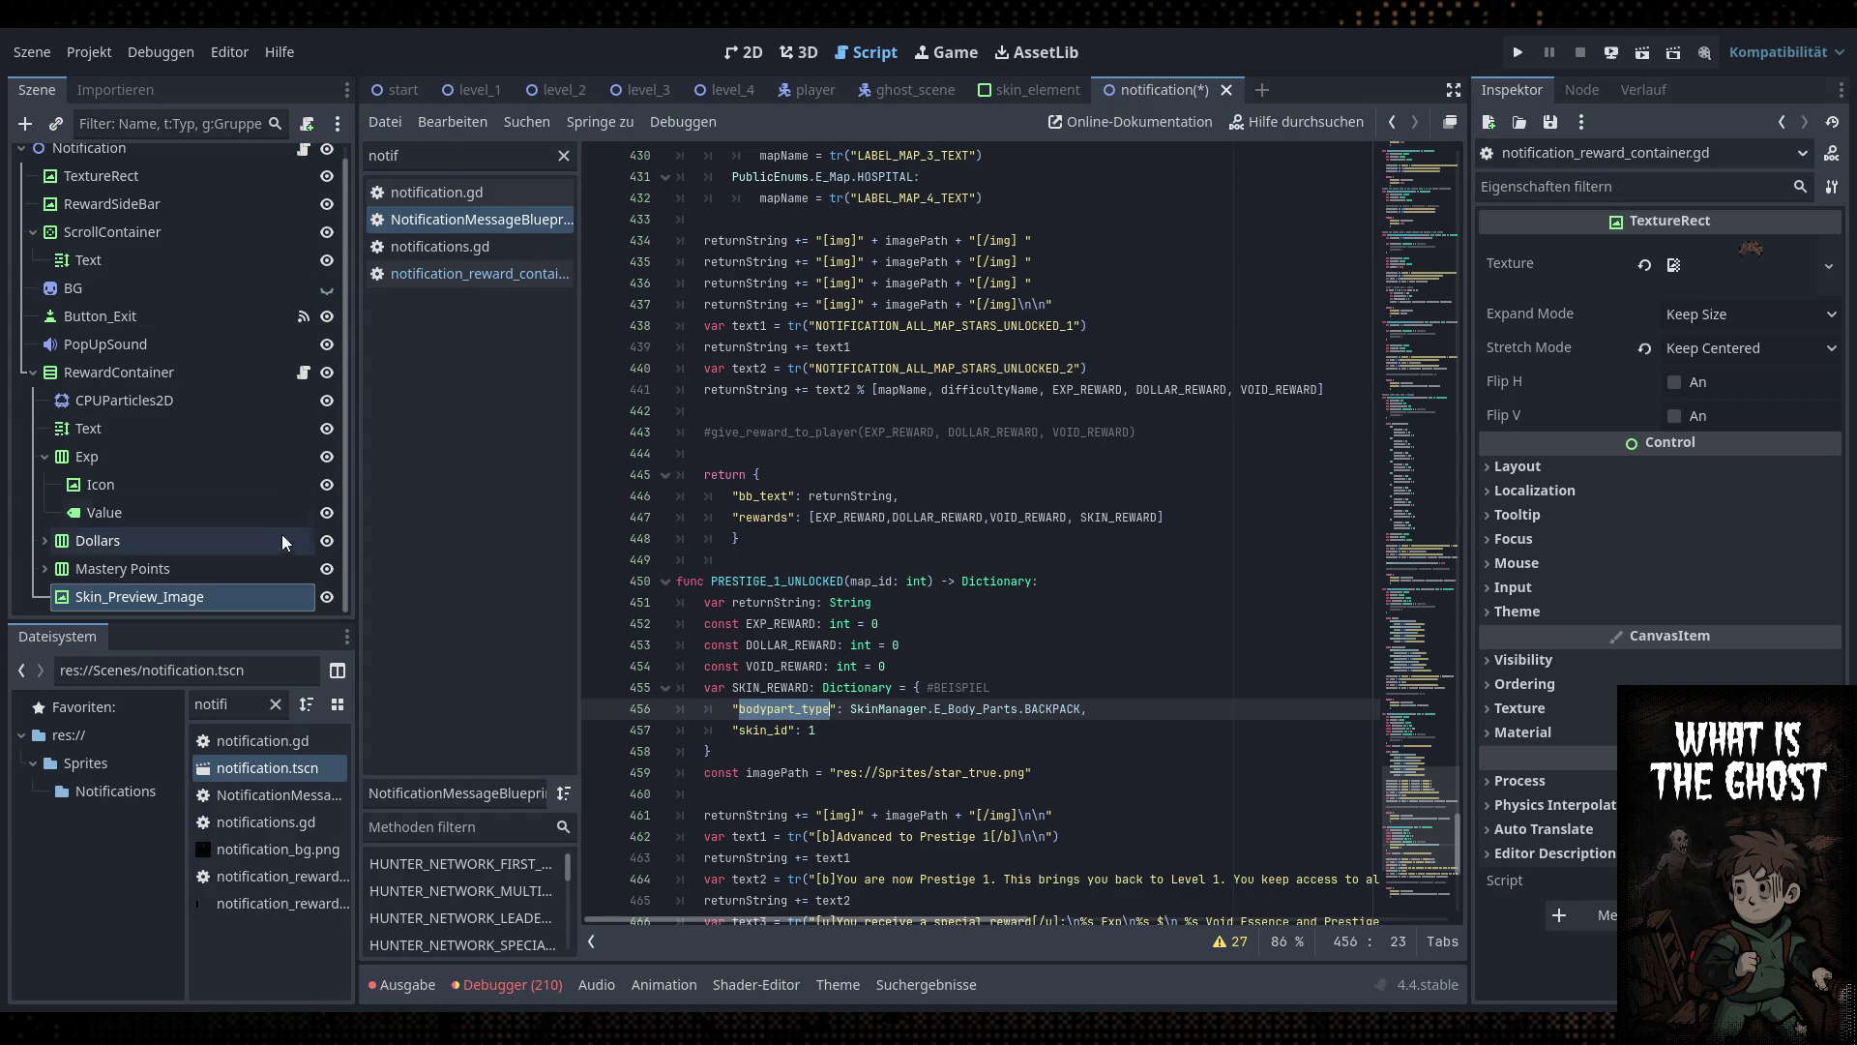
pyautogui.click(305, 373)
pyautogui.click(308, 373)
pyautogui.hotkey('ctrl', 'v')
pyautogui.click(922, 687)
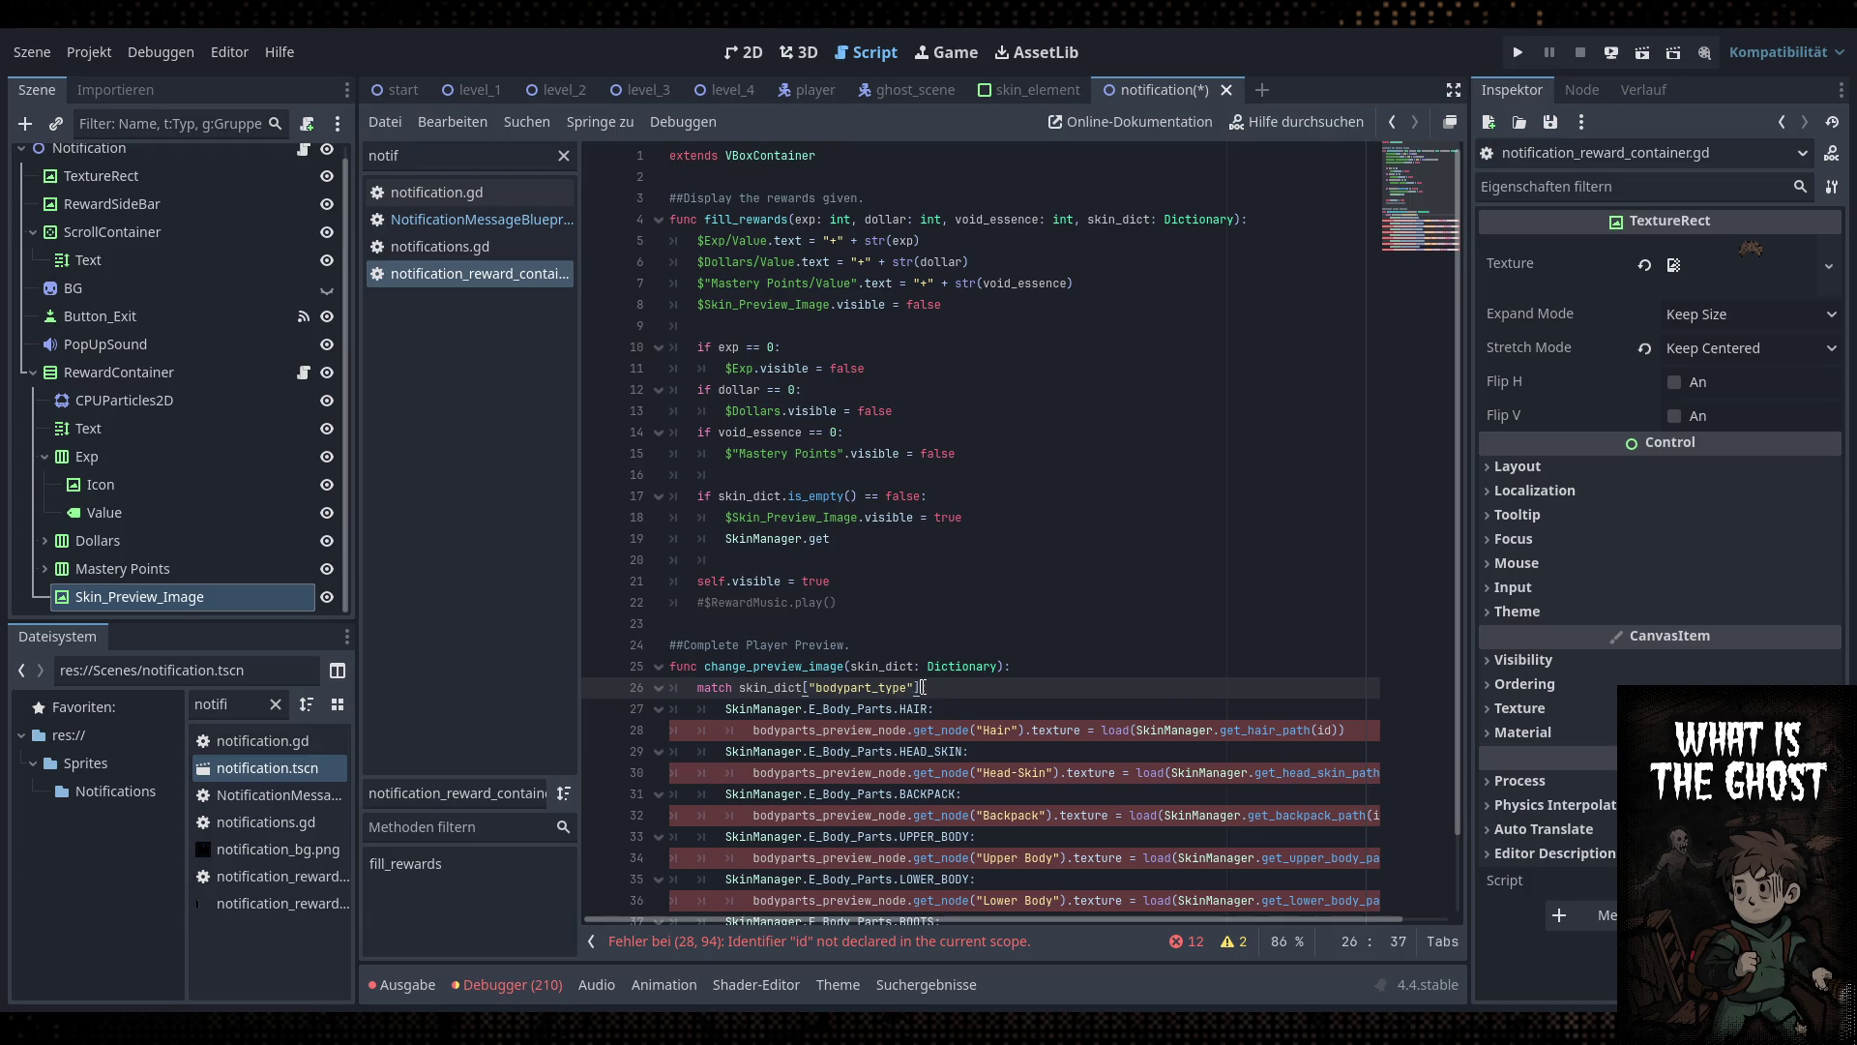
pyautogui.click(882, 708)
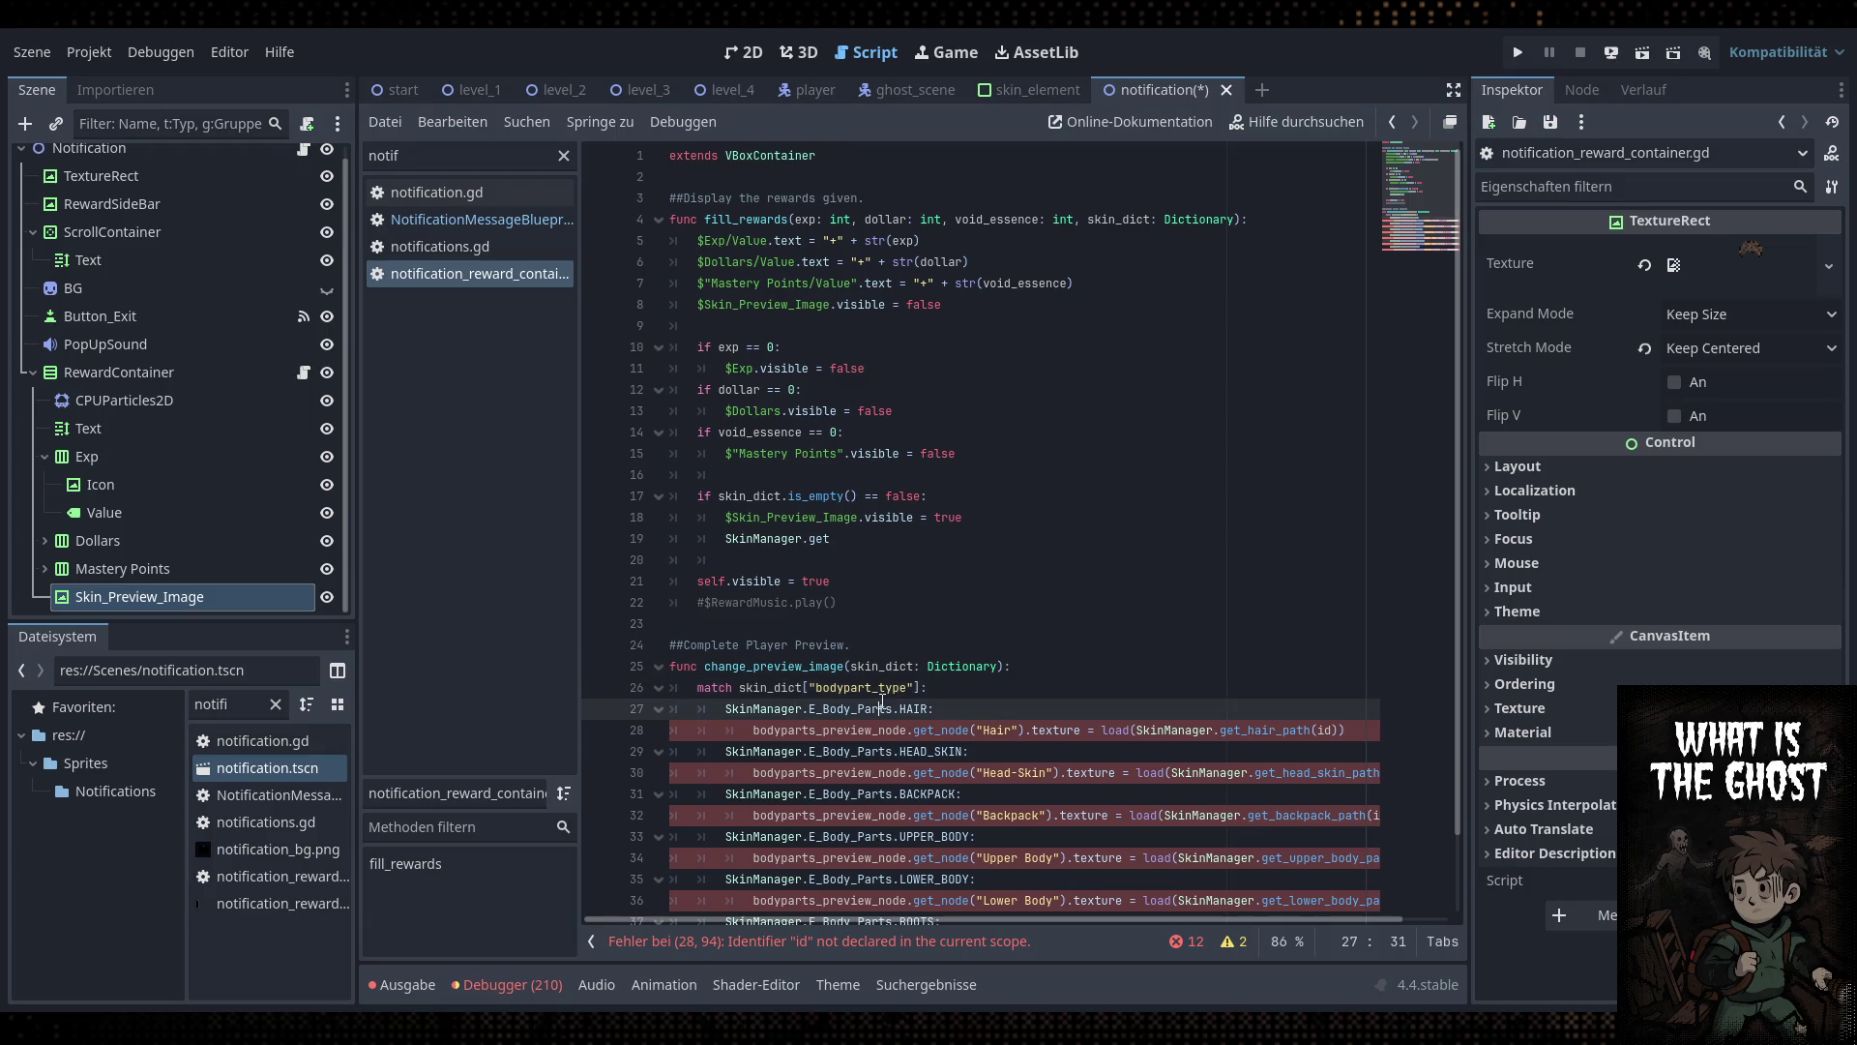
# Add 'var bodytype = skin_dict["bodypart_type"]' at the top of change_preview_image
pyautogui.click(1020, 668)
pyautogui.press('Return')
pyautogui.press('Return')
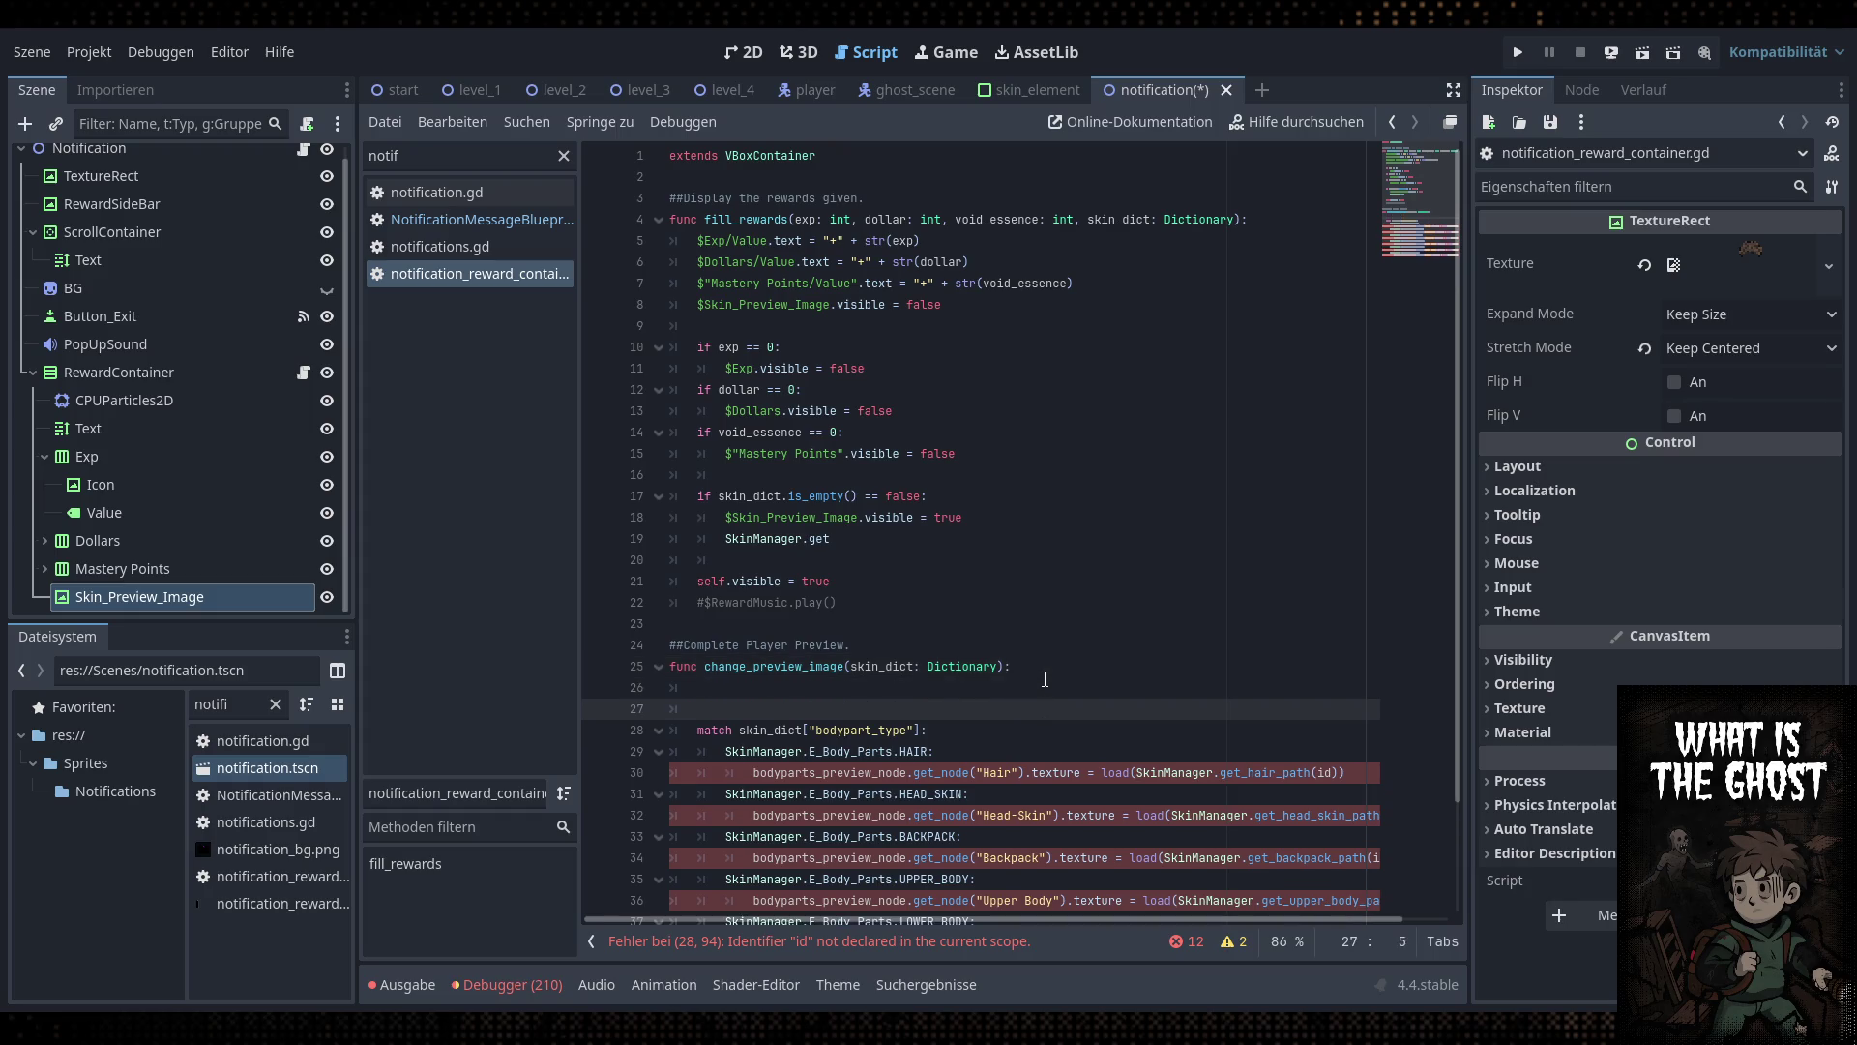
pyautogui.press('Up')
pyautogui.write('var bodytype')
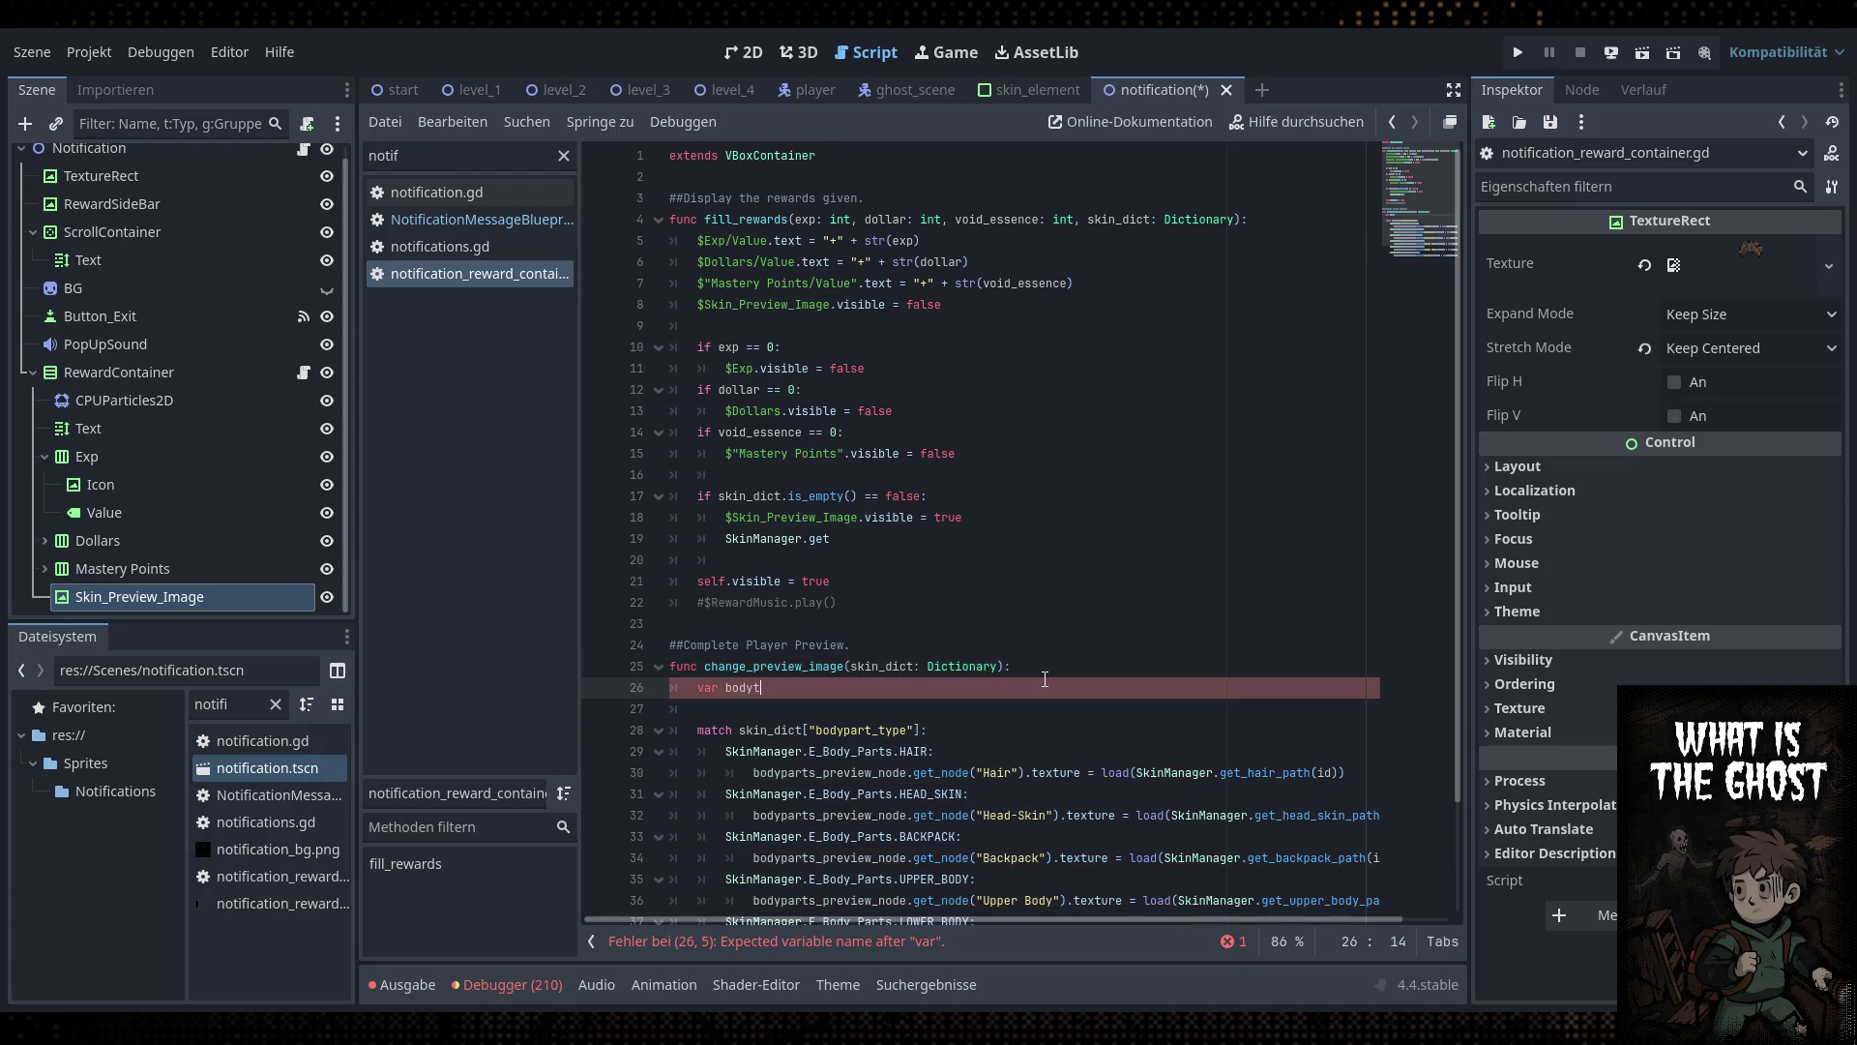
pyautogui.write('bodypart_type')
pyautogui.moveTo(921, 729); pyautogui.dragTo(745, 728)
pyautogui.hotkey('ctrl', 'c')
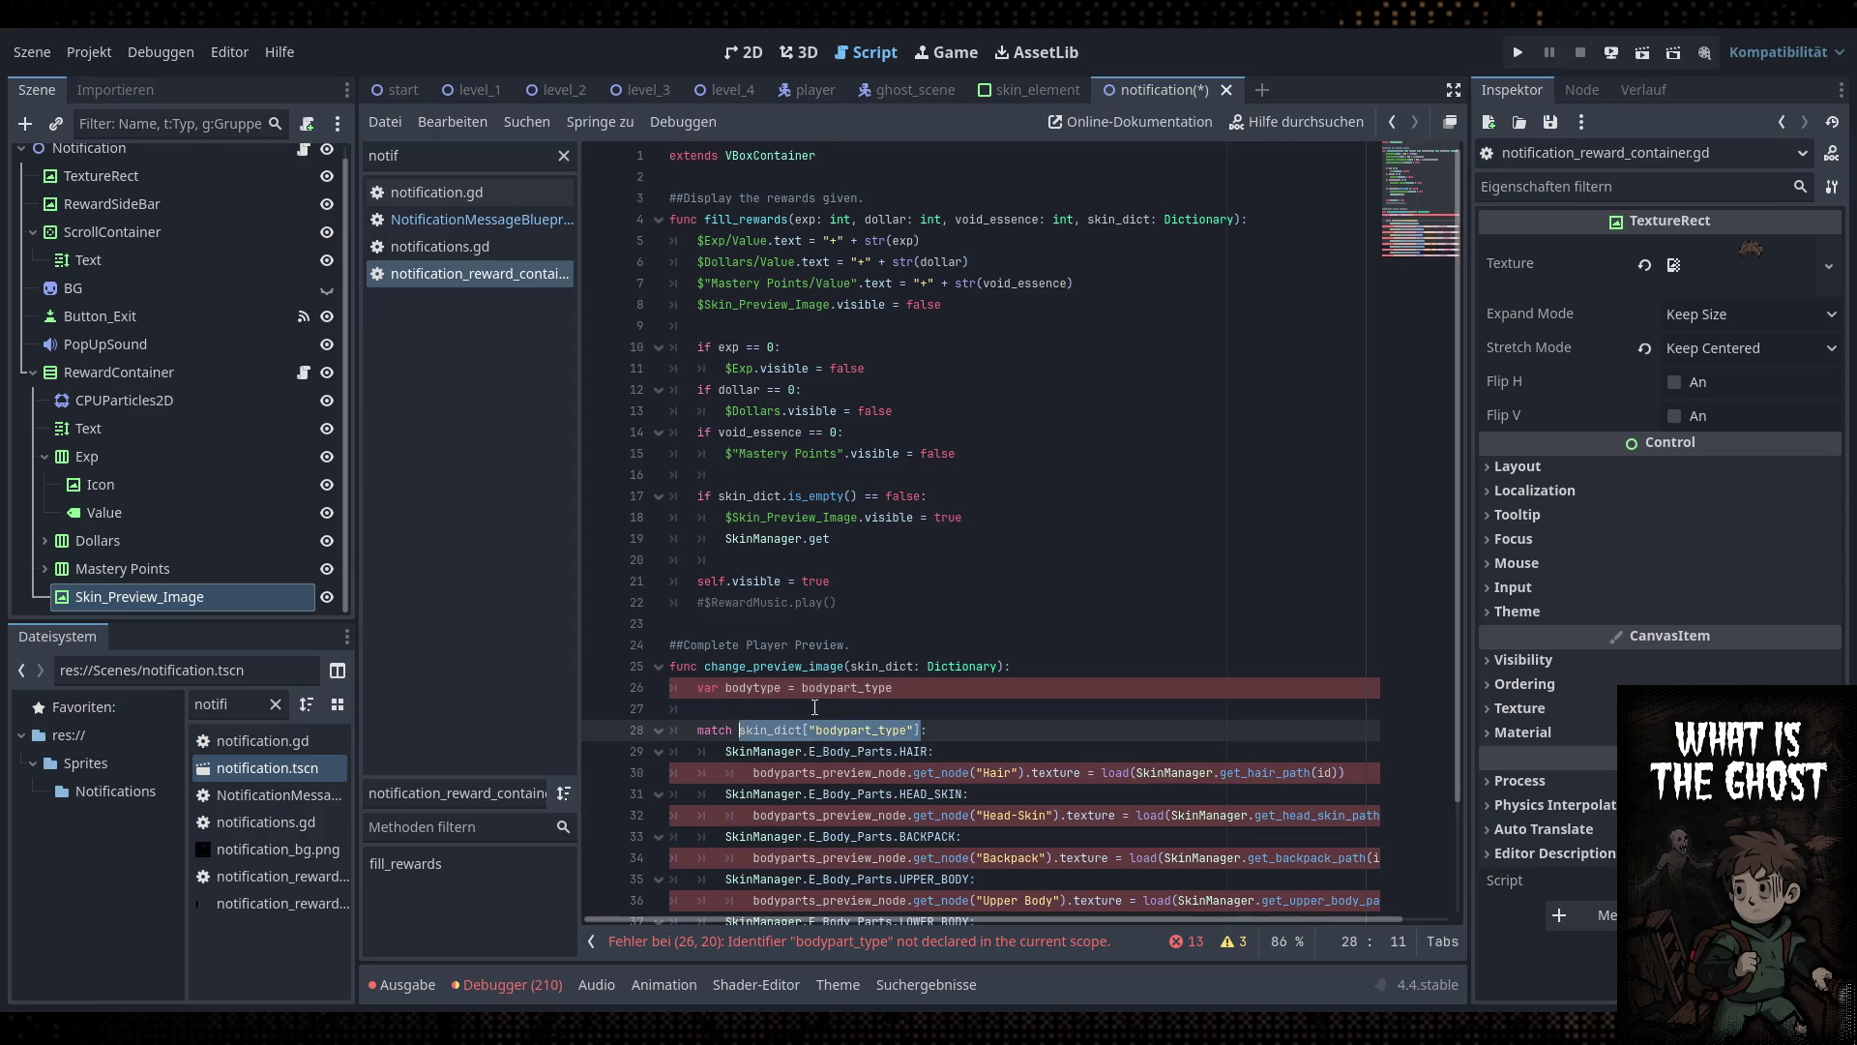
pyautogui.doubleClick(846, 687)
pyautogui.hotkey('ctrl', 'v')
# Add 'var skin_id = skin_dict["skin_id"]' below the bodytype line
pyautogui.press('Return')
pyautogui.write('var ')
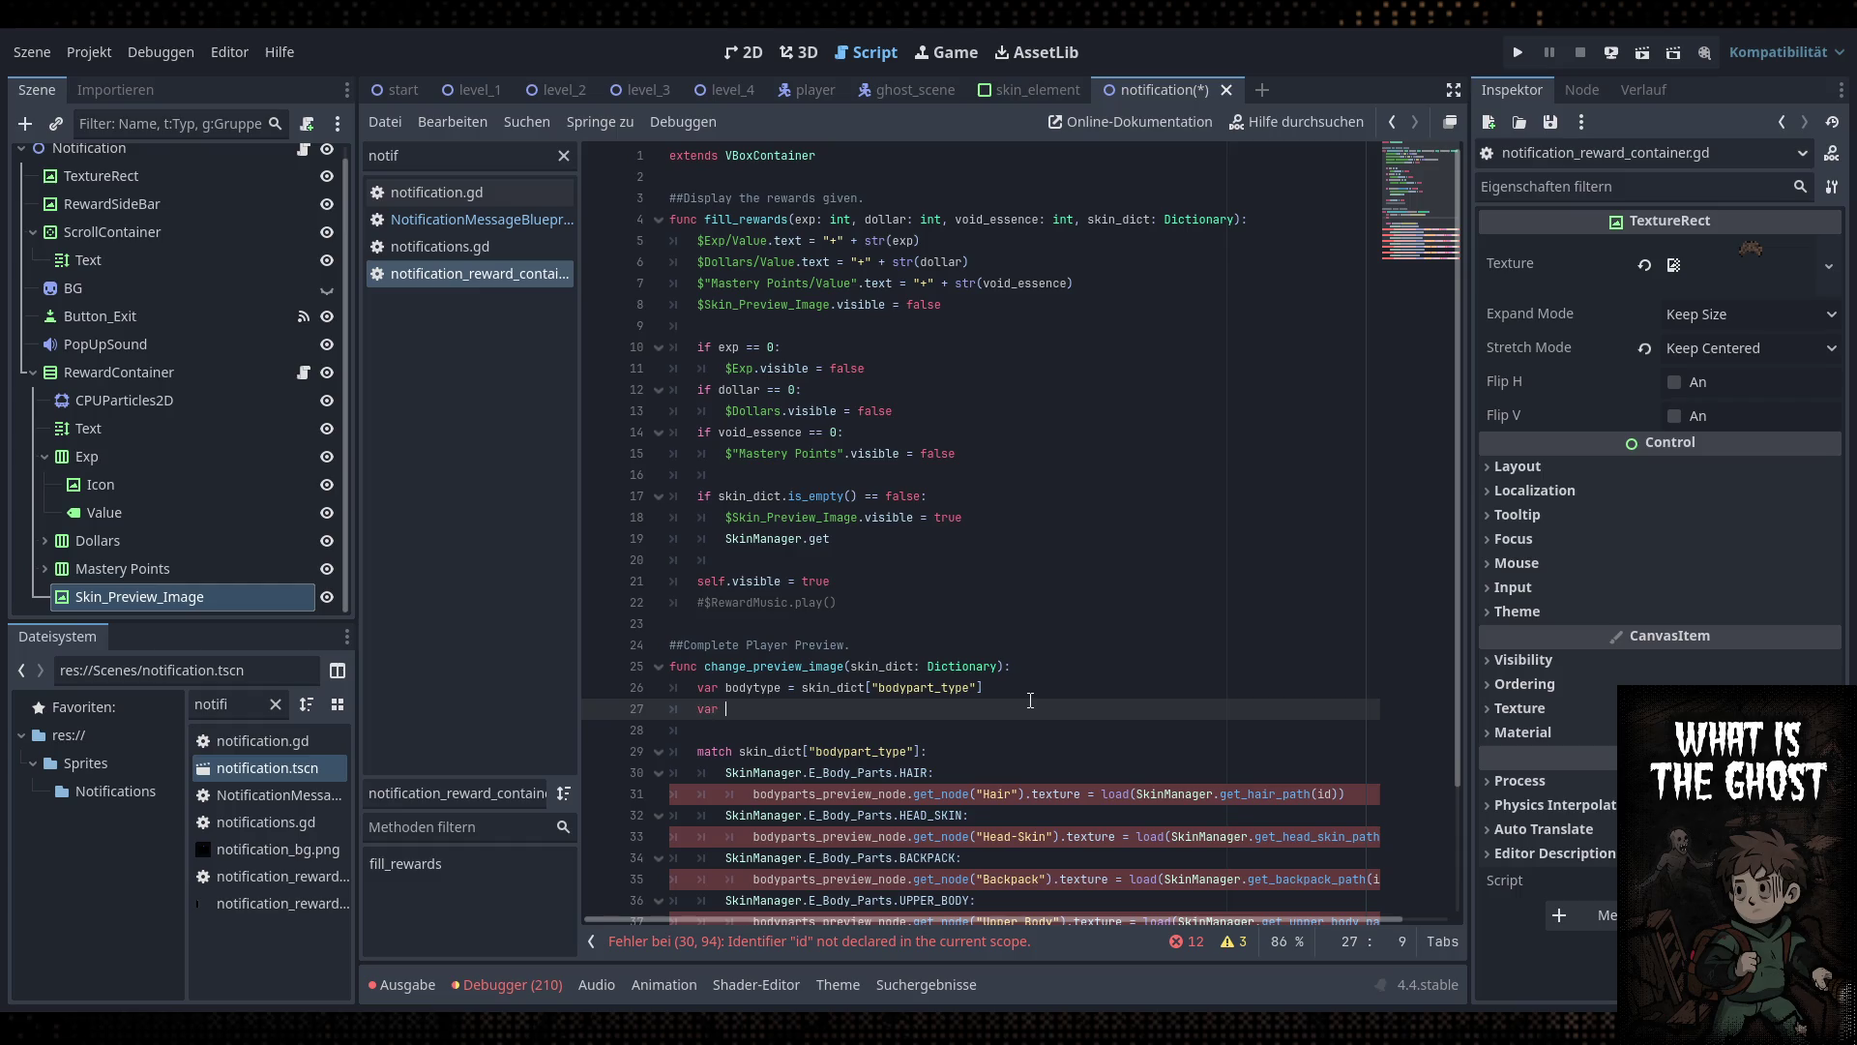
pyautogui.write('skin_id =')
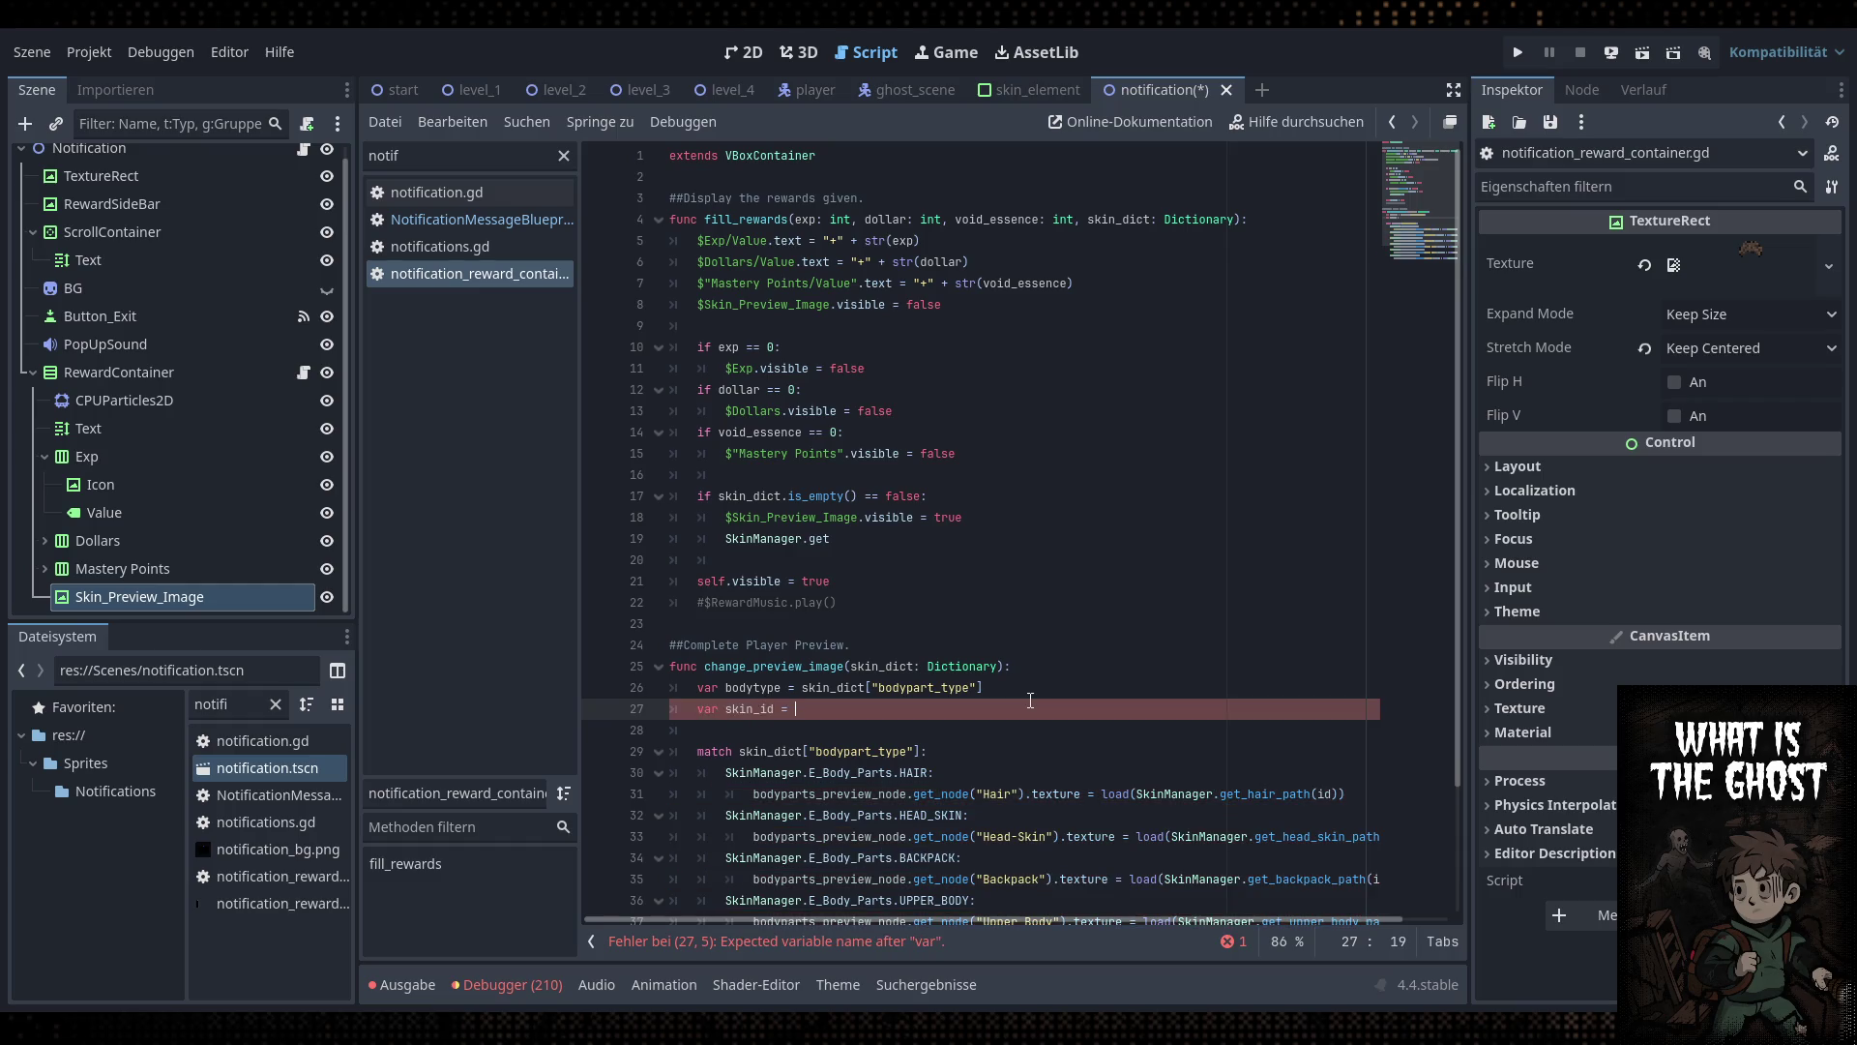
pyautogui.press('Escape')
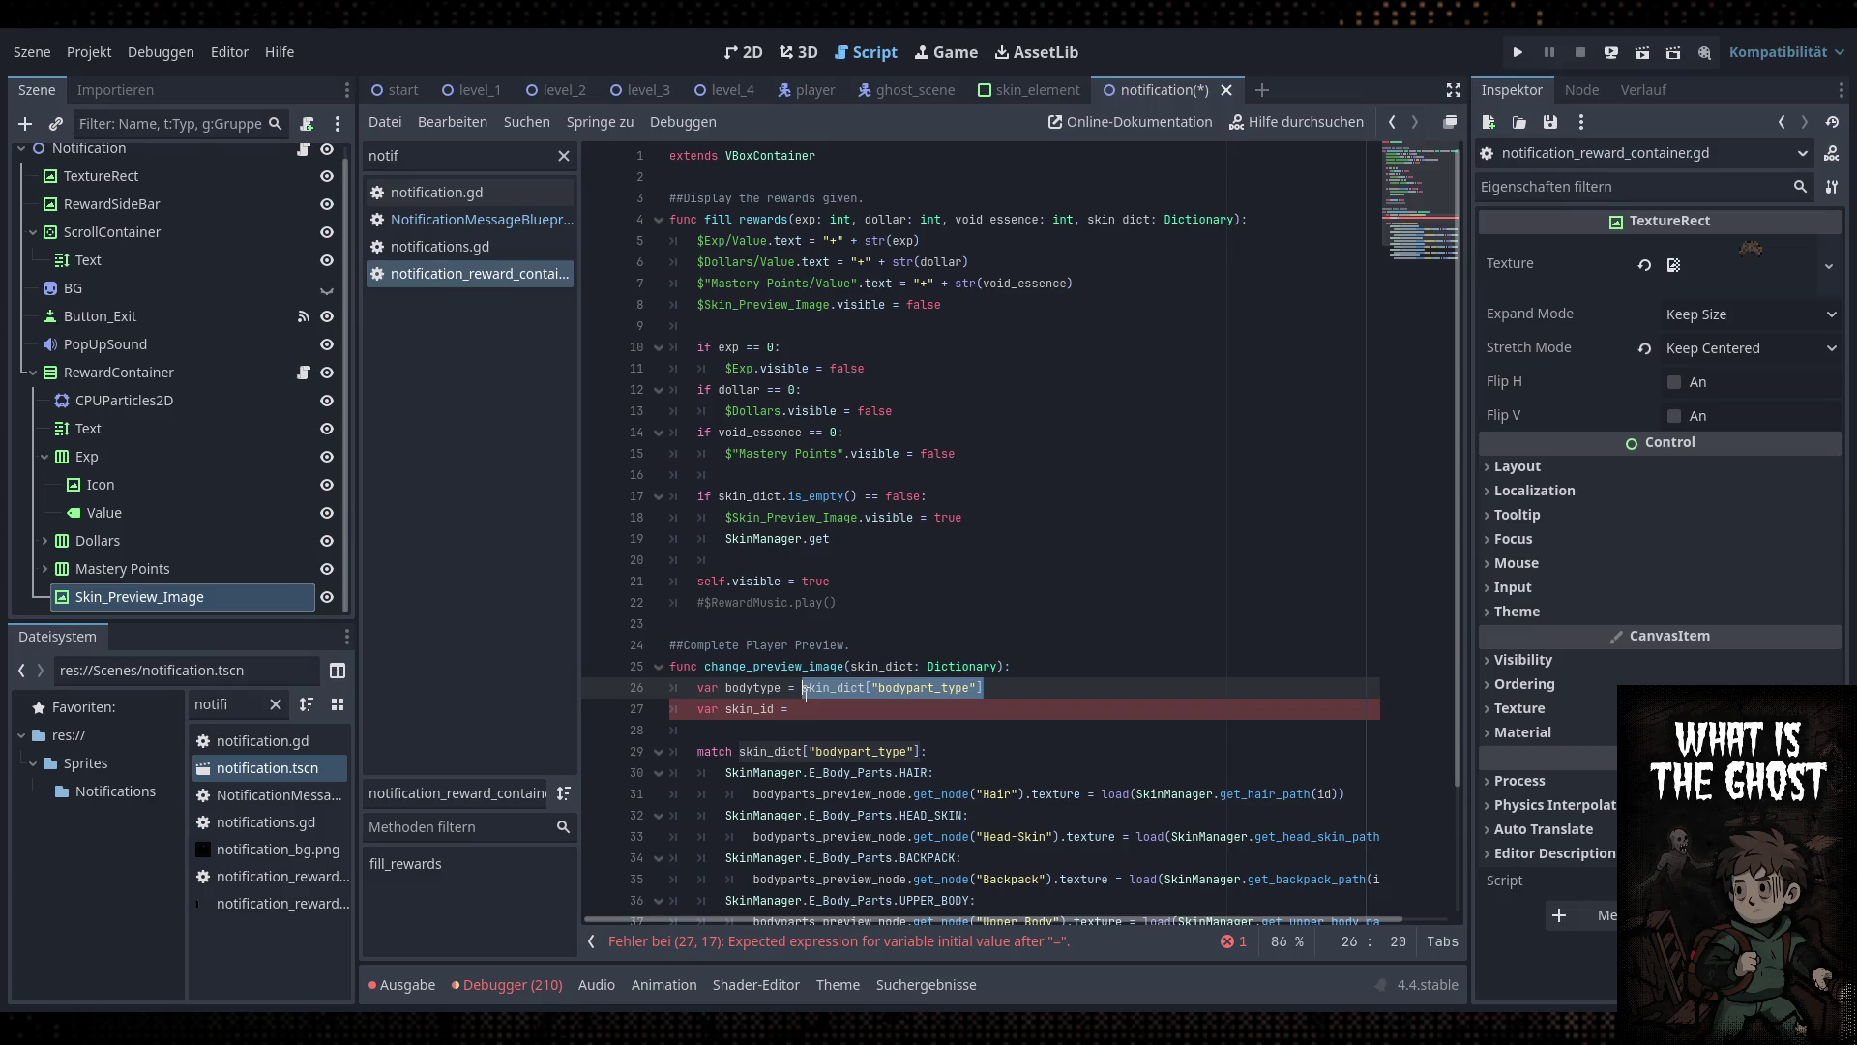
pyautogui.hotkey('ctrl', 'v')
pyautogui.click(513, 223)
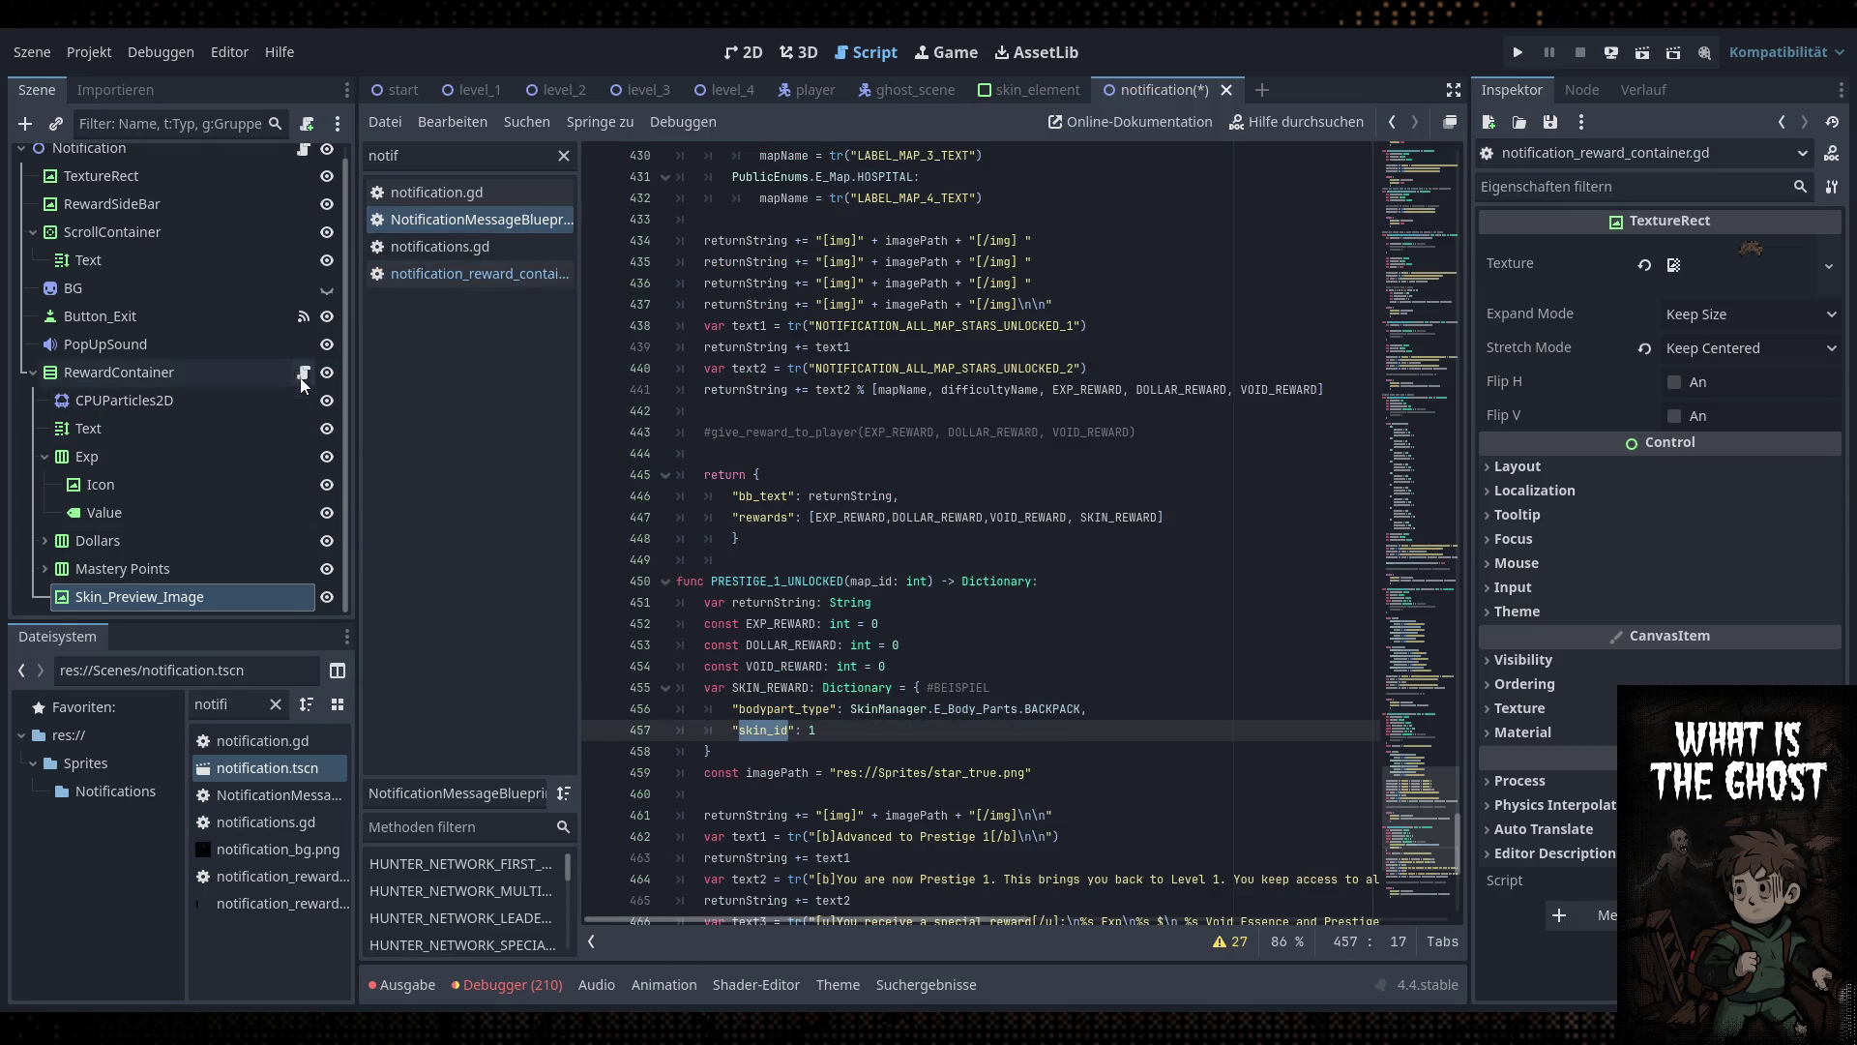
pyautogui.hotkey('alt', 'Left')
pyautogui.doubleClick(957, 710)
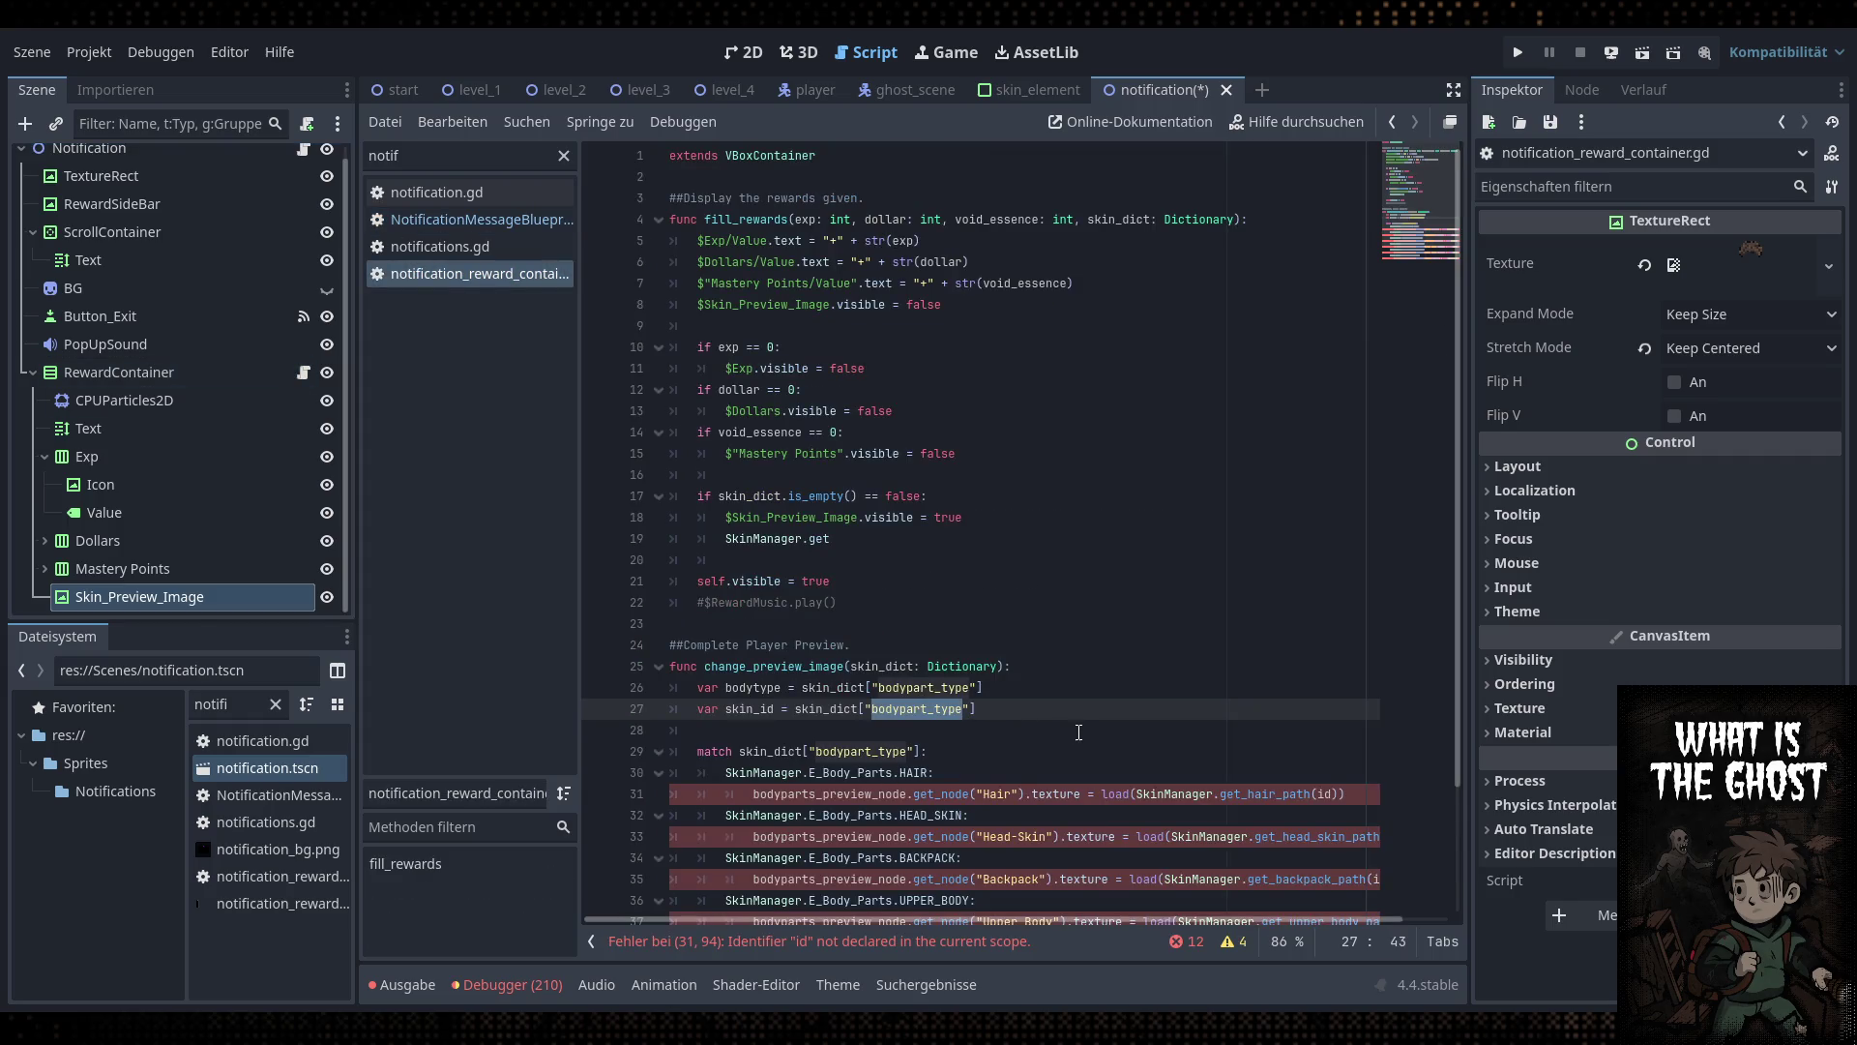
pyautogui.write('skin_id')
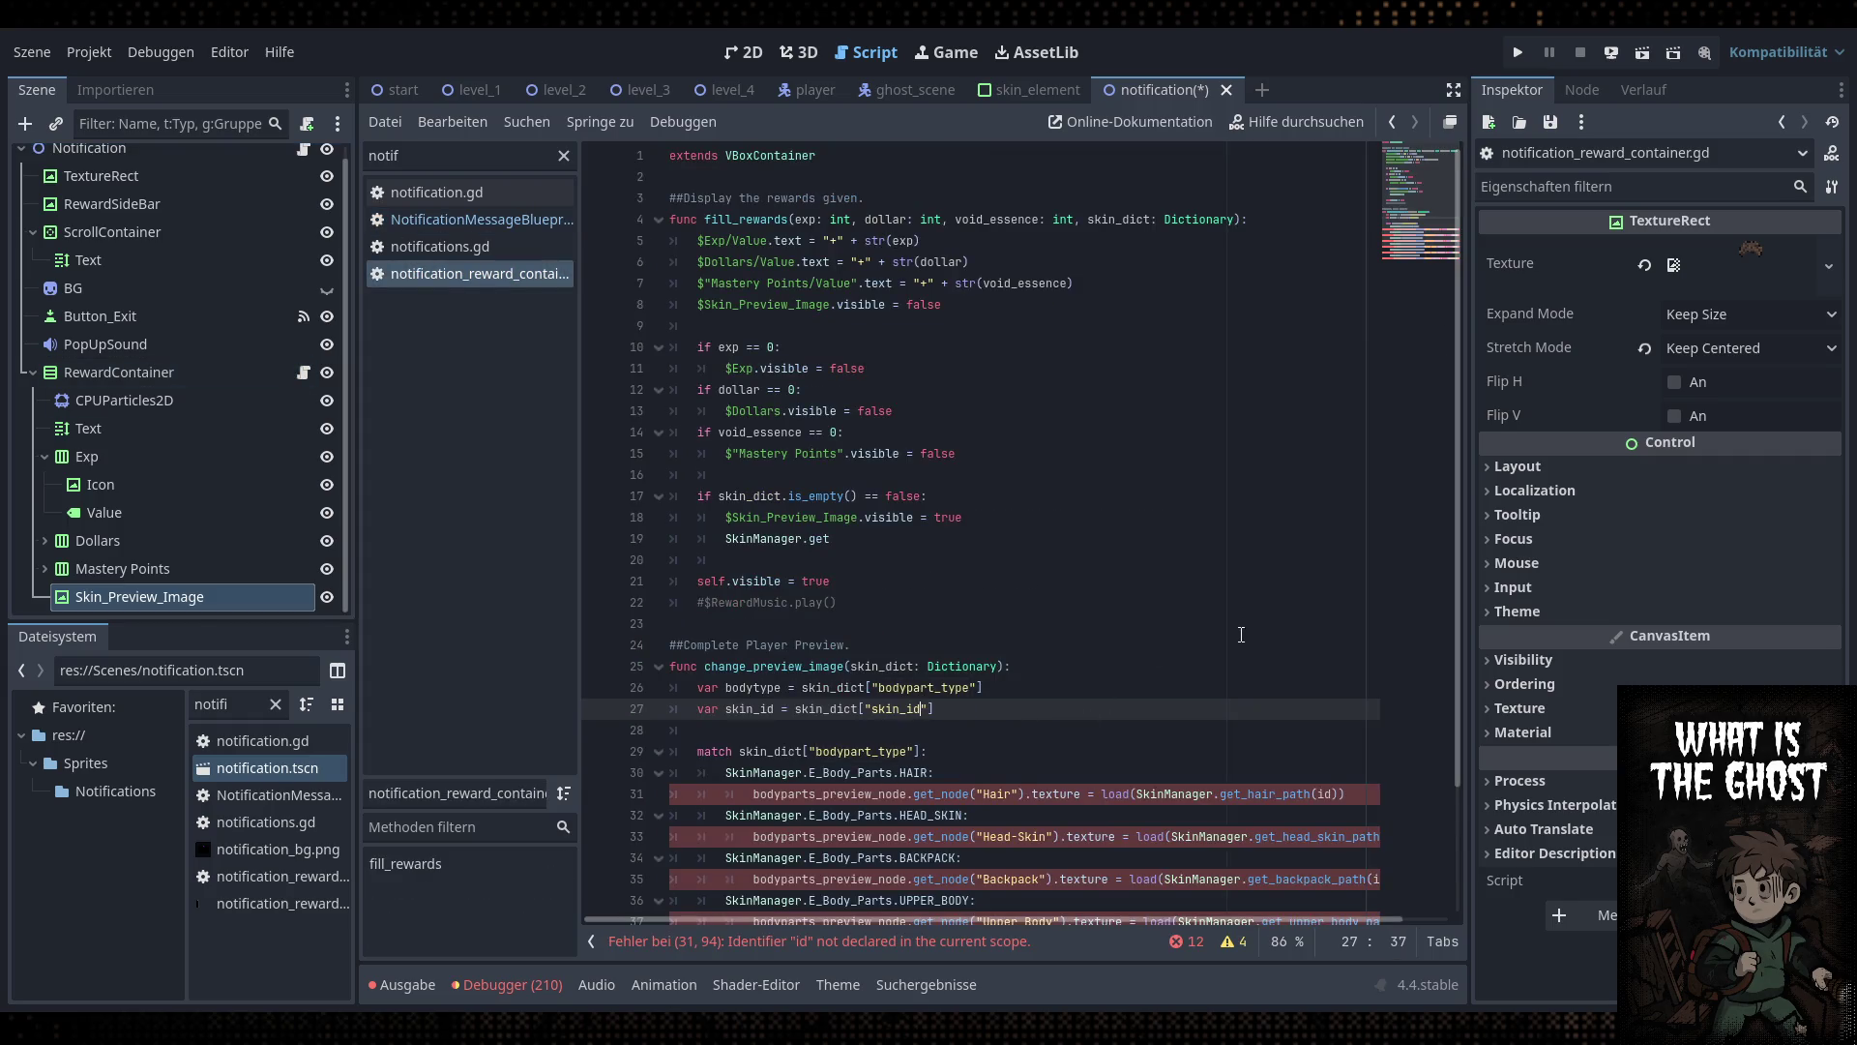
pyautogui.click(1260, 661)
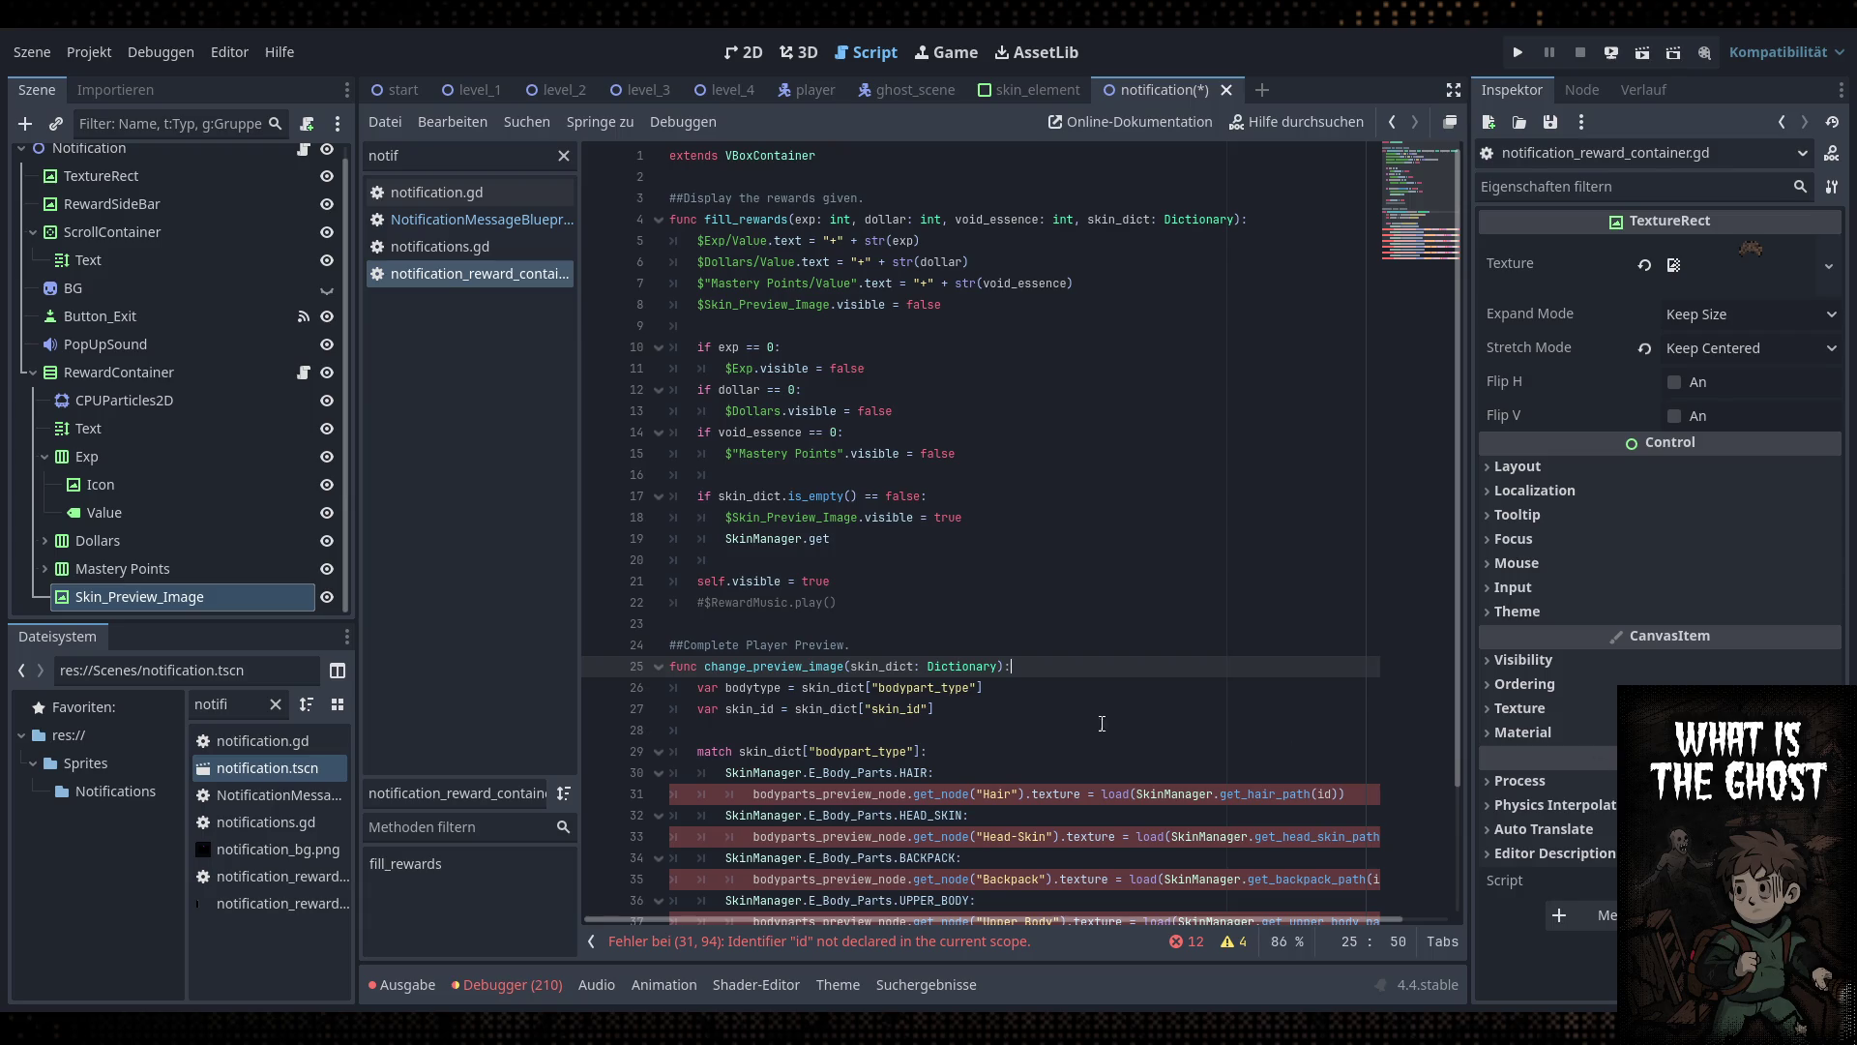
# Copy the skin_id variable name from its declaration
pyautogui.click(1237, 623)
pyautogui.click(905, 645)
pyautogui.scroll(-3, 905, 497)
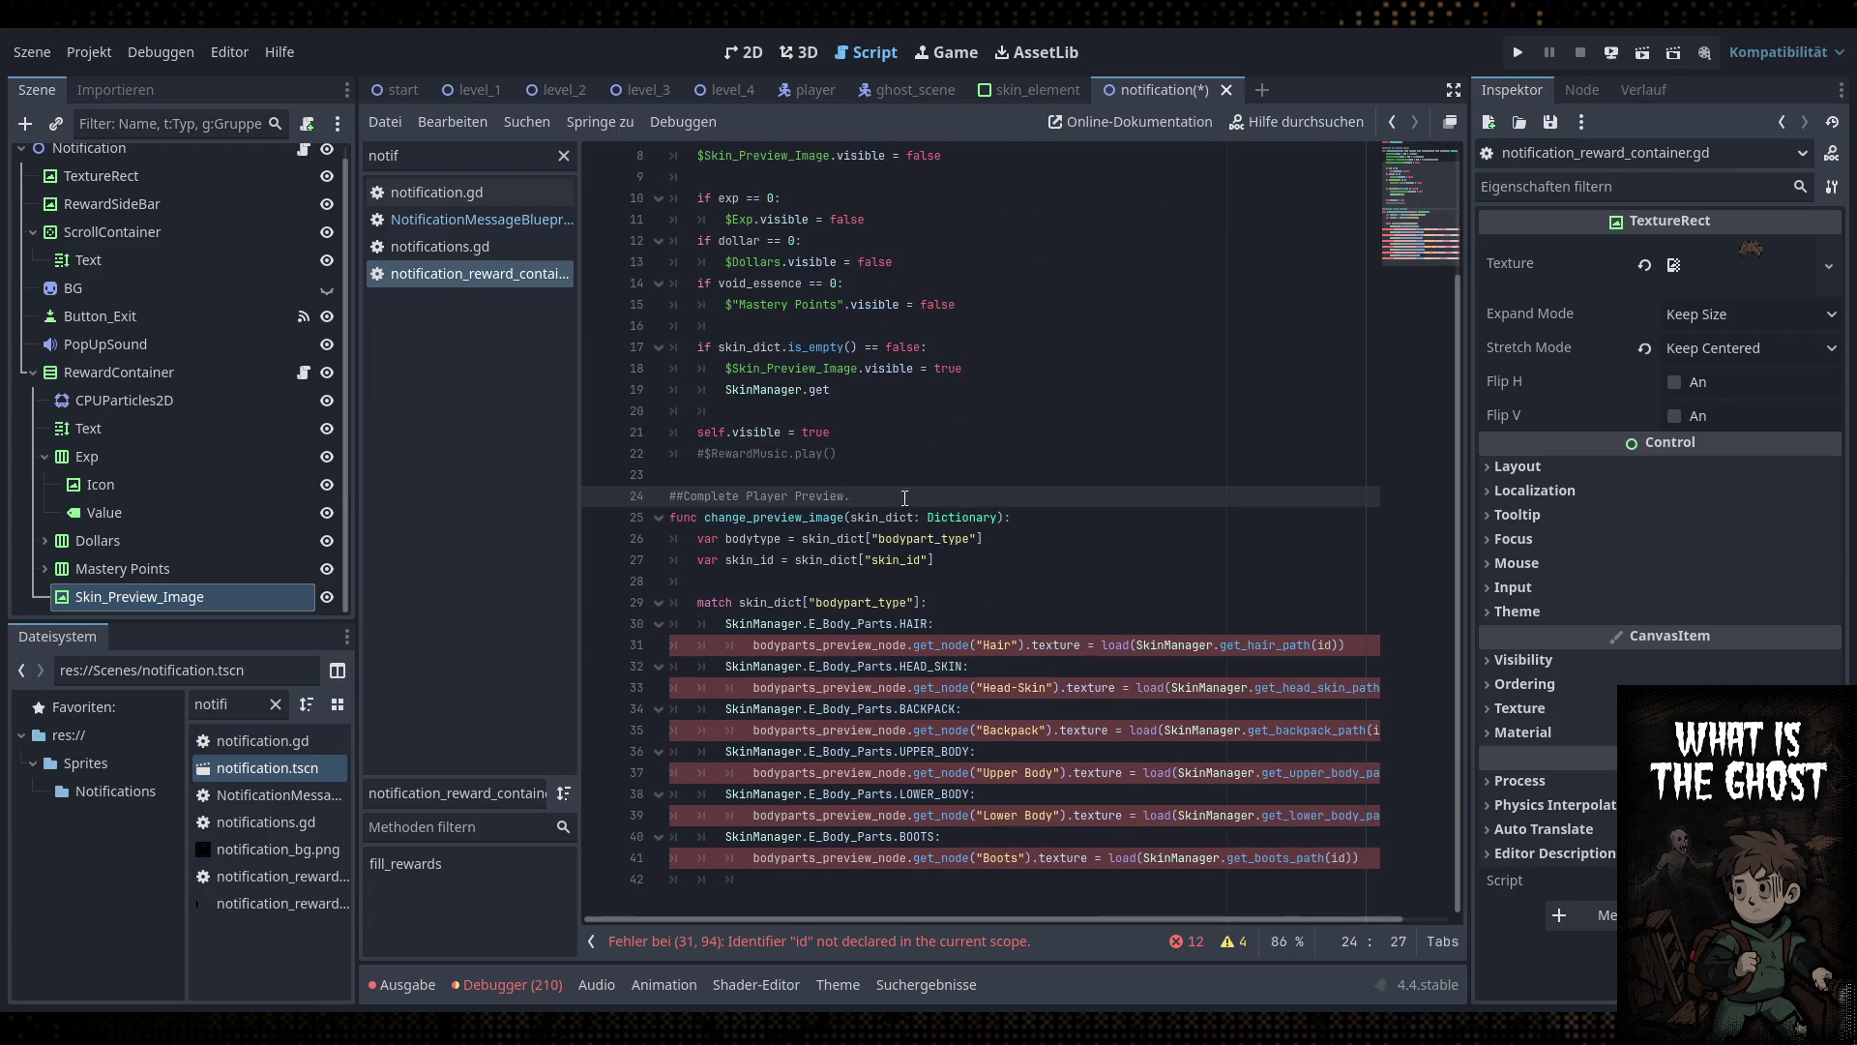
pyautogui.click(774, 564)
pyautogui.doubleClick(774, 565)
pyautogui.hotkey('ctrl', 'c')
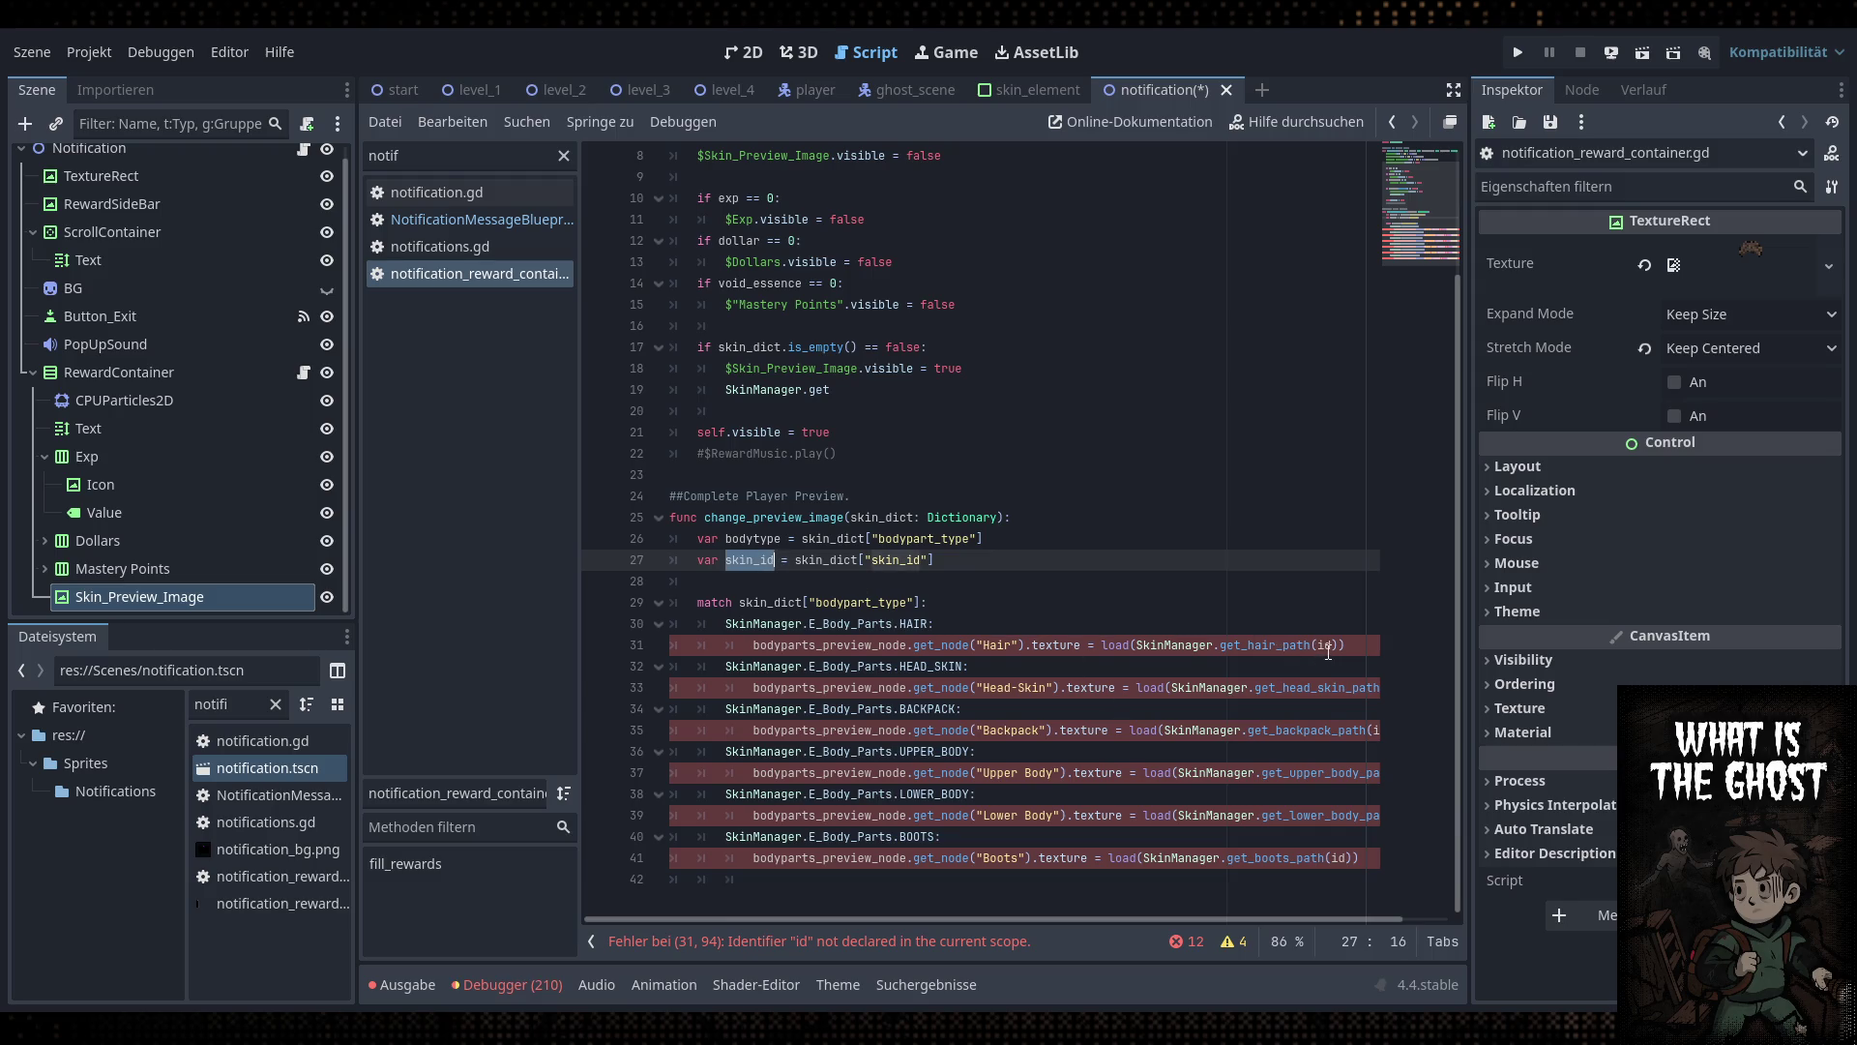
# Replace id with skin_id in the hair, backpack, upper-body, lower-body and boots SkinManager getters
pyautogui.click(1453, 89)
pyautogui.click(949, 644)
pyautogui.doubleClick(975, 644)
pyautogui.hotkey('ctrl', 'v')
pyautogui.doubleClick(1041, 687)
pyautogui.hotkey('ctrl', 'v')
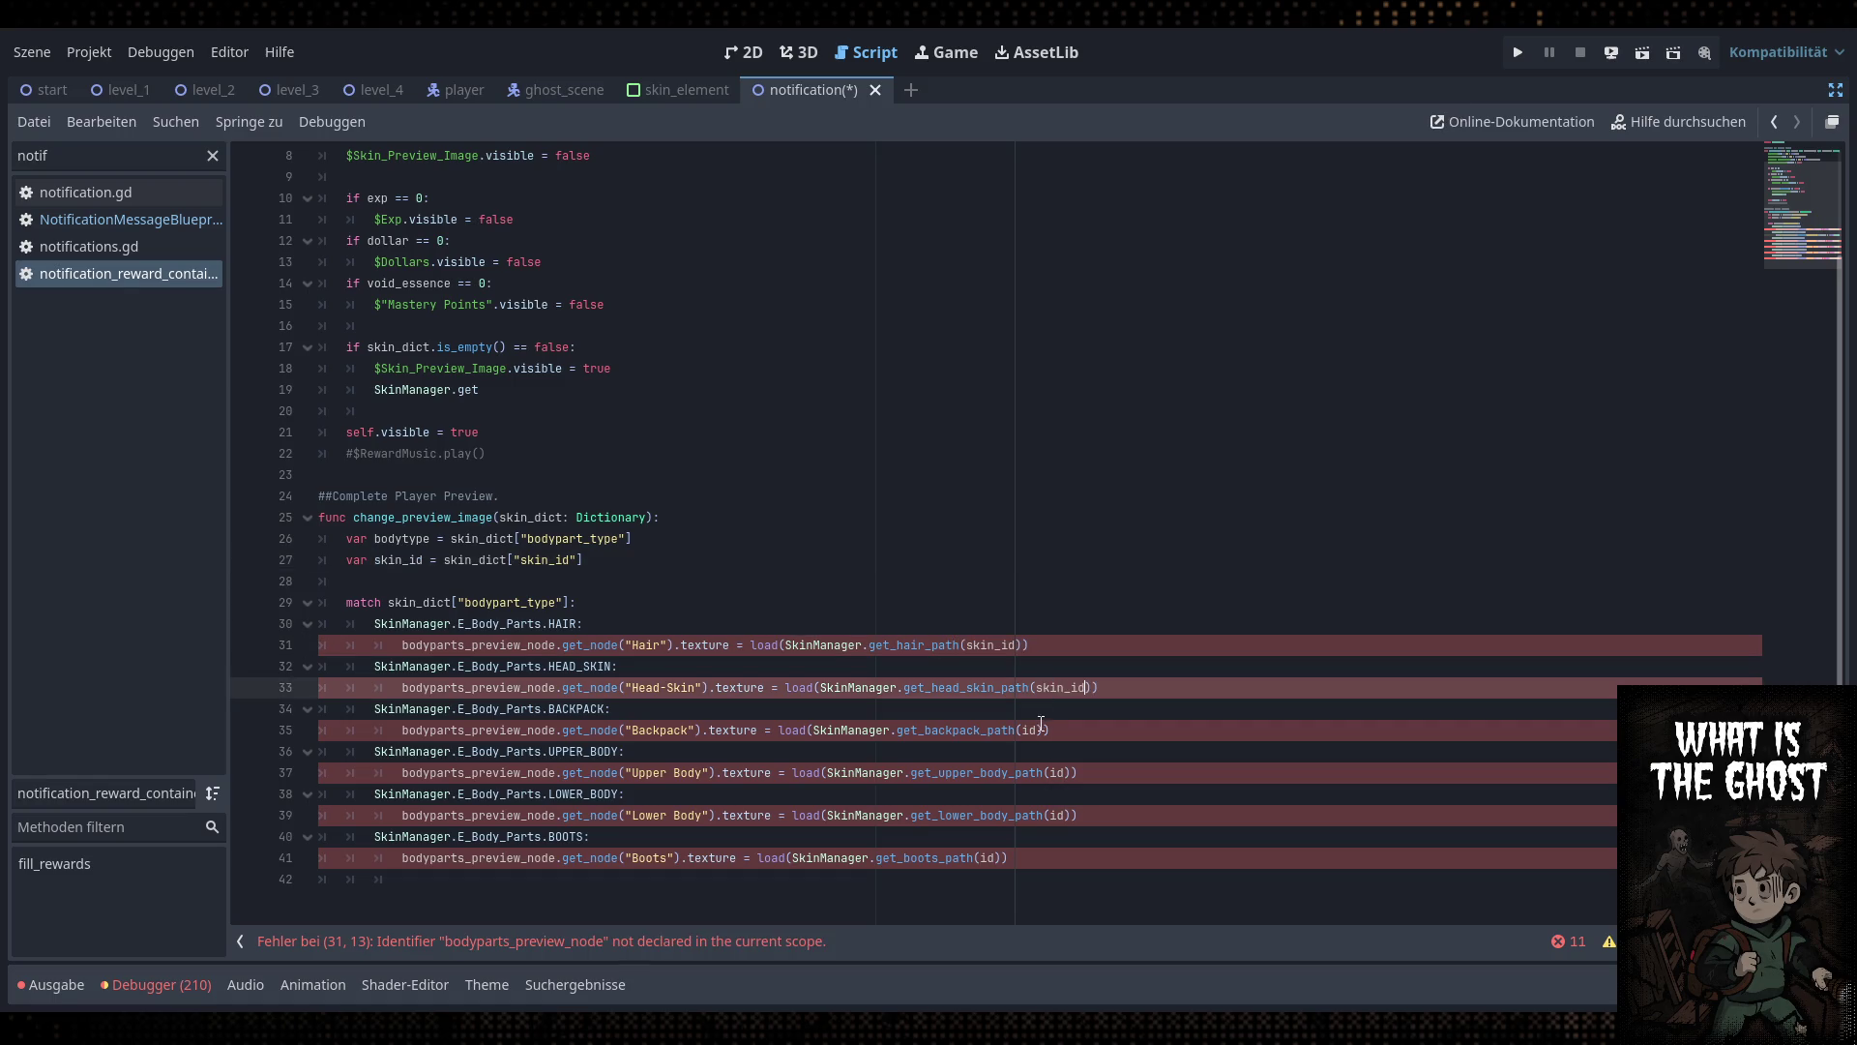
pyautogui.doubleClick(1029, 730)
pyautogui.hotkey('ctrl', 'v')
pyautogui.doubleClick(1056, 772)
pyautogui.hotkey('ctrl', 'v')
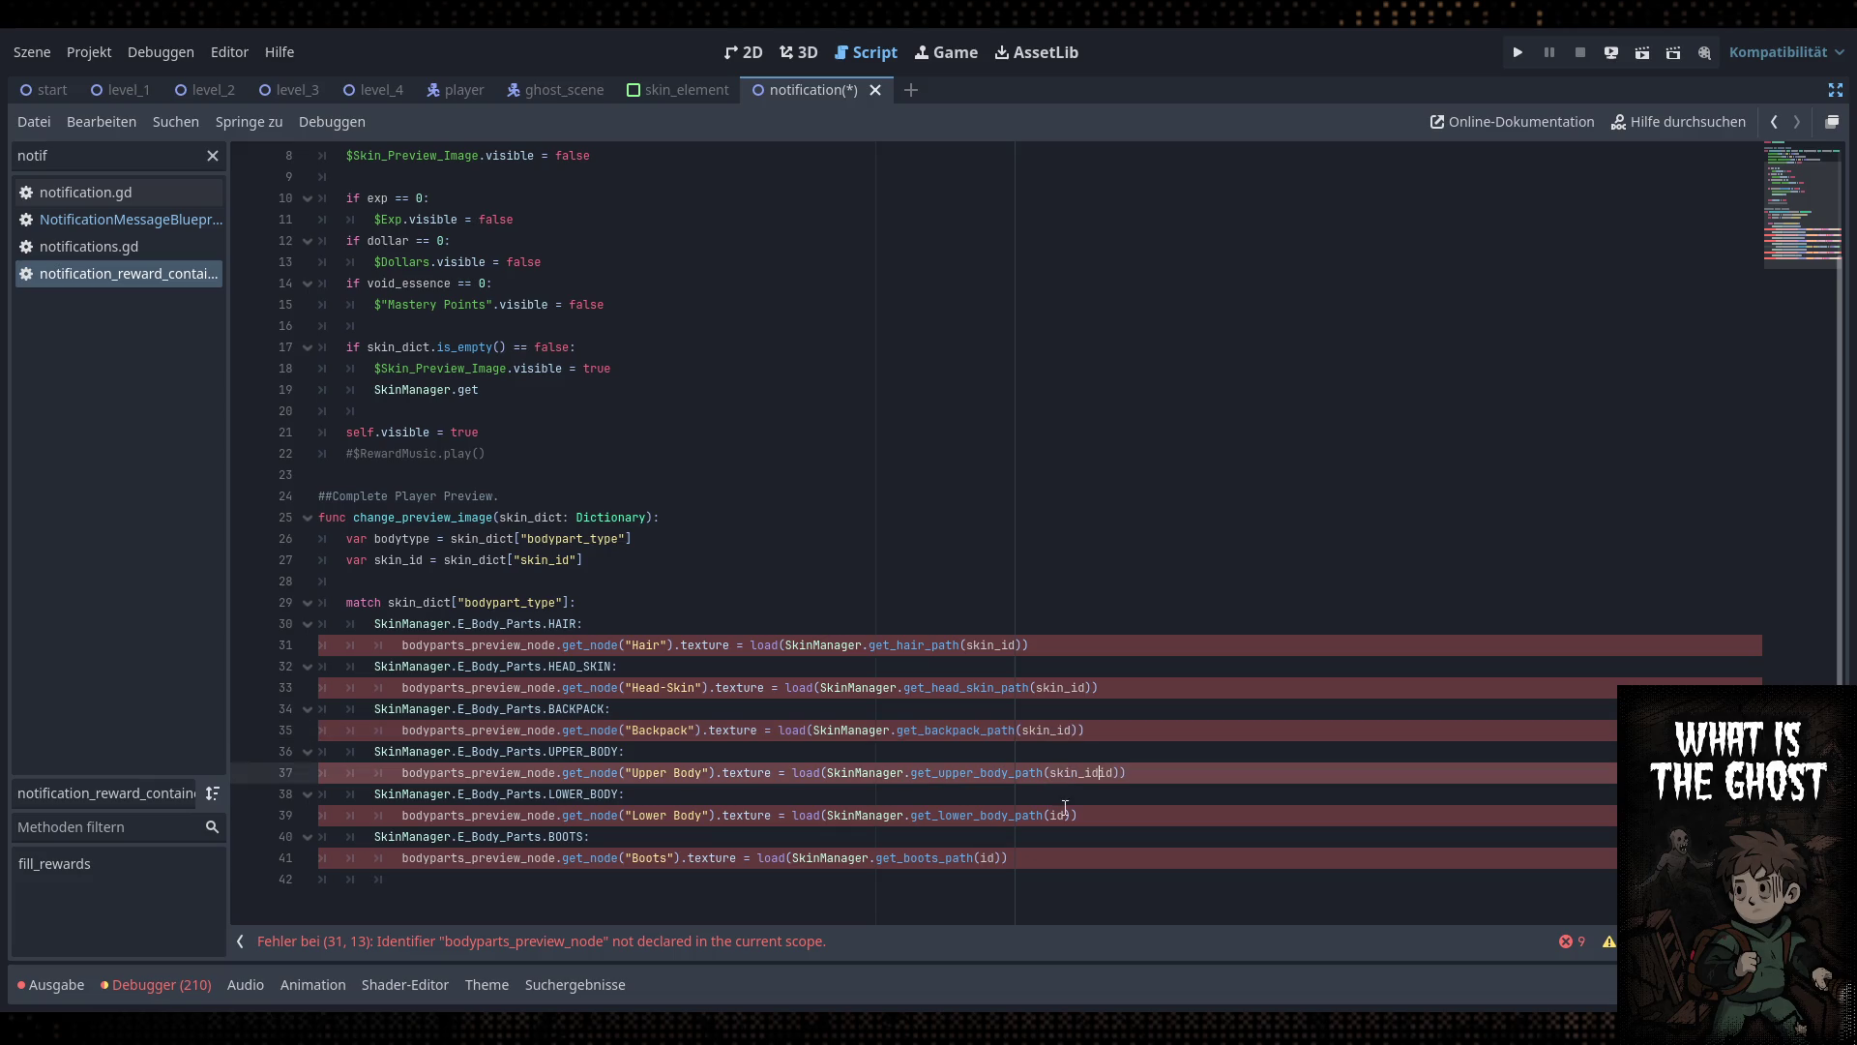
pyautogui.doubleClick(1081, 772)
pyautogui.hotkey('ctrl', 'v')
pyautogui.doubleClick(1065, 815)
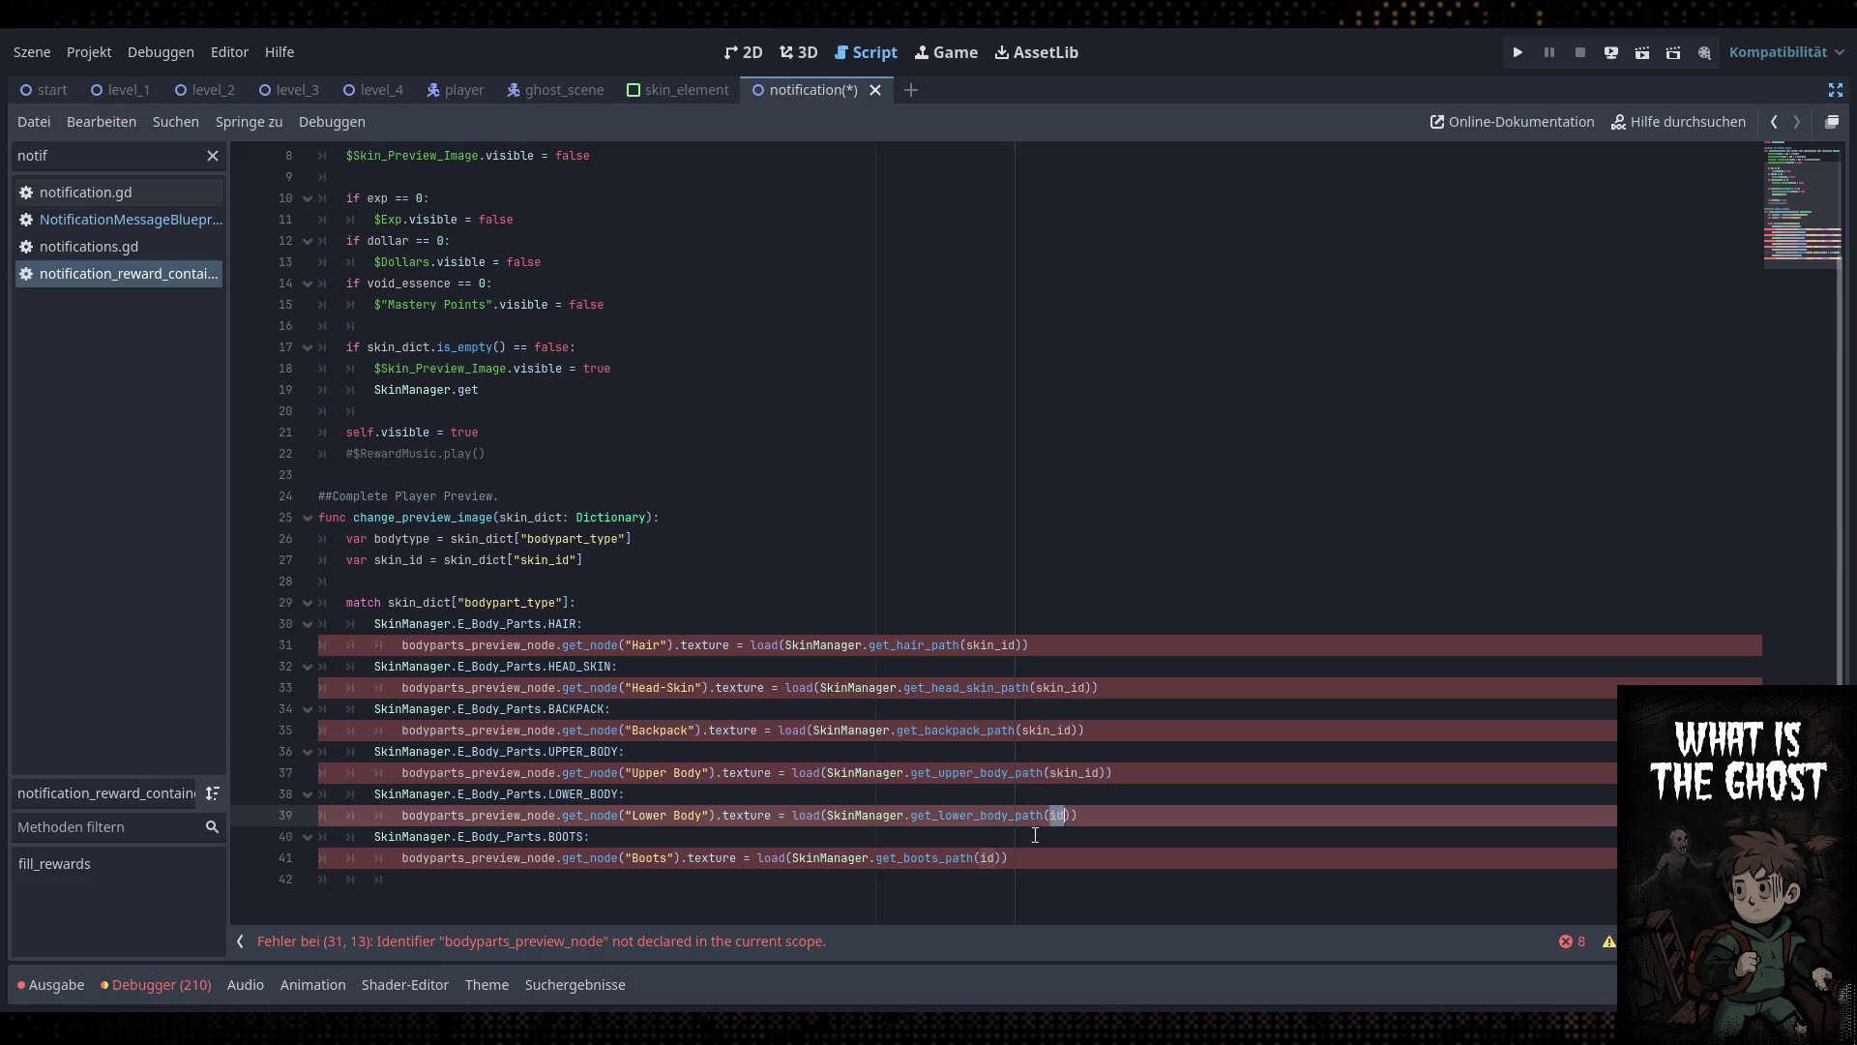
pyautogui.hotkey('ctrl', 'v')
pyautogui.doubleClick(985, 858)
pyautogui.hotkey('ctrl', 'v')
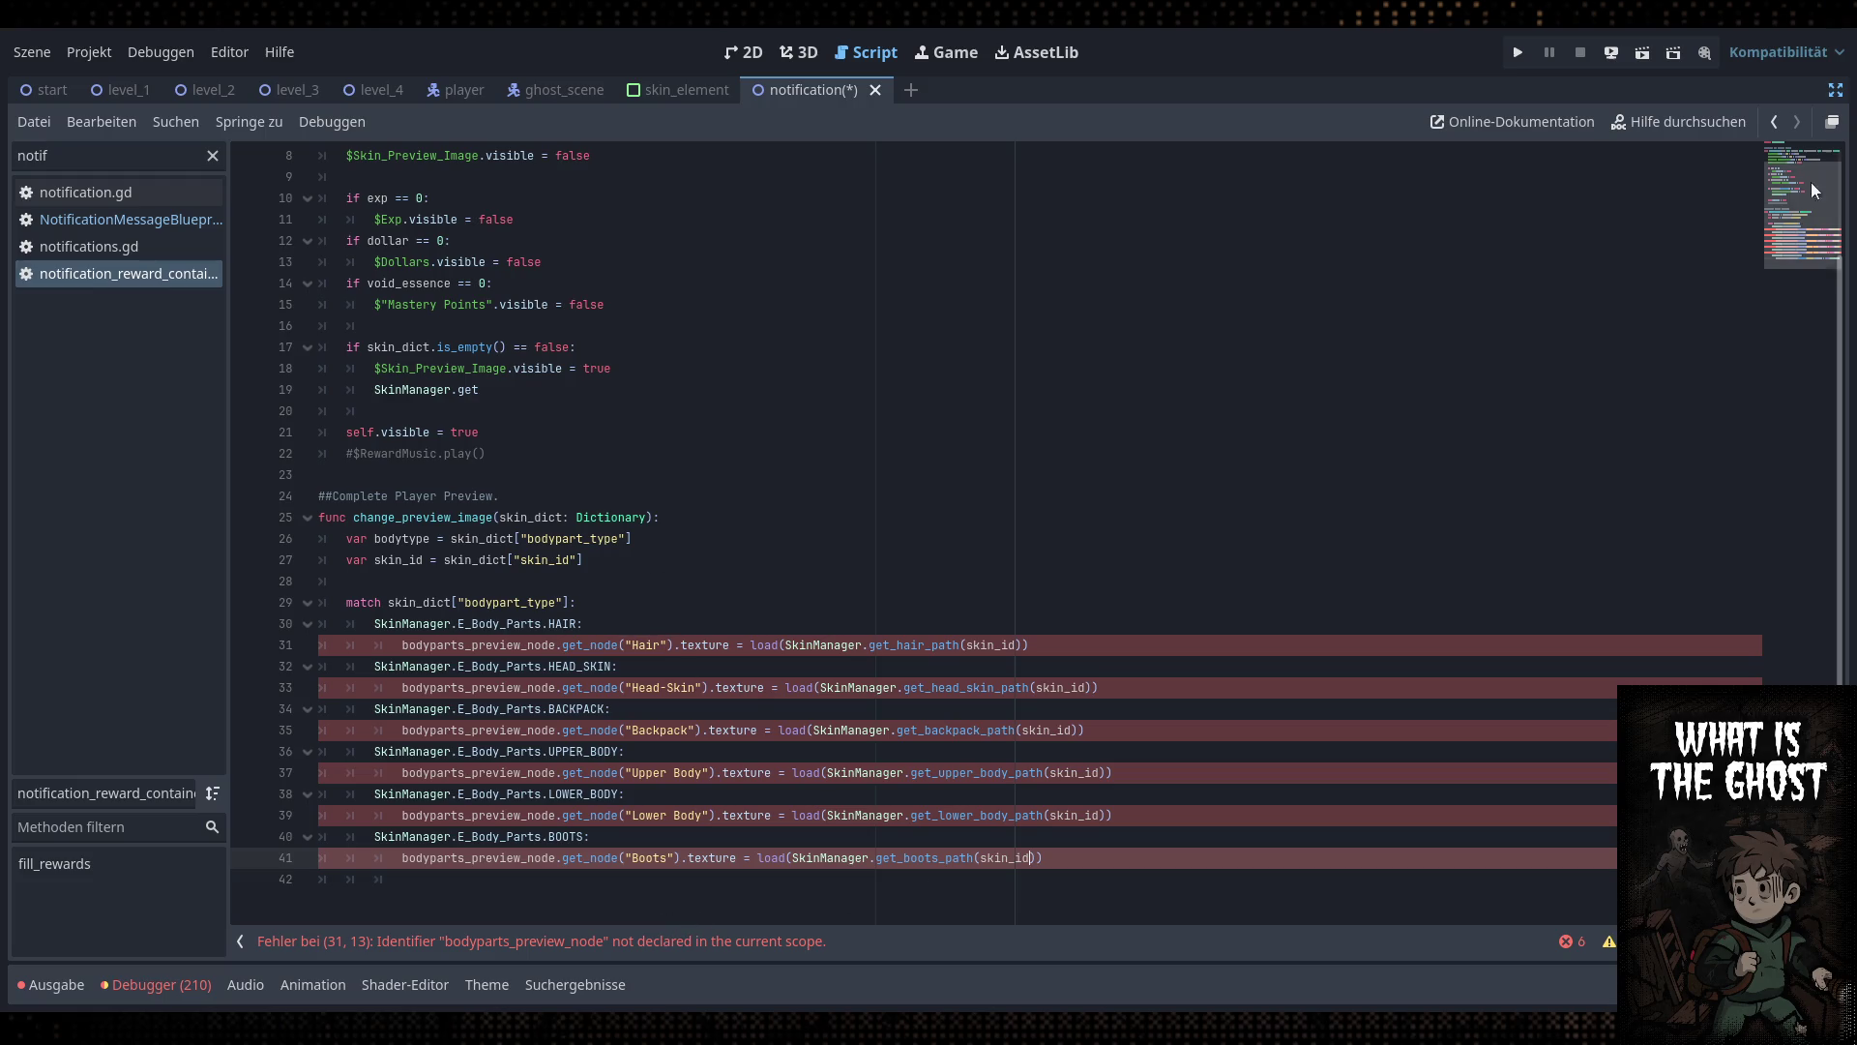
# Restore the side docks around the script and select the broken Hair node lookup on line 31
pyautogui.click(1836, 89)
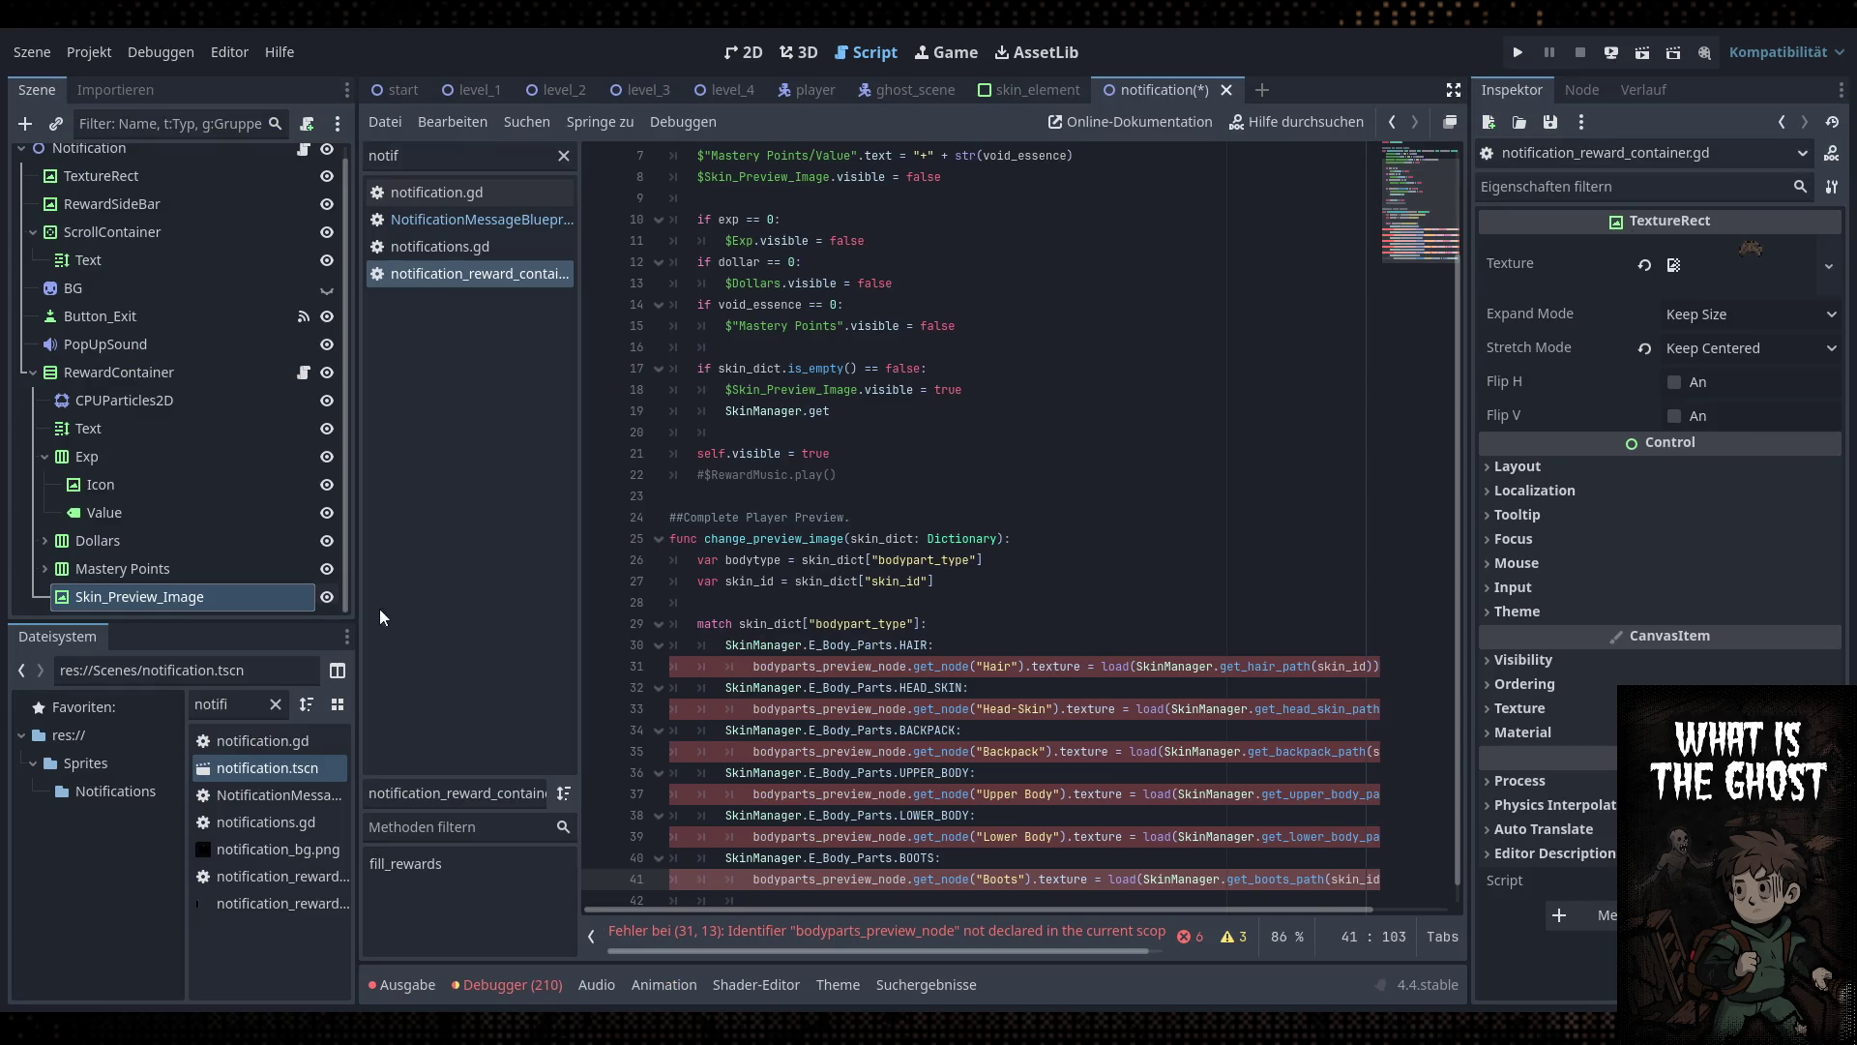
pyautogui.scroll(-1, 993, 610)
pyautogui.moveTo(1025, 645); pyautogui.dragTo(753, 646)
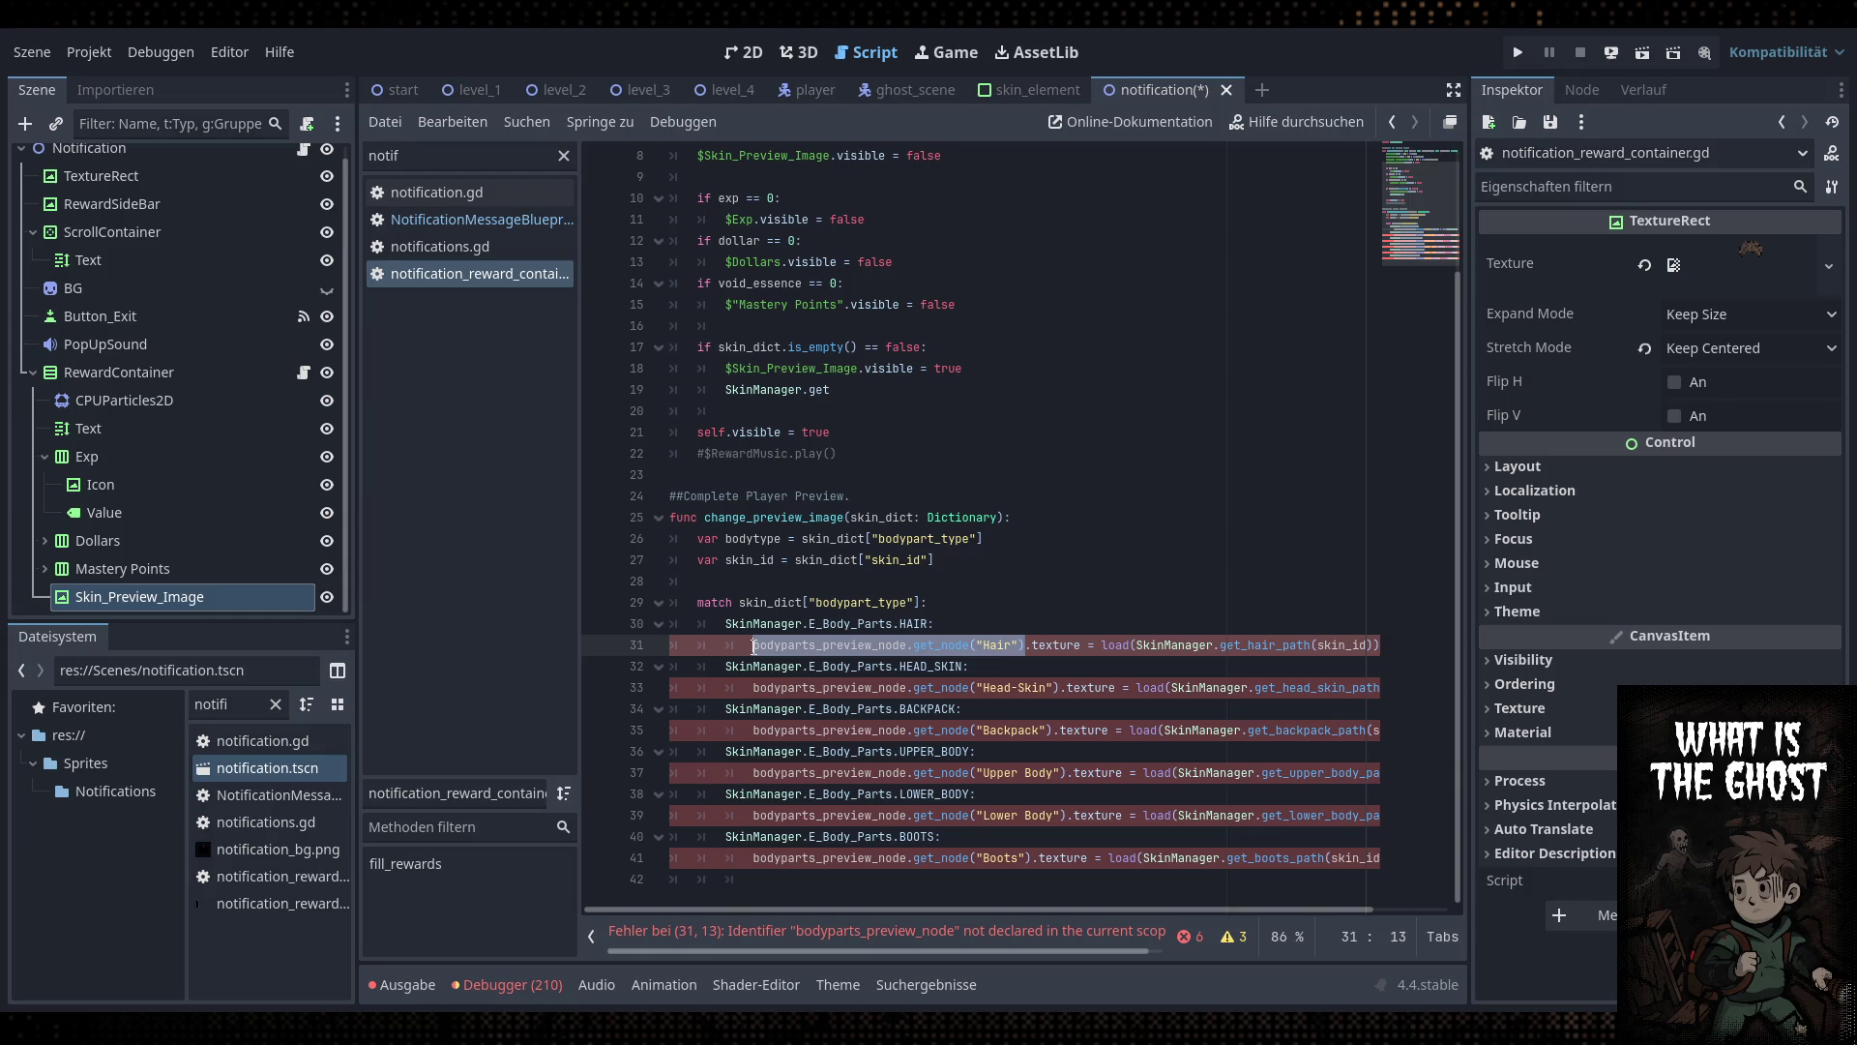
# Declare var skin_preview_node = $Skin_Preview_Image below the skin_id line
pyautogui.click(964, 559)
pyautogui.press('Return')
pyautogui.write('var ')
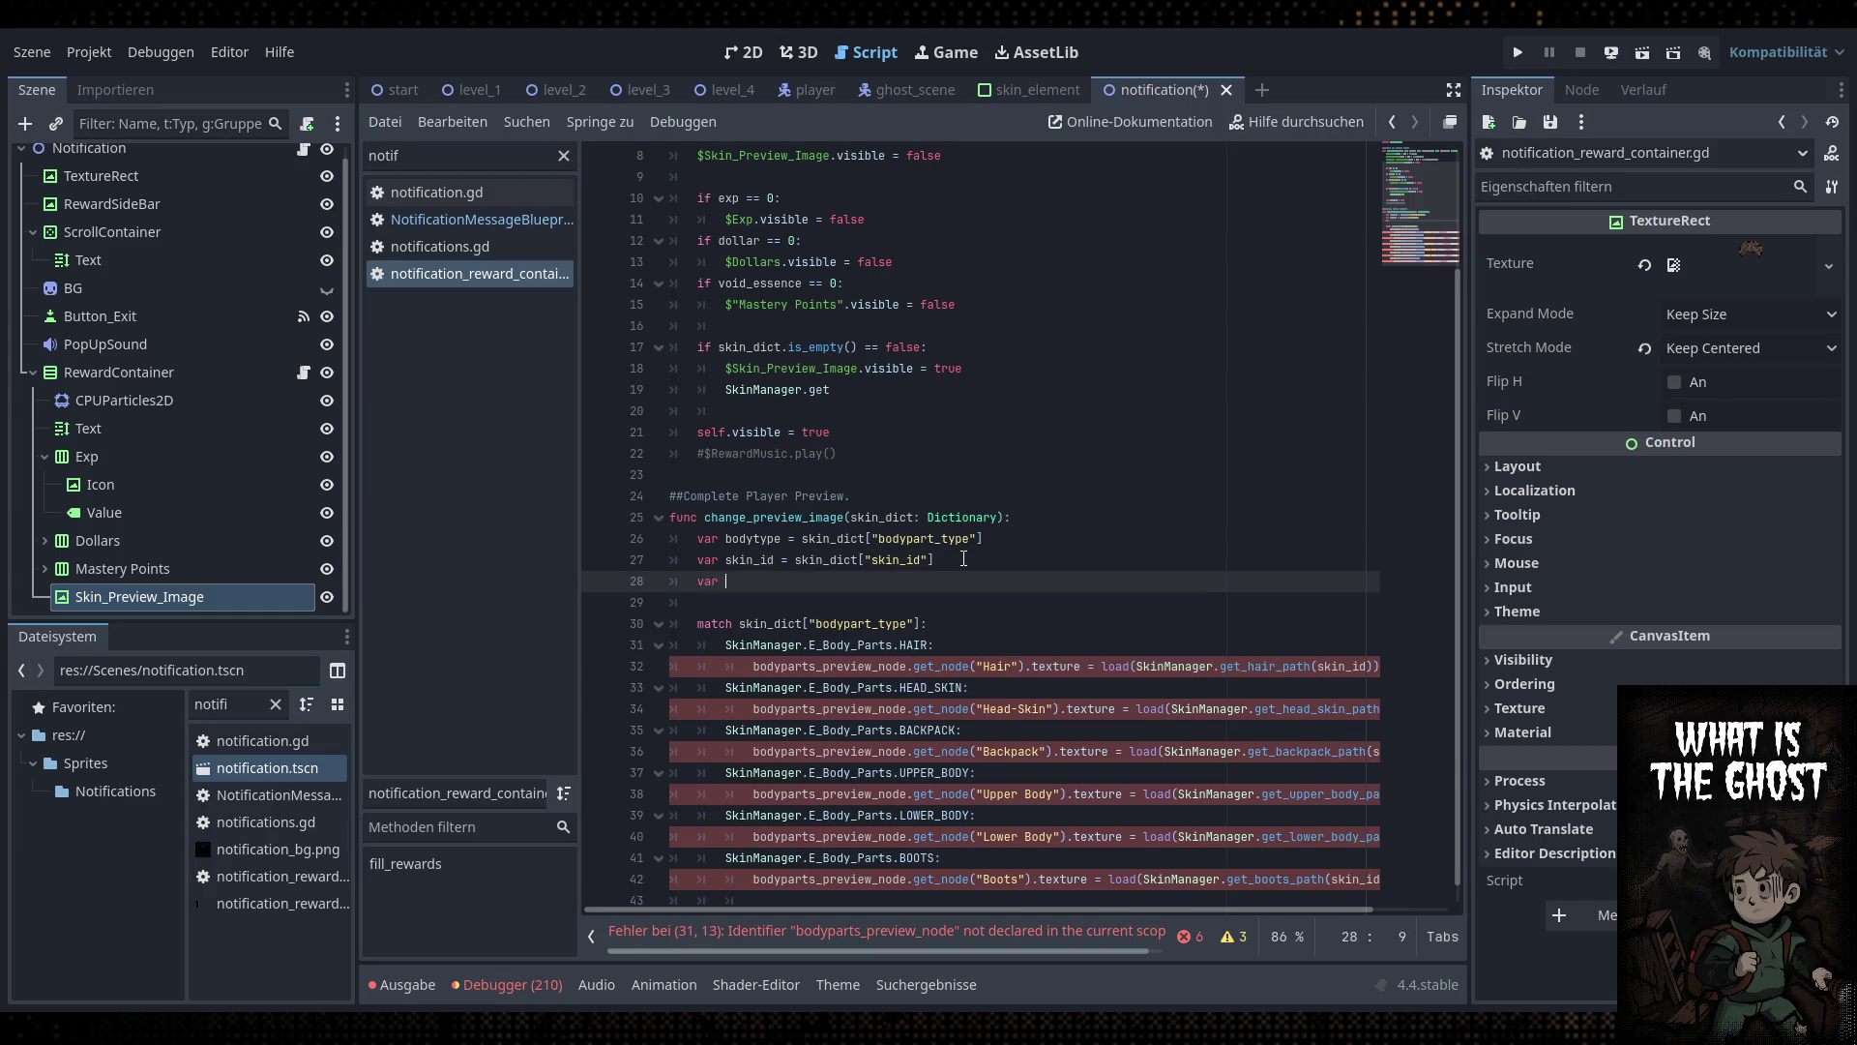
pyautogui.write('skin_preview_node = $')
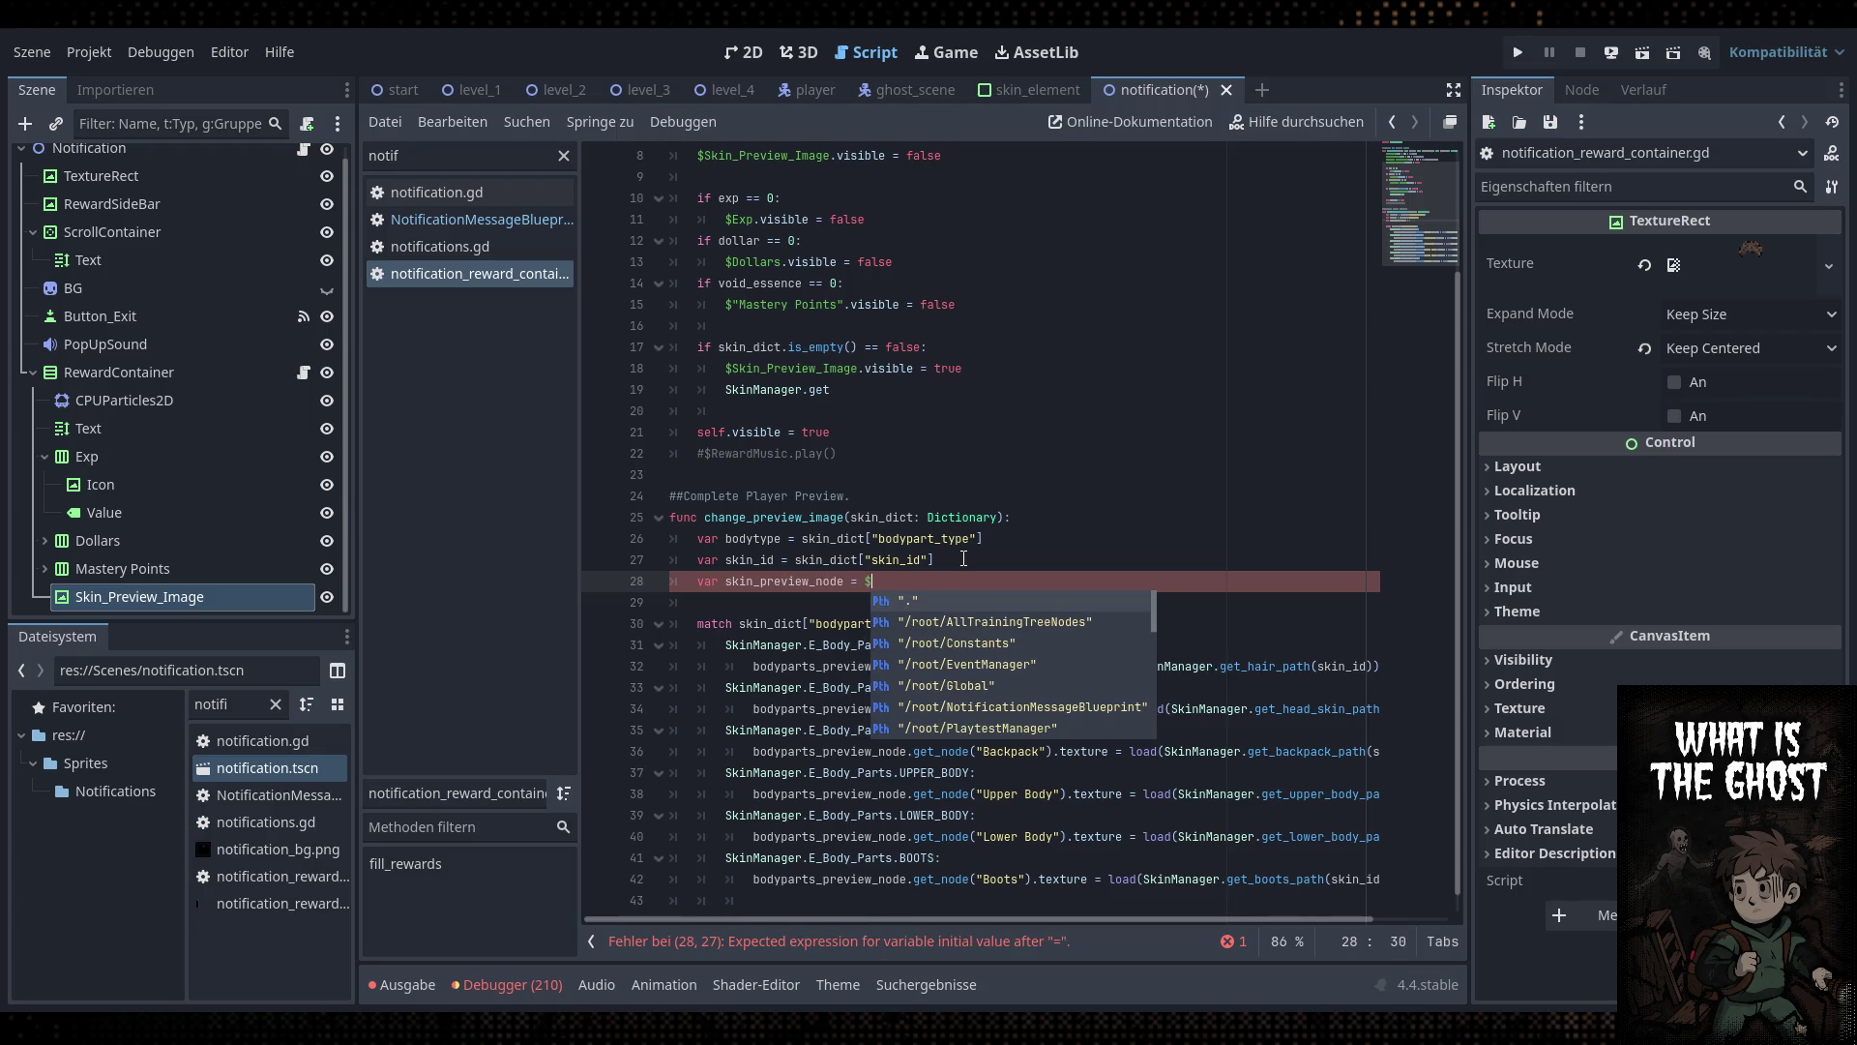
pyautogui.write('Skin')
pyautogui.press('Return')
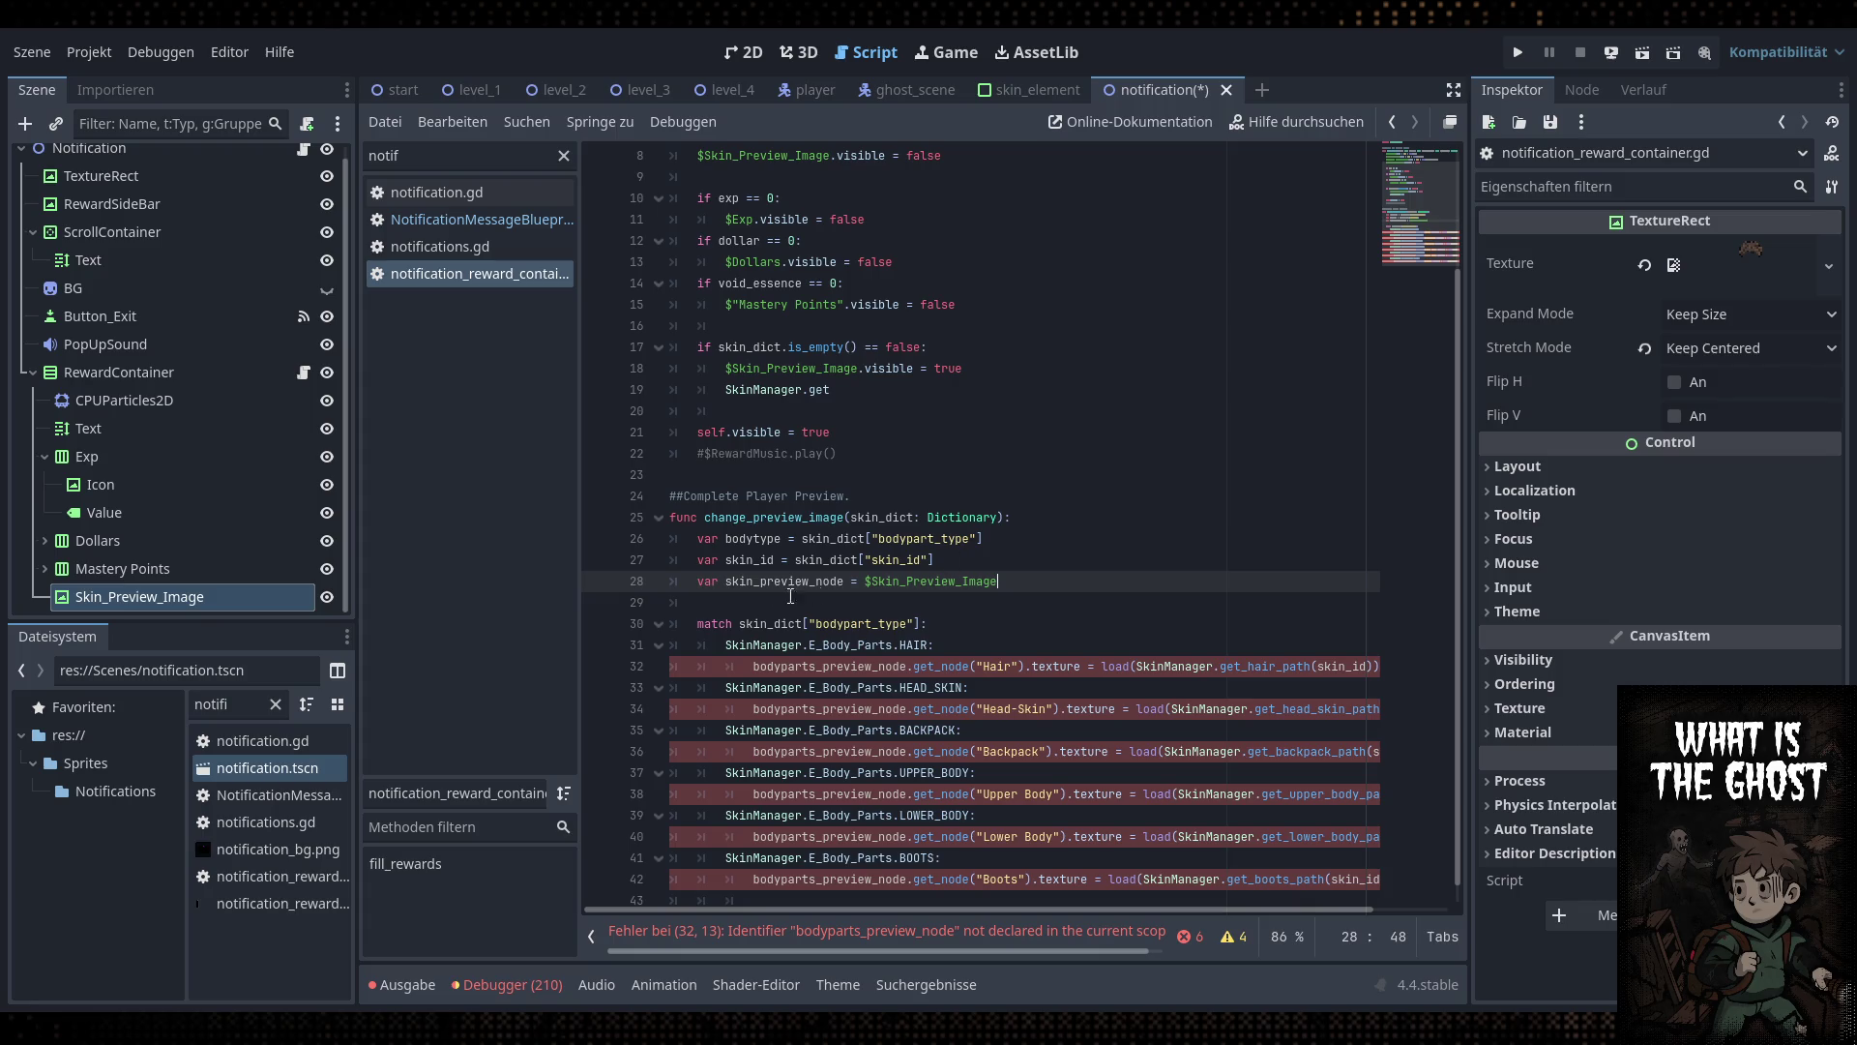
# Replace the Hair and Head-Skin node lookups with skin_preview_node
pyautogui.doubleClick(771, 590)
pyautogui.hotkey('ctrl', 'c')
pyautogui.moveTo(1031, 667)
pyautogui.mouseDown()
pyautogui.moveTo(753, 667)
pyautogui.moveTo(1071, 709)
pyautogui.mouseUp()
pyautogui.hotkey('ctrl', 'v')
pyautogui.click(753, 709)
pyautogui.hotkey('ctrl', 'v')
pyautogui.write('.')
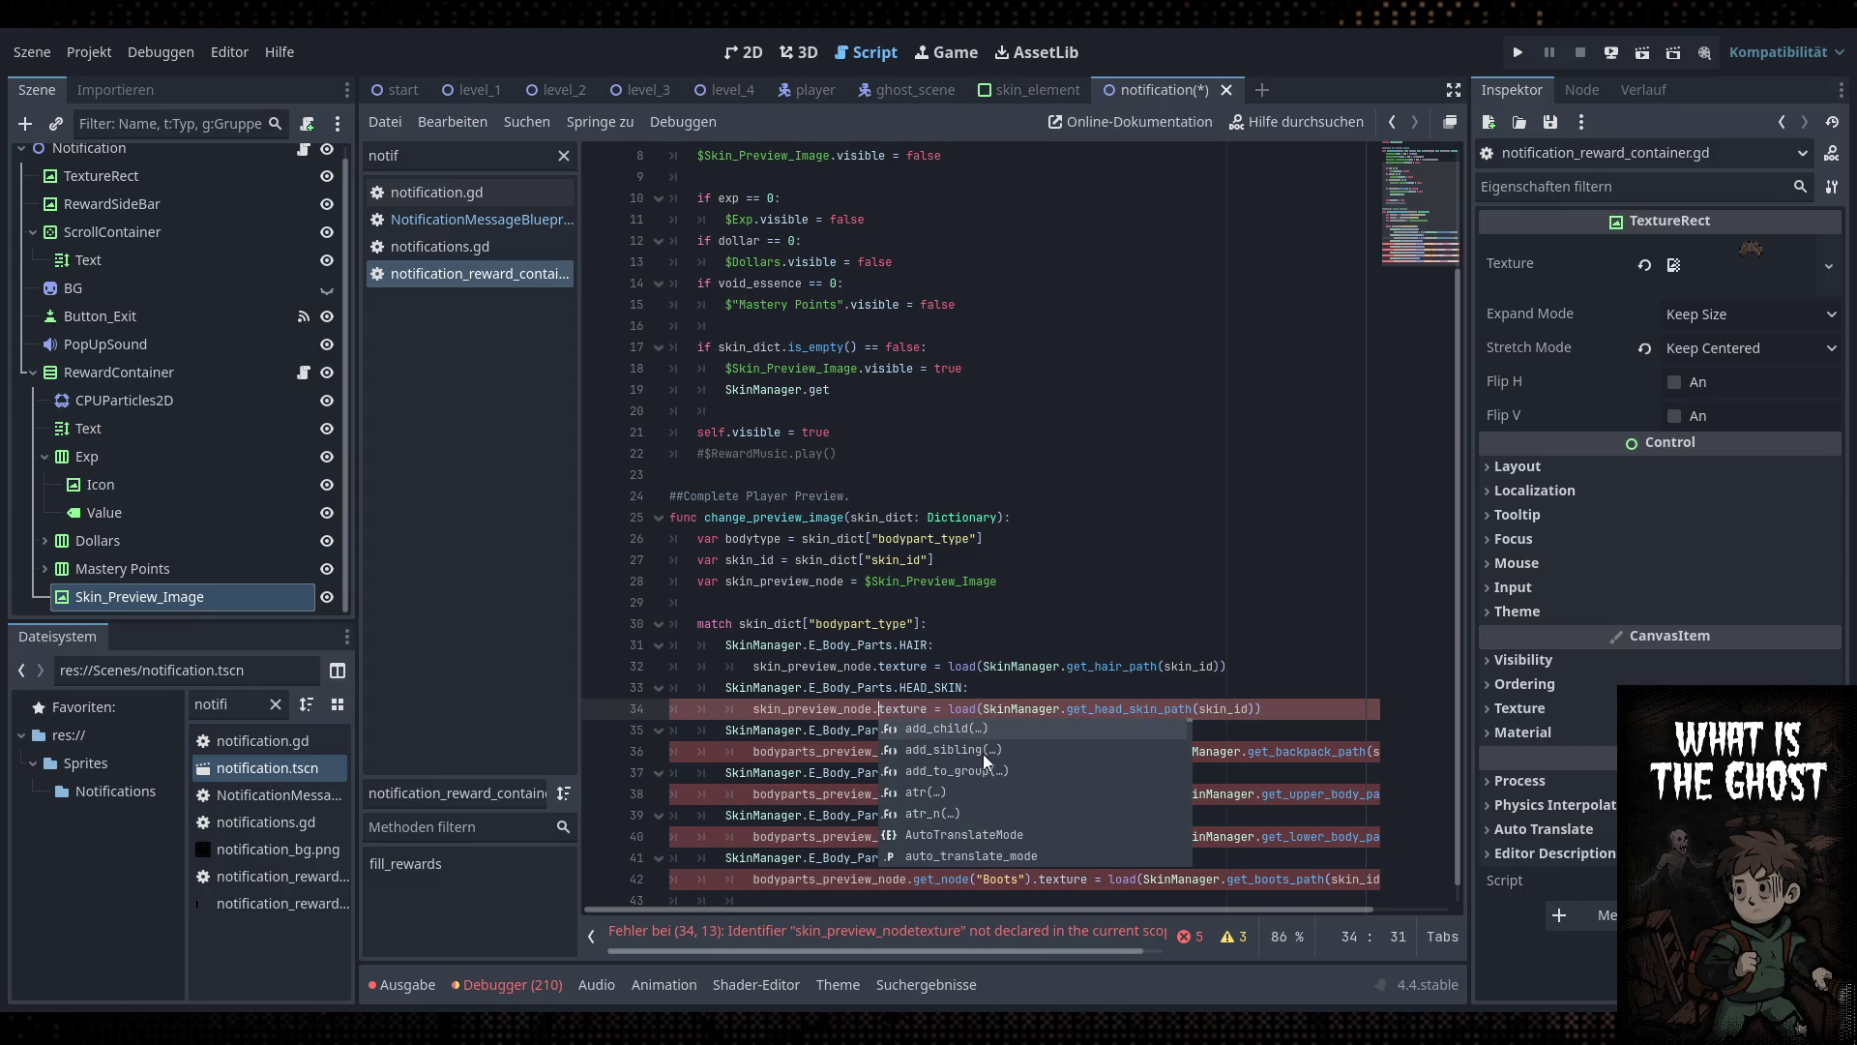
# Replace the Backpack, Upper Body and Boots lookups with skin_preview_node and save
pyautogui.click(710, 728)
pyautogui.moveTo(1060, 752)
pyautogui.mouseDown()
pyautogui.moveTo(753, 751)
pyautogui.moveTo(1005, 803)
pyautogui.moveTo(1073, 795)
pyautogui.moveTo(1006, 838)
pyautogui.moveTo(753, 838)
pyautogui.moveTo(1035, 877)
pyautogui.mouseUp()
pyautogui.hotkey('ctrl', 'v')
pyautogui.hotkey('ctrl', 'v')
pyautogui.click(1008, 837)
pyautogui.hotkey('ctrl', 'v')
pyautogui.hotkey('ctrl', 'v')
pyautogui.click(1120, 813)
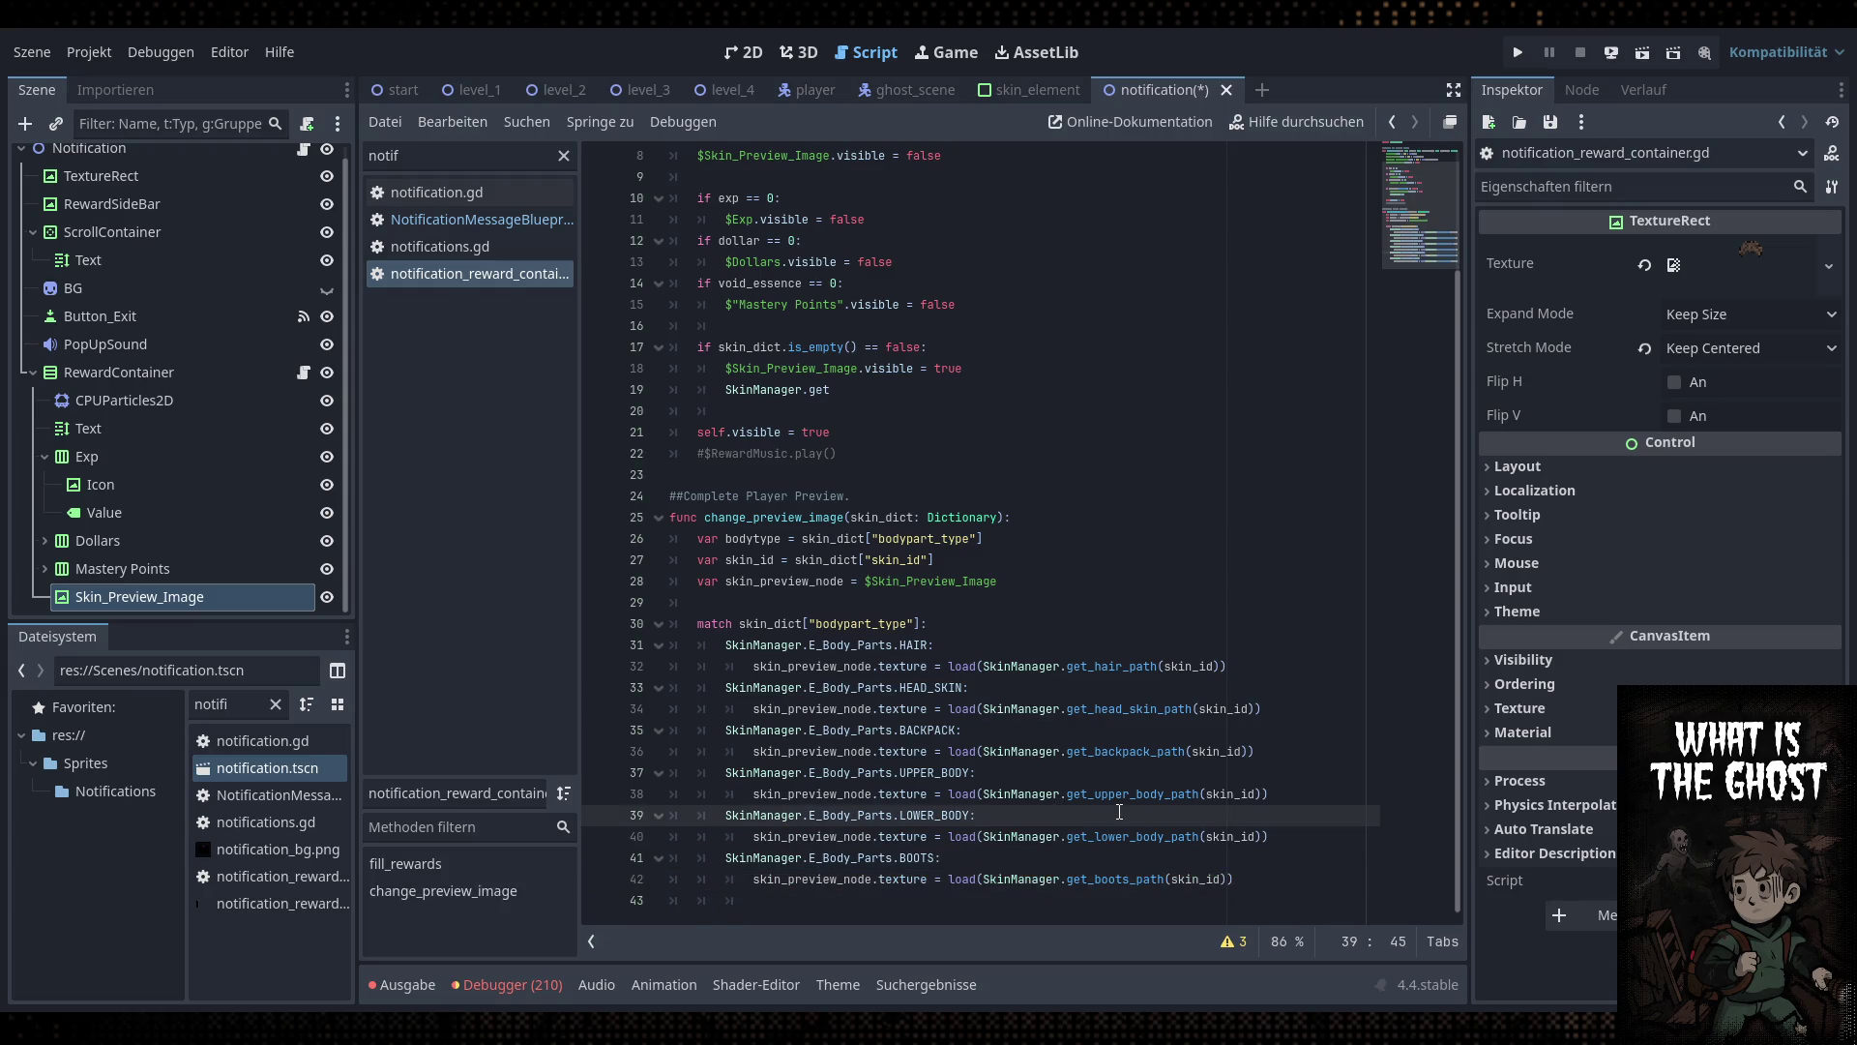
pyautogui.hotkey('ctrl', 's')
# Switch the hair and head-skin loads to get_hair_preview_path and get_head_skin_preview_path
pyautogui.doubleClick(815, 667)
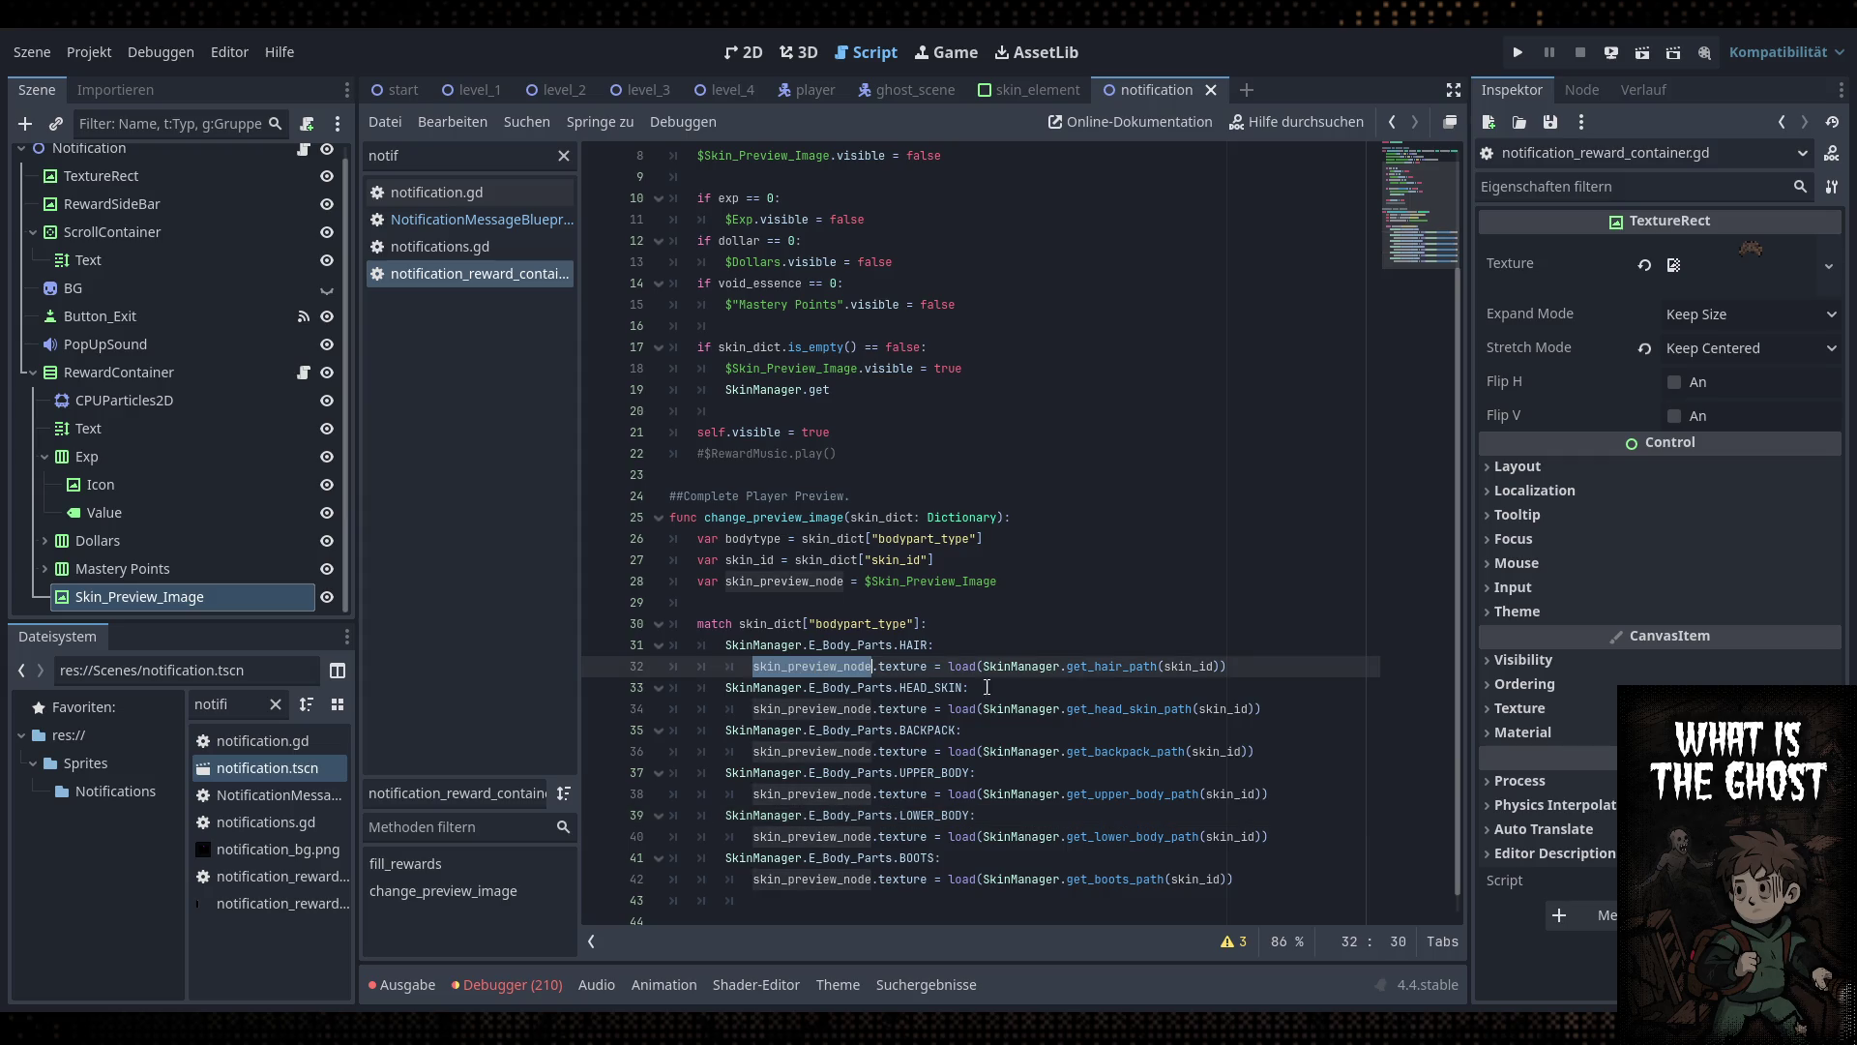
pyautogui.doubleClick(1188, 666)
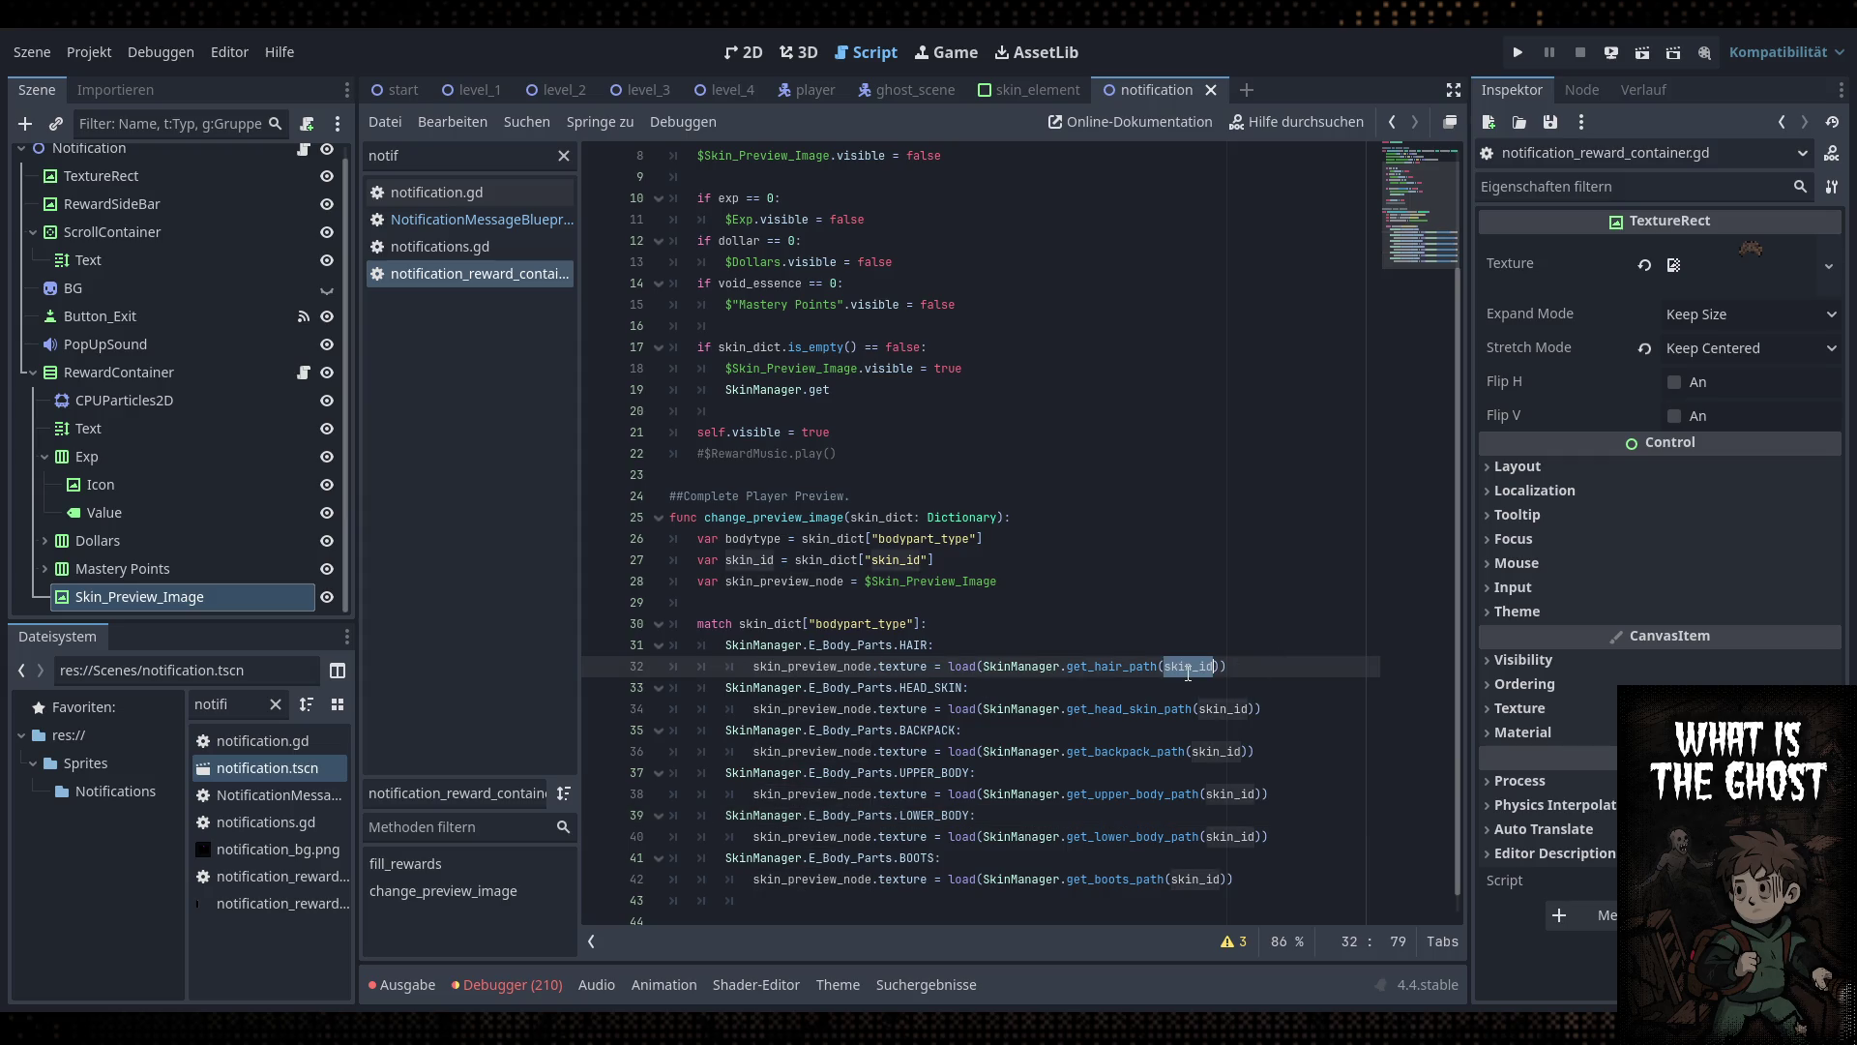
pyautogui.doubleClick(1111, 666)
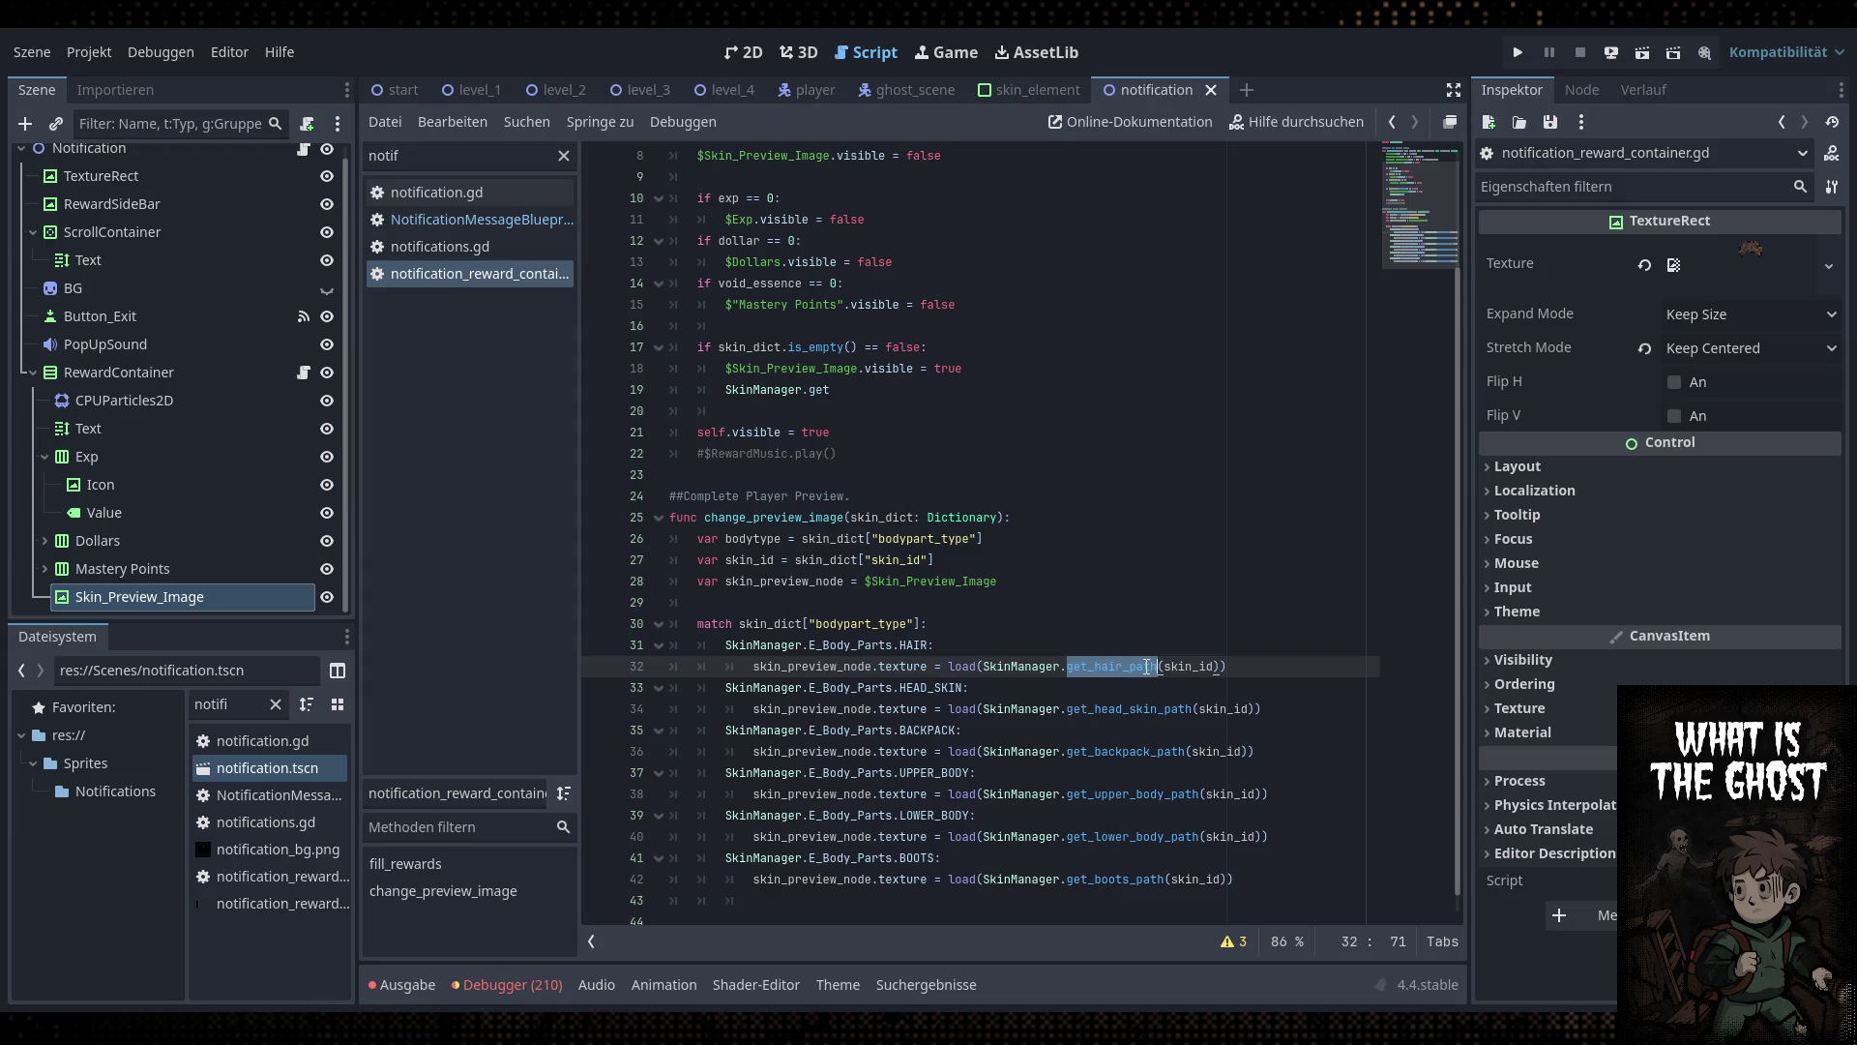
pyautogui.write('get')
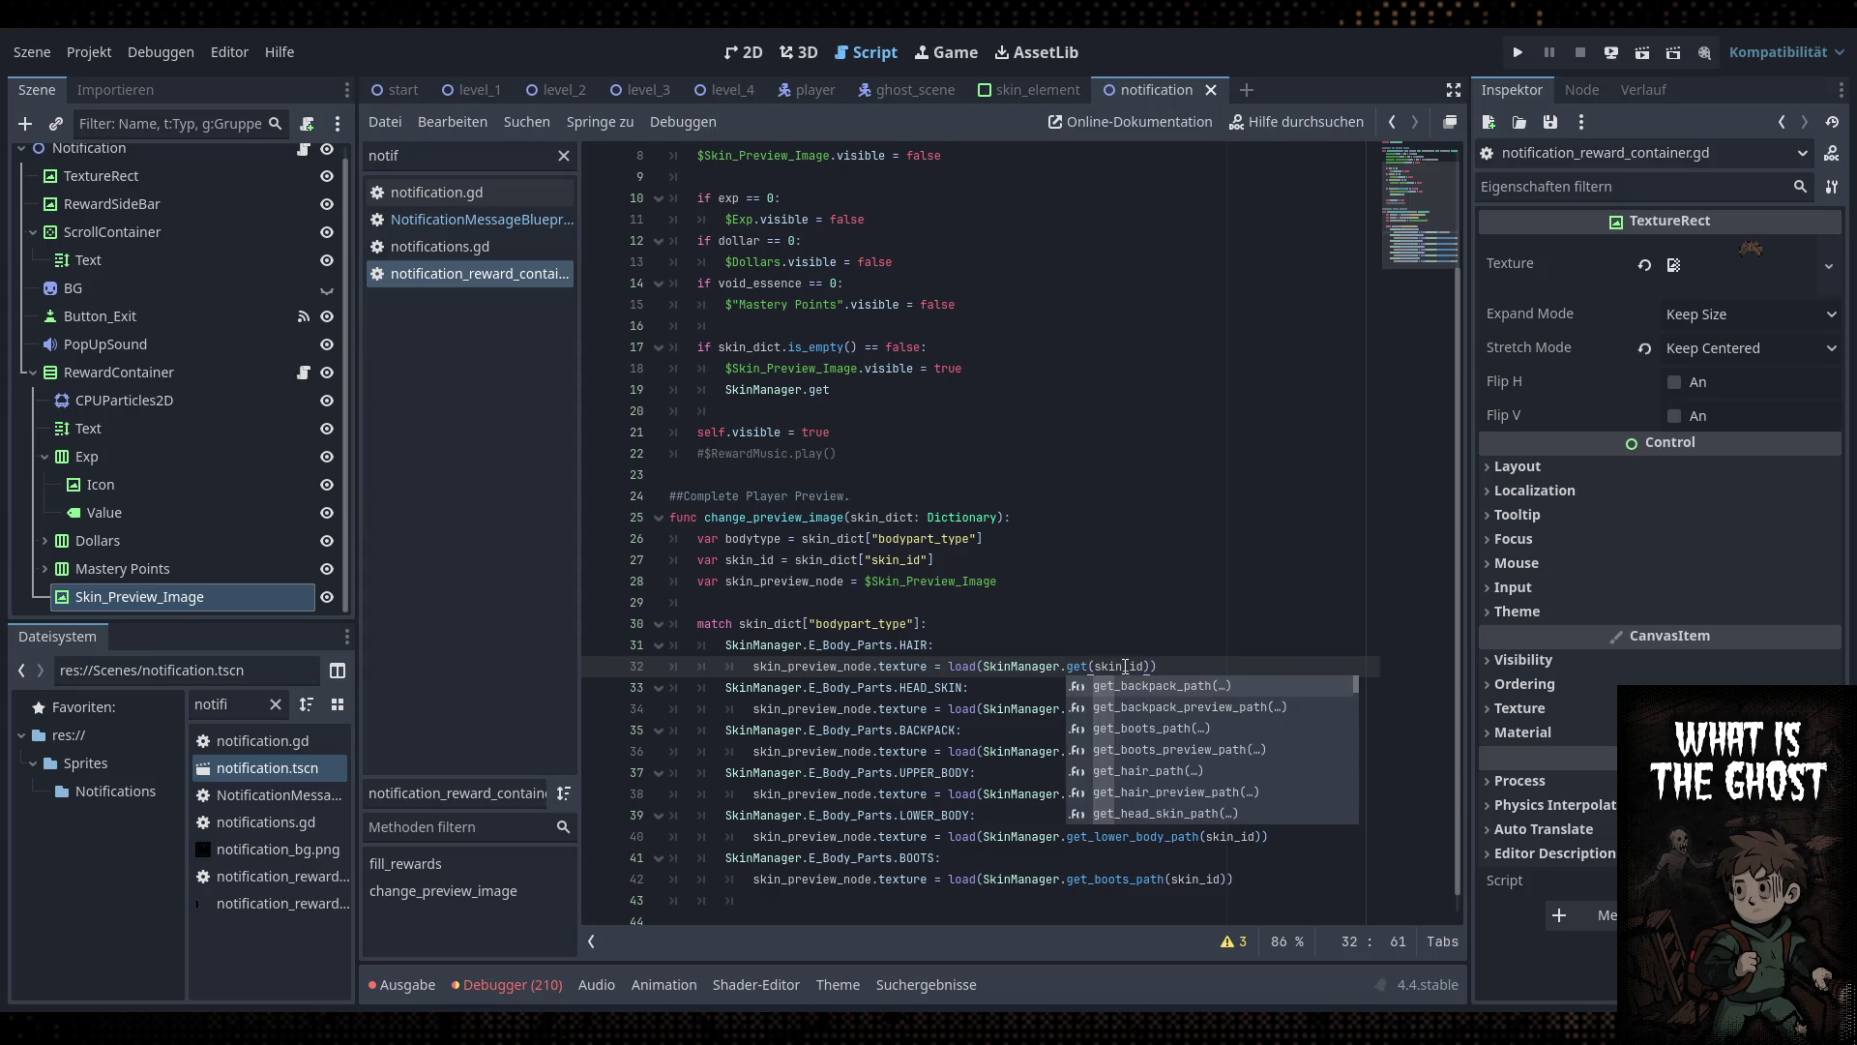
pyautogui.press('Down')
pyautogui.press('Down')
pyautogui.press('Down')
pyautogui.press('Return')
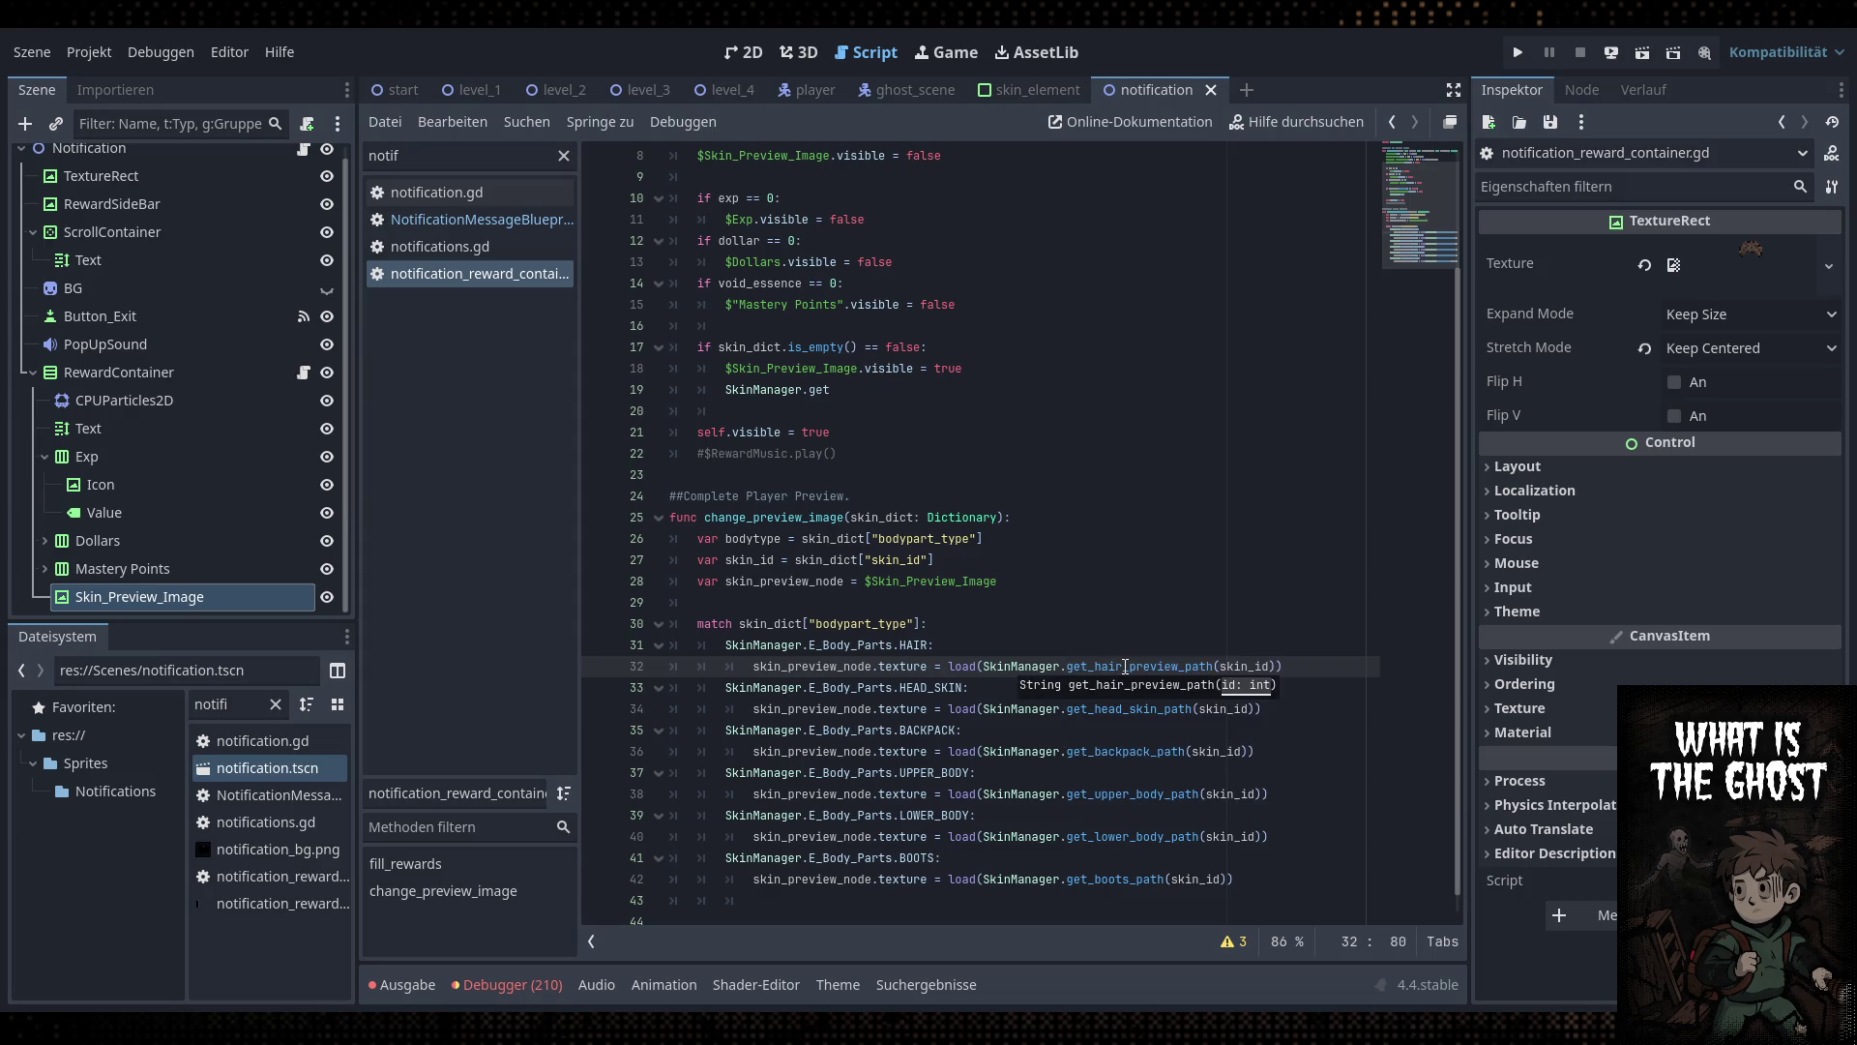
pyautogui.click(1125, 667)
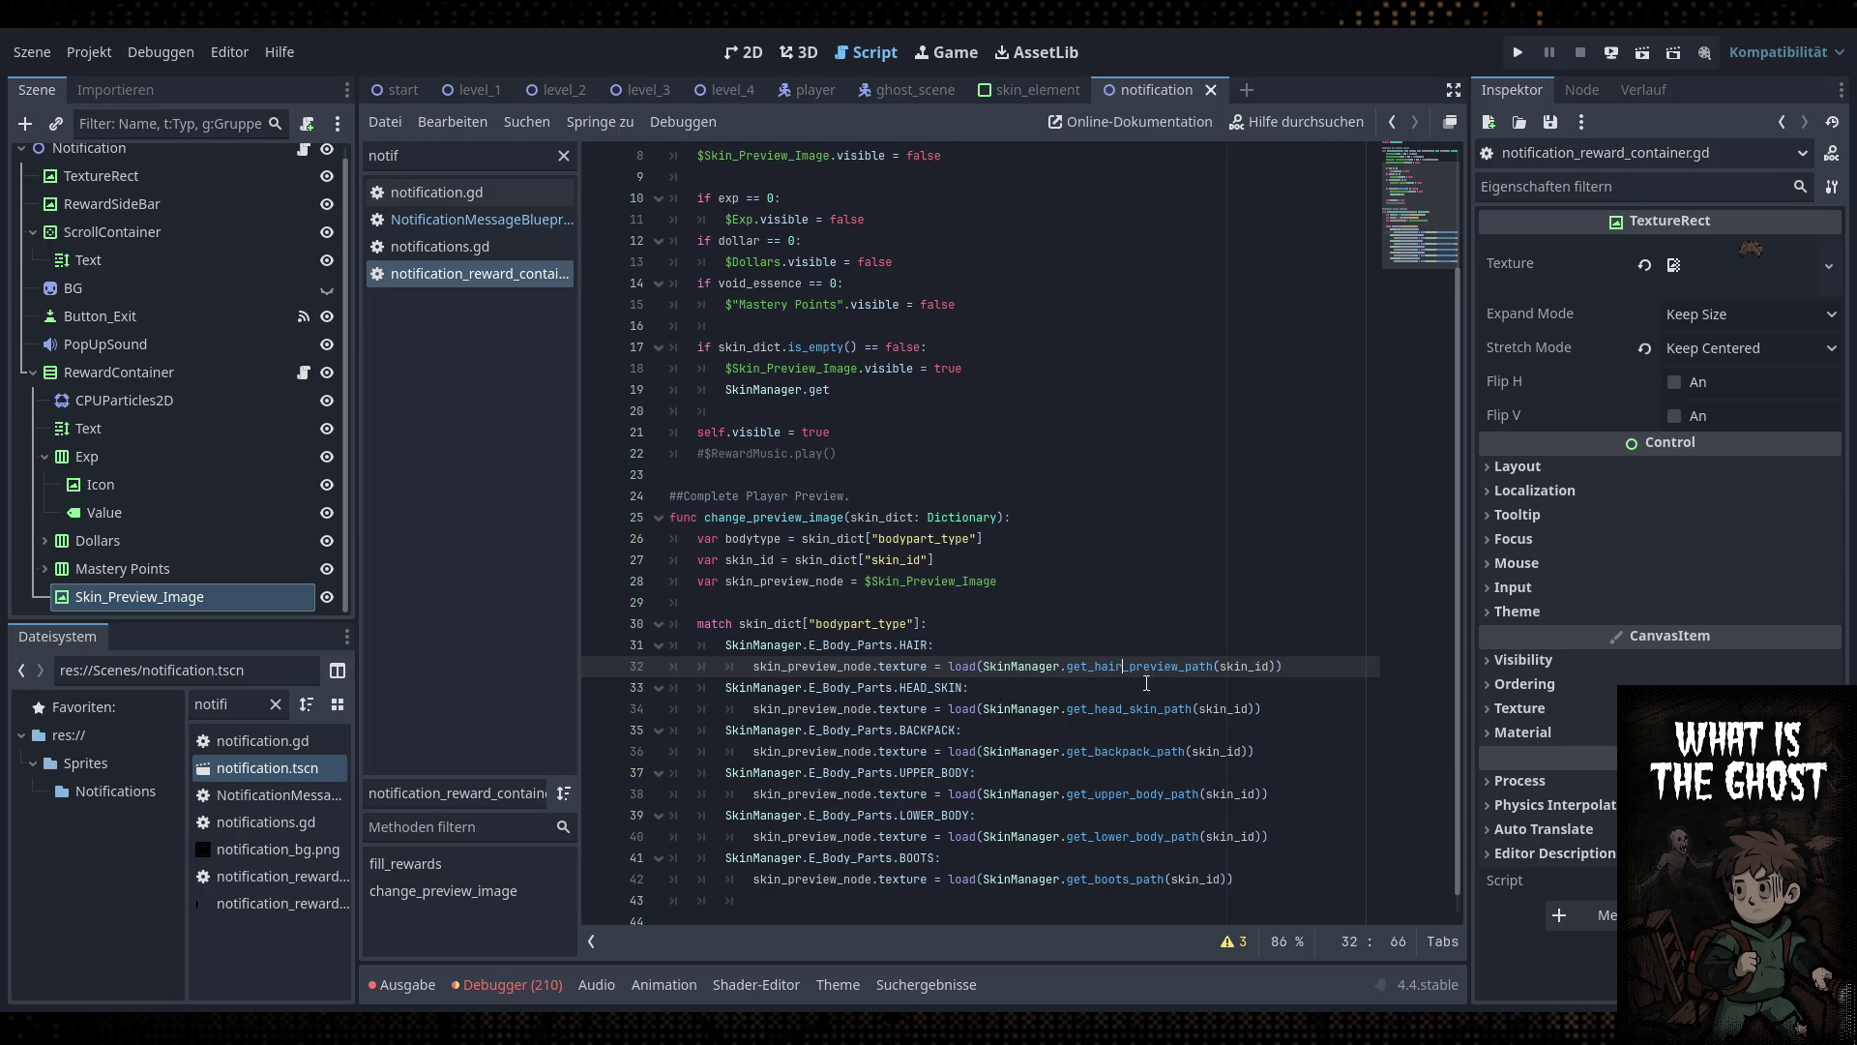
pyautogui.doubleClick(1116, 704)
pyautogui.write('prev')
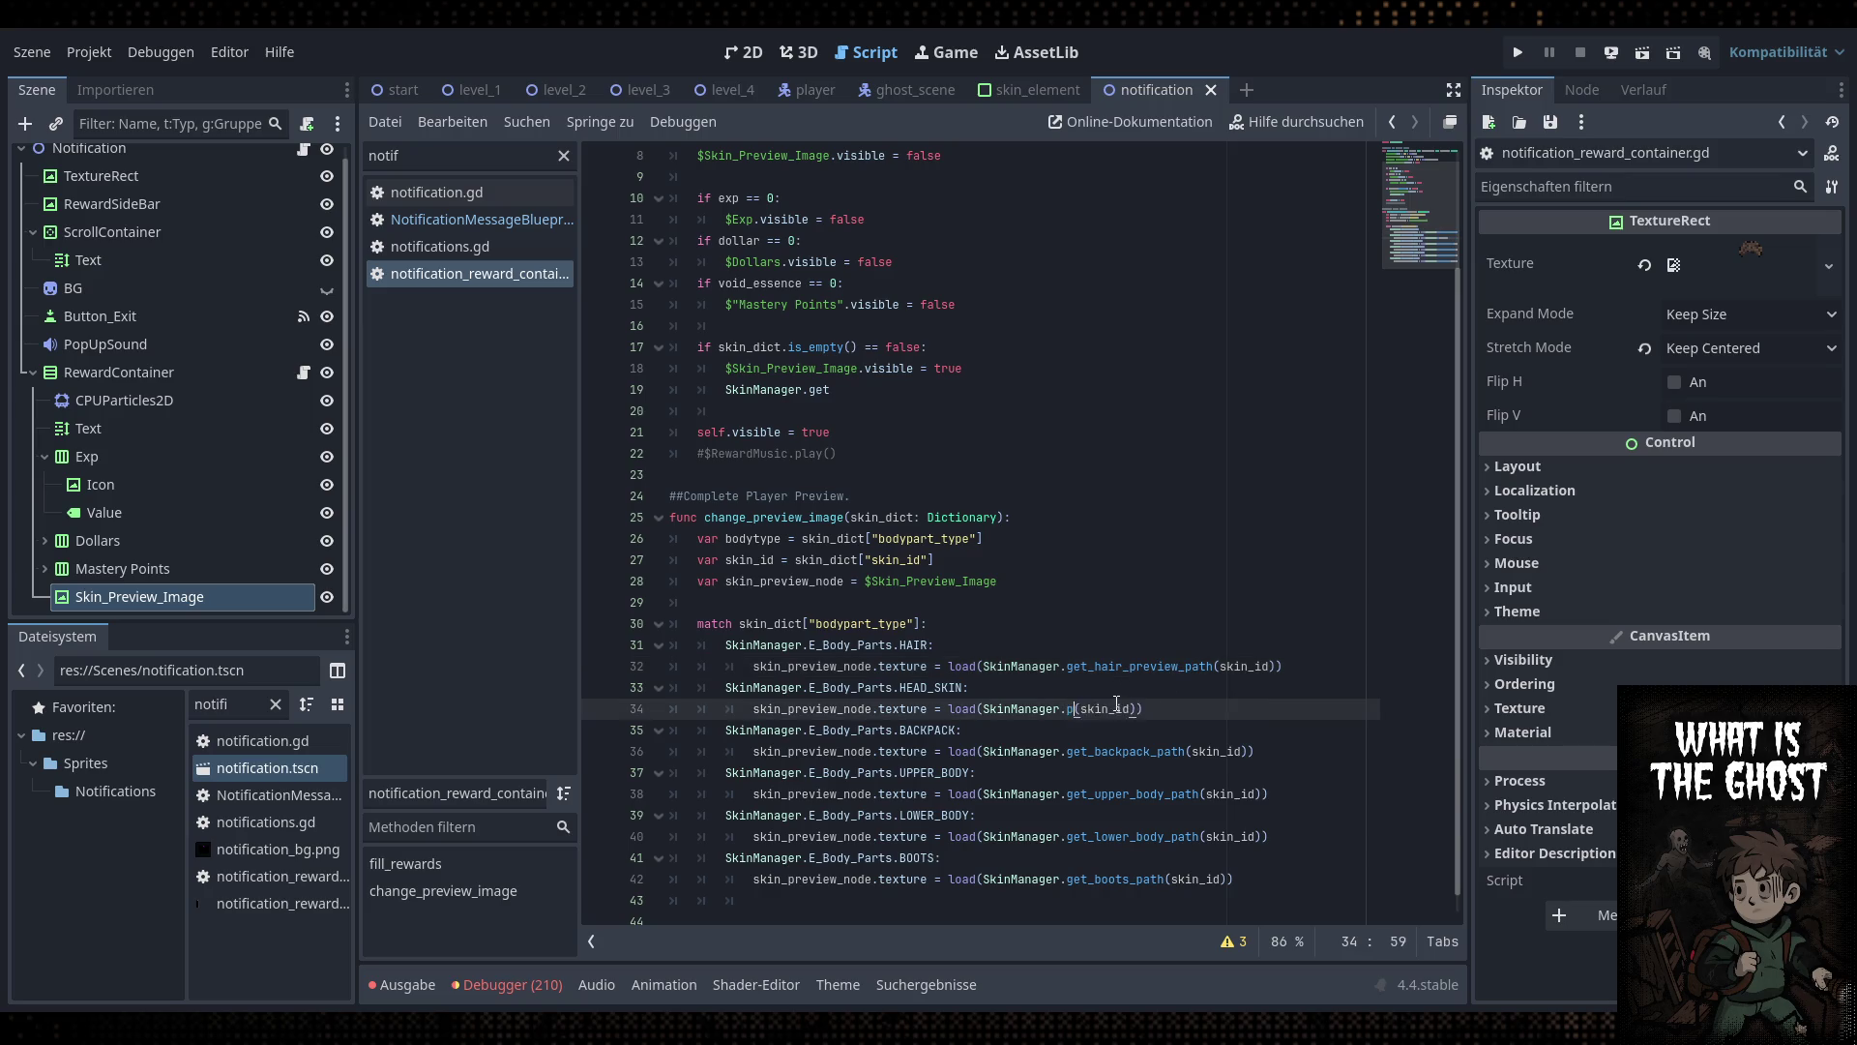
pyautogui.press('Down')
pyautogui.press('Down')
pyautogui.press('Down')
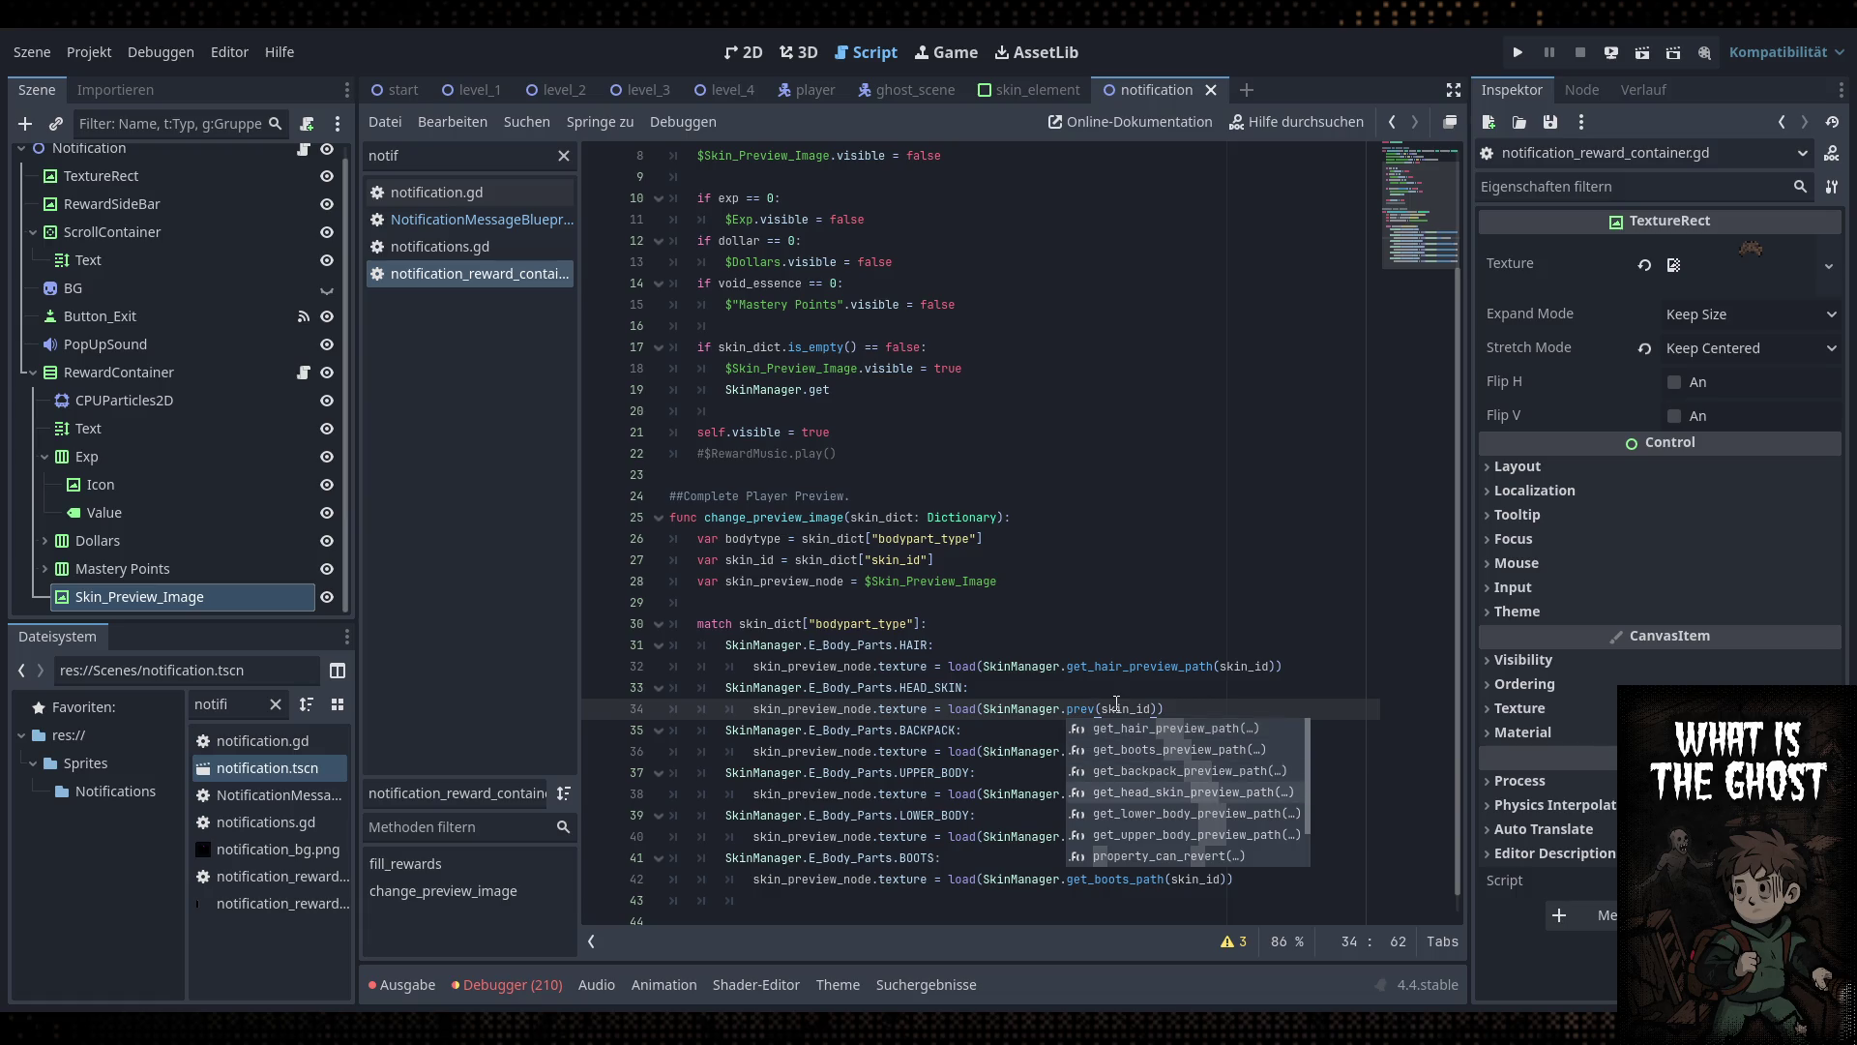
pyautogui.press('Return')
# Switch the backpack and upper-body loads to get_backpack_preview_path and get_upper_body_preview_path
pyautogui.doubleClick(1127, 751)
pyautogui.write('precv')
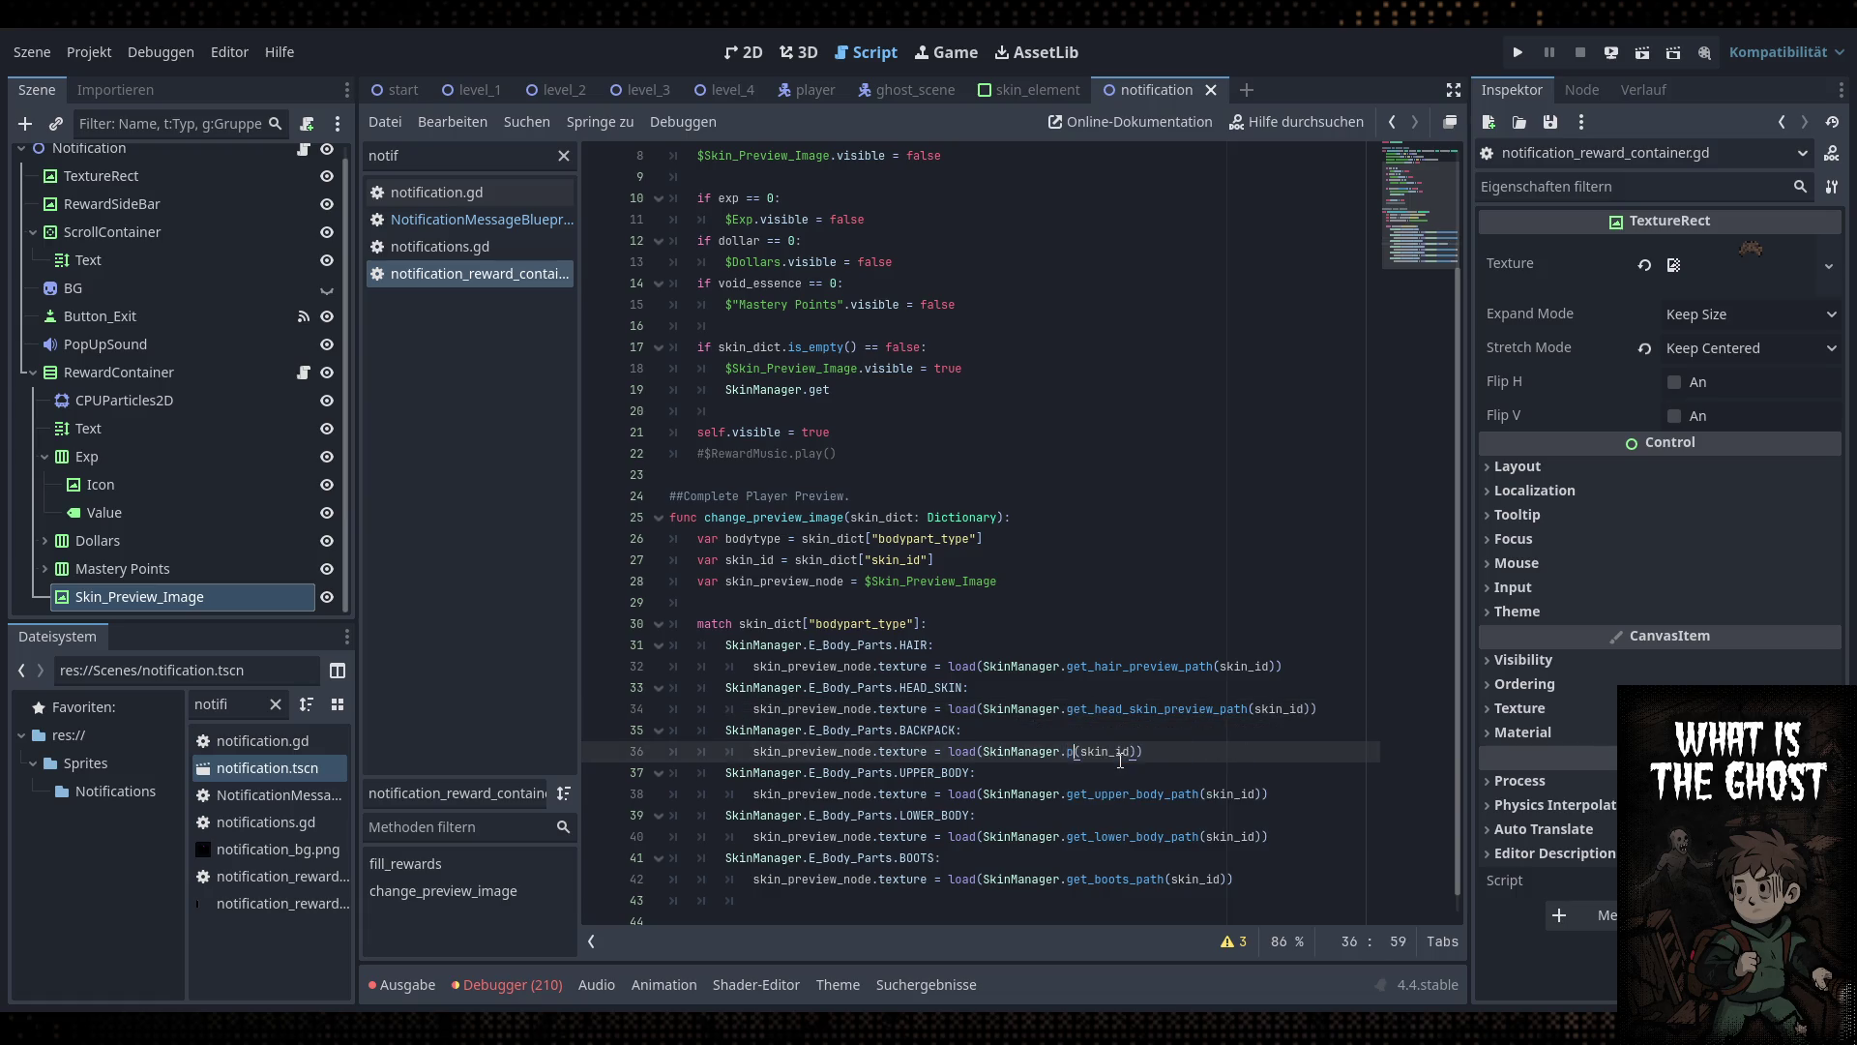
pyautogui.press('BackSpace')
pyautogui.press('BackSpace')
pyautogui.write('v')
pyautogui.press('Down')
pyautogui.press('Down')
pyautogui.press('Return')
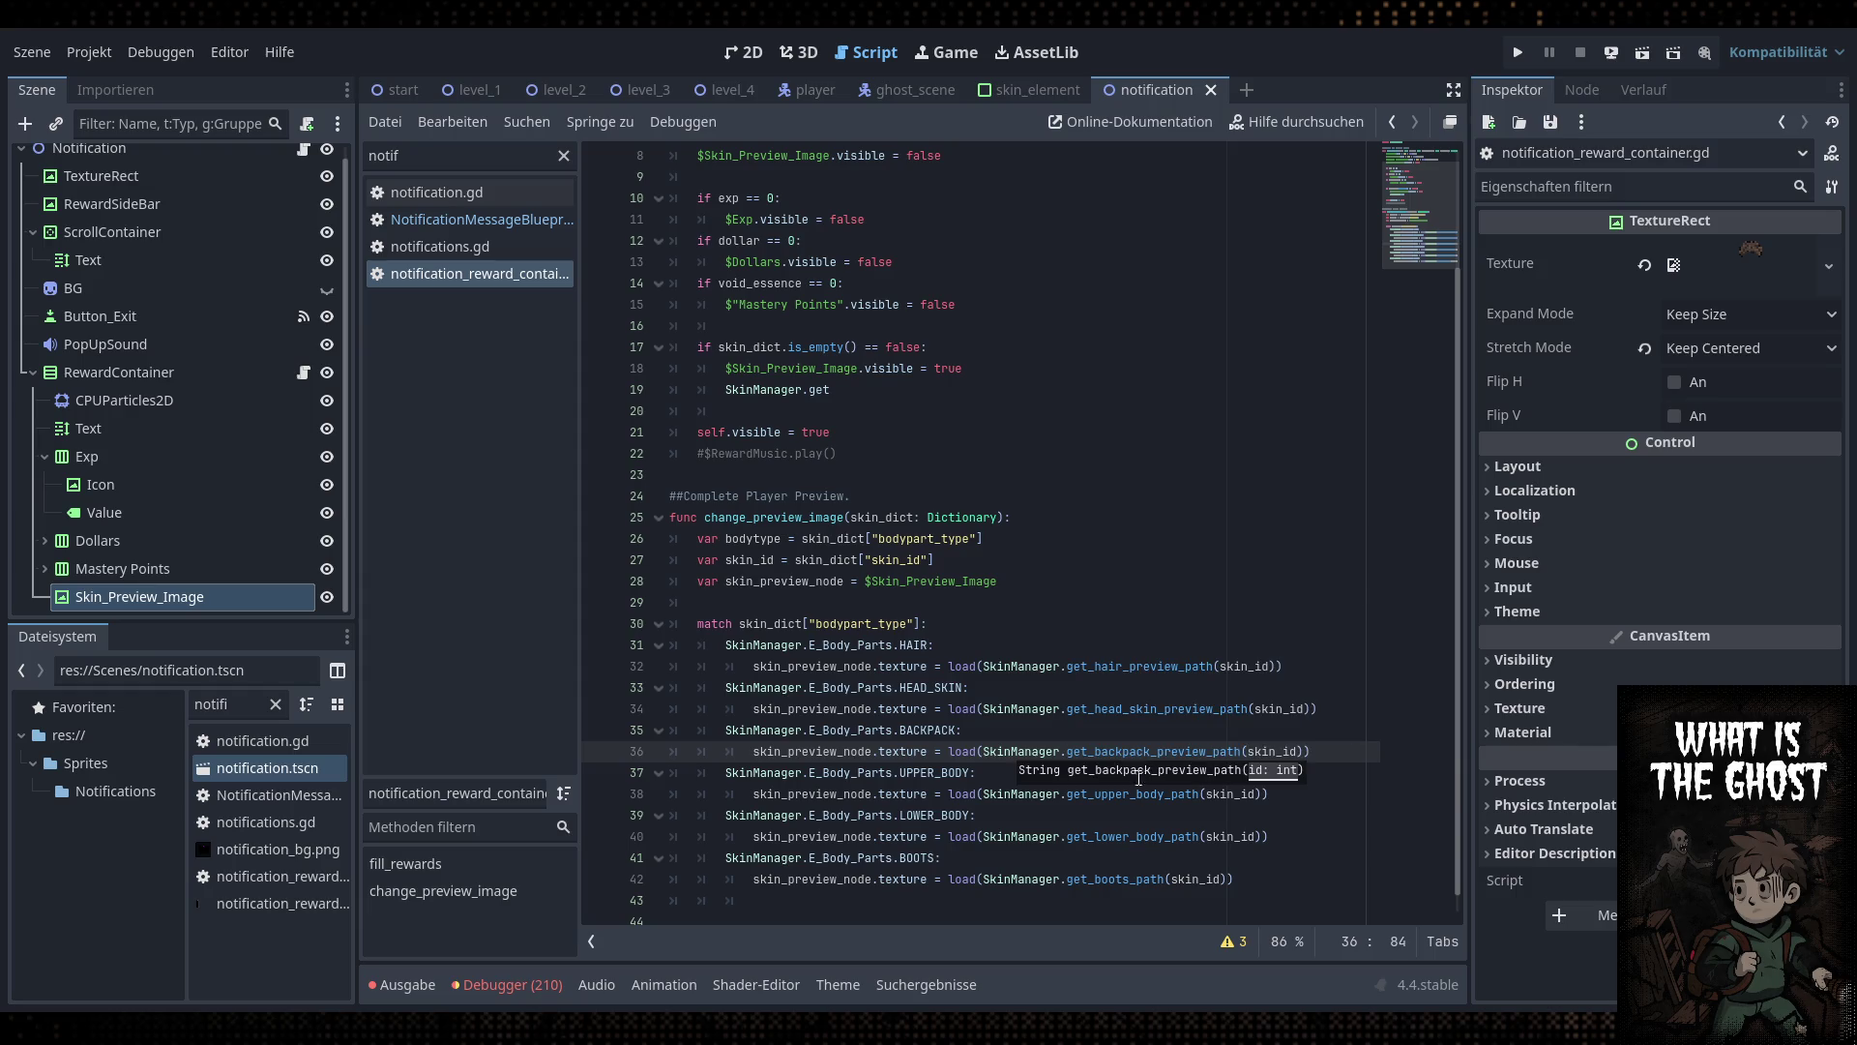
pyautogui.doubleClick(1137, 795)
pyautogui.write('pürevi')
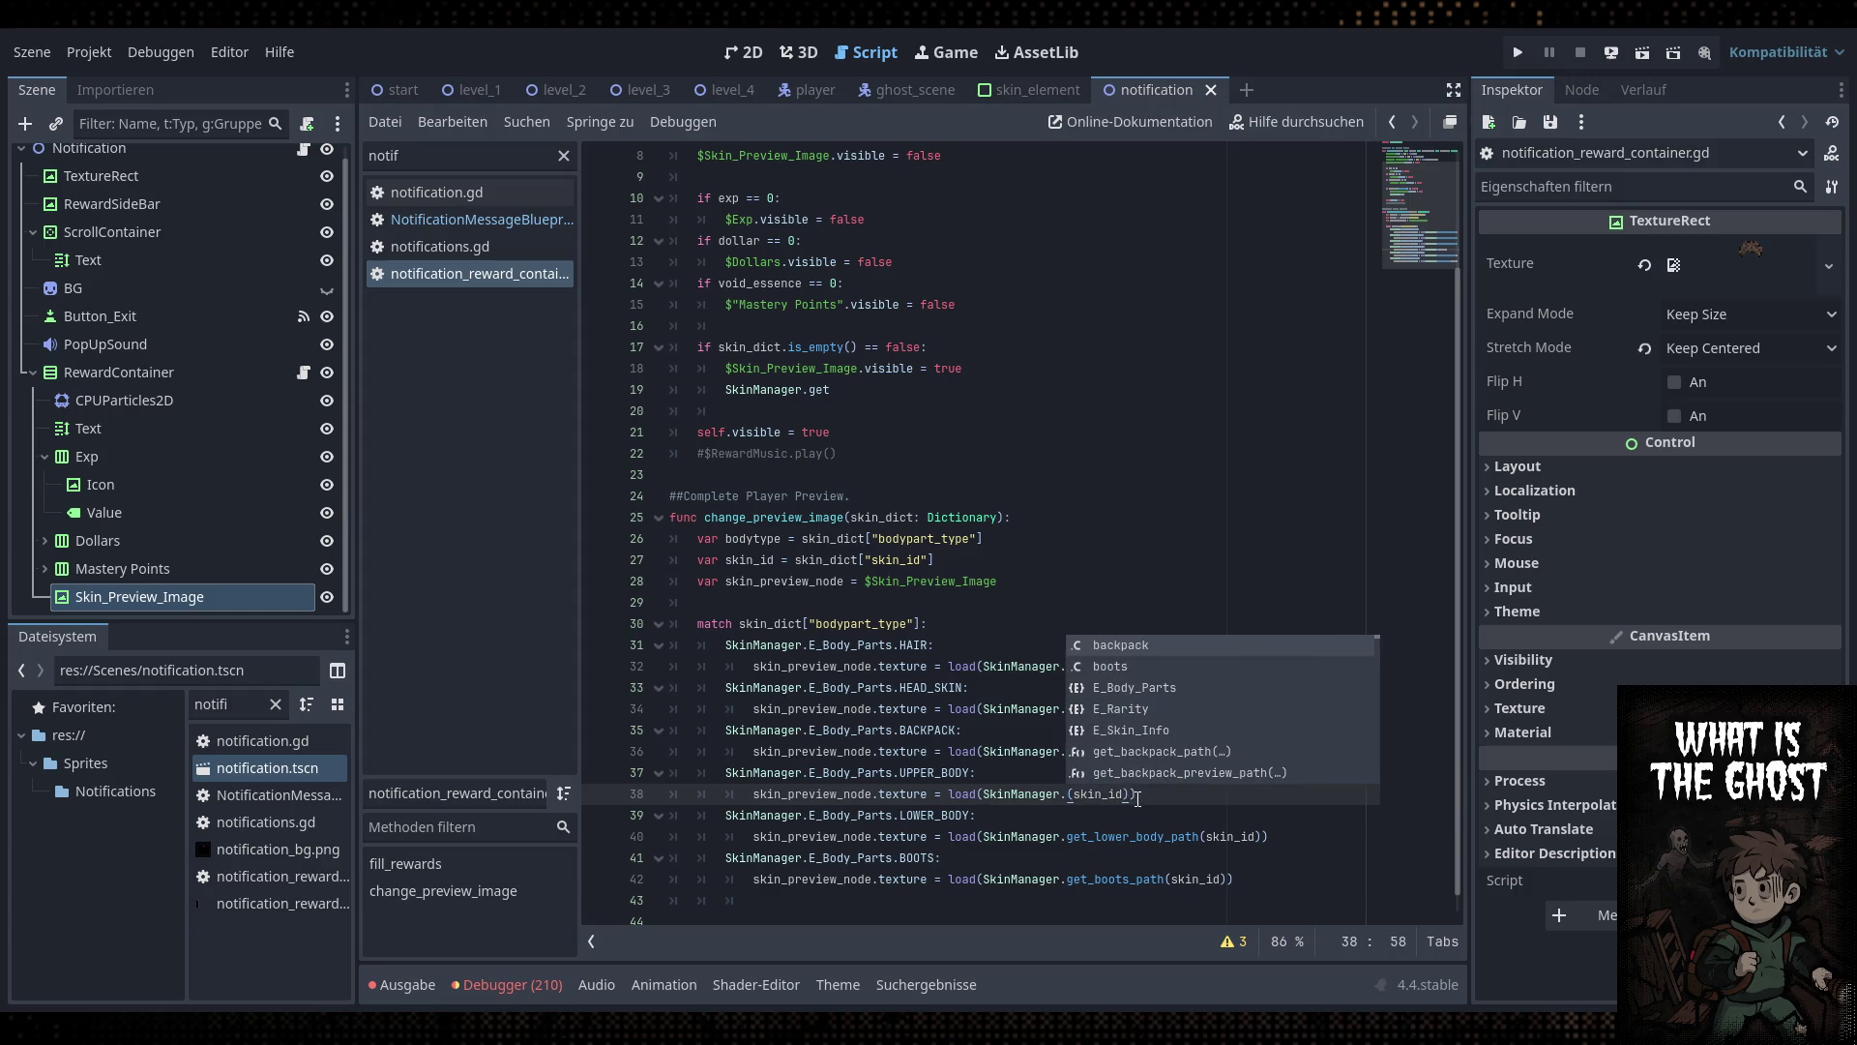
pyautogui.press('BackSpace')
pyautogui.press('BackSpace')
pyautogui.press('BackSpace')
pyautogui.write('revio')
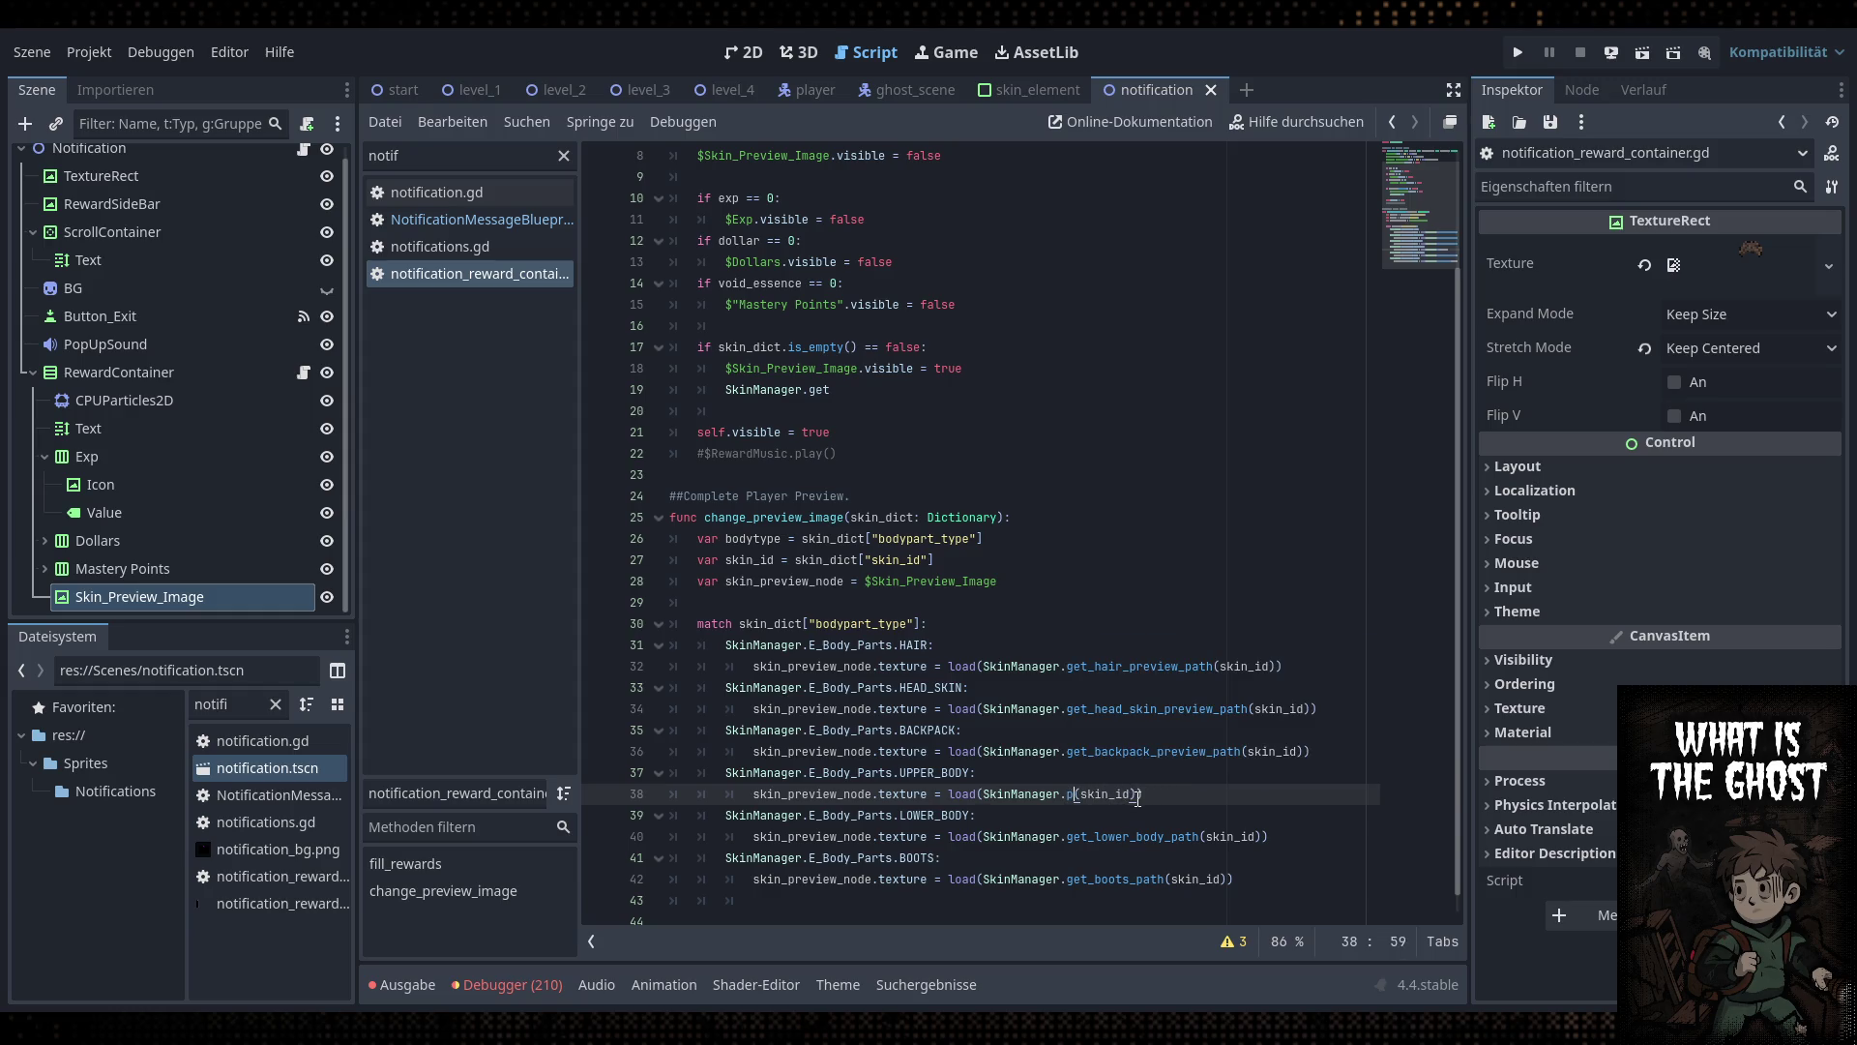
pyautogui.press('BackSpace')
pyautogui.write('eviw')
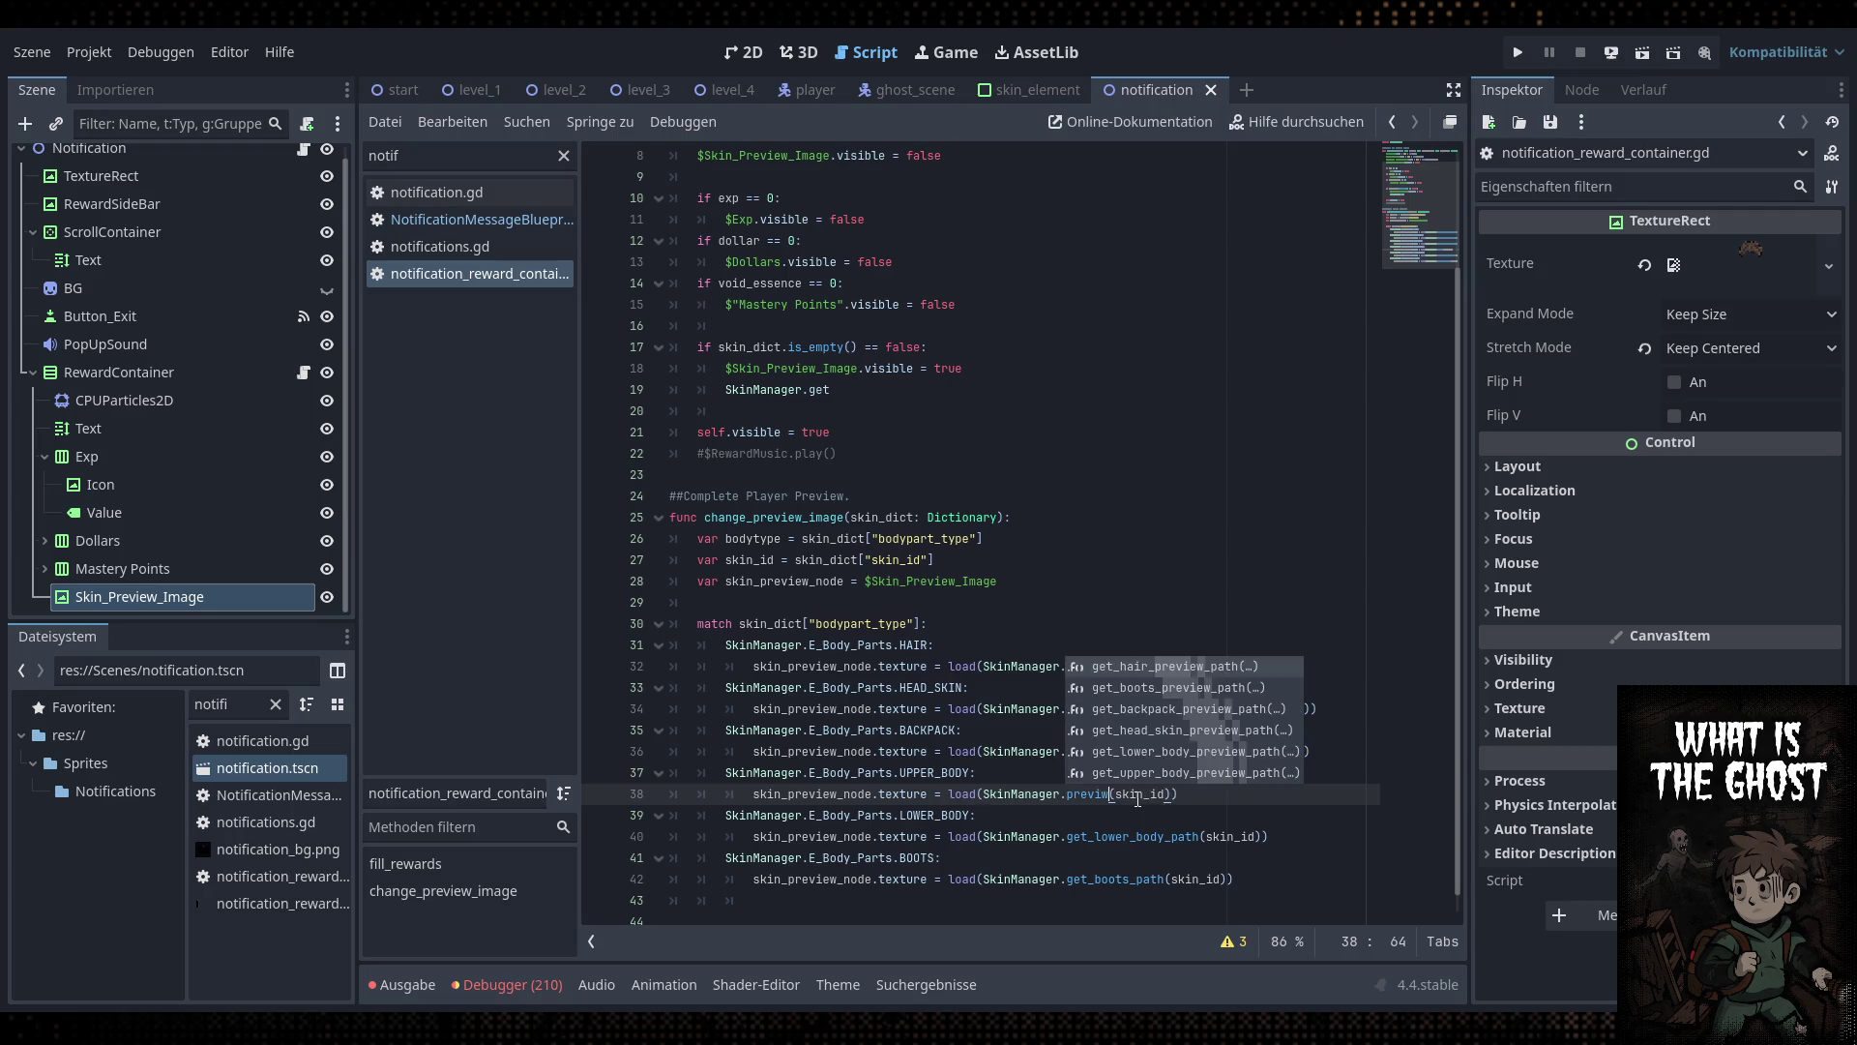
pyautogui.press('Down')
pyautogui.press('Down')
pyautogui.press('Down')
pyautogui.press('Return')
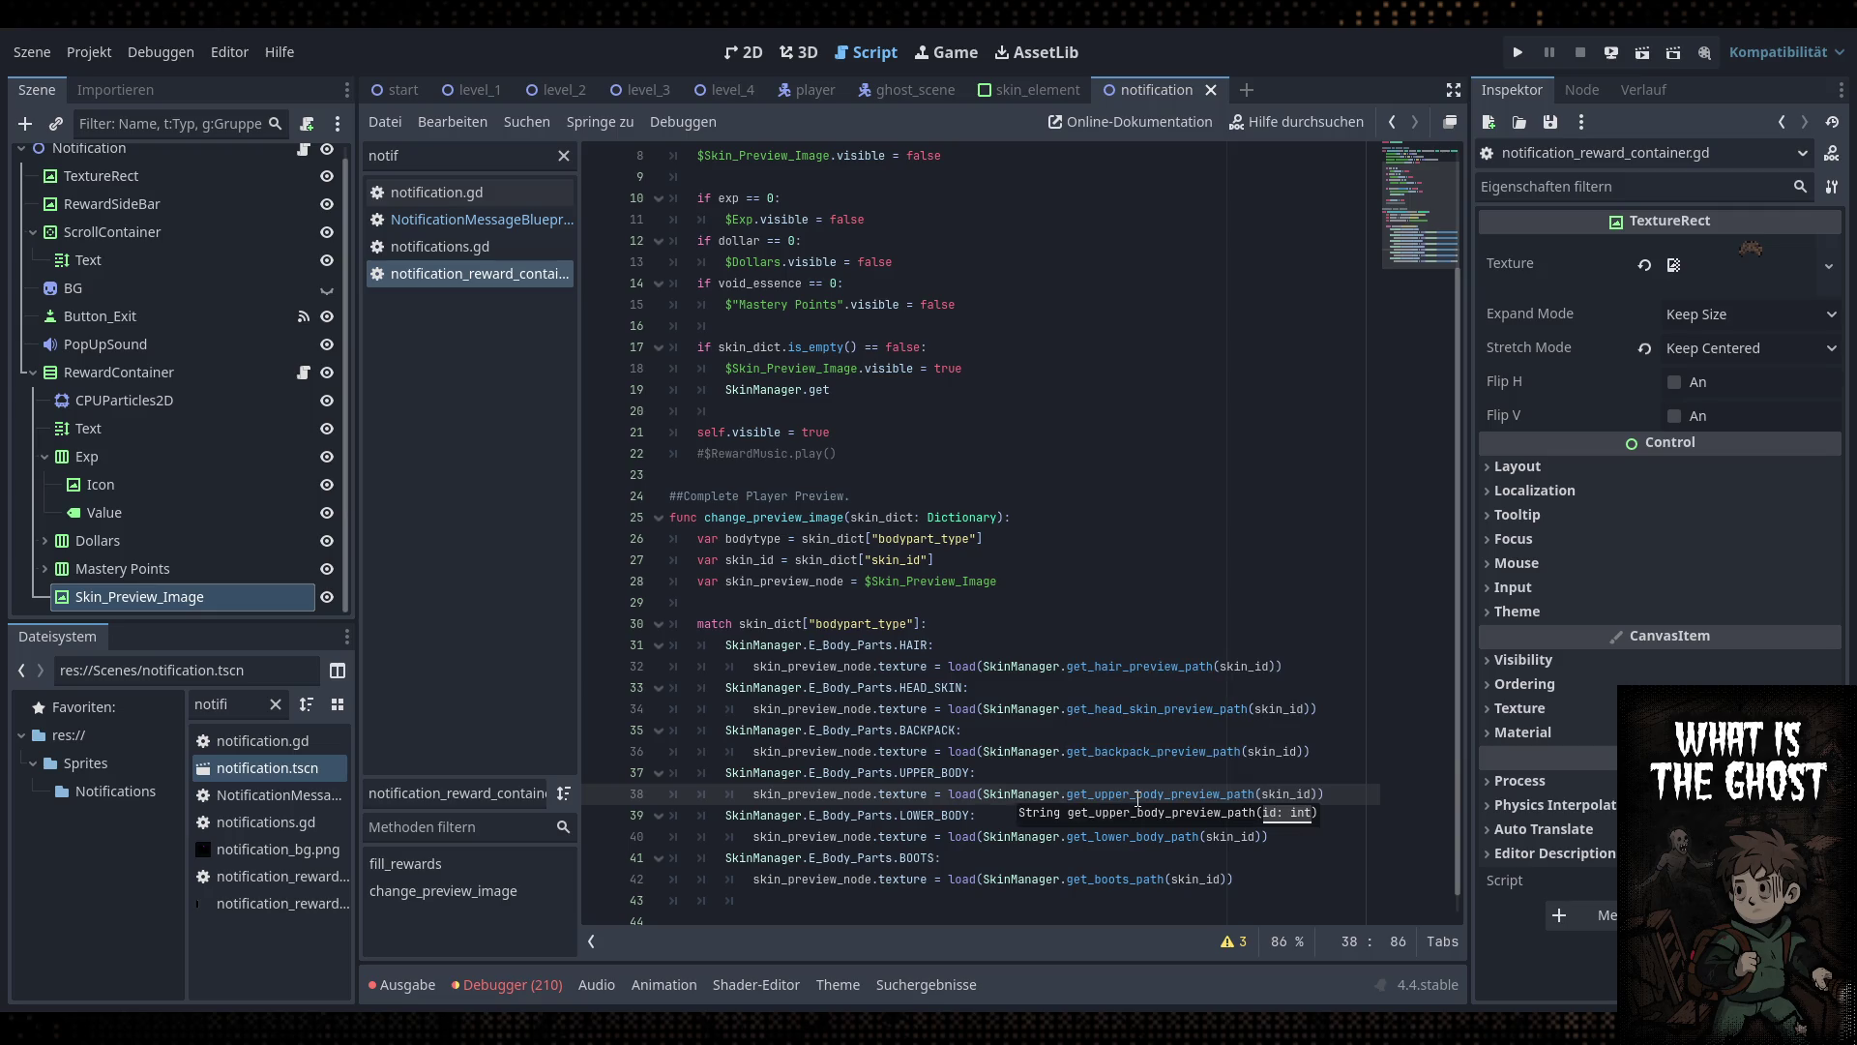
# Switch the lower-body and boots loads to get_lower_body_preview_path and get_boots_preview_path
pyautogui.doubleClick(1115, 838)
pyautogui.write('previ')
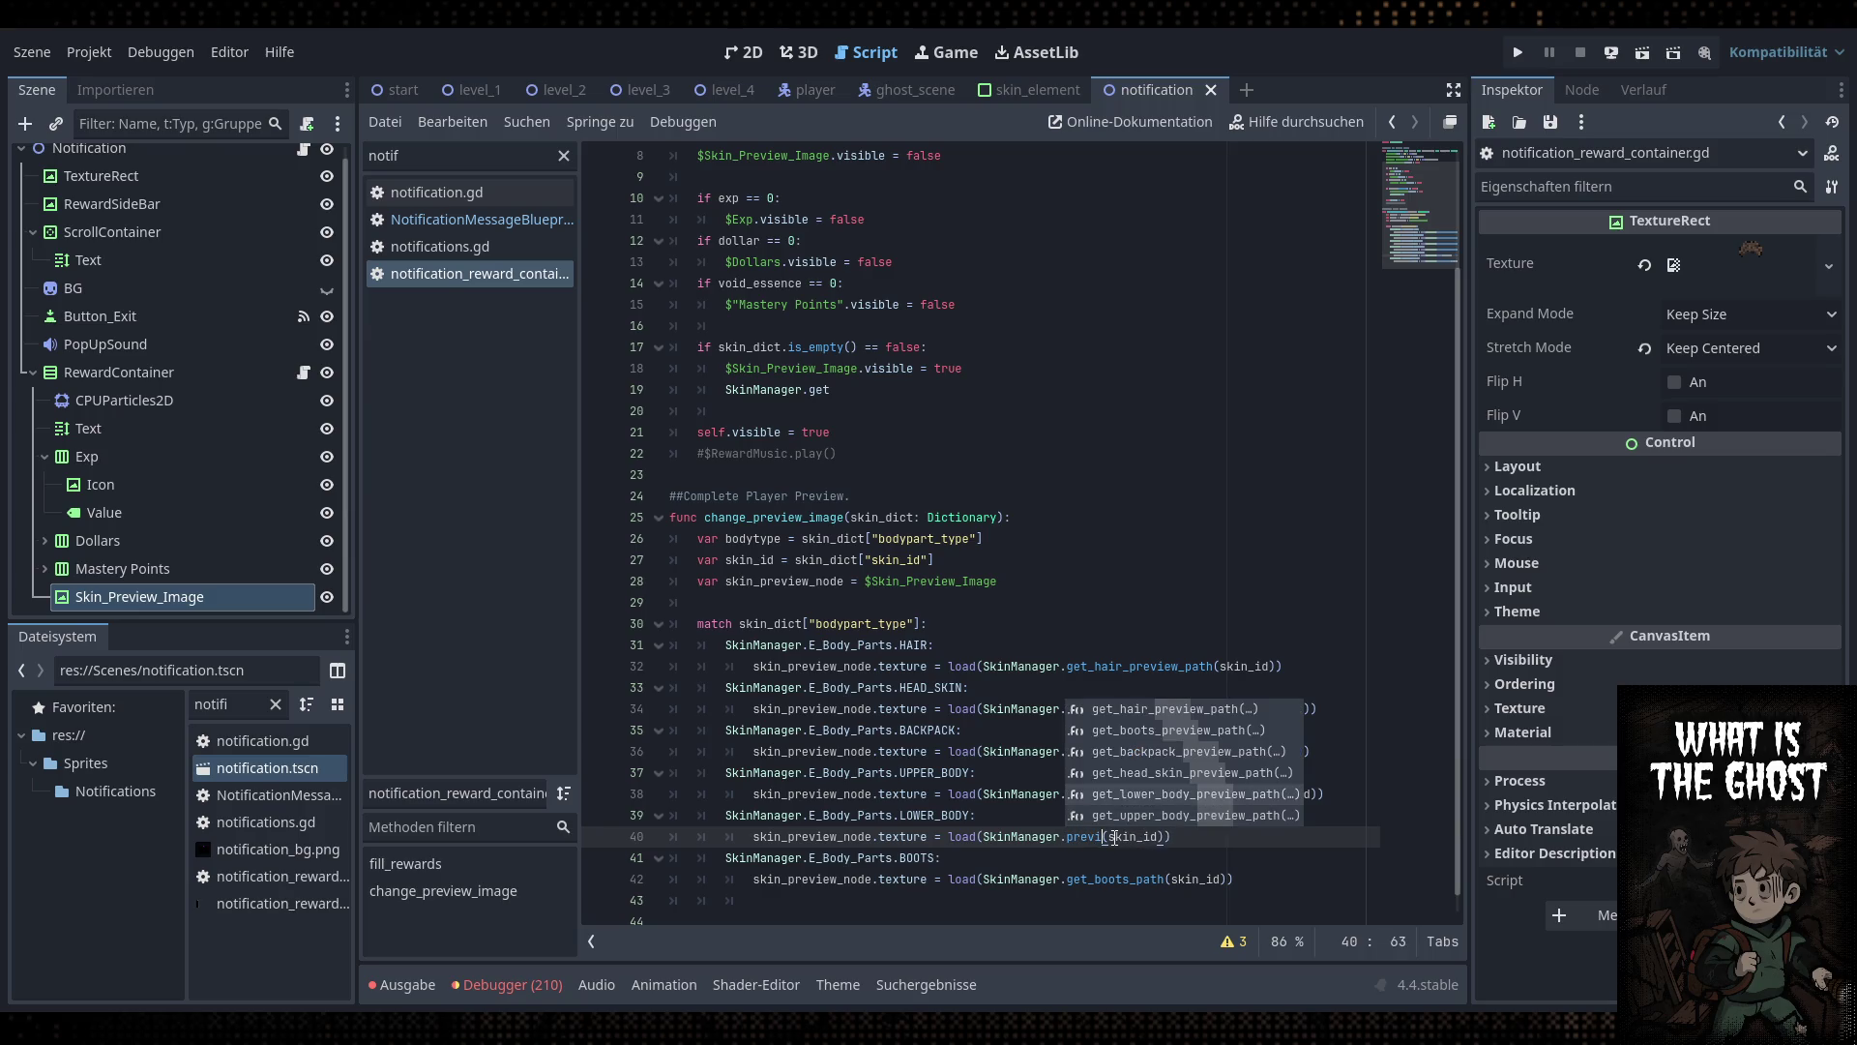
pyautogui.press('Down')
pyautogui.press('Down')
pyautogui.press('Down')
pyautogui.press('Return')
pyautogui.doubleClick(1132, 884)
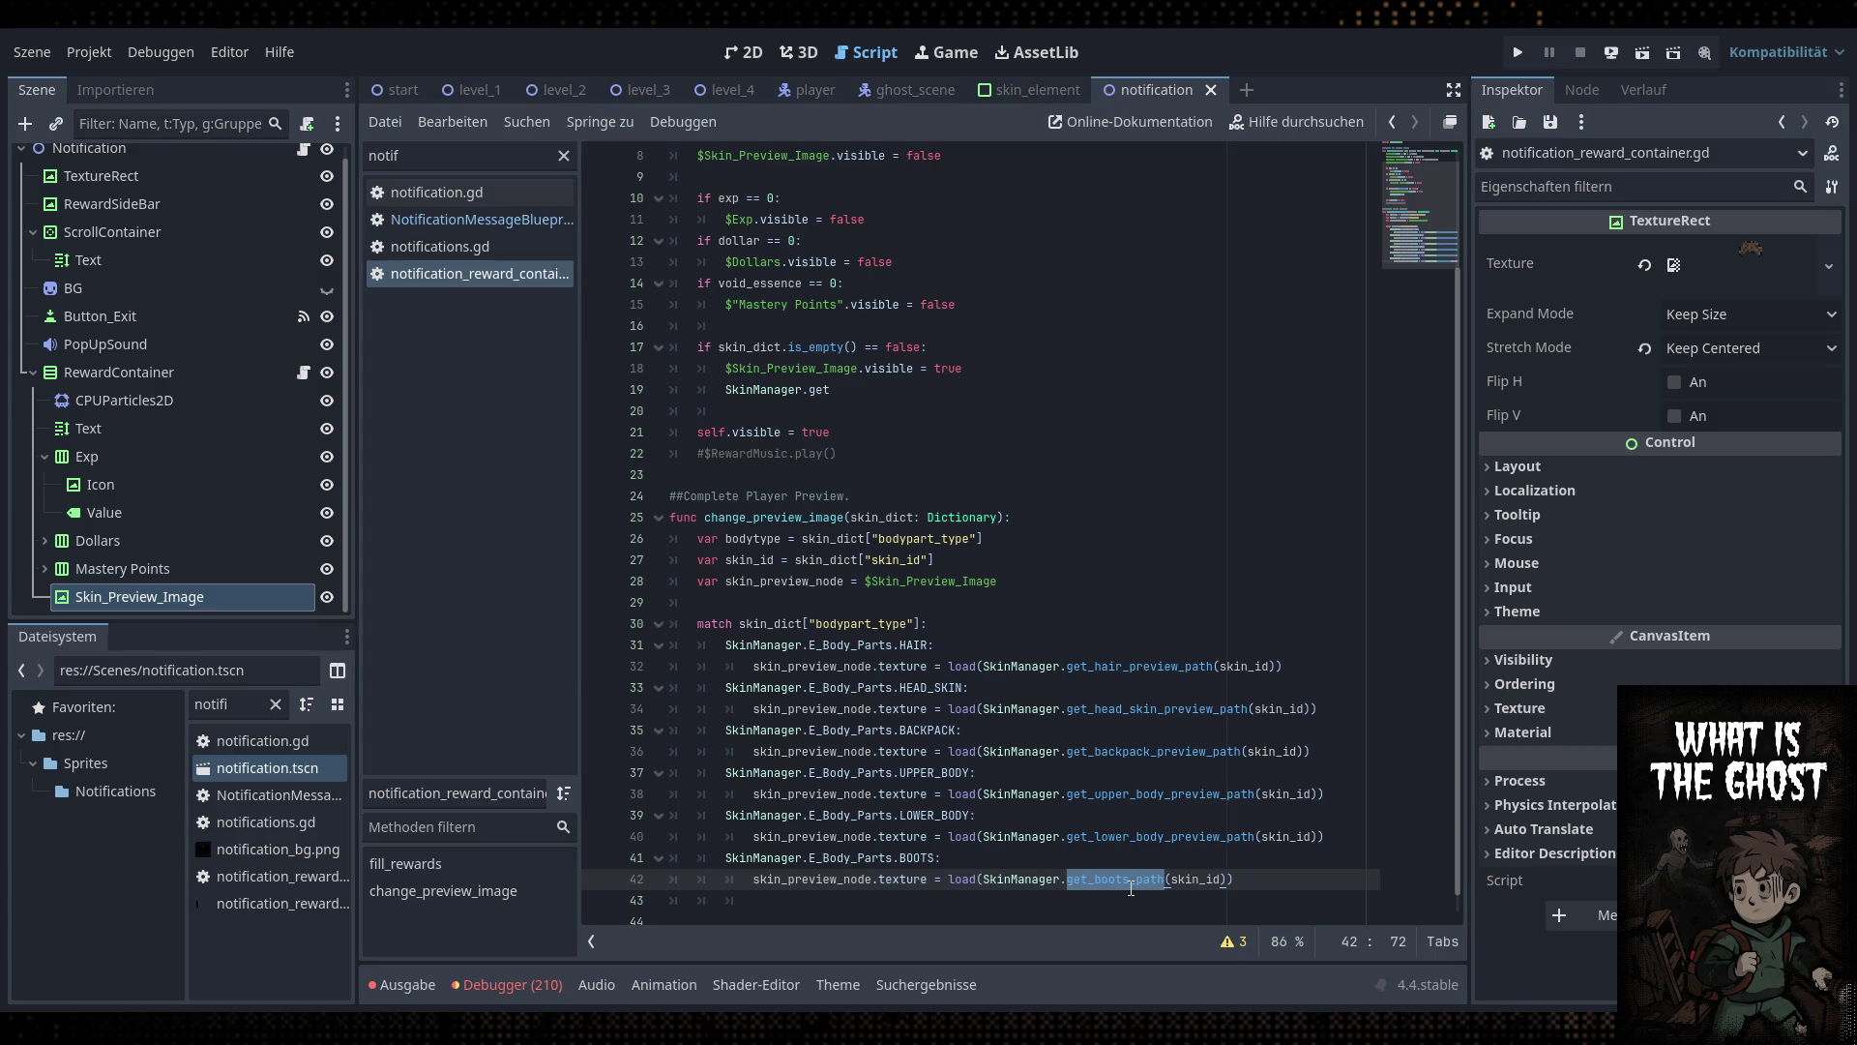
pyautogui.write('prev')
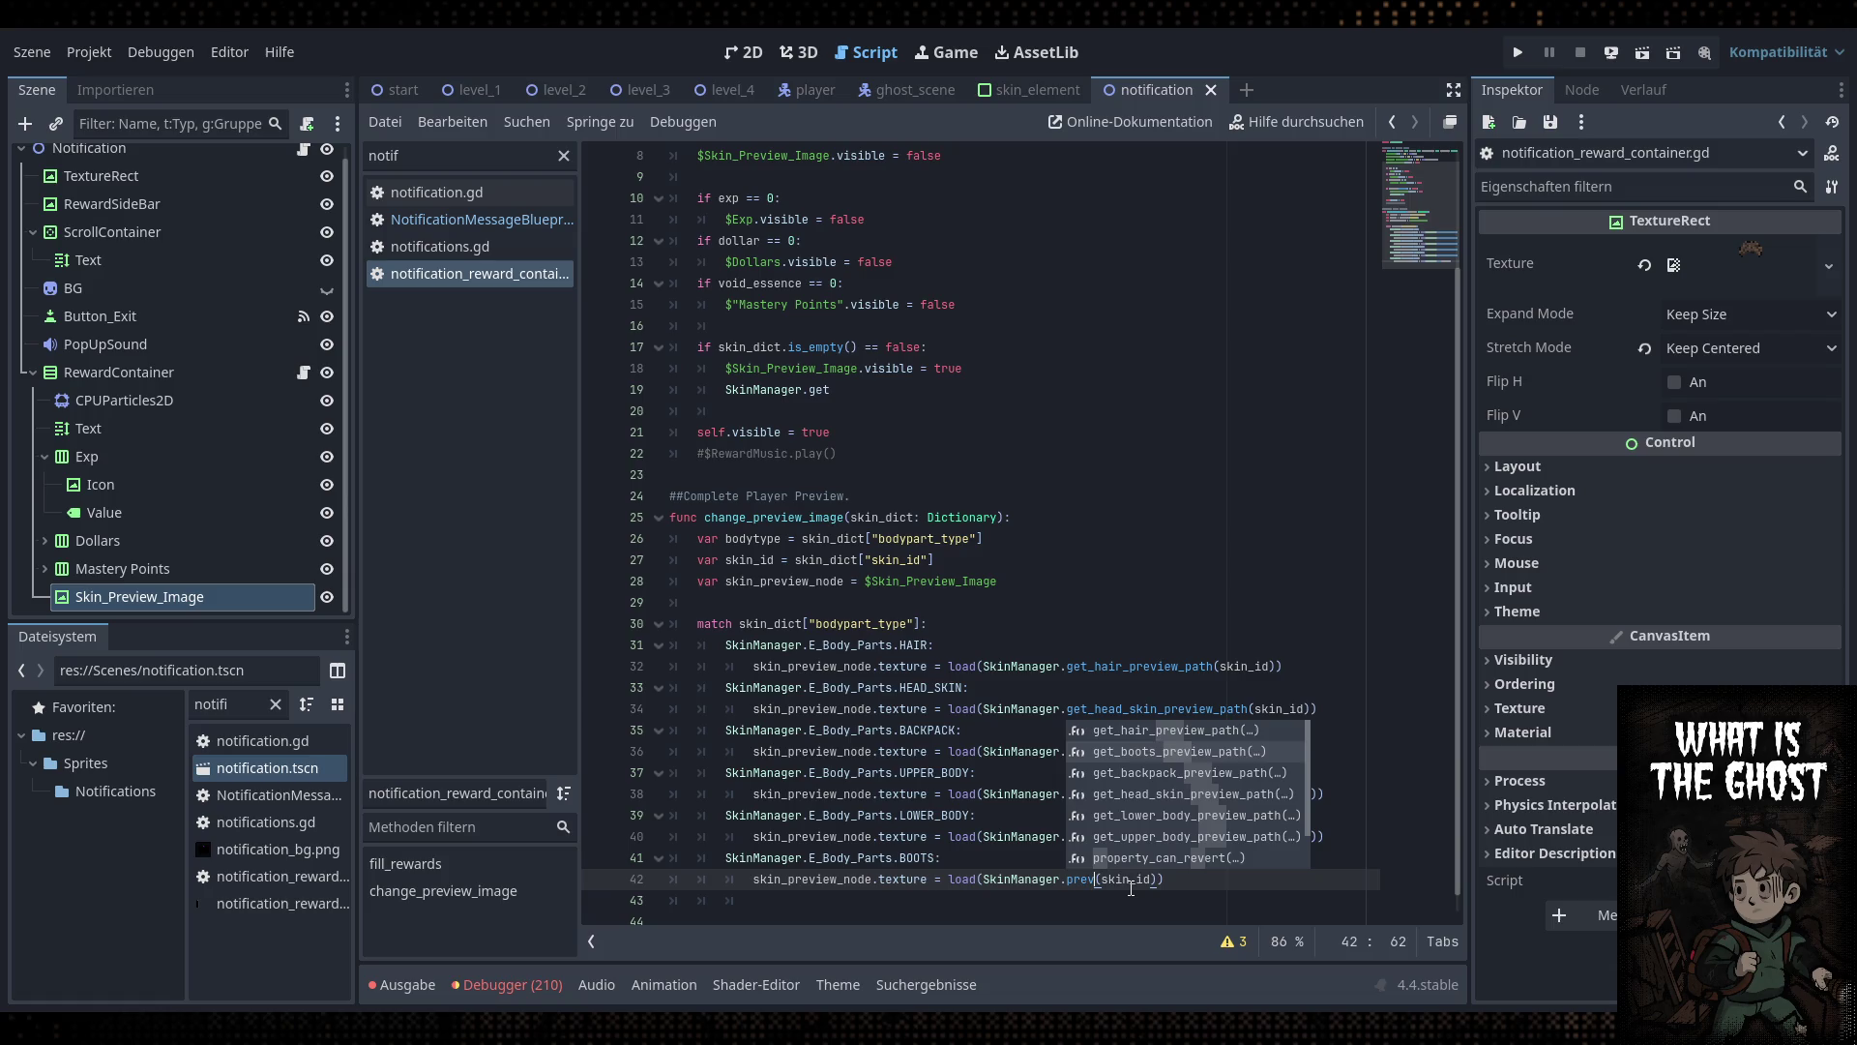
pyautogui.press('Return')
# Review the updated preview-path lines and return to the match statement
pyautogui.click(1073, 856)
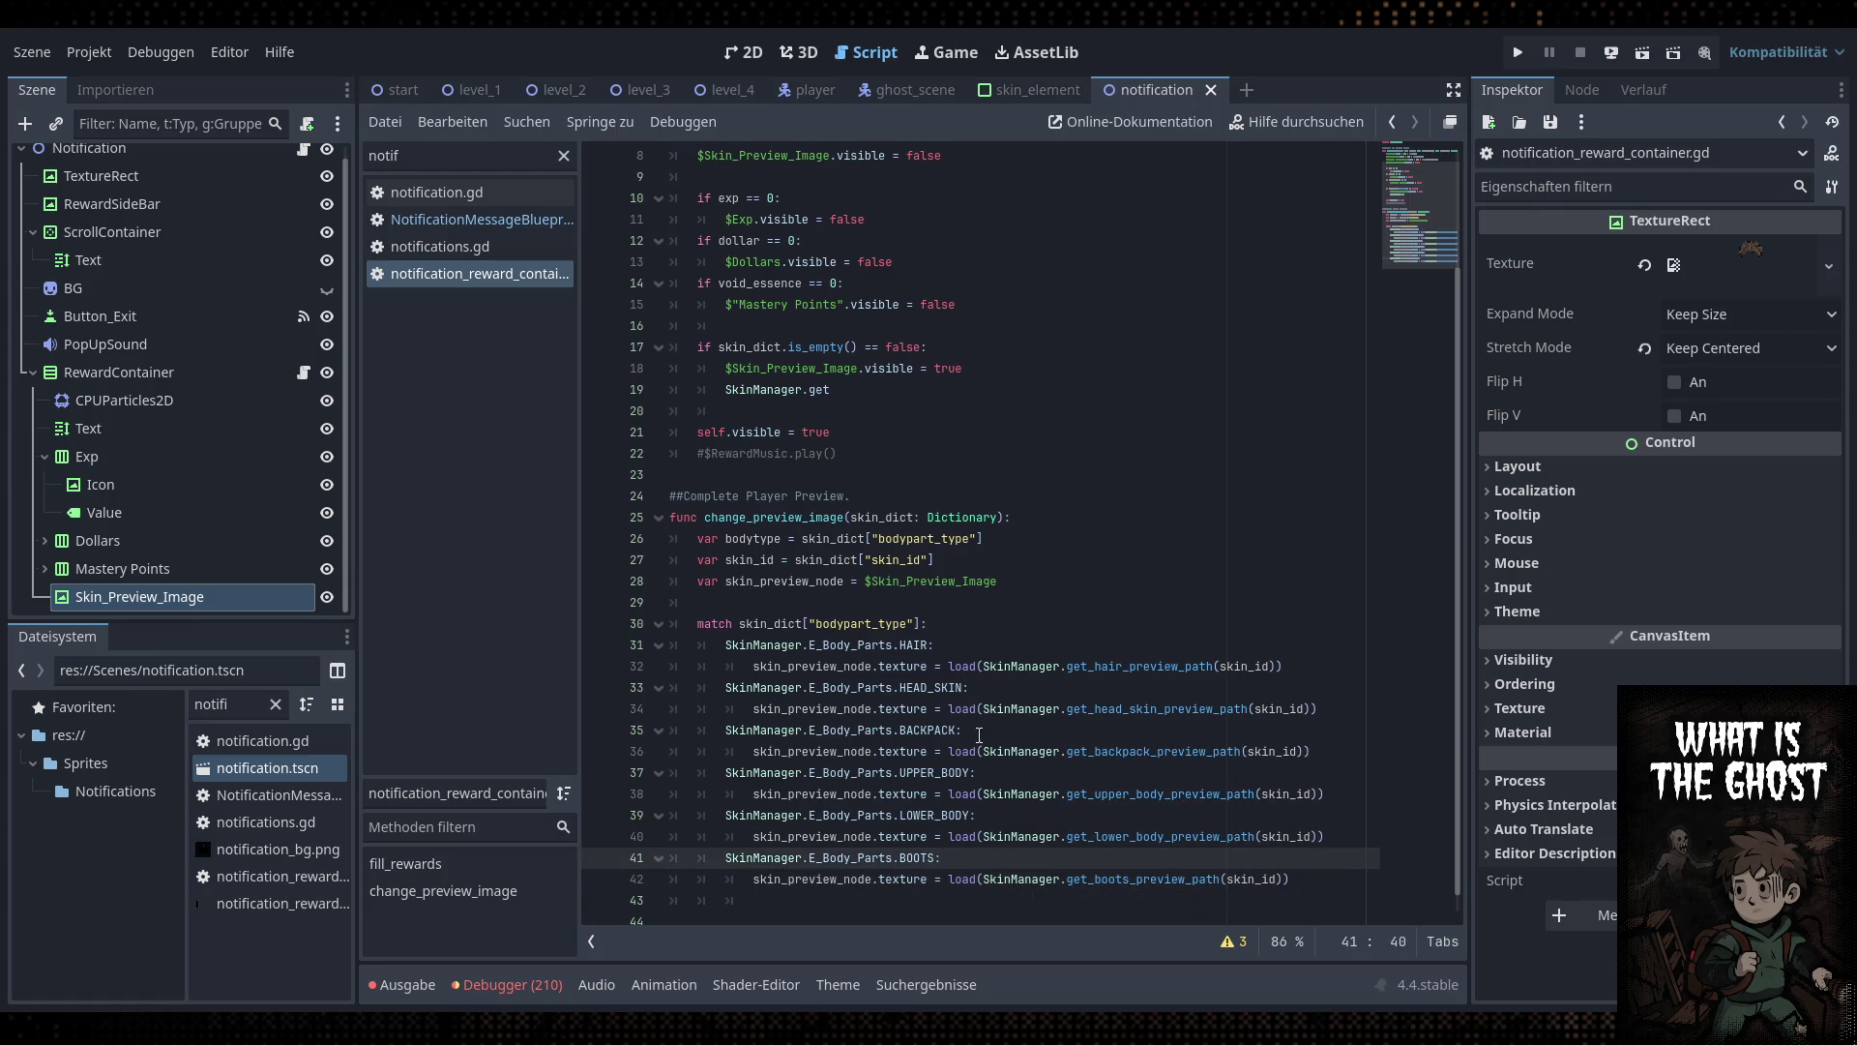
pyautogui.click(919, 644)
pyautogui.click(920, 687)
pyautogui.click(922, 730)
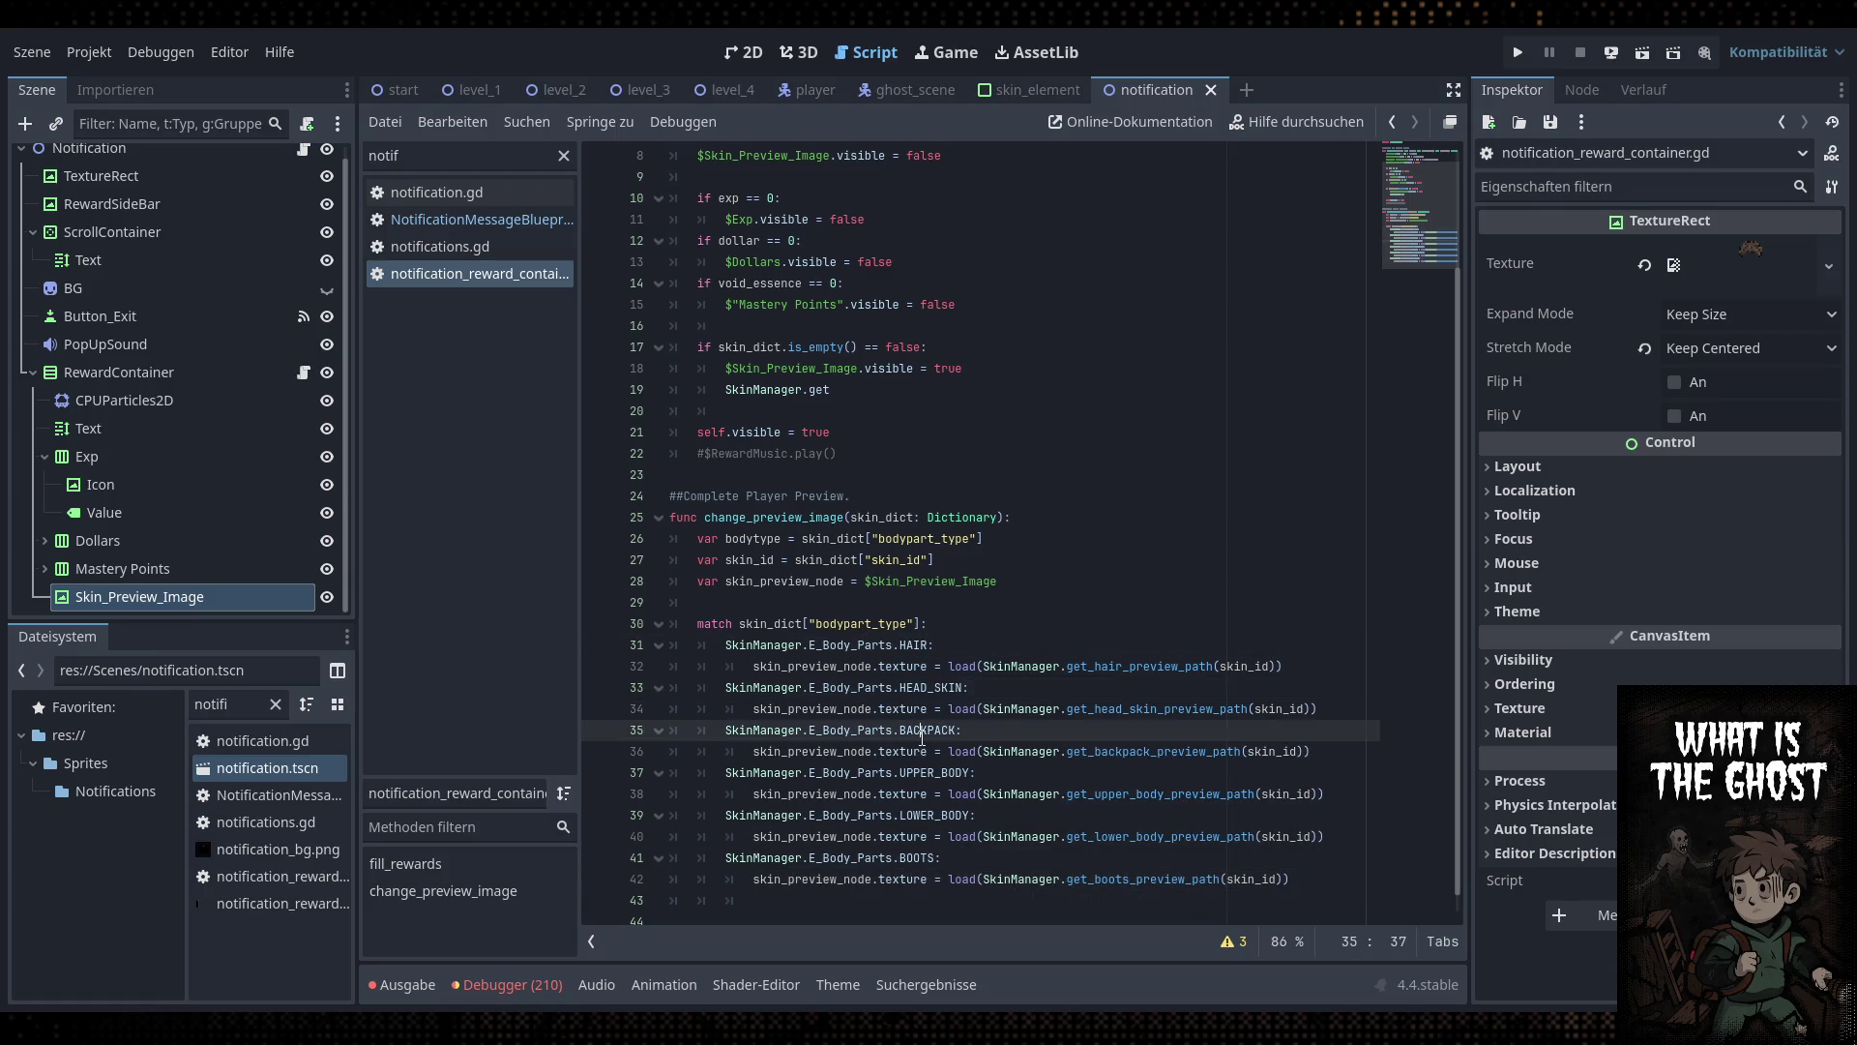
pyautogui.click(979, 758)
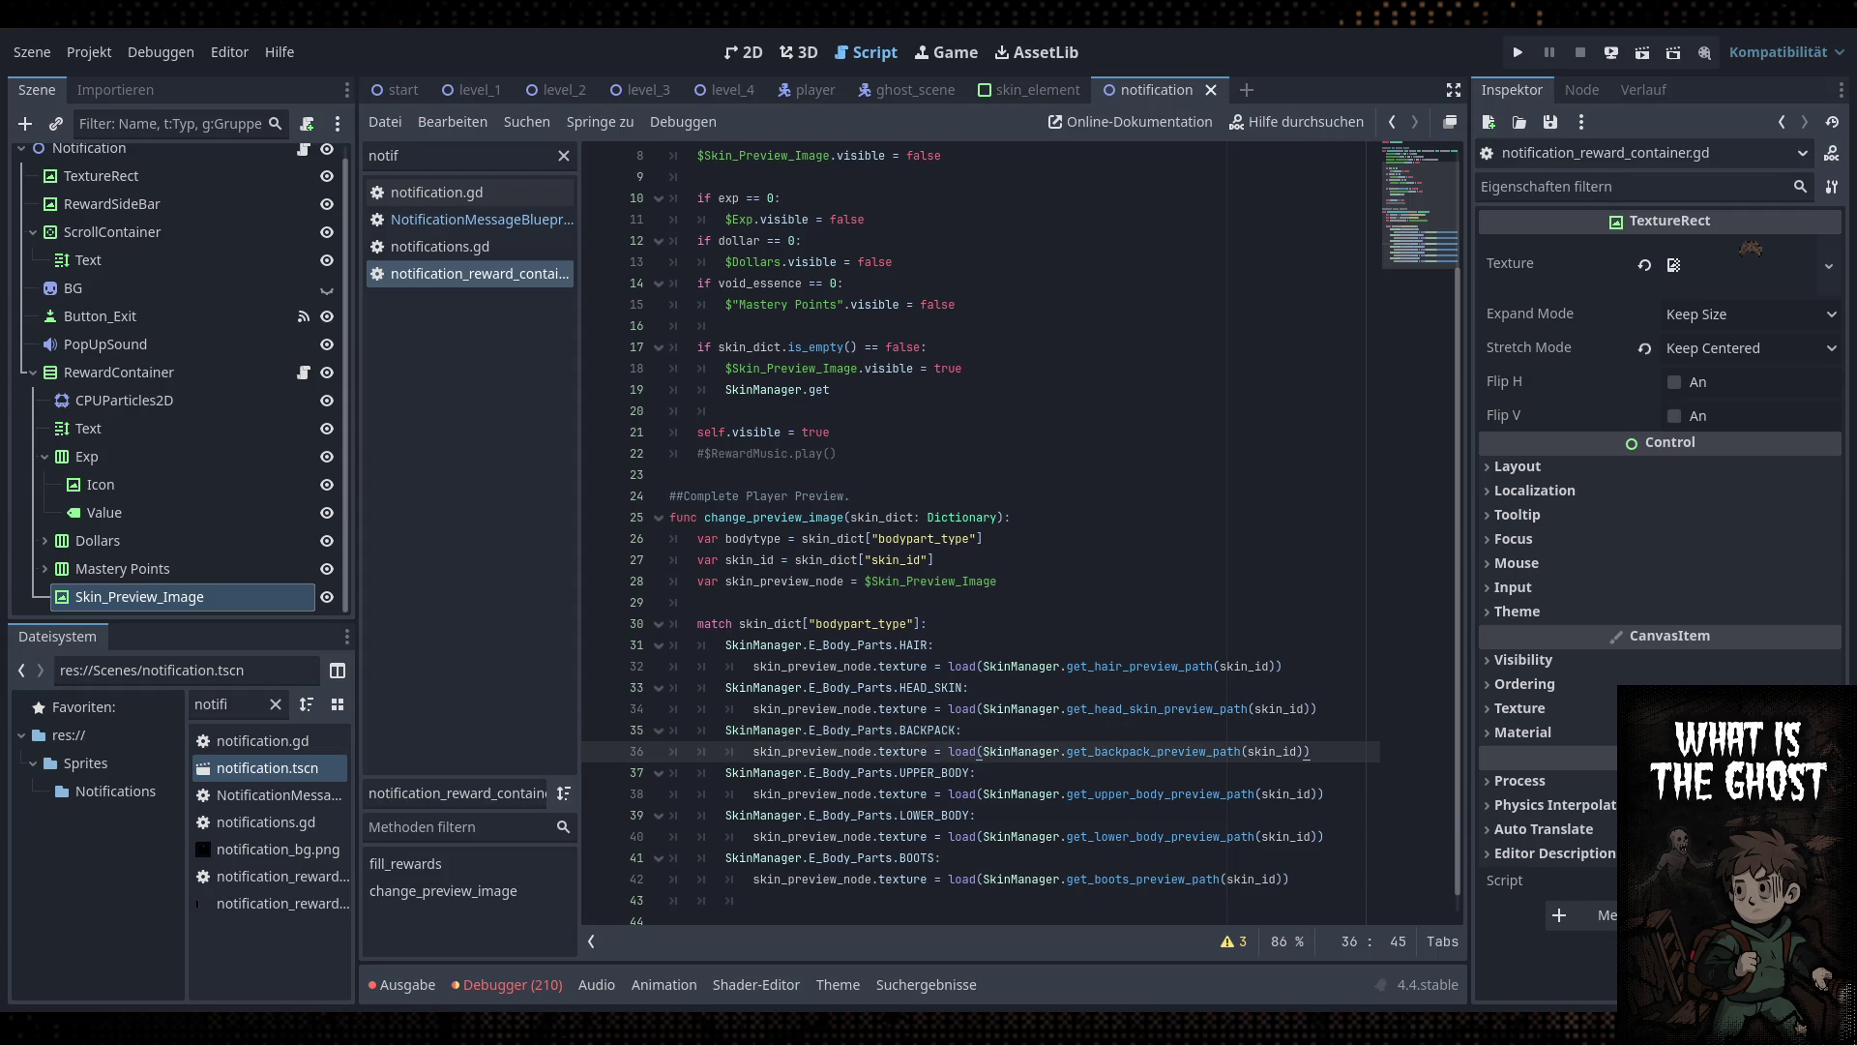
pyautogui.click(1209, 860)
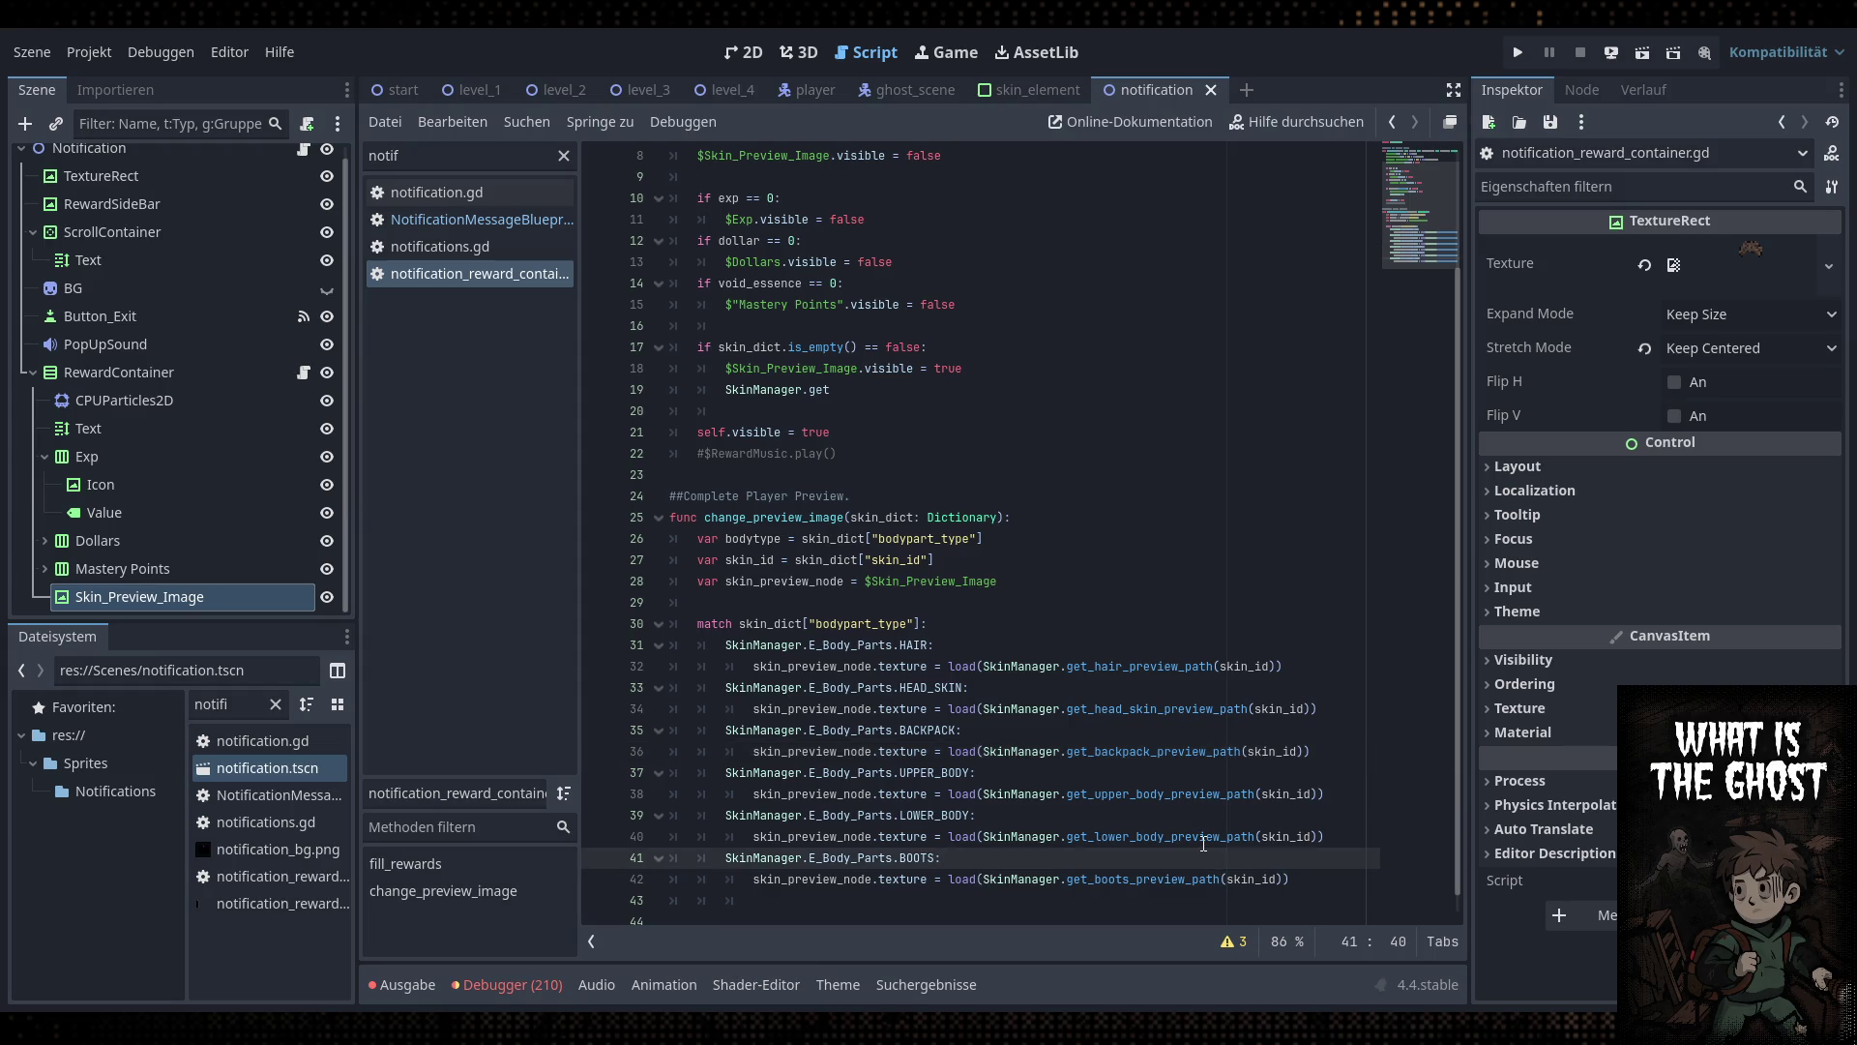
pyautogui.doubleClick(1247, 667)
pyautogui.click(851, 580)
pyautogui.click(904, 646)
pyautogui.click(1010, 646)
# Save, then replace the SkinManager.get stub on line 19 with a change_preview_image( call
pyautogui.hotkey('ctrl', 's')
pyautogui.scroll(3, 761, 542)
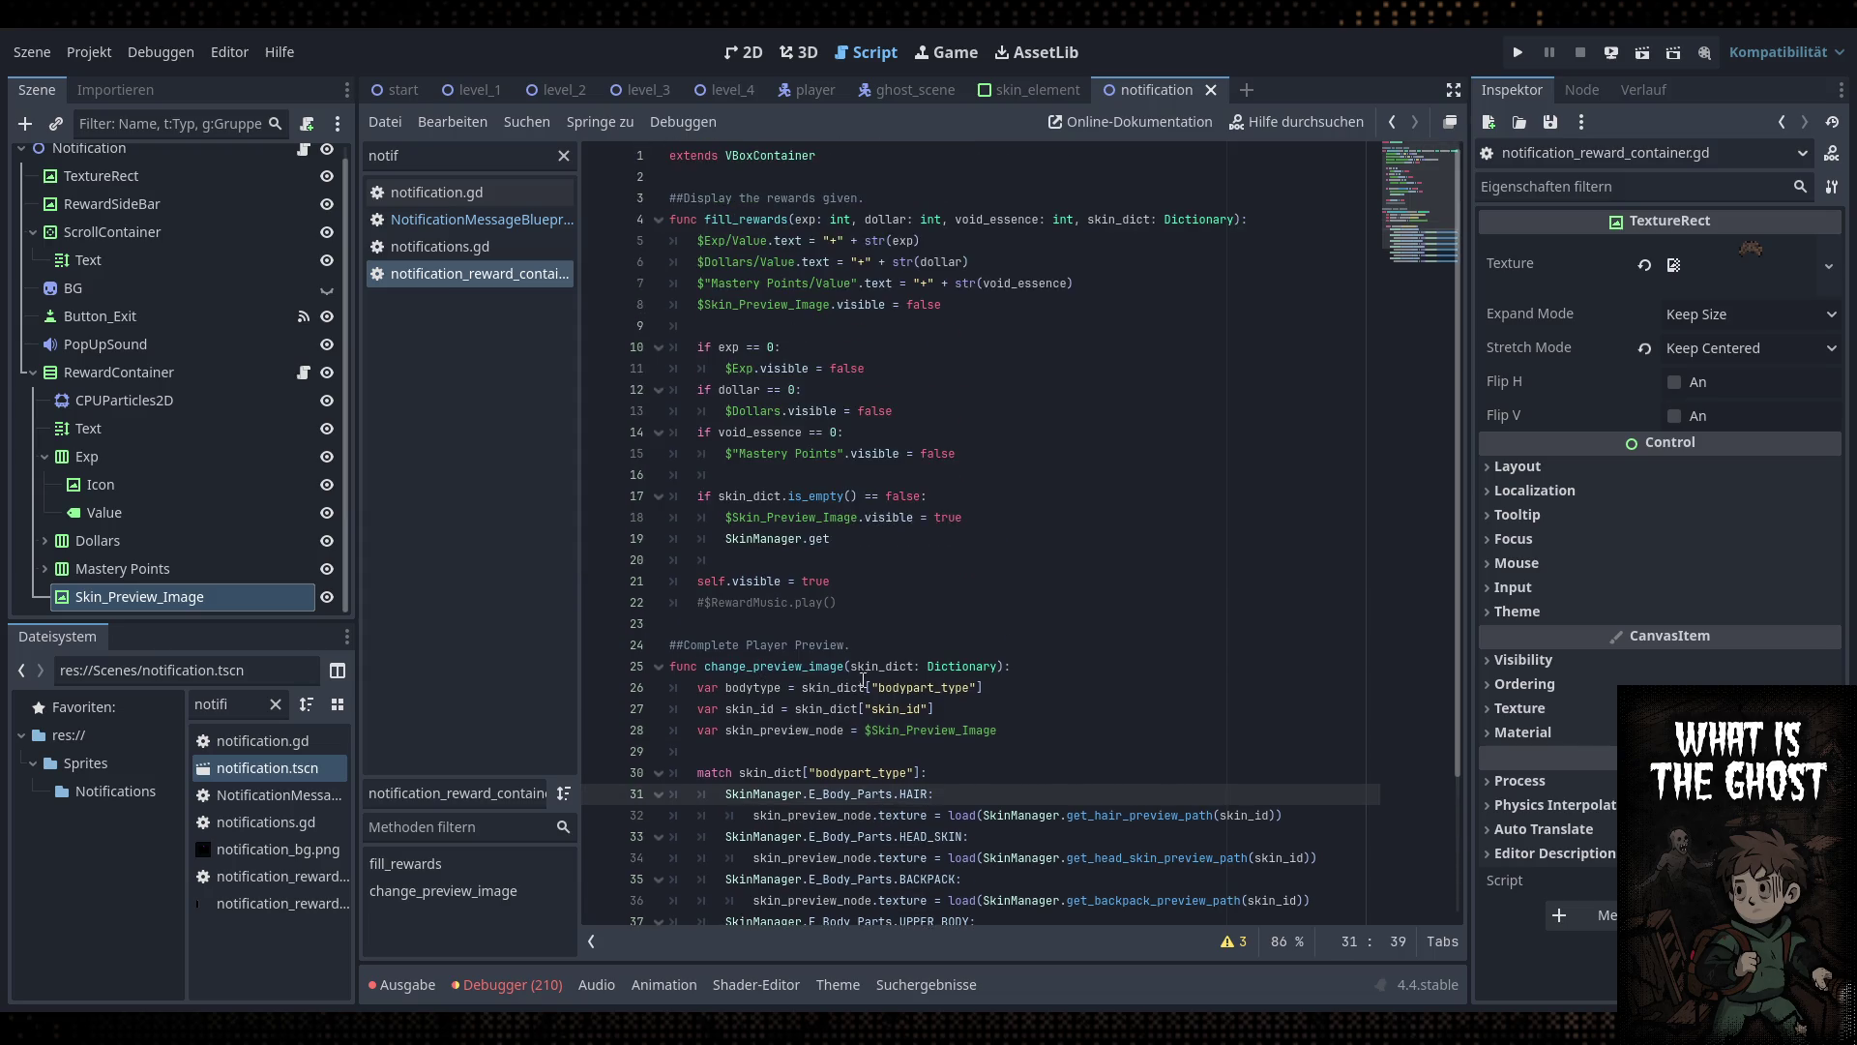
pyautogui.click(927, 544)
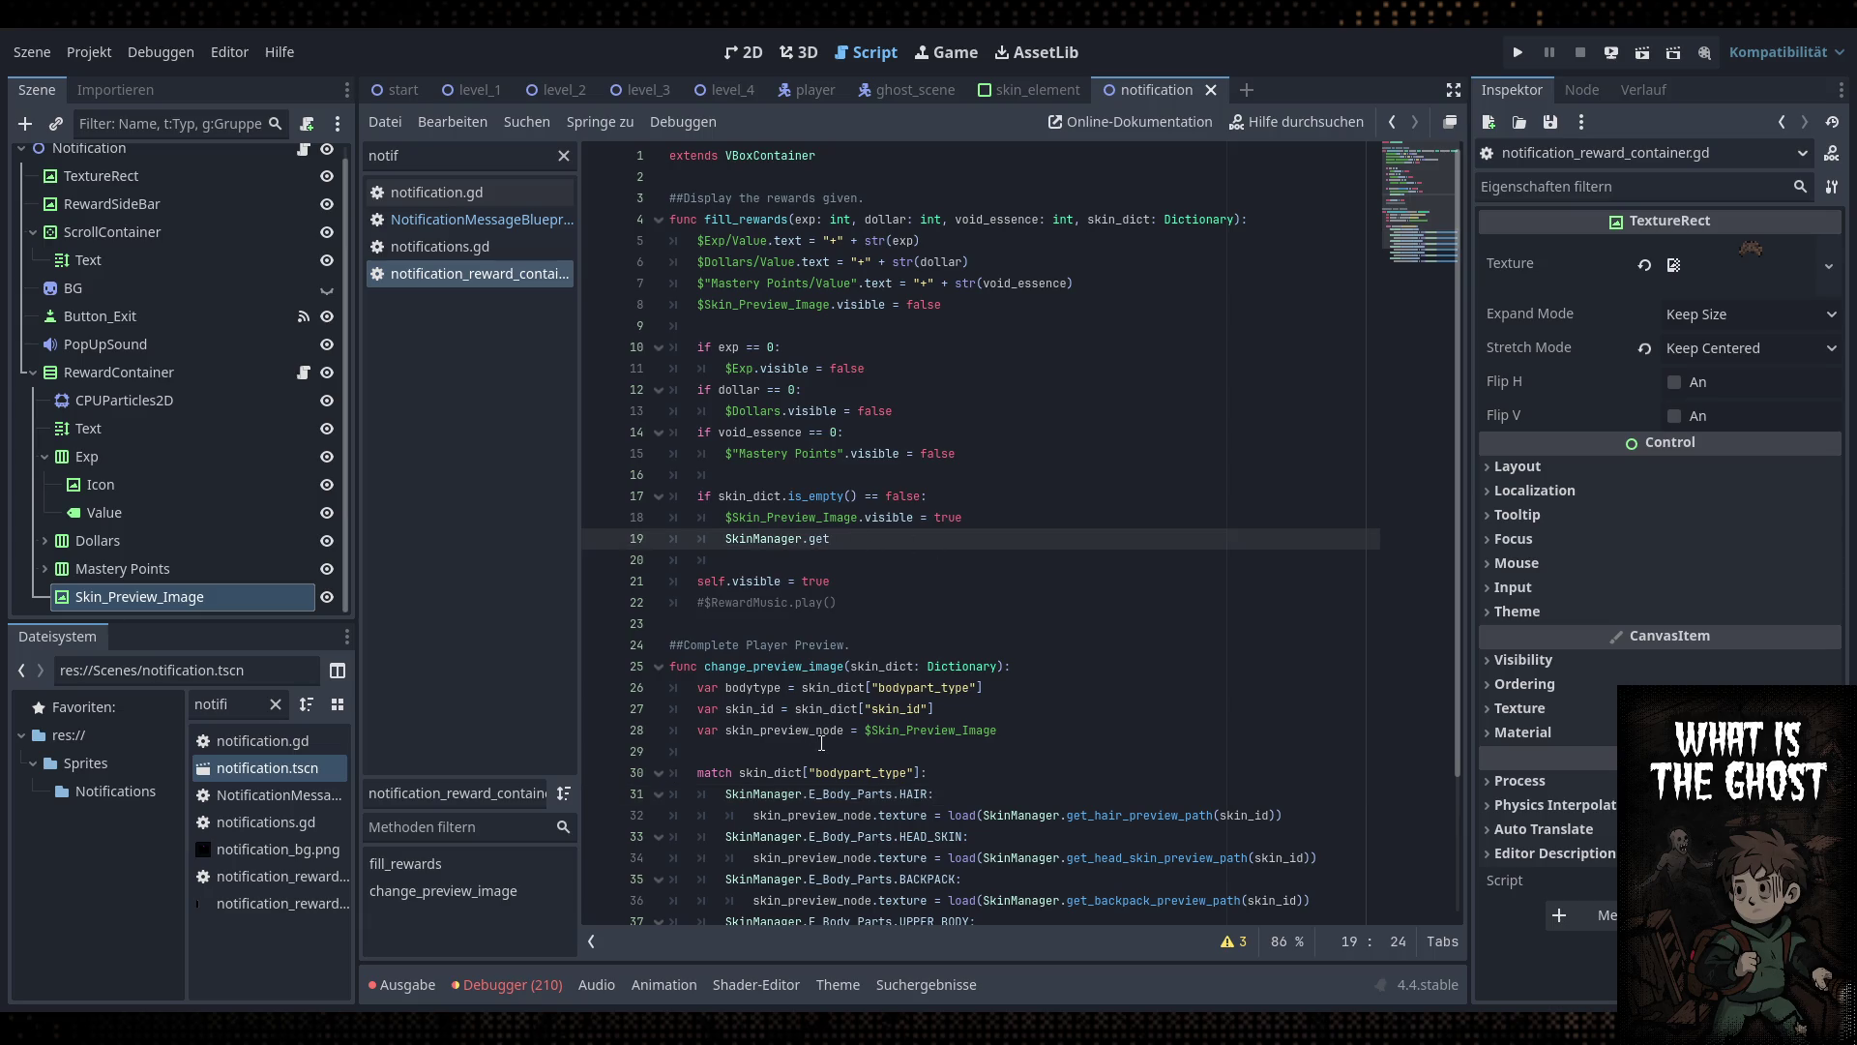
pyautogui.doubleClick(803, 666)
pyautogui.hotkey('ctrl', 'c')
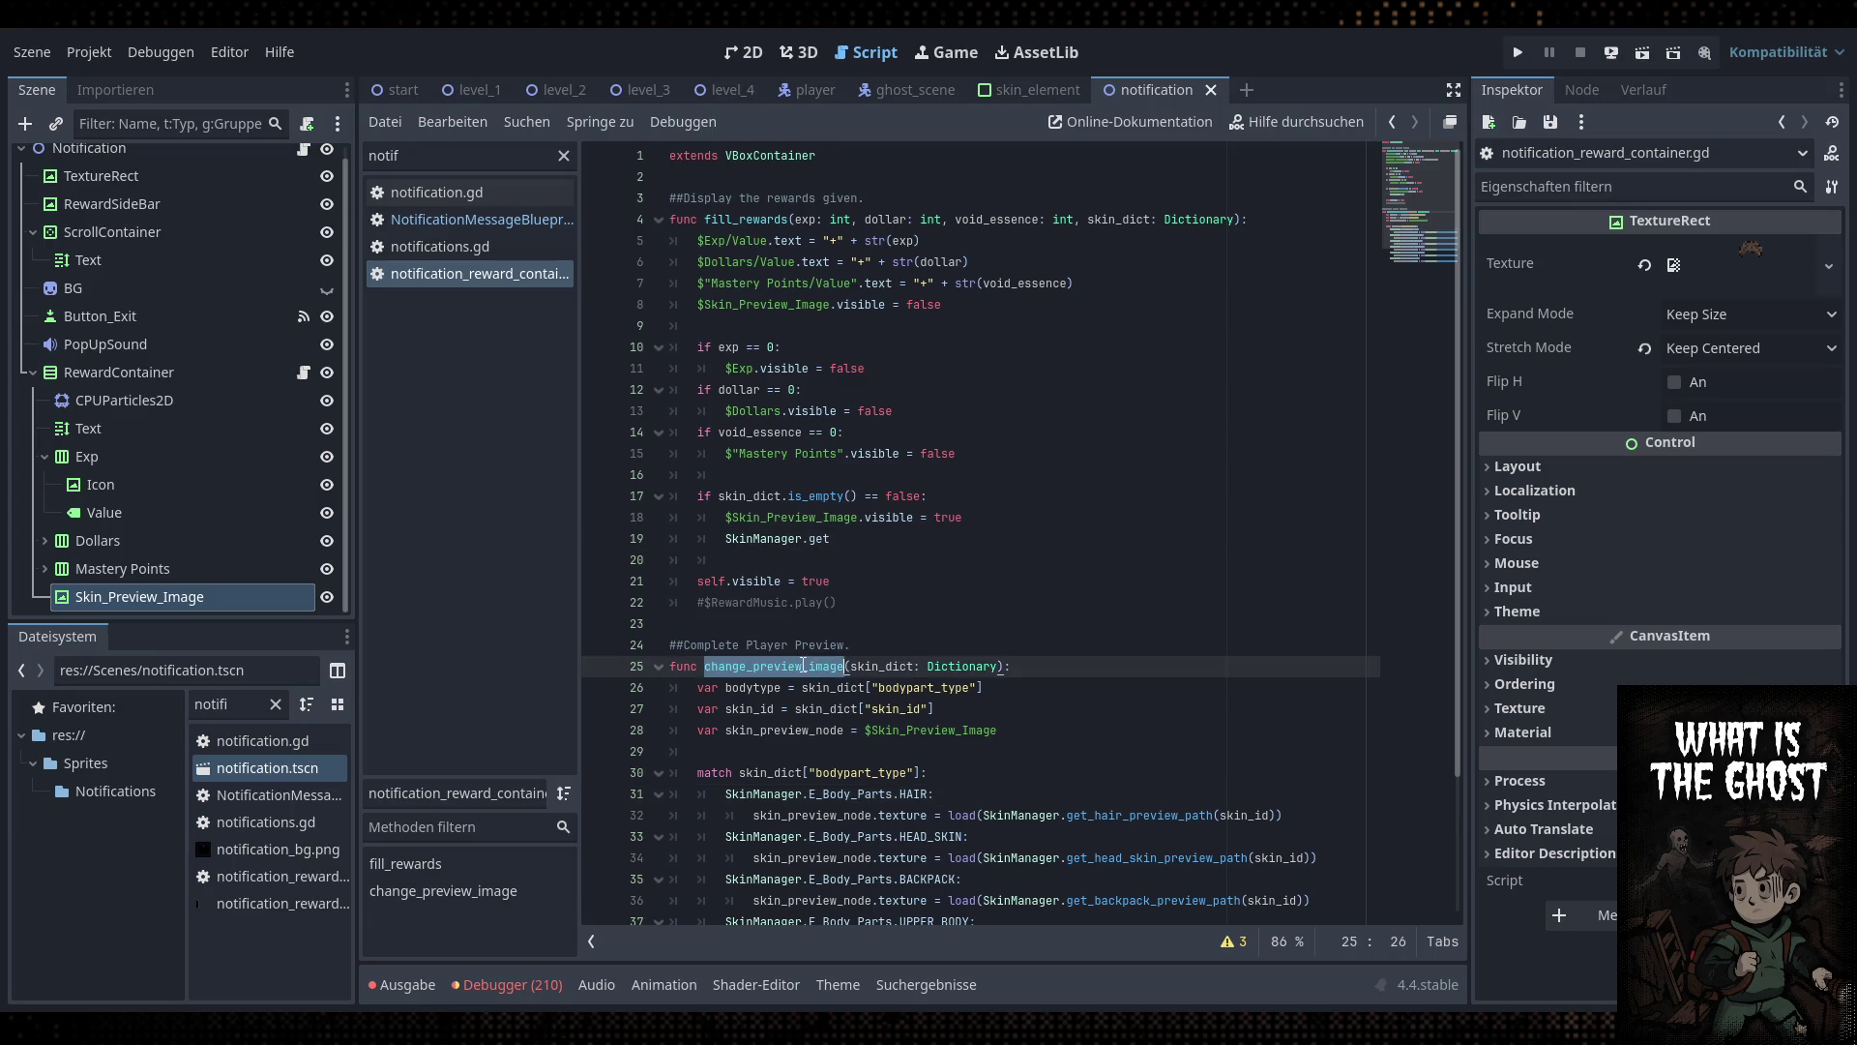
pyautogui.moveTo(830, 538); pyautogui.dragTo(726, 539)
pyautogui.hotkey('ctrl', 'v')
pyautogui.write('(')
# Pass skin_dict as the change_preview_image argument and switch to the web browser
pyautogui.doubleClick(1118, 218)
pyautogui.hotkey('ctrl', 'c')
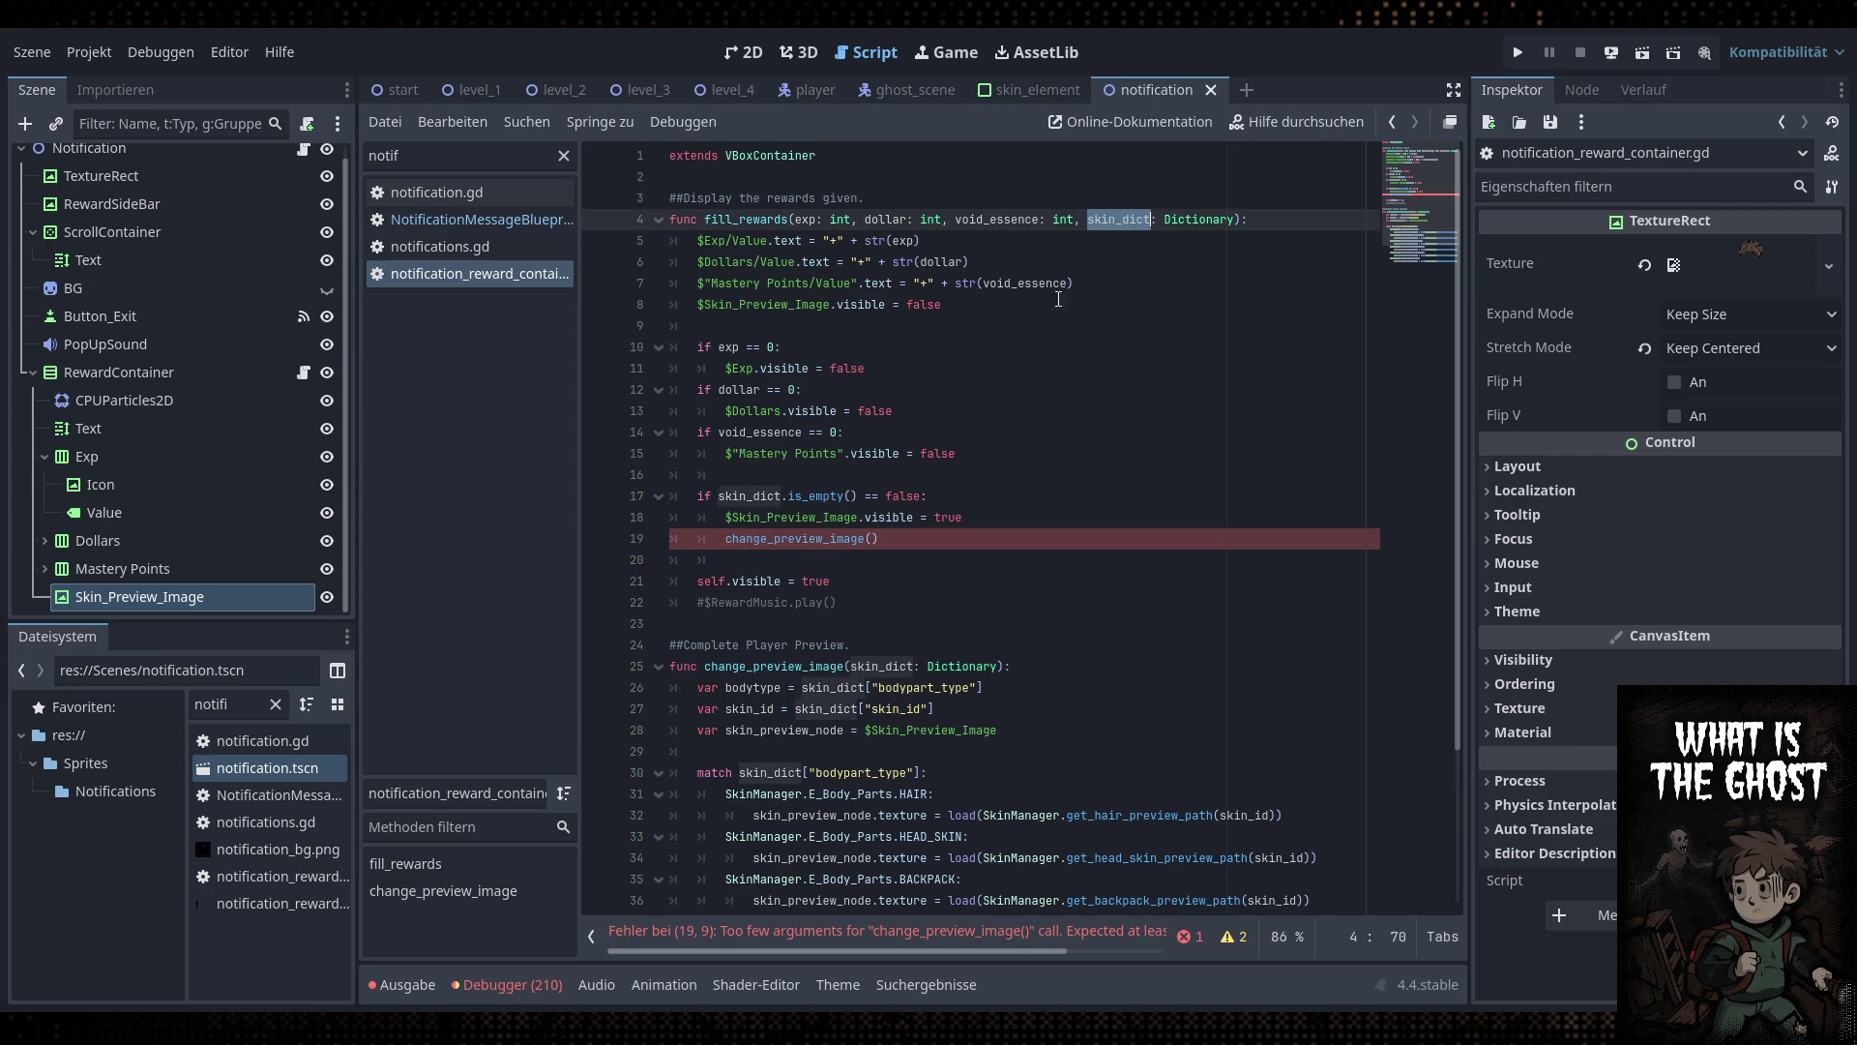
pyautogui.click(874, 537)
pyautogui.hotkey('ctrl', 'v')
pyautogui.click(1082, 517)
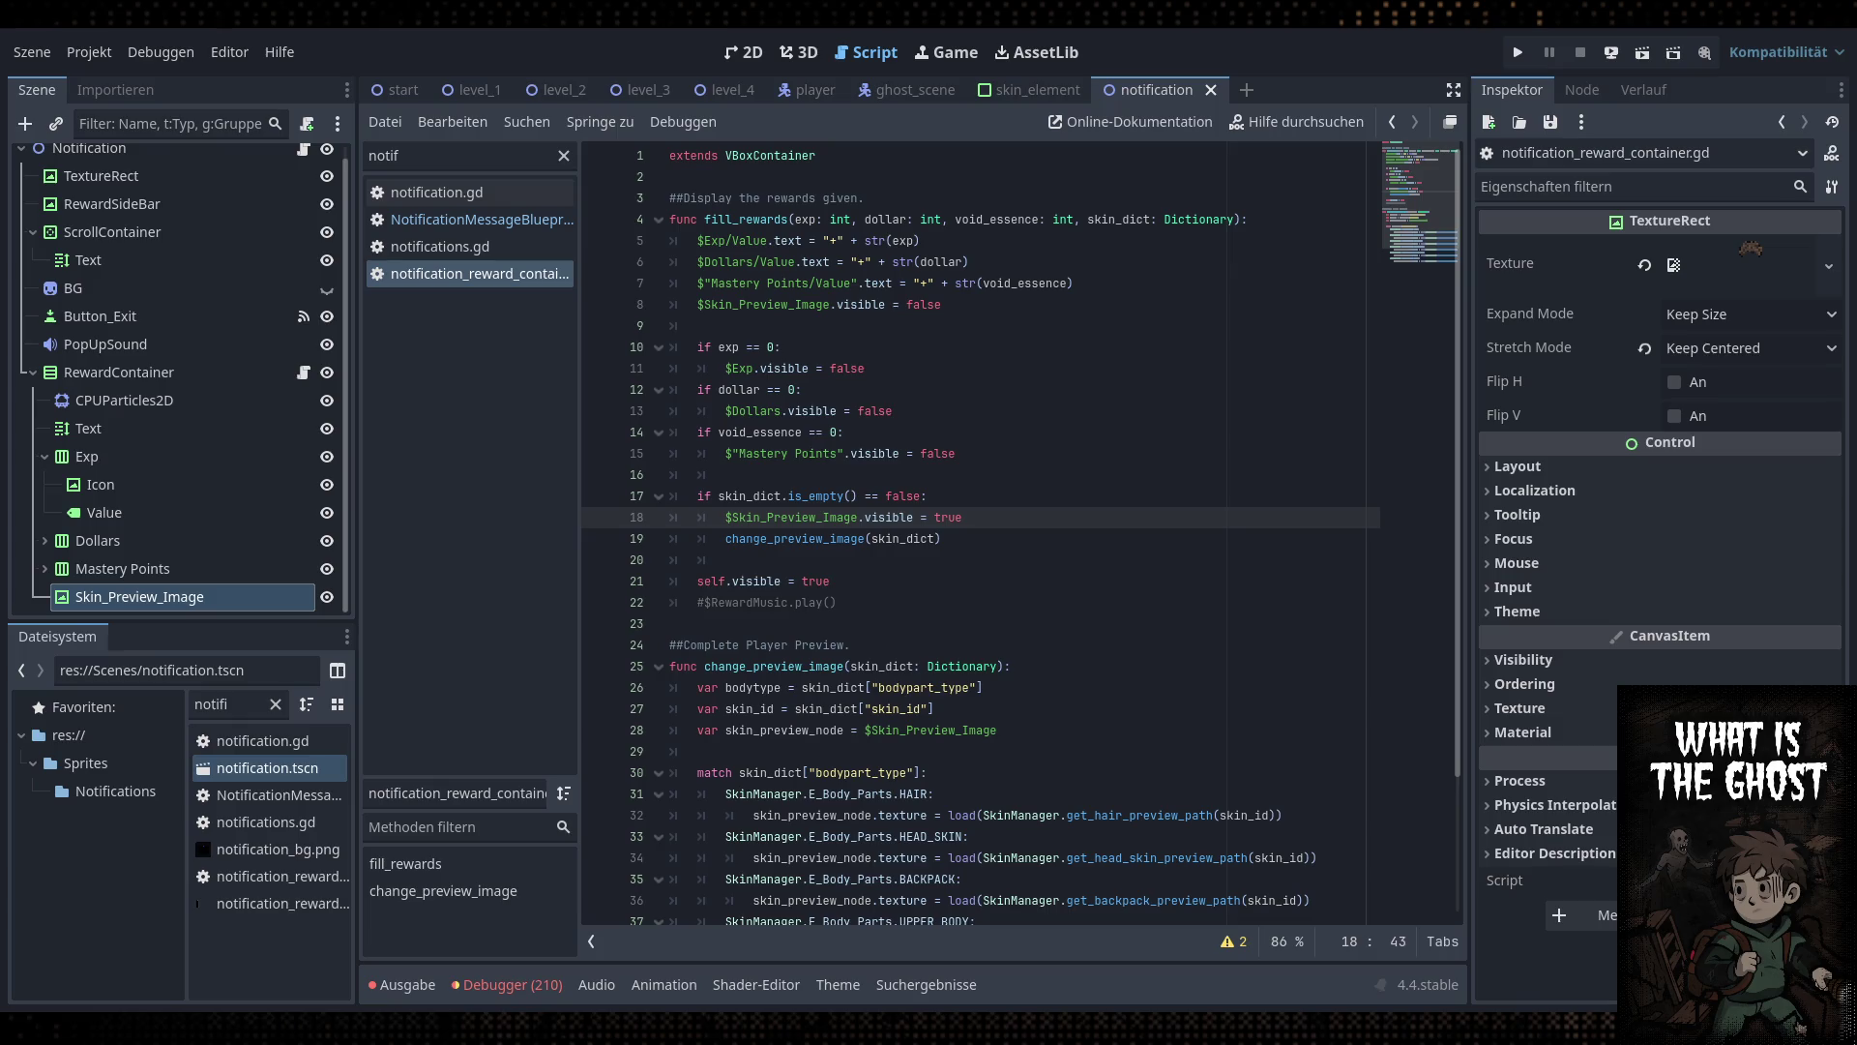
pyautogui.hotkey('alt', 'Tab')
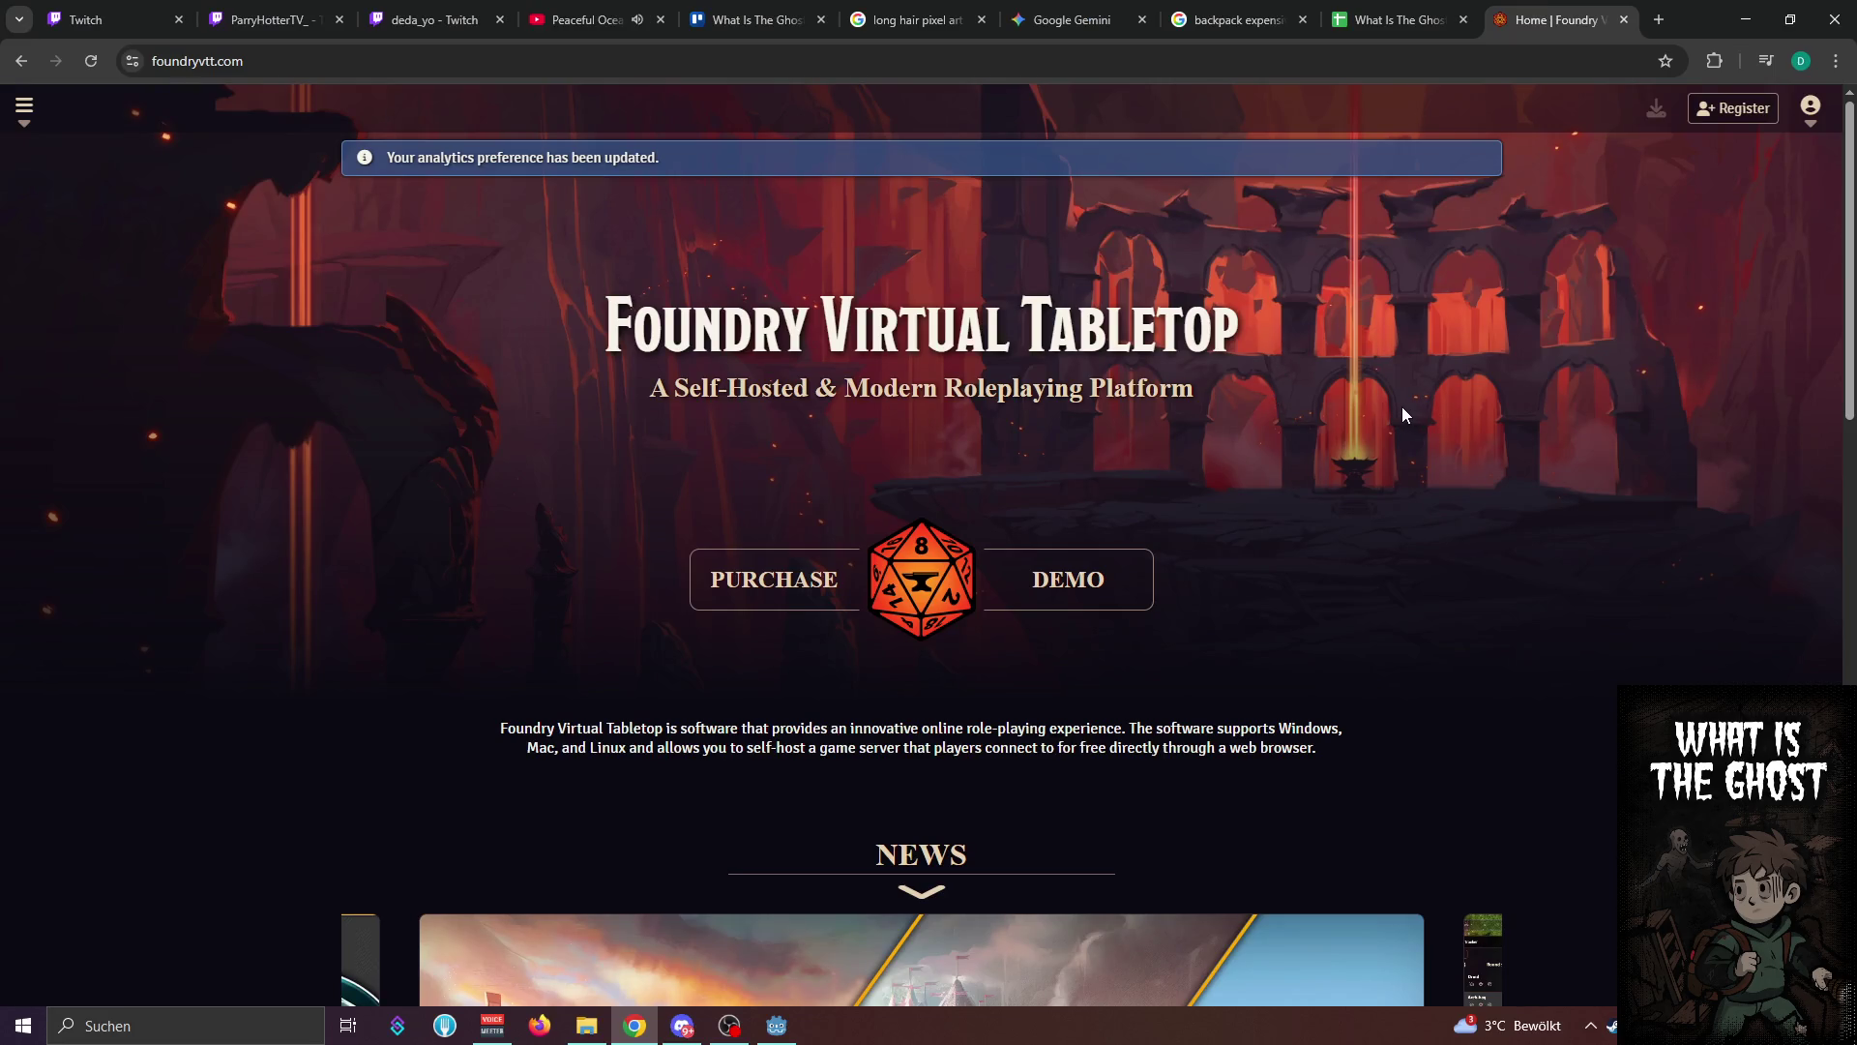
# Page through the Foundry VTT Core Features slides, from API to supported game systems
pyautogui.scroll(-10, 346, 524)
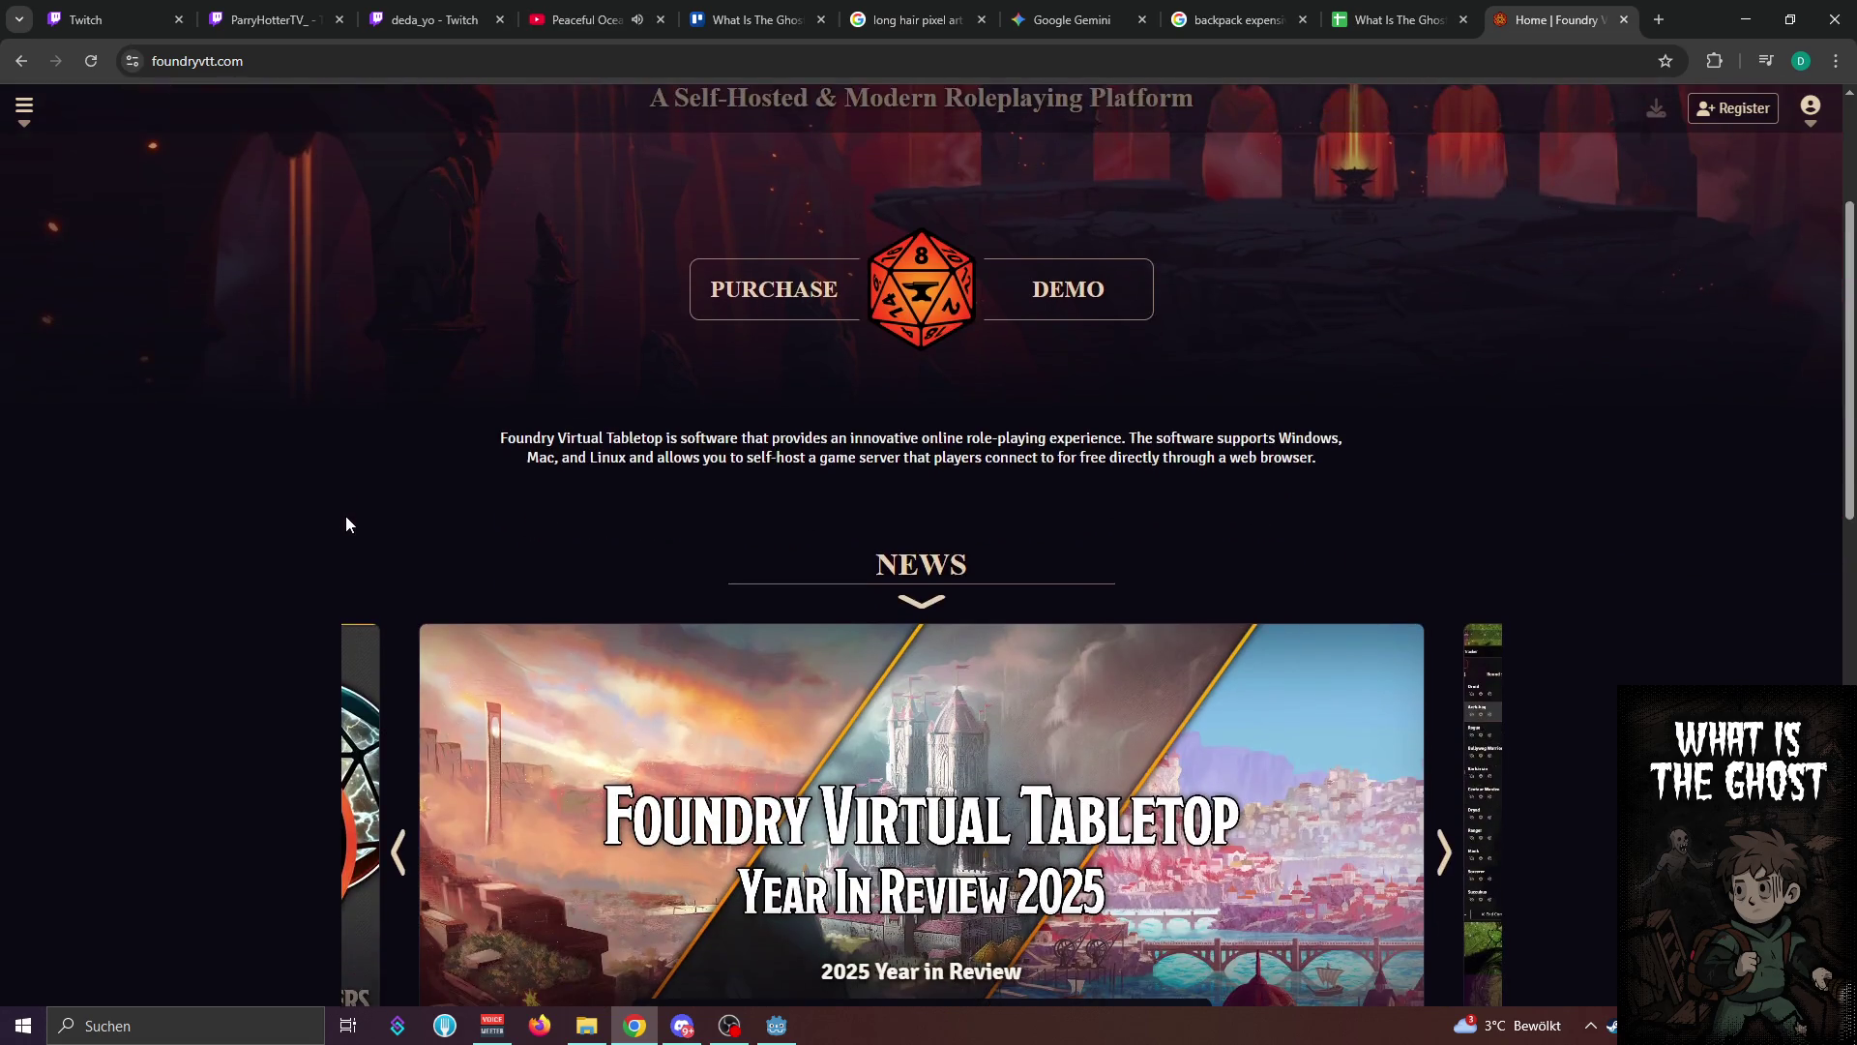
pyautogui.scroll(-4, 247, 548)
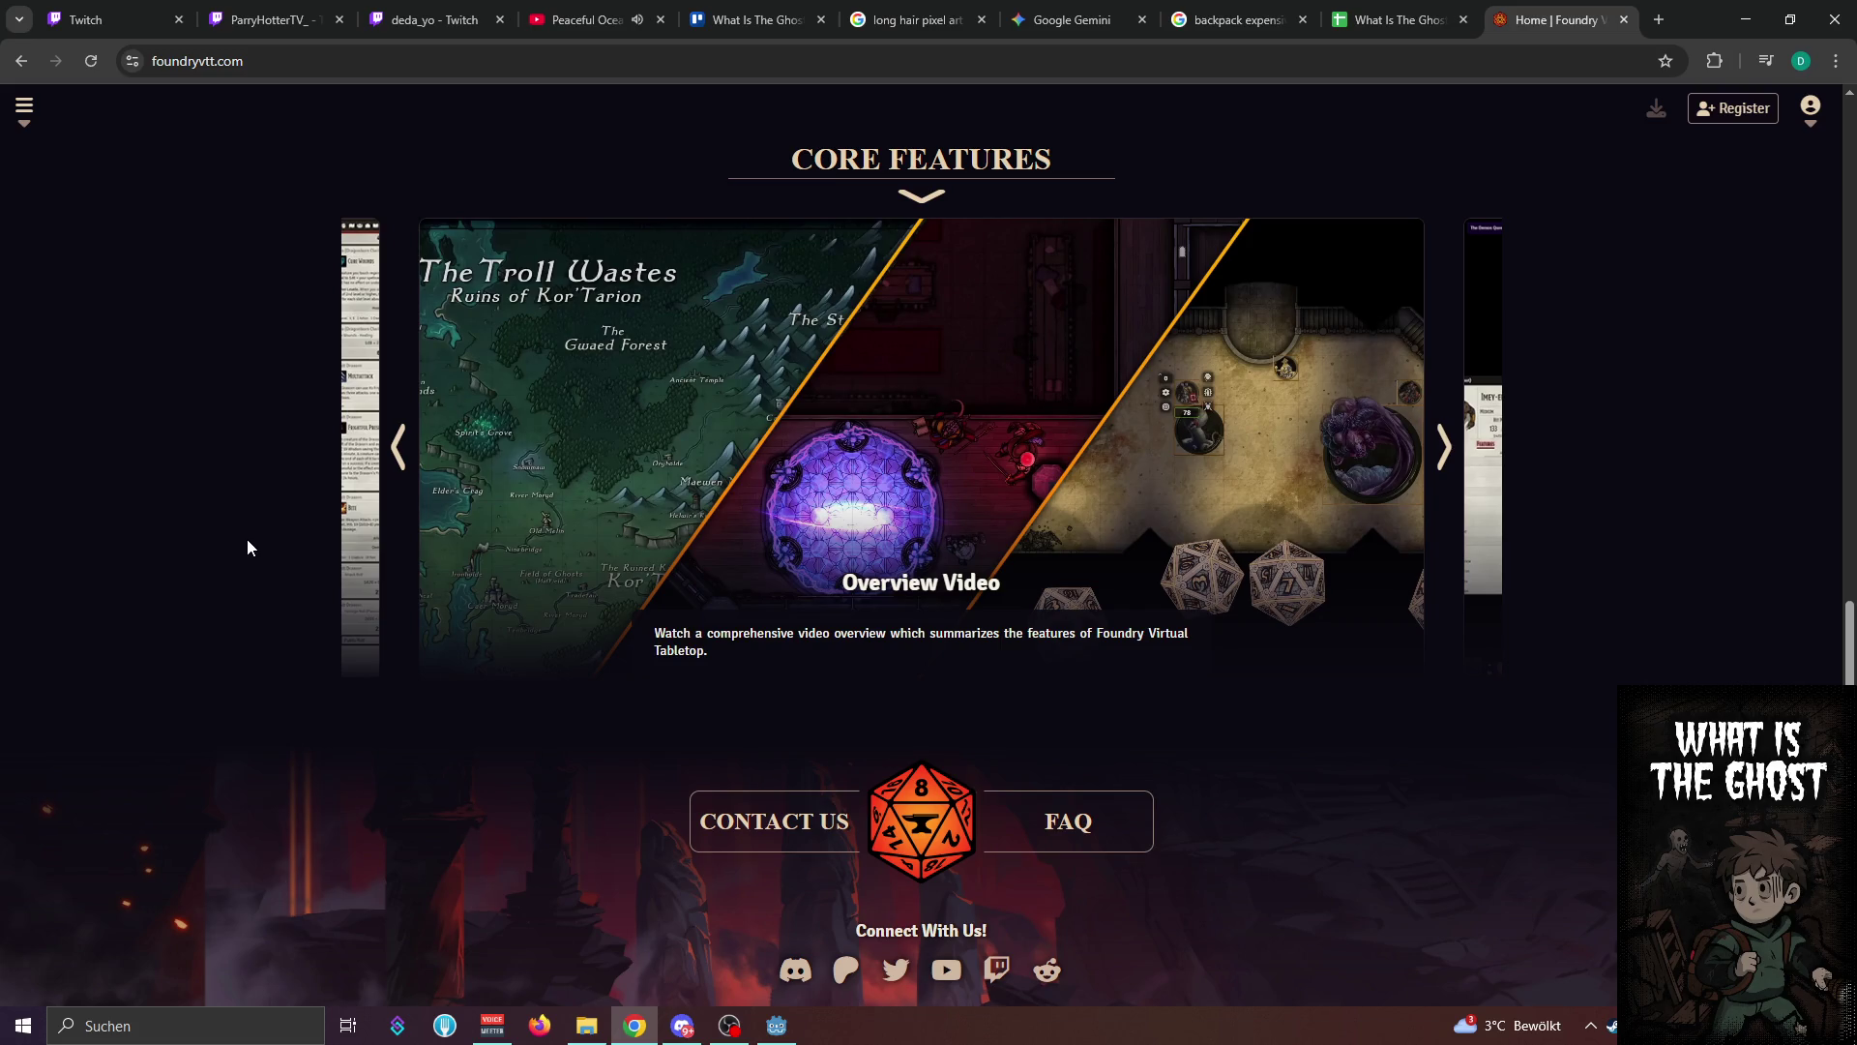
pyautogui.click(1444, 449)
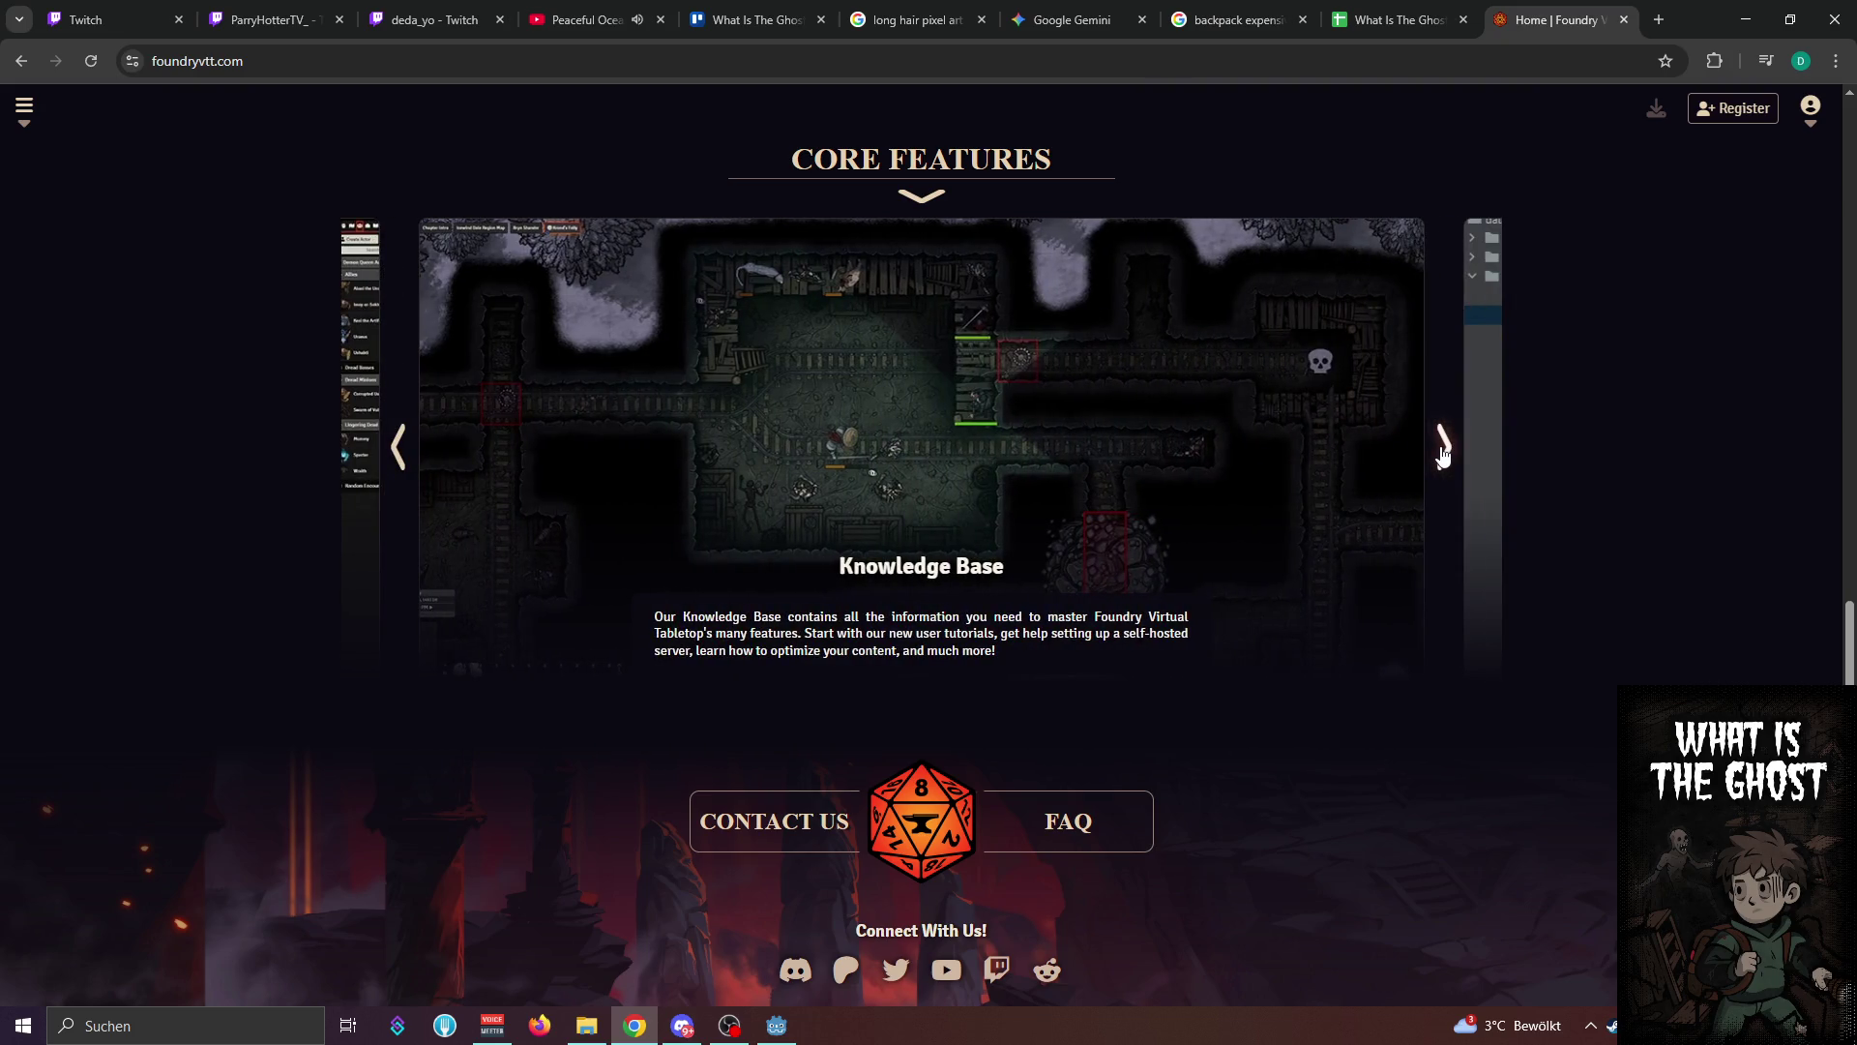
pyautogui.click(1443, 448)
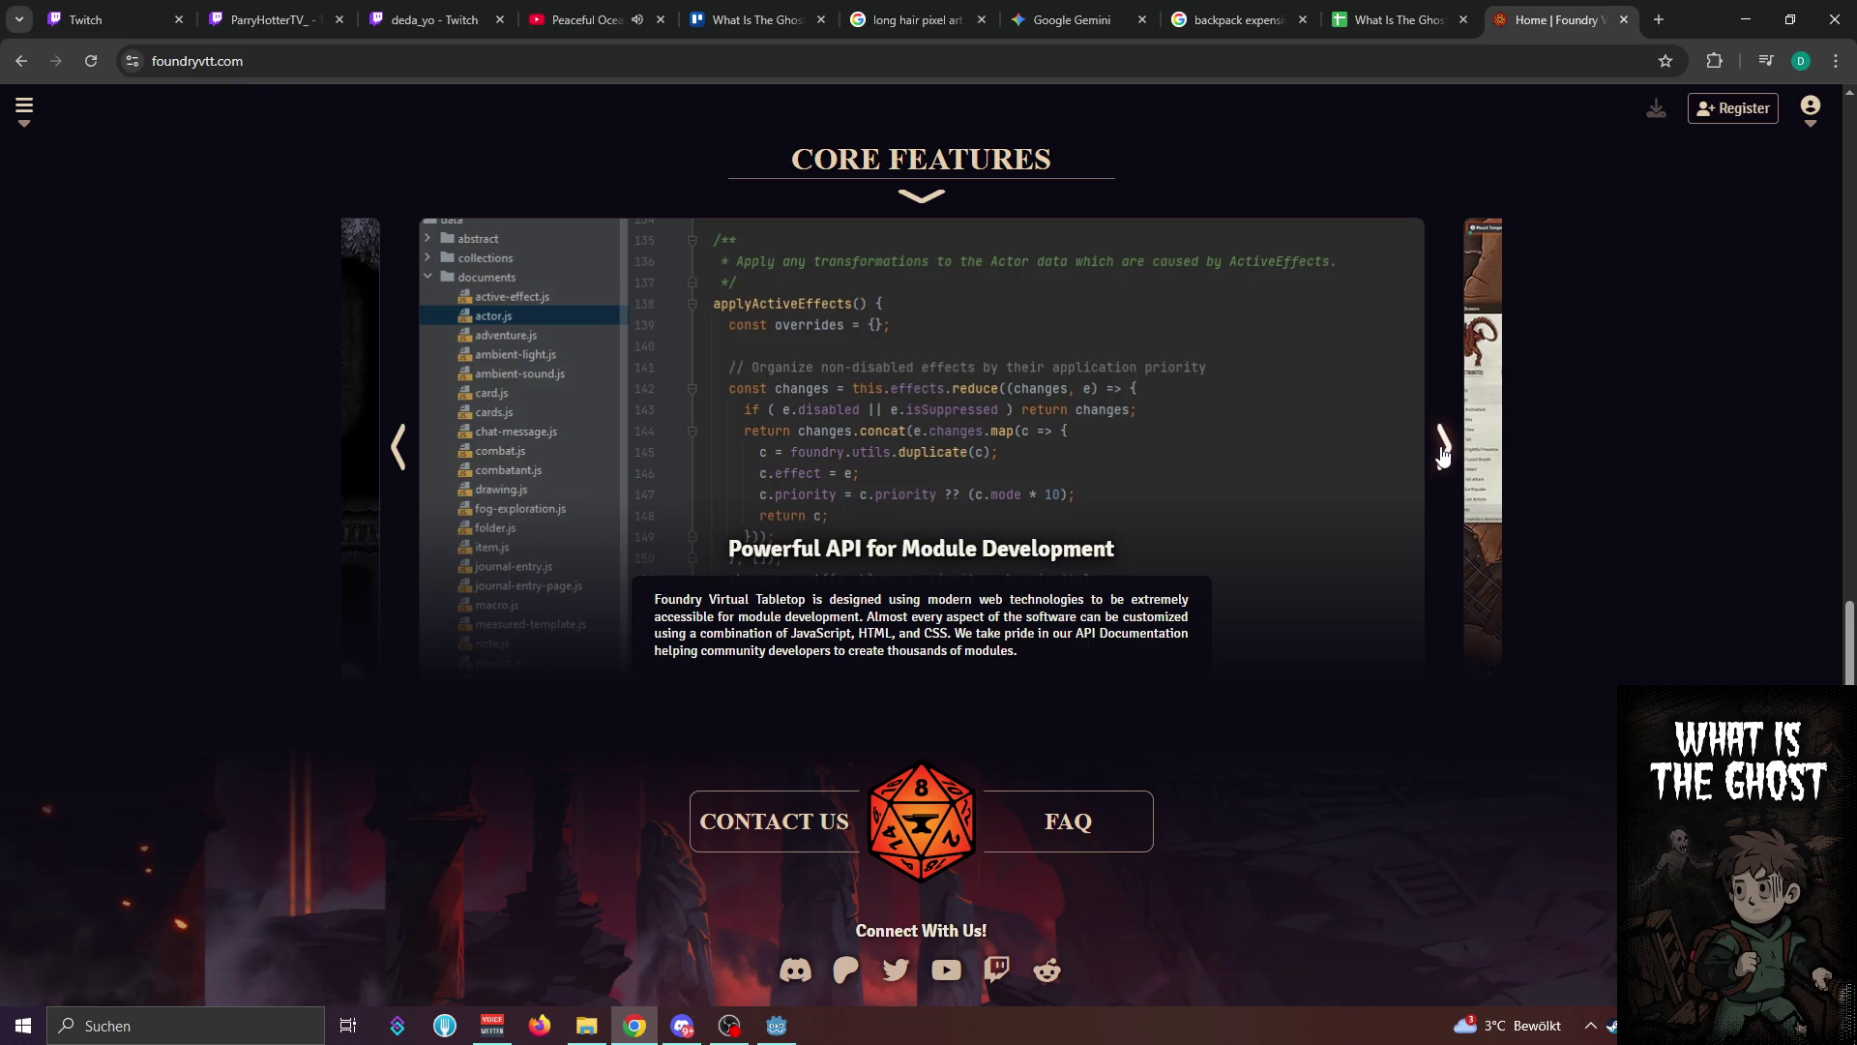
pyautogui.click(1442, 450)
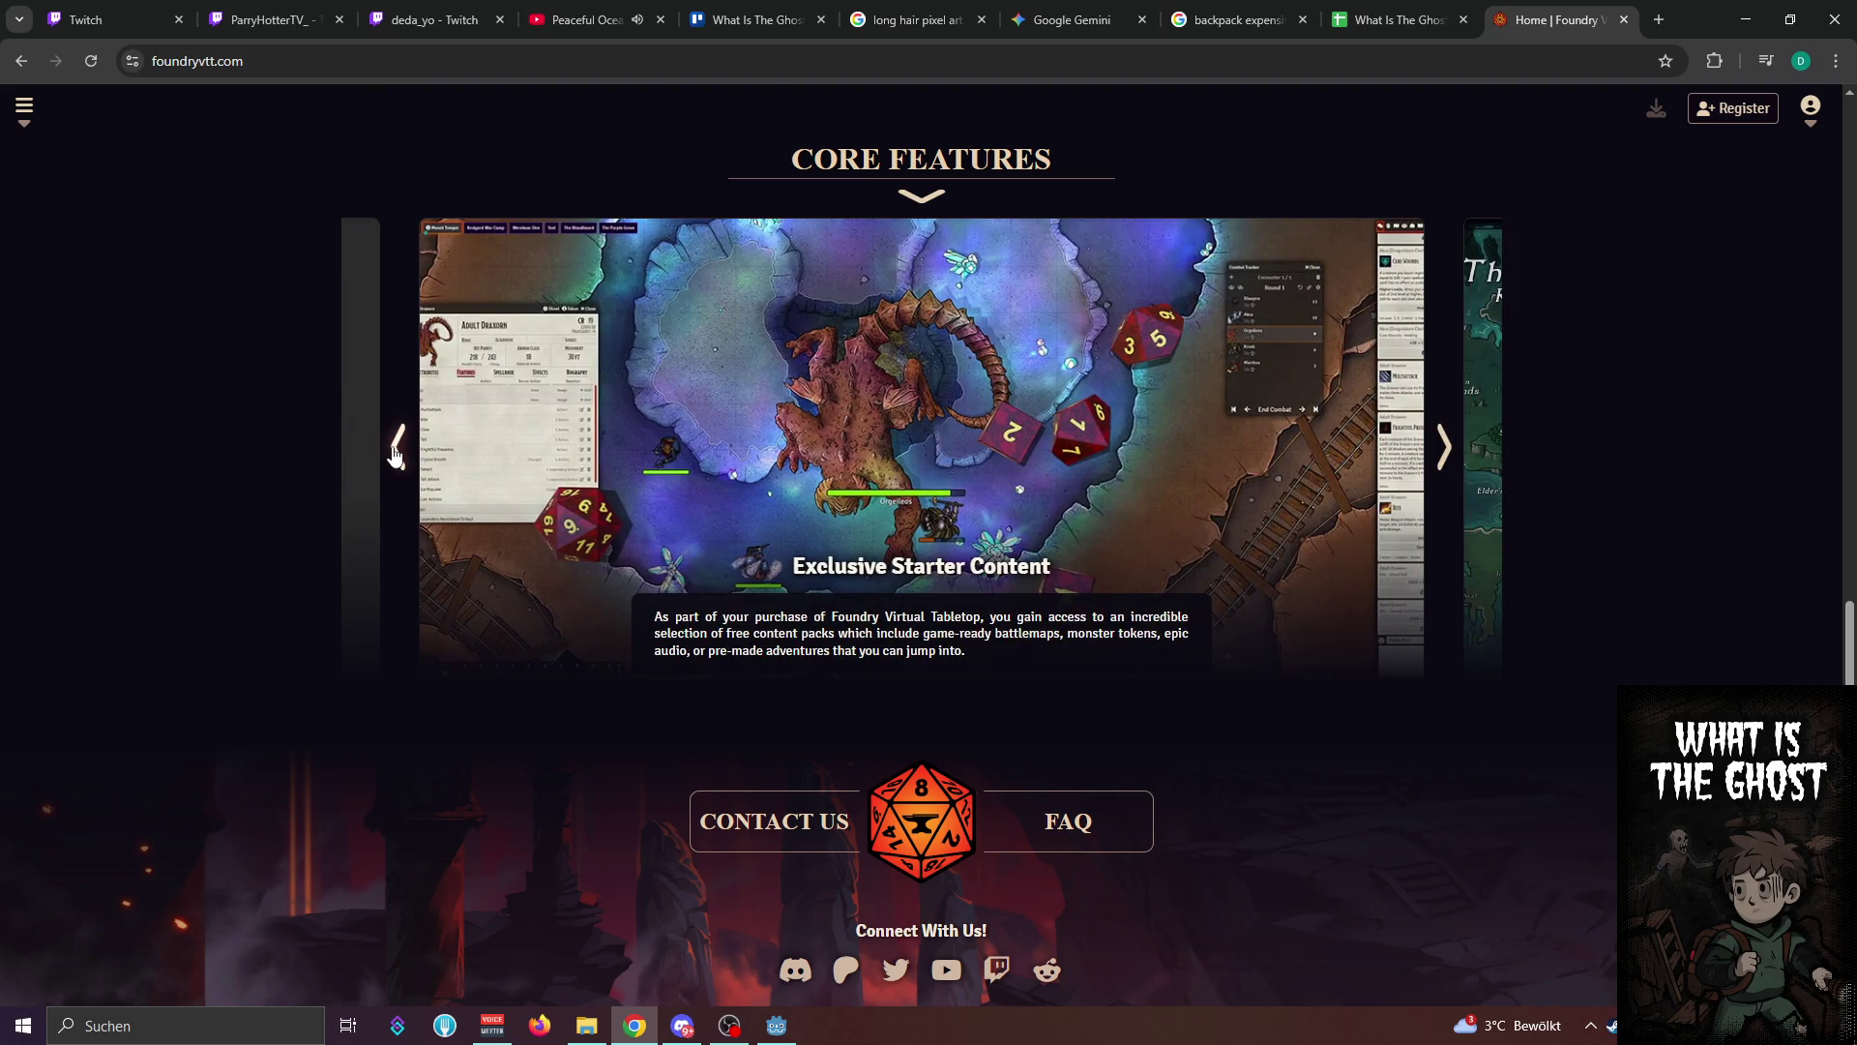
pyautogui.click(395, 451)
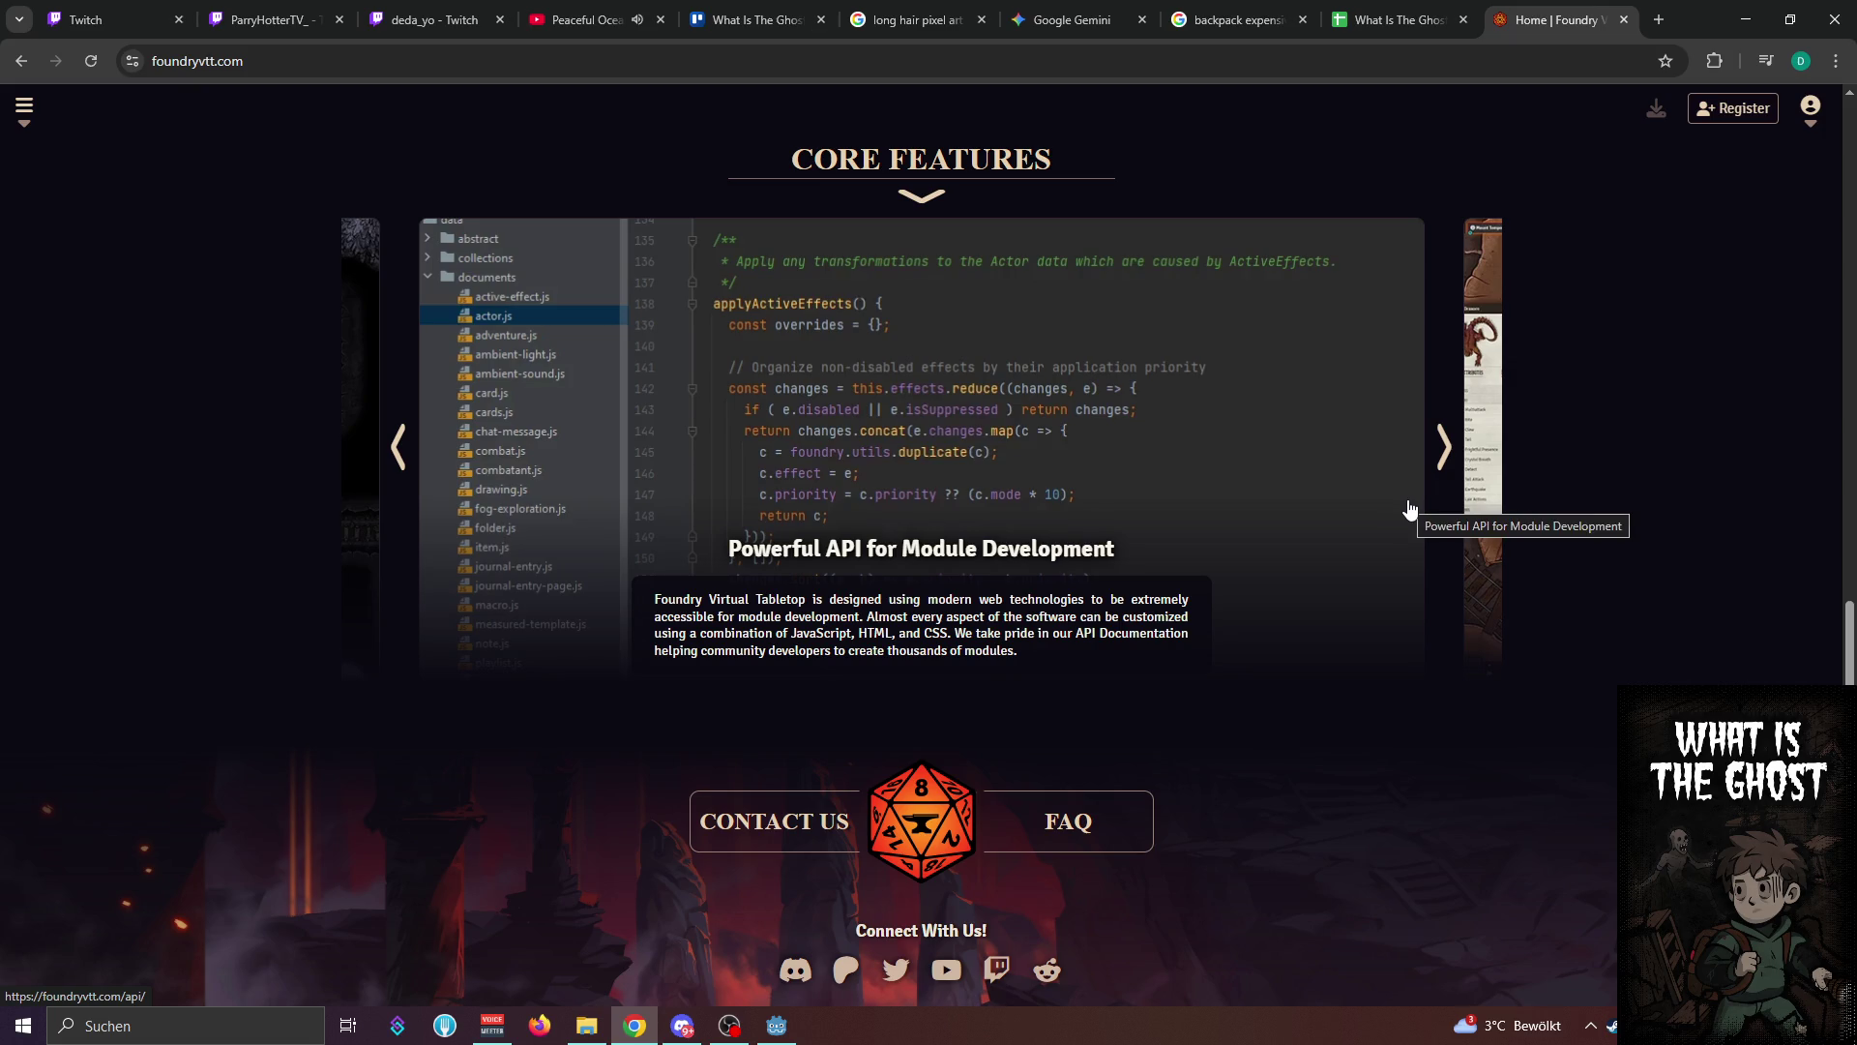
pyautogui.click(1442, 479)
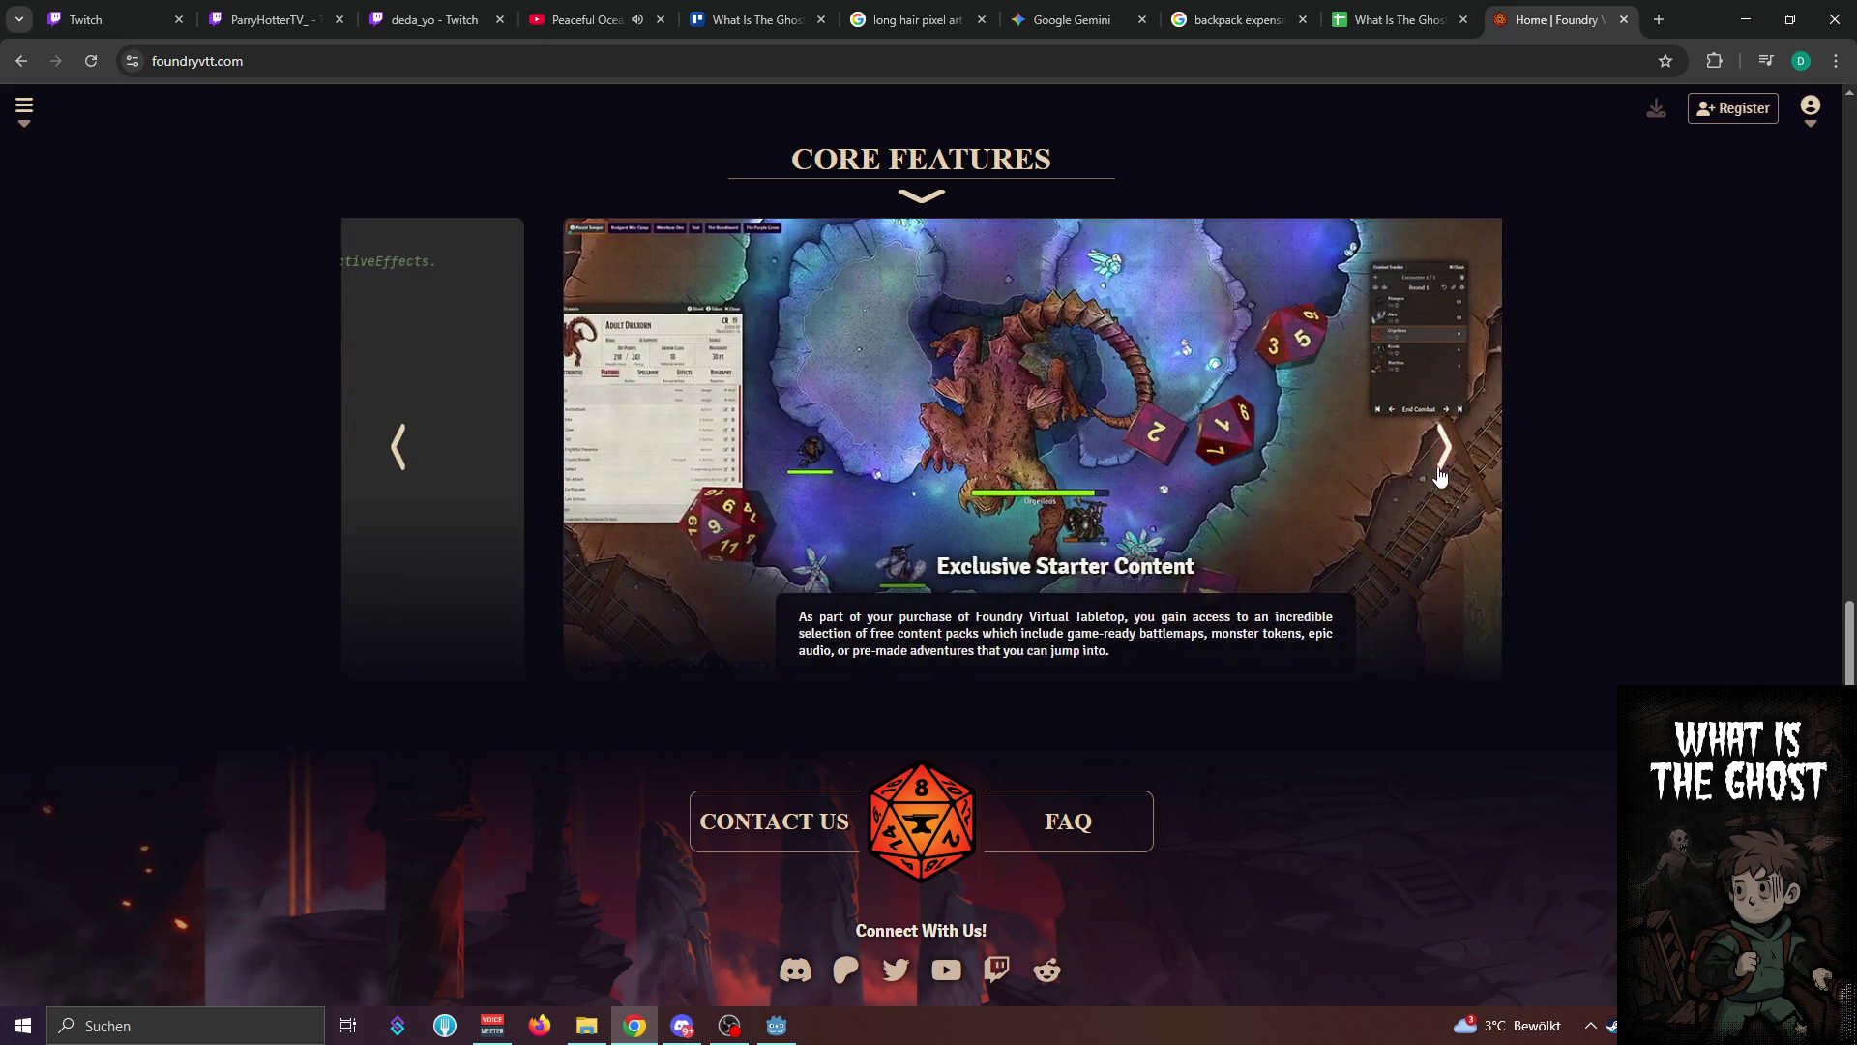
pyautogui.click(1441, 476)
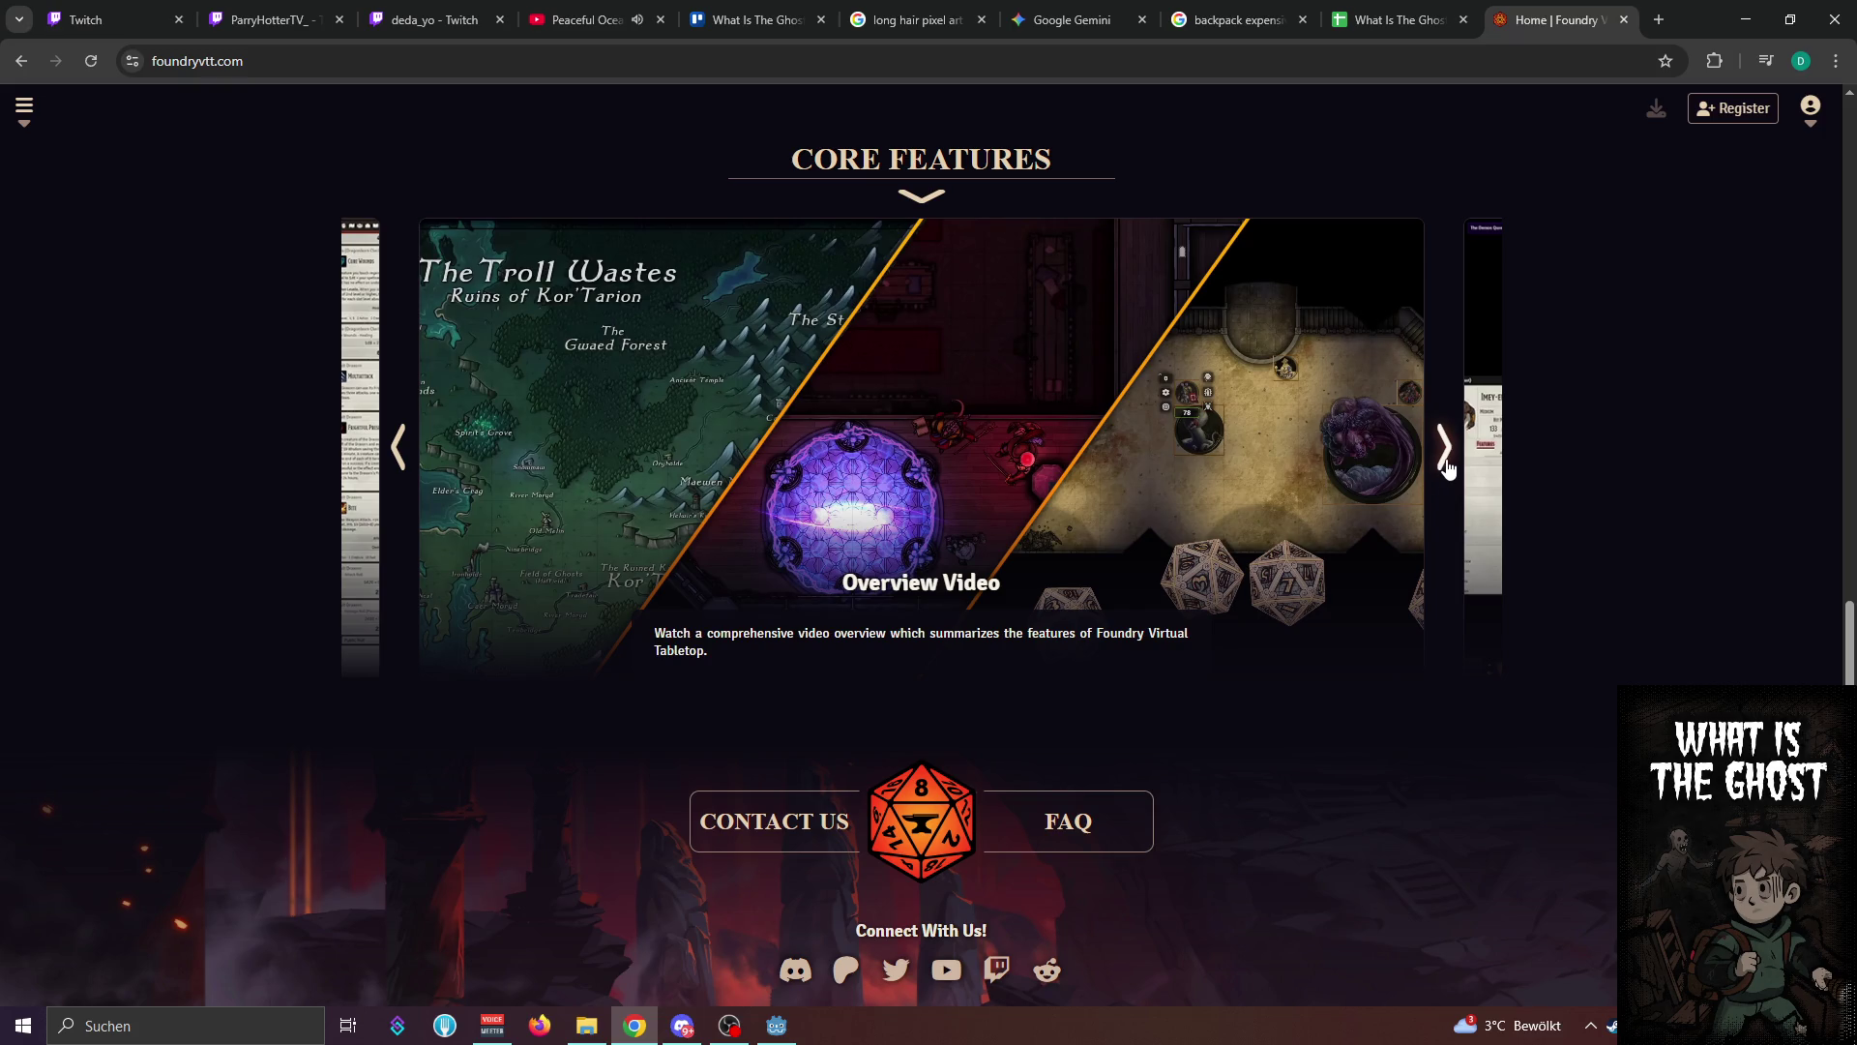
pyautogui.click(1446, 464)
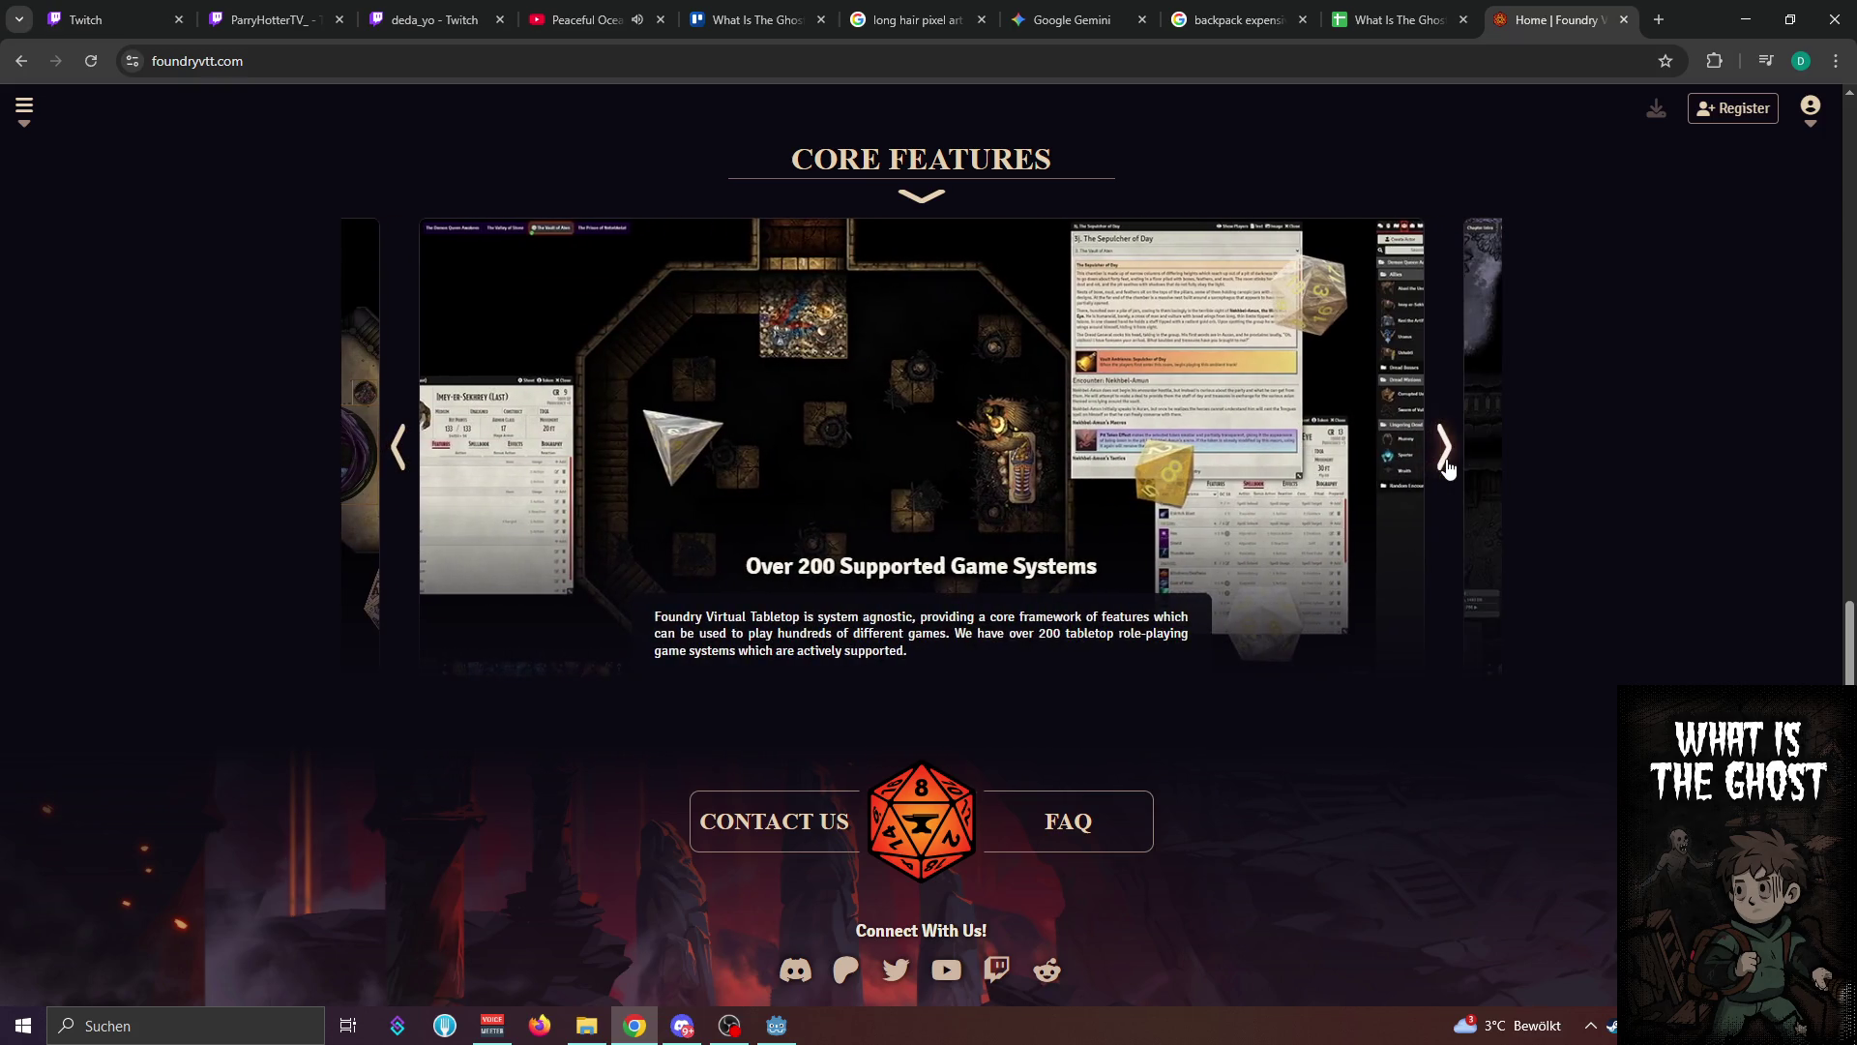
pyautogui.scroll(-2, 1630, 512)
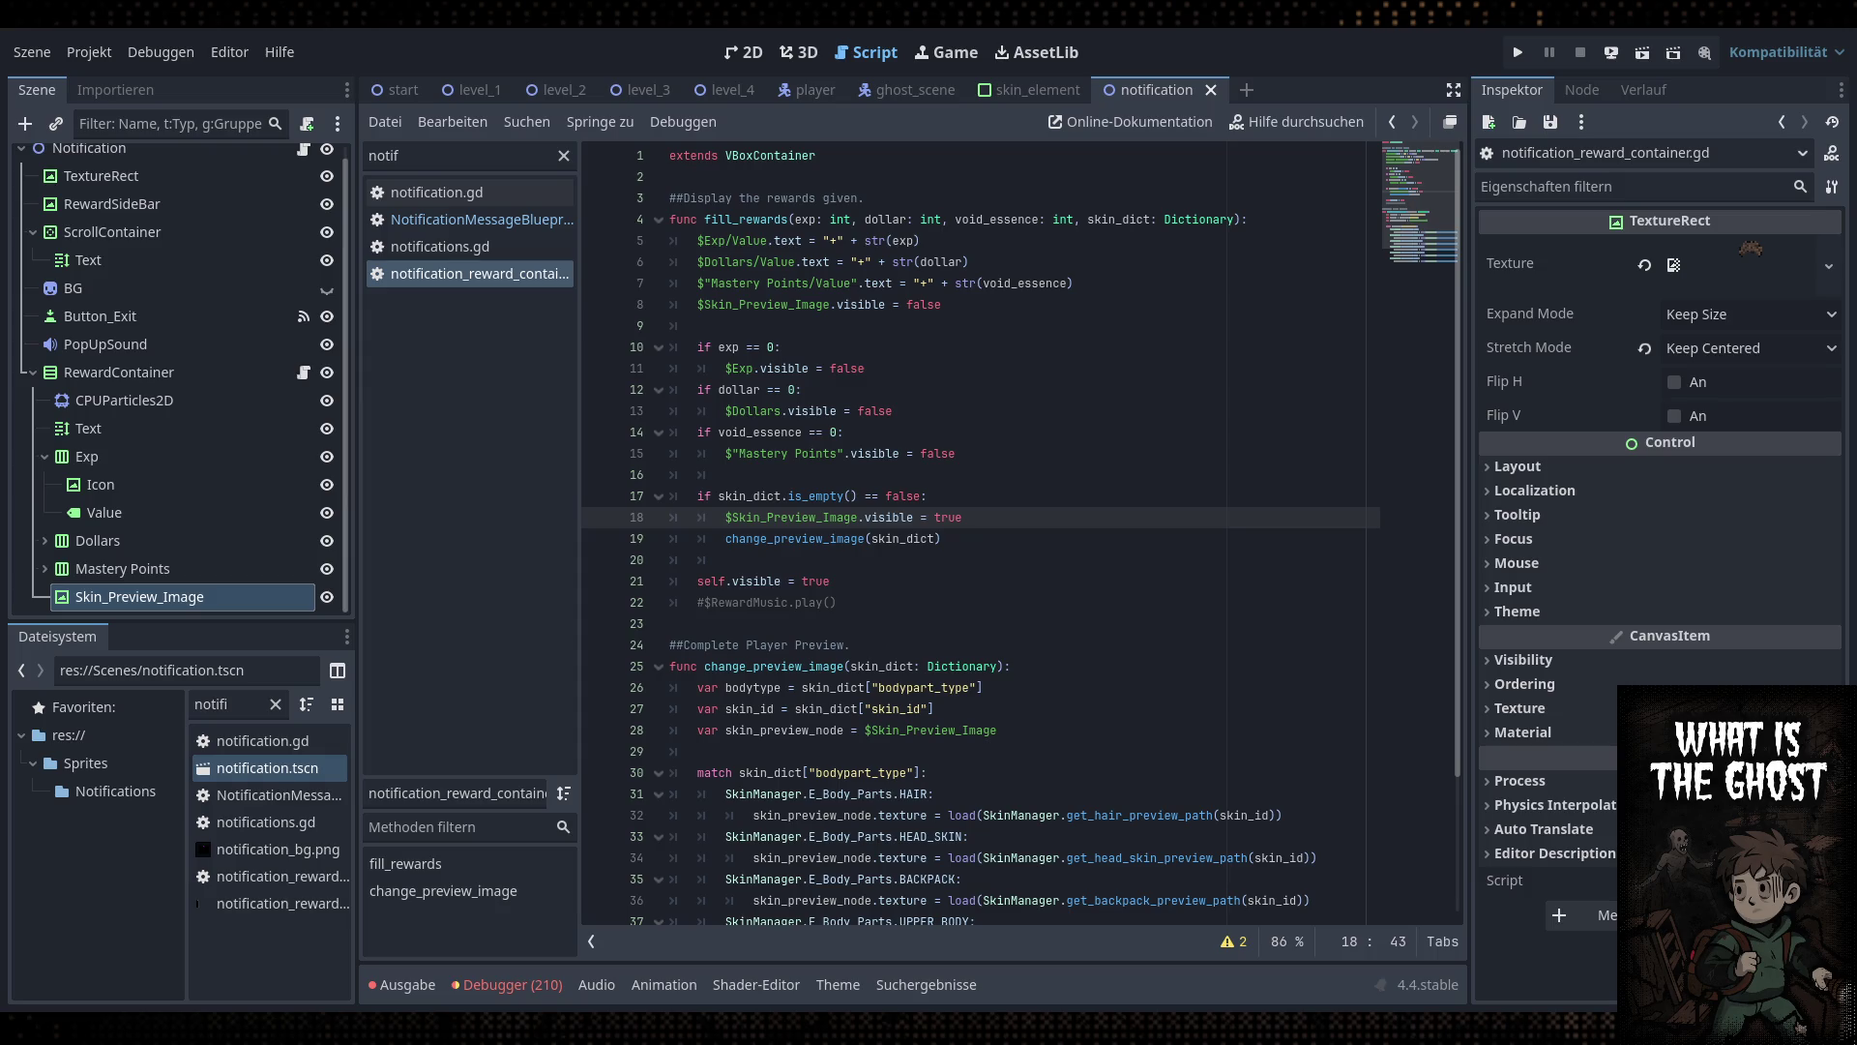
# Select the Skin_Preview_Image reference on line 18 of the script
pyautogui.press('Up')
pyautogui.press('Down')
pyautogui.click(808, 539)
pyautogui.click(813, 518)
pyautogui.click(995, 347)
pyautogui.doubleClick(811, 515)
pyautogui.press('End')
# In the 2D view, move Skin_Preview_Image into RewardContainer right after Text
pyautogui.click(744, 52)
pyautogui.click(857, 56)
pyautogui.click(744, 53)
pyautogui.moveTo(180, 595); pyautogui.dragTo(177, 450)
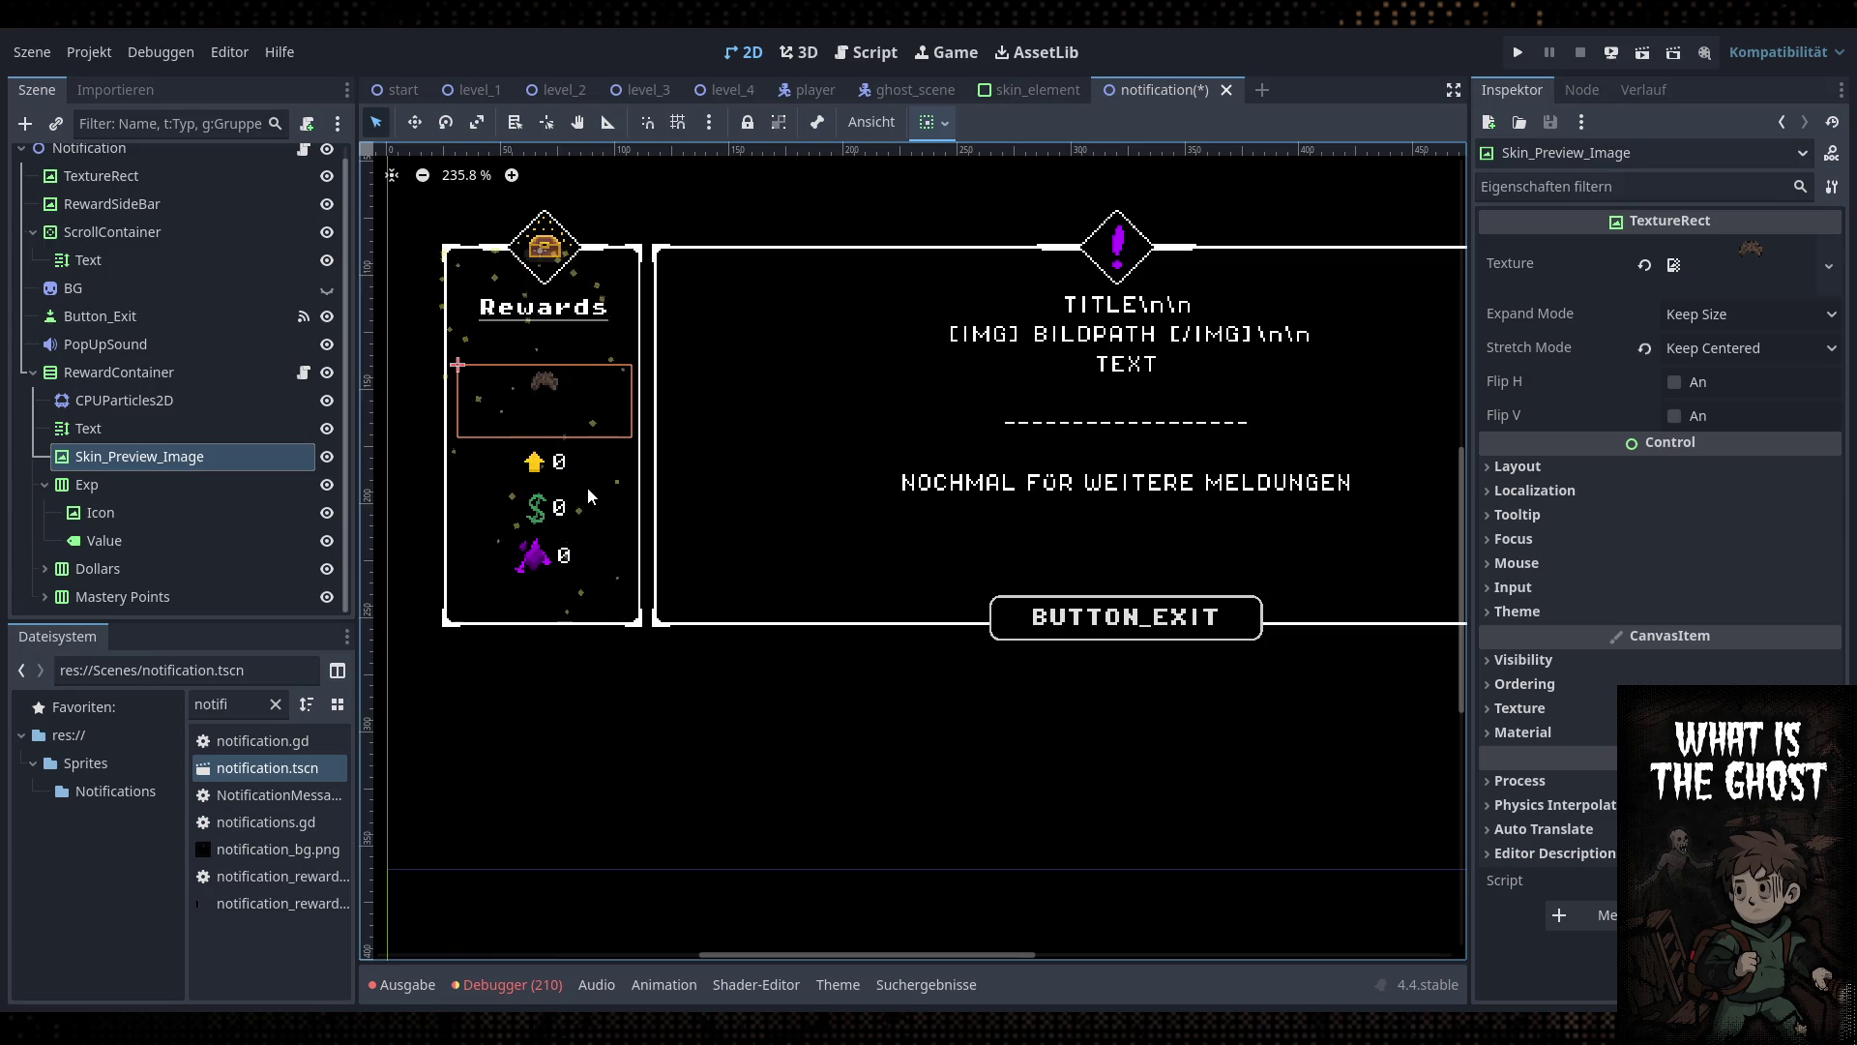
# Move Skin_Preview_Image to the bottom of RewardContainer, below Mastery Points
pyautogui.click(257, 490)
pyautogui.click(175, 372)
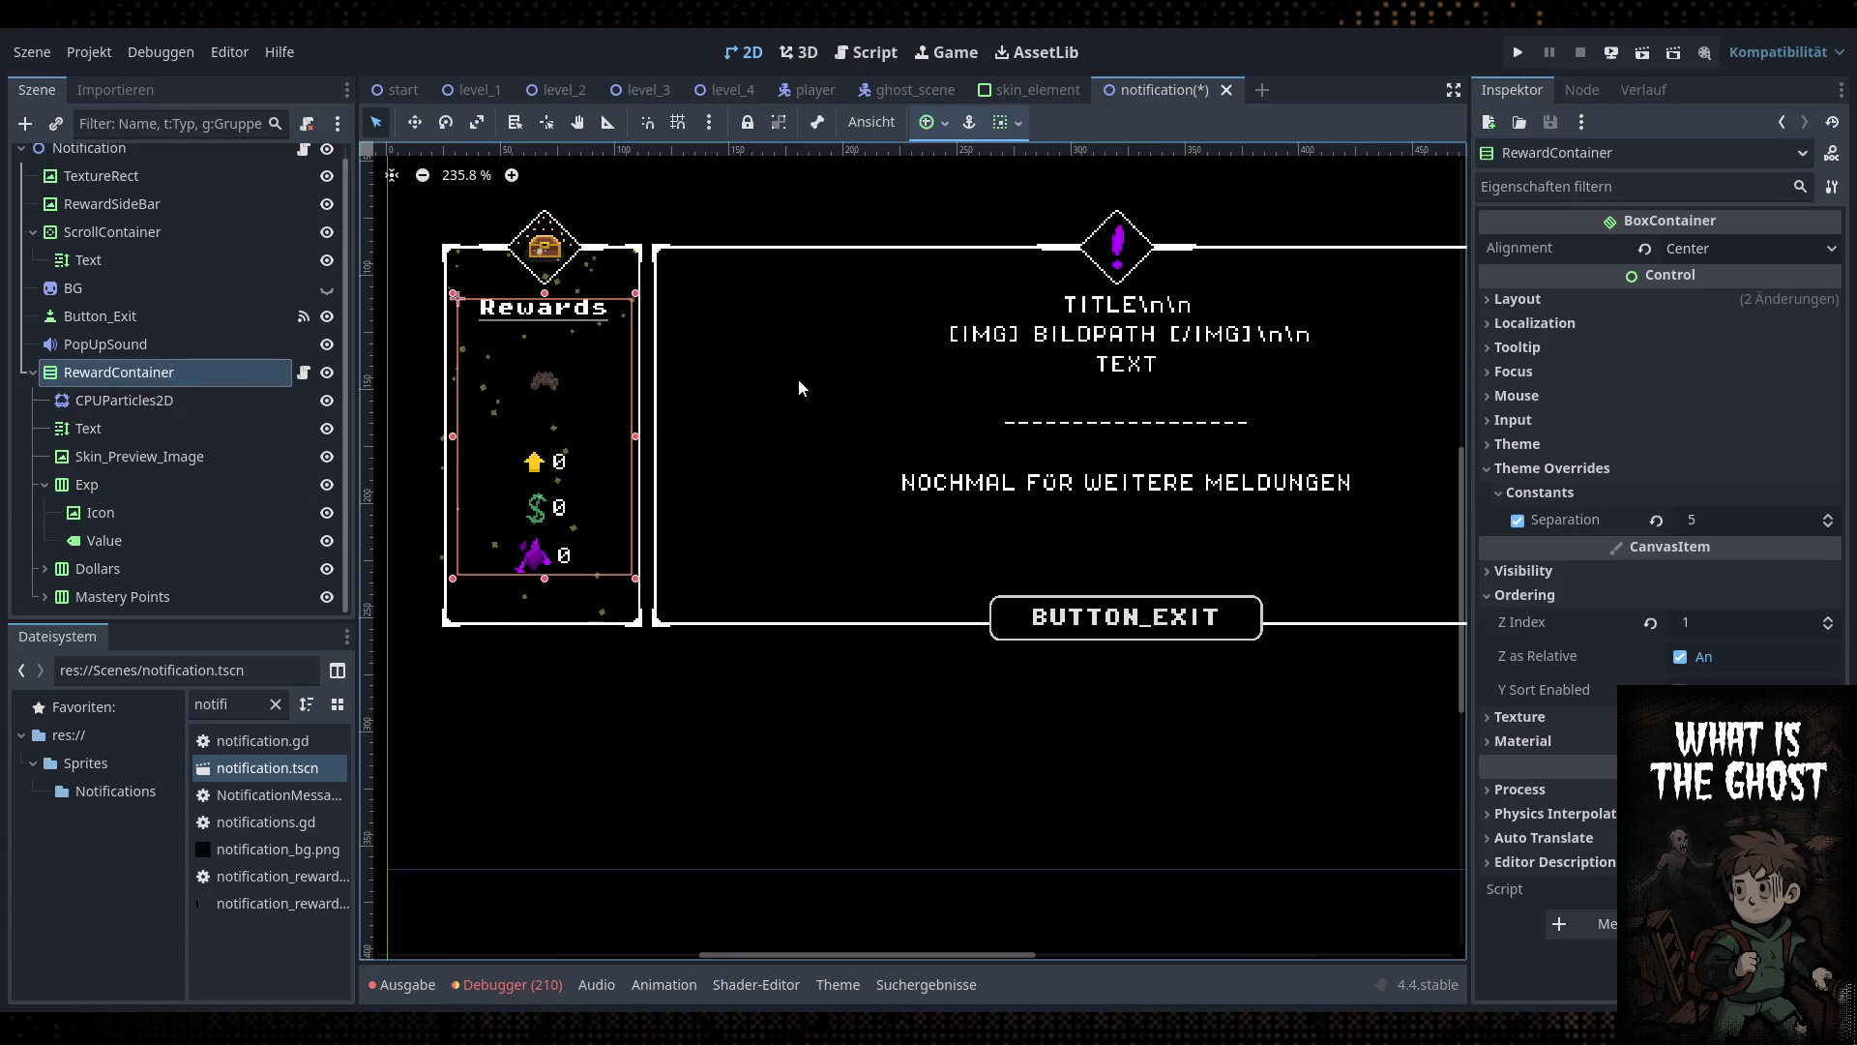
pyautogui.moveTo(140, 456); pyautogui.dragTo(136, 607)
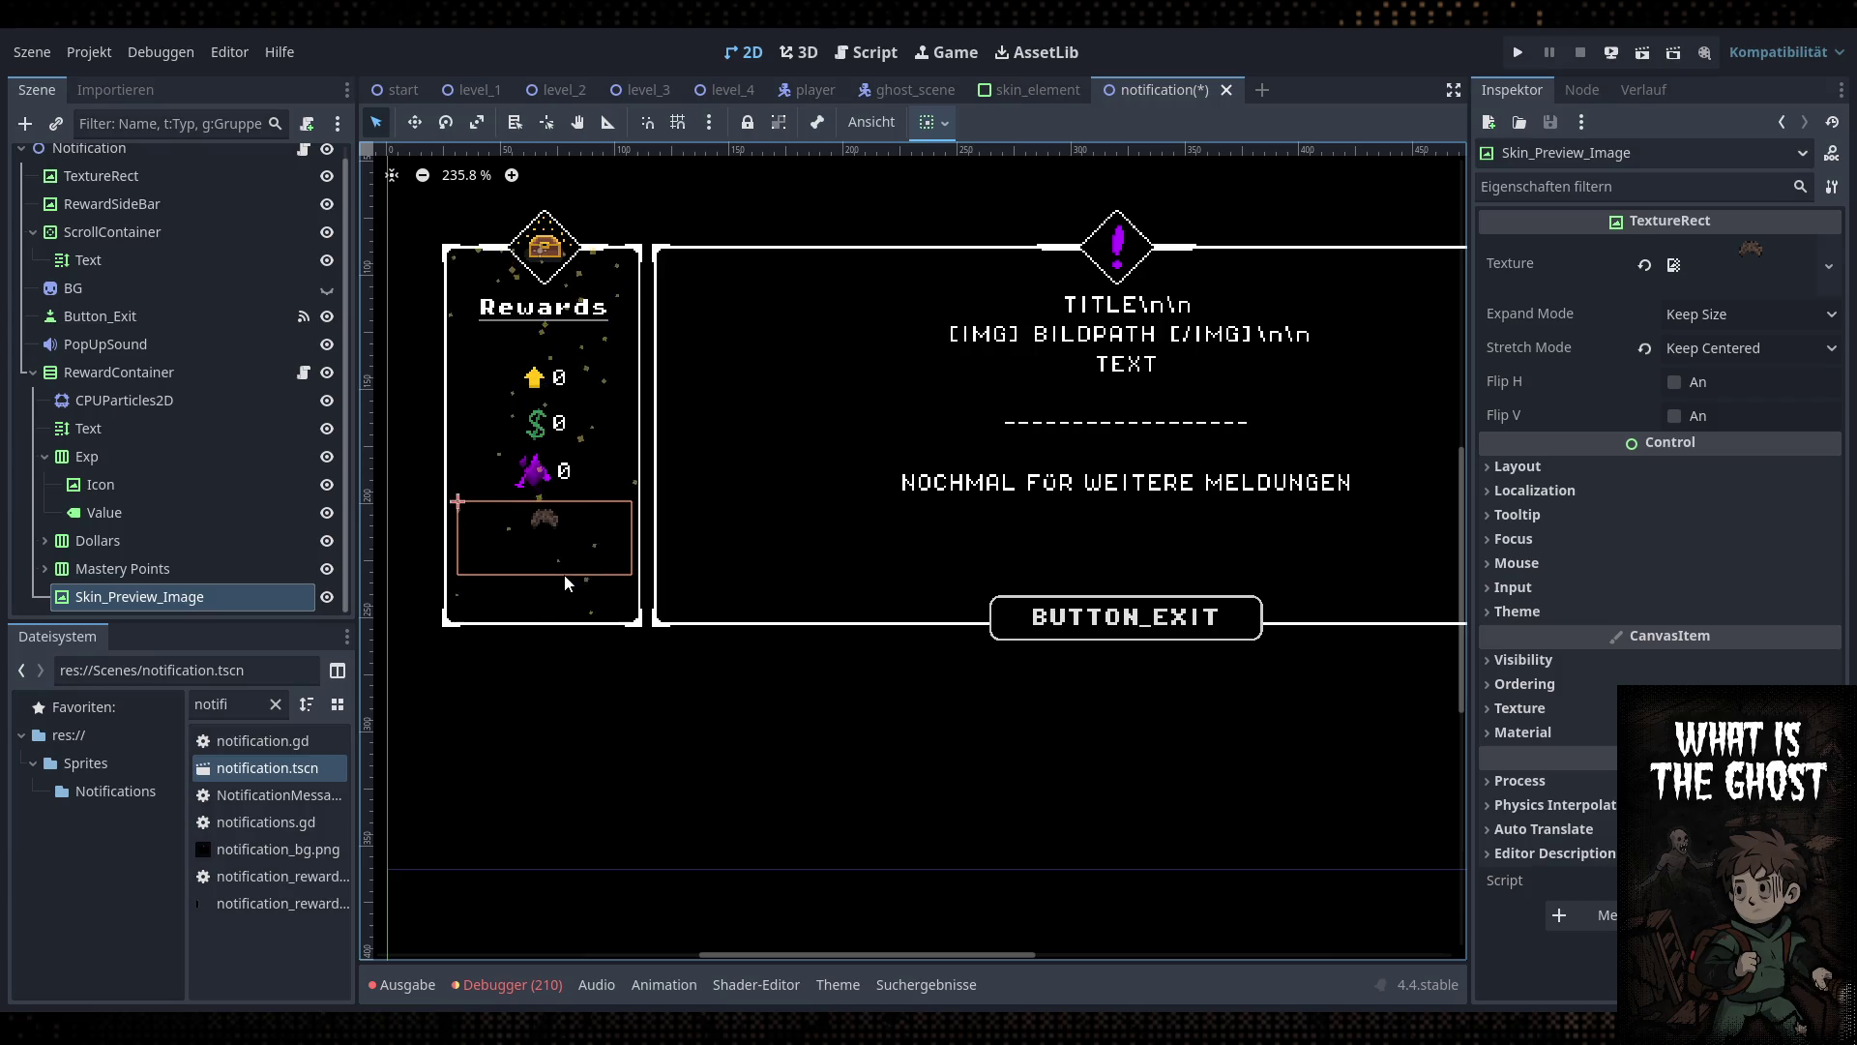
pyautogui.click(263, 569)
pyautogui.click(271, 592)
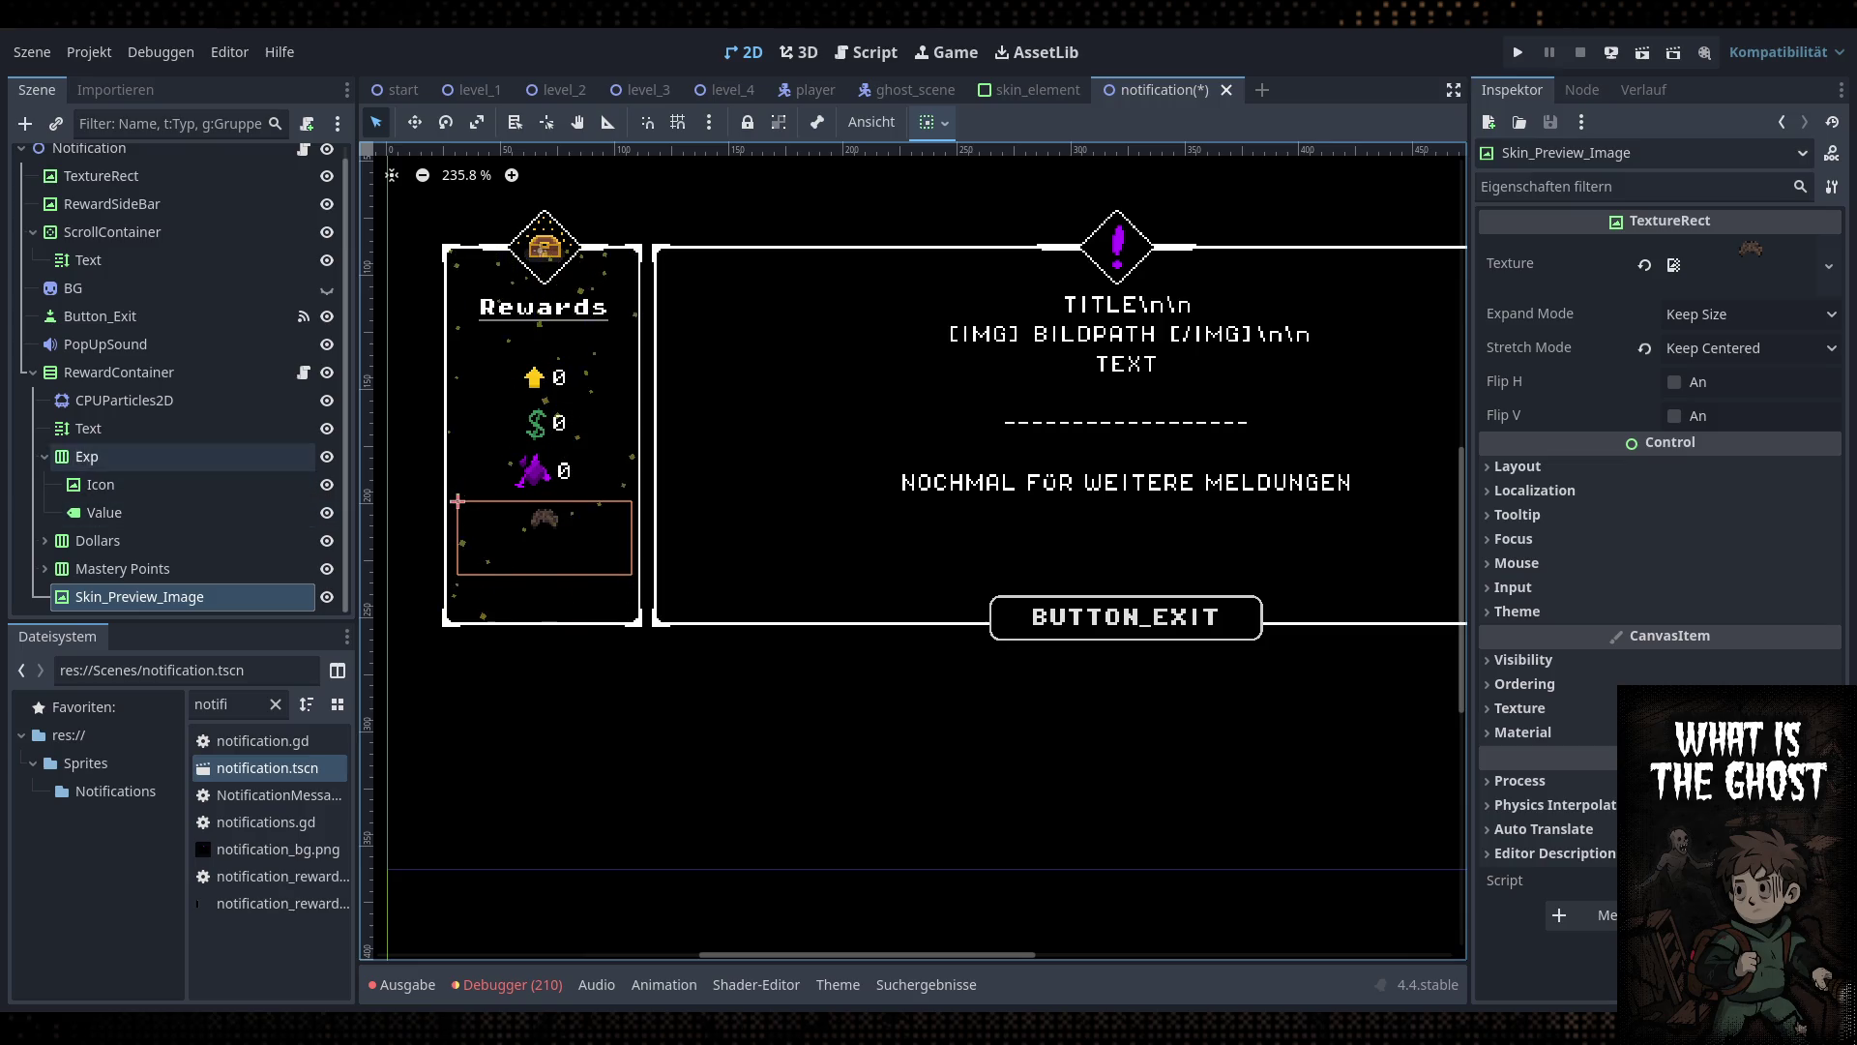
# Save the notification scene with RewardContainer selected and return to the script editor
pyautogui.click(119, 372)
pyautogui.hotkey('ctrl', 's')
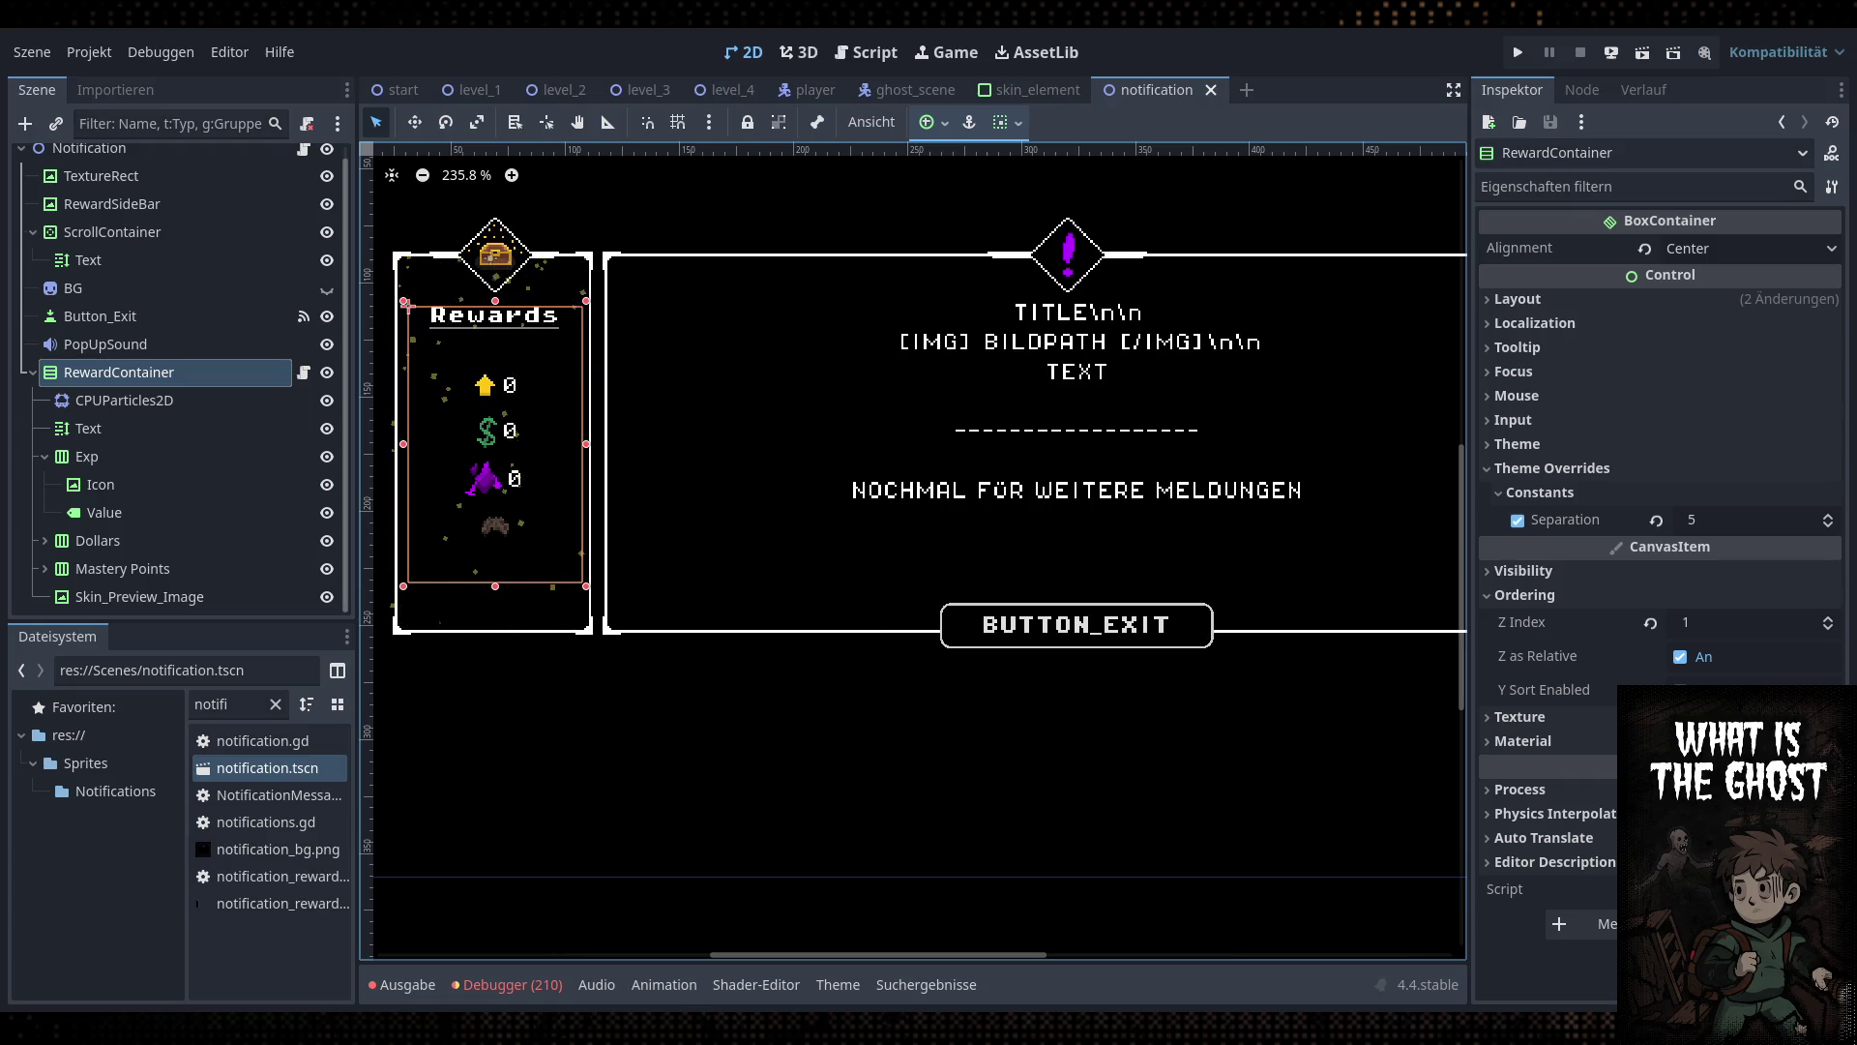
pyautogui.scroll(-3, 1069, 436)
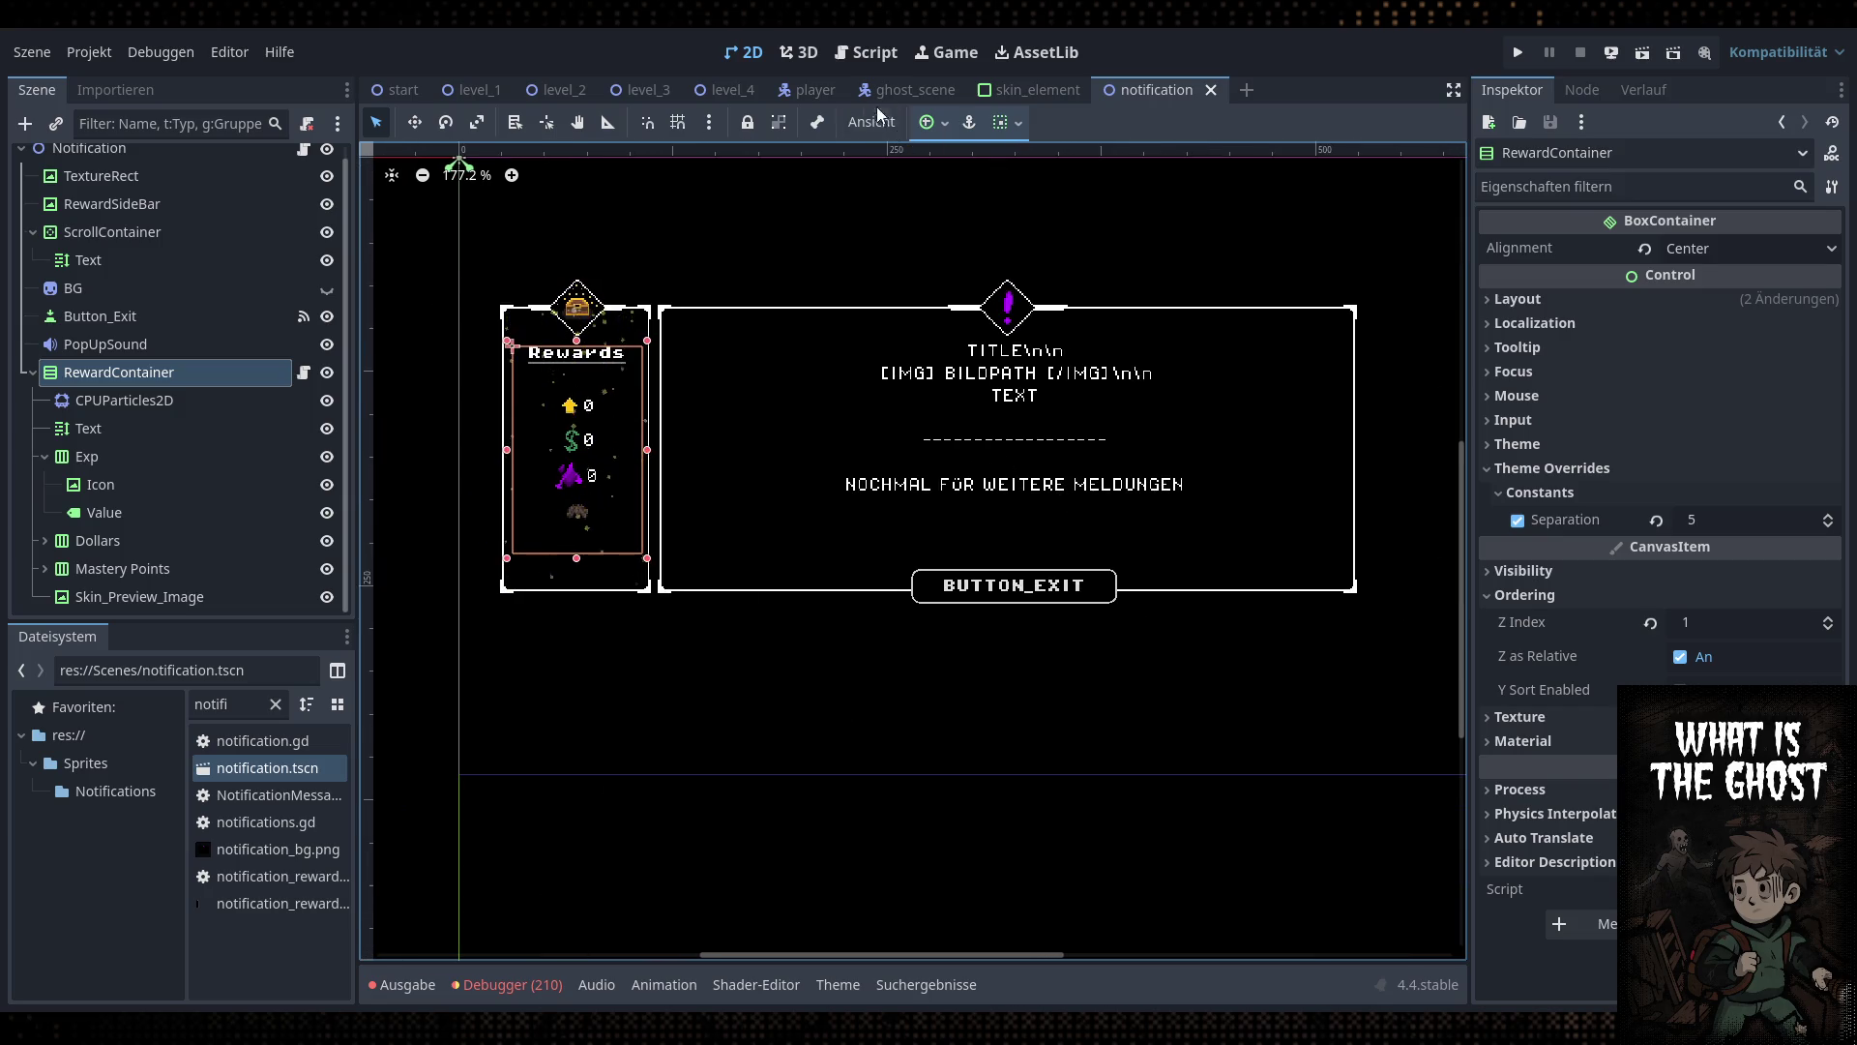
pyautogui.click(867, 52)
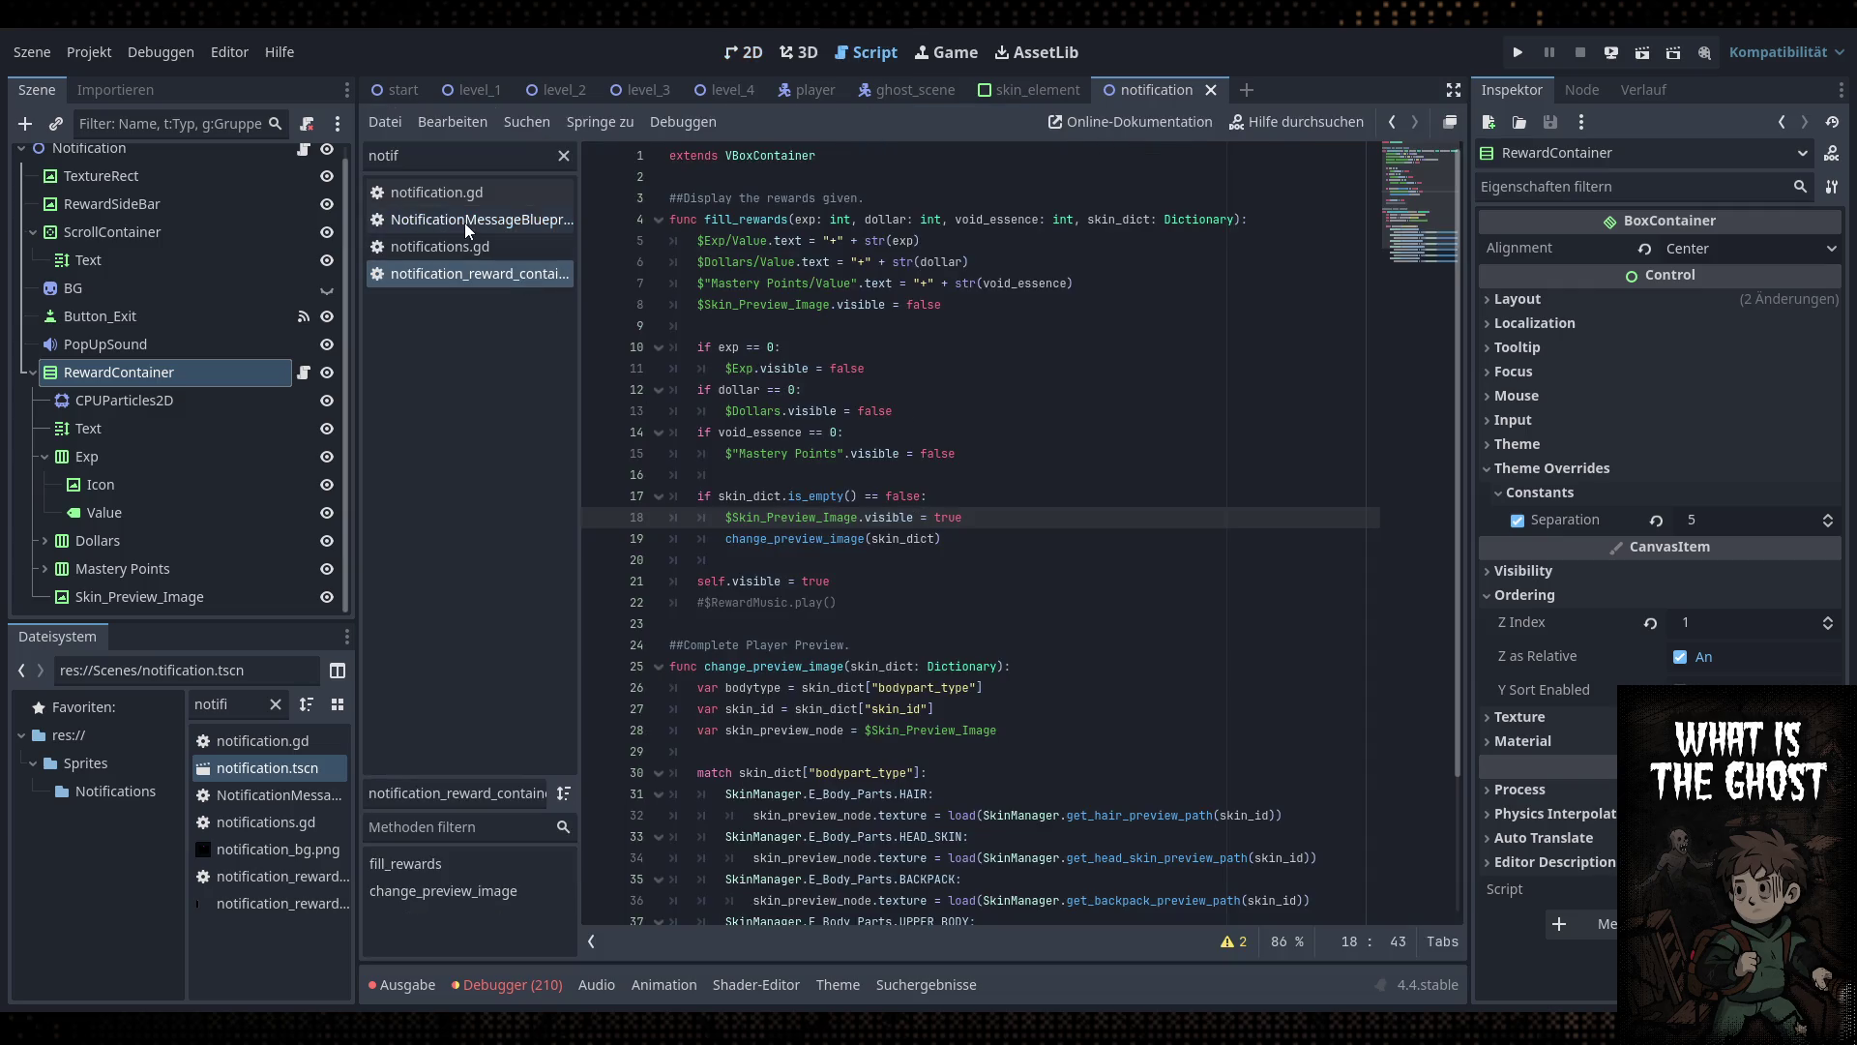
# Open the notification.gd script from the script list
pyautogui.click(493, 248)
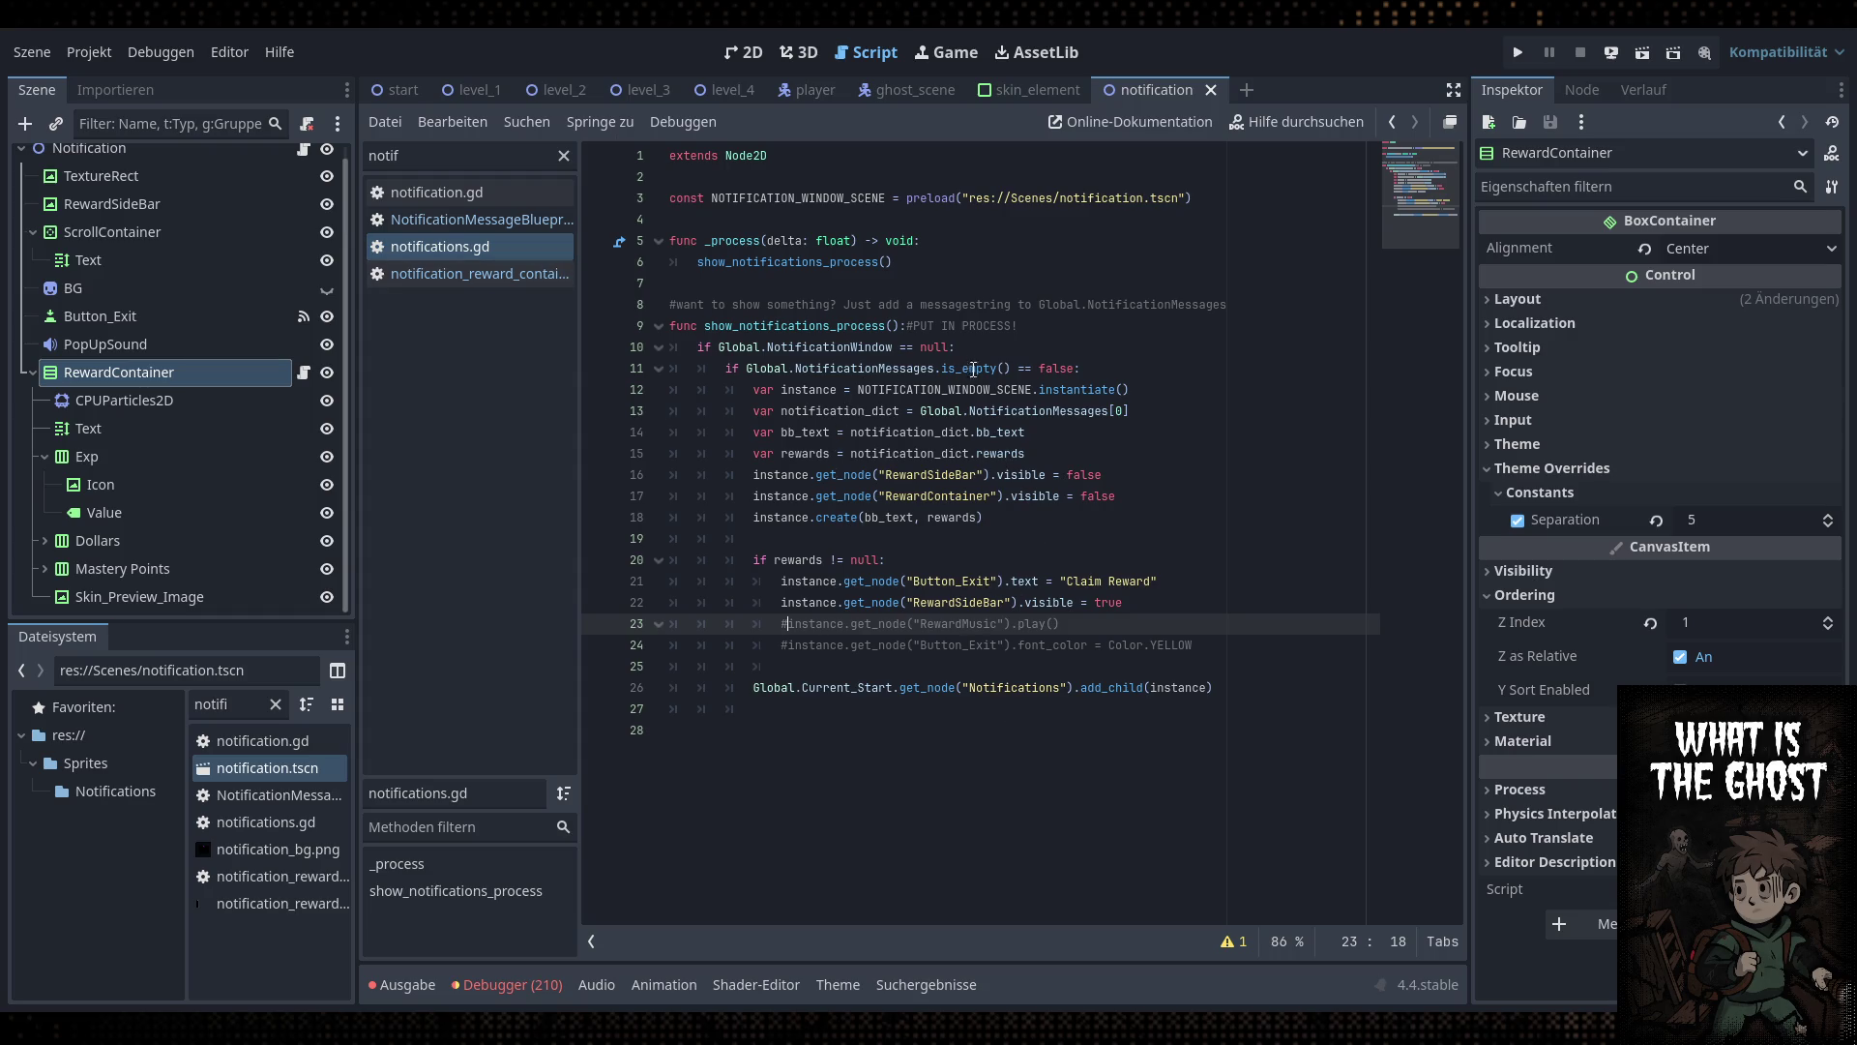
pyautogui.click(488, 219)
pyautogui.click(484, 248)
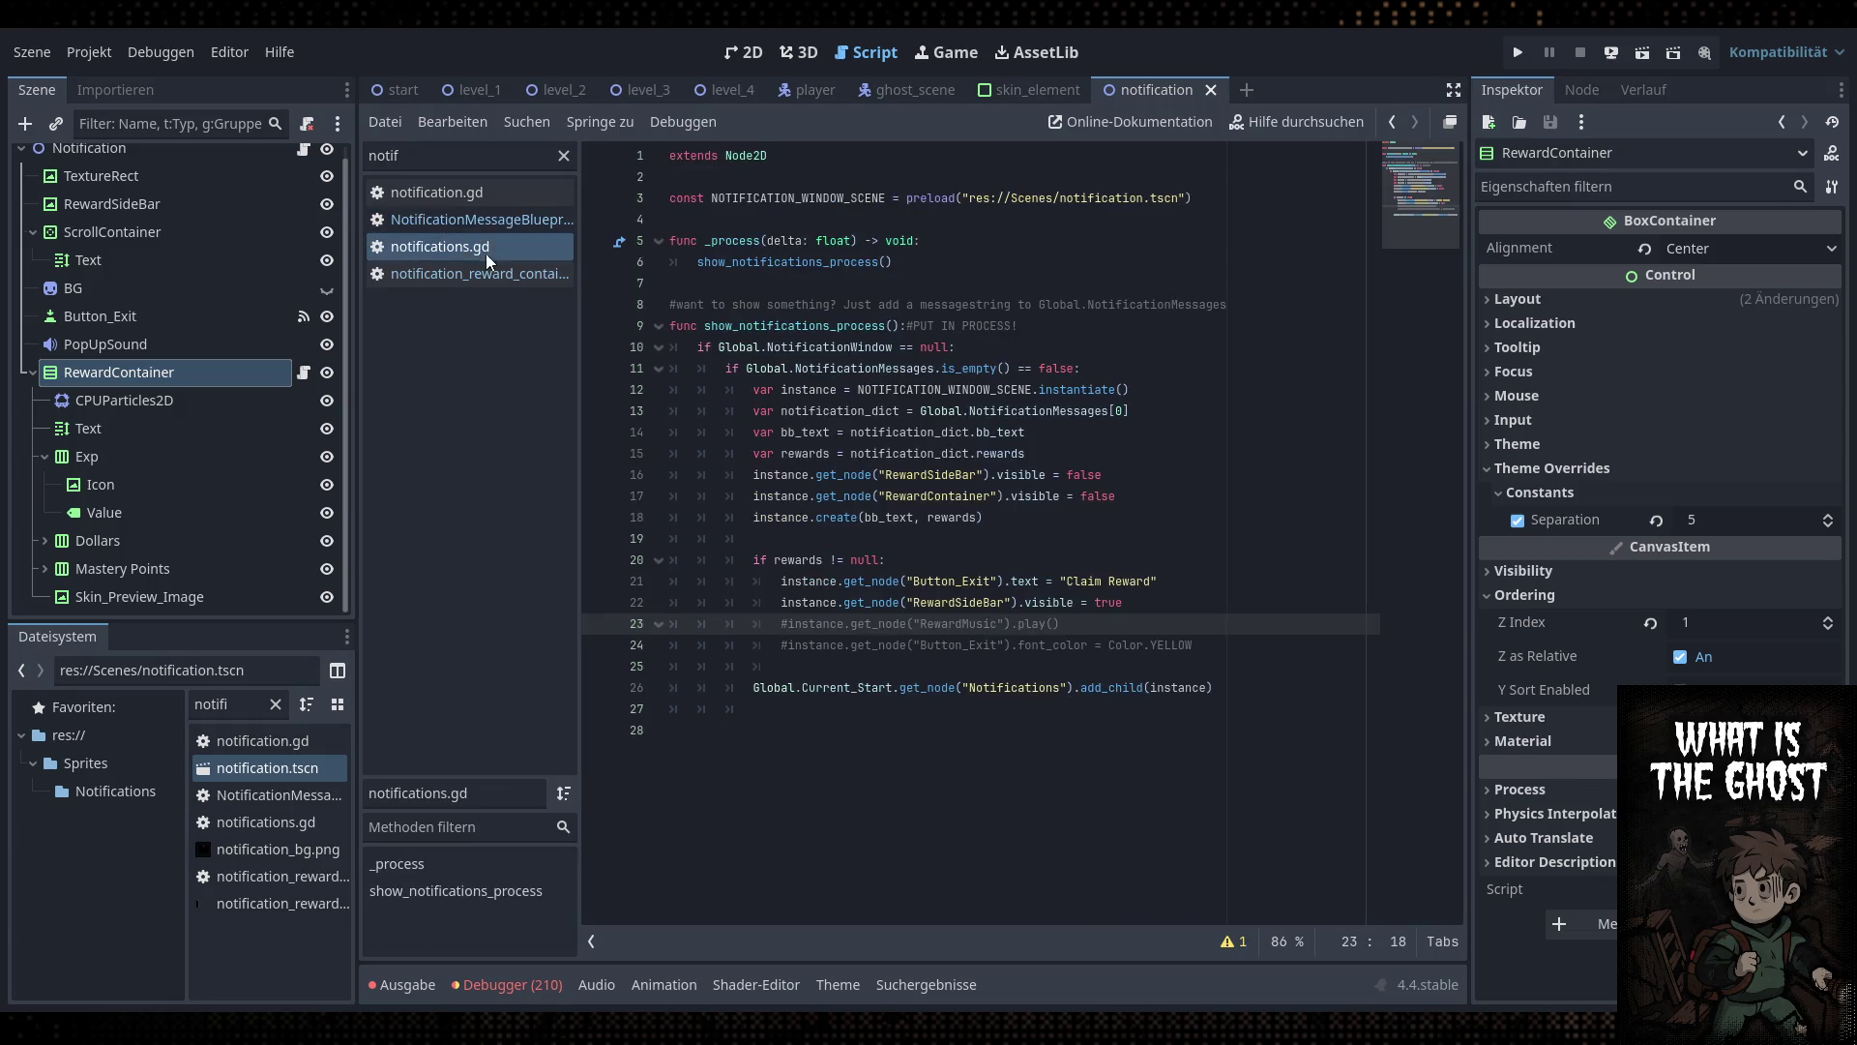
pyautogui.click(484, 192)
# Add _rewards[3] as a fourth argument to the fill_rewards call on line 17
pyautogui.doubleClick(880, 432)
pyautogui.moveTo(1196, 433); pyautogui.dragTo(1106, 440)
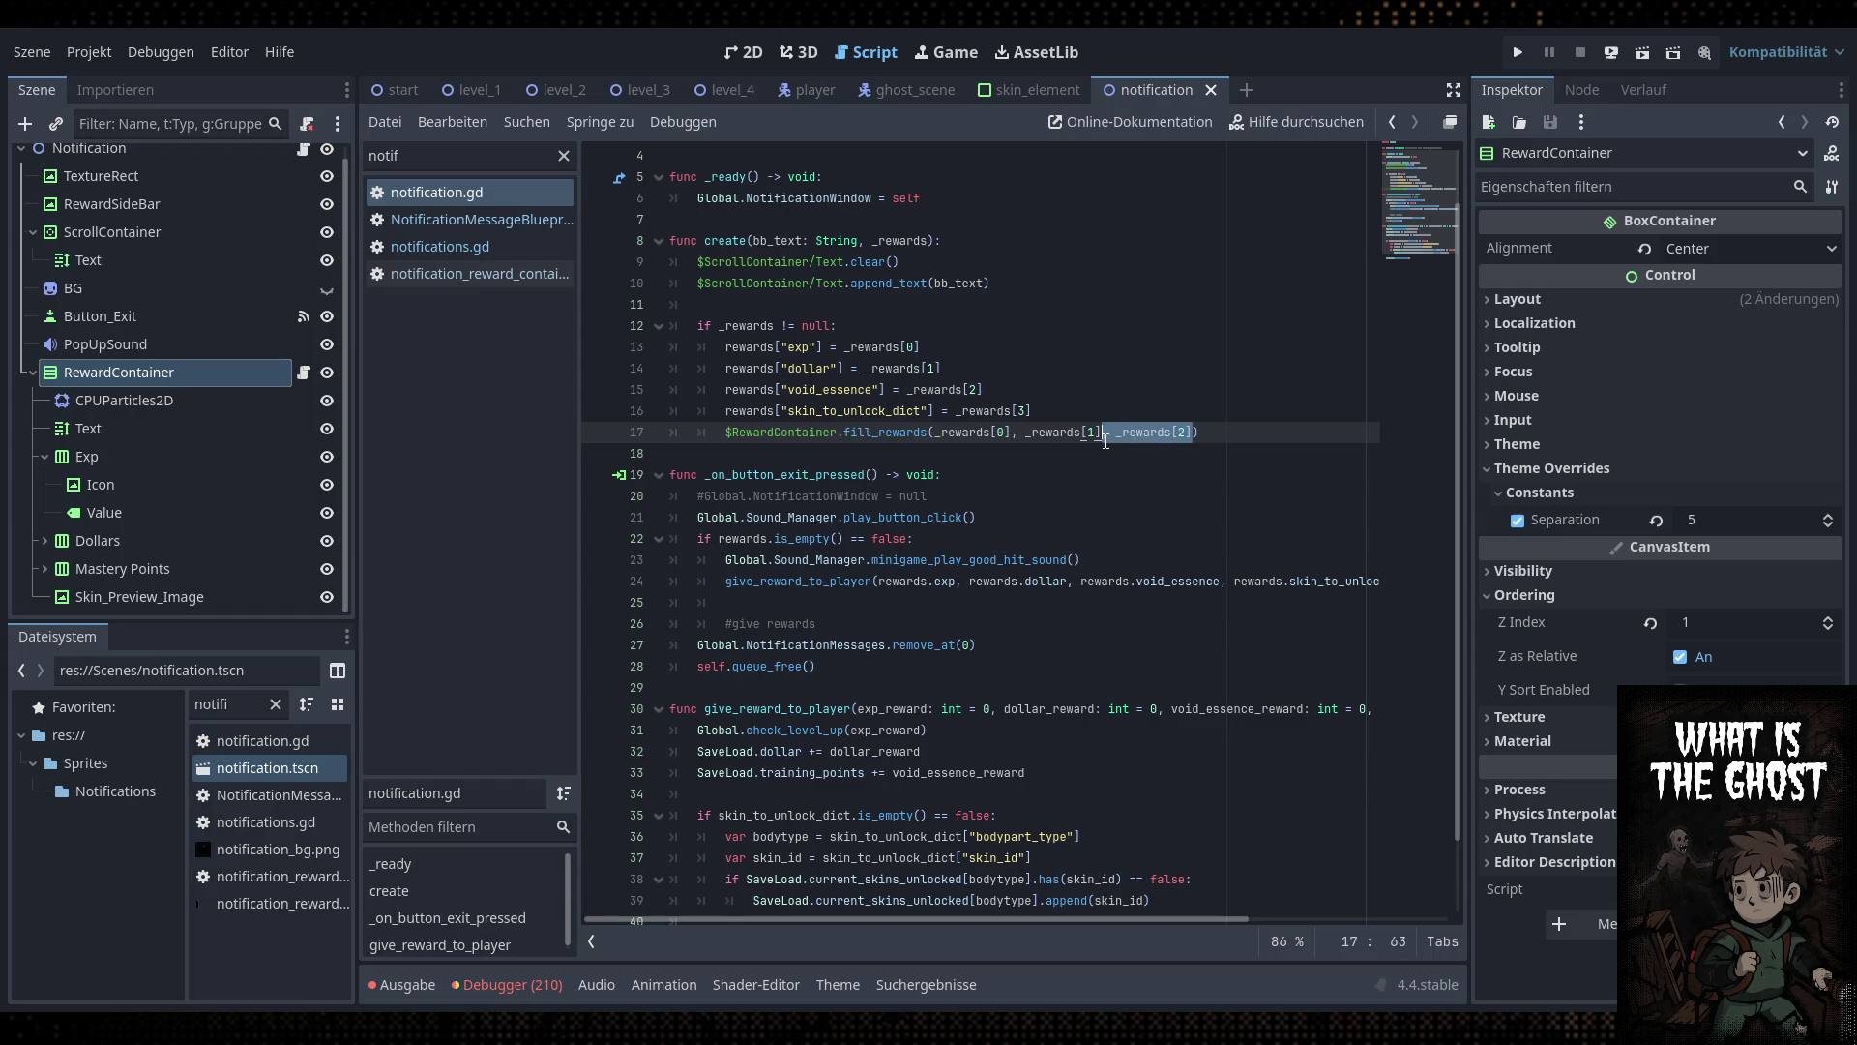
pyautogui.doubleClick(919, 431)
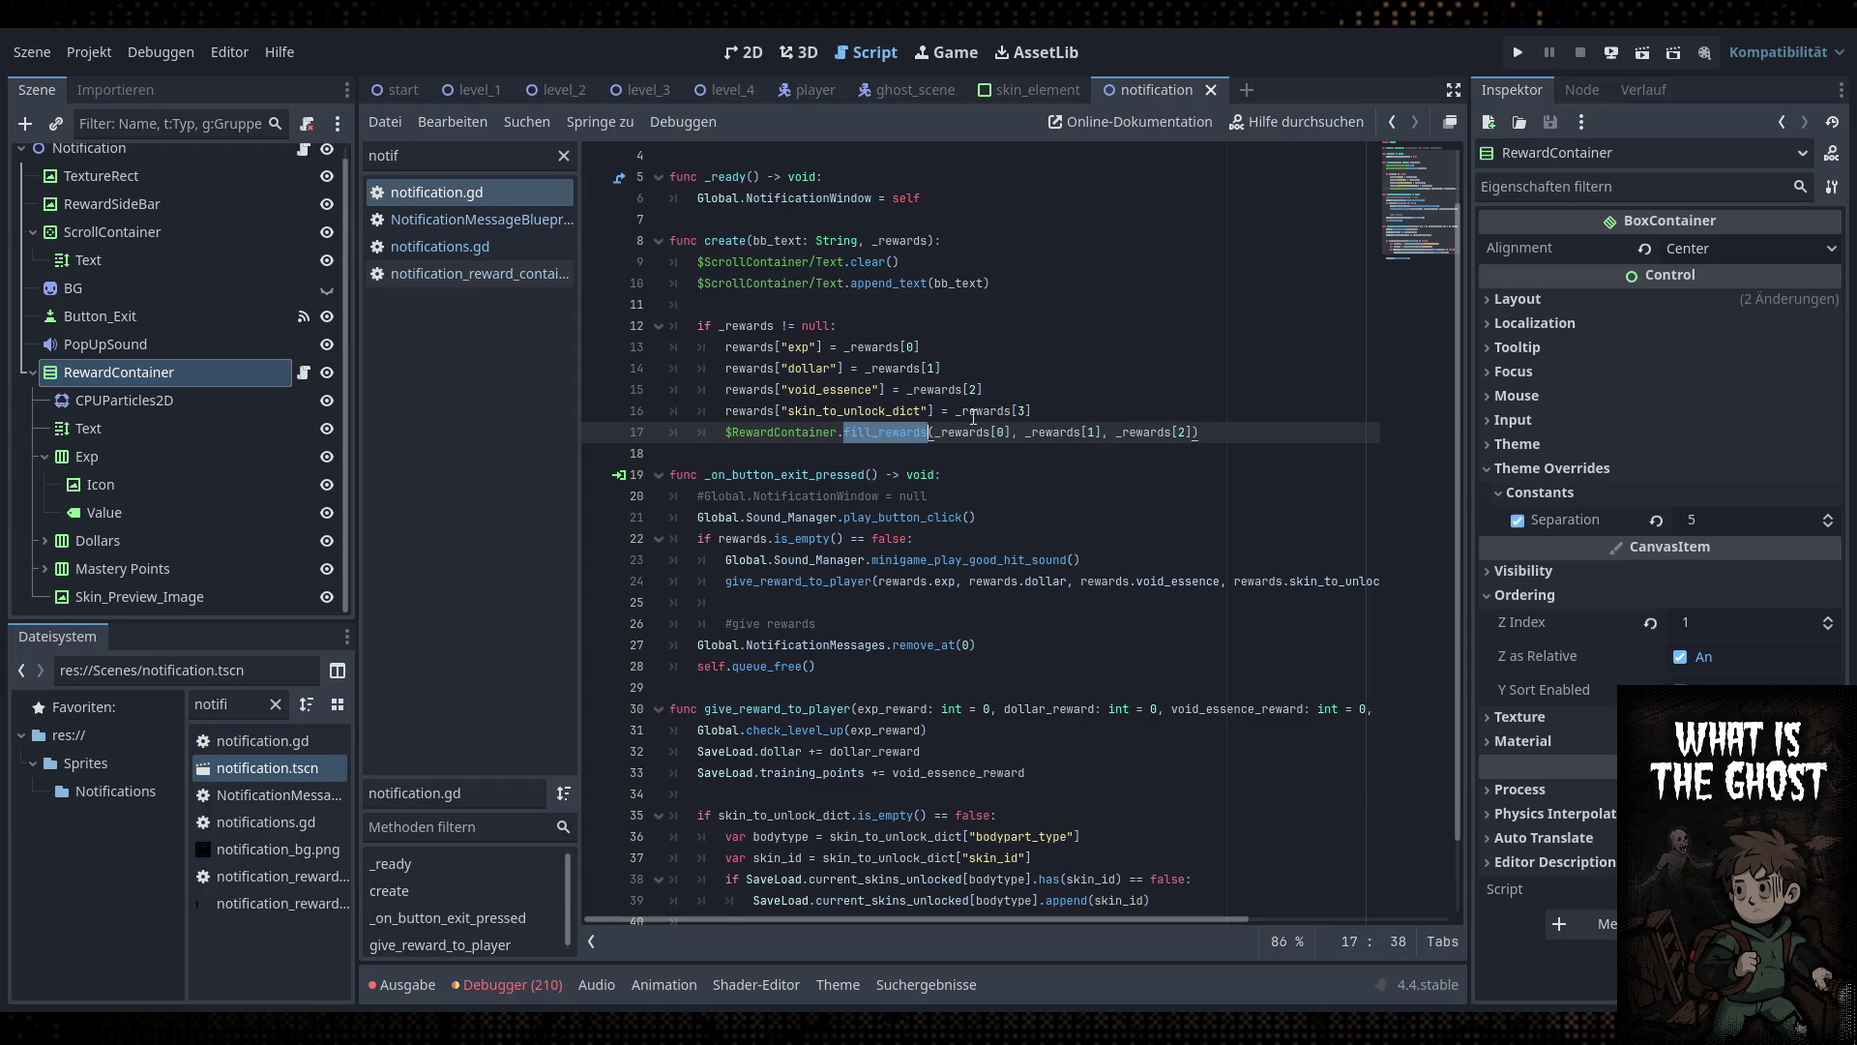
pyautogui.moveTo(956, 411); pyautogui.dragTo(1033, 412)
pyautogui.hotkey('ctrl', 'c')
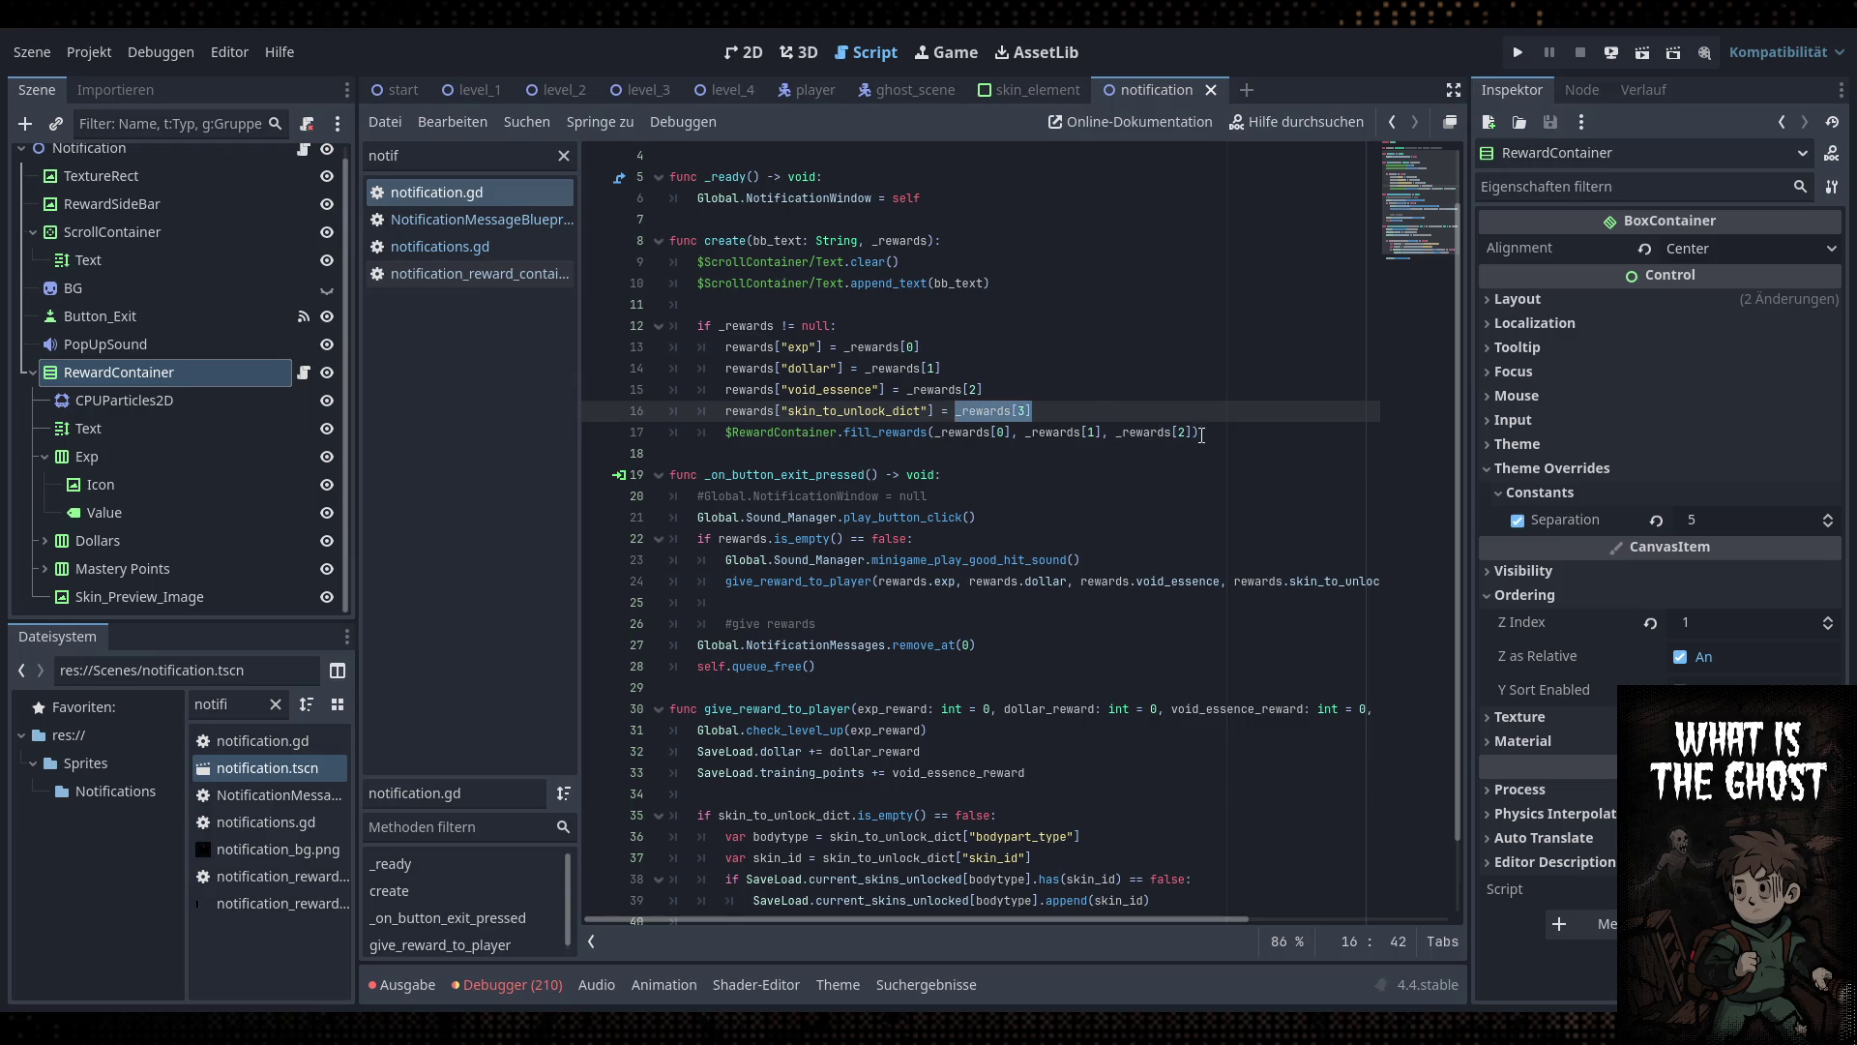
pyautogui.click(1193, 434)
pyautogui.write(',')
pyautogui.hotkey('ctrl', 'v')
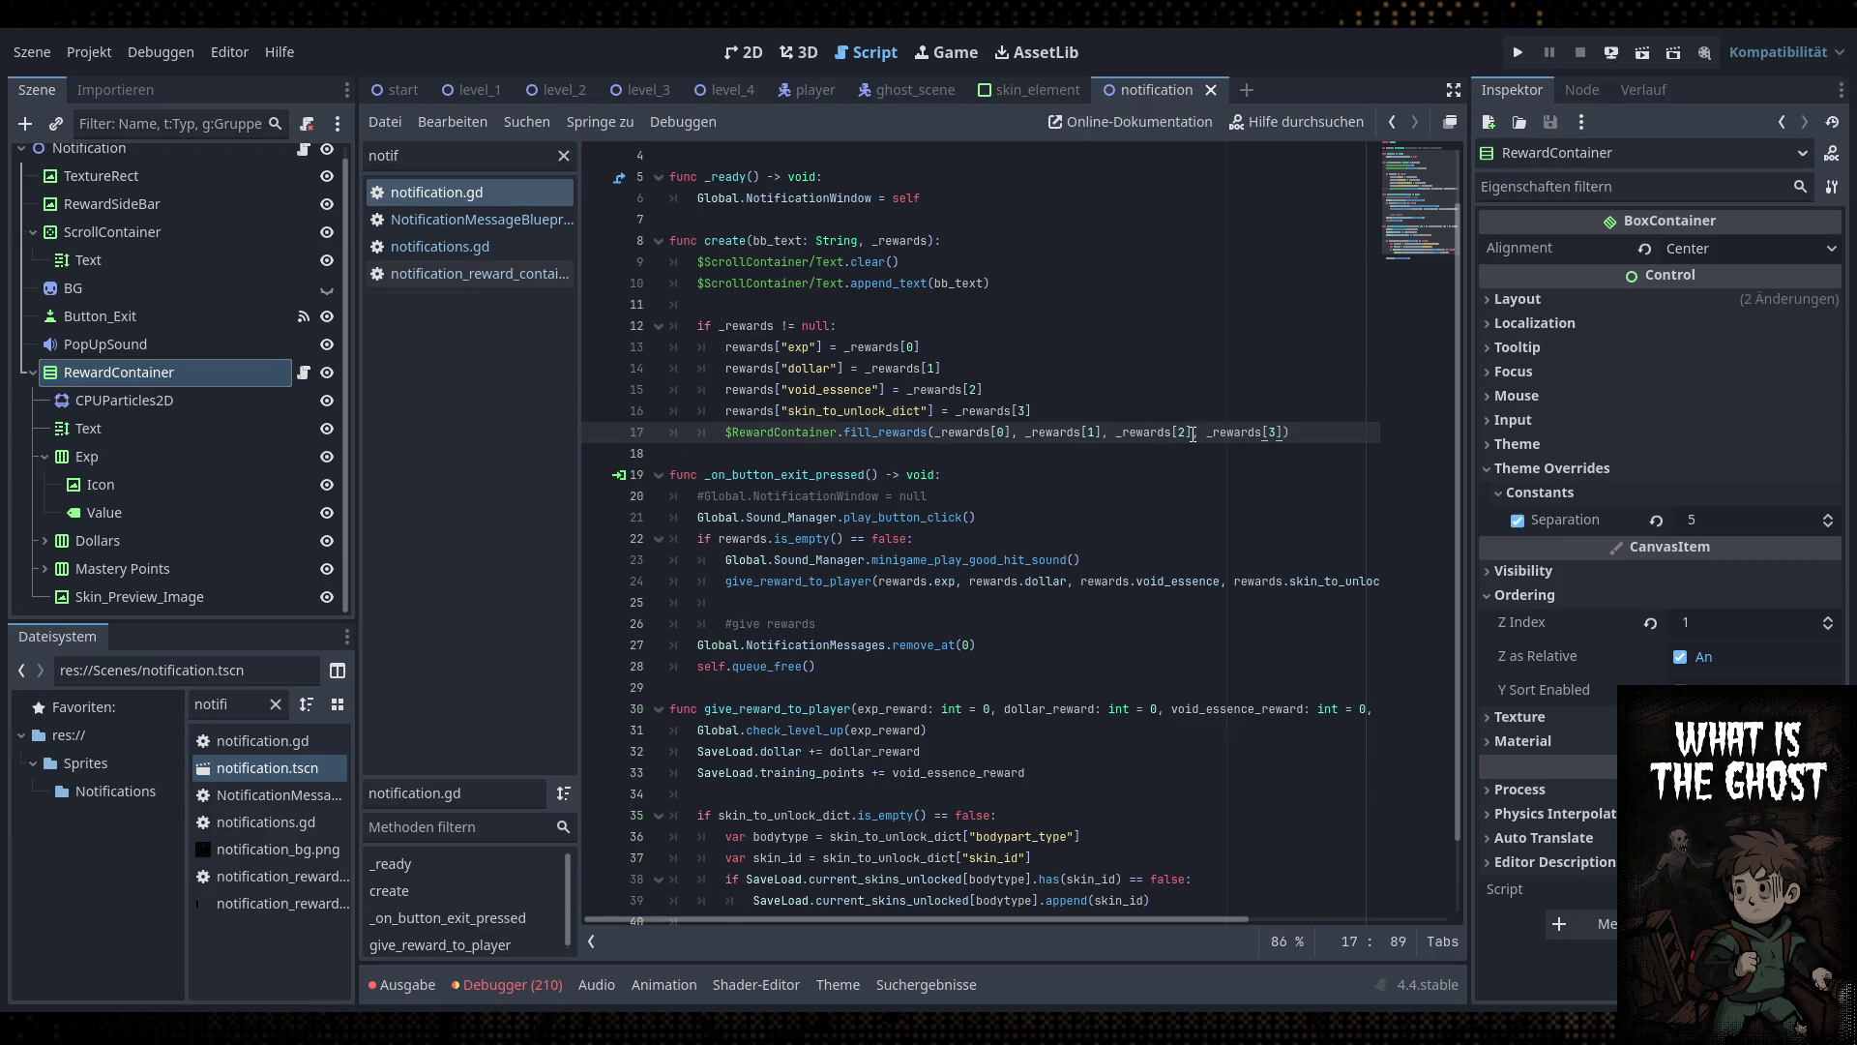
pyautogui.press('Down')
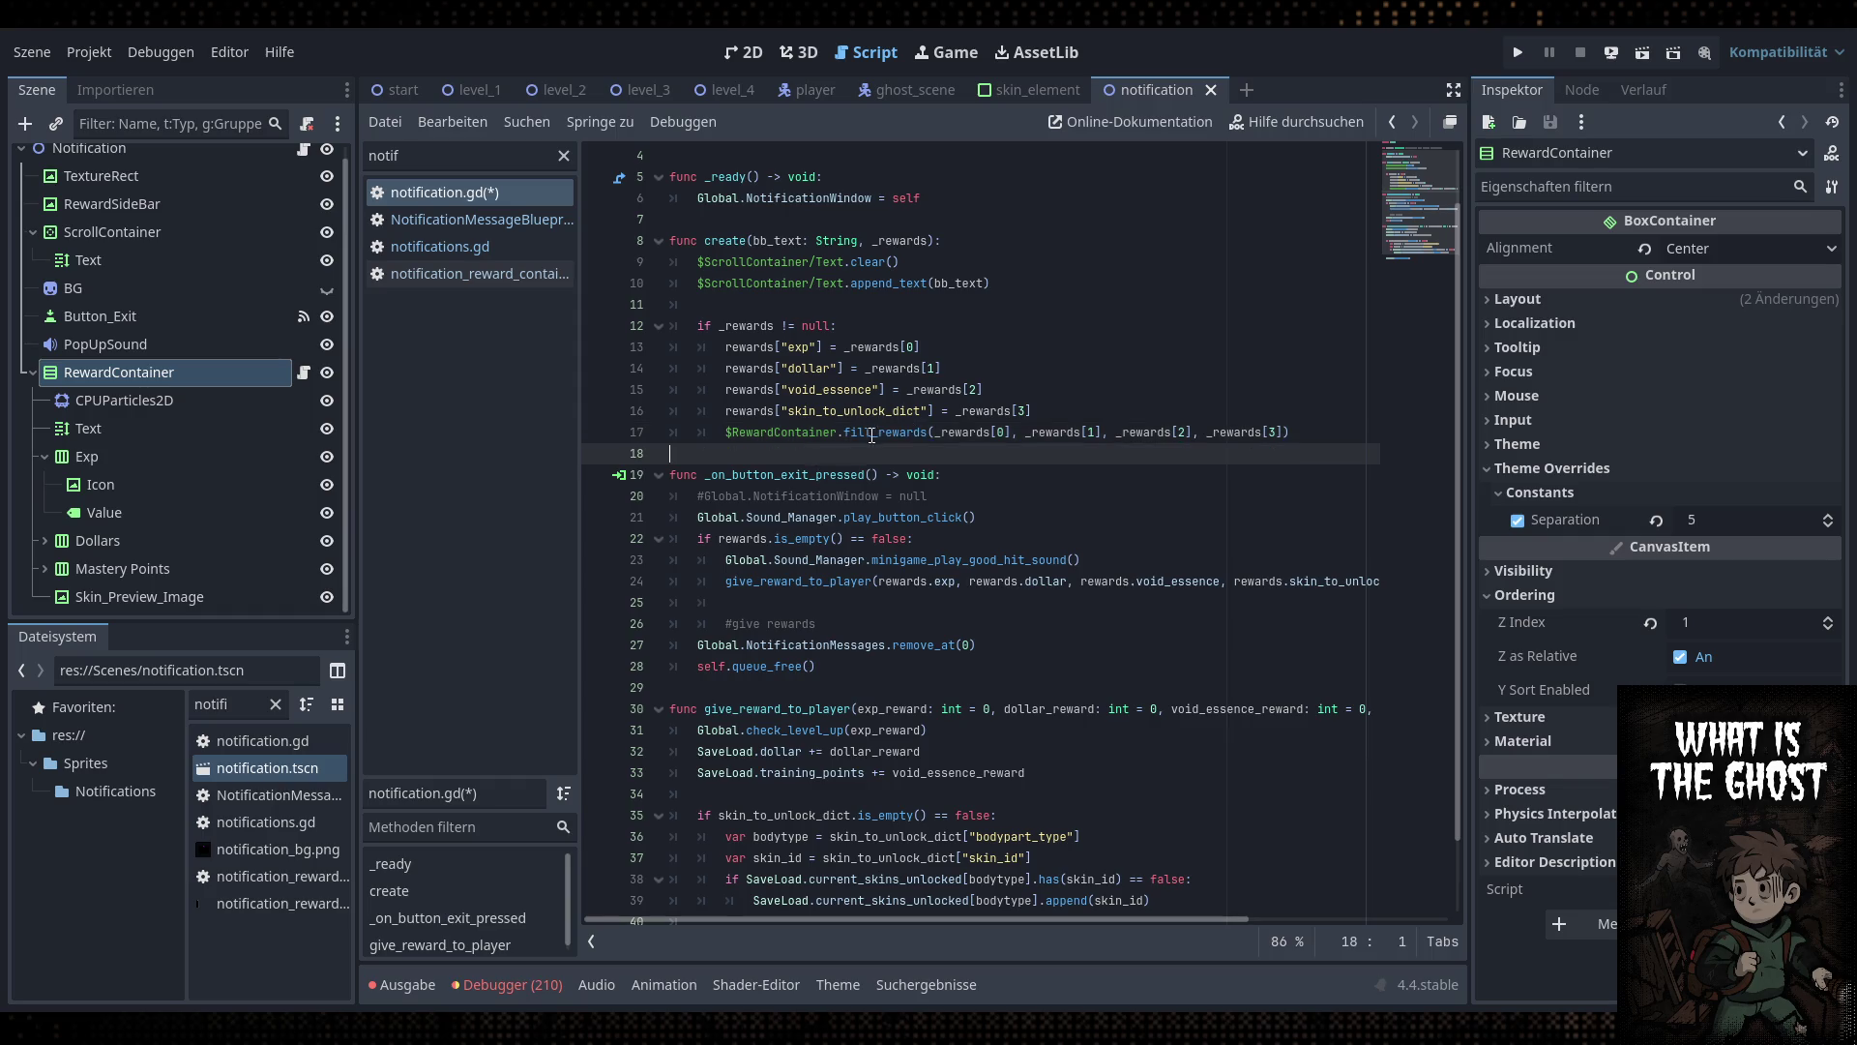
pyautogui.click(991, 503)
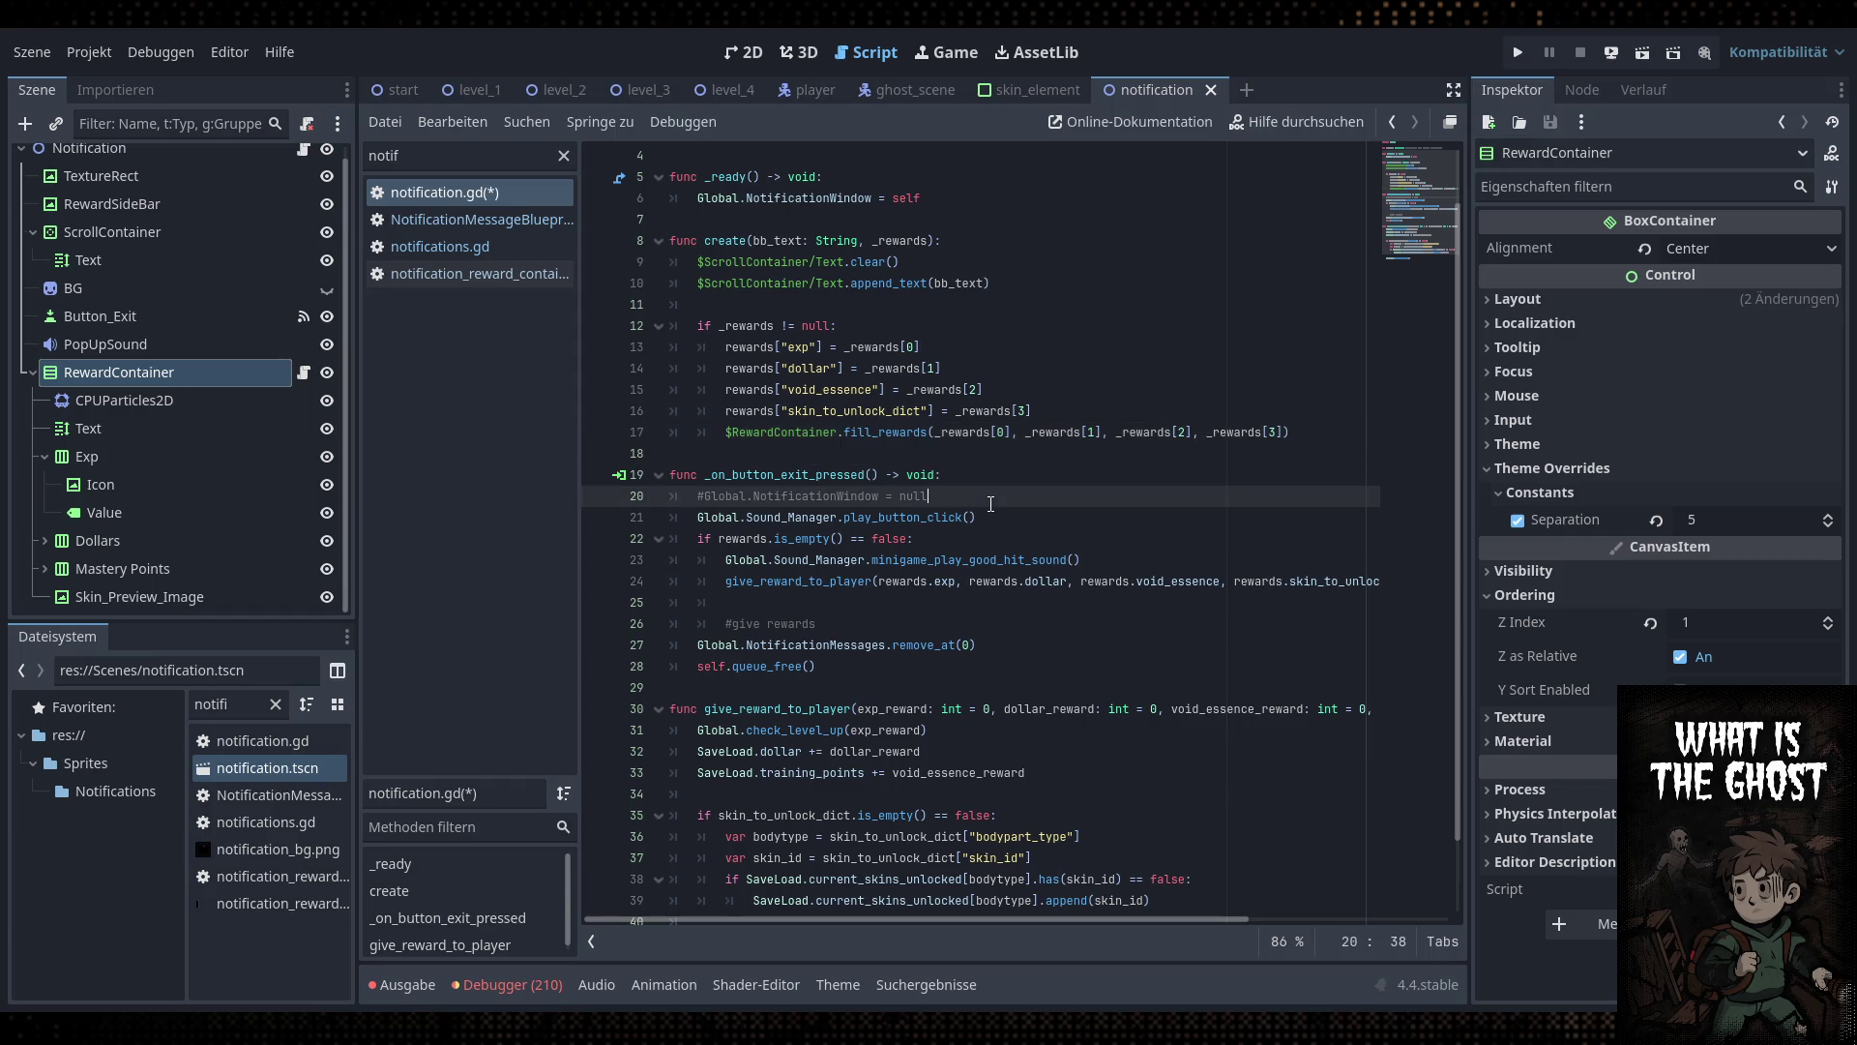
# Trace skin_dict through the fill_rewards definition to the change_preview_image call on line 19
pyautogui.doubleClick(982, 411)
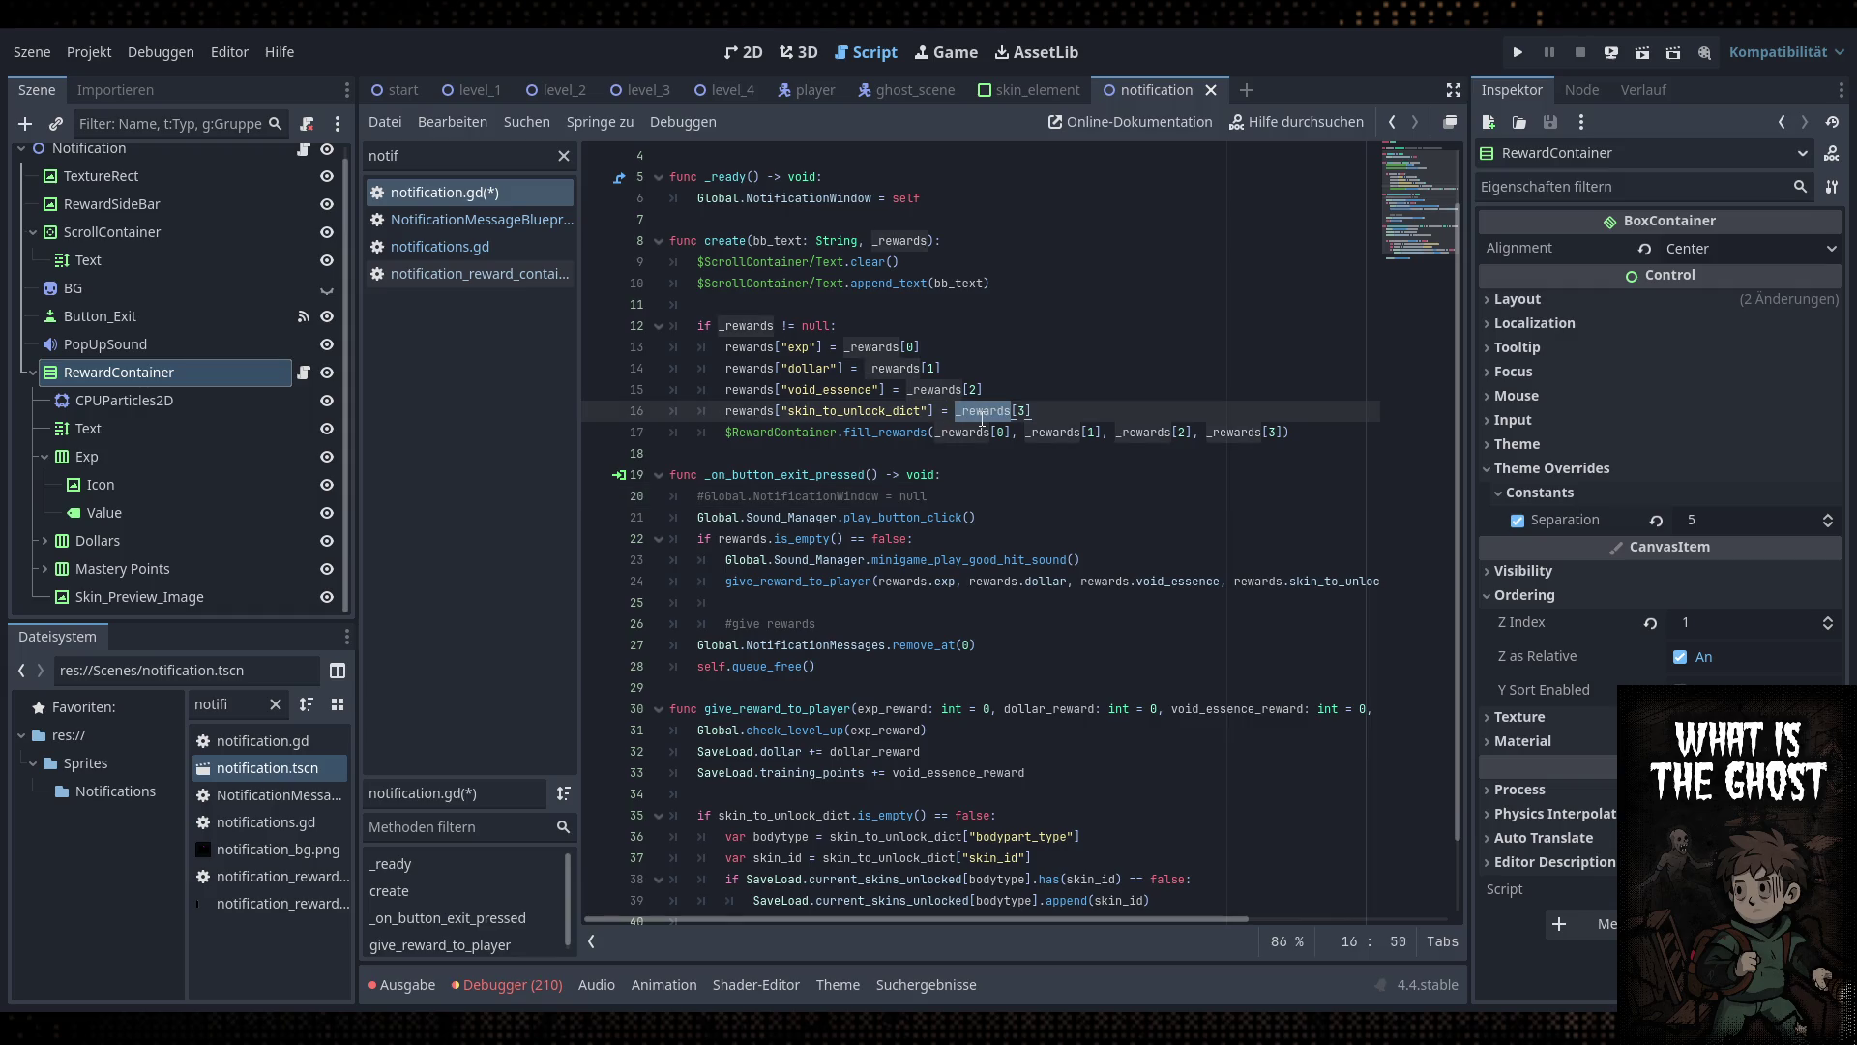
pyautogui.keyDown('ctrl'); pyautogui.click(876, 432); pyautogui.keyUp('ctrl')
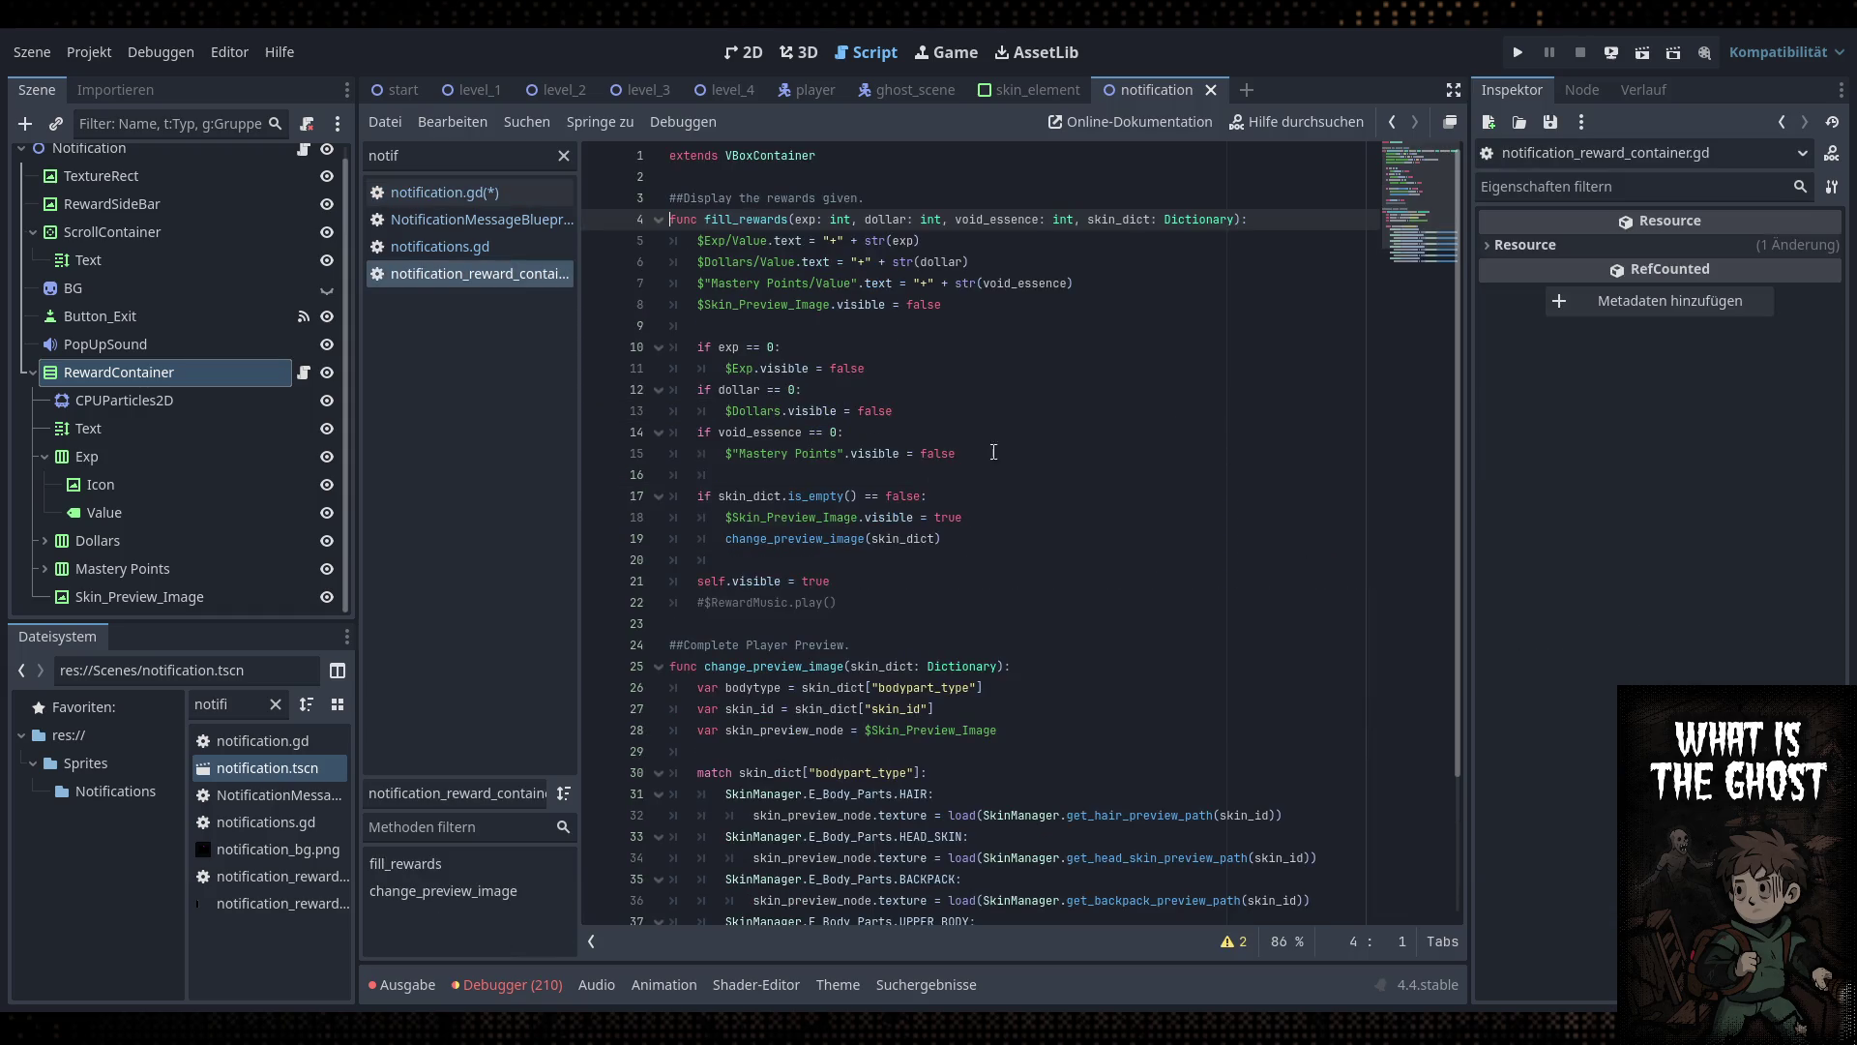
pyautogui.doubleClick(1121, 216)
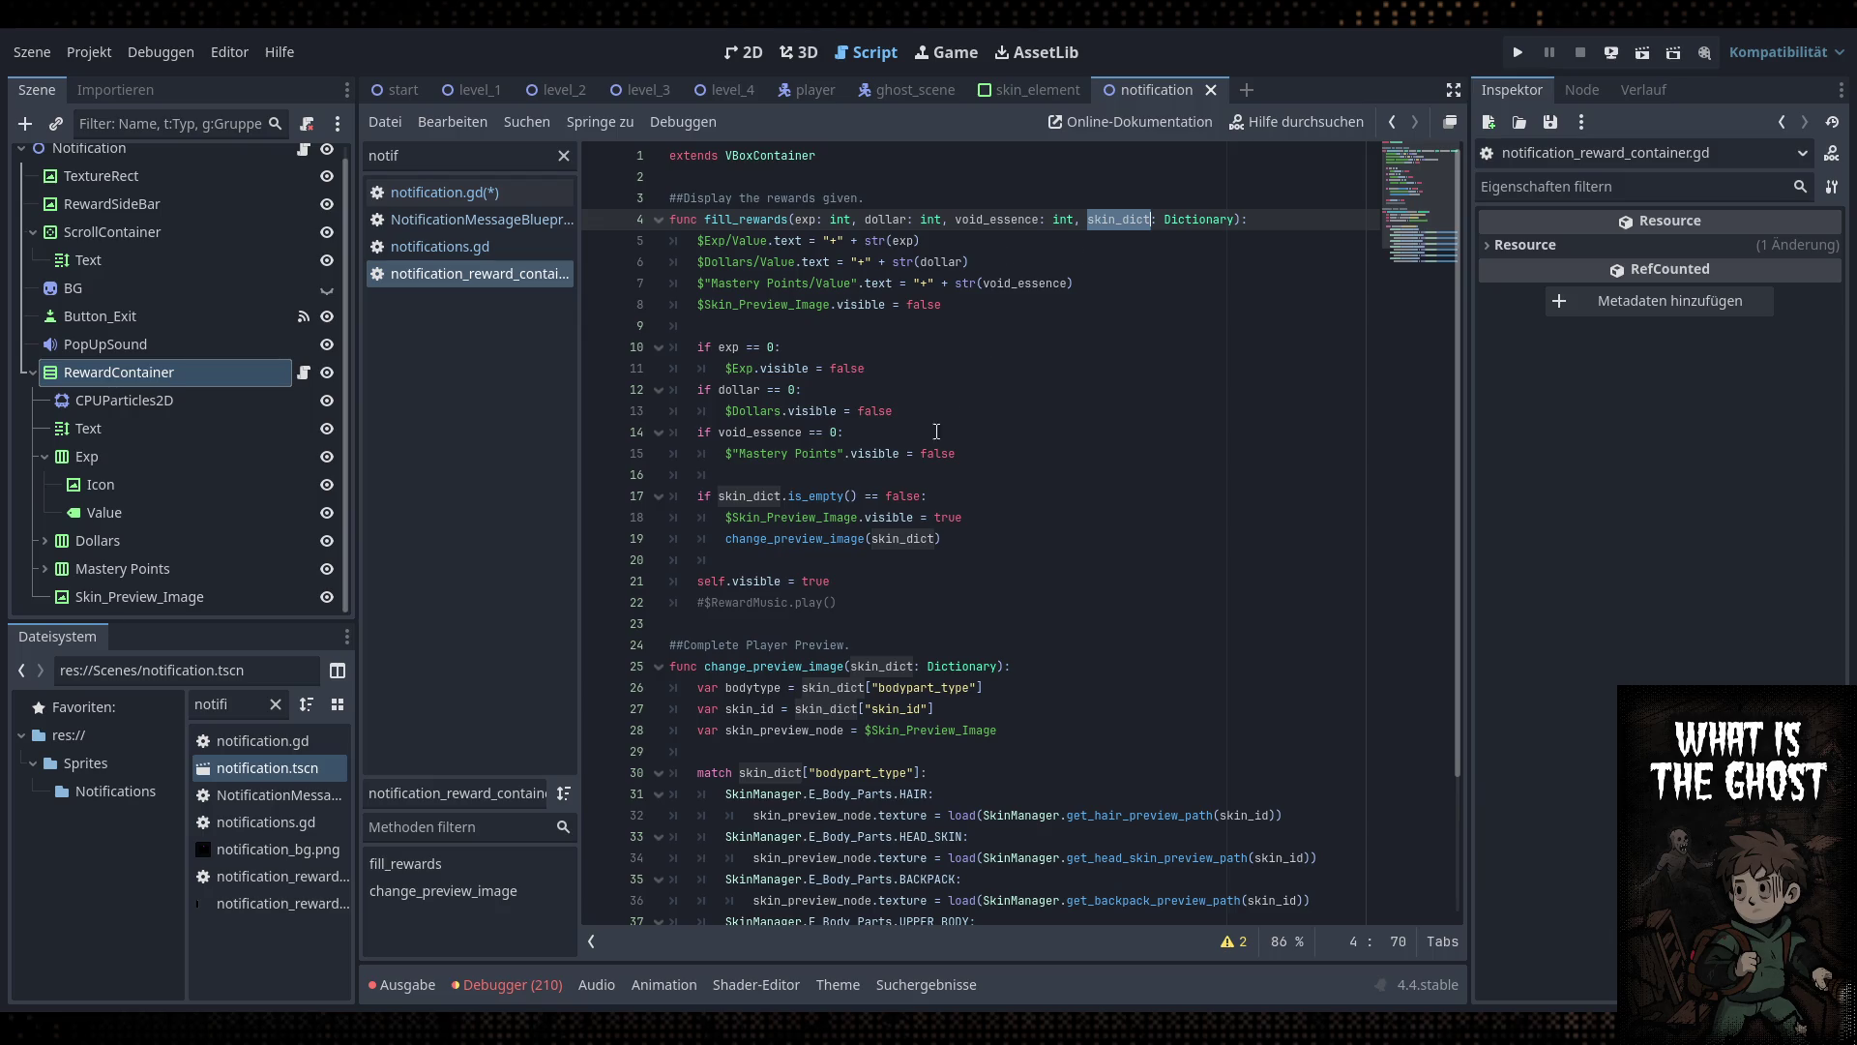
pyautogui.doubleClick(752, 498)
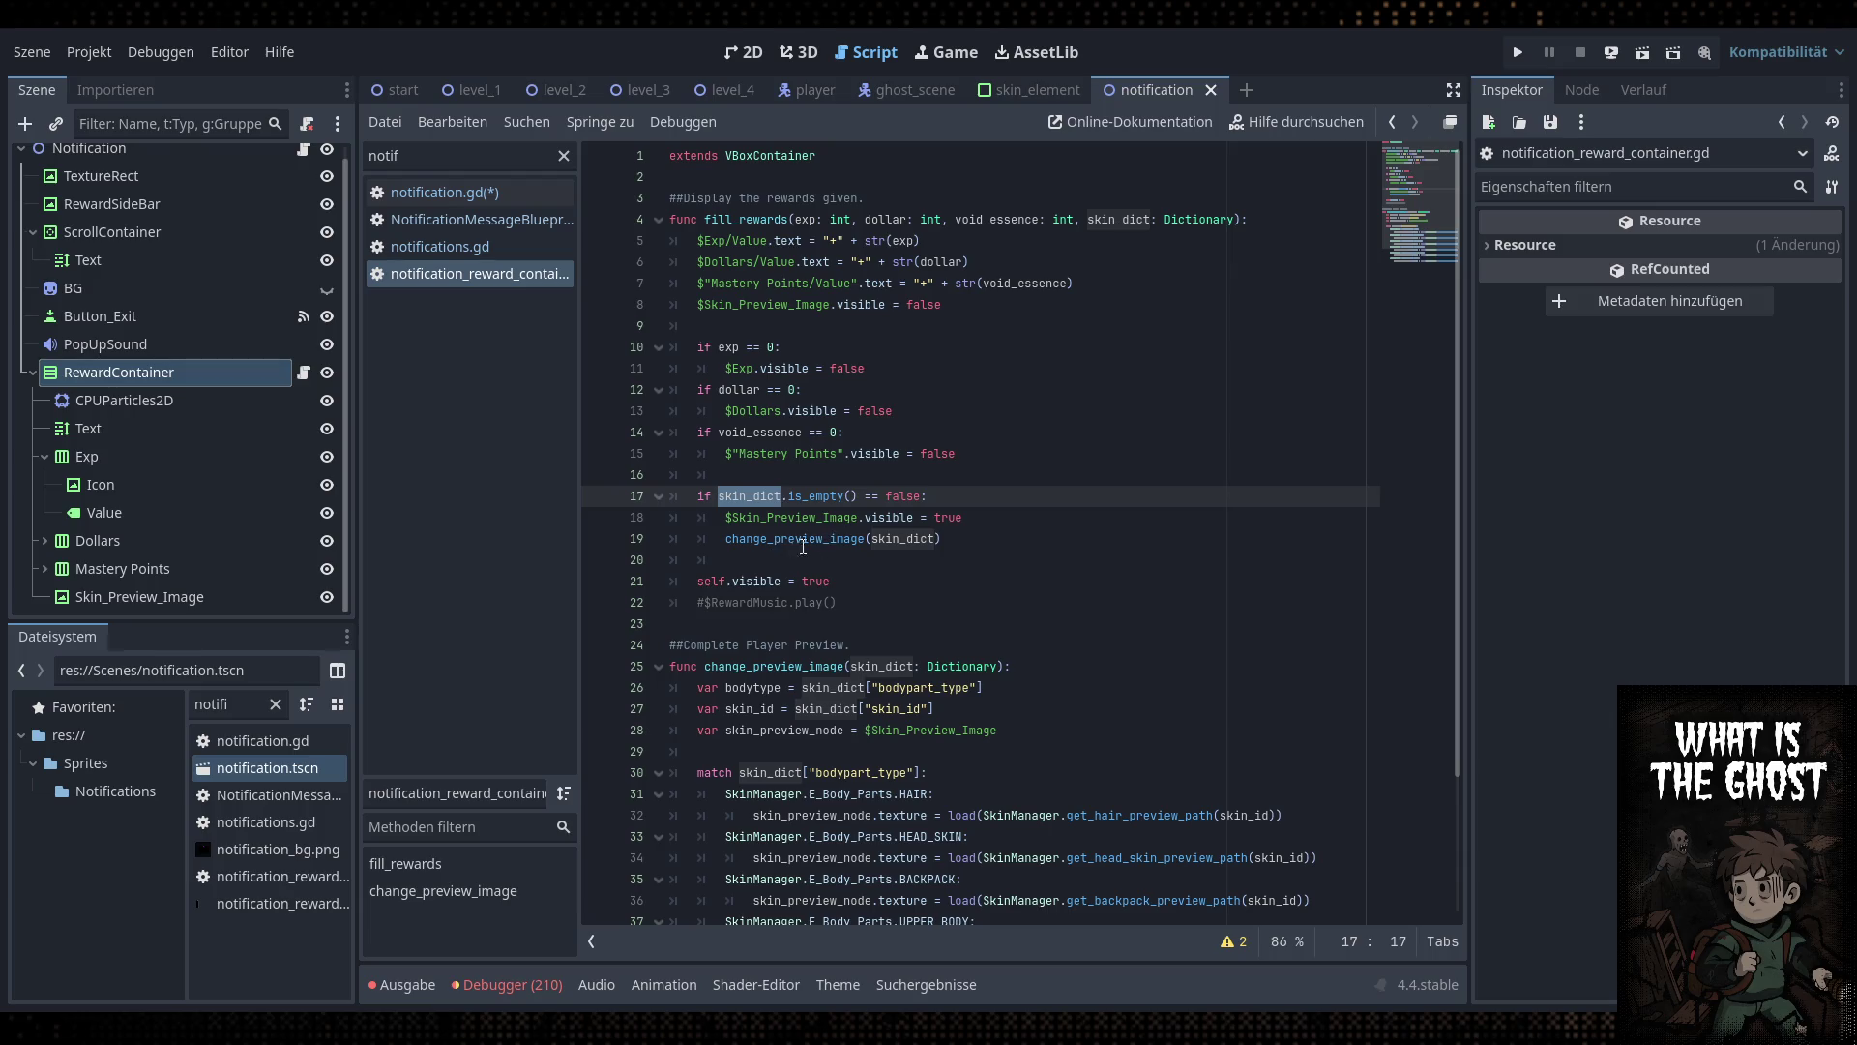
pyautogui.doubleClick(823, 538)
pyautogui.click(823, 538)
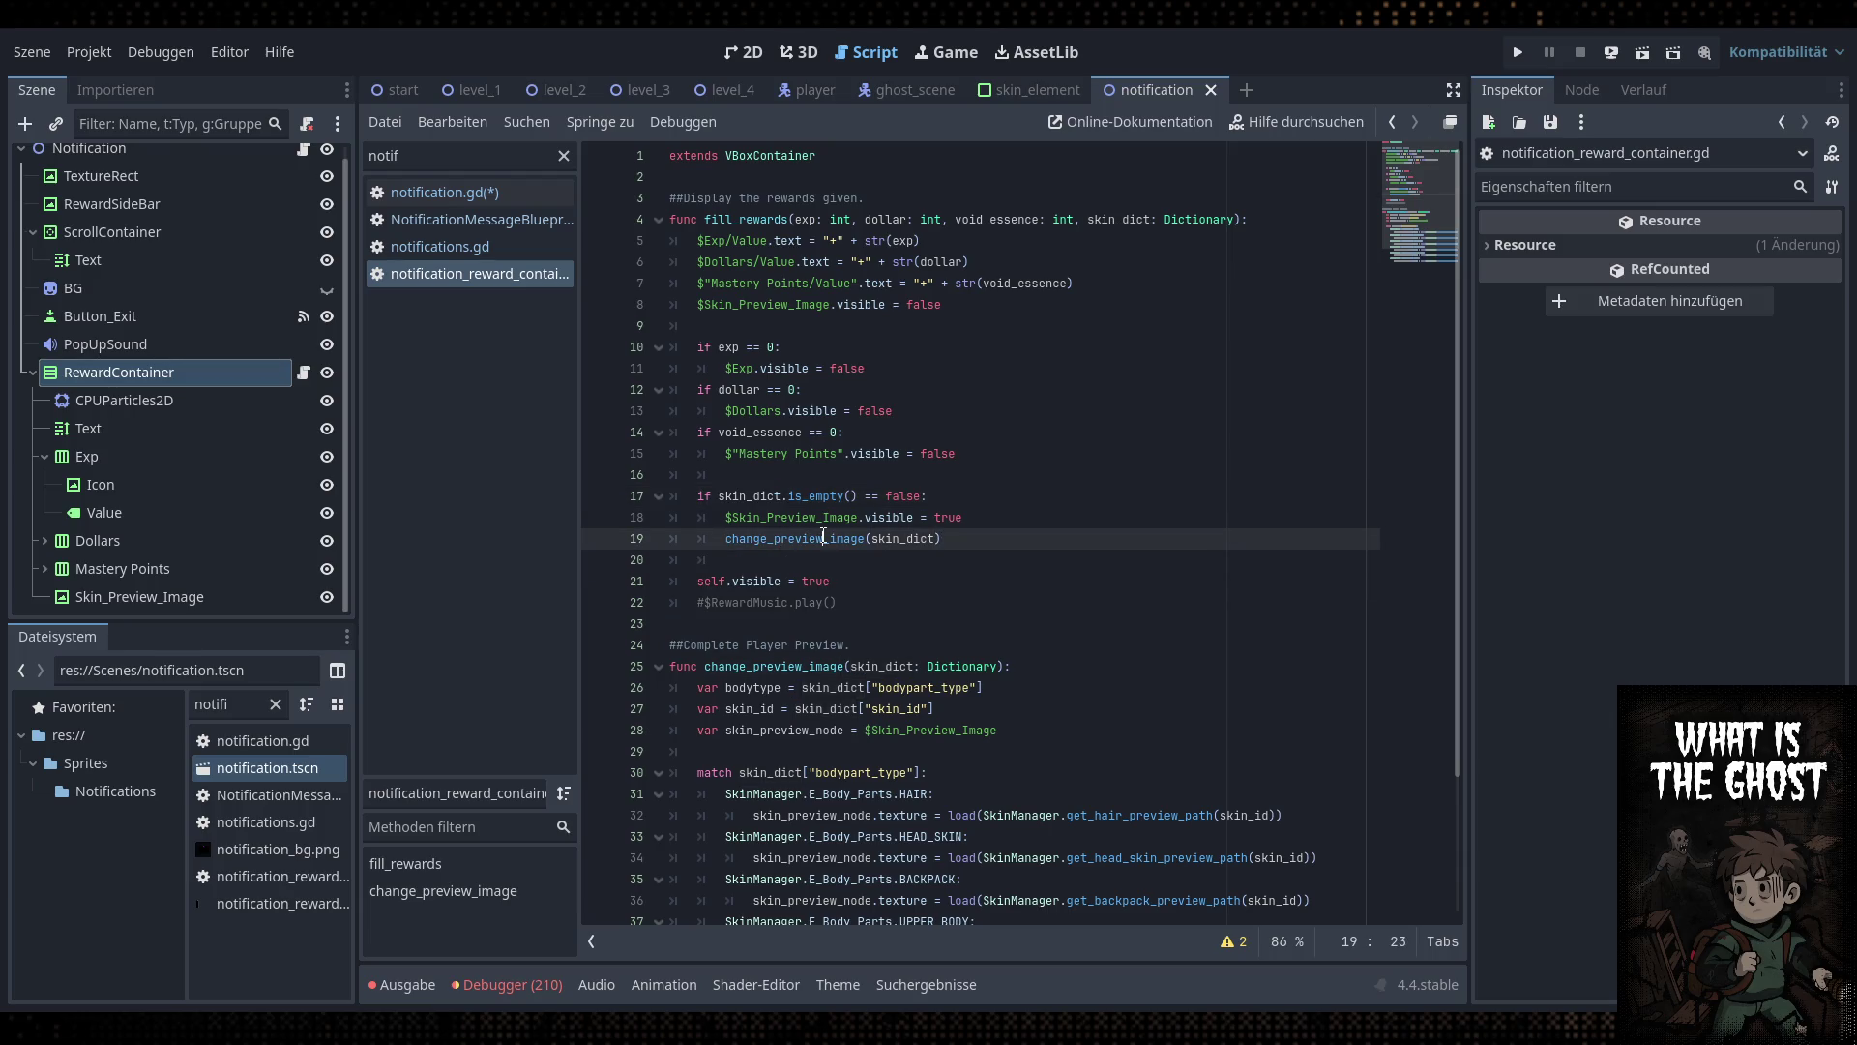
pyautogui.click(1017, 544)
pyautogui.click(813, 547)
pyautogui.hotkey('alt', 'Left')
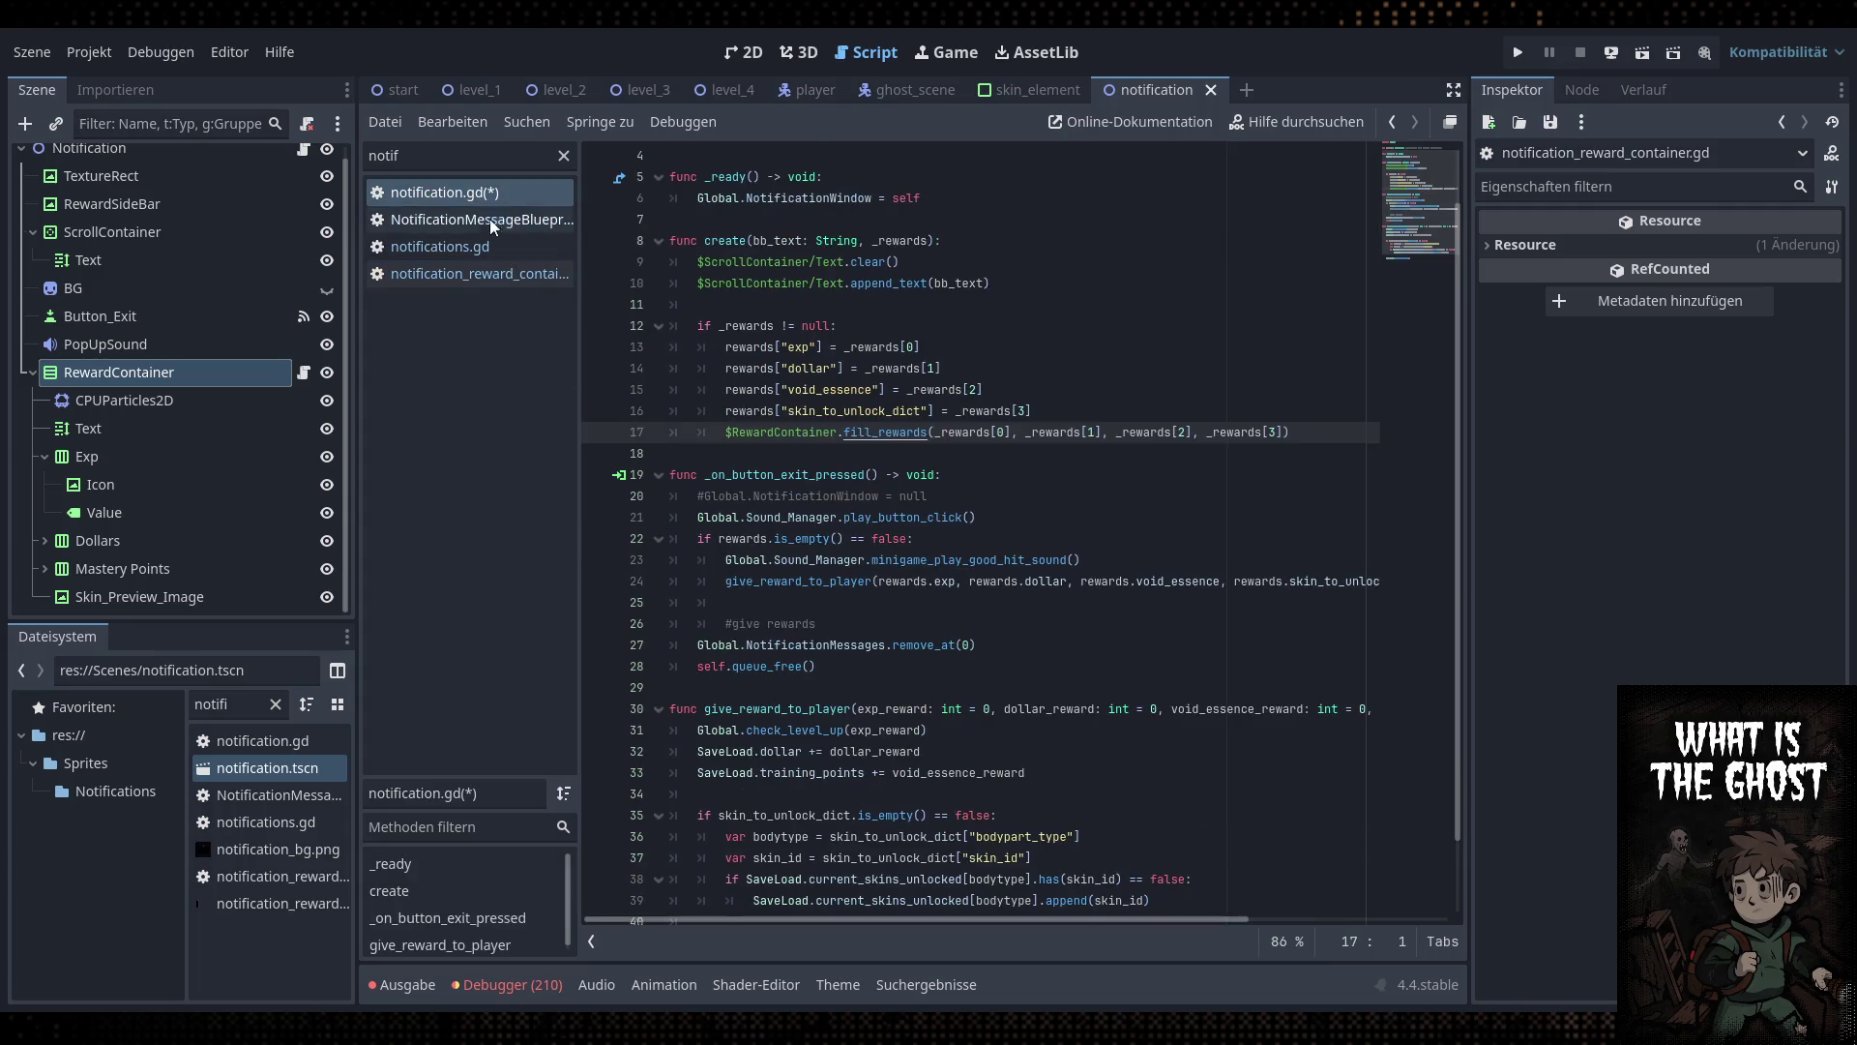
# Save the changes to notification.gd
pyautogui.click(866, 447)
pyautogui.hotkey('ctrl', 's')
pyautogui.scroll(-1, 867, 447)
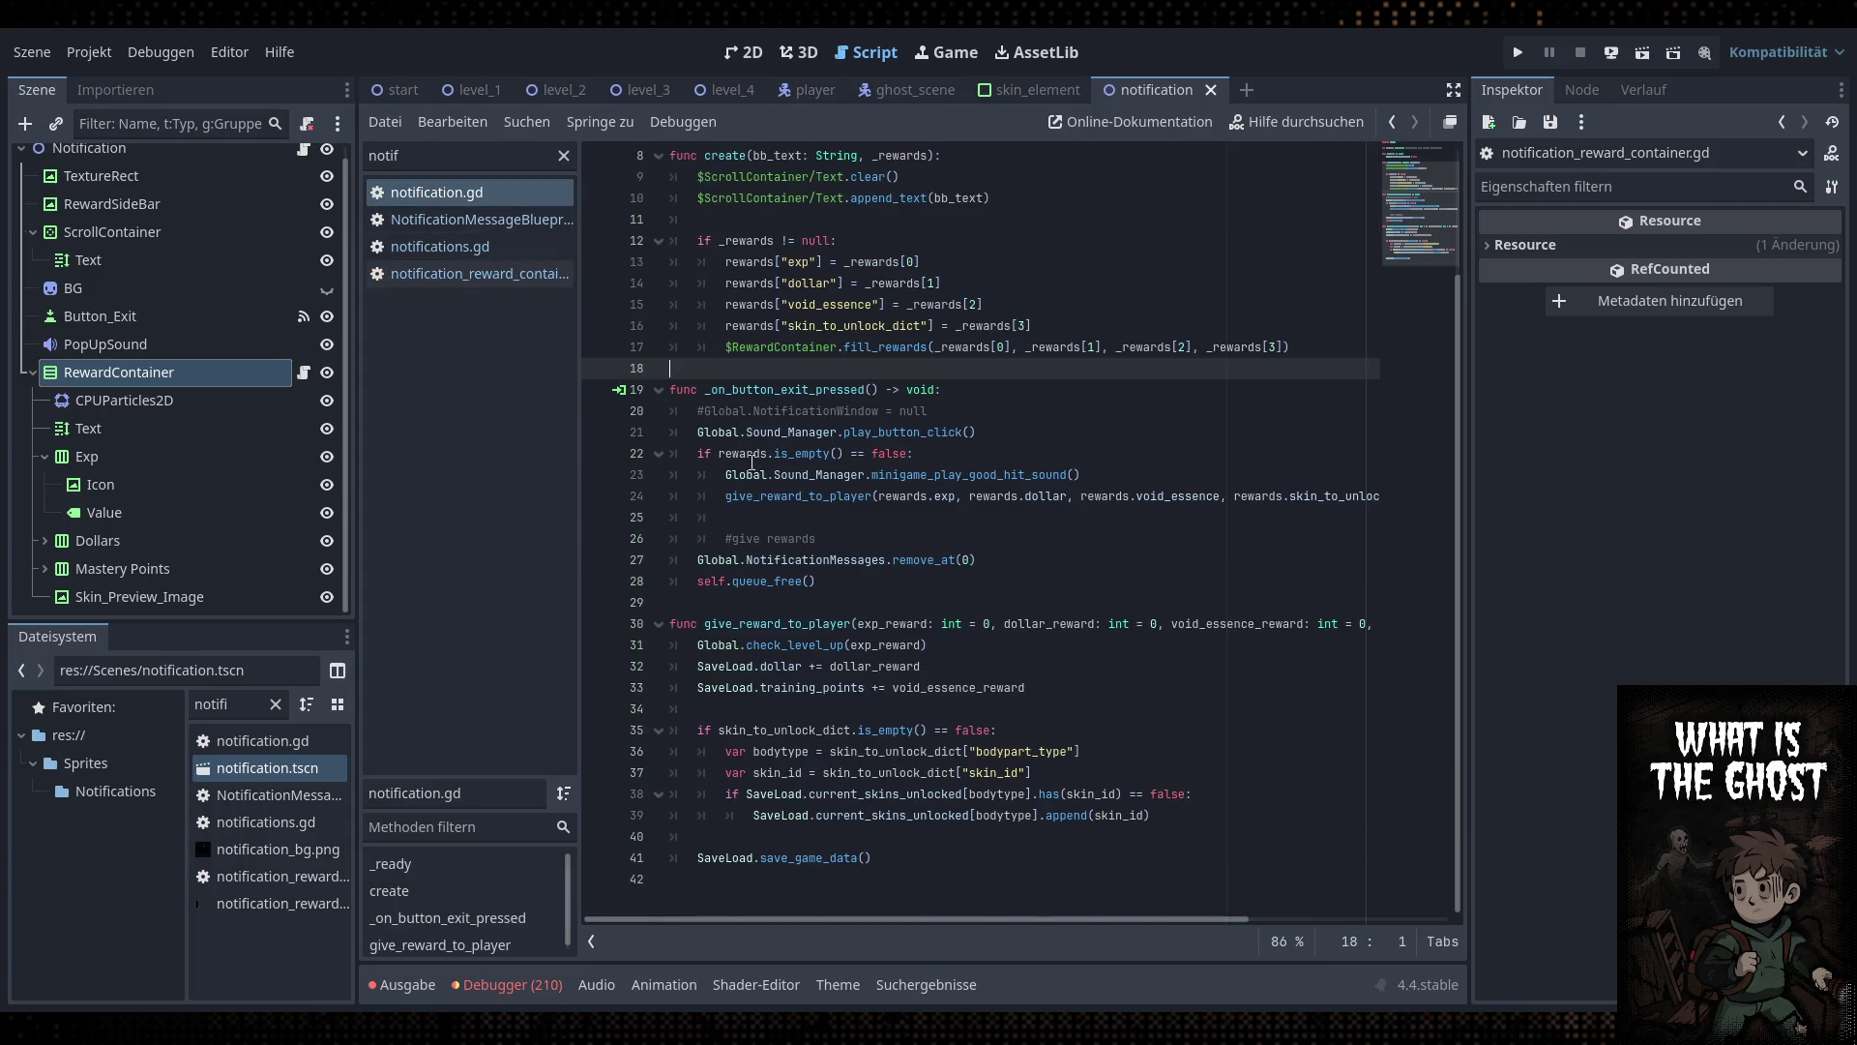
# View PRESTIGE_1_UNLOCKED and its SKIN_REWARD in NotificationMessageBlueprint with a full-width editor
pyautogui.click(472, 220)
pyautogui.scroll(-7, 1123, 604)
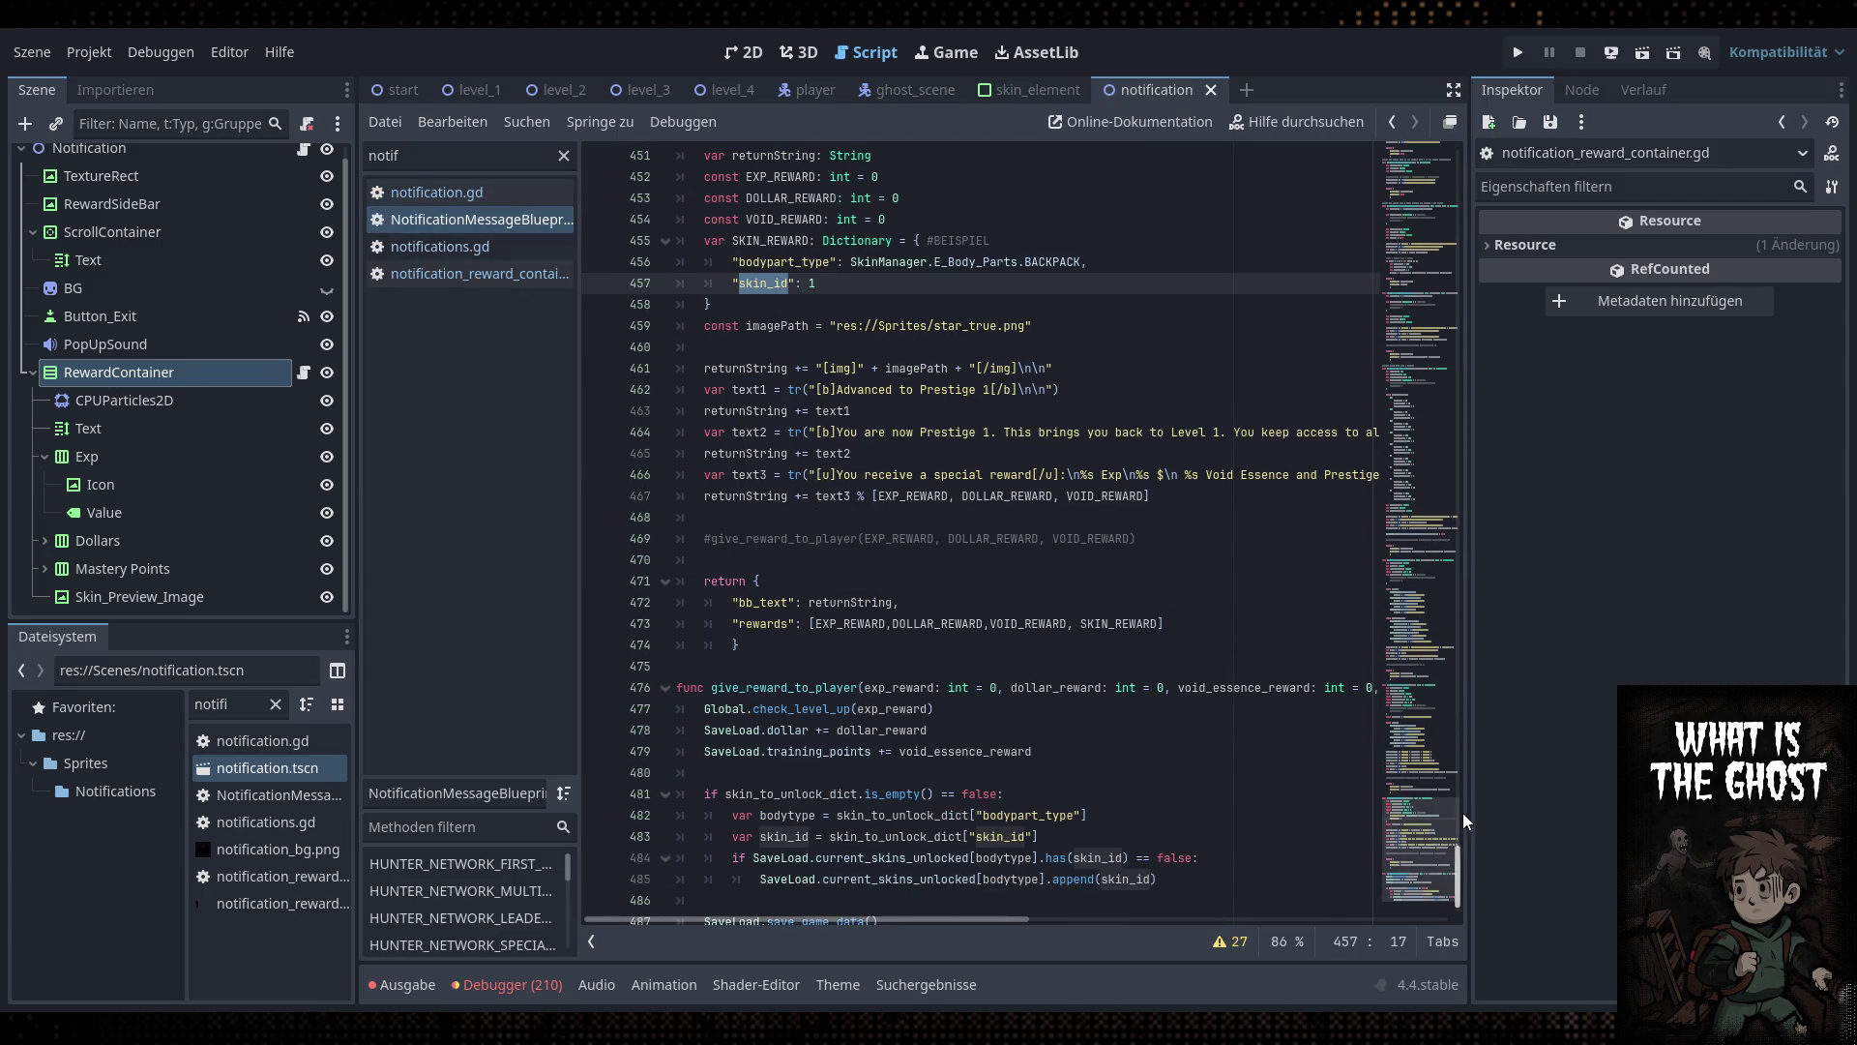
pyautogui.scroll(-1, 1461, 891)
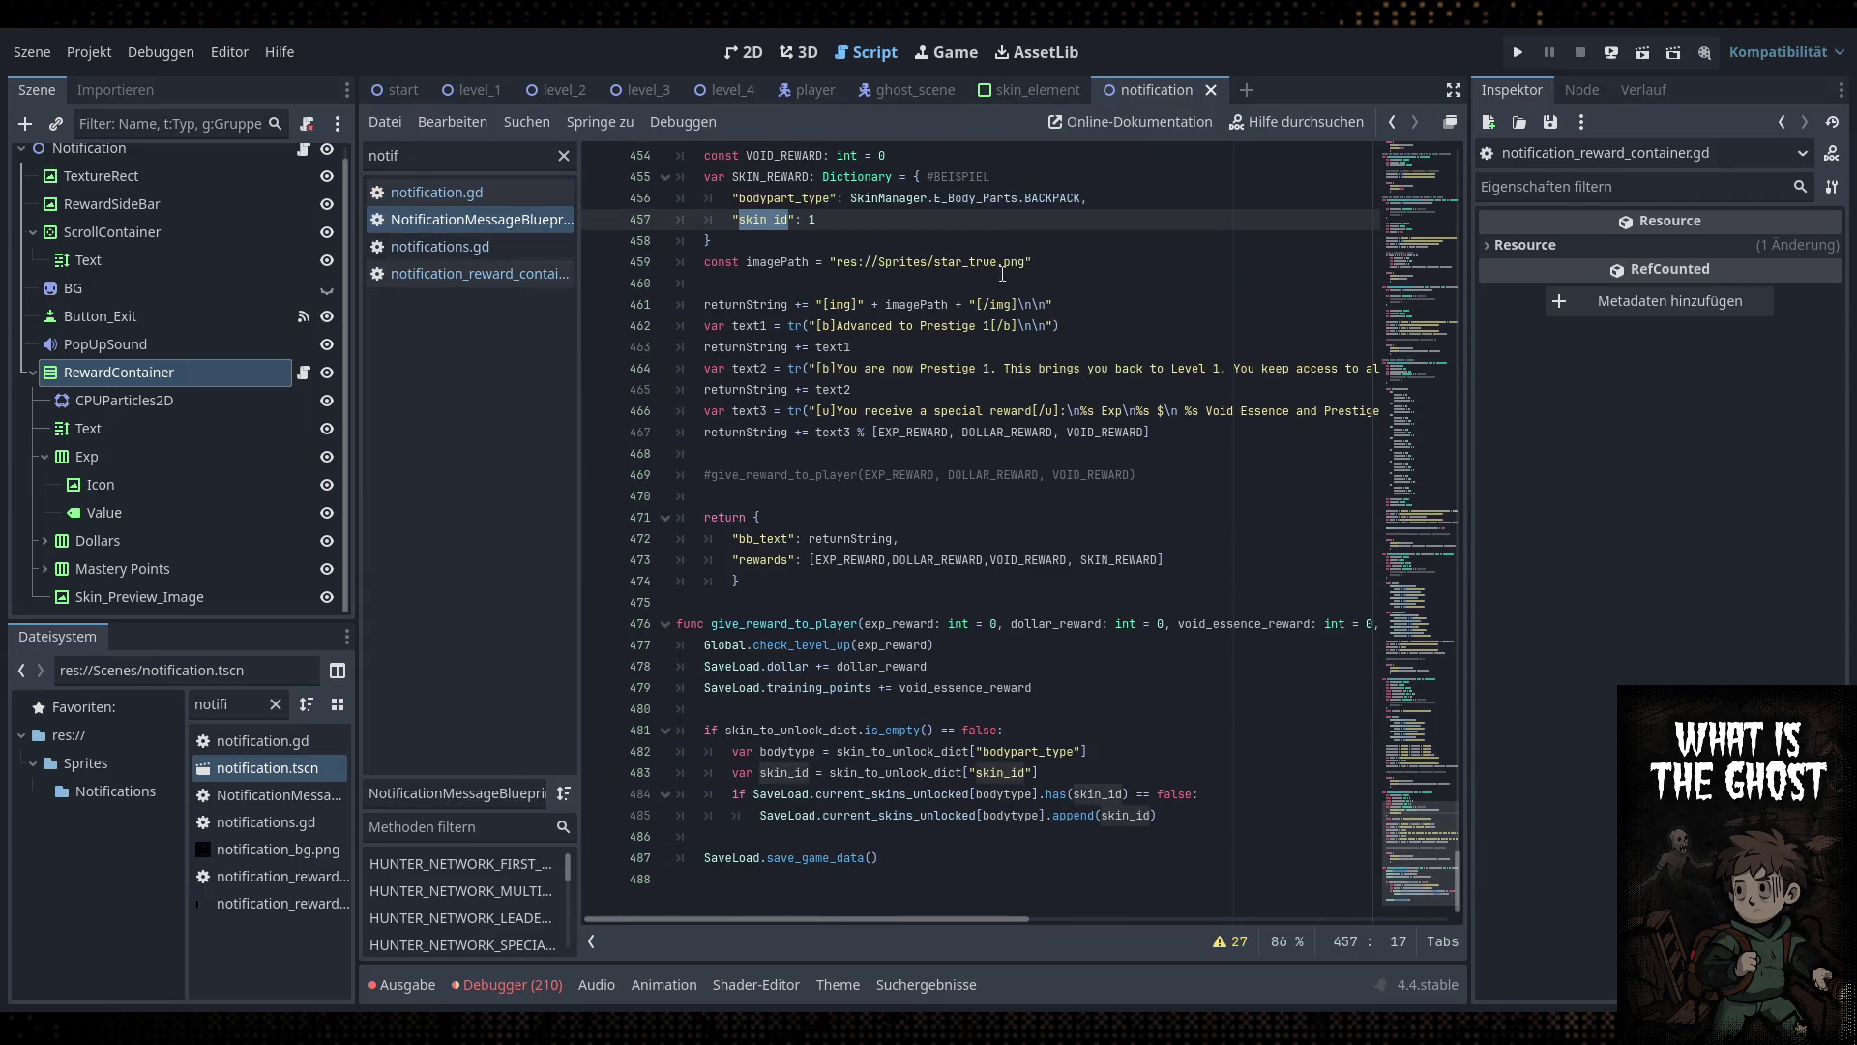
pyautogui.click(987, 240)
pyautogui.scroll(2, 898, 483)
pyautogui.scroll(-2, 898, 483)
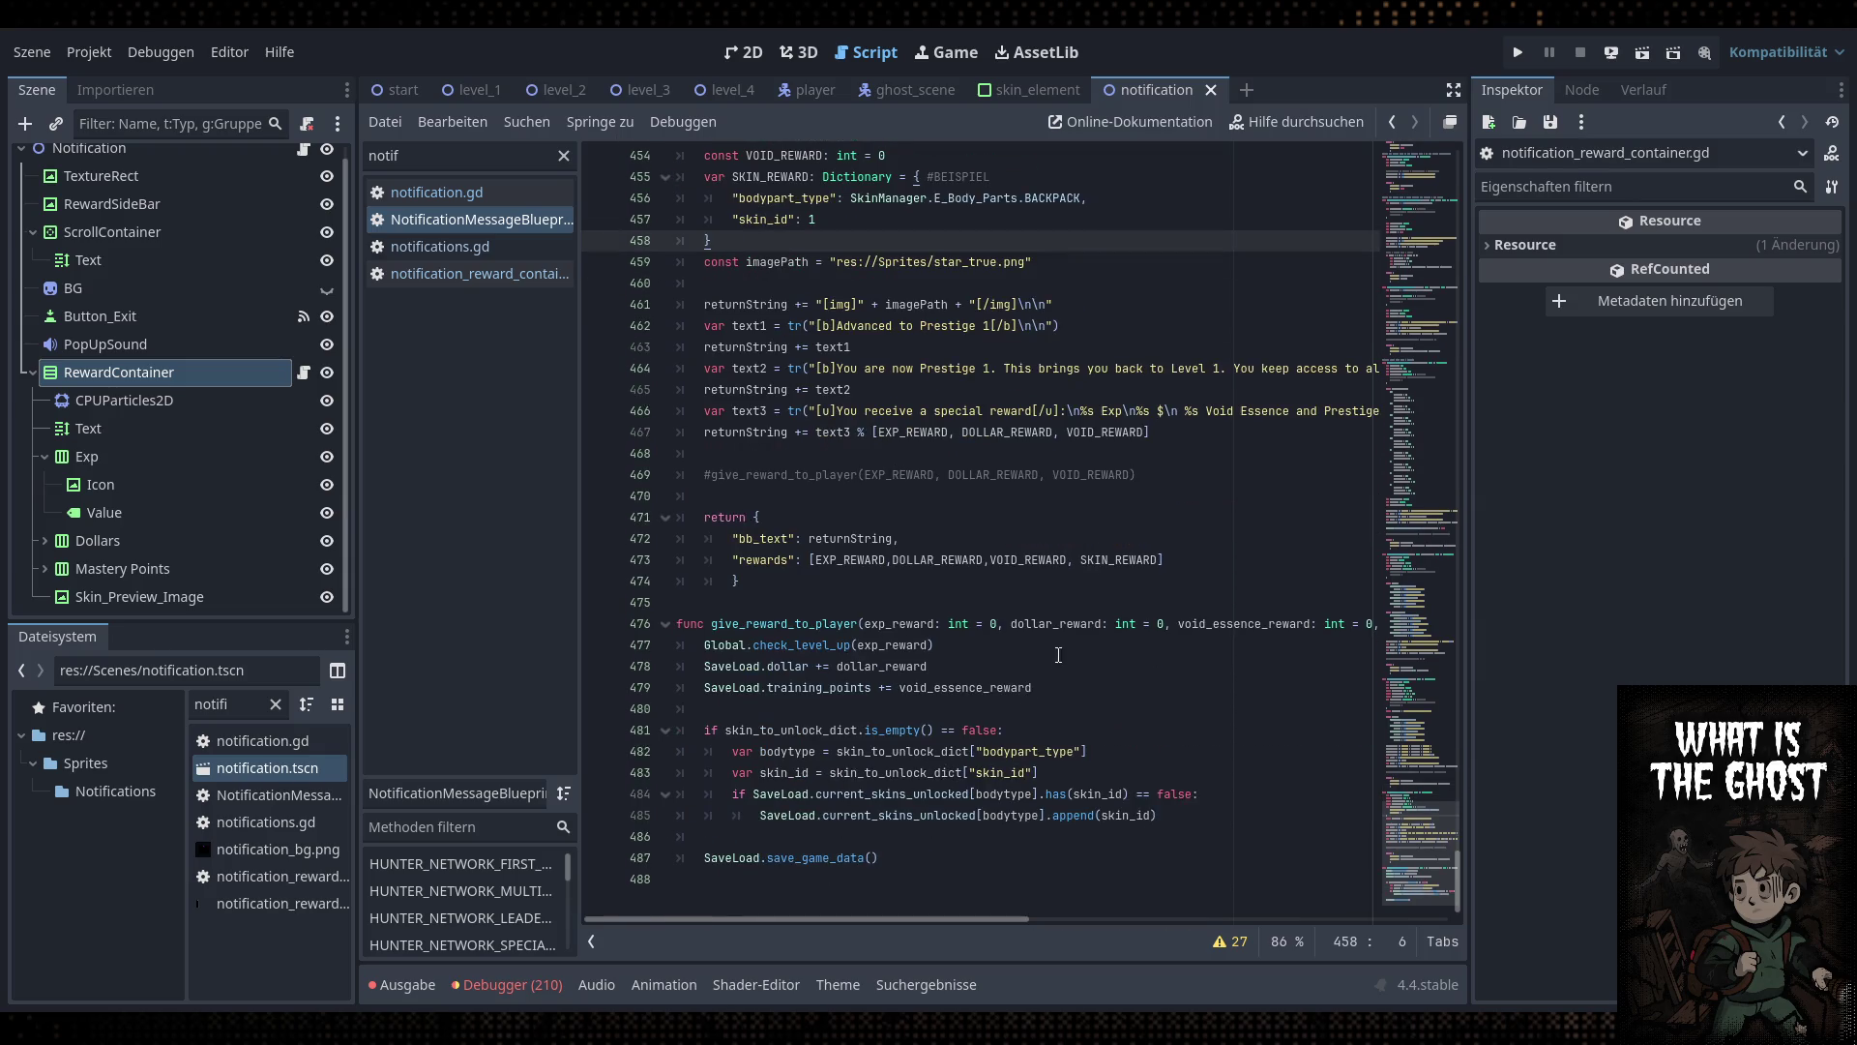
pyautogui.scroll(3, 1058, 655)
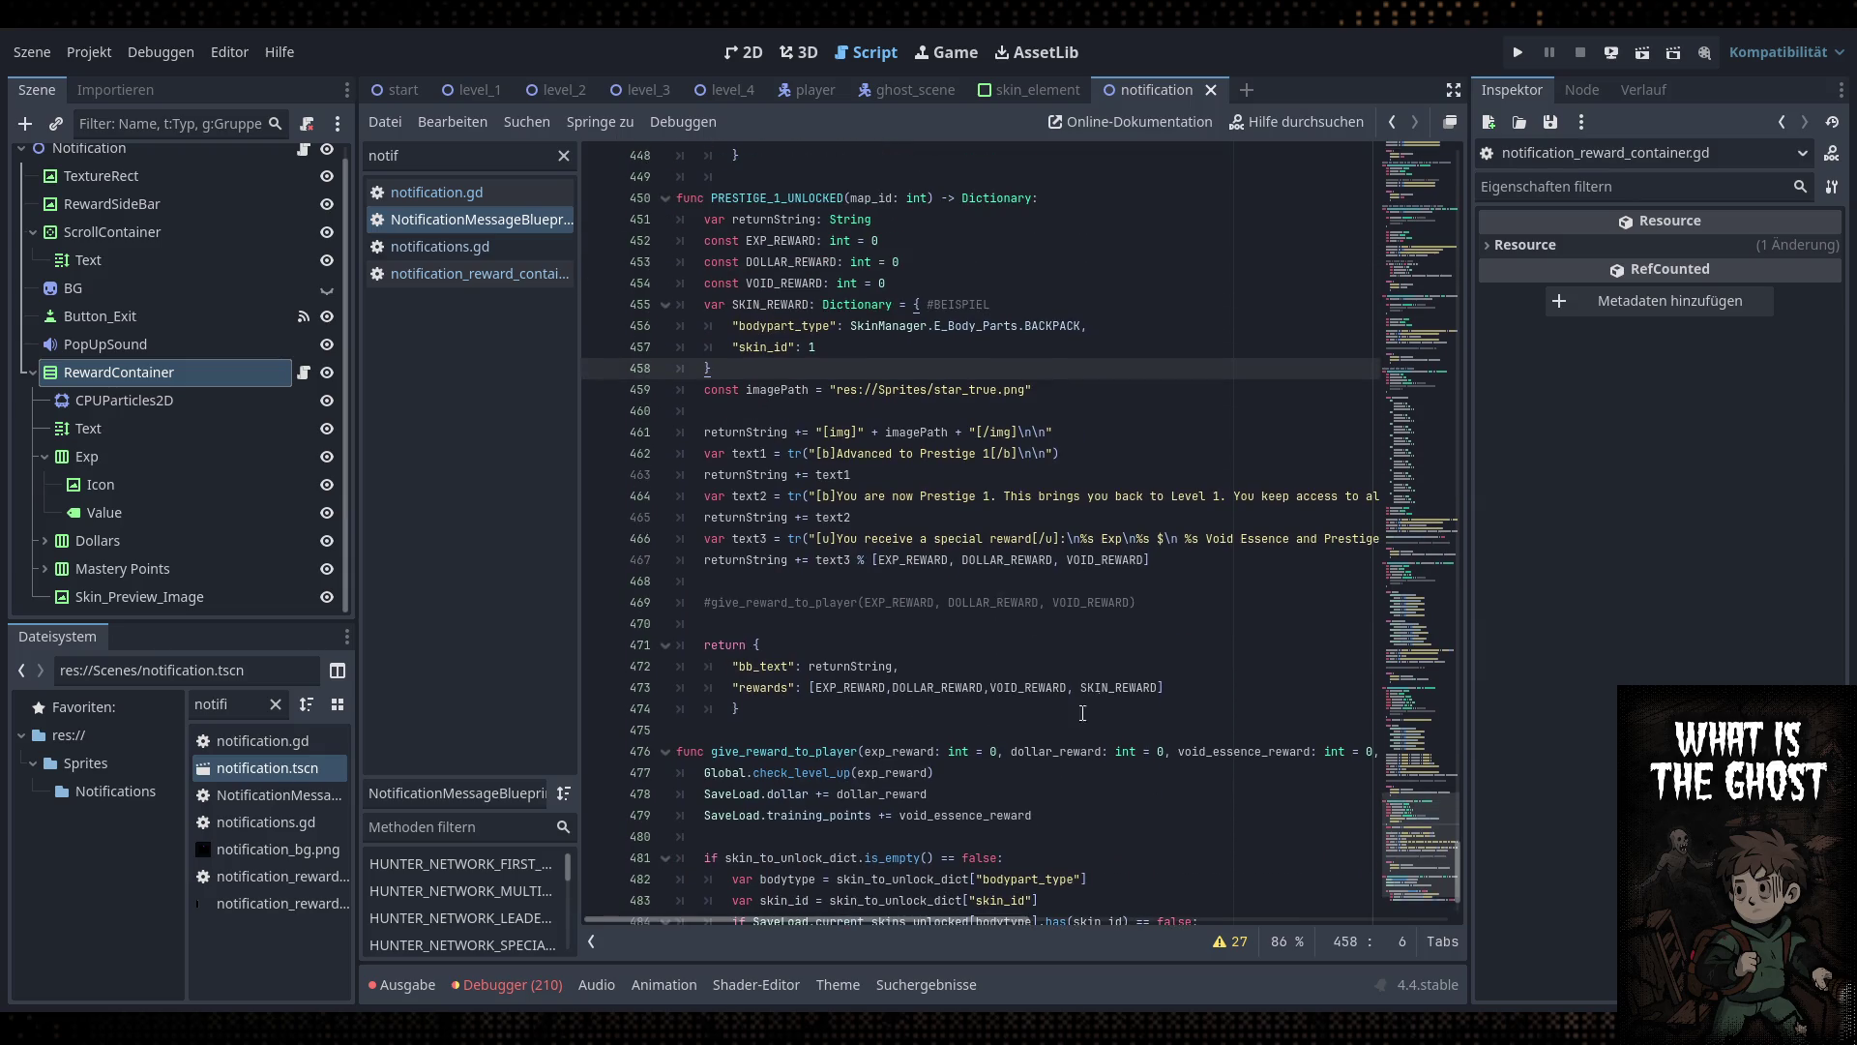
pyautogui.click(1453, 89)
pyautogui.click(889, 538)
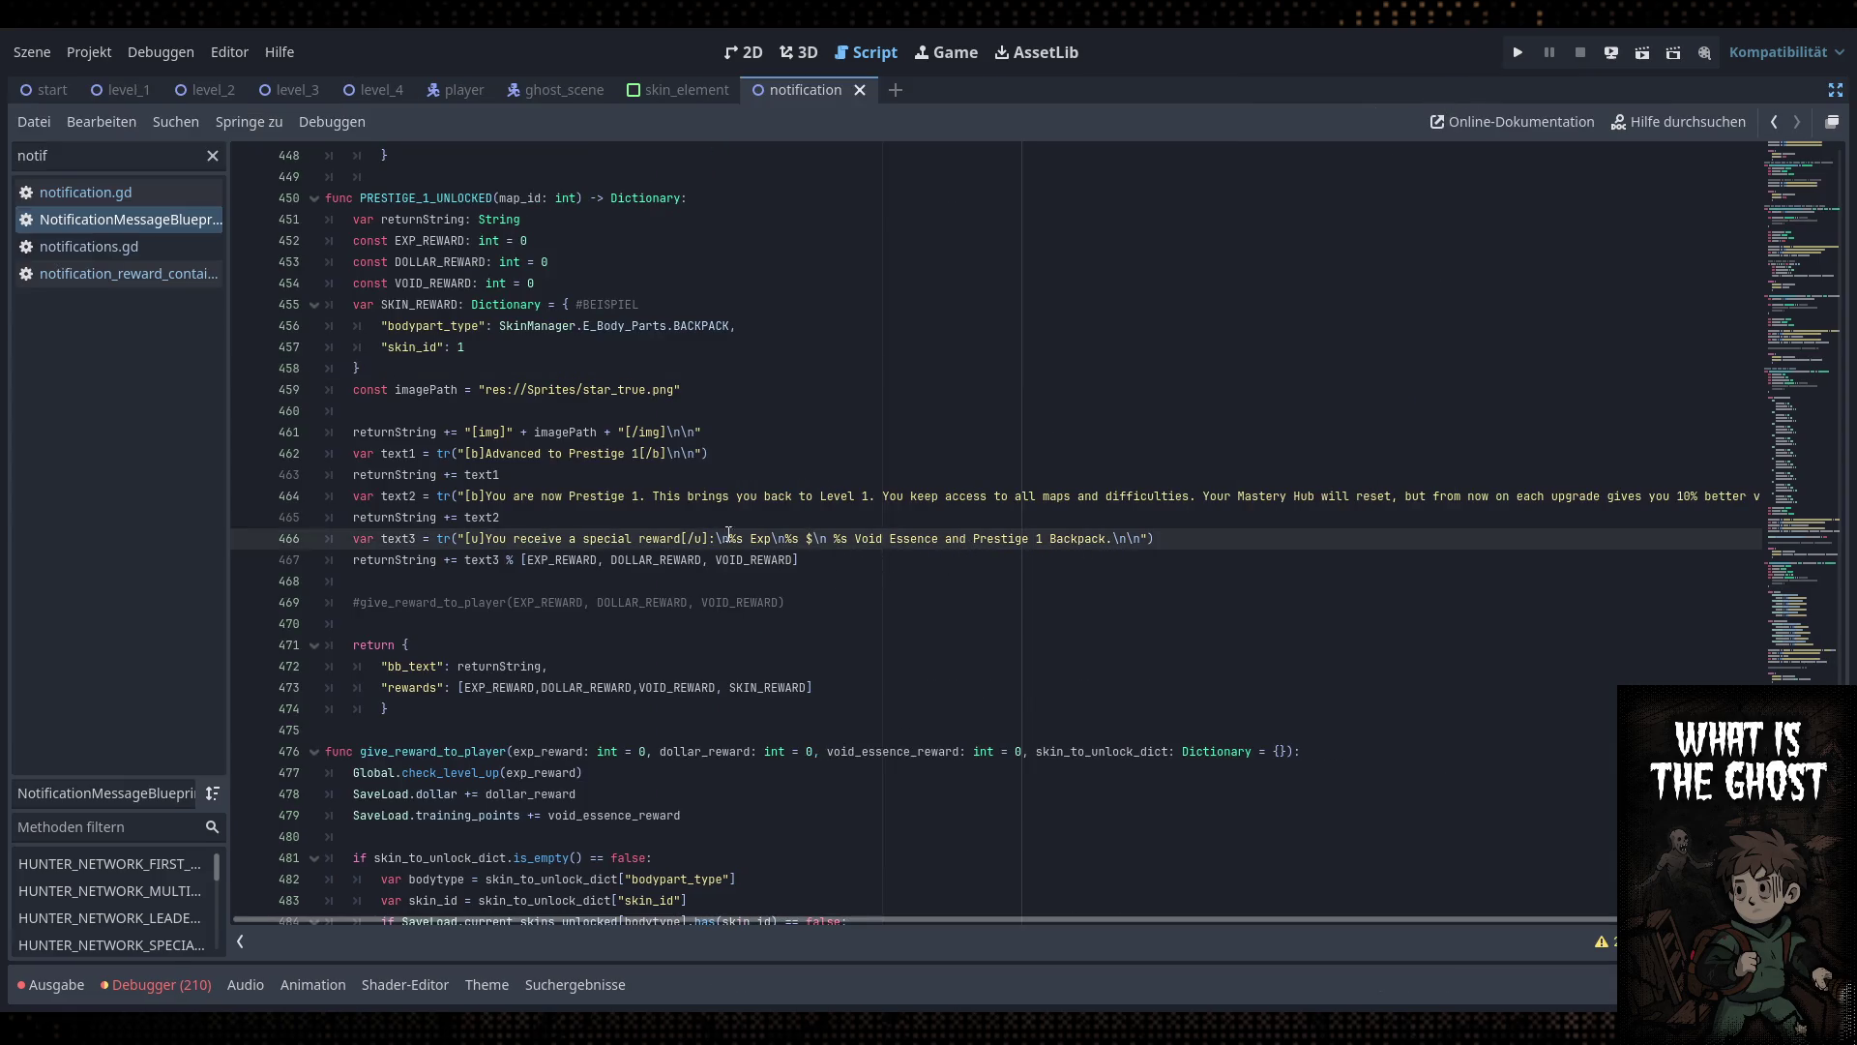
# Cut the Exp/Void Essence text from line 466, comment out line 467's % arguments, and save
pyautogui.moveTo(973, 540); pyautogui.dragTo(729, 540)
pyautogui.press('BackSpace')
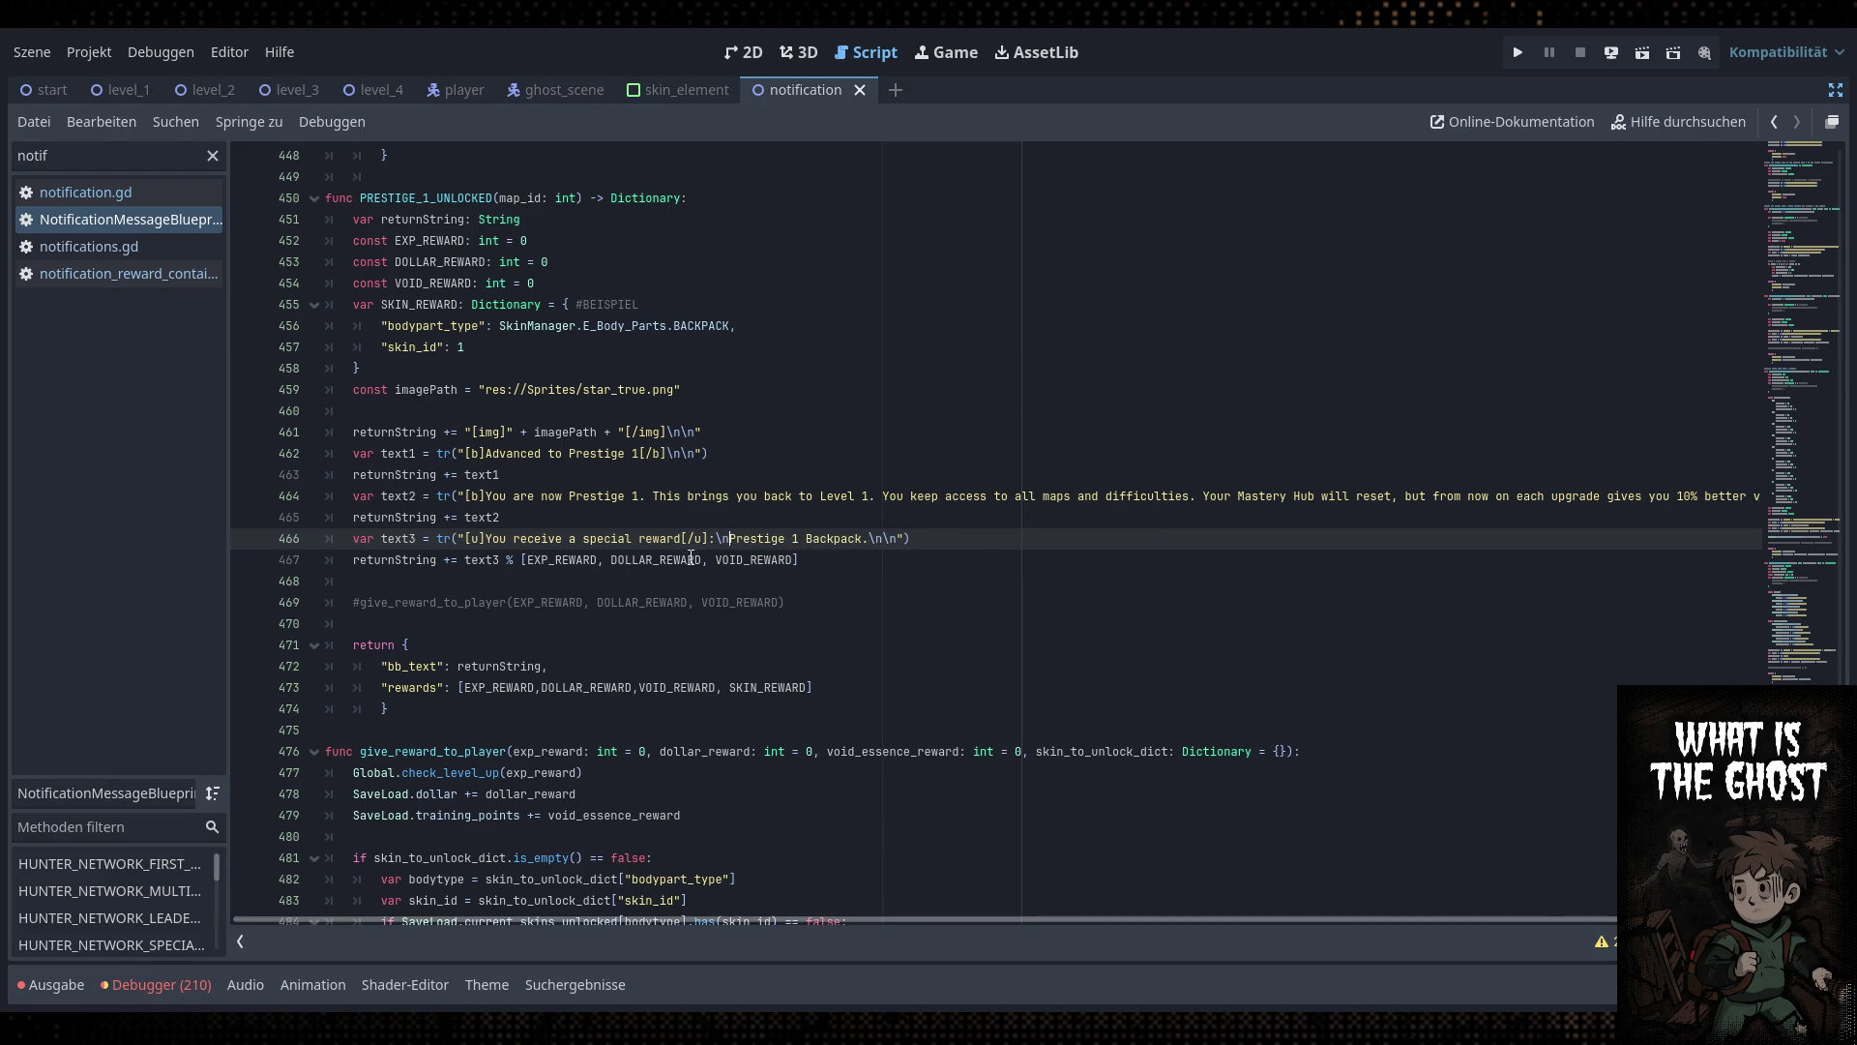
pyautogui.doubleClick(561, 559)
pyautogui.click(833, 560)
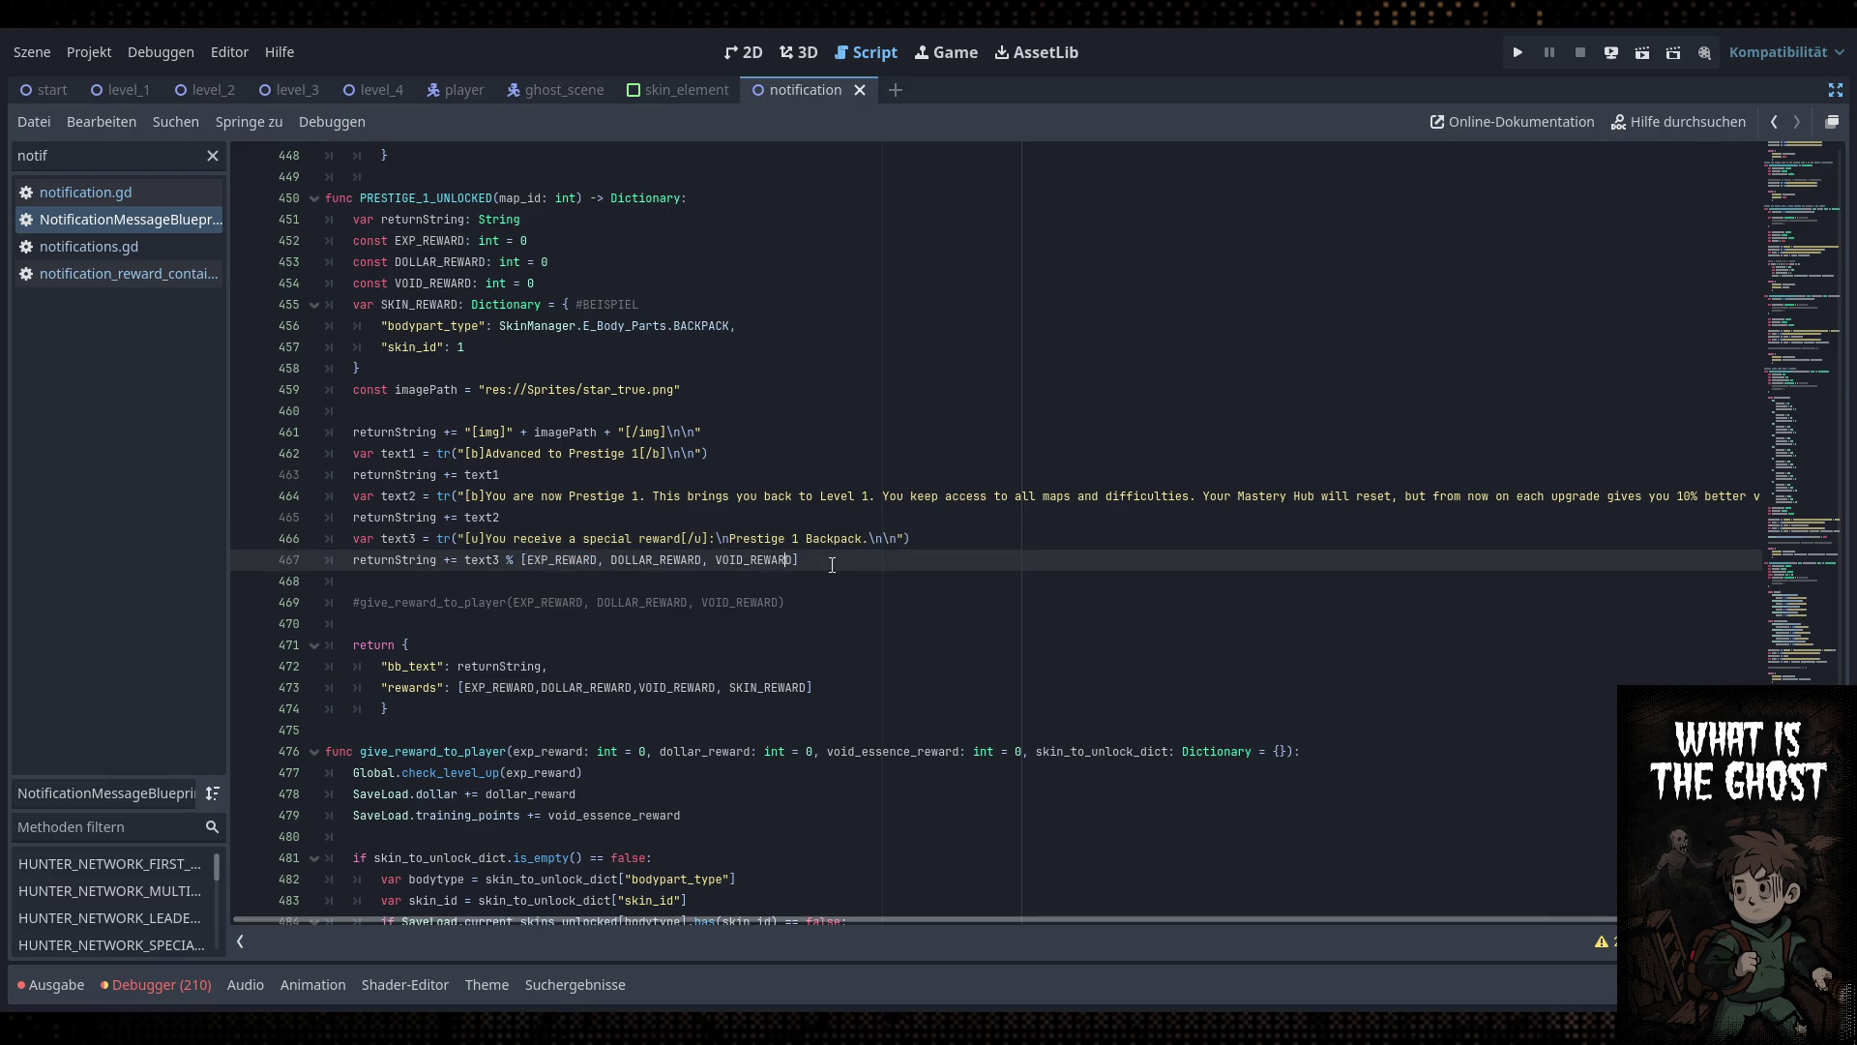
pyautogui.moveTo(810, 559); pyautogui.dragTo(520, 559)
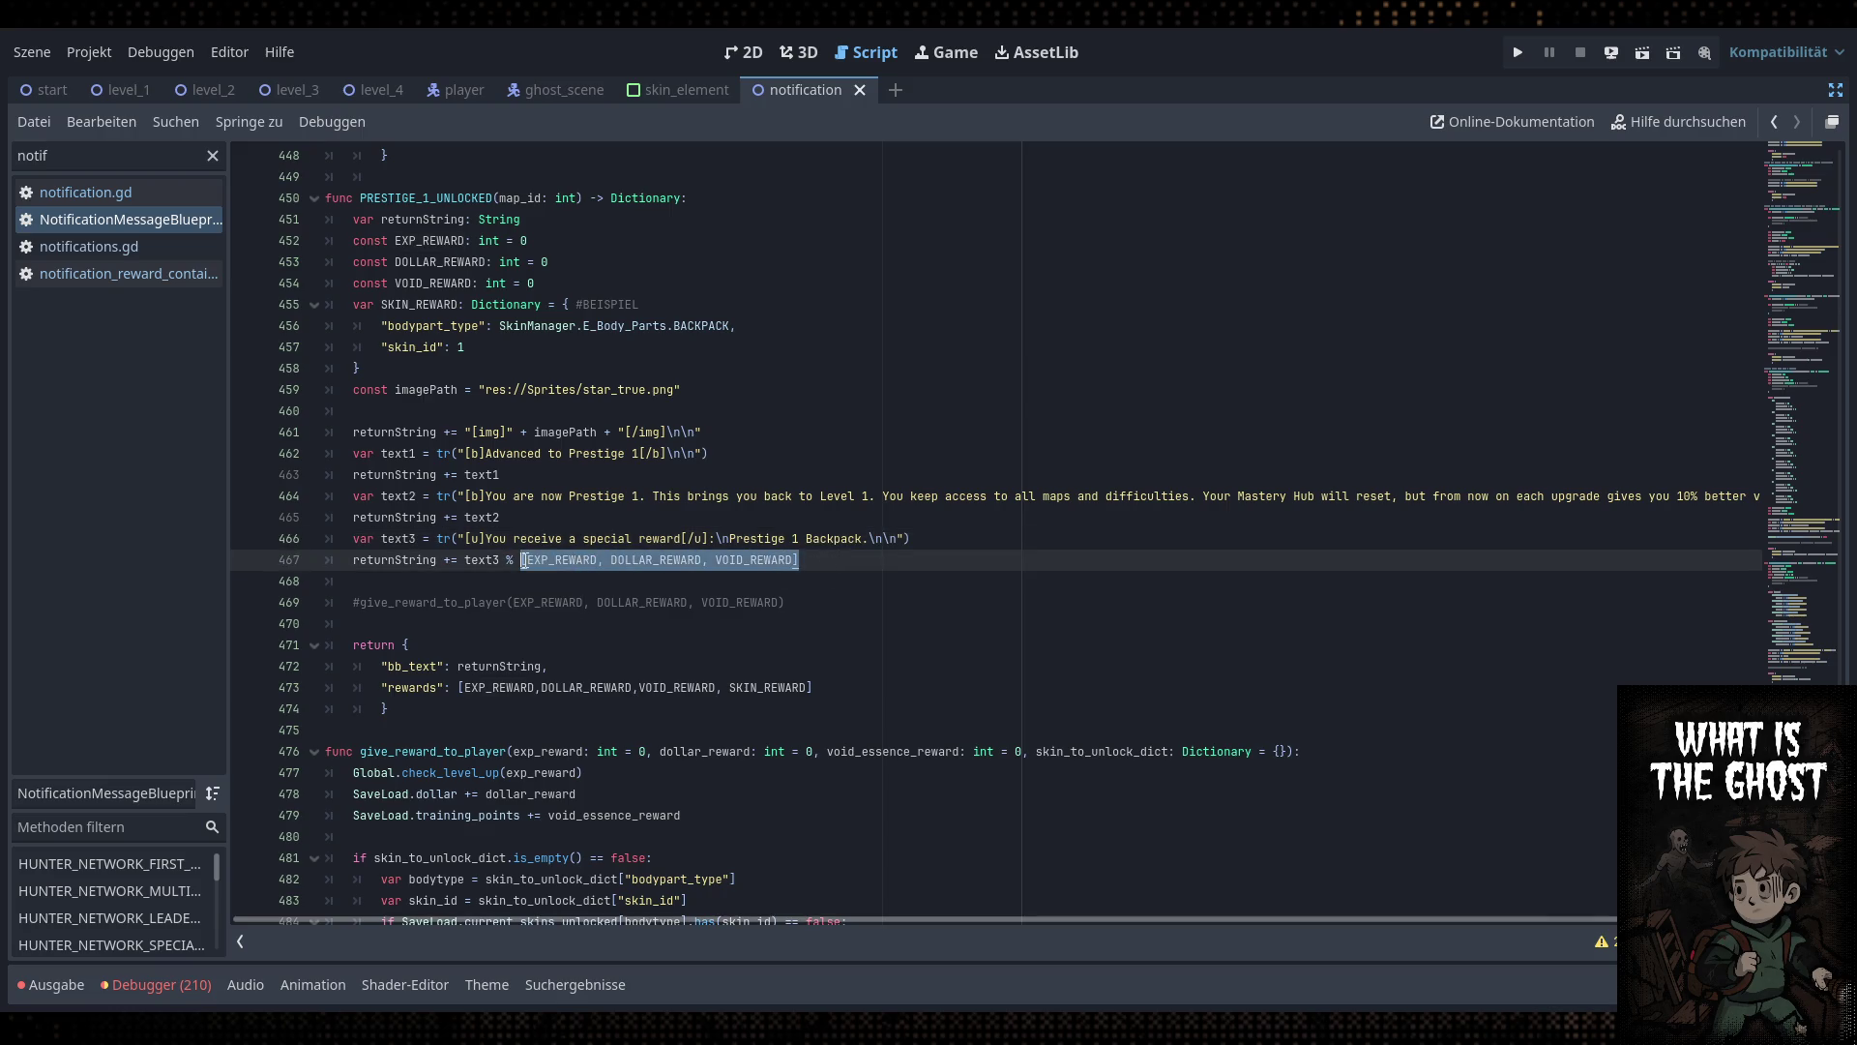
pyautogui.click(504, 559)
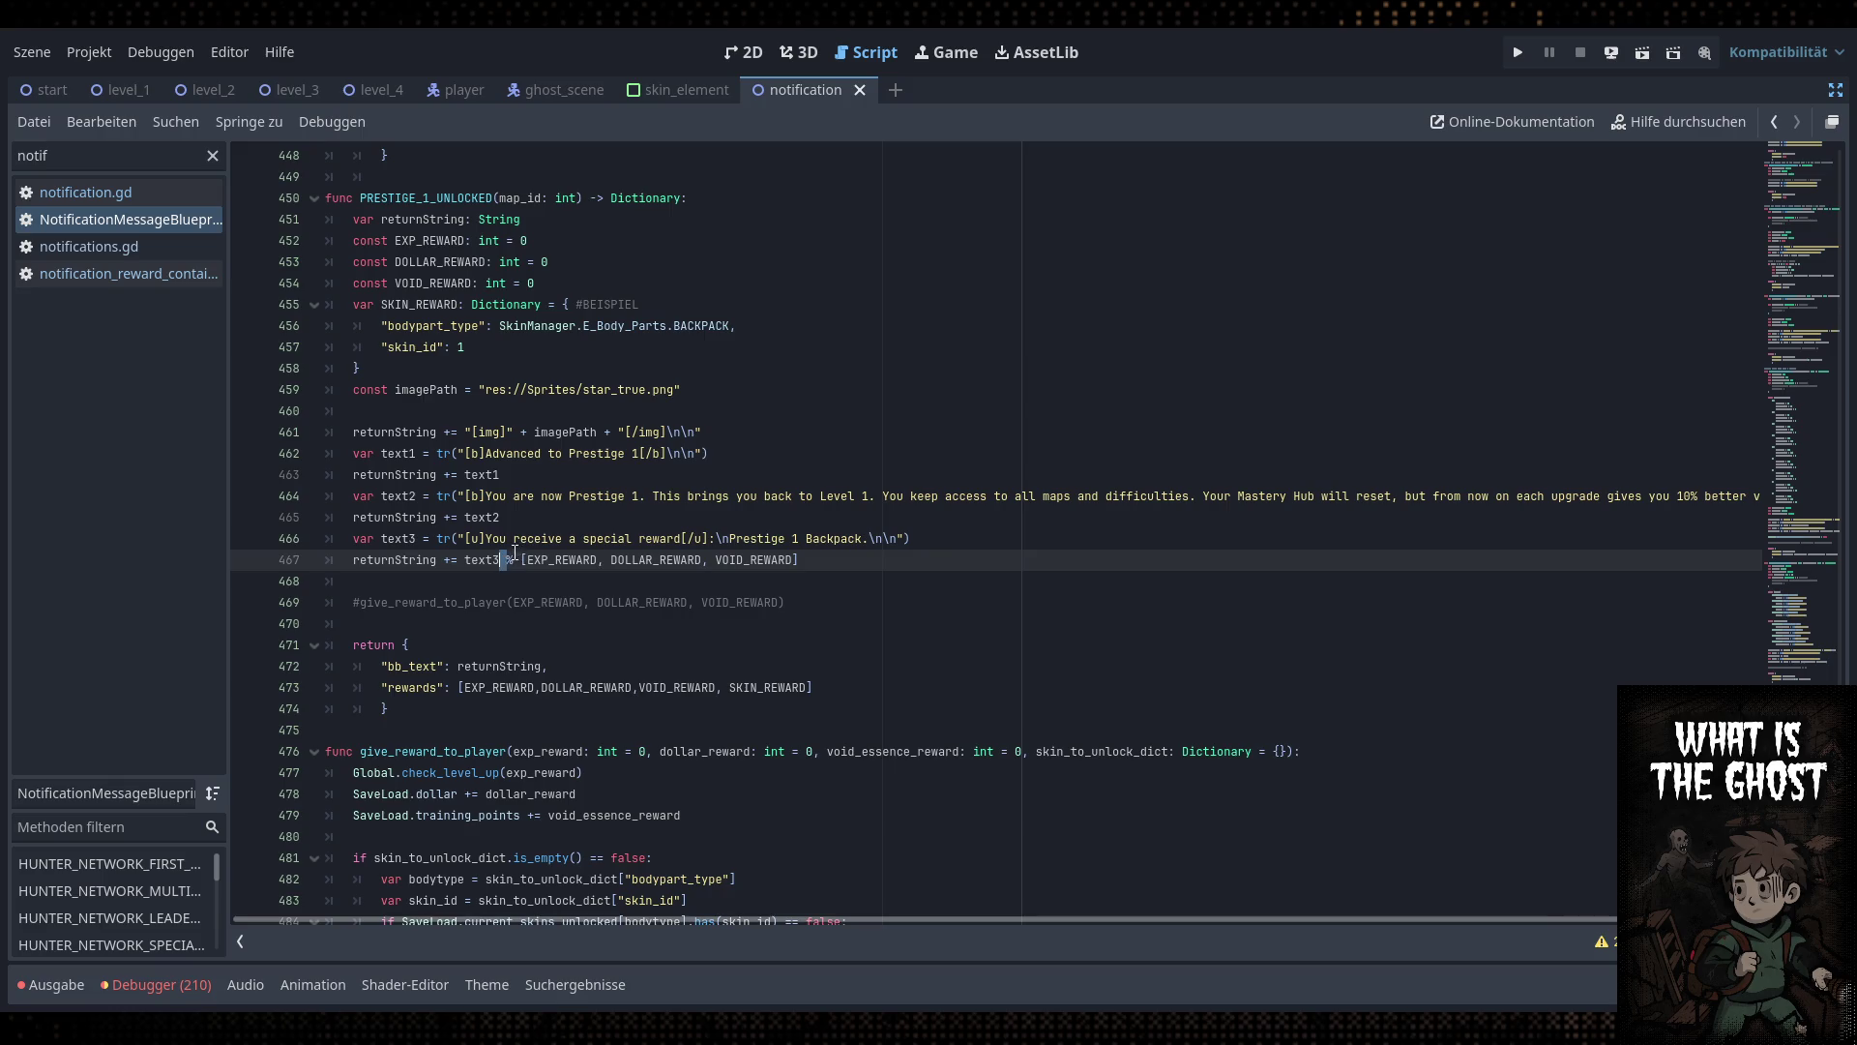
pyautogui.write('#')
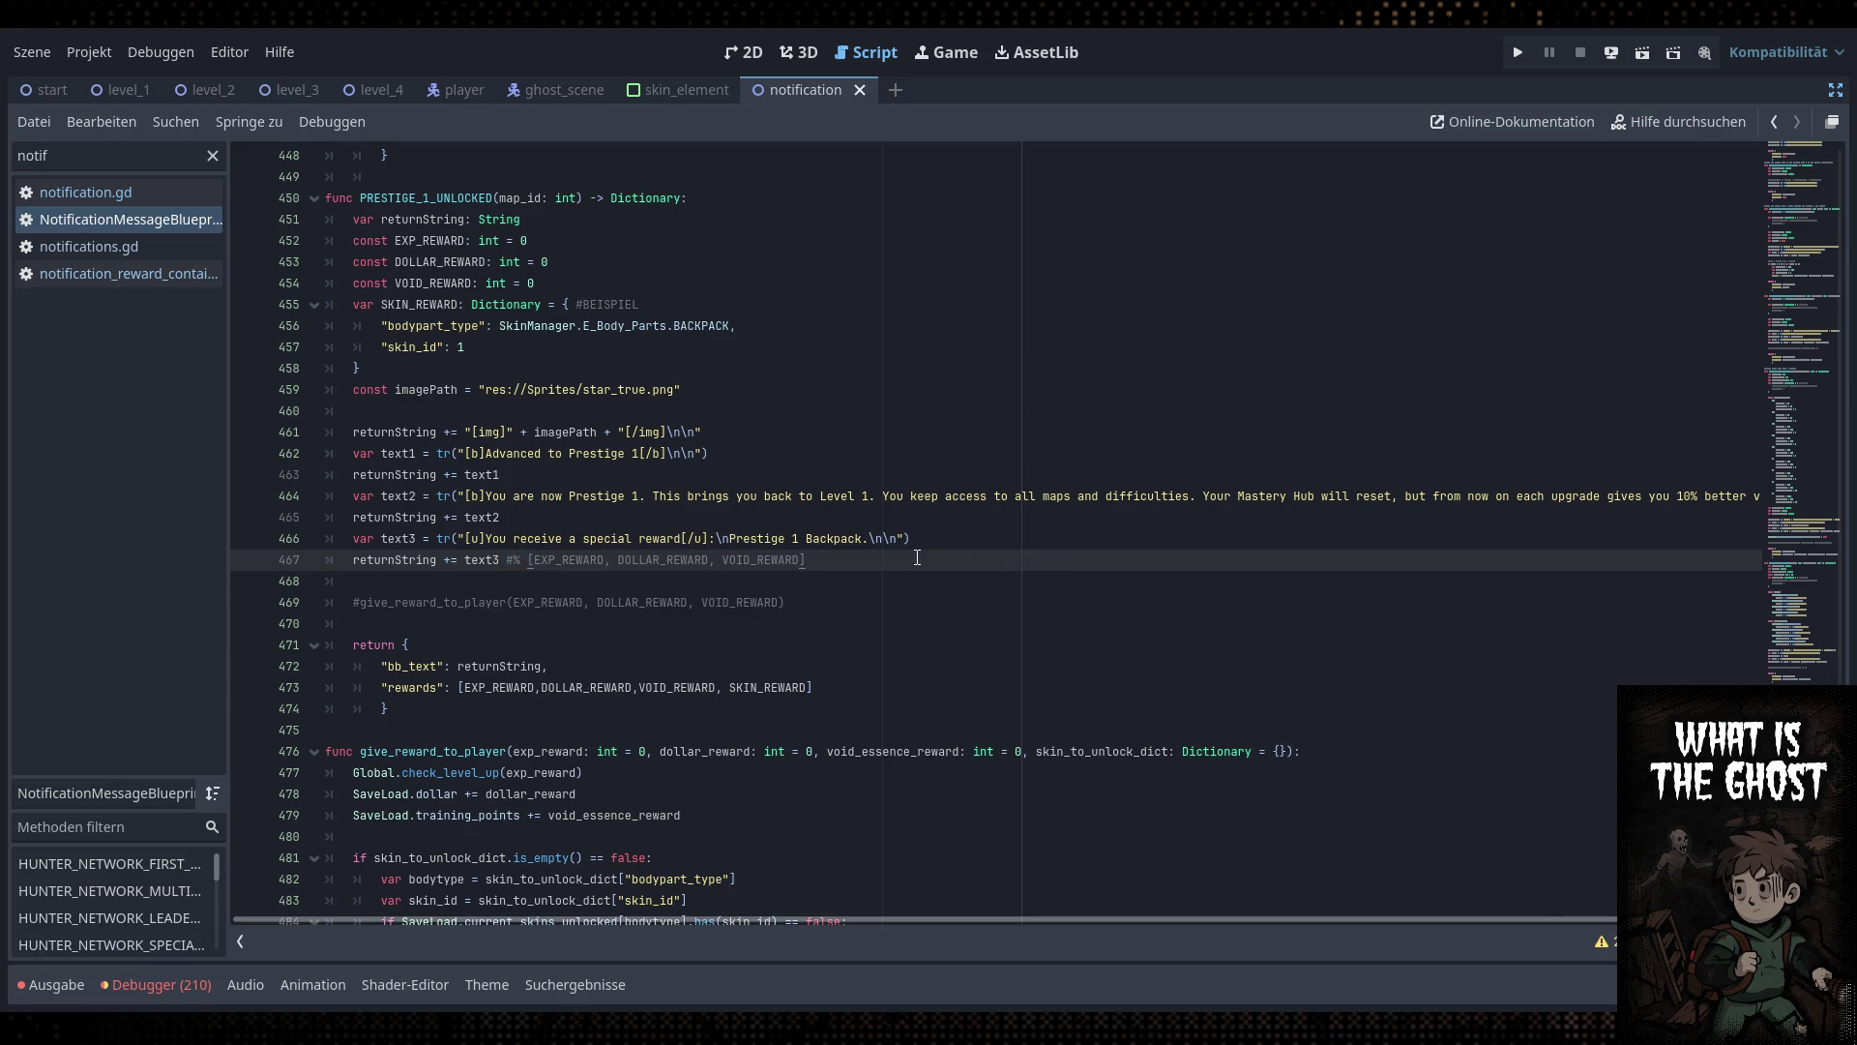
pyautogui.hotkey('ctrl', 's')
pyautogui.moveTo(1244, 925); pyautogui.dragTo(1440, 920)
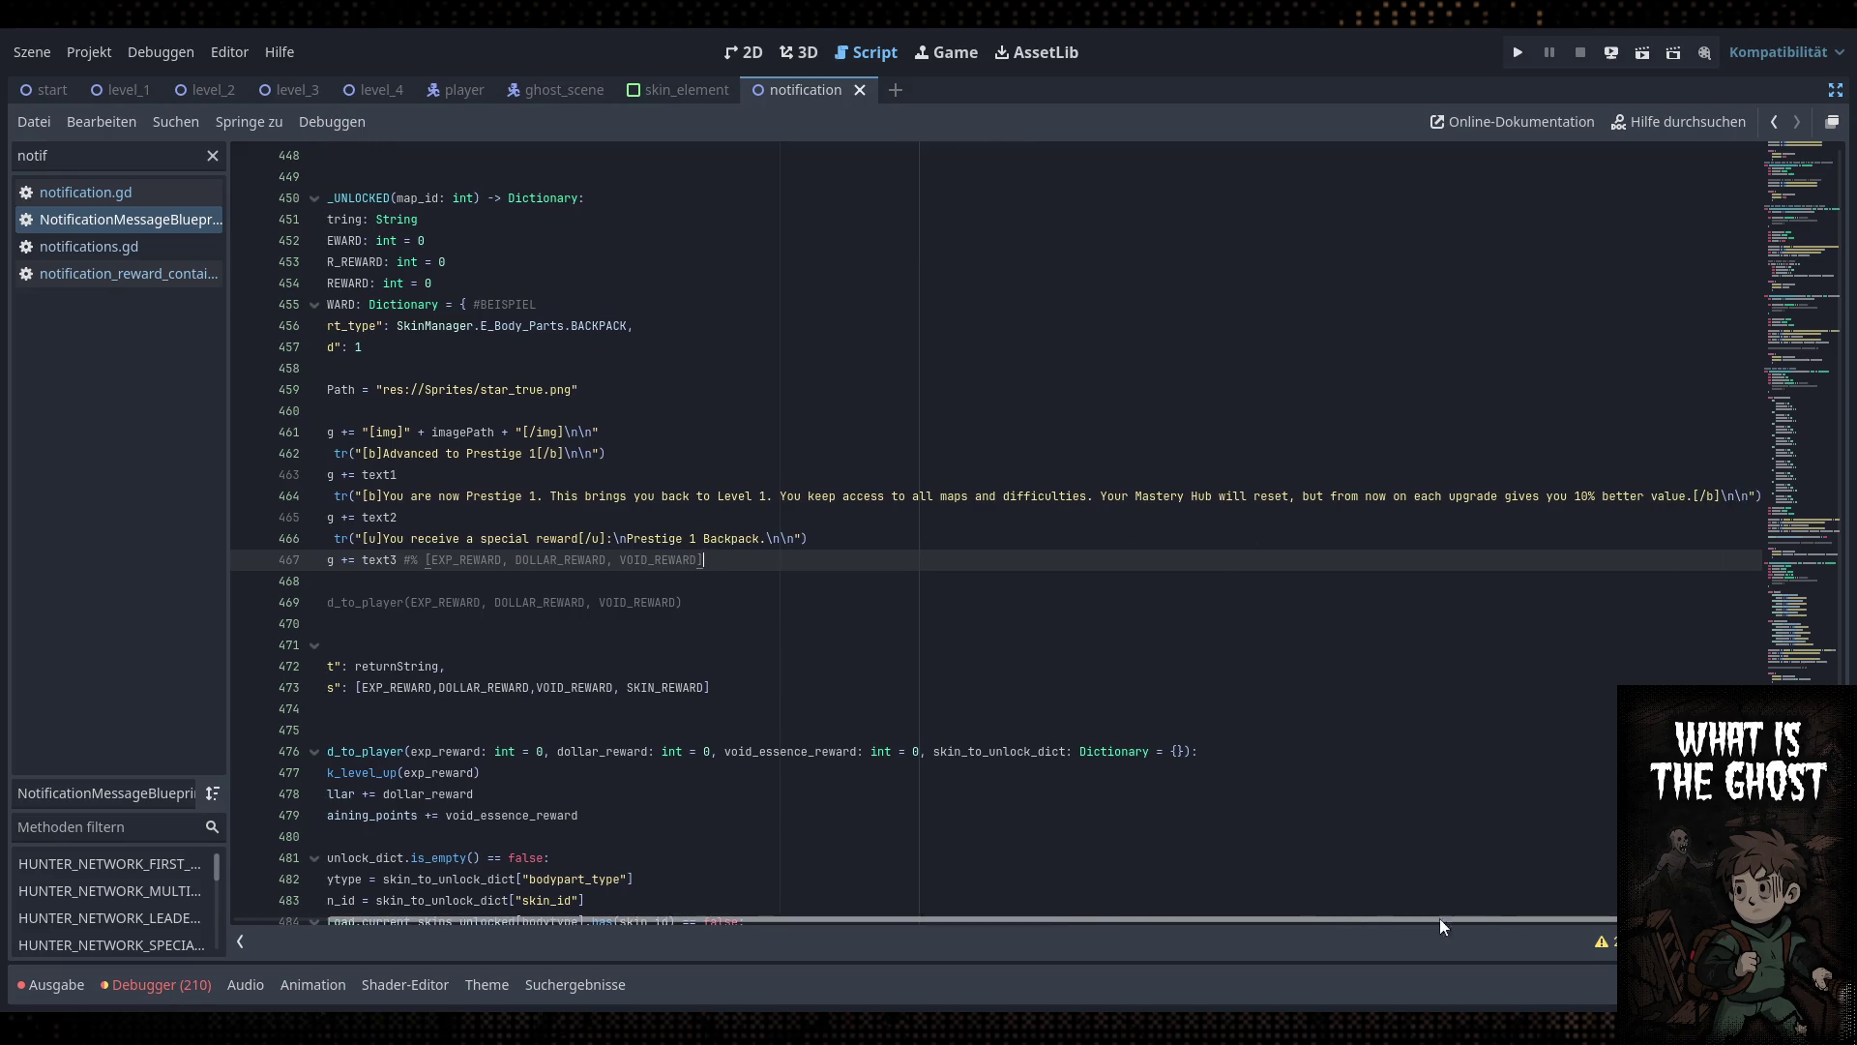
# Insert 'You lose all Void Essence and' on line 464, lowercasing the following 'your'
pyautogui.click(1721, 496)
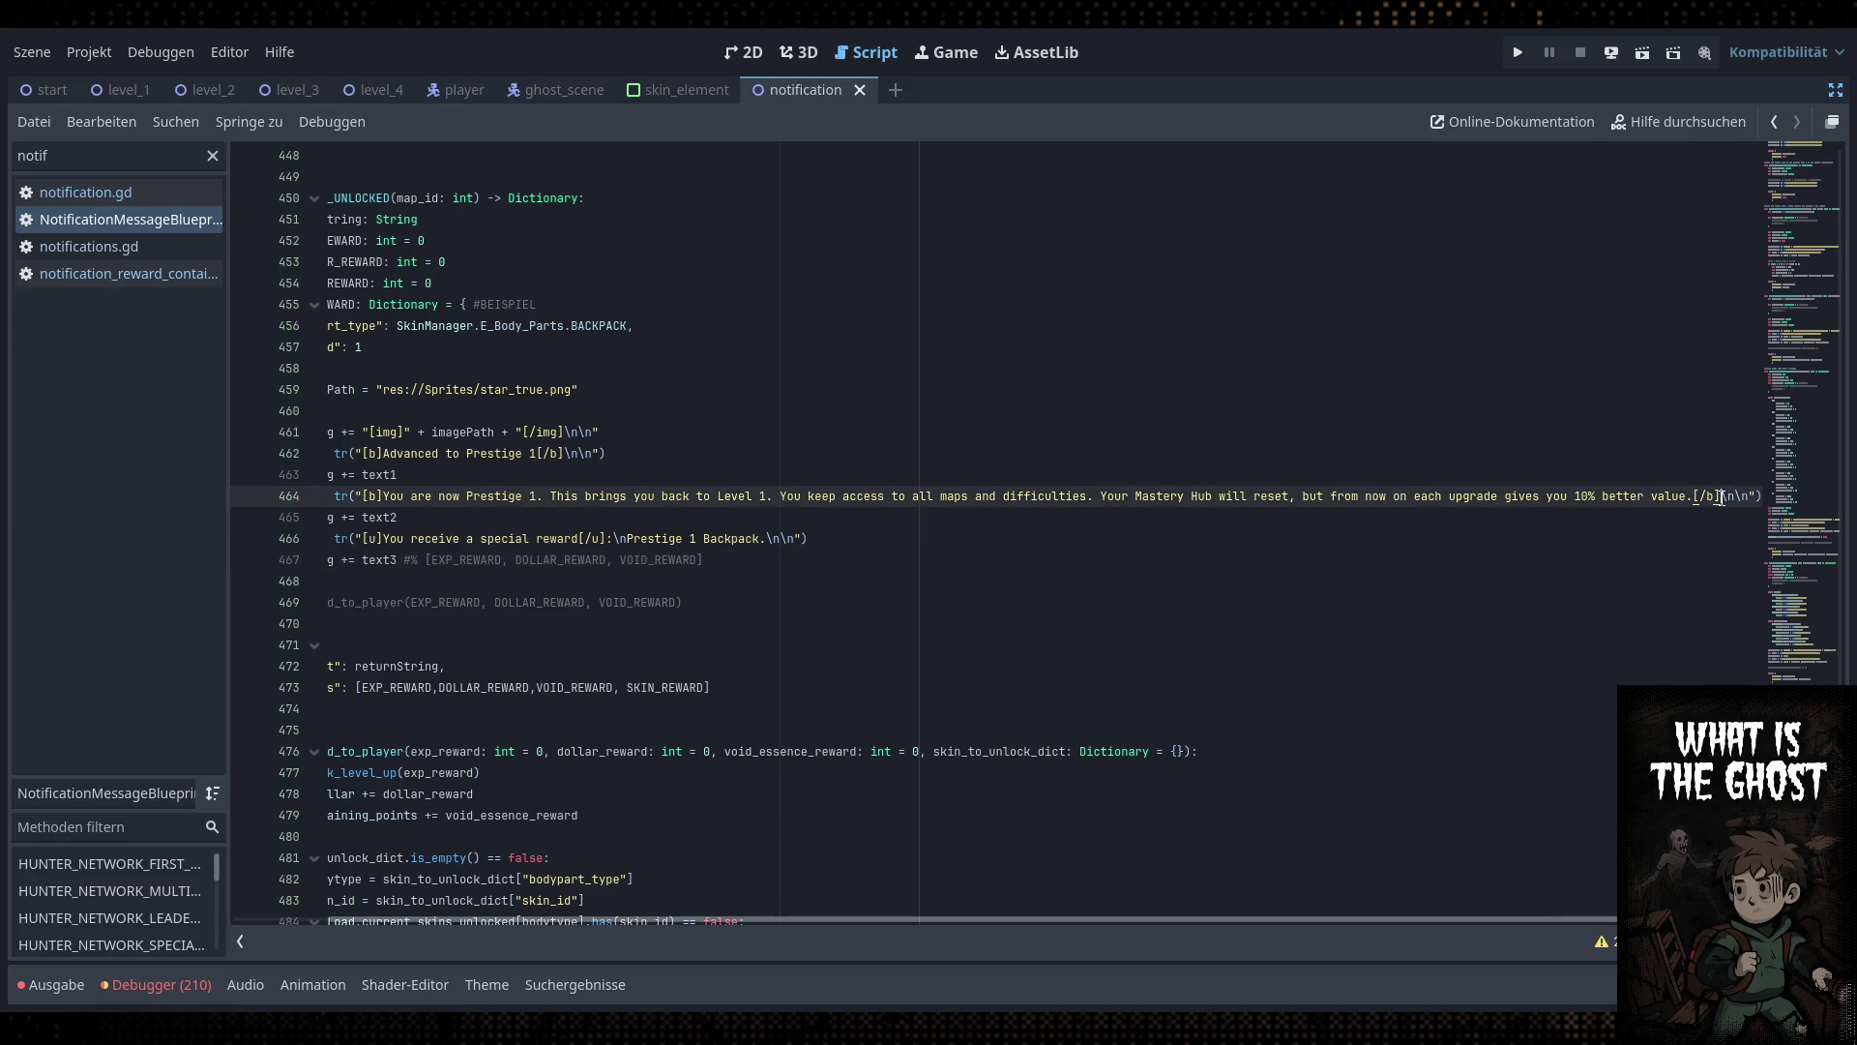
pyautogui.click(1104, 496)
pyautogui.write('You lose')
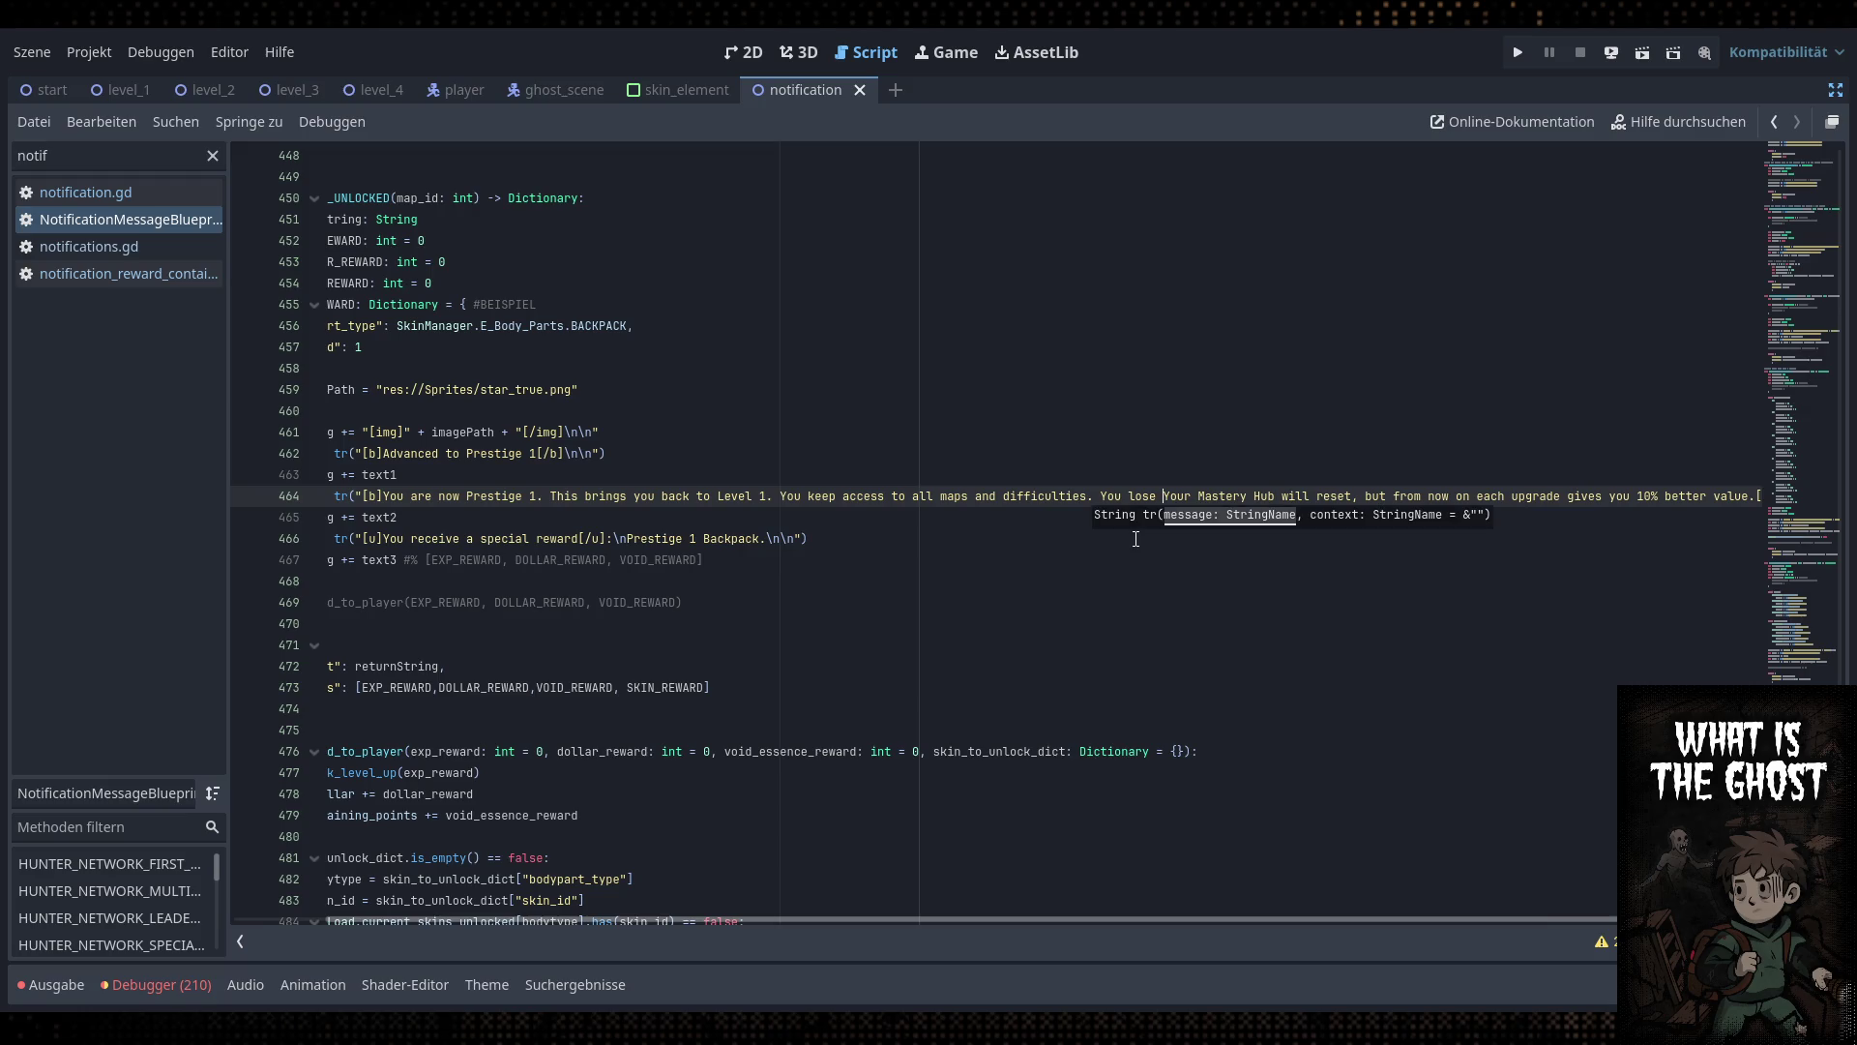
pyautogui.write(' all Void Essen')
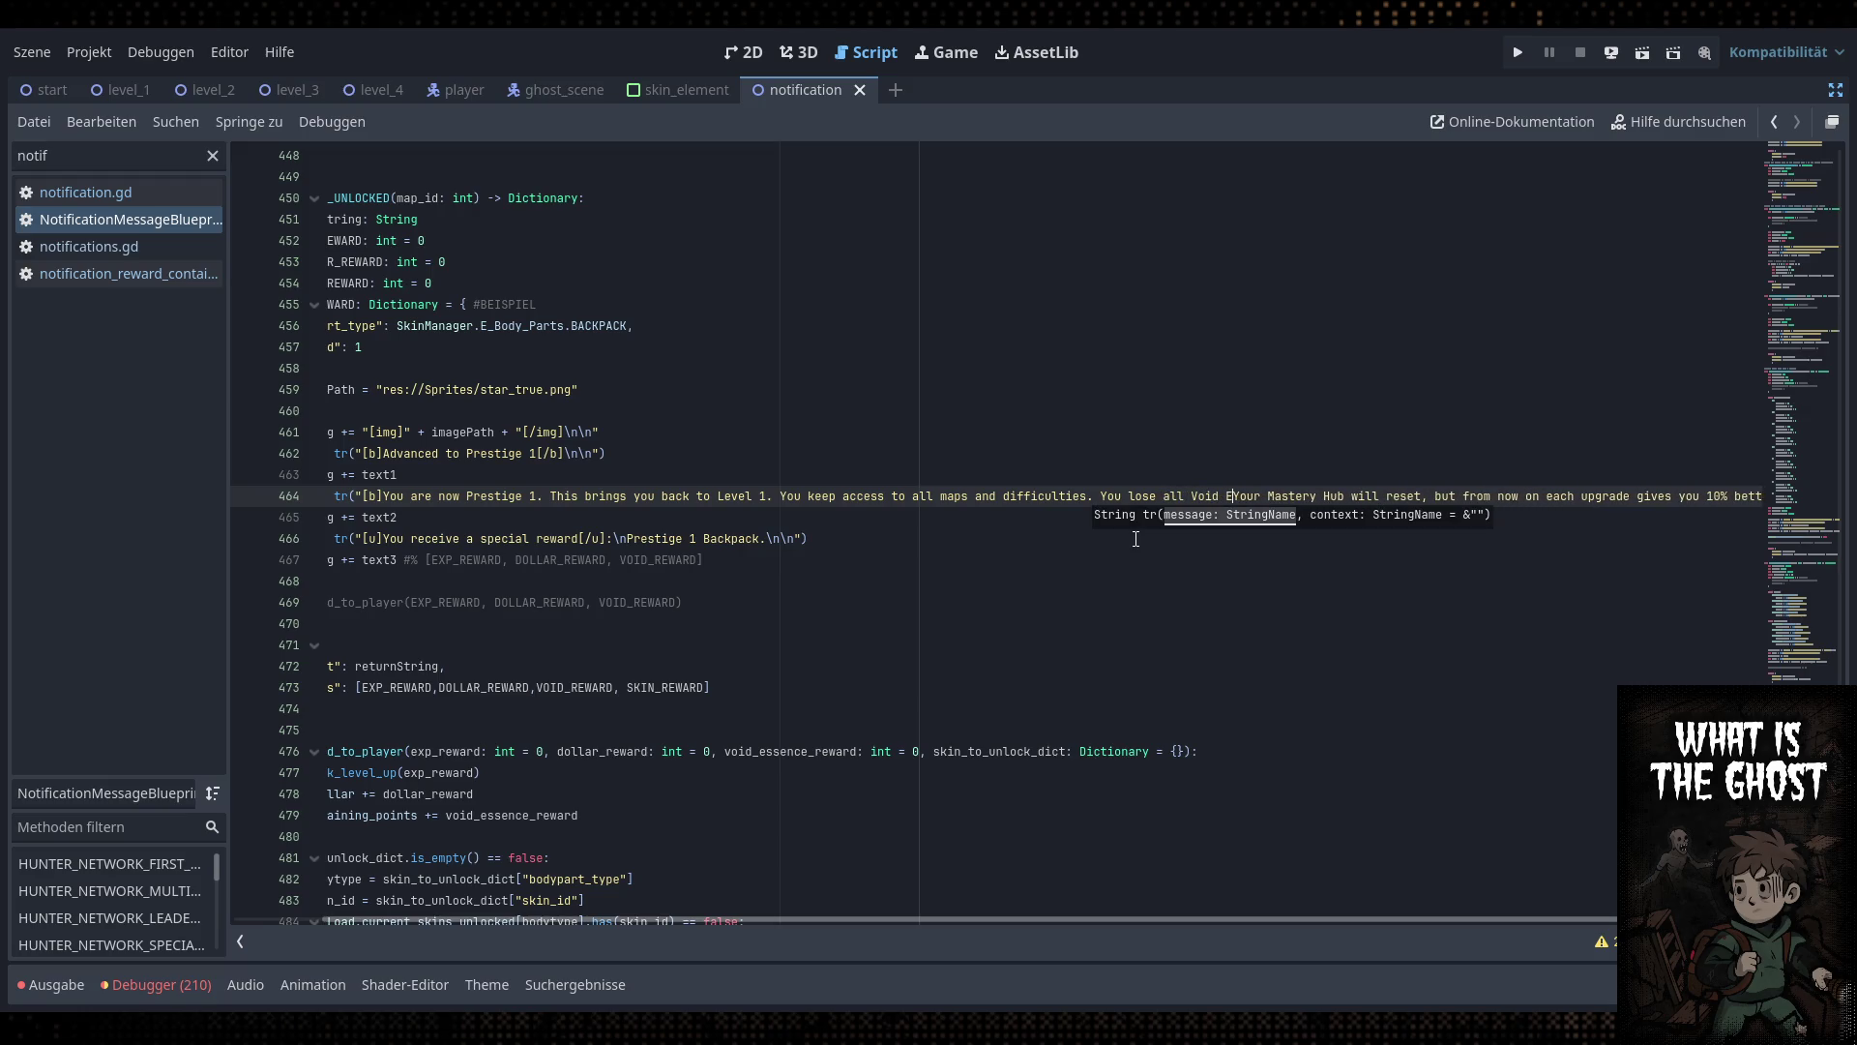
pyautogui.write('ce')
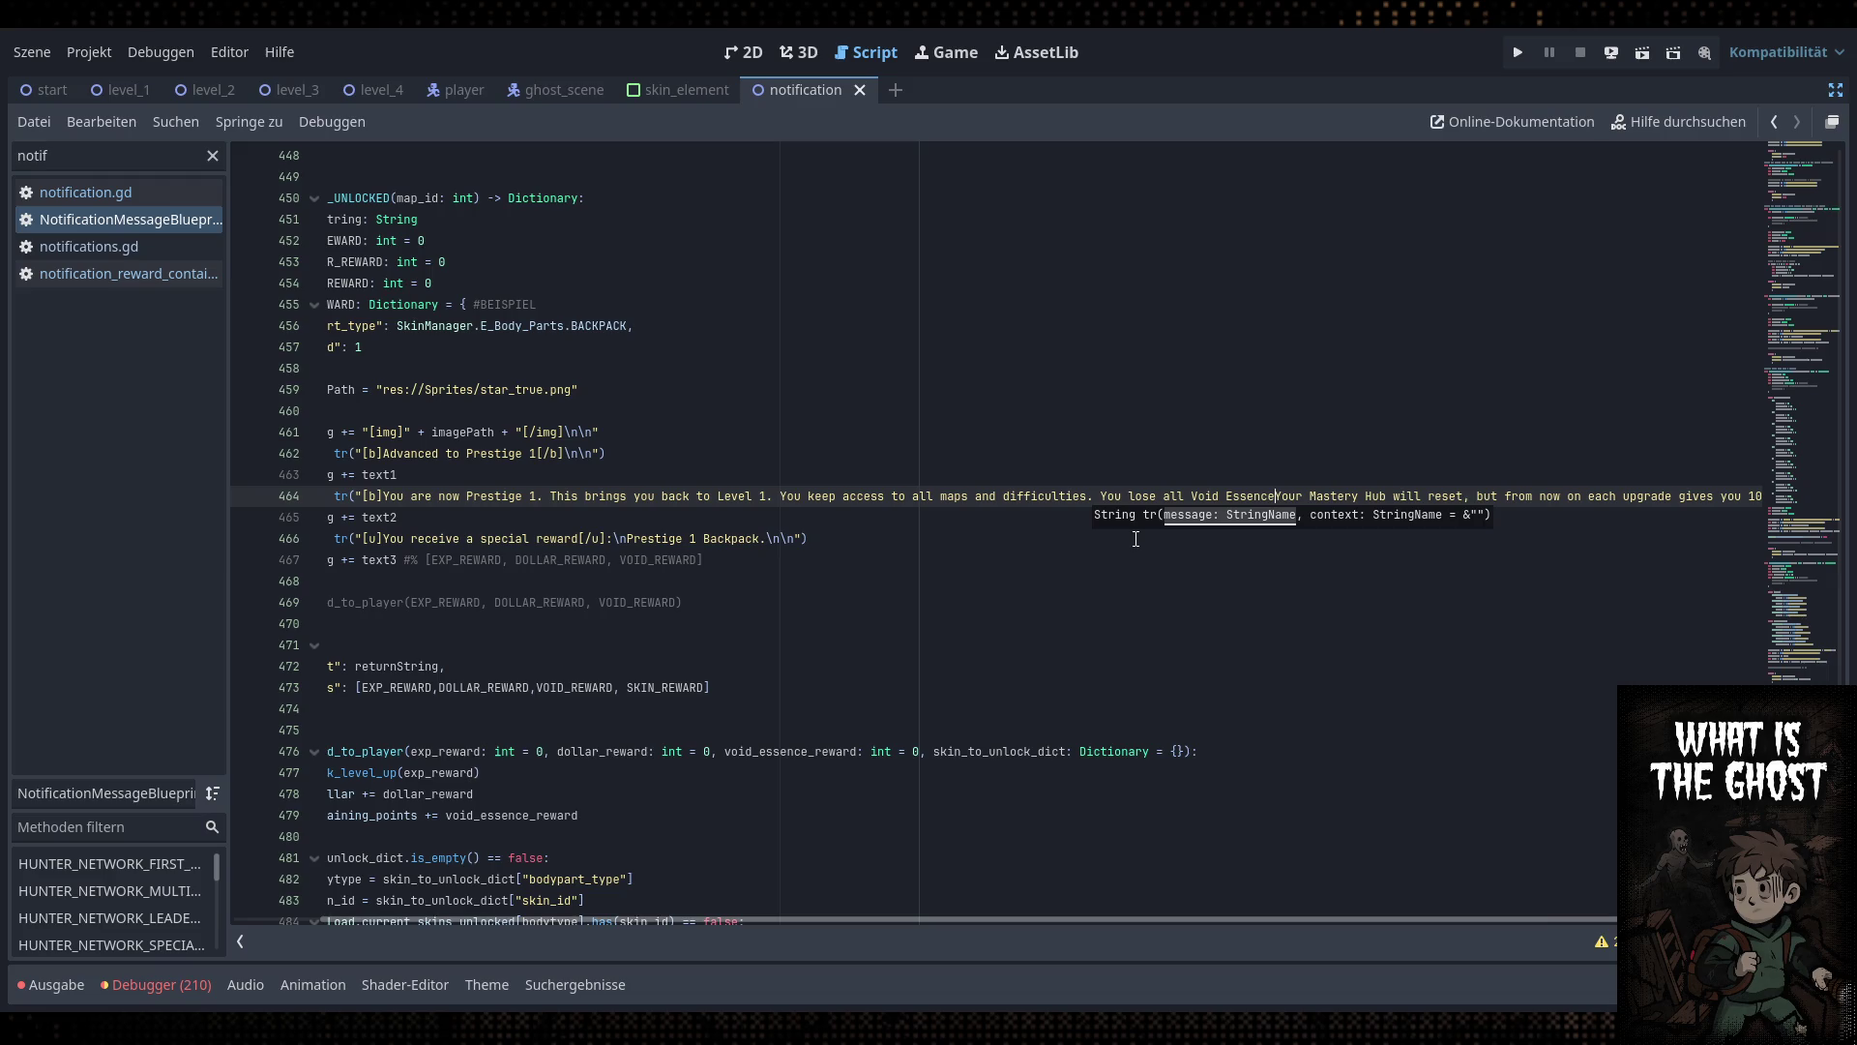
pyautogui.write(' and')
pyautogui.press('Delete')
pyautogui.write('y')
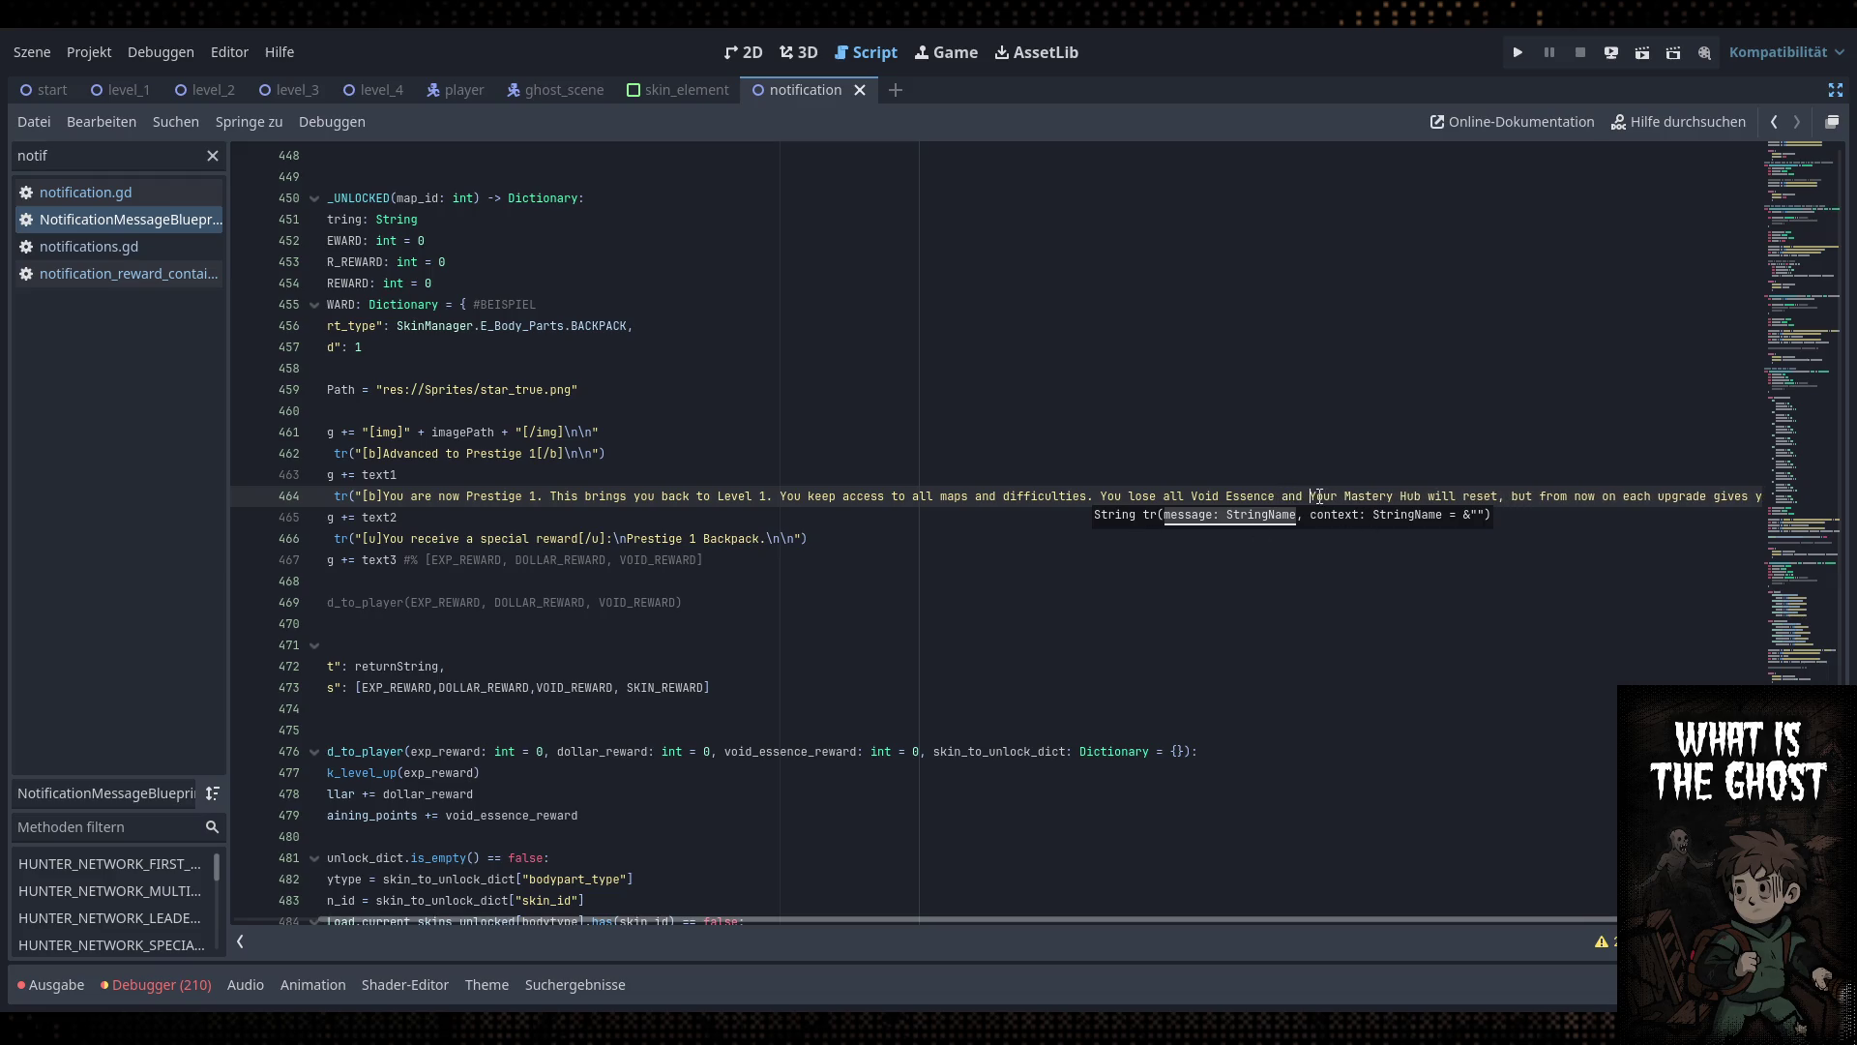
pyautogui.press('Right')
pyautogui.press('Right')
pyautogui.press('Right')
pyautogui.click(1425, 472)
pyautogui.press('Down')
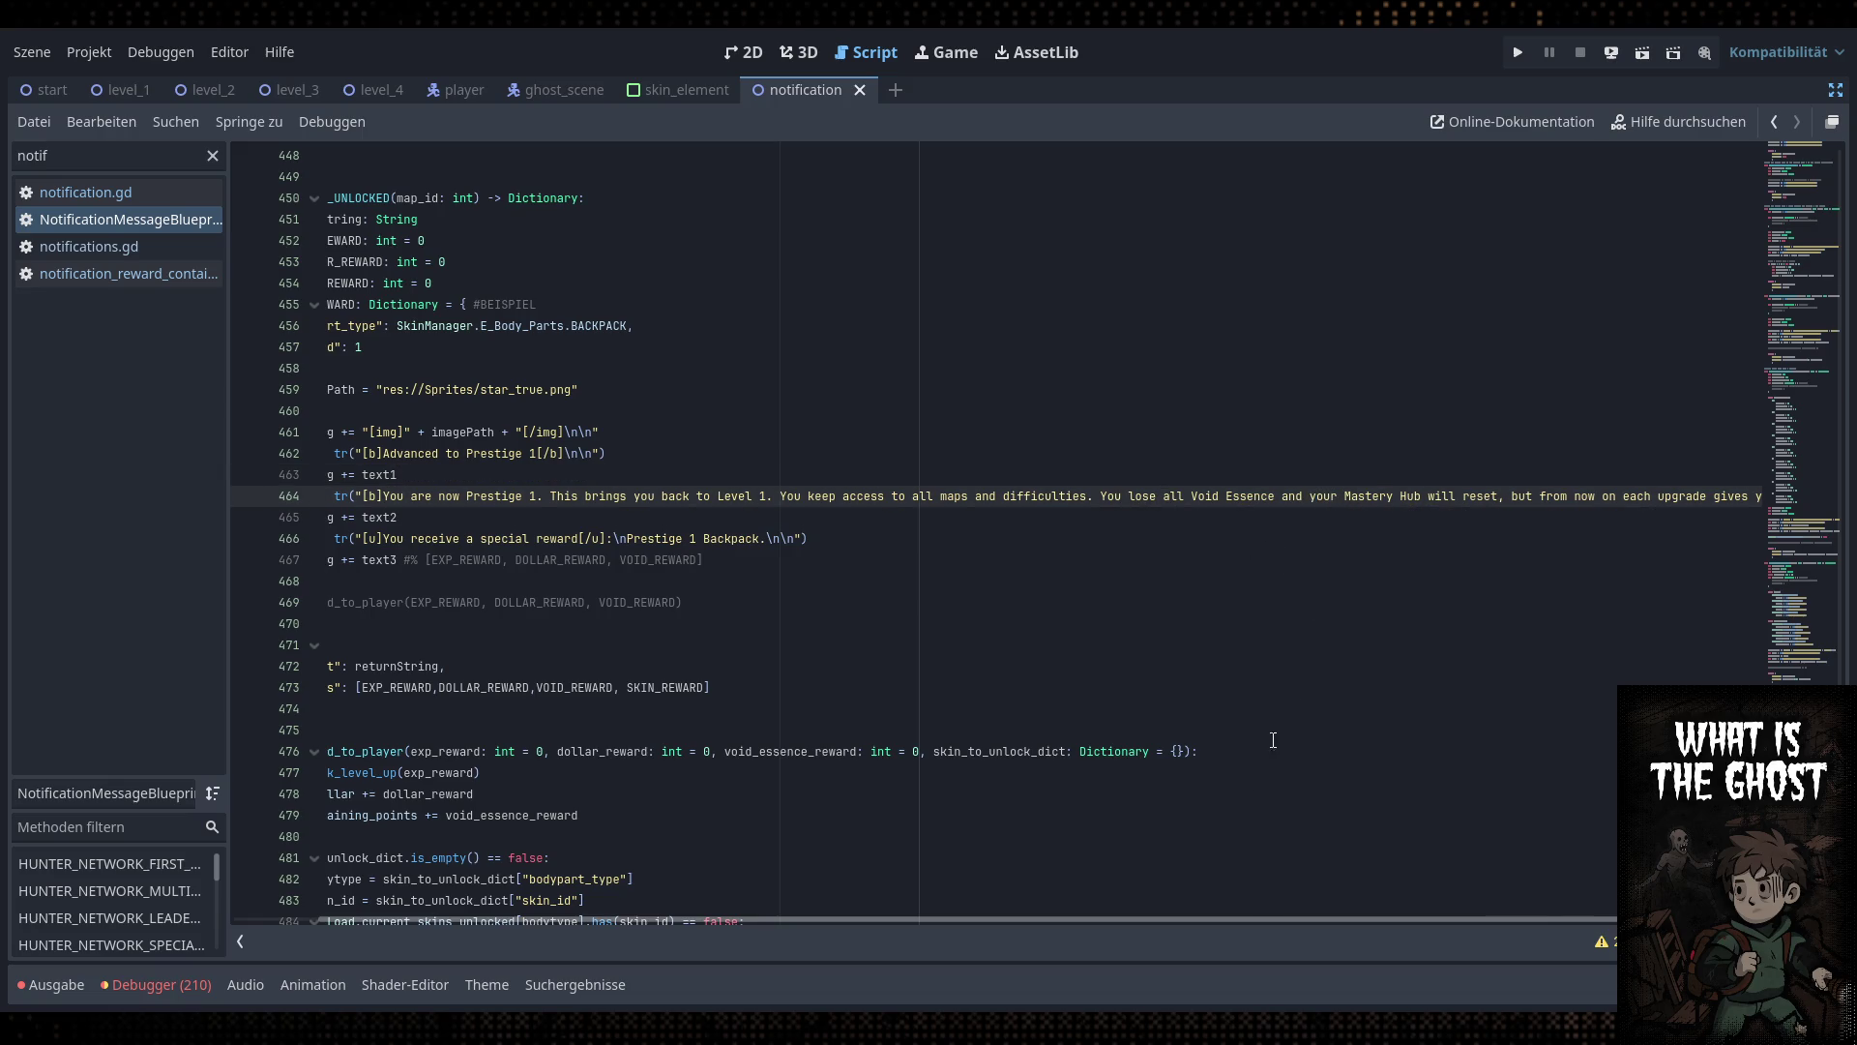
pyautogui.moveTo(1252, 919)
pyautogui.mouseDown()
pyautogui.moveTo(1472, 909)
pyautogui.moveTo(1106, 926)
pyautogui.mouseUp()
# Inspect lines 463–465 of the Prestige explanation, scrolling across the long lines
pyautogui.click(888, 519)
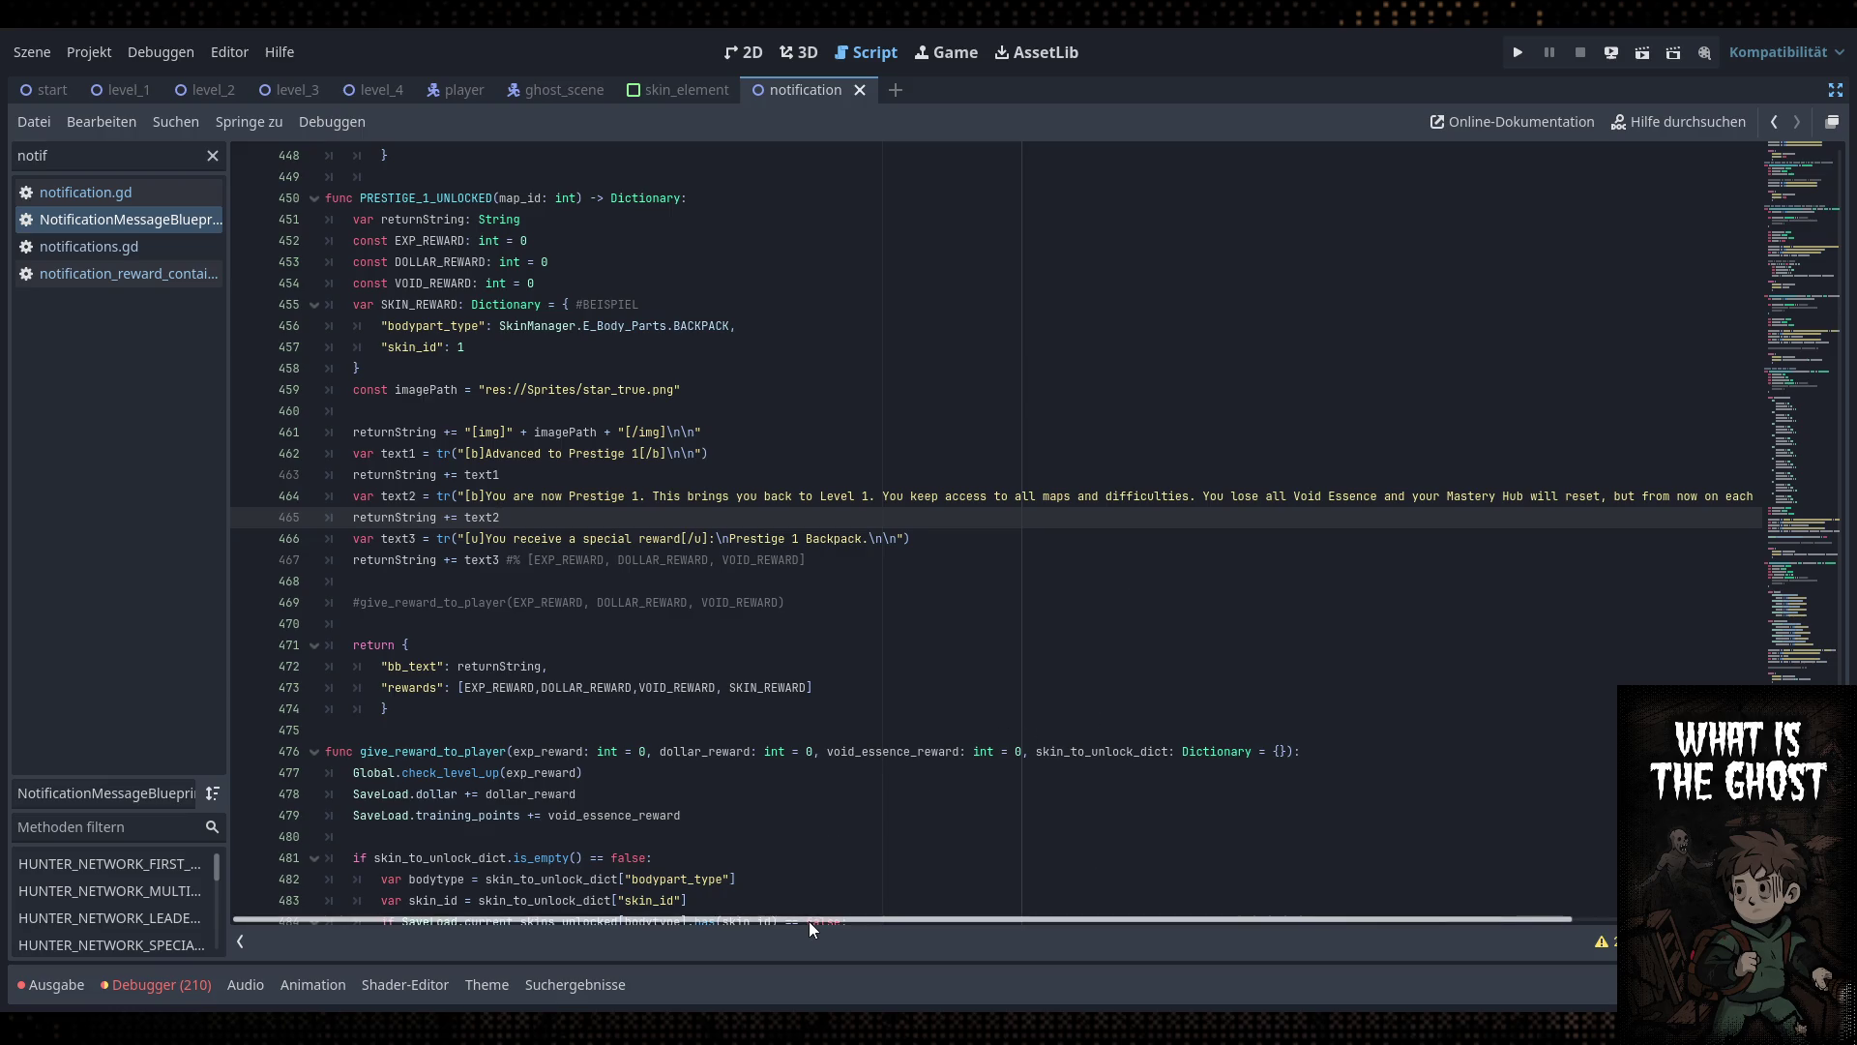
pyautogui.moveTo(816, 921); pyautogui.dragTo(1105, 937)
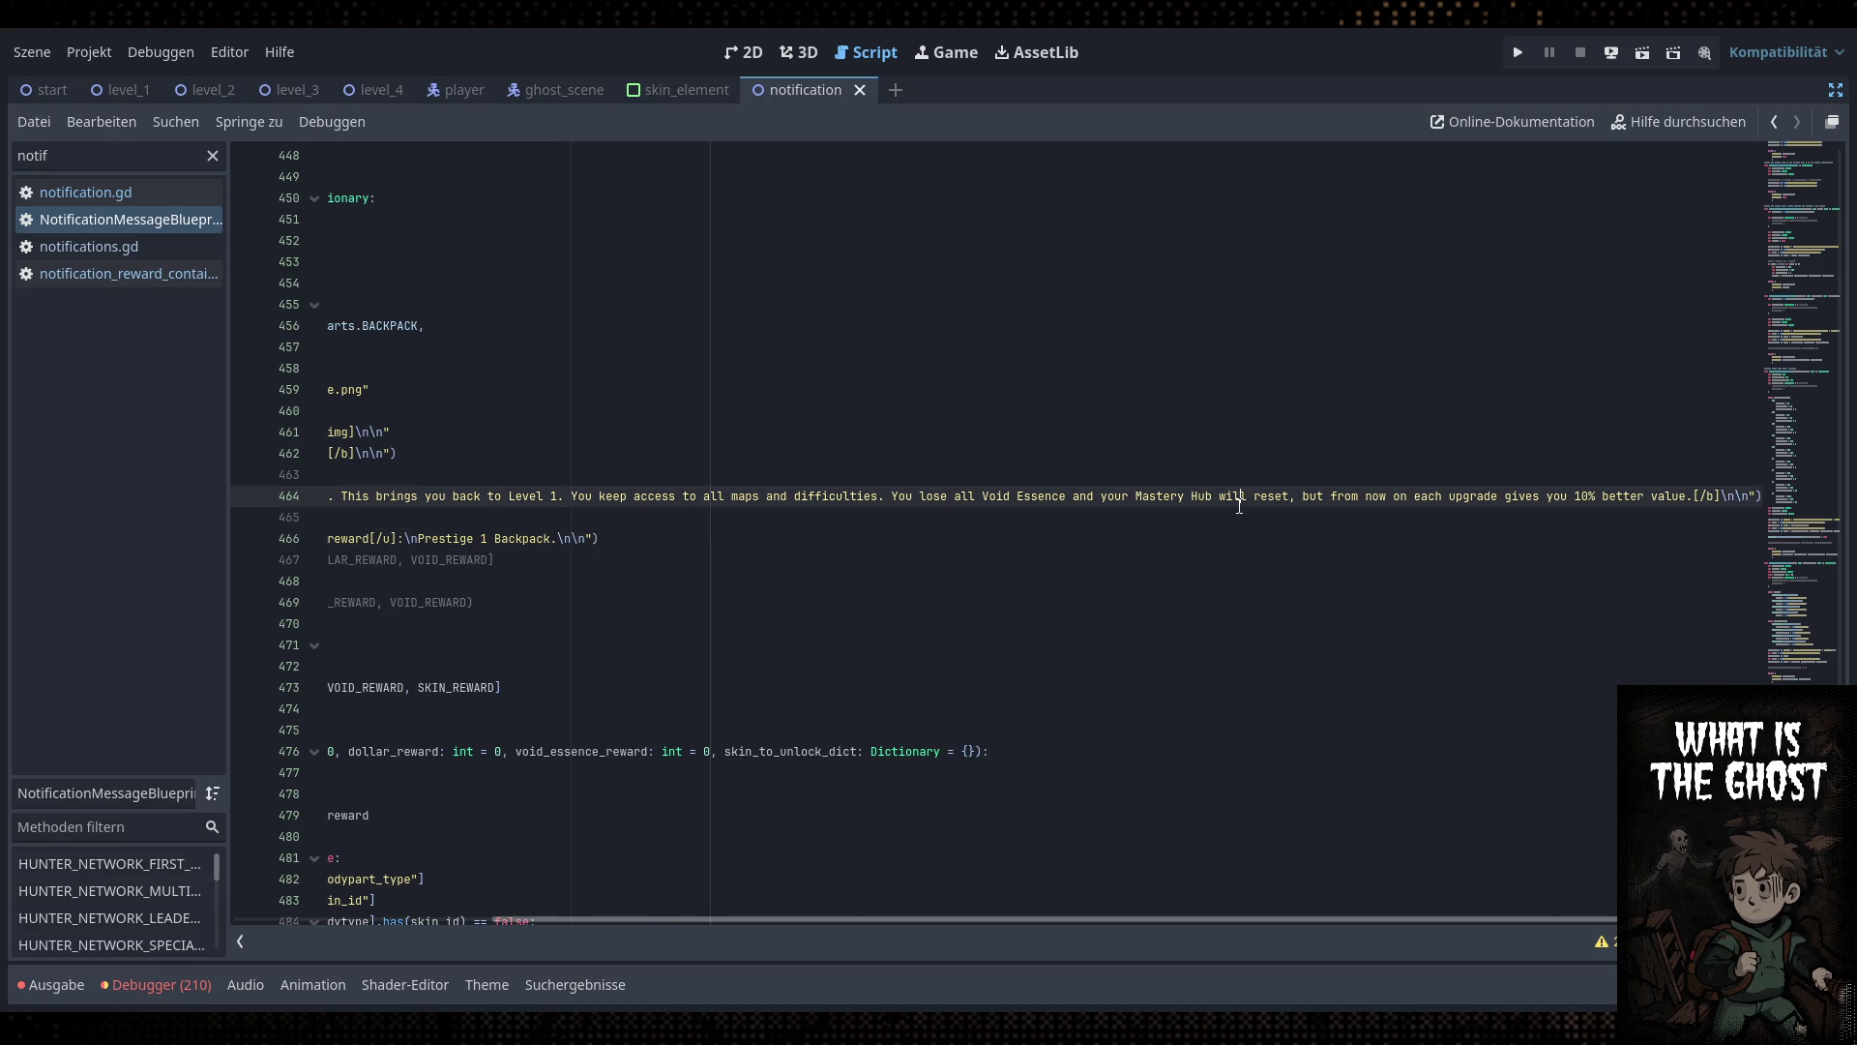
pyautogui.click(1231, 517)
pyautogui.moveTo(723, 910); pyautogui.dragTo(920, 912)
pyautogui.click(1460, 474)
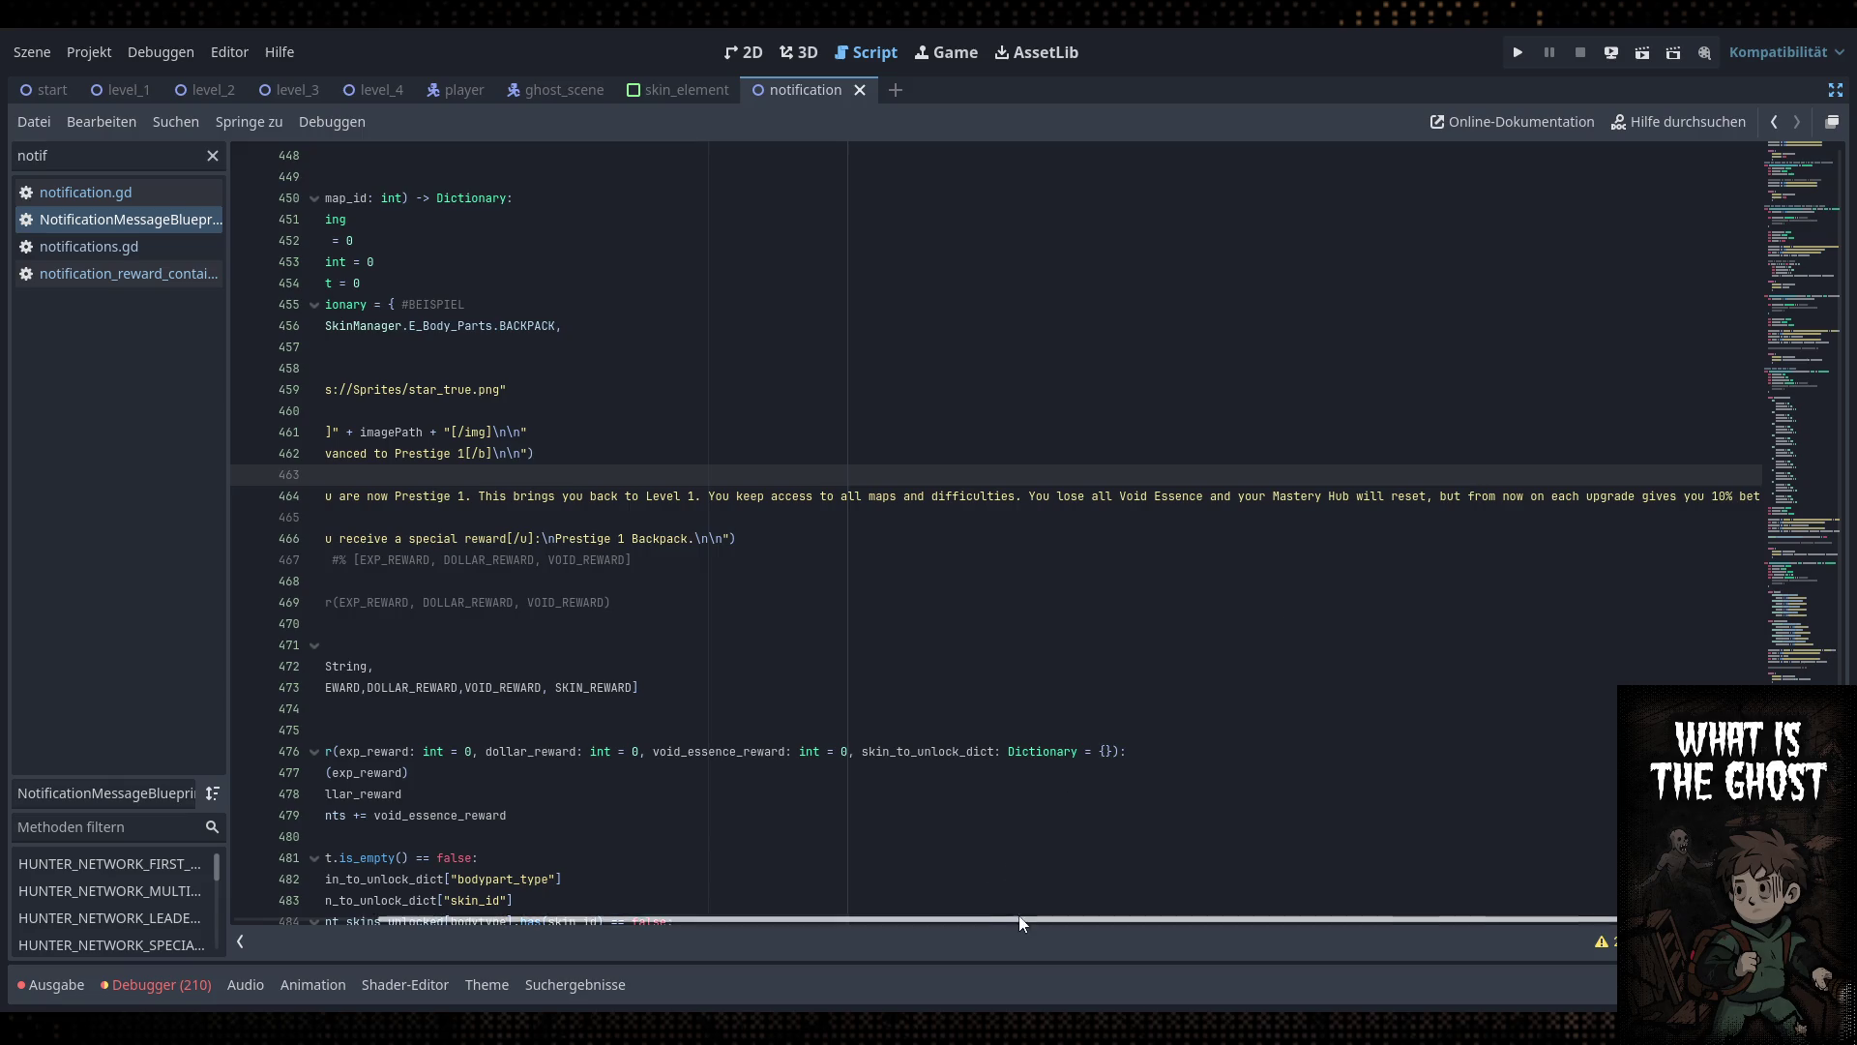
pyautogui.moveTo(1113, 915); pyautogui.dragTo(1193, 915)
pyautogui.click(1442, 495)
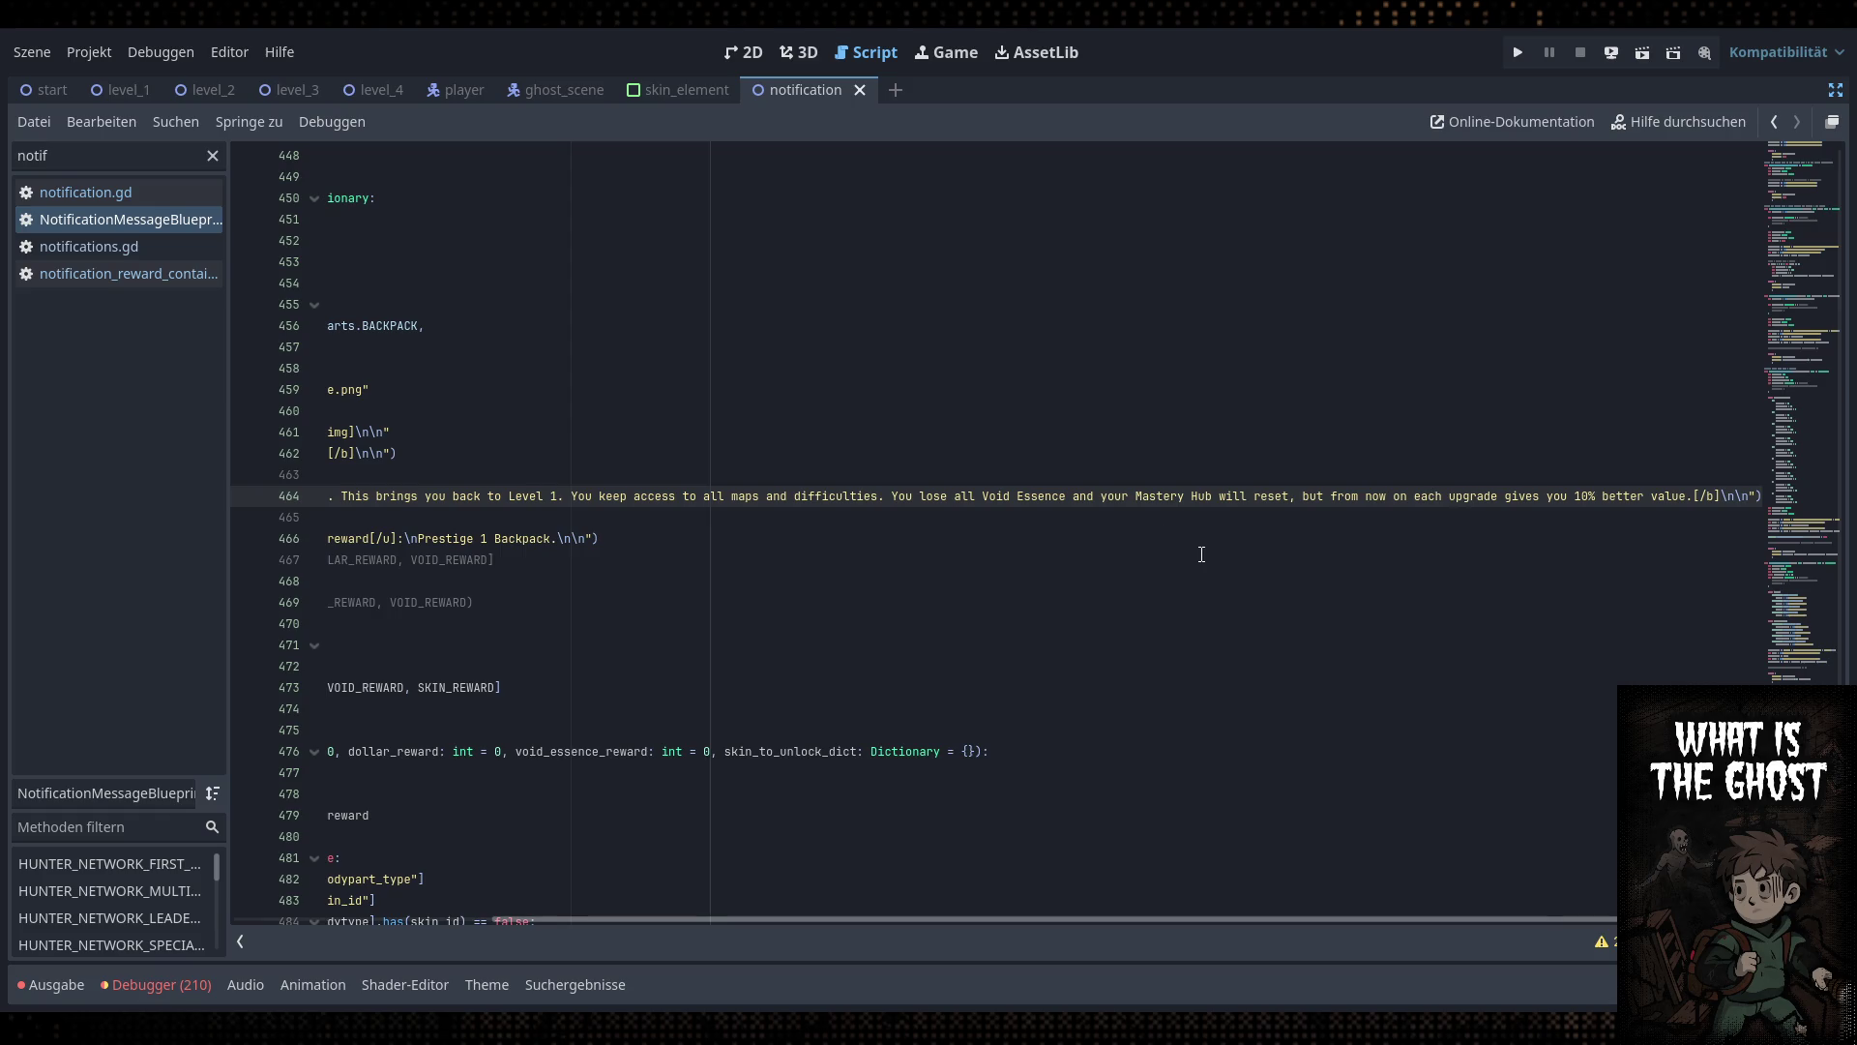
pyautogui.click(1383, 518)
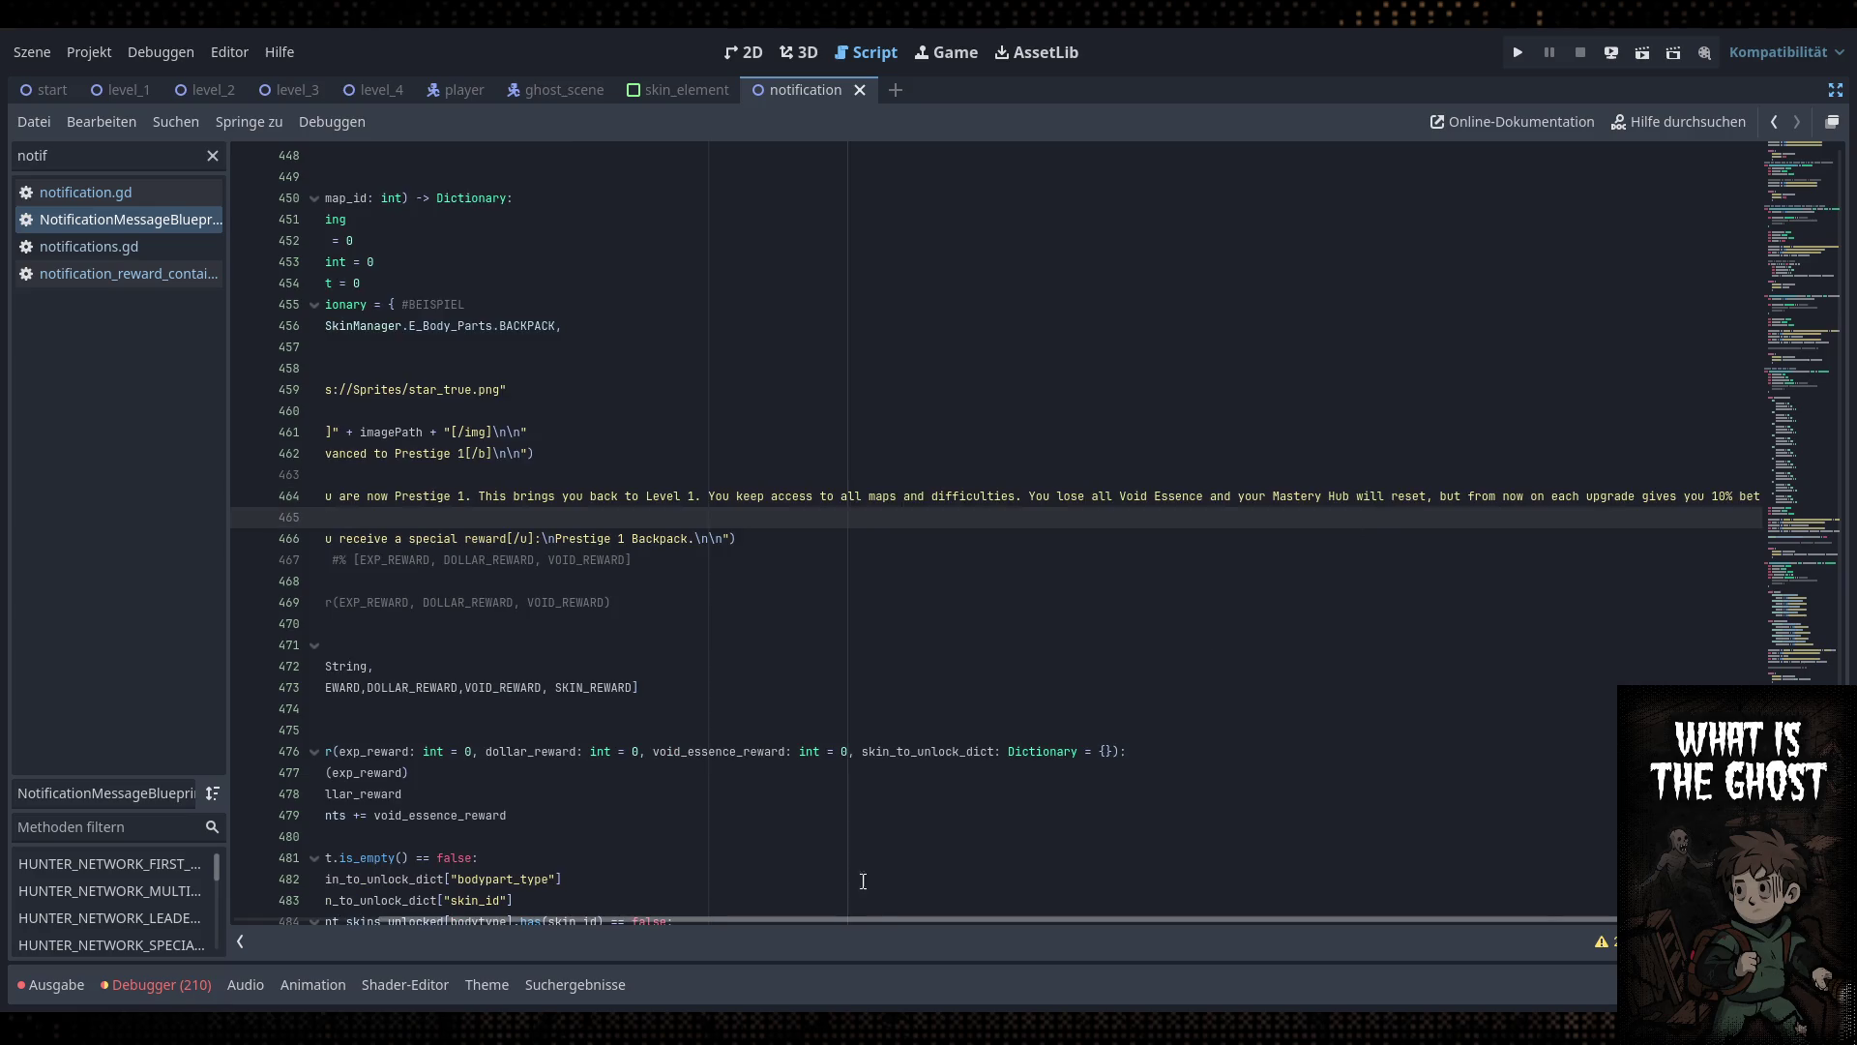
pyautogui.moveTo(866, 919); pyautogui.dragTo(1370, 903)
# Recheck line 464 around the 10% figure, scrolling horizontally along it
pyautogui.click(1613, 496)
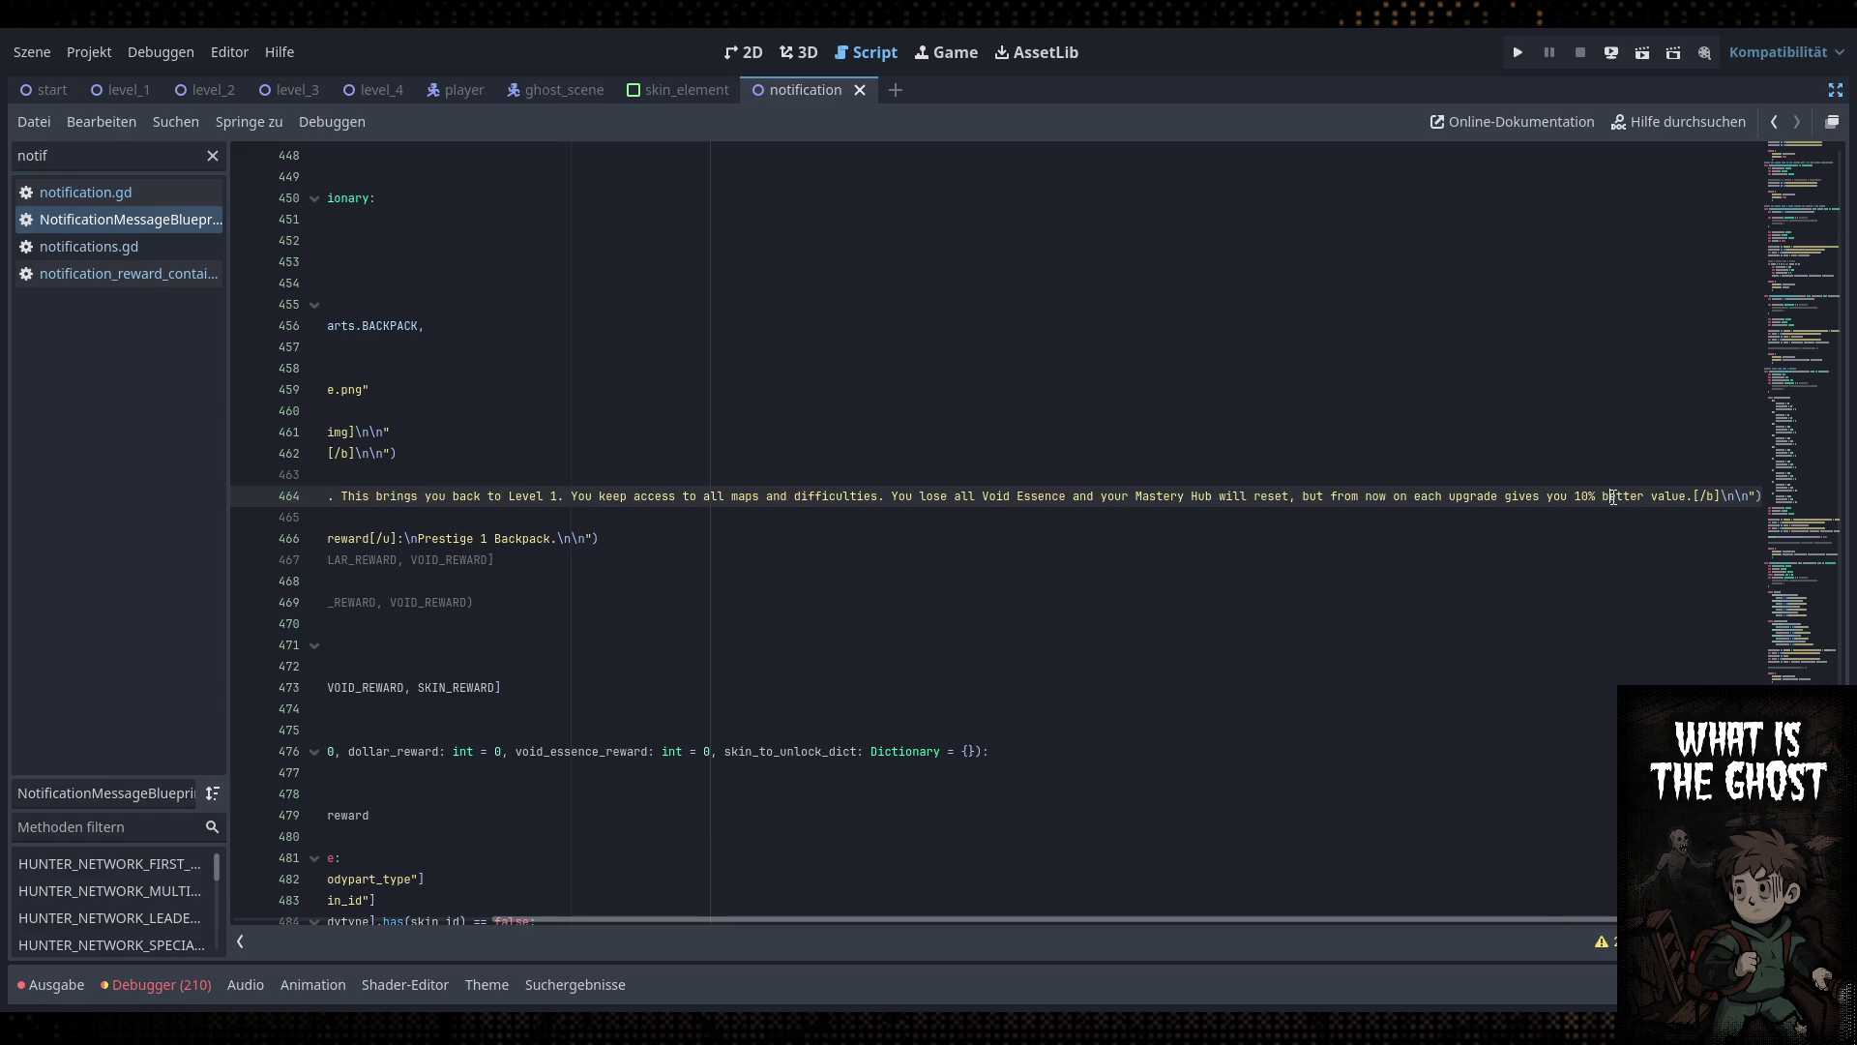
pyautogui.press('Up')
pyautogui.press('Up')
pyautogui.press('Down')
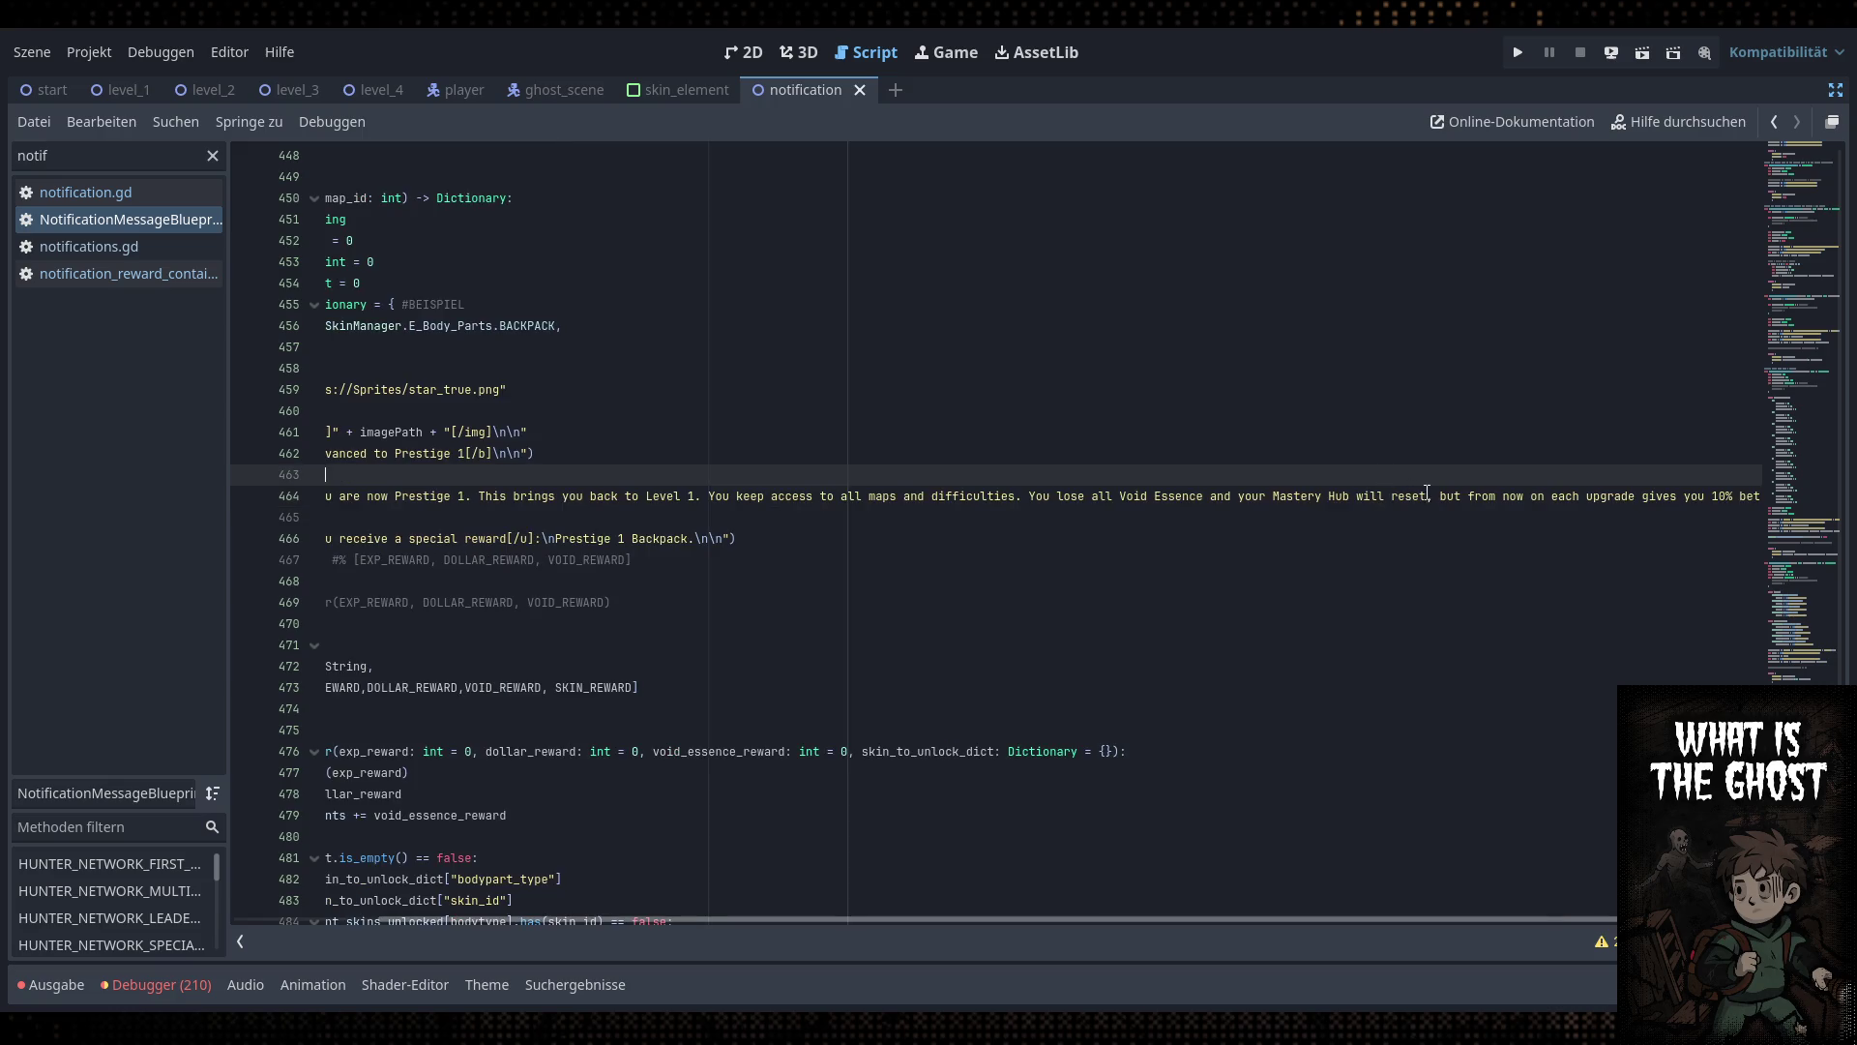
pyautogui.moveTo(1104, 919); pyautogui.dragTo(1463, 903)
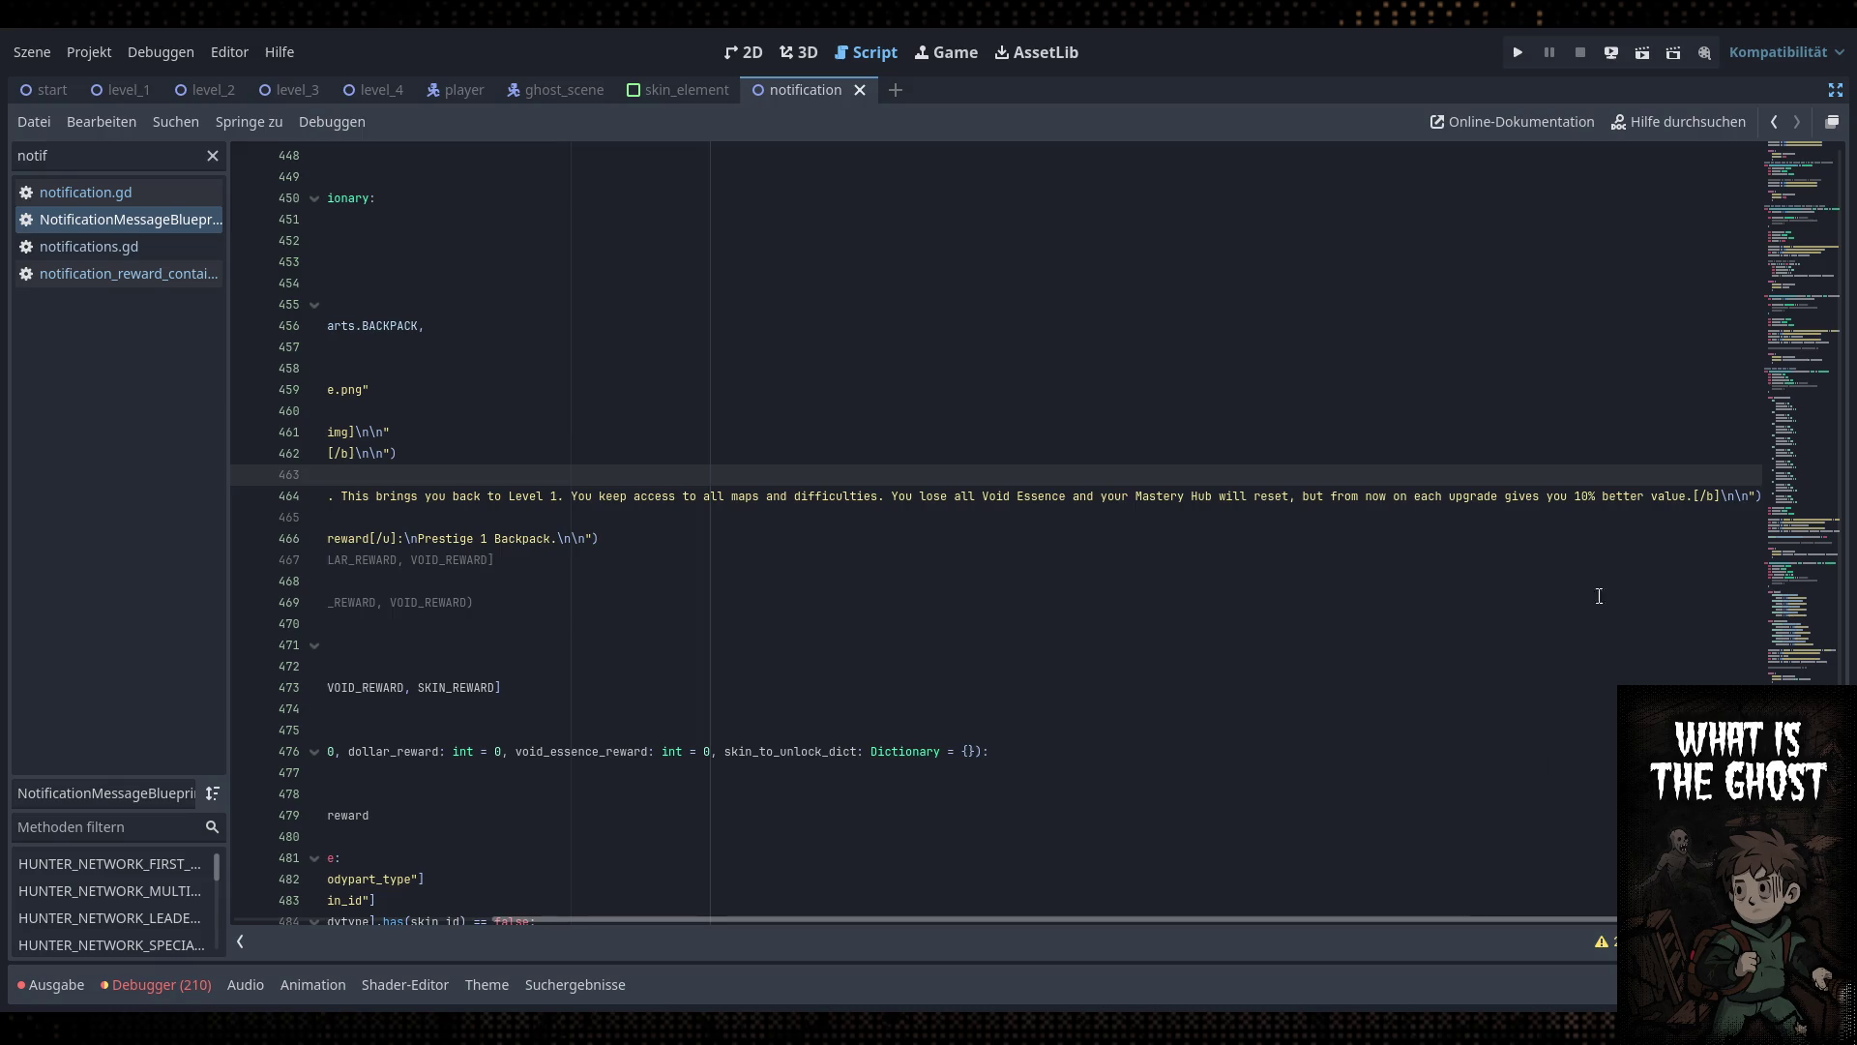
pyautogui.click(1573, 498)
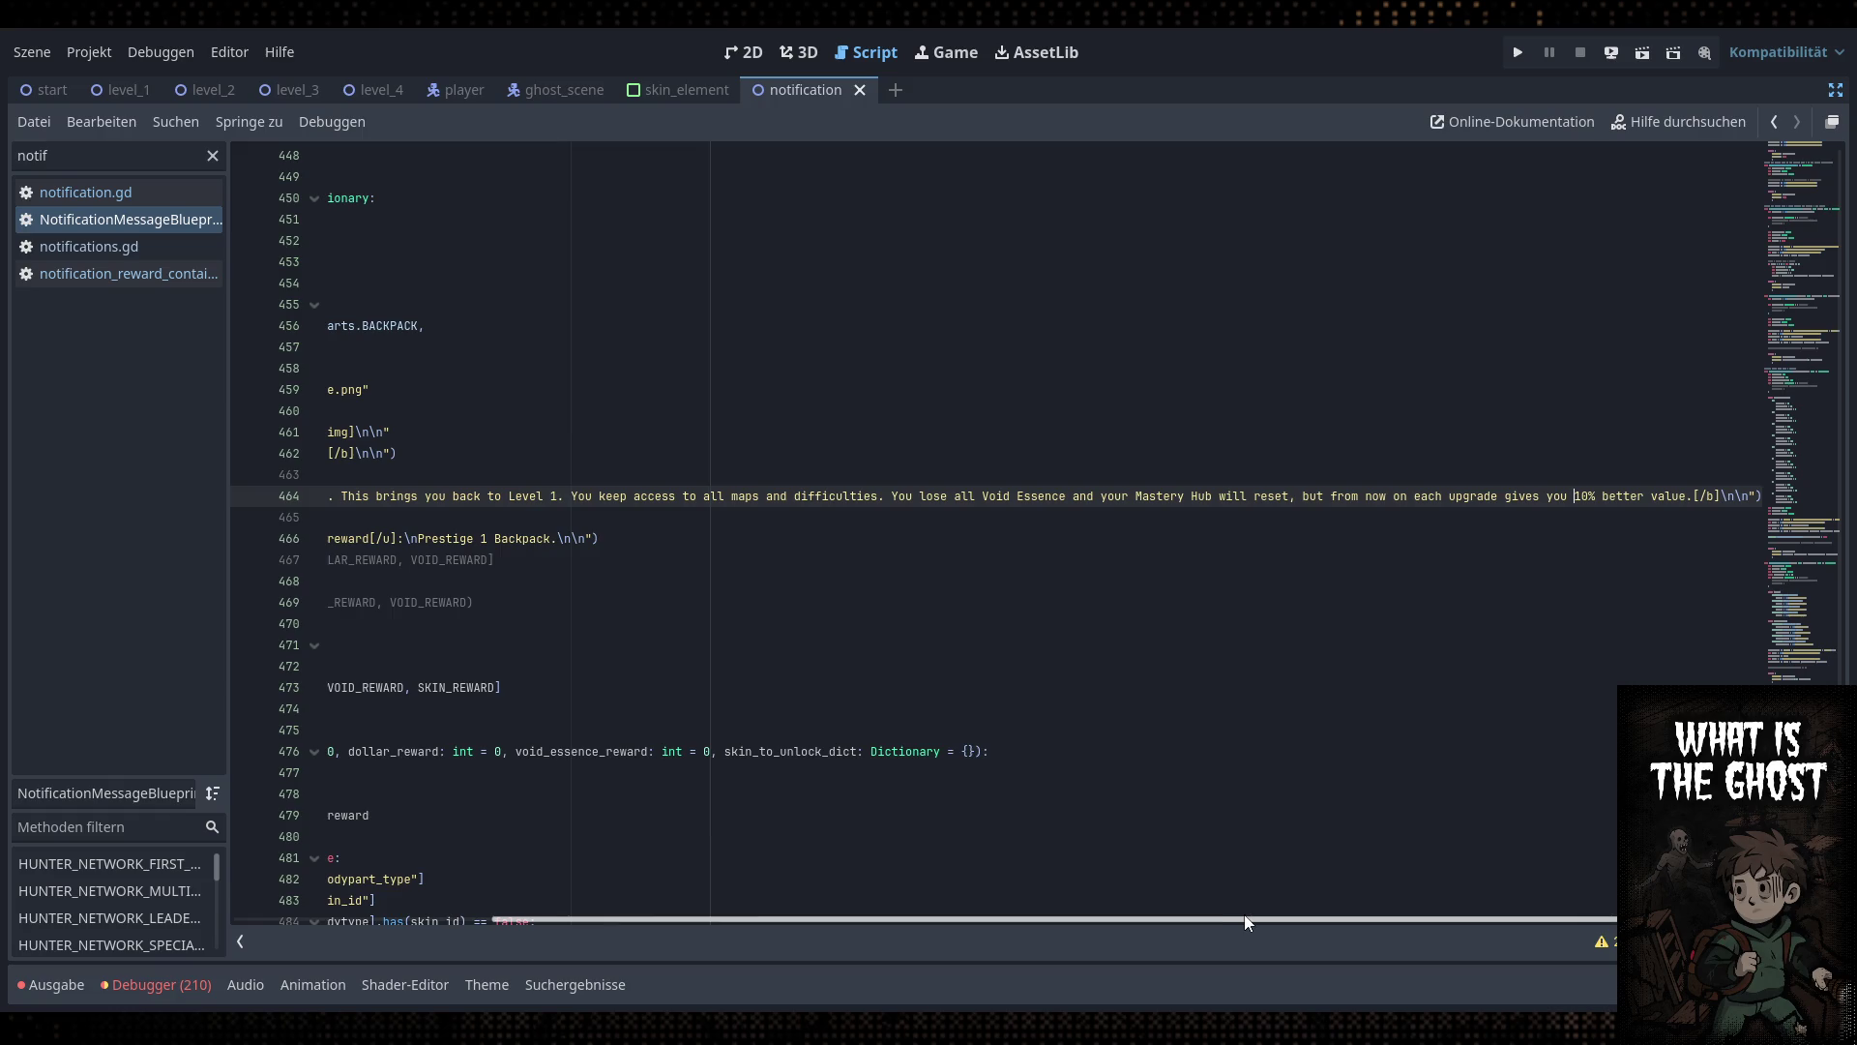
pyautogui.moveTo(1244, 919); pyautogui.dragTo(832, 939)
# Check the reward heading on line 466, then leave distraction-free mode to restore the docks
pyautogui.click(699, 538)
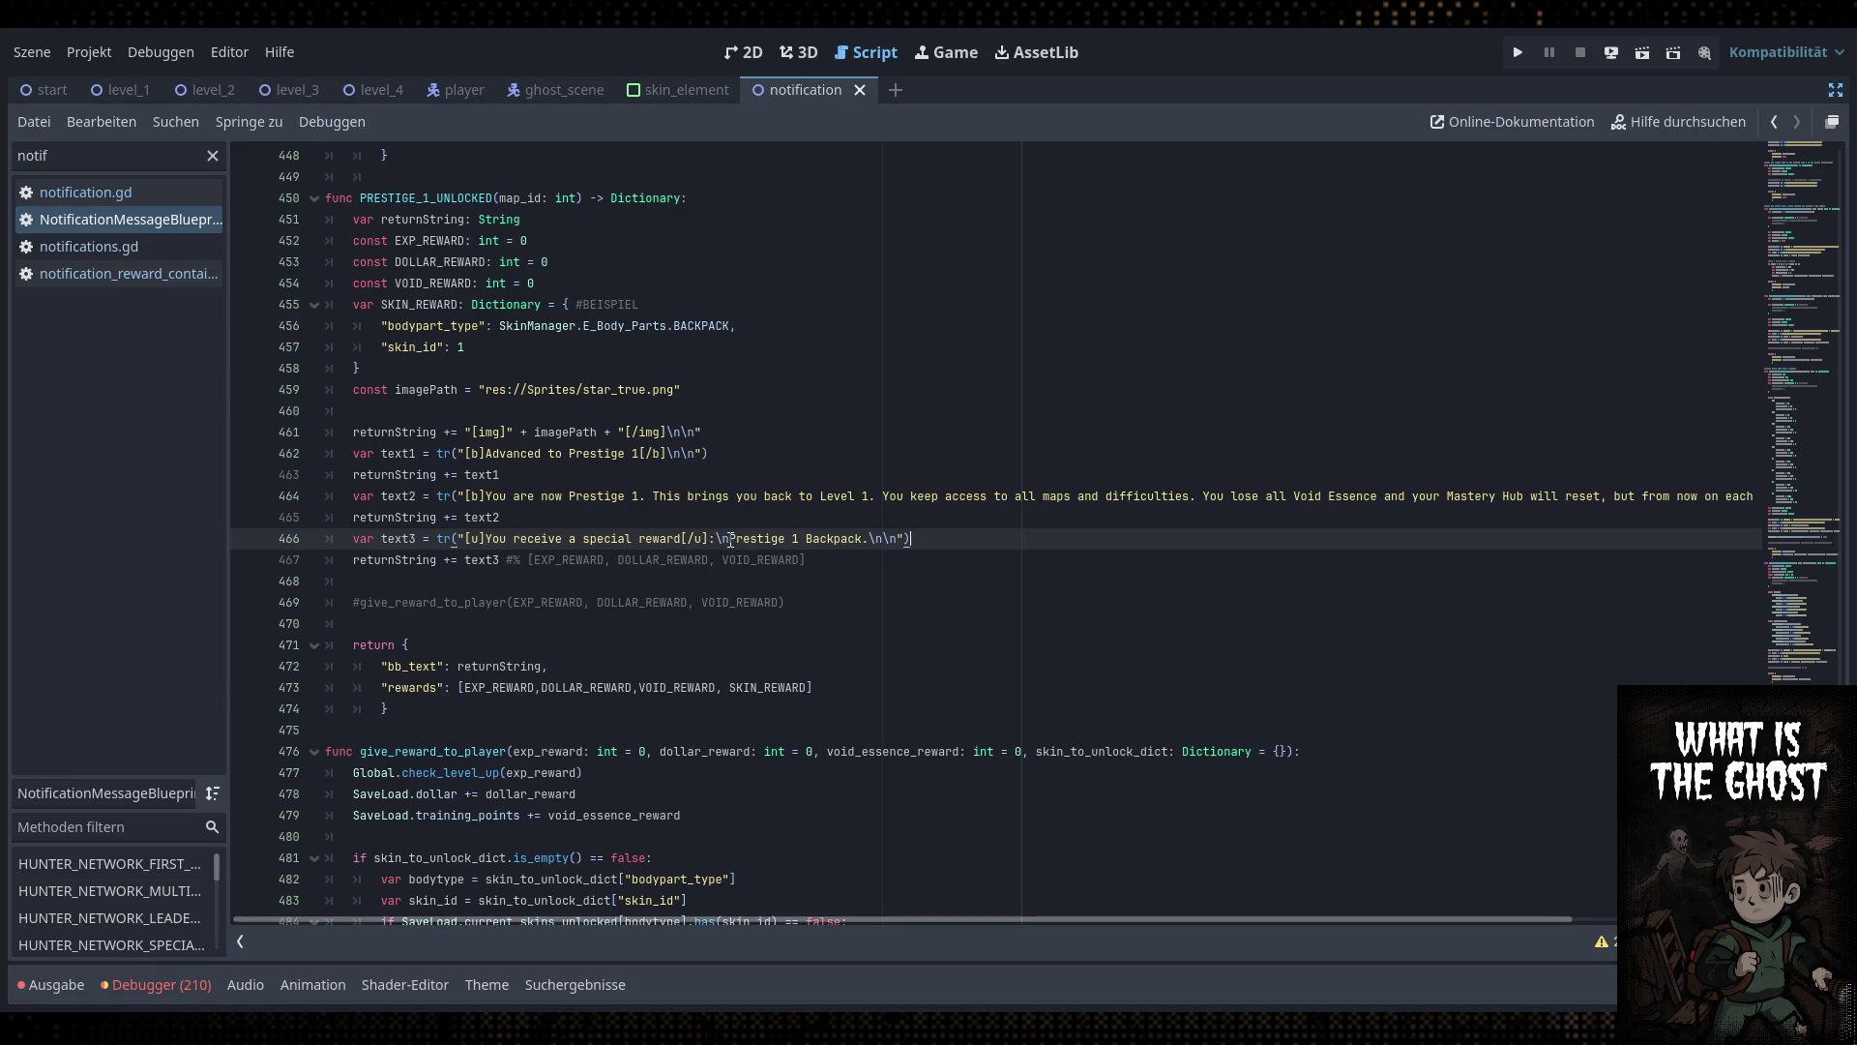
pyautogui.click(996, 539)
pyautogui.scroll(5, 433, 522)
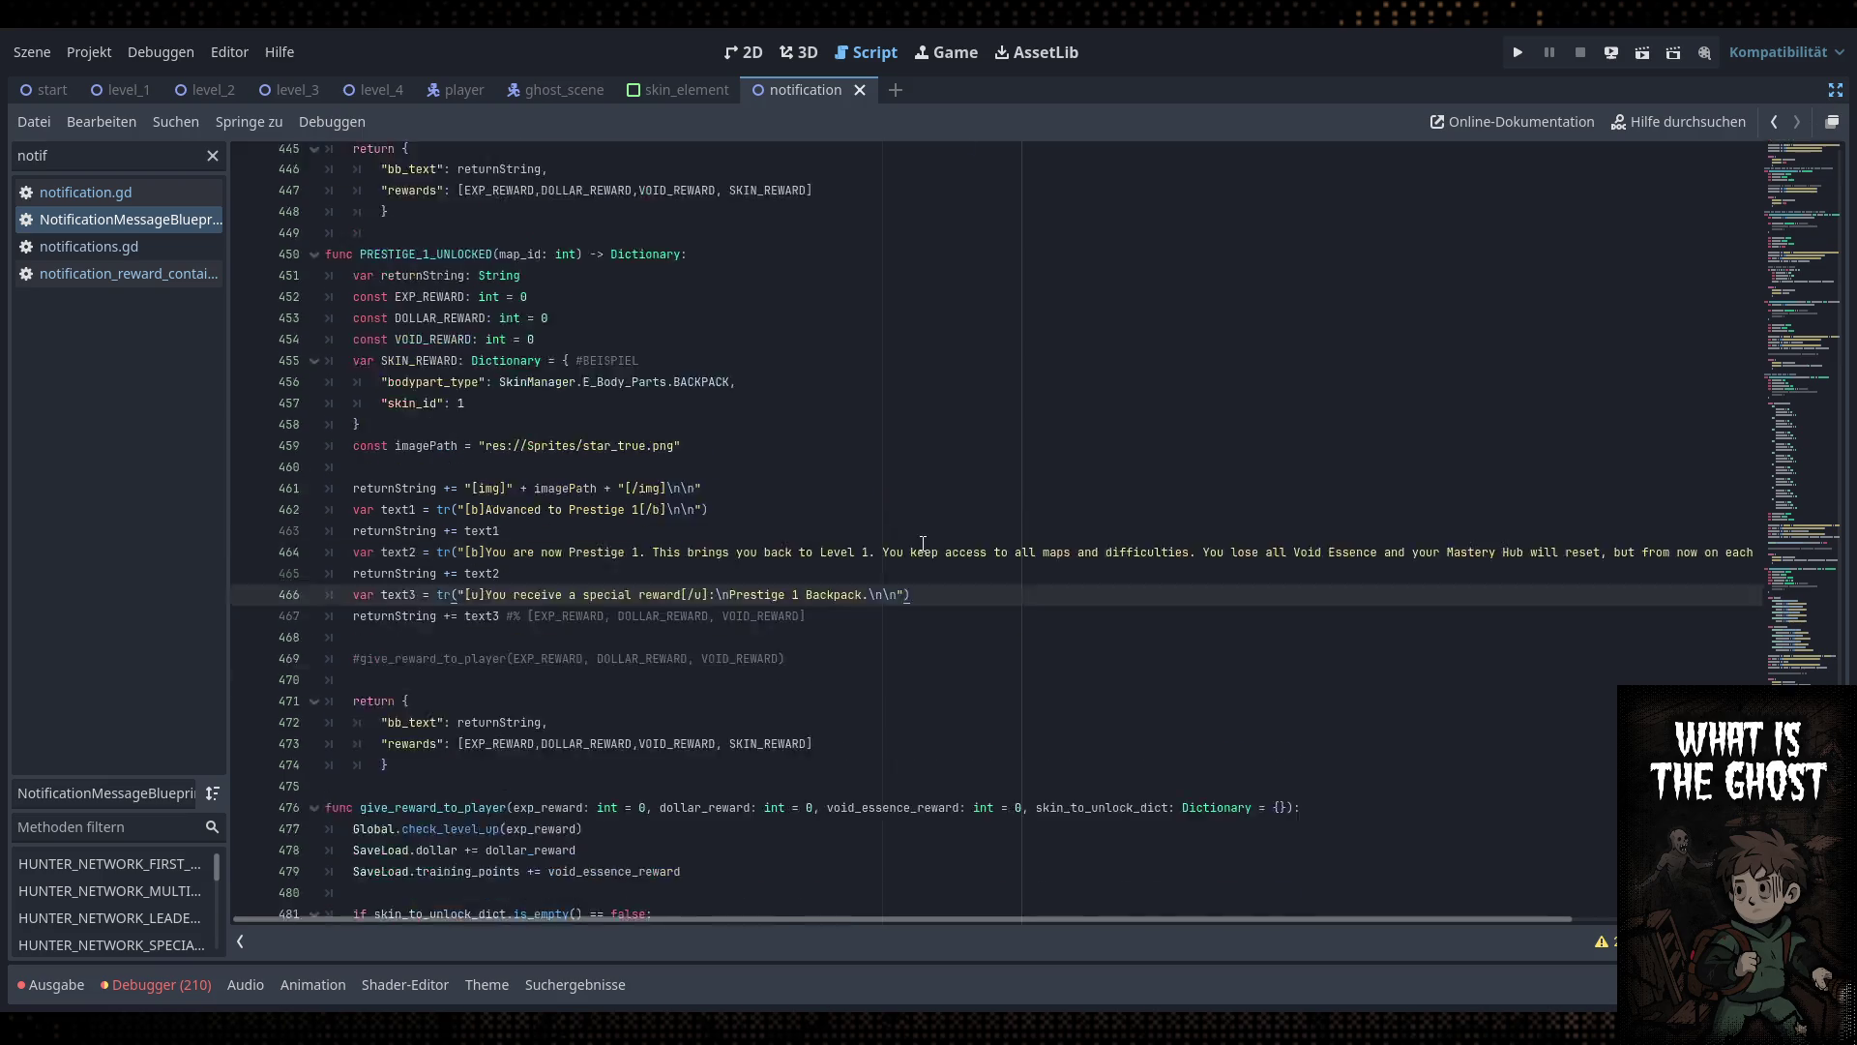
pyautogui.click(1835, 89)
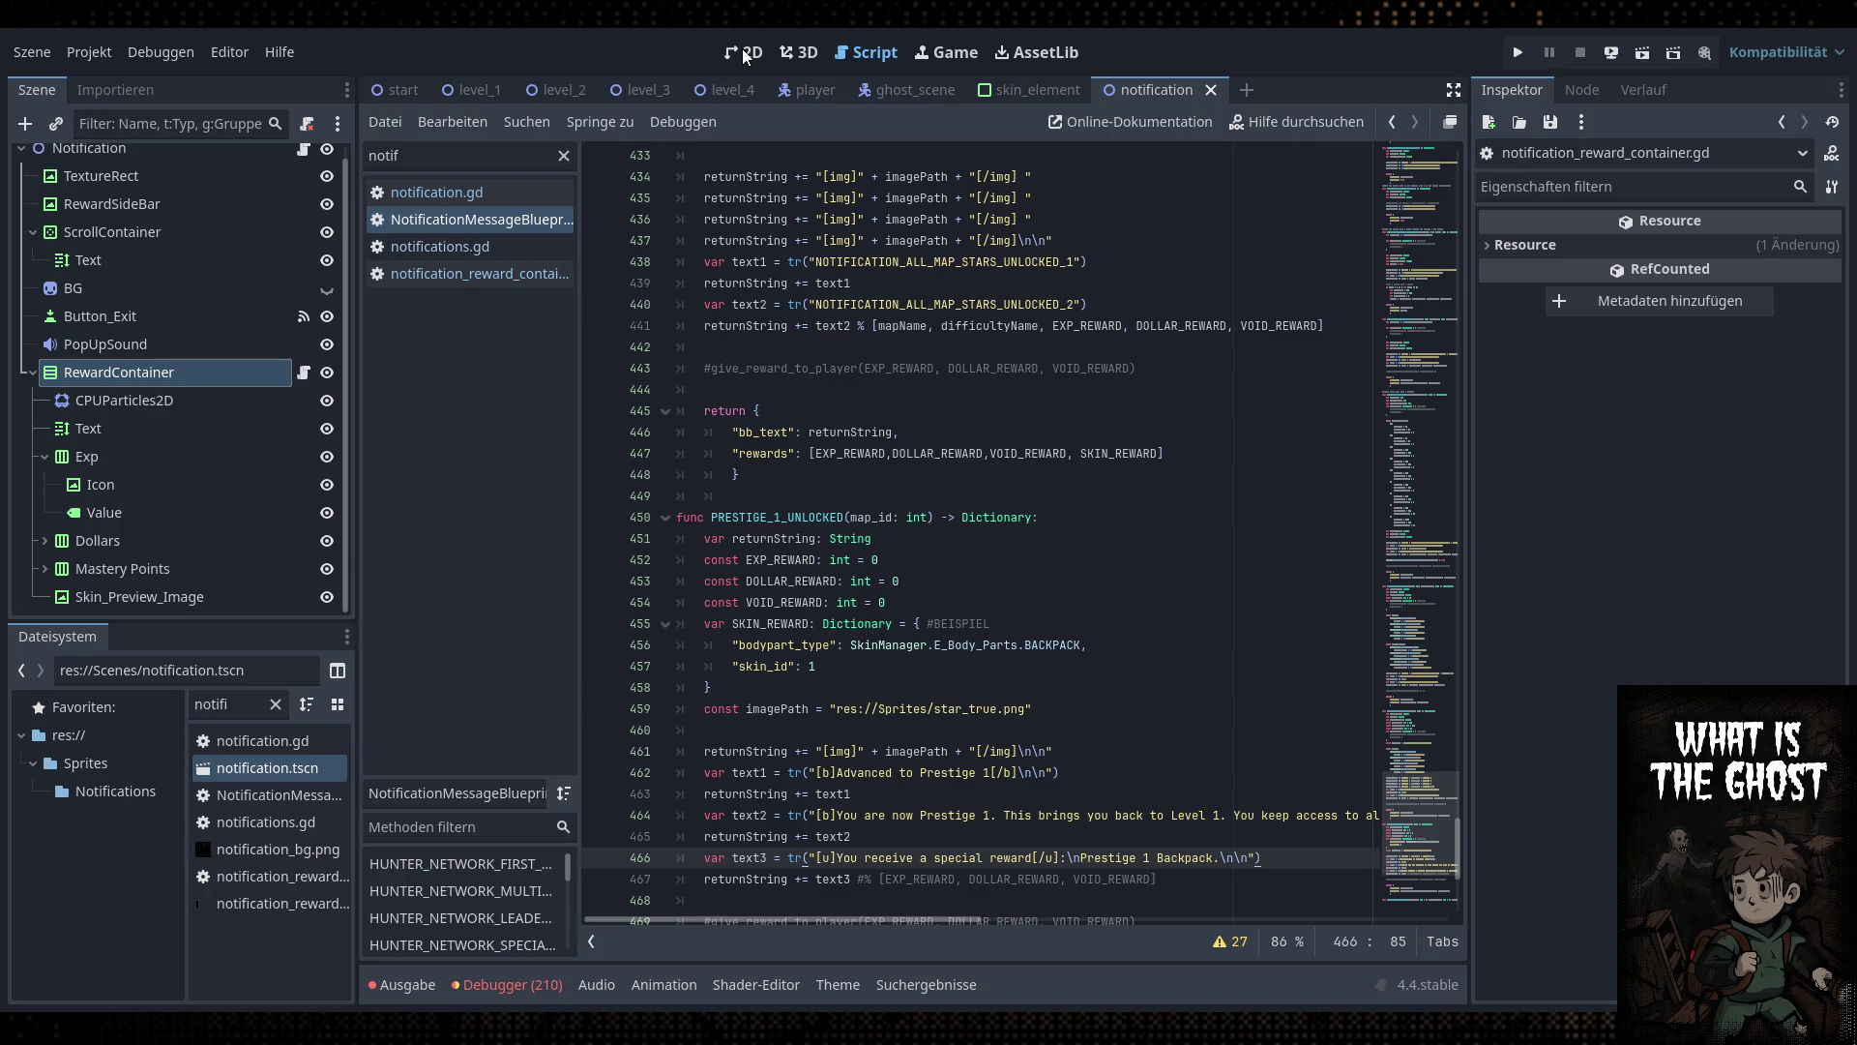
# Show the start scene in the 2D view, scroll the Scene dock to the top, and collapse Hunter Network
pyautogui.click(401, 89)
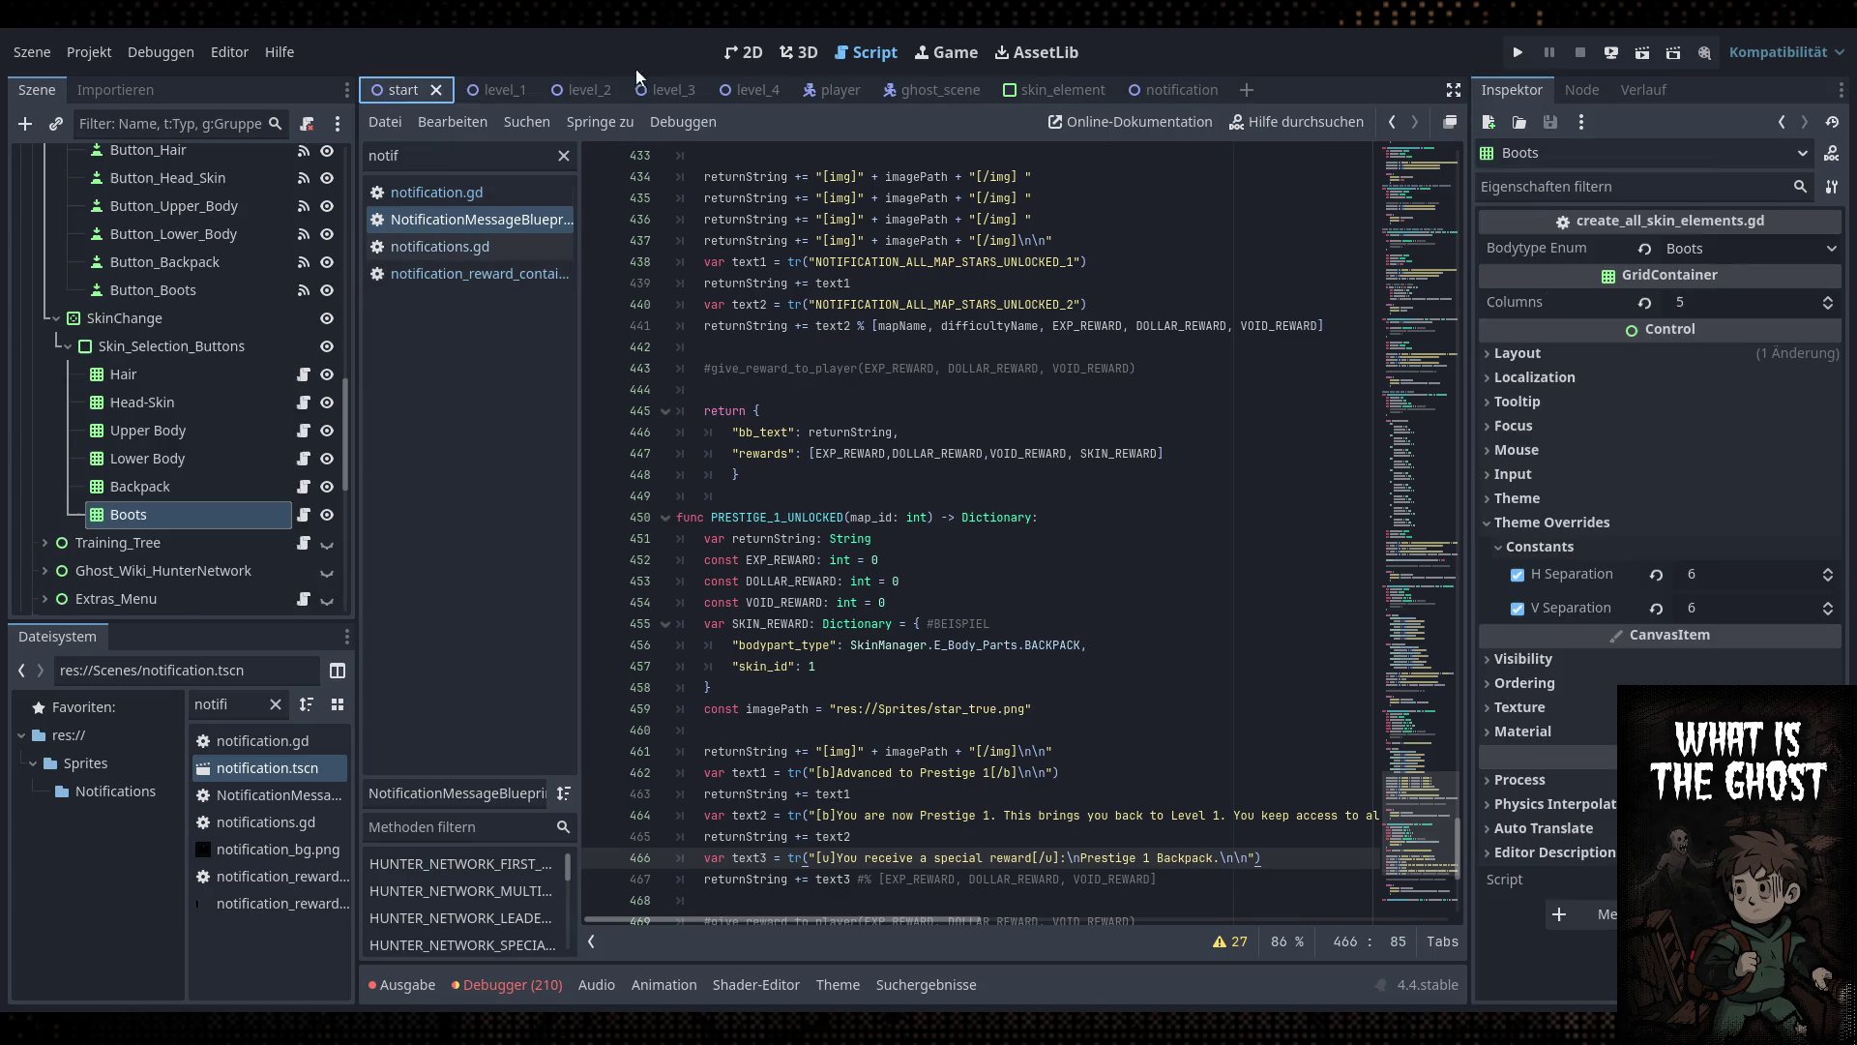
pyautogui.click(745, 52)
pyautogui.scroll(-1, 892, 382)
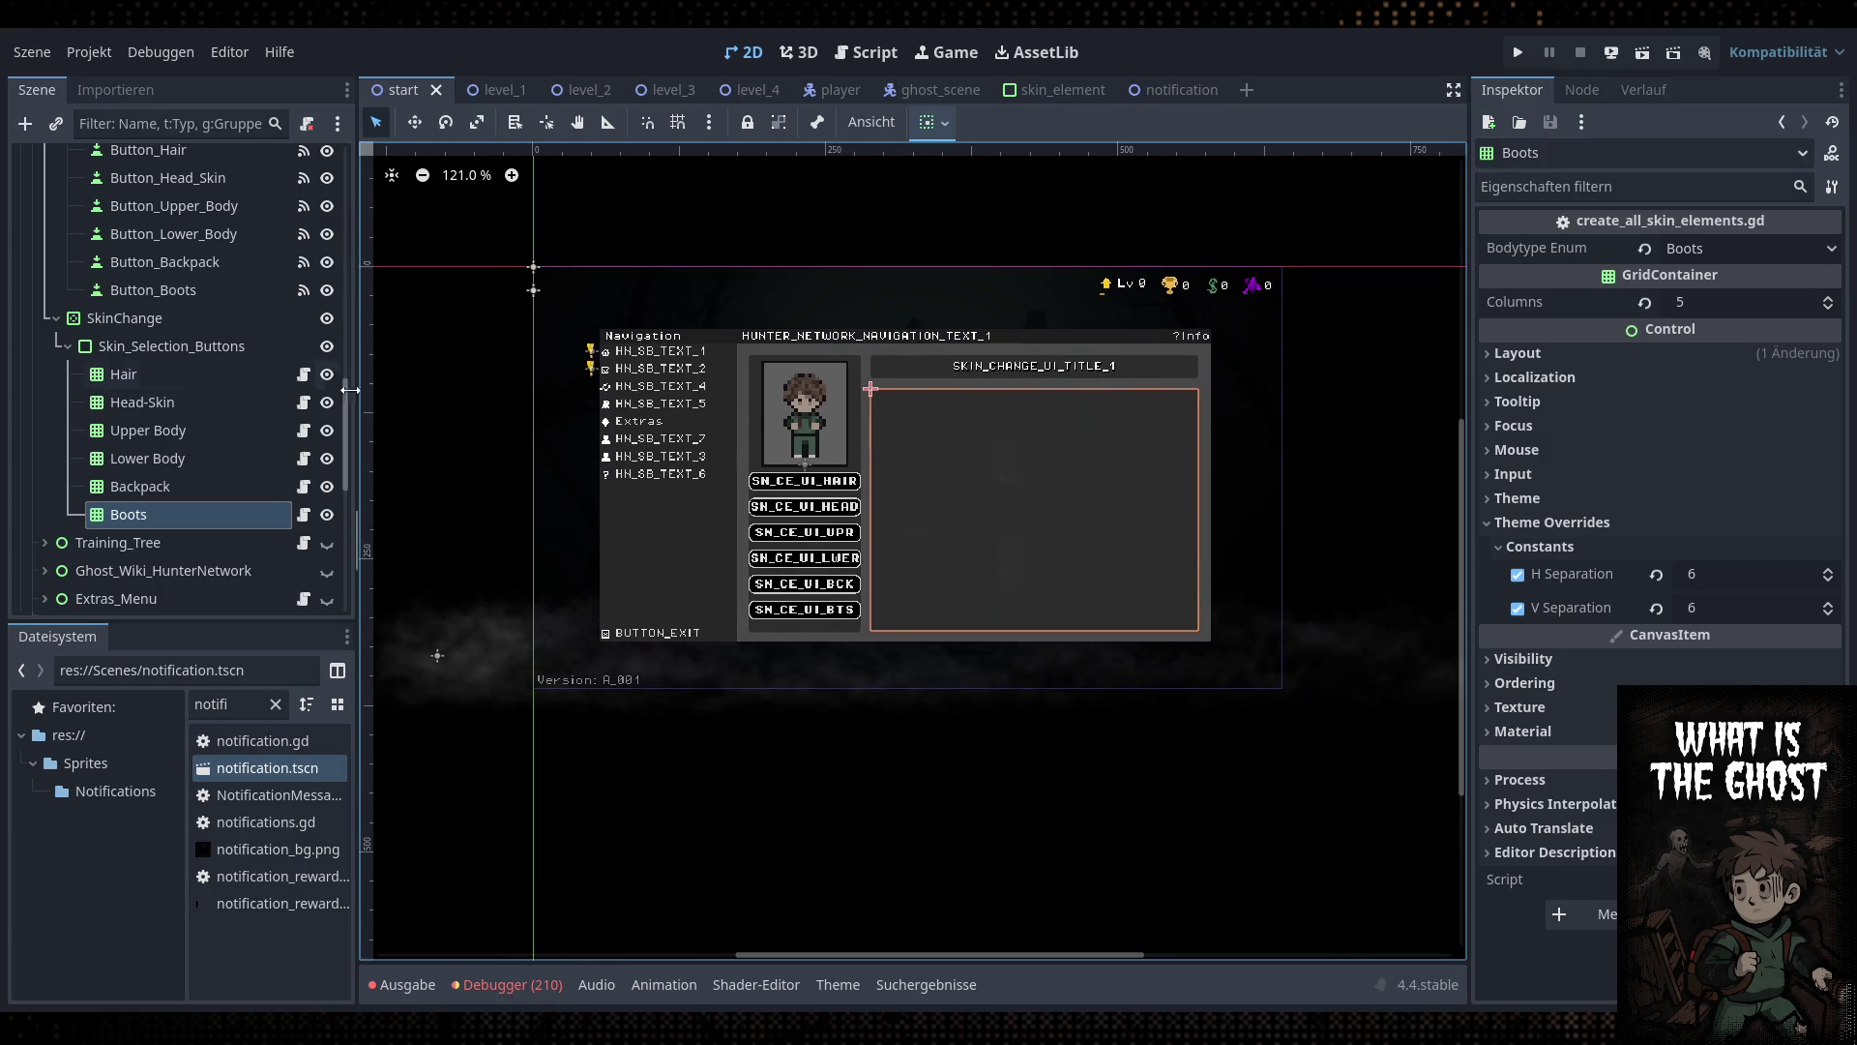
pyautogui.scroll(5, 193, 530)
pyautogui.scroll(5, 193, 530)
pyautogui.moveTo(232, 624); pyautogui.dragTo(232, 685)
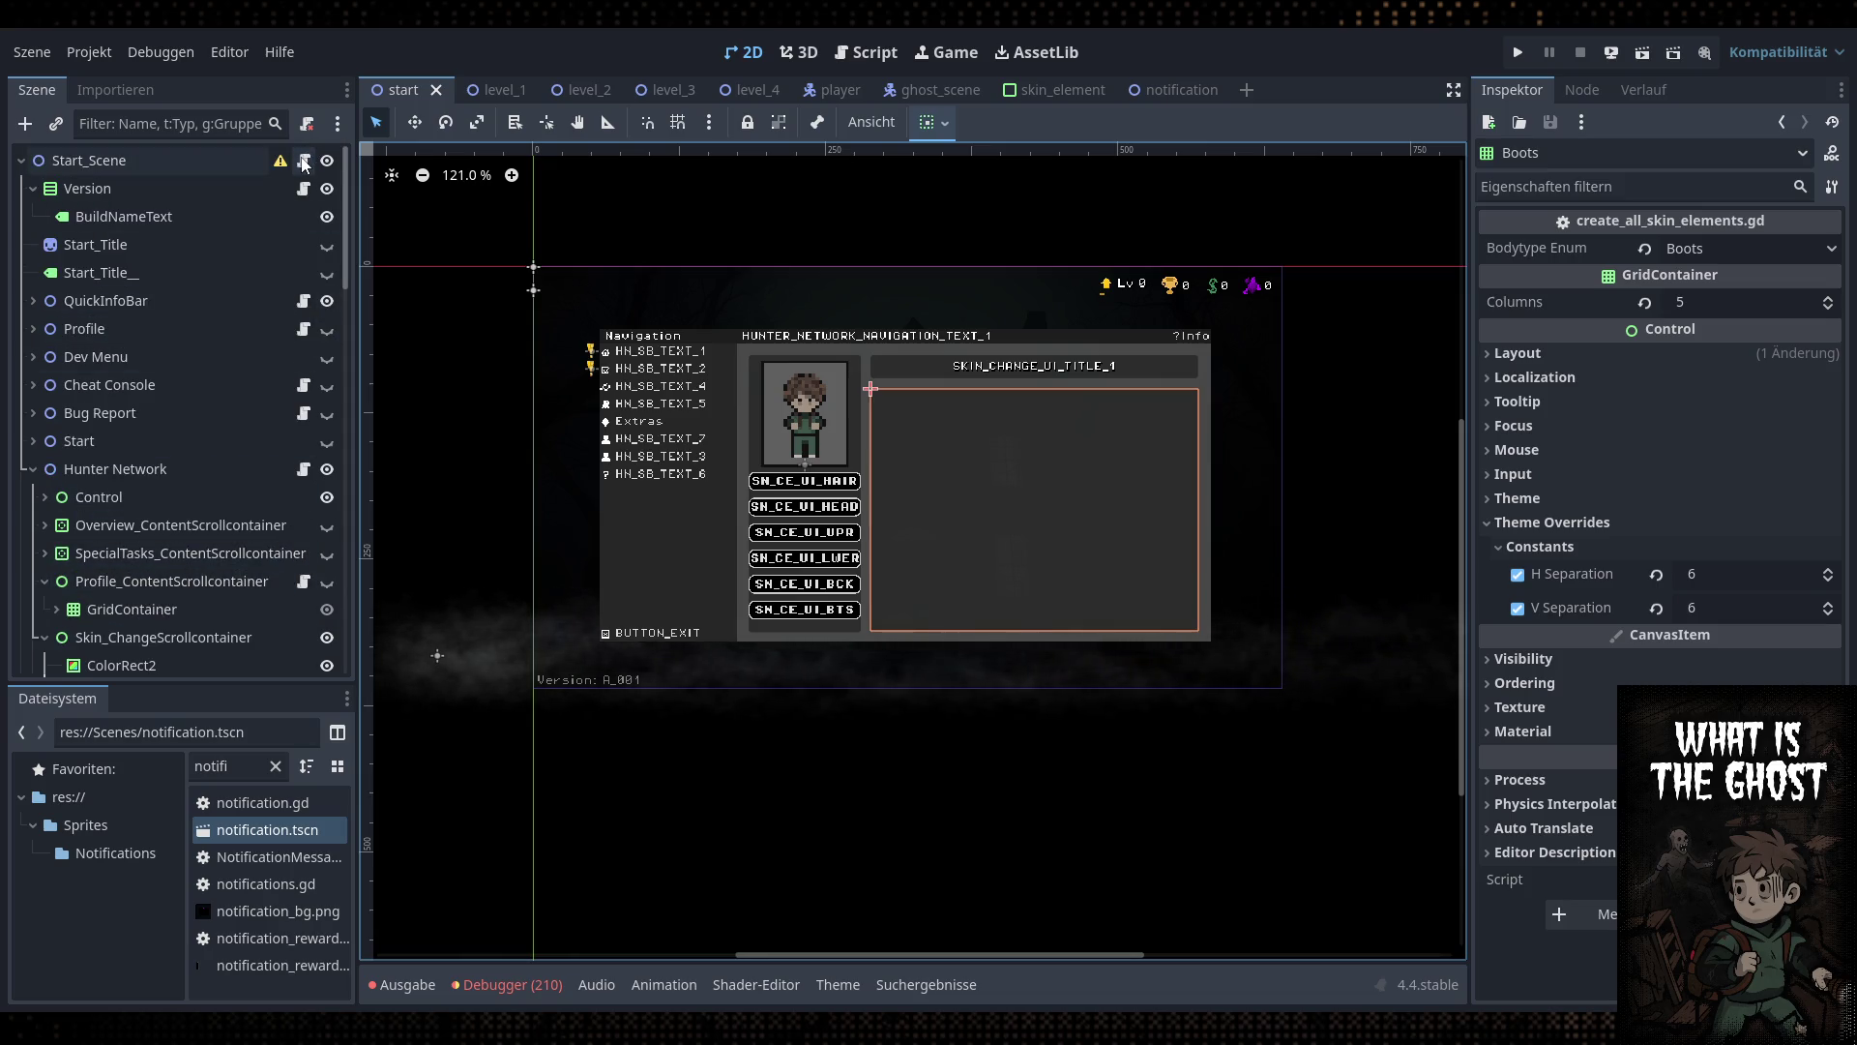
pyautogui.click(33, 468)
# Expand QuickInfoBar, inspect the level Icon and Value nodes, and zoom the viewport
pyautogui.click(35, 301)
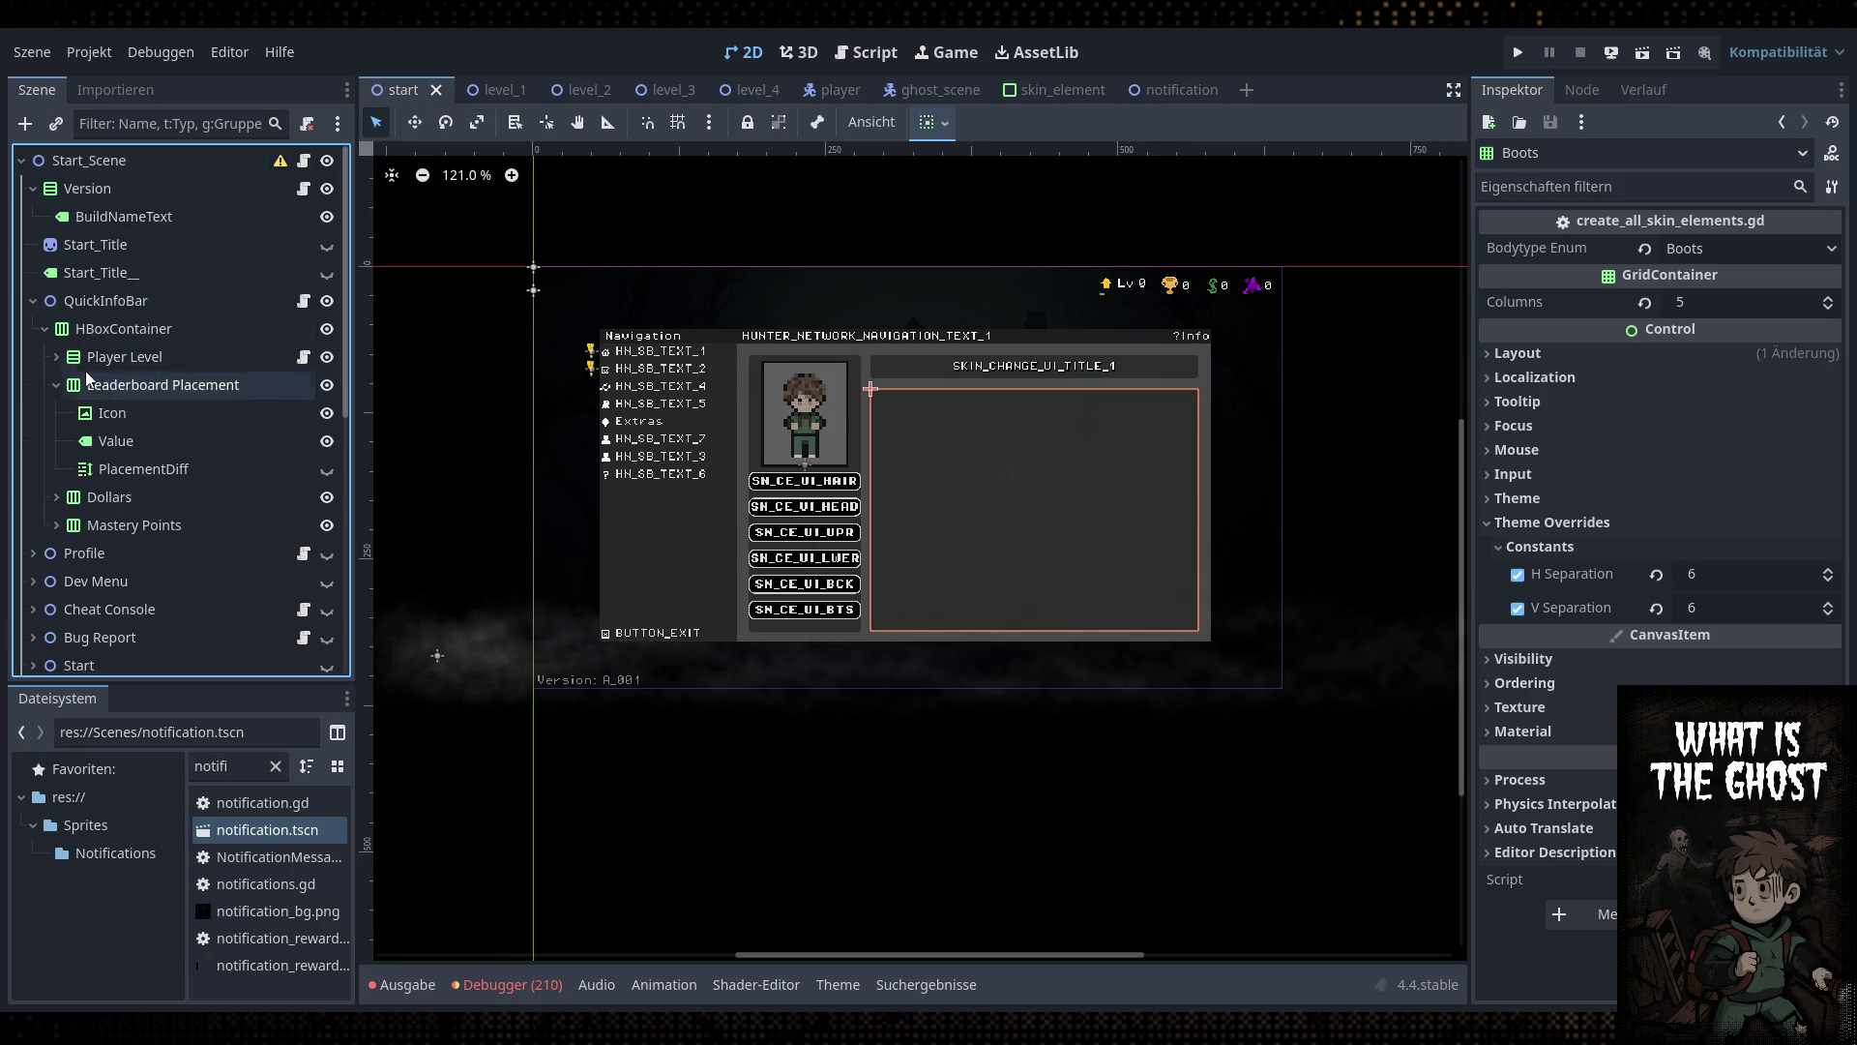
pyautogui.click(145, 416)
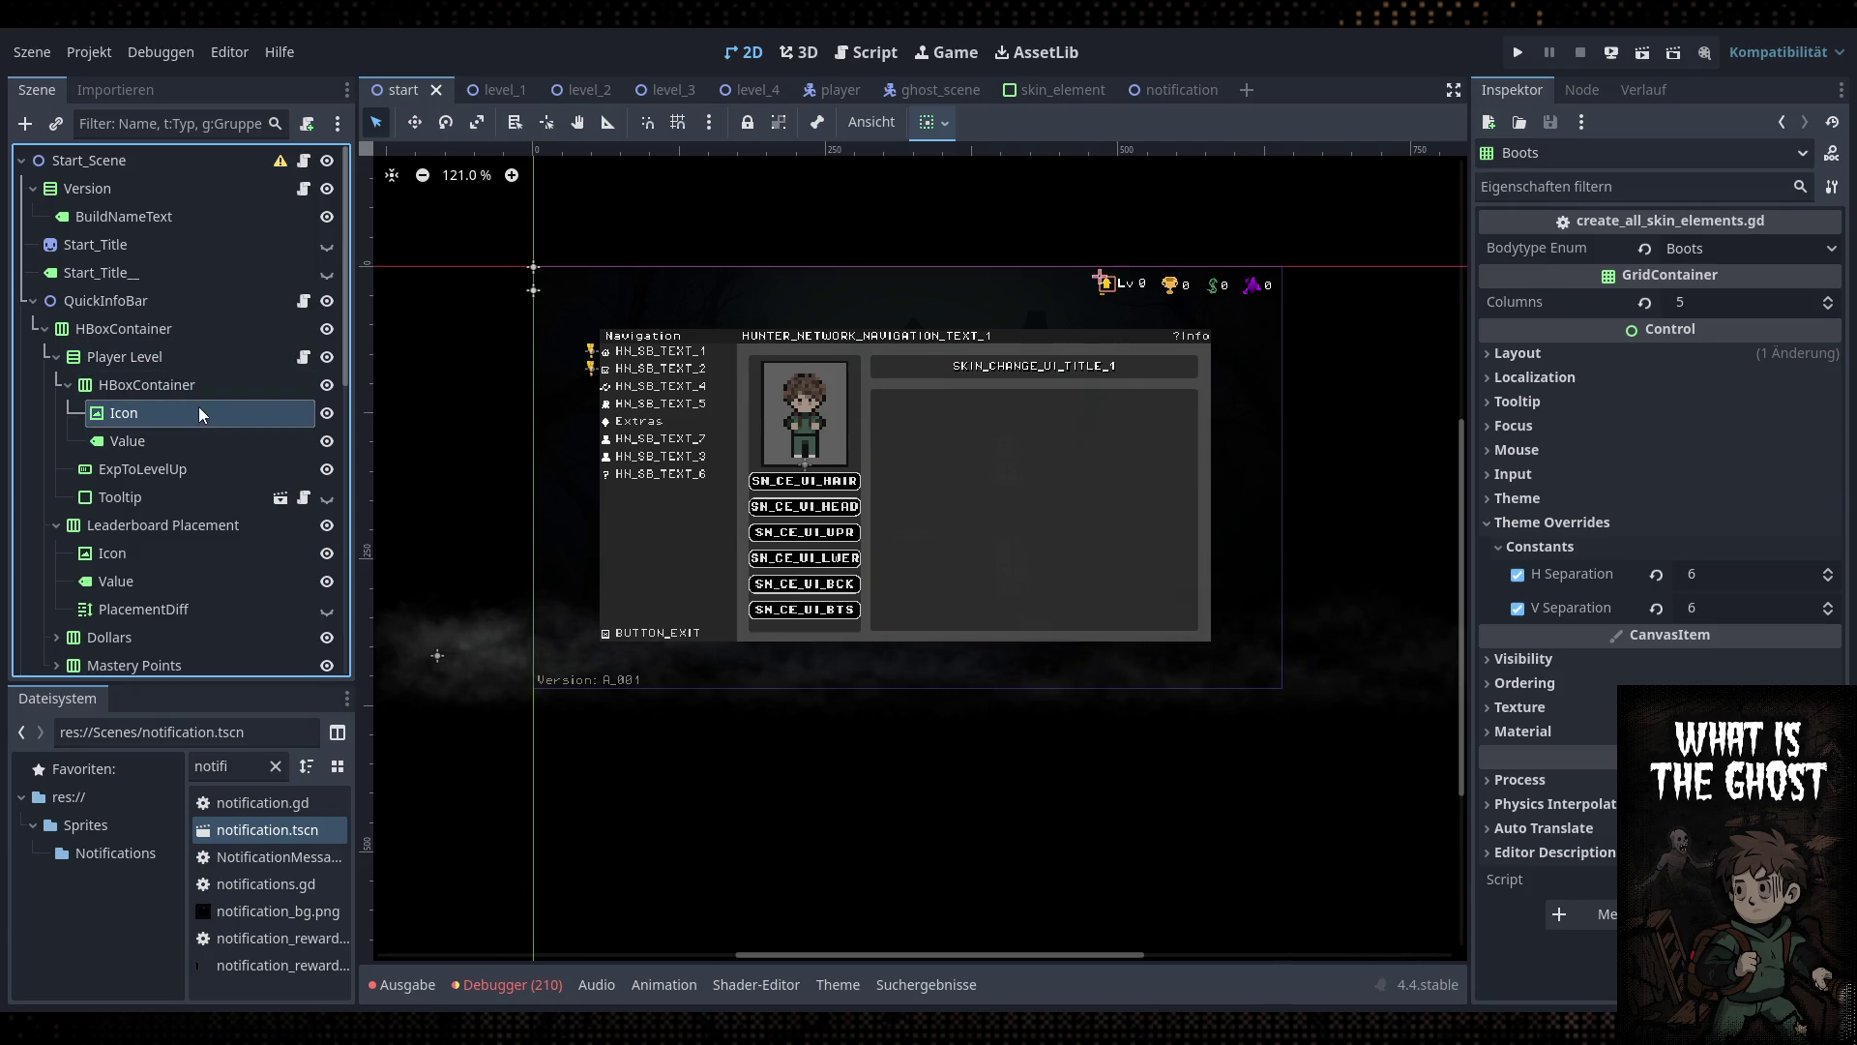
pyautogui.click(174, 440)
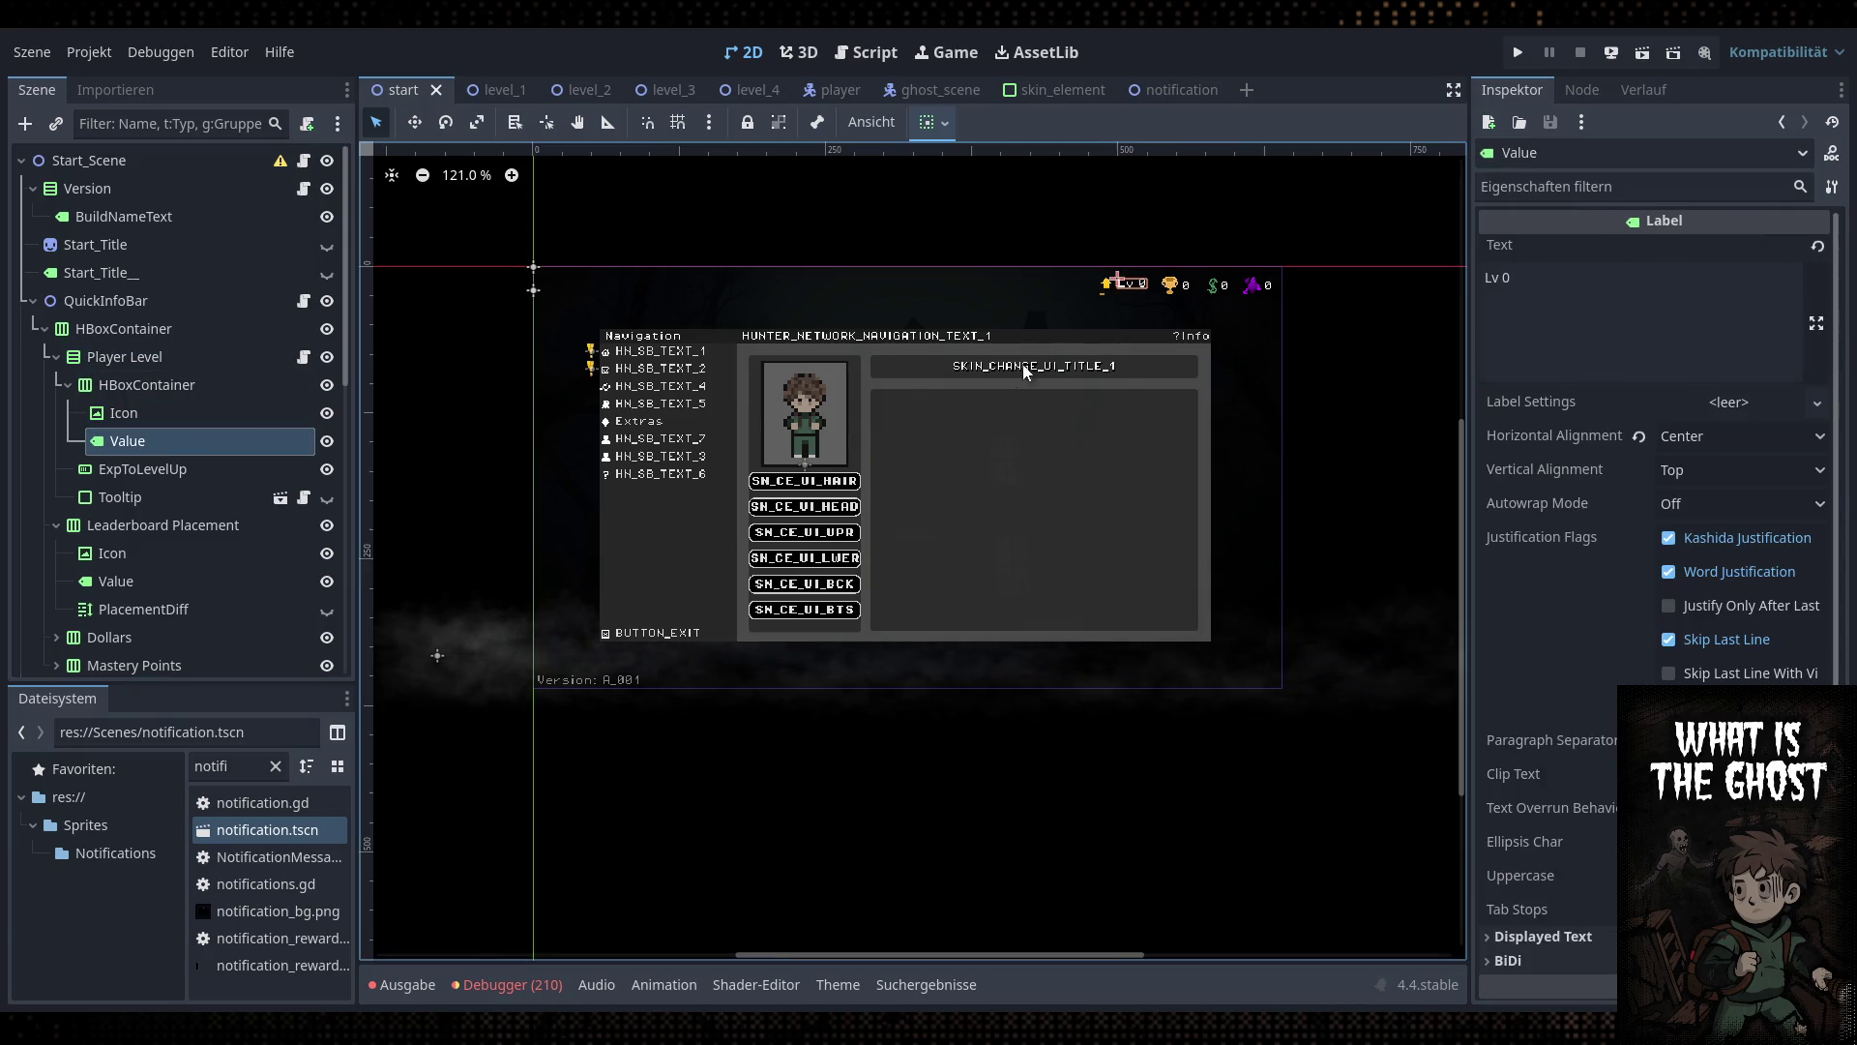
pyautogui.scroll(4, 1029, 372)
pyautogui.scroll(1, 1103, 374)
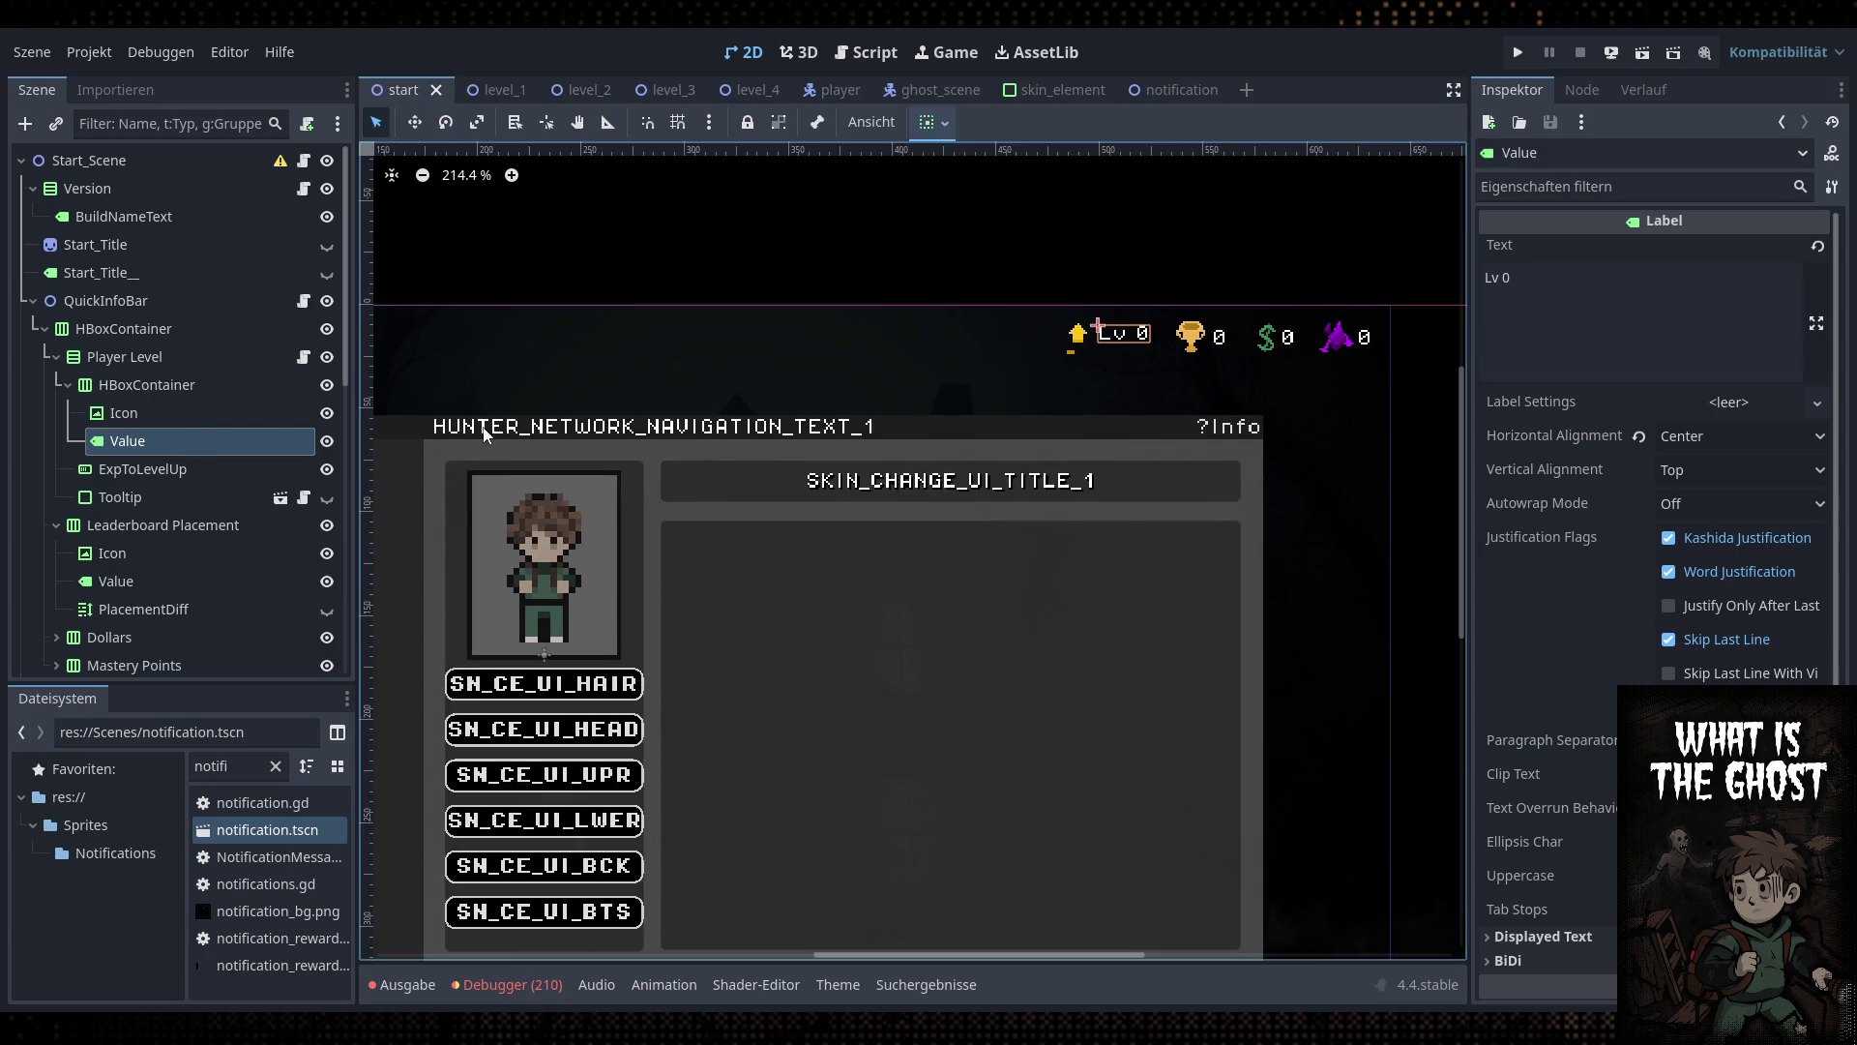
pyautogui.scroll(1, 891, 414)
pyautogui.hscroll(-1, 787, 431)
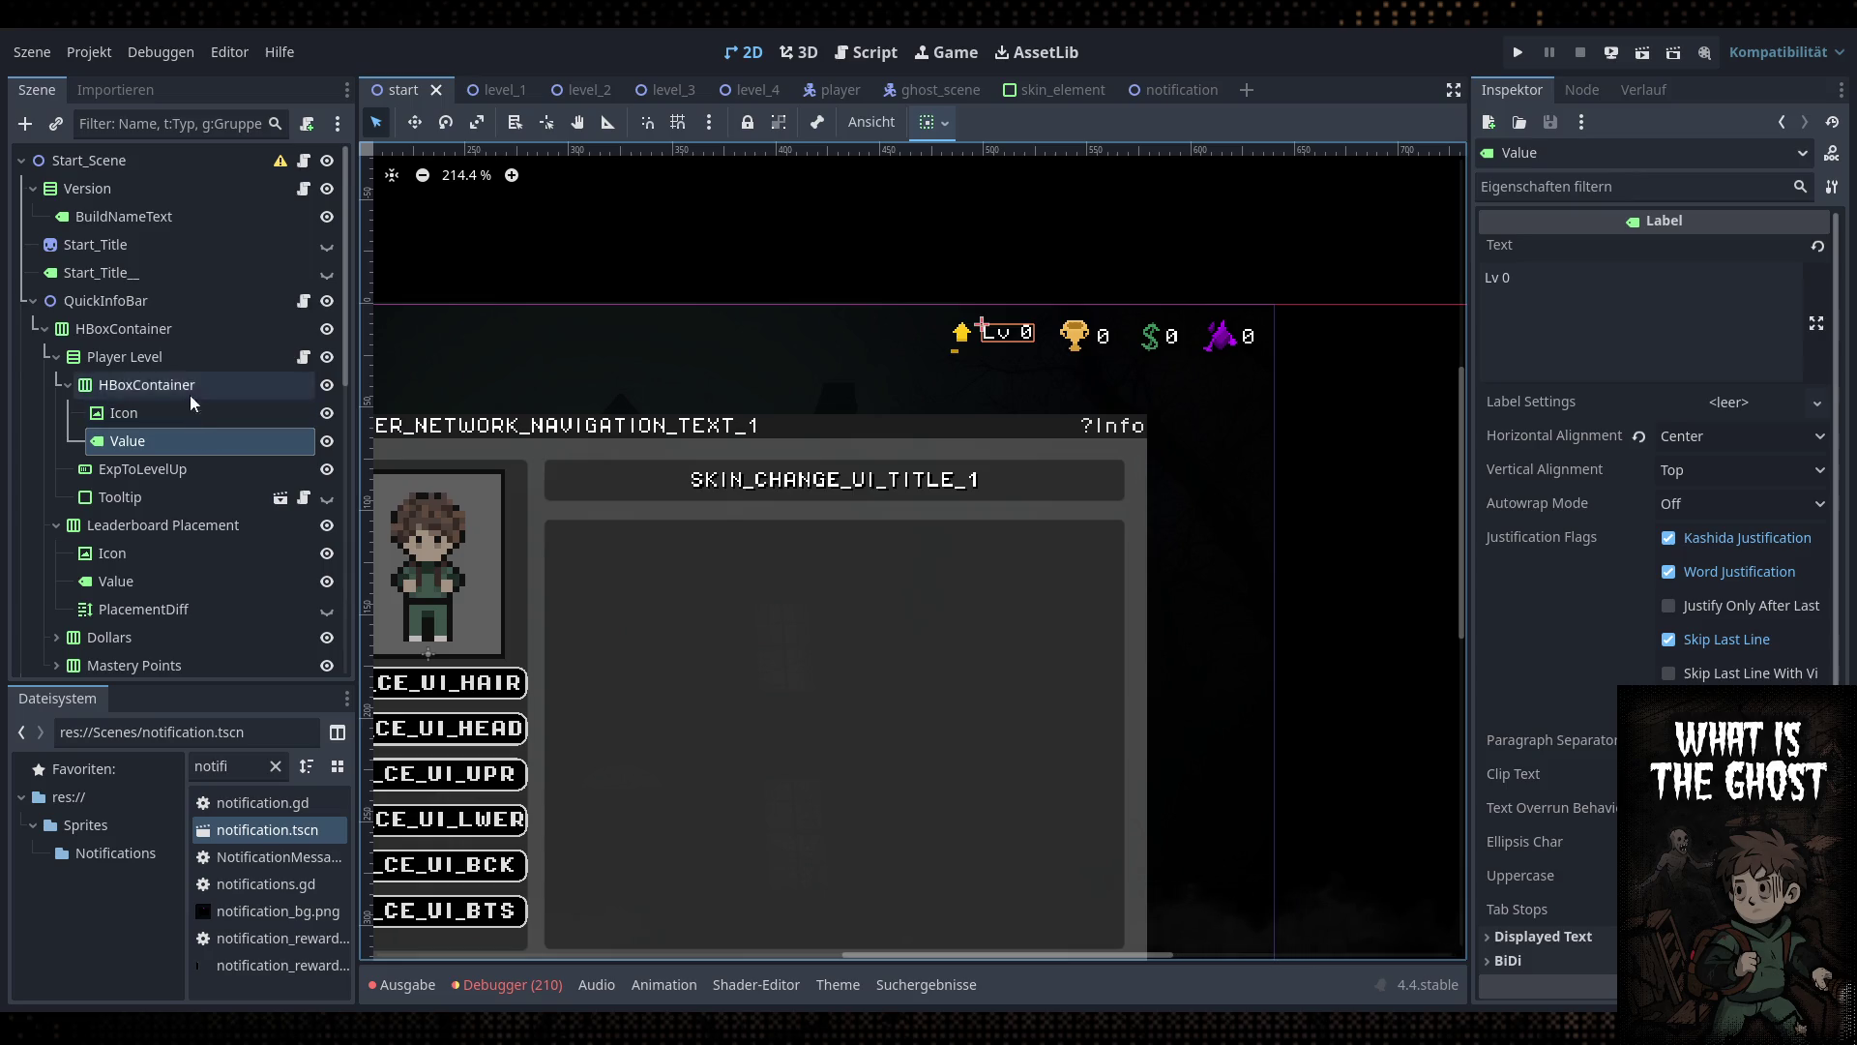
# Collapse QuickInfoBar's HBoxContainer, expand Bug Report, and select Button_Back
pyautogui.click(47, 330)
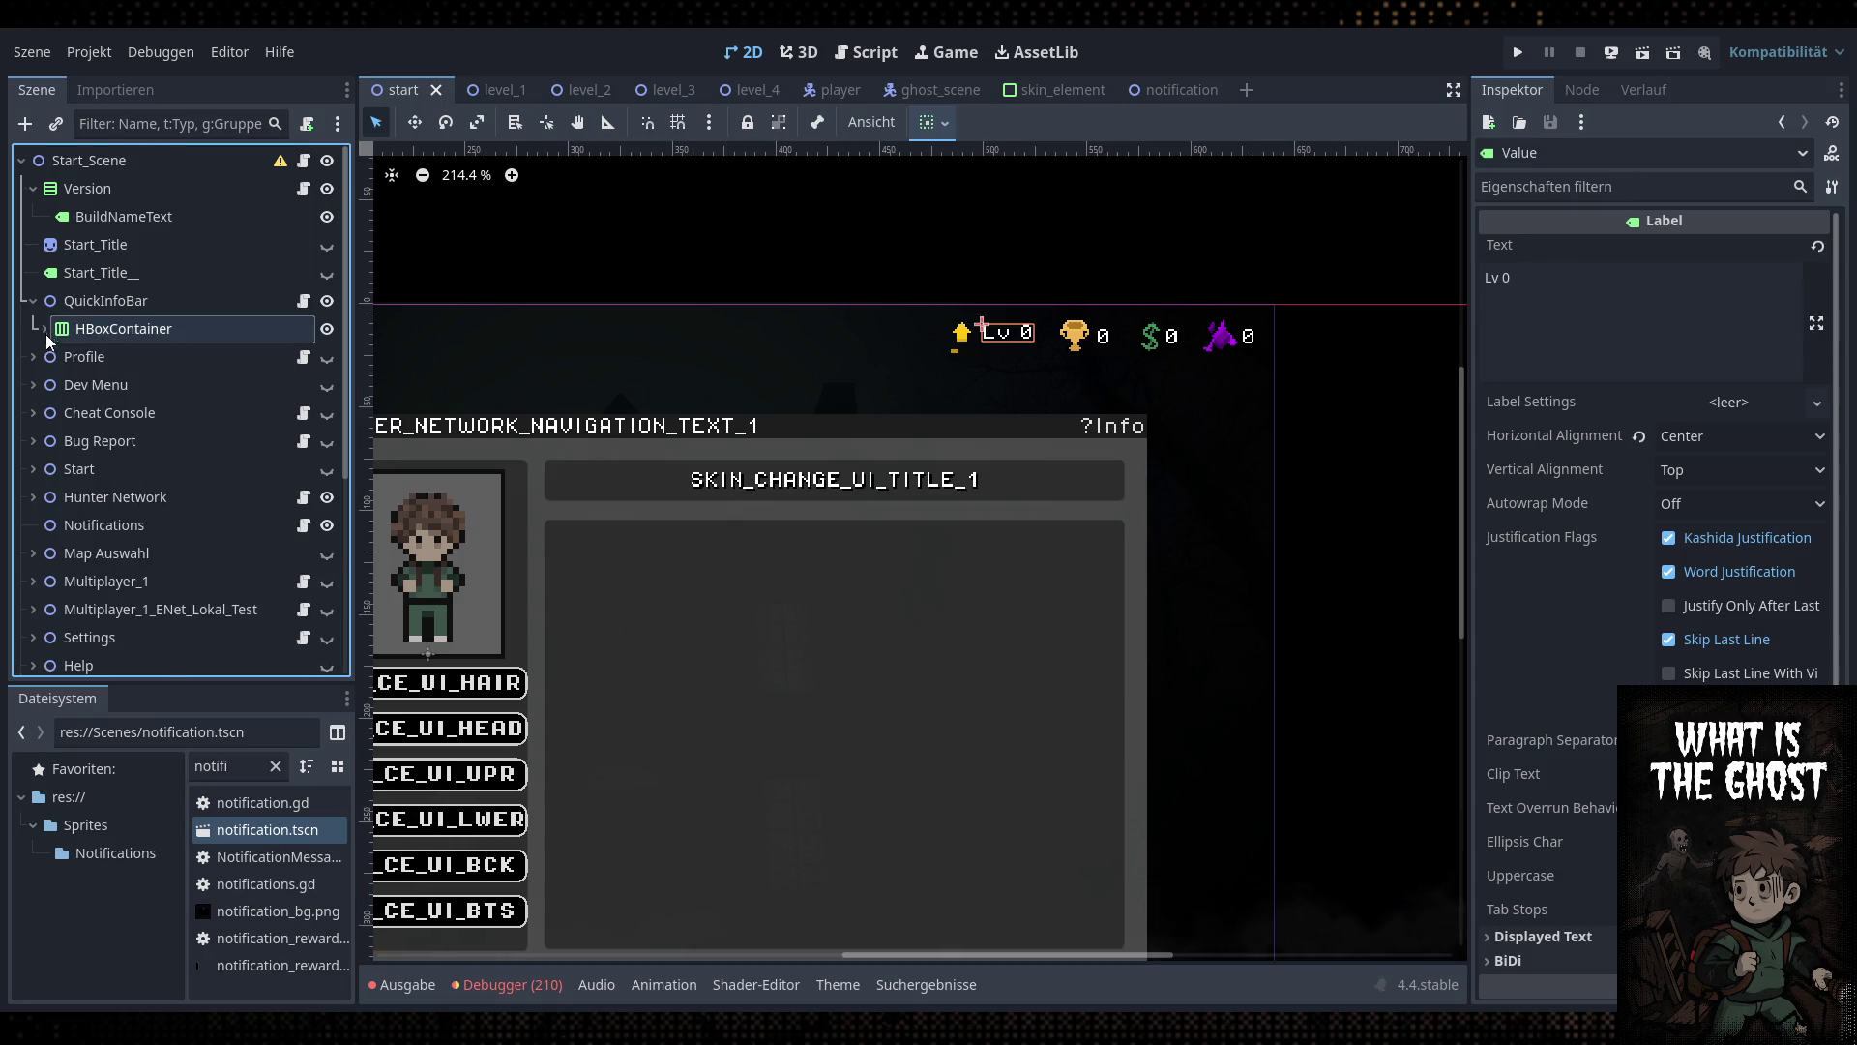
pyautogui.scroll(-2, 43, 339)
pyautogui.click(33, 309)
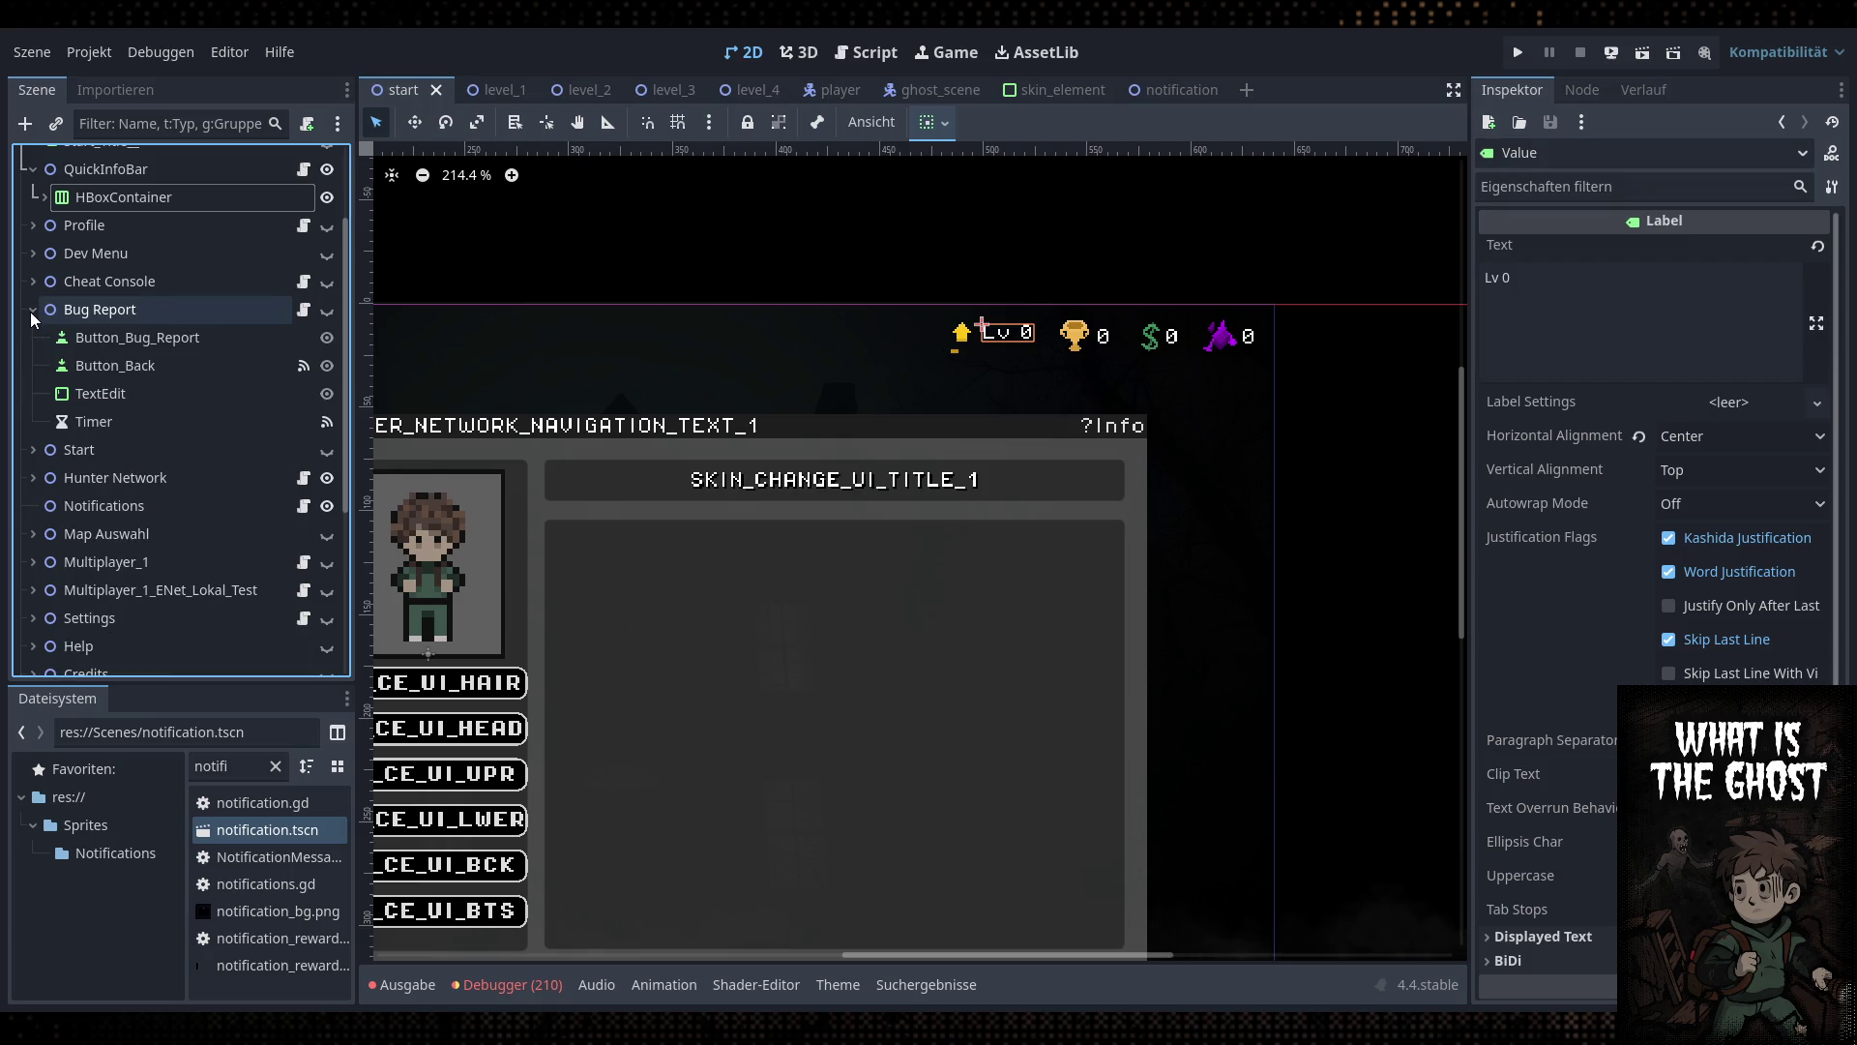
pyautogui.click(150, 365)
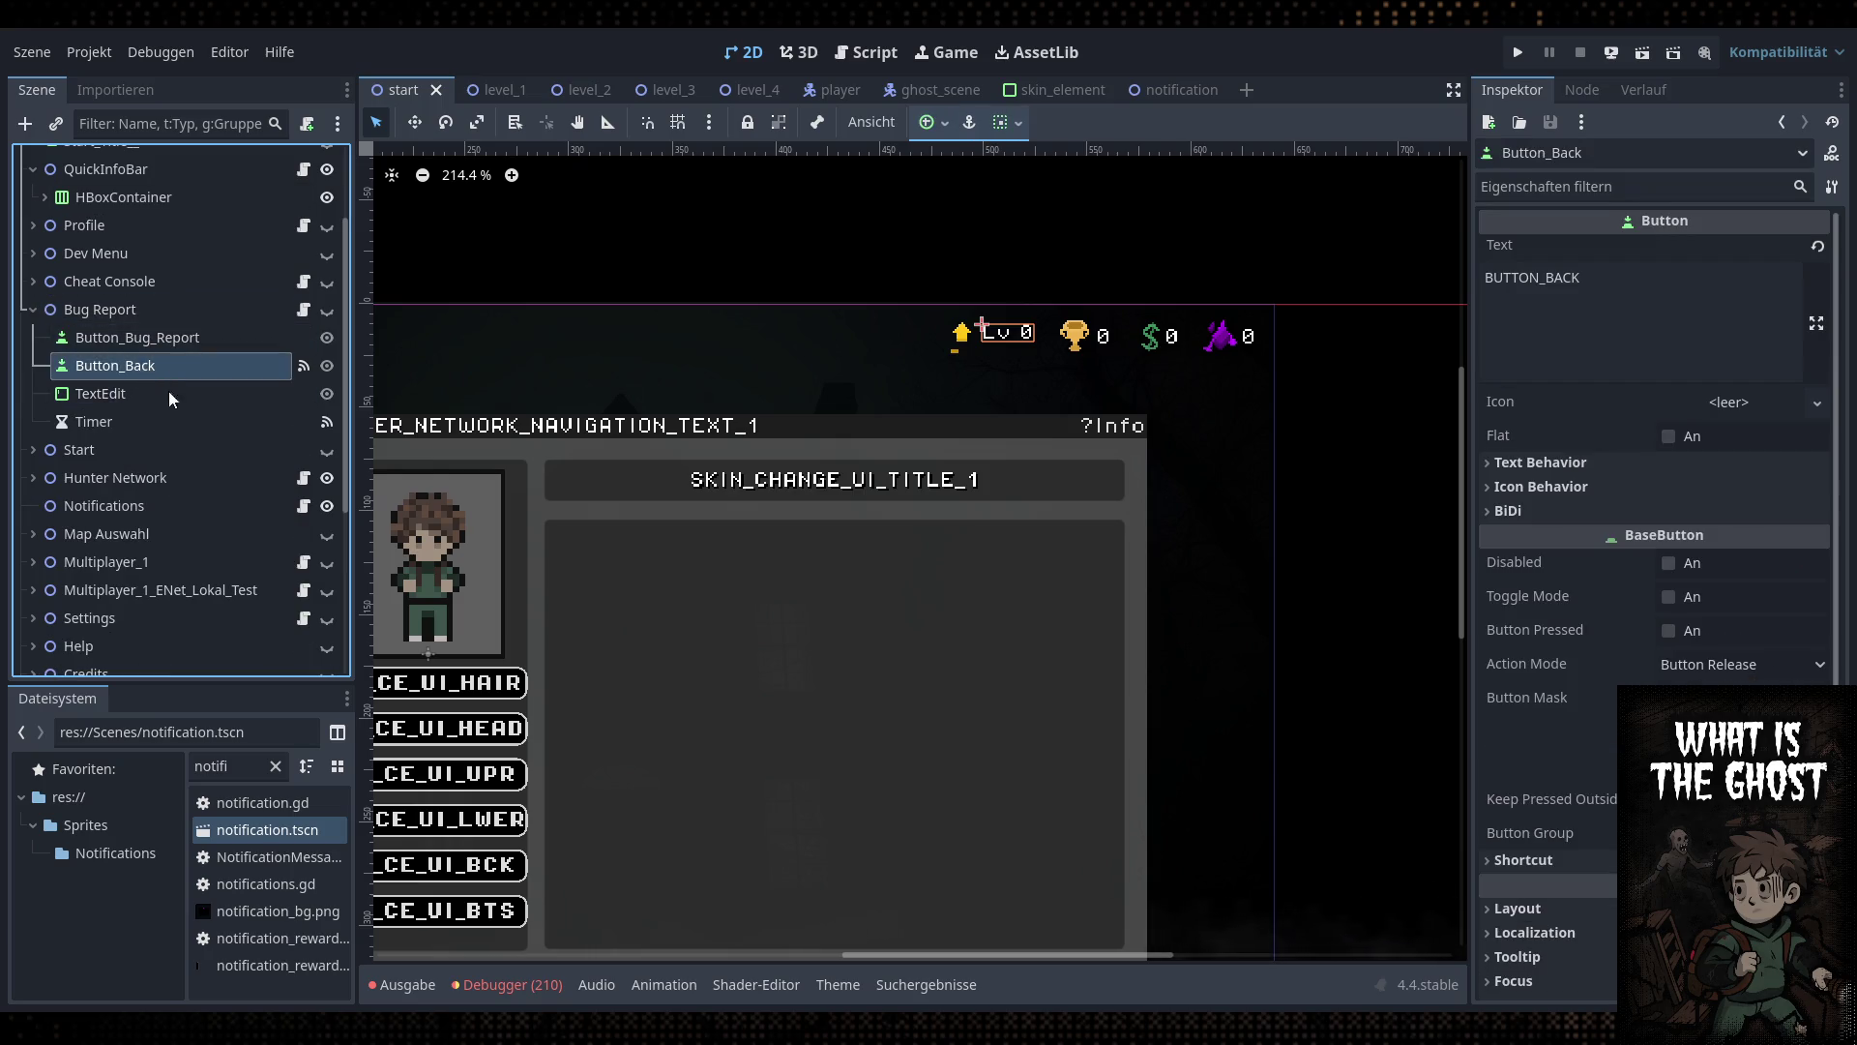
pyautogui.scroll(2, 58, 377)
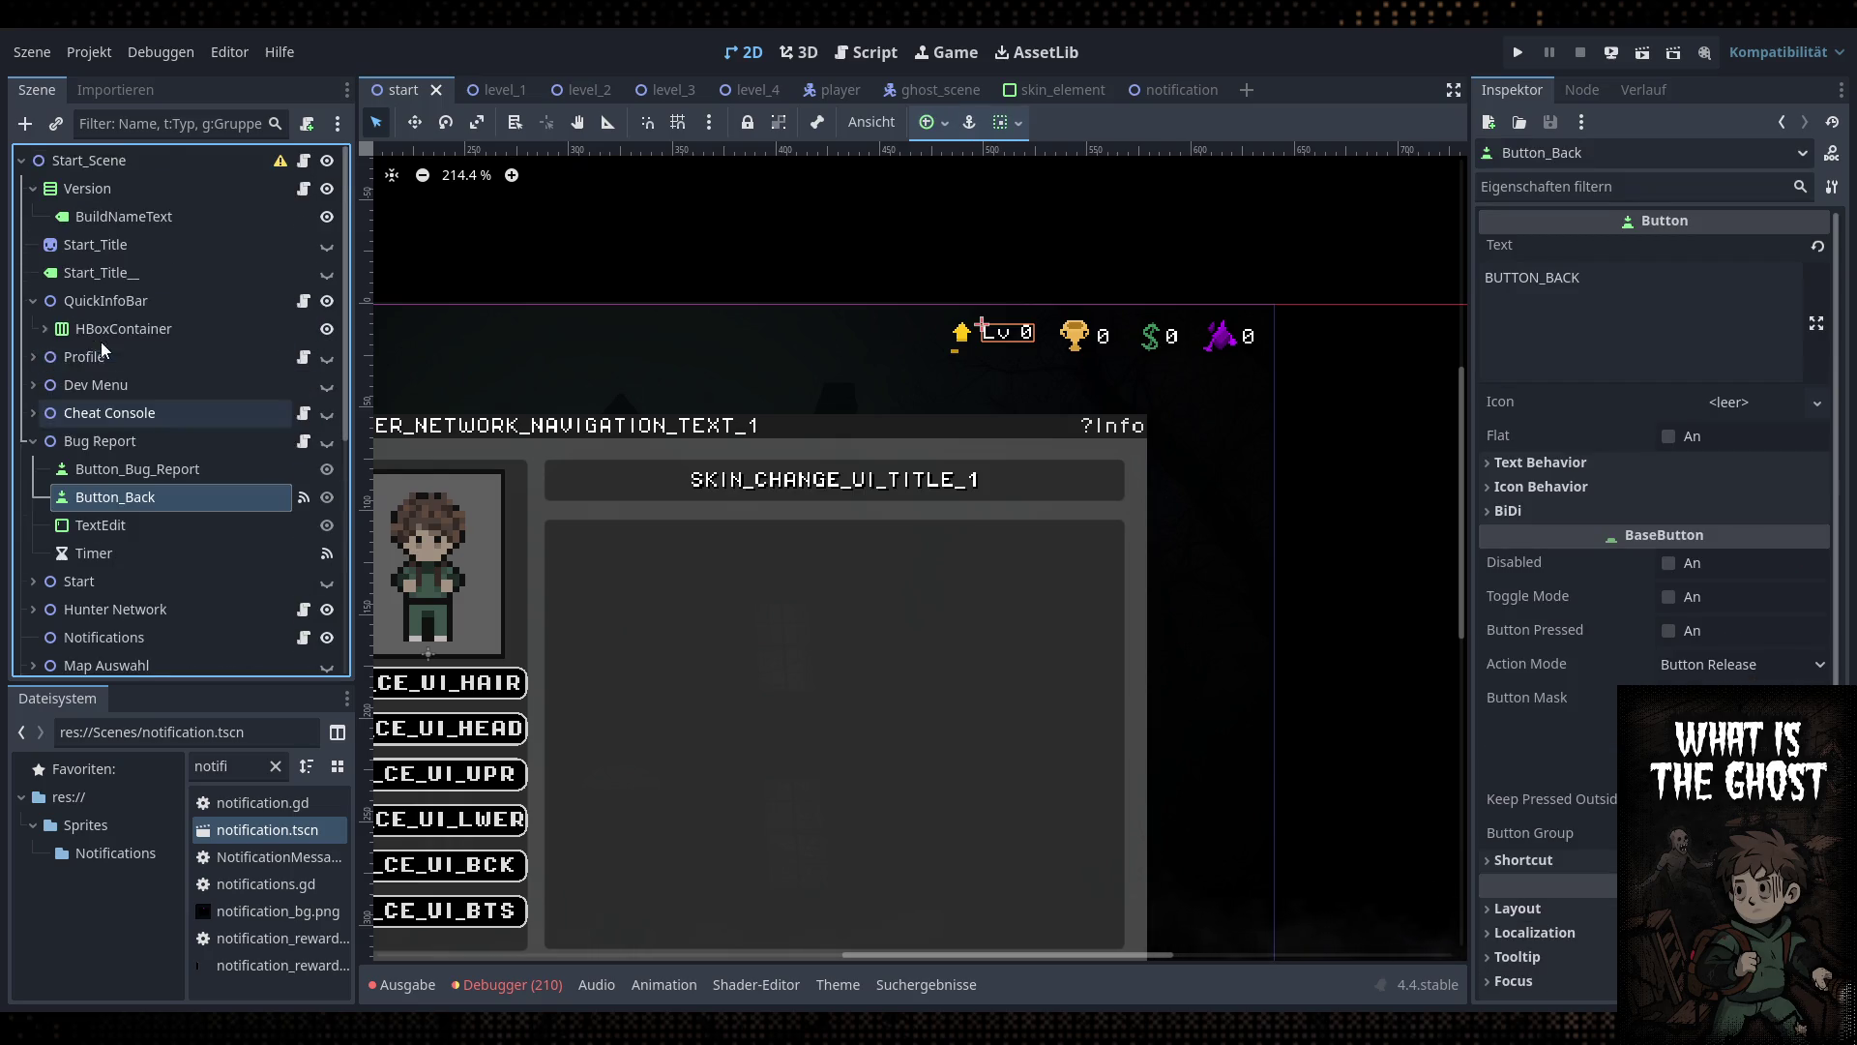
# Paste the copied Button_Back into Player Level's HBoxContainer
pyautogui.click(33, 441)
pyautogui.click(53, 332)
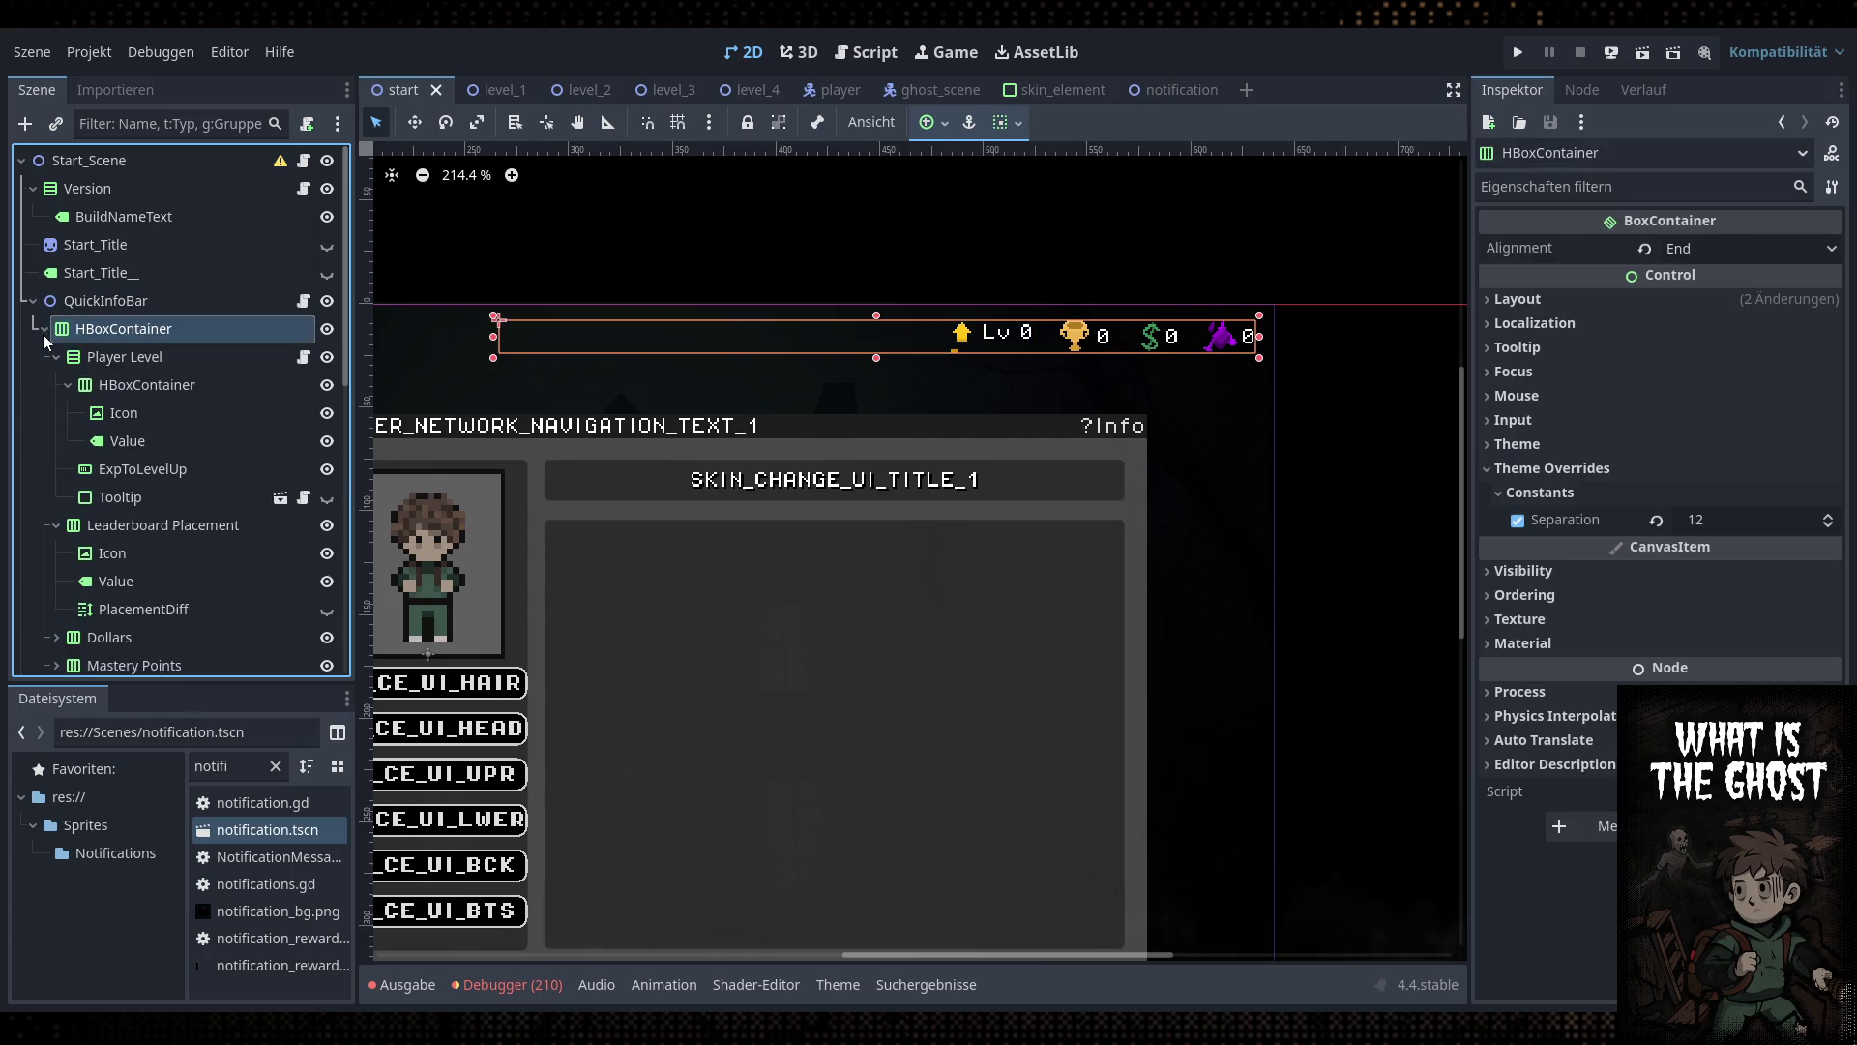
pyautogui.click(160, 386)
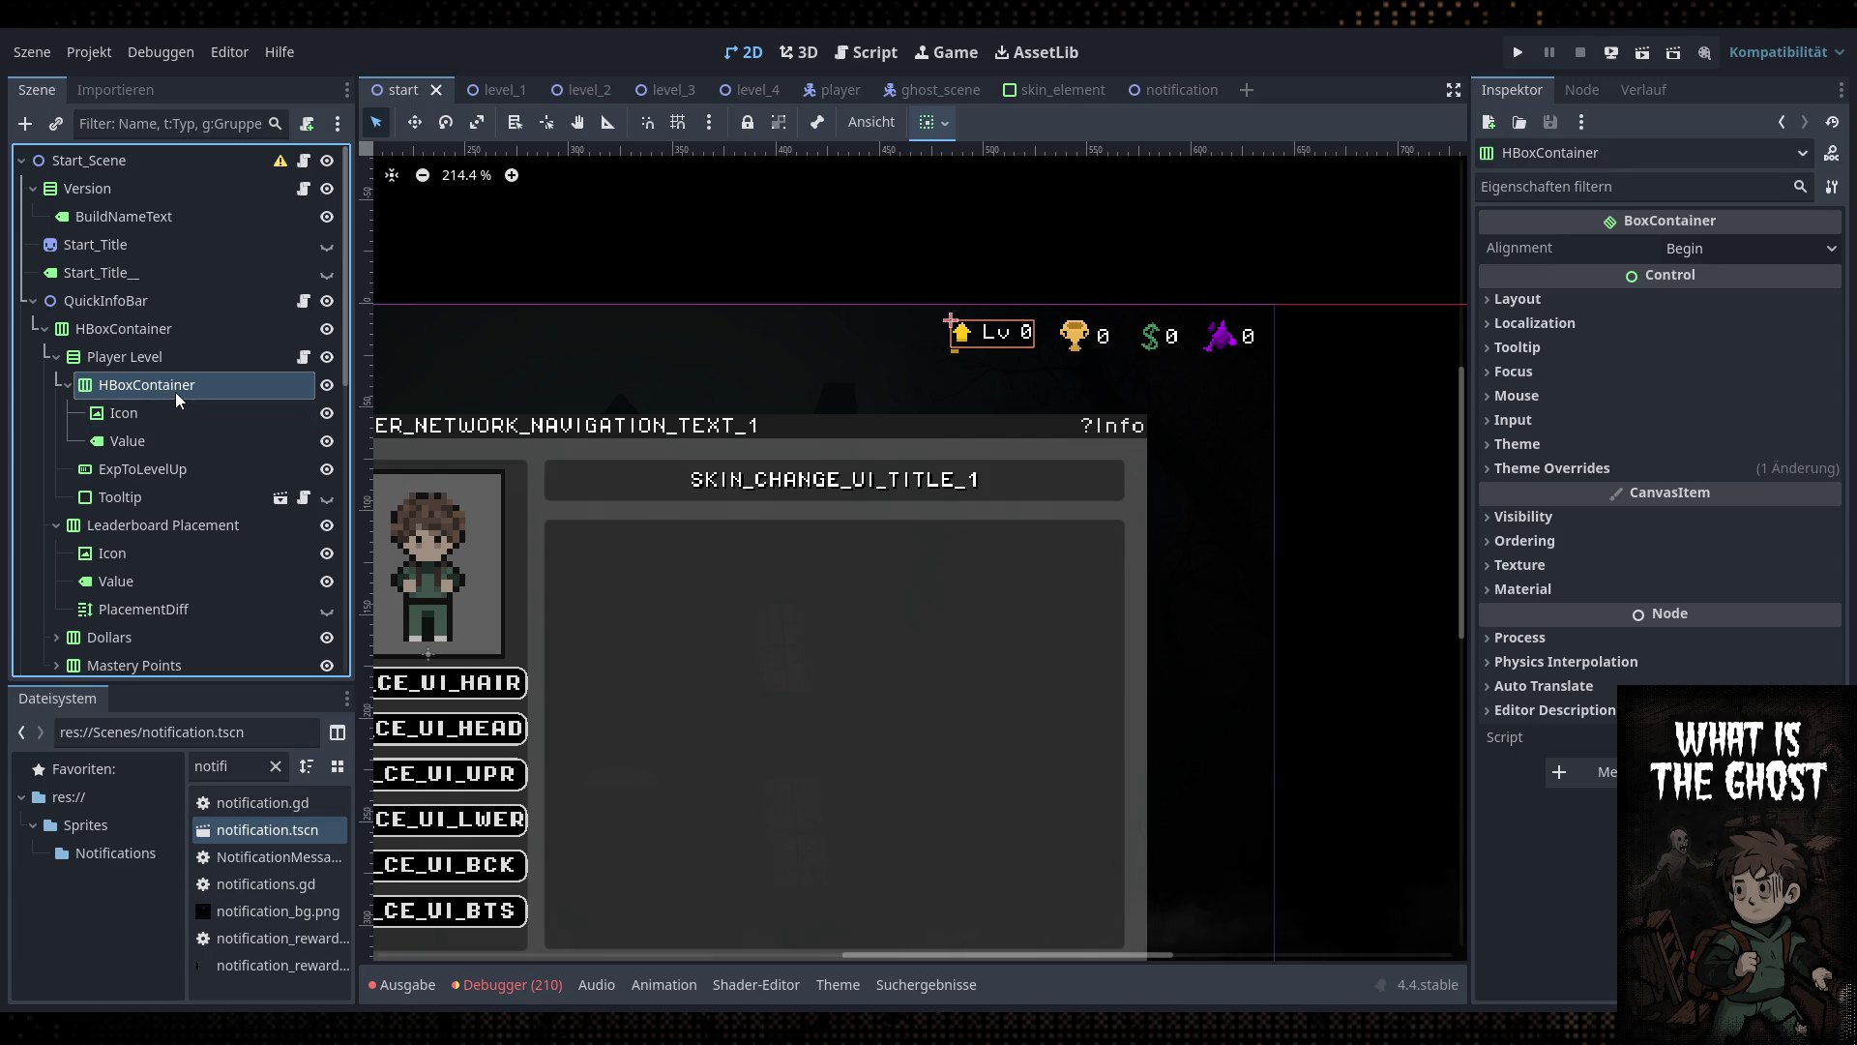
pyautogui.hotkey('ctrl', 'v')
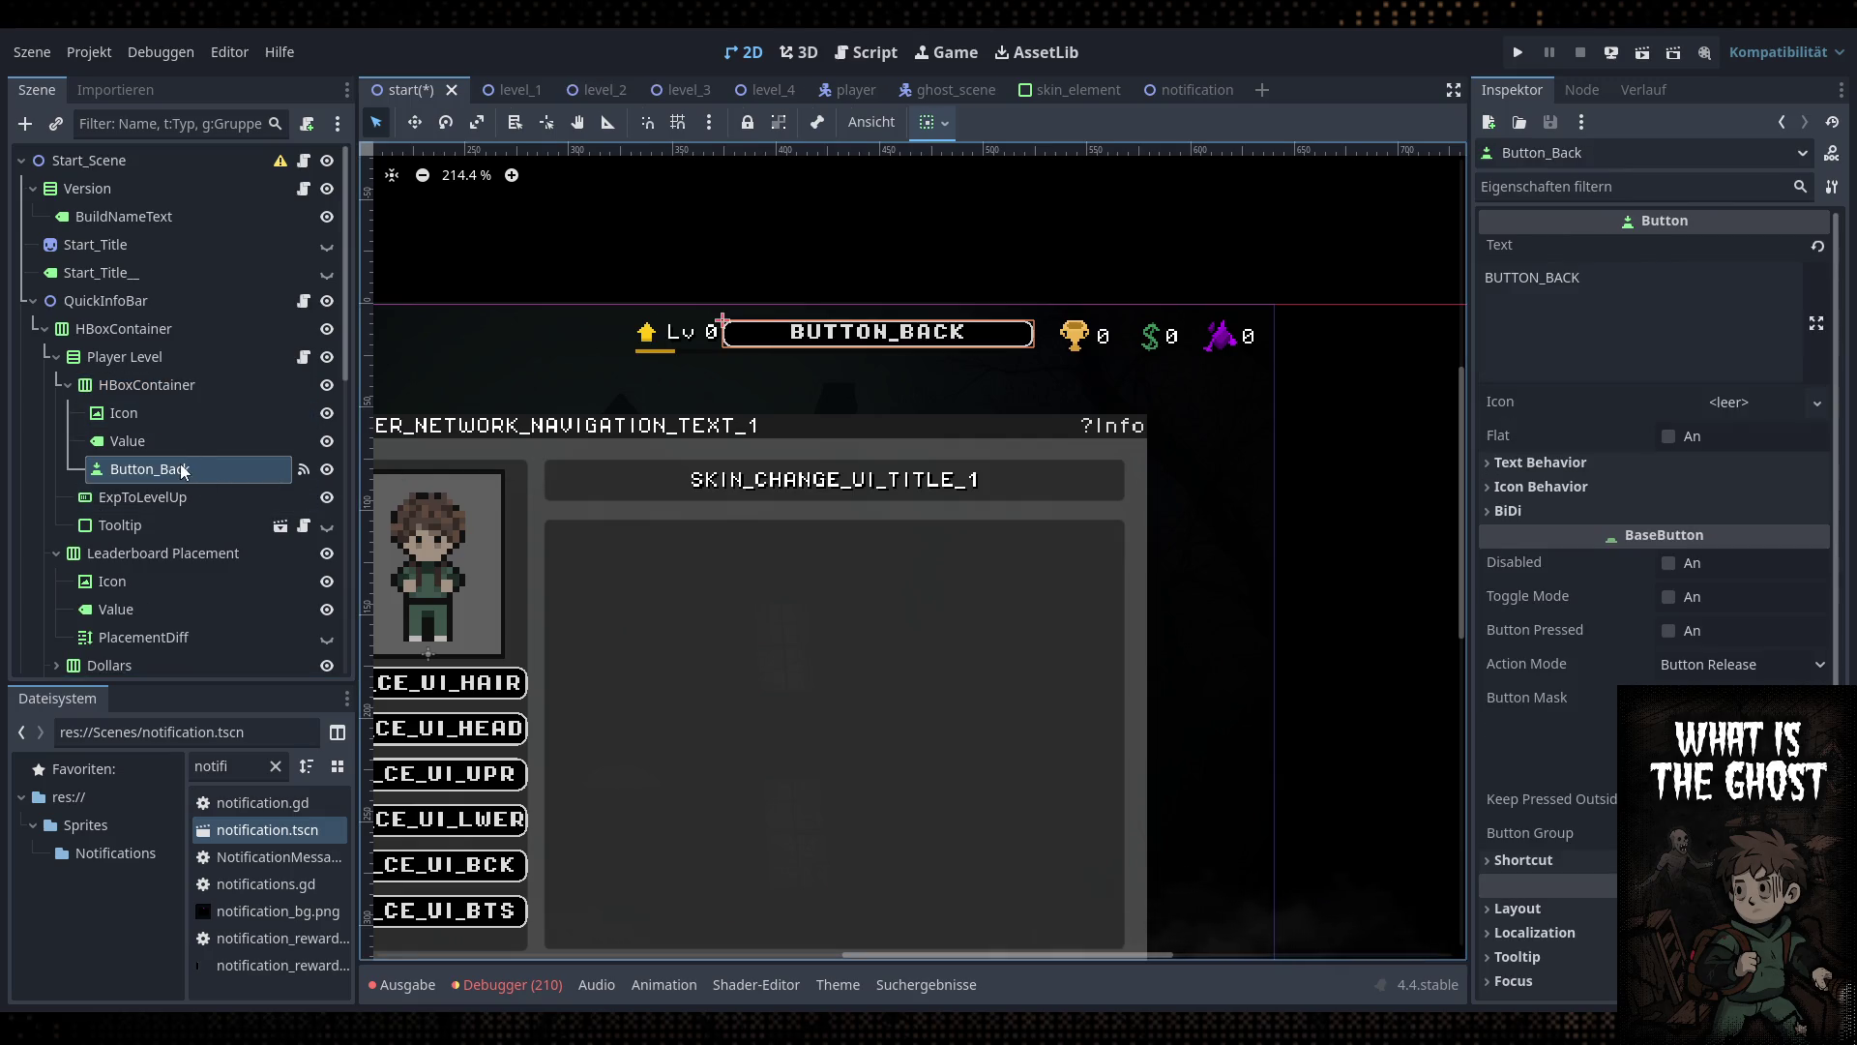
# Set the pasted button's text to Prestige and reset its custom minimum width to 0
pyautogui.moveTo(1642, 317); pyautogui.dragTo(1495, 277)
pyautogui.click(1590, 319)
pyautogui.hotkey('ctrl', 'a')
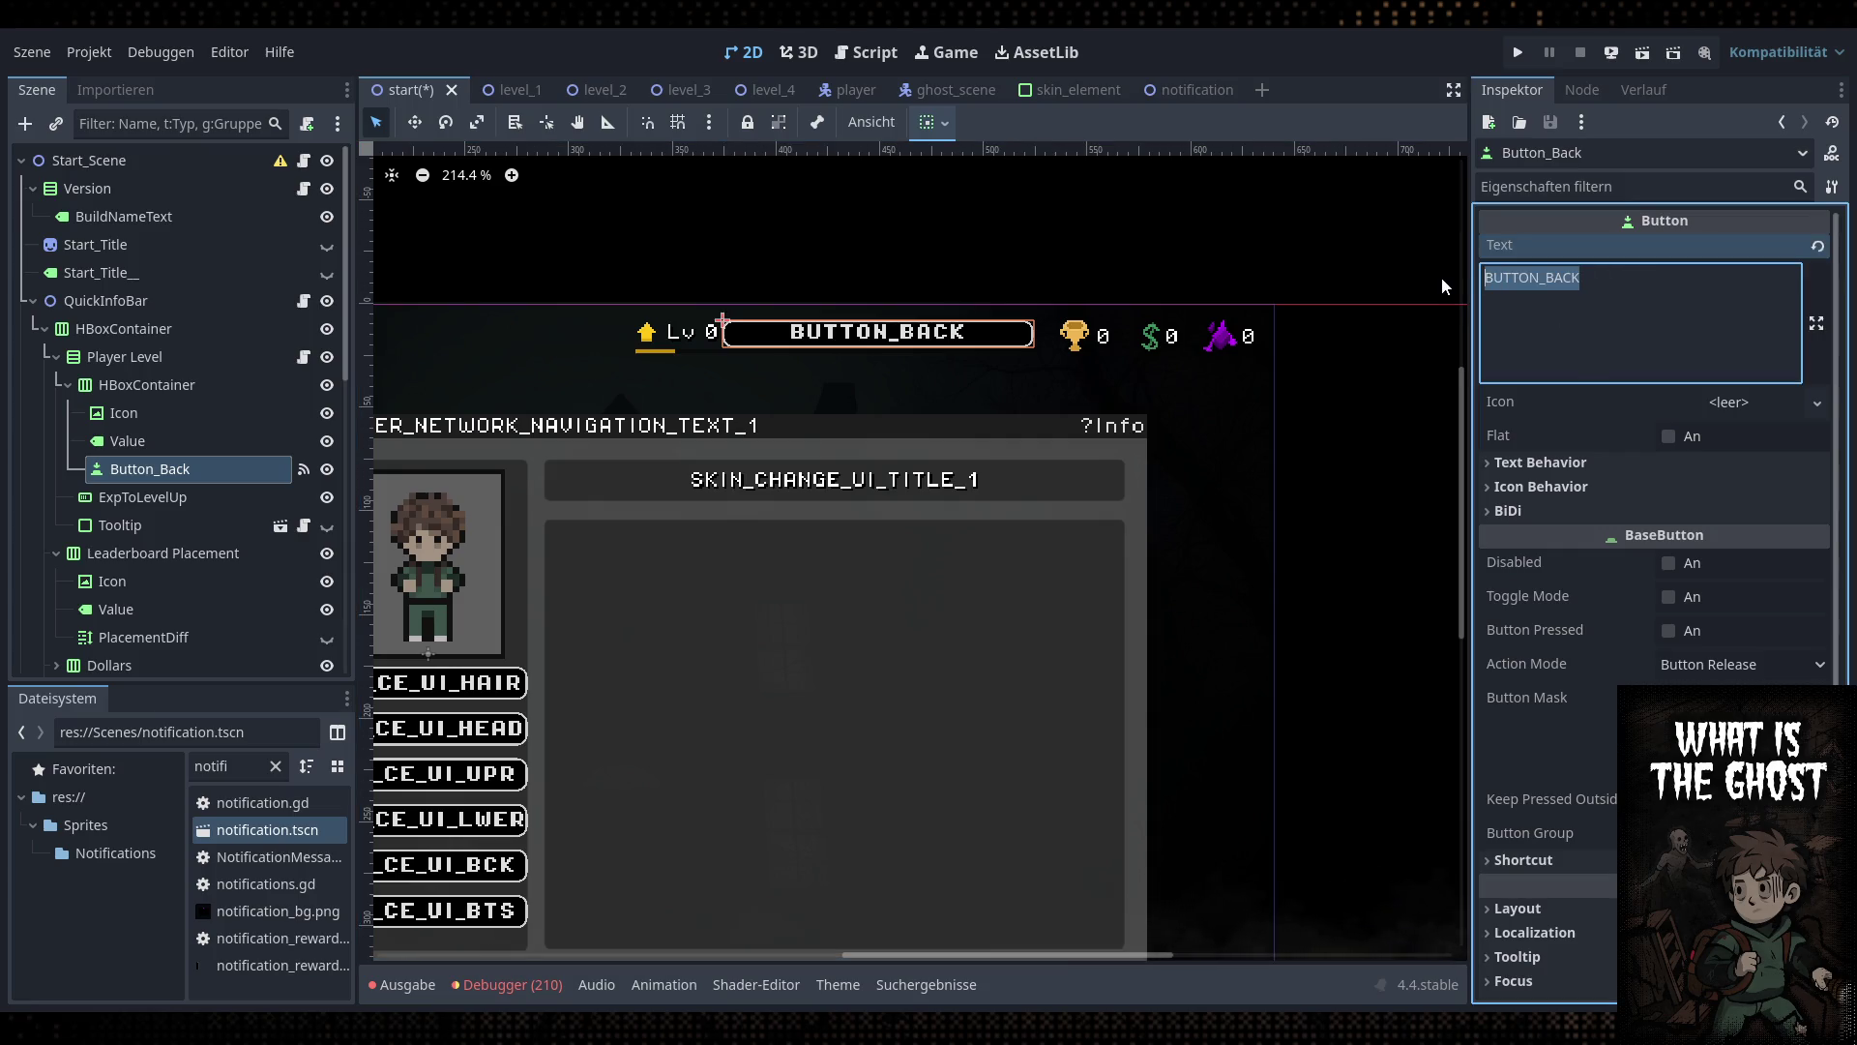
pyautogui.write('Prestige')
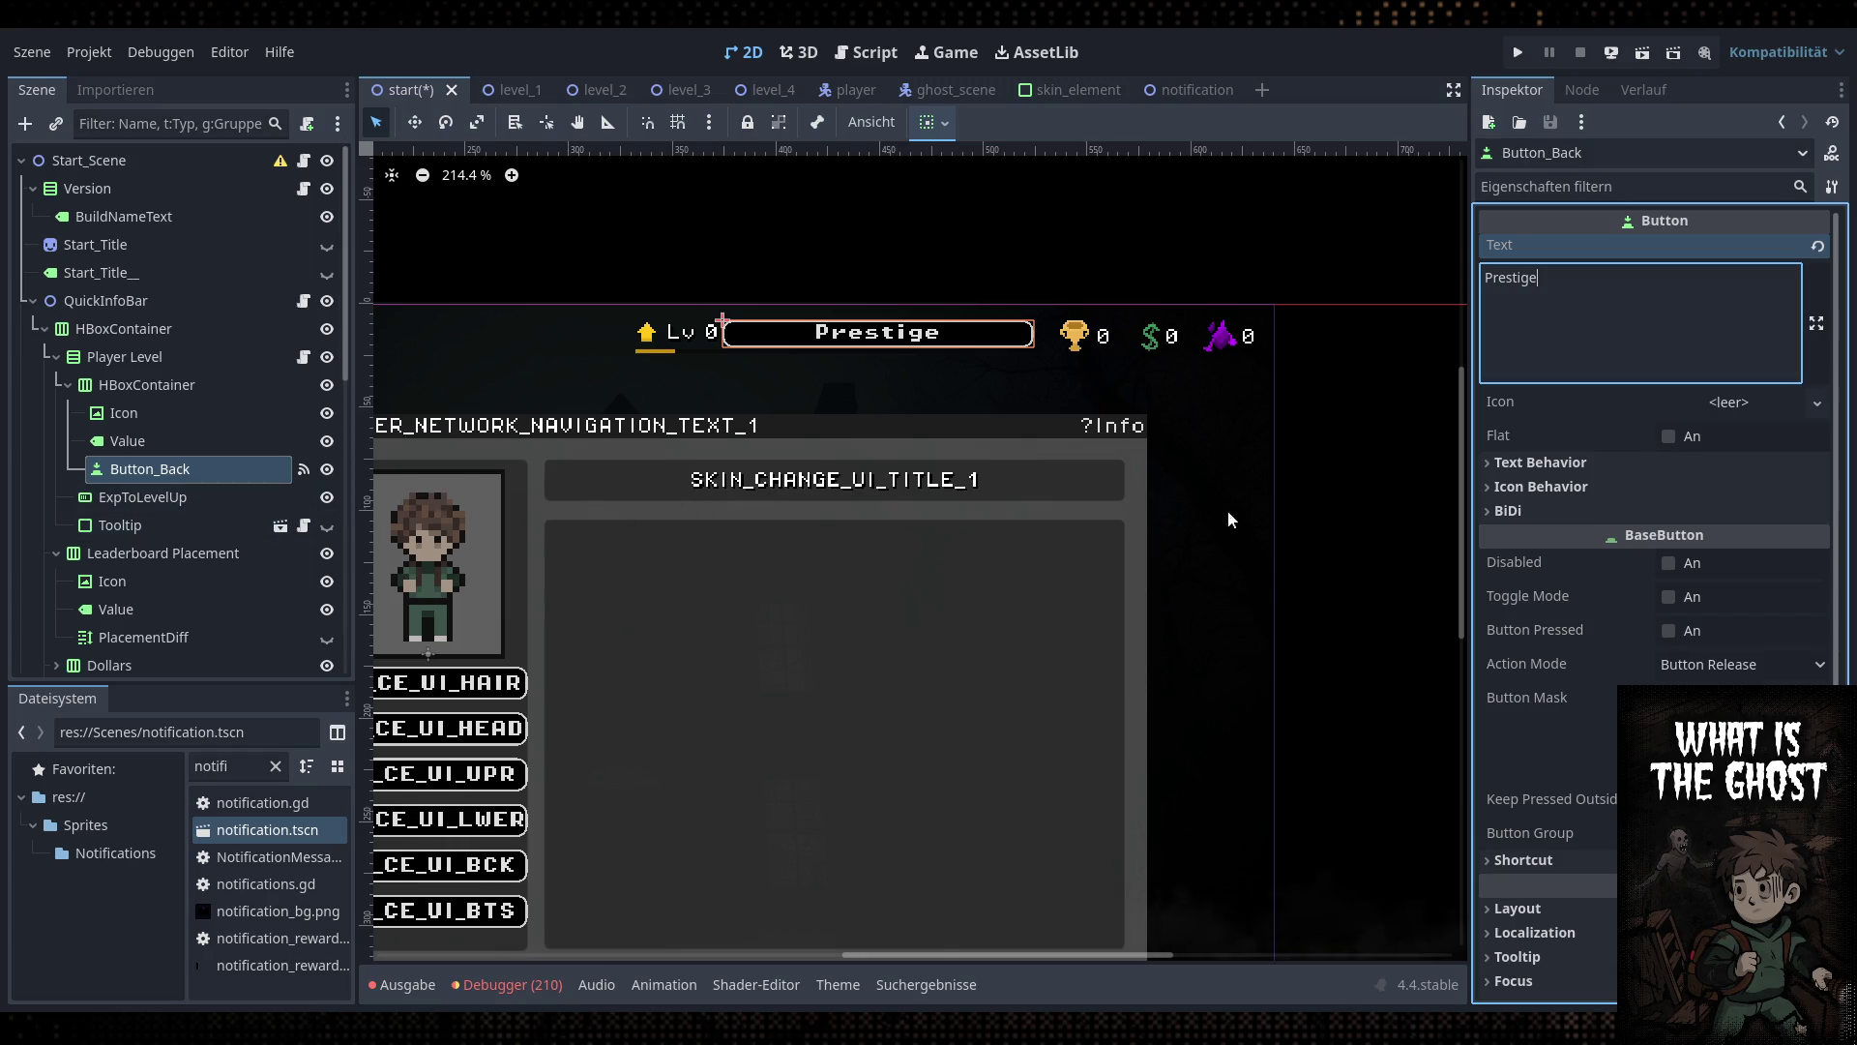
pyautogui.scroll(-5, 1633, 528)
pyautogui.click(1633, 507)
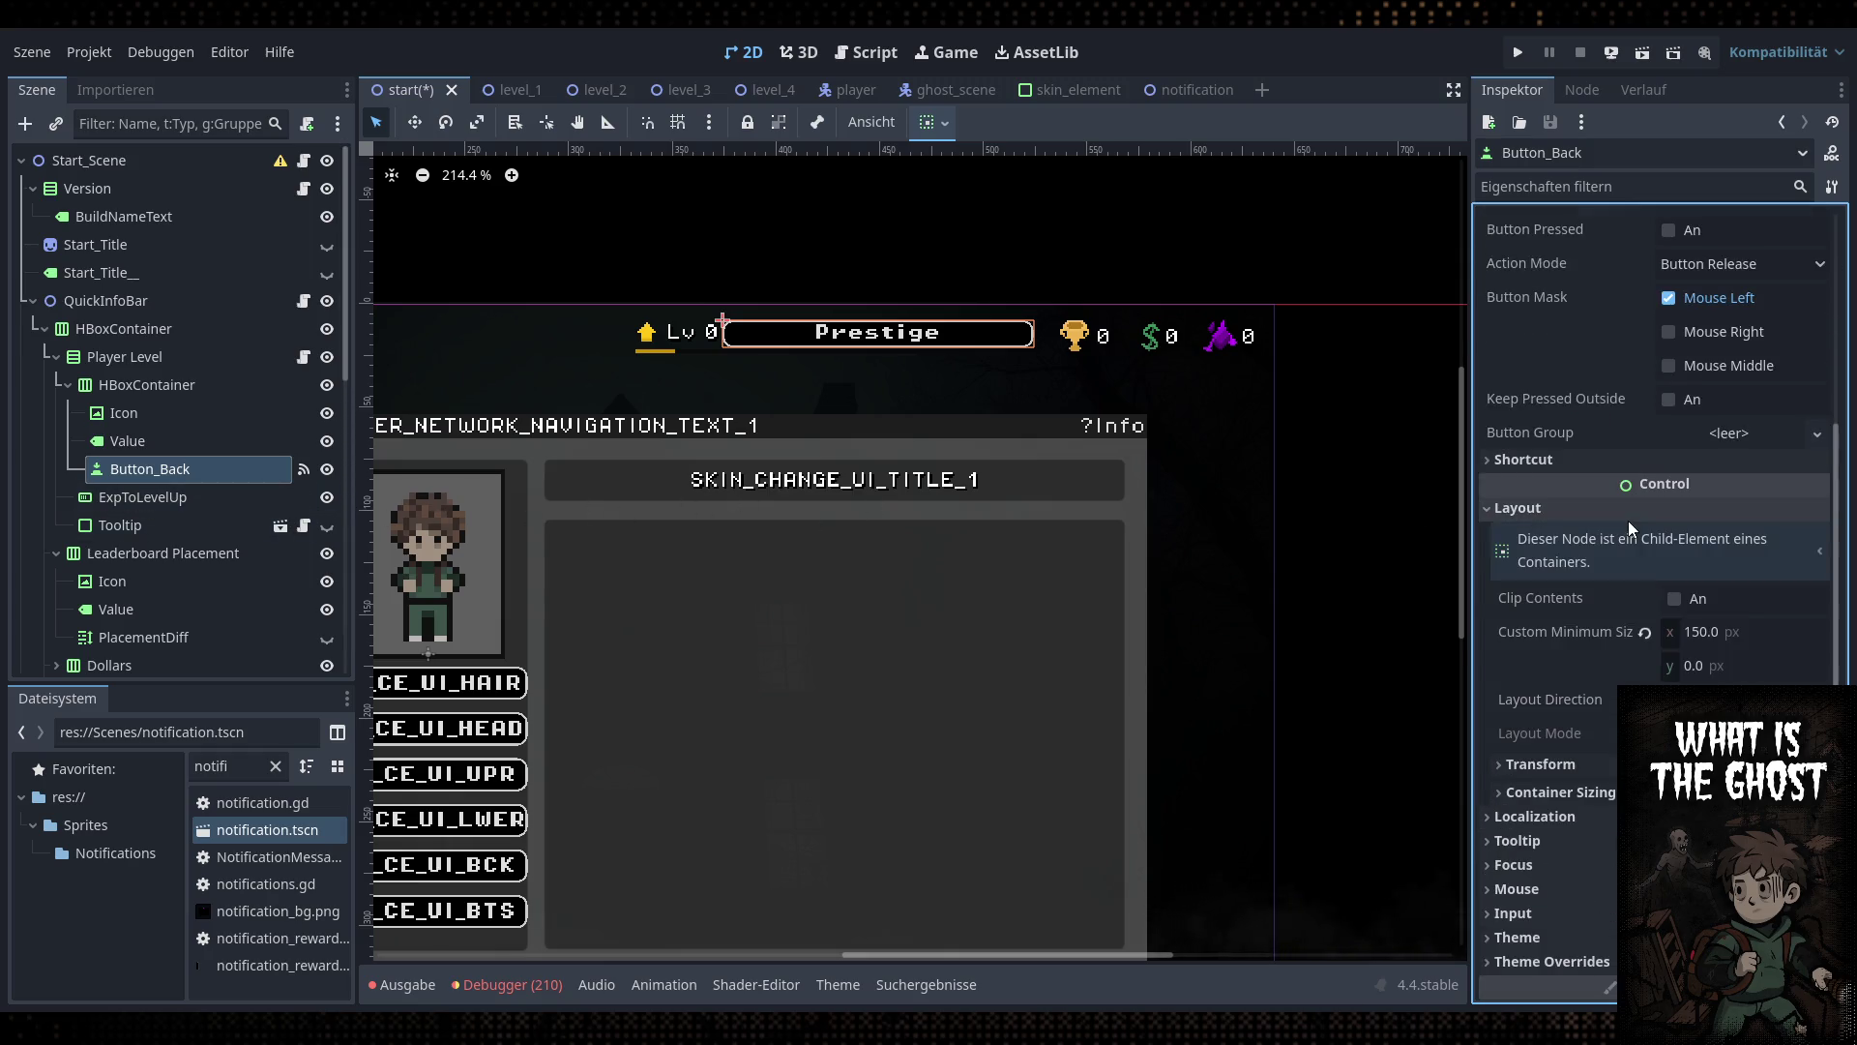
pyautogui.click(1633, 508)
pyautogui.click(1664, 507)
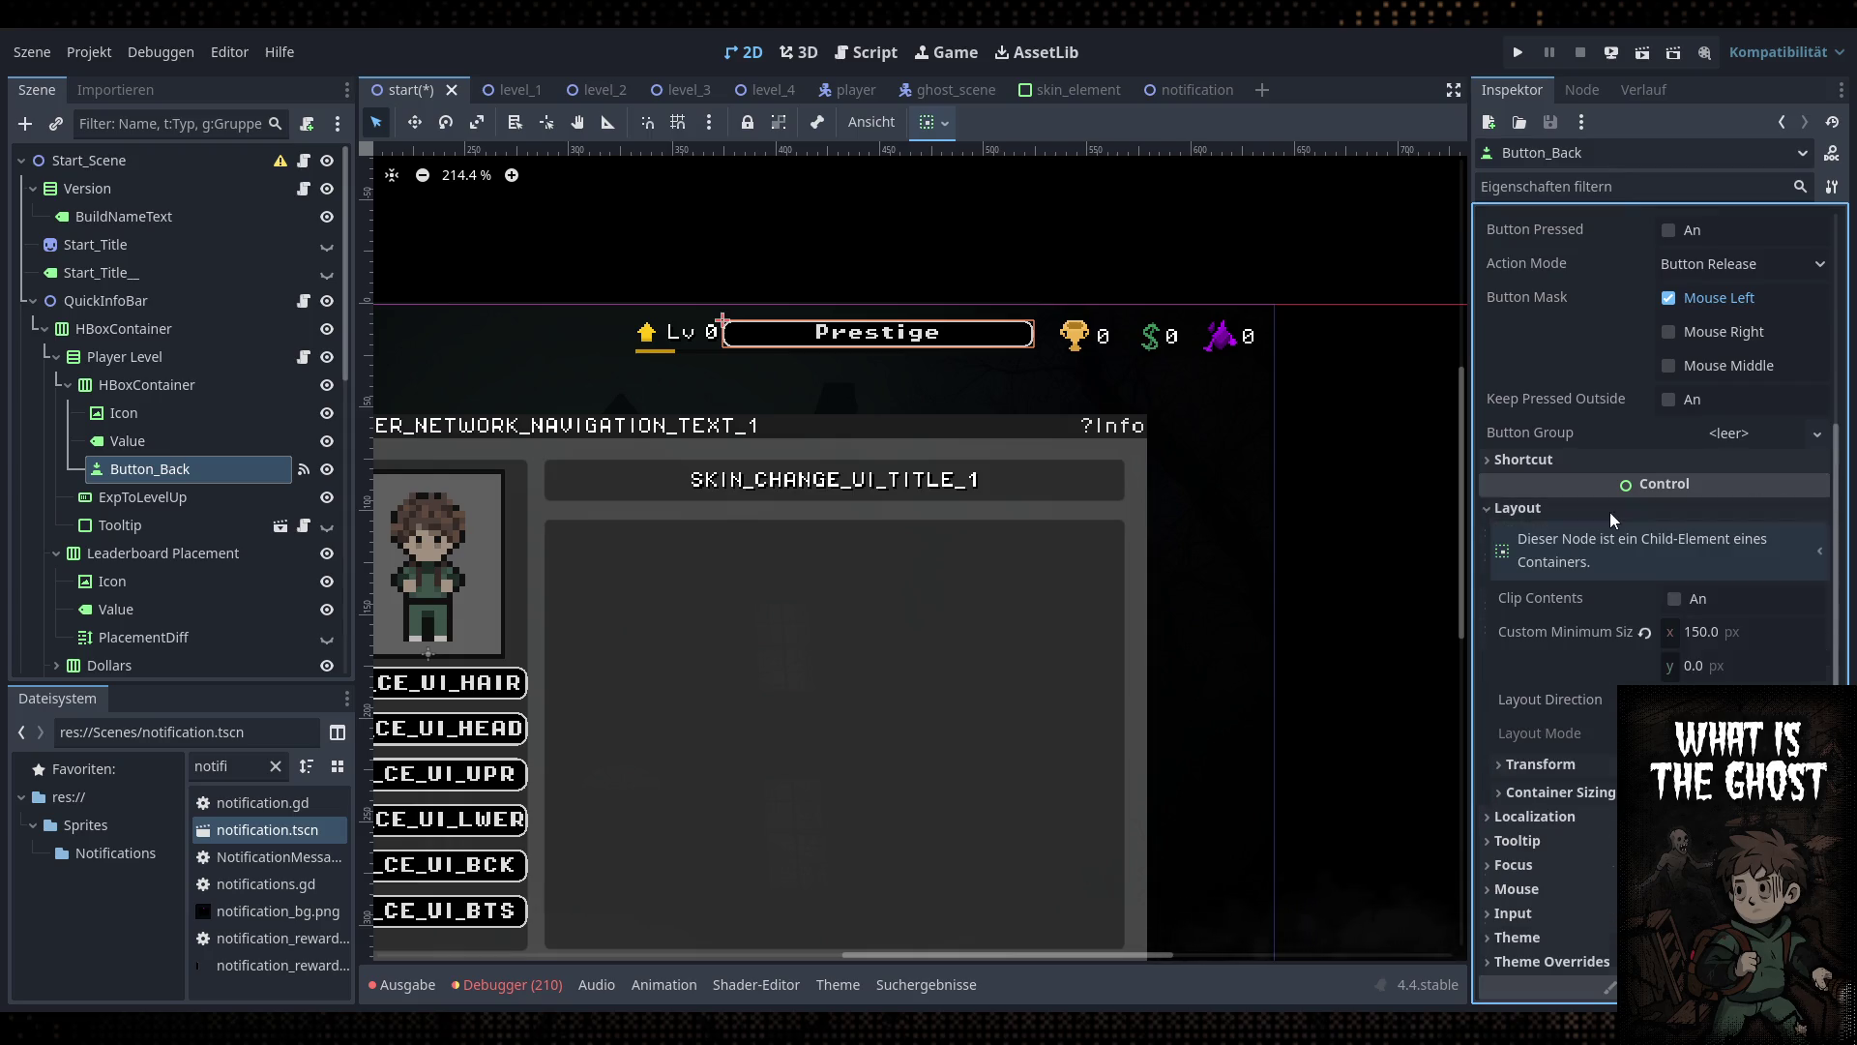
pyautogui.click(1644, 632)
# Change the button's text to 'P+'
pyautogui.scroll(5, 953, 343)
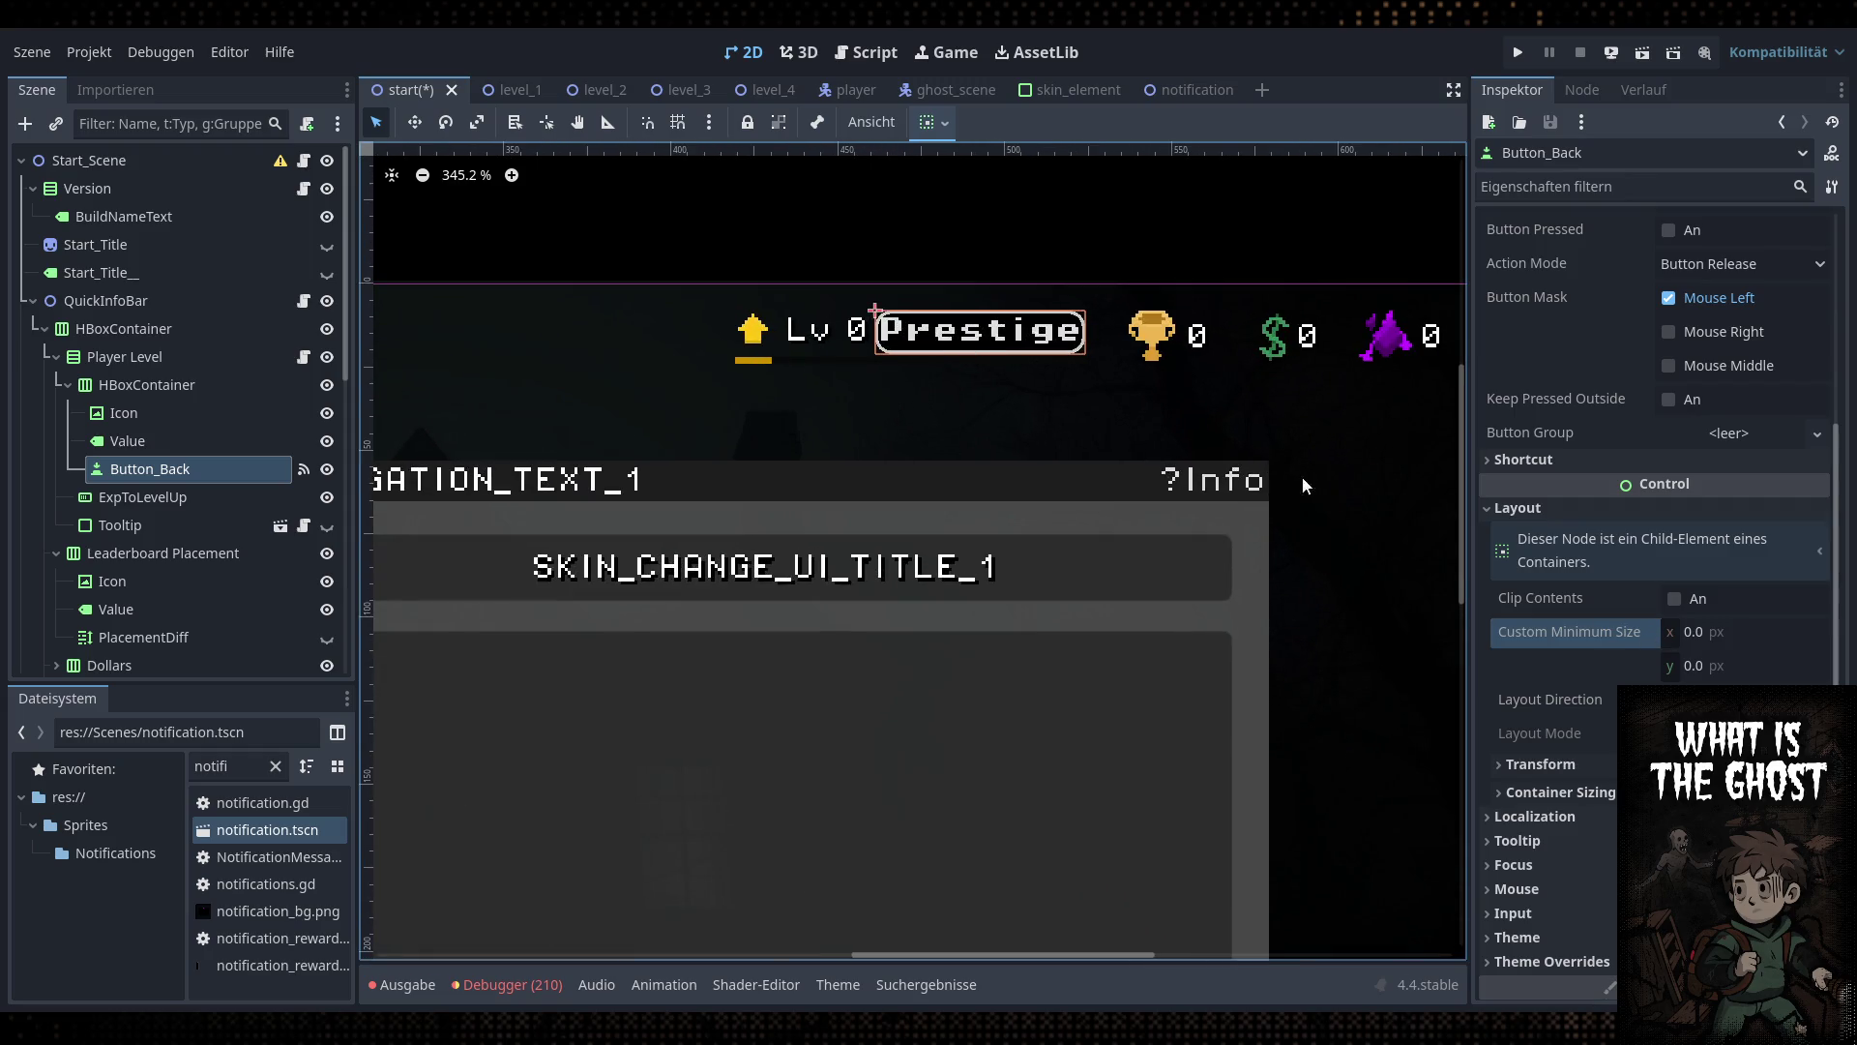
pyautogui.scroll(5, 1489, 277)
pyautogui.click(1489, 277)
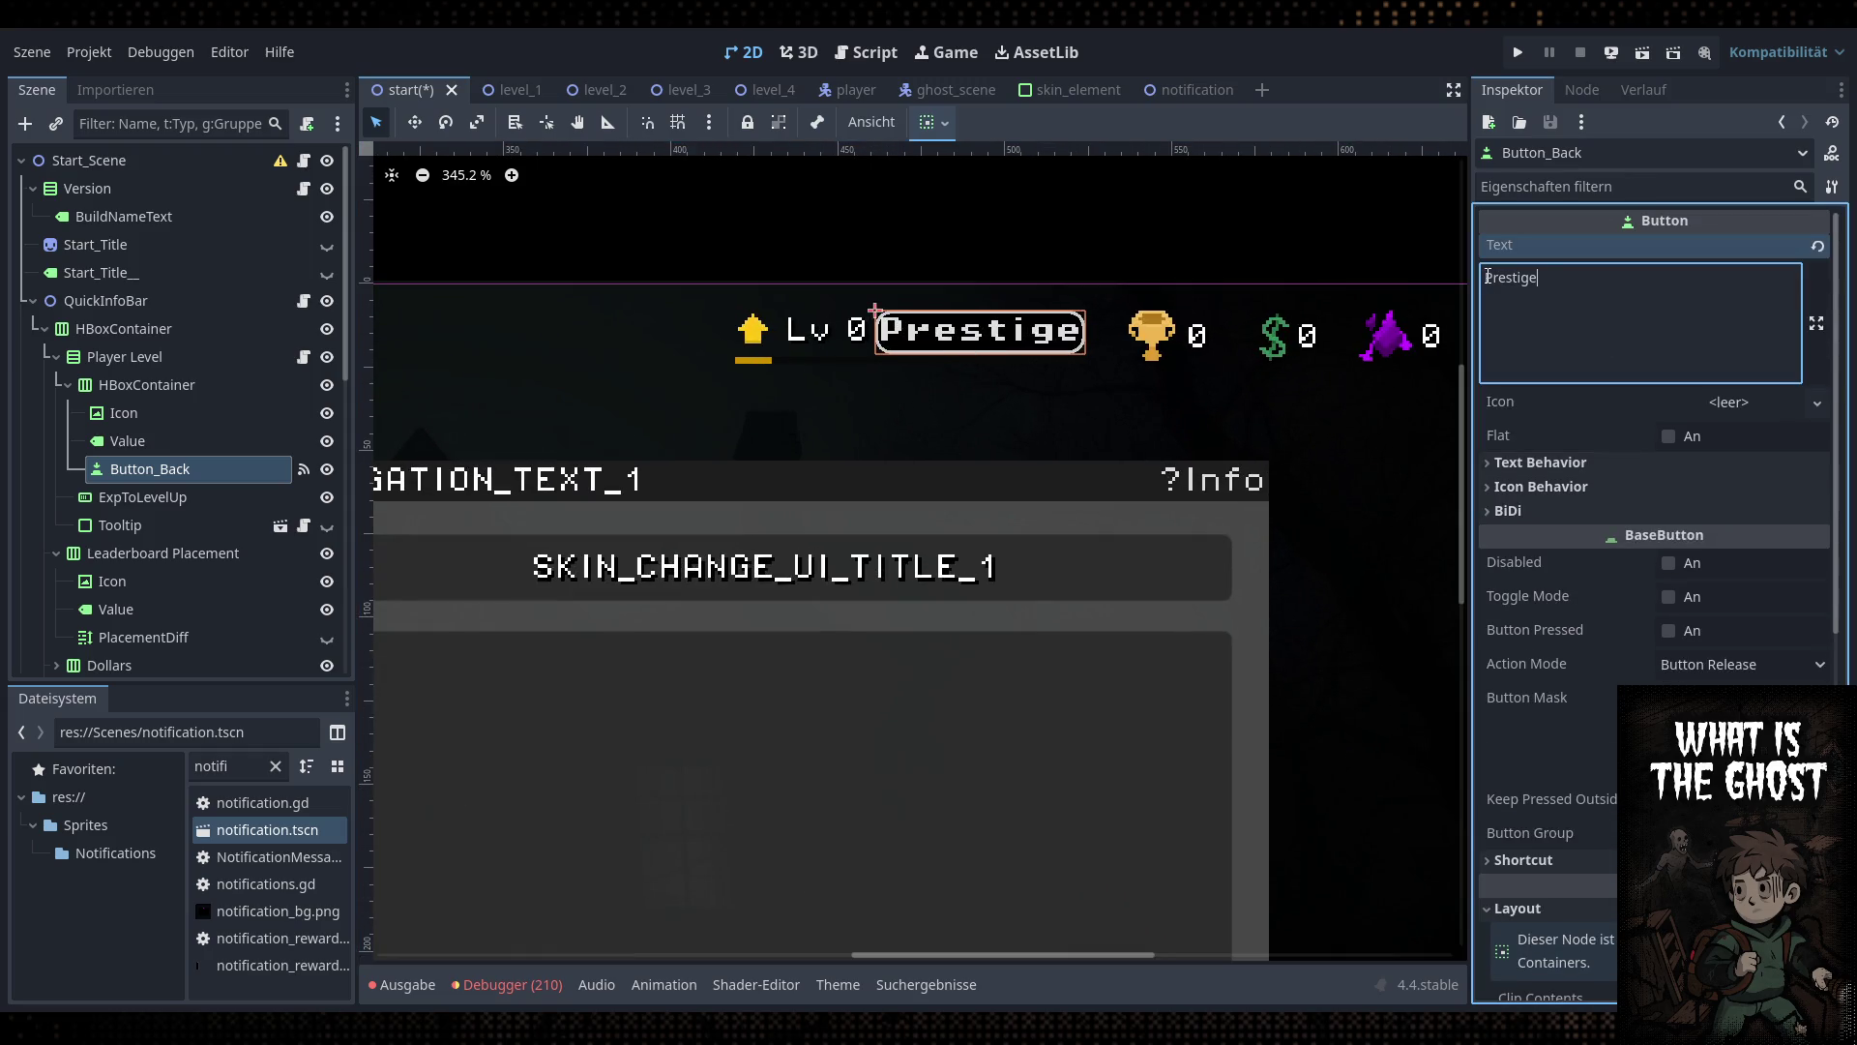
pyautogui.doubleClick(1538, 280)
pyautogui.moveTo(1544, 279); pyautogui.dragTo(1498, 285)
pyautogui.write('+')
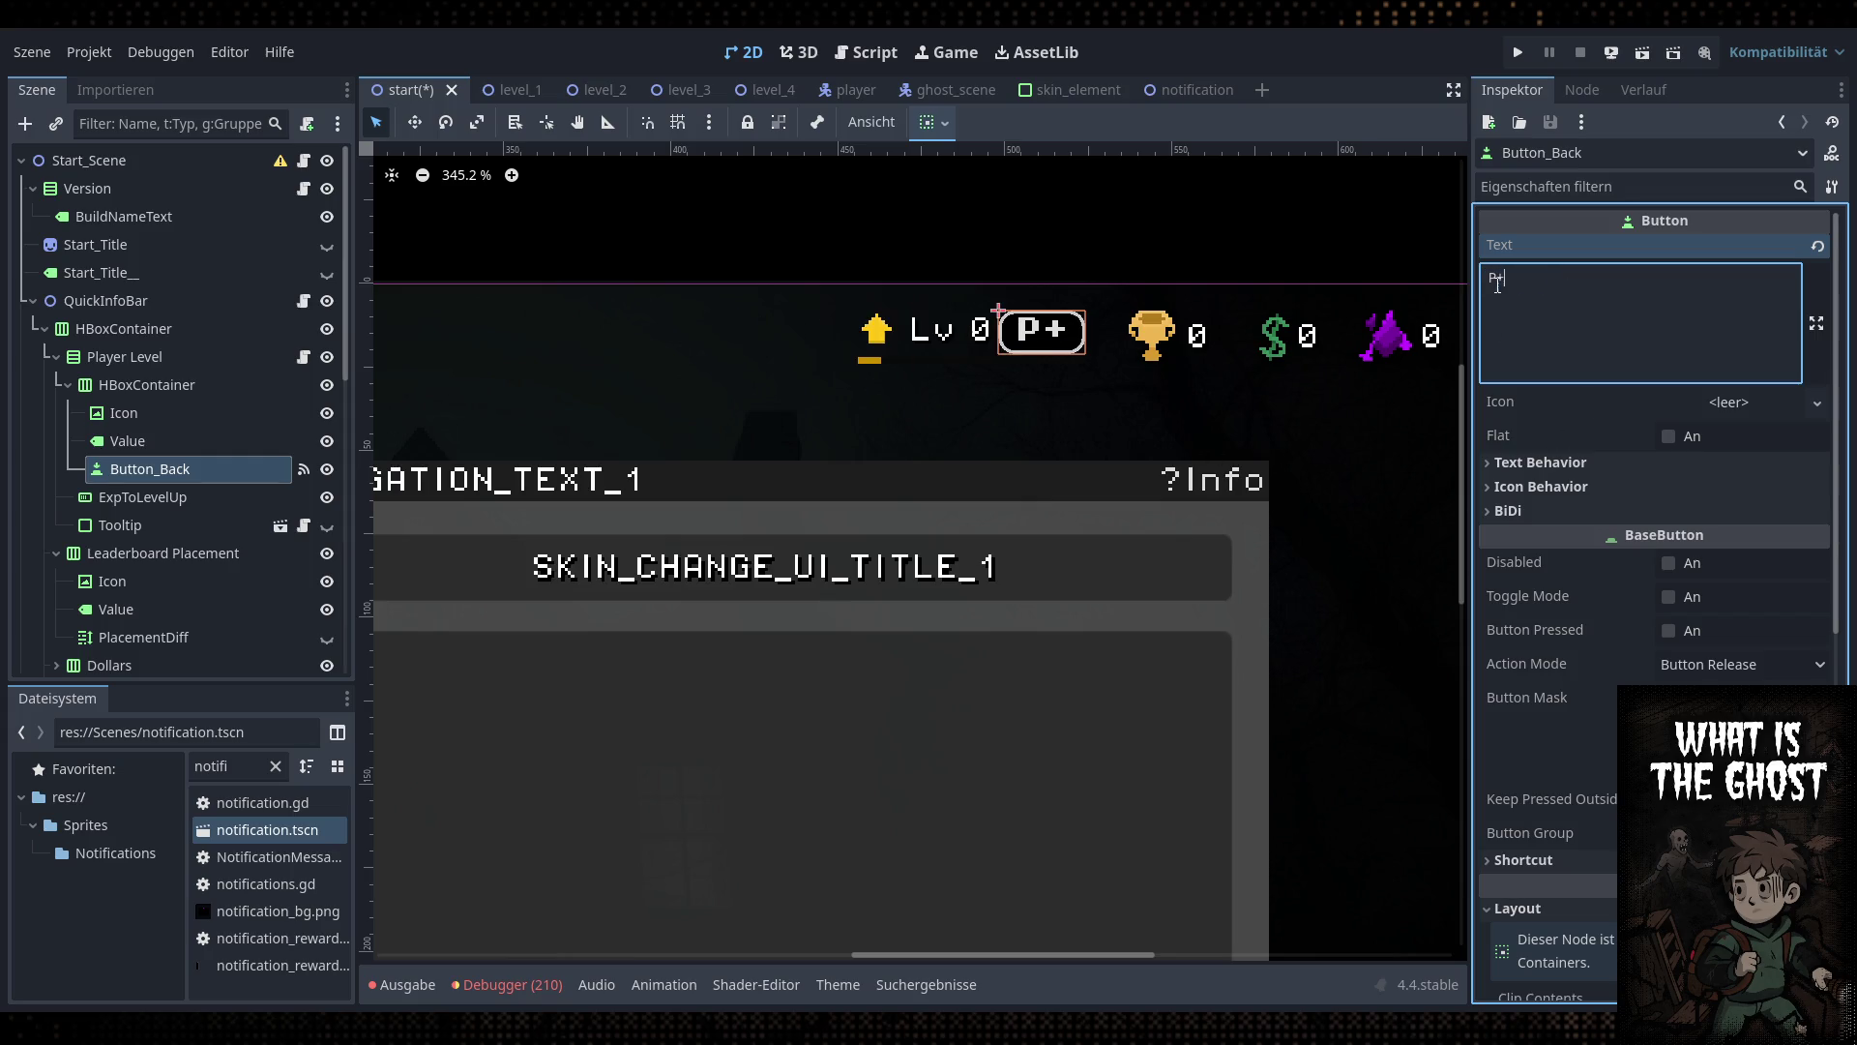
# Select QuickInfoBar and save the start scene
pyautogui.click(205, 387)
pyautogui.click(116, 301)
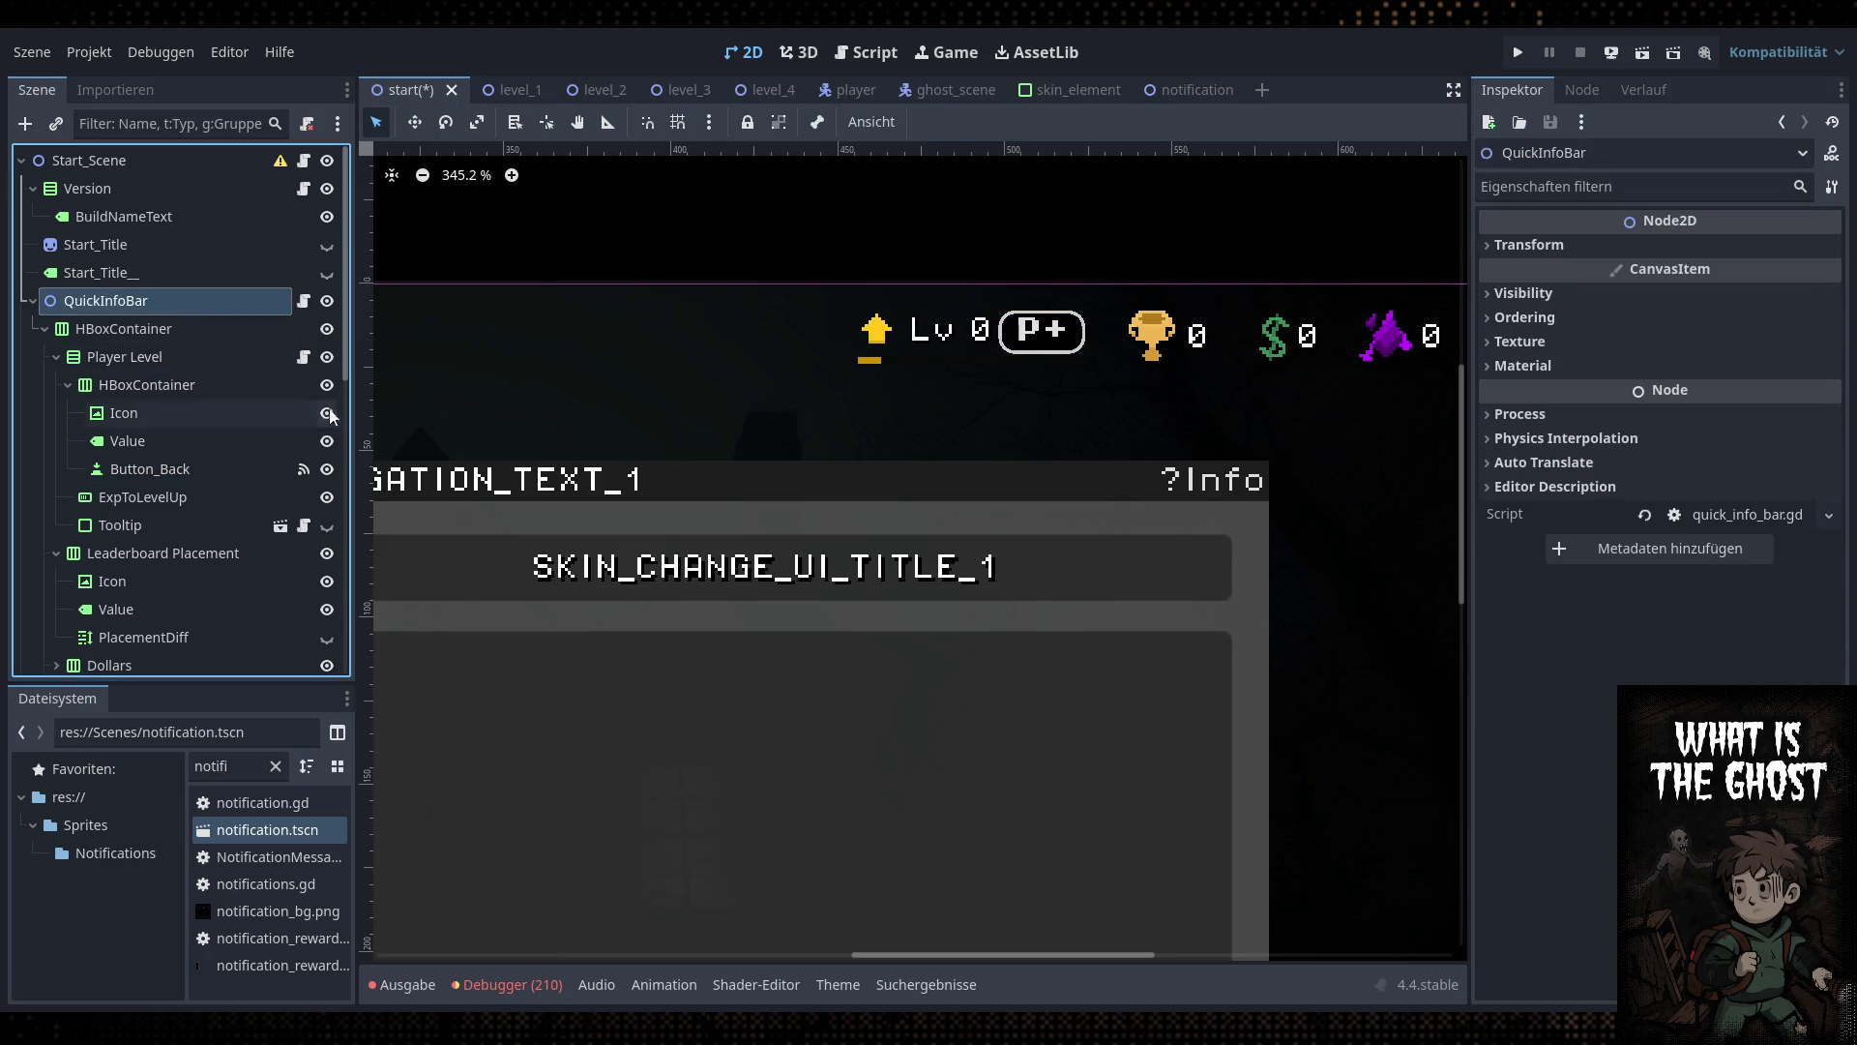
pyautogui.scroll(-10, 971, 476)
pyautogui.hotkey('ctrl', 's')
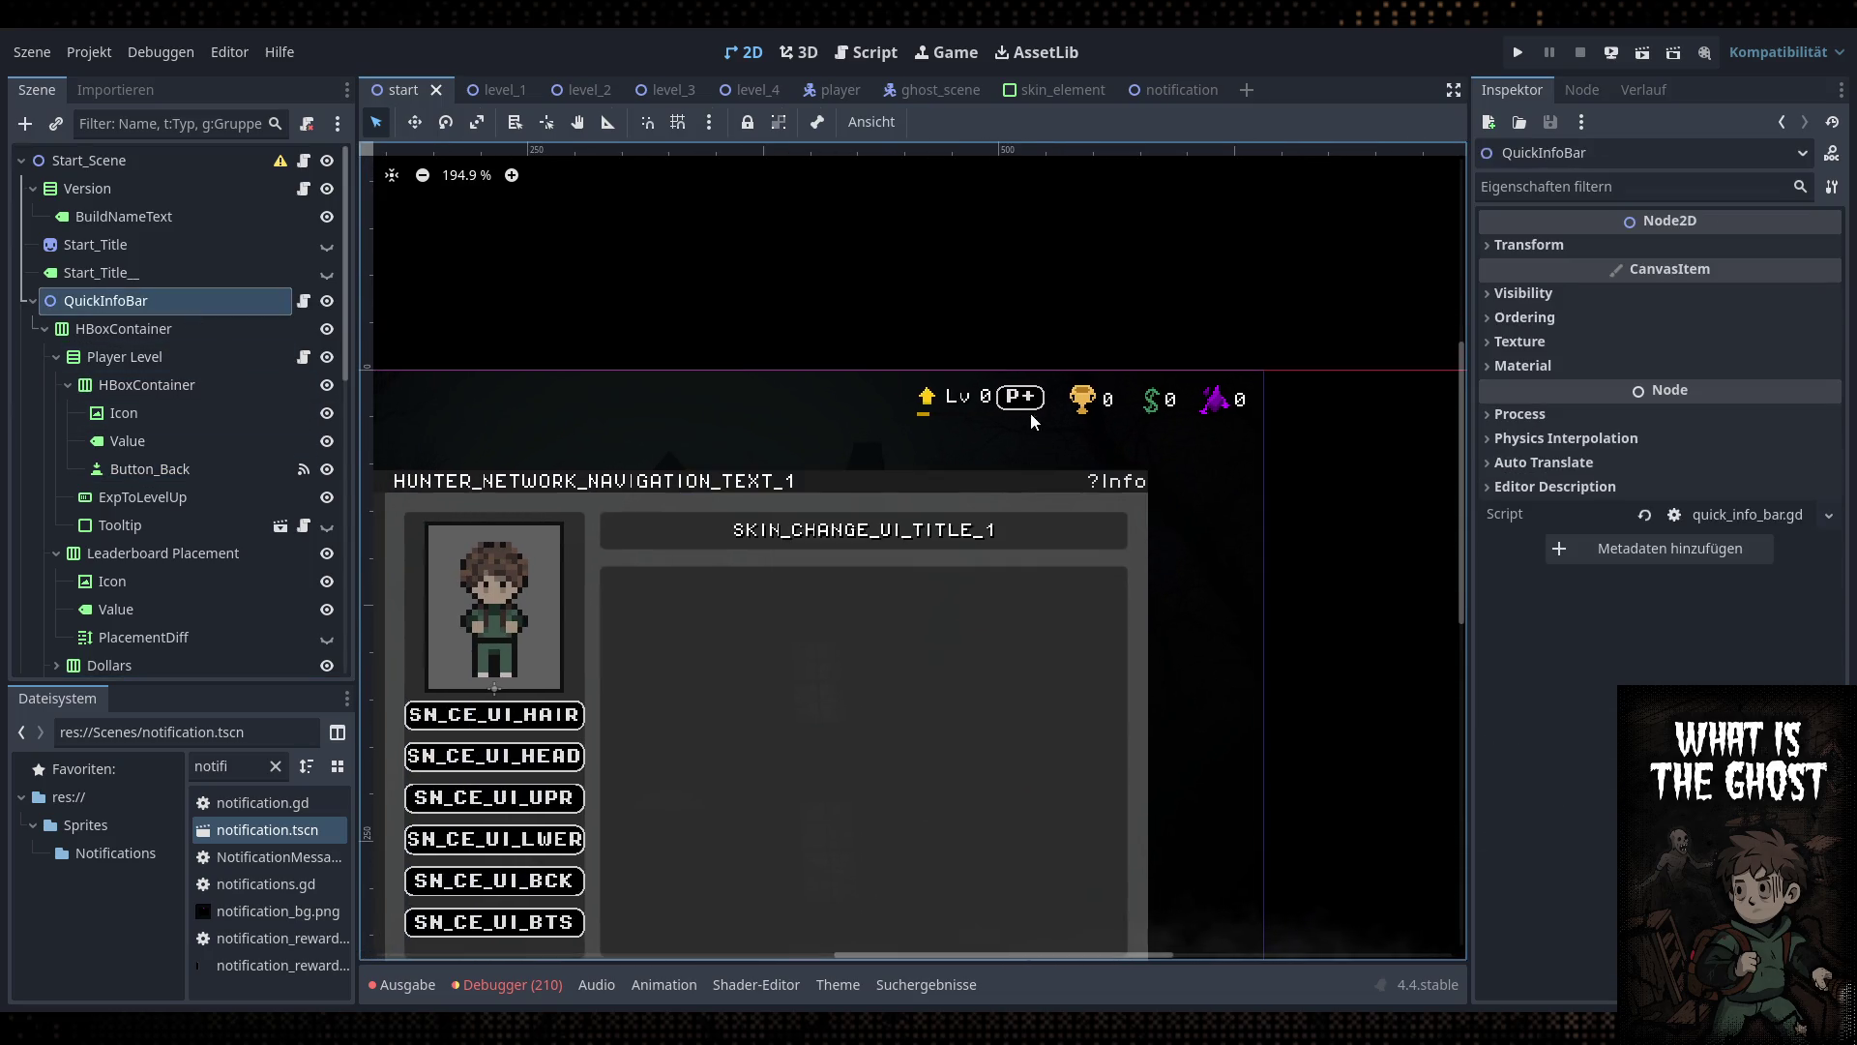
# Restore the button text to 'Prestige' and reselect Player Level's HBoxContainer
pyautogui.click(175, 469)
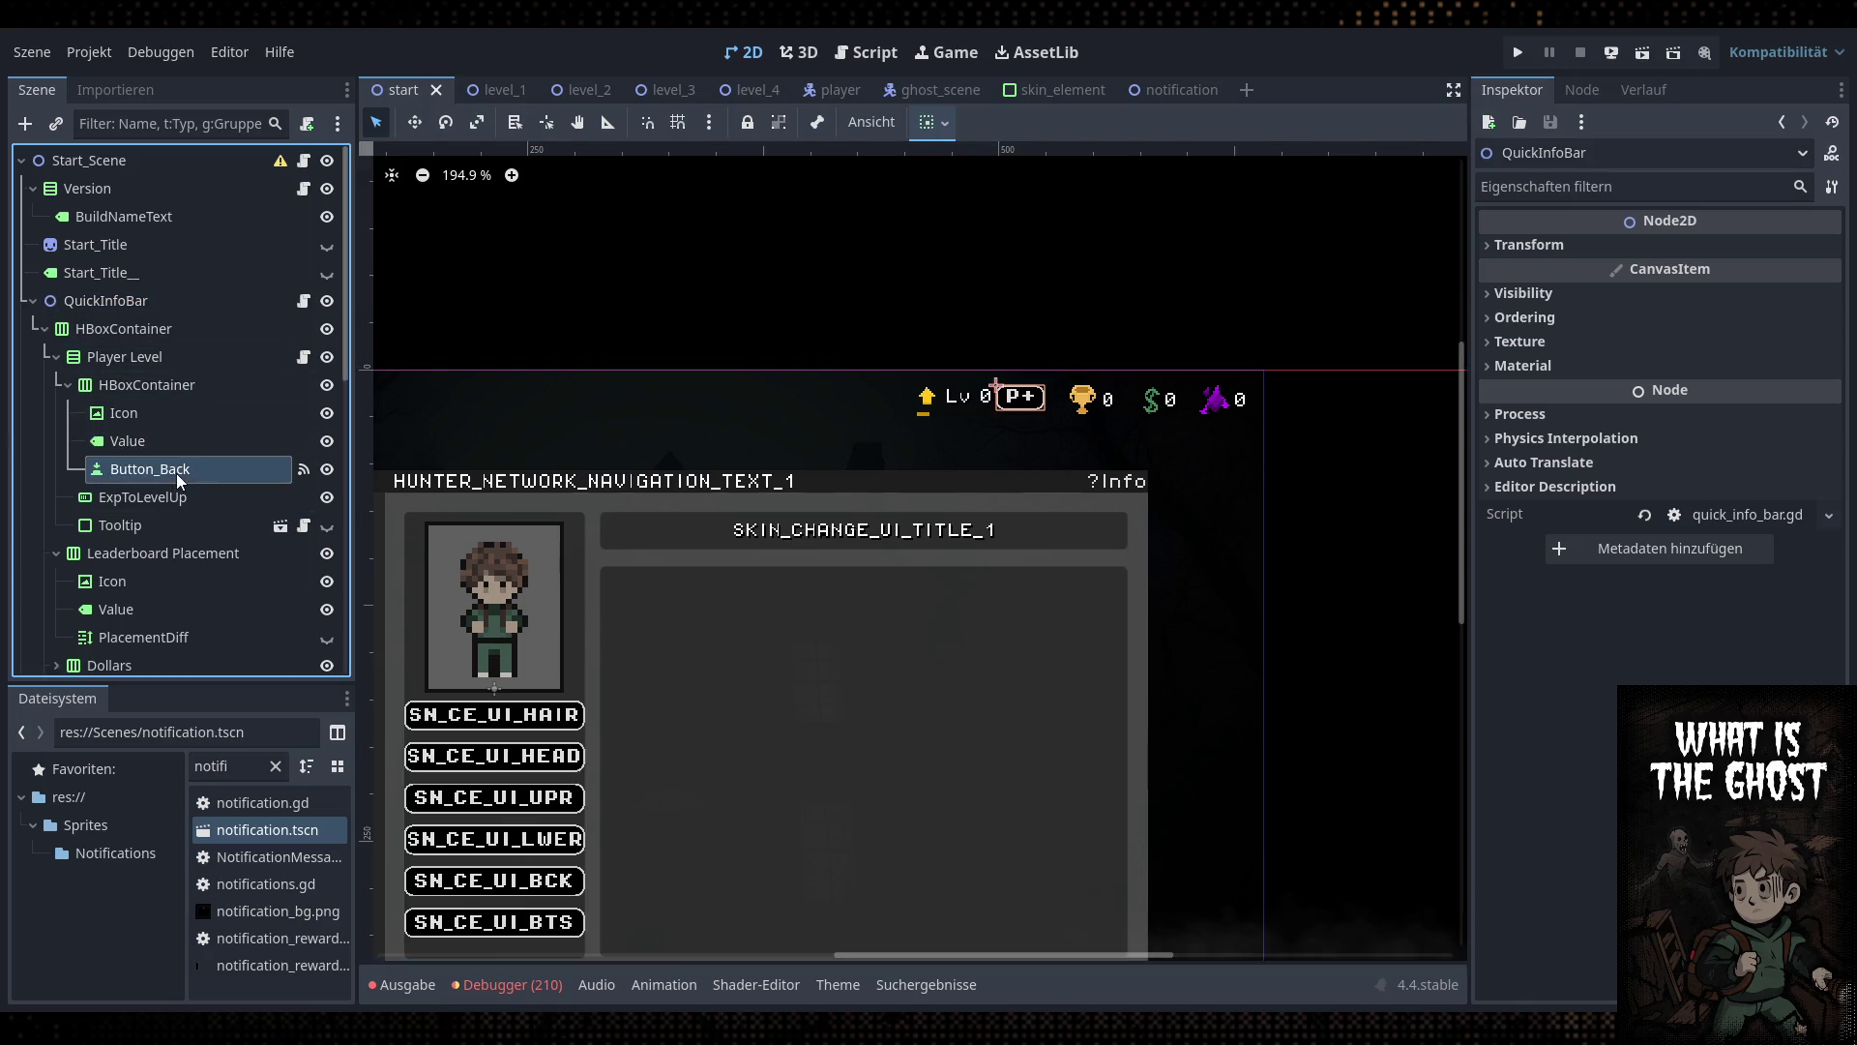
pyautogui.doubleClick(1503, 278)
pyautogui.write('restige')
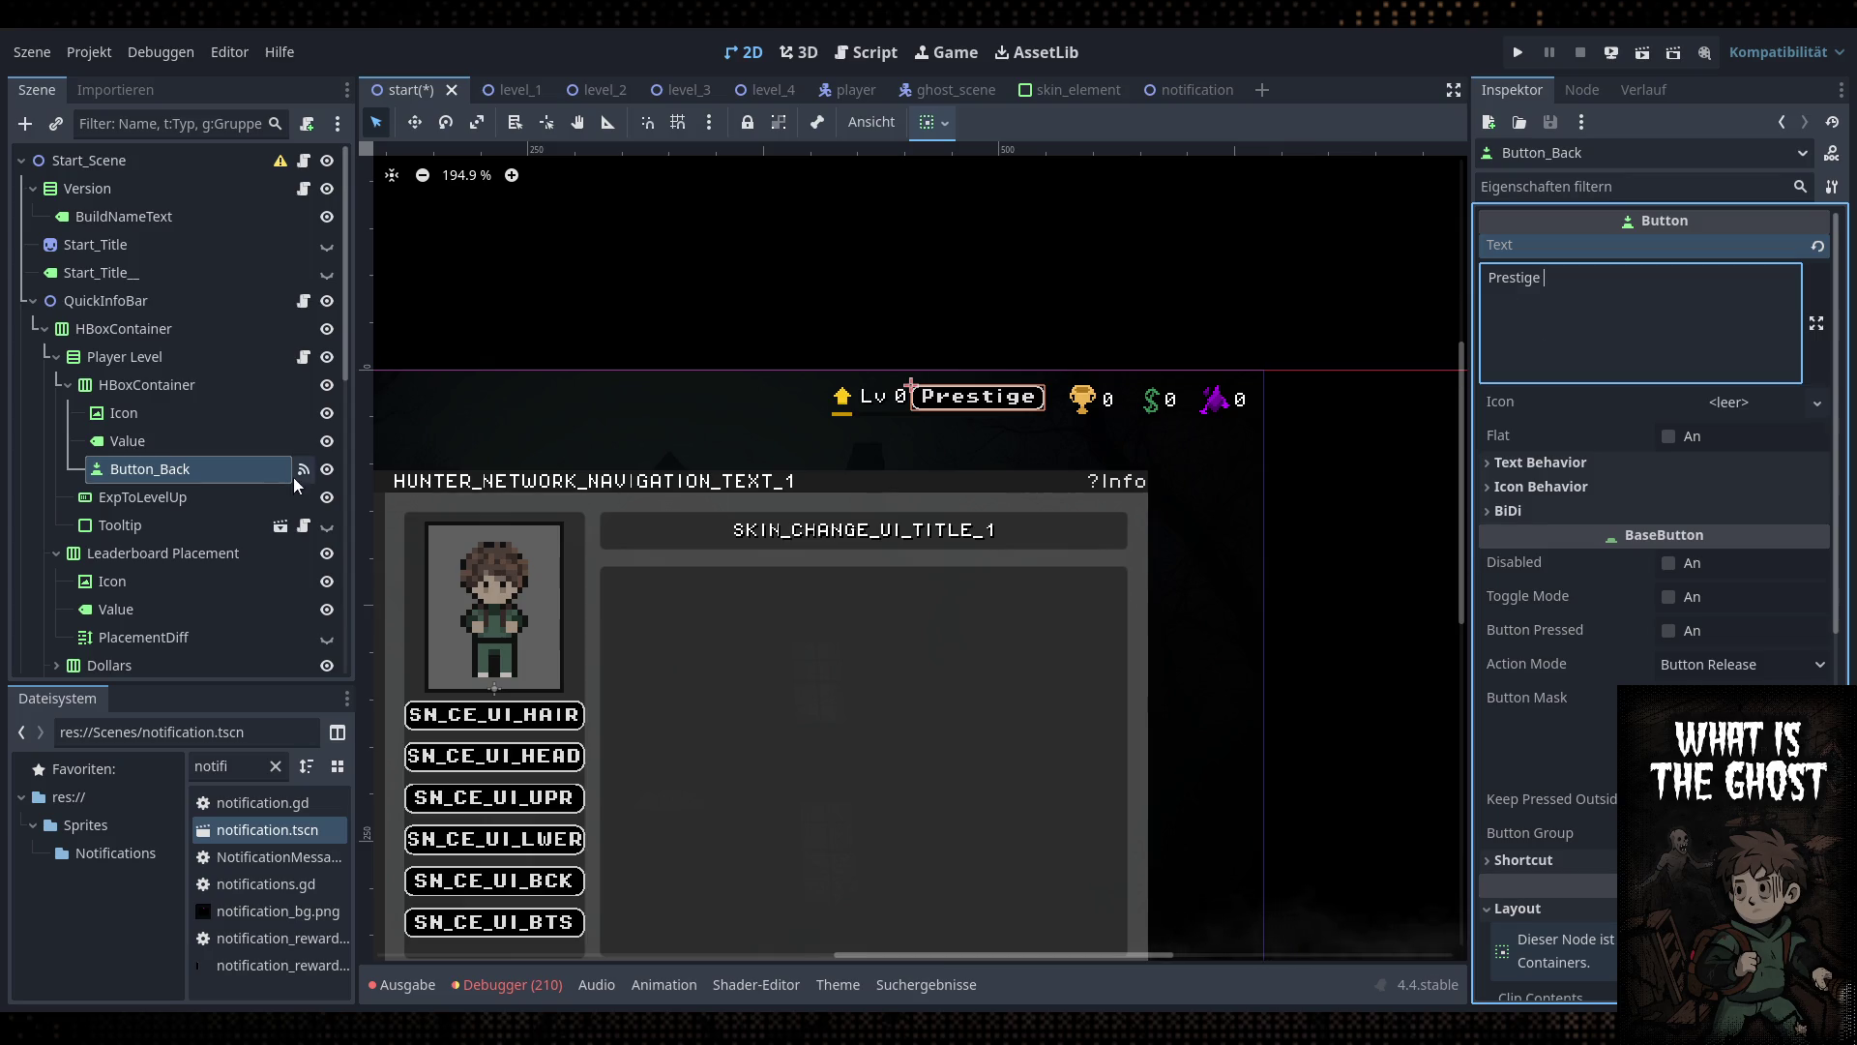
pyautogui.click(155, 441)
pyautogui.click(145, 357)
pyautogui.click(155, 385)
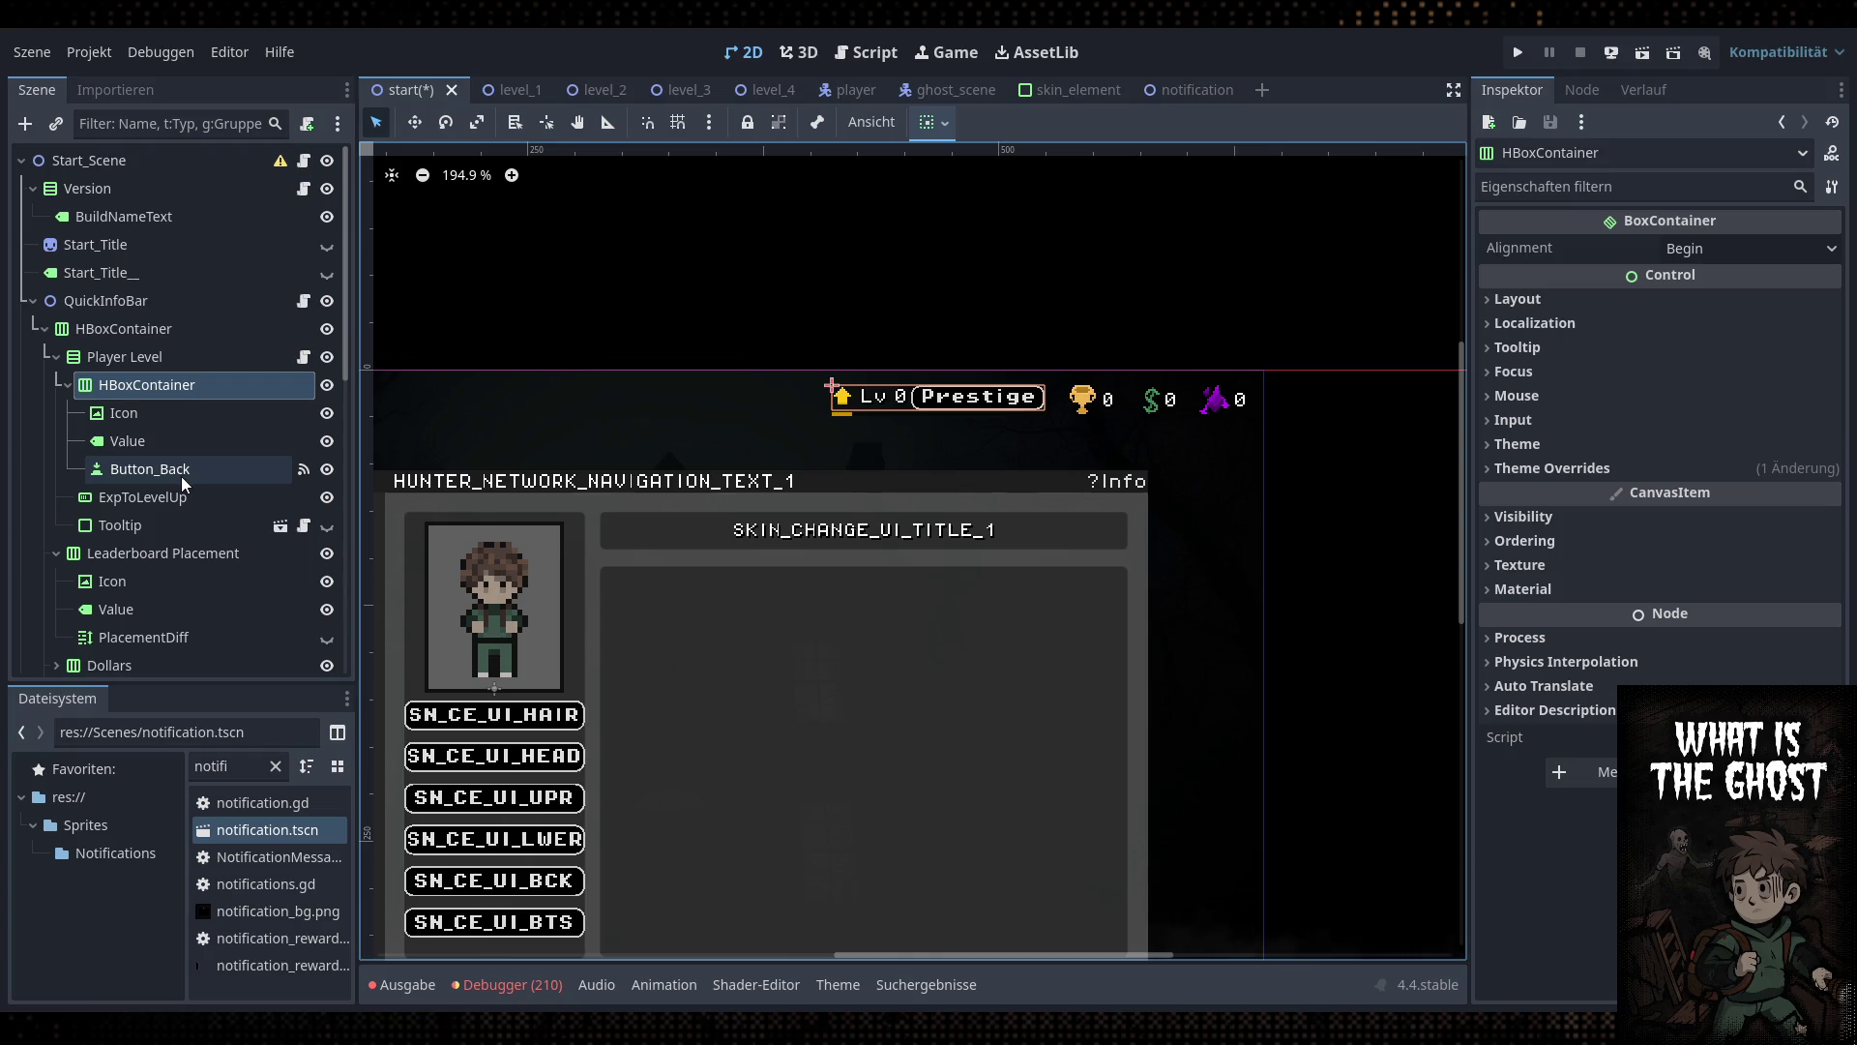
# Move the Prestige button node below ExpToLevelUp under Player Level
pyautogui.click(184, 471)
pyautogui.moveTo(179, 469); pyautogui.dragTo(193, 414)
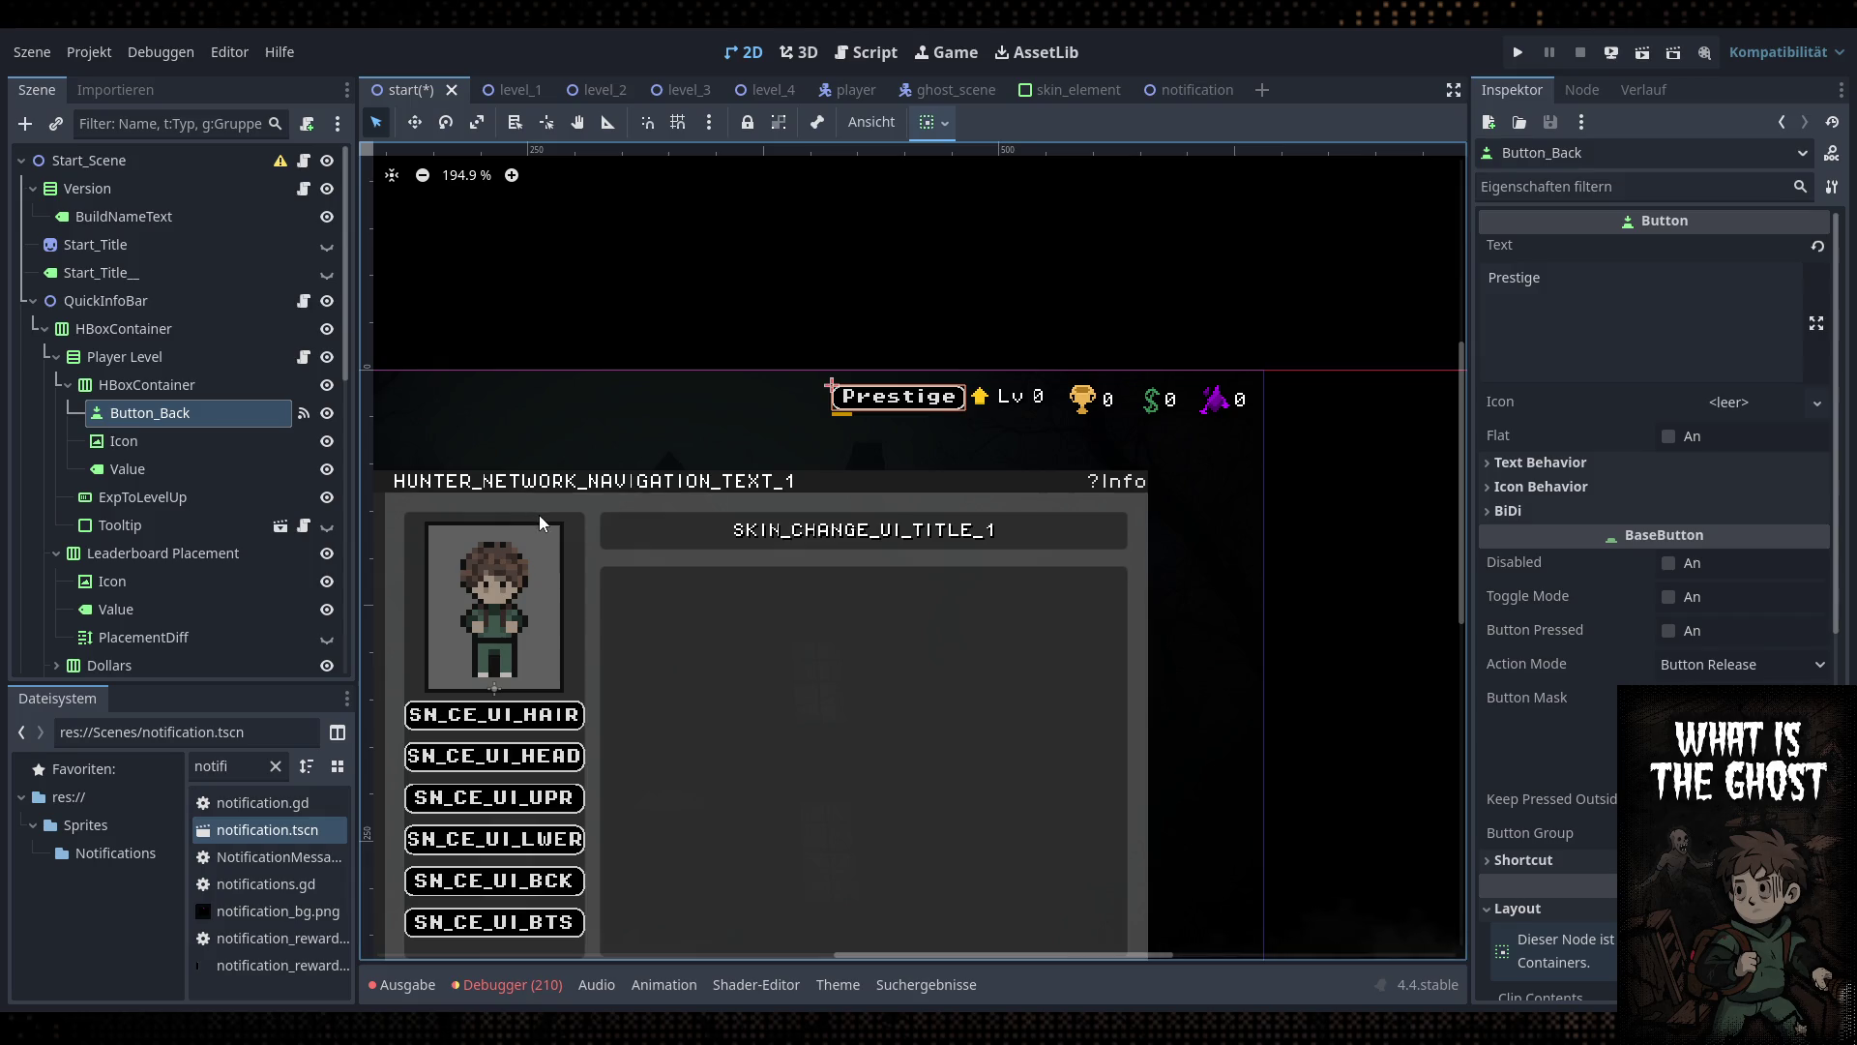
pyautogui.moveTo(177, 416)
pyautogui.mouseDown()
pyautogui.moveTo(187, 385)
pyautogui.moveTo(161, 430)
pyautogui.mouseUp()
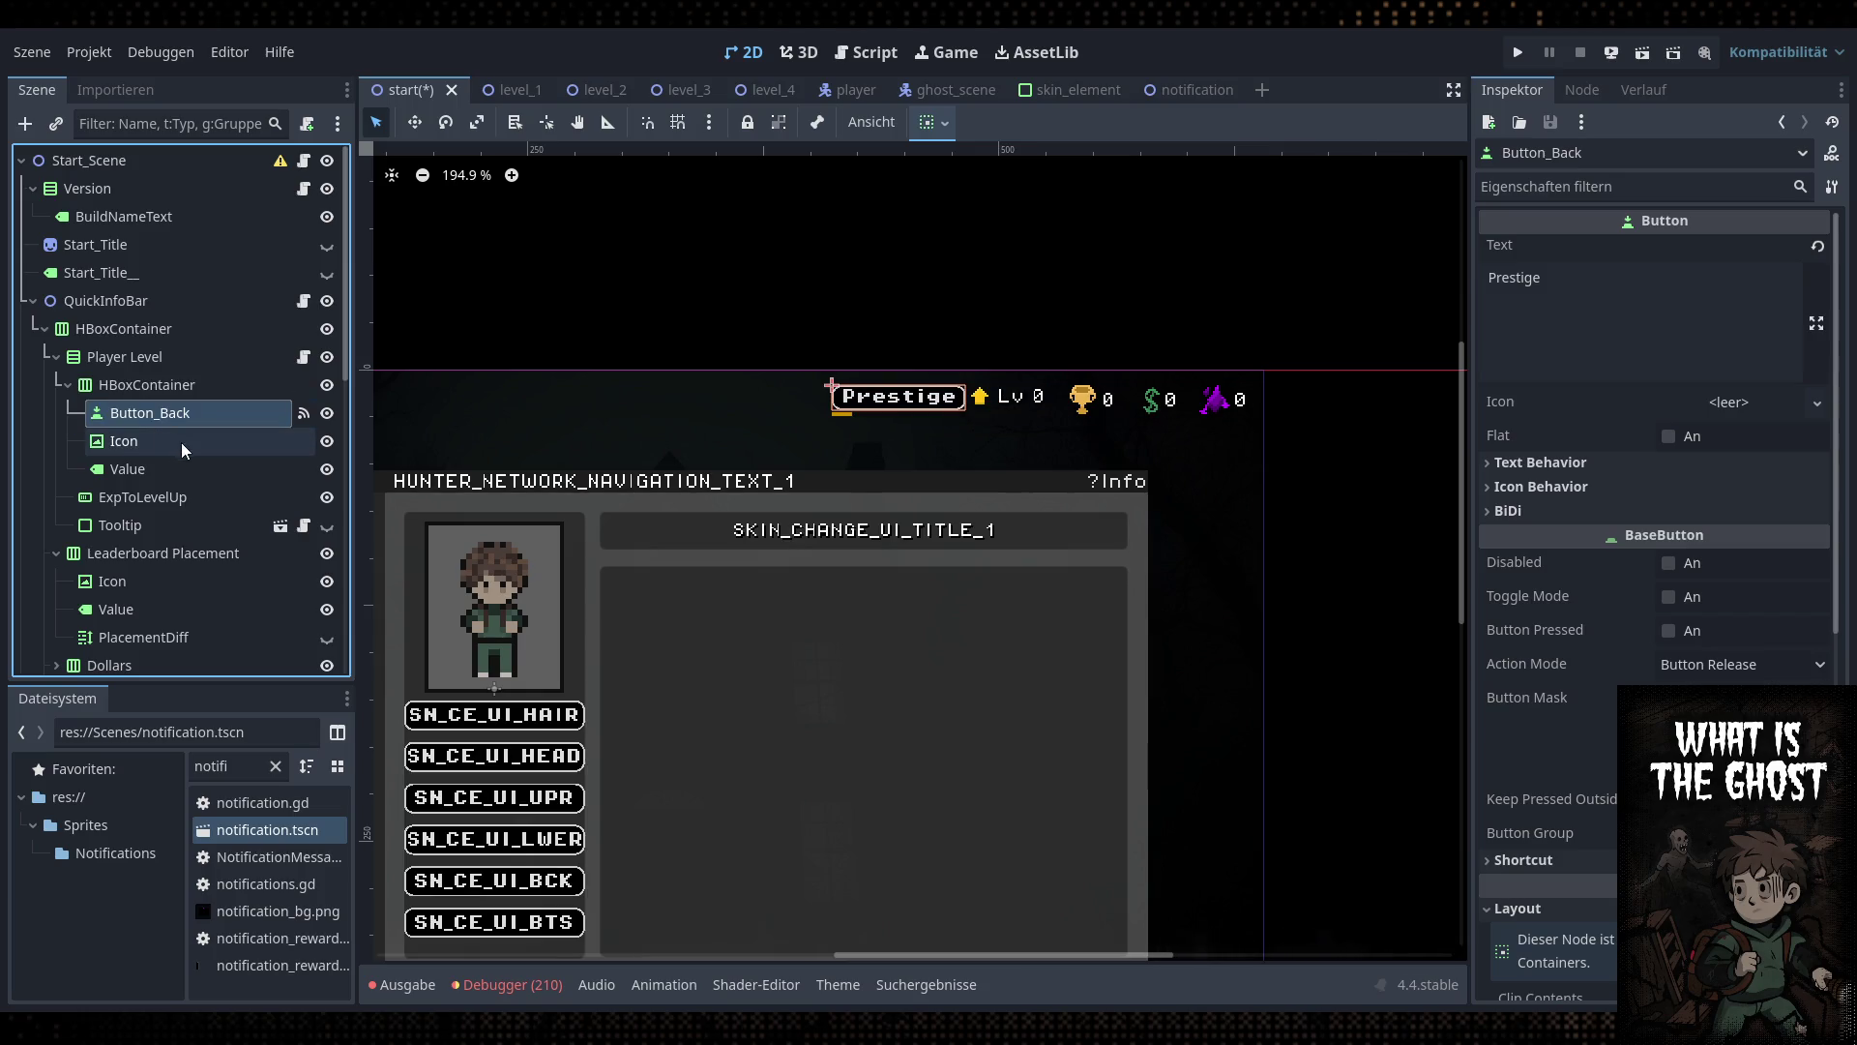
pyautogui.scroll(4, 1065, 513)
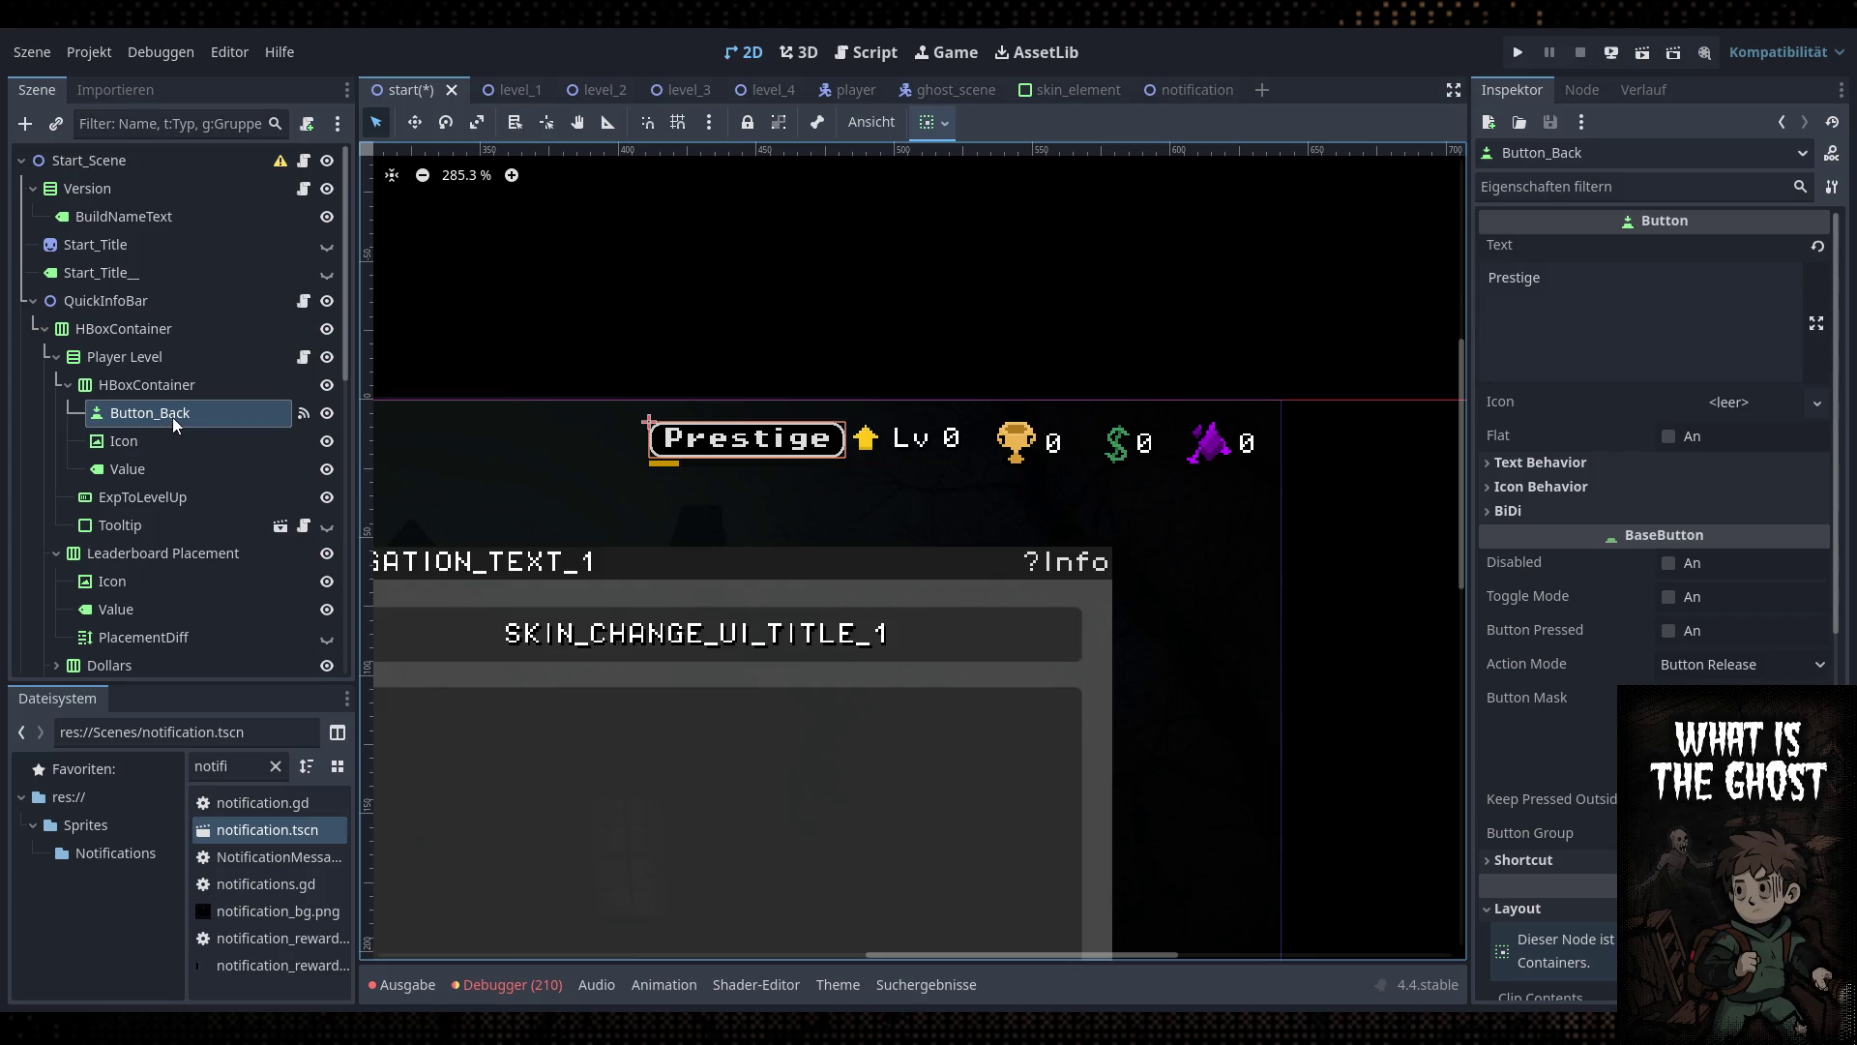
pyautogui.click(148, 498)
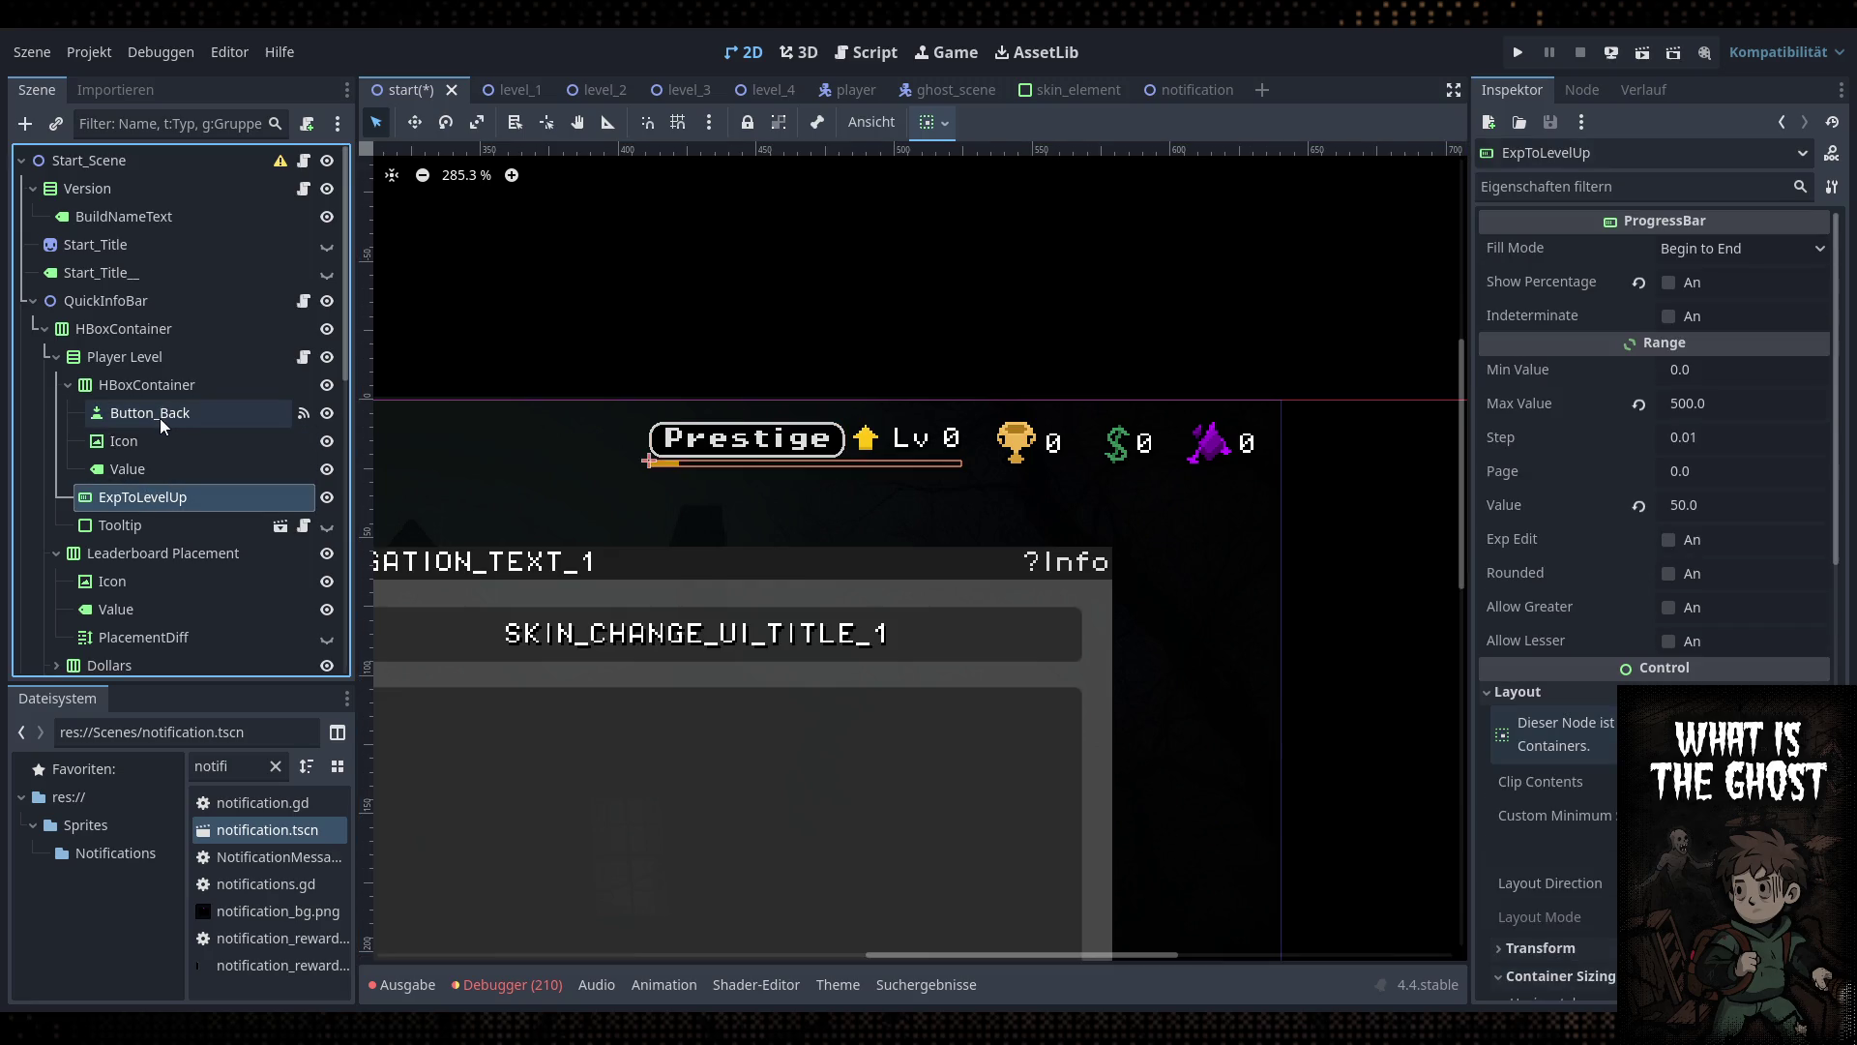
pyautogui.moveTo(160, 420)
pyautogui.mouseDown()
pyautogui.moveTo(172, 410)
pyautogui.moveTo(146, 515)
pyautogui.mouseUp()
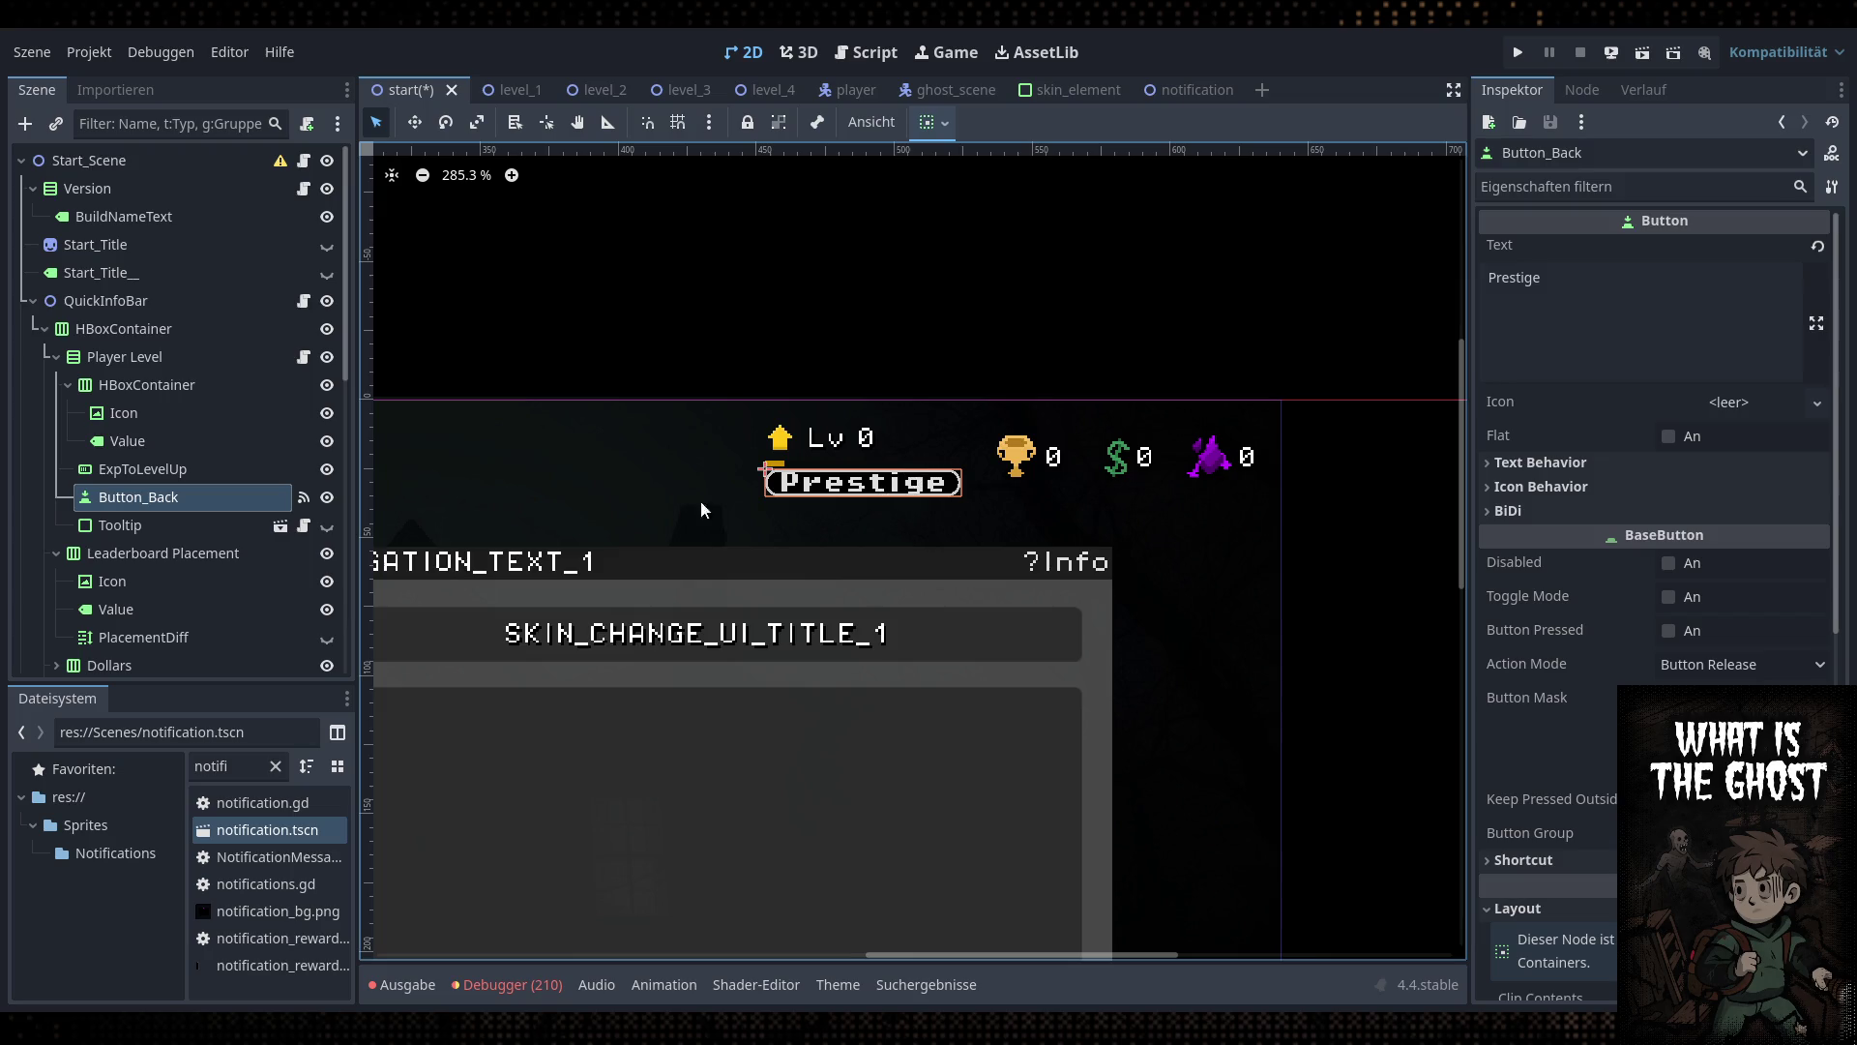
# Set the level row's Alignment to Center and toggle the Prestige button's visibility to compare
pyautogui.click(154, 387)
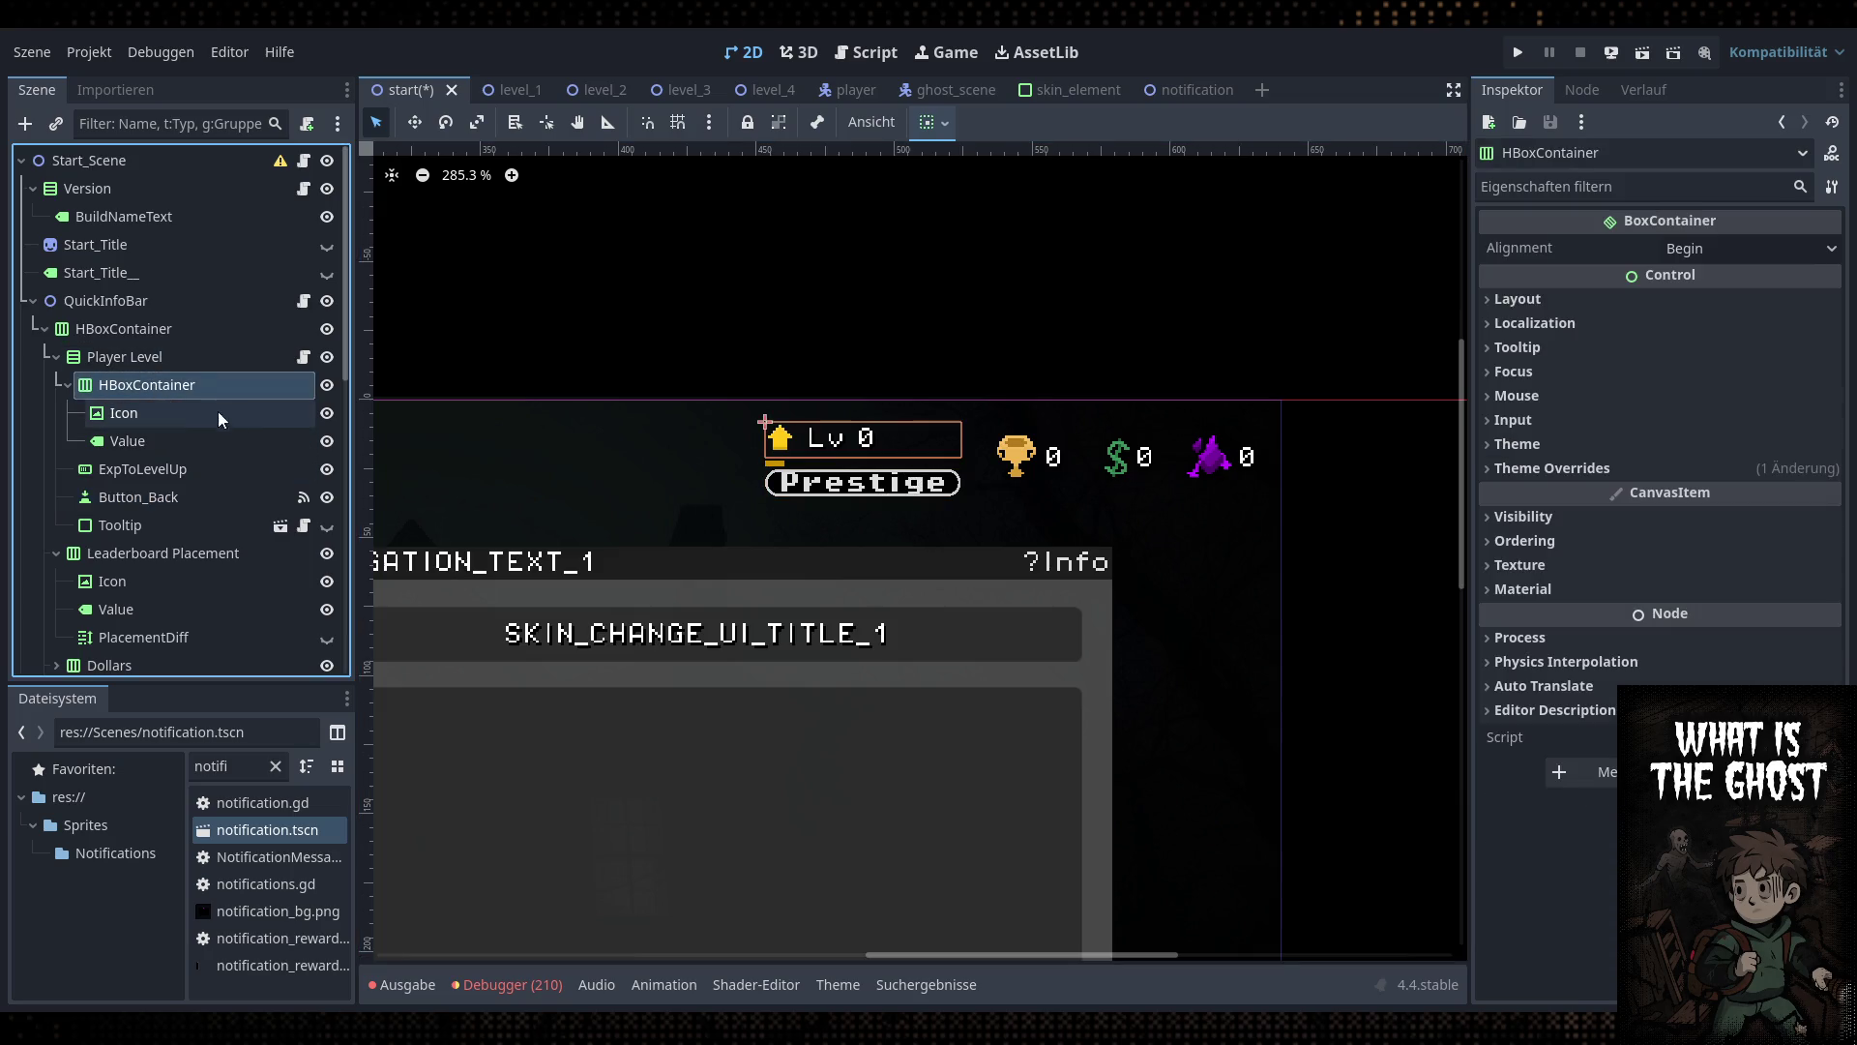
pyautogui.click(1705, 251)
pyautogui.click(1730, 306)
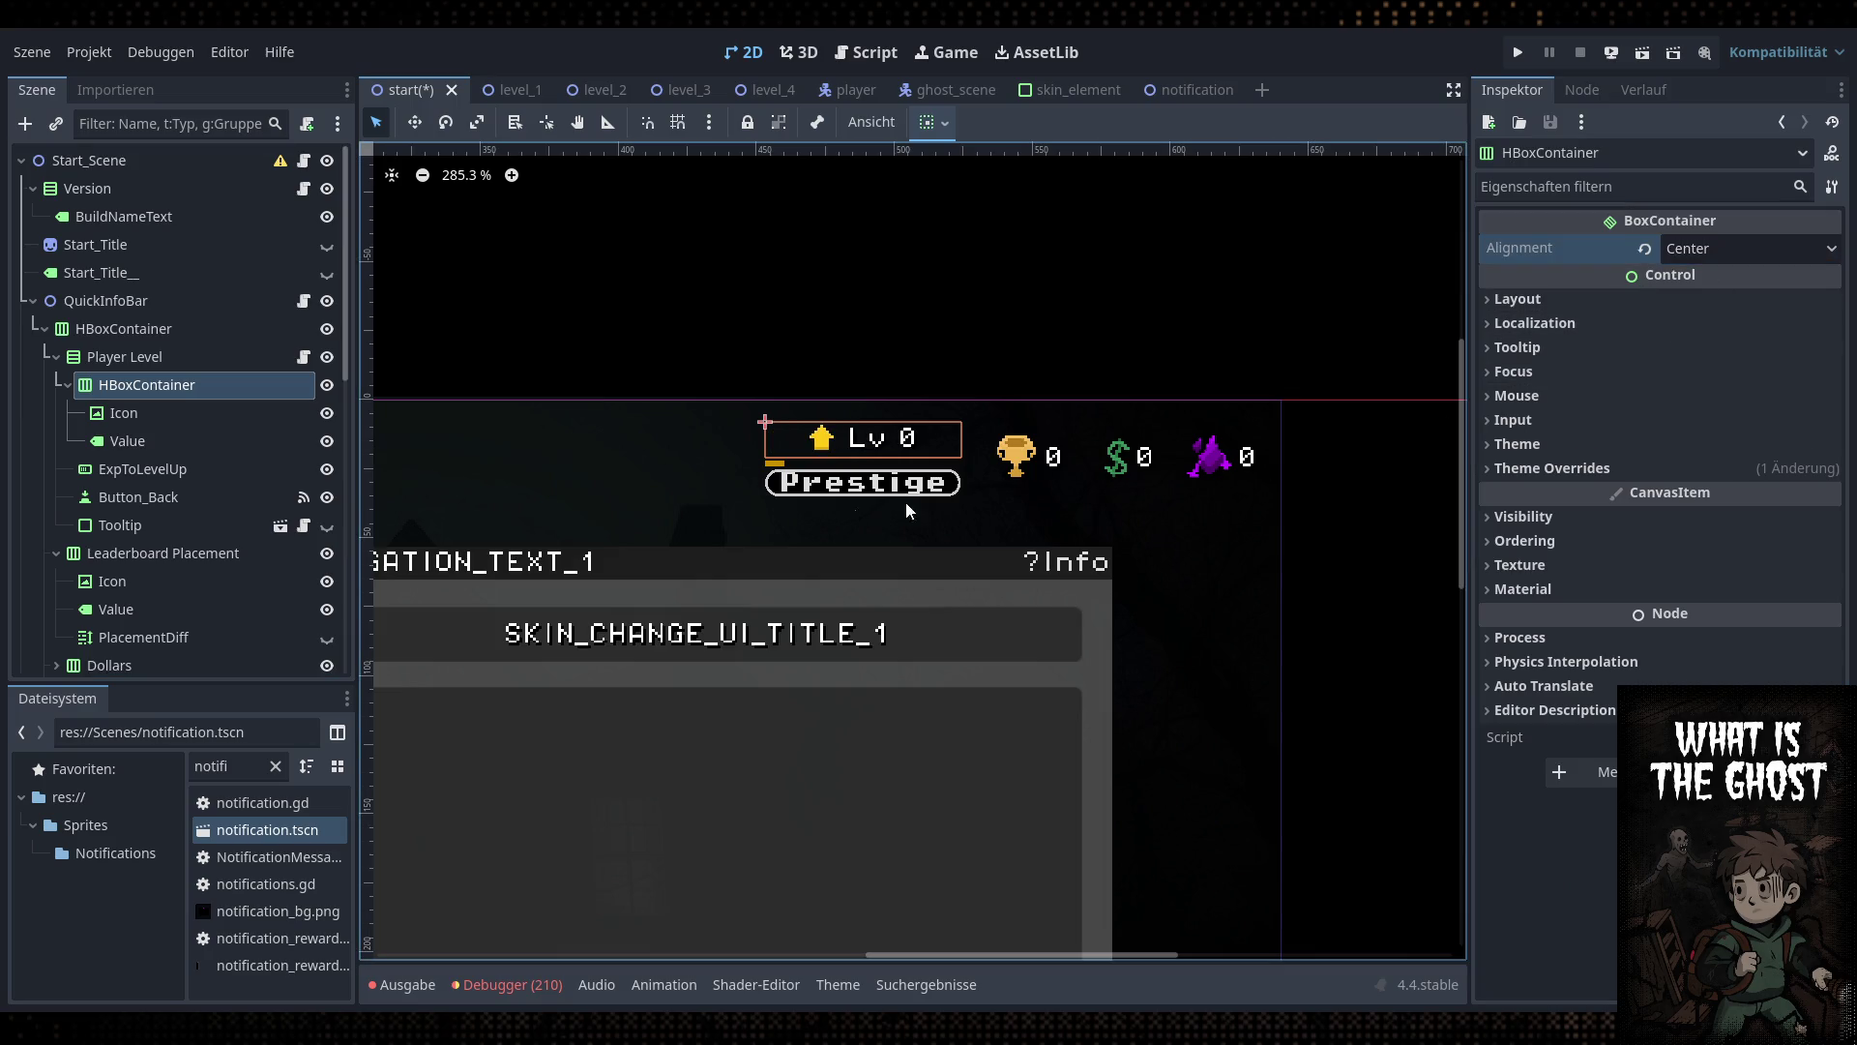
pyautogui.click(158, 356)
pyautogui.click(328, 497)
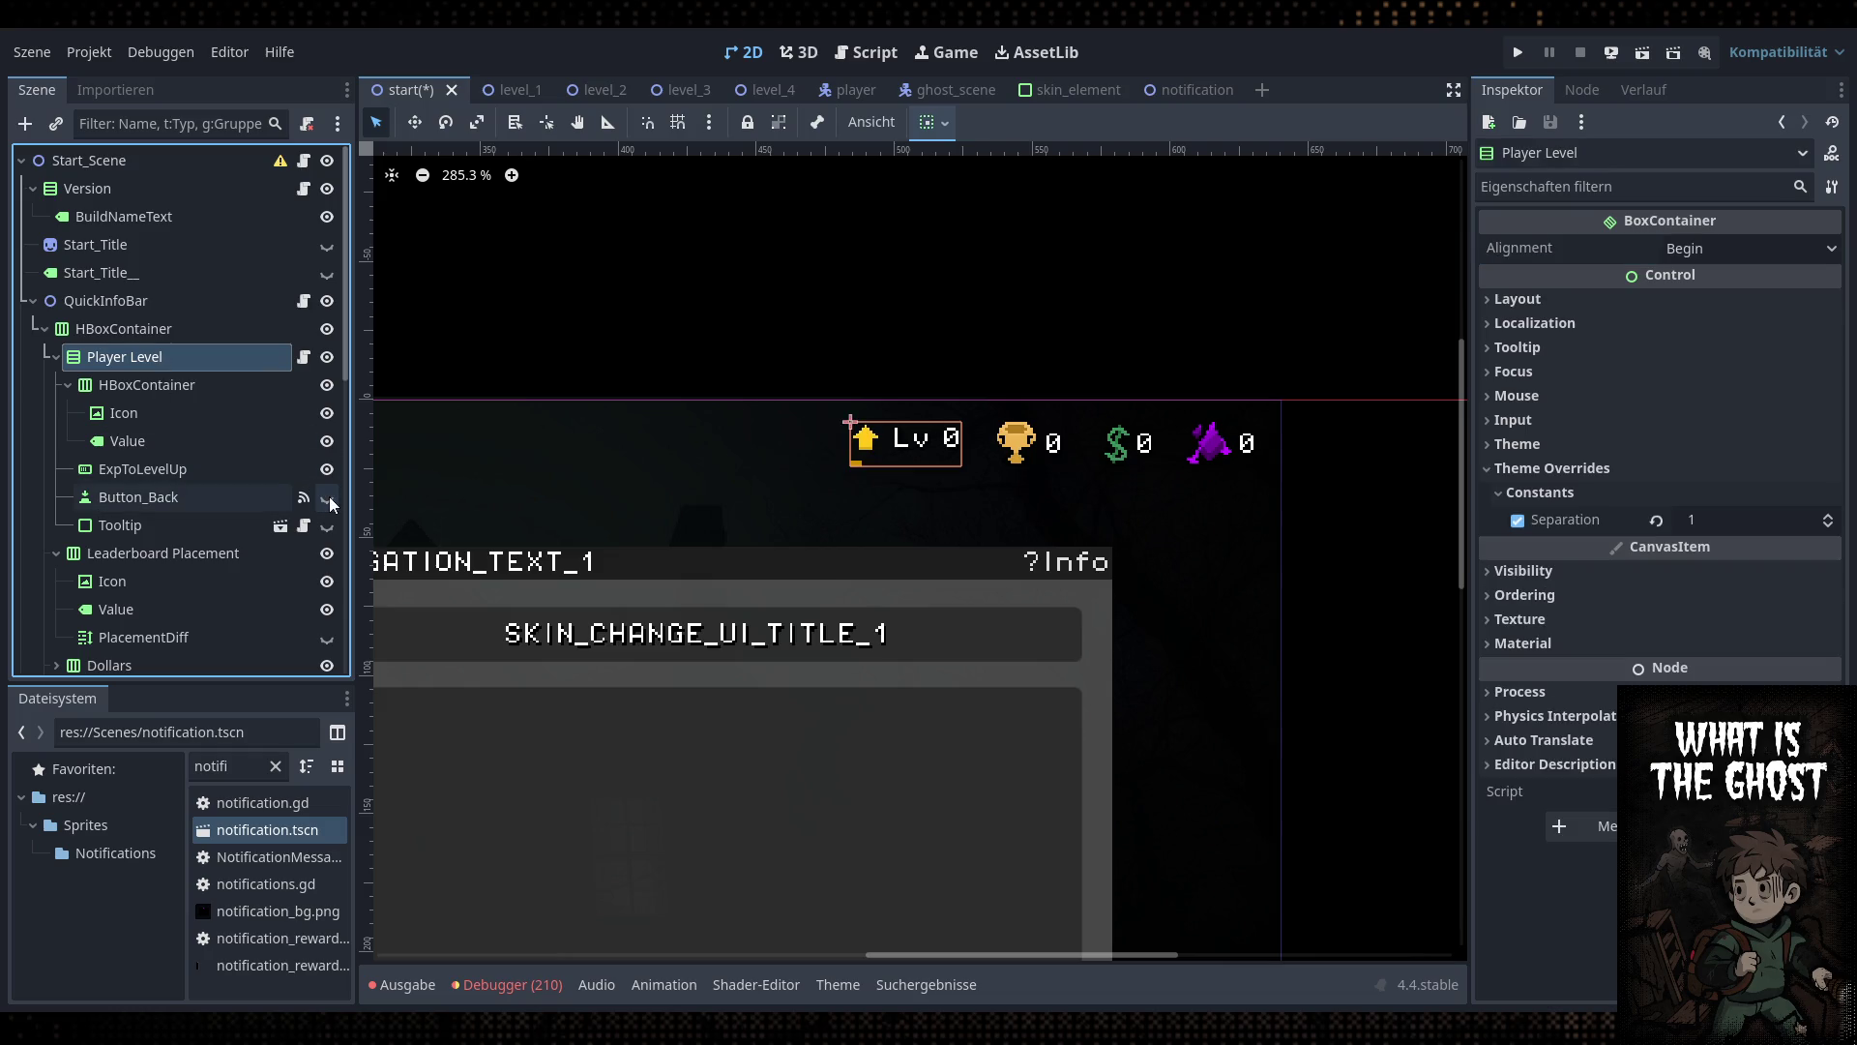
pyautogui.click(328, 497)
pyautogui.click(328, 498)
pyautogui.click(328, 497)
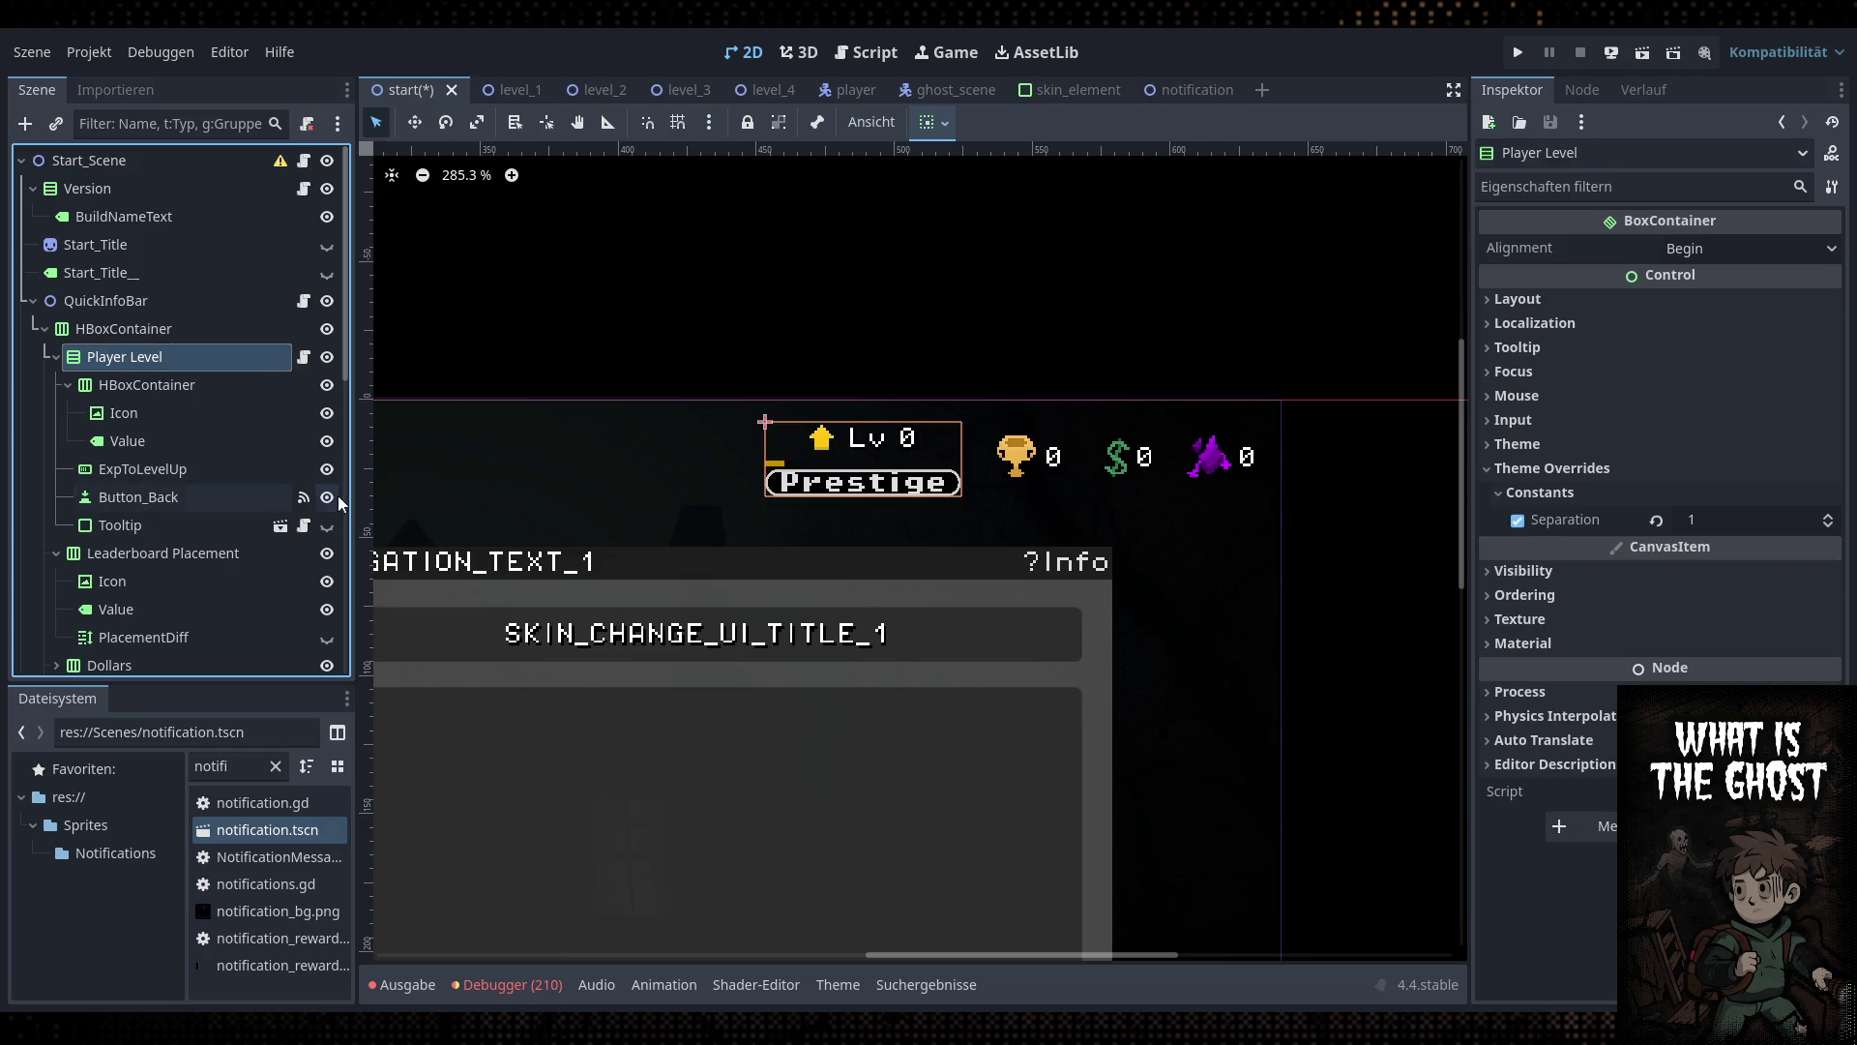
# Select the experience progress bar and frame the level display in the viewport
pyautogui.click(141, 470)
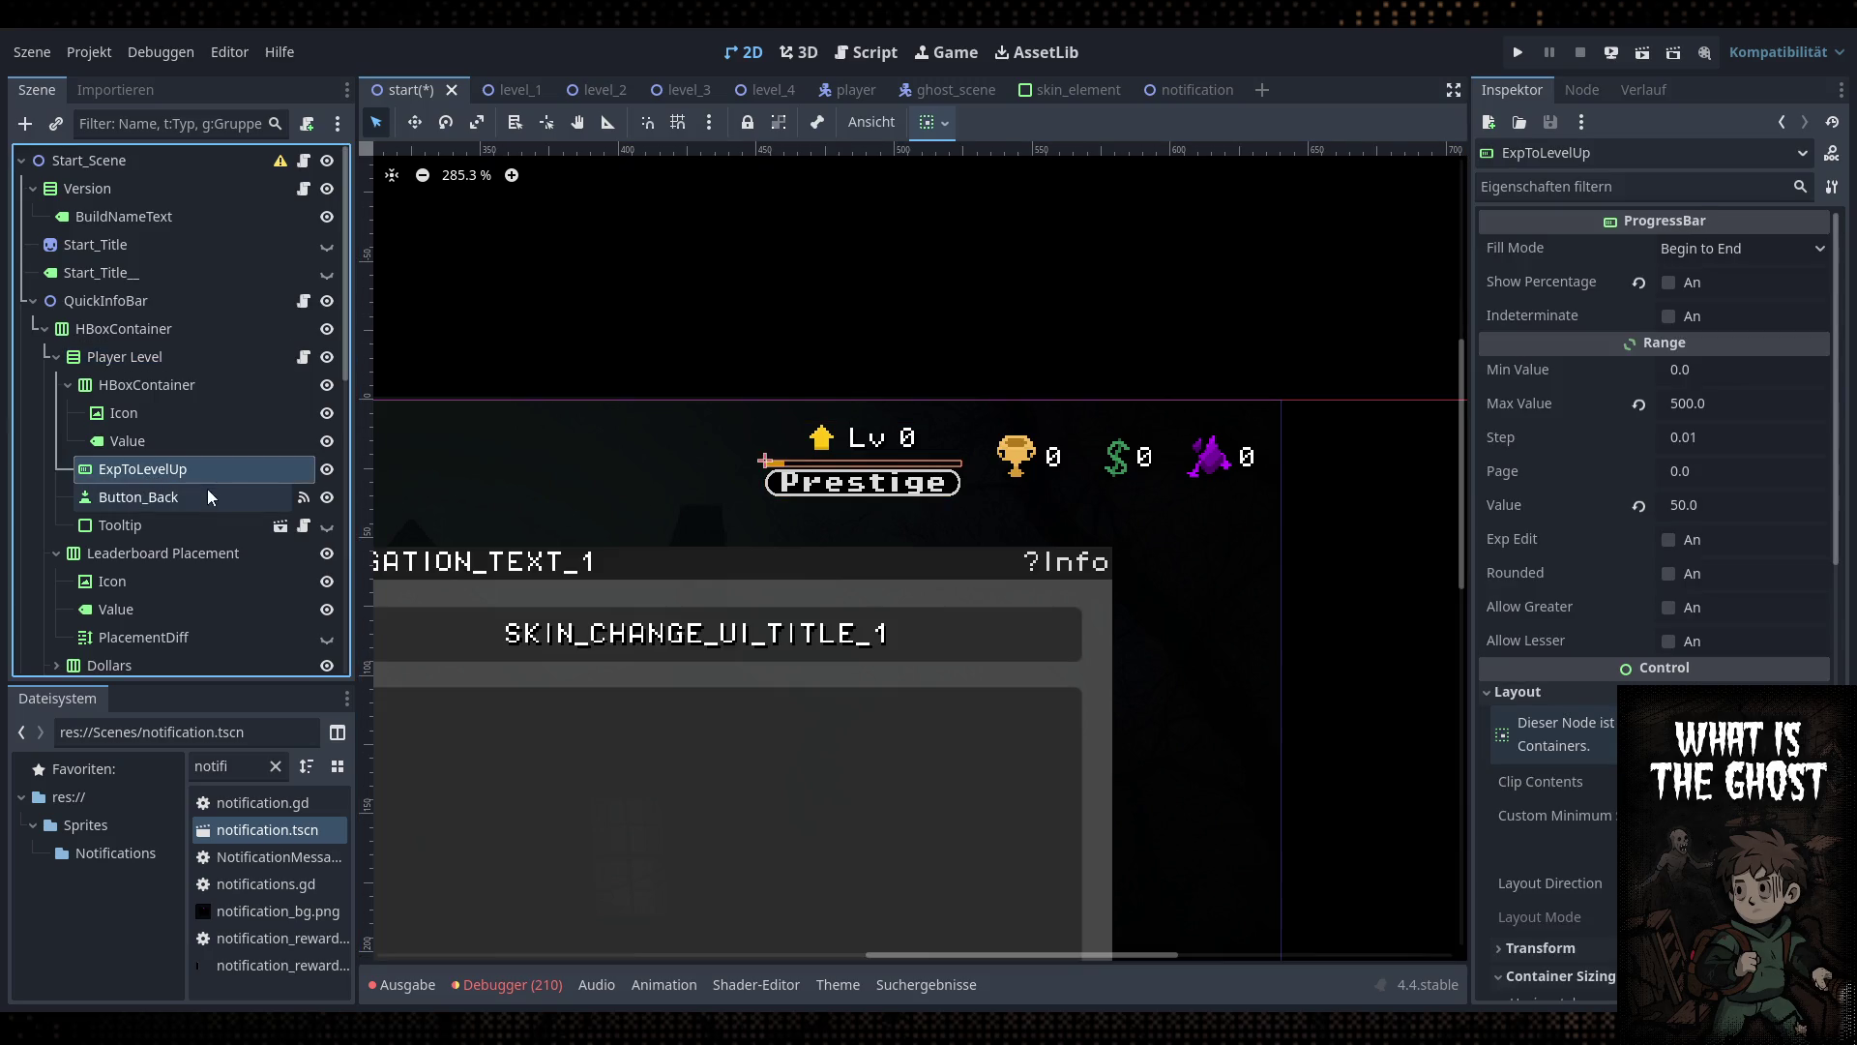
pyautogui.scroll(-3, 1289, 567)
pyautogui.moveTo(1289, 568); pyautogui.dragTo(1257, 546)
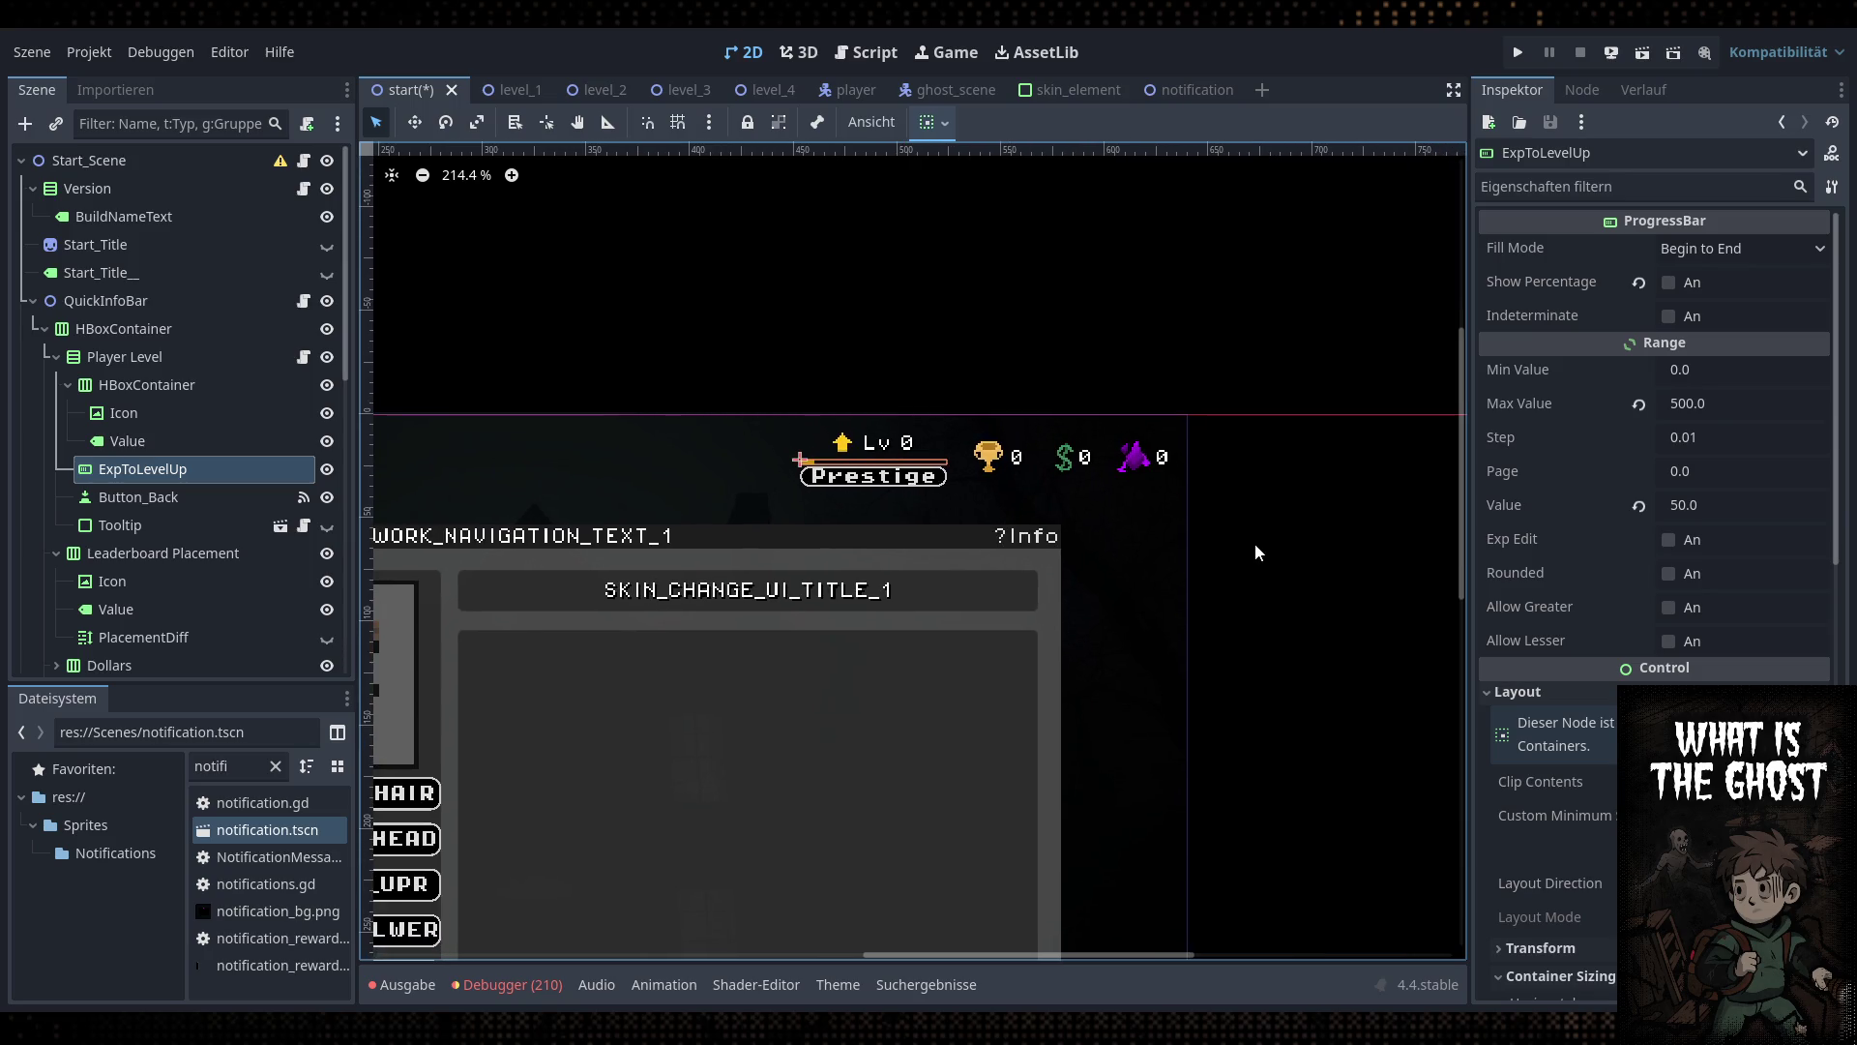
# Give the Prestige button a custom minimum height of 16
pyautogui.click(165, 332)
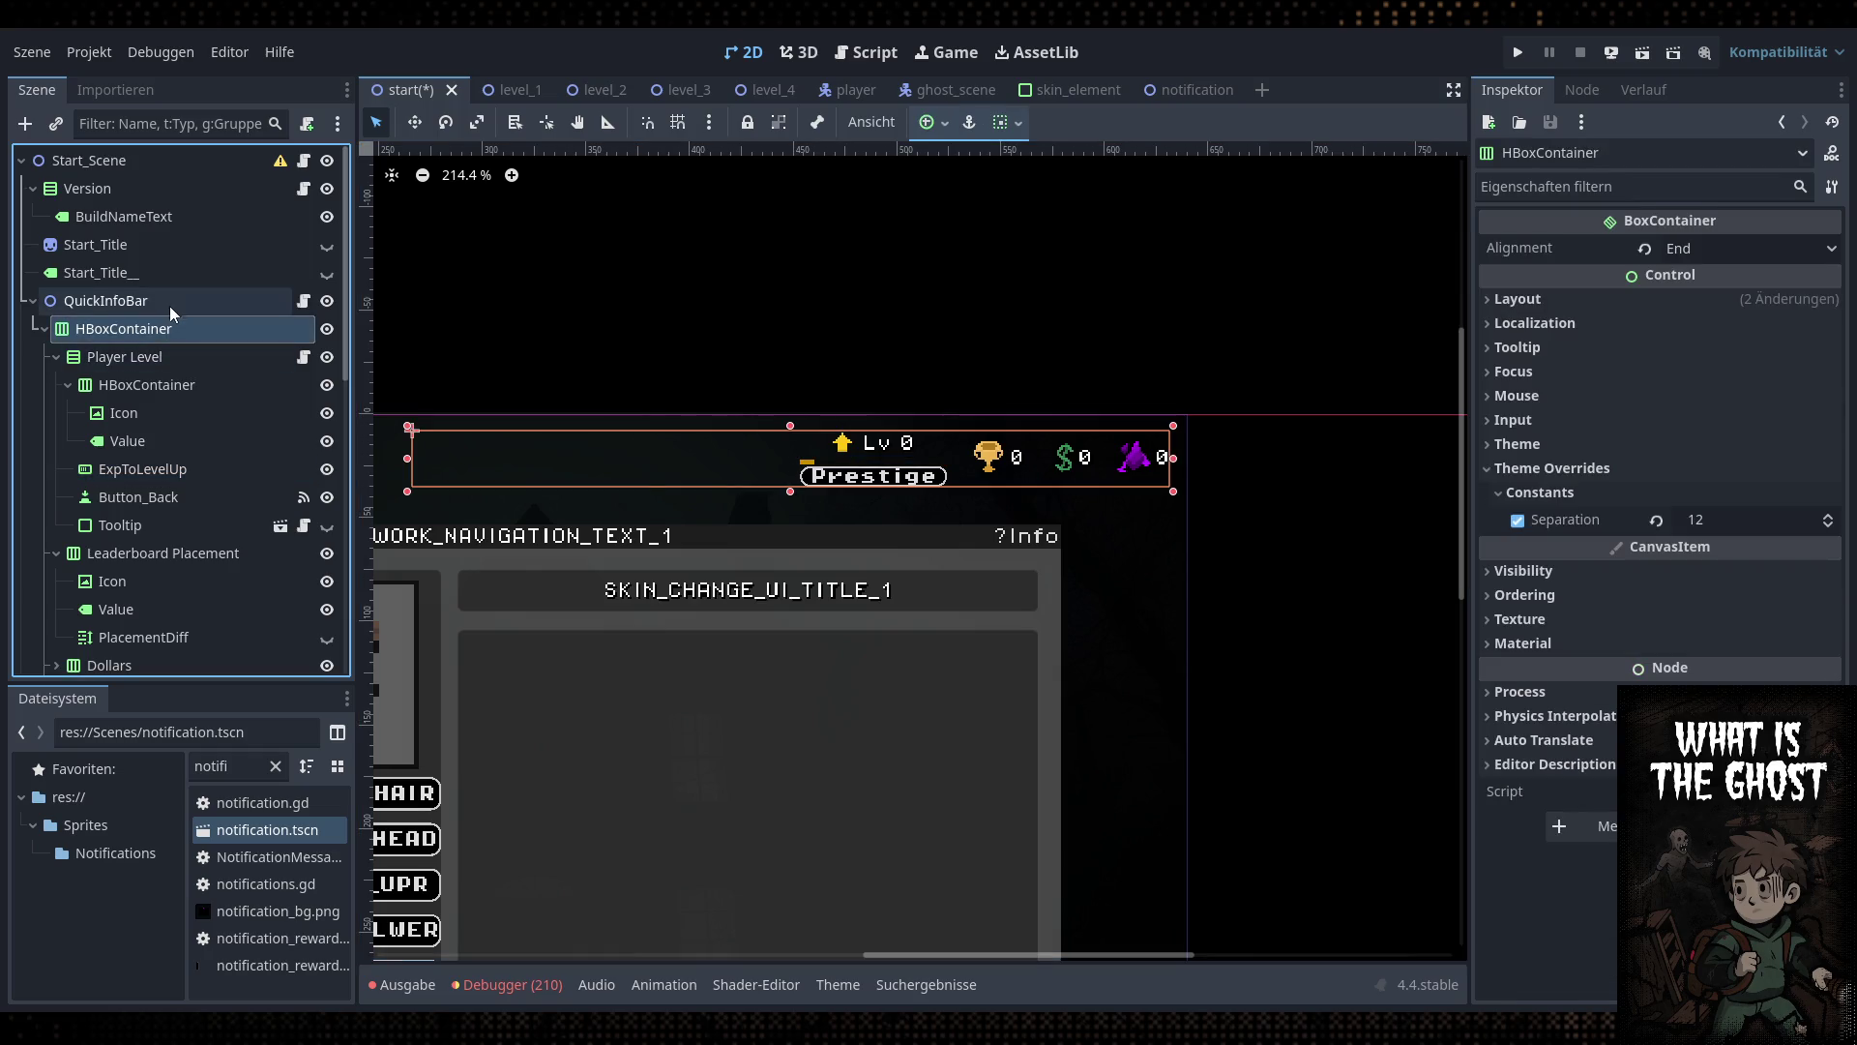
pyautogui.click(170, 302)
pyautogui.scroll(-3, 1238, 466)
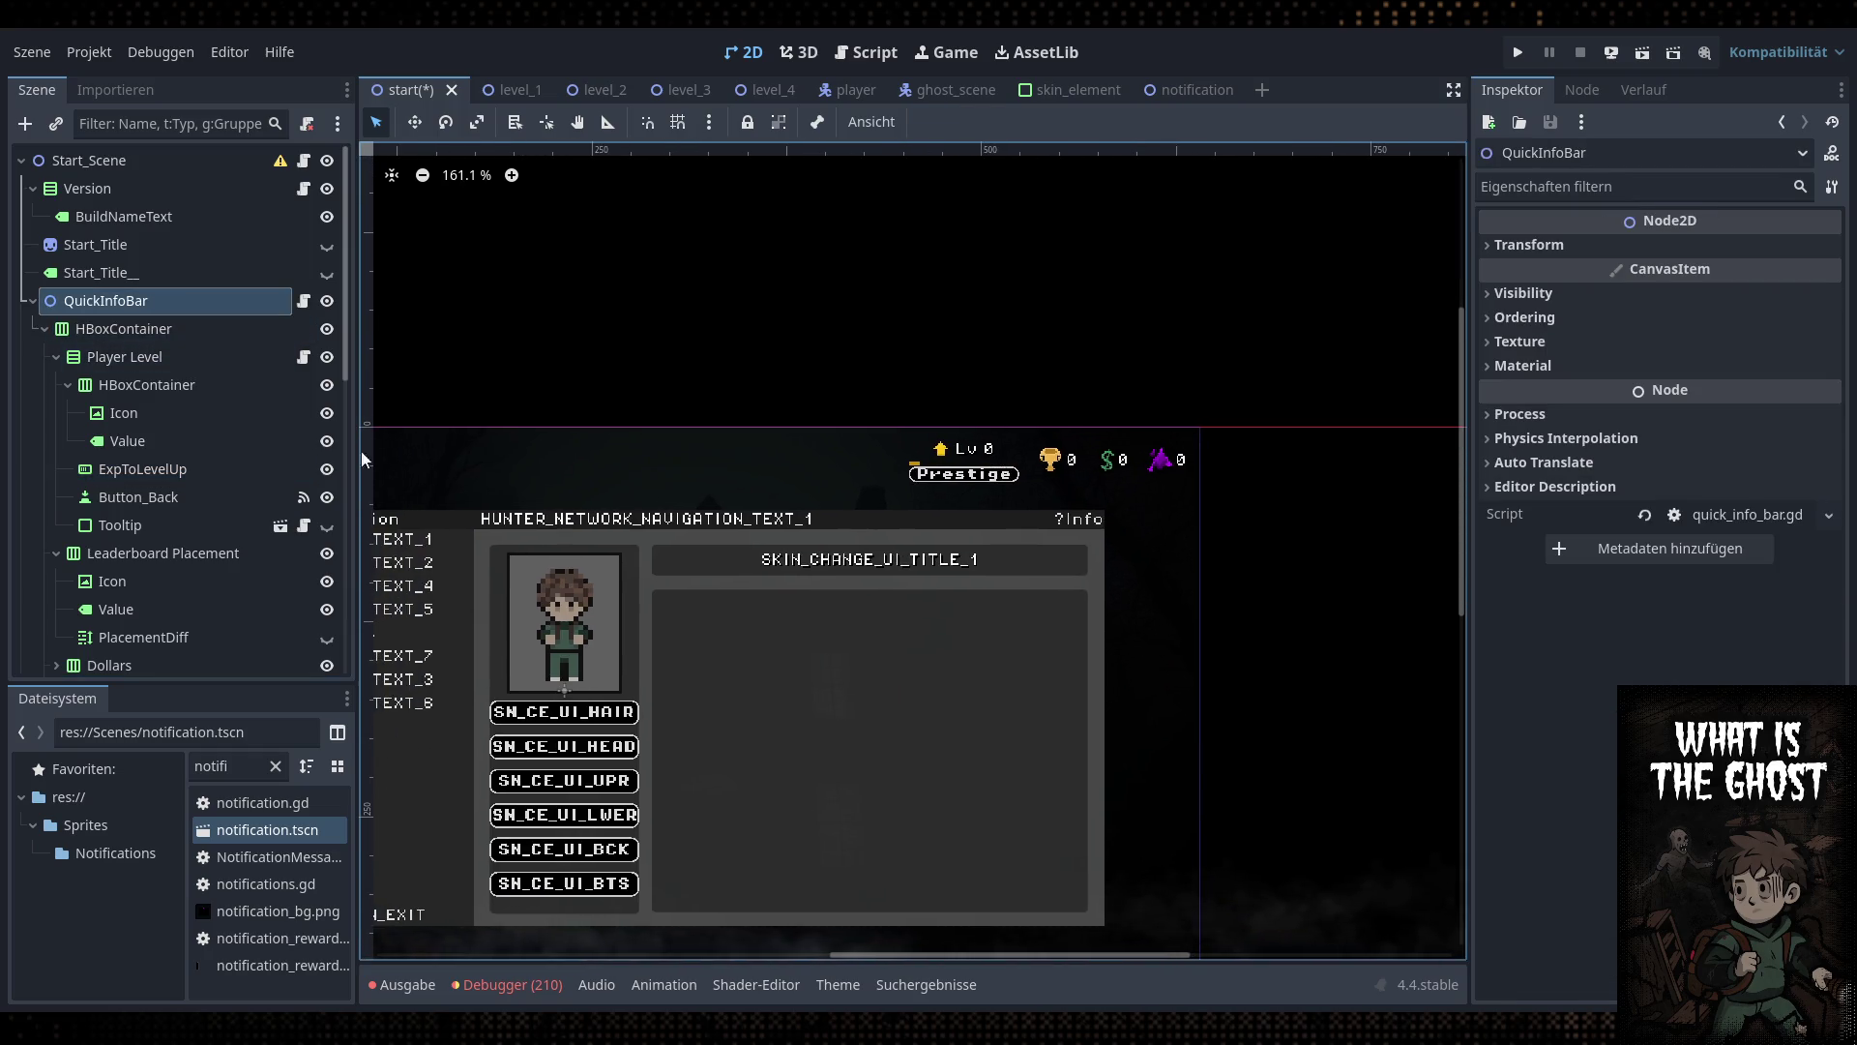
pyautogui.scroll(4, 1023, 486)
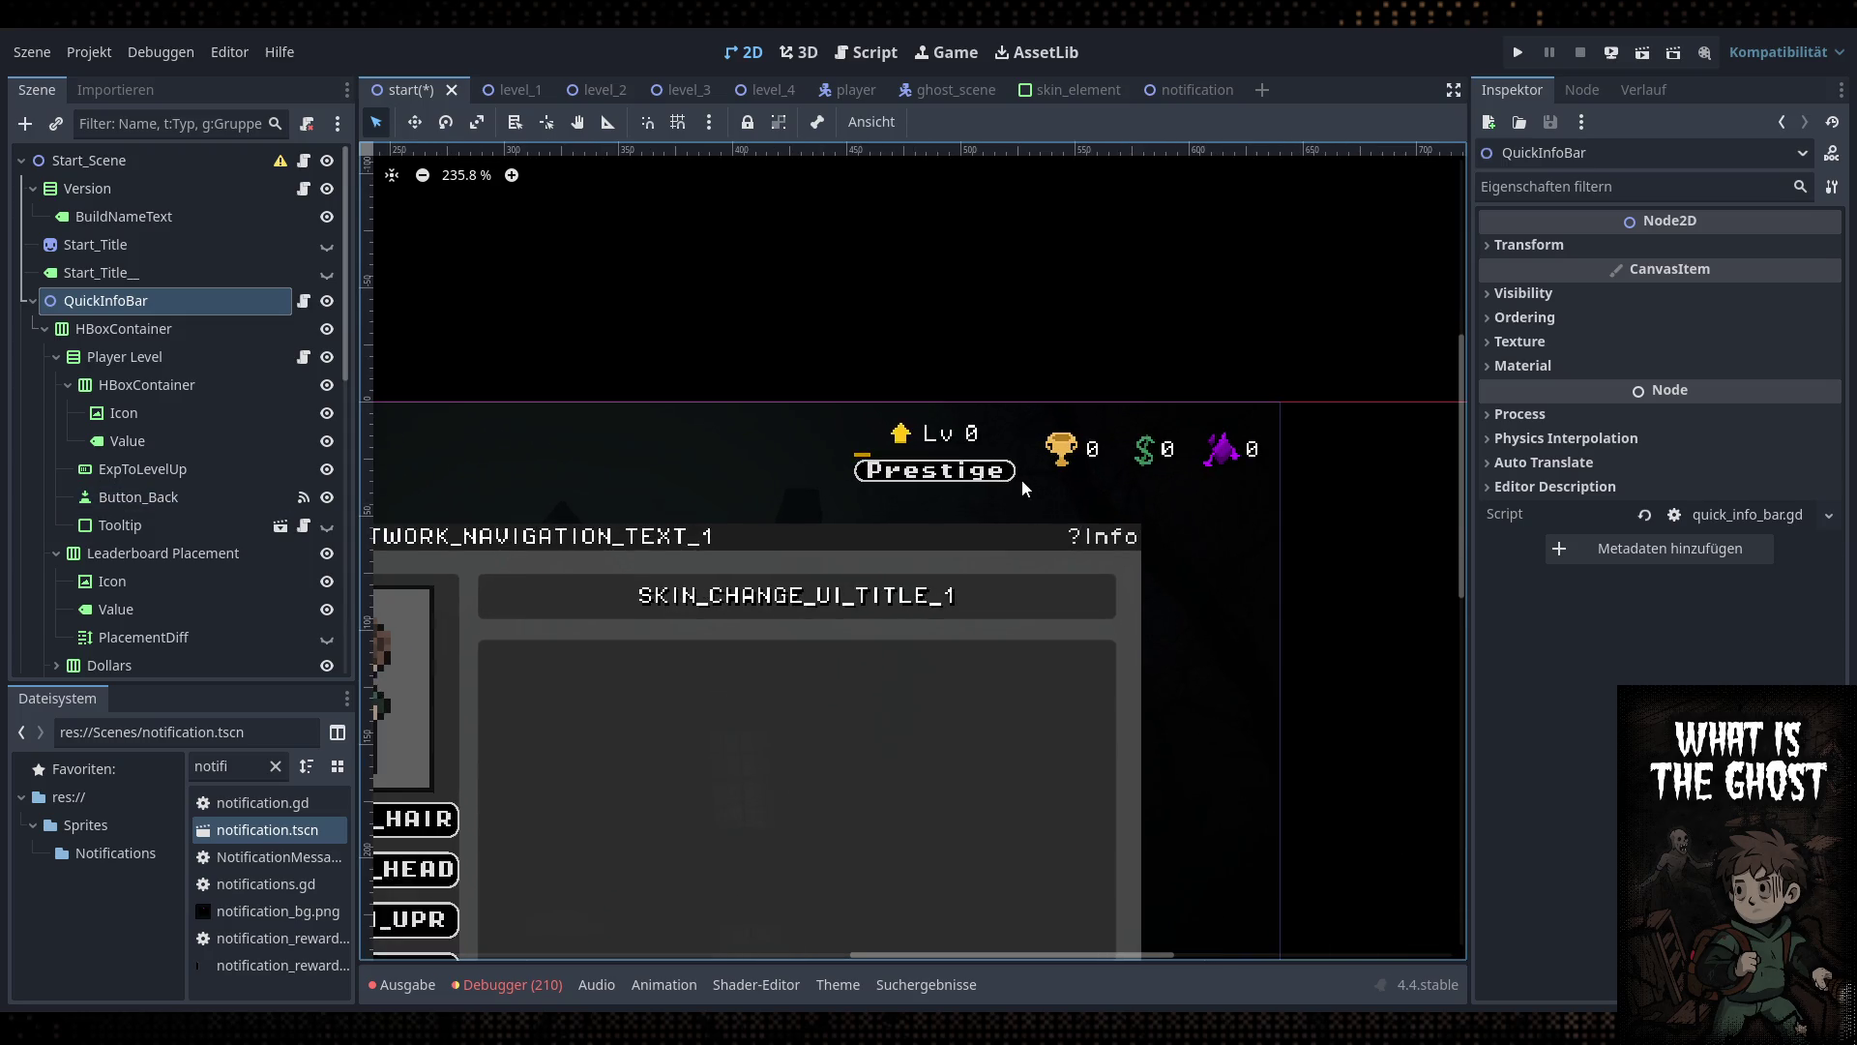
pyautogui.scroll(1, 961, 481)
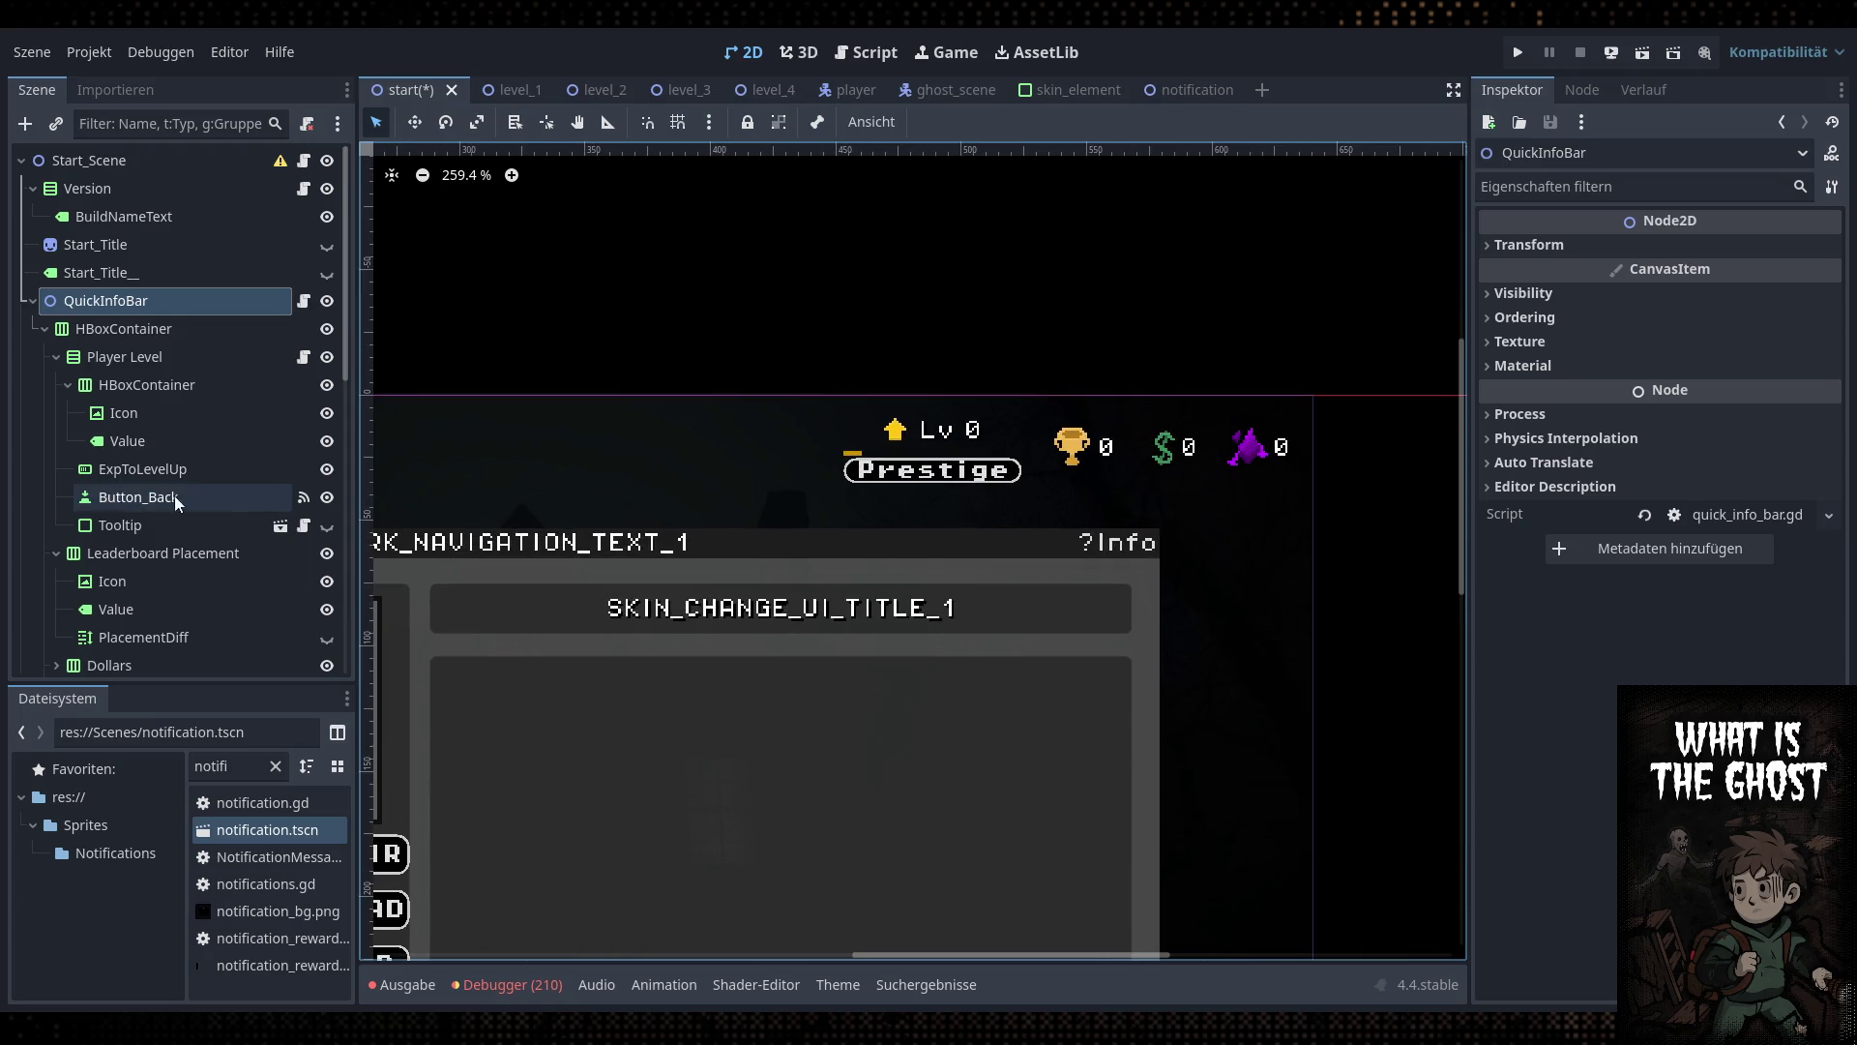
pyautogui.click(142, 525)
pyautogui.click(205, 503)
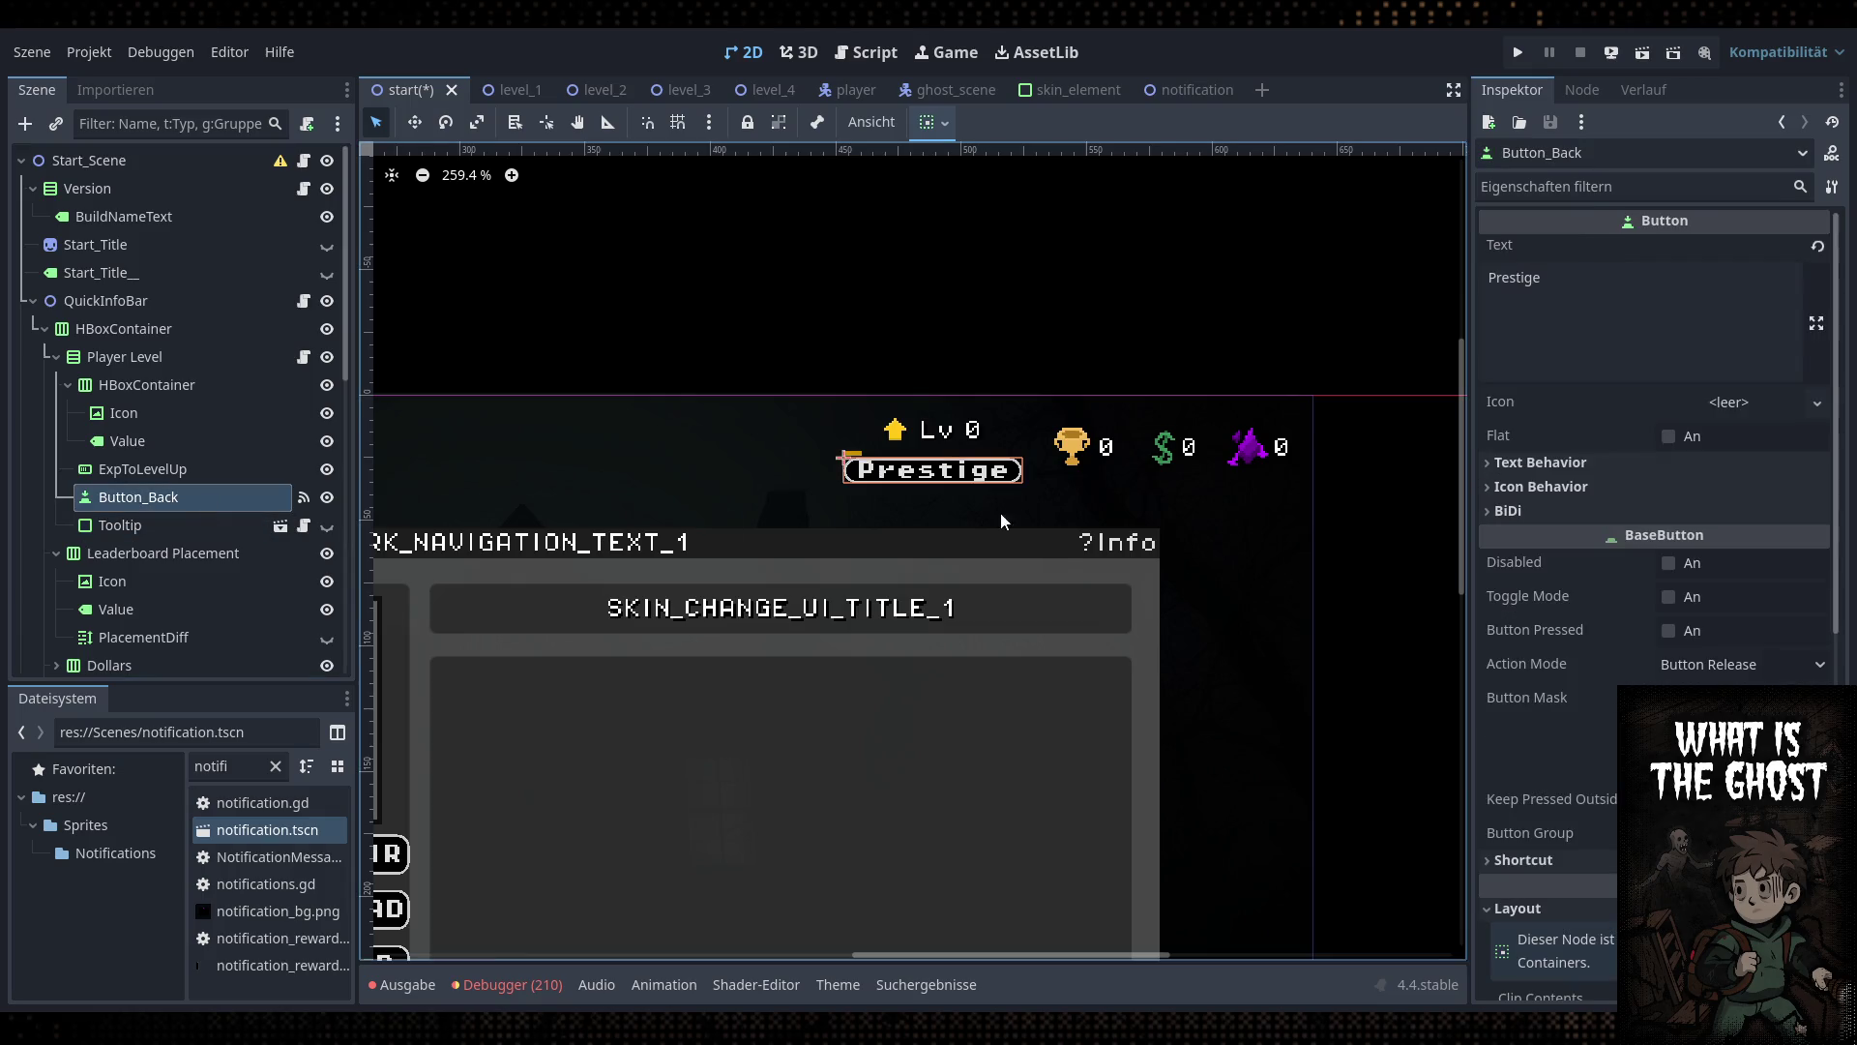
pyautogui.scroll(-5, 1645, 580)
pyautogui.click(1712, 677)
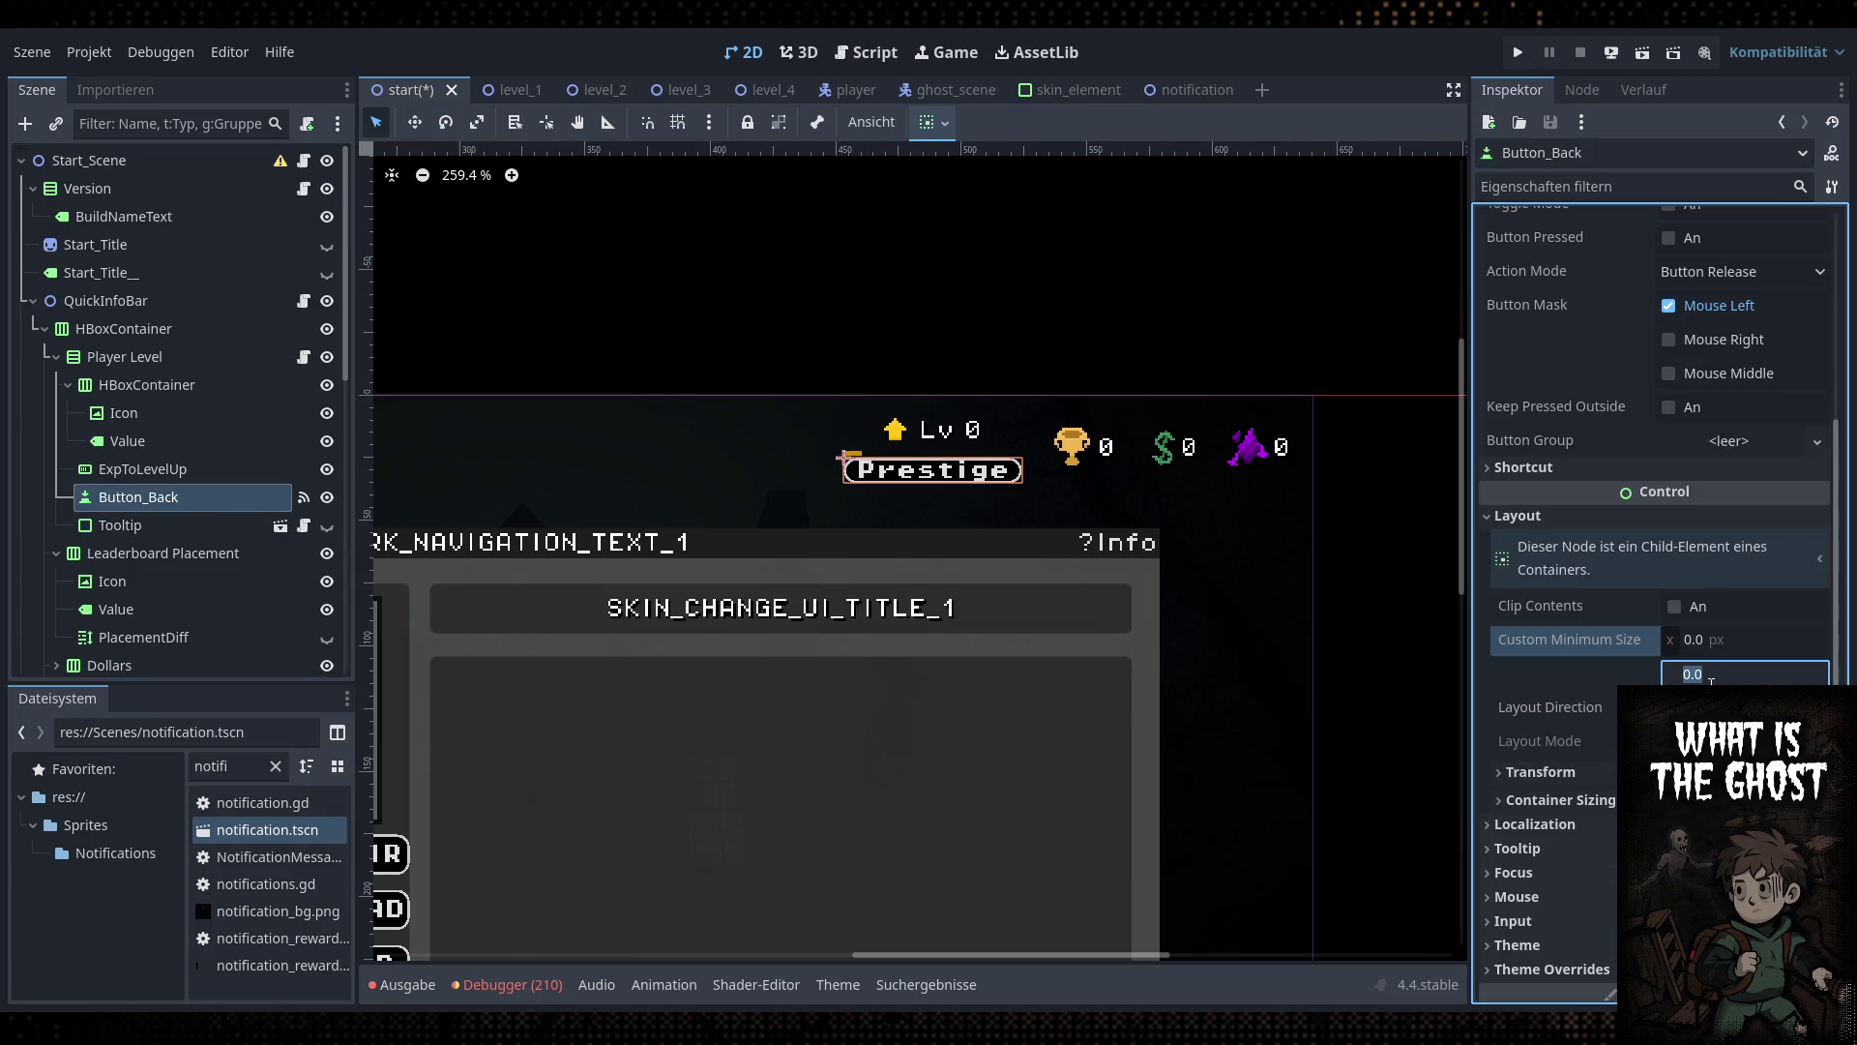
pyautogui.write('16')
pyautogui.press('Return')
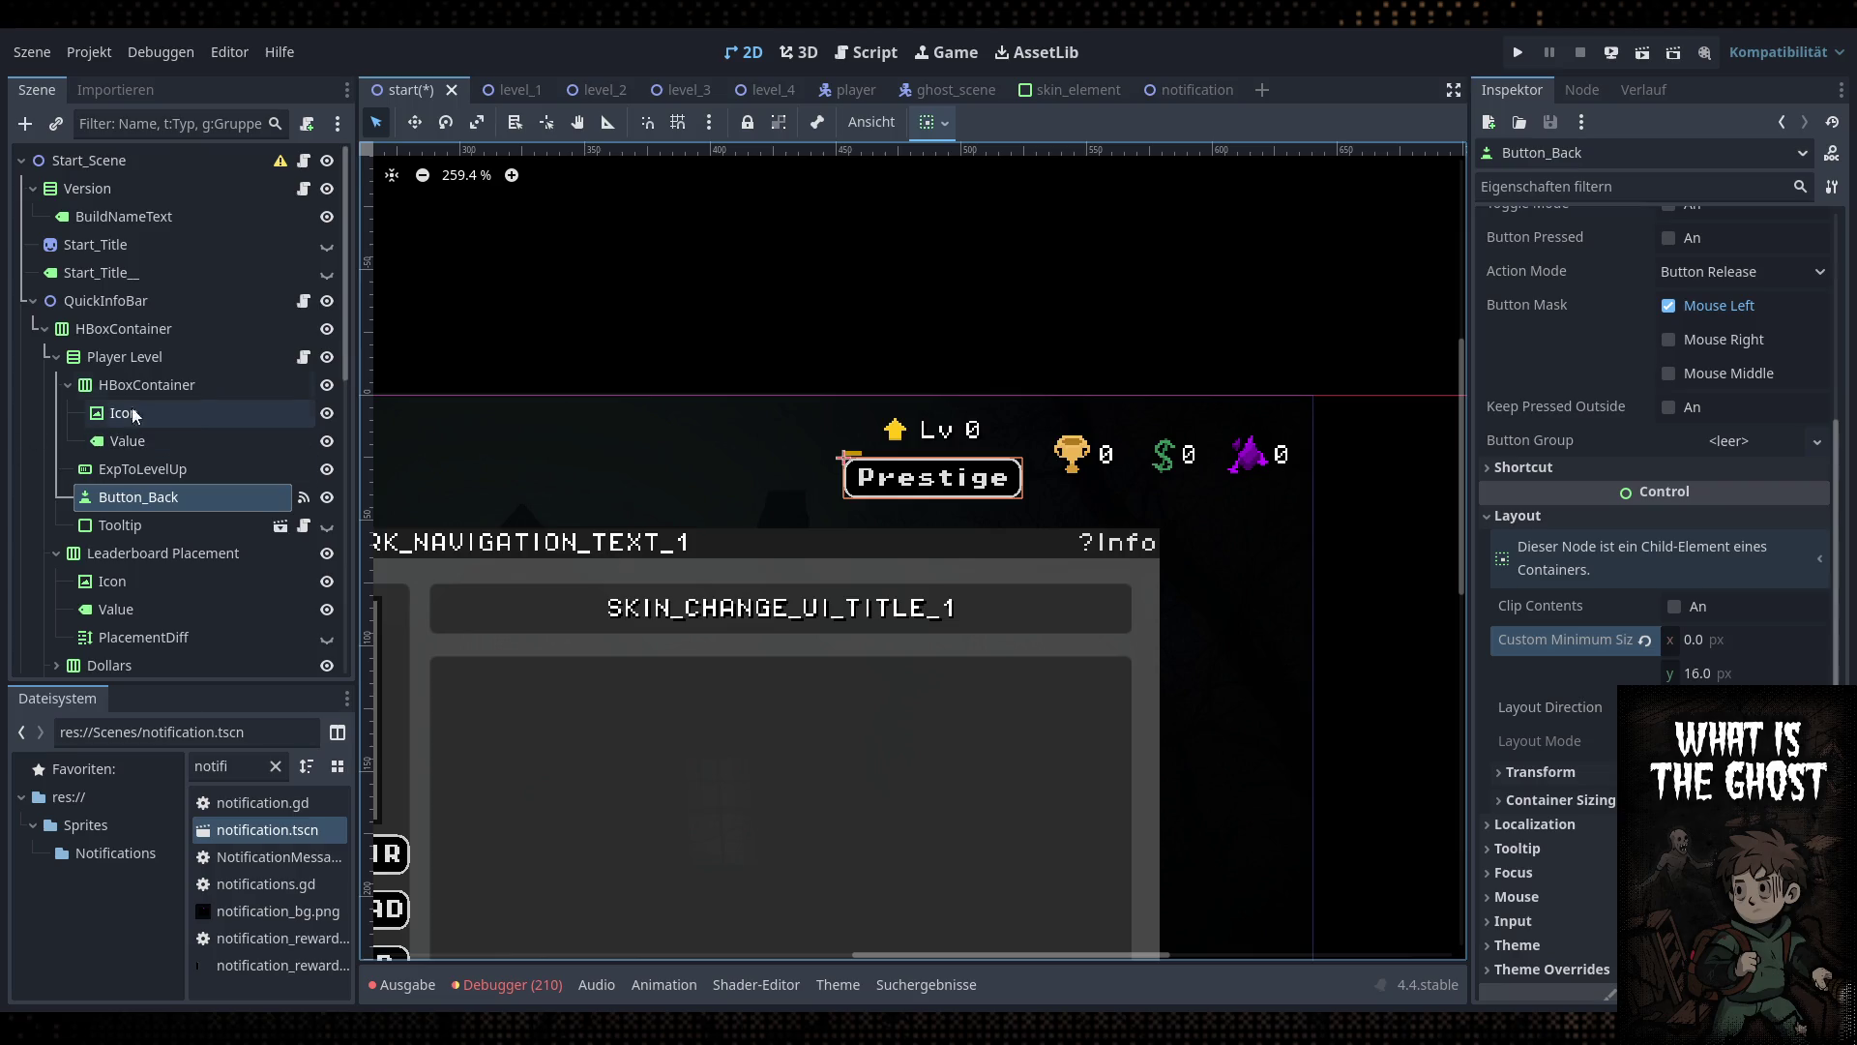
# Select QuickInfoBar and save the start scene
pyautogui.click(107, 301)
pyautogui.scroll(-3, 973, 534)
pyautogui.scroll(-1, 975, 536)
pyautogui.hotkey('ctrl', 's')
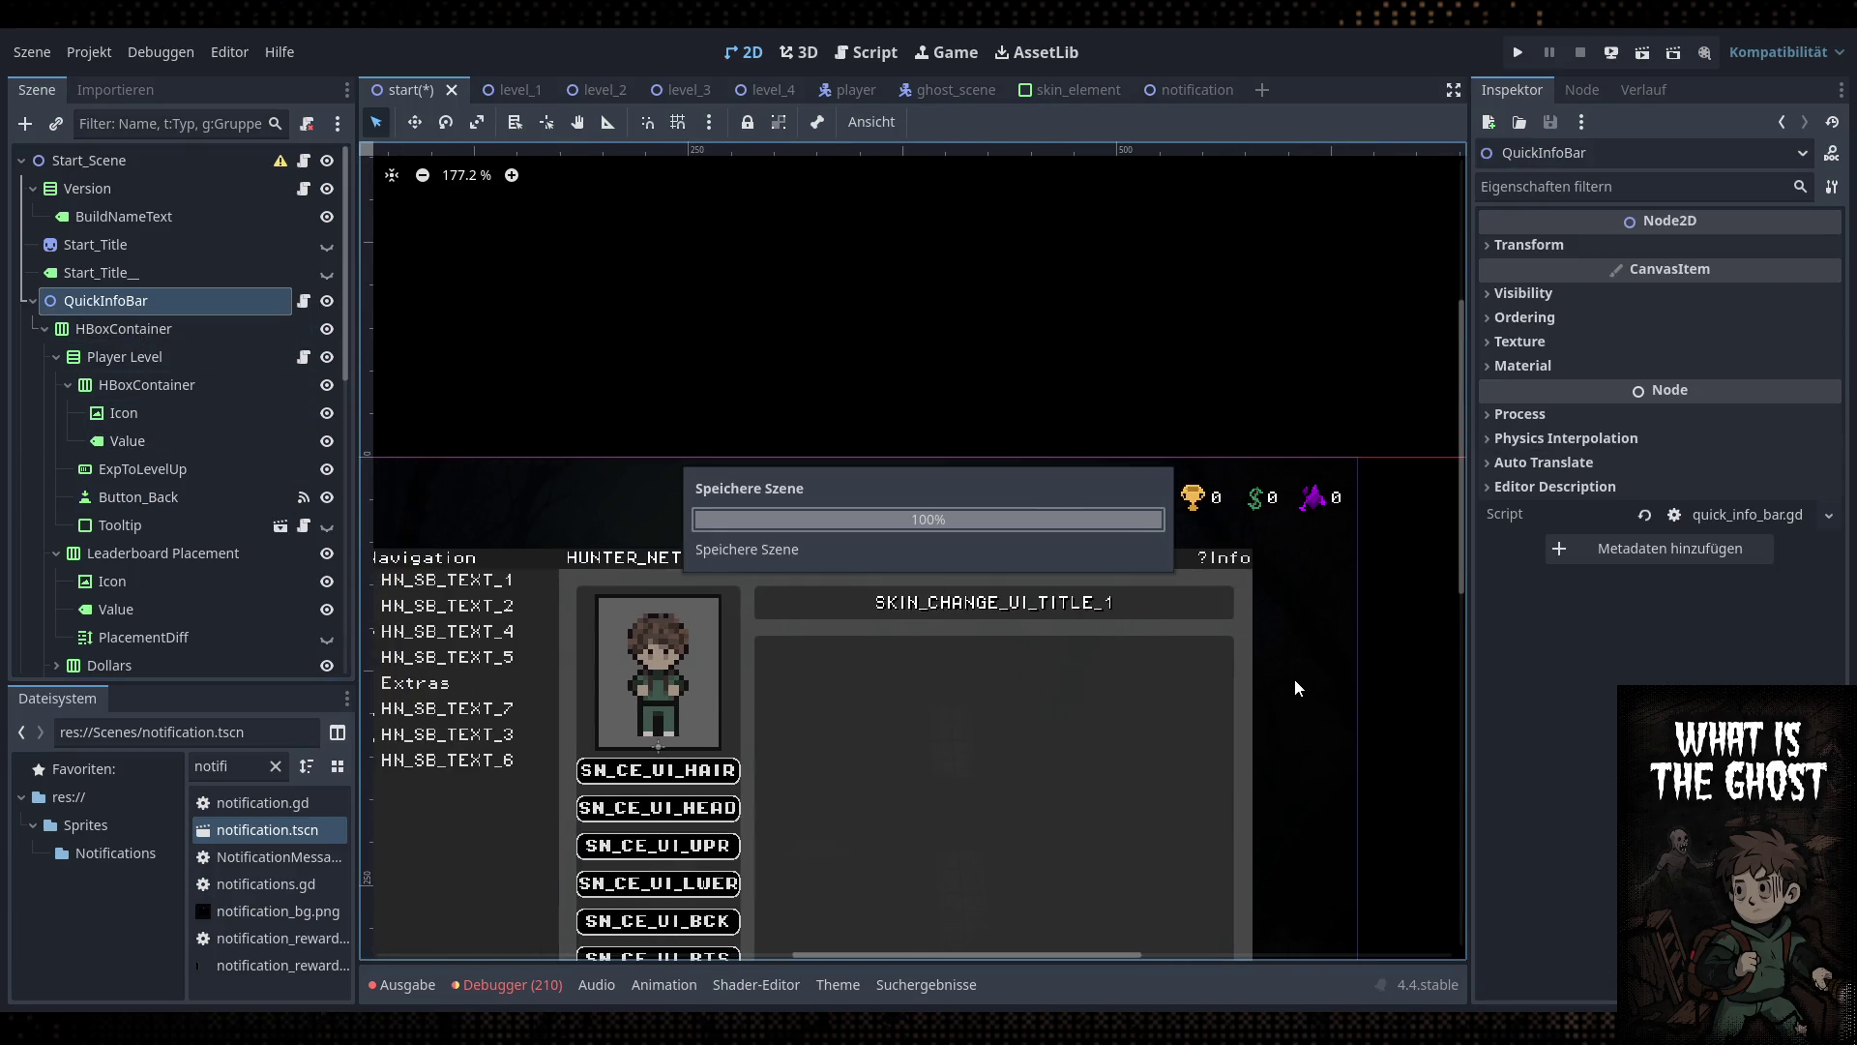
pyautogui.scroll(10, 1028, 479)
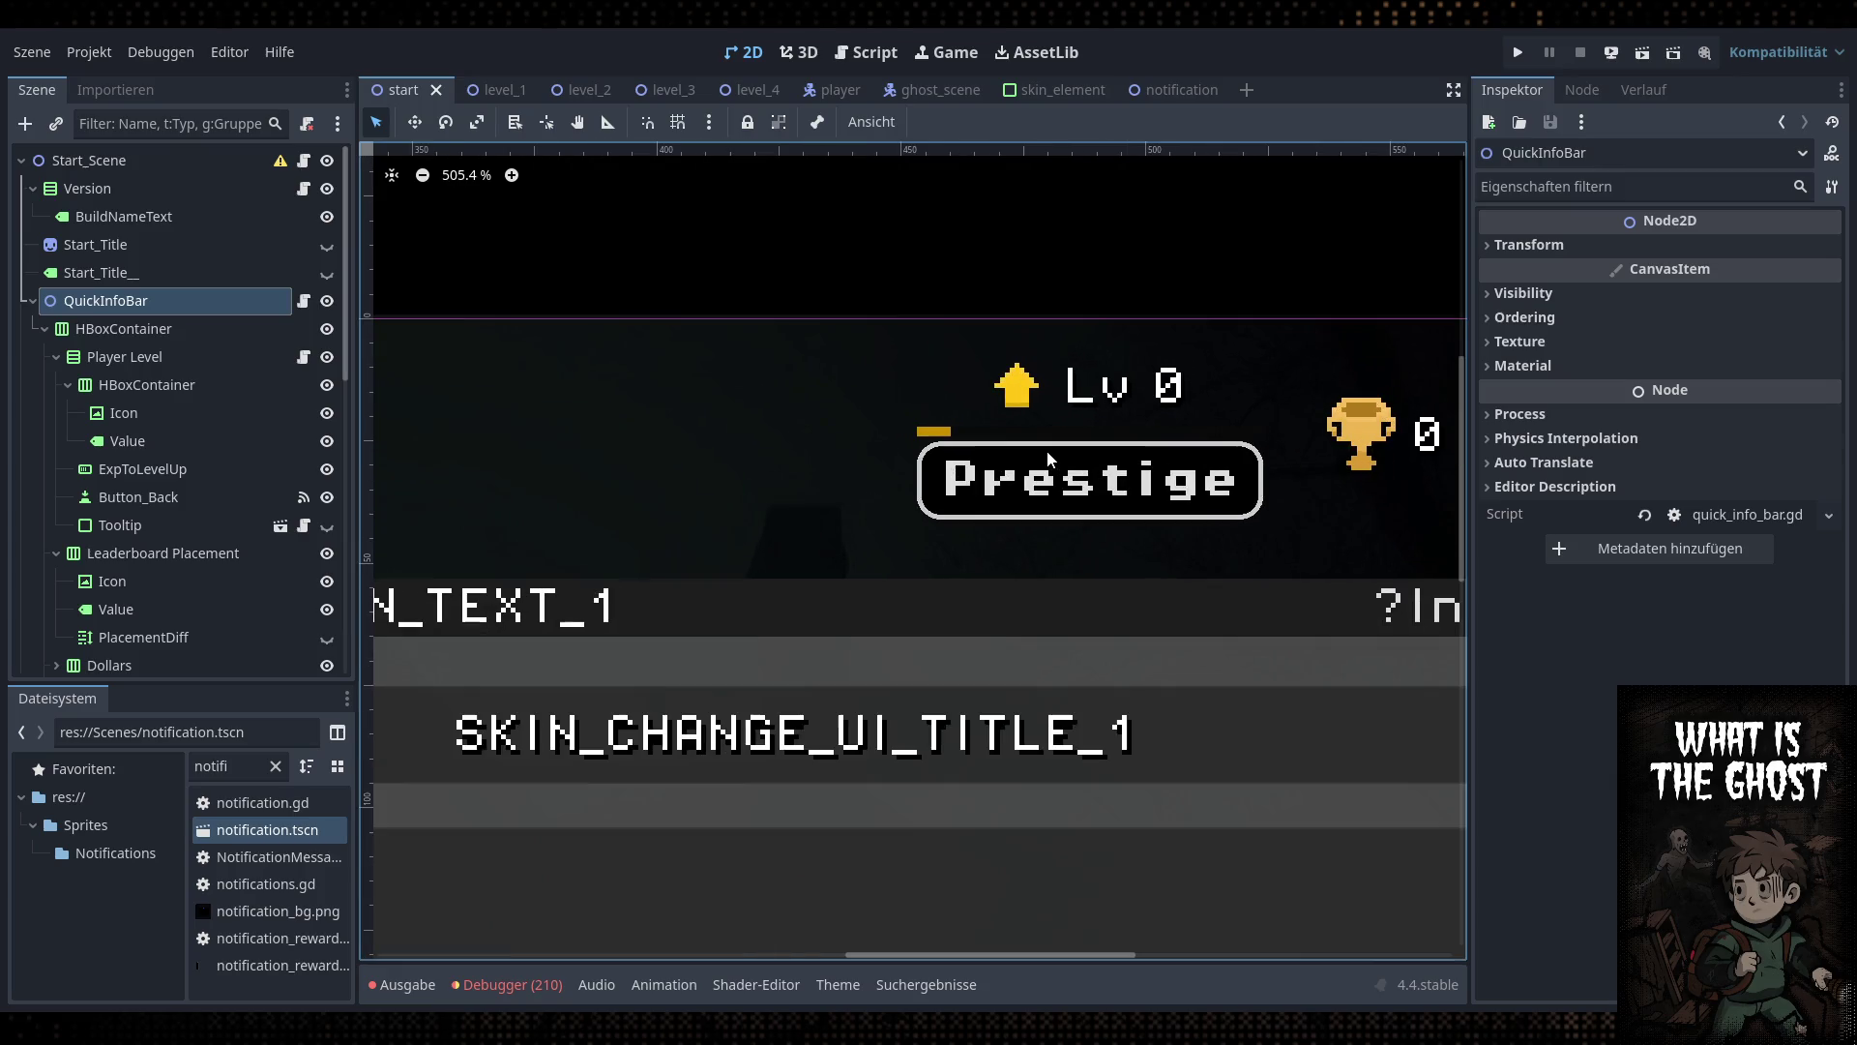
# Set Player Level's Separation override to 2 and save
pyautogui.click(134, 363)
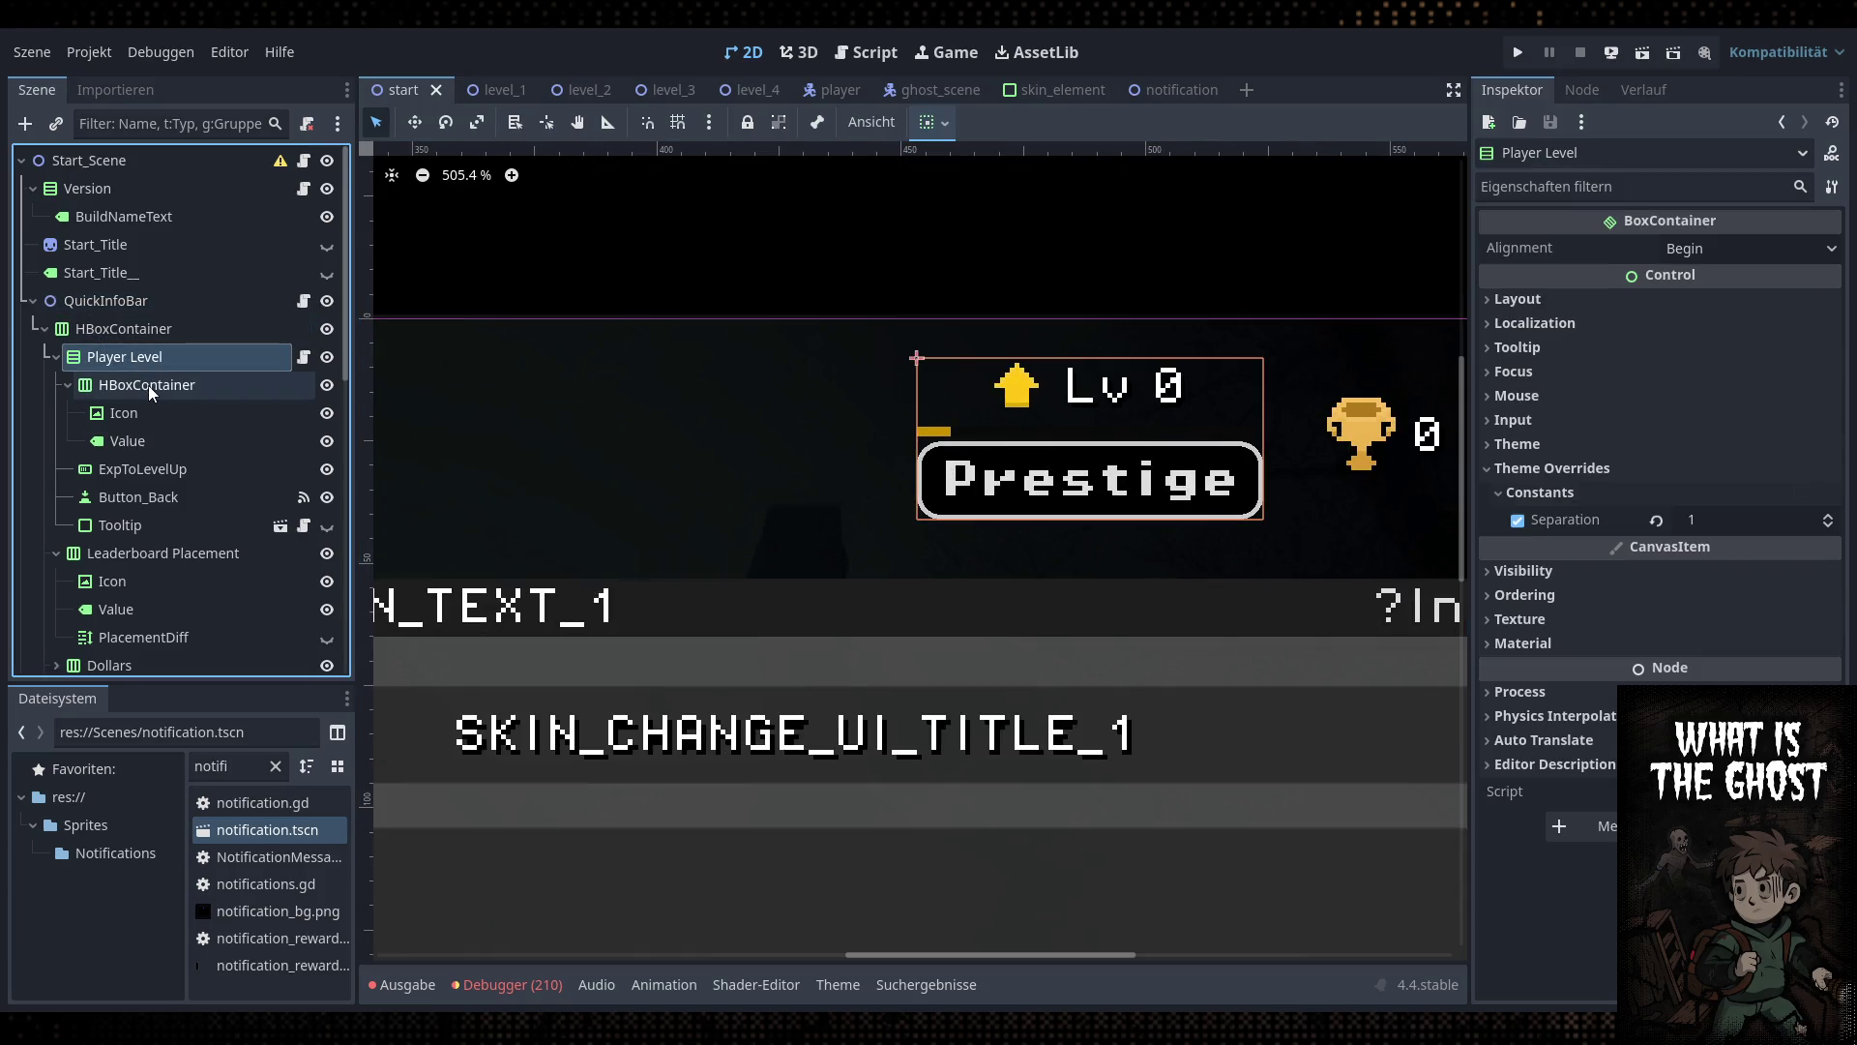
pyautogui.click(1742, 521)
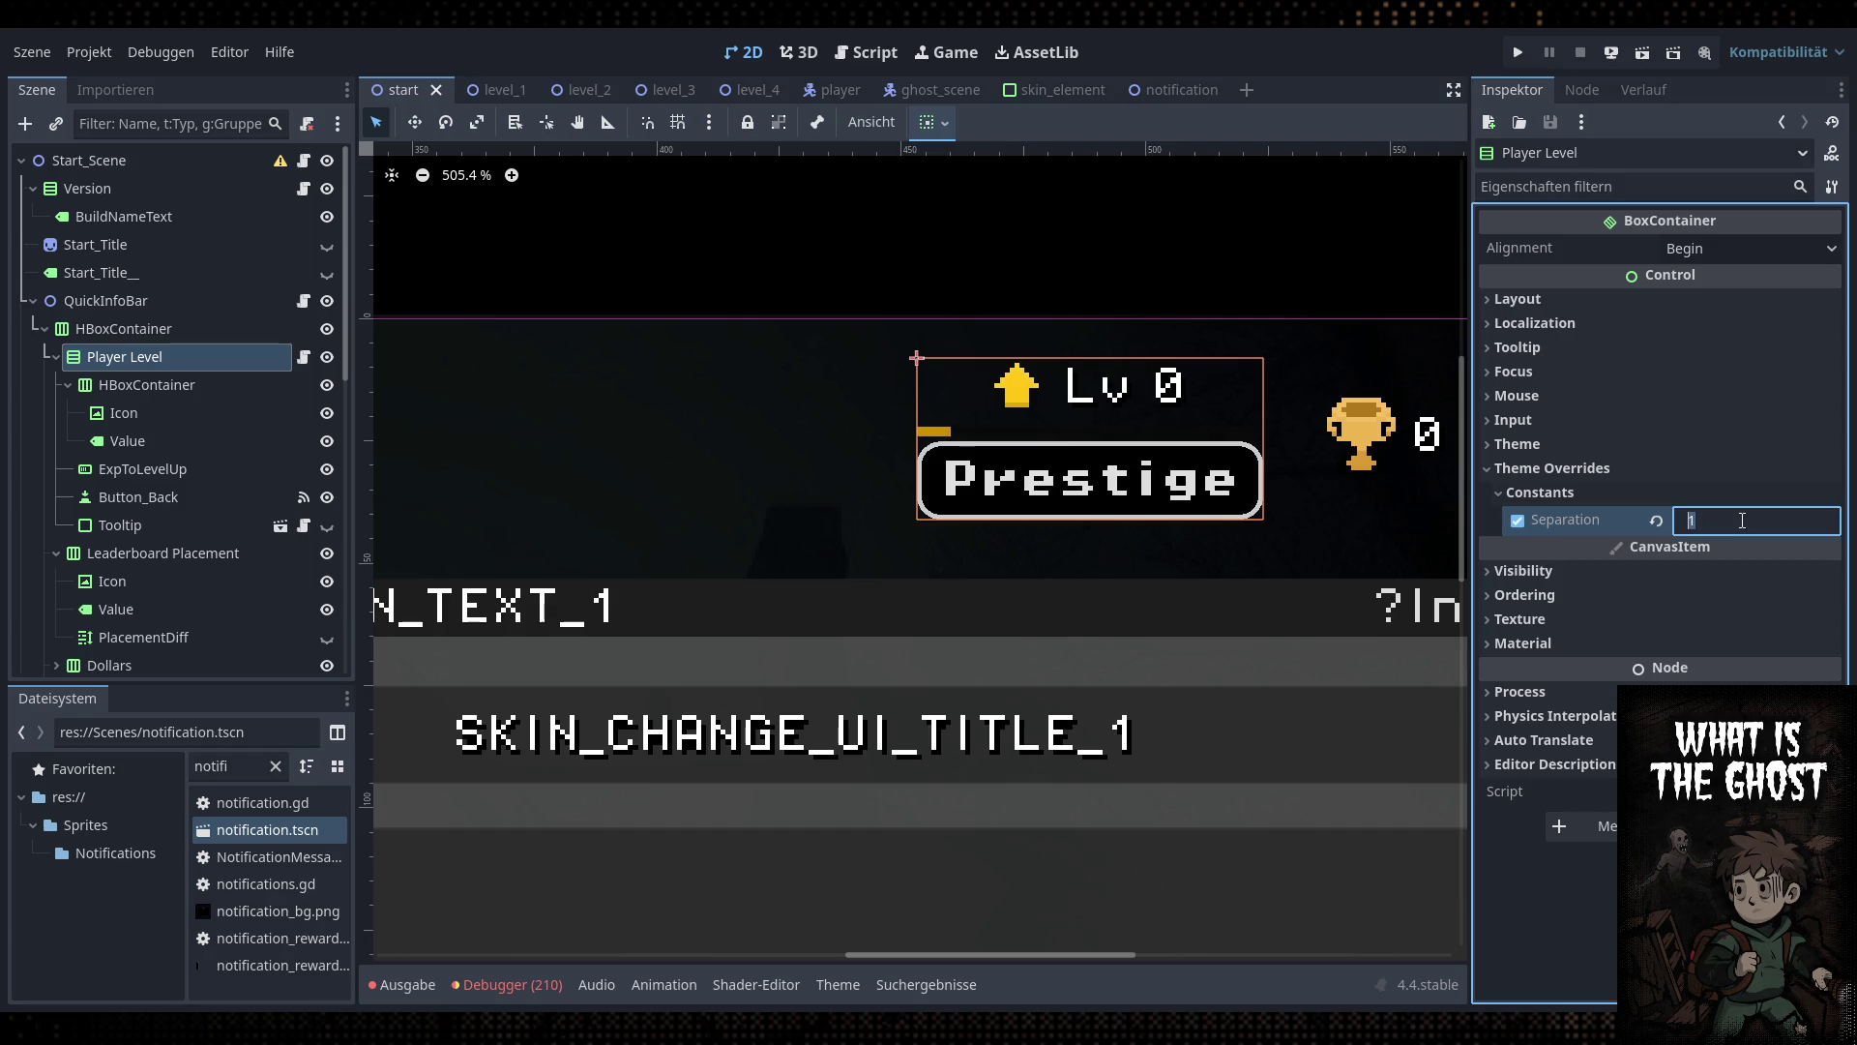
pyautogui.write('2')
pyautogui.press('Return')
pyautogui.scroll(-6, 977, 420)
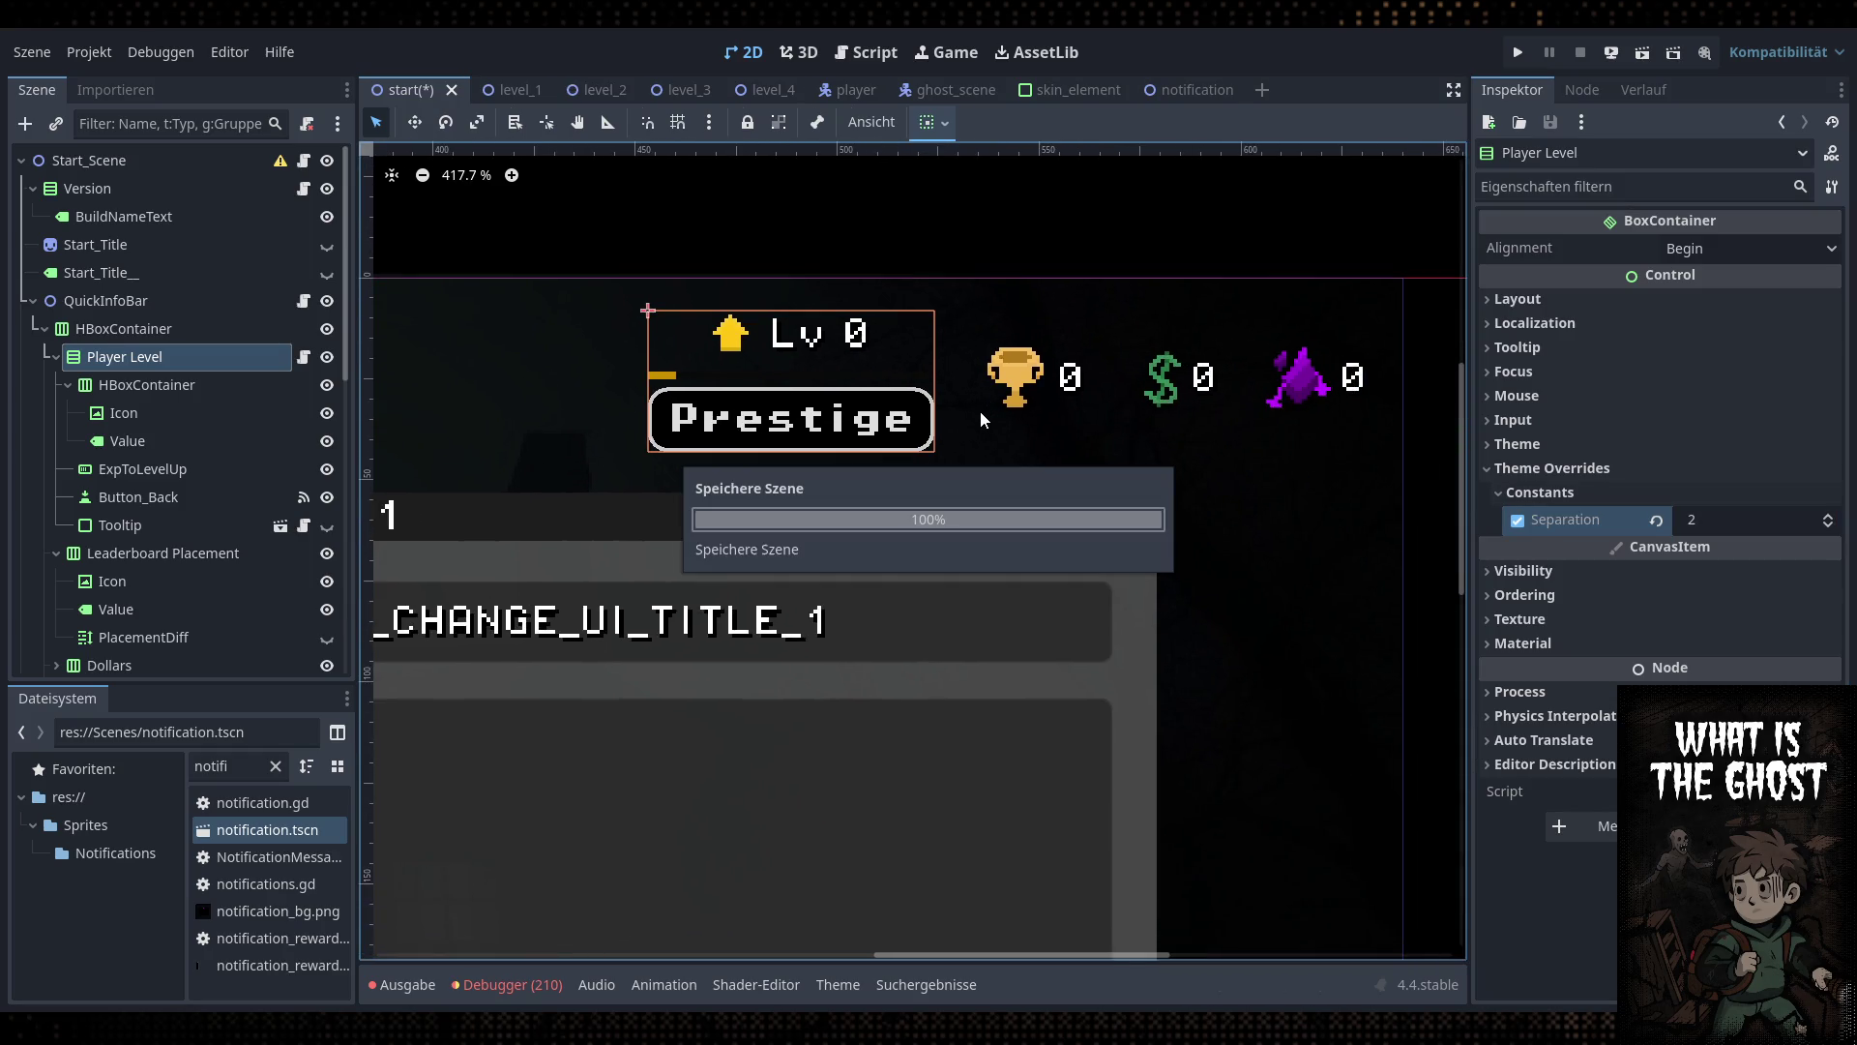
pyautogui.hotkey('ctrl', 's')
# Select QuickInfoBar and pan the view to show the whole info bar
pyautogui.click(107, 301)
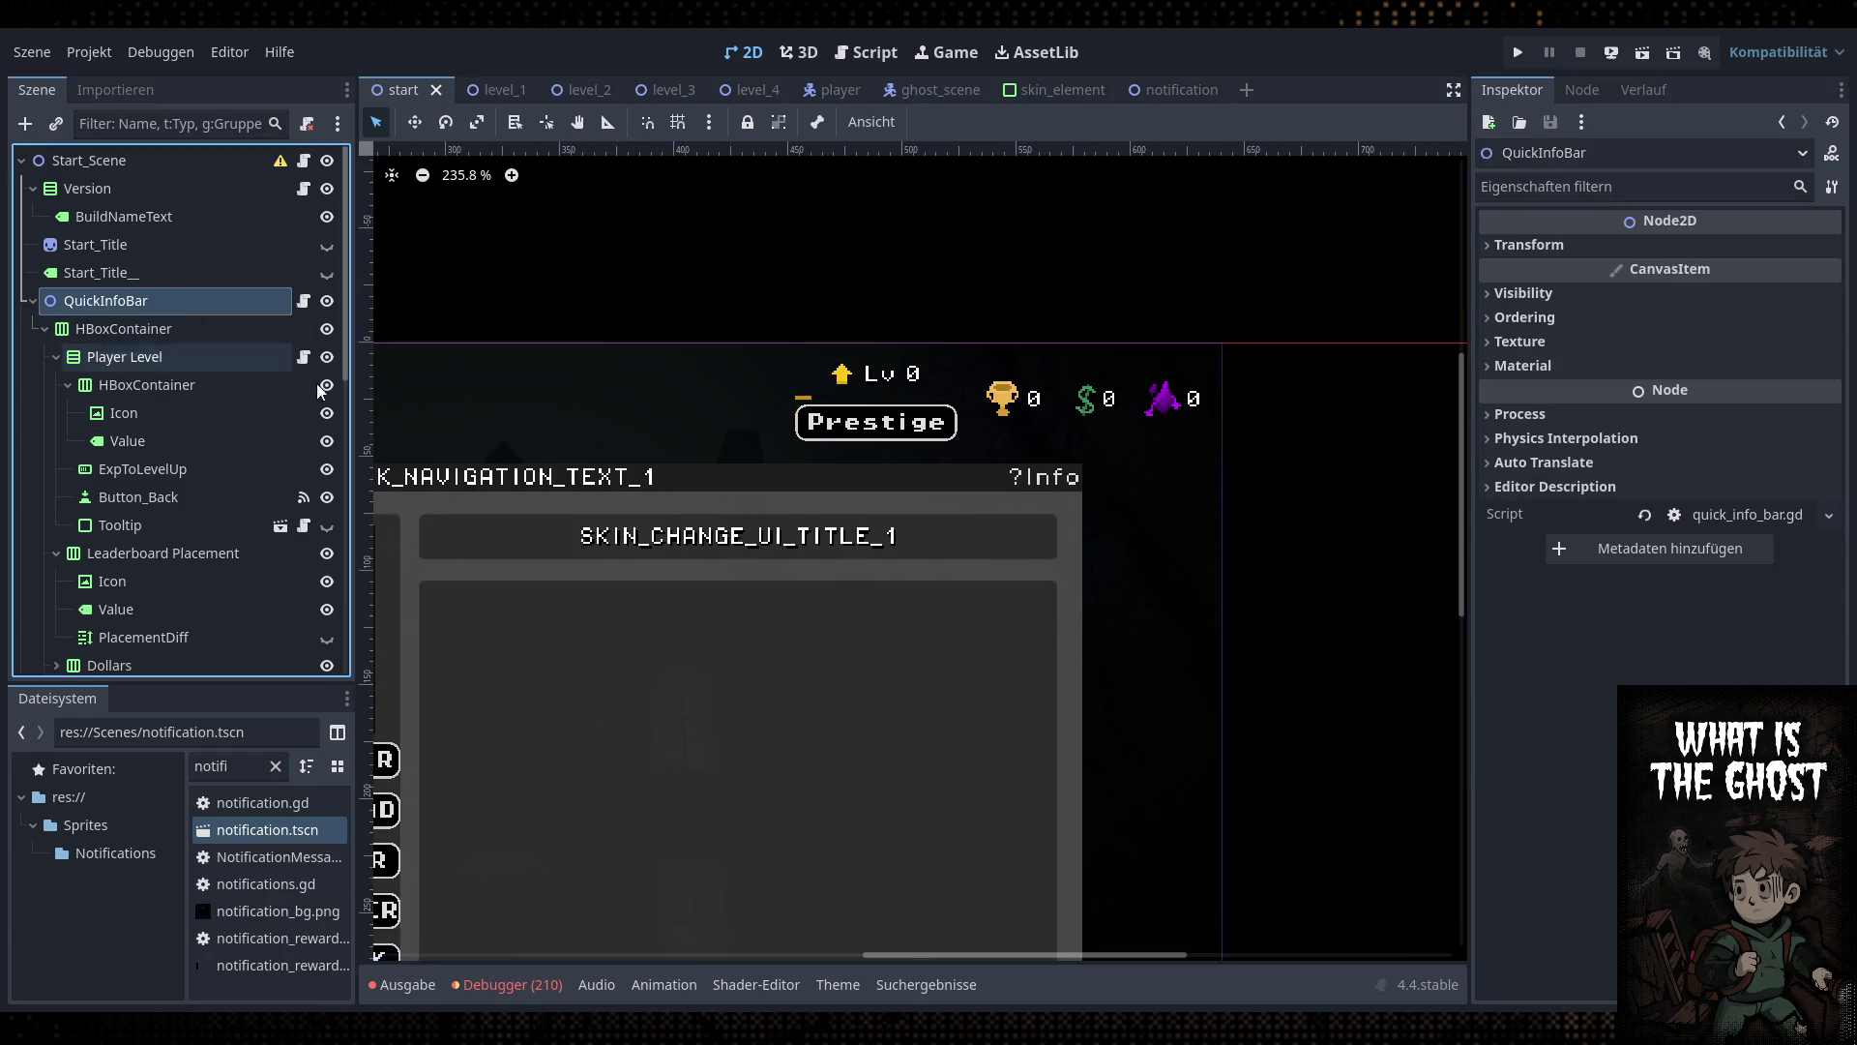
pyautogui.scroll(-3, 942, 513)
pyautogui.moveTo(943, 513); pyautogui.dragTo(1097, 518)
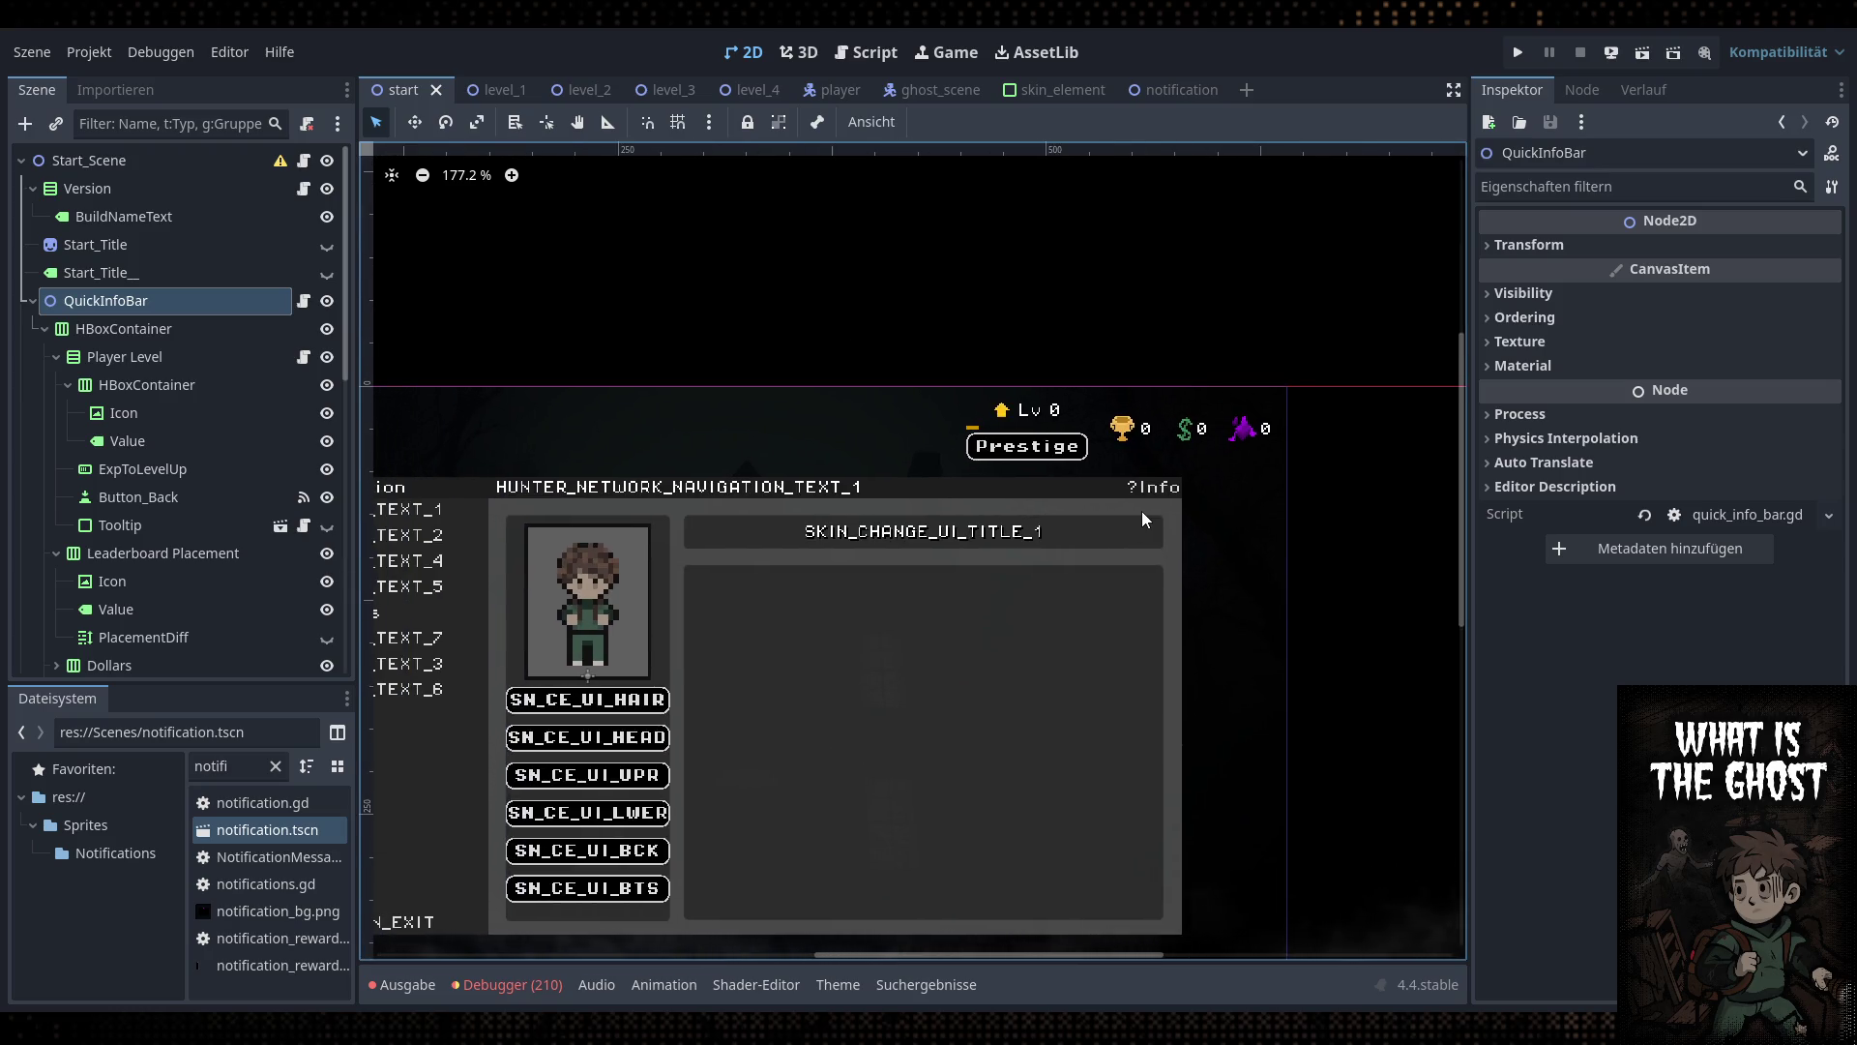
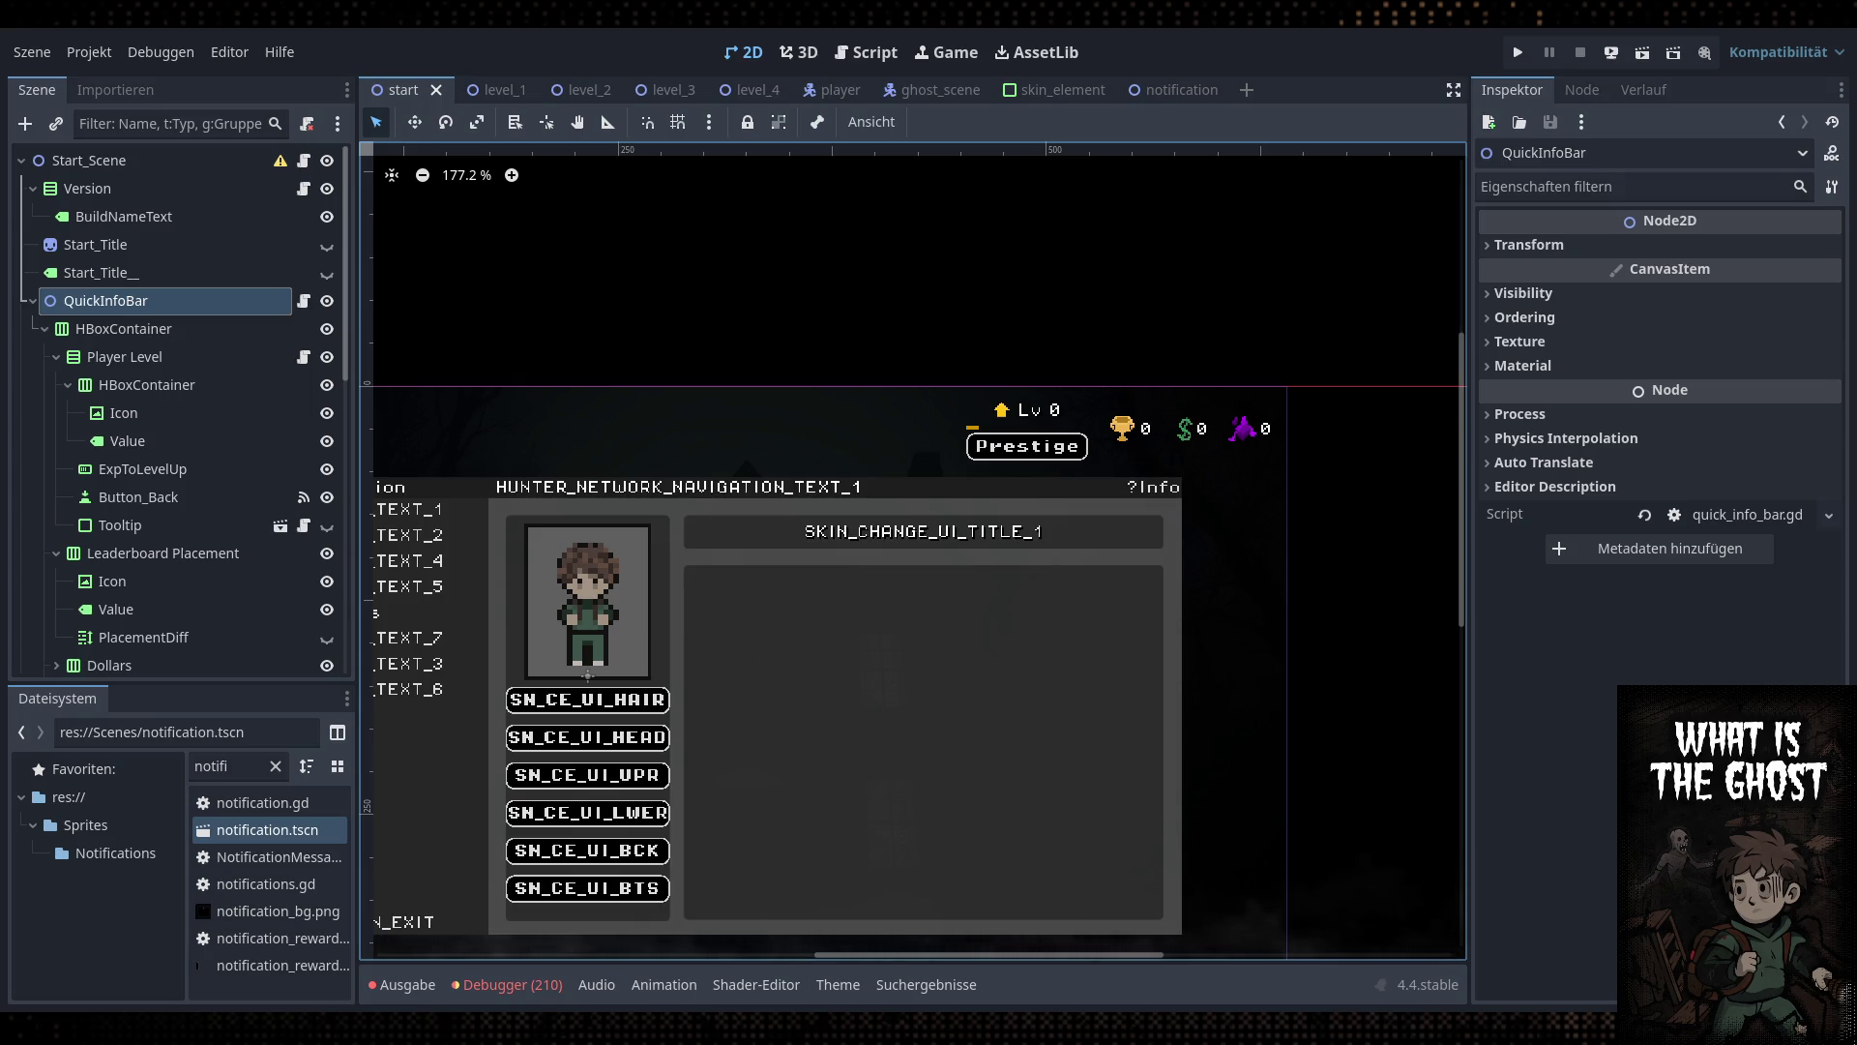
# Rename the Prestige button's Button_Back node to Button_Prestige in the Scene dock
pyautogui.scroll(-3, 999, 754)
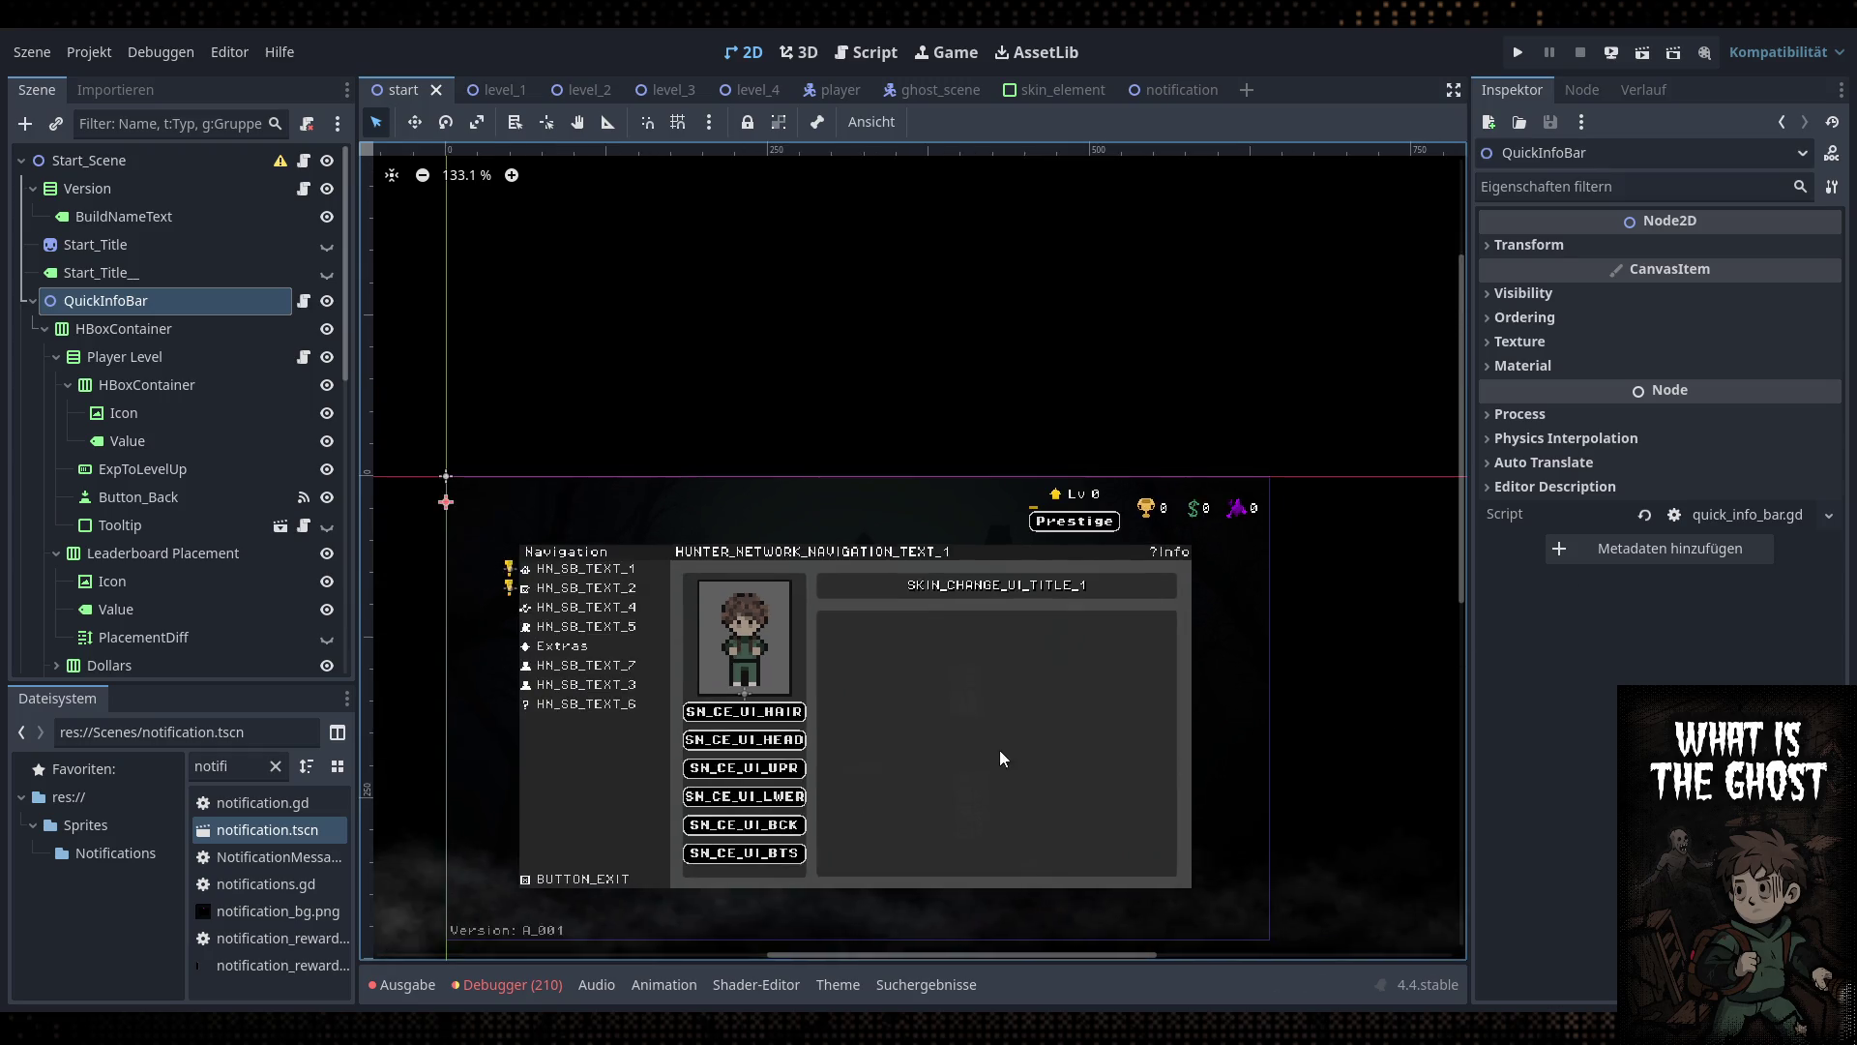
pyautogui.scroll(1, 1241, 682)
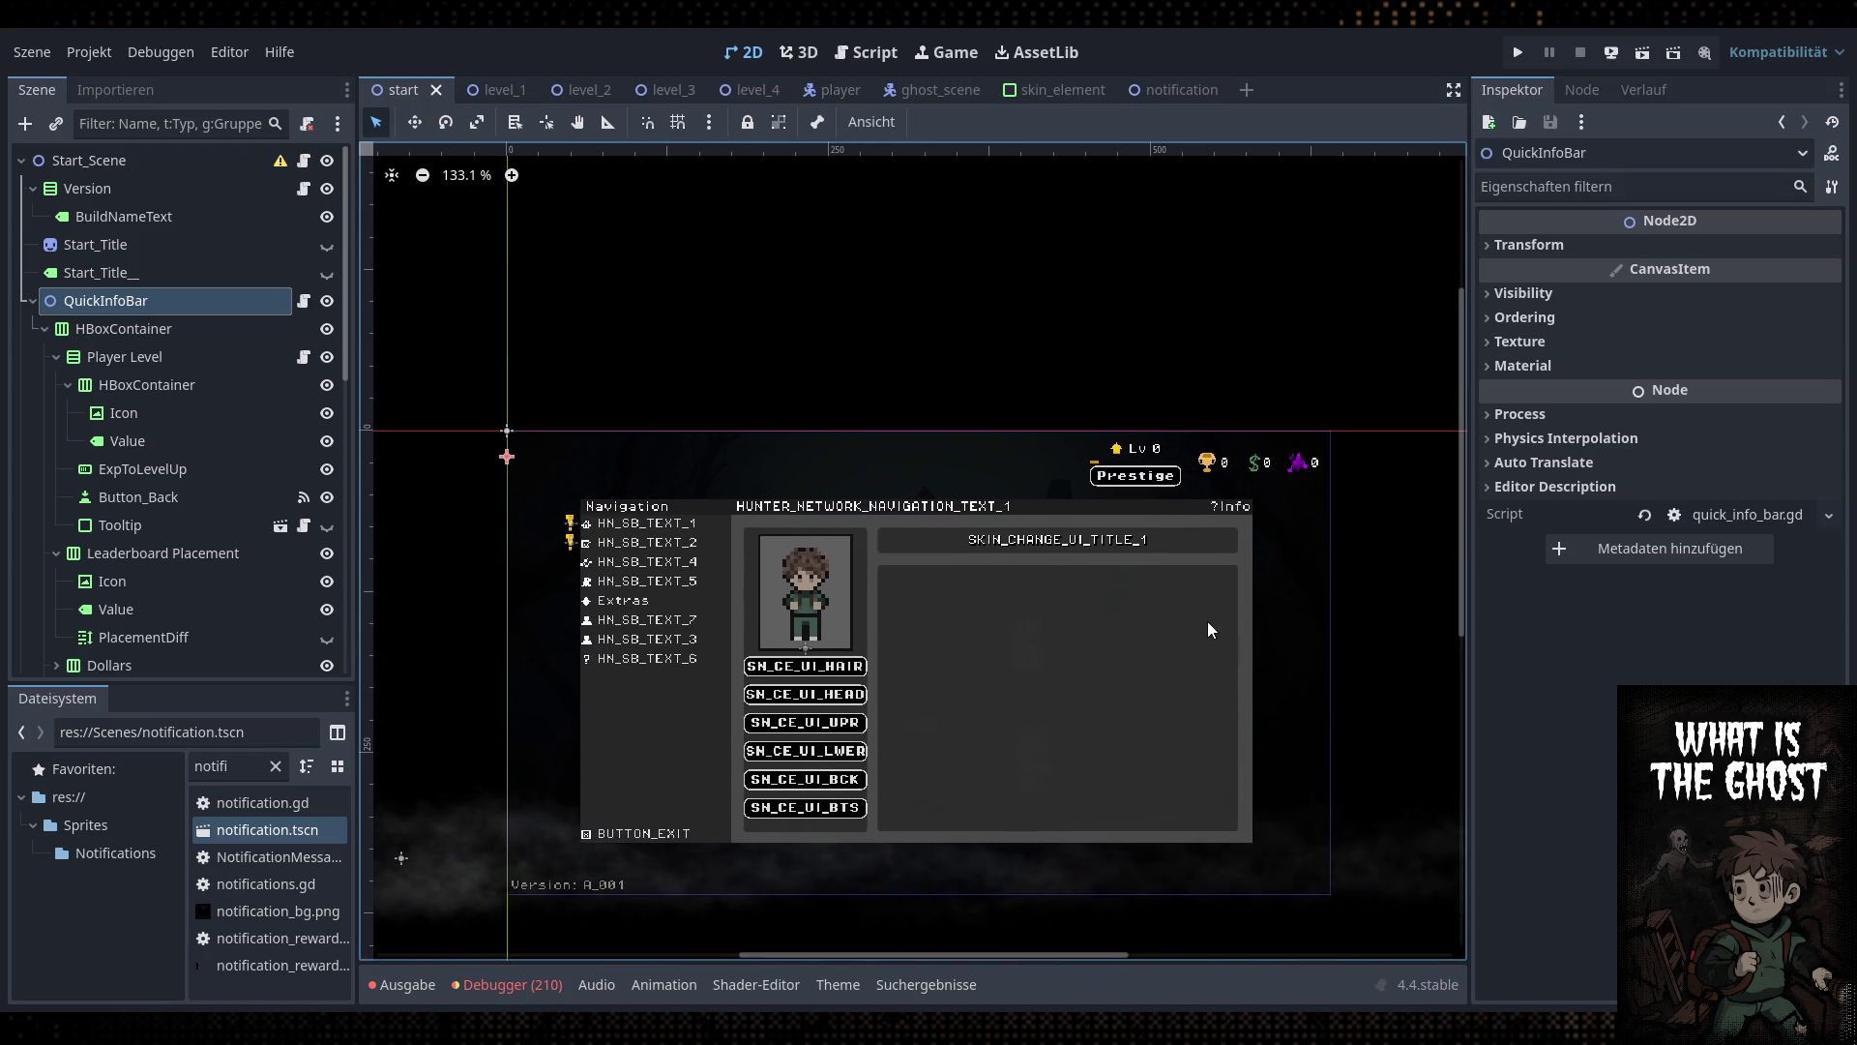
pyautogui.scroll(2, 1164, 494)
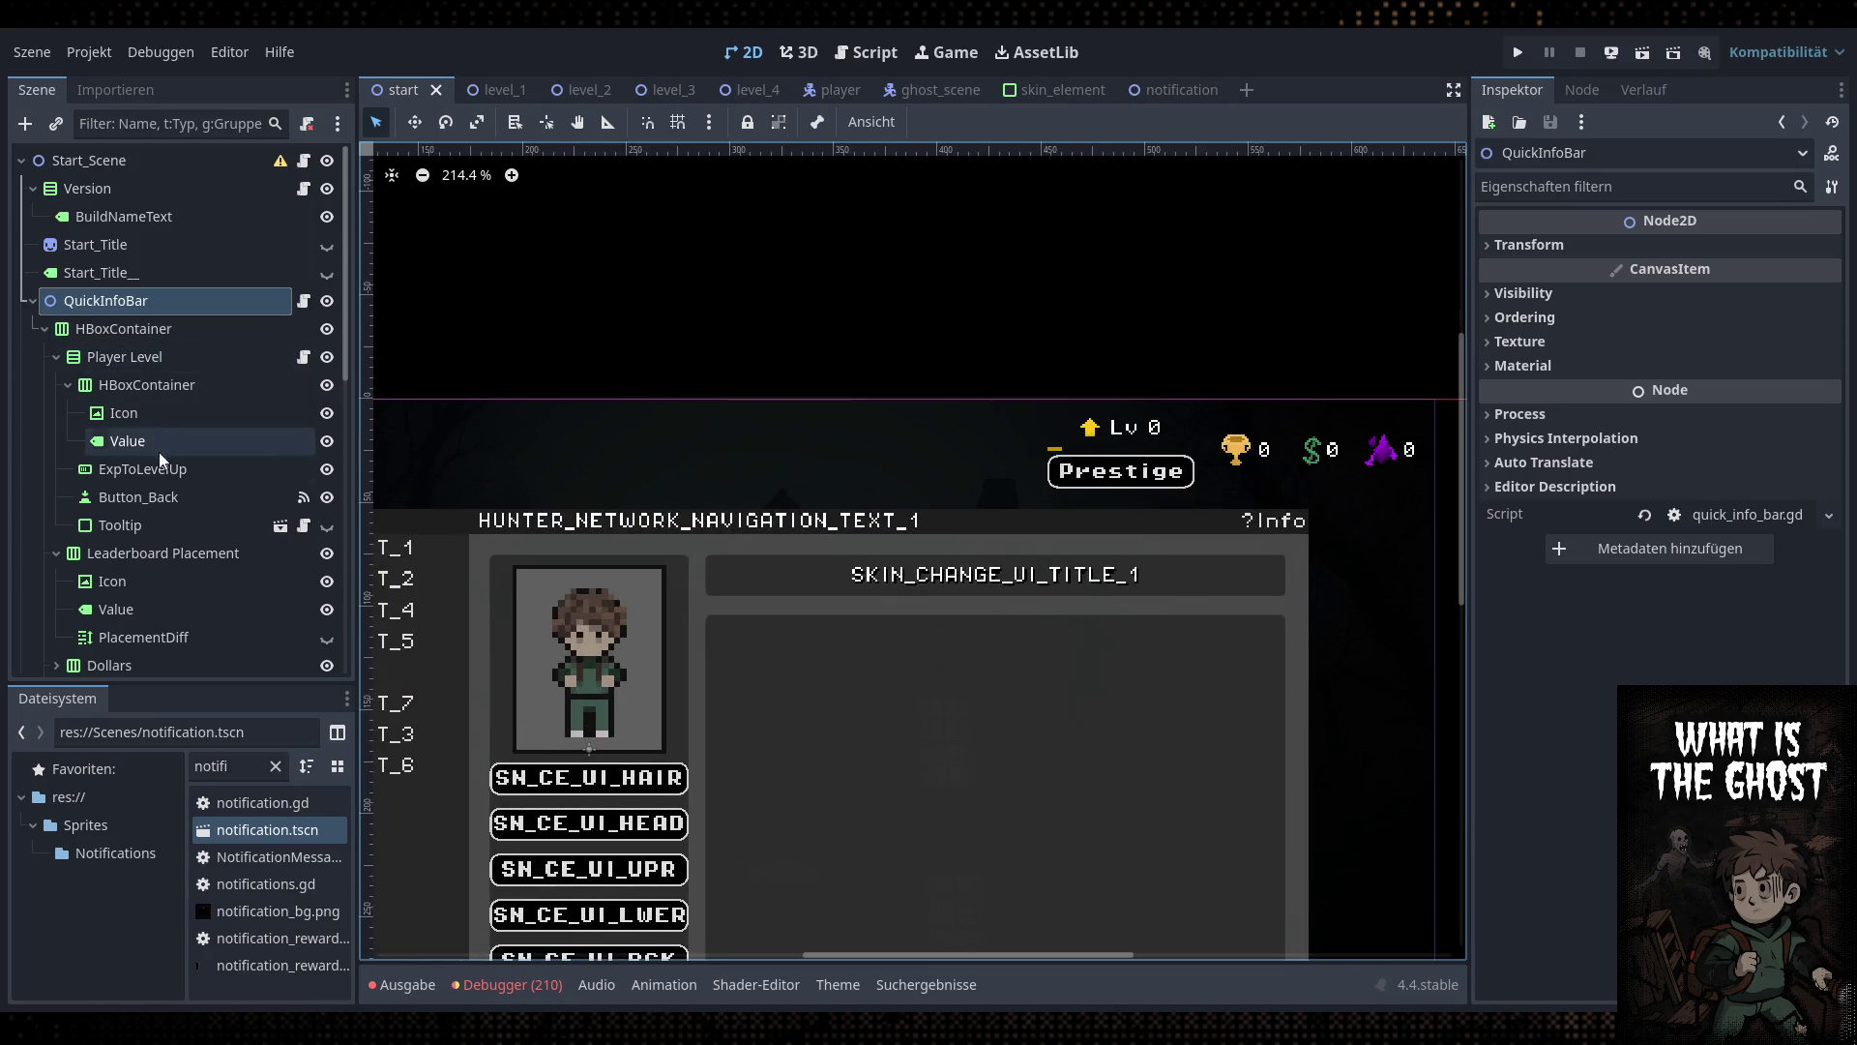
pyautogui.click(181, 499)
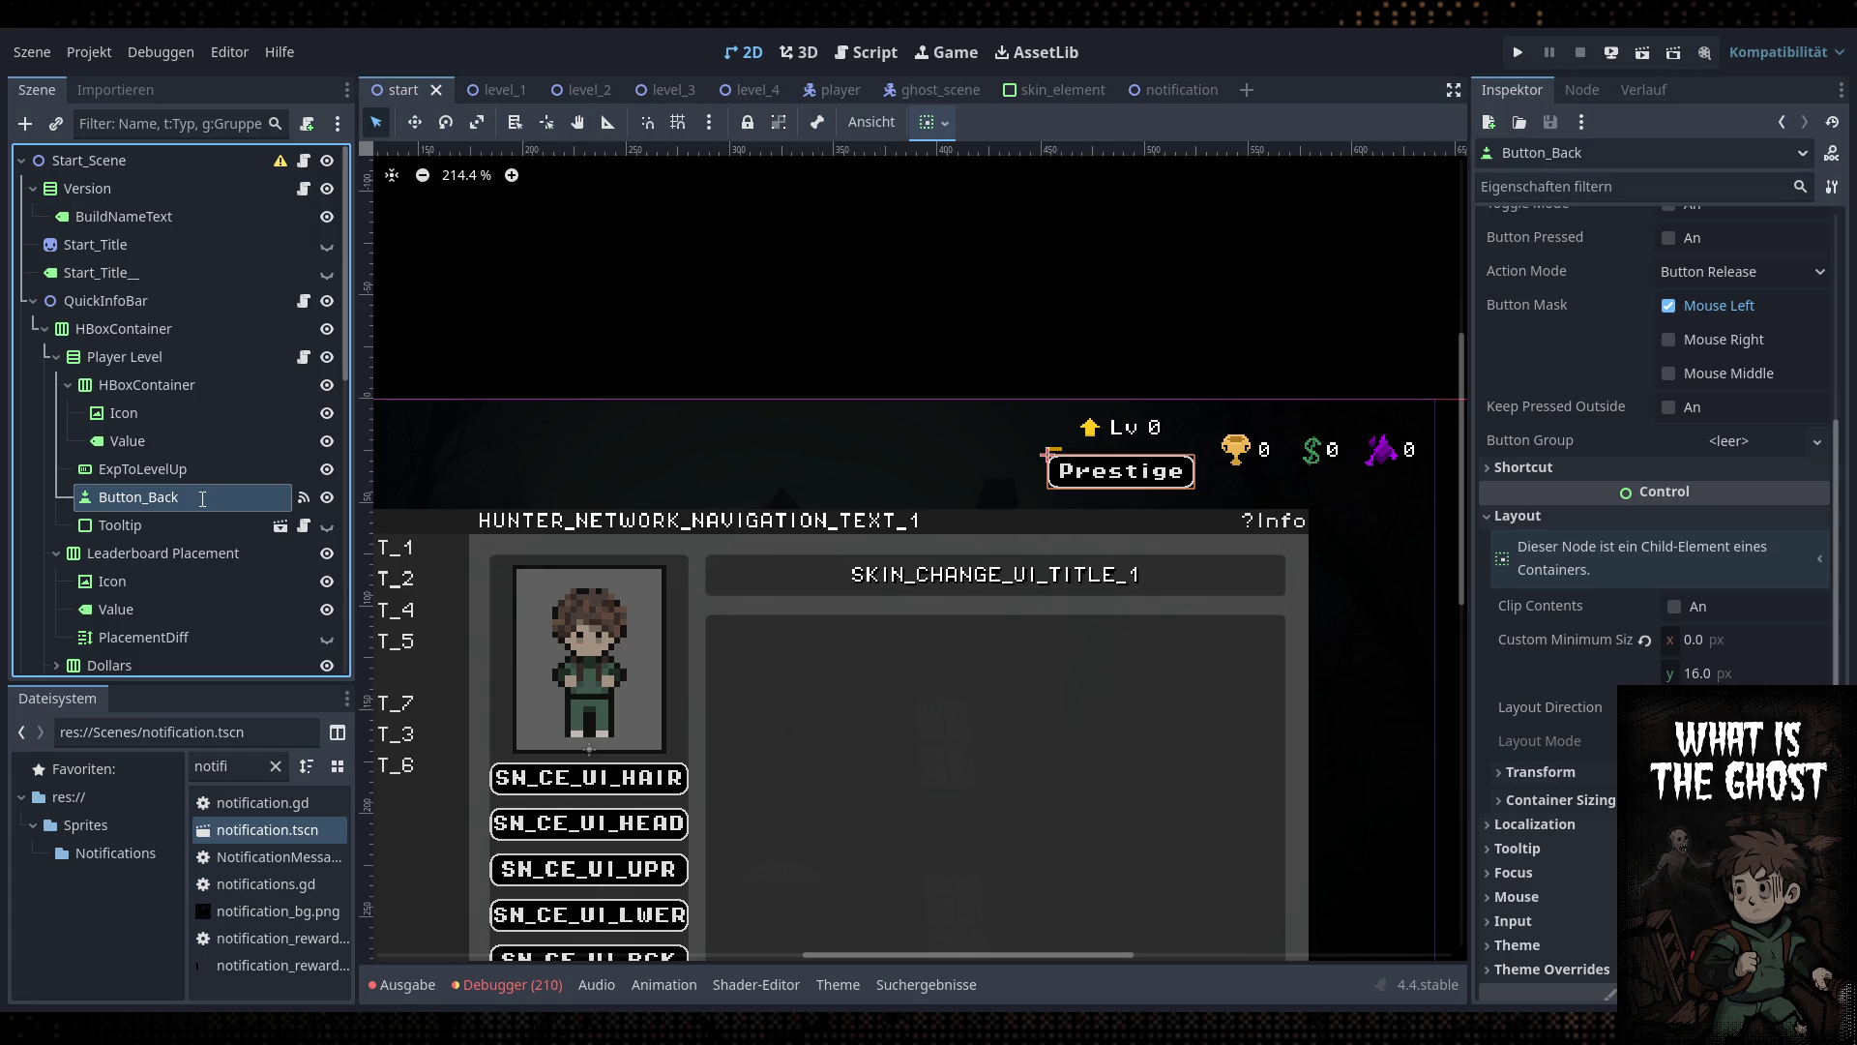
pyautogui.press('BackSpace')
pyautogui.press('BackSpace')
pyautogui.press('BackSpace')
pyautogui.write('Prestige')
pyautogui.press('Return')
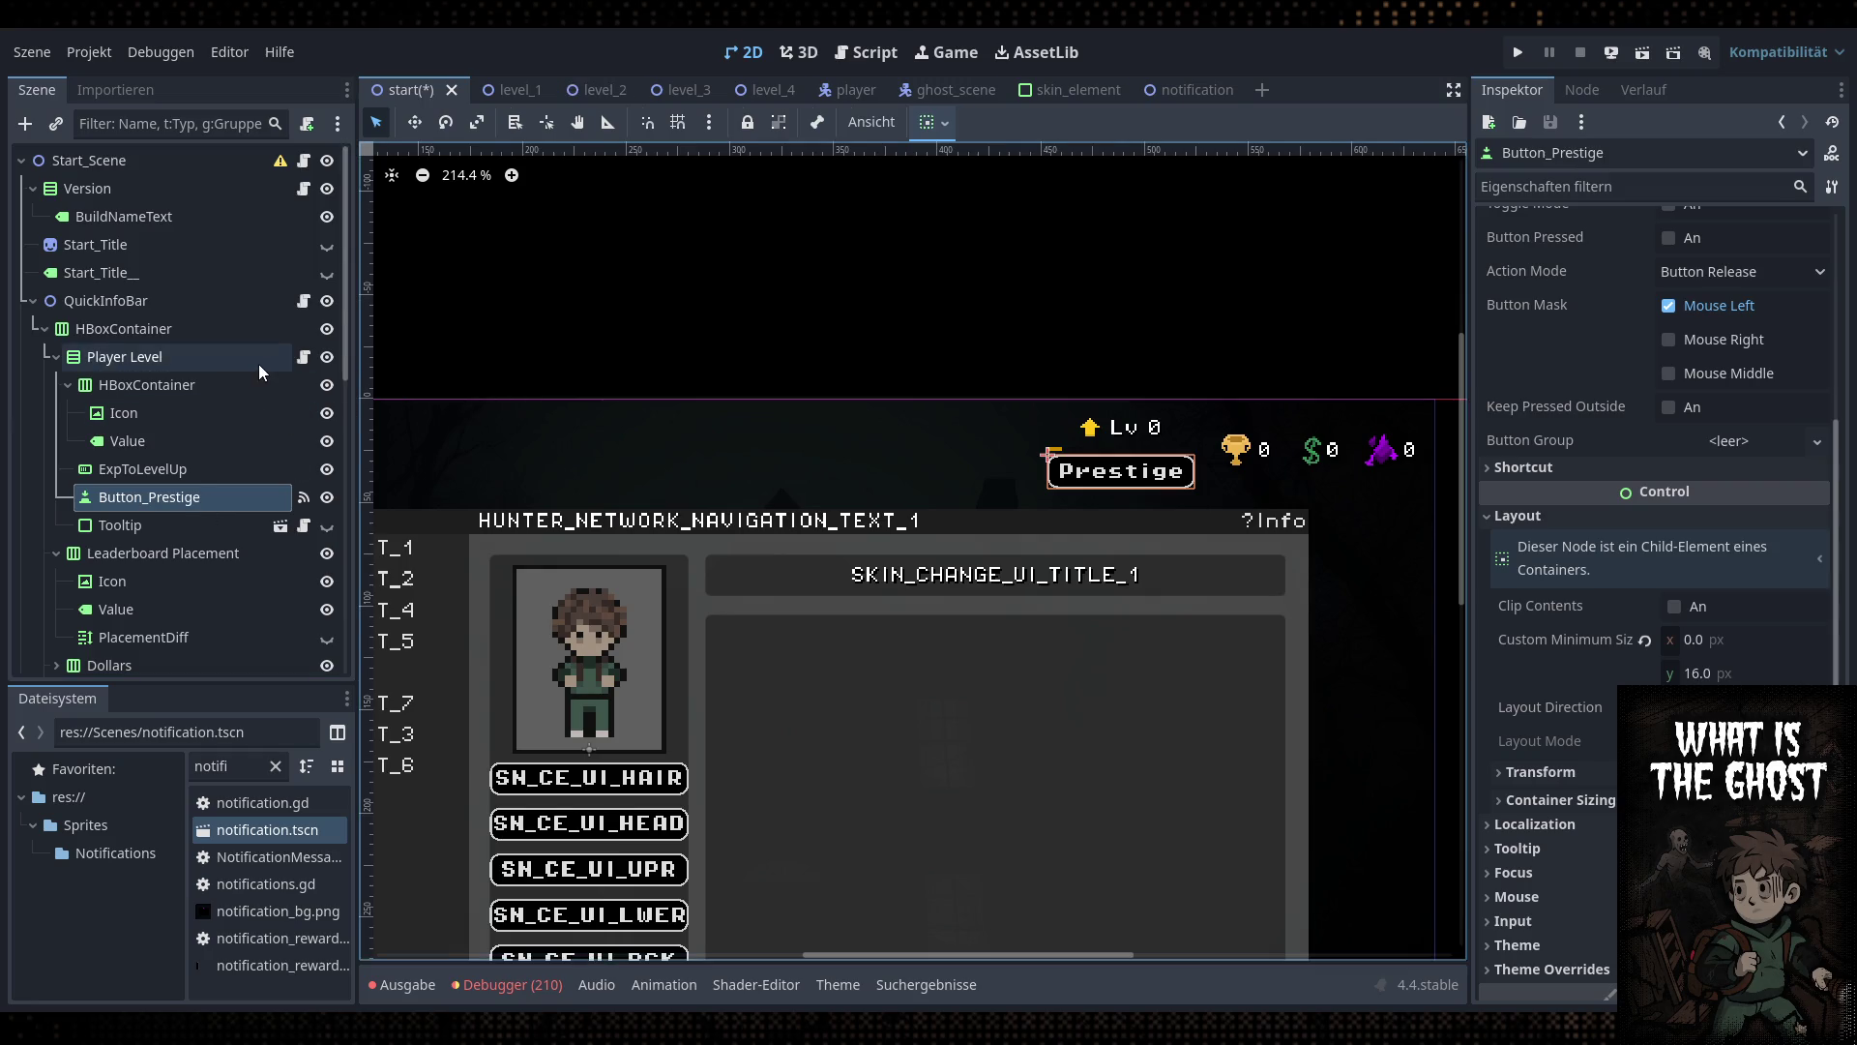
pyautogui.click(303, 358)
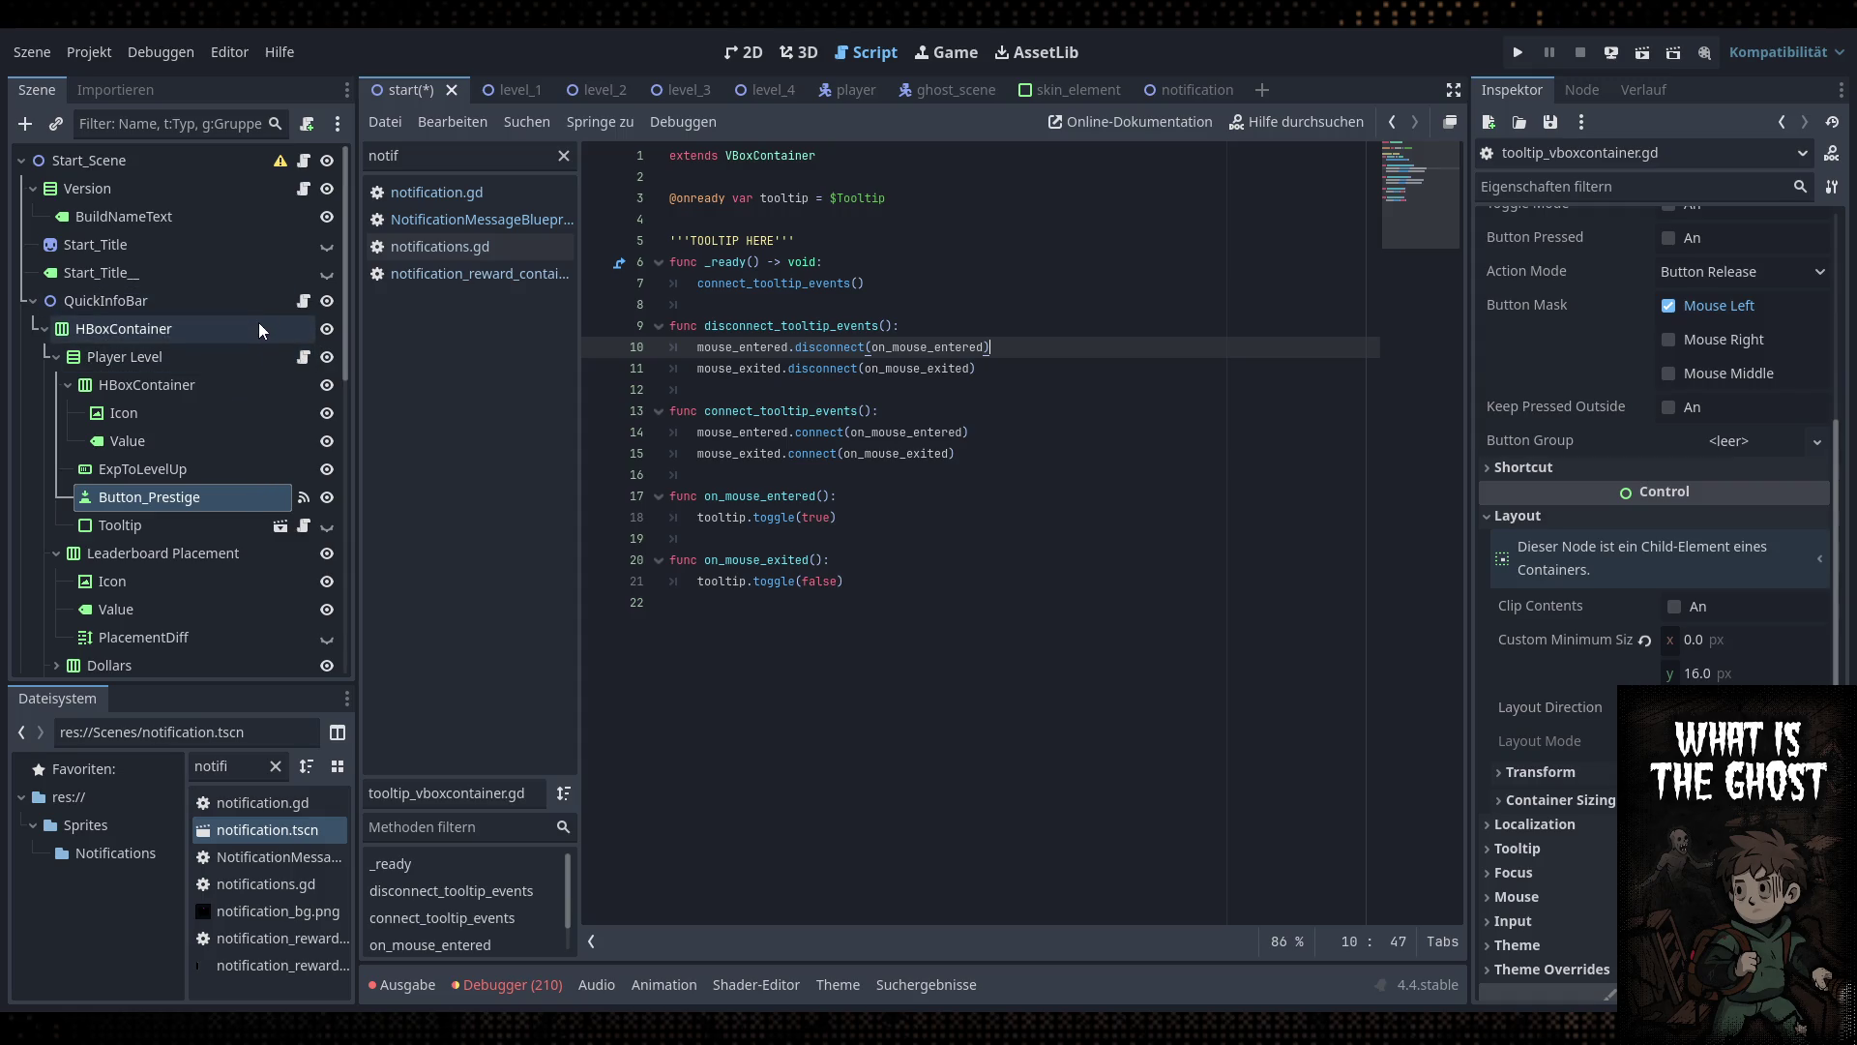
# Disconnect the Bug Report connection from Button_Prestige's pressed() signal
pyautogui.click(303, 301)
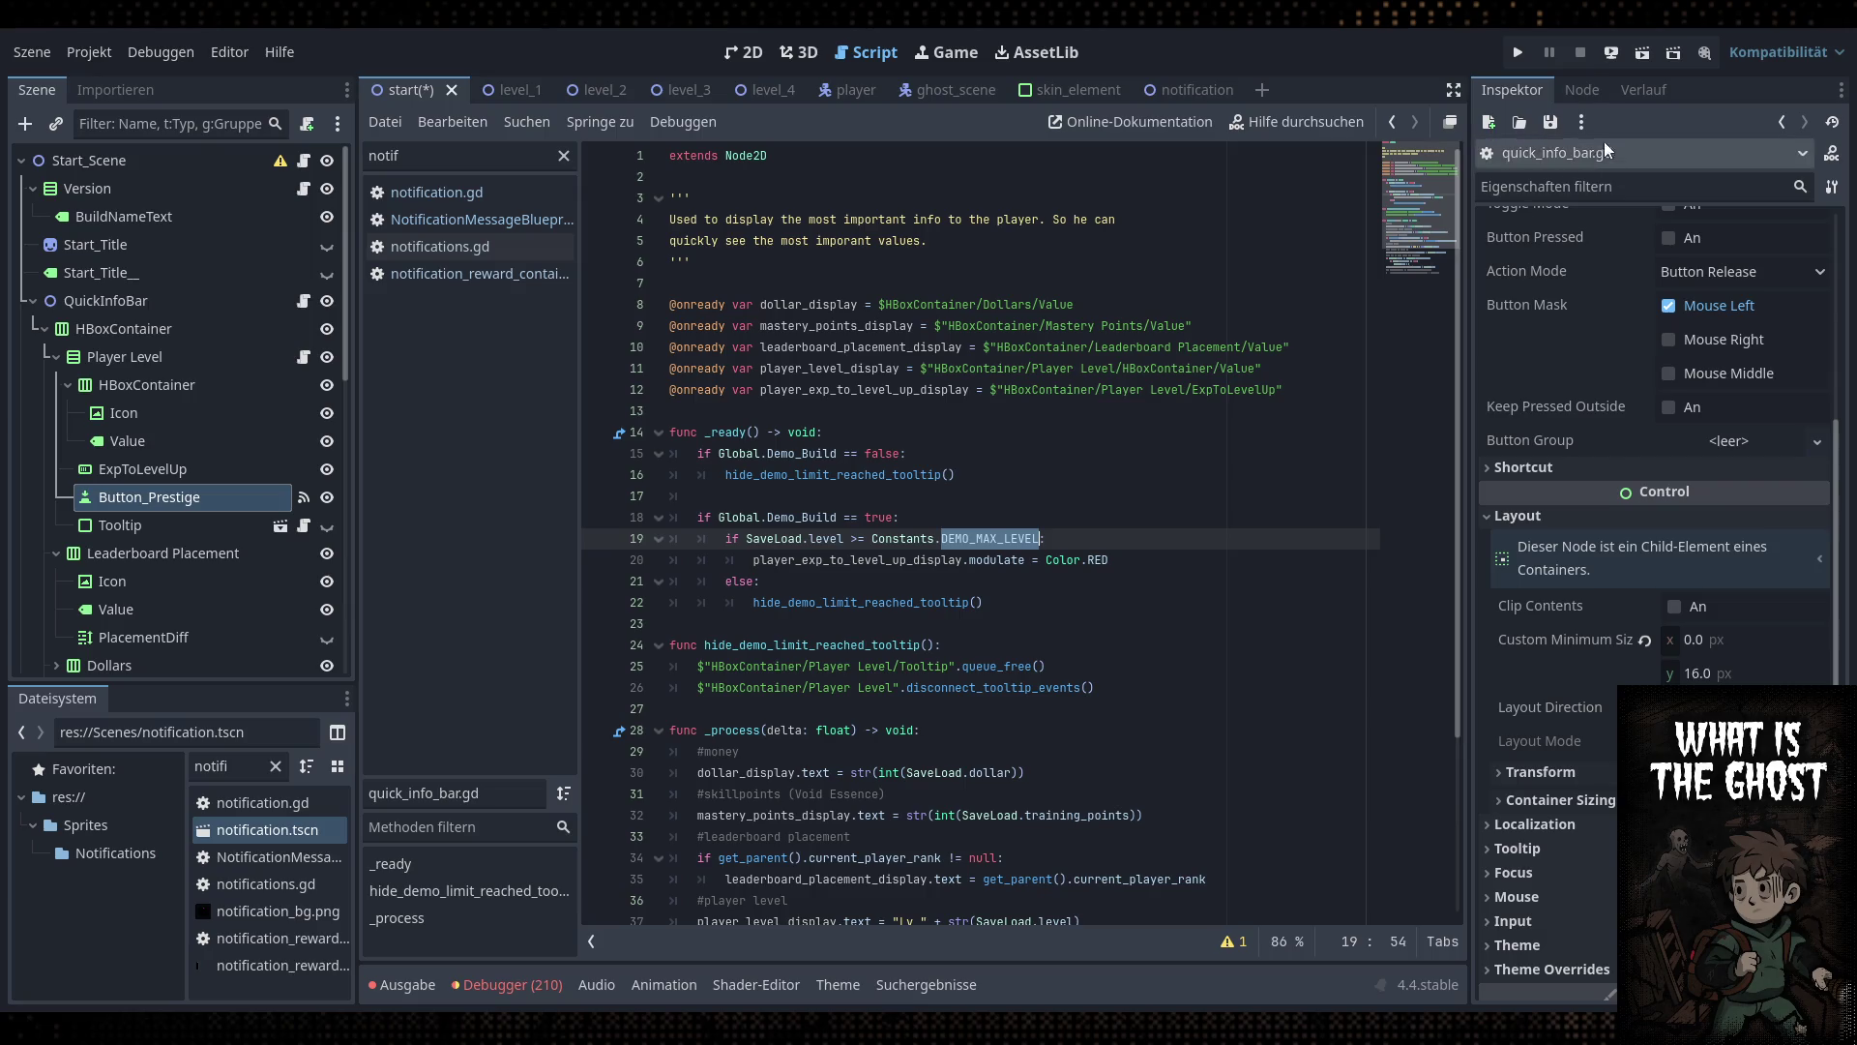
pyautogui.click(1583, 89)
pyautogui.rightClick(1644, 304)
pyautogui.click(1628, 360)
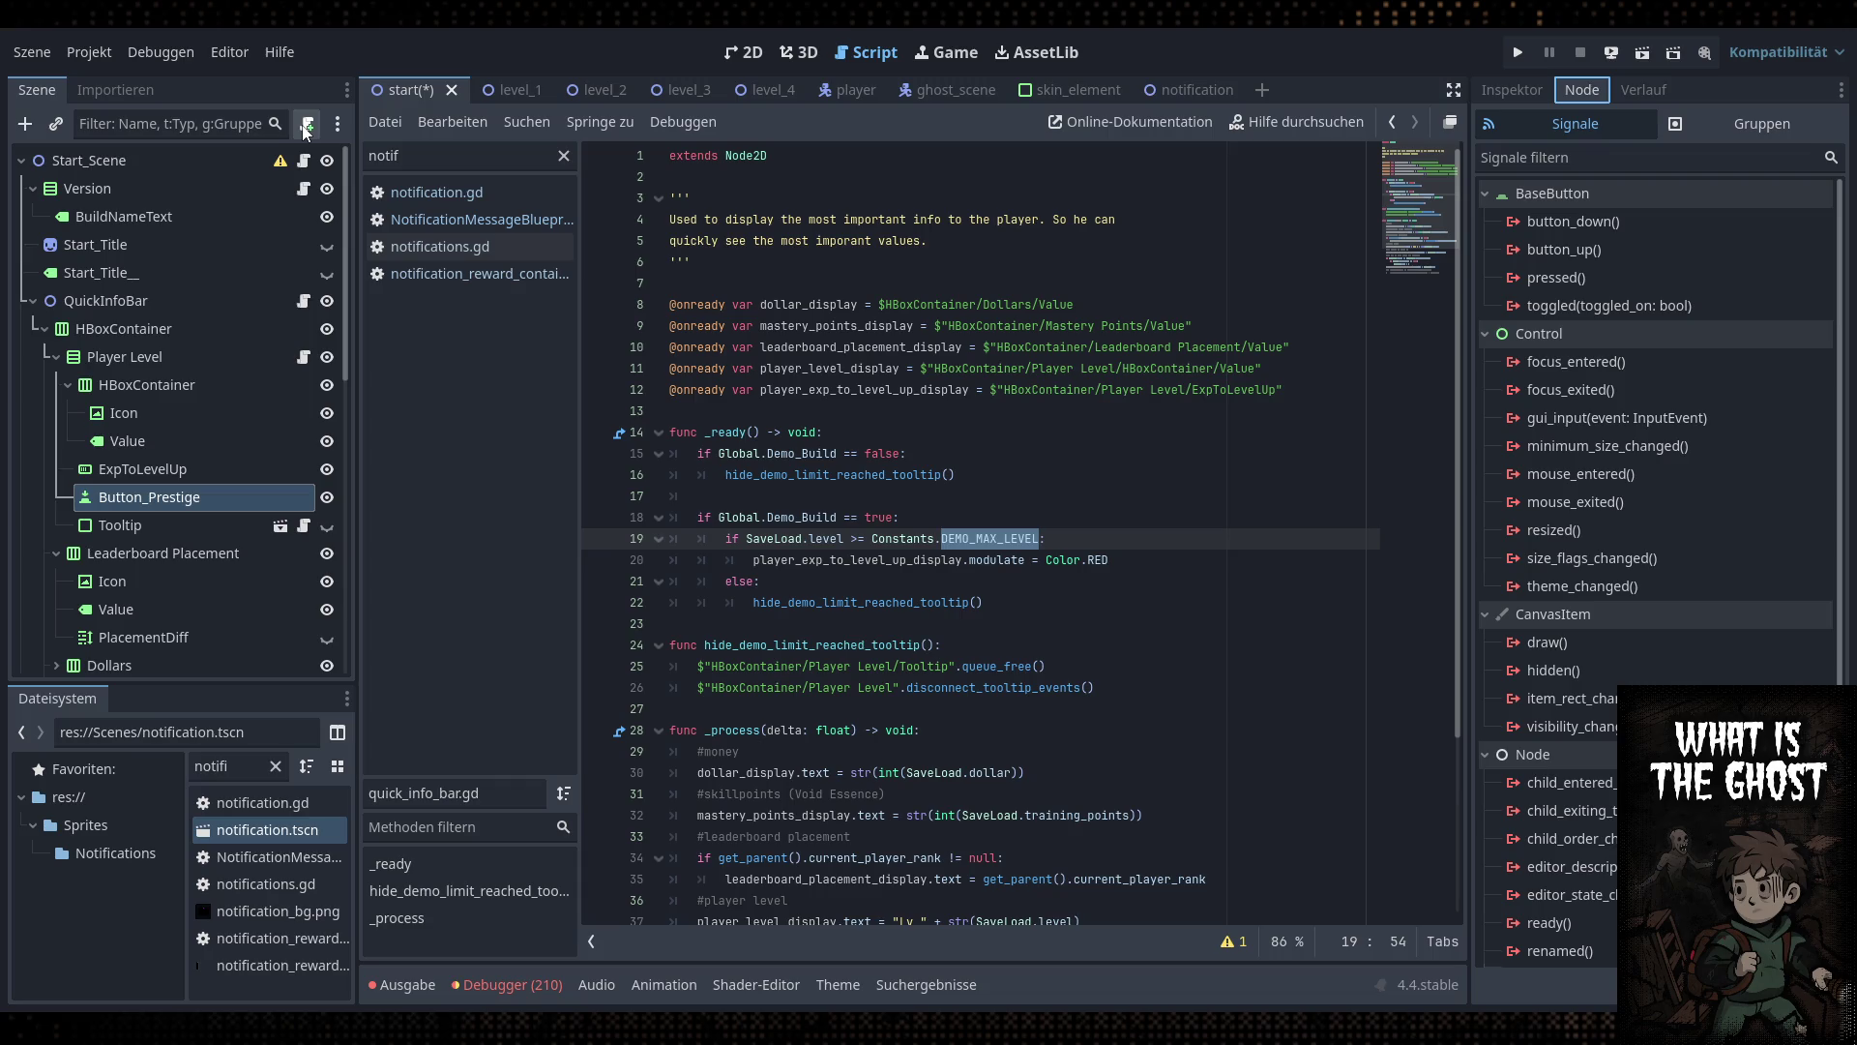
# Attach a new script button_prestige.gd extending Button to Button_Prestige
pyautogui.click(1587, 278)
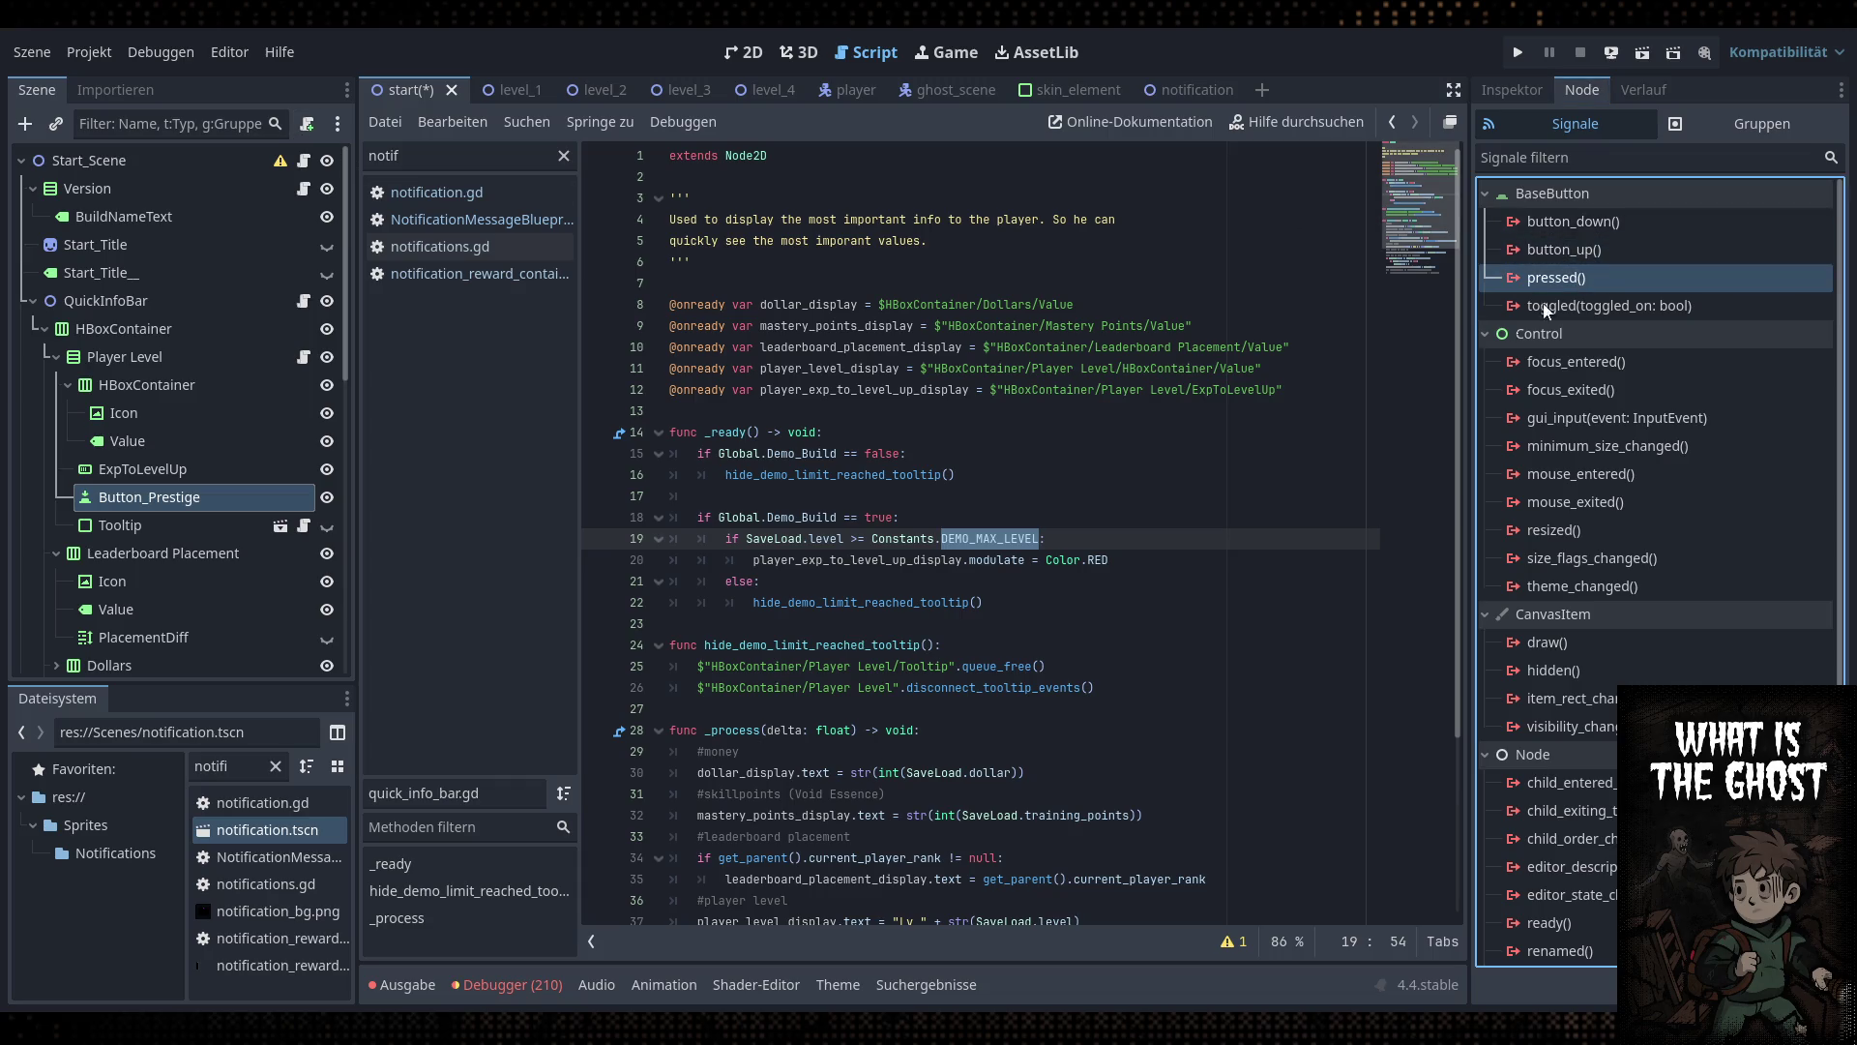
pyautogui.click(307, 123)
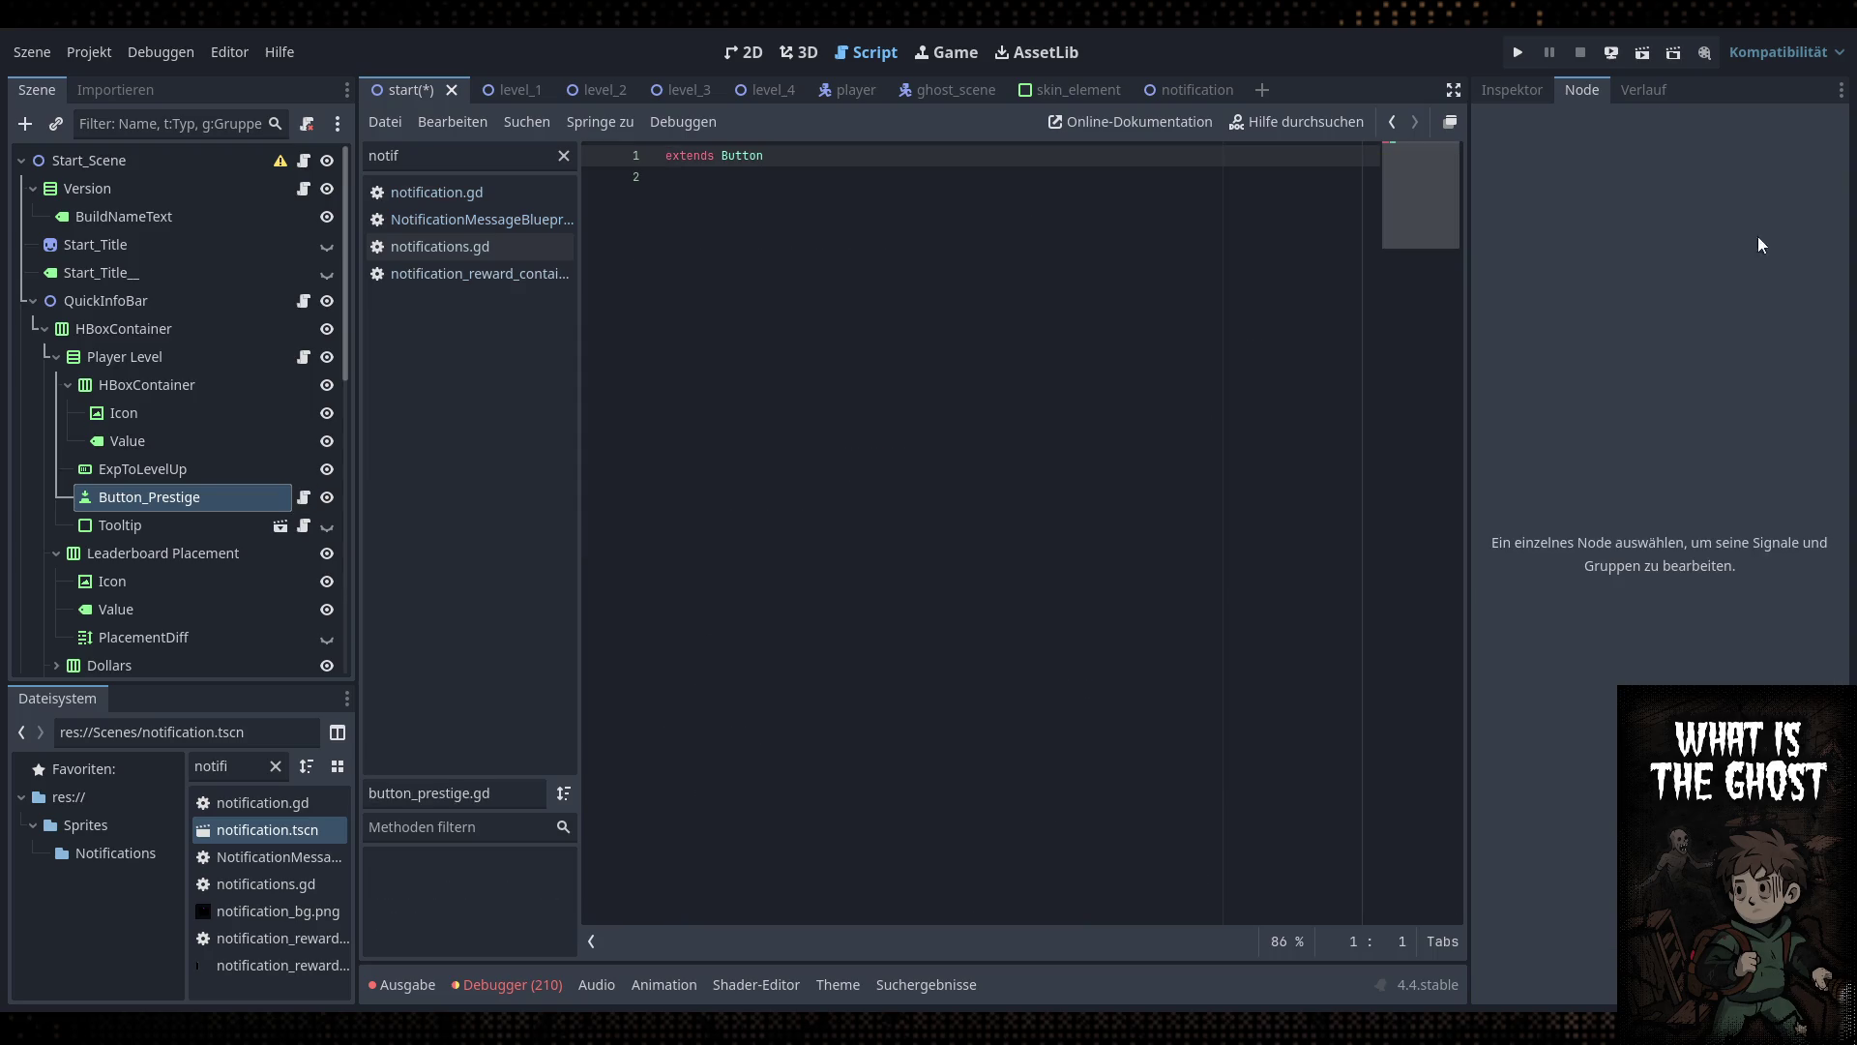
pyautogui.click(230, 499)
# Connect pressed() to a new _on_pressed() handler, delete the blank line, and save
pyautogui.click(1577, 279)
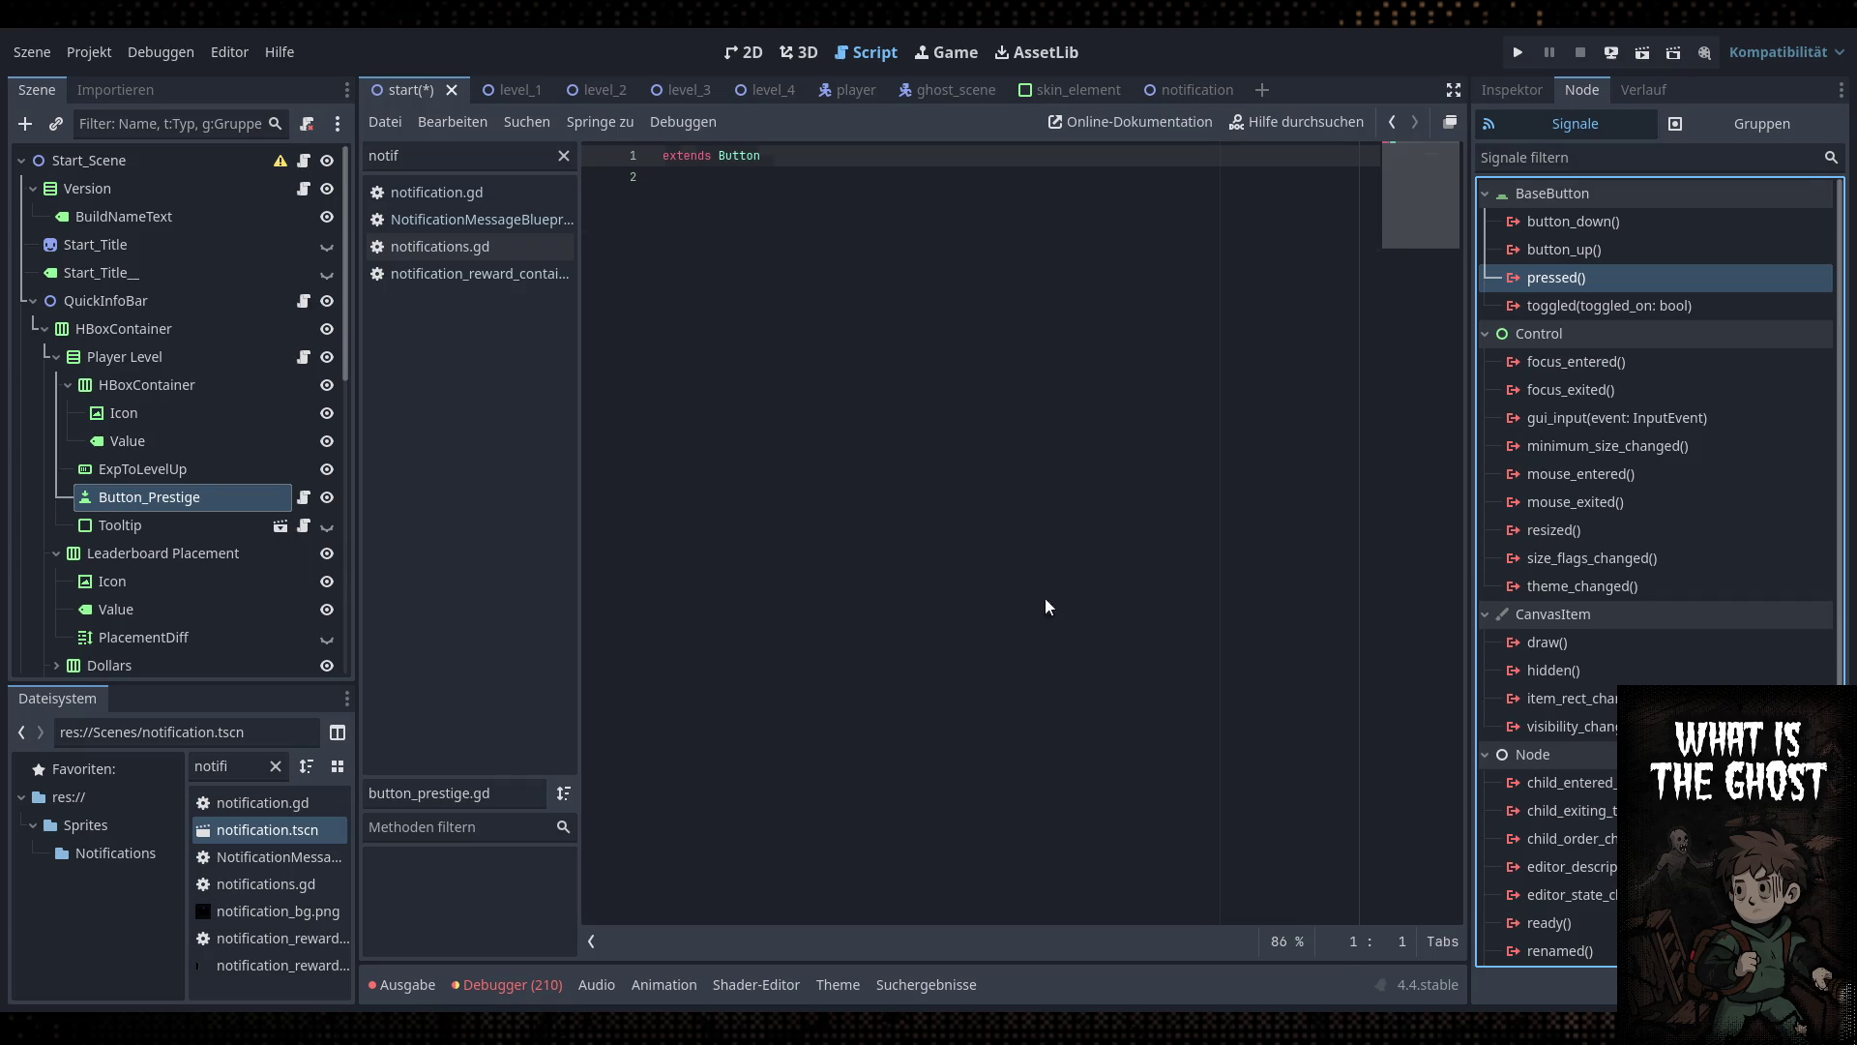
pyautogui.click(805, 198)
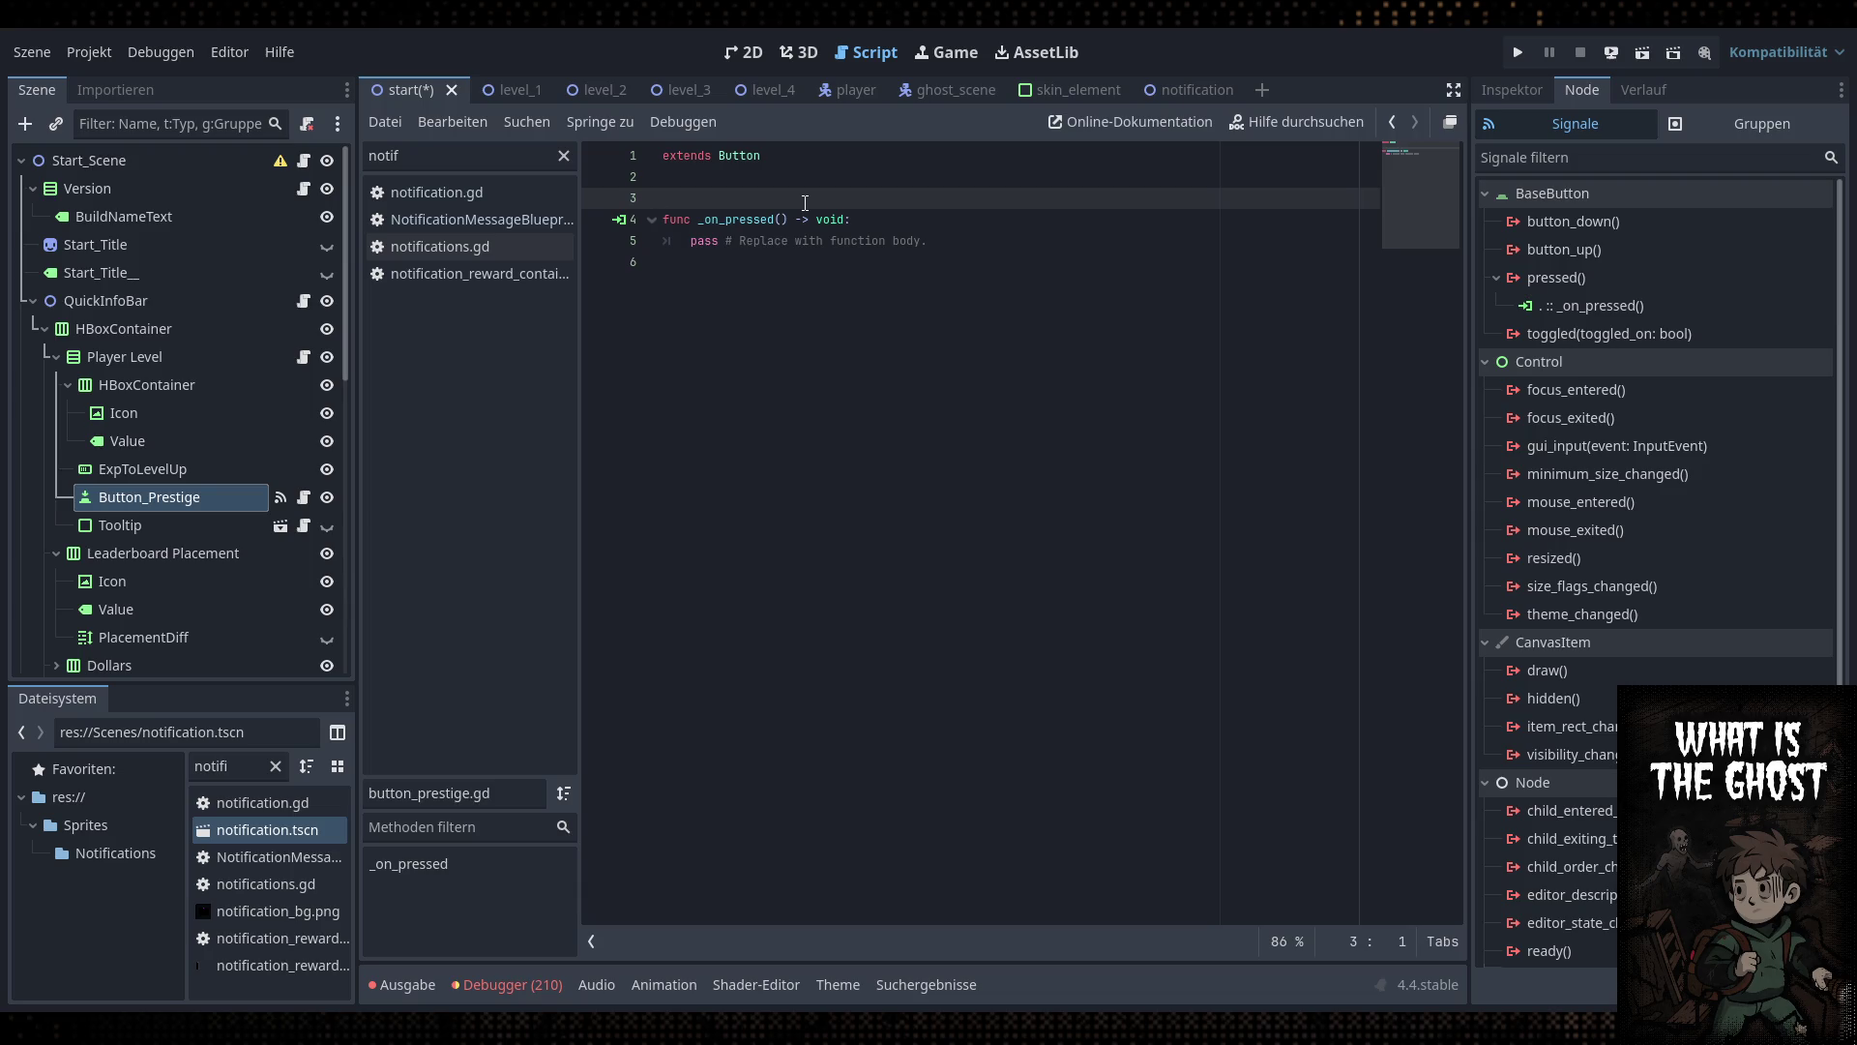
pyautogui.click(829, 286)
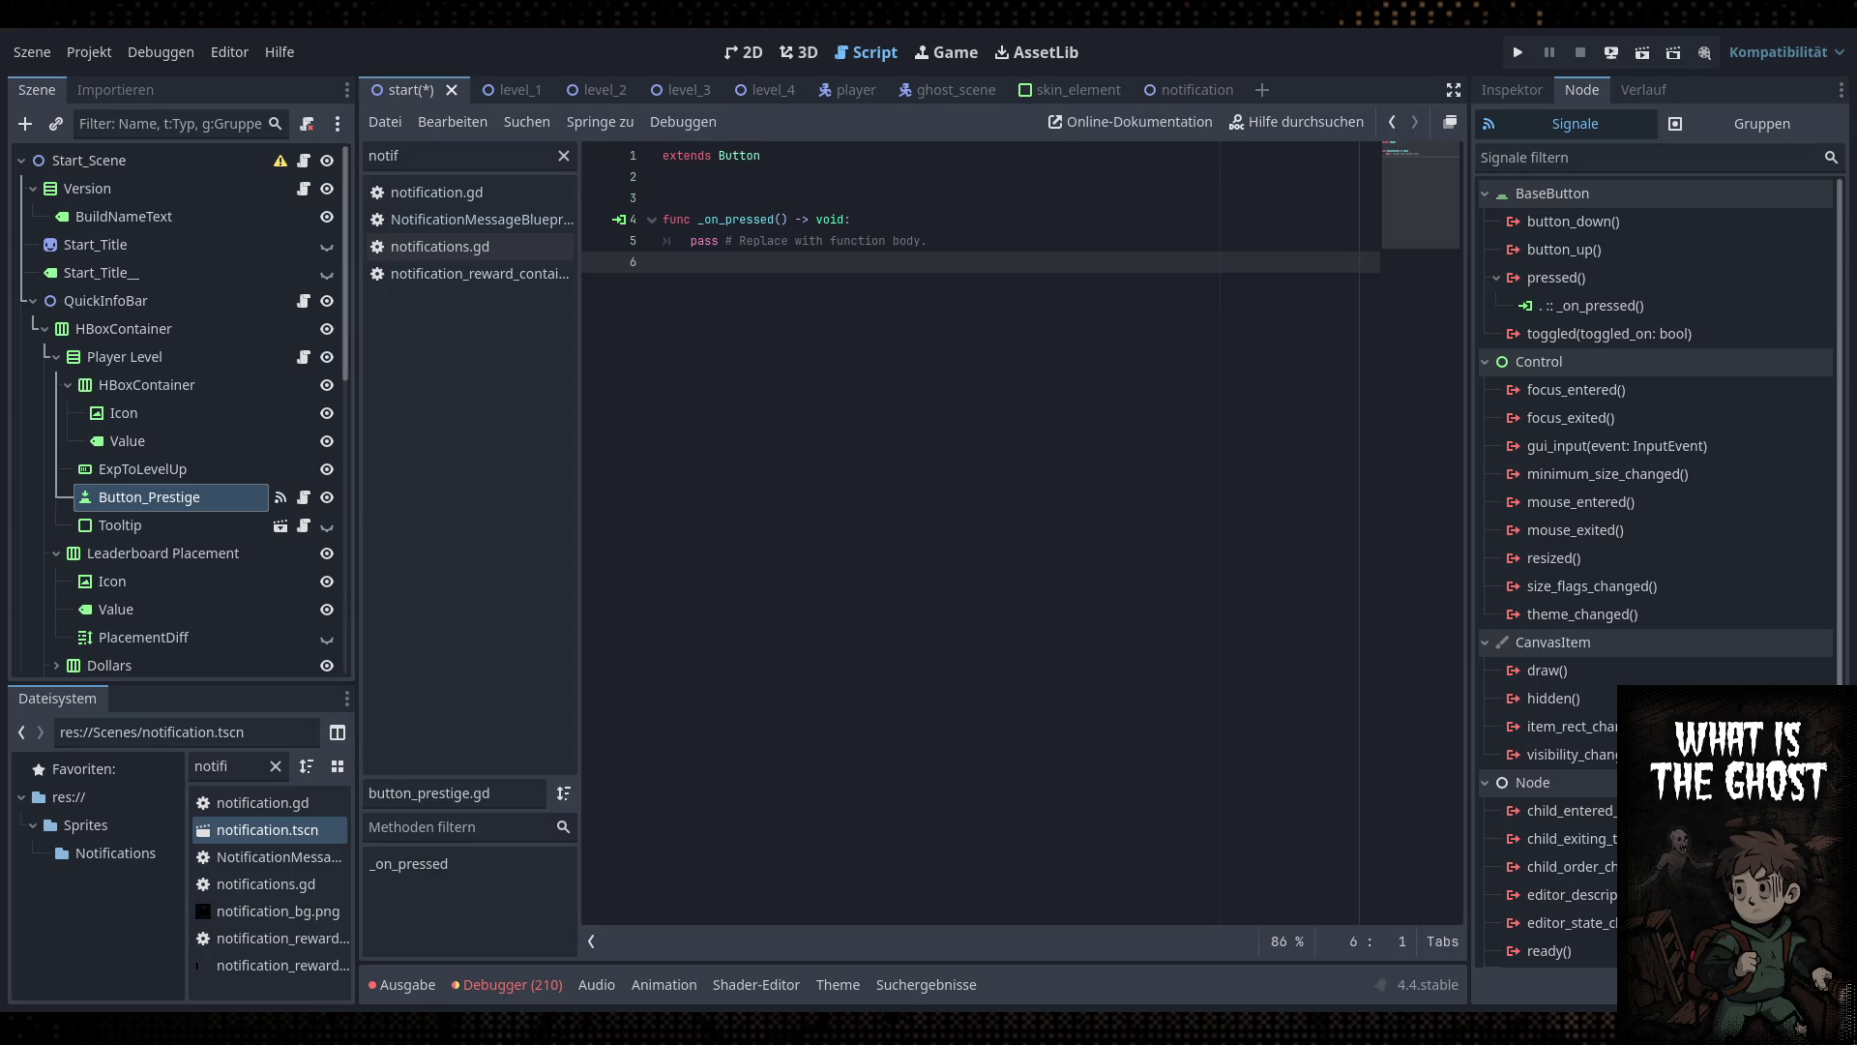
pyautogui.click(772, 189)
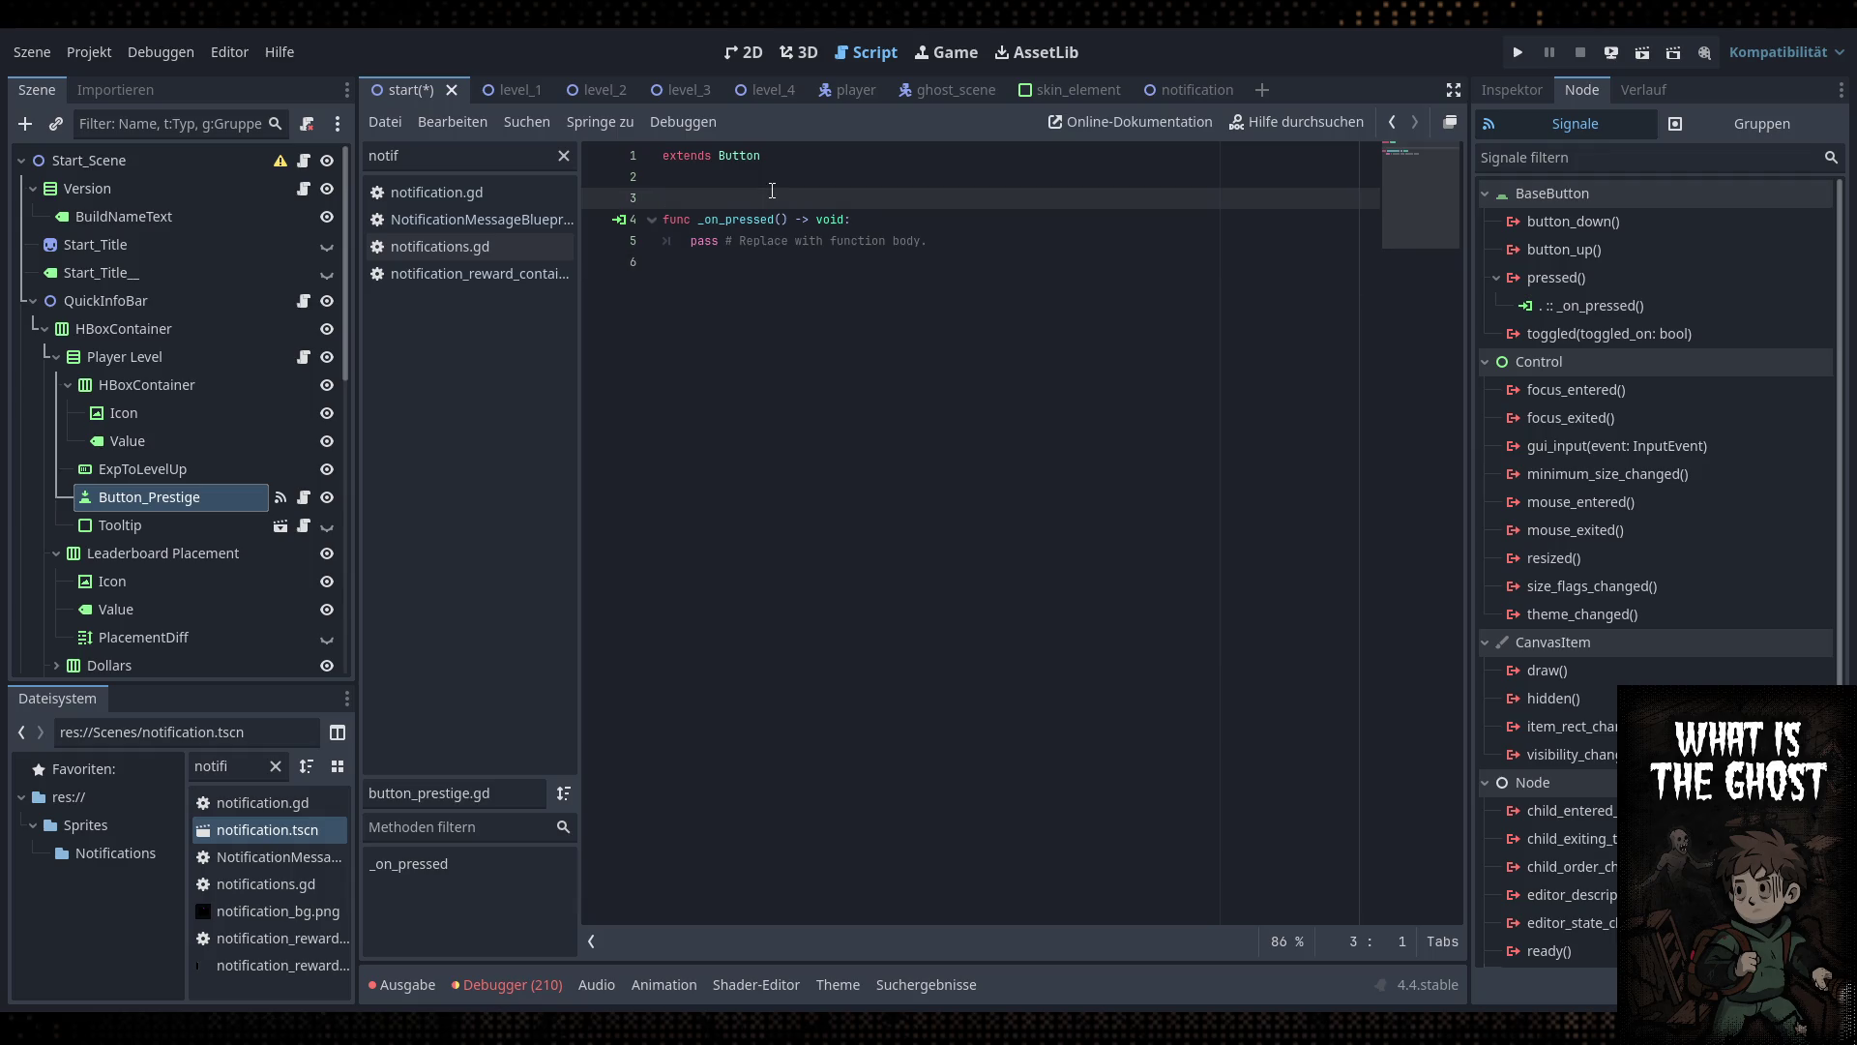
pyautogui.press('BackSpace')
pyautogui.hotkey('ctrl', 's')
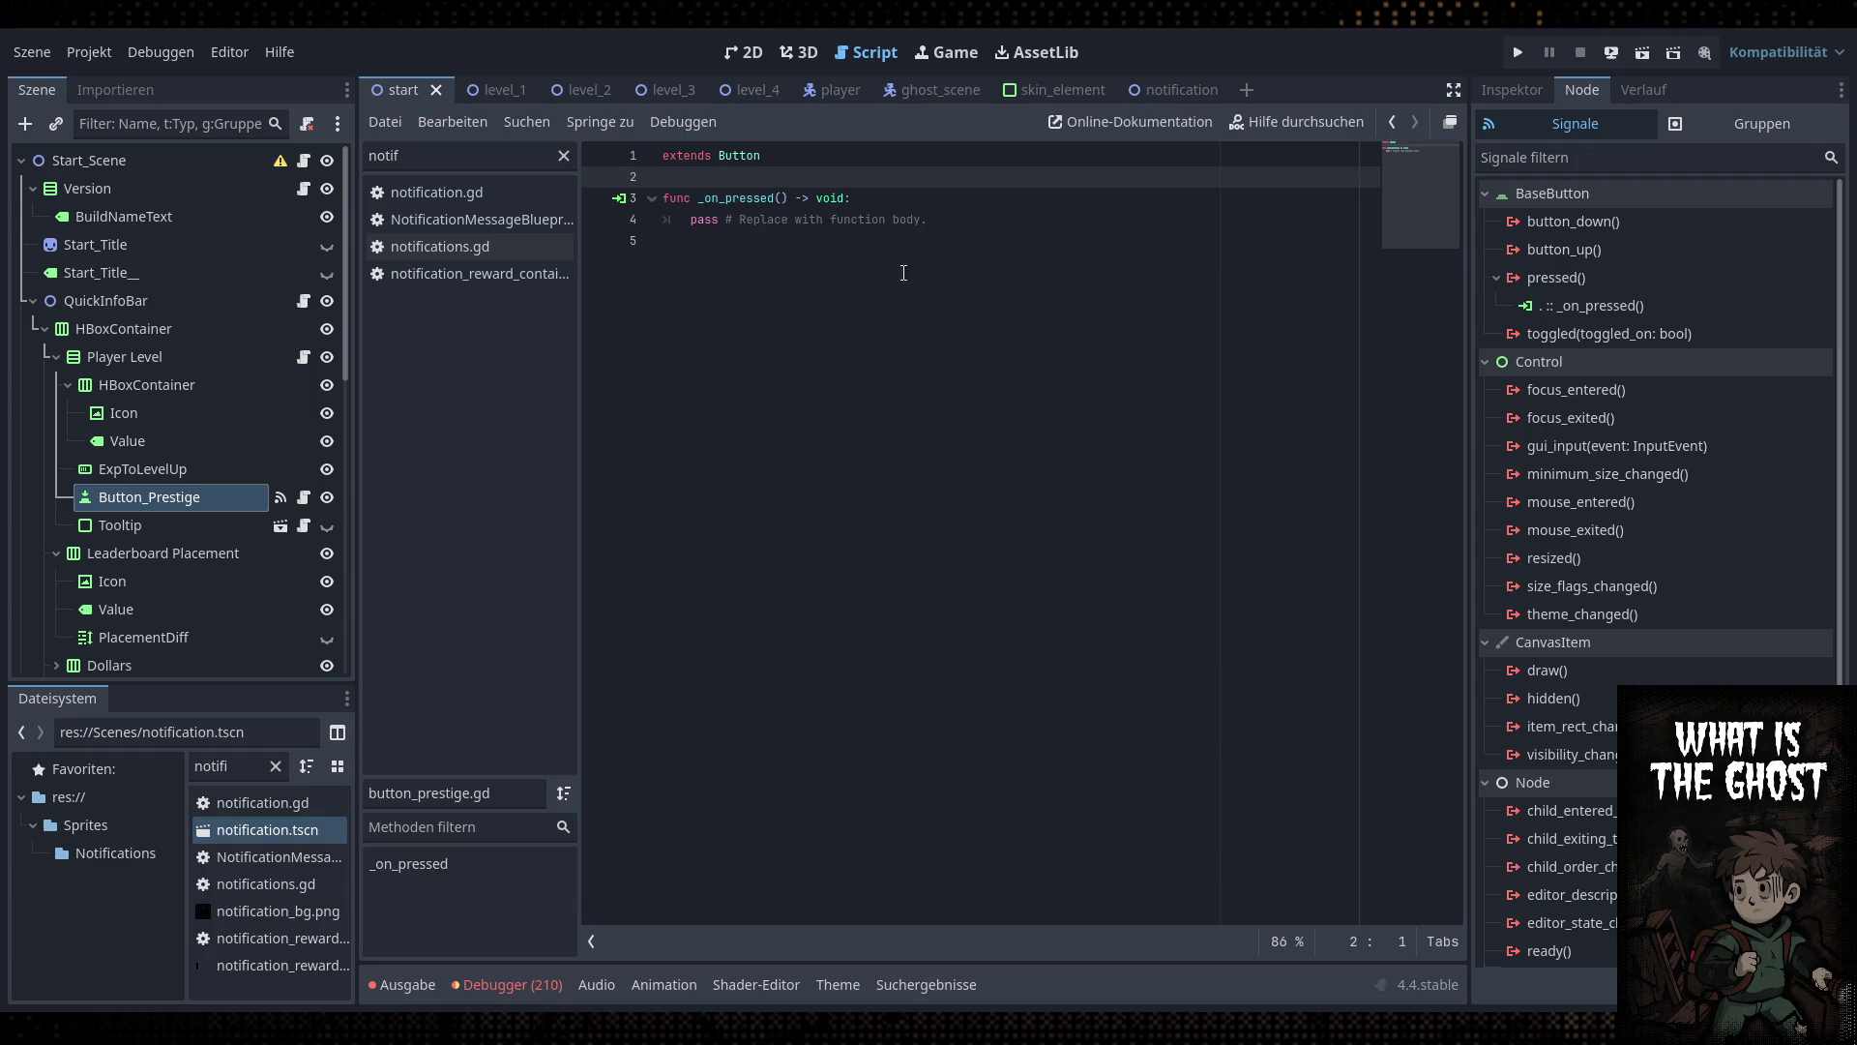
# Review the _on_pressed stub's pass line and comment, then return to the 2D view
pyautogui.click(903, 272)
pyautogui.click(1019, 216)
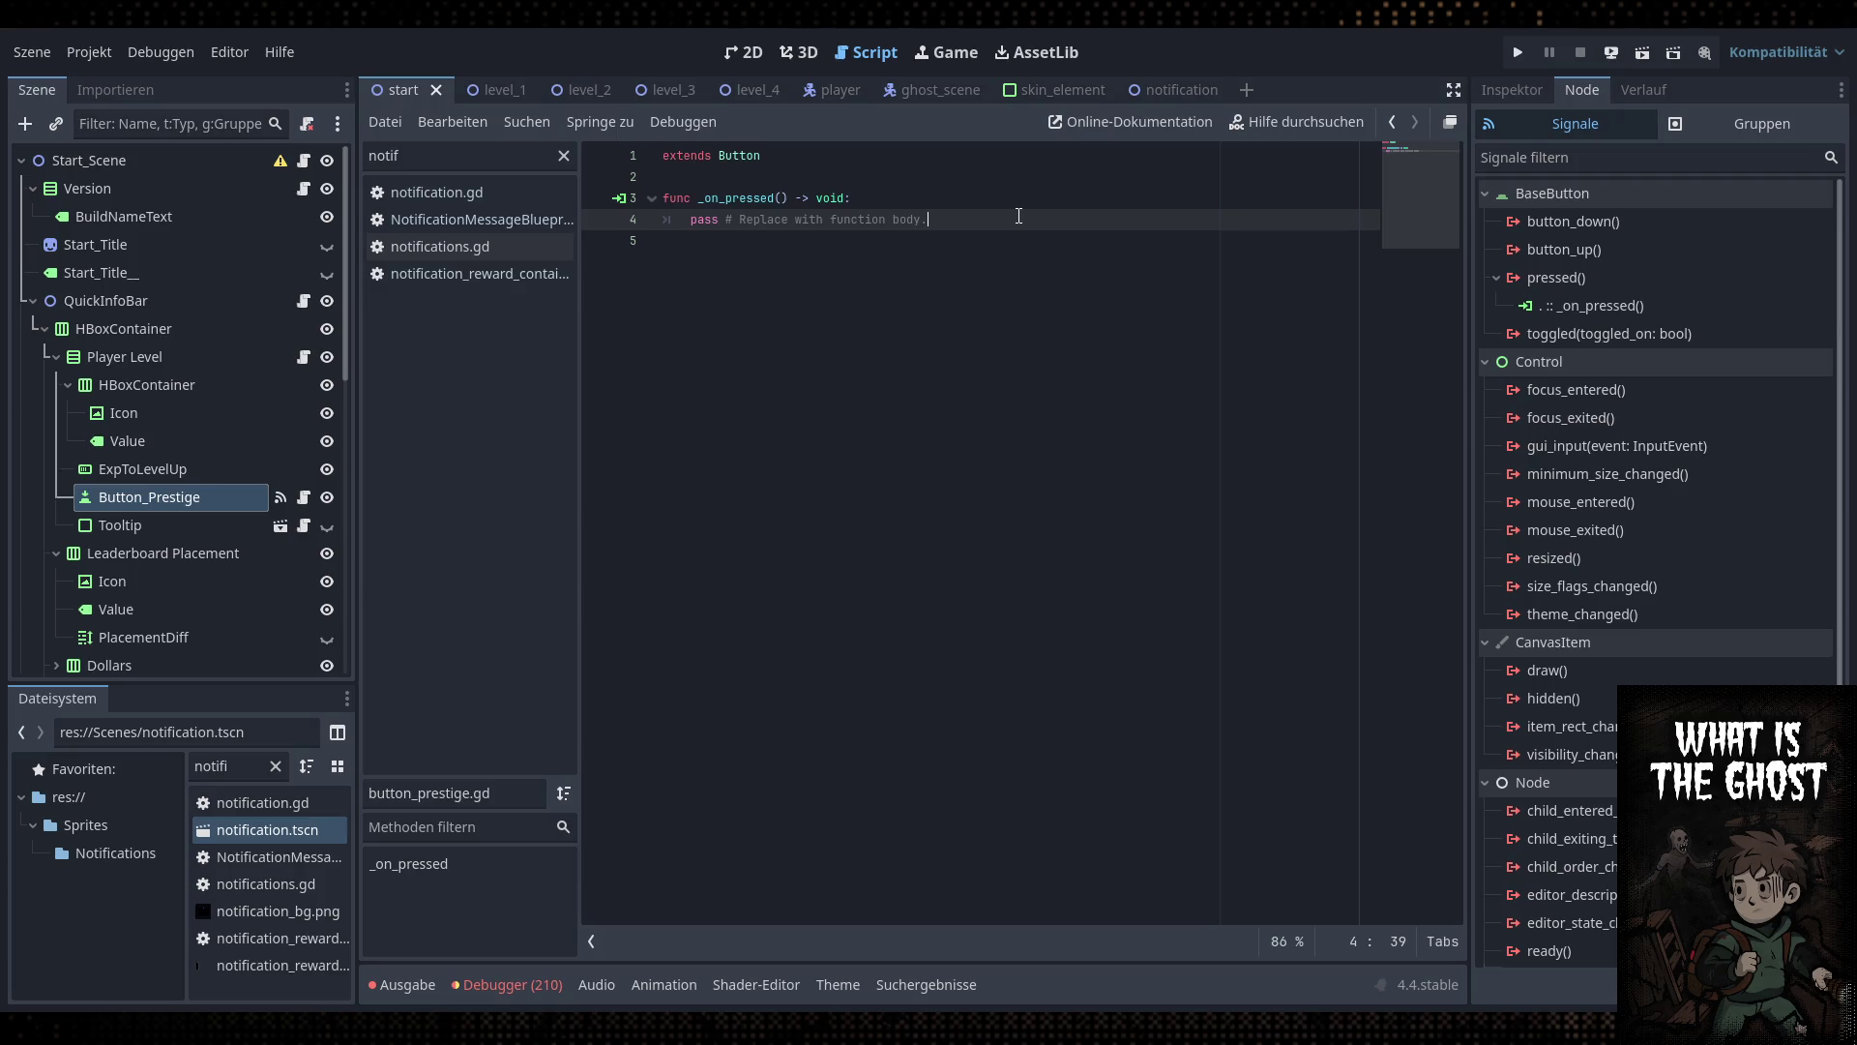
pyautogui.click(1020, 254)
pyautogui.click(911, 226)
pyautogui.tripleClick(906, 220)
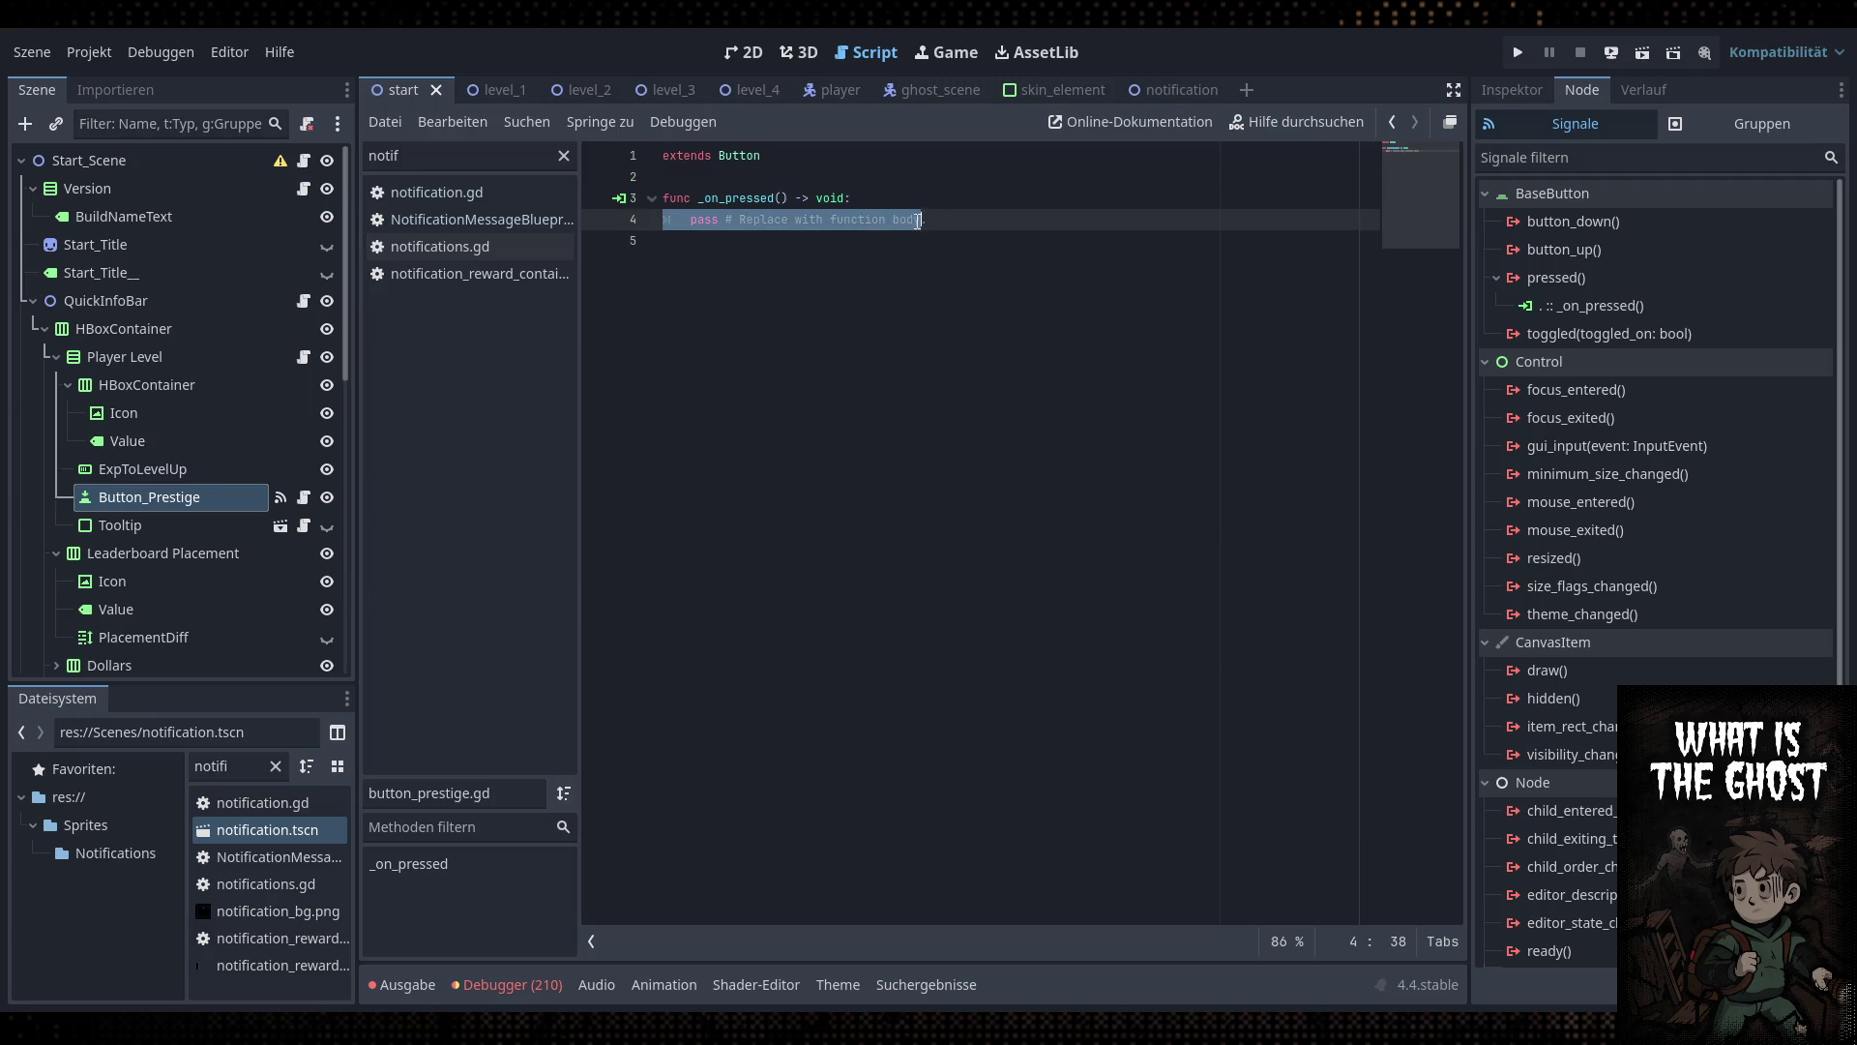
pyautogui.doubleClick(905, 220)
pyautogui.click(909, 220)
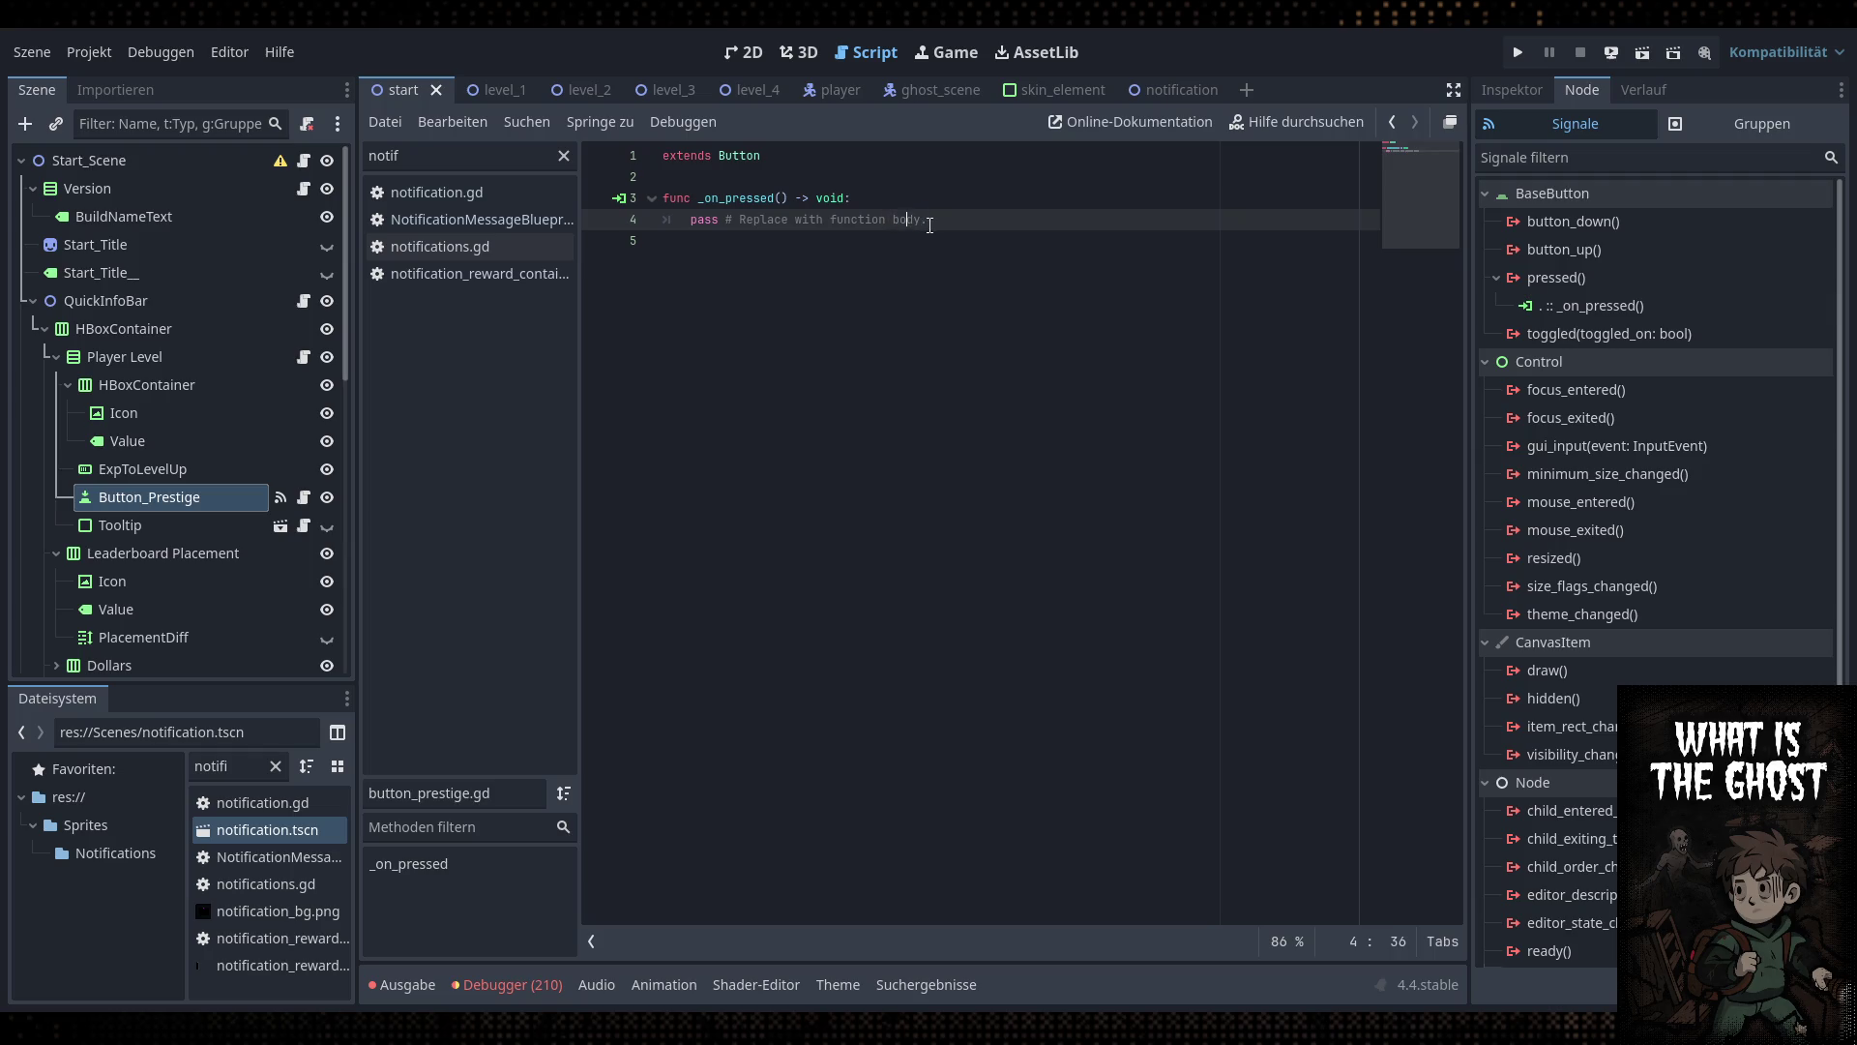
pyautogui.click(759, 61)
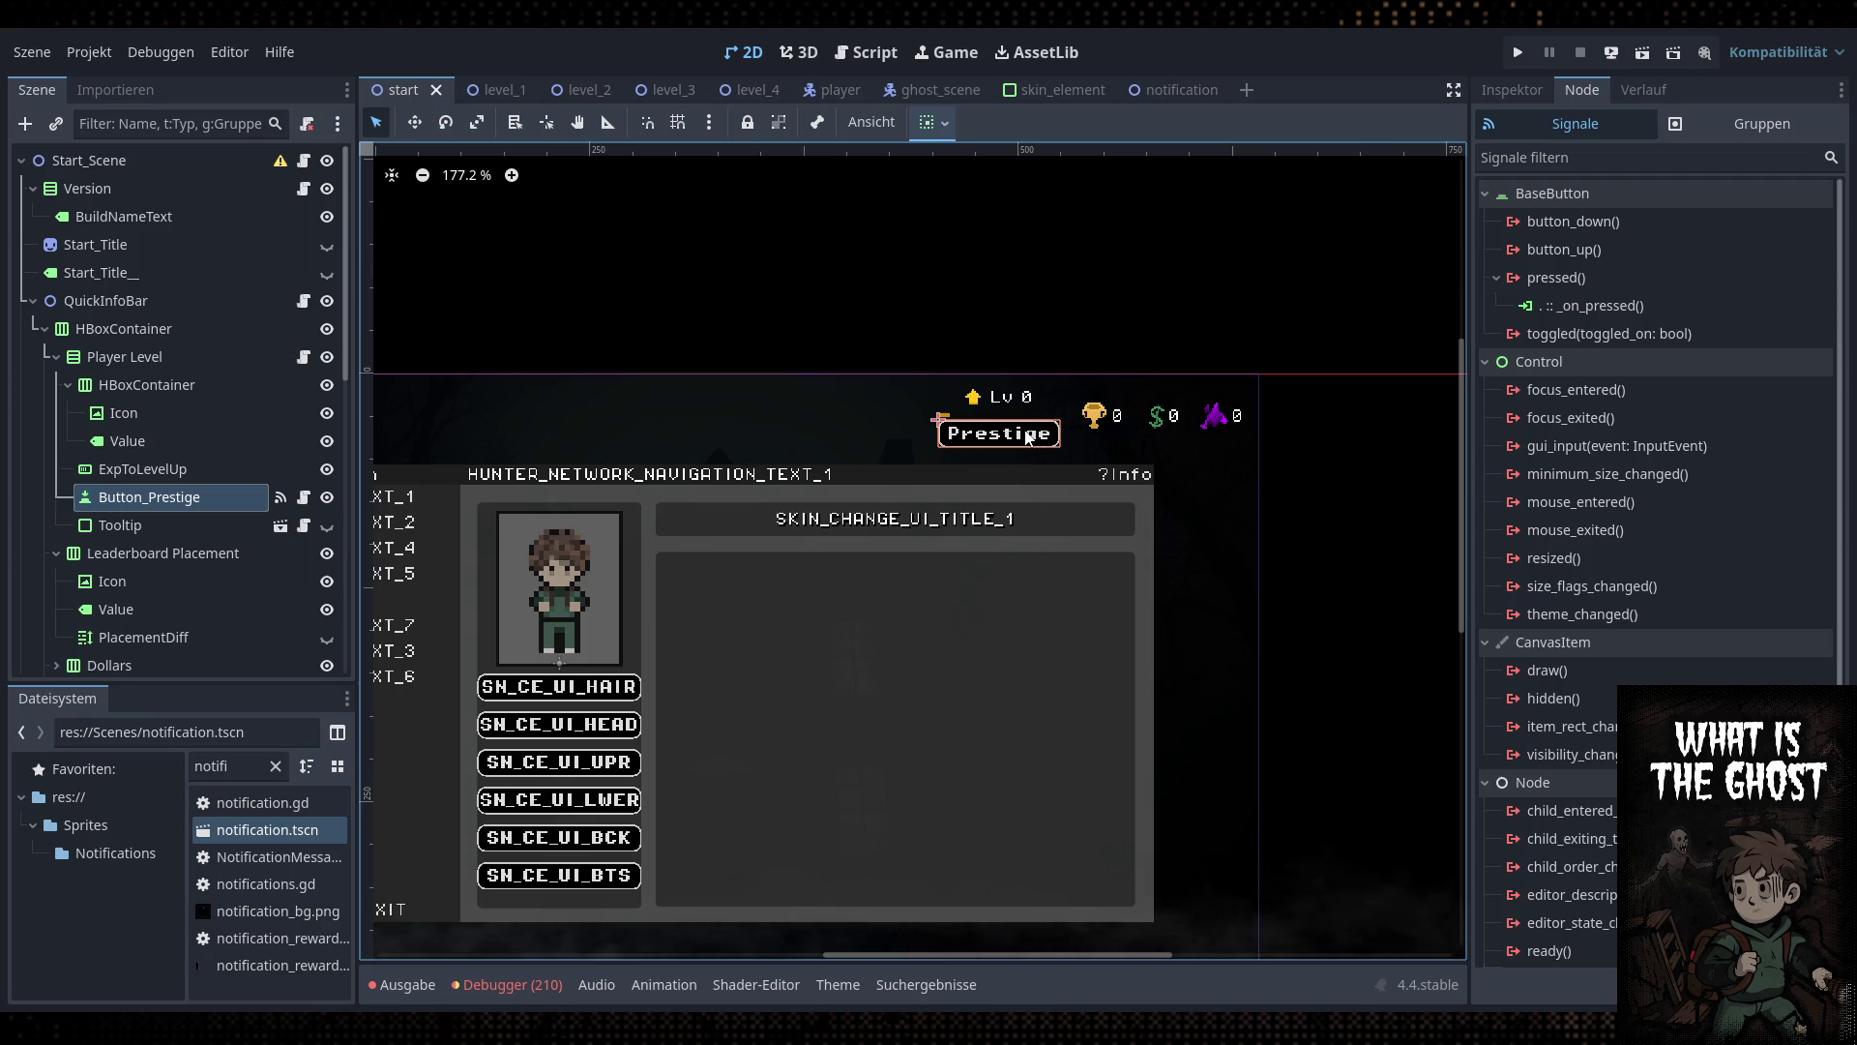
# Pan and zoom over the start scene canvas, then go back to button_prestige.gd
pyautogui.scroll(-2, 949, 545)
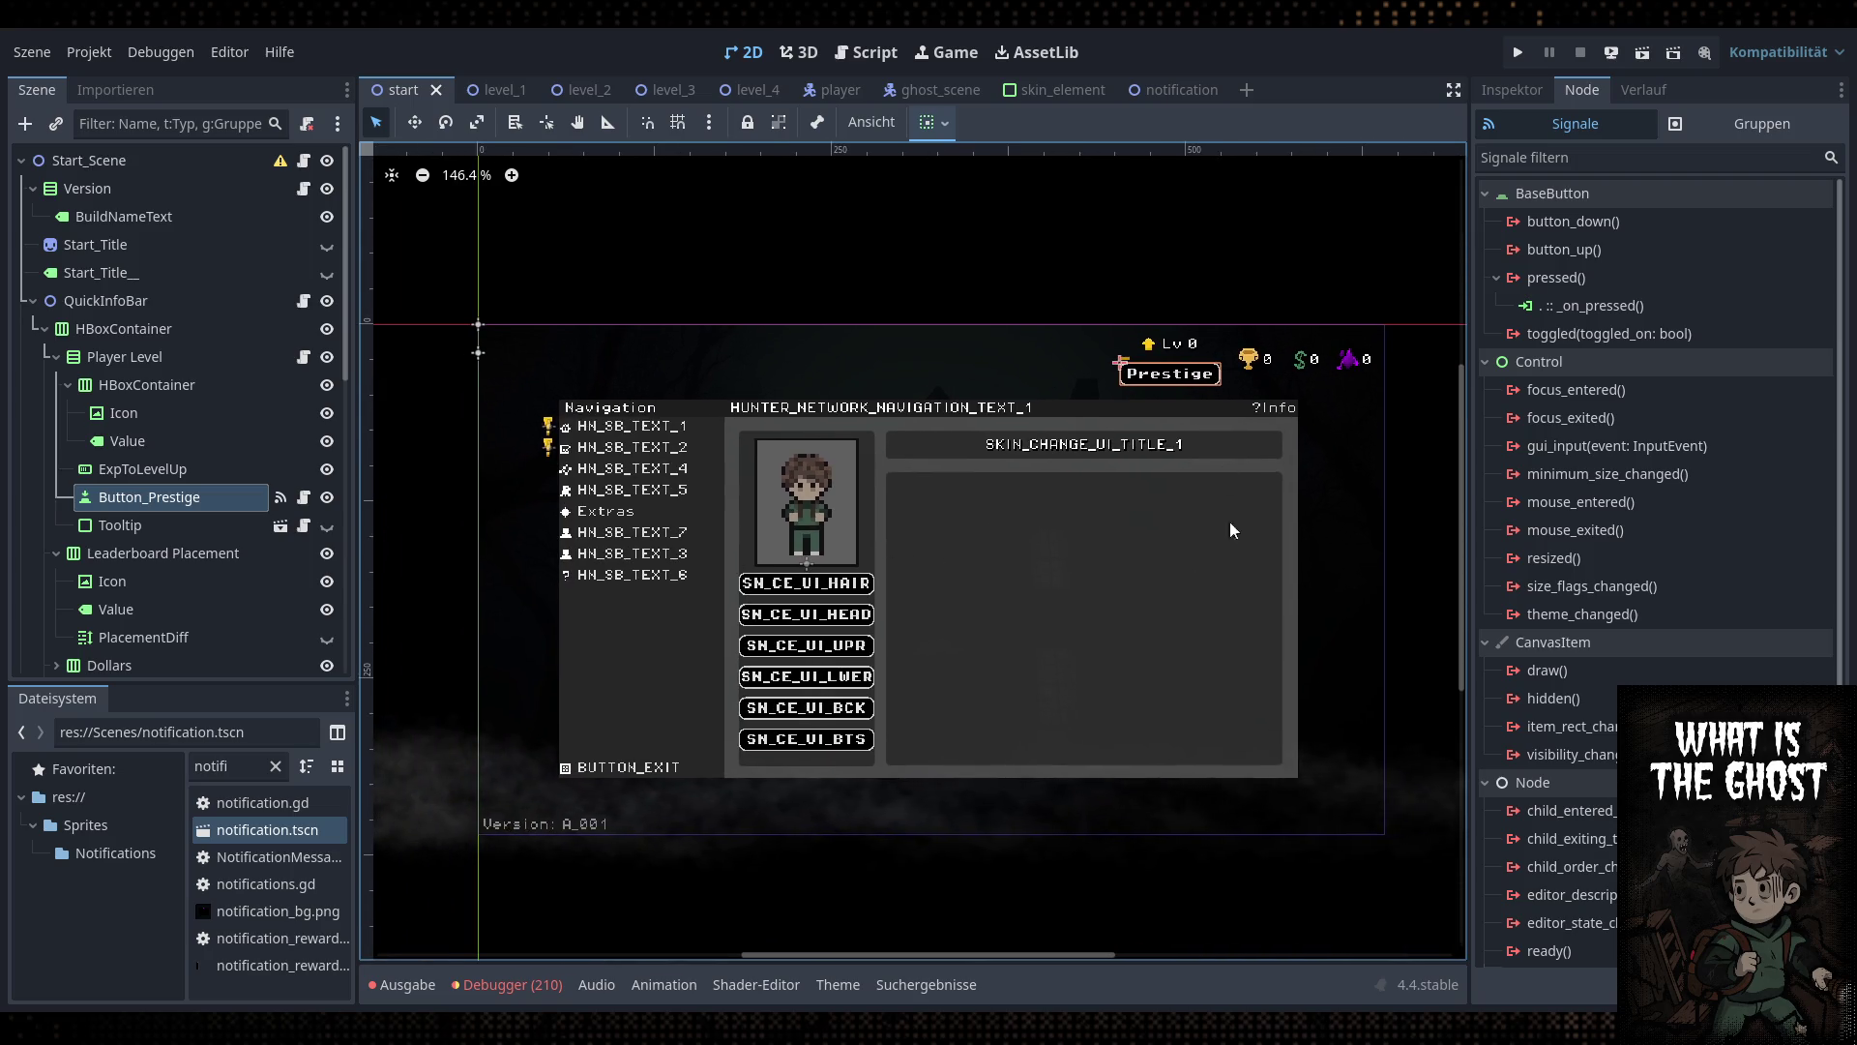
pyautogui.scroll(1, 1088, 470)
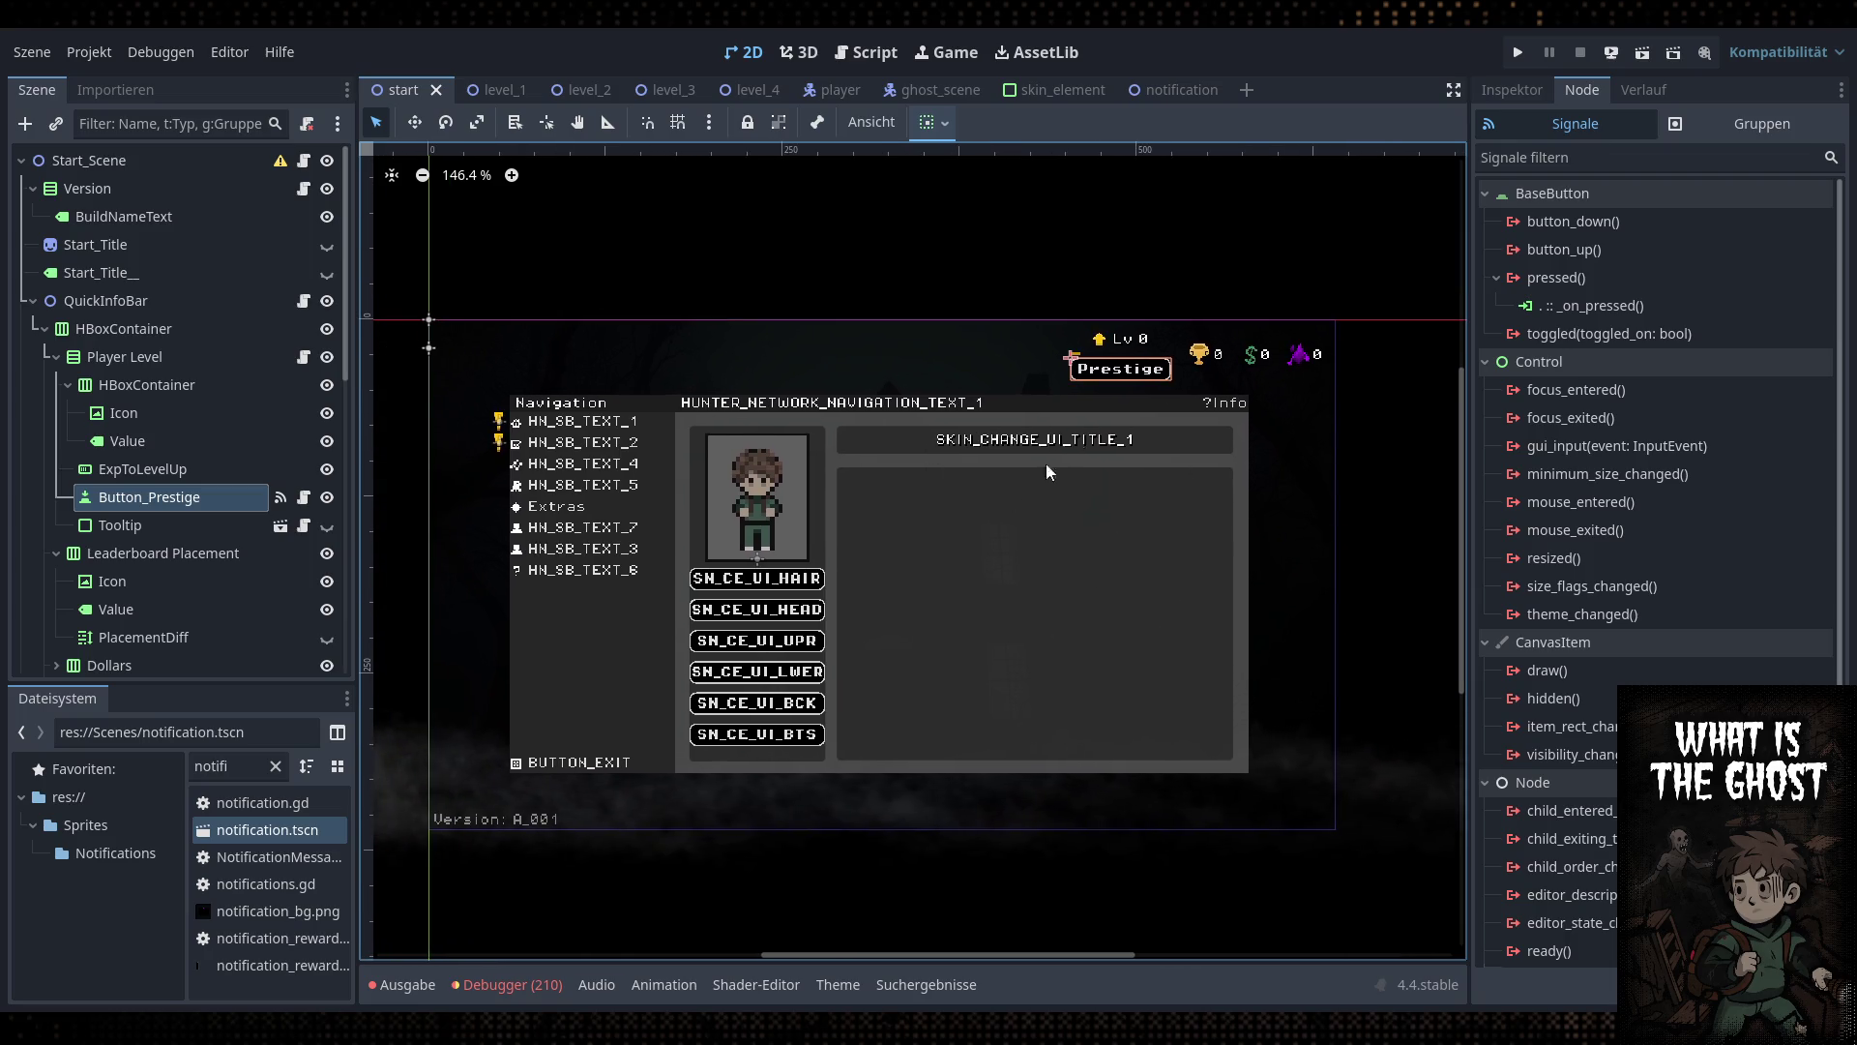
pyautogui.scroll(2, 1264, 495)
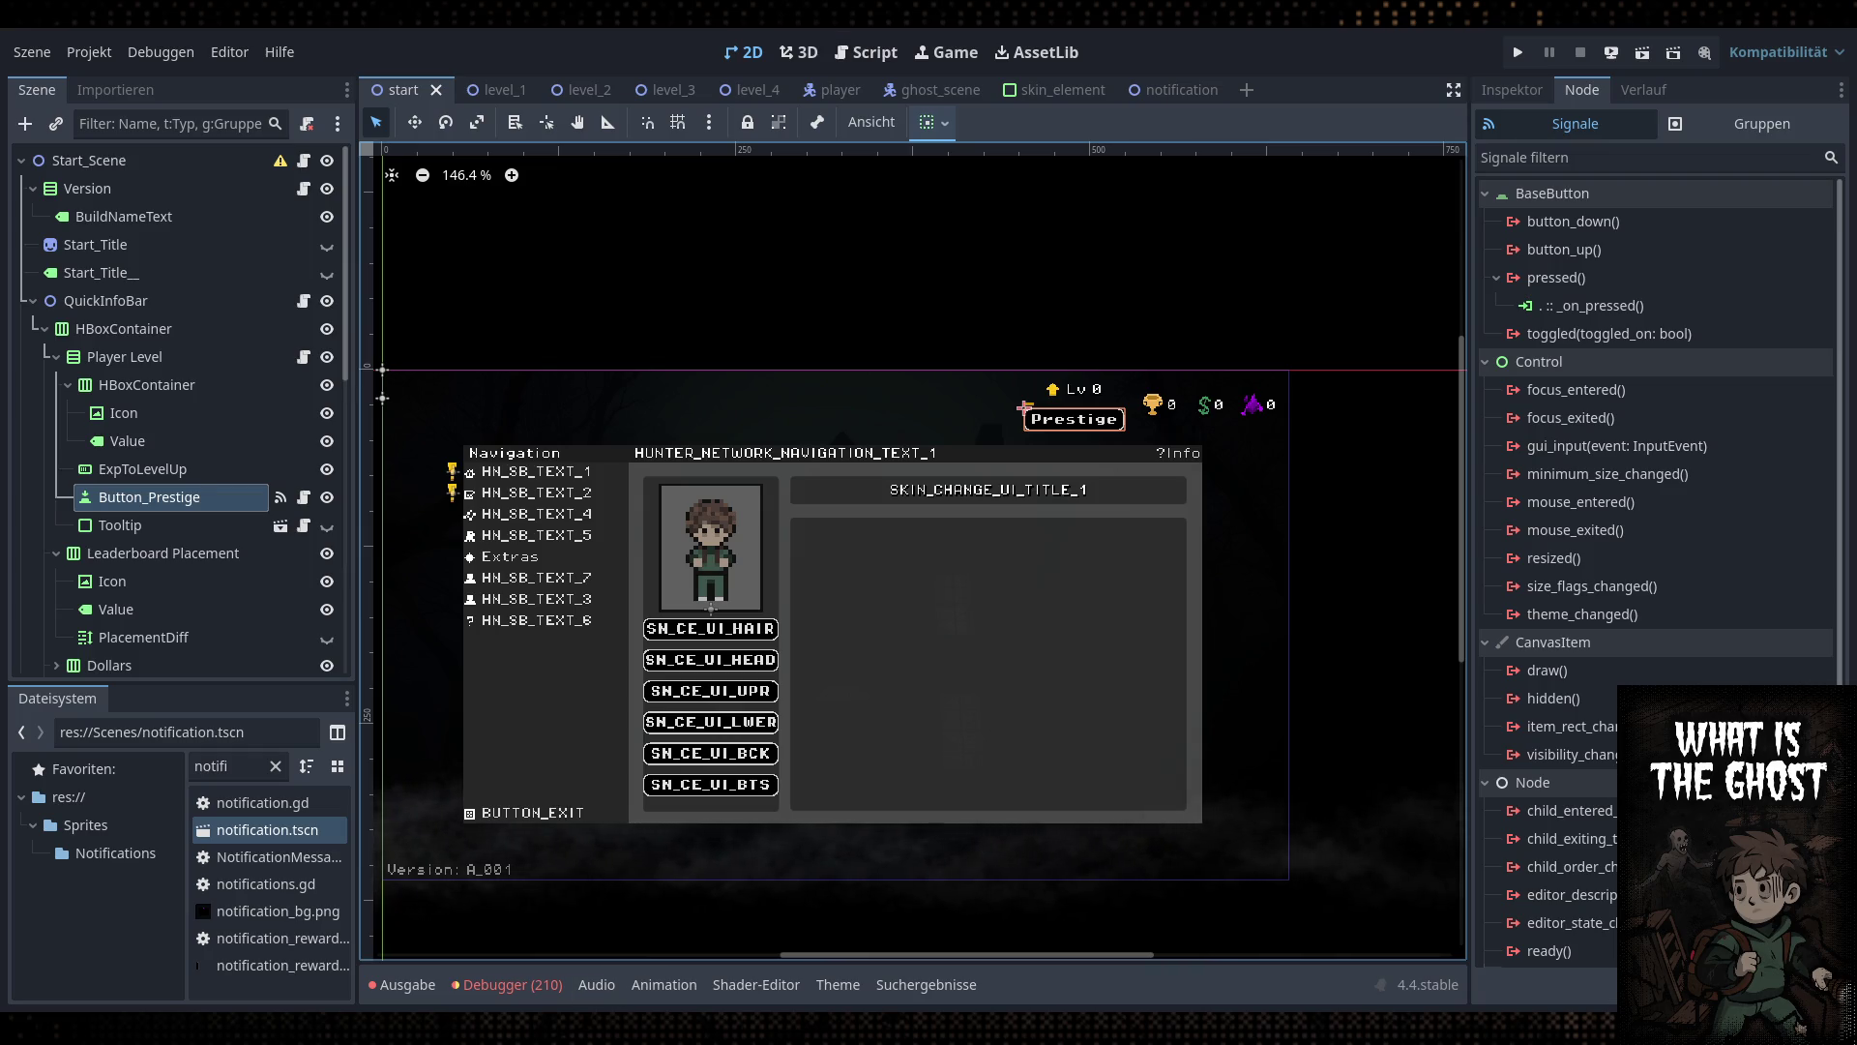
pyautogui.hscroll(-1, 1002, 241)
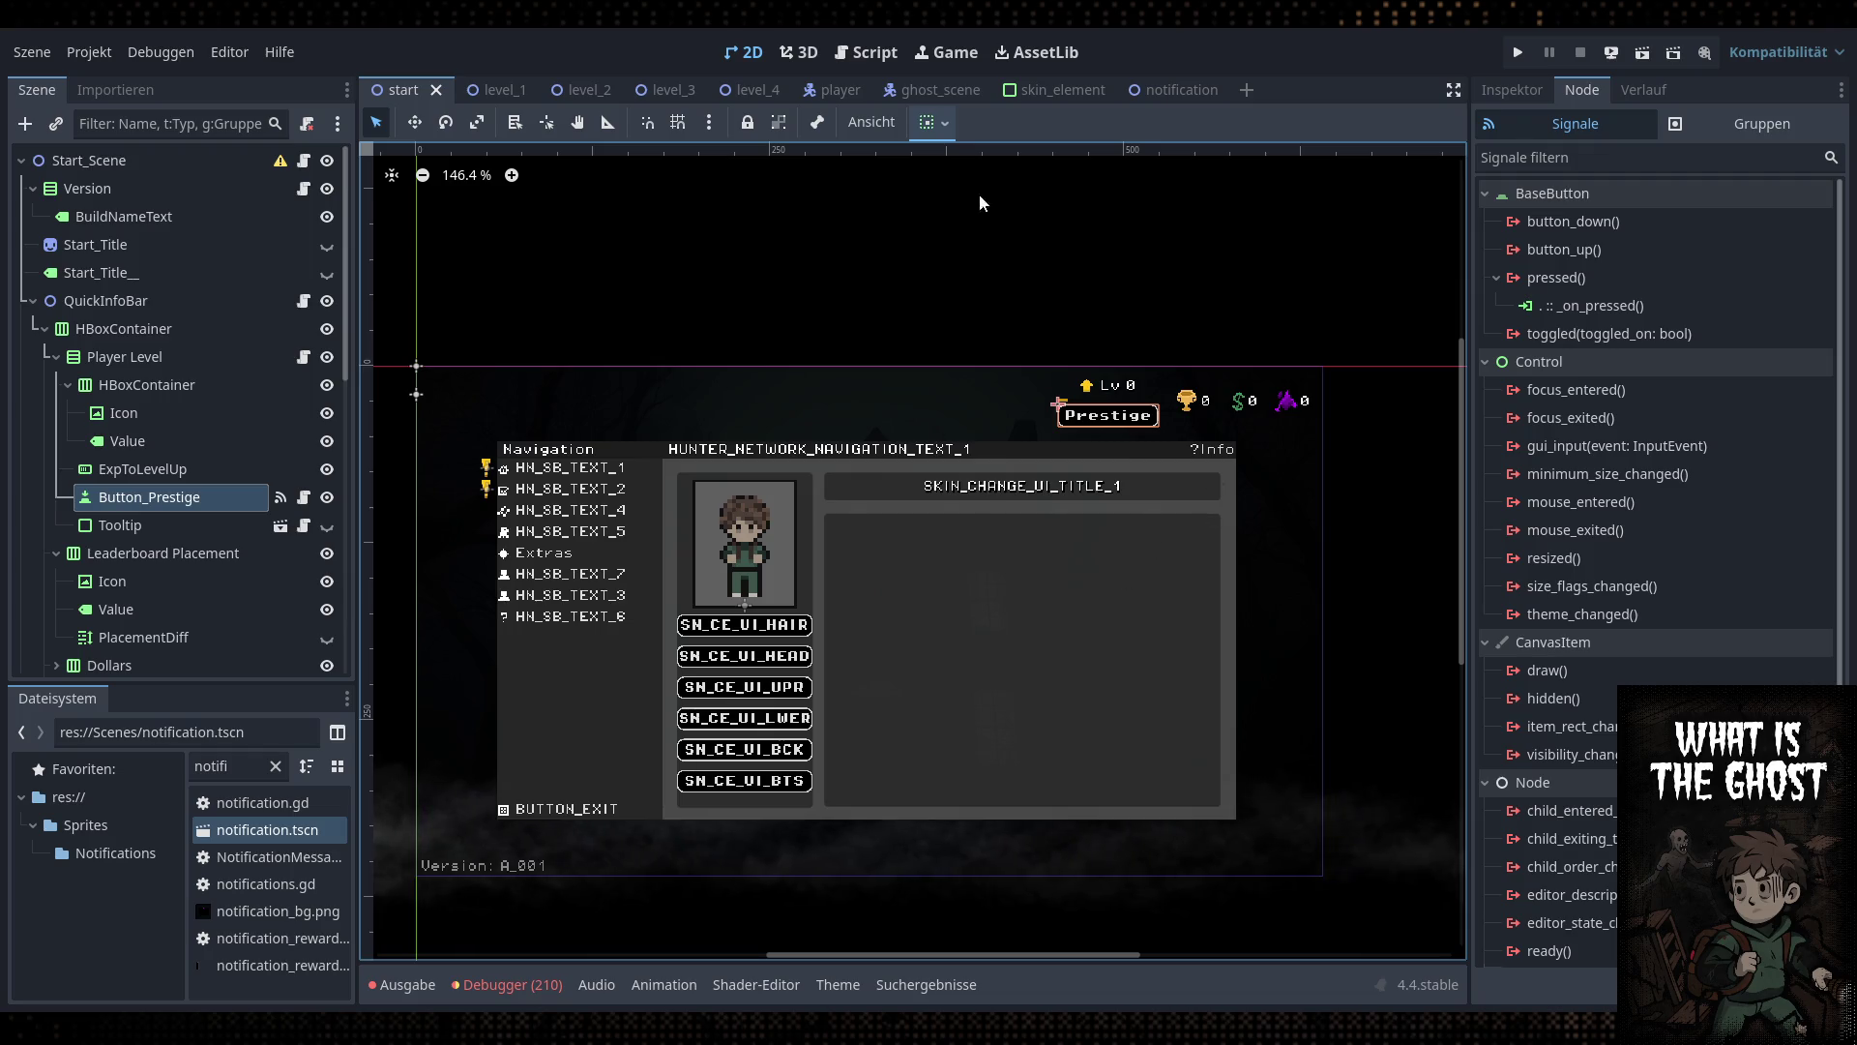
pyautogui.click(872, 52)
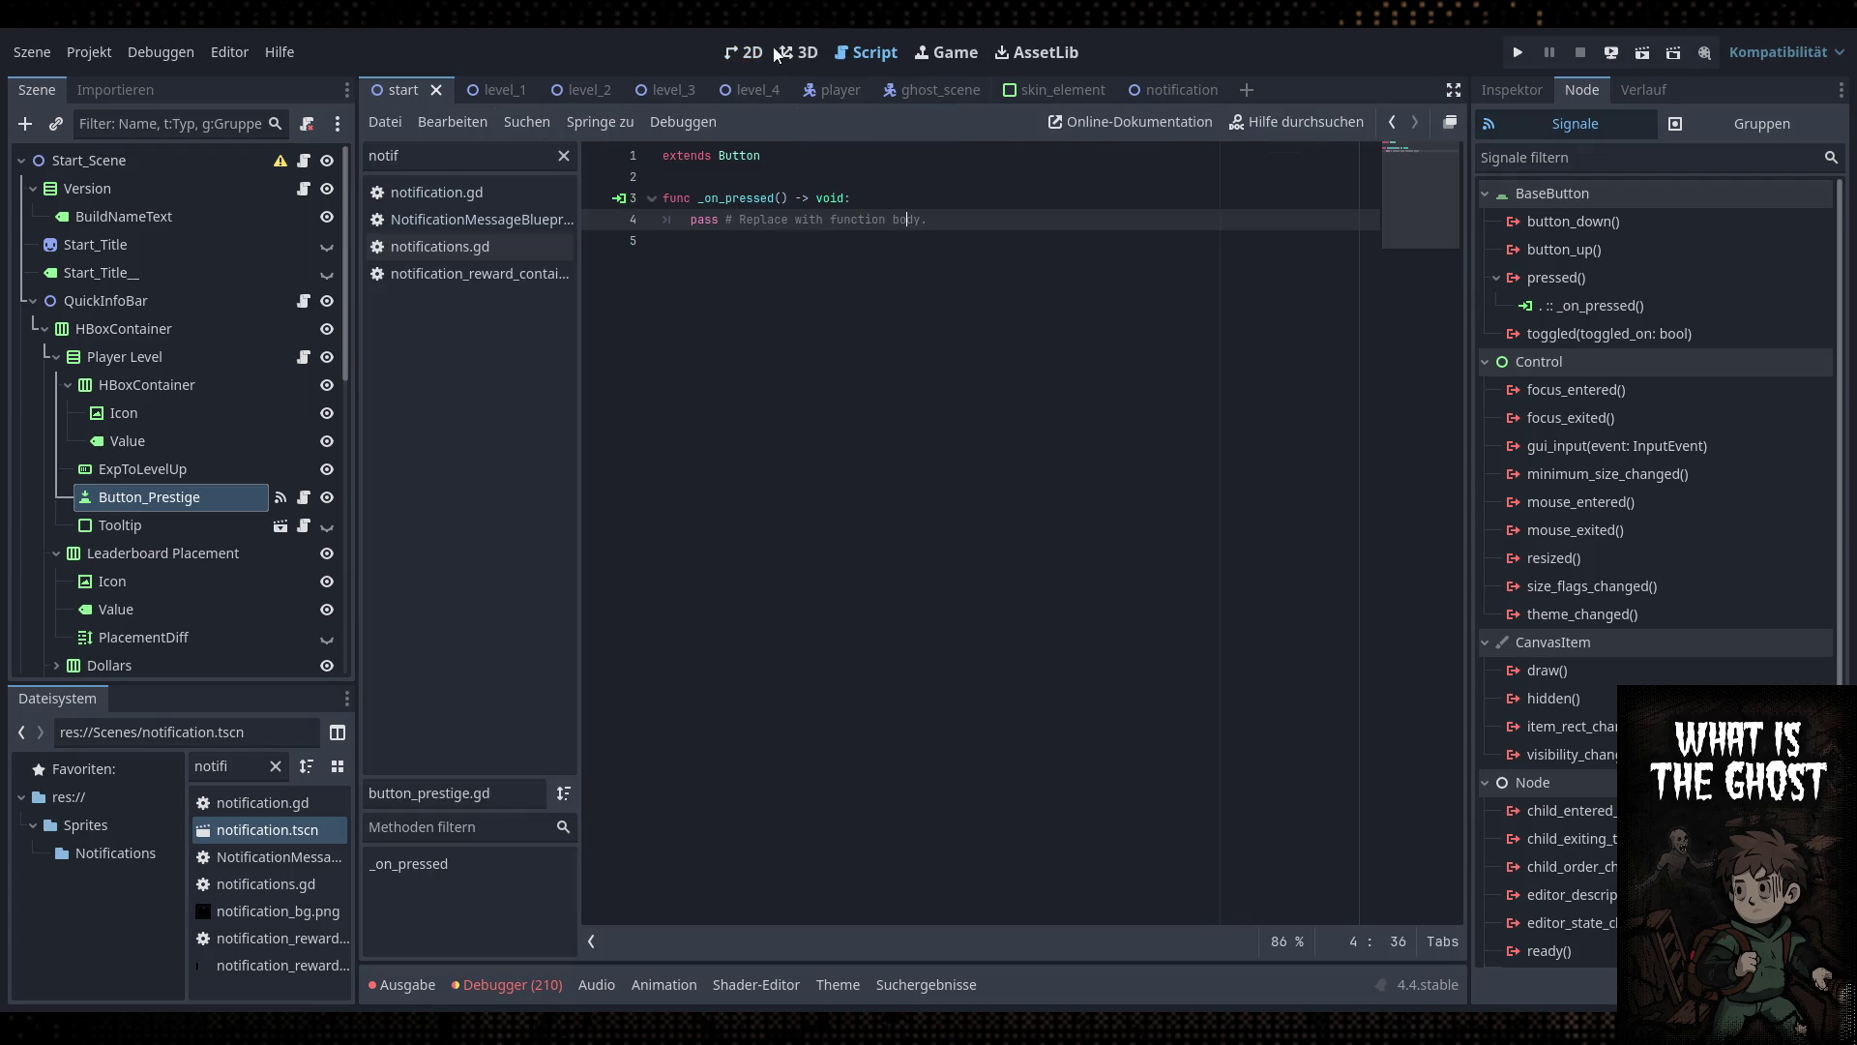
# Glance at the 2D scene, return to the script, and collapse HBoxContainer under QuickInfoBar
pyautogui.click(772, 52)
pyautogui.click(866, 52)
pyautogui.doubleClick(426, 156)
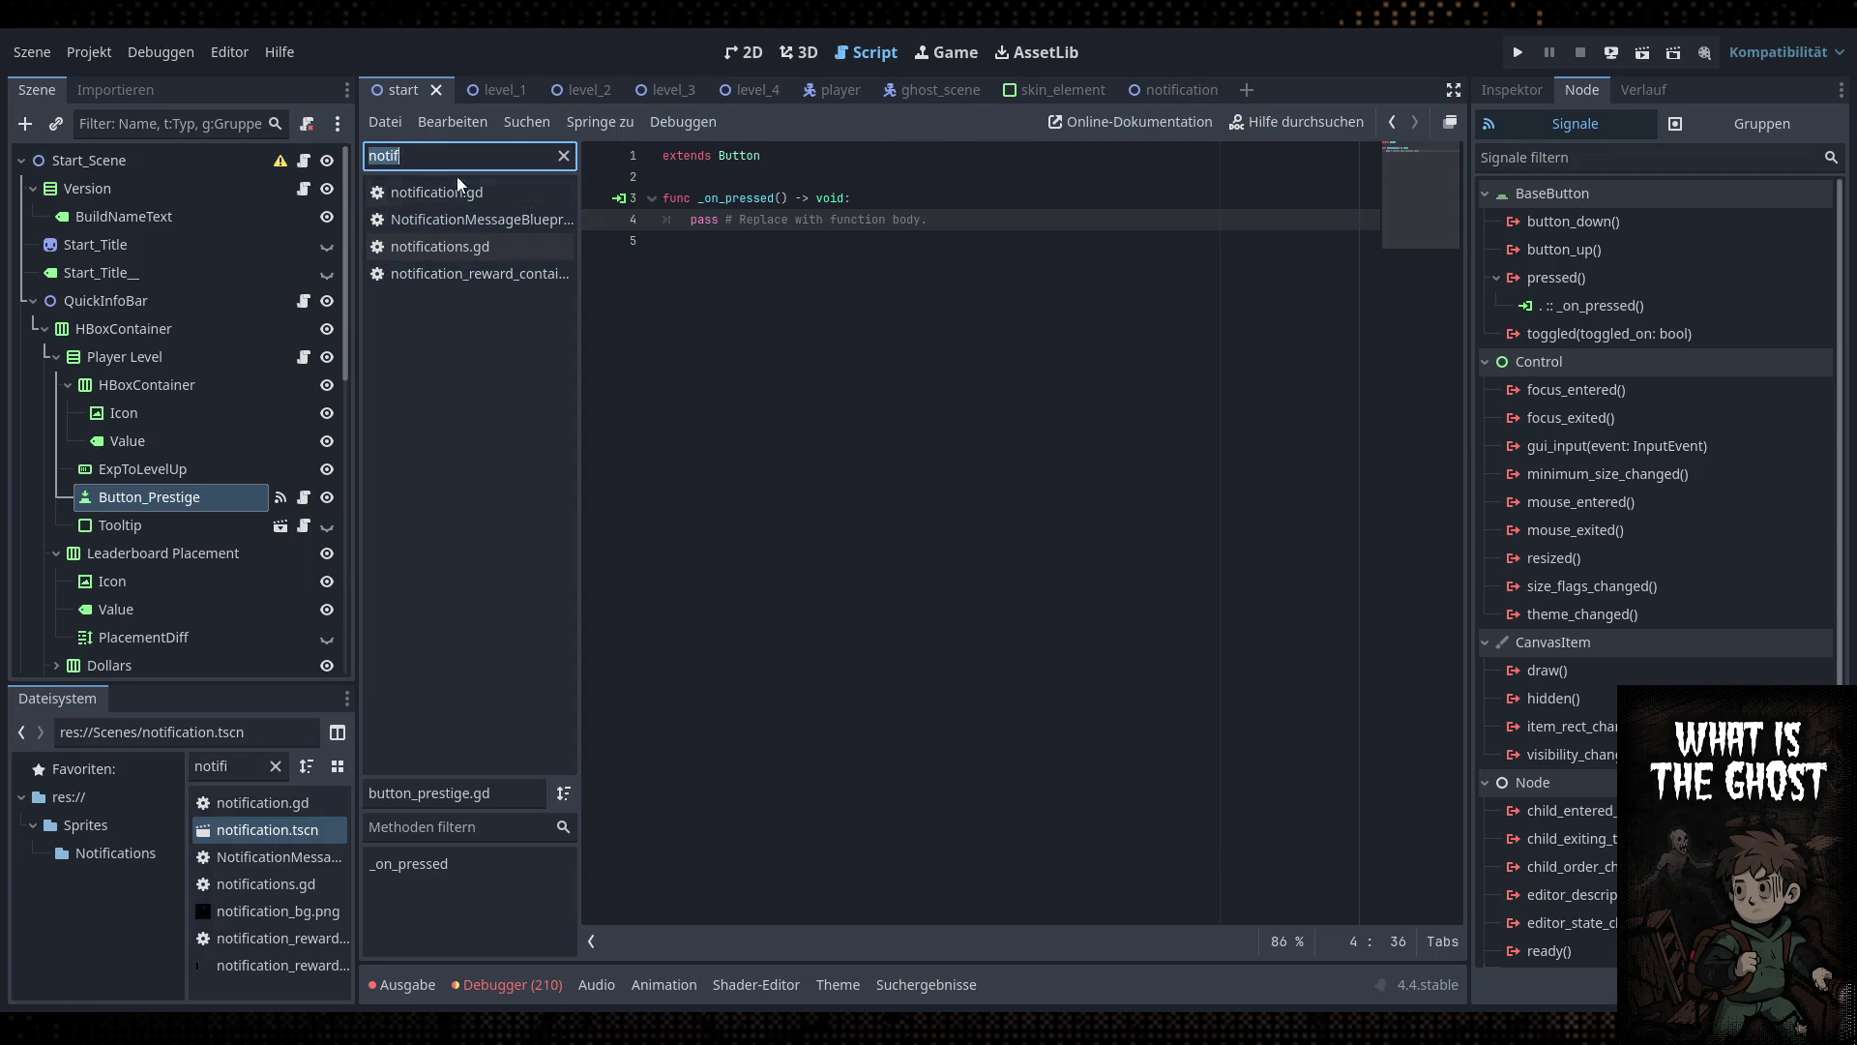
pyautogui.click(41, 326)
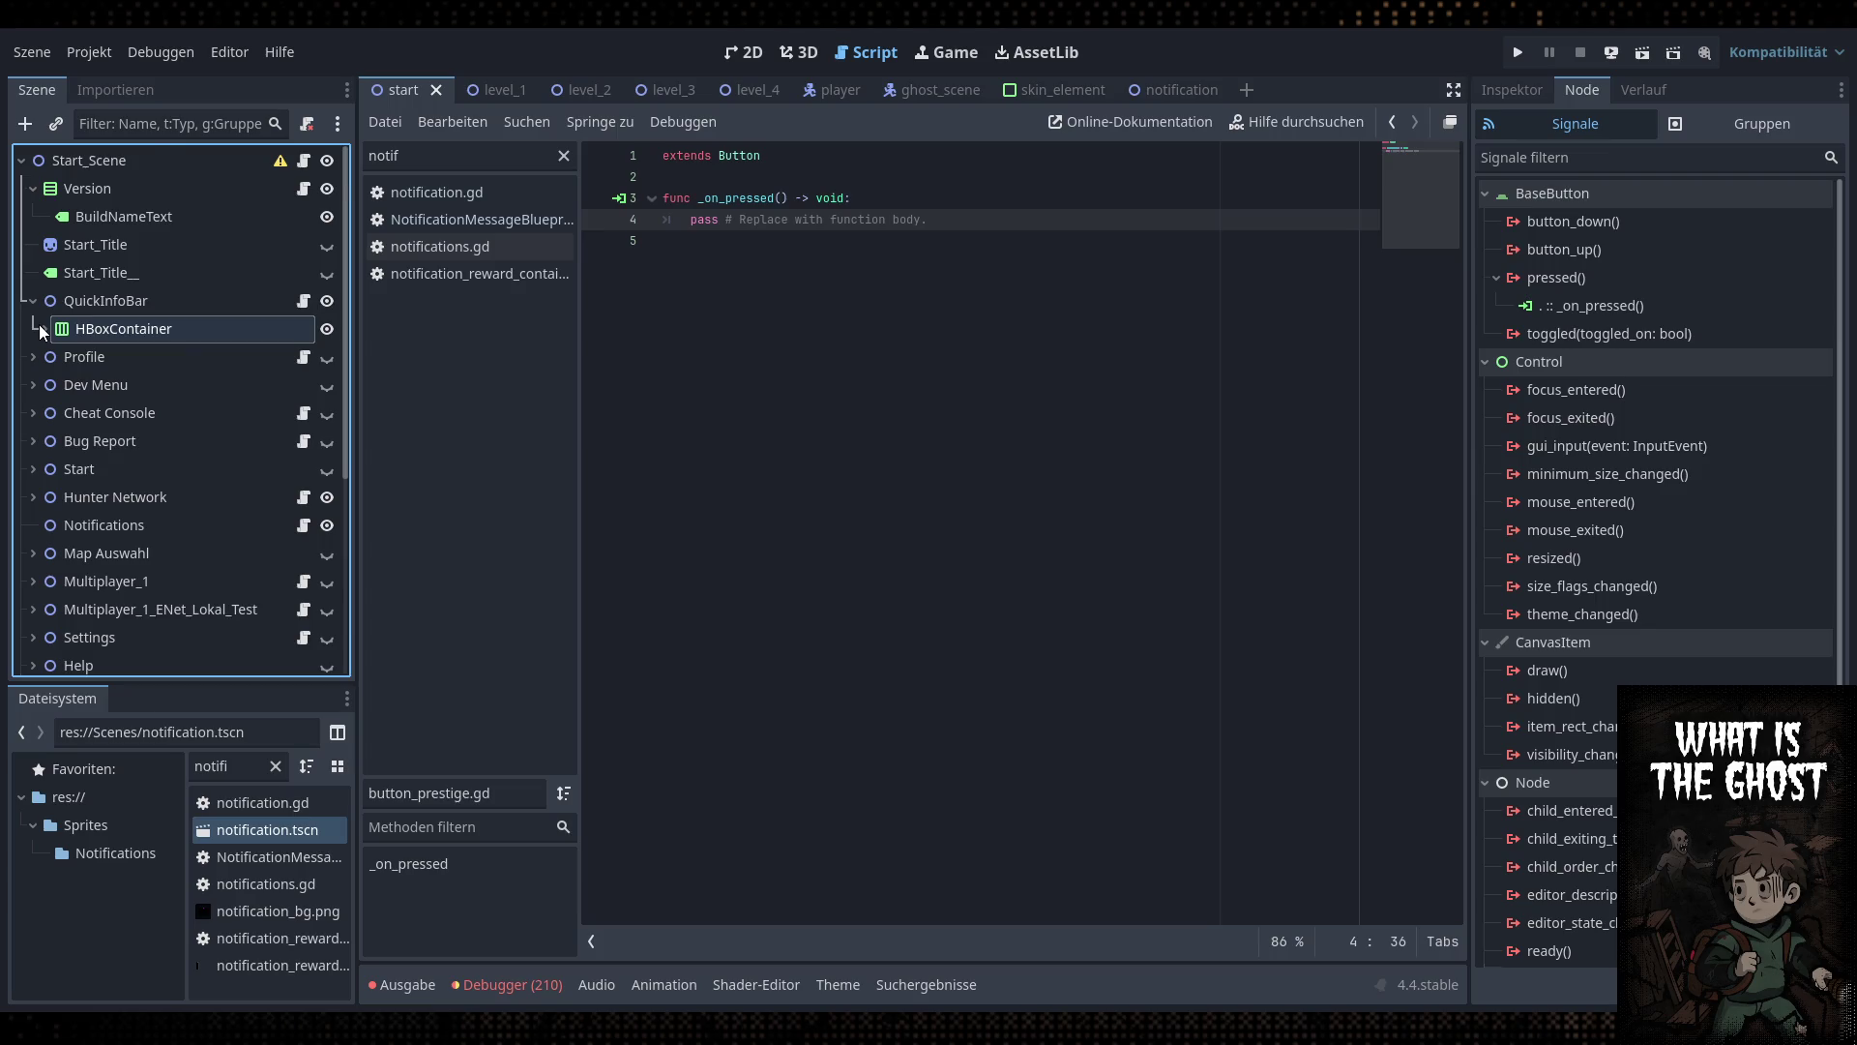
# Expand Settings to select InfoWindow_SavefileWipe, then expand QuickInfoBar again
pyautogui.scroll(-3, 38, 324)
pyautogui.scroll(-2, 44, 420)
pyautogui.click(33, 435)
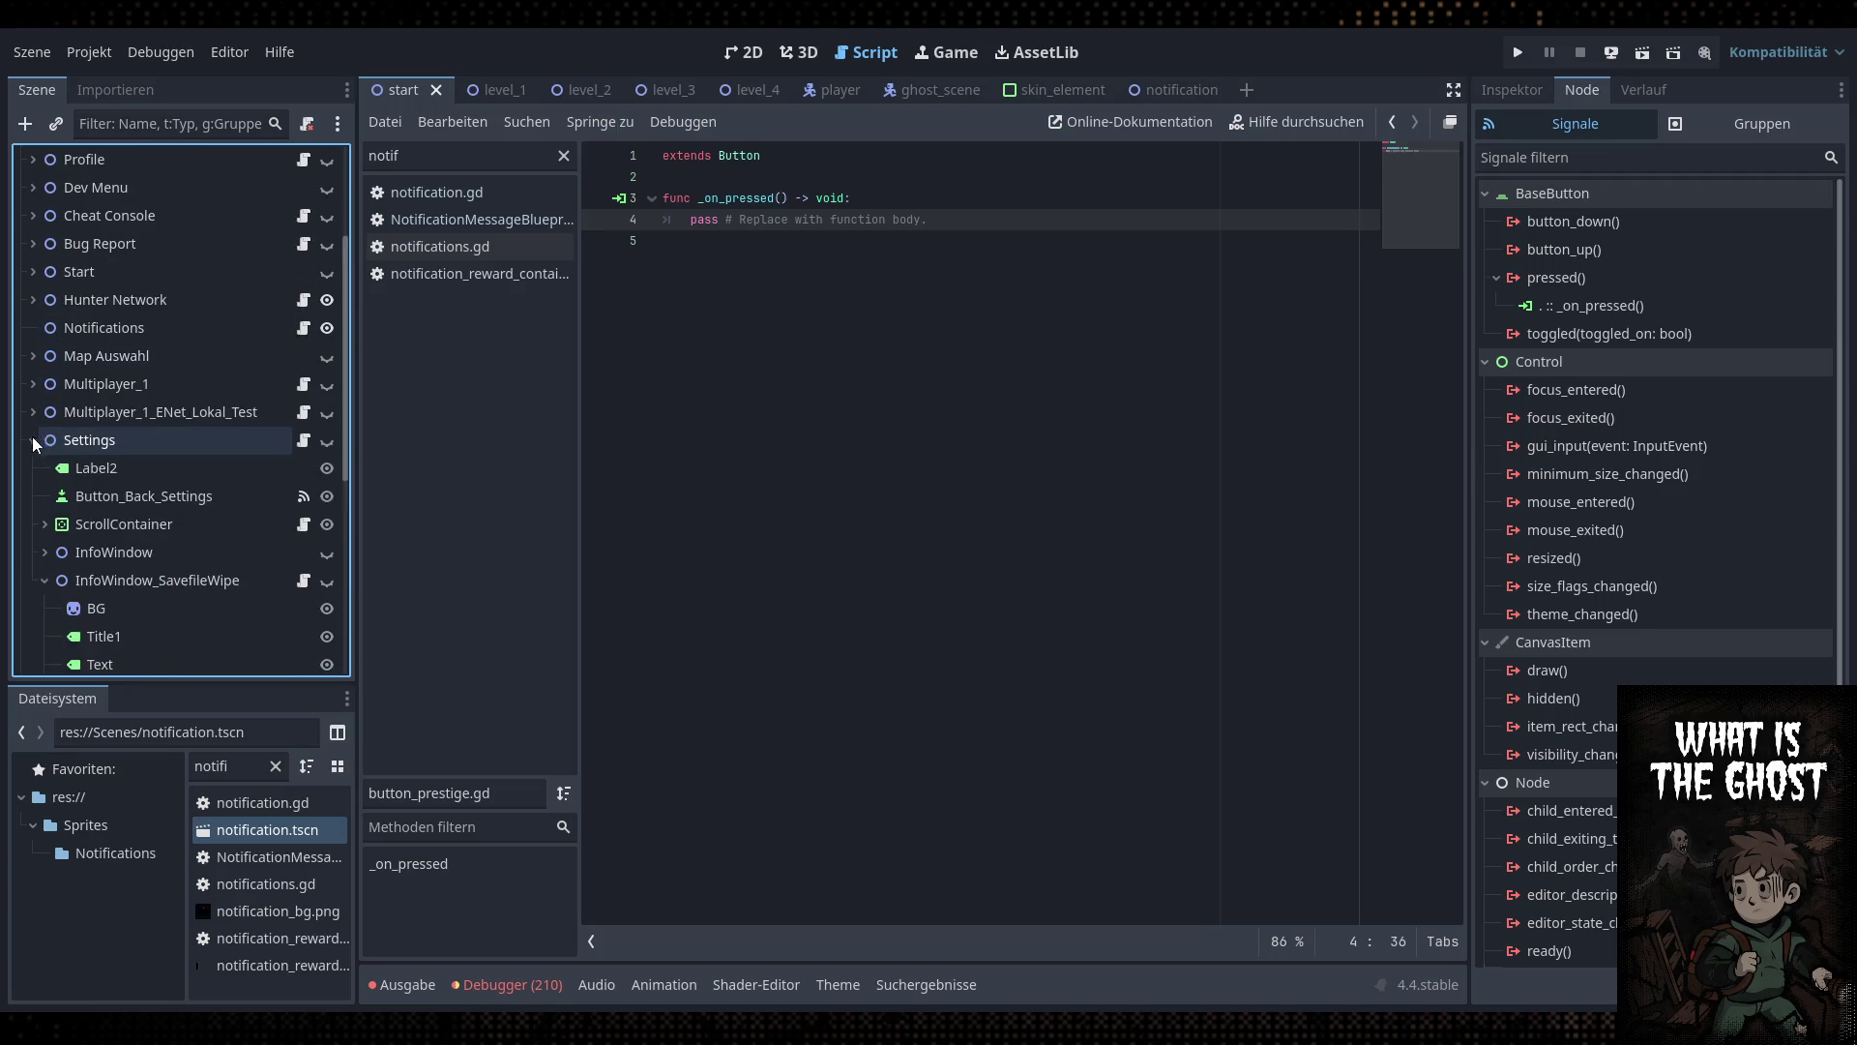
pyautogui.scroll(-5, 39, 445)
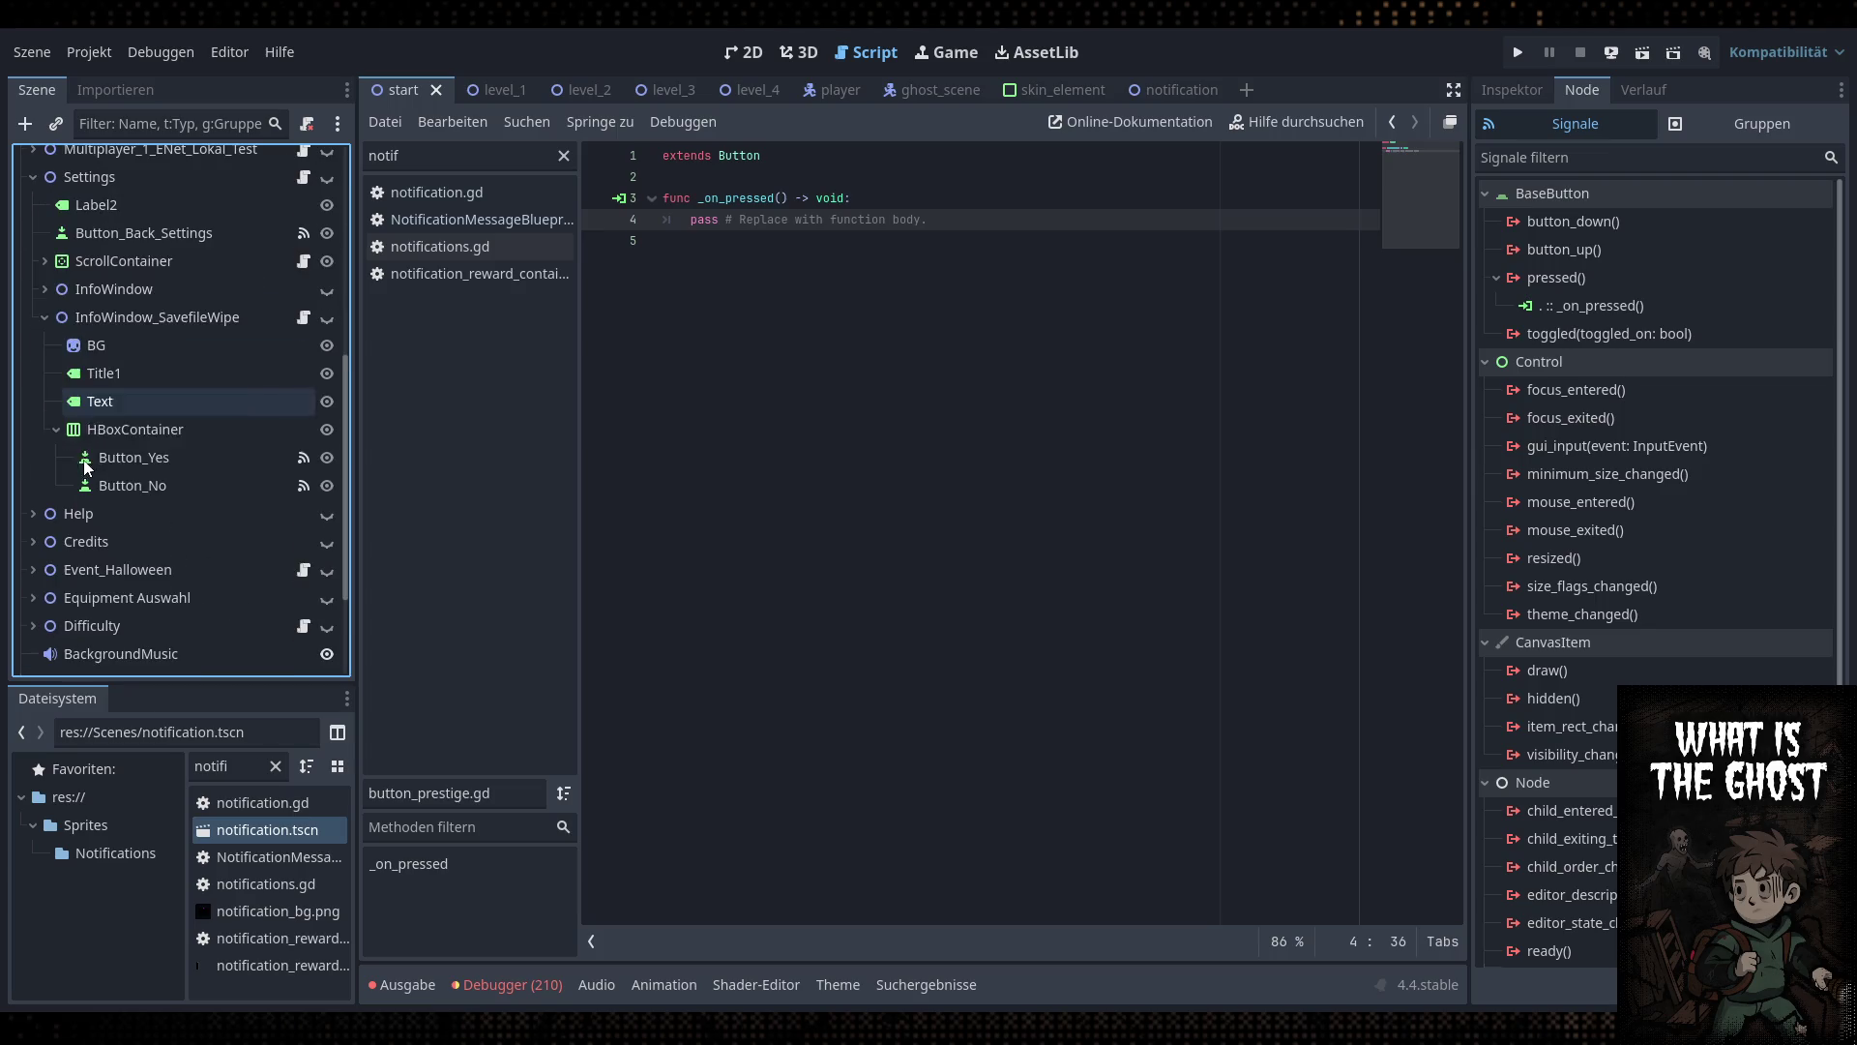
pyautogui.click(240, 316)
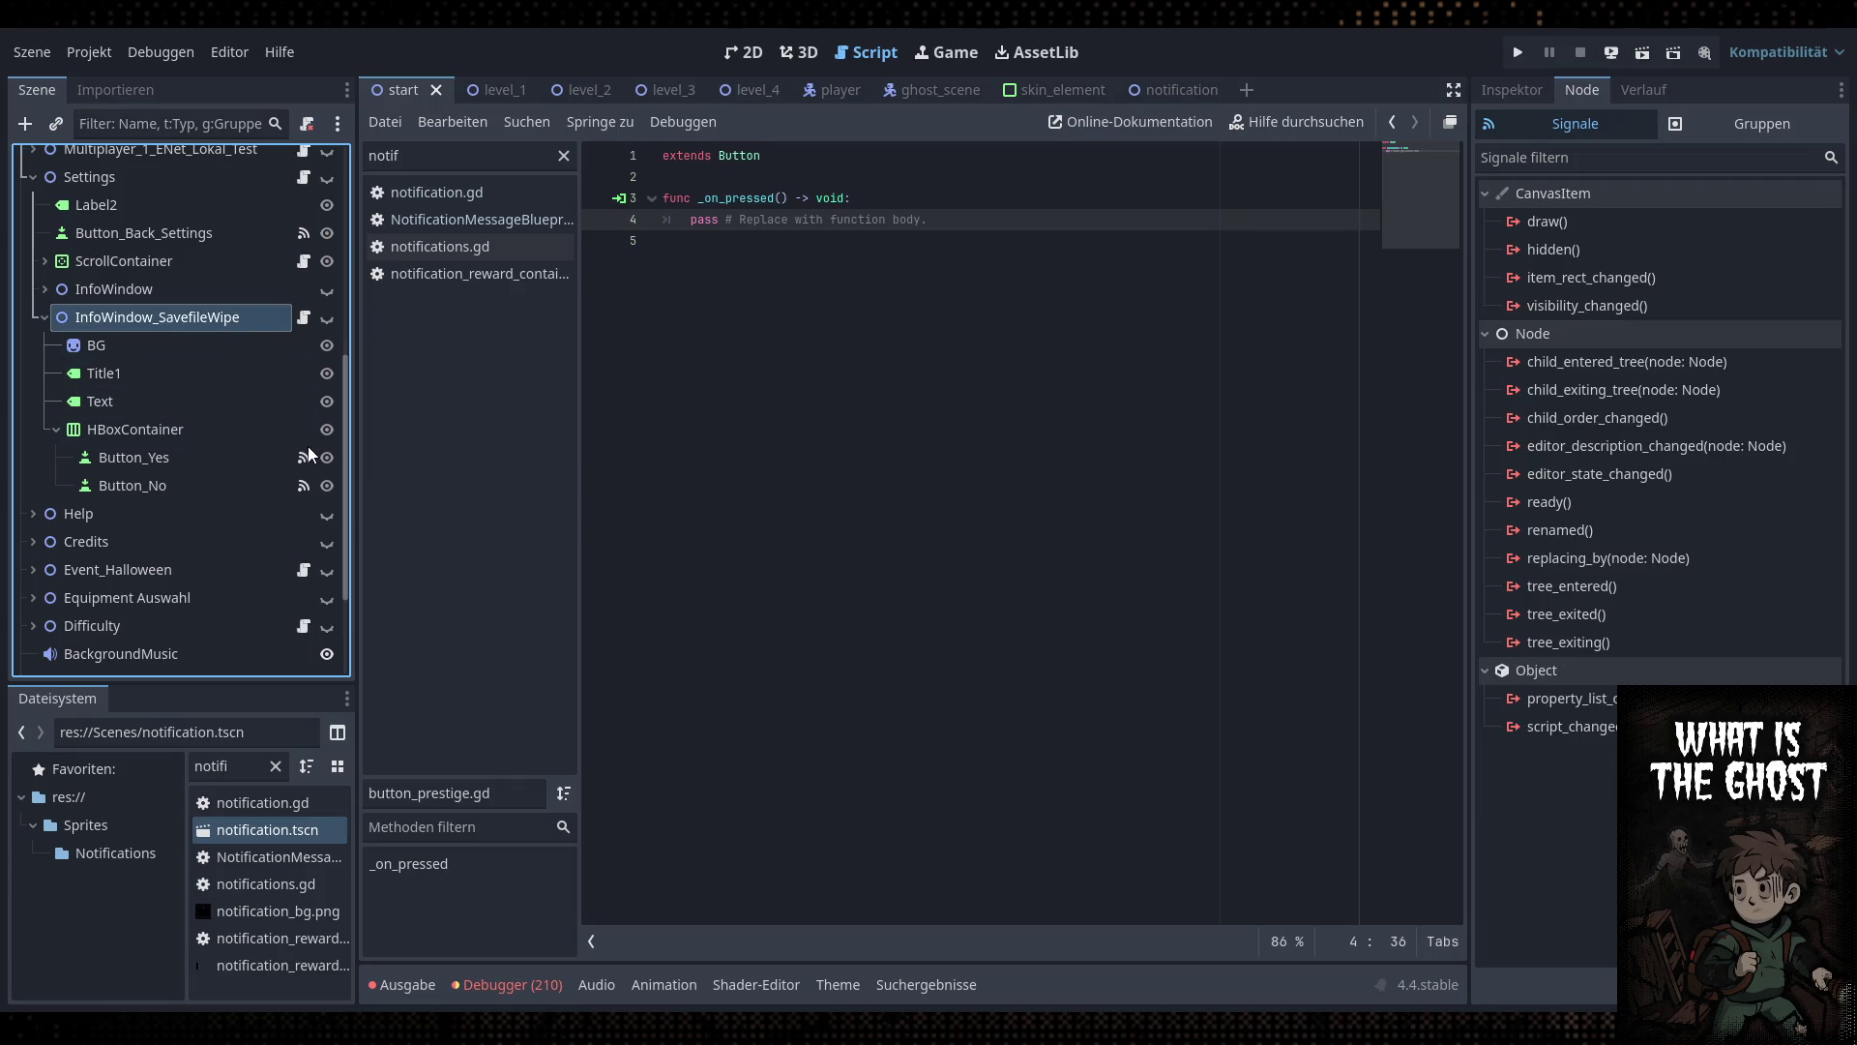
pyautogui.scroll(6, 206, 337)
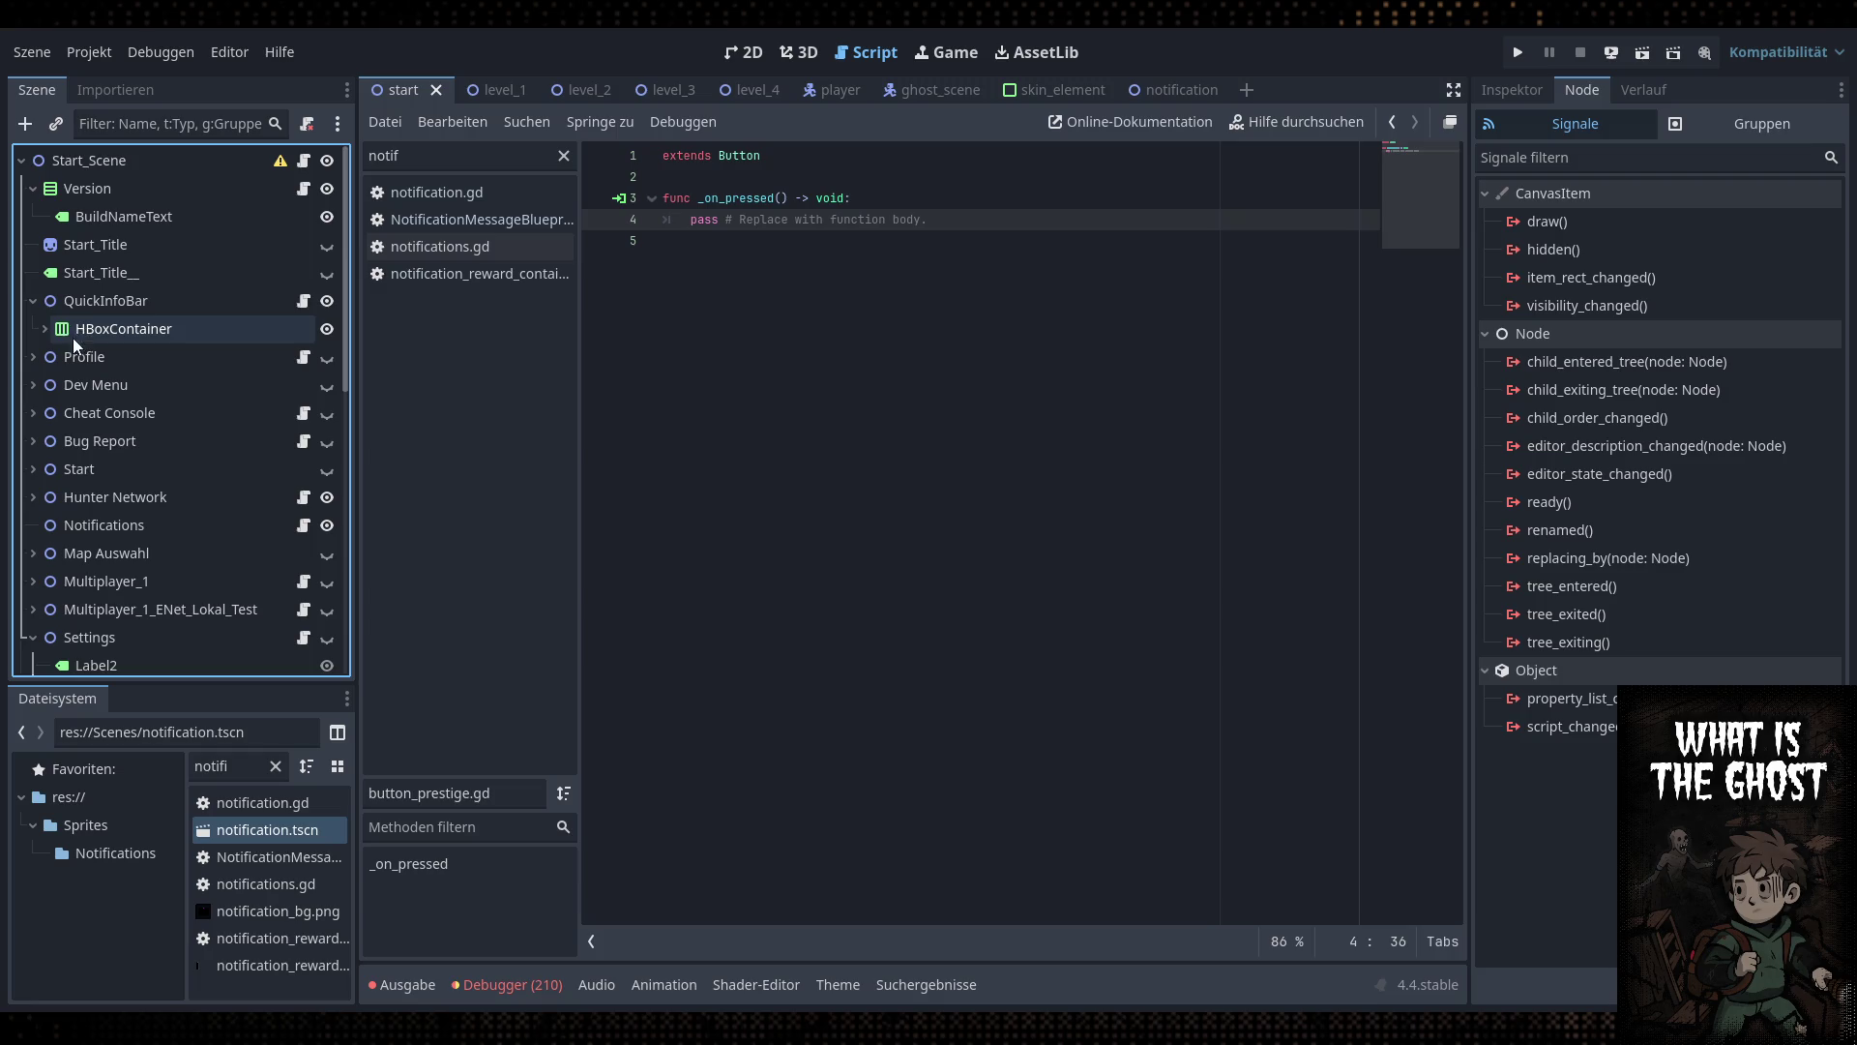
pyautogui.click(44, 329)
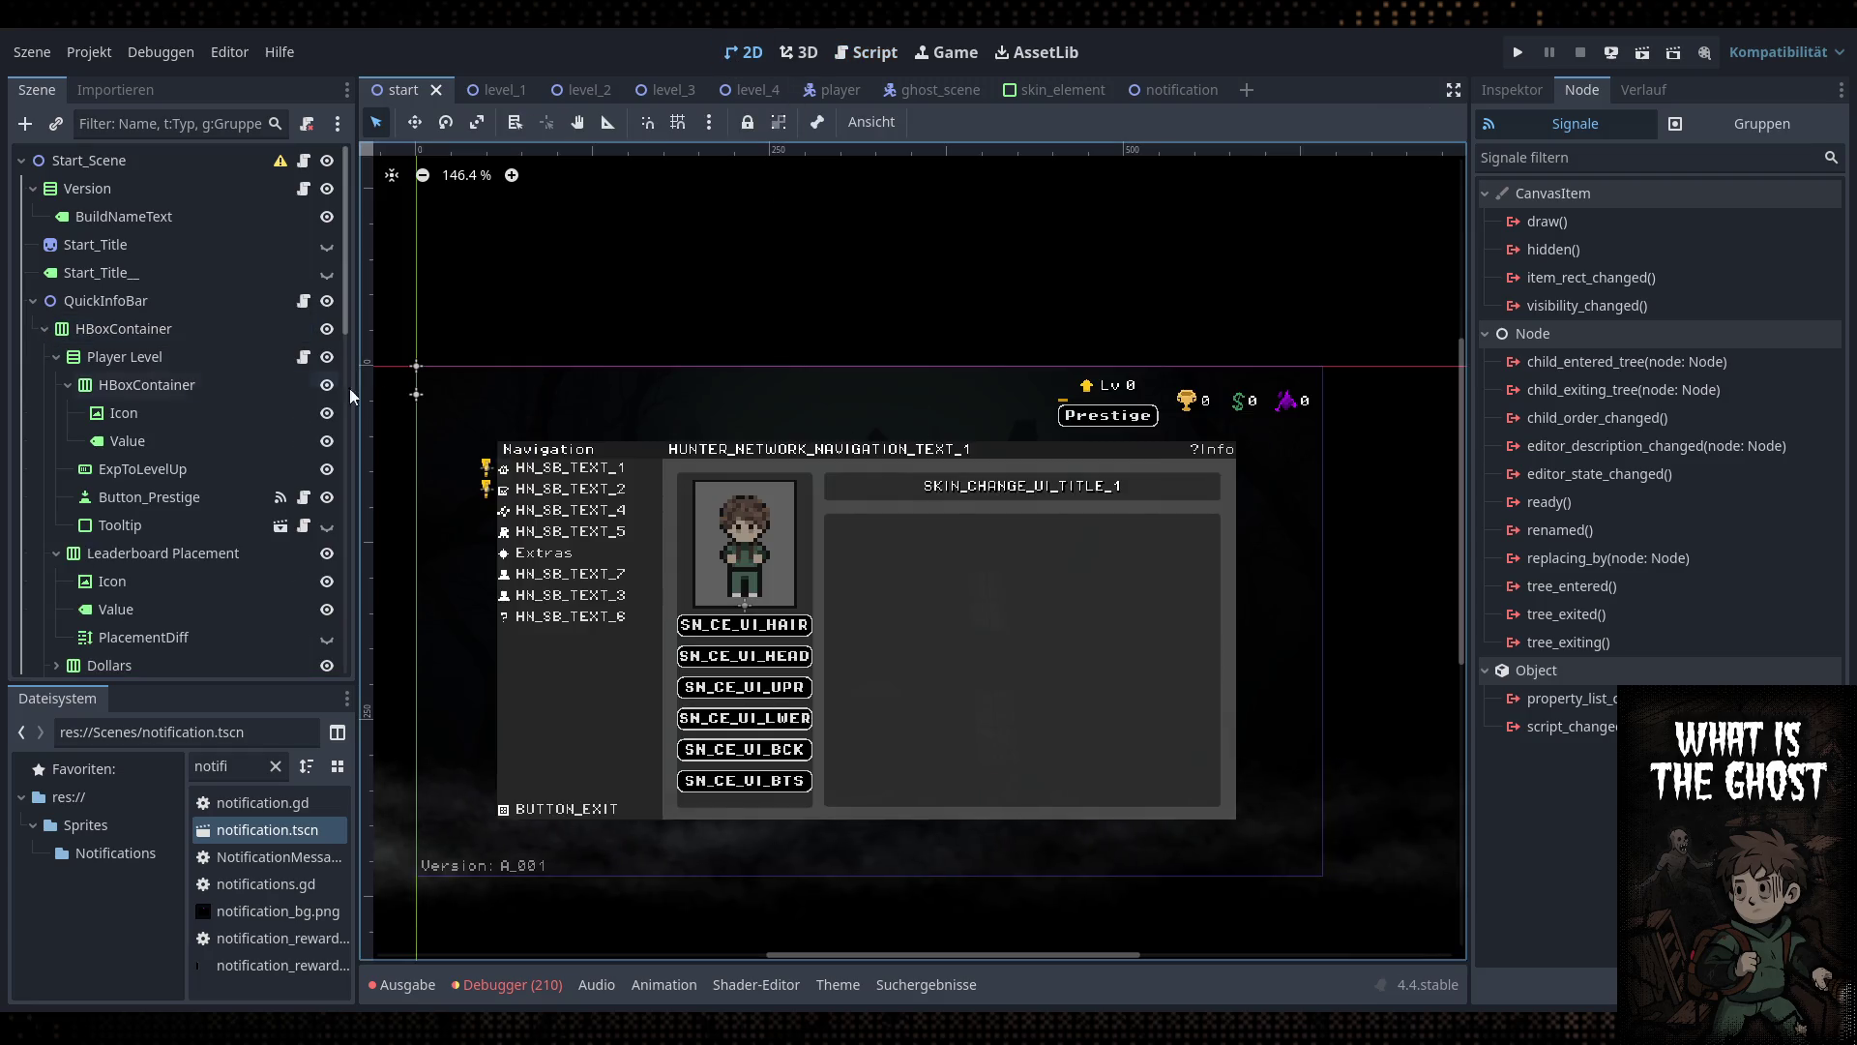
# Add a Control child named Prestige under Player Level, placed below Button_Prestige
pyautogui.click(164, 498)
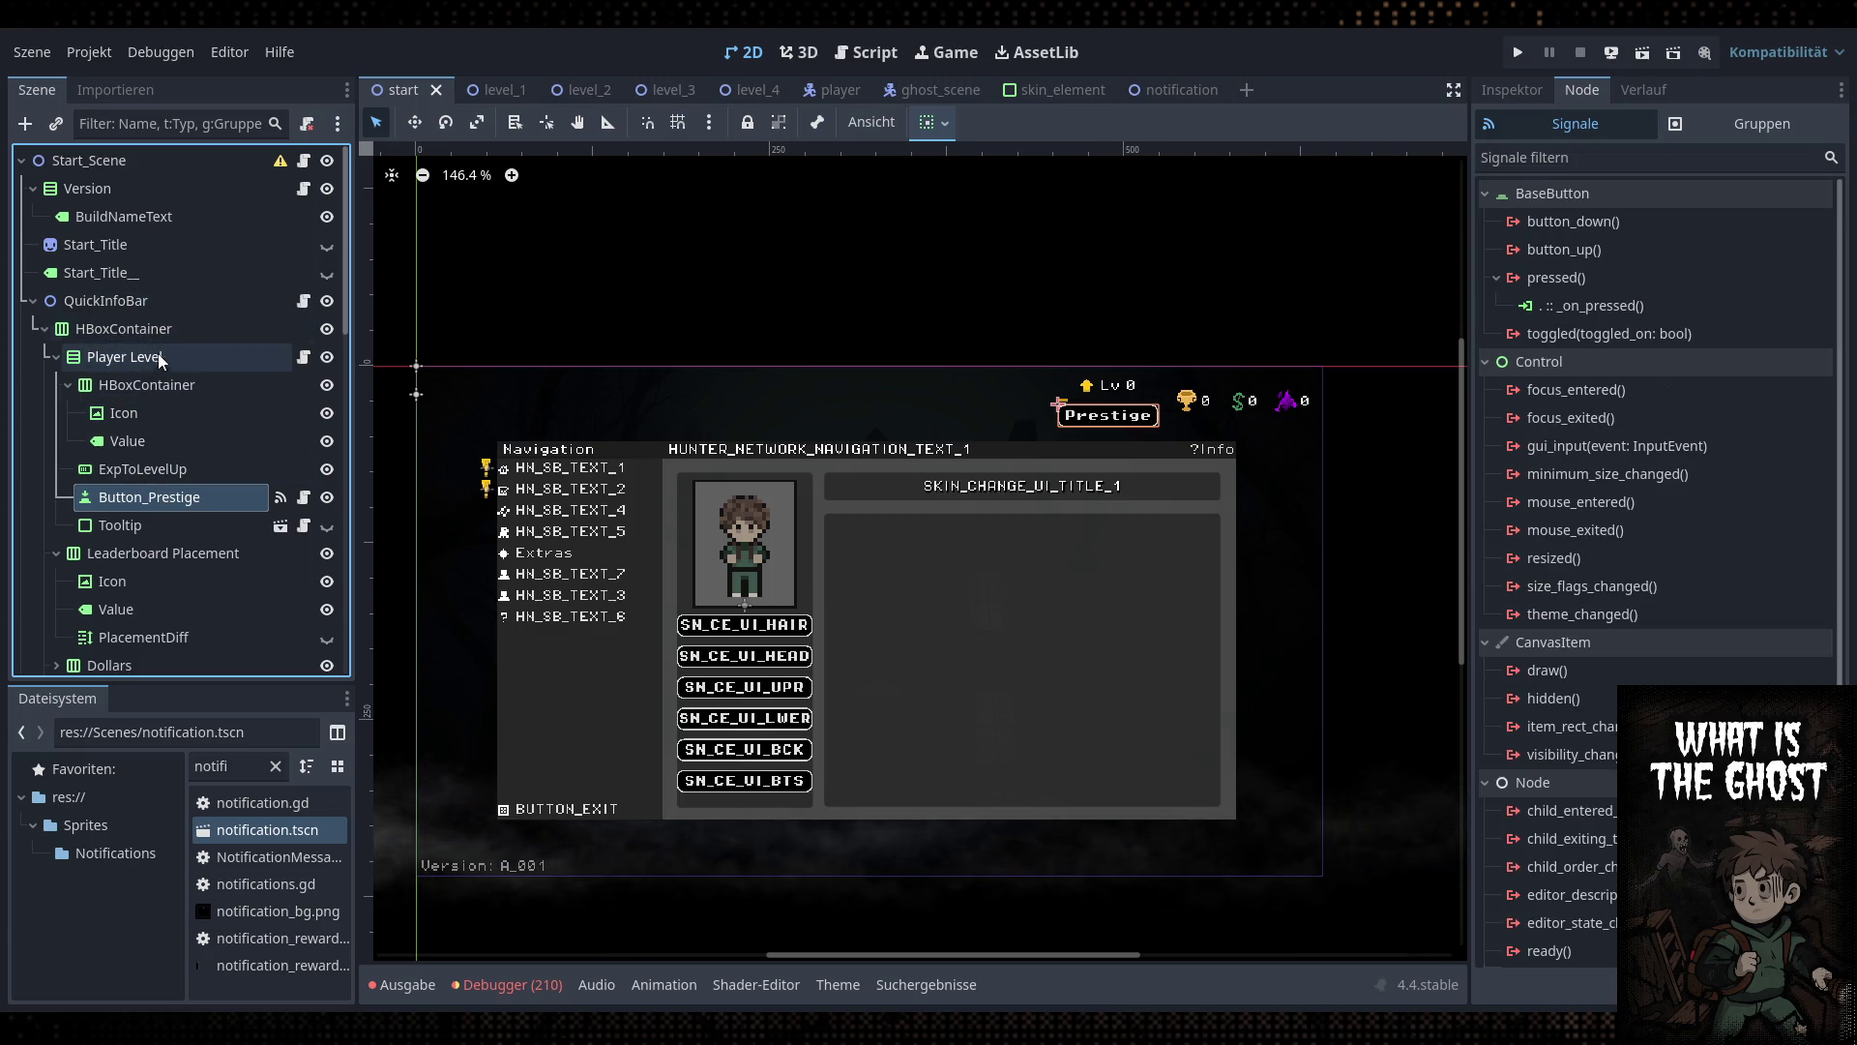
pyautogui.click(166, 361)
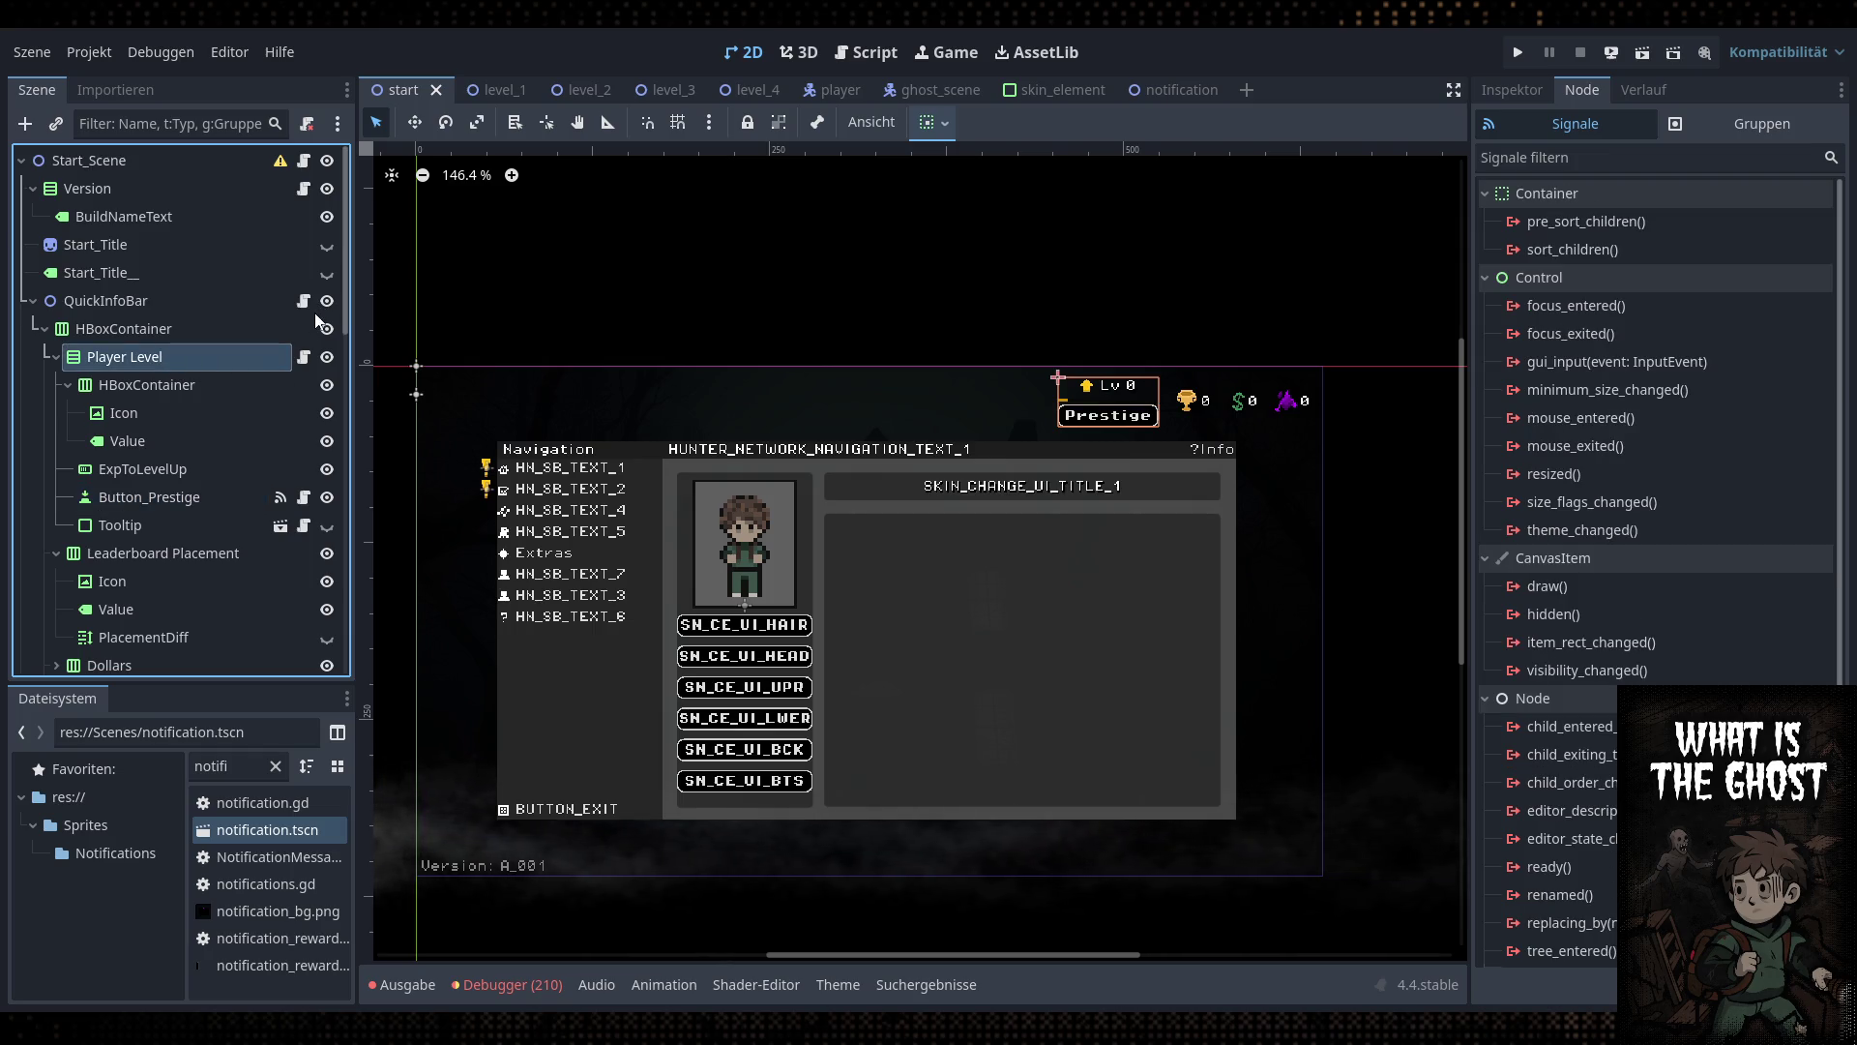
pyautogui.hotkey('ctrl', 'v')
pyautogui.moveTo(152, 546)
pyautogui.mouseDown()
pyautogui.moveTo(183, 485)
pyautogui.moveTo(173, 498)
pyautogui.mouseUp()
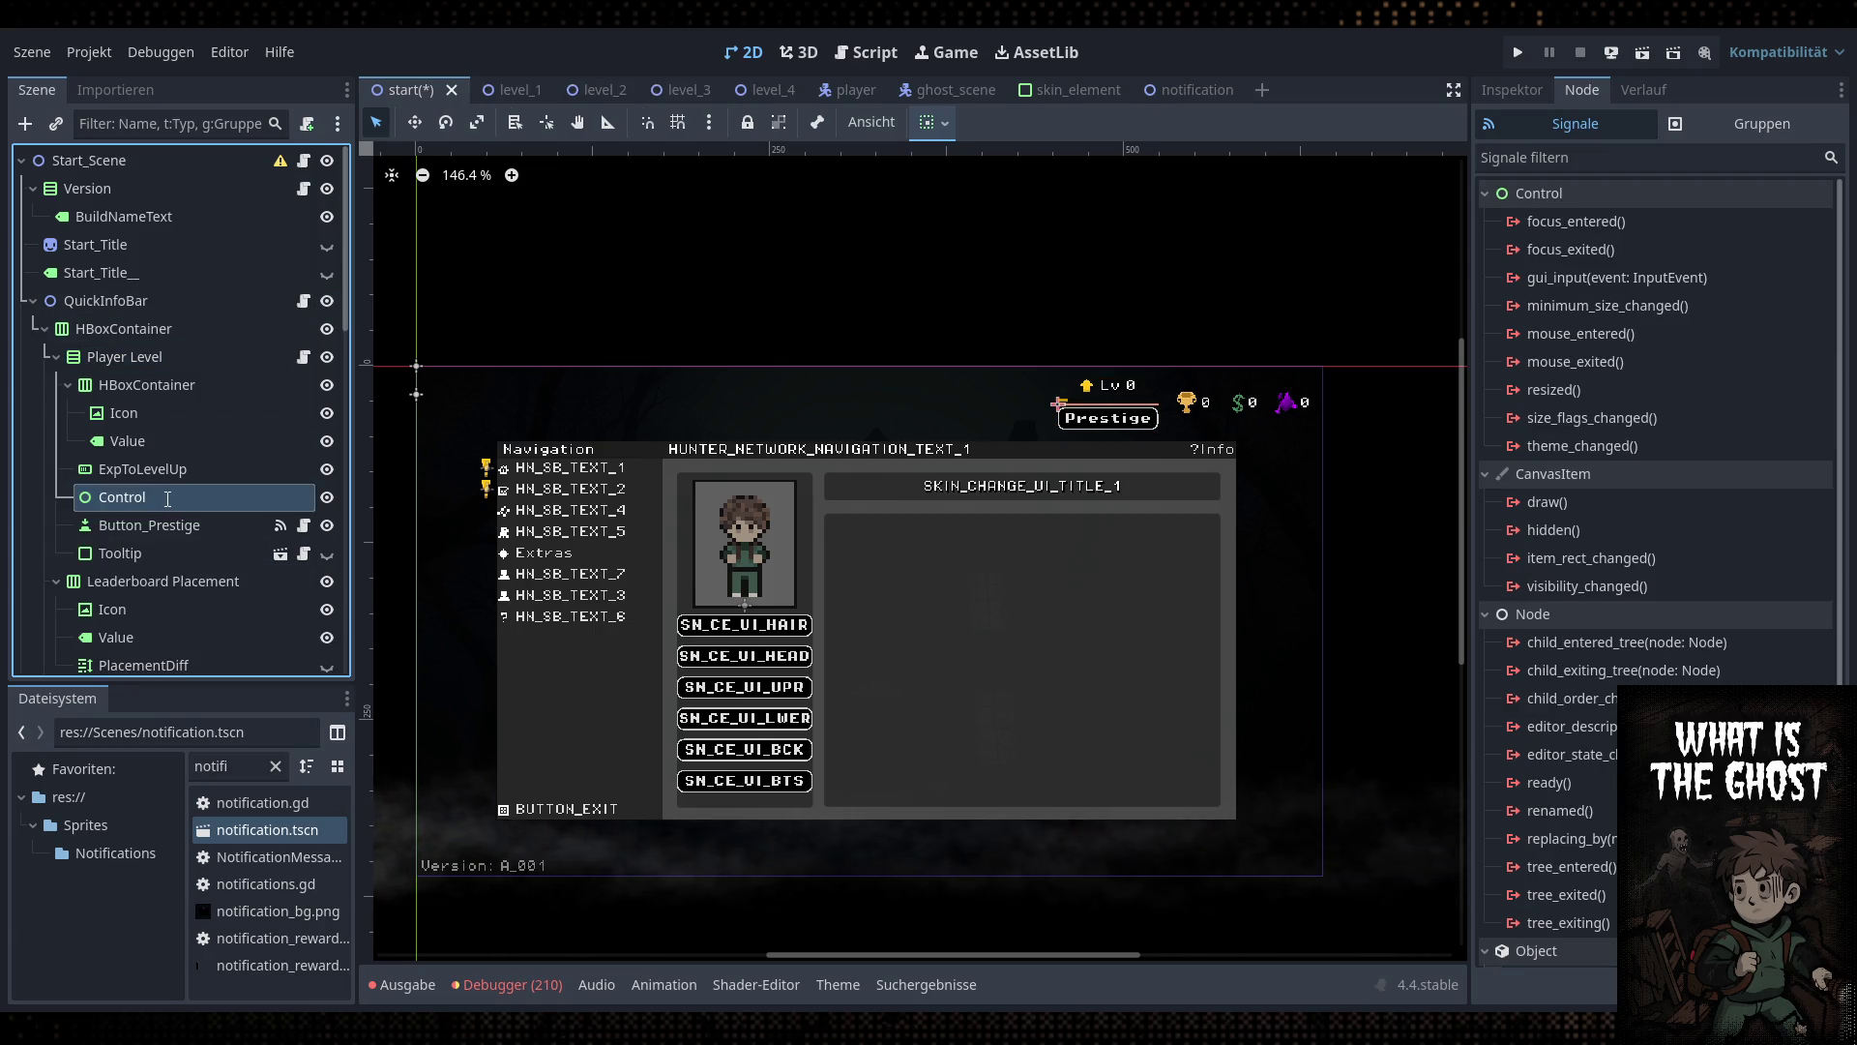
pyautogui.write('Prestige')
pyautogui.moveTo(174, 523); pyautogui.dragTo(181, 504)
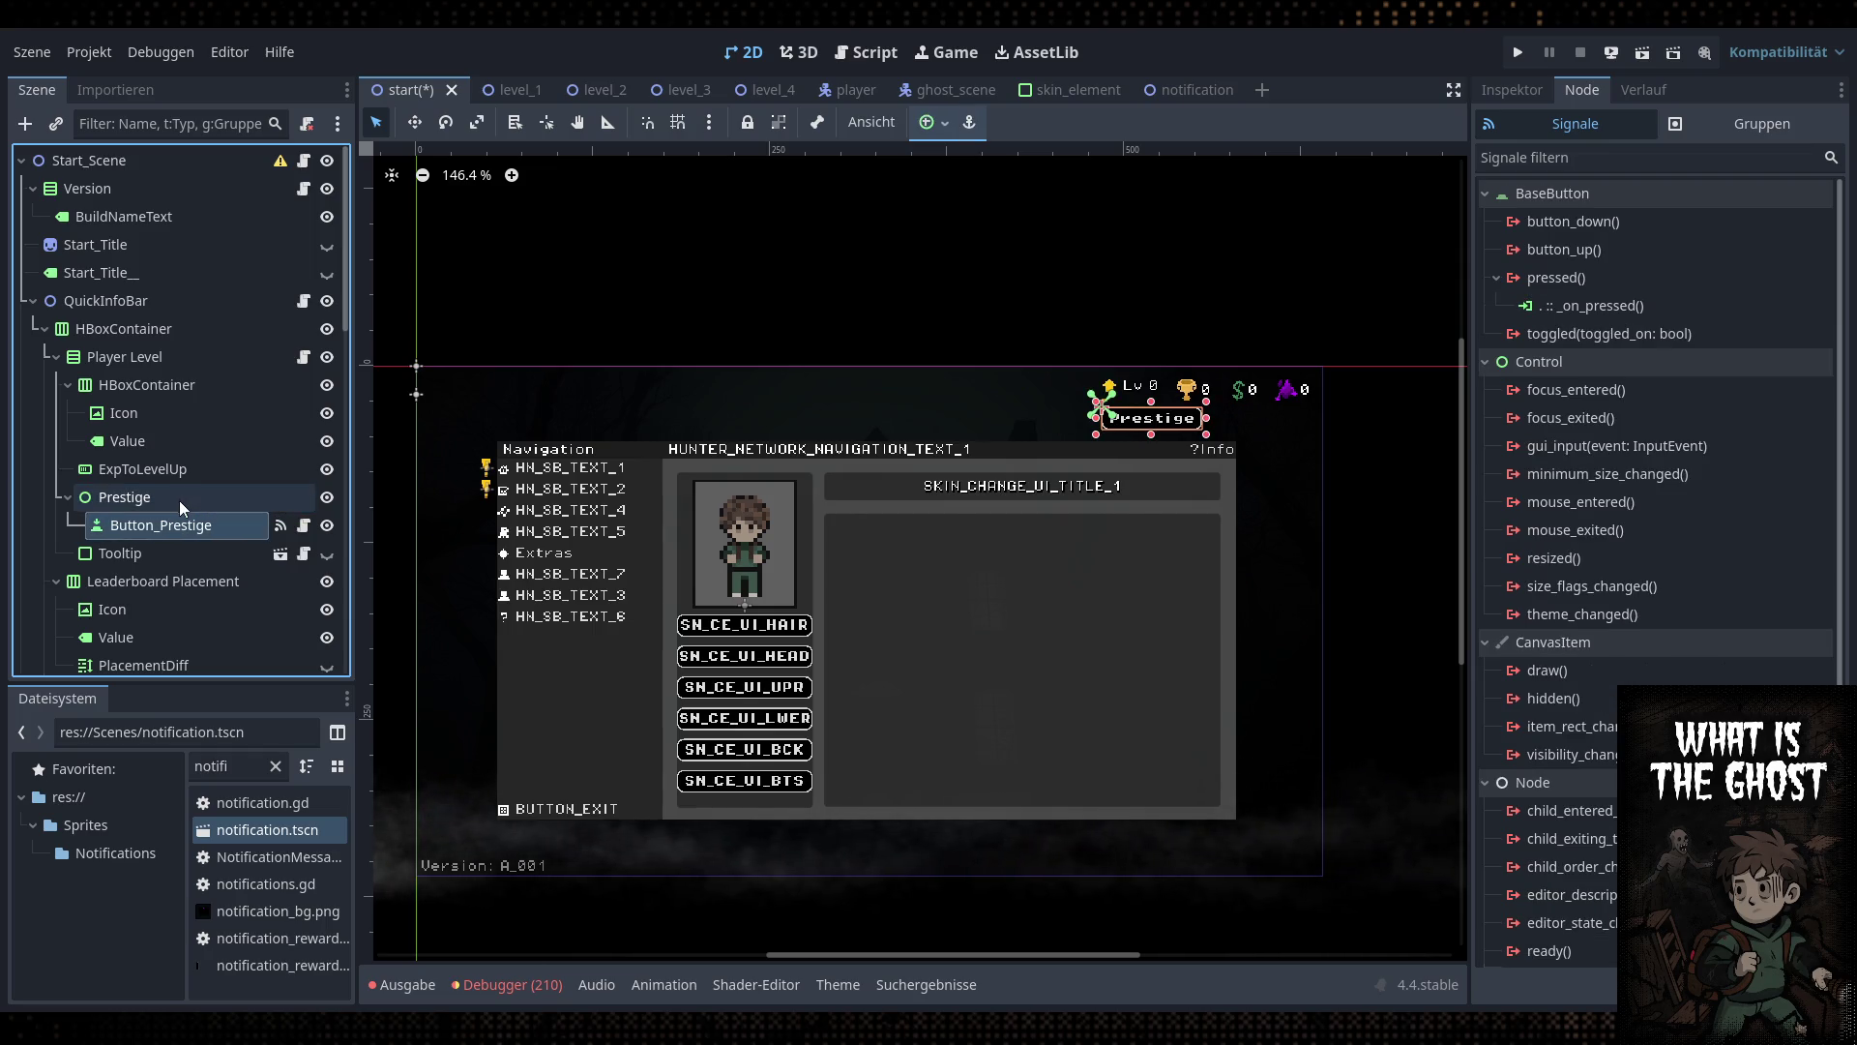
pyautogui.scroll(5, 1190, 427)
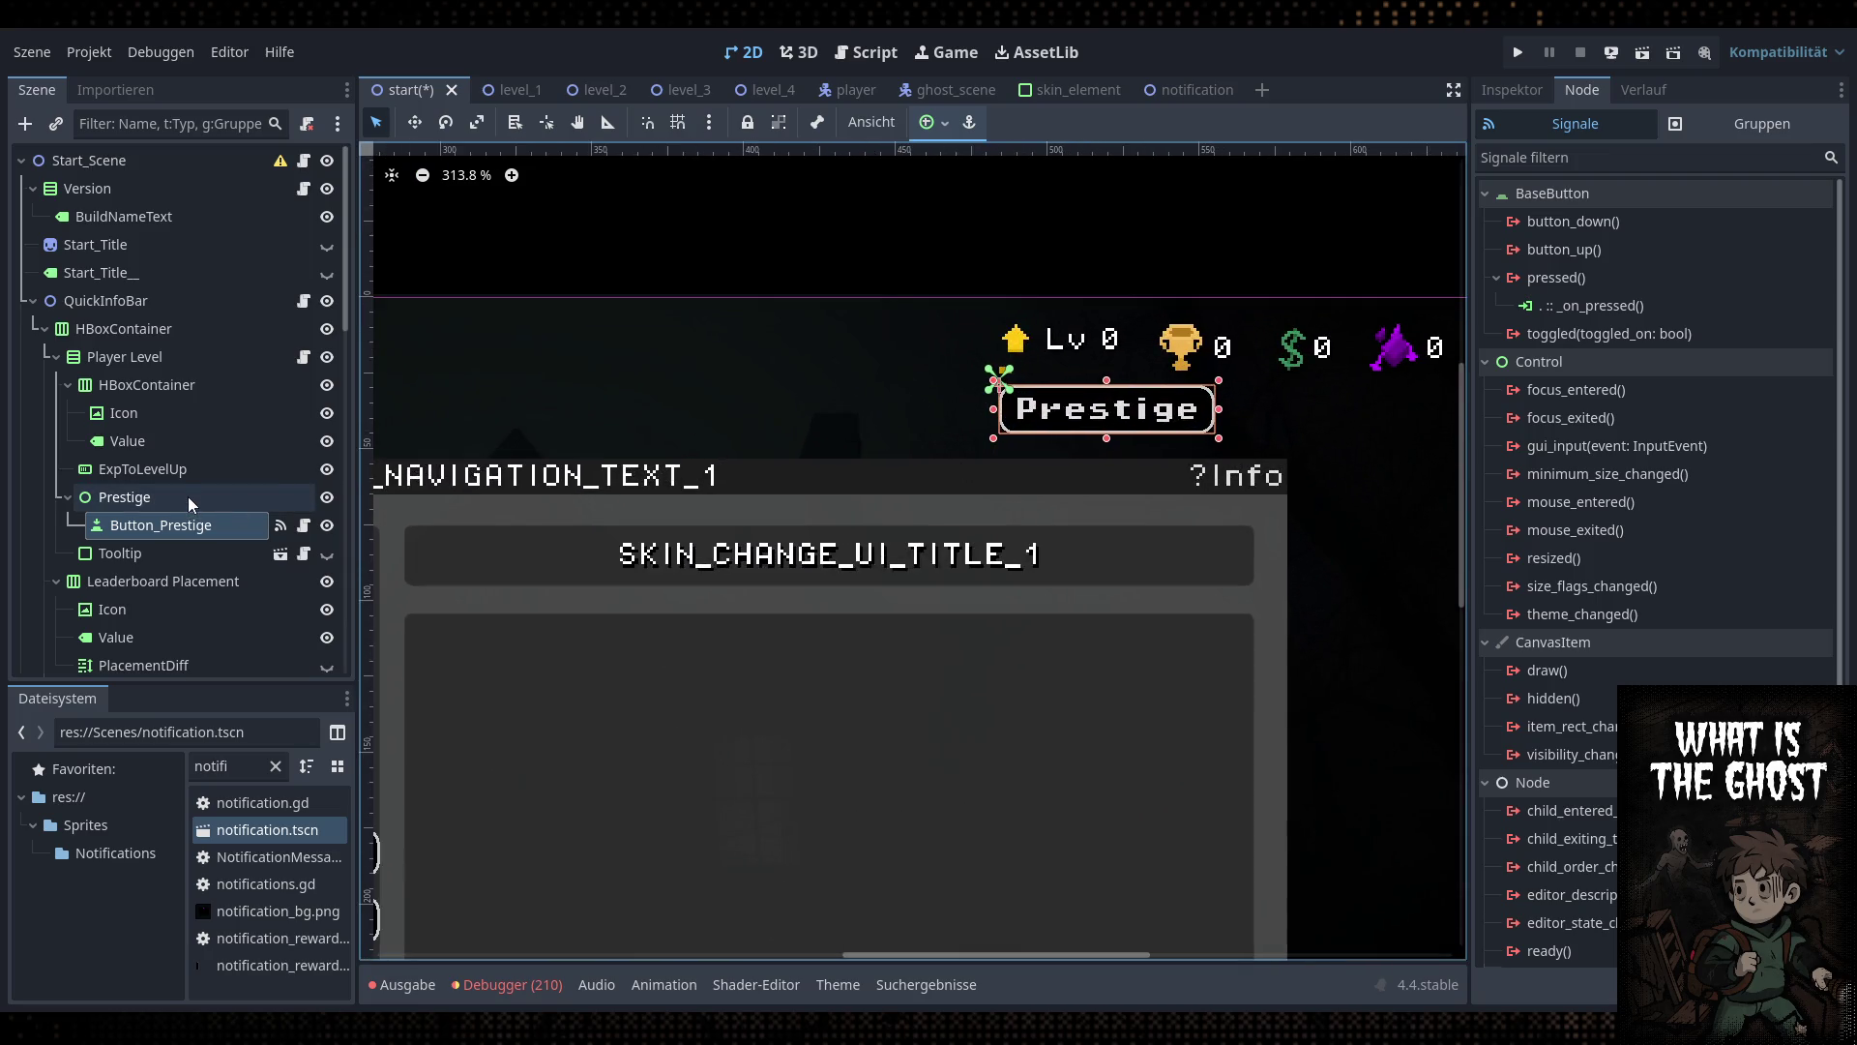
pyautogui.moveTo(184, 523); pyautogui.dragTo(199, 491)
# Paste the InfoWindow_SavefileWipe dialog under the Prestige node
pyautogui.click(155, 528)
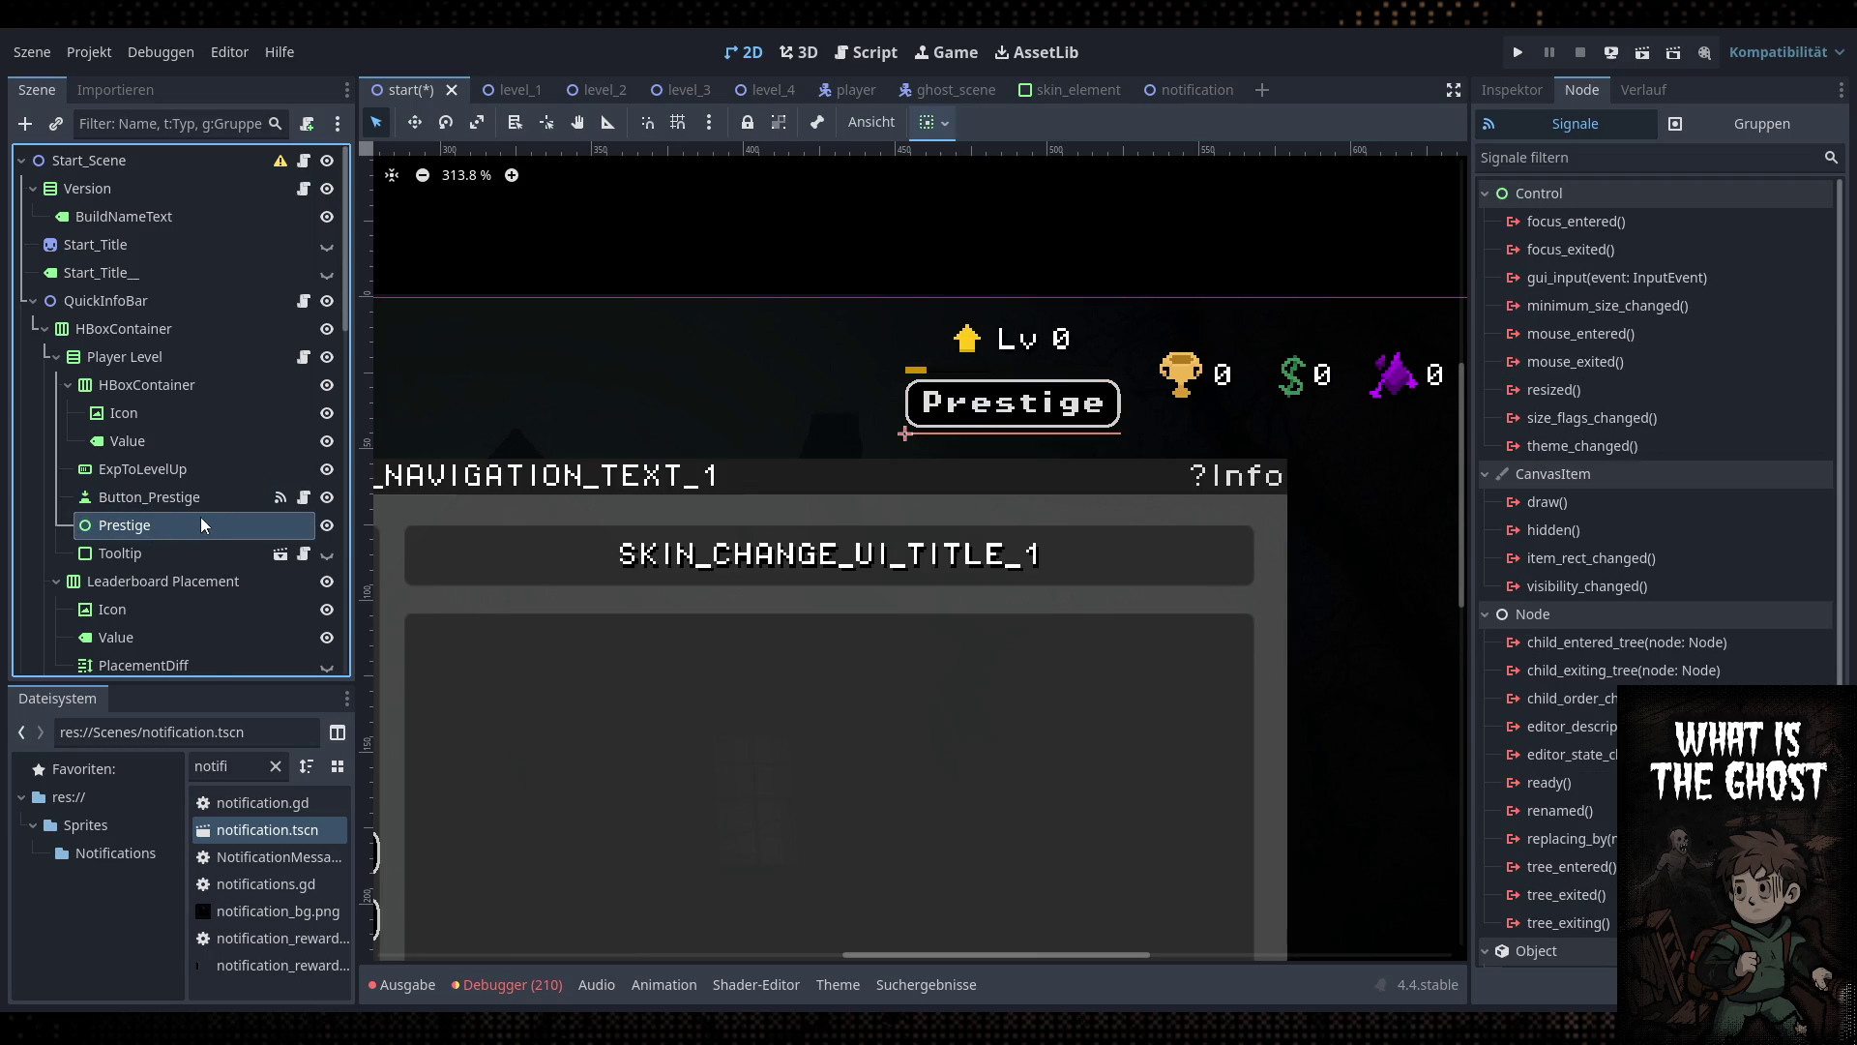
pyautogui.hotkey('ctrl', 'v')
pyautogui.scroll(-3, 176, 549)
pyautogui.scroll(-3, 621, 495)
pyautogui.scroll(-3, 621, 495)
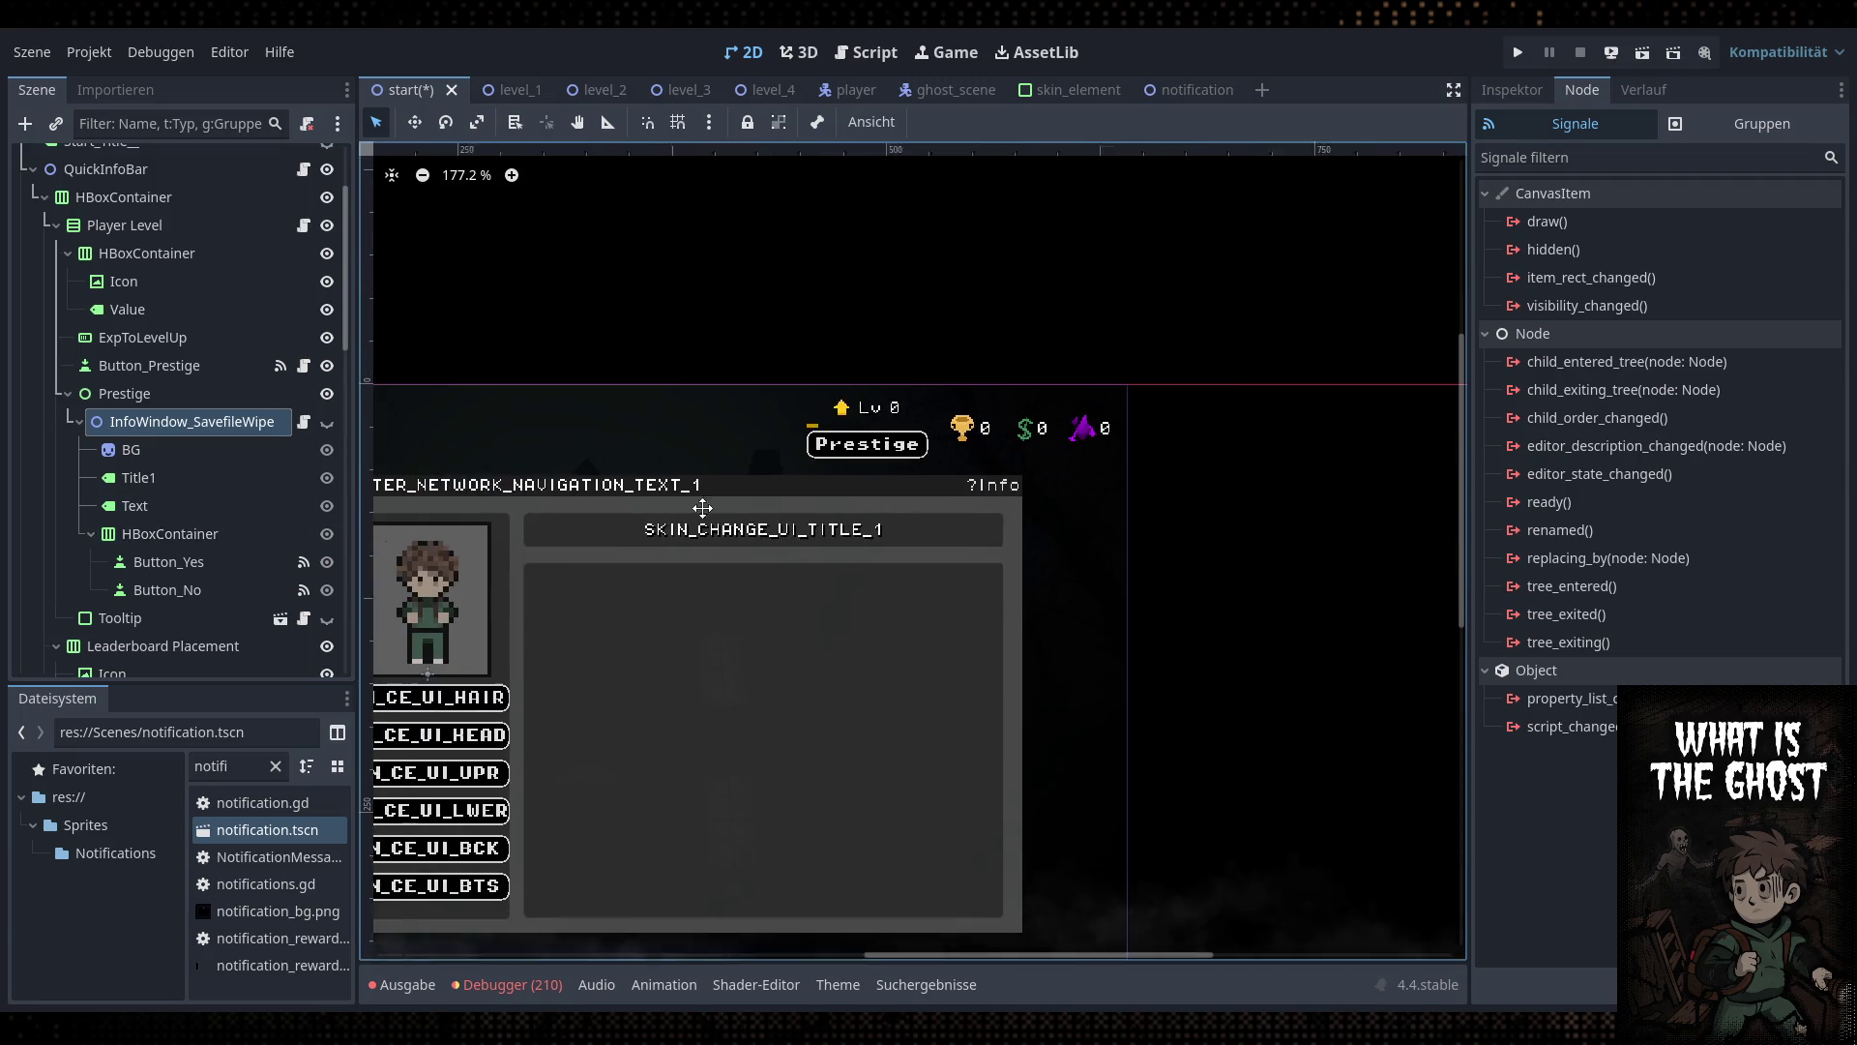
# Make the Savefile Wipe dialog visible and move it left and up on the canvas
pyautogui.click(329, 423)
pyautogui.scroll(-7, 897, 502)
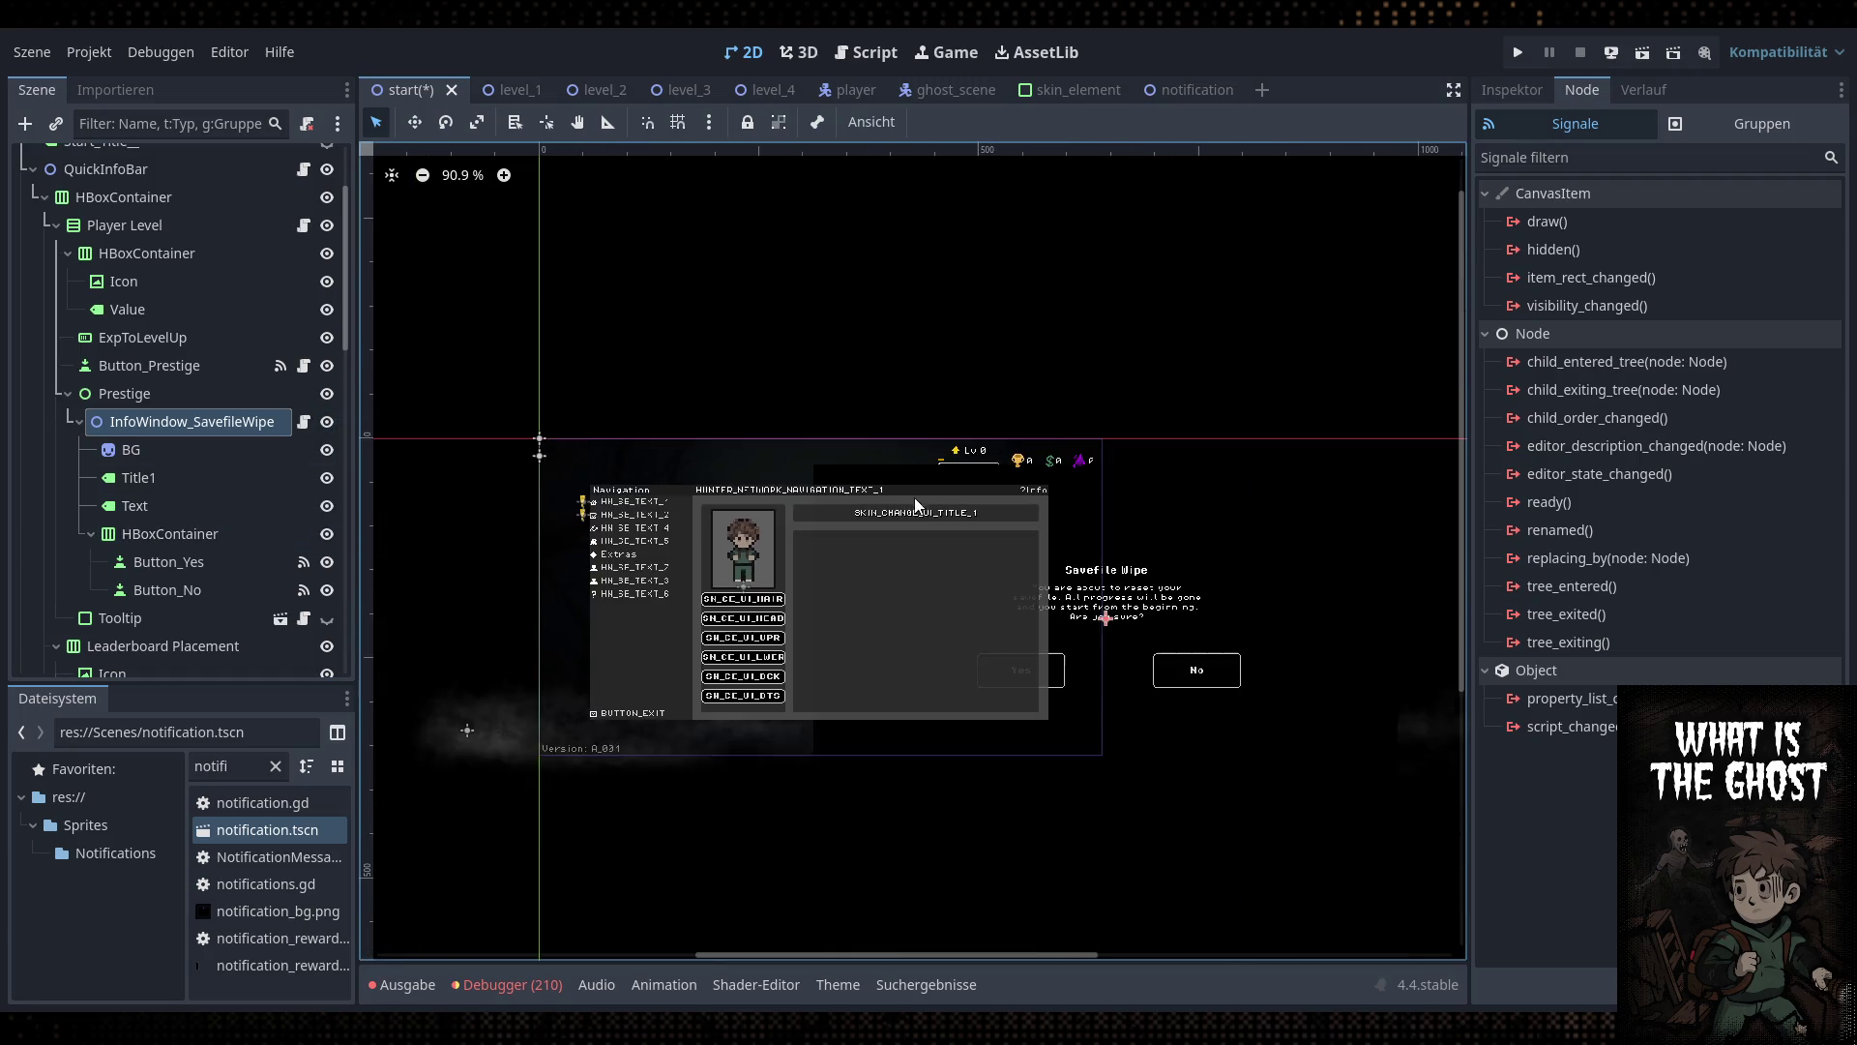
pyautogui.press('w')
pyautogui.moveTo(1203, 577)
pyautogui.mouseDown()
pyautogui.moveTo(1008, 527)
pyautogui.moveTo(924, 545)
pyautogui.mouseUp()
# Set the dialog's Z Index to 50 under the Ordering properties
pyautogui.click(1512, 89)
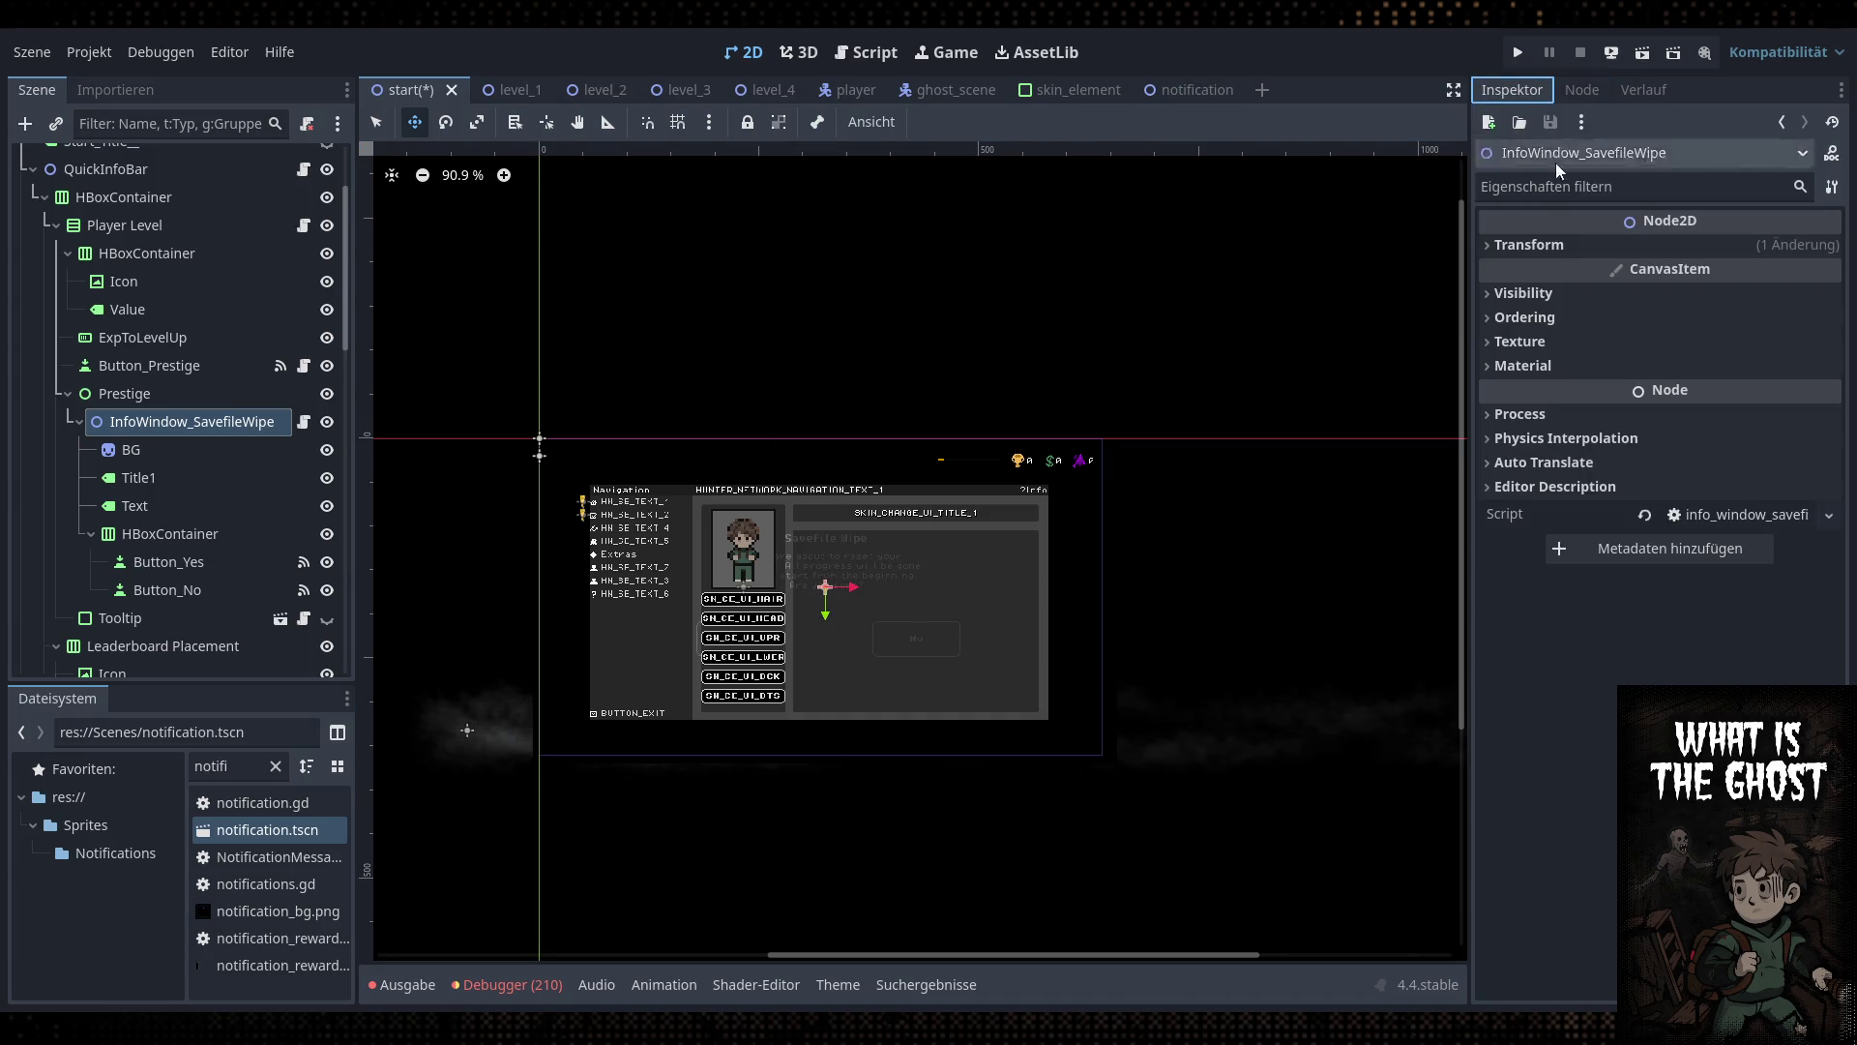
pyautogui.click(1553, 296)
pyautogui.click(1567, 294)
pyautogui.click(1577, 317)
pyautogui.click(1720, 346)
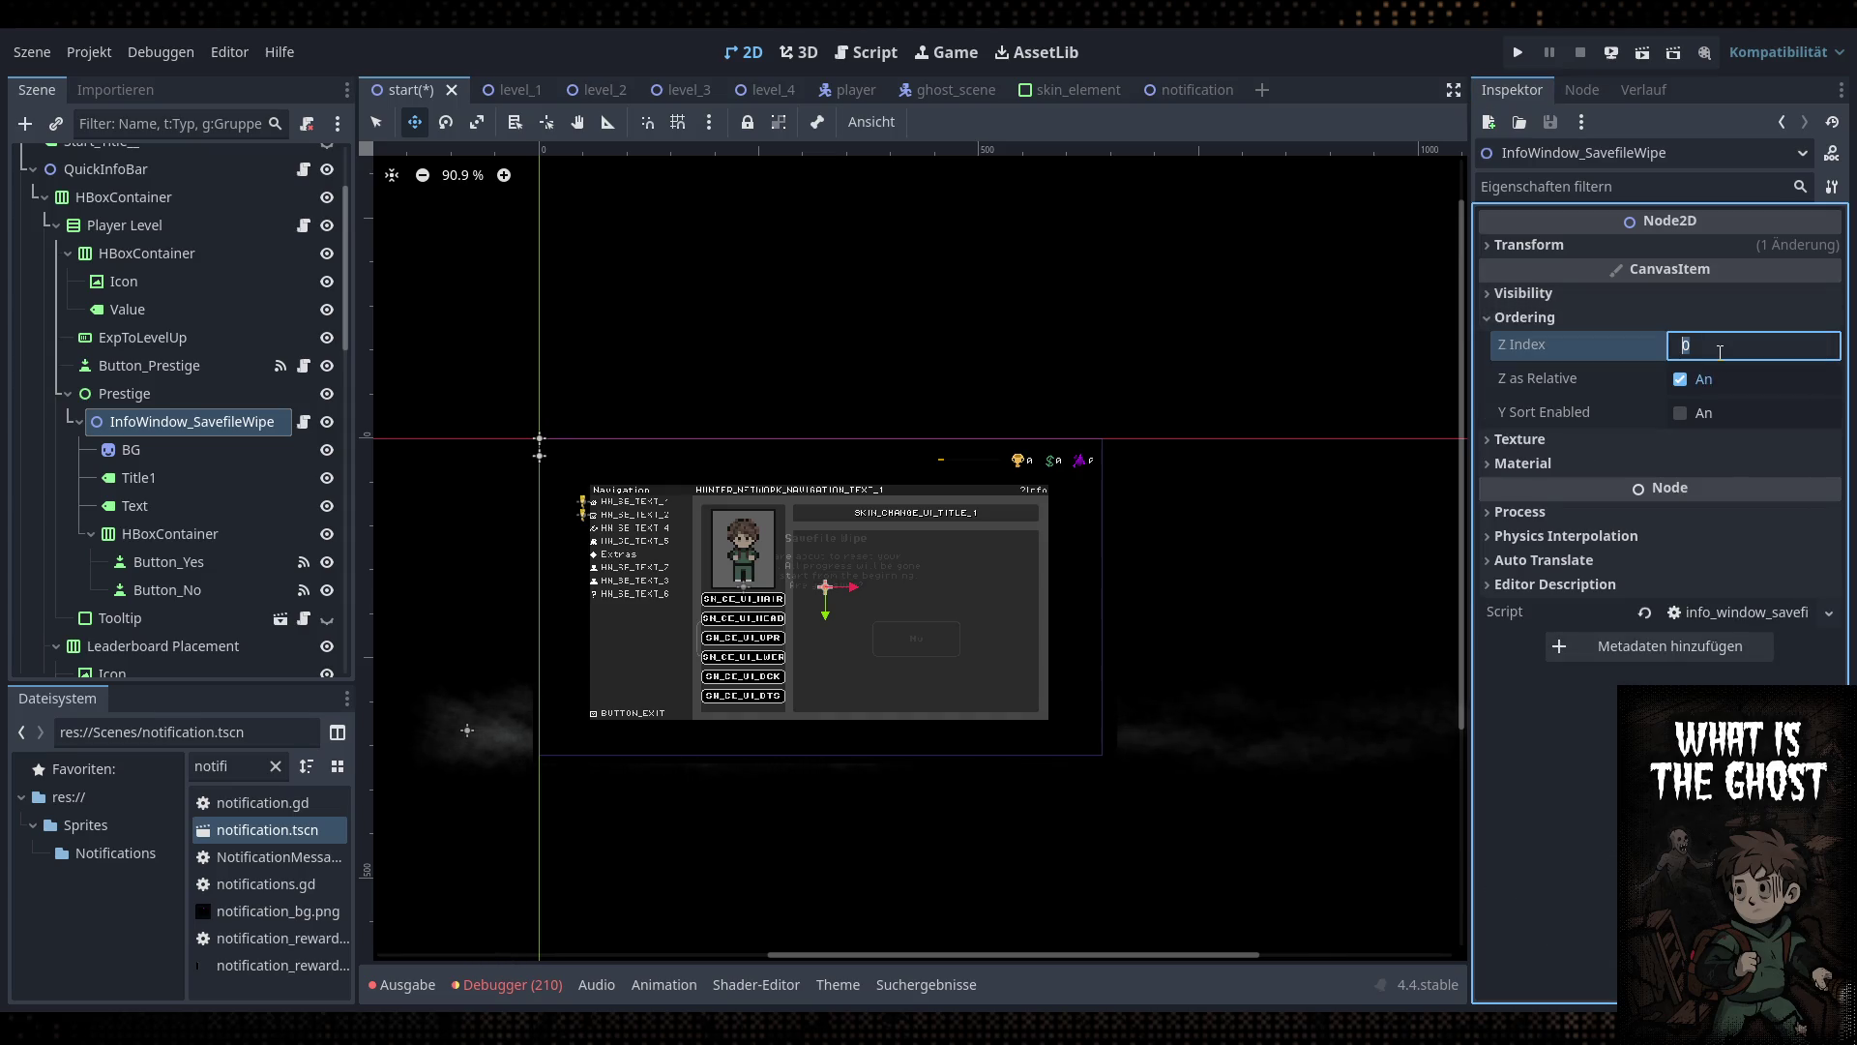
pyautogui.write('50')
pyautogui.press('Return')
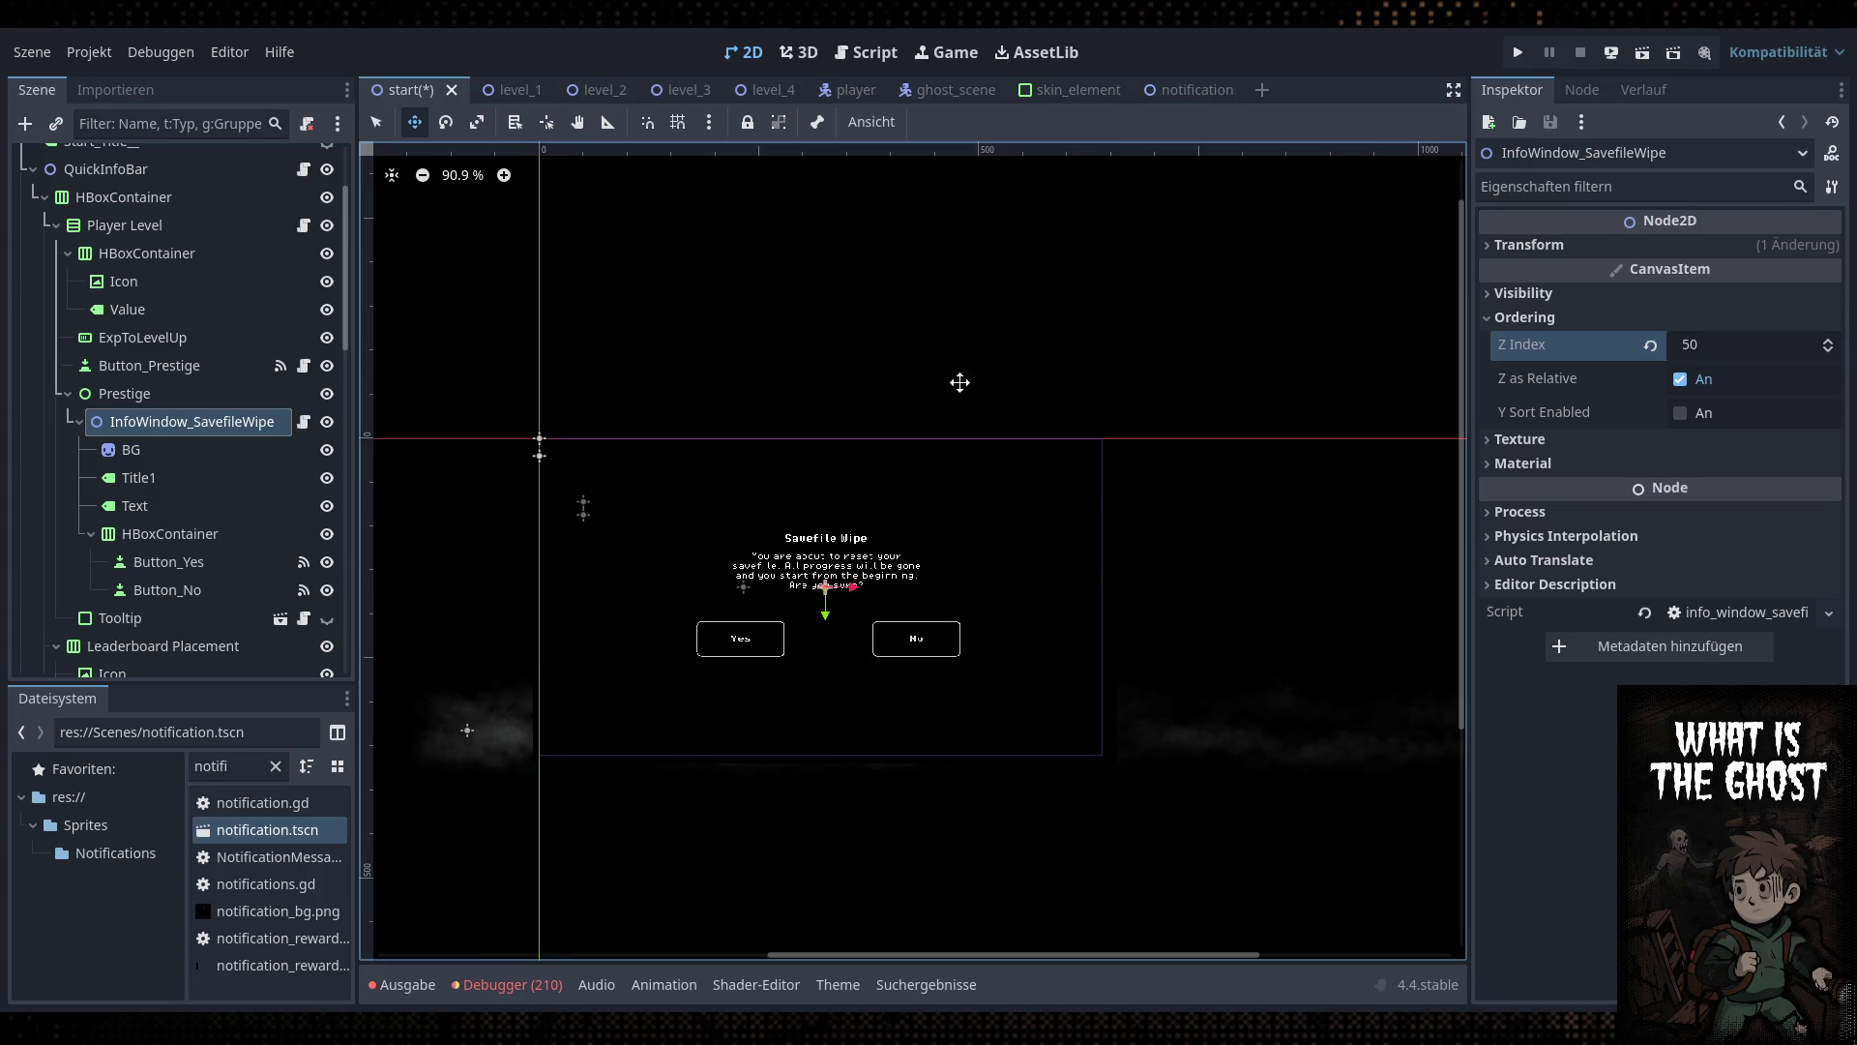
pyautogui.click(207, 429)
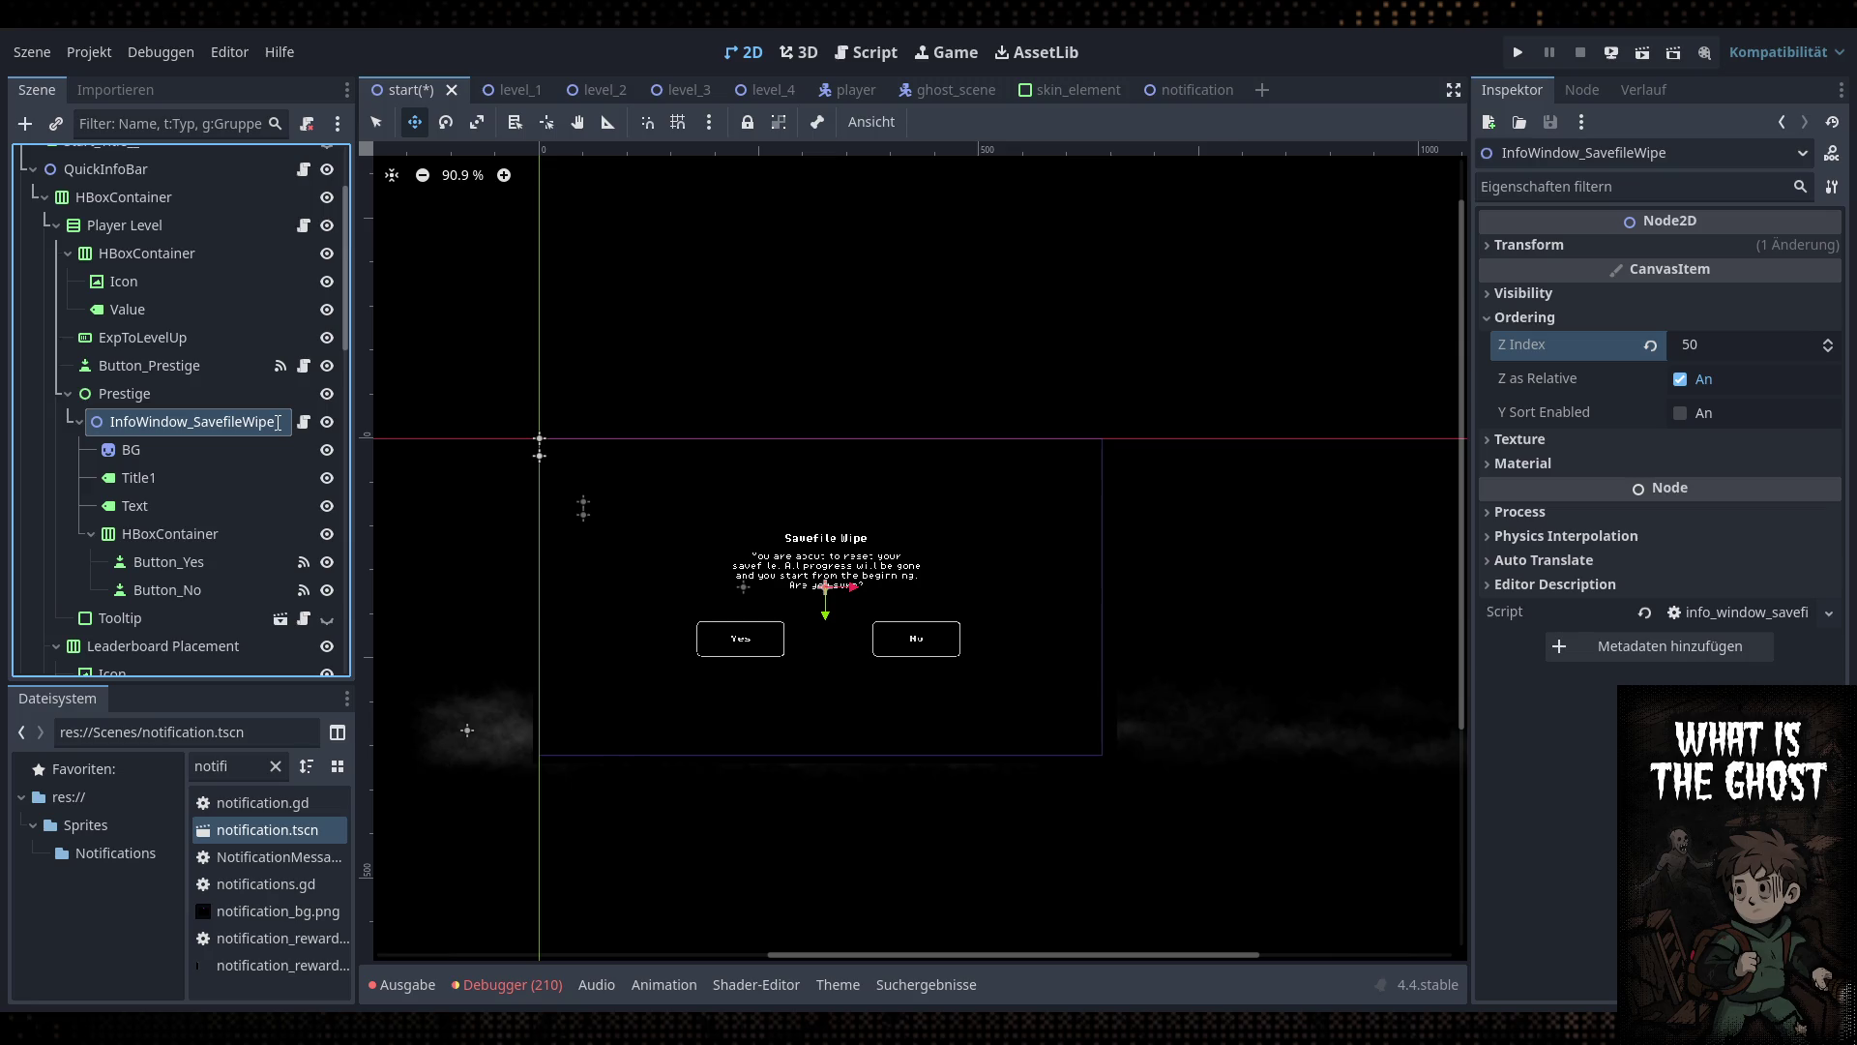
# Rename the dialog to InfoWindow_Prestige and change its title label to 'Prestige'
pyautogui.hotkey('ctrl', 'z')
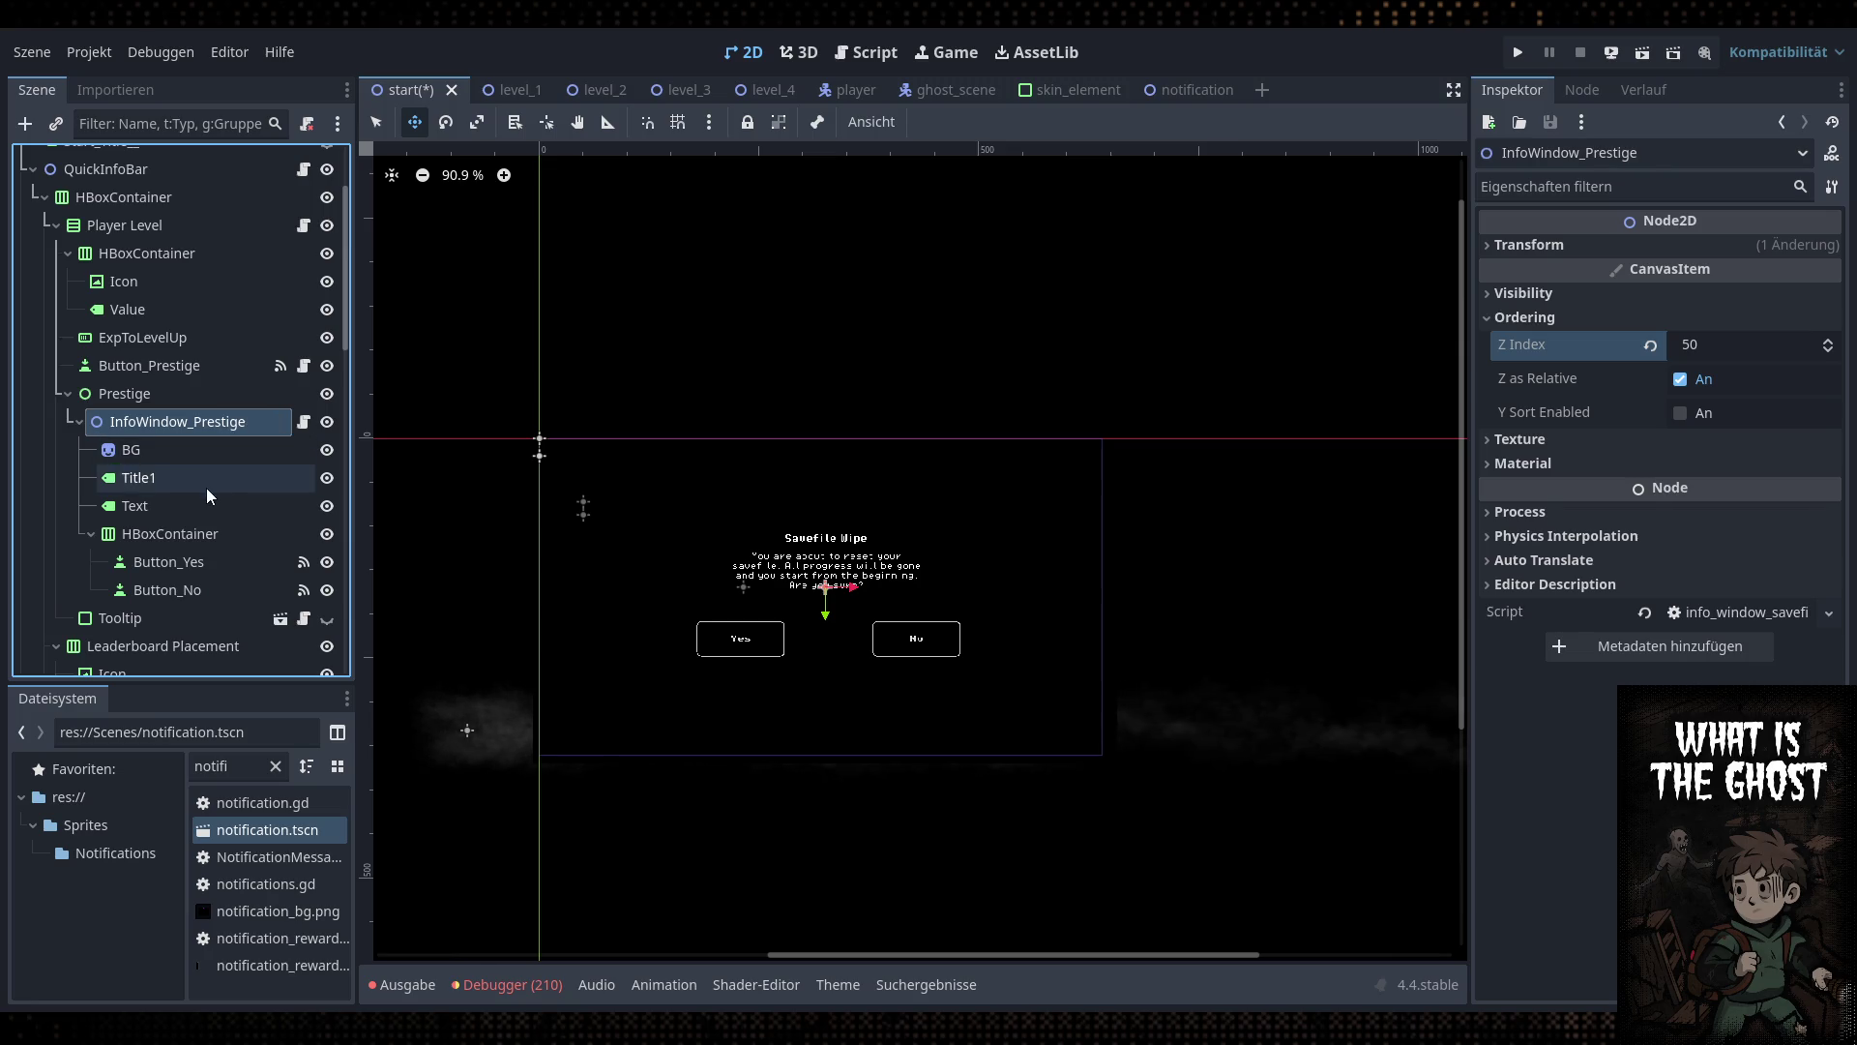
pyautogui.click(139, 478)
pyautogui.click(1635, 274)
pyautogui.hotkey('ctrl', 'a')
pyautogui.write('P')
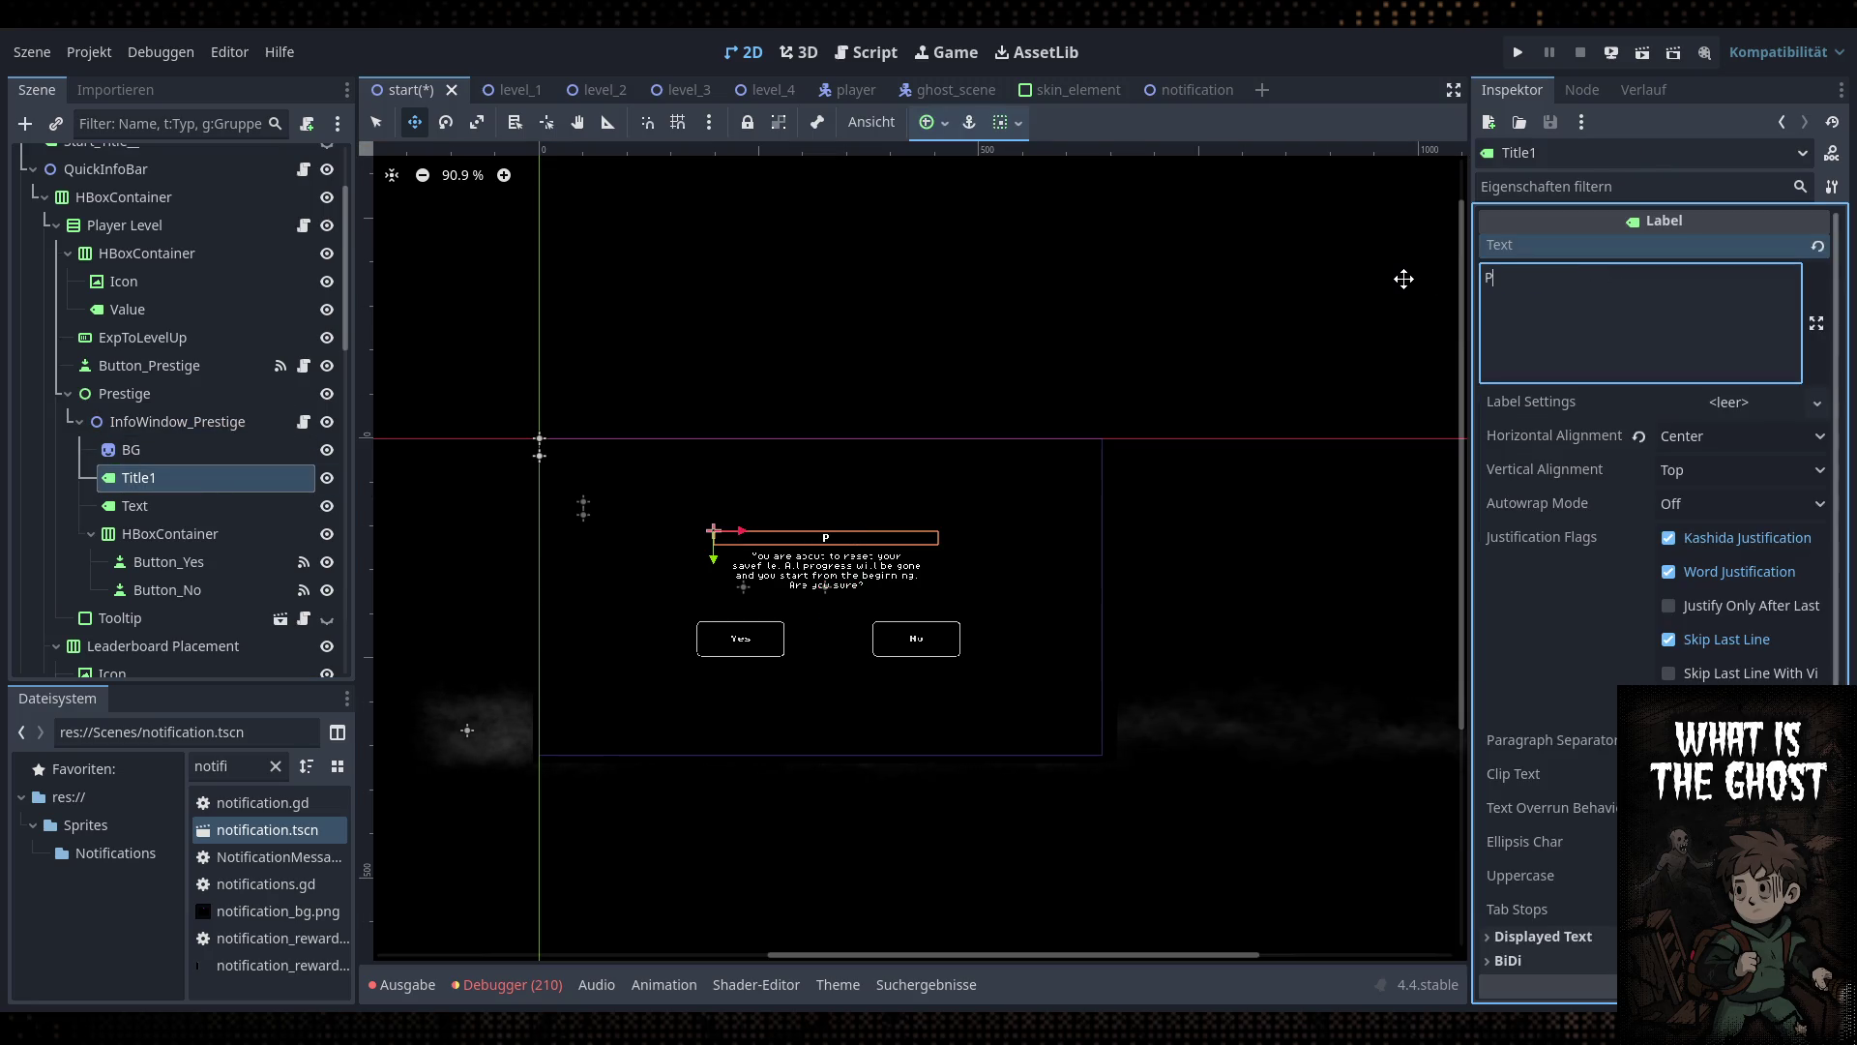
pyautogui.write('restige')
# Set the body text: level resets to 1, losing all Mastery Hub Progress and Void Essence
pyautogui.click(209, 506)
pyautogui.click(1727, 333)
pyautogui.hotkey('ctrl', 'a')
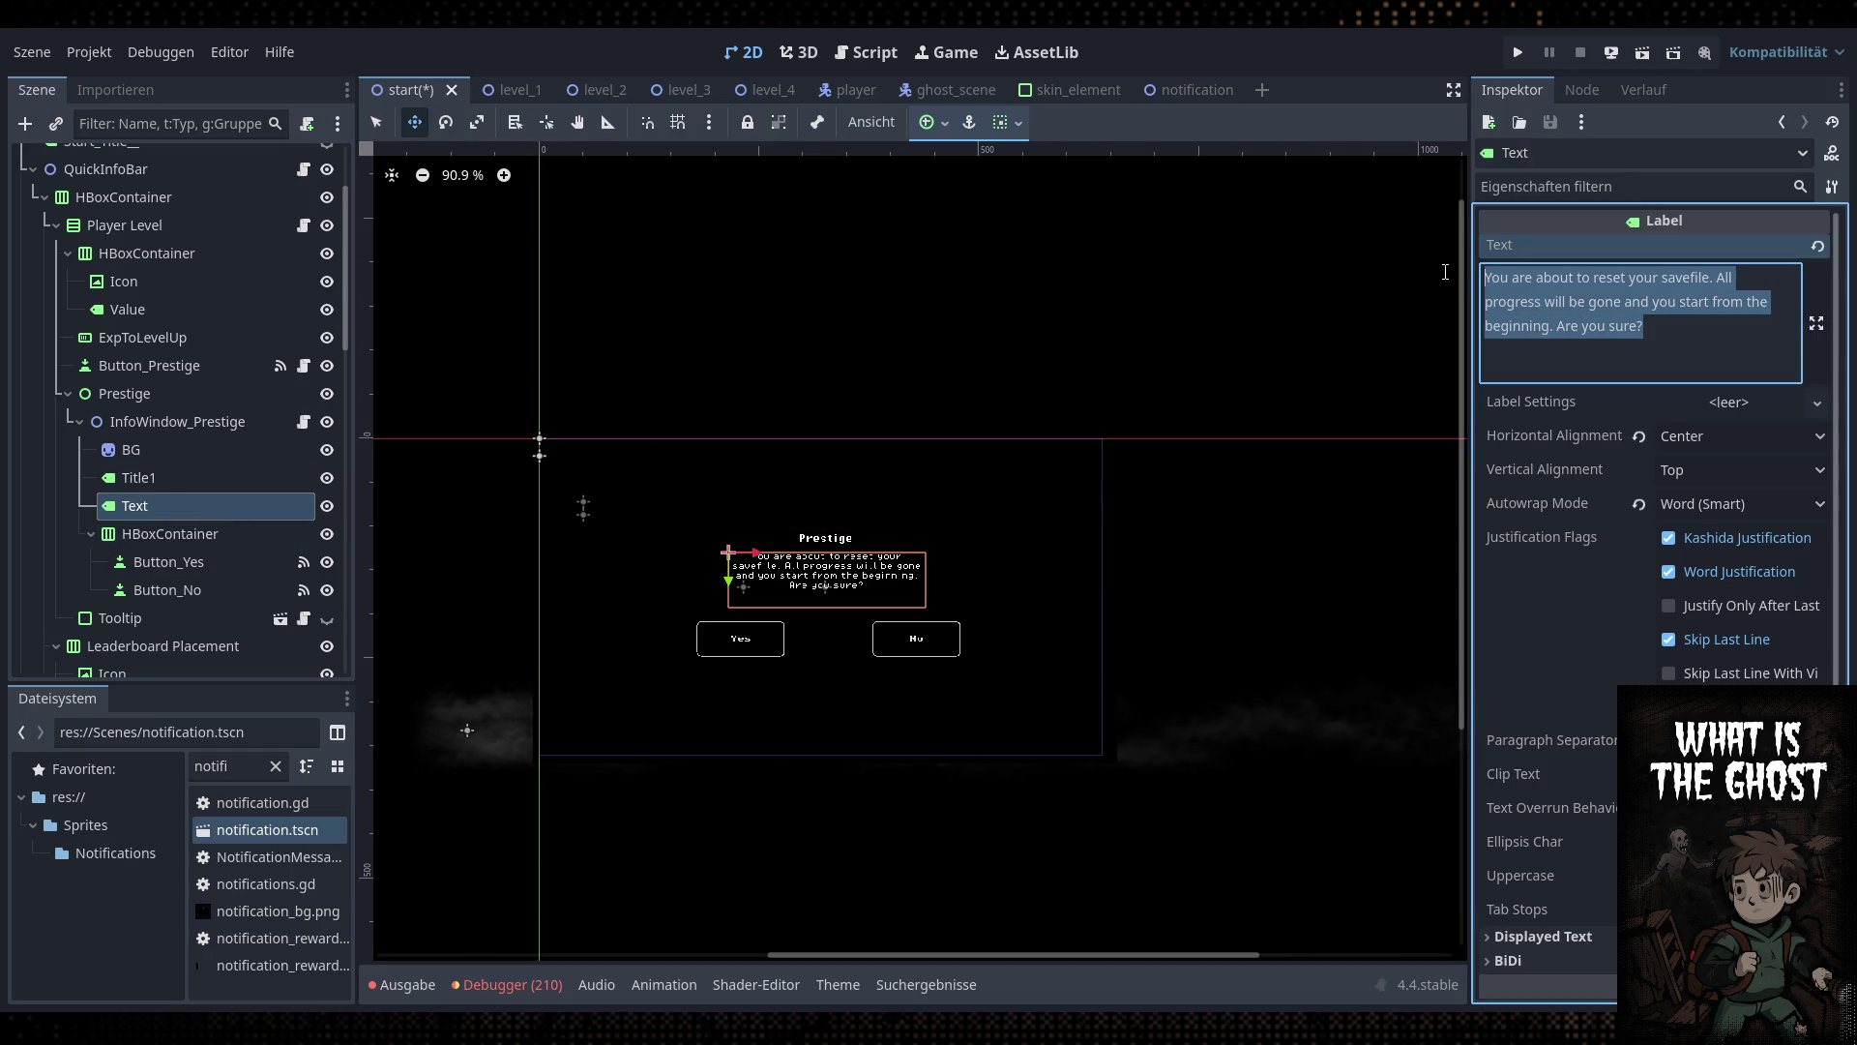
pyautogui.write('You are about to')
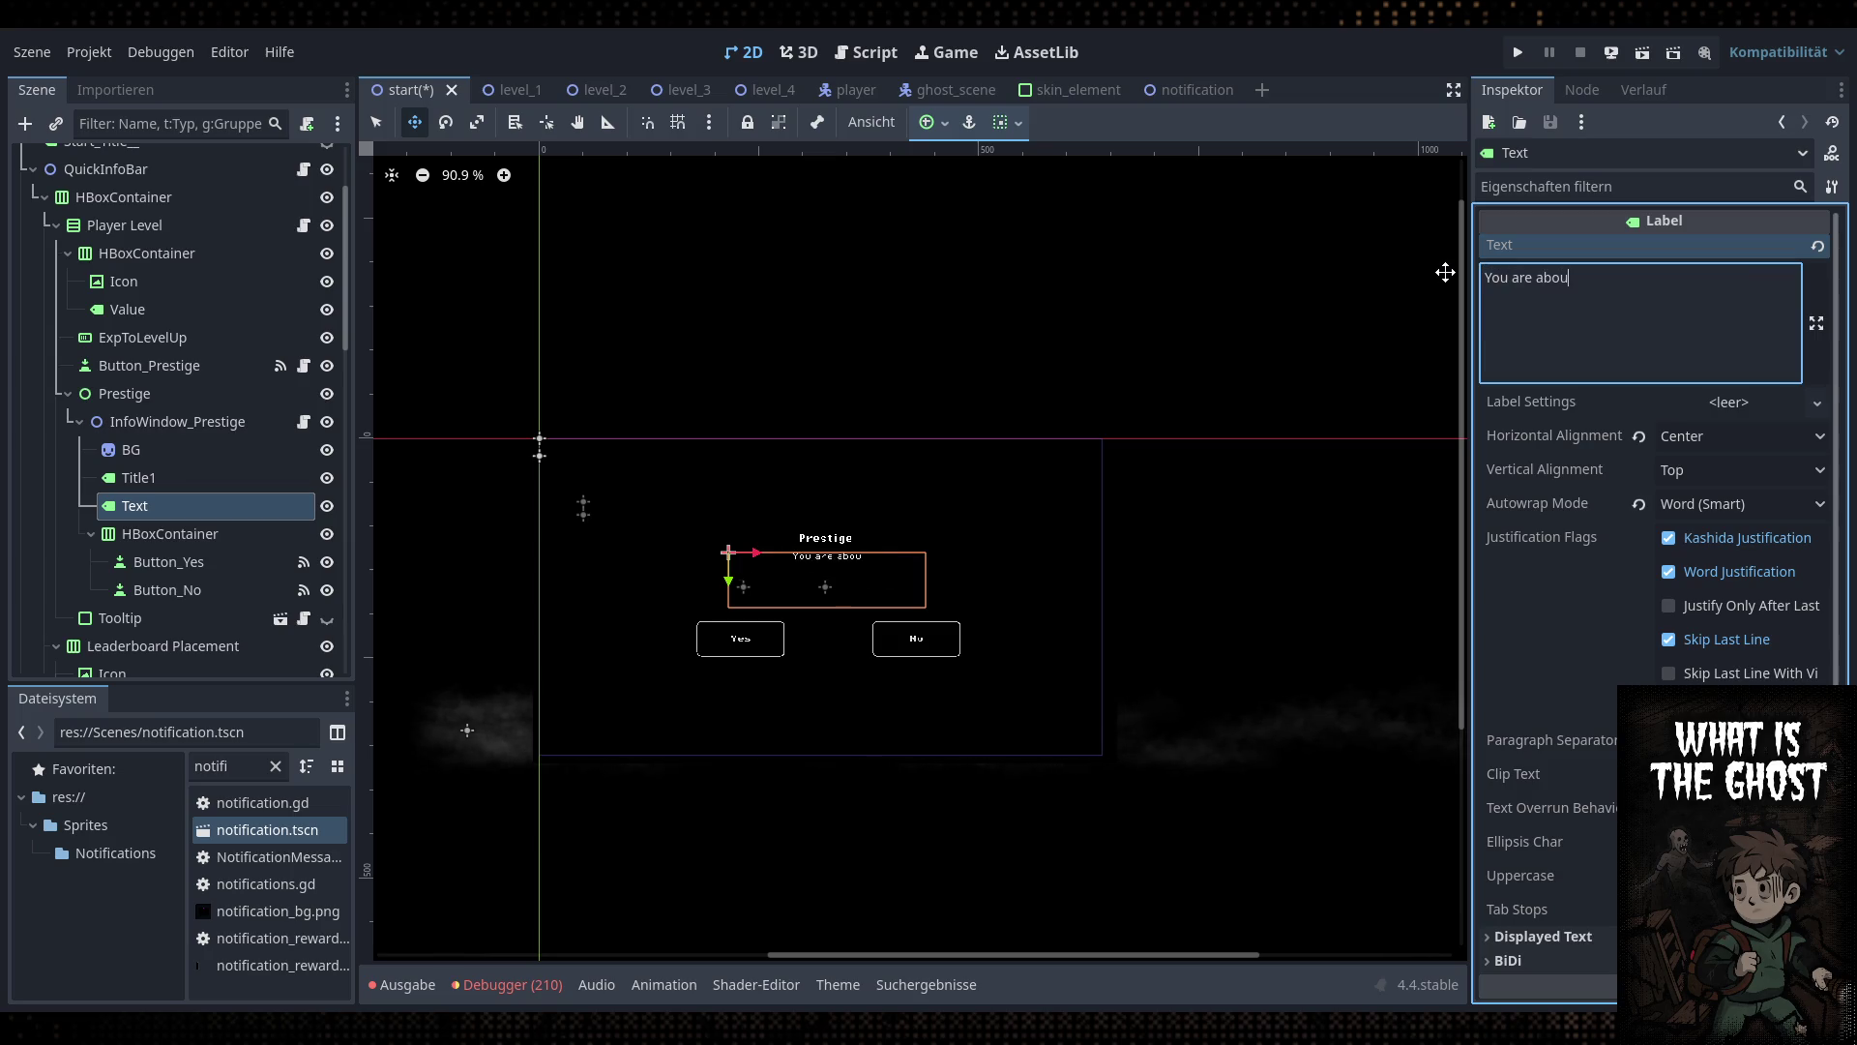
pyautogui.scroll(4, 838, 693)
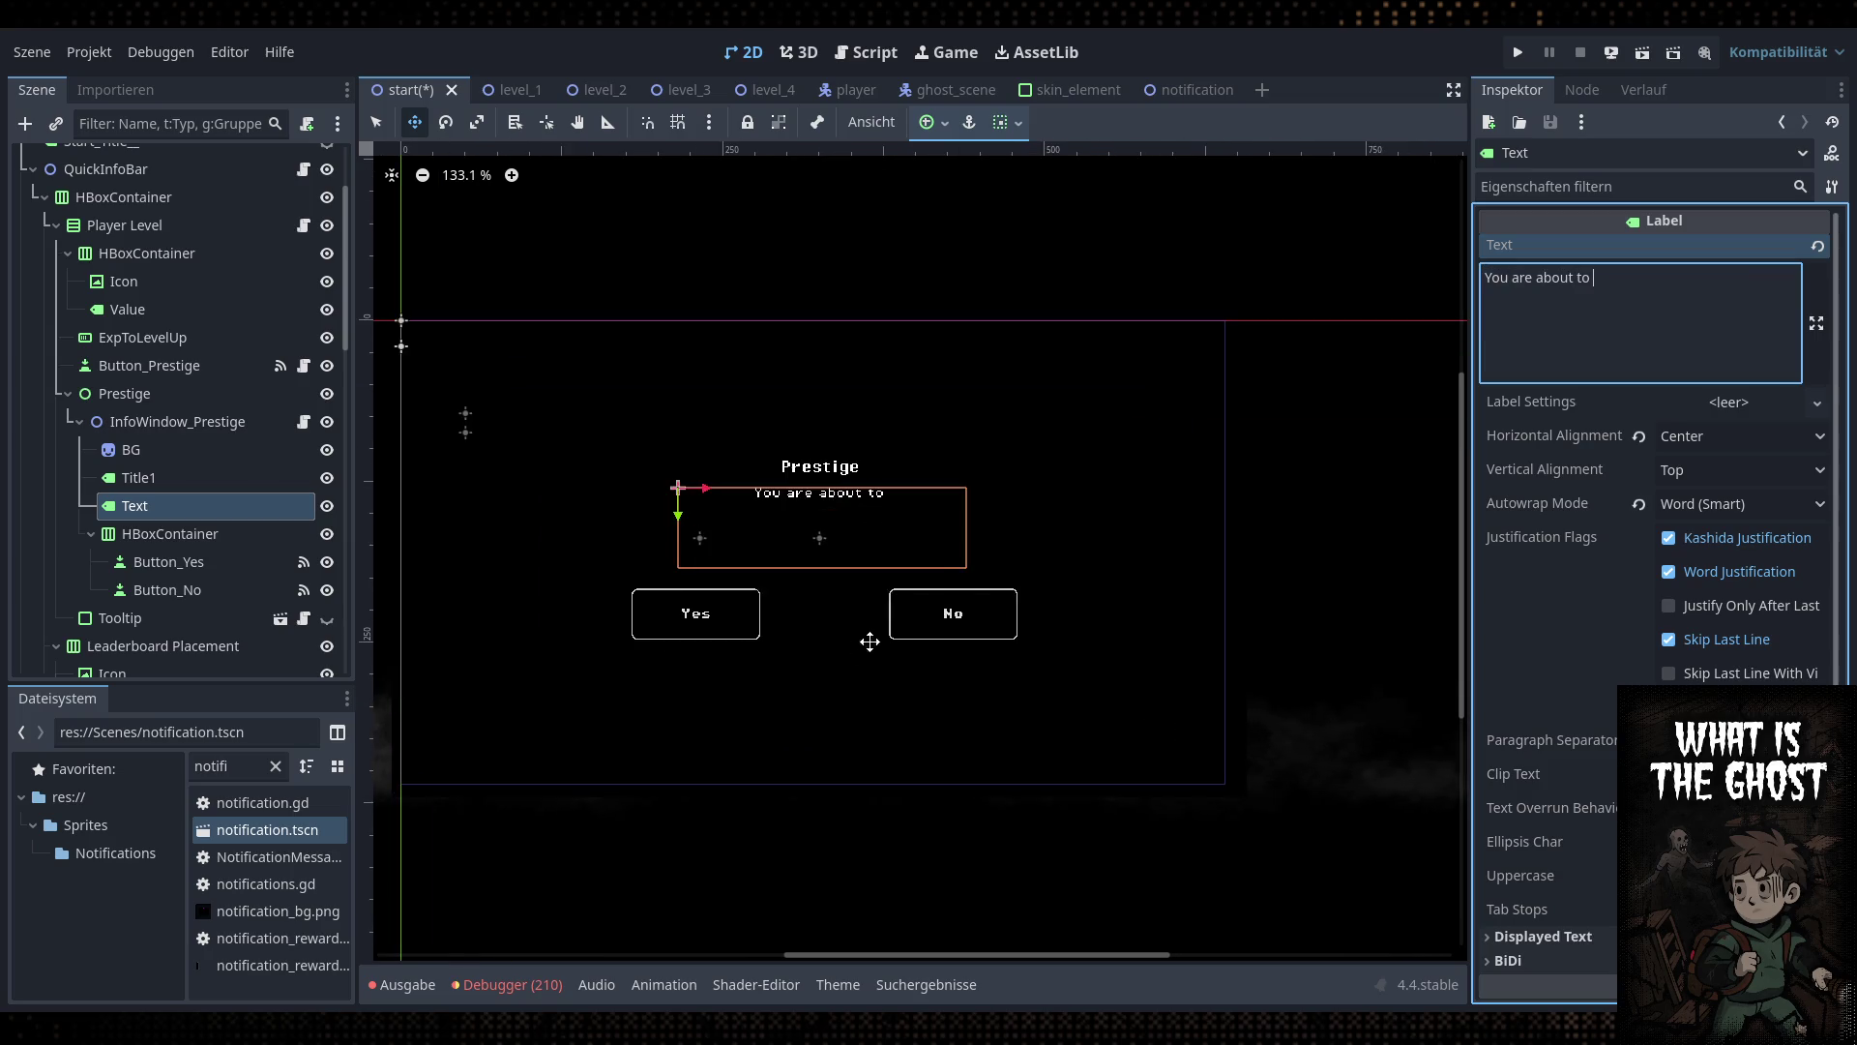
pyautogui.write('prestige. ')
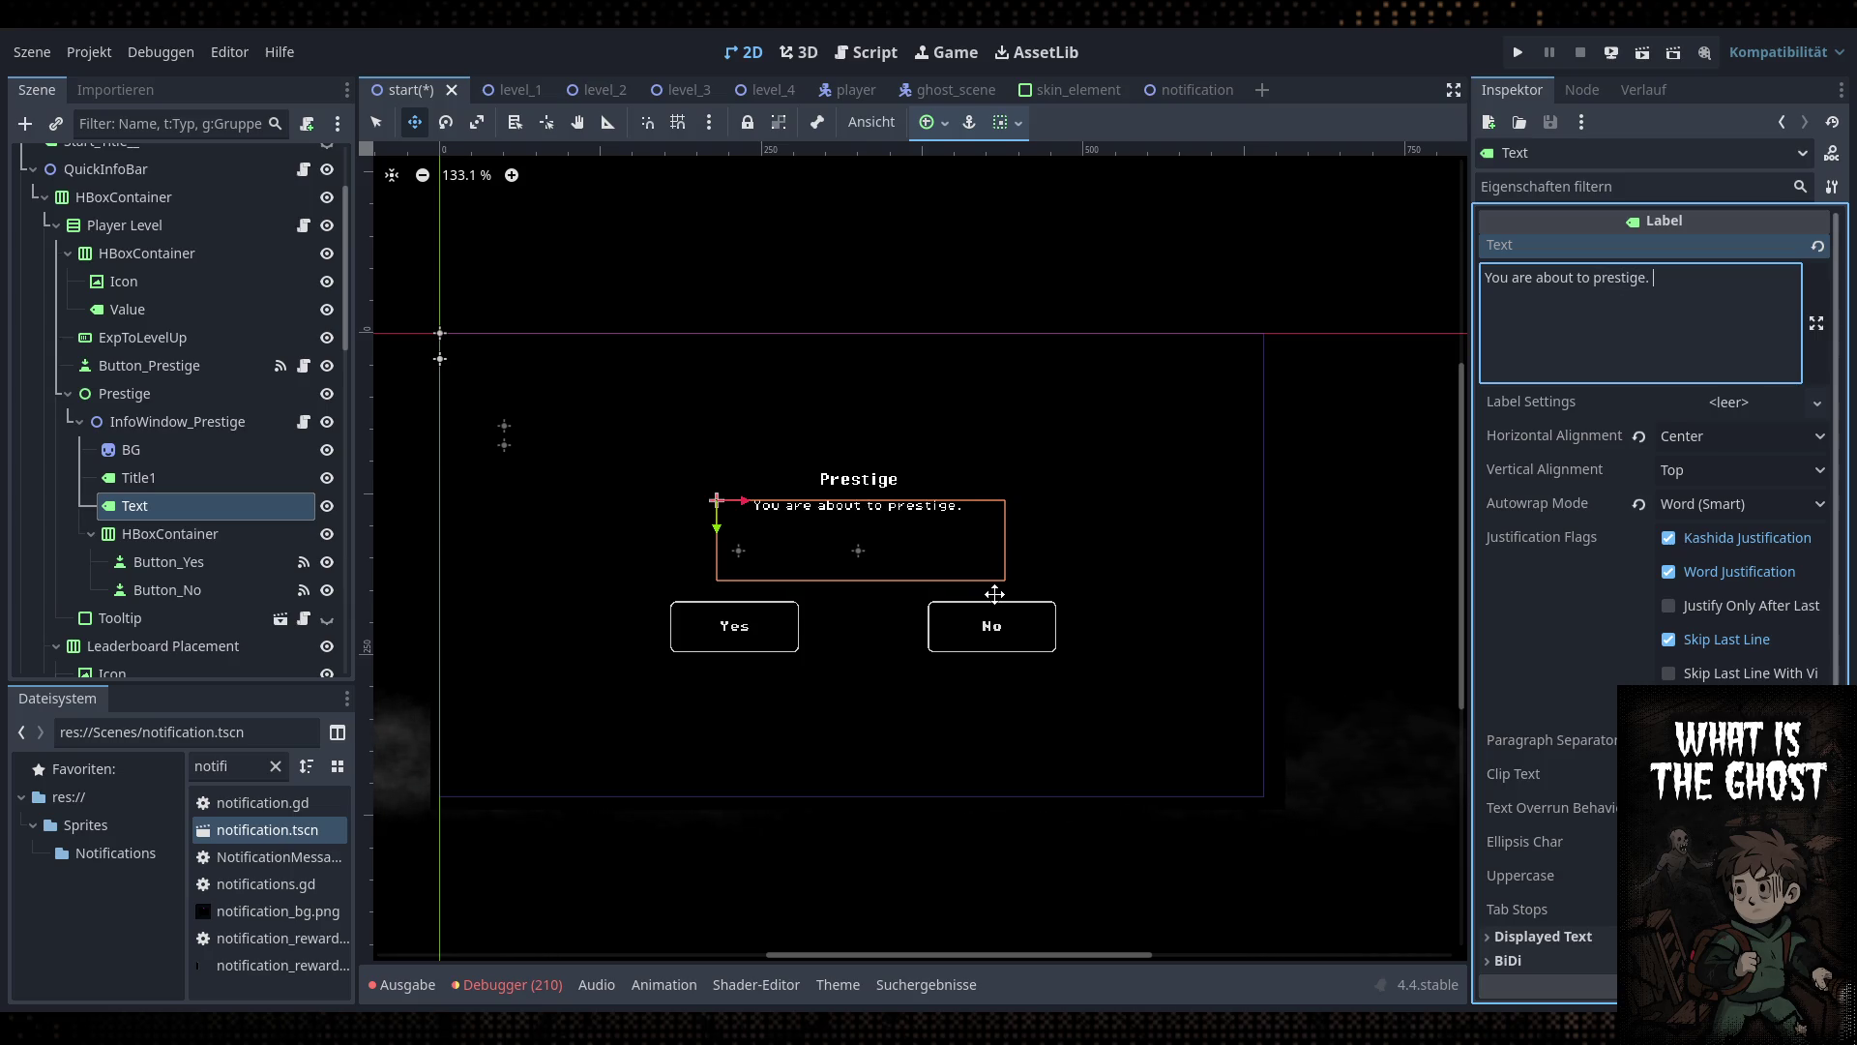
pyautogui.write('Your ')
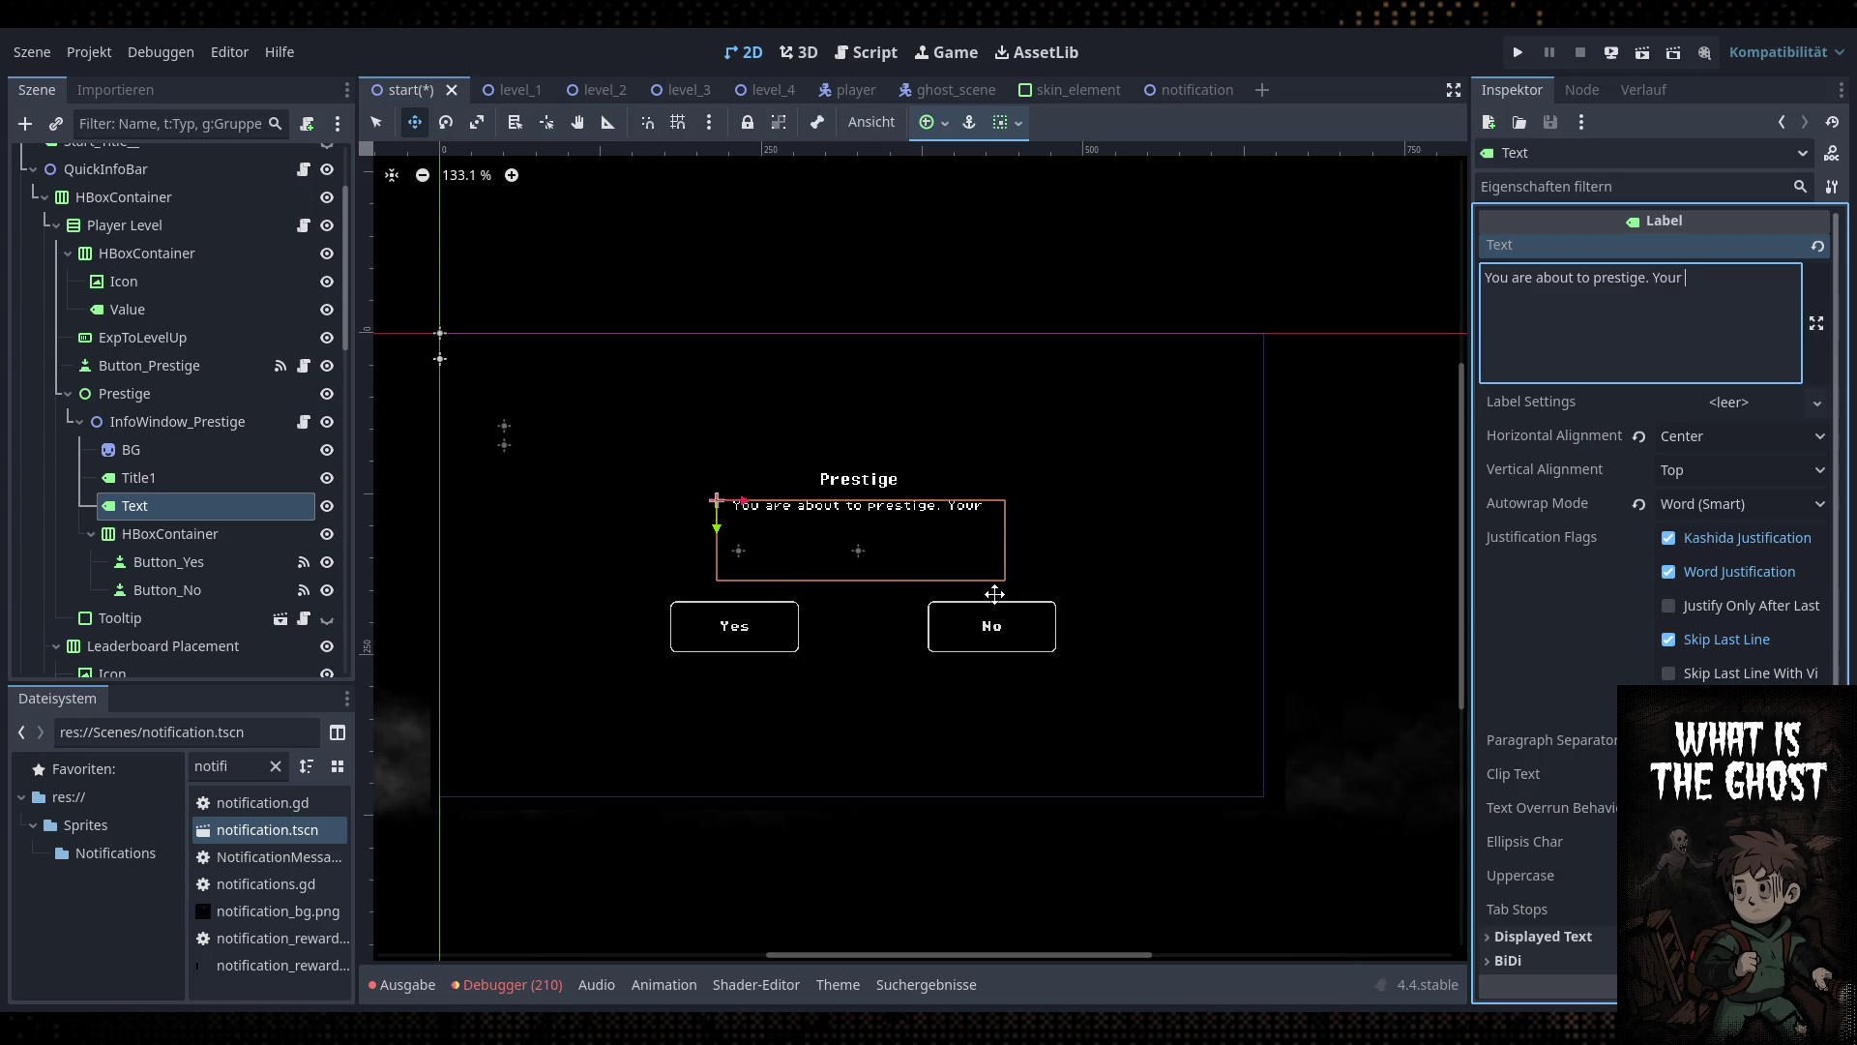
pyautogui.write('level will ')
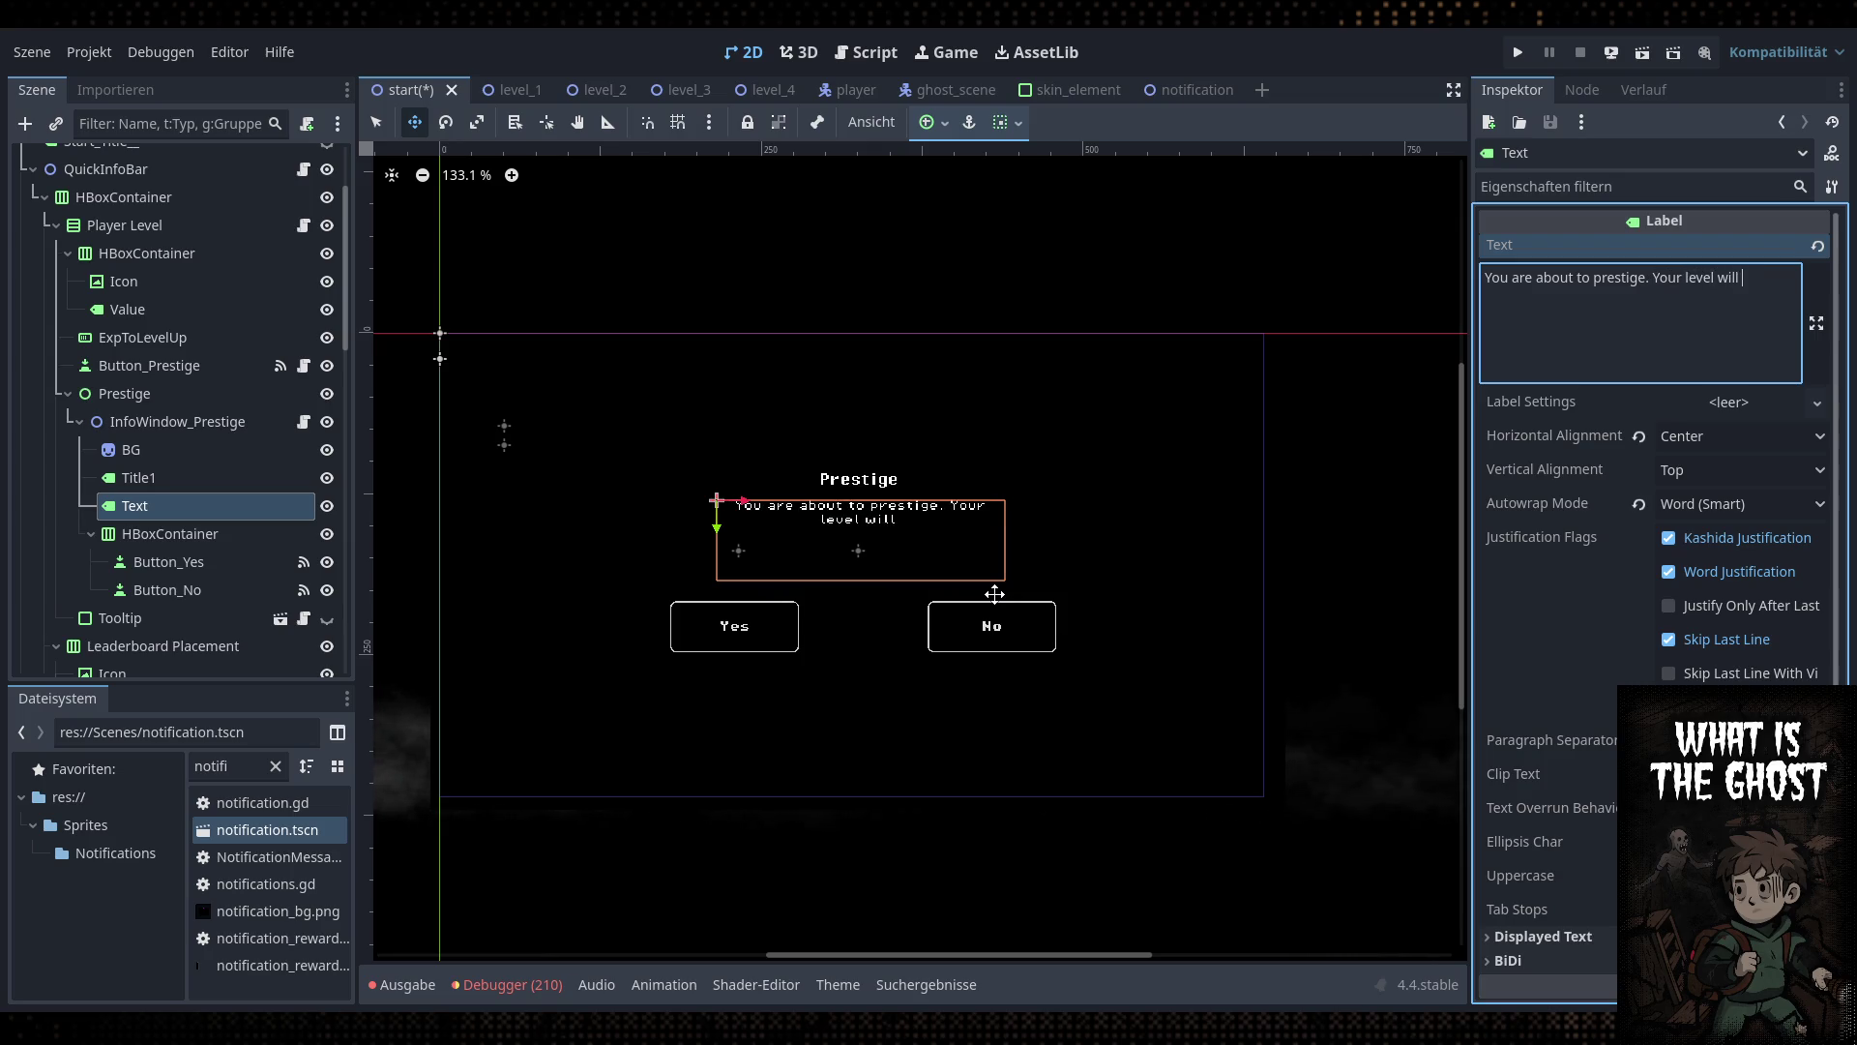
pyautogui.write('reset to 1')
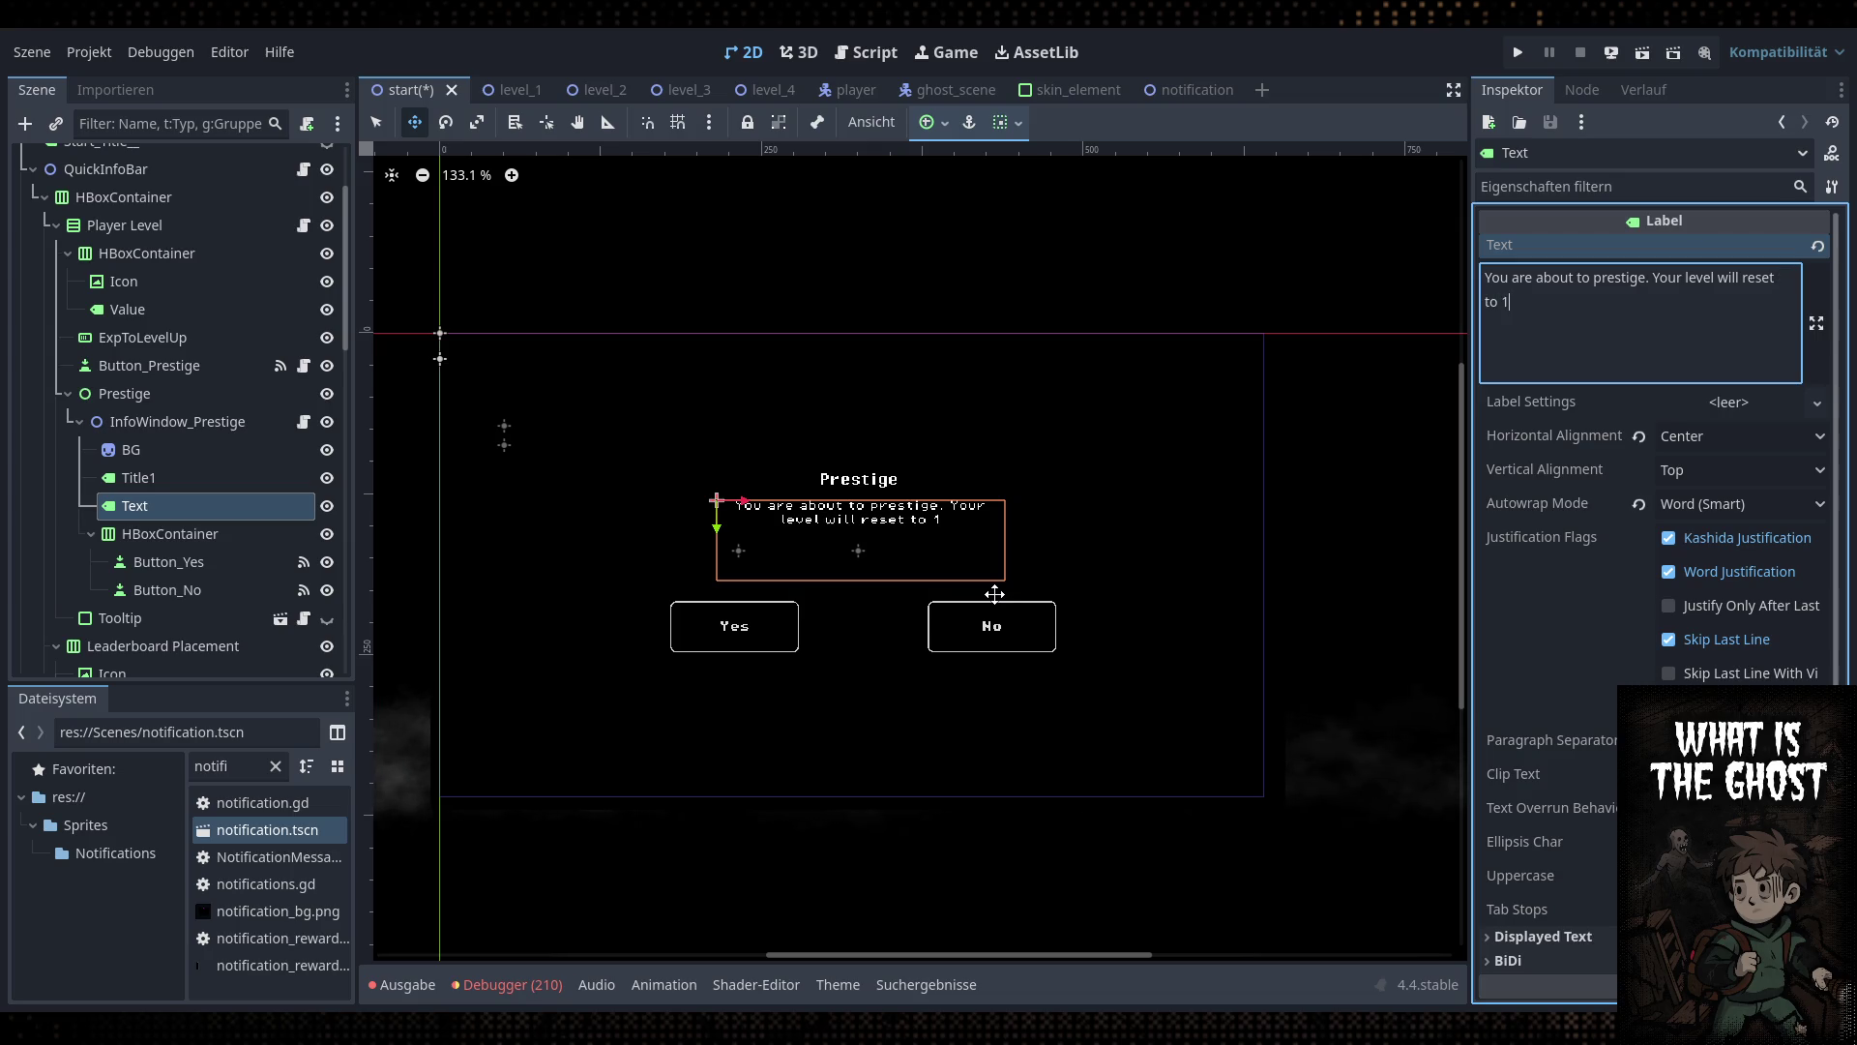
pyautogui.write(' and you will loe')
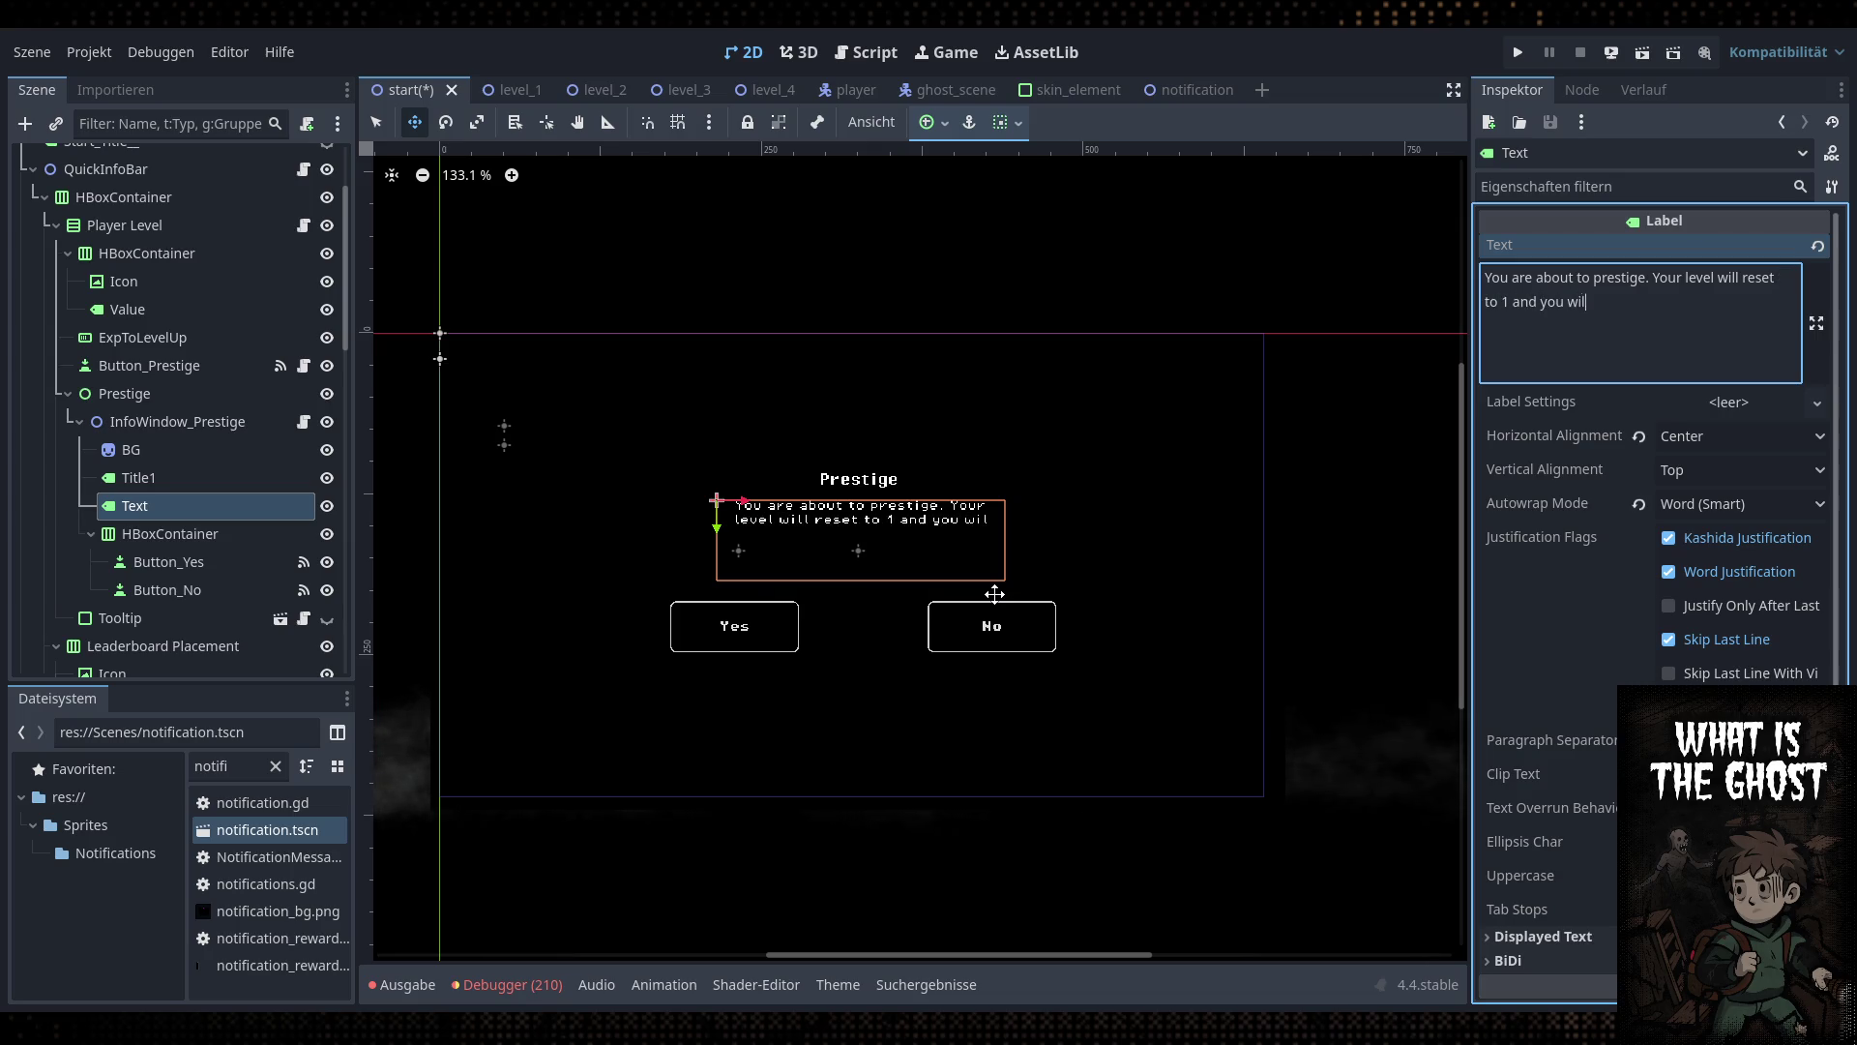
pyautogui.press('BackSpace')
pyautogui.write('se all ')
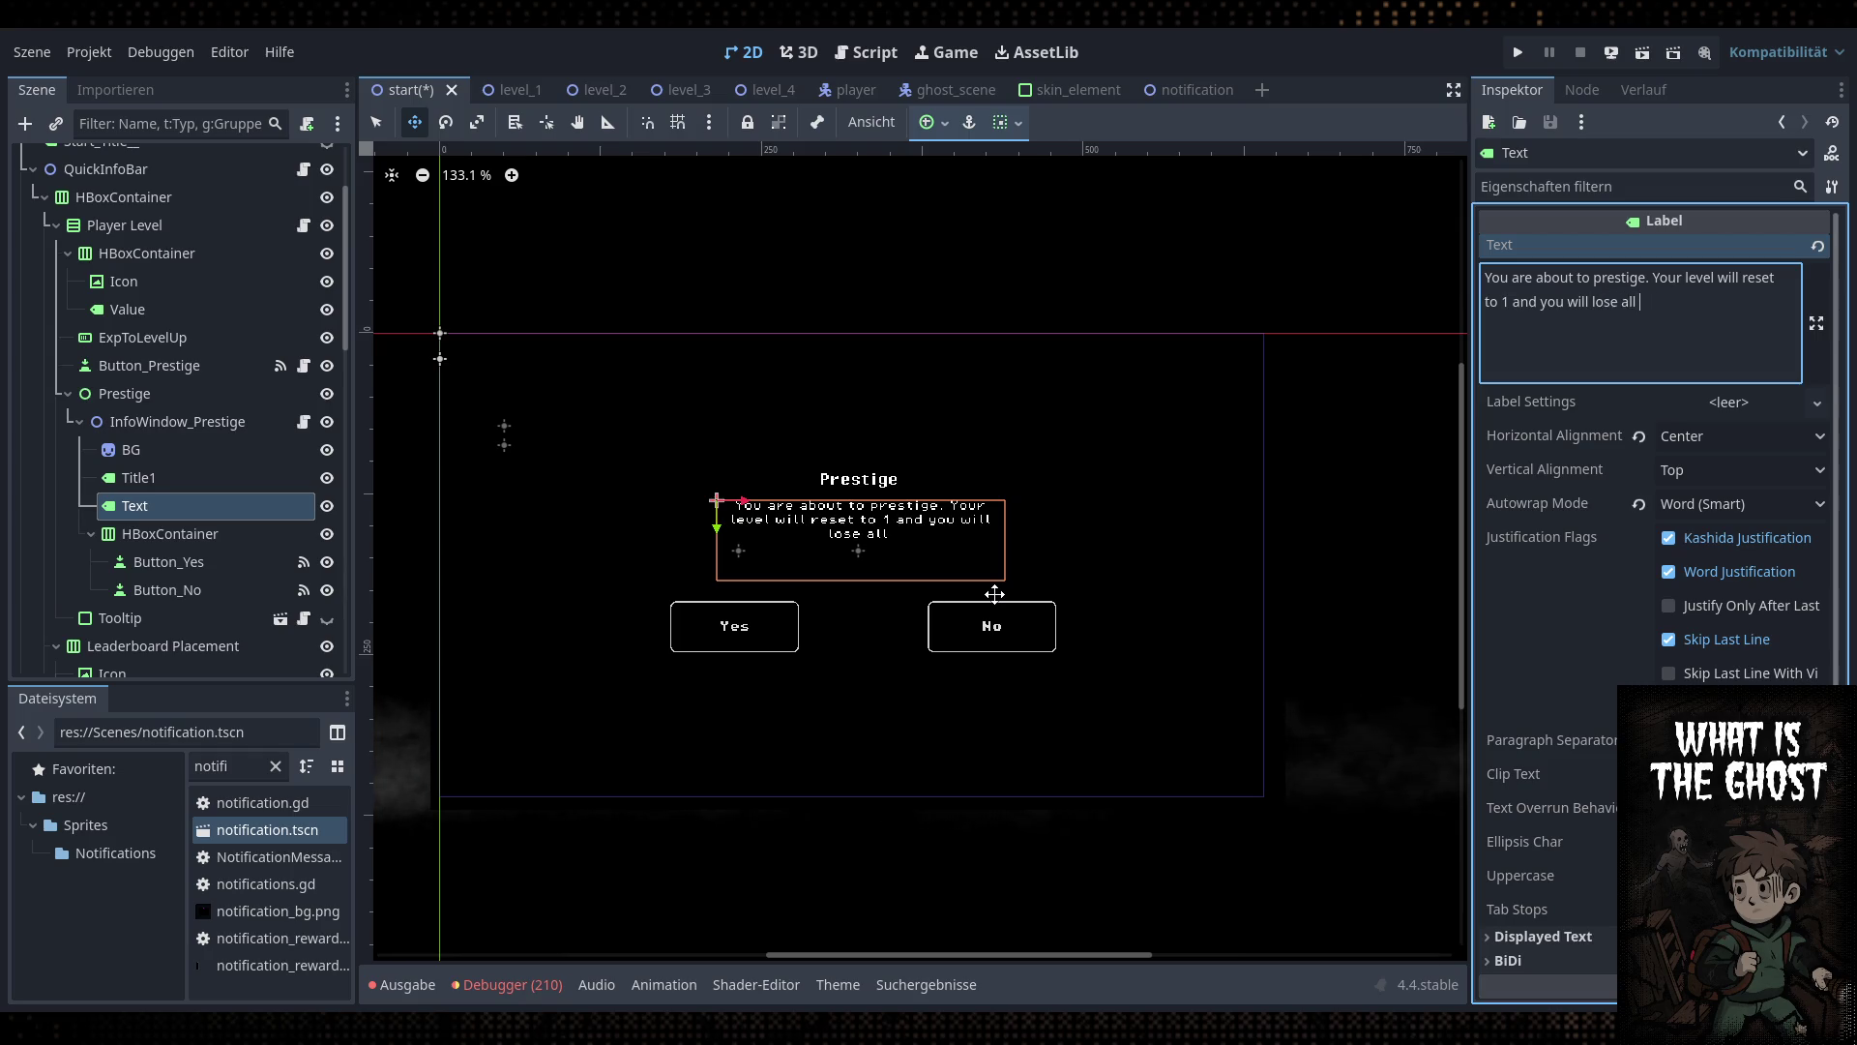
pyautogui.write('Maste')
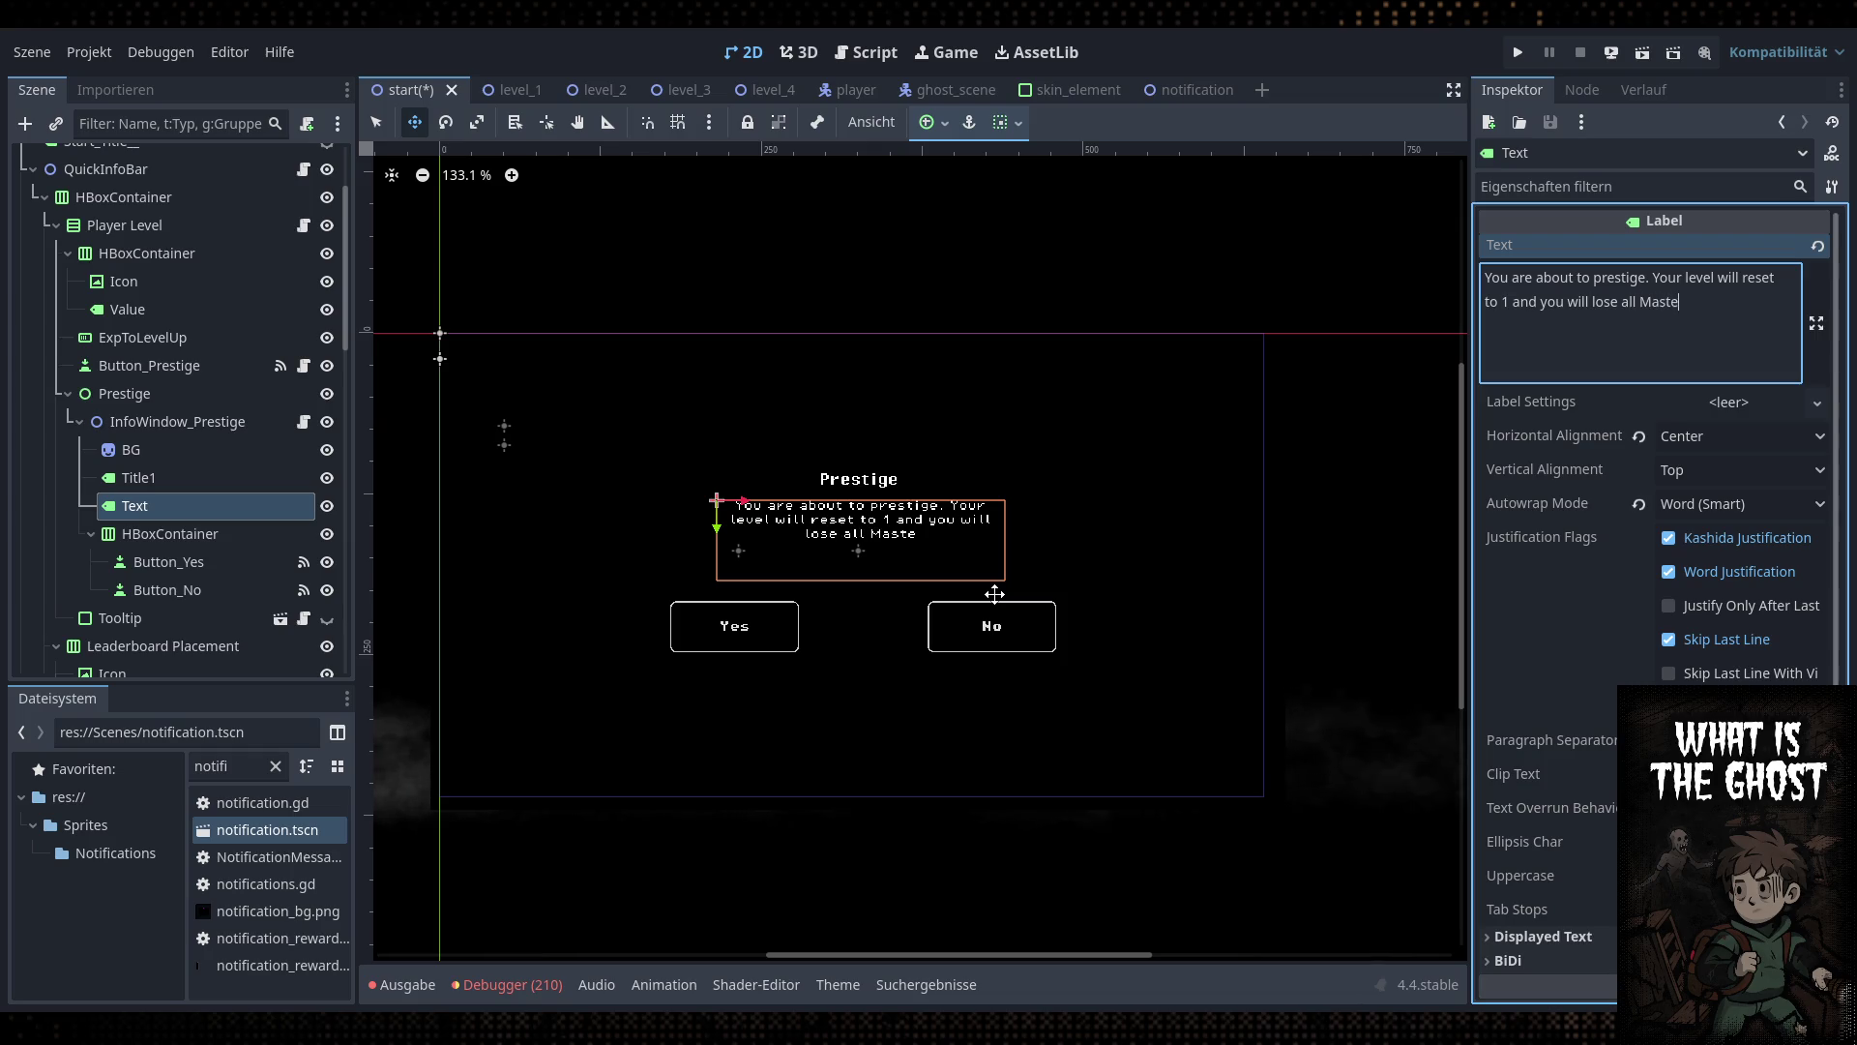
pyautogui.write('ry Hub Pro')
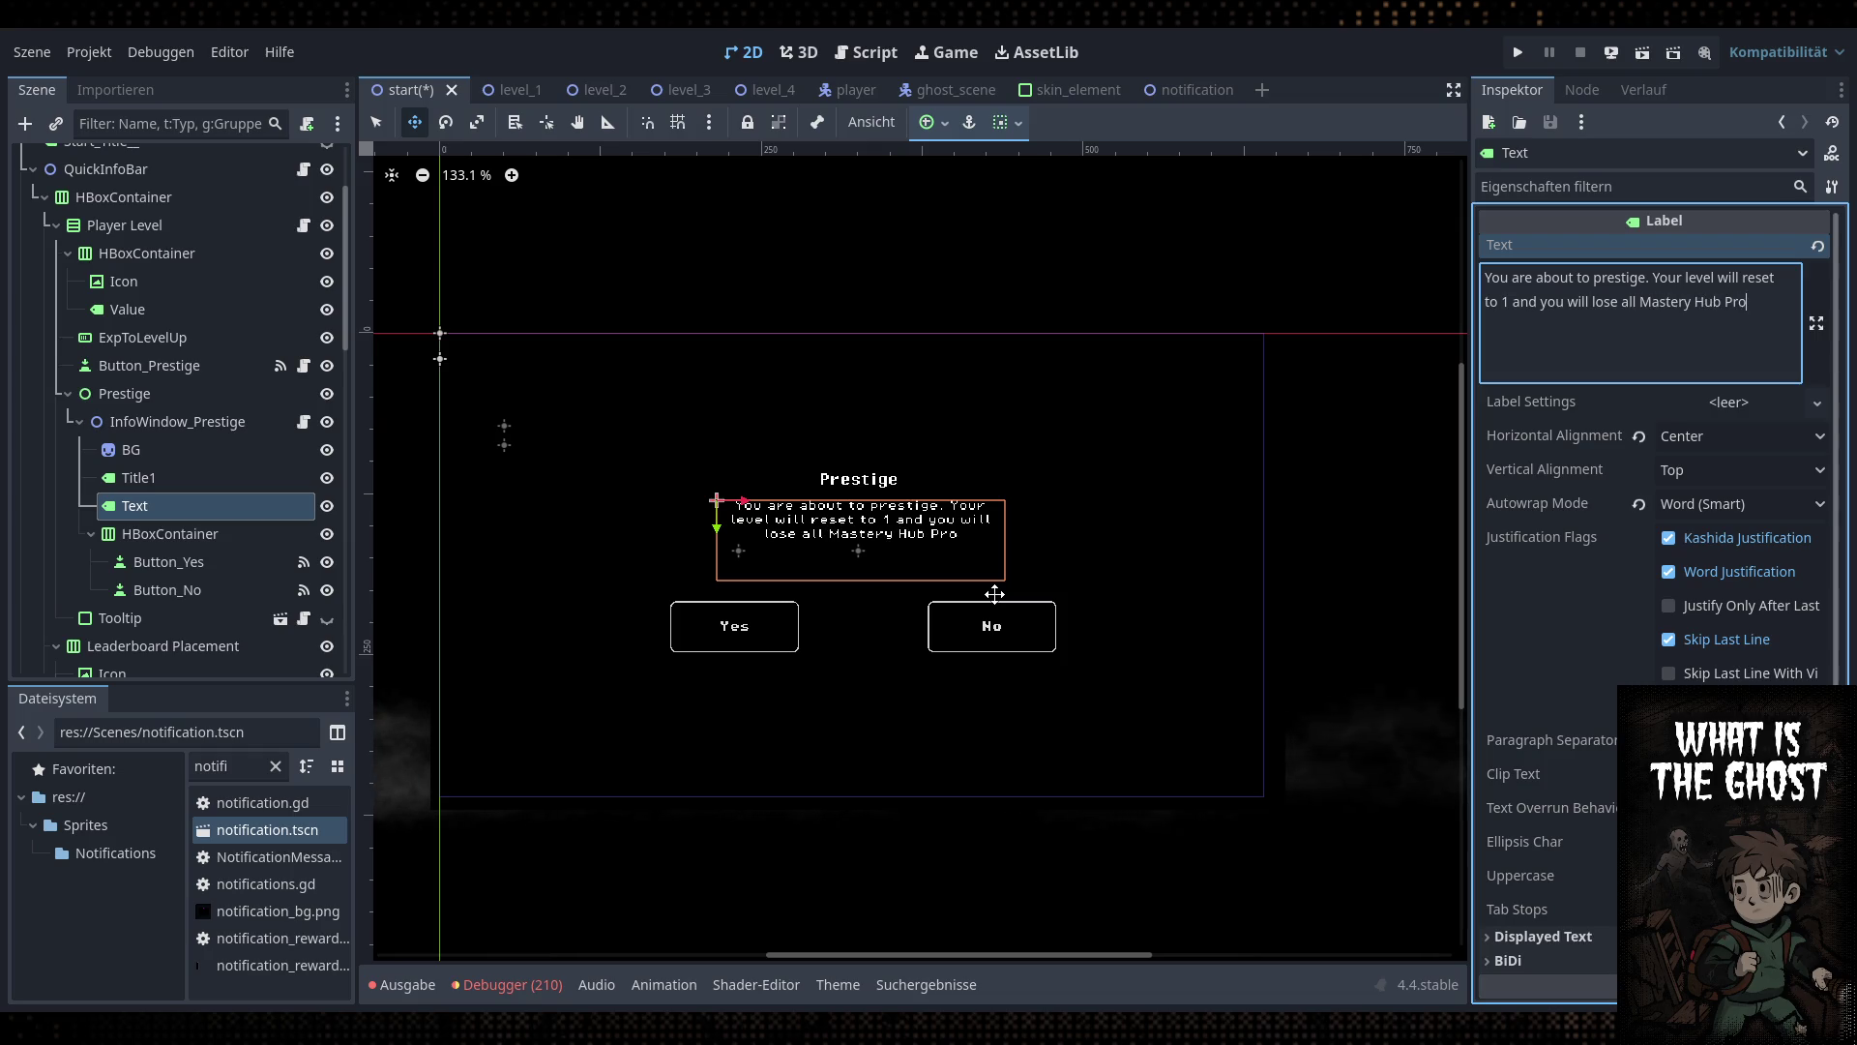
pyautogui.write('gress.')
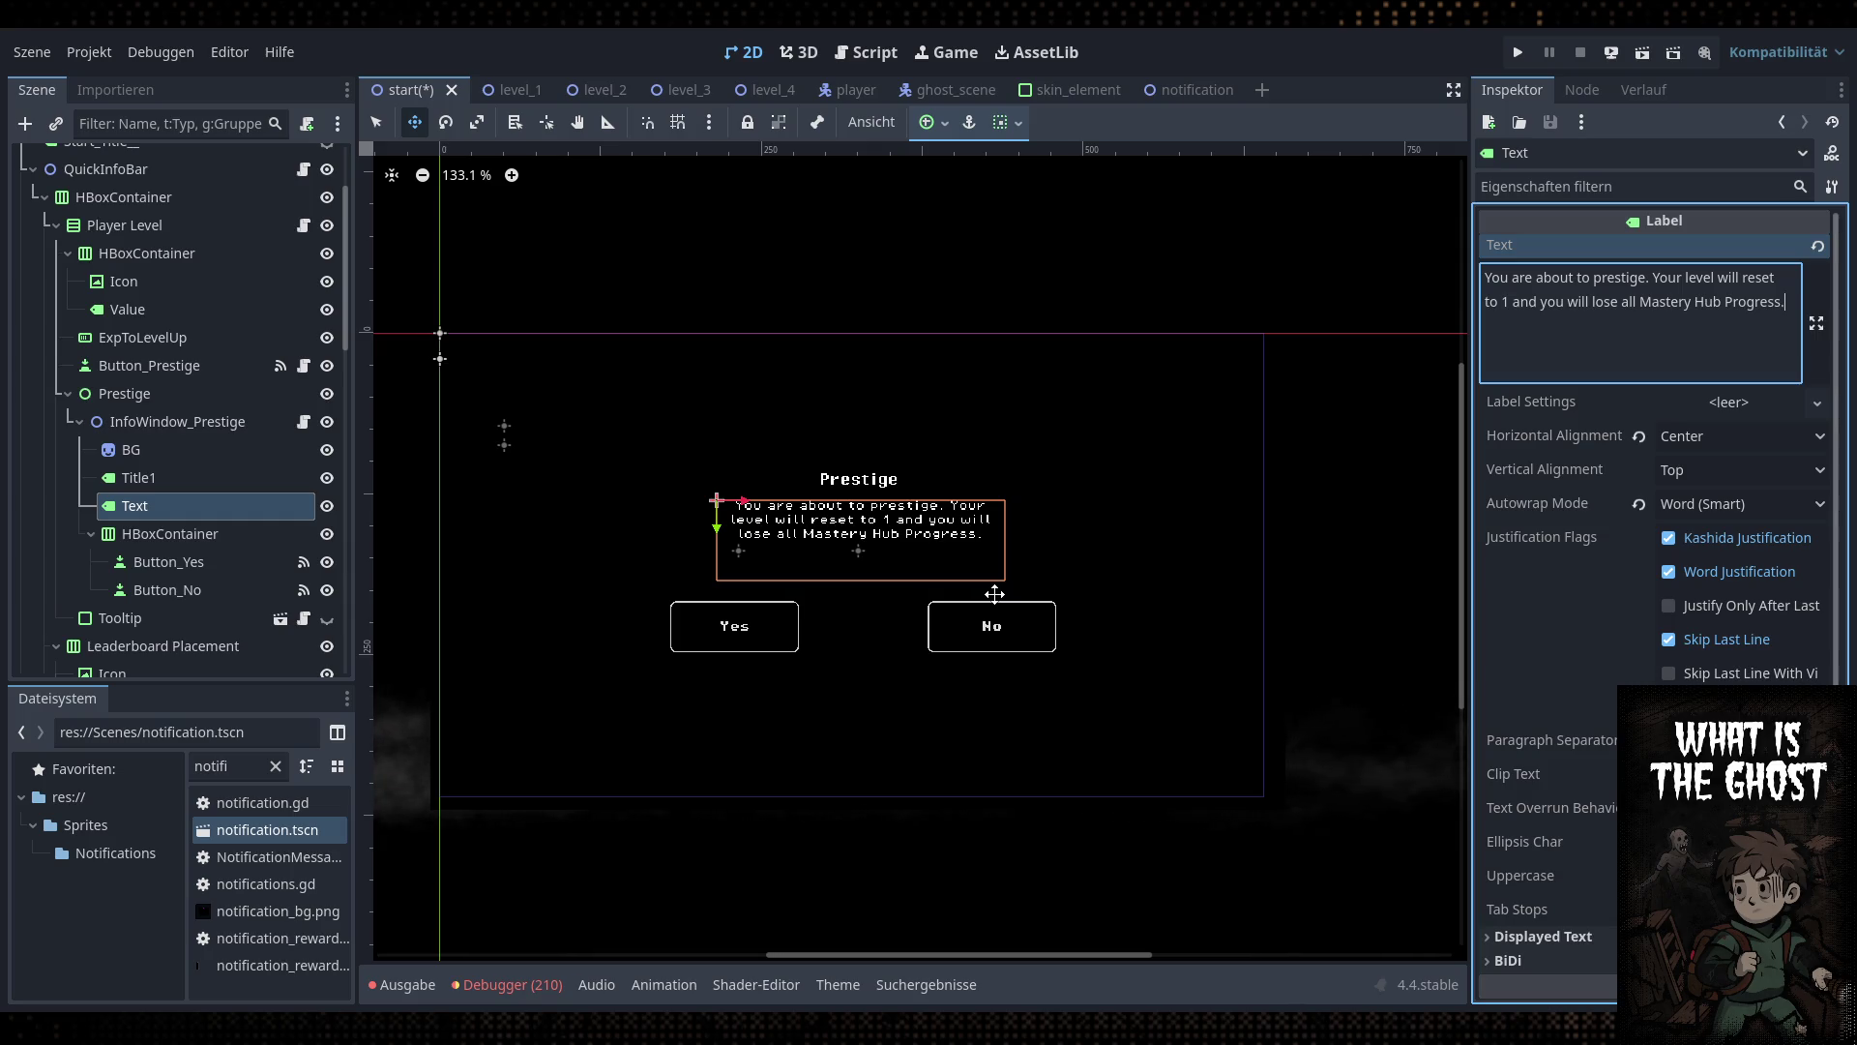
pyautogui.press('BackSpace')
pyautogui.write('an')
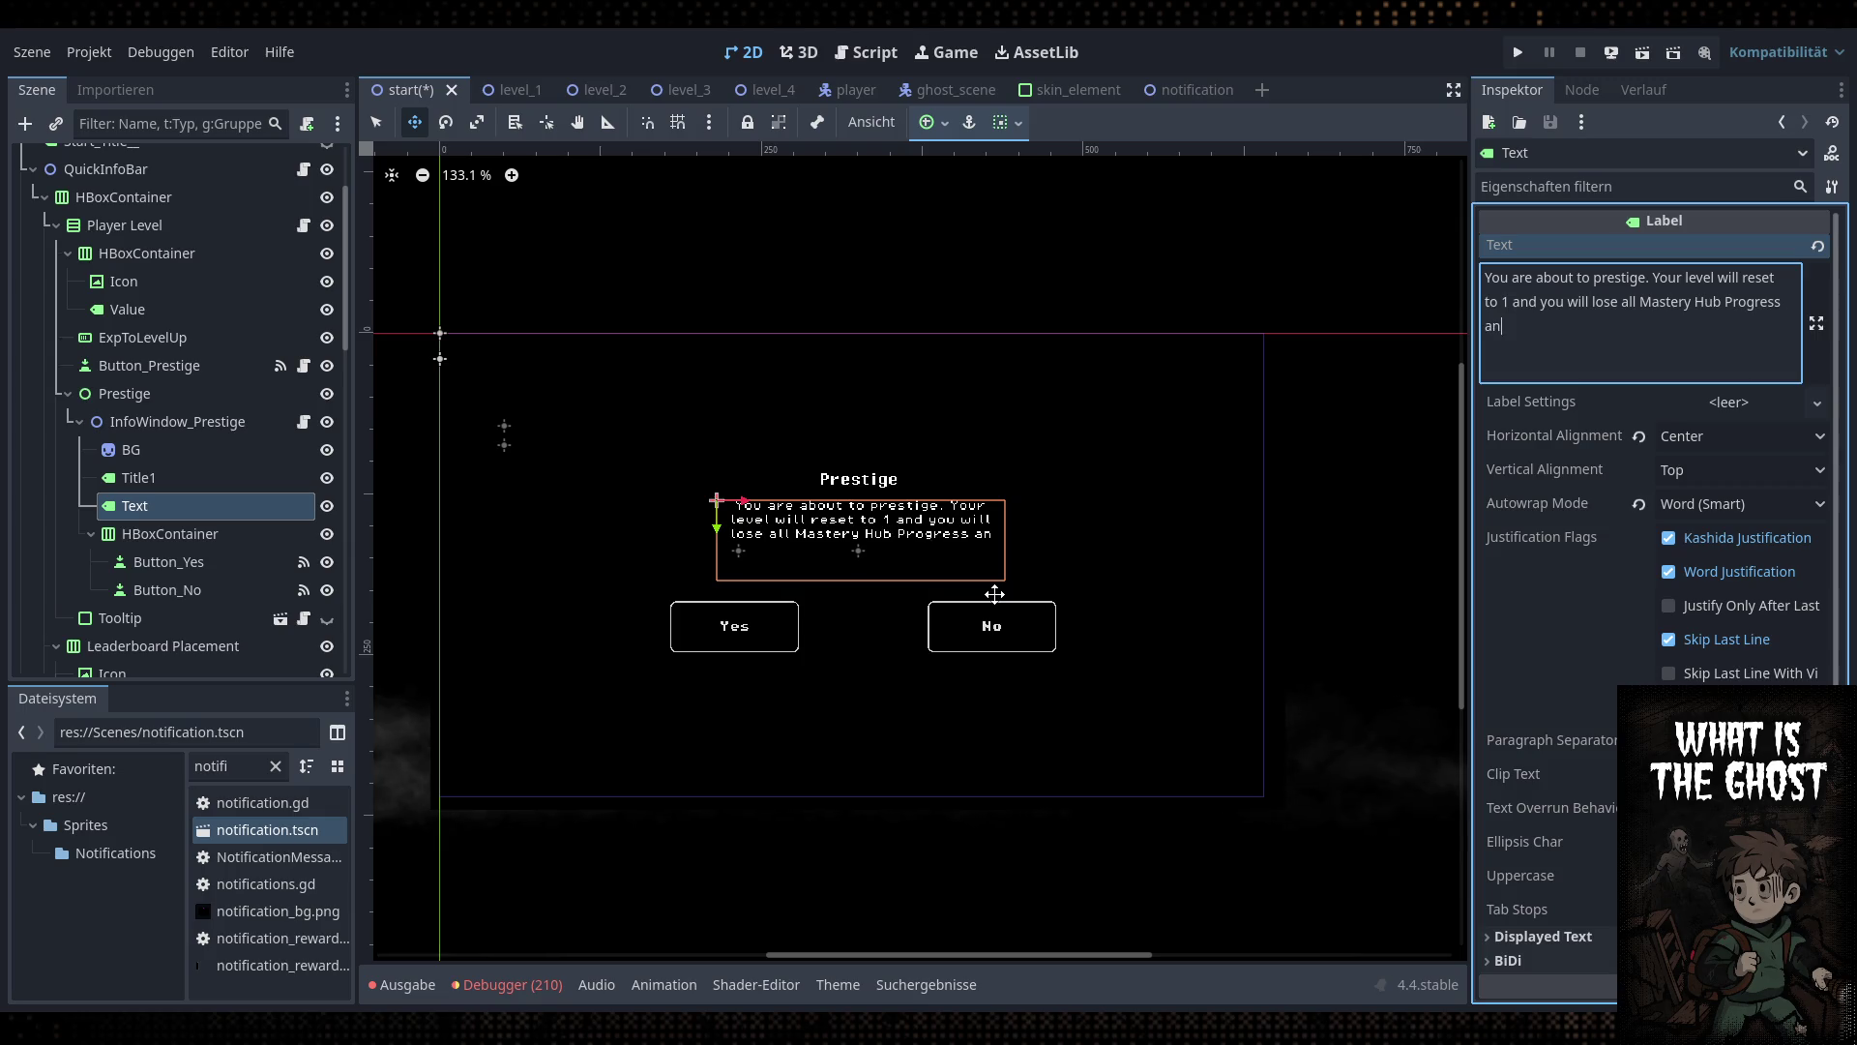
pyautogui.write('d all Void')
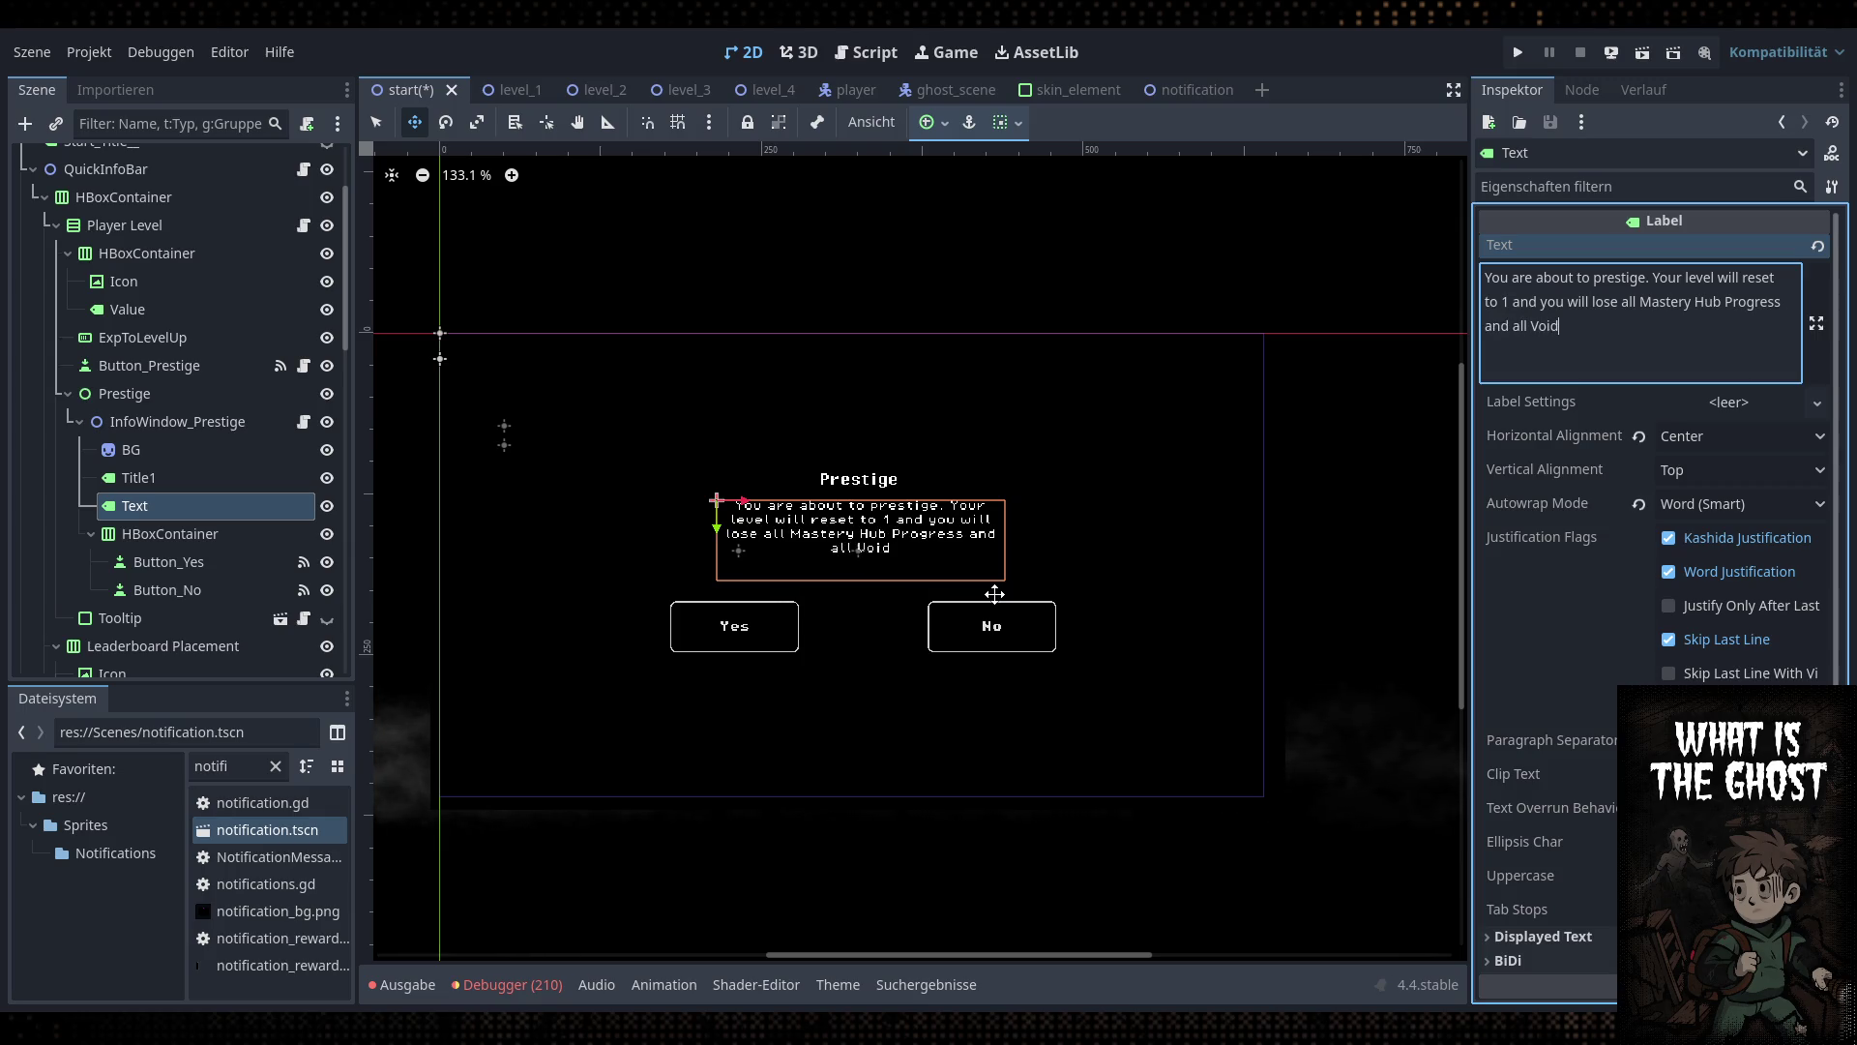
pyautogui.write(' Essence.')
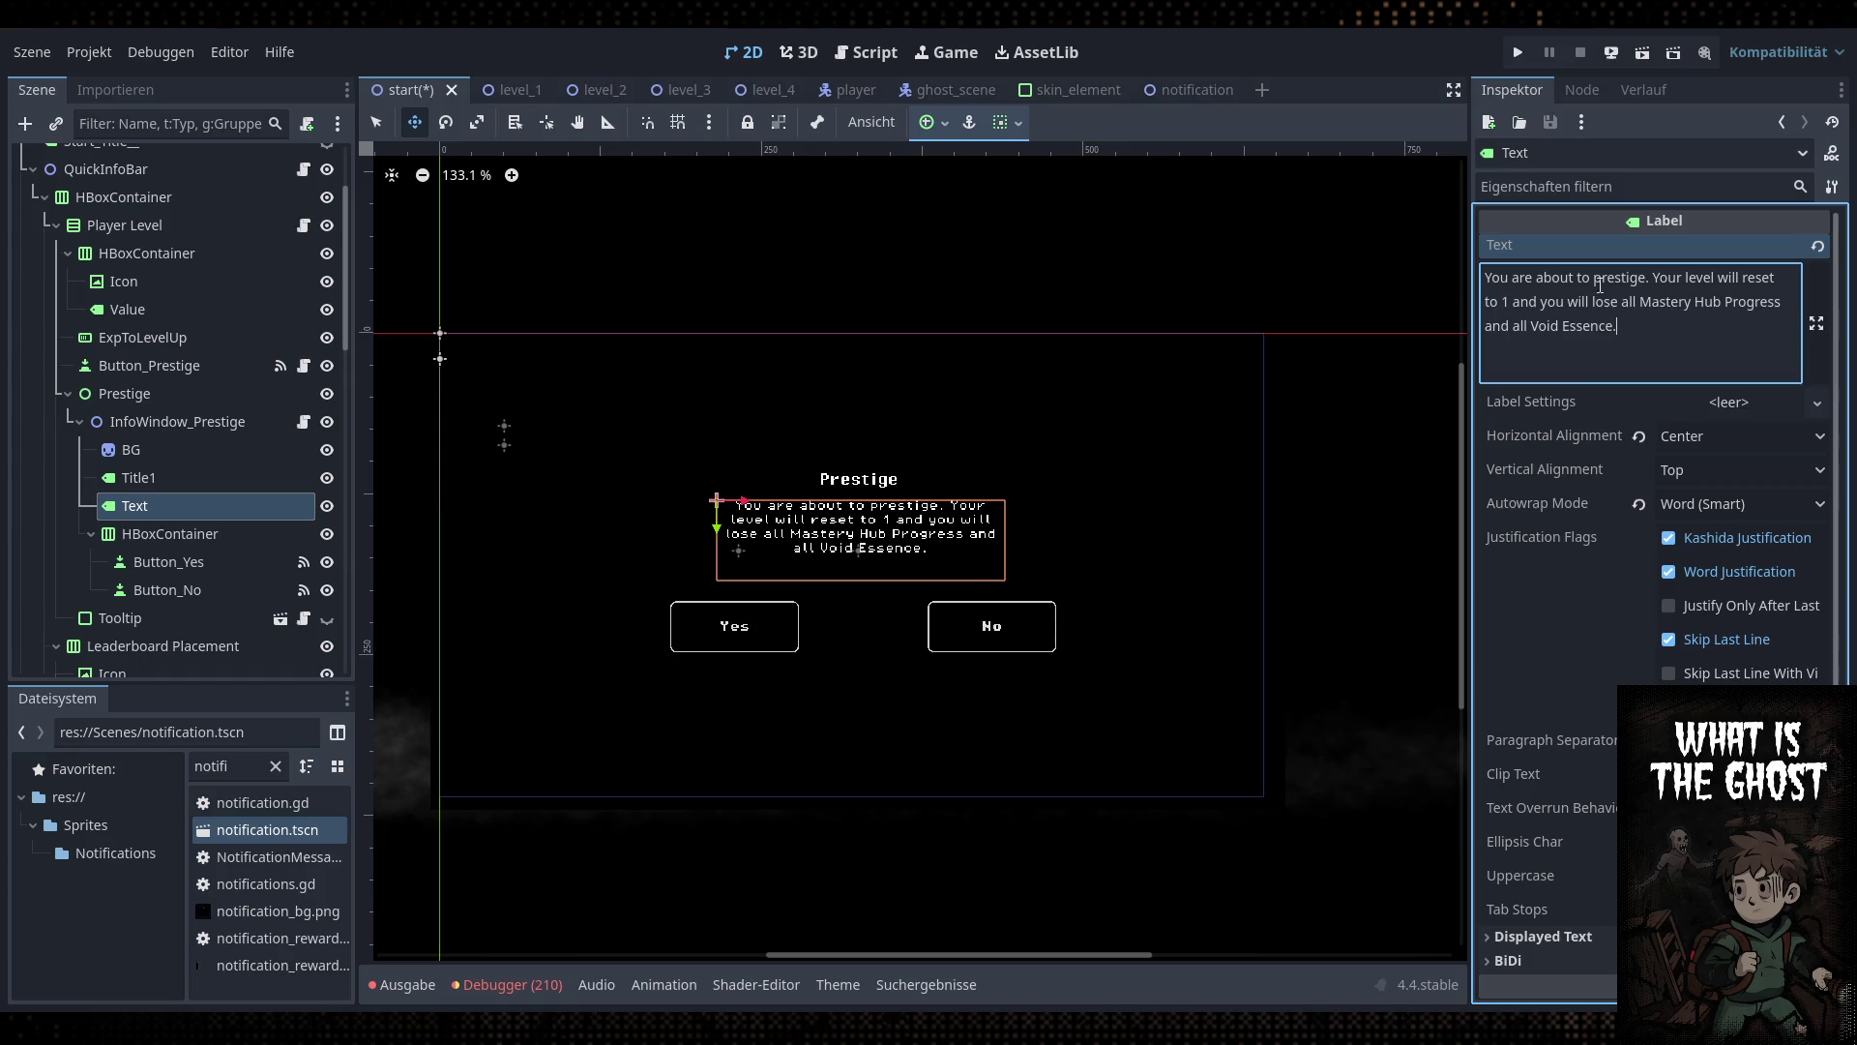
pyautogui.scroll(1, 875, 604)
pyautogui.scroll(2, 876, 604)
pyautogui.click(189, 561)
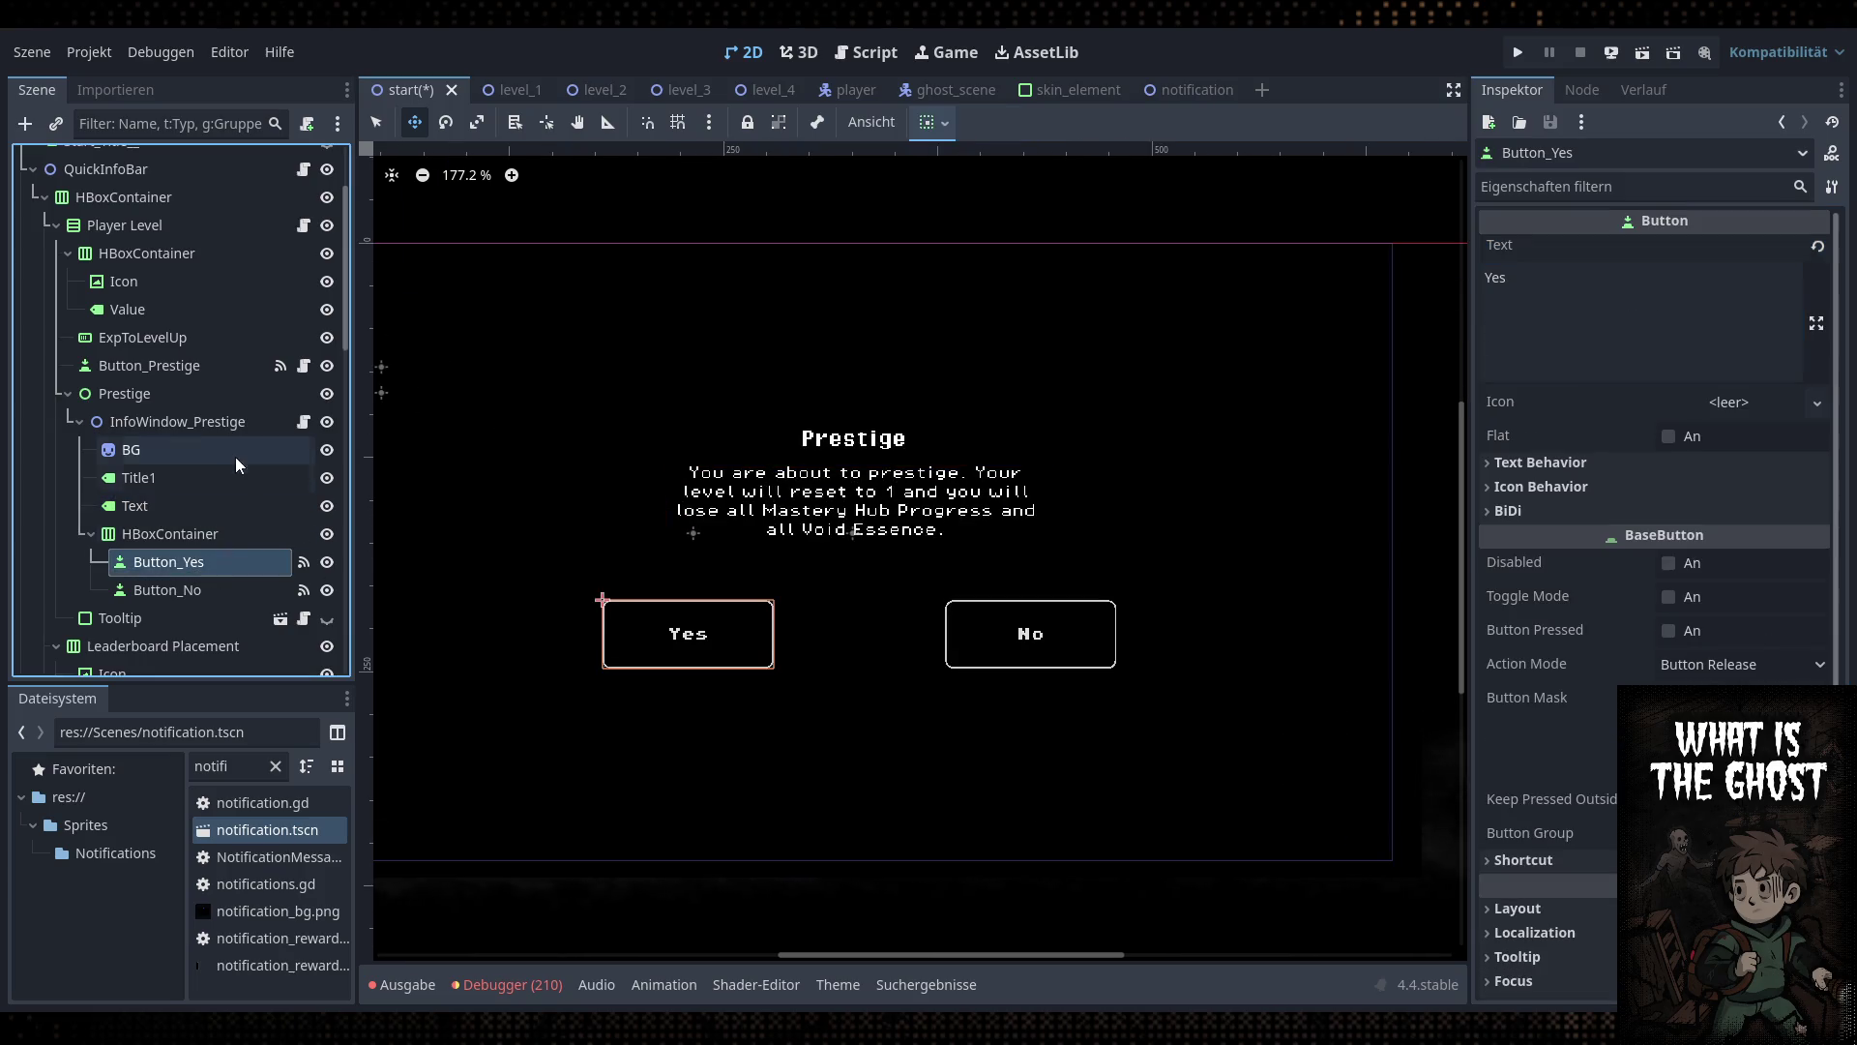
# Select the Prestige node to attach its new prestige.gd script extending Control
pyautogui.click(281, 422)
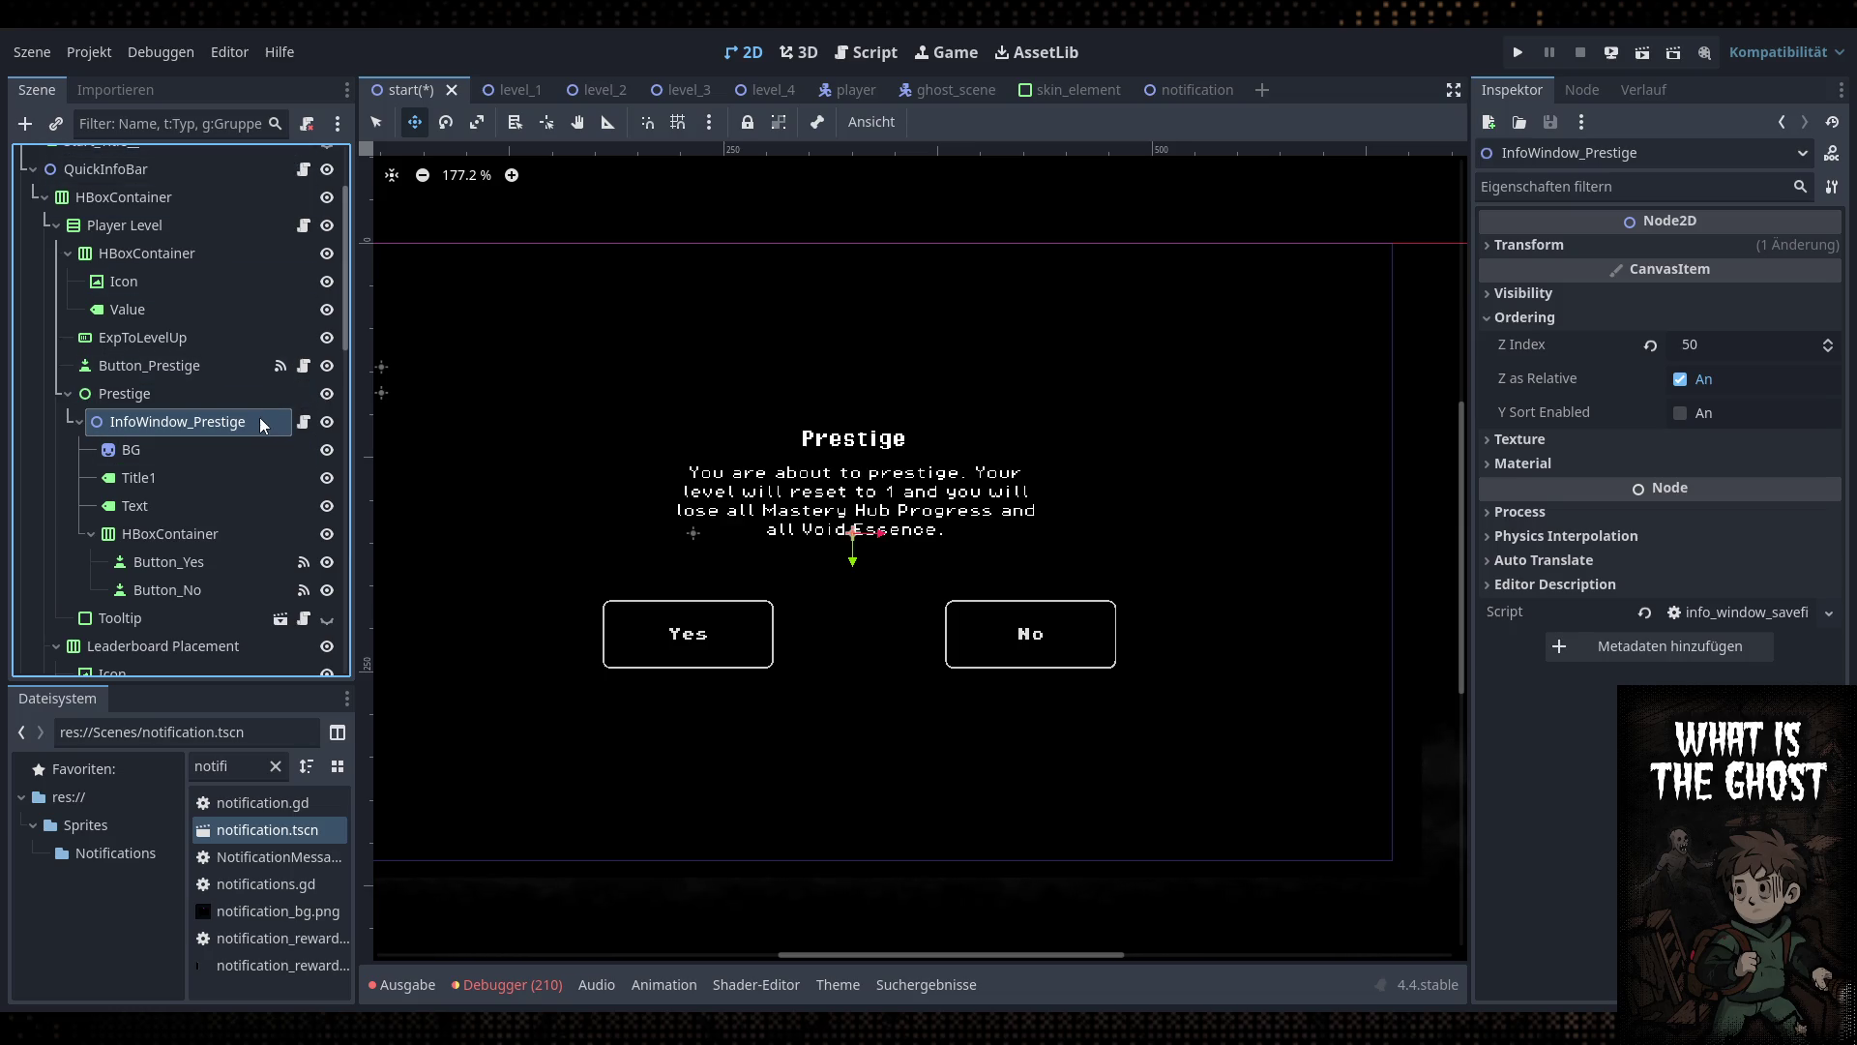
pyautogui.click(247, 394)
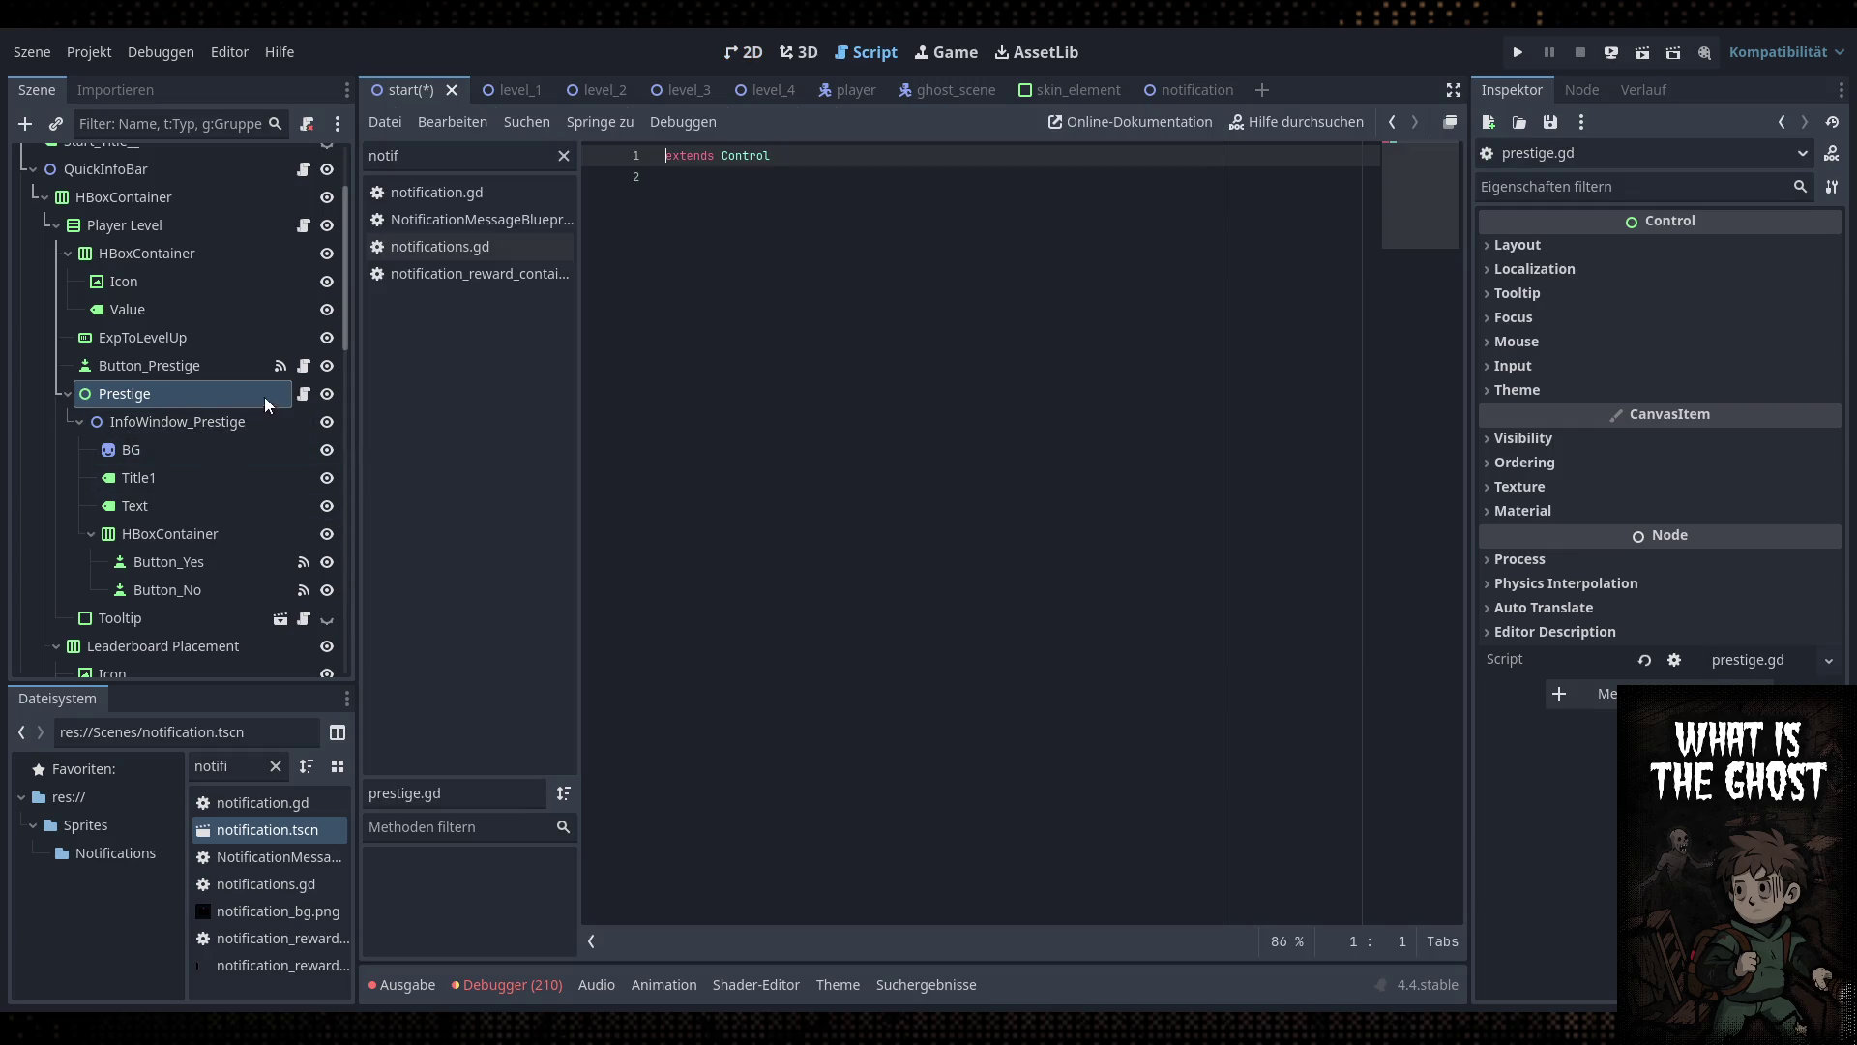
# Reconnect Button_Yes's pressed() signal to a handler in prestige.gd
pyautogui.click(224, 571)
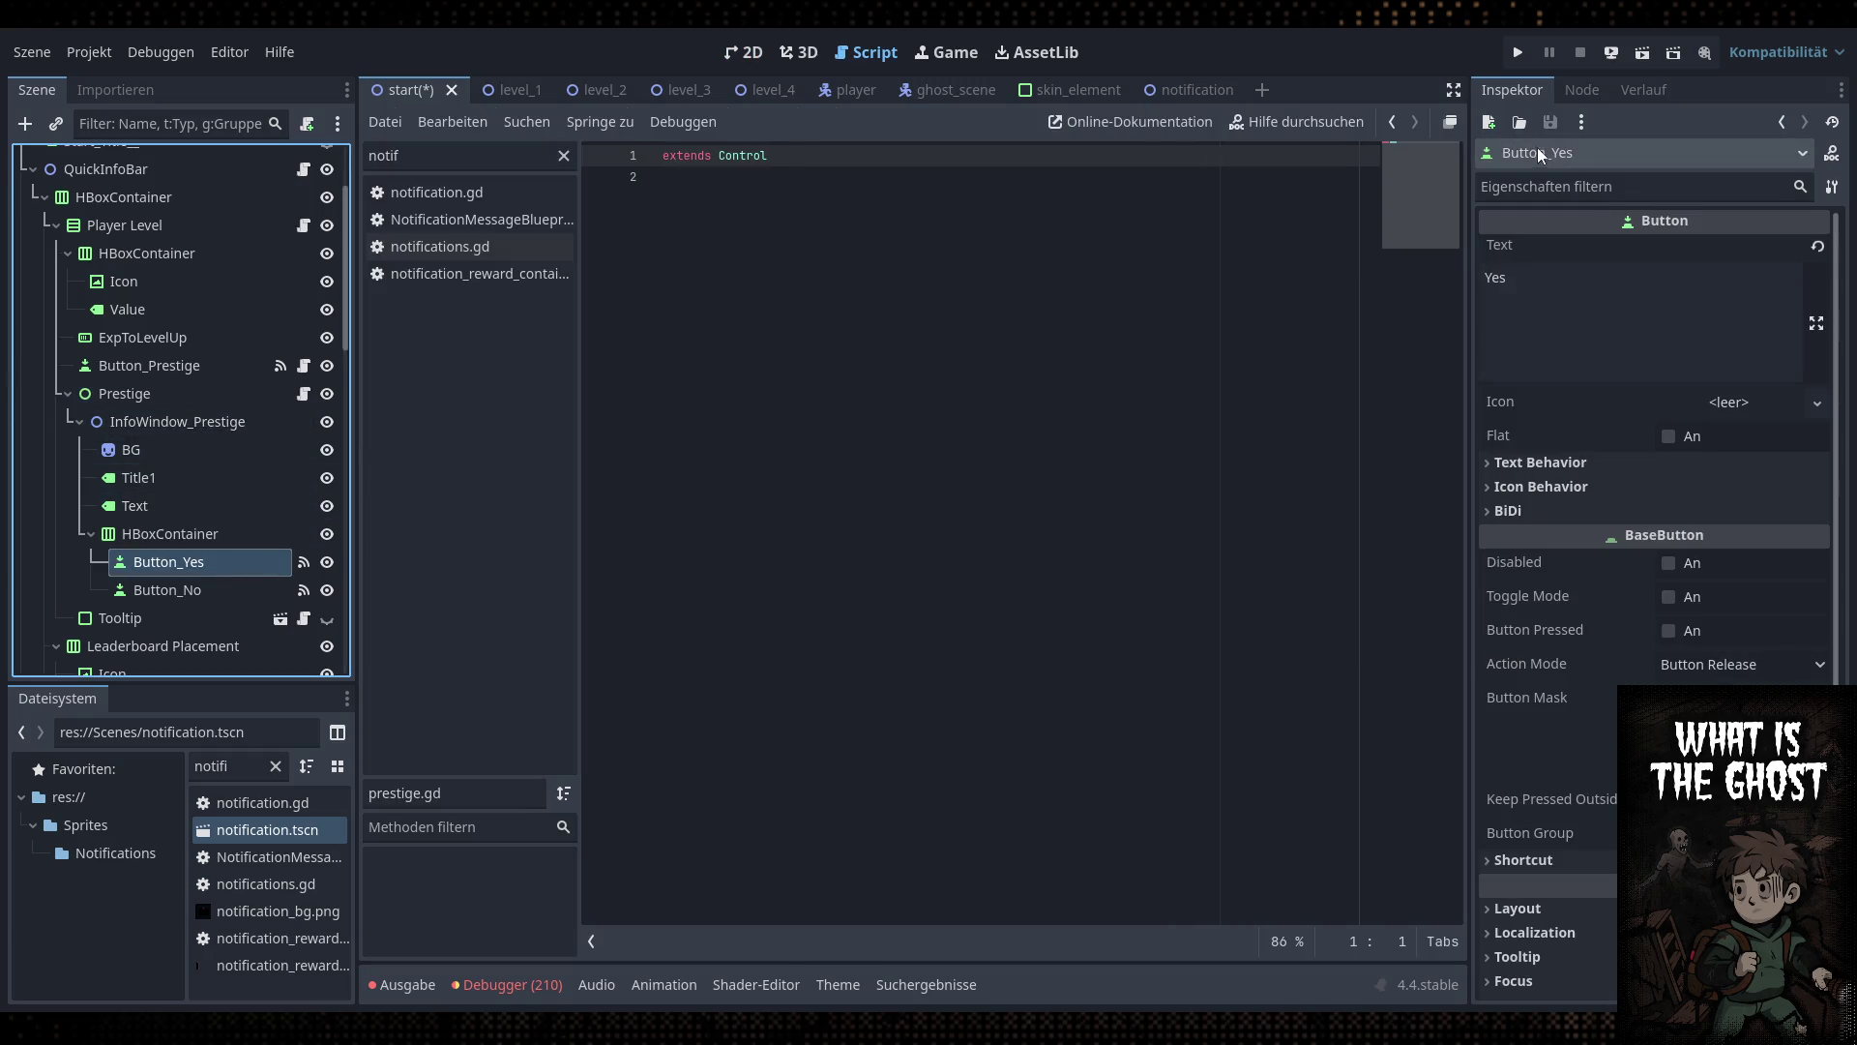
pyautogui.click(1583, 90)
pyautogui.click(1635, 363)
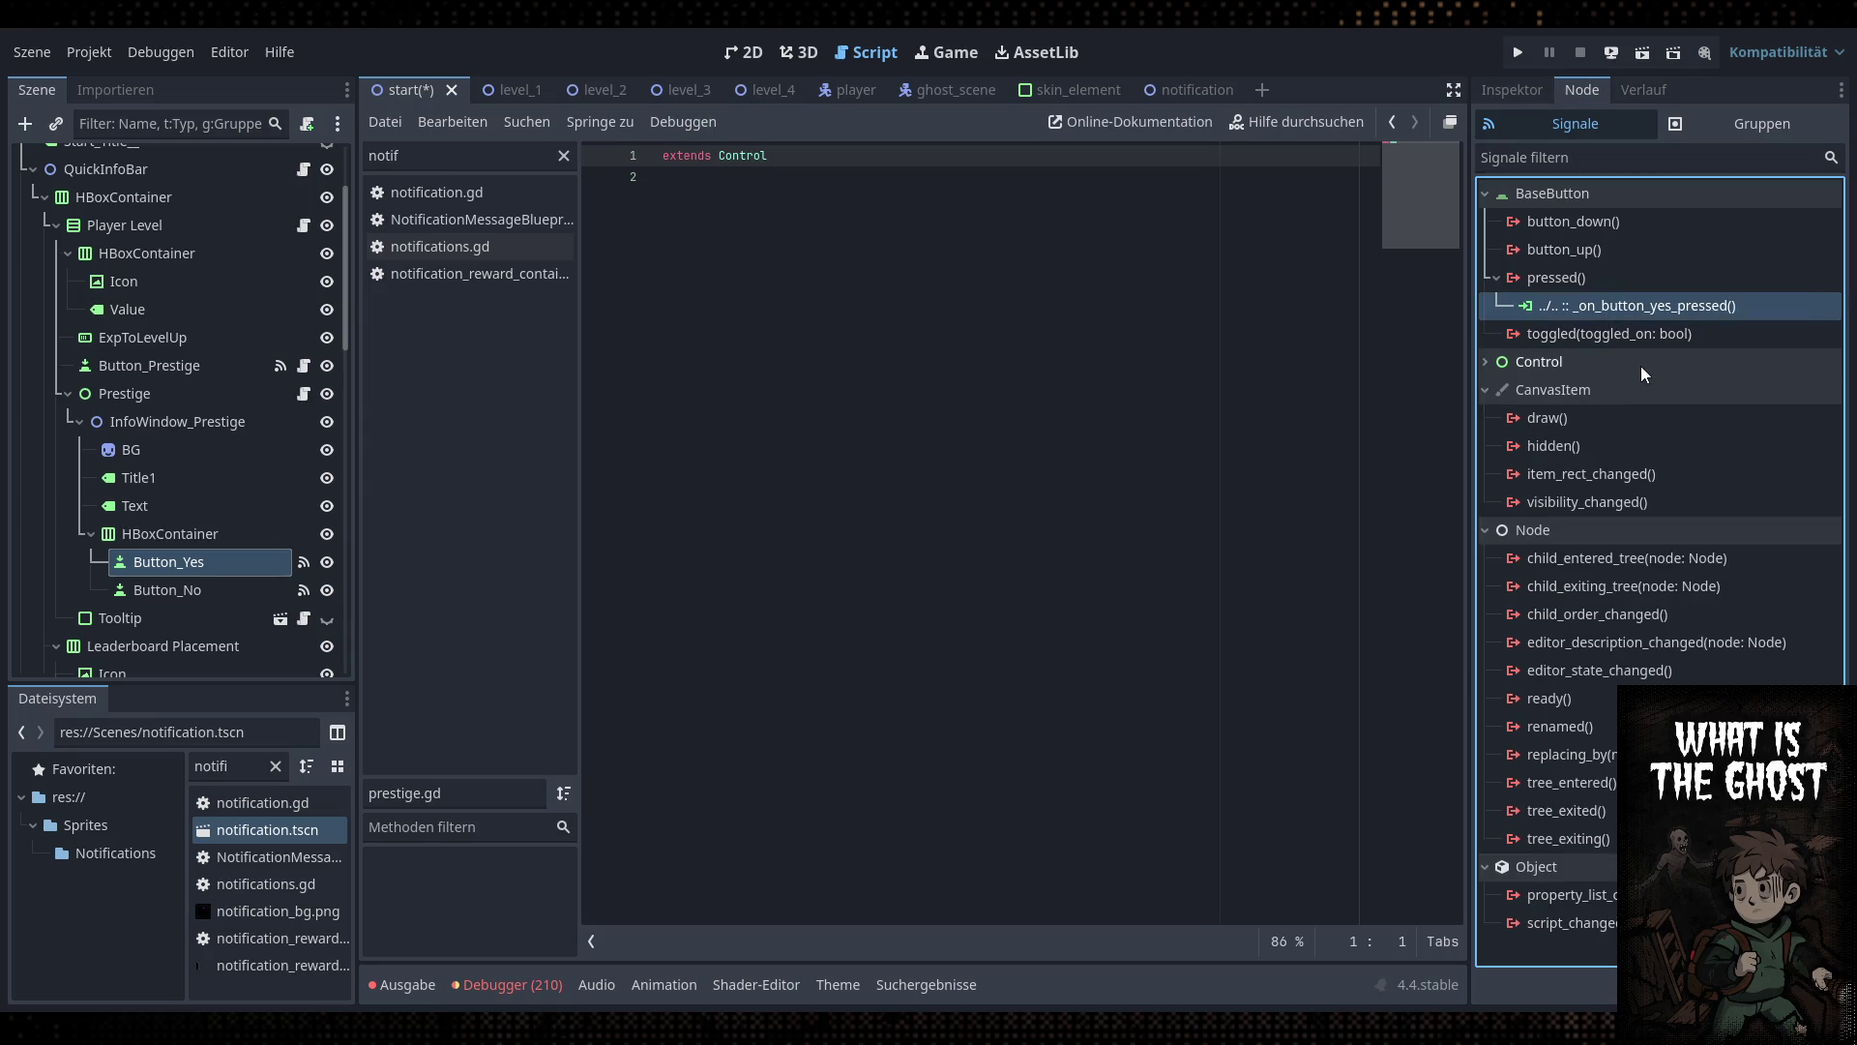
pyautogui.click(1641, 366)
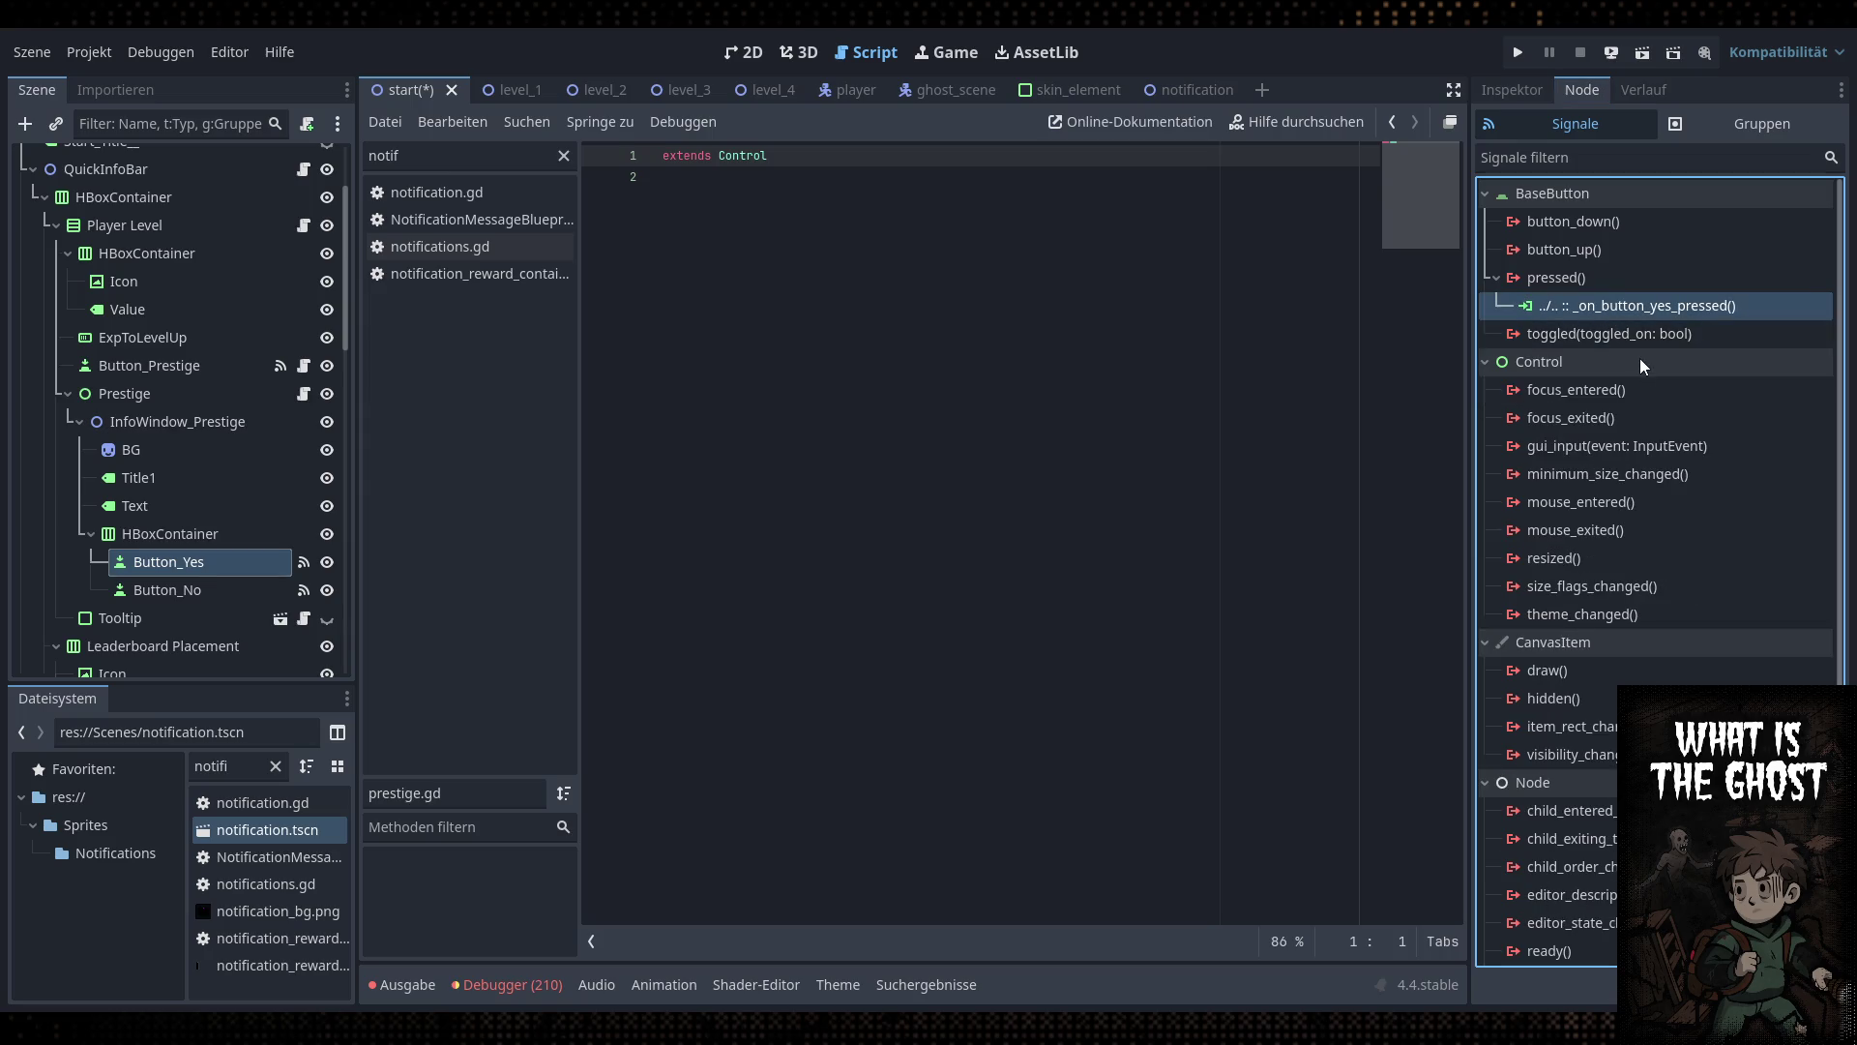
pyautogui.press('Delete')
pyautogui.click(1550, 279)
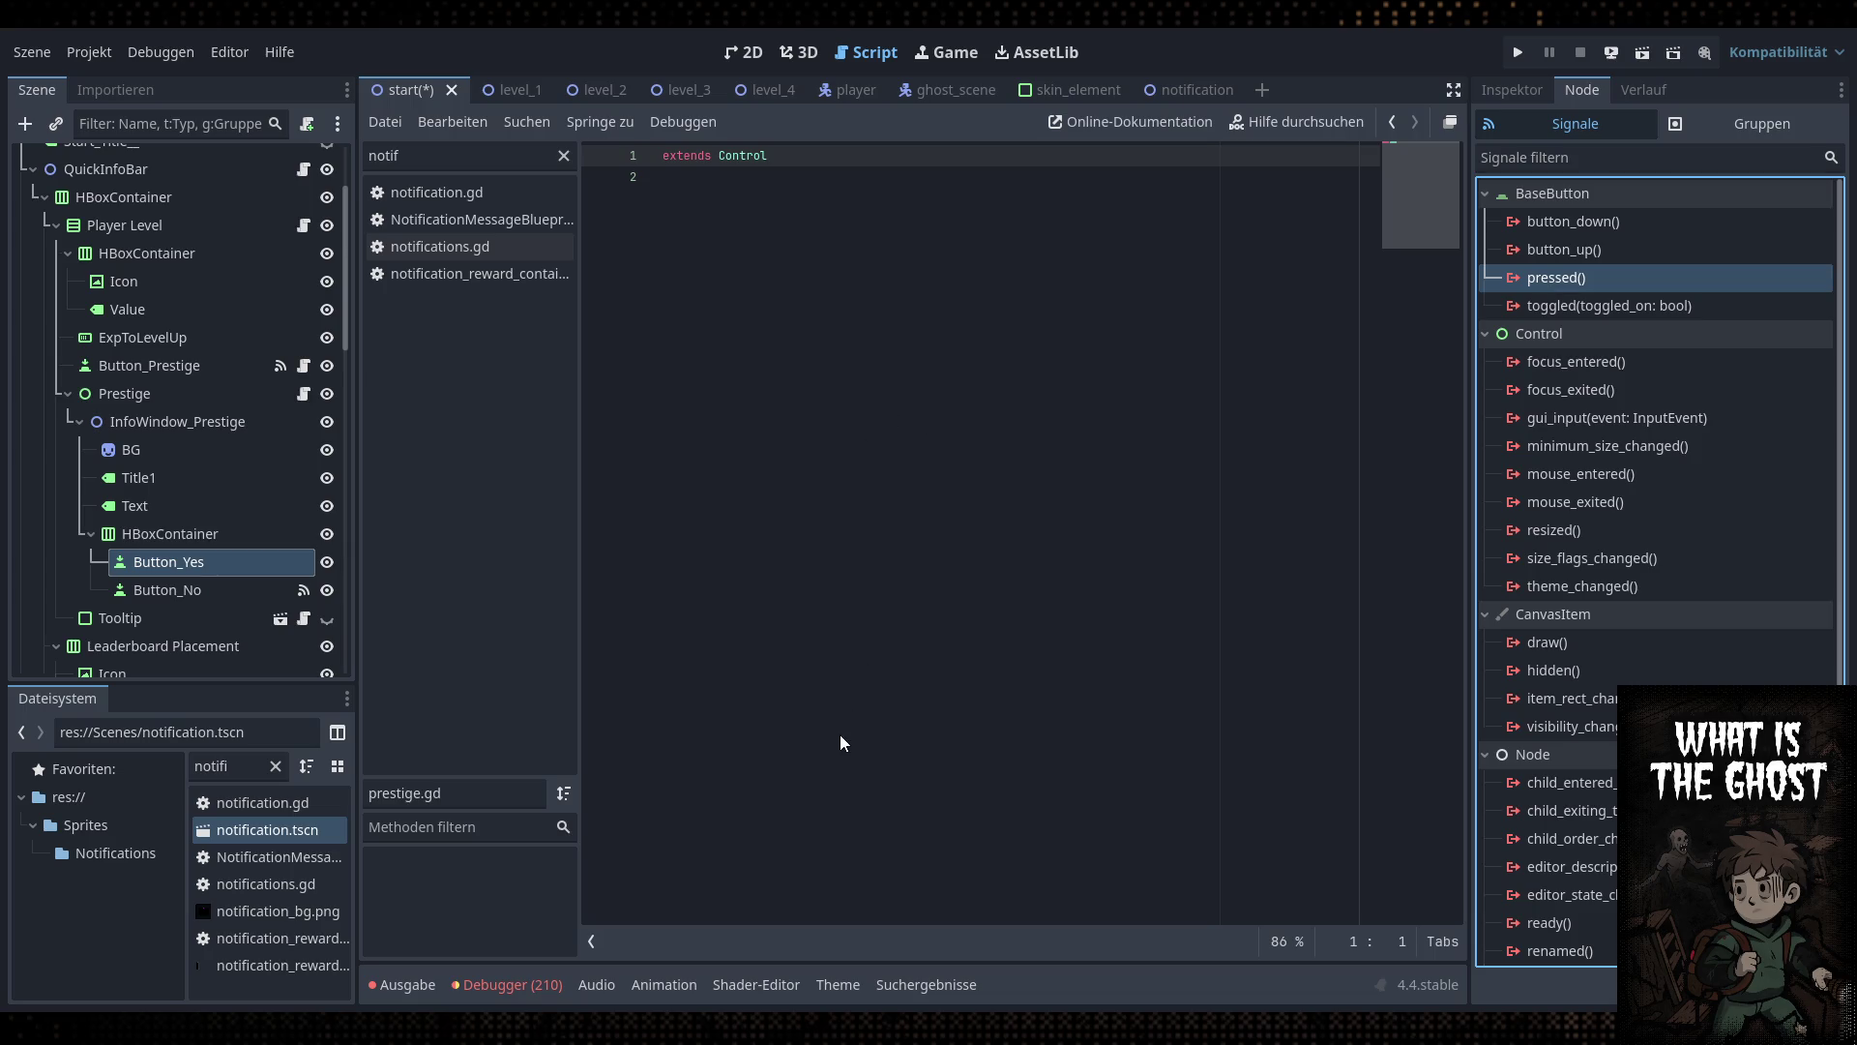
pyautogui.hotkey('ctrl', 'z')
# Connect Button_No's pressed() to prestige.gd with body self.visible = false, and save
pyautogui.click(244, 589)
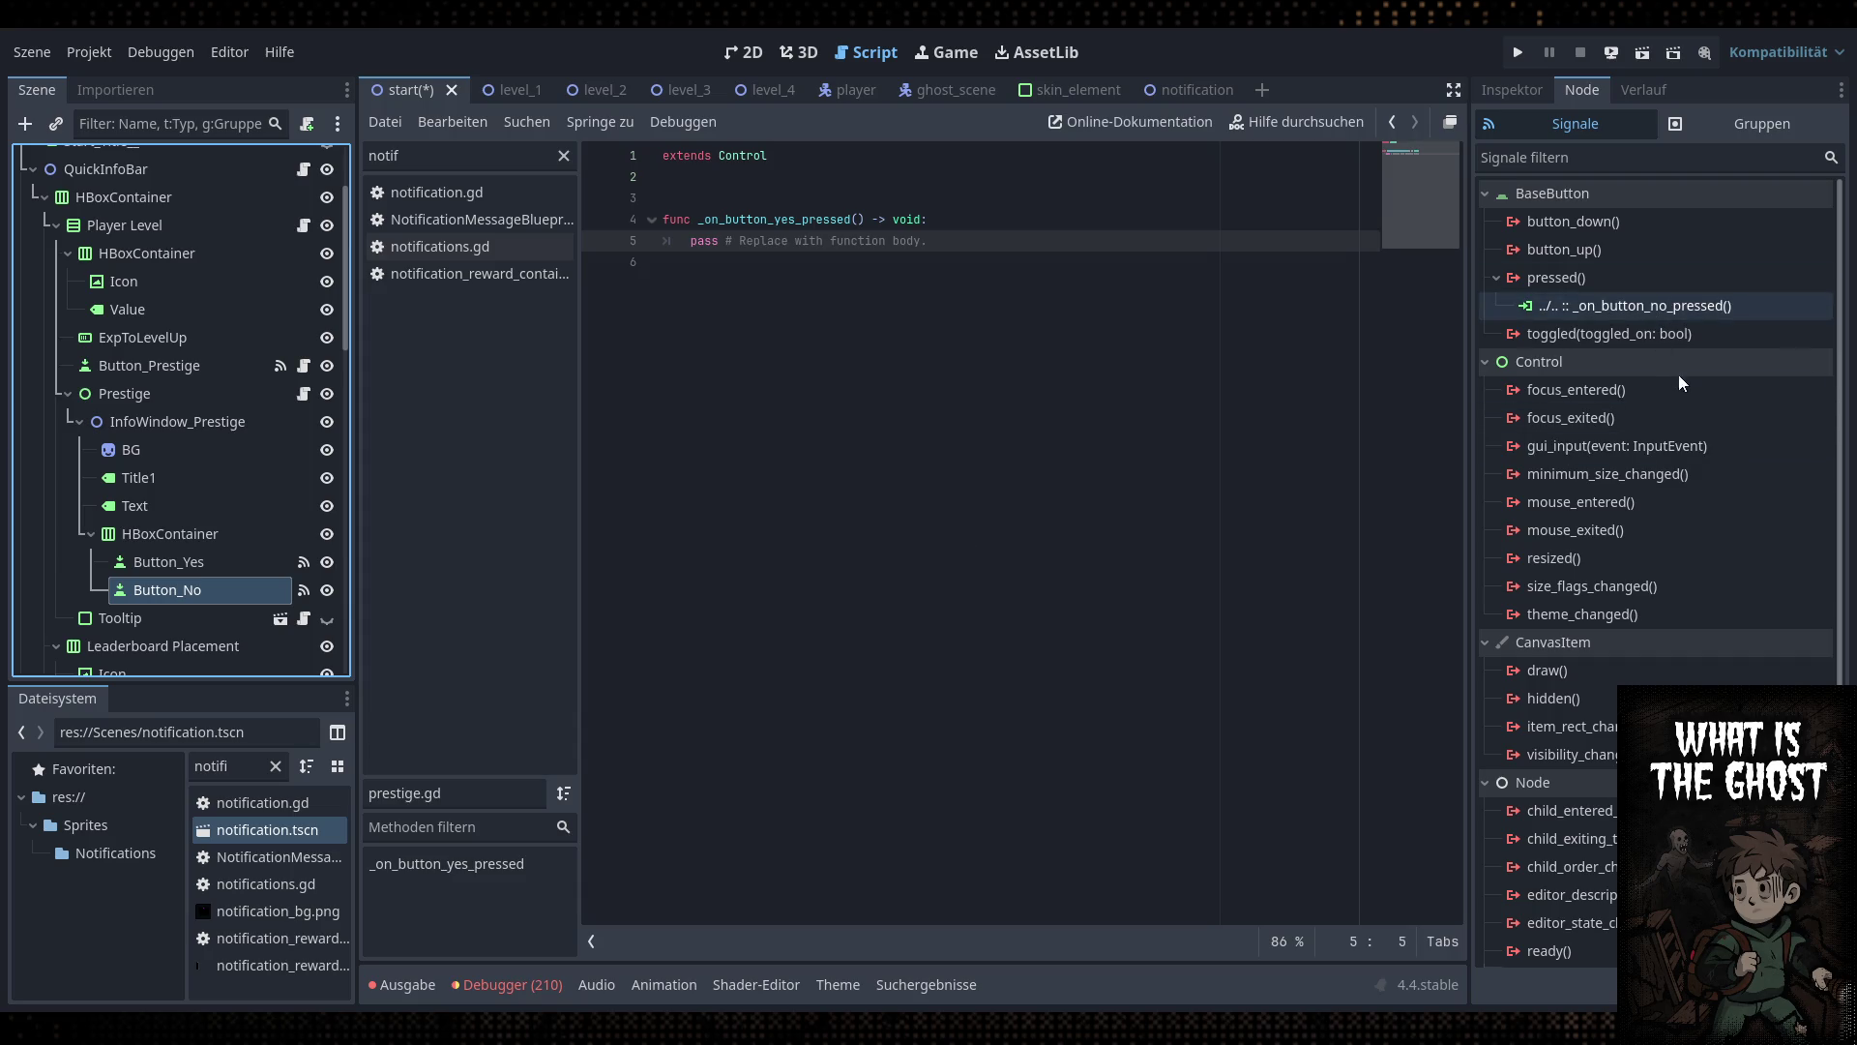
pyautogui.press('Delete')
pyautogui.click(1564, 281)
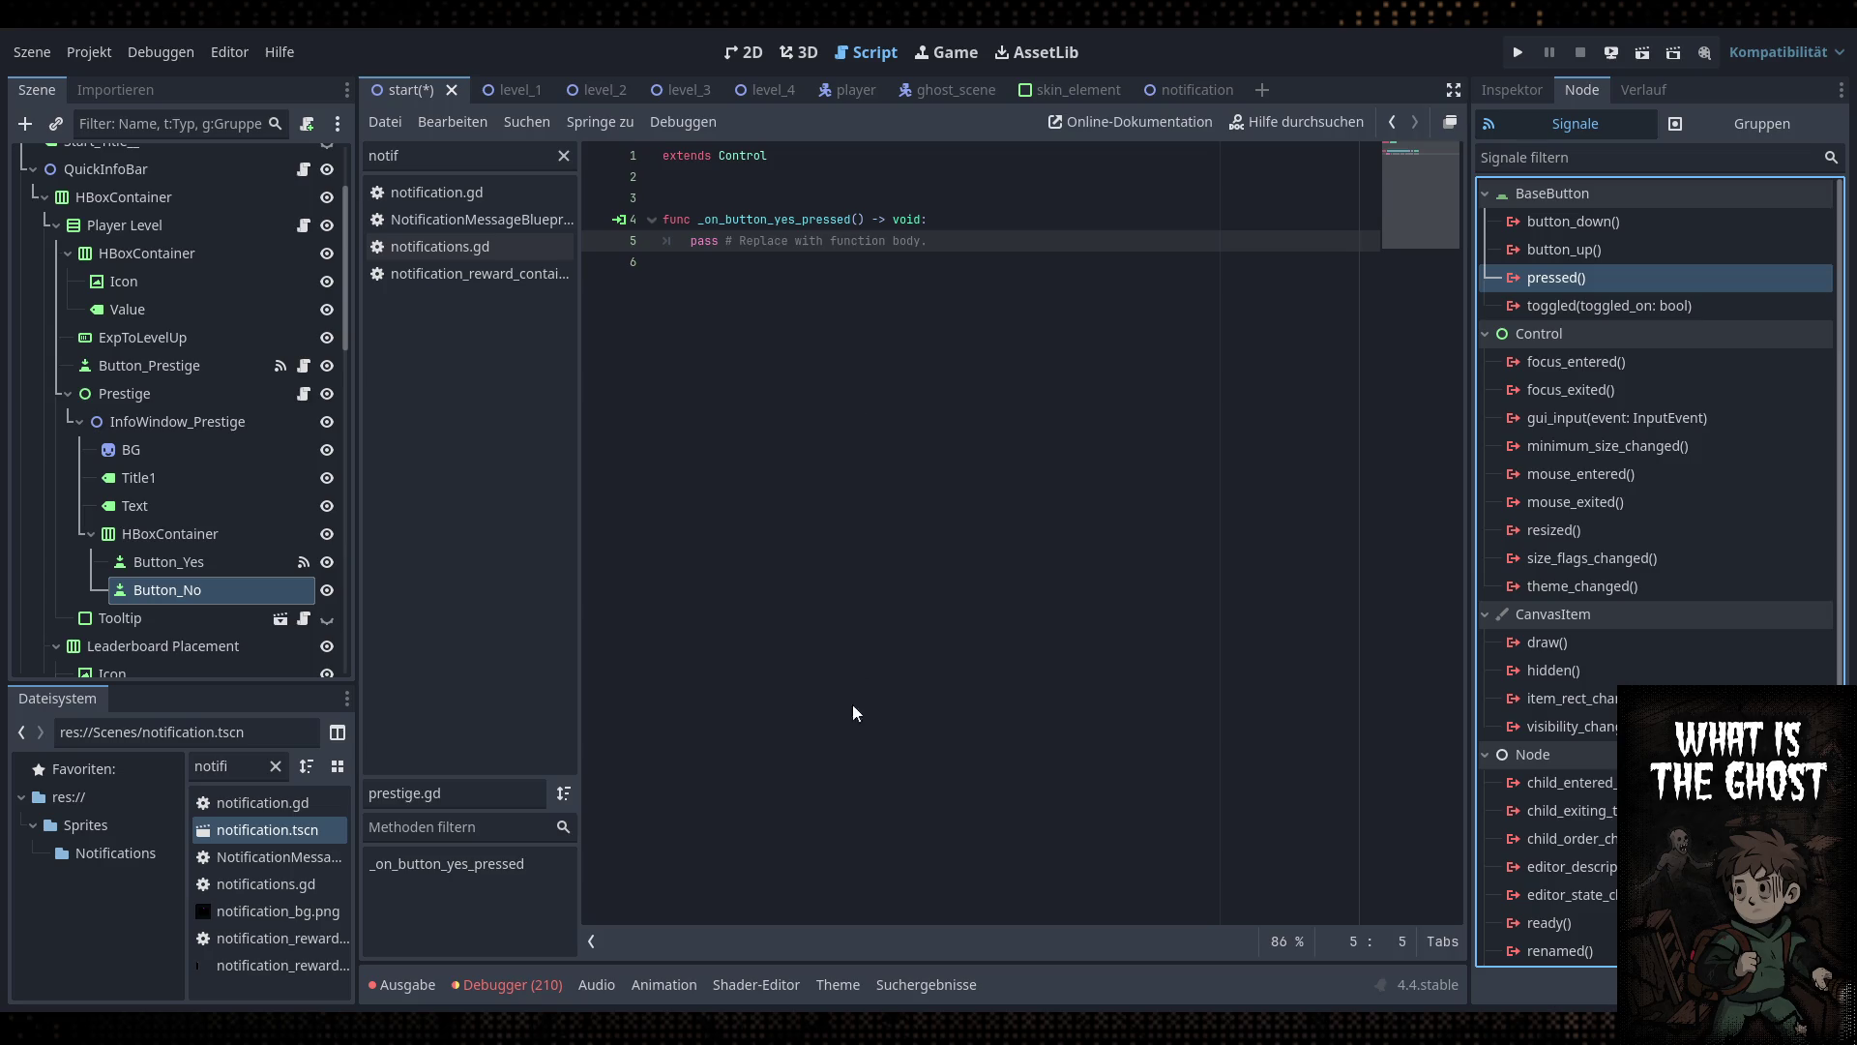
pyautogui.hotkey('ctrl', 'z')
pyautogui.moveTo(989, 325); pyautogui.dragTo(699, 325)
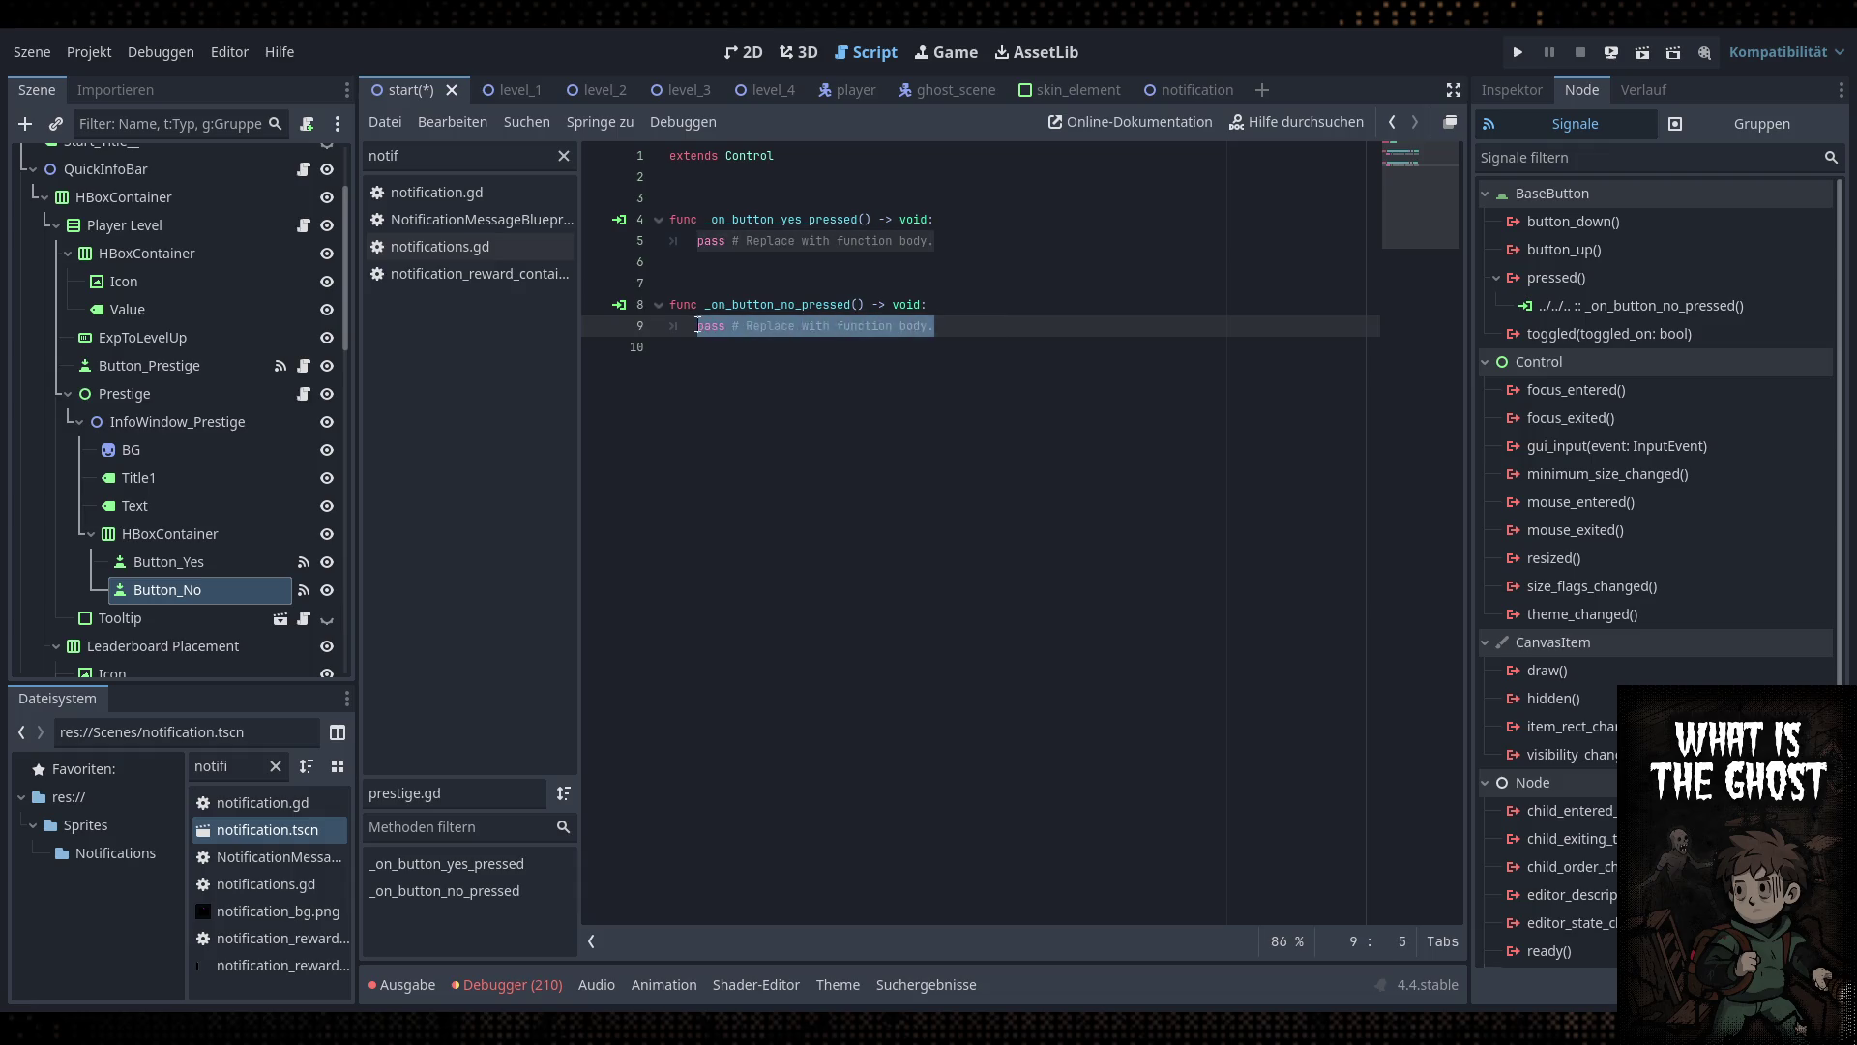
pyautogui.click(743, 52)
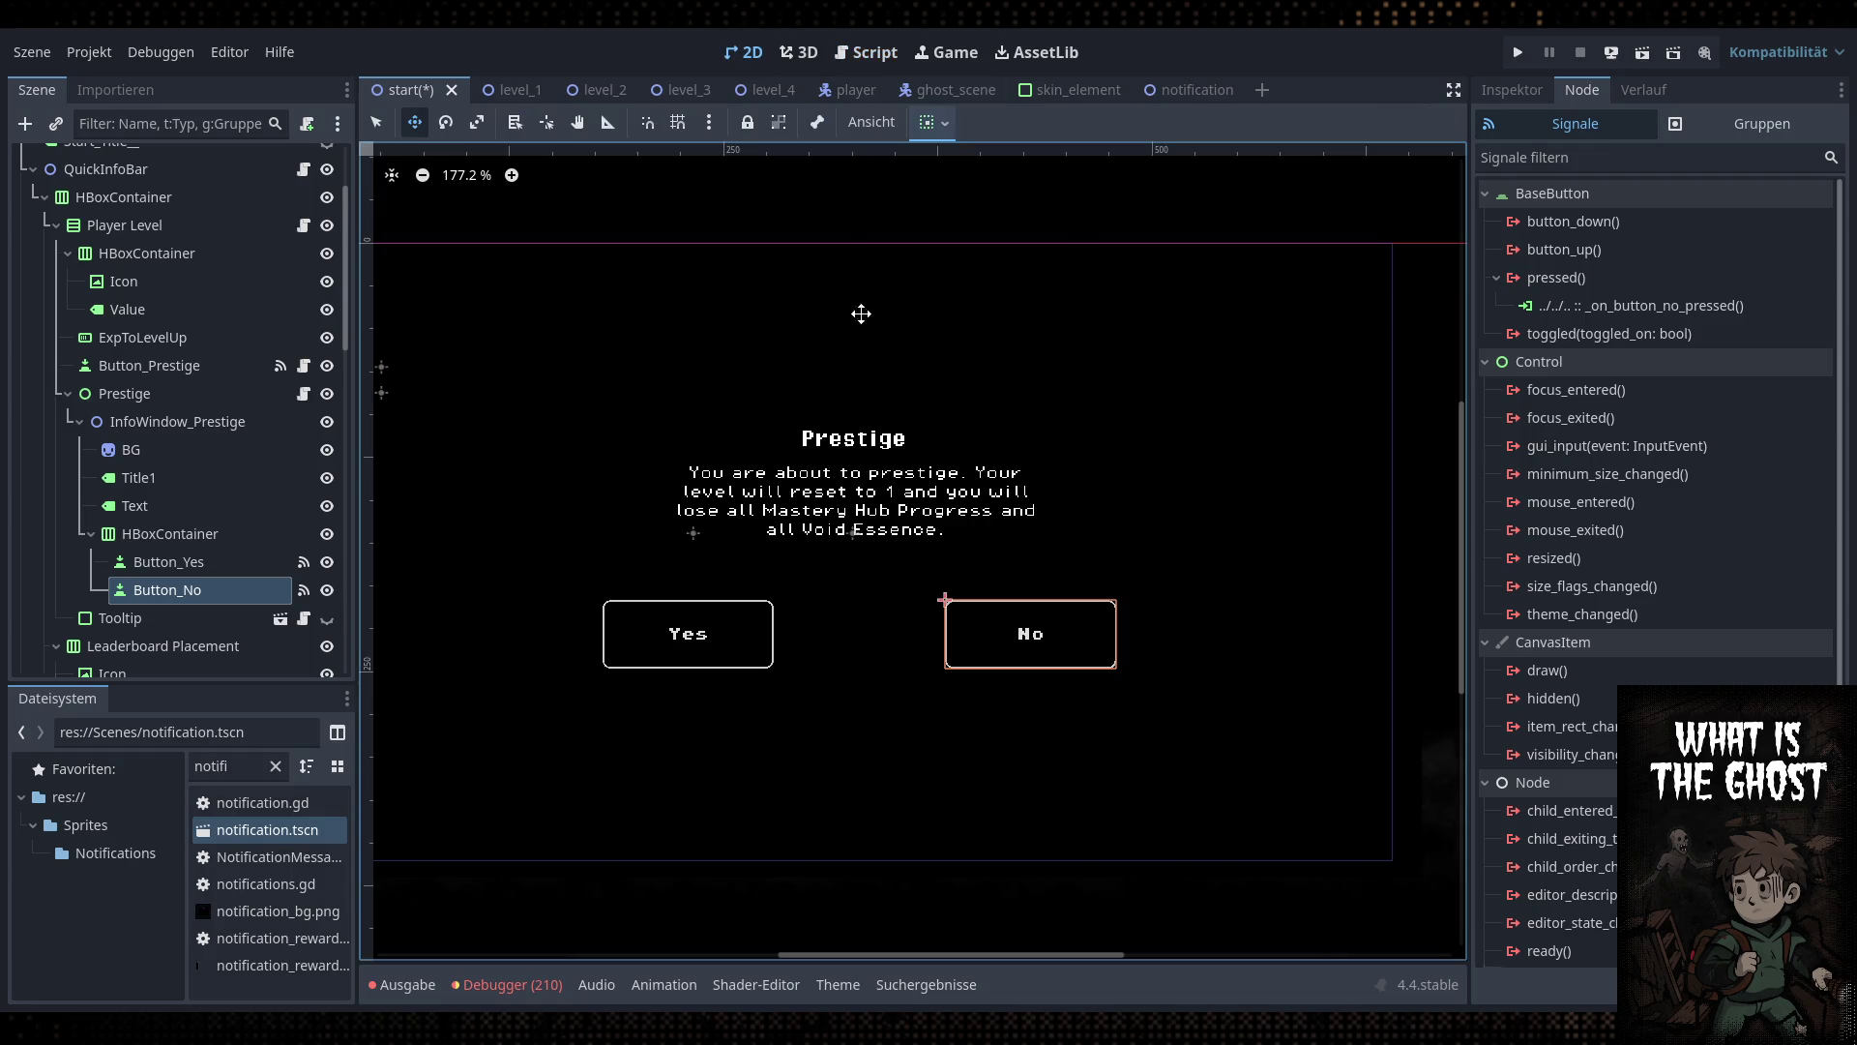
pyautogui.click(887, 58)
pyautogui.write('s')
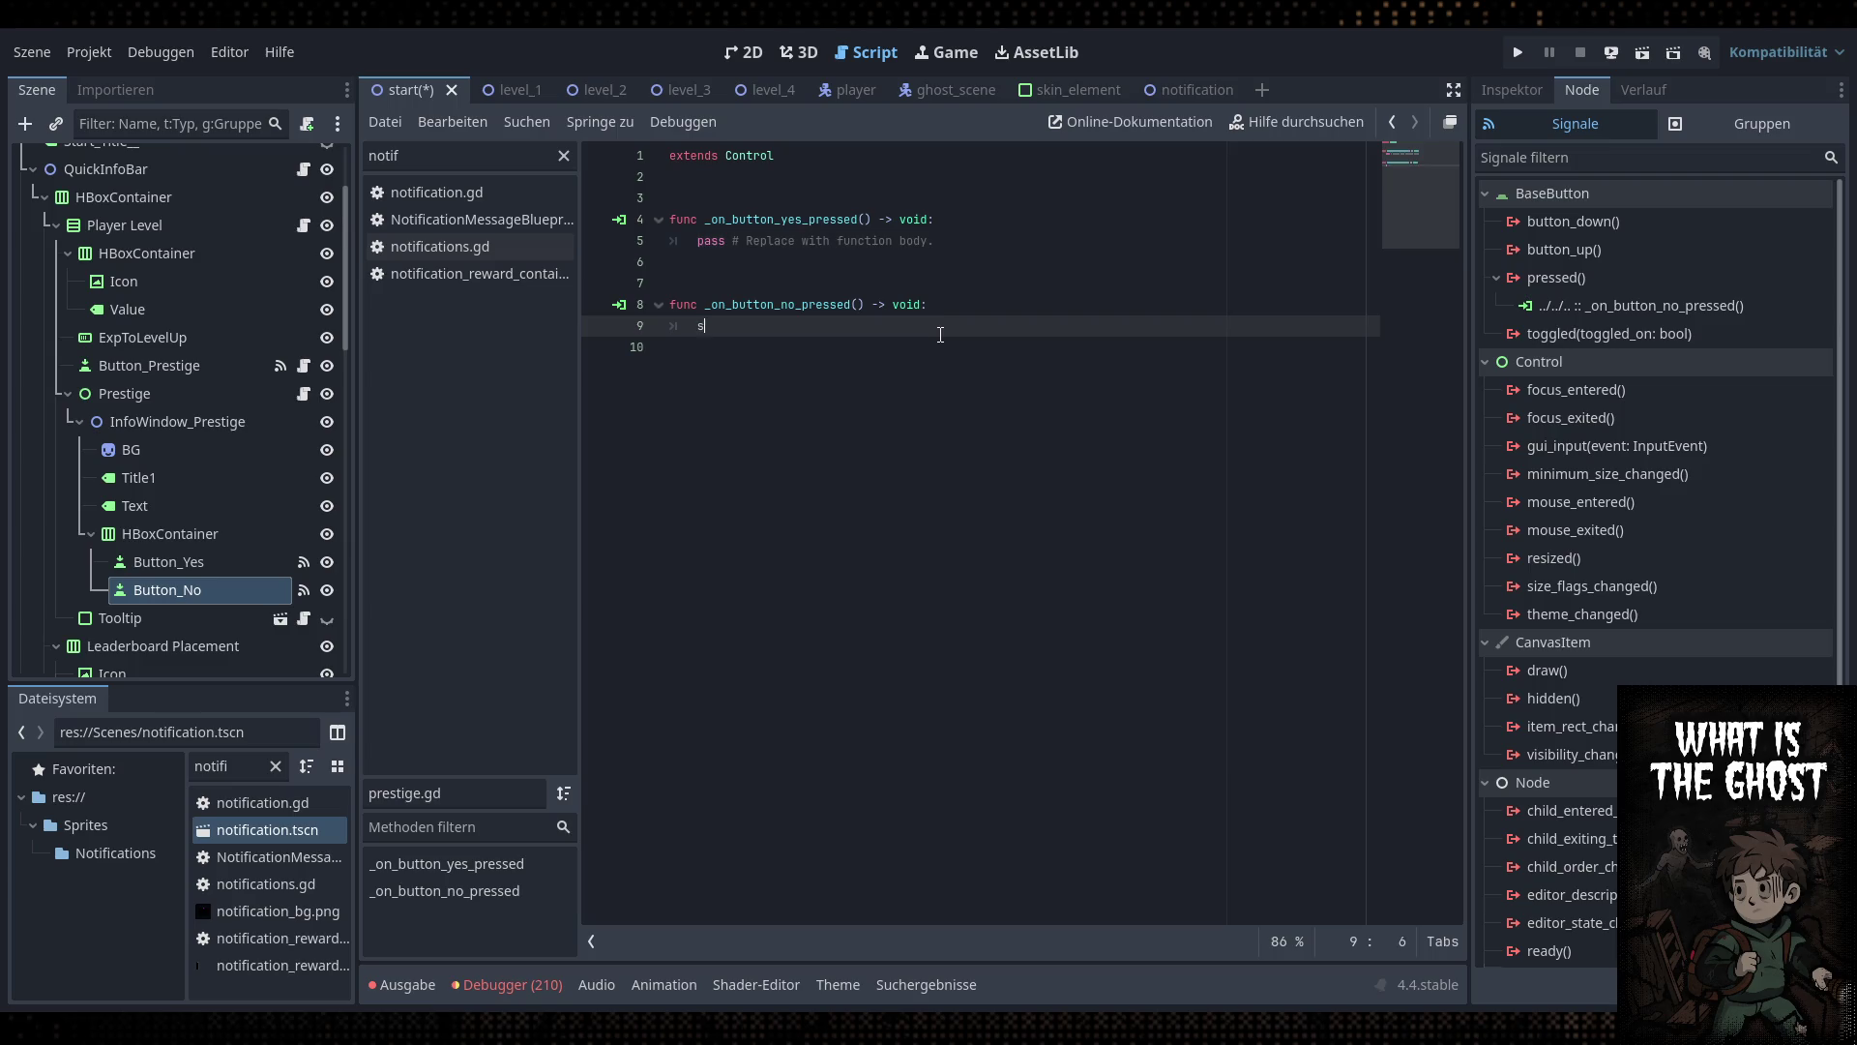
pyautogui.write('elf.visible = false')
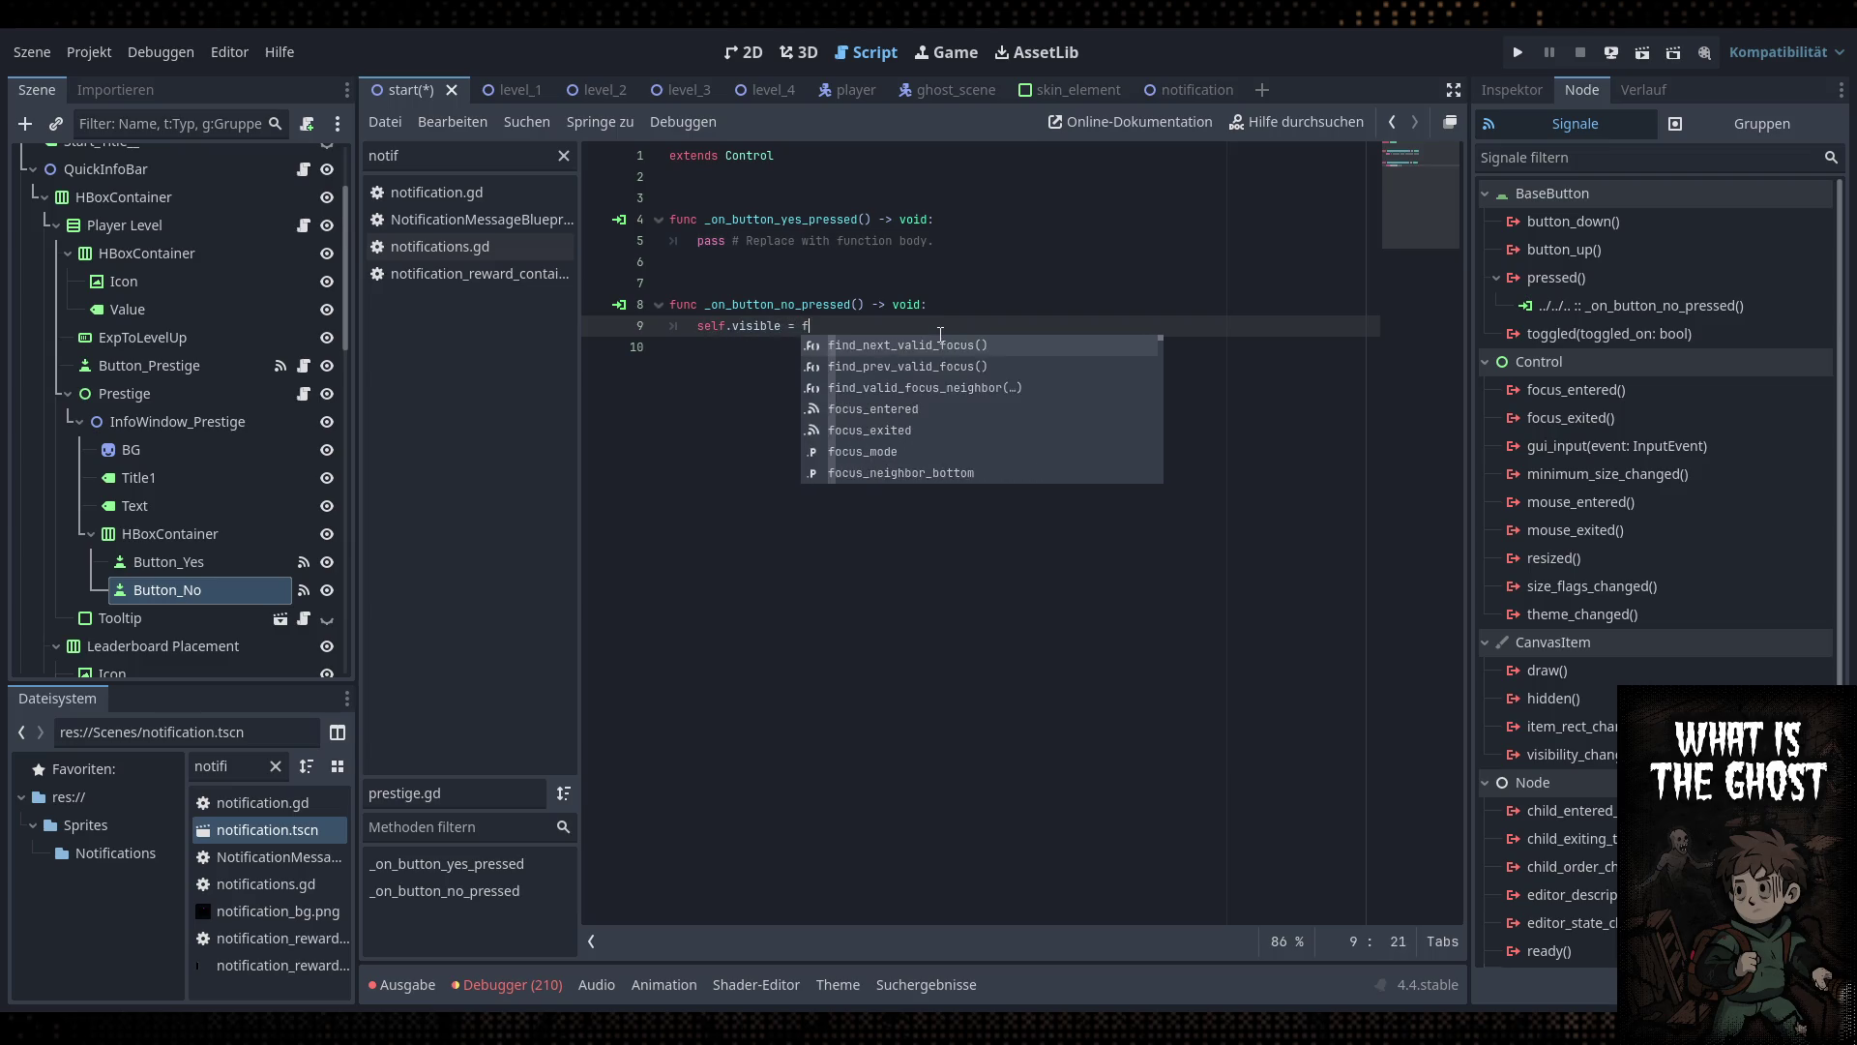
pyautogui.hotkey('ctrl', 's')
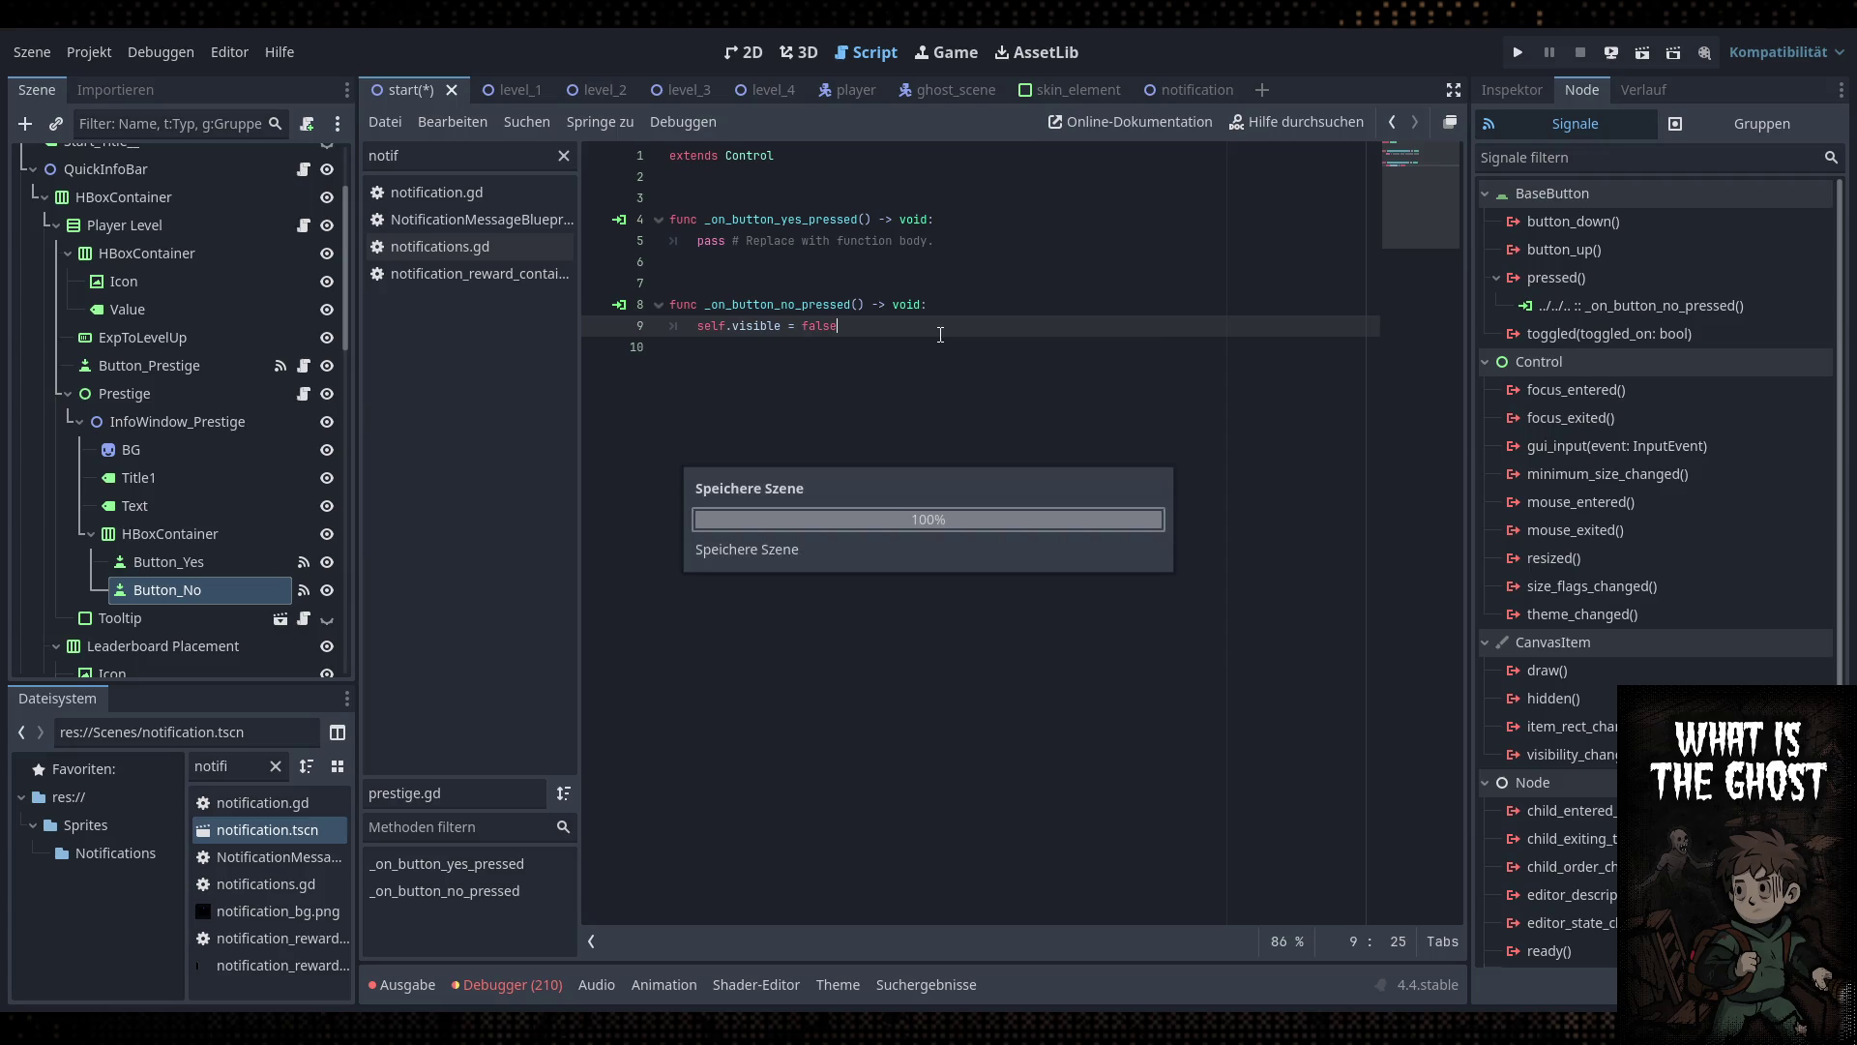
# Hide the Prestige dialog in the 2D scene and save the scene
pyautogui.click(748, 52)
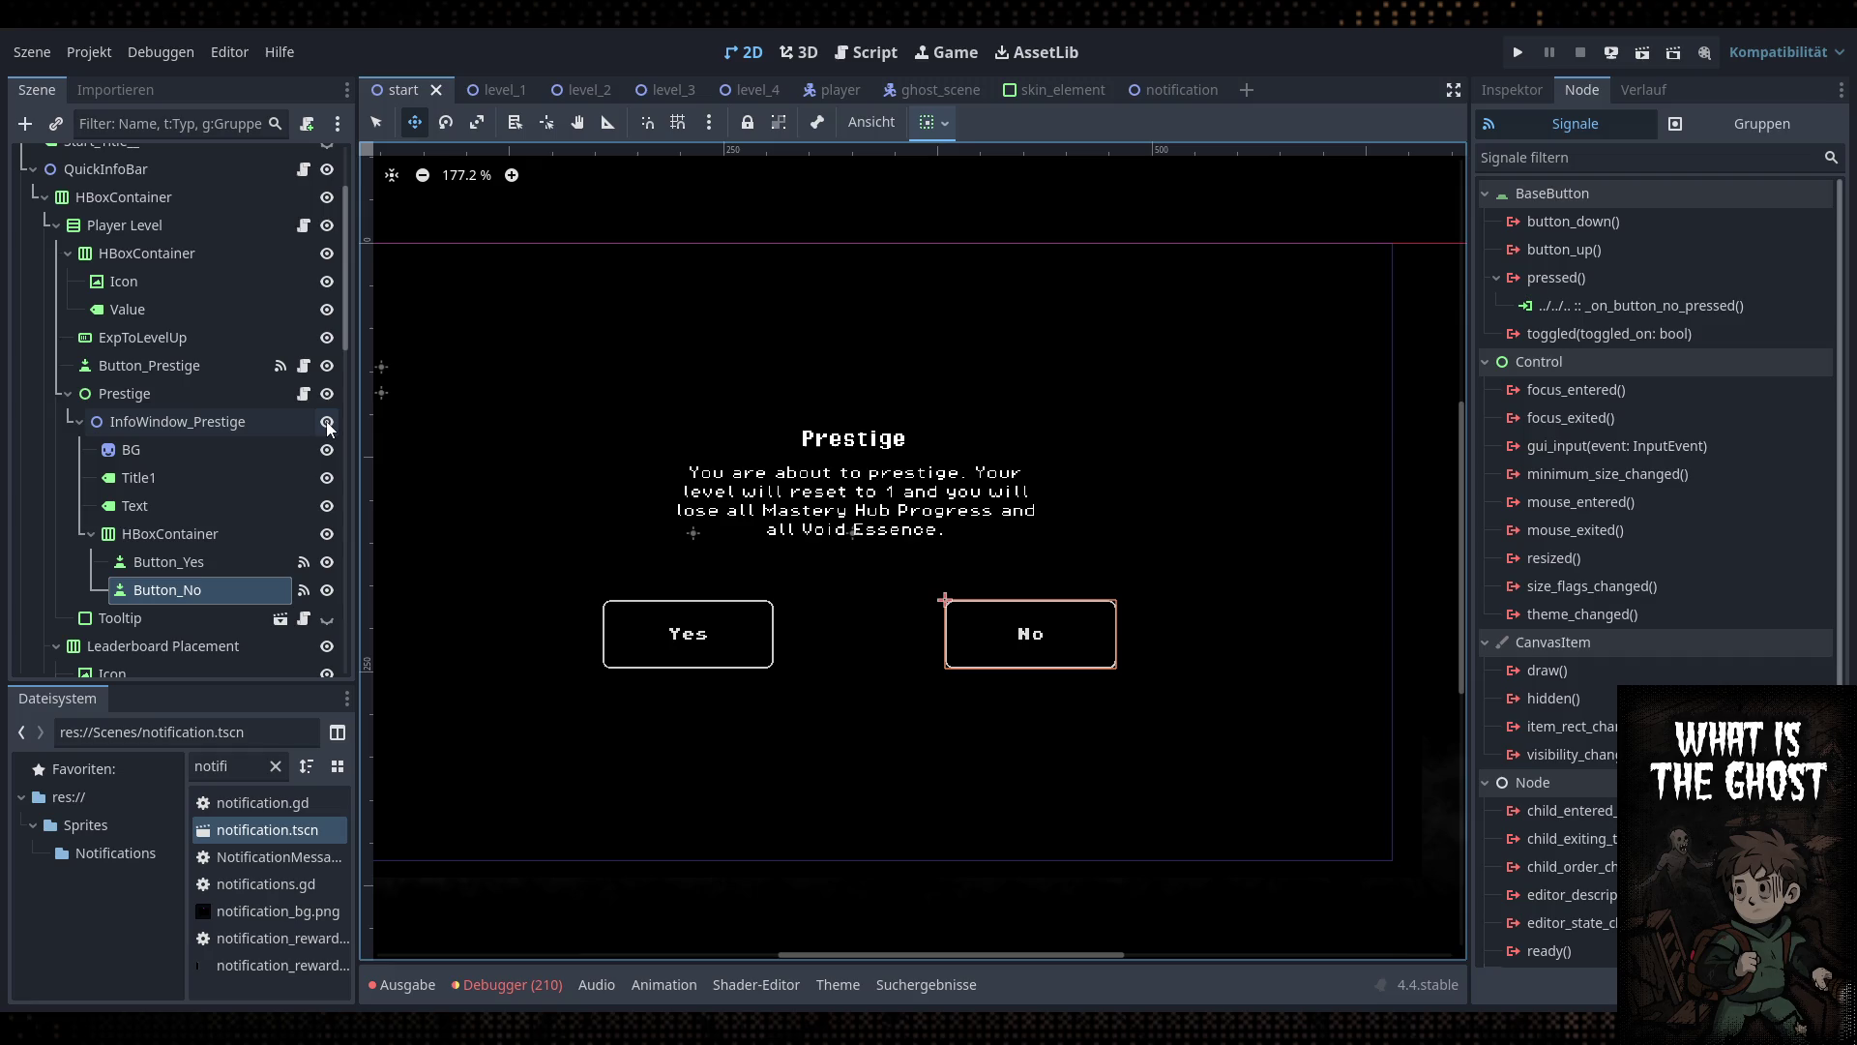
pyautogui.click(327, 393)
pyautogui.scroll(-3, 564, 446)
pyautogui.hotkey('ctrl', 's')
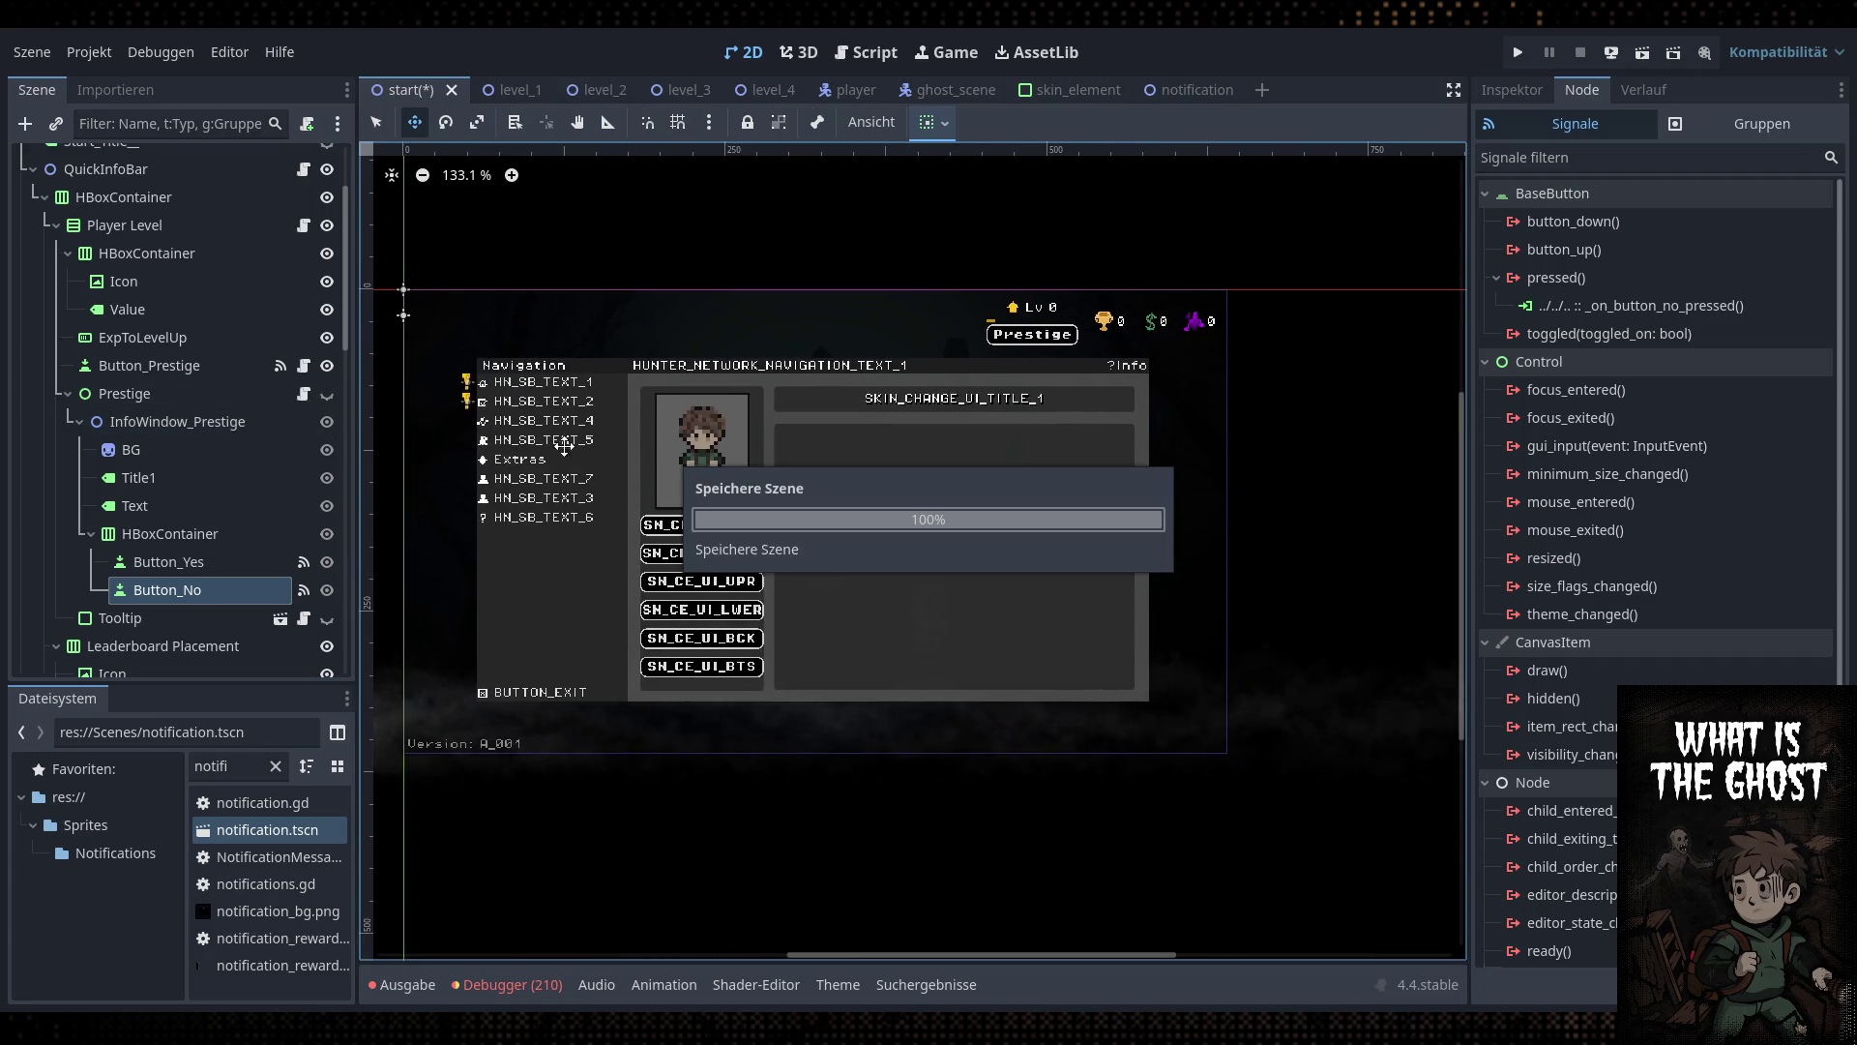
# Select the Prestige button in the scene tree and open the QuickInfoBar script
pyautogui.click(126, 394)
pyautogui.click(67, 394)
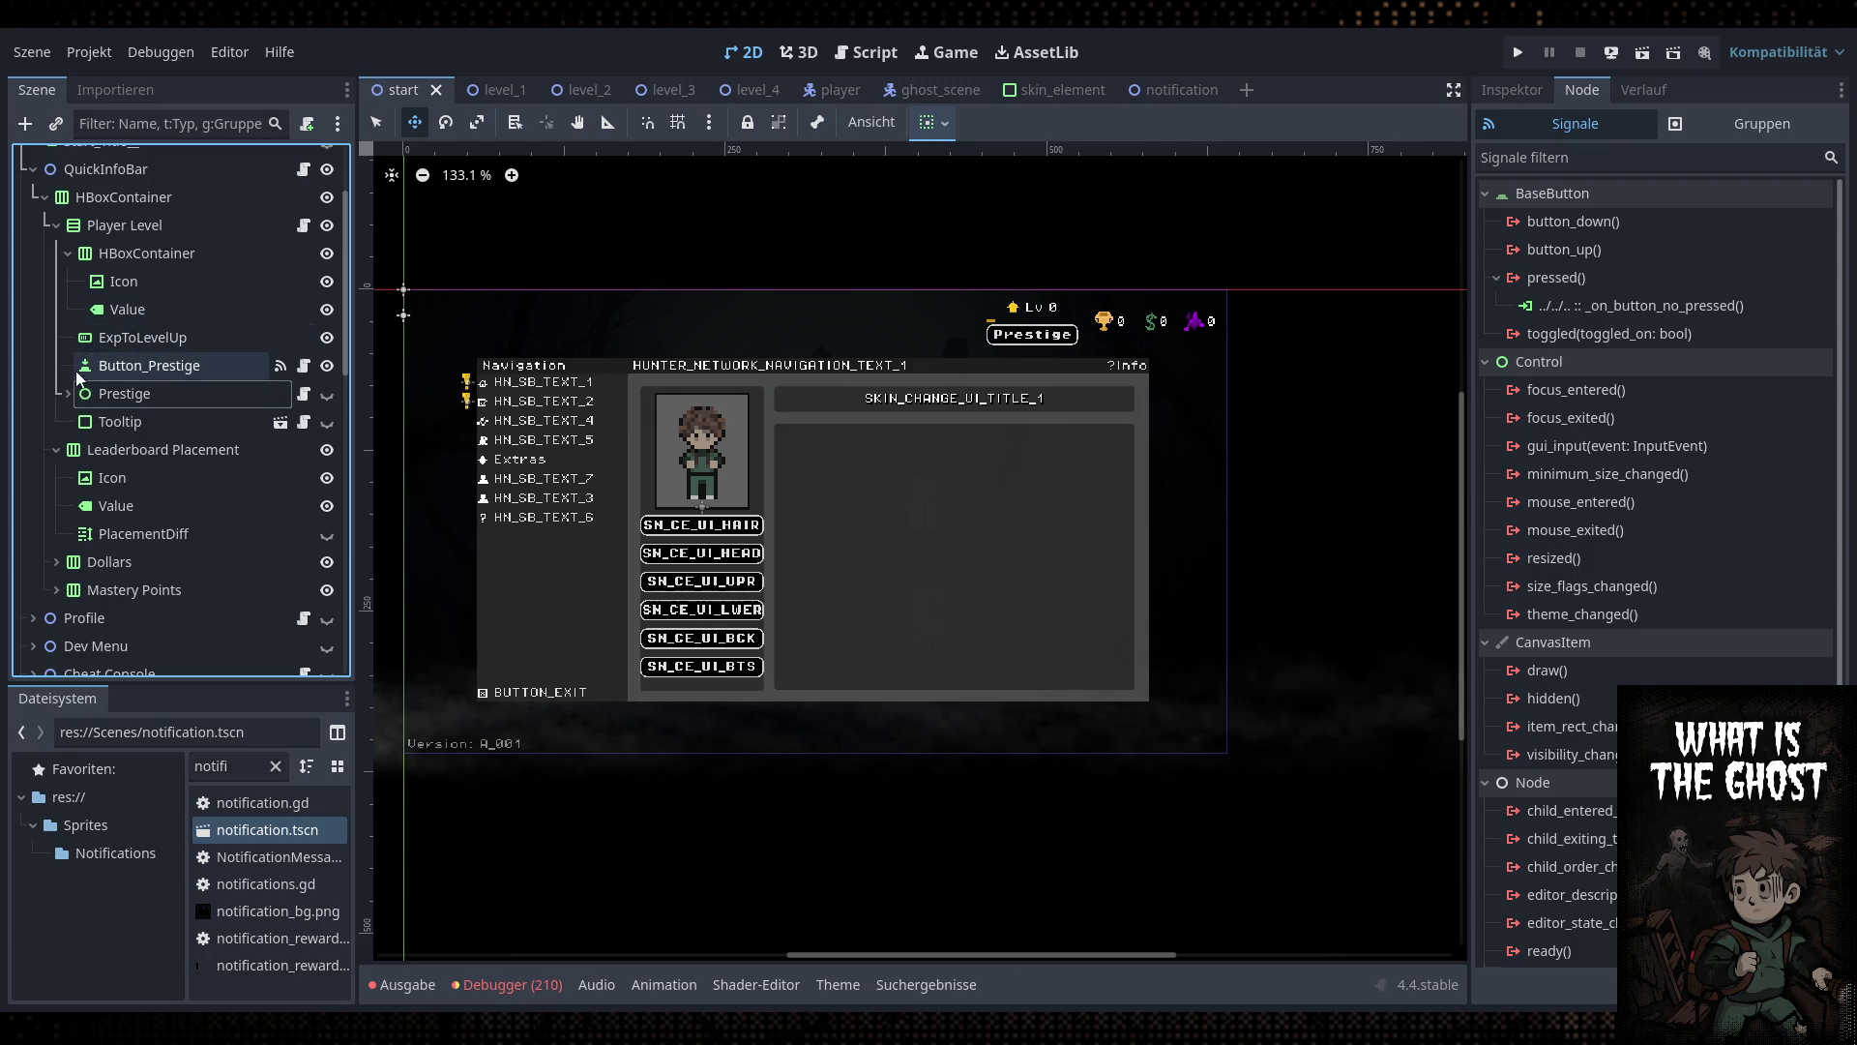
pyautogui.click(213, 369)
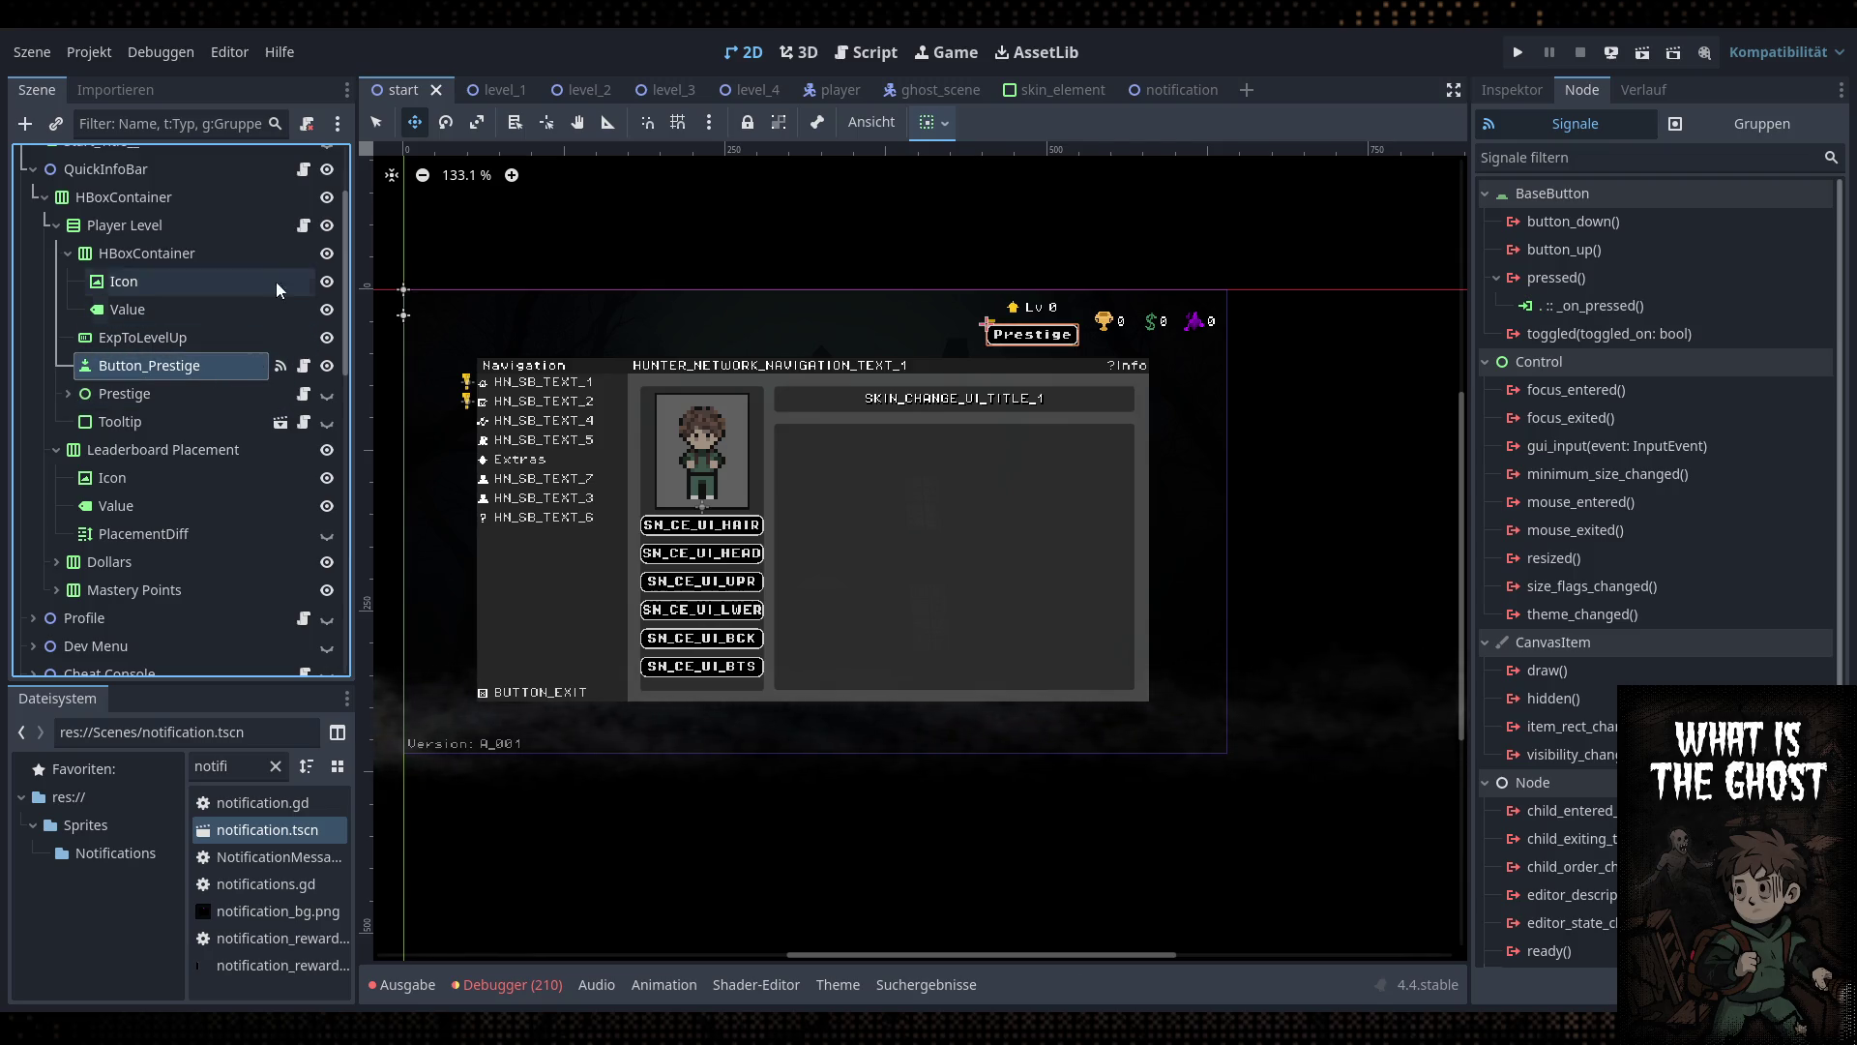
pyautogui.click(304, 226)
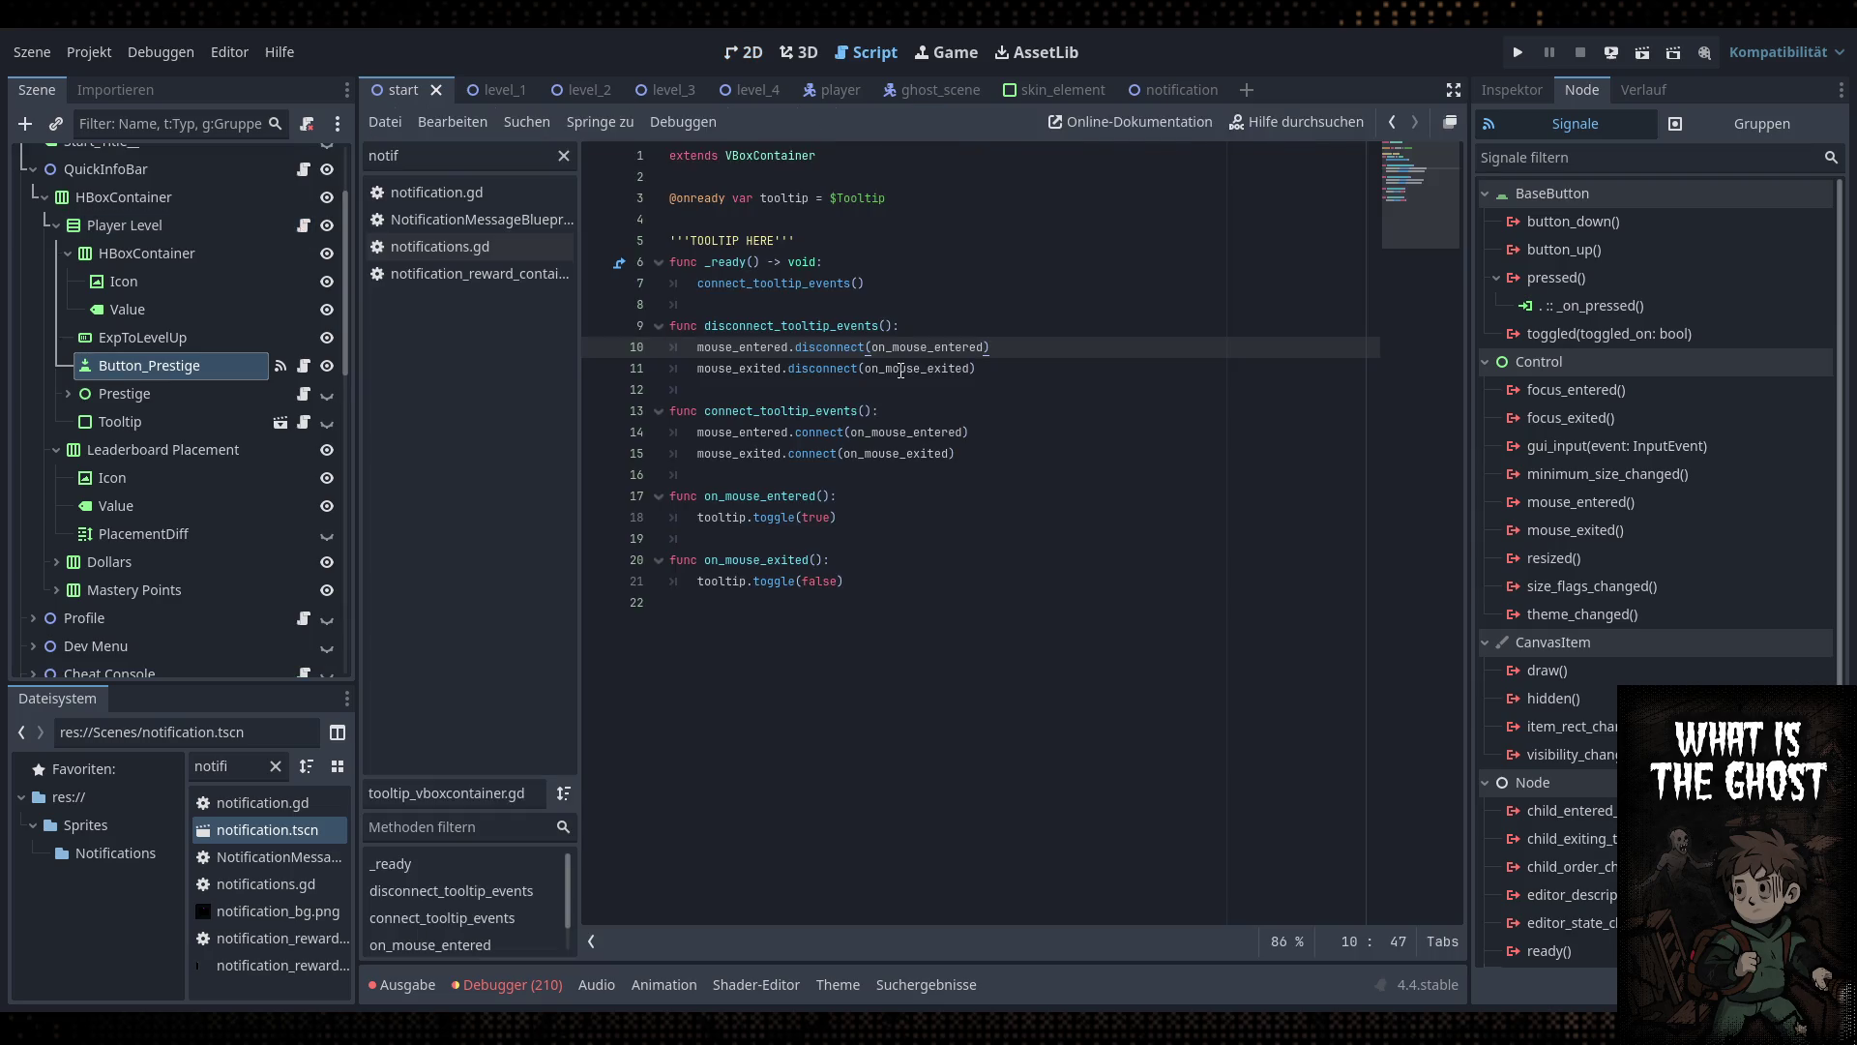
pyautogui.click(304, 169)
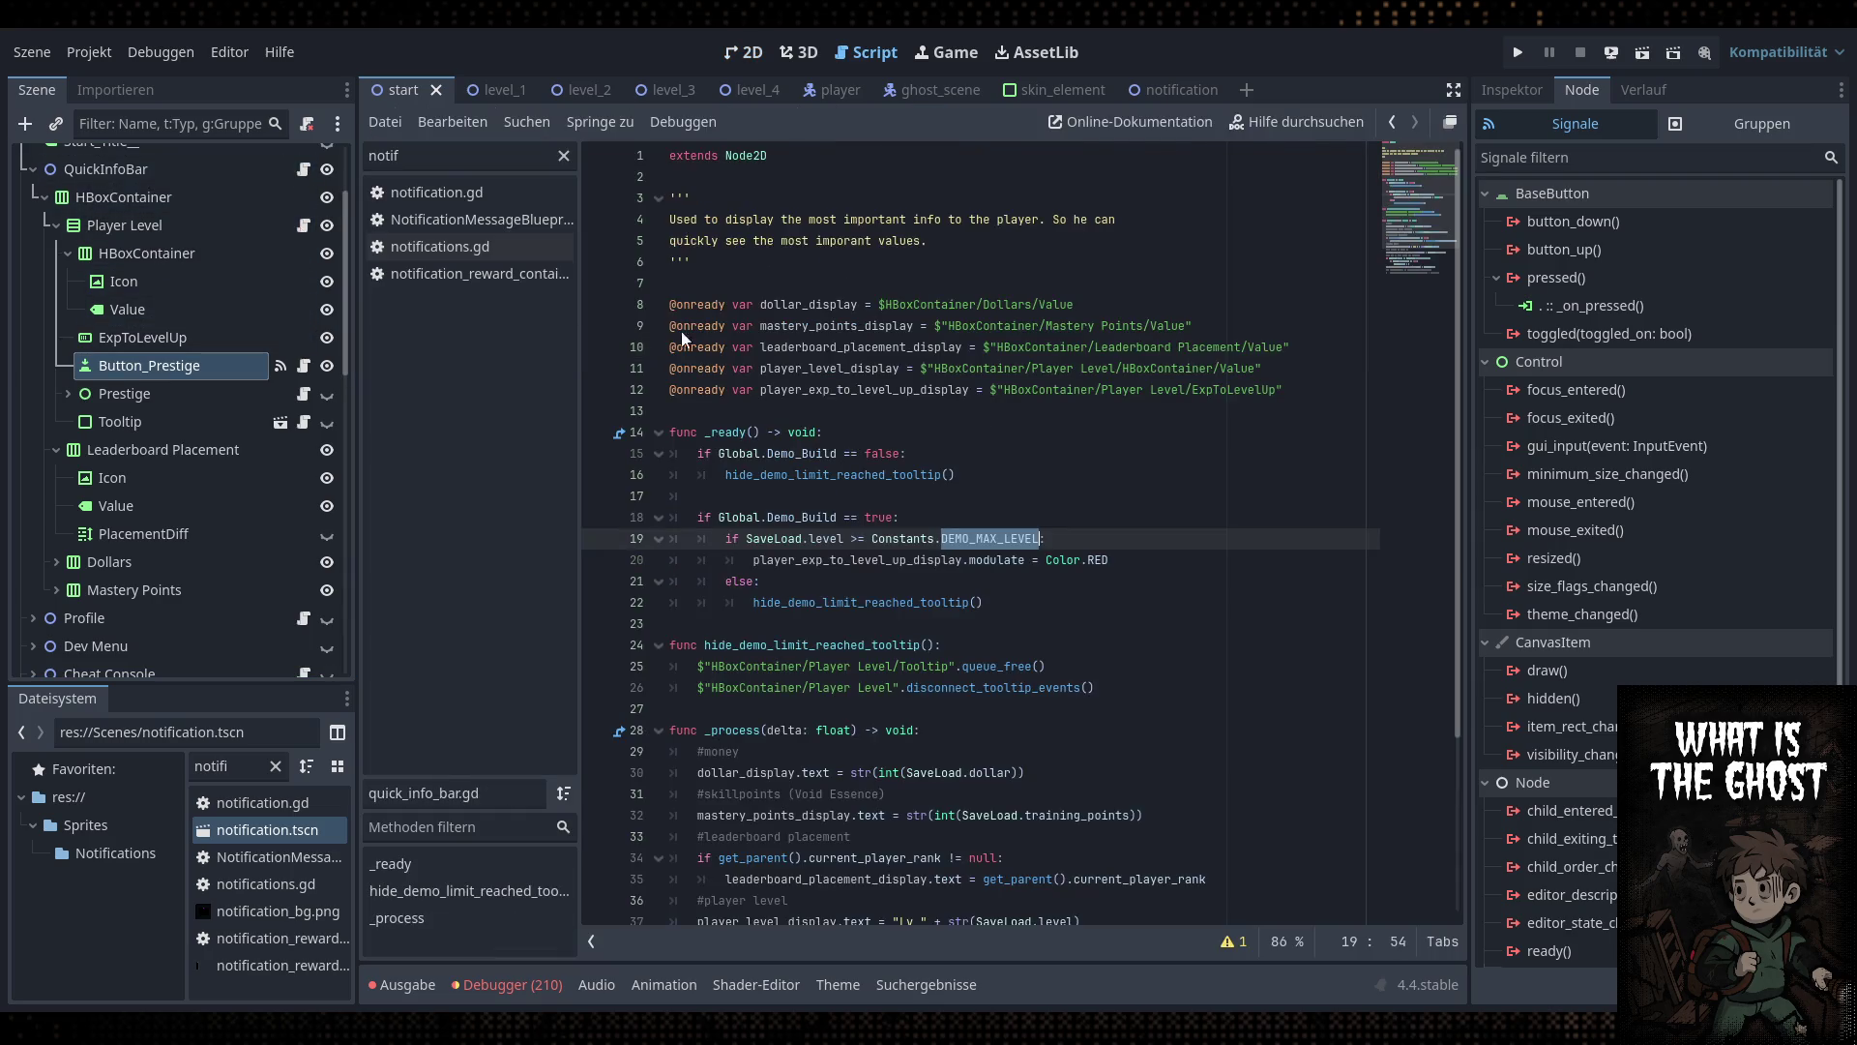
pyautogui.scroll(-2, 931, 470)
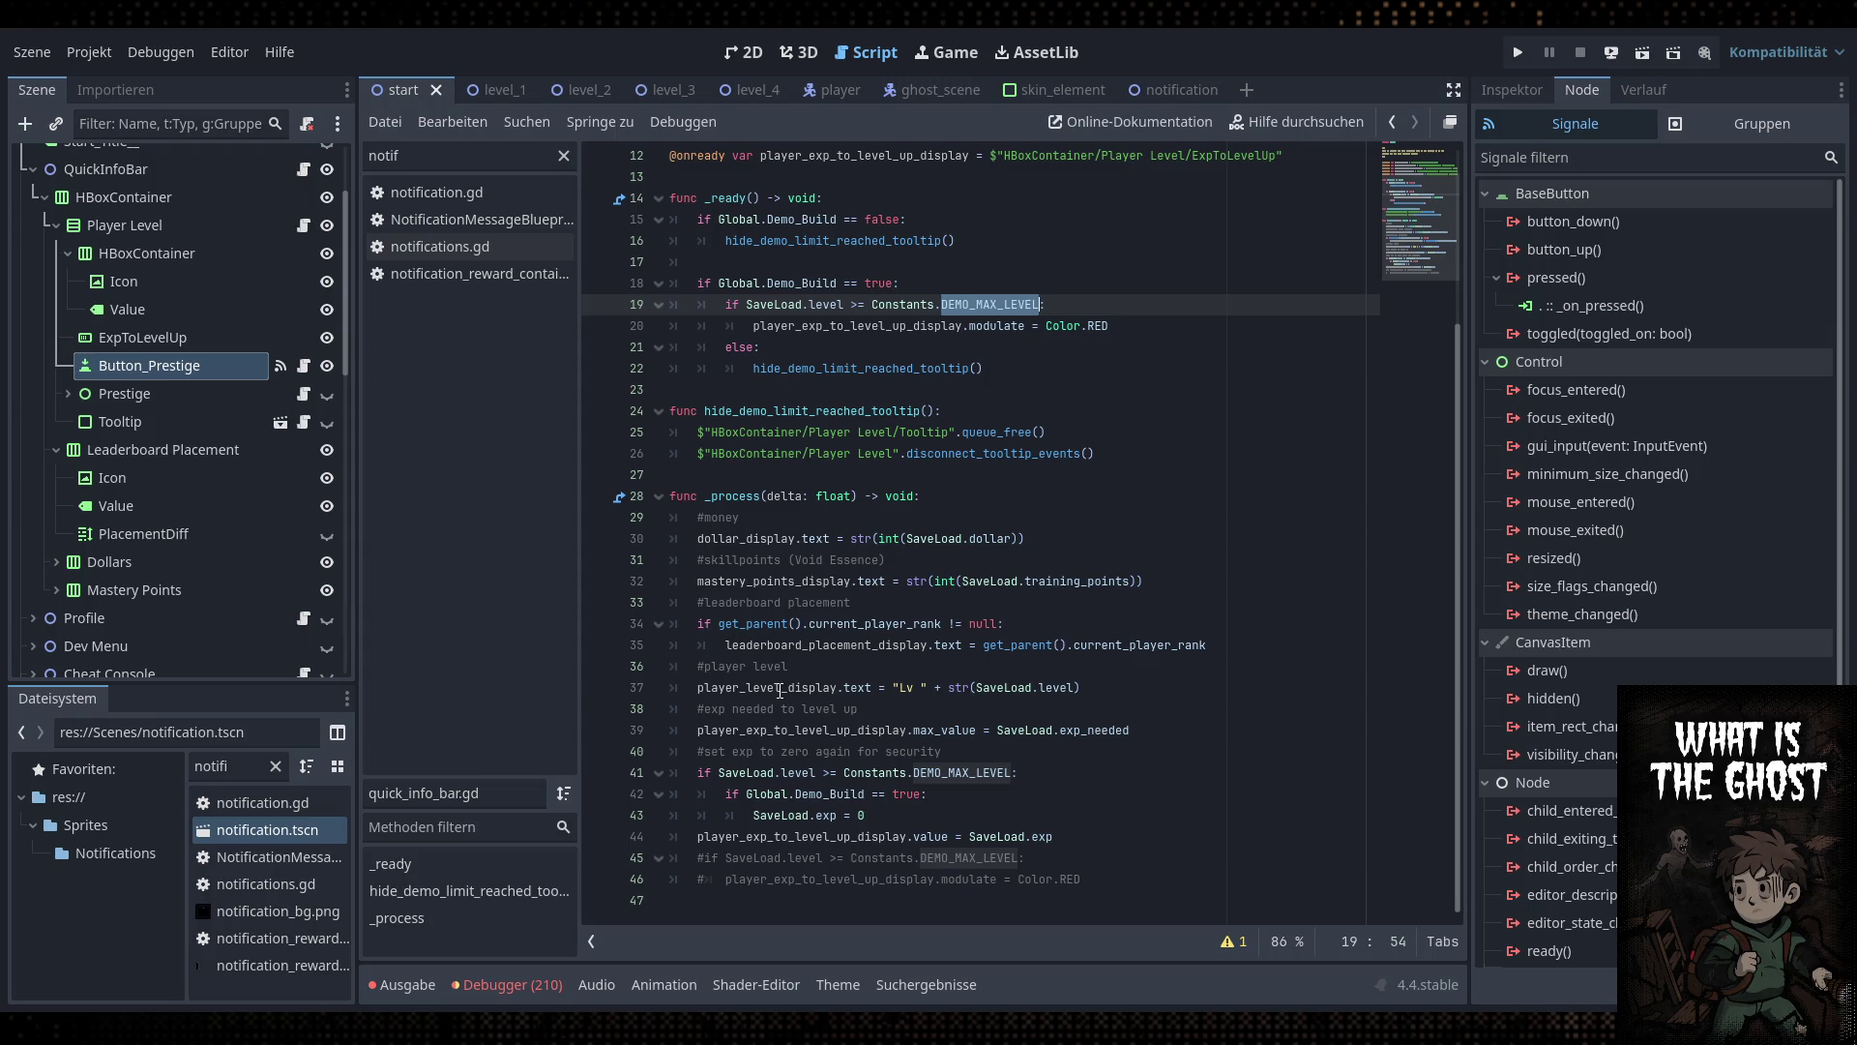
# Below line 37, add an if condition comparing SaveLoad.level with Constants.MAX_LEVEL
pyautogui.click(780, 689)
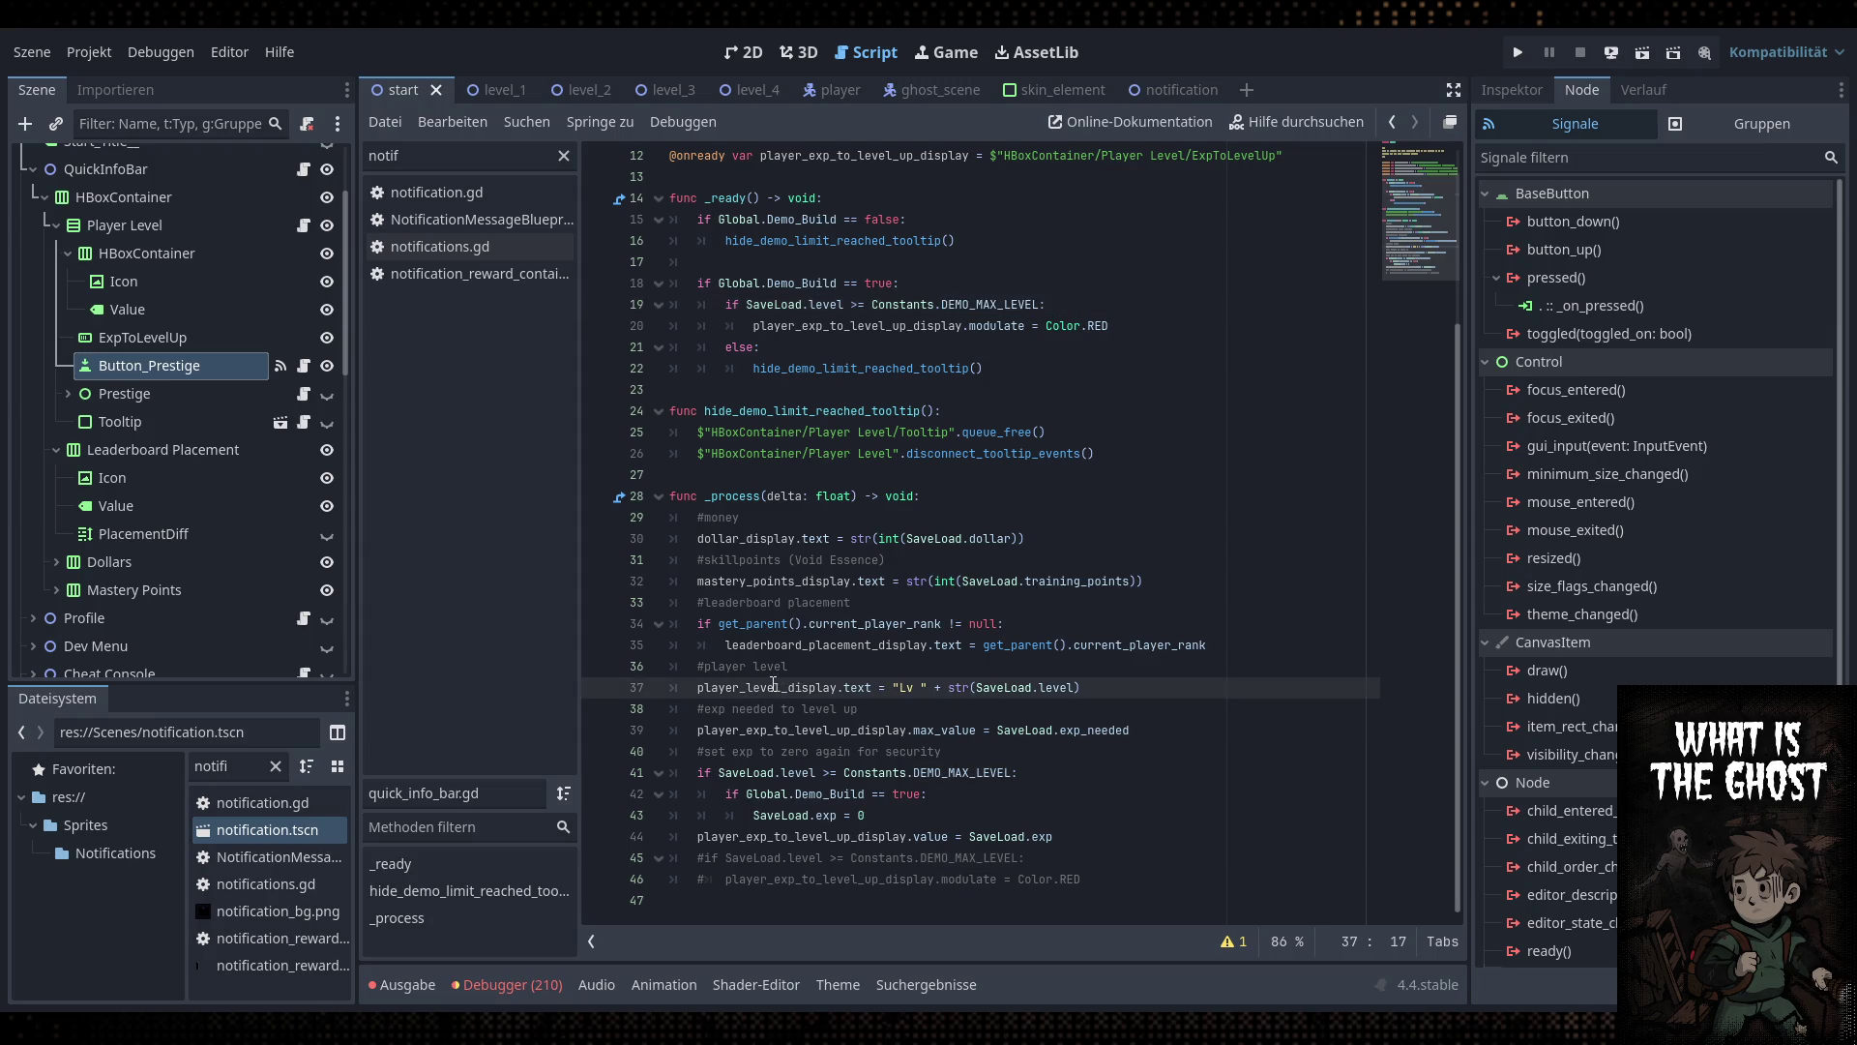
pyautogui.doubleClick(775, 684)
pyautogui.click(816, 691)
pyautogui.press('Return')
pyautogui.write('player')
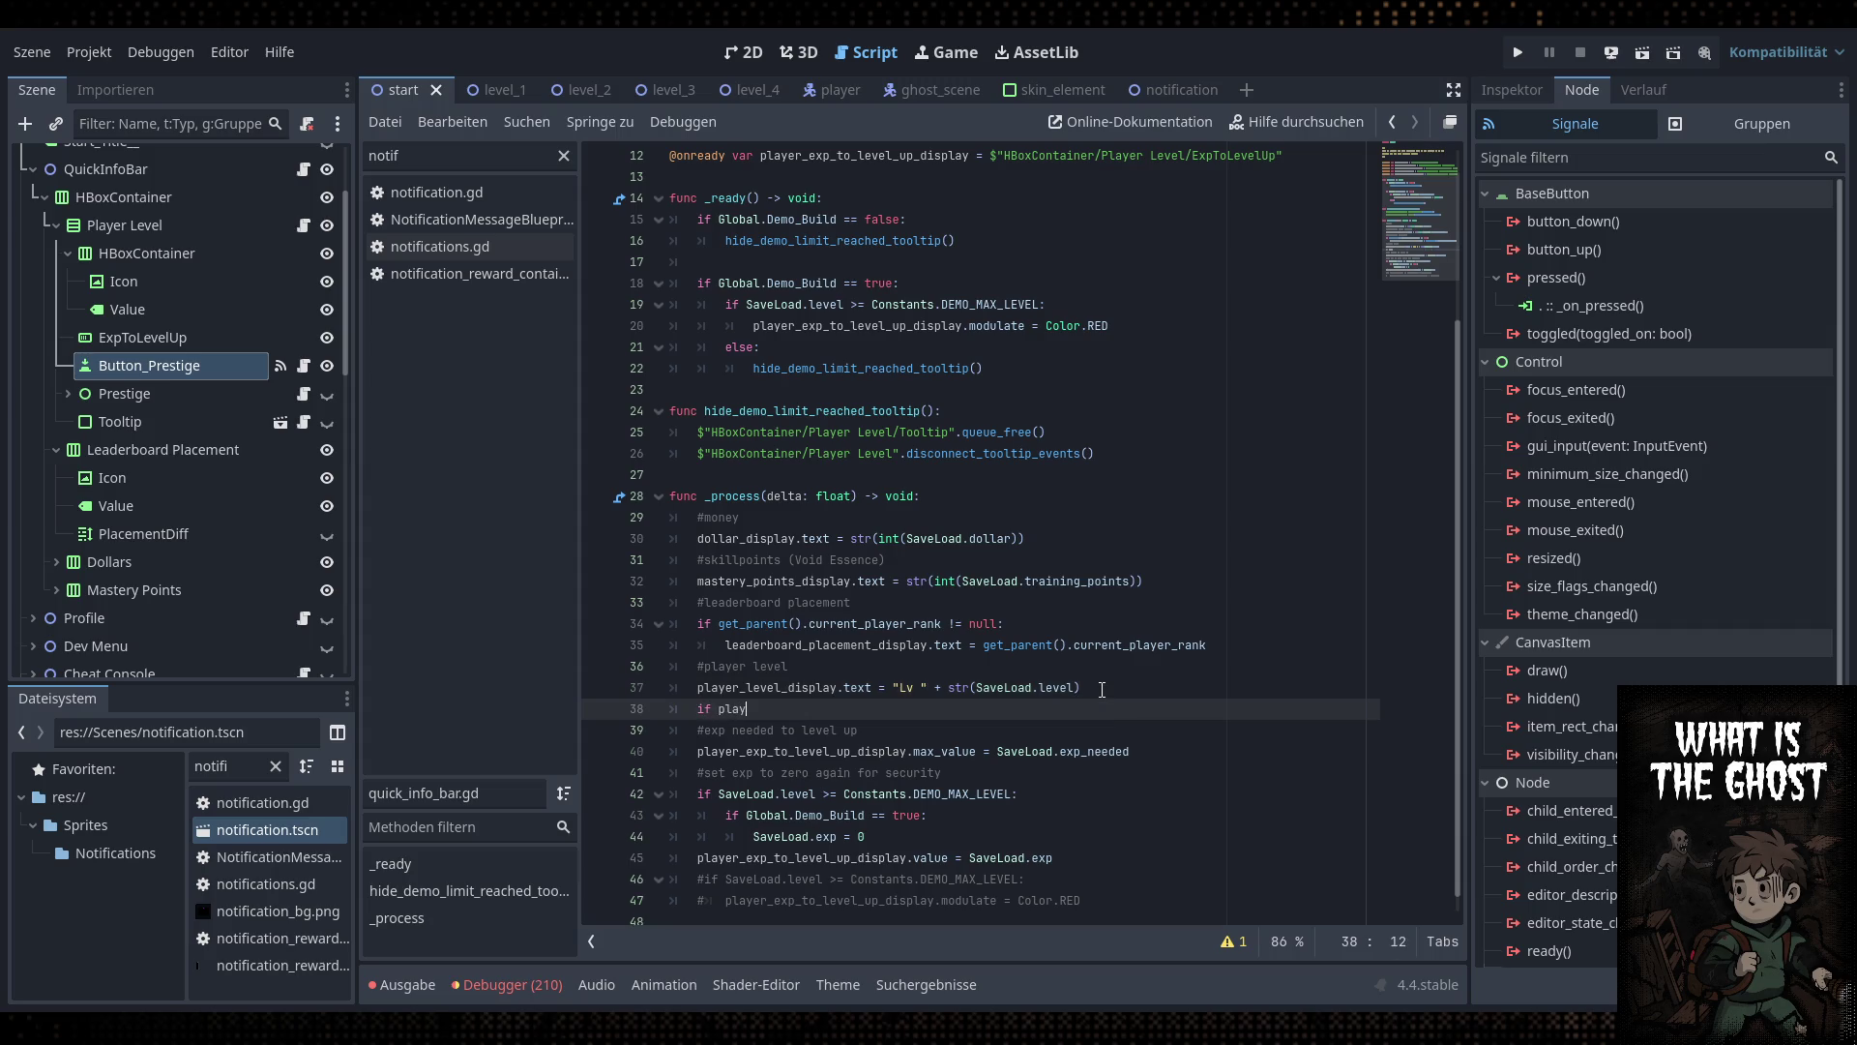
pyautogui.moveTo(1075, 689); pyautogui.dragTo(979, 686)
pyautogui.hotkey('ctrl', 'c')
pyautogui.doubleClick(739, 708)
pyautogui.hotkey('ctrl', 'v')
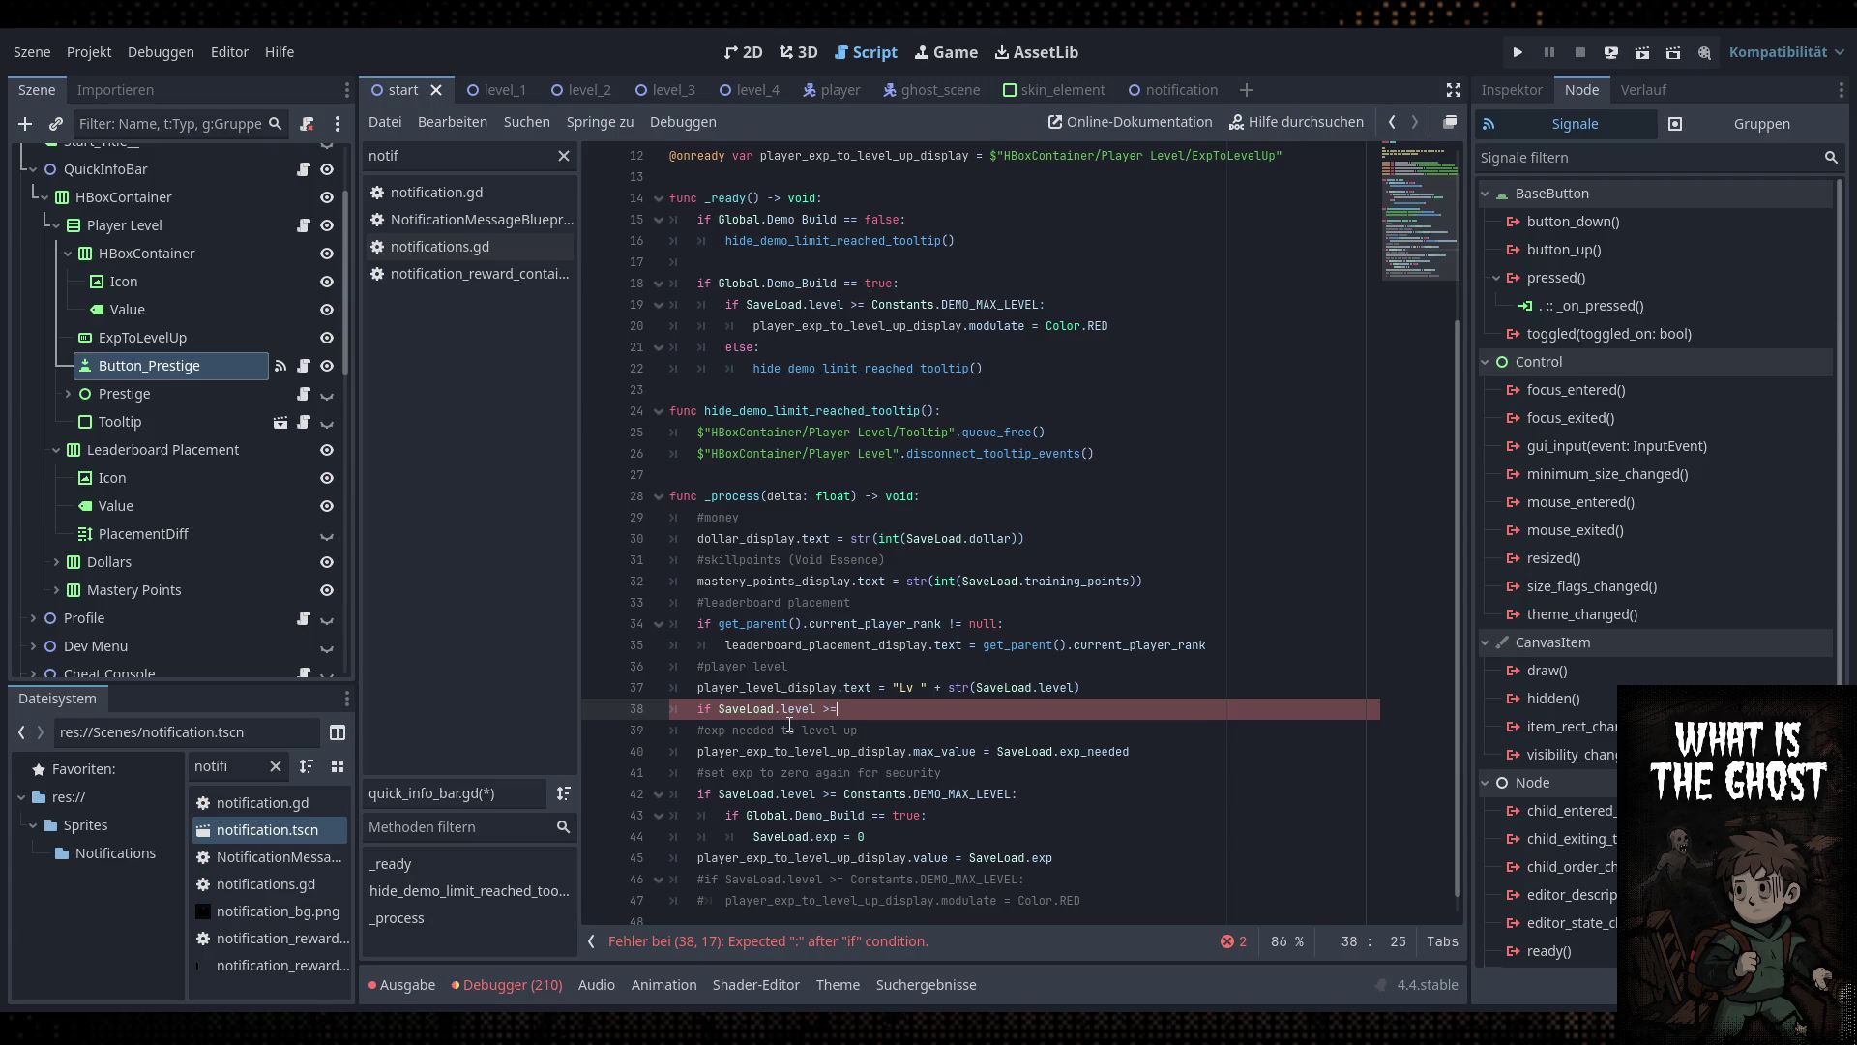
pyautogui.write(' Cons')
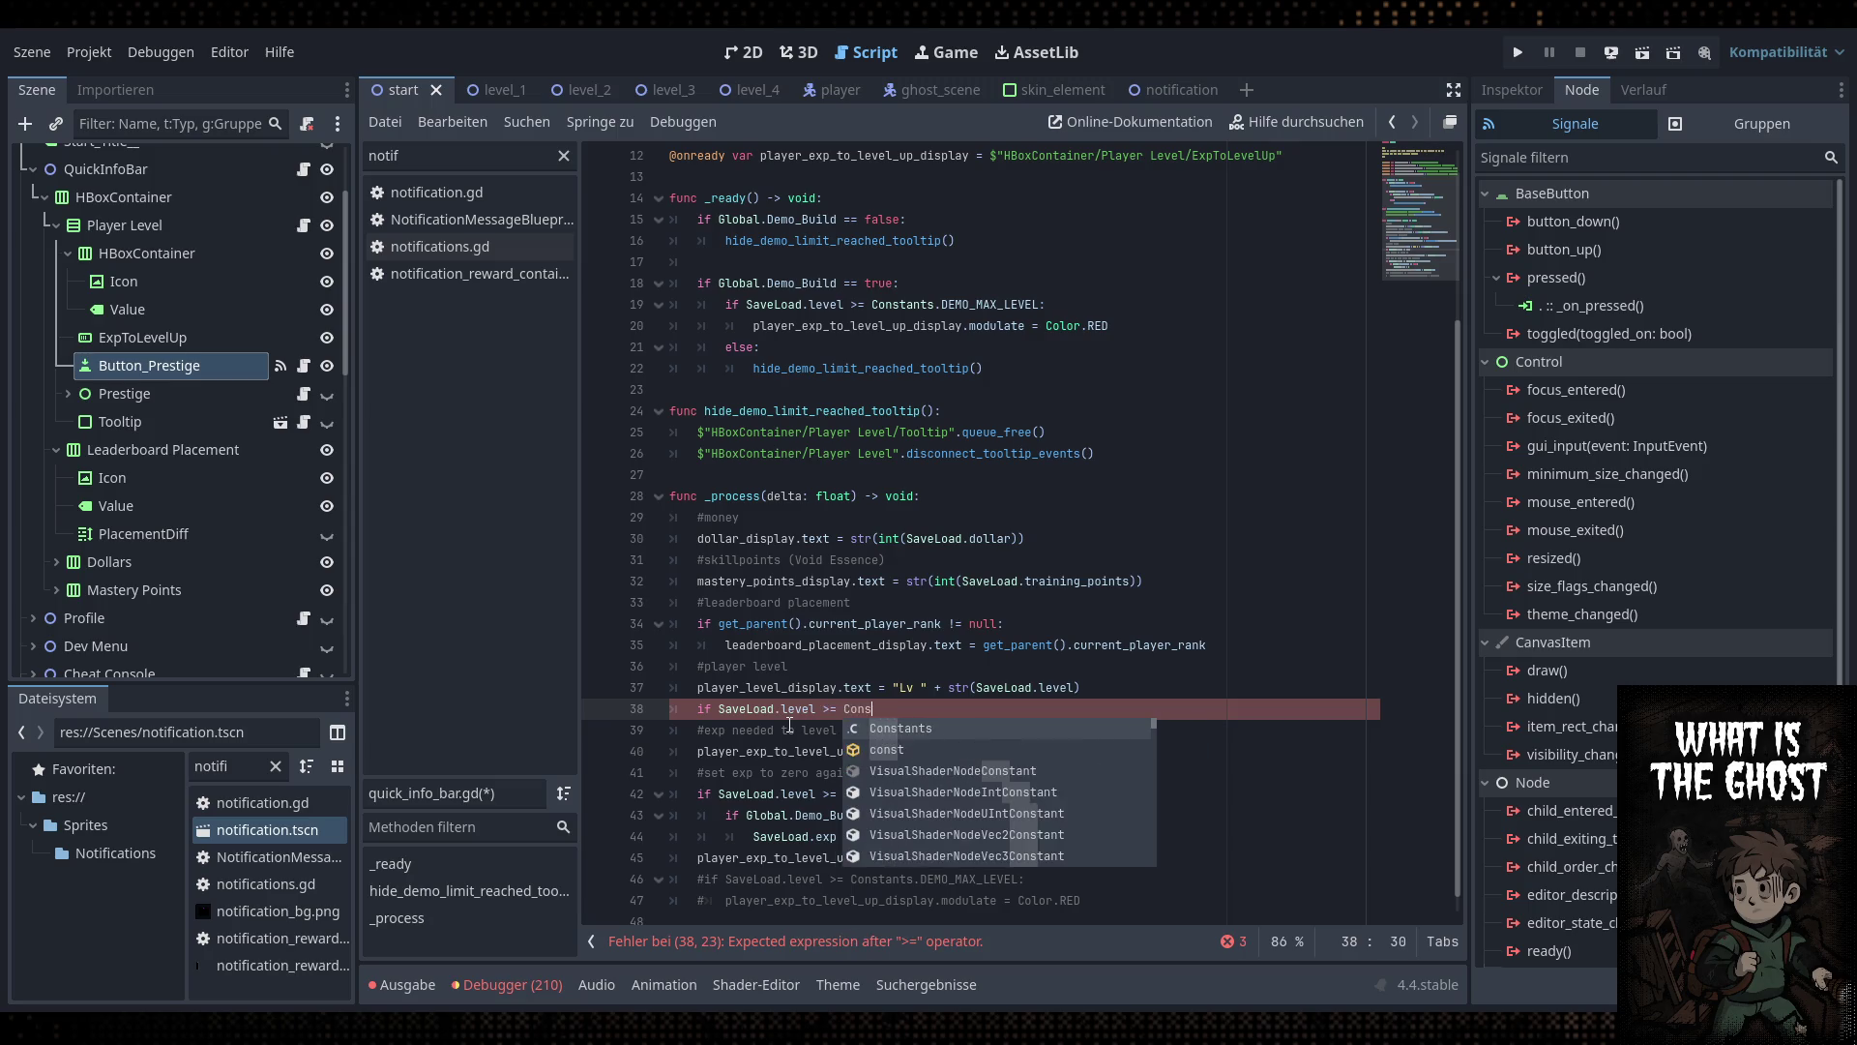
pyautogui.press('Return')
pyautogui.write('.max')
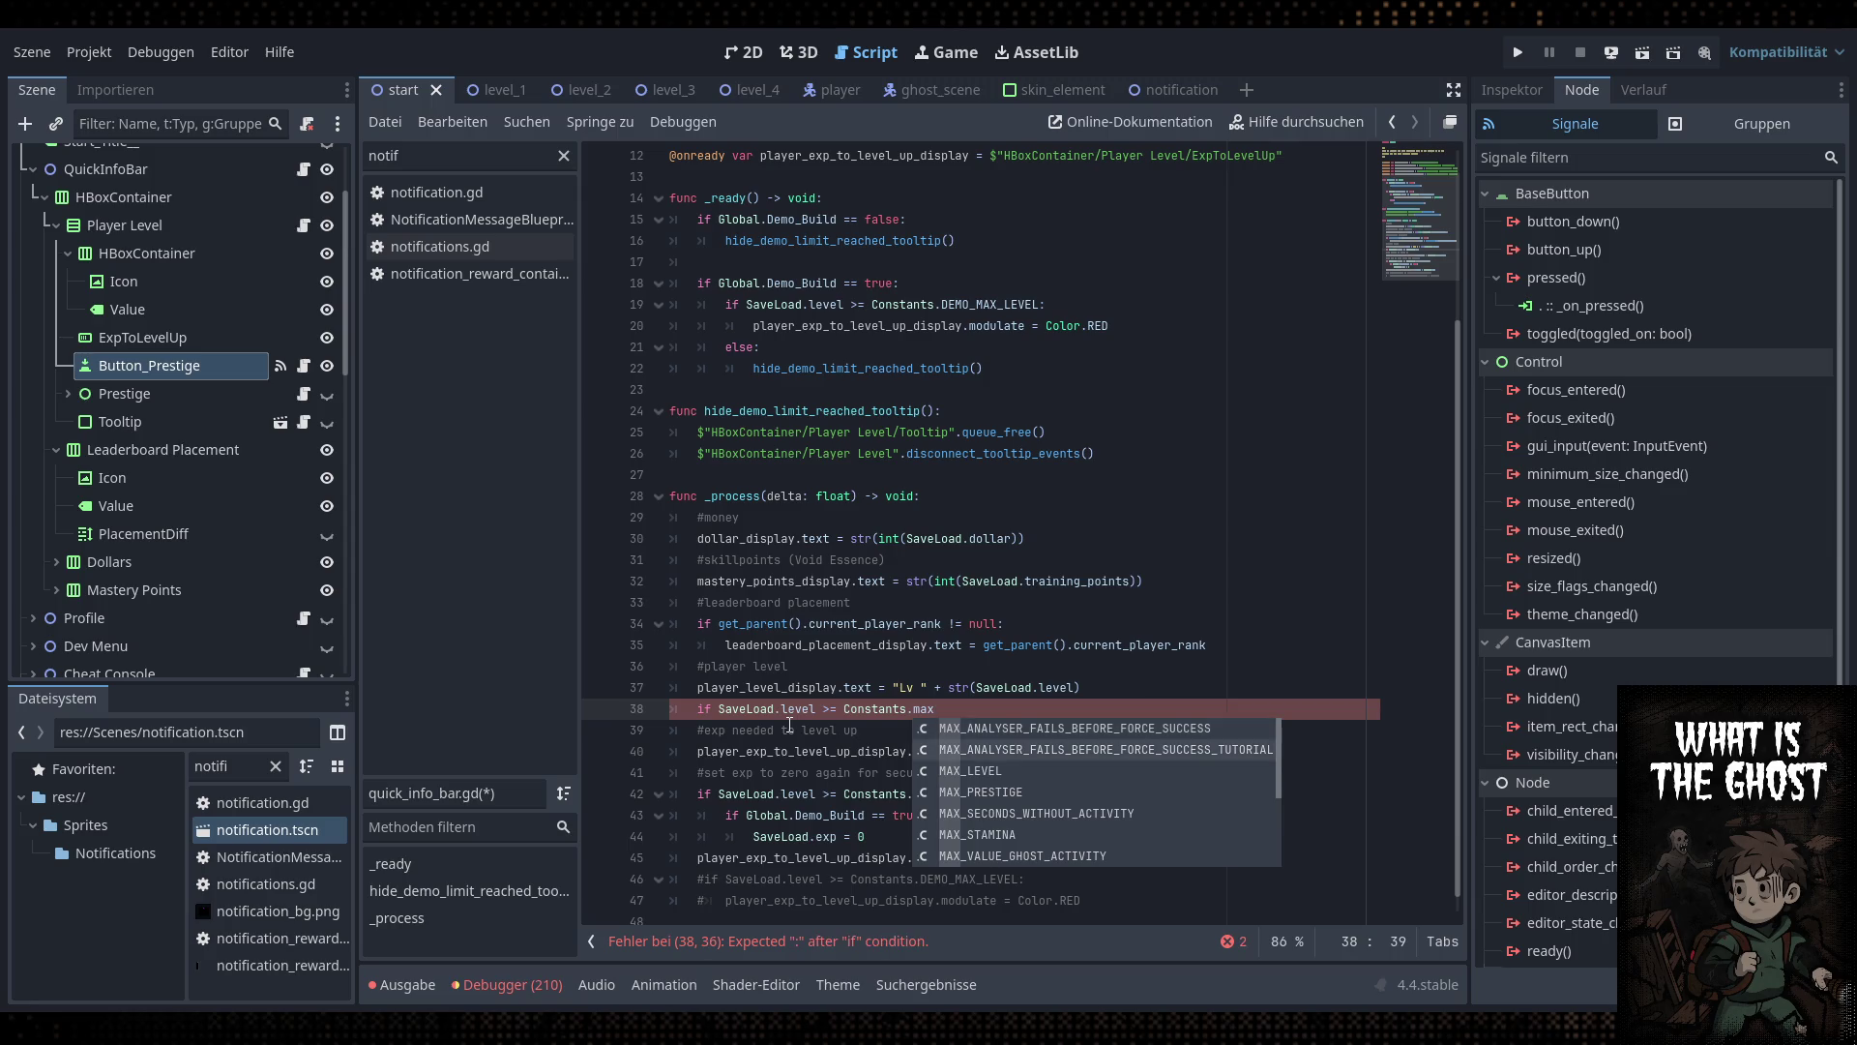
pyautogui.press('Down')
pyautogui.press('Return')
pyautogui.write(':')
pyautogui.press('Return')
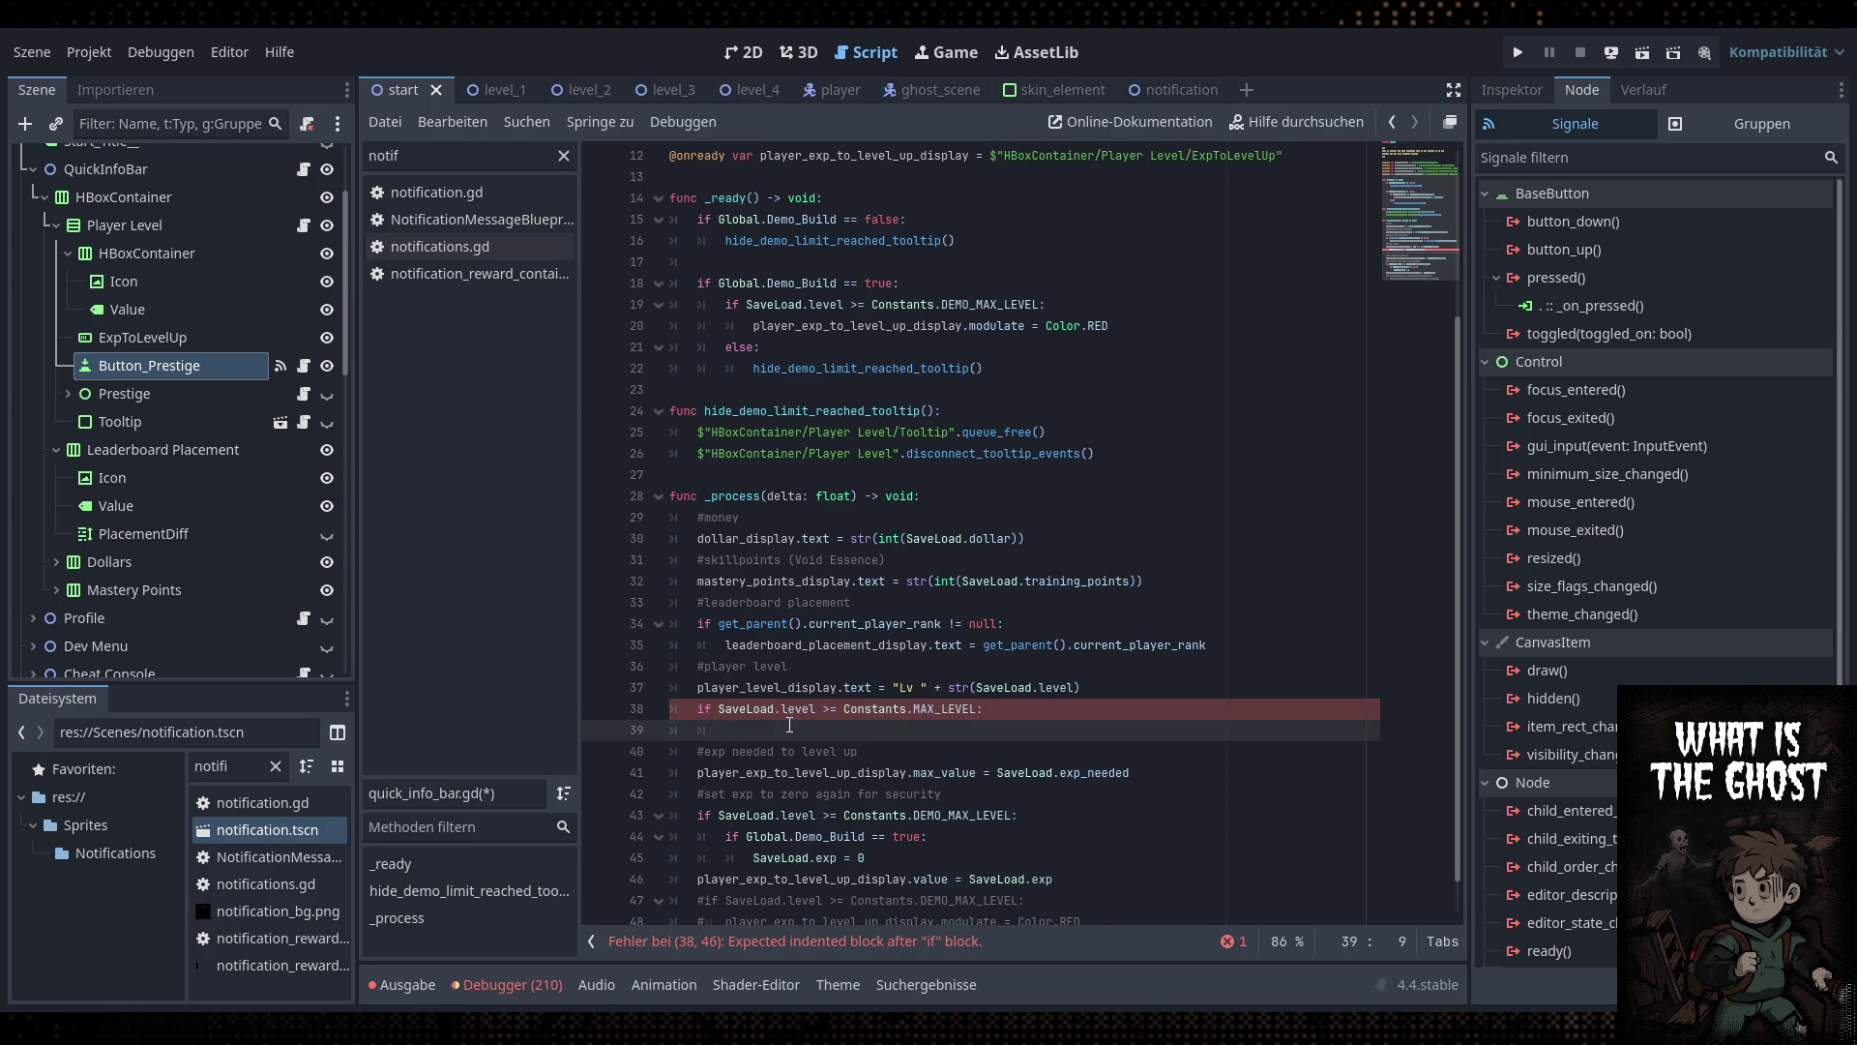
# Inside that if block, set Button_Prestige.visible = true
pyautogui.write('$N')
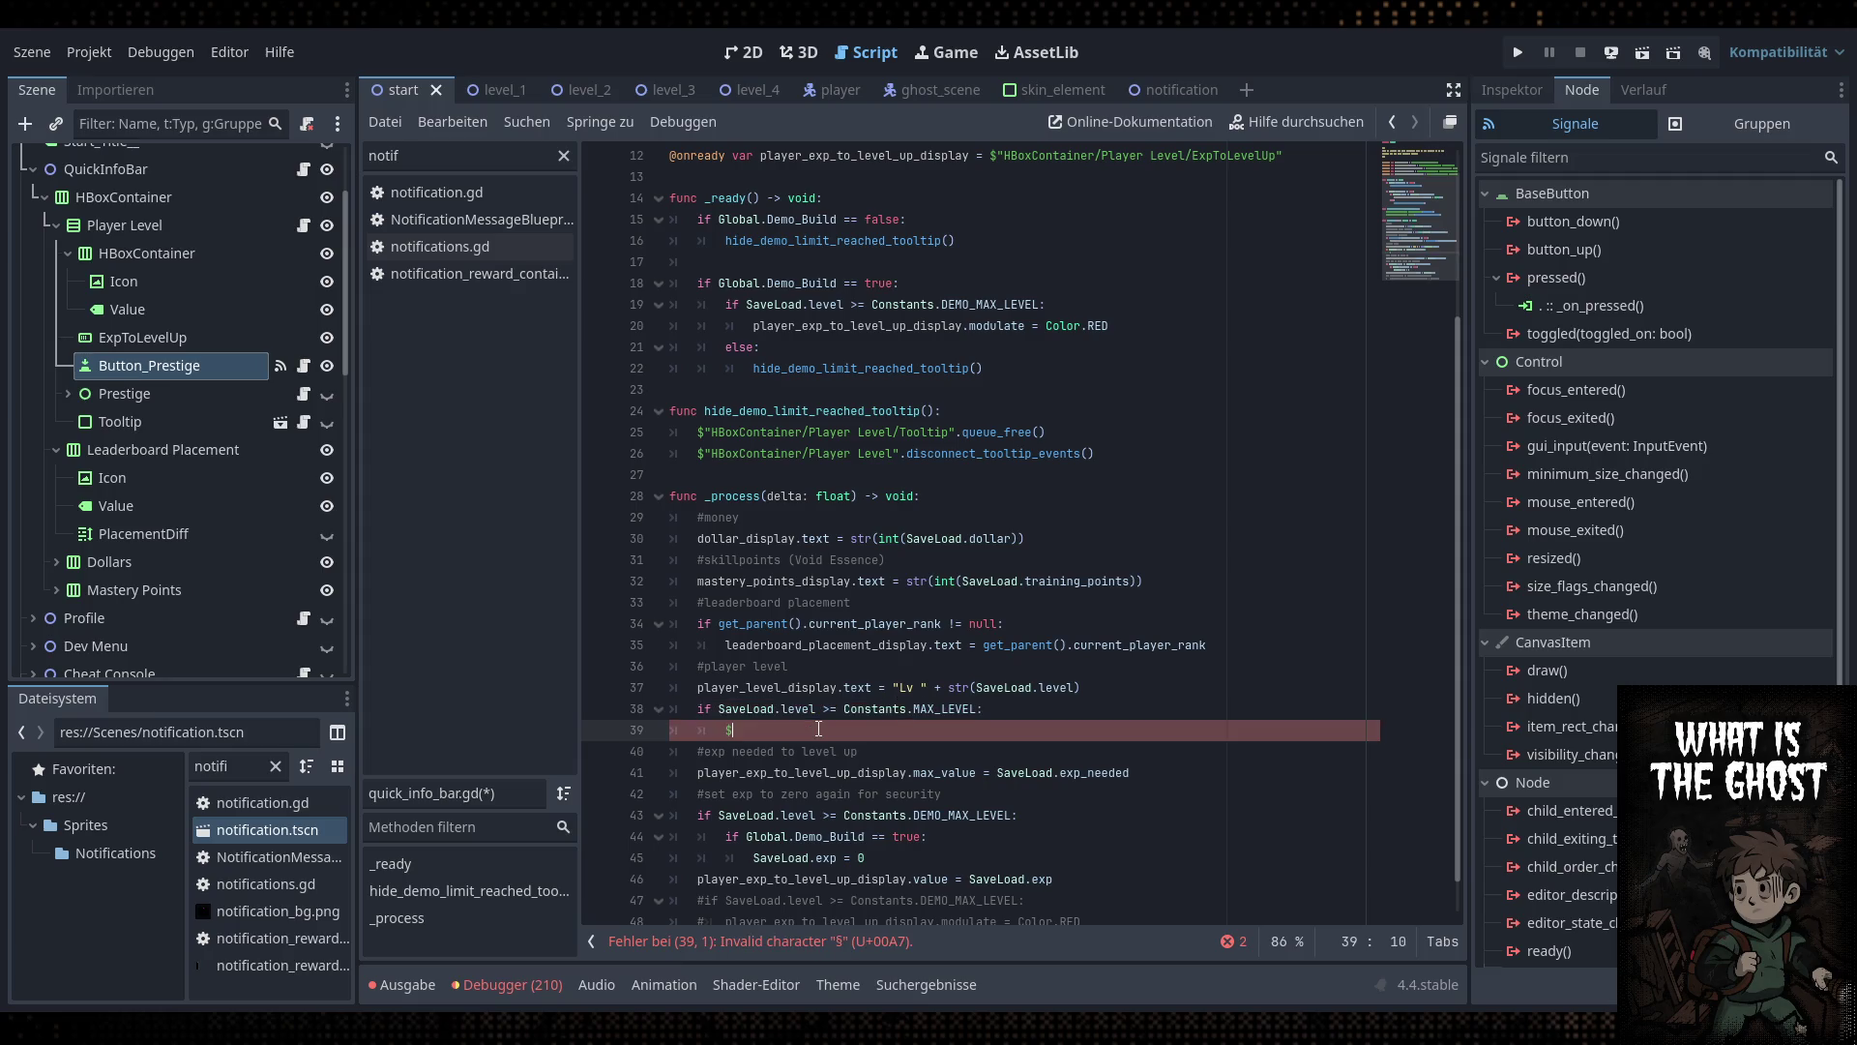
pyautogui.press('BackSpace')
pyautogui.write('Button')
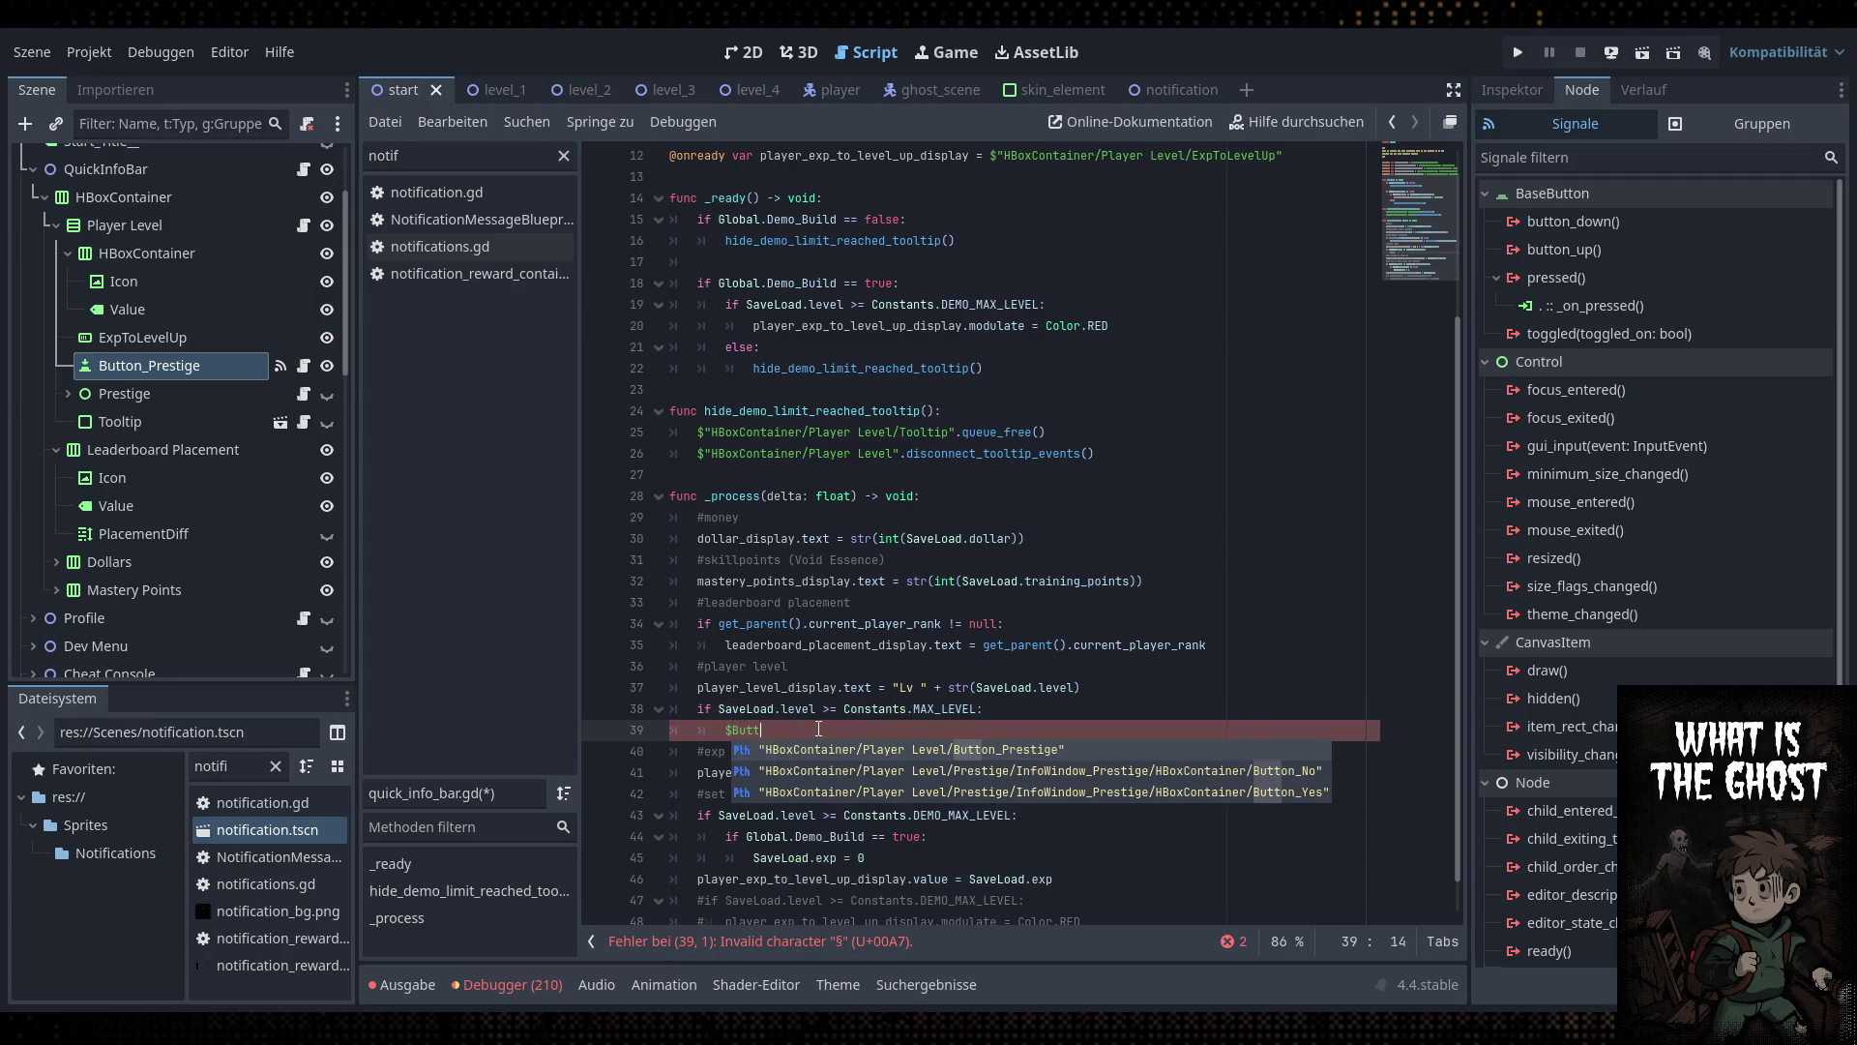
pyautogui.press('Return')
pyautogui.write('.vi')
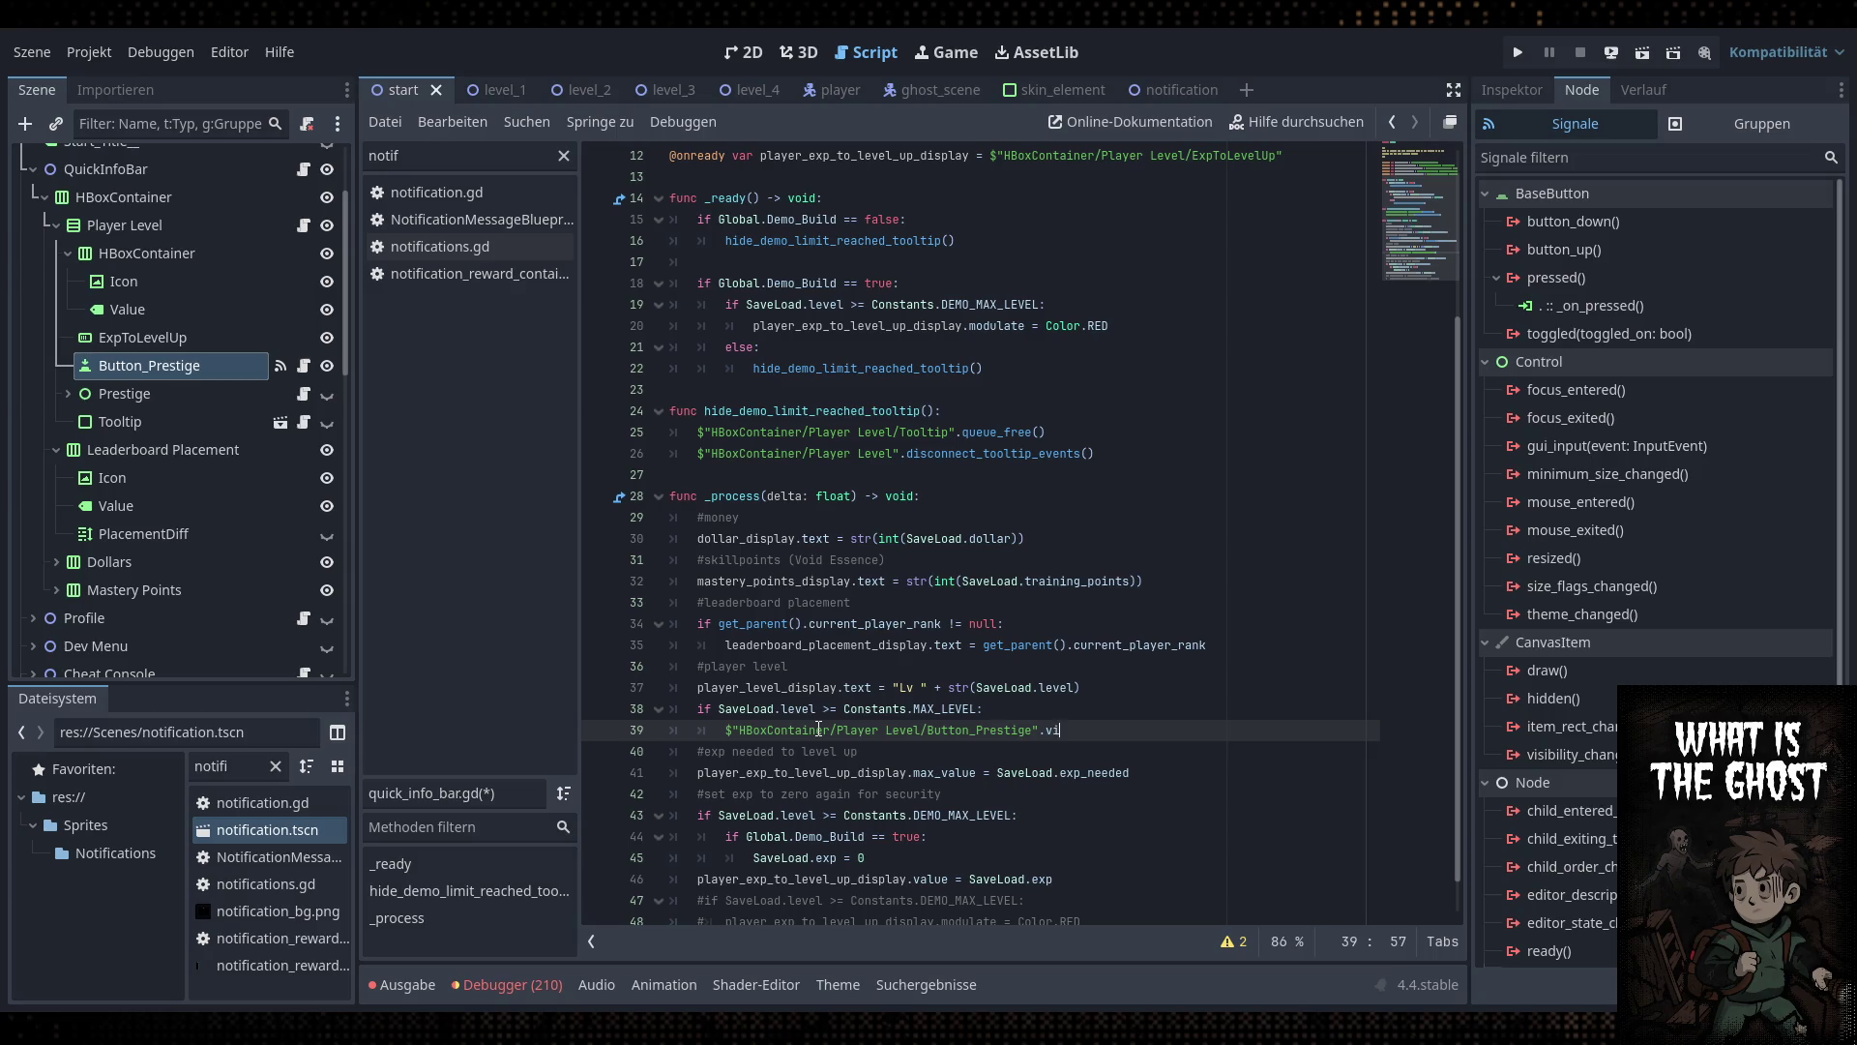
pyautogui.write('sible = true')
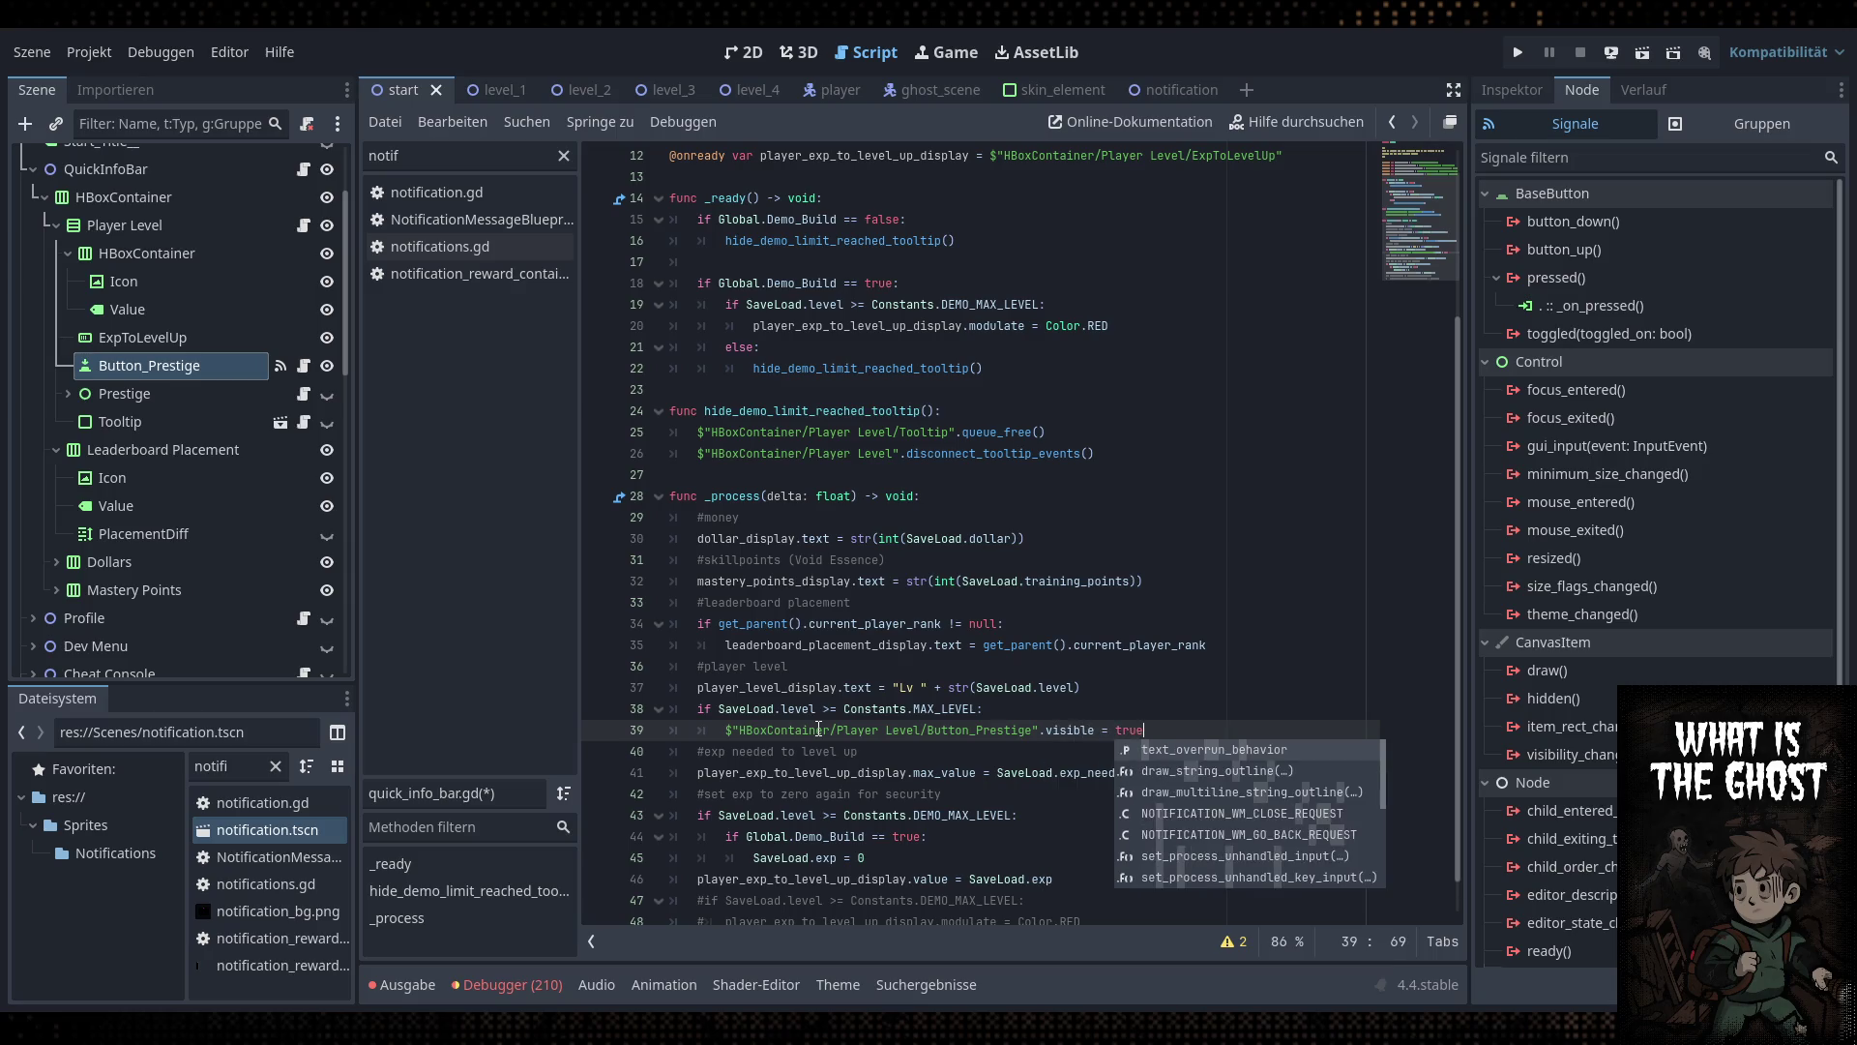
# Copy the statement into _ready() as Button_Prestige.visible = false, save, and return to 2D
pyautogui.click(820, 729)
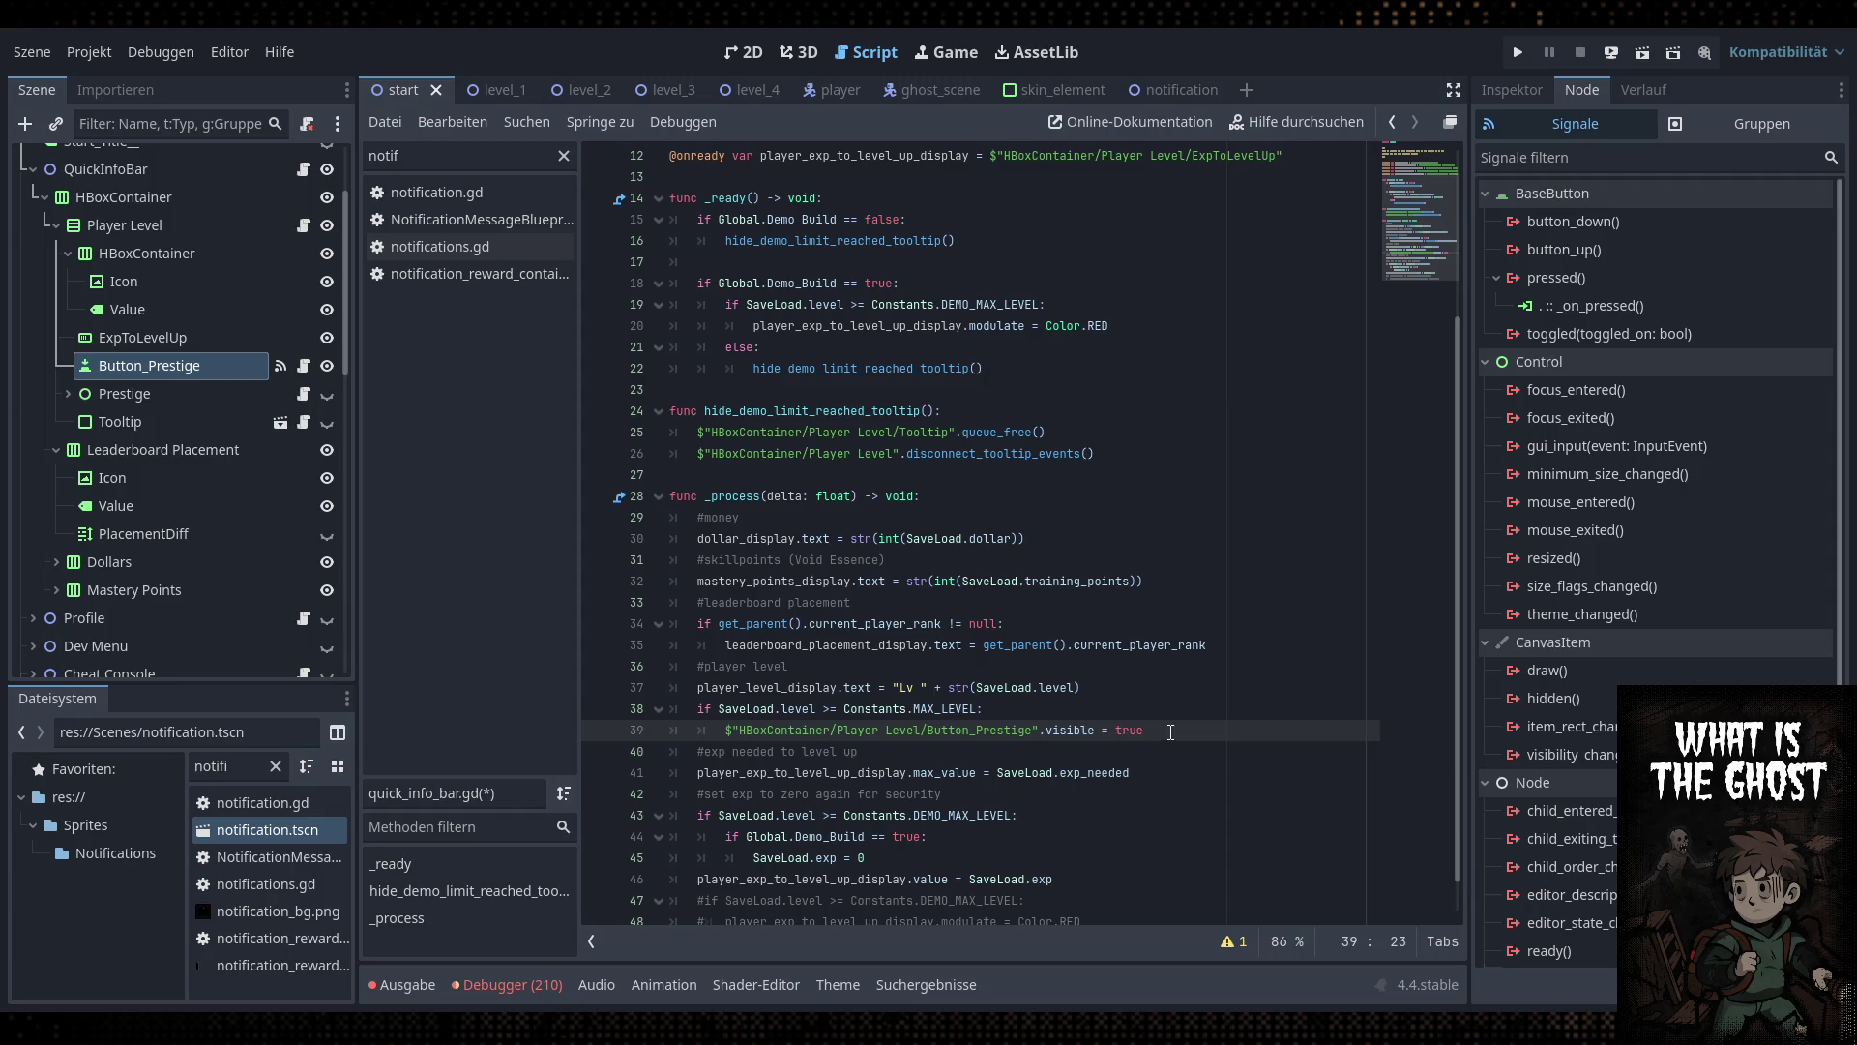
pyautogui.hotkey('shift', 'Home')
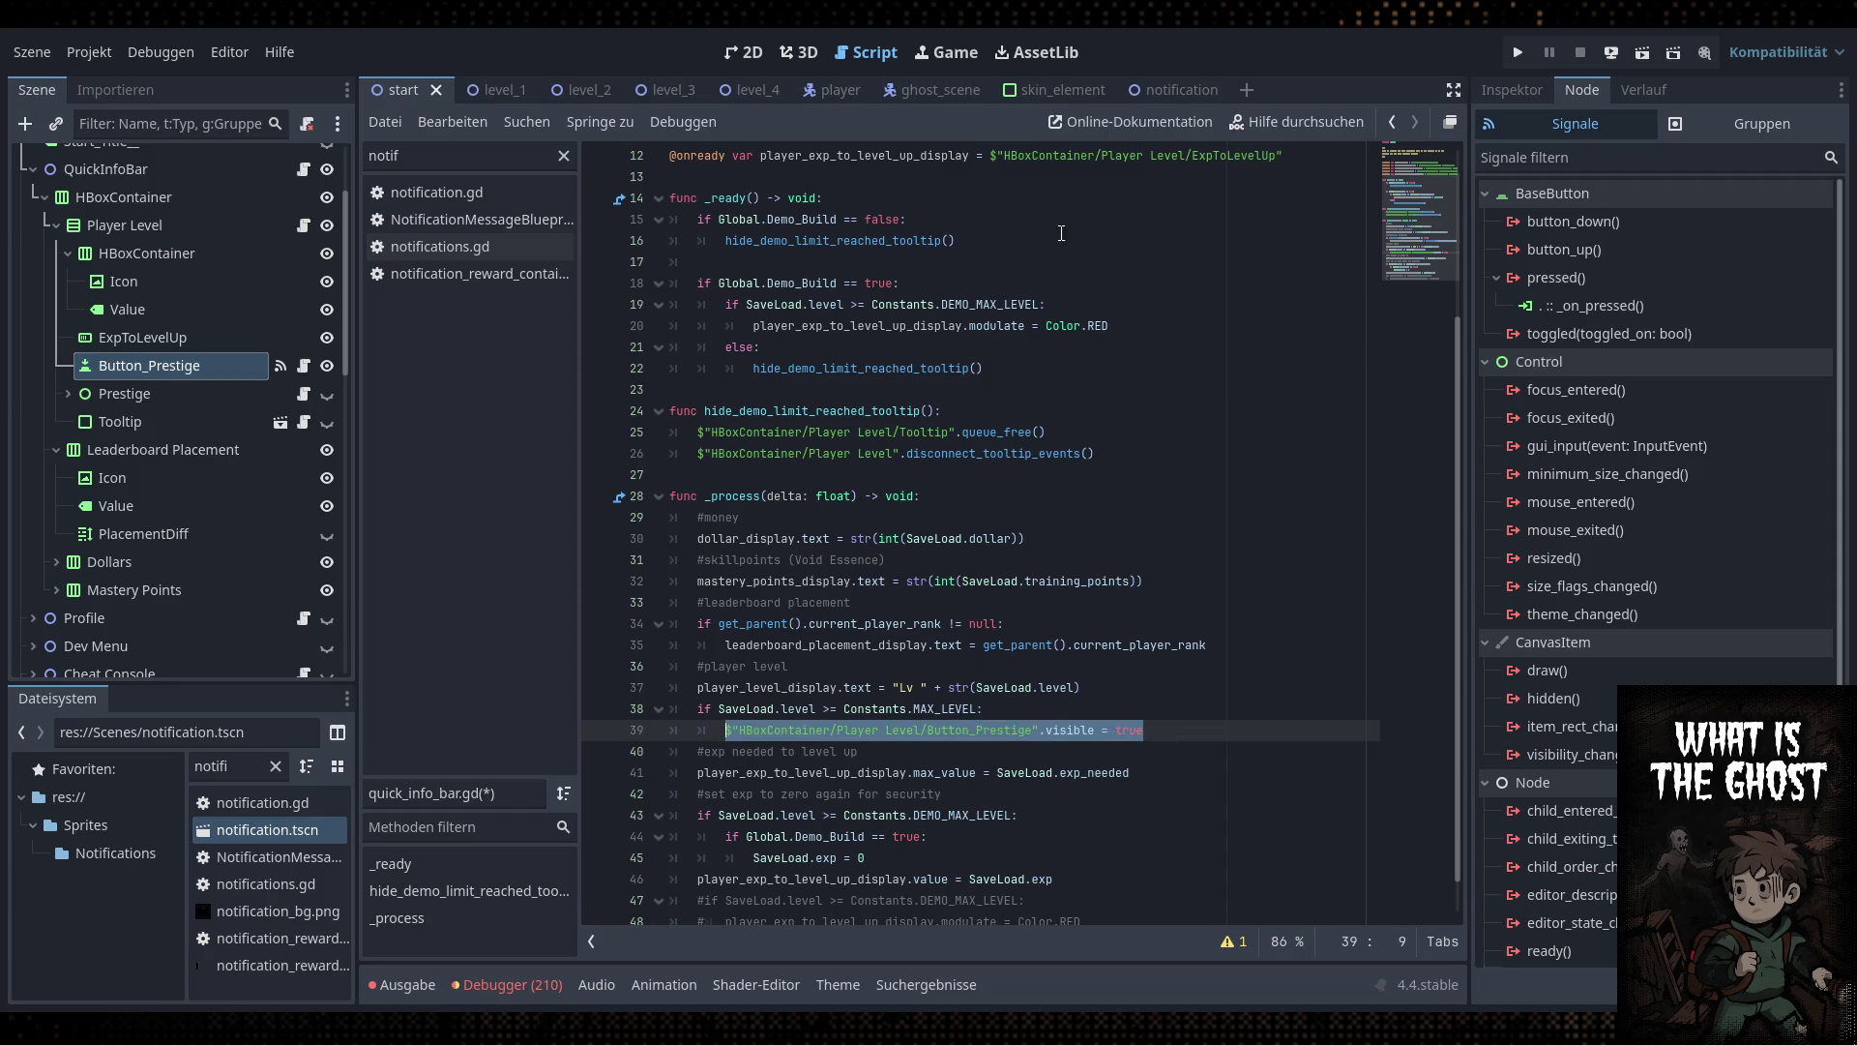
pyautogui.hotkey('ctrl', 'c')
pyautogui.click(1009, 197)
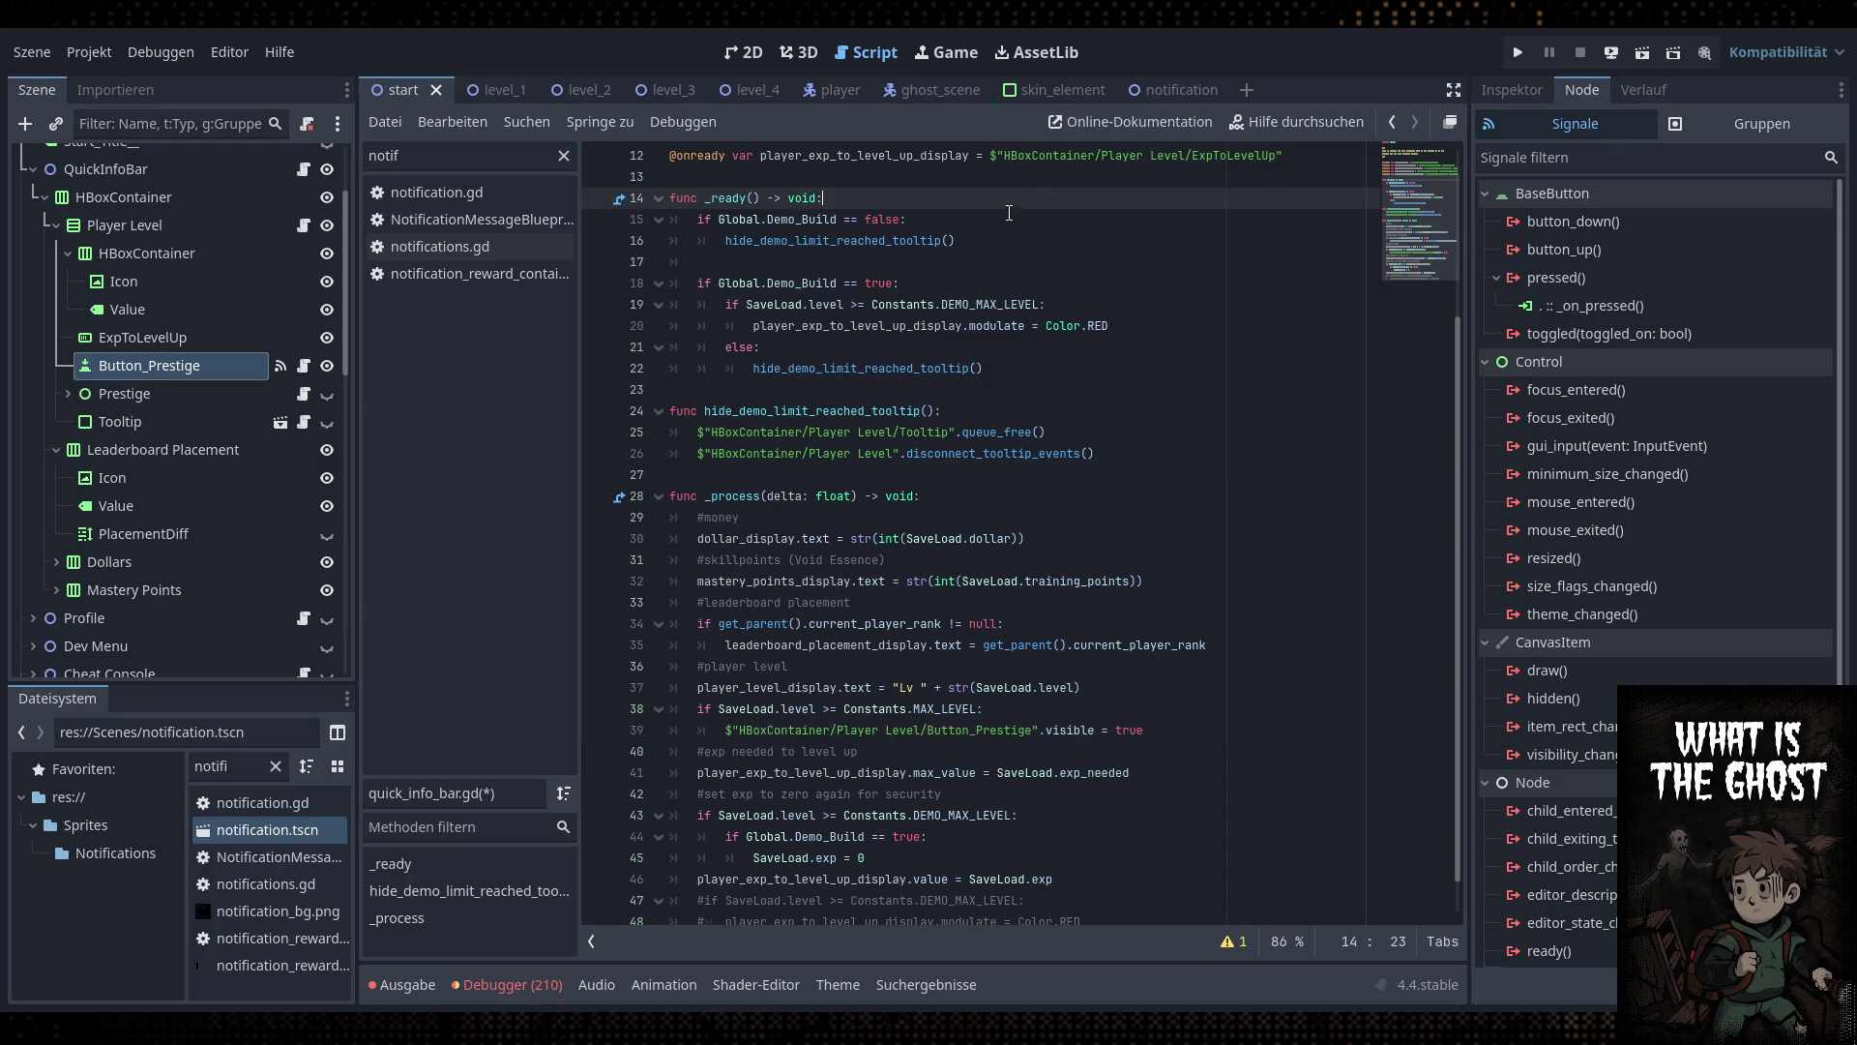
pyautogui.press('Return')
pyautogui.press('Return')
pyautogui.press('Up')
pyautogui.hotkey('ctrl', 'v')
pyautogui.doubleClick(1109, 225)
pyautogui.write('false')
pyautogui.hotkey('ctrl', 's')
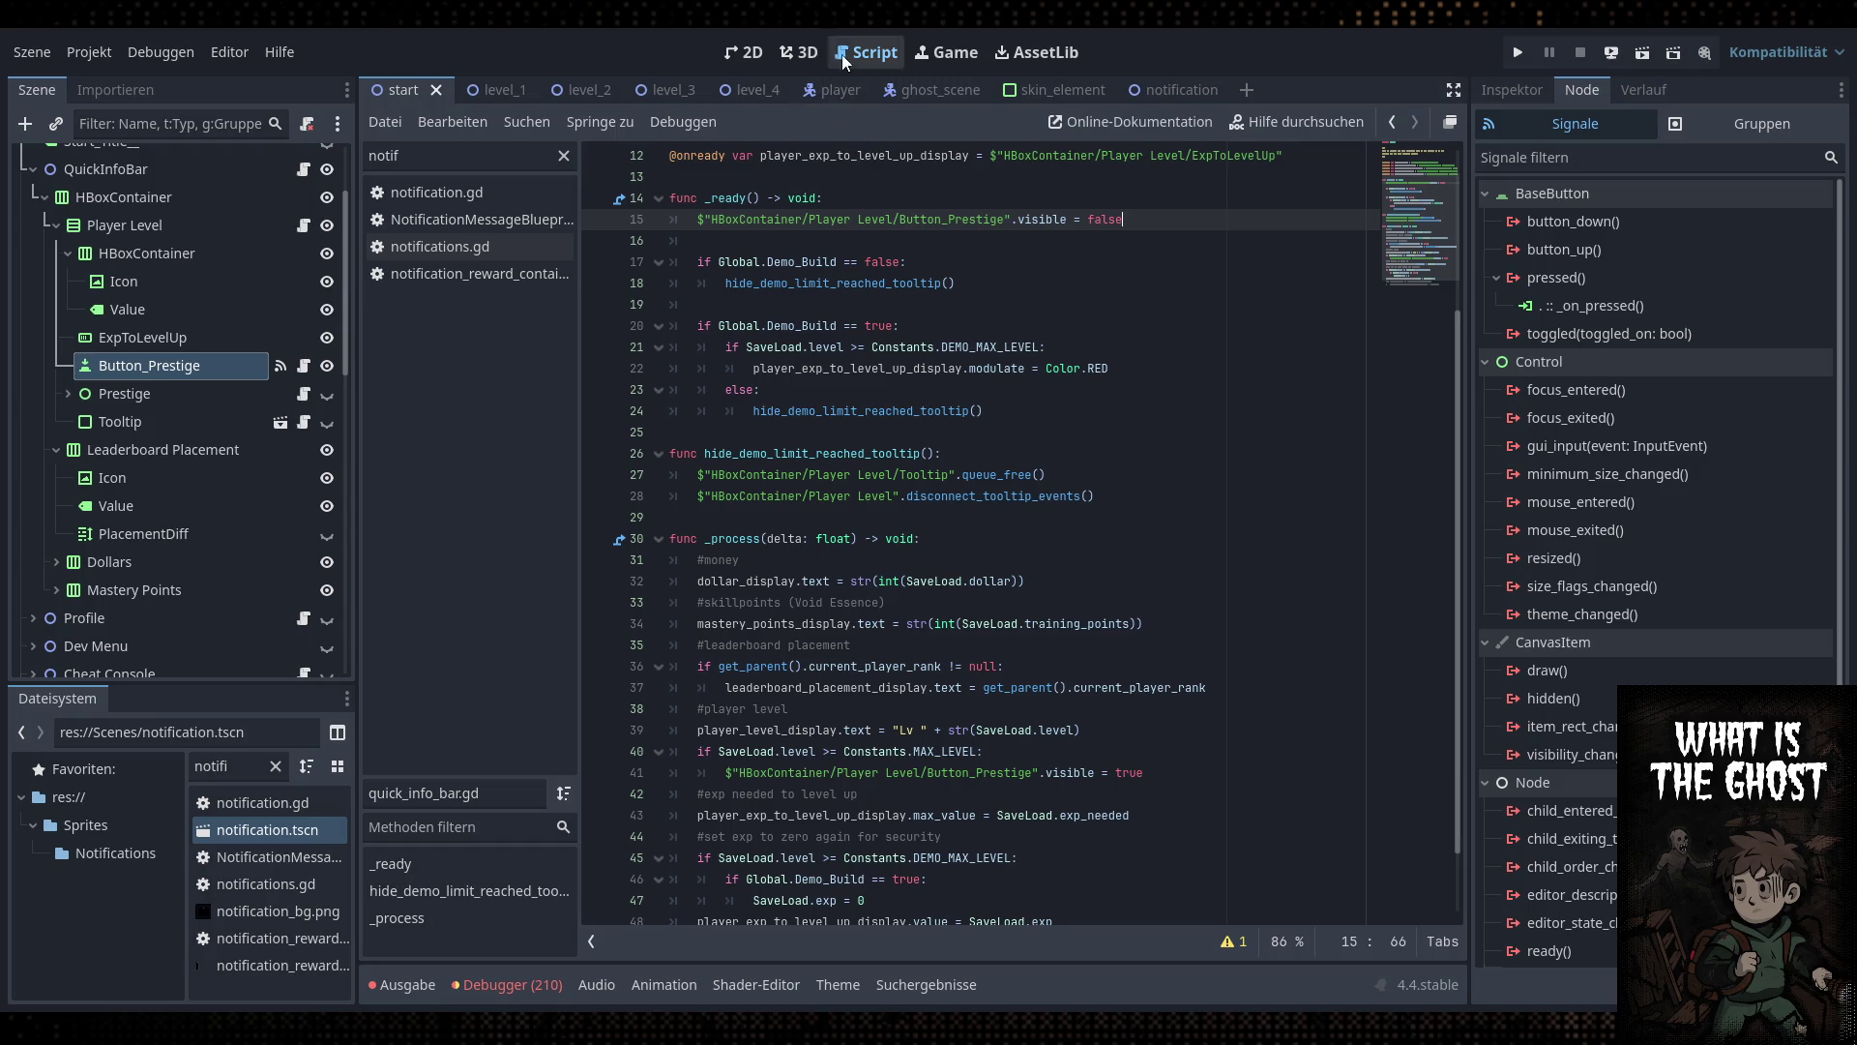
pyautogui.click(745, 52)
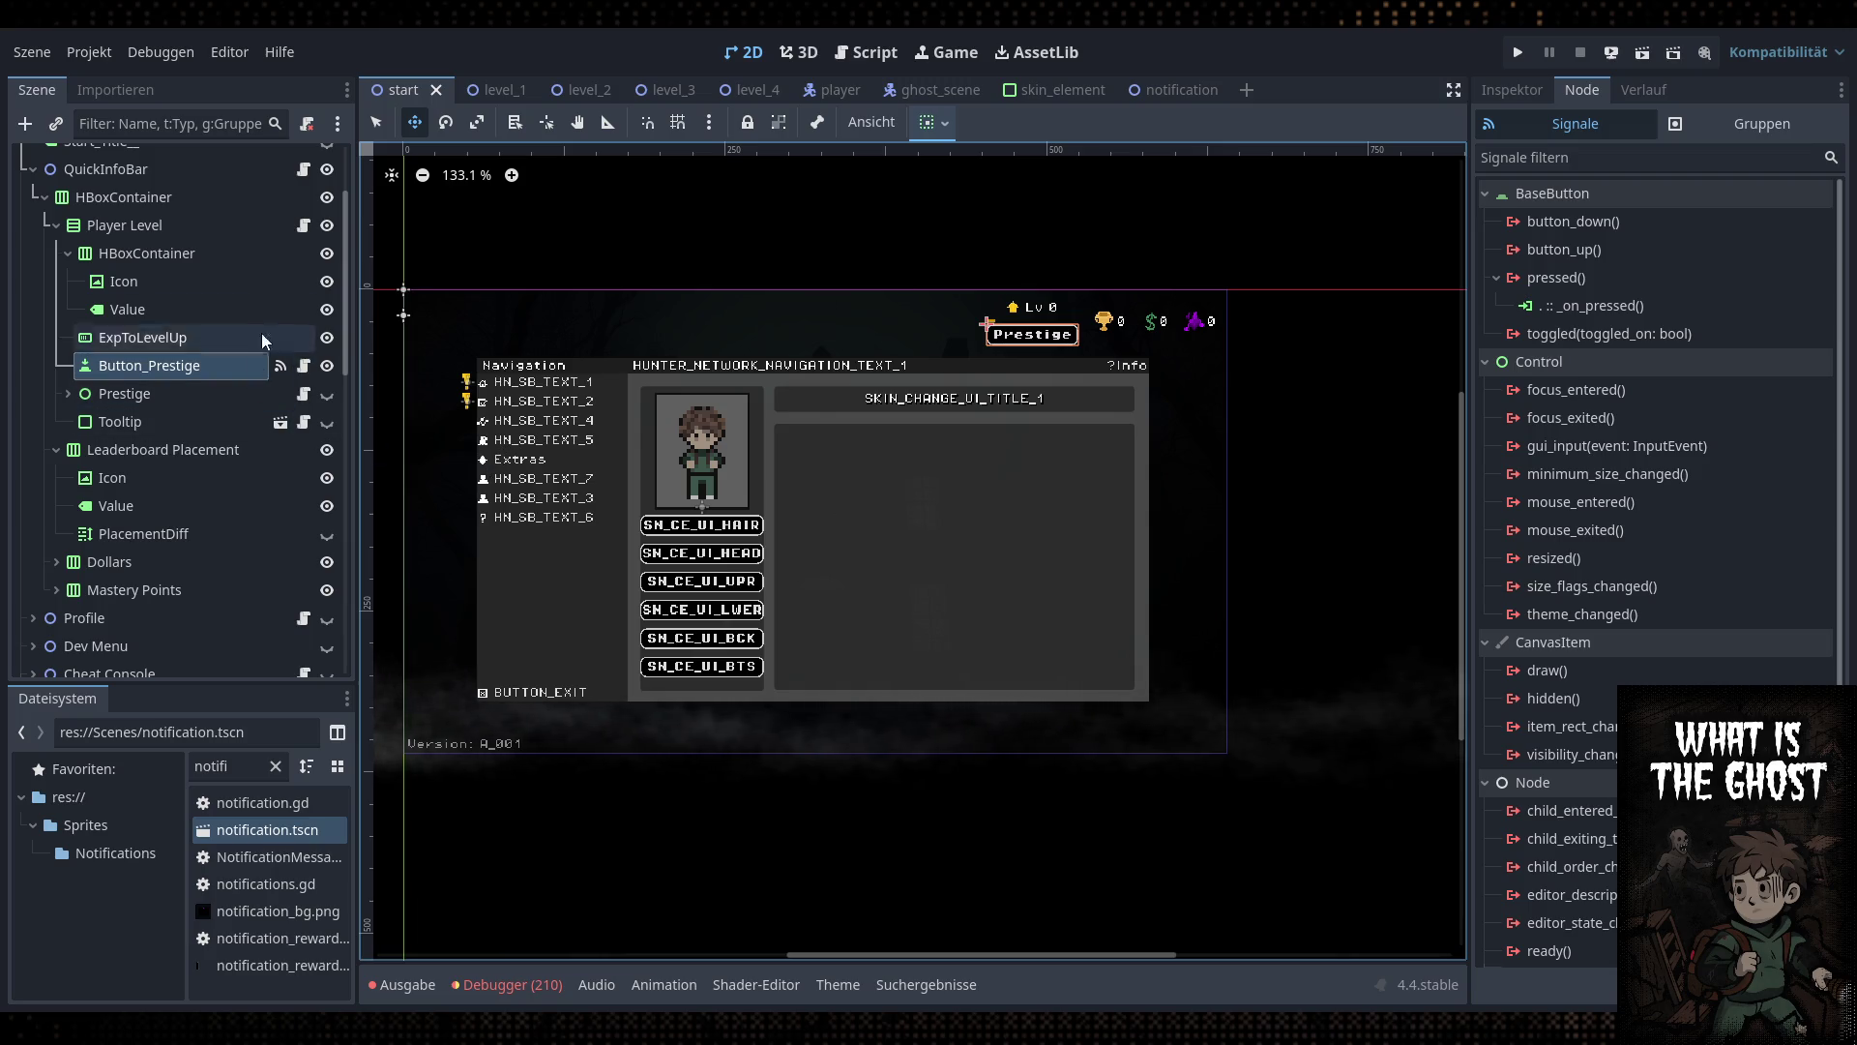
# In button_prestige.gd, replace pass with get_parent().get_node("Prestige").visible = true and save
pyautogui.click(304, 372)
pyautogui.moveTo(929, 220); pyautogui.dragTo(693, 220)
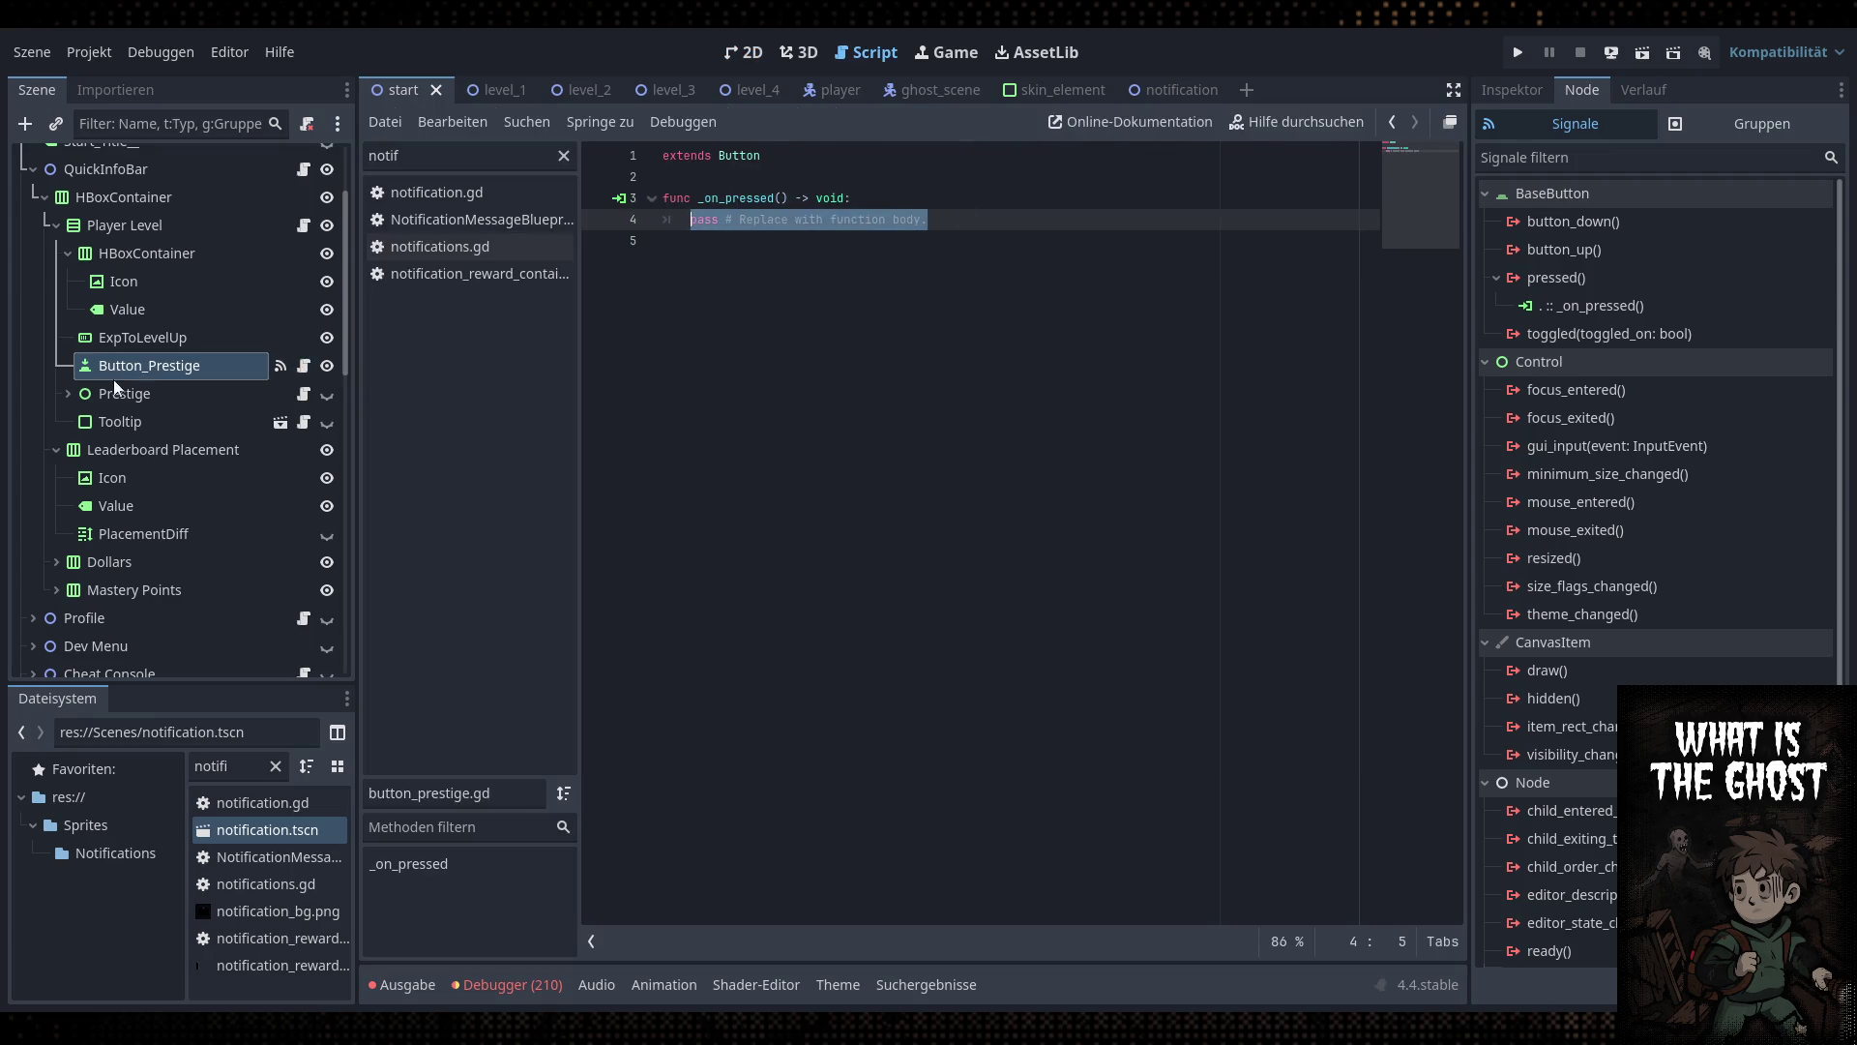
pyautogui.write('get_pare')
pyautogui.press('Down')
pyautogui.press('Down')
pyautogui.press('Return')
pyautogui.write('.get_node("P')
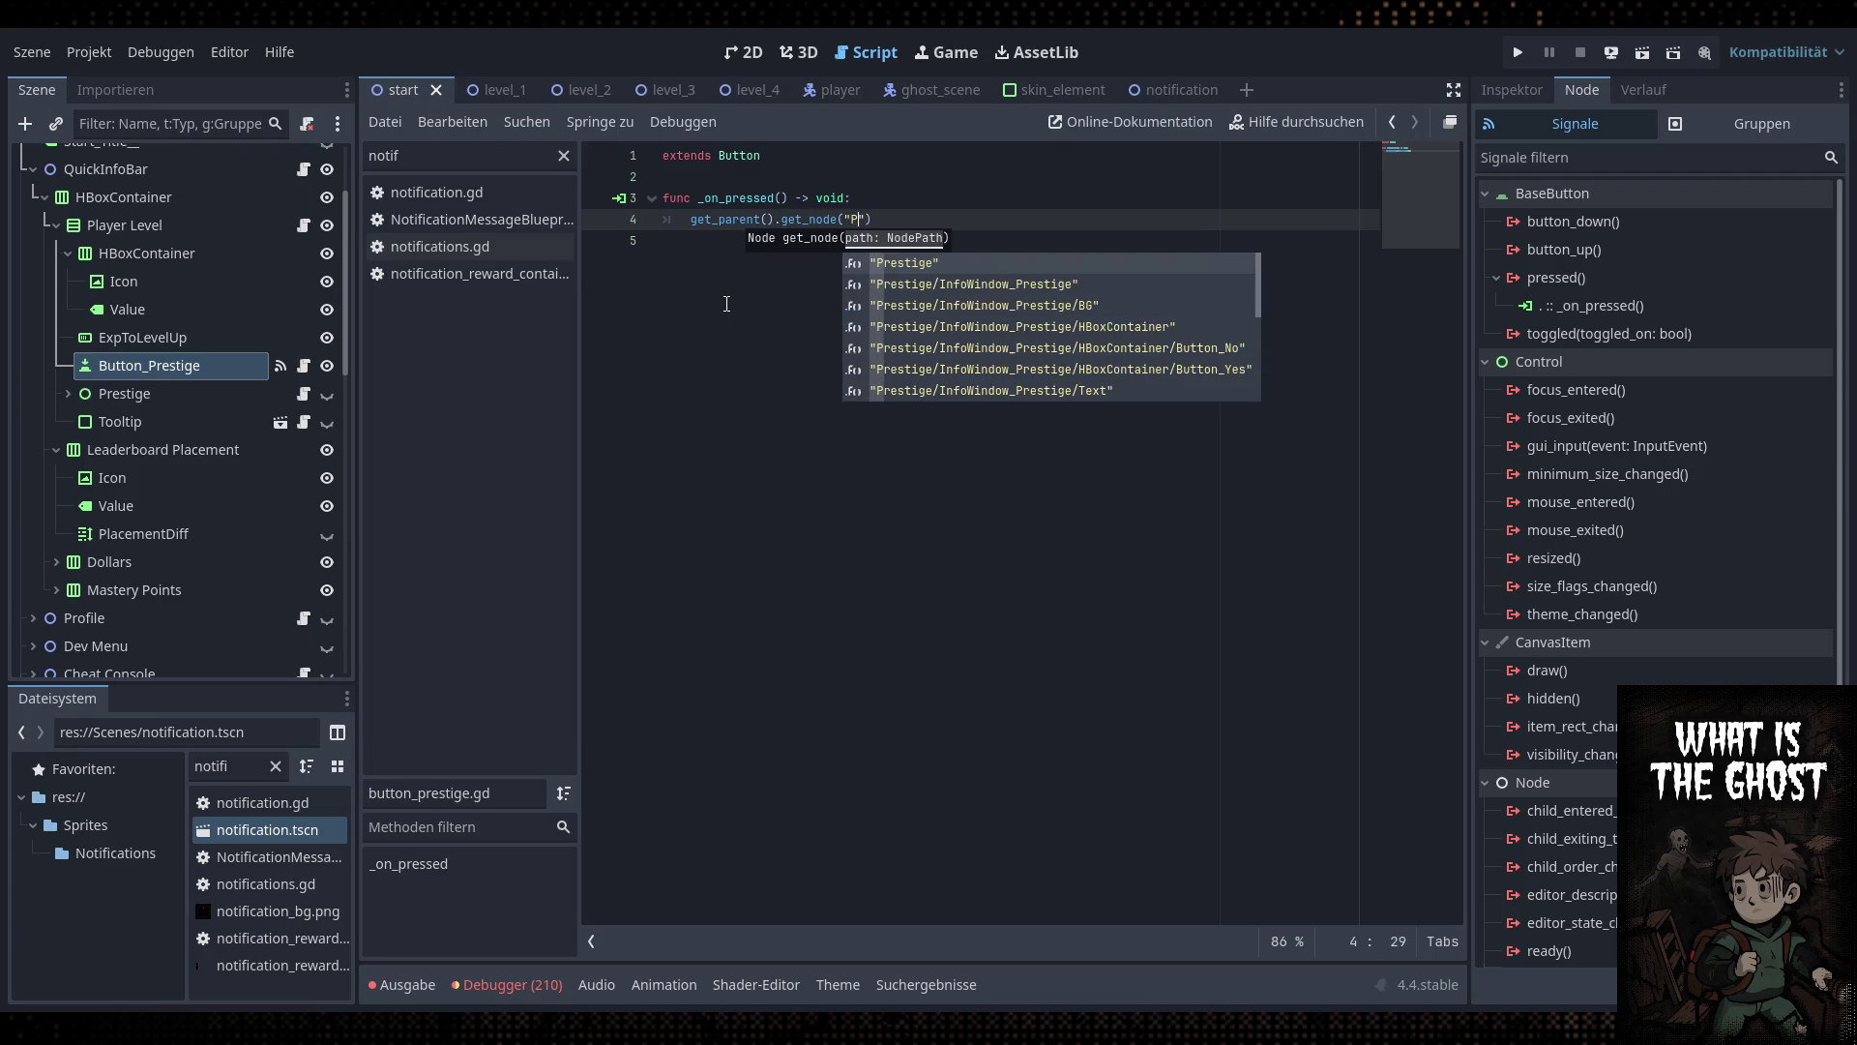
pyautogui.press('Return')
pyautogui.write('.vi')
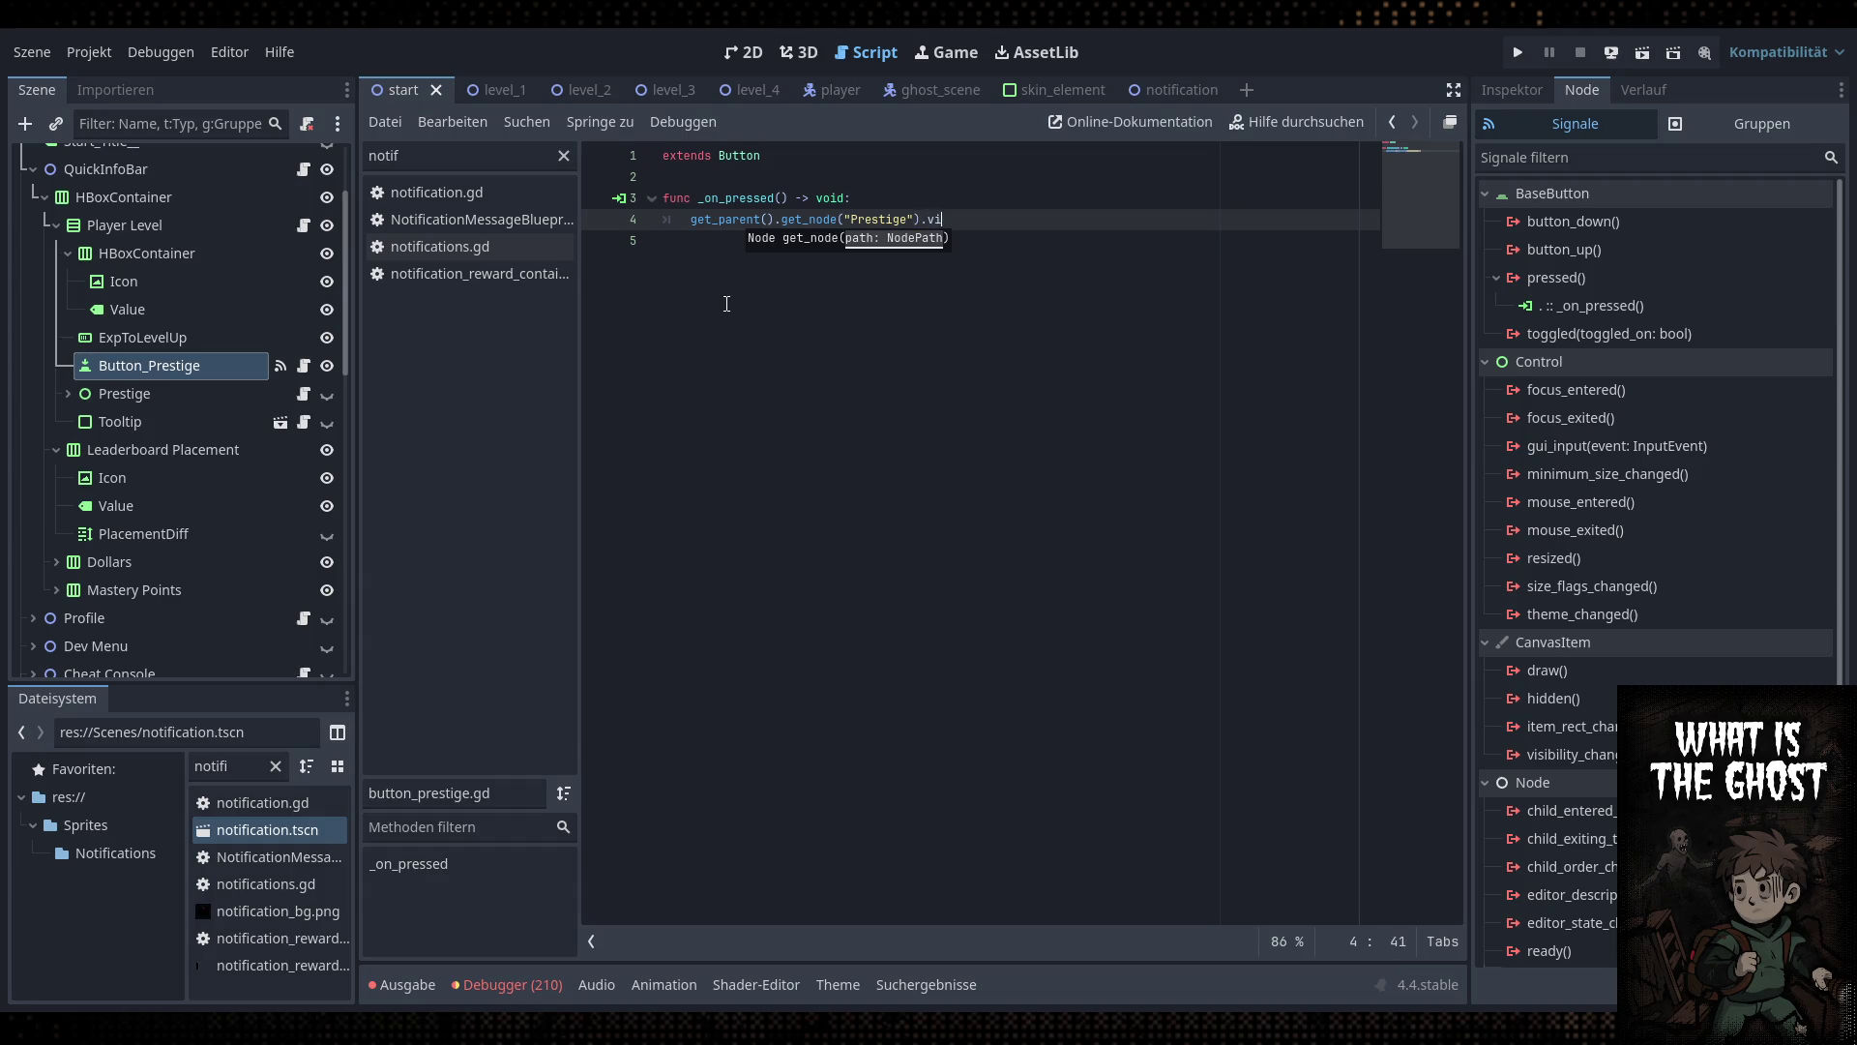
pyautogui.write('sible = true')
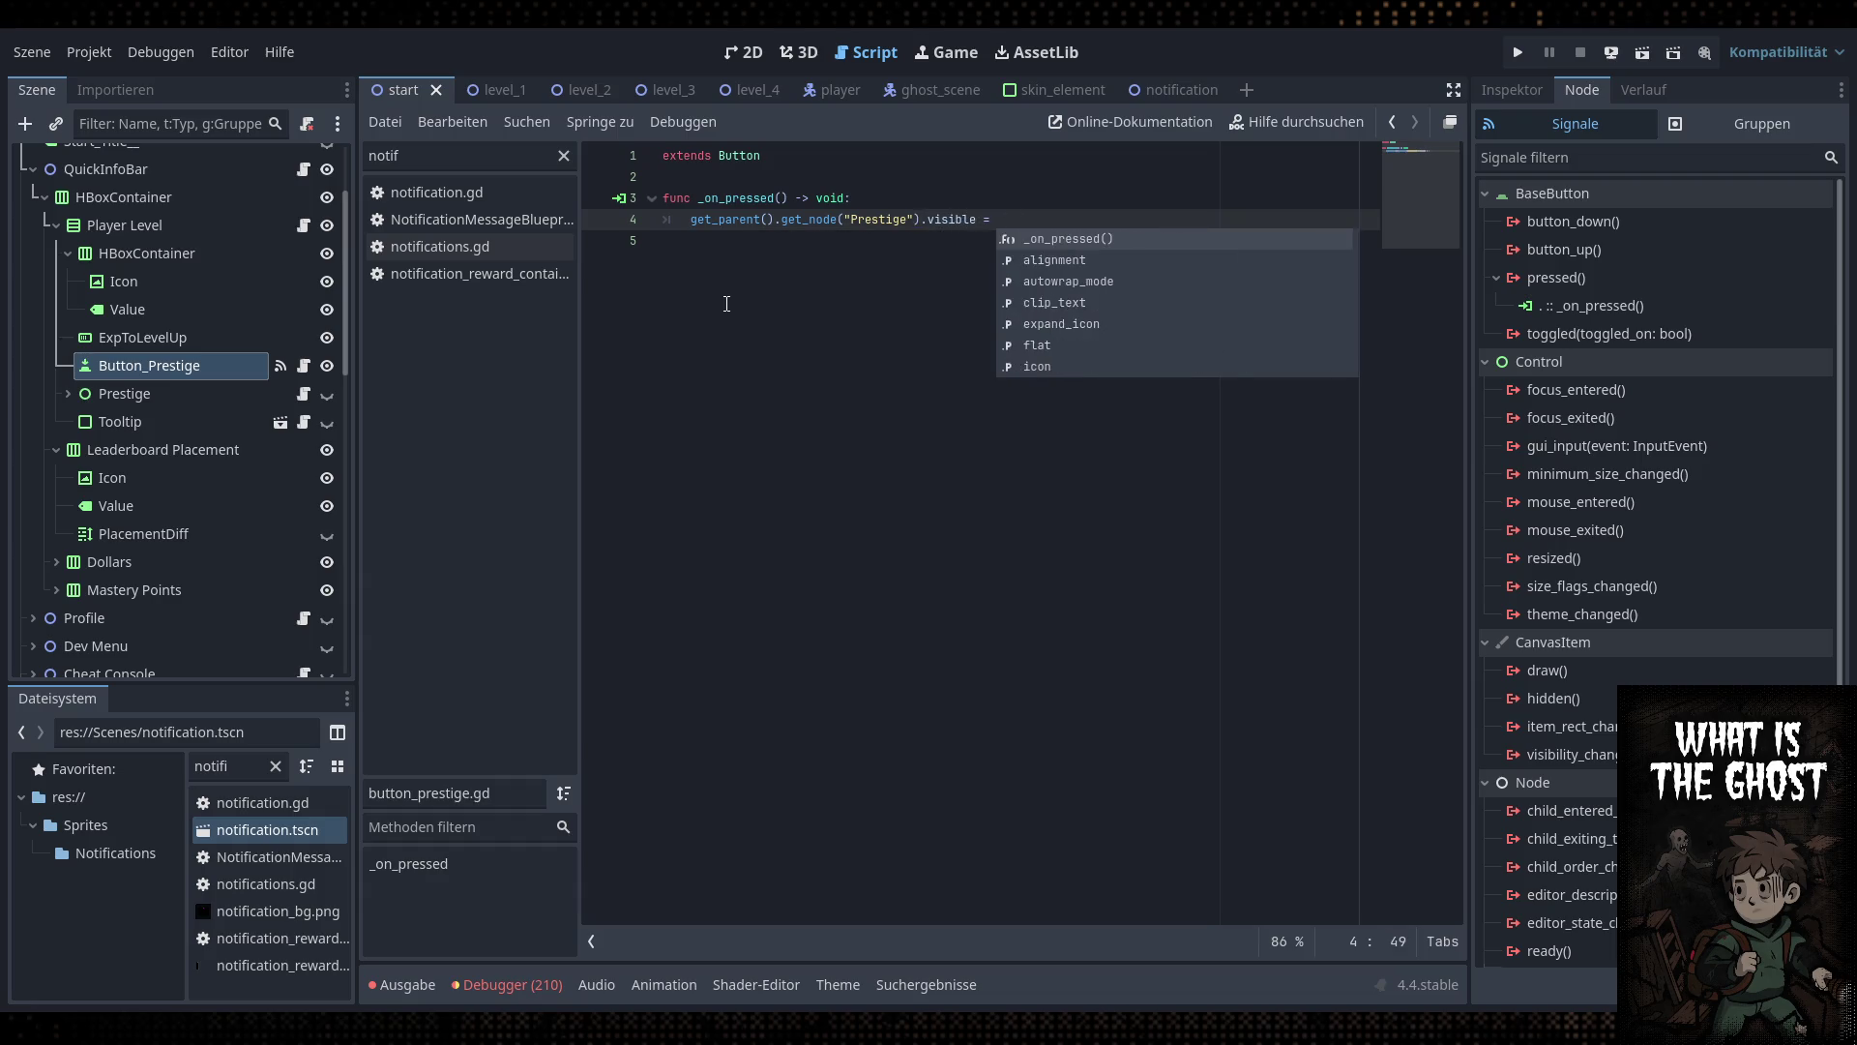
pyautogui.hotkey('ctrl', 's')
pyautogui.click(164, 397)
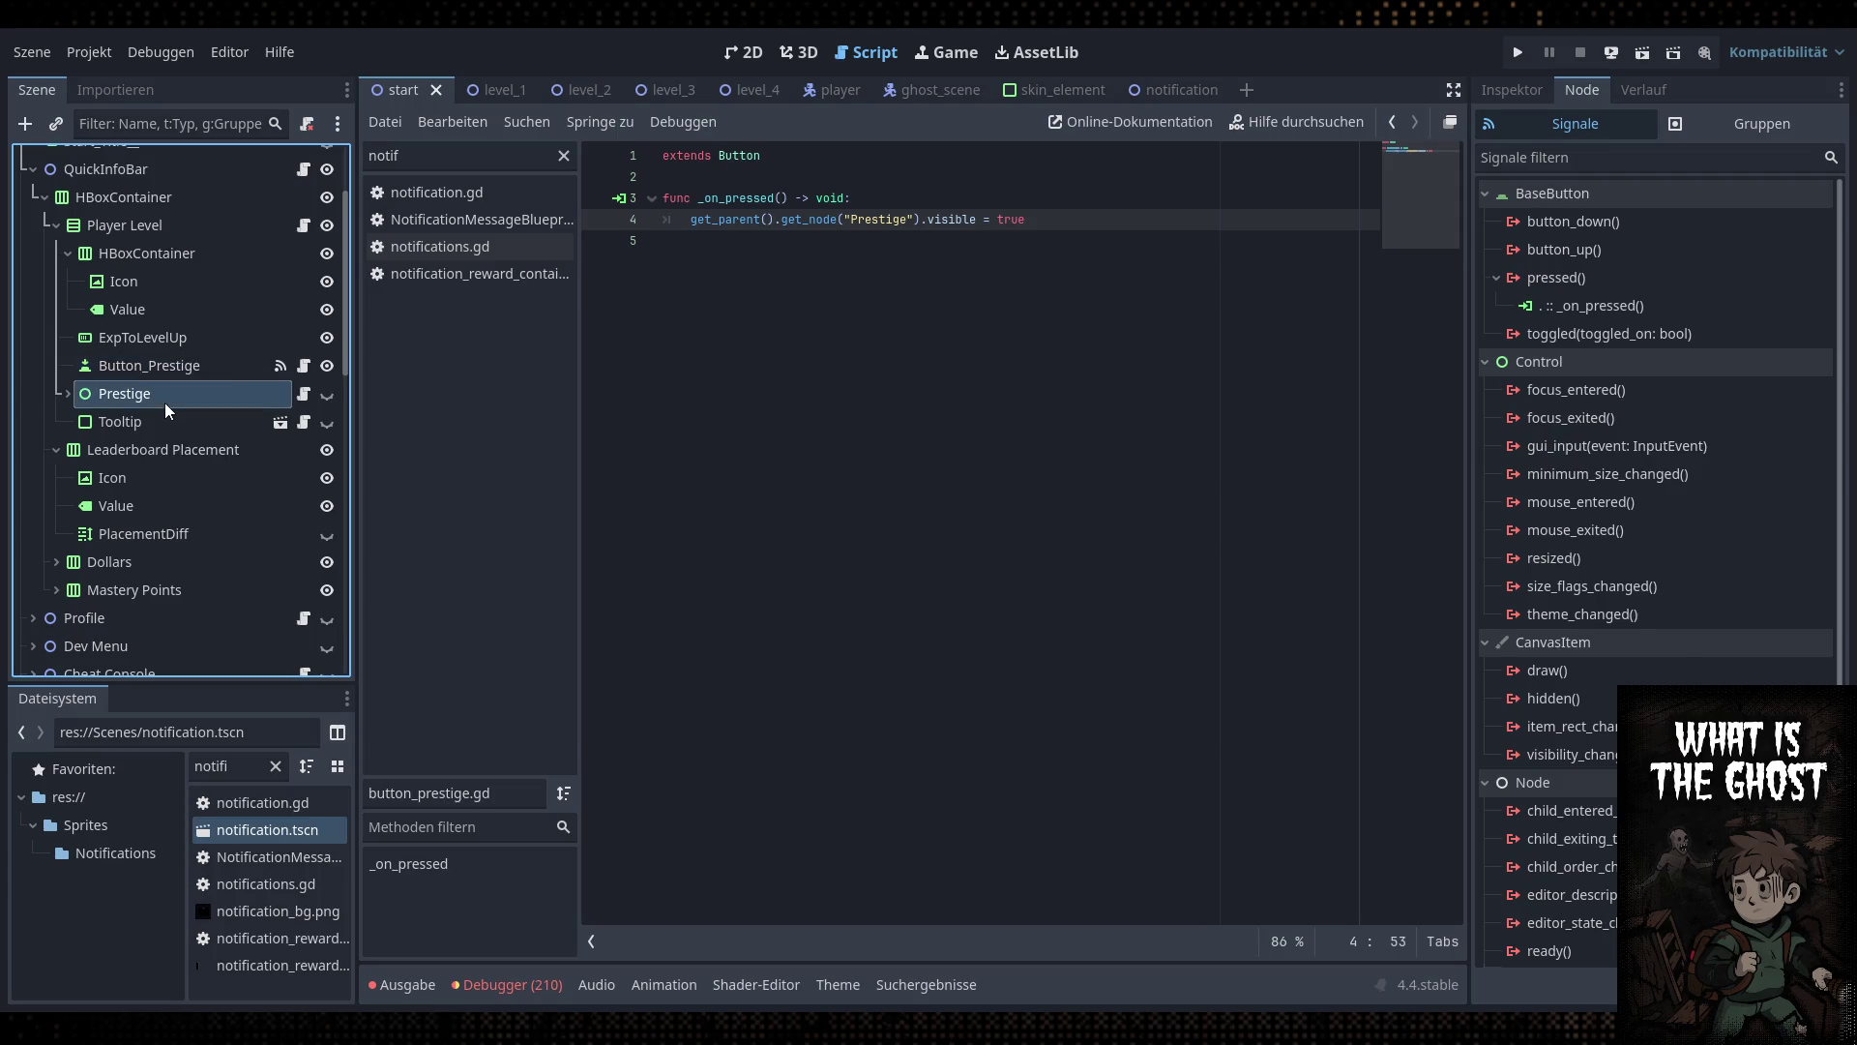
pyautogui.click(735, 55)
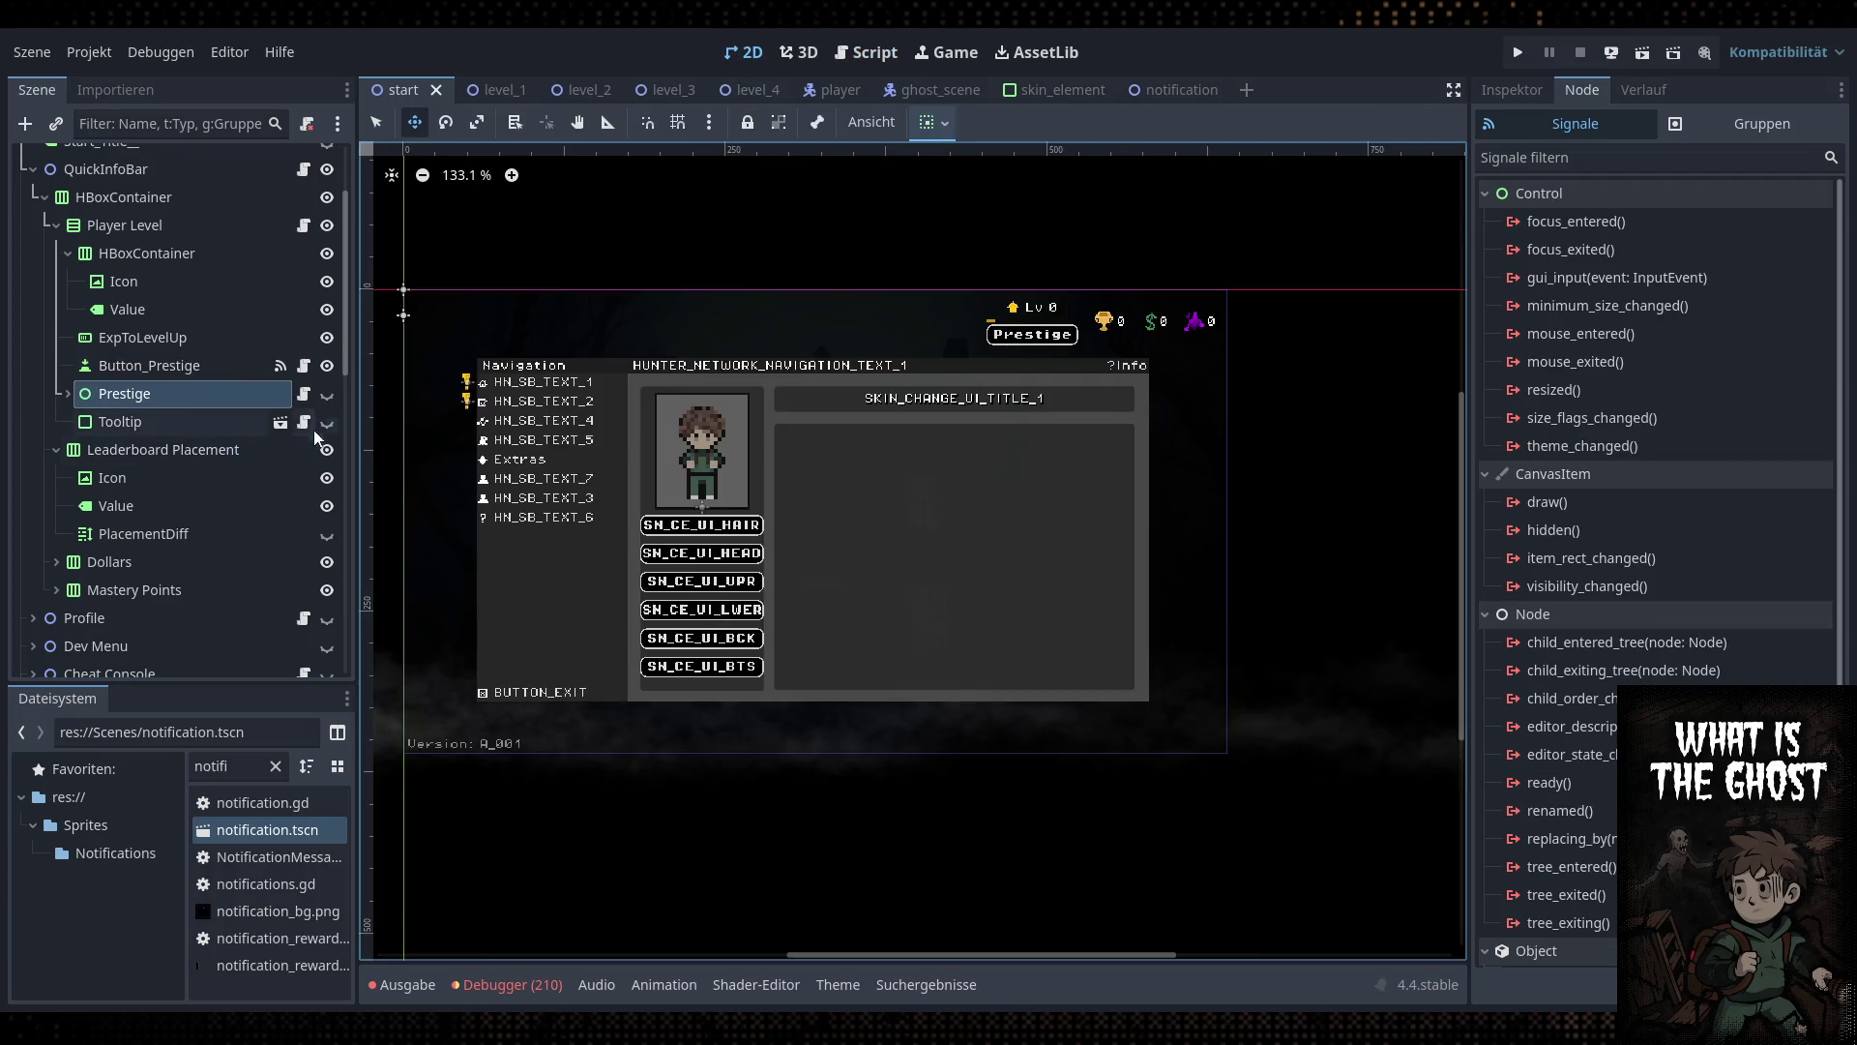
# Make the Prestige dialog visible on the canvas, expand its node, and open prestige.gd
pyautogui.click(327, 393)
pyautogui.moveTo(1036, 559); pyautogui.dragTo(1108, 551)
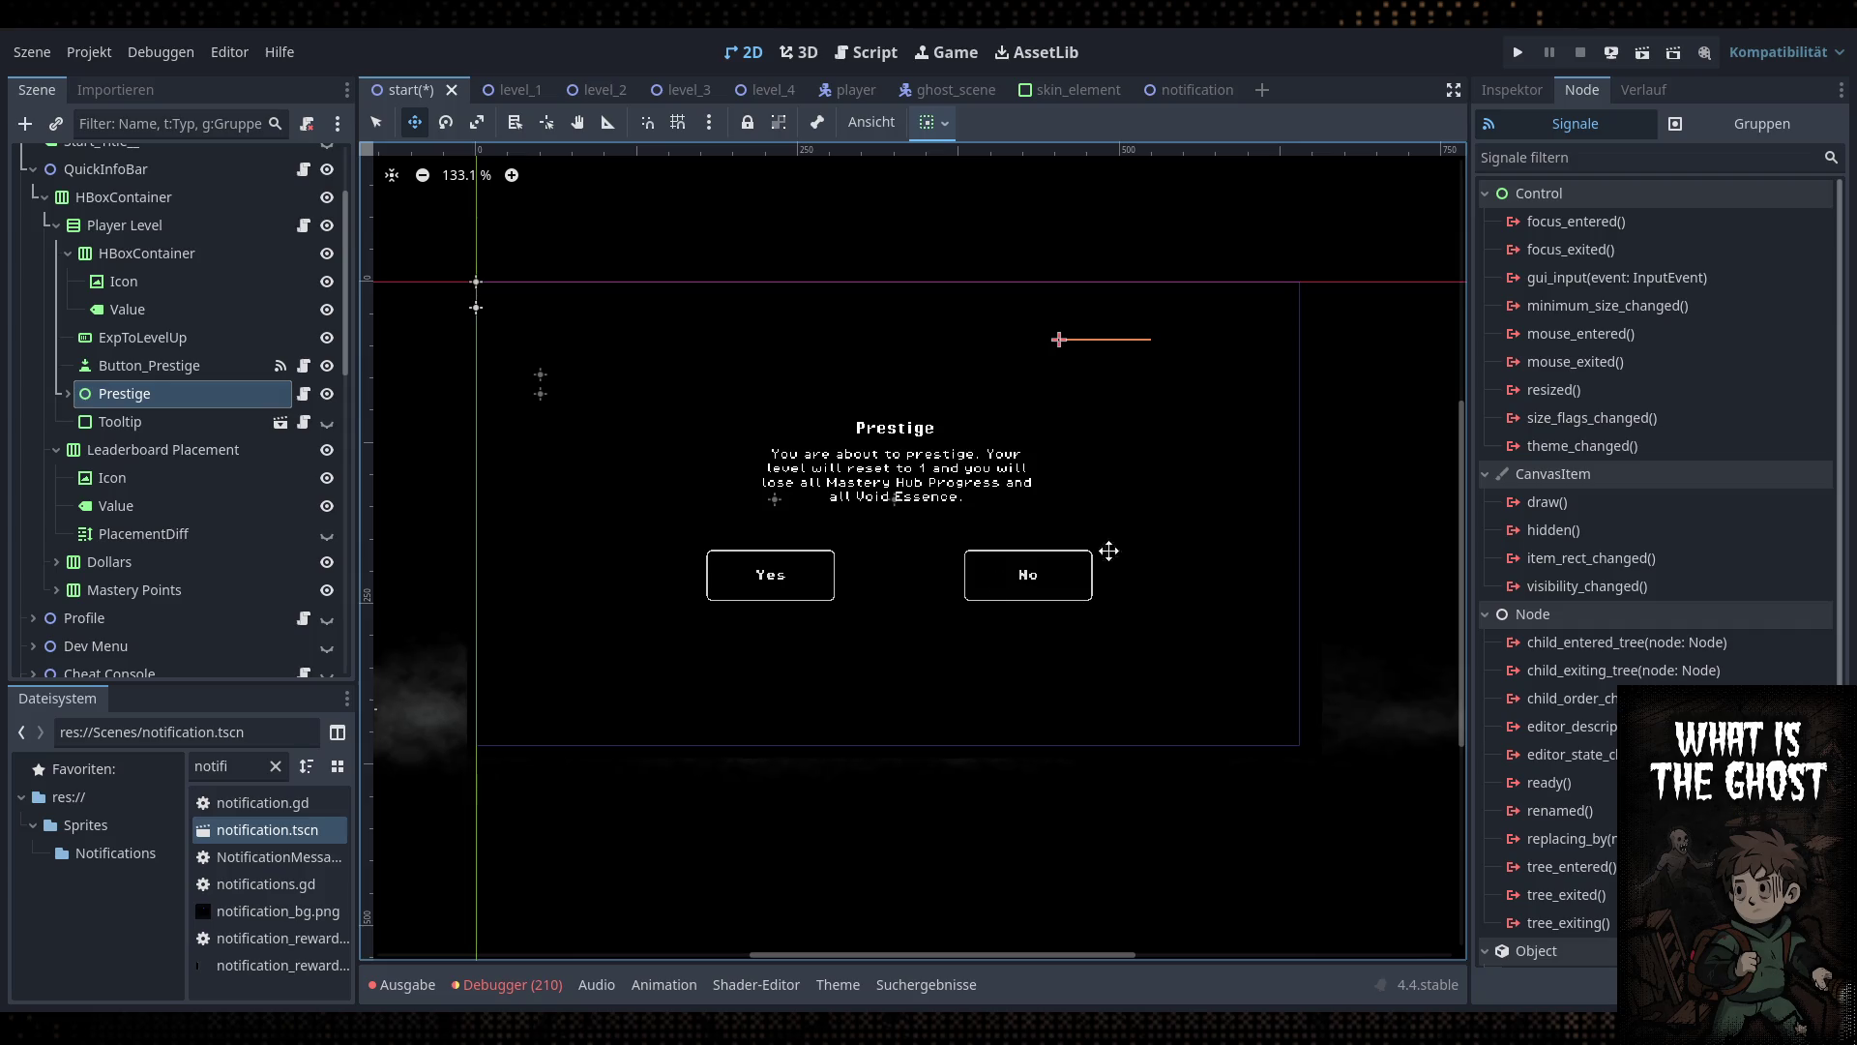
pyautogui.scroll(1, 967, 507)
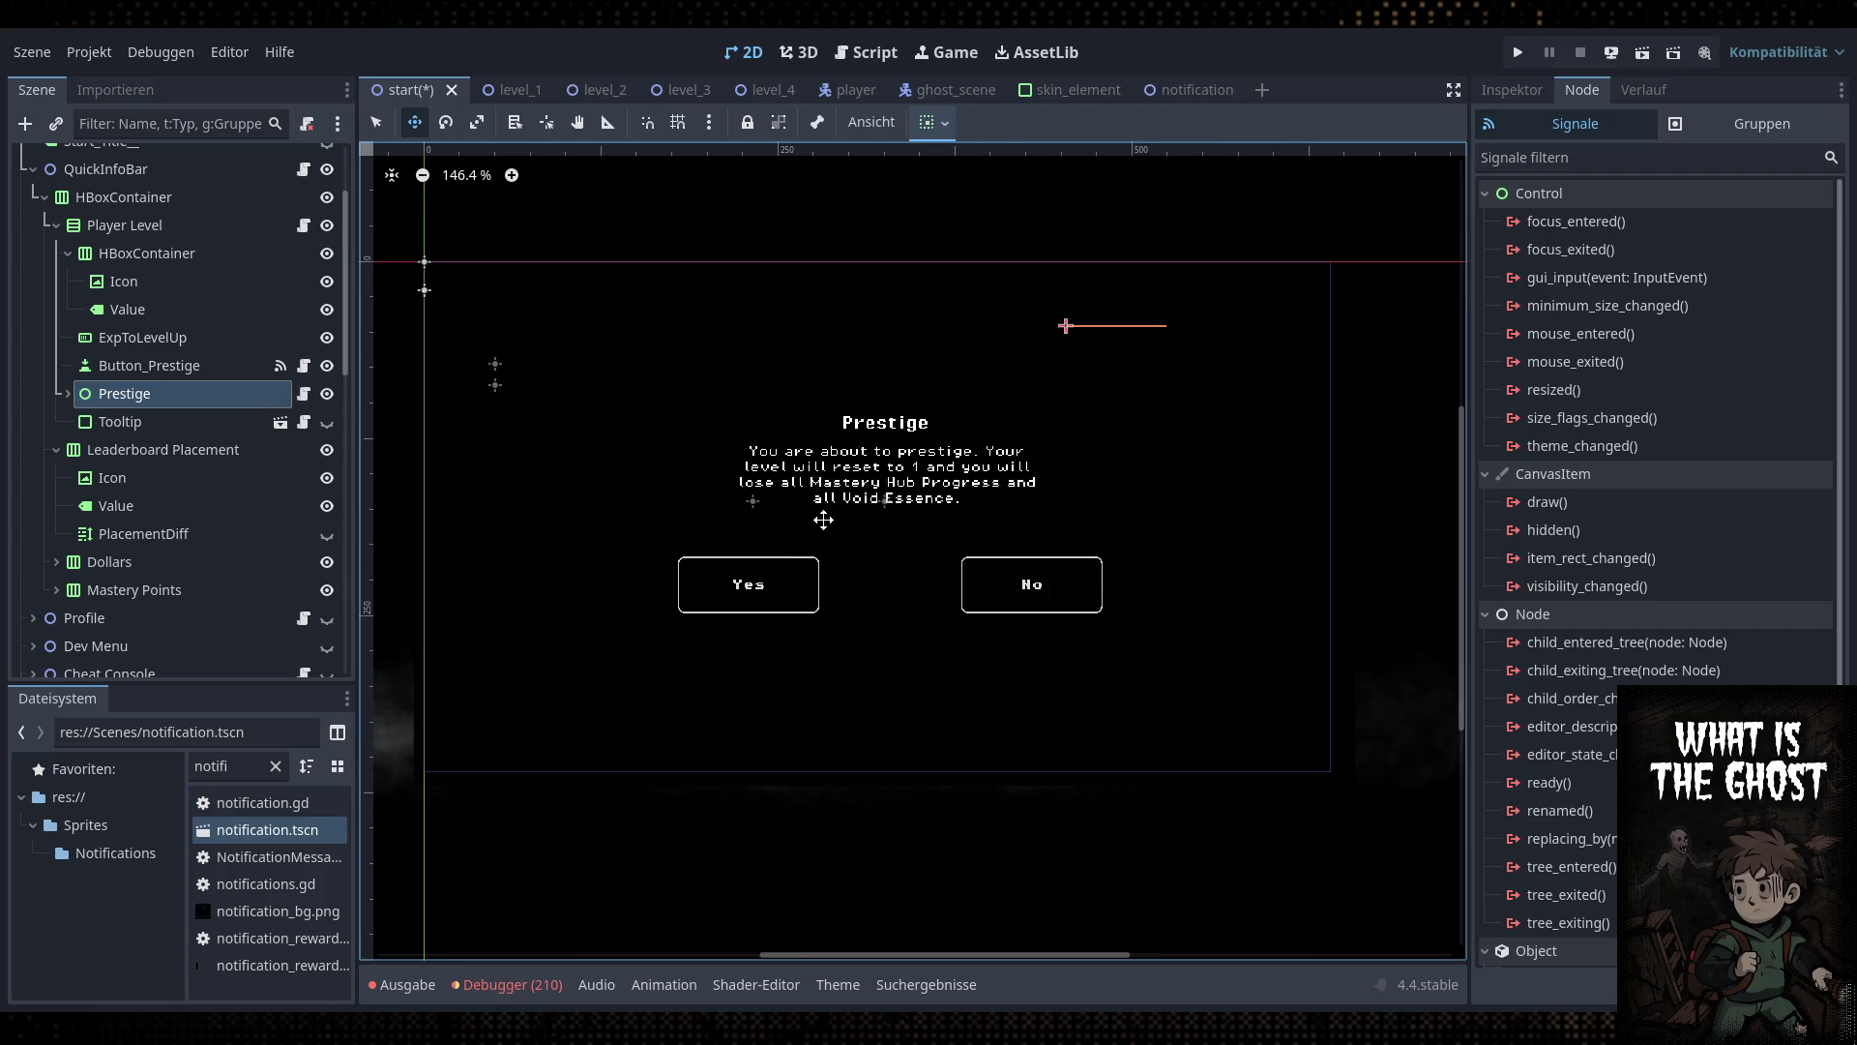
pyautogui.hscroll(-1, 963, 541)
pyautogui.scroll(-1, 965, 548)
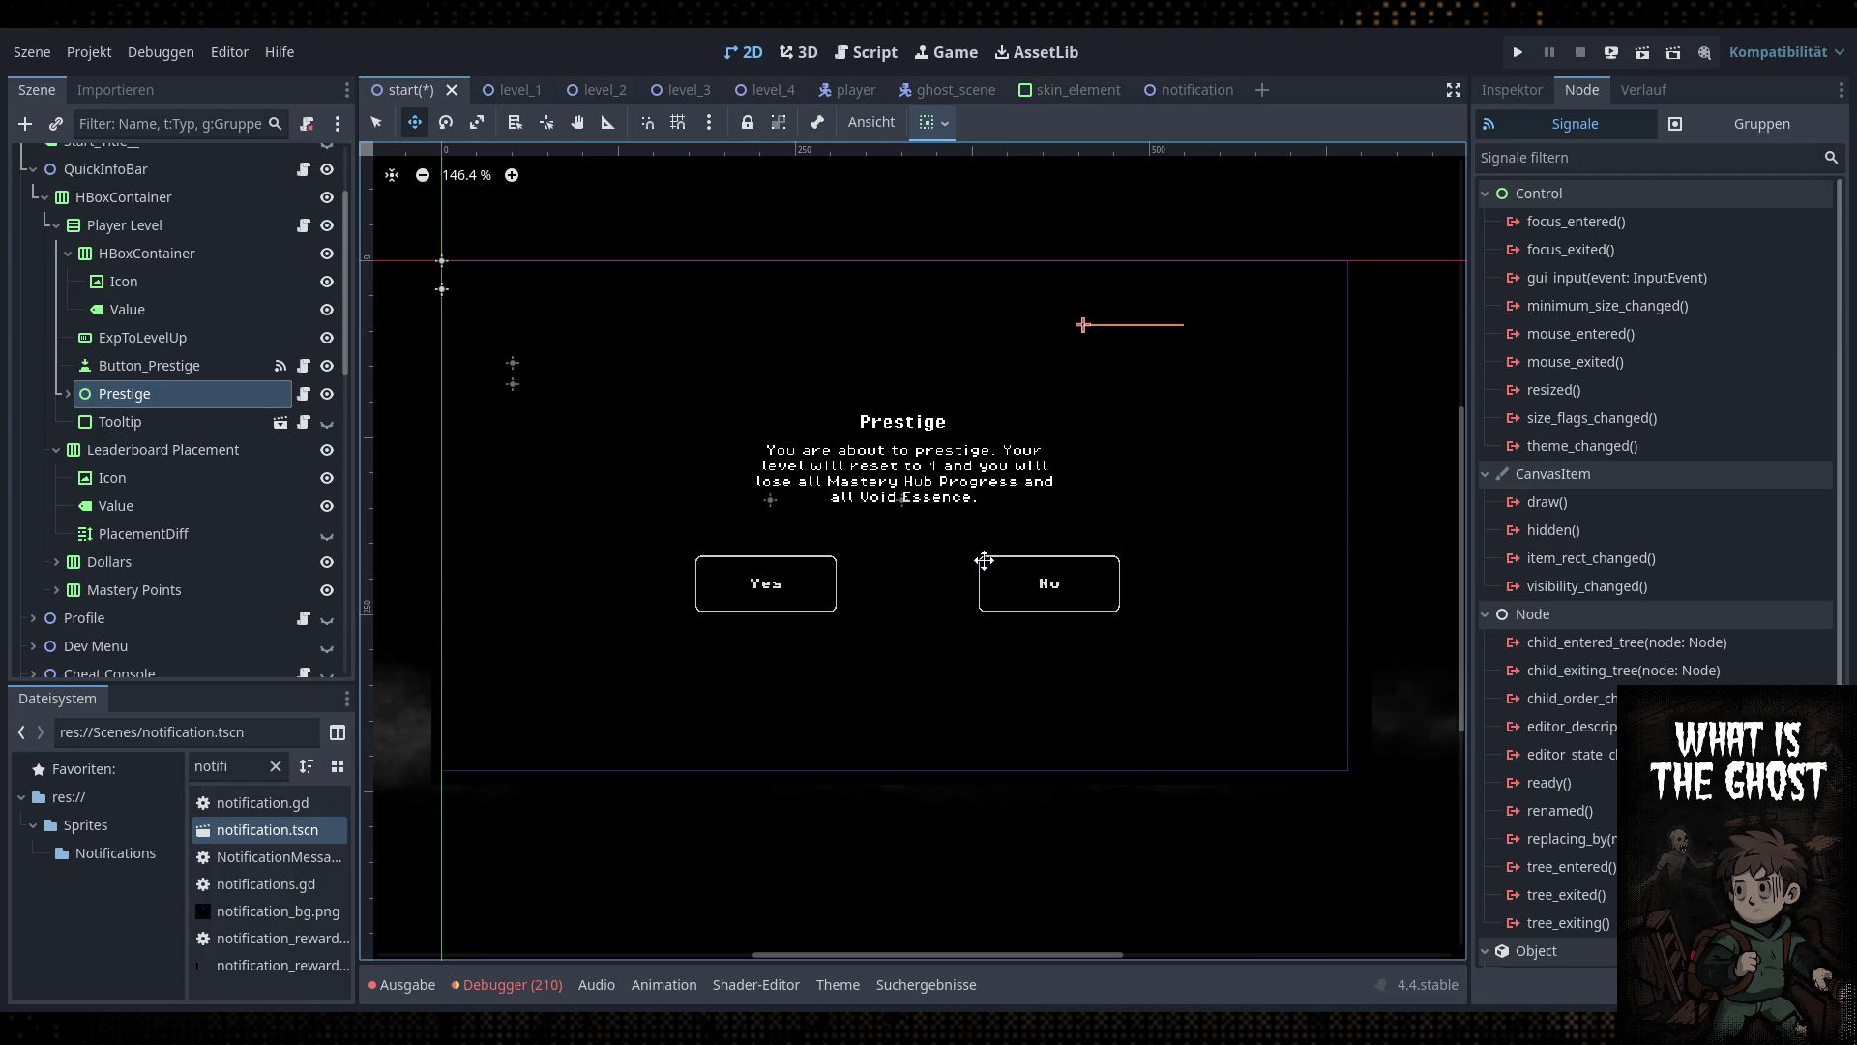
pyautogui.click(64, 392)
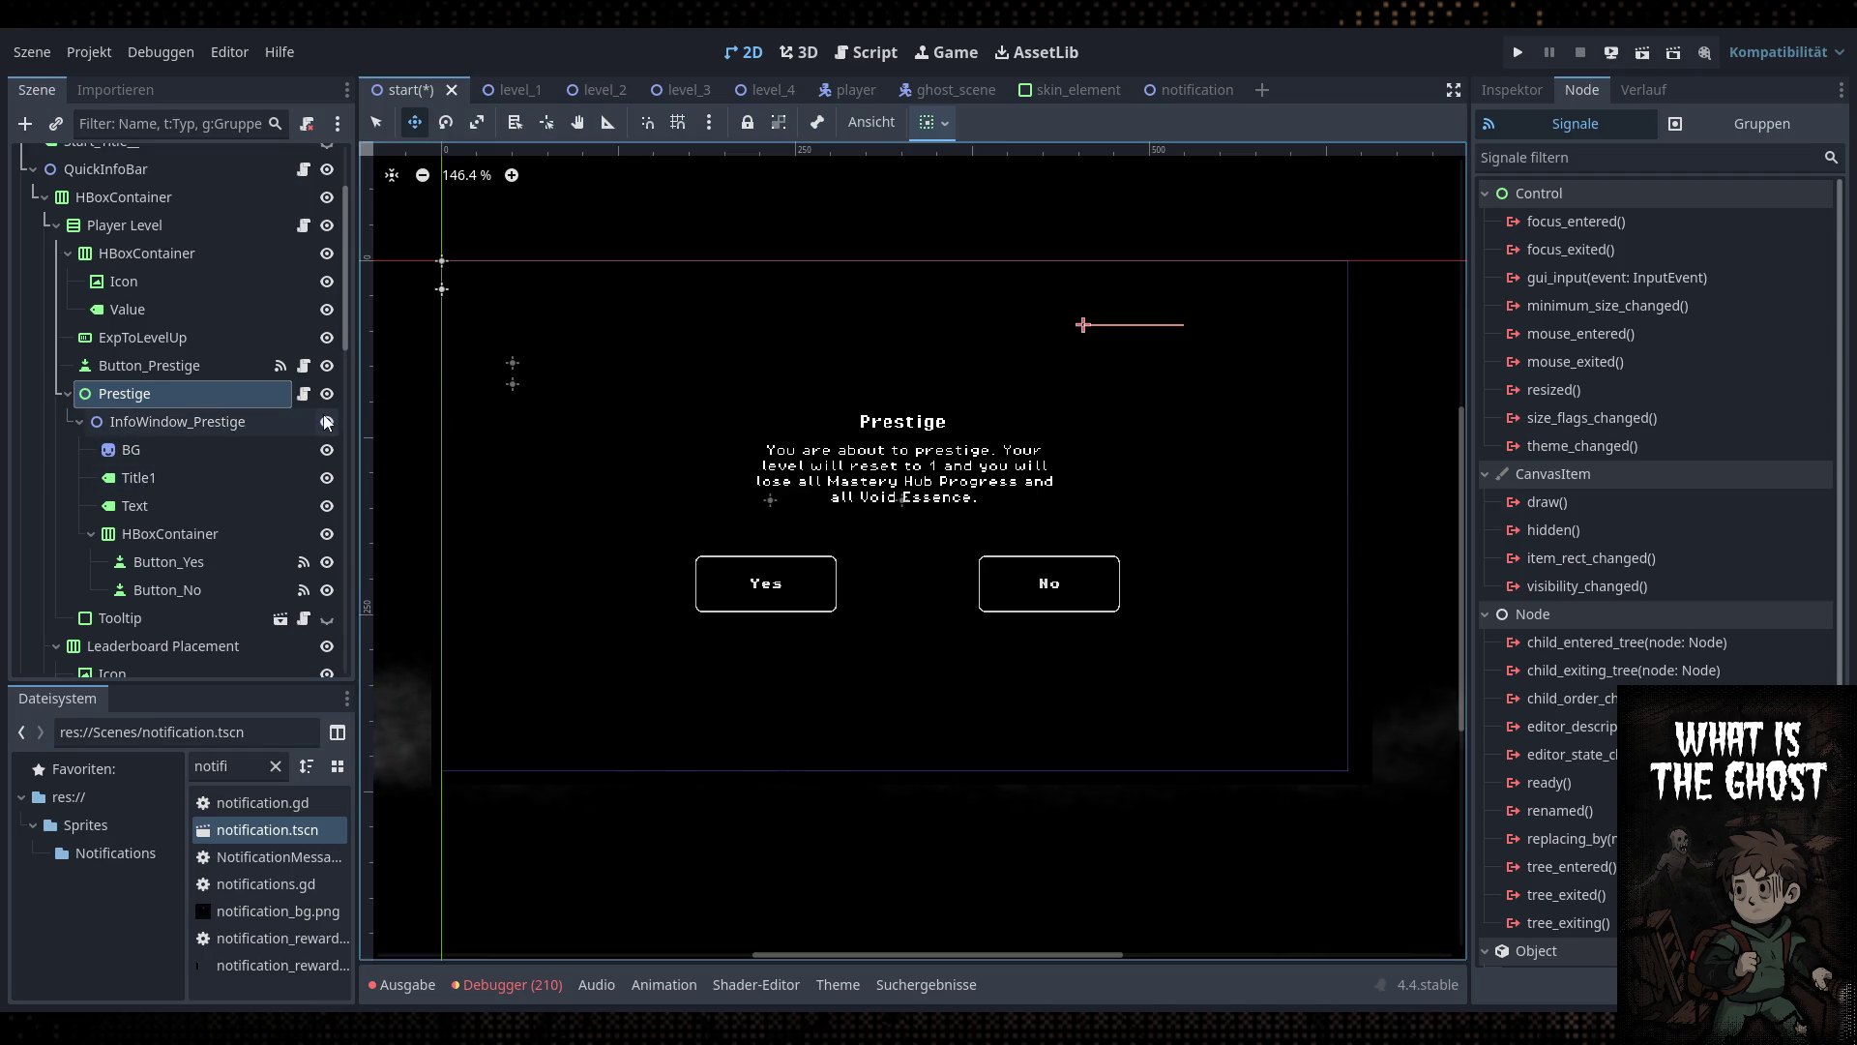
pyautogui.click(303, 393)
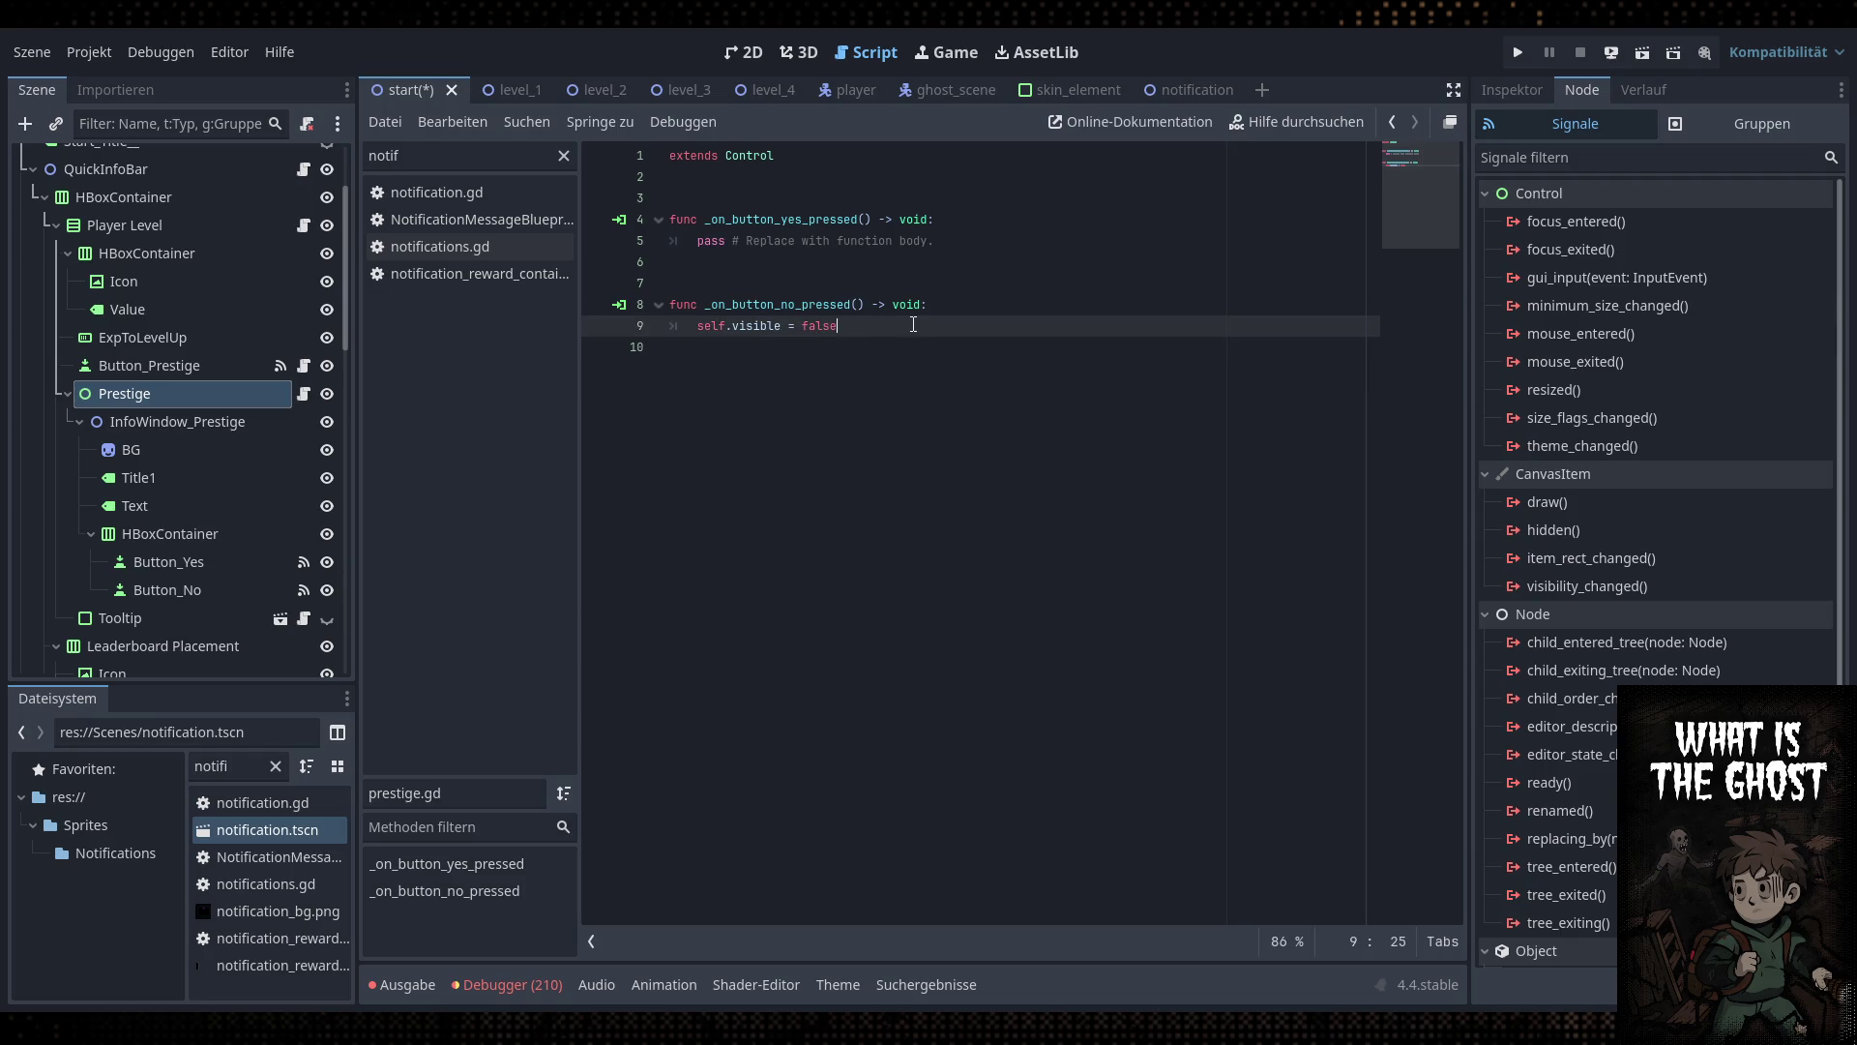
# Add func execute_prestige_up() with the doc comment '##All that happens if the player levels up his prestige rank'
pyautogui.click(963, 241)
pyautogui.press('Up')
pyautogui.press('Up')
pyautogui.press('Up')
pyautogui.press('BackSpace')
pyautogui.click(815, 244)
pyautogui.press('BackSpace')
pyautogui.click(935, 180)
pyautogui.press('Return')
pyautogui.press('Return')
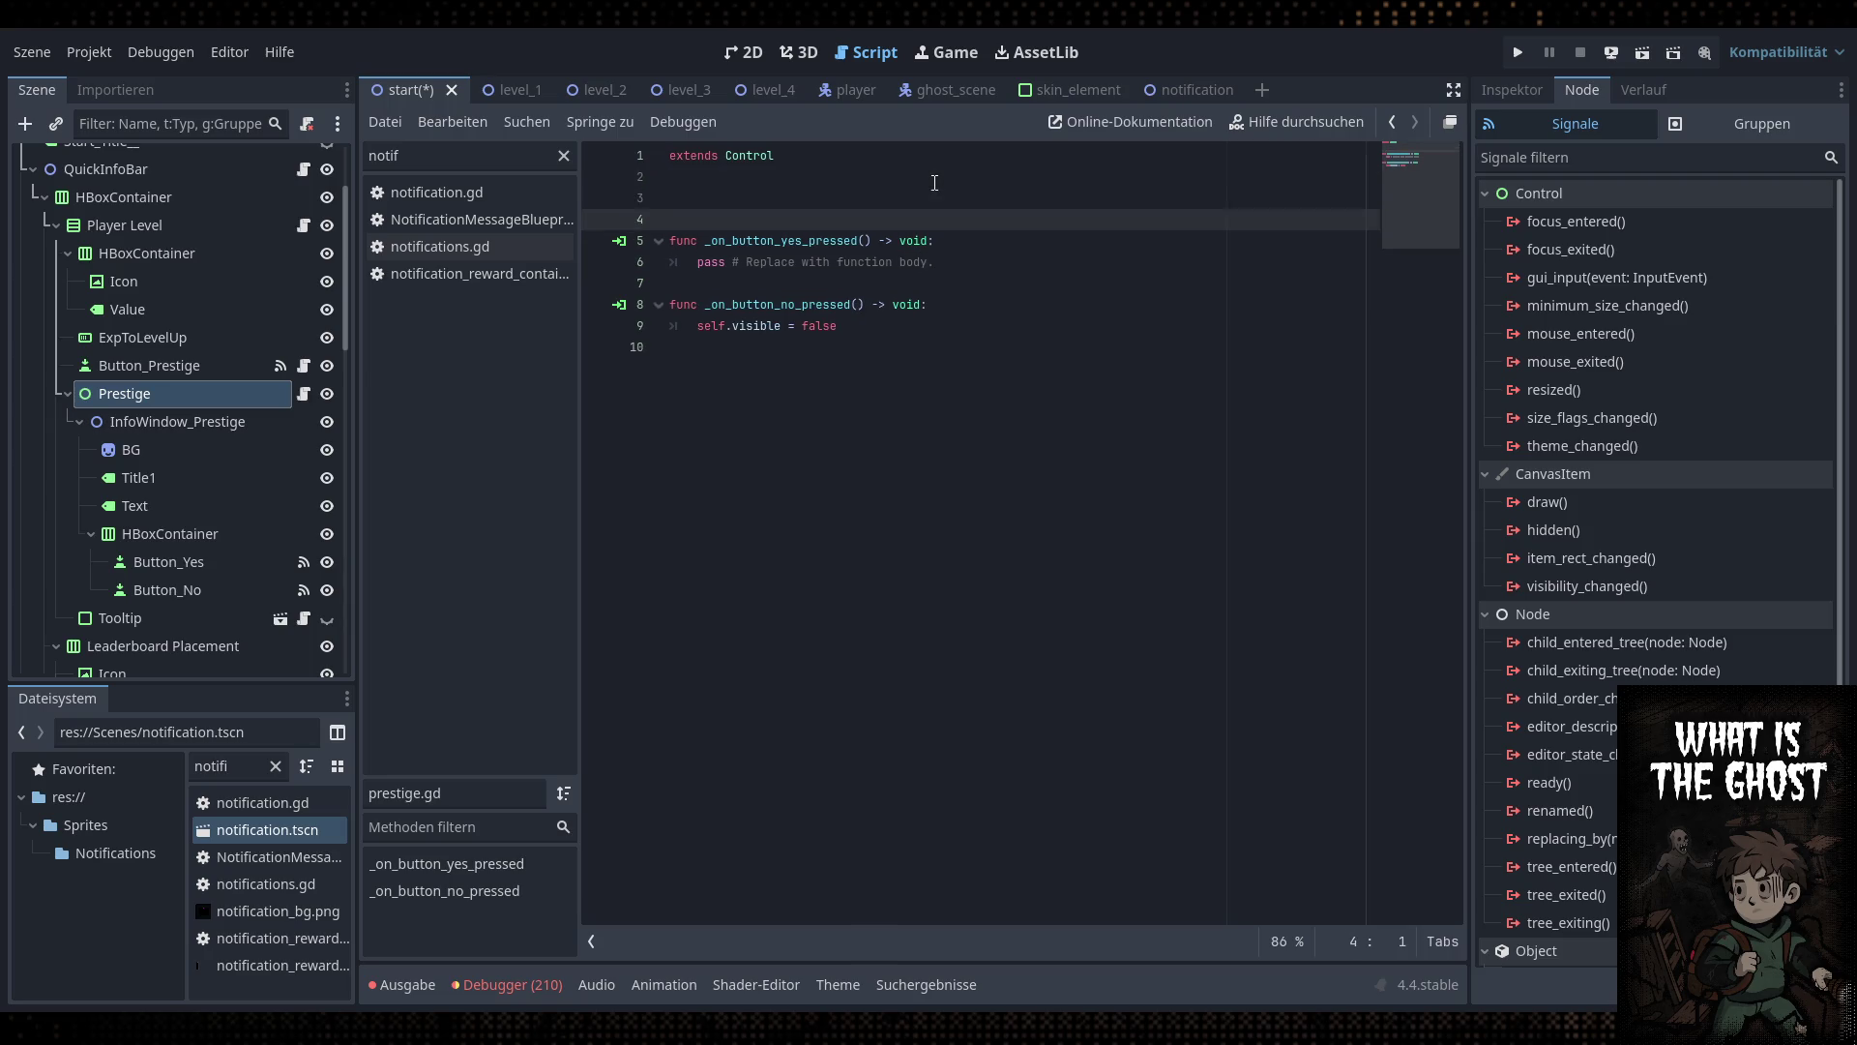
pyautogui.press('Up')
pyautogui.write('func')
pyautogui.press('BackSpace')
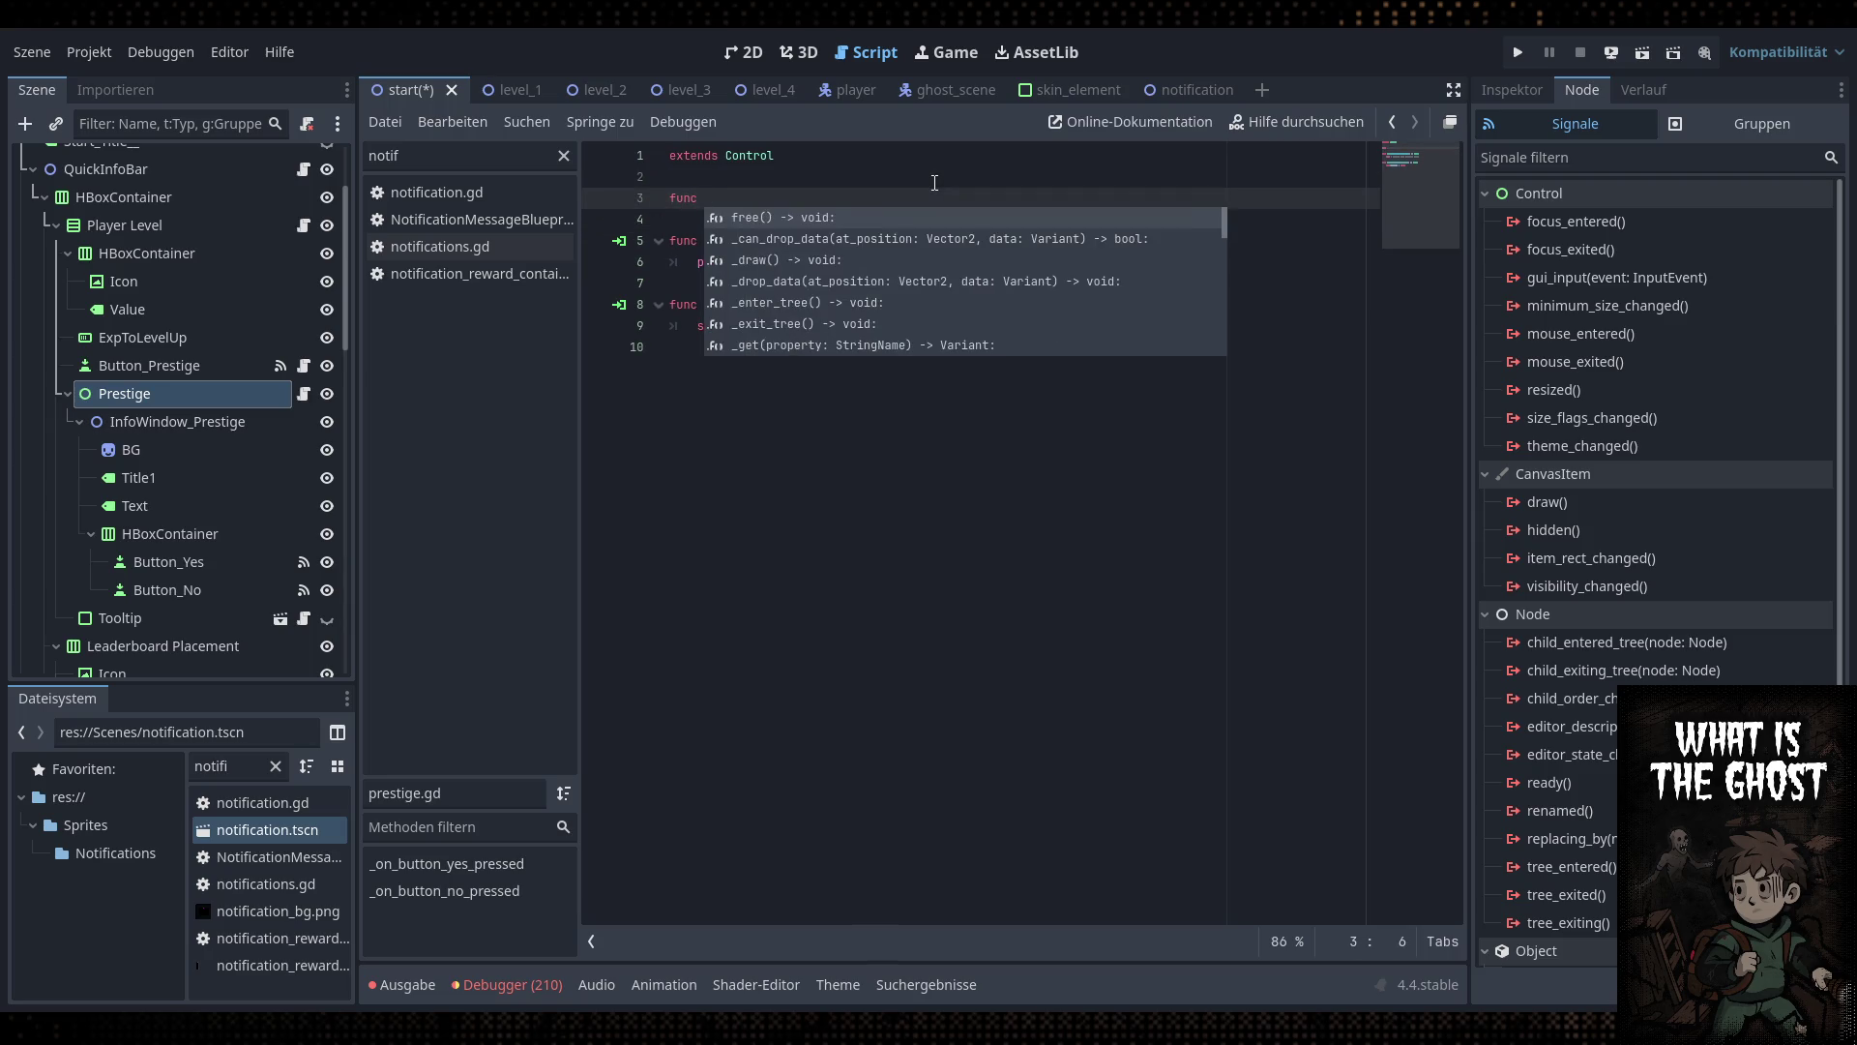
pyautogui.write('execute')
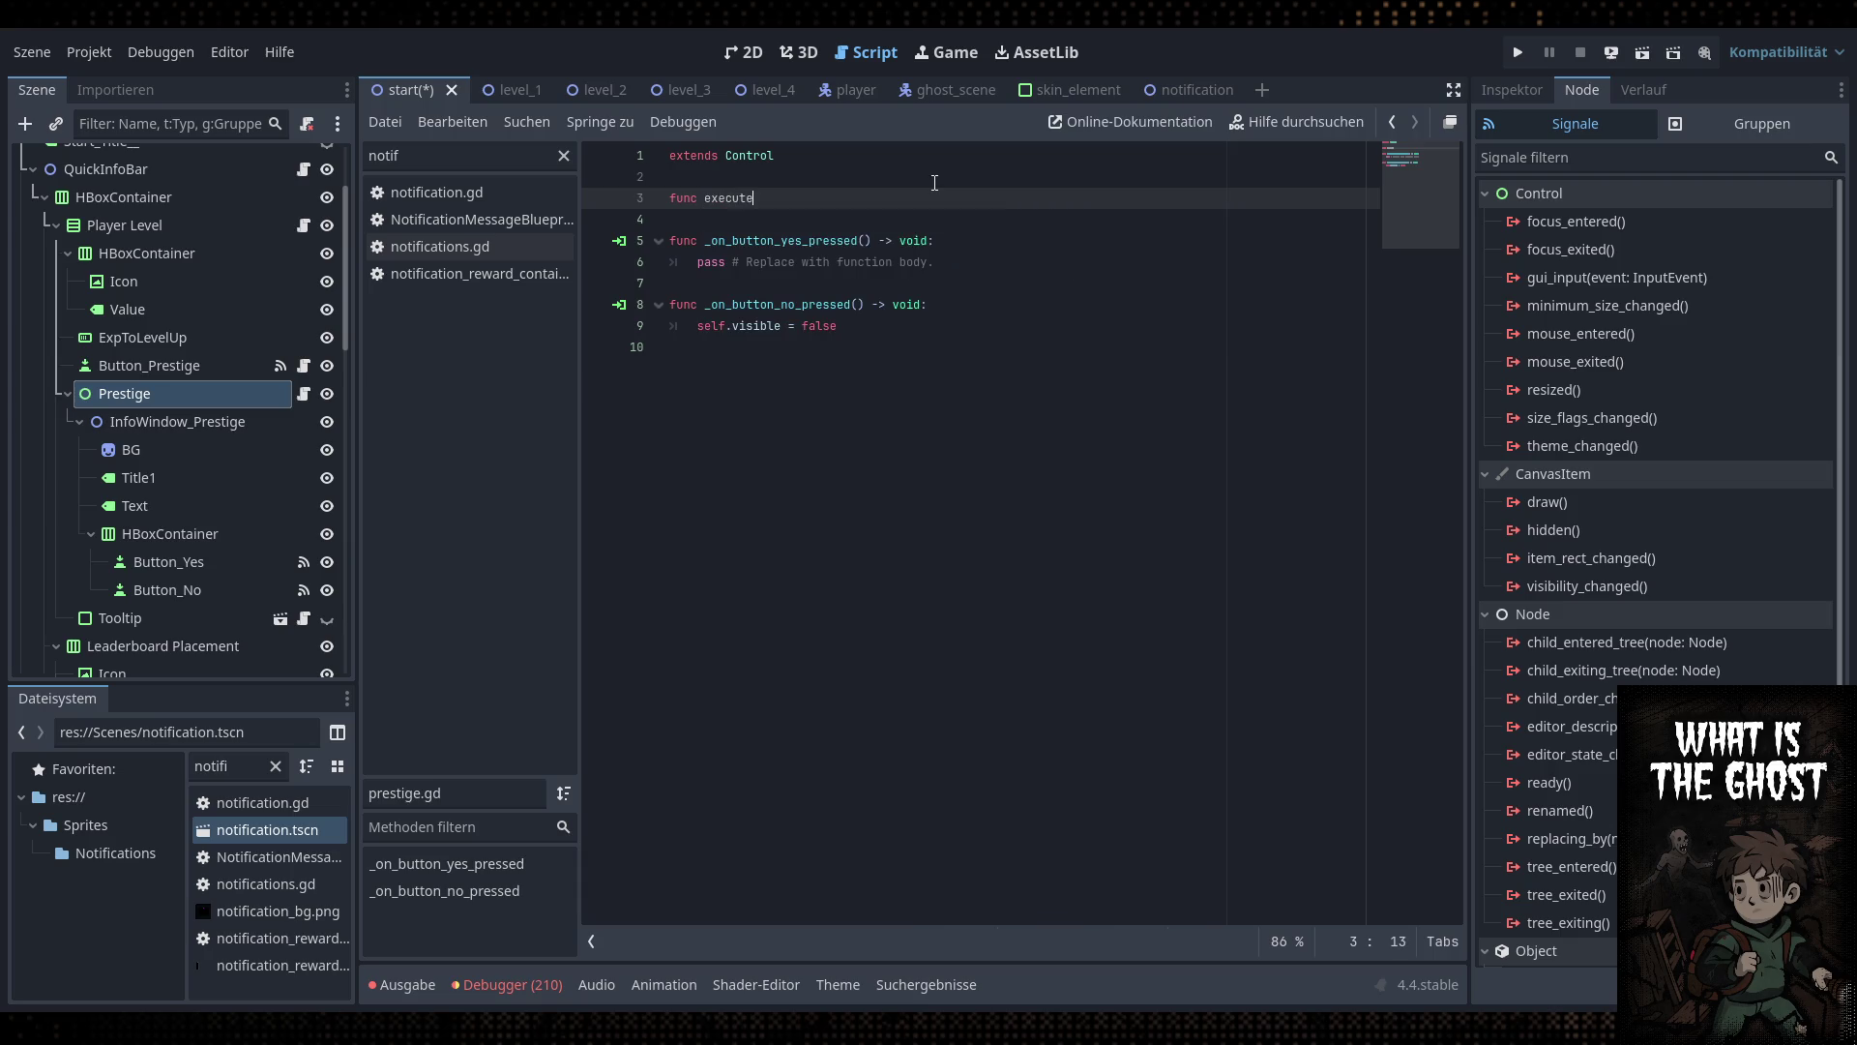
pyautogui.write('_prestige_up')
pyautogui.write('():')
pyautogui.press('Return')
pyautogui.click(934, 182)
pyautogui.press('Return')
pyautogui.write('##')
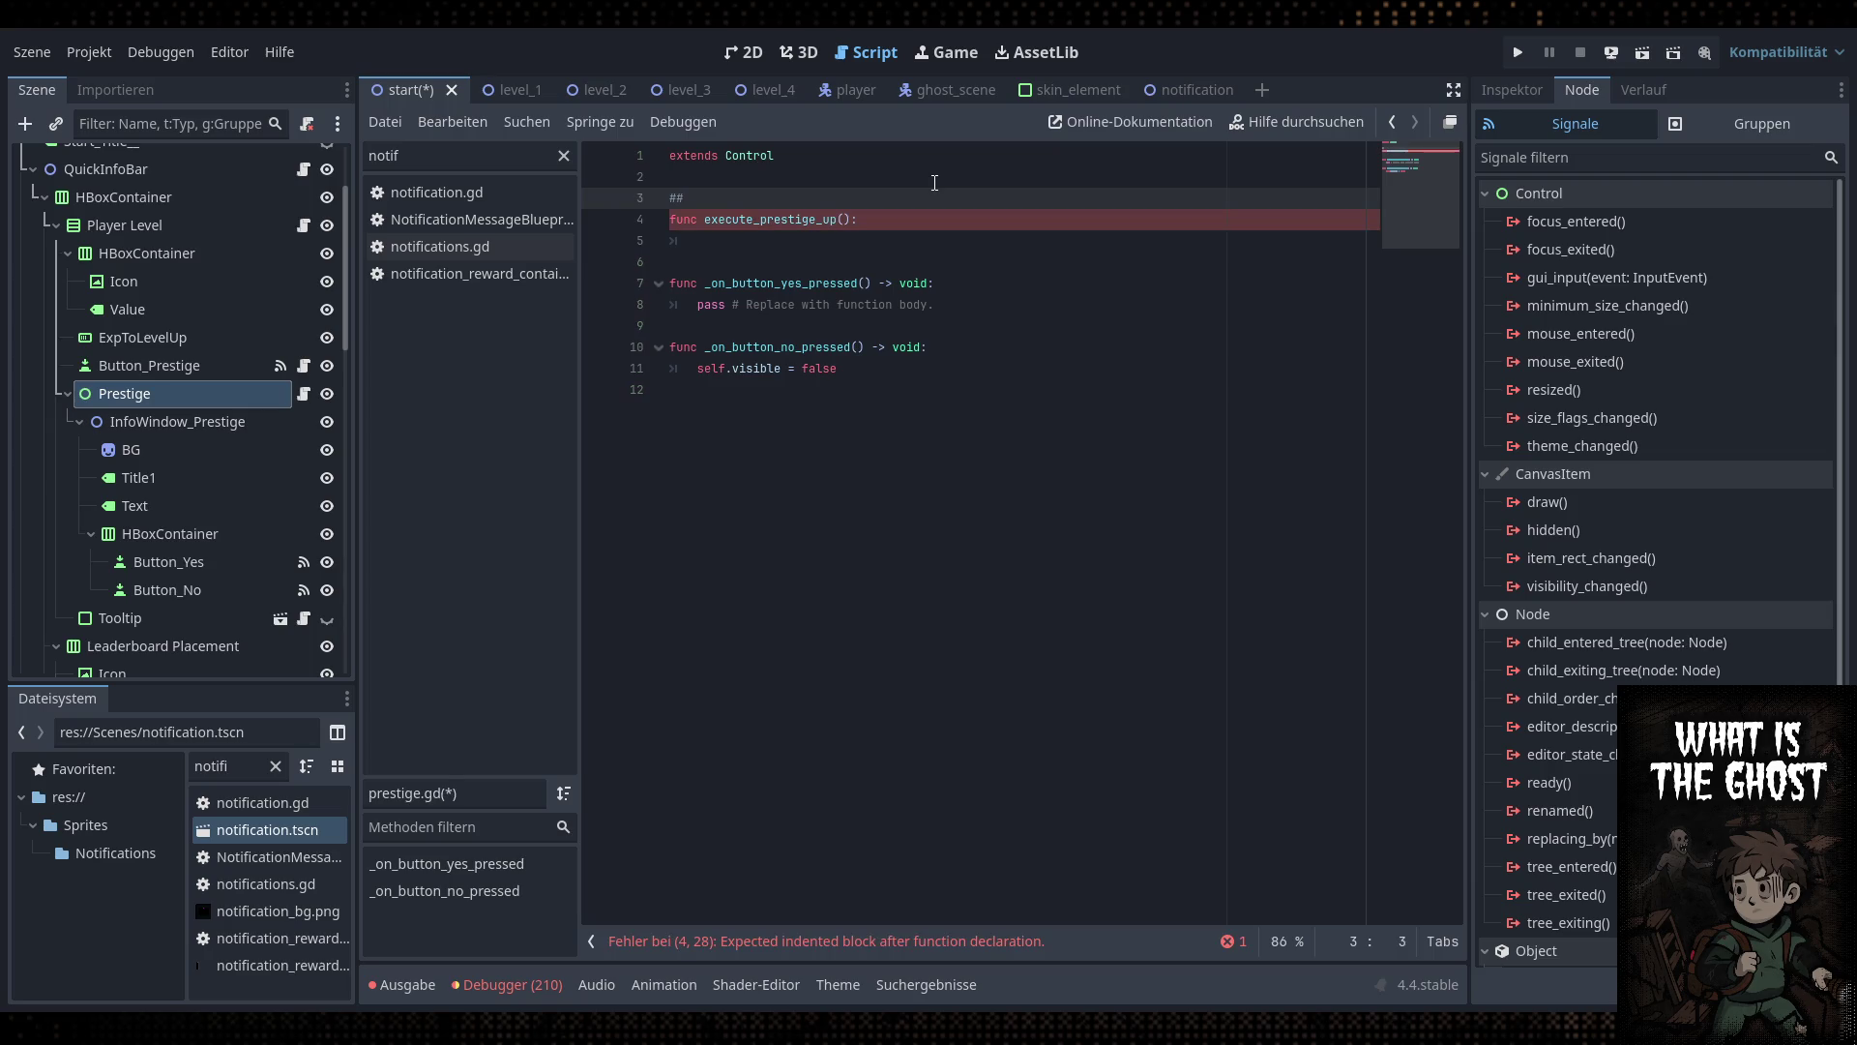
pyautogui.write('All t')
pyautogui.write('hat happens ')
pyautogui.write('if ')
pyautogui.write('the player ')
pyautogui.write('levels up ')
pyautogui.write('his prestige')
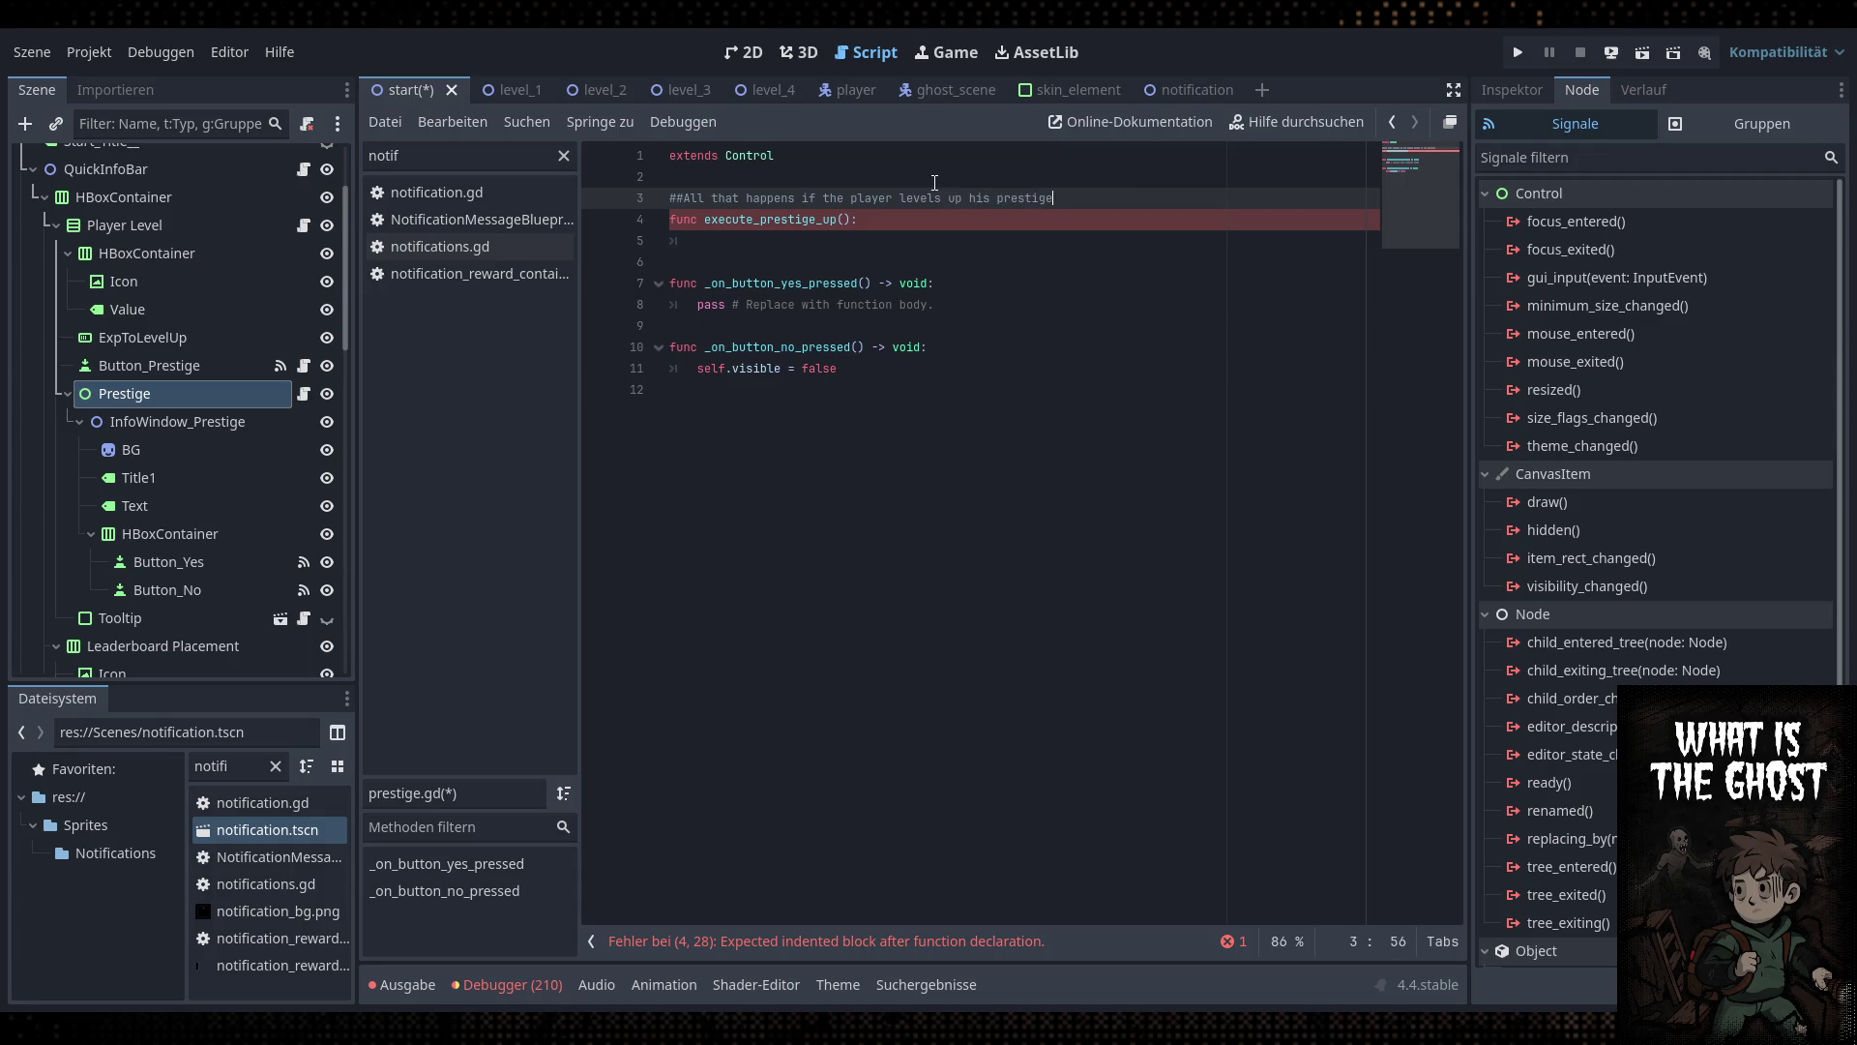
pyautogui.write(' rank')
# Fill execute_prestige_up() with SaveLoad.level = 1 and SaveLoad.exp = 0
pyautogui.click(919, 238)
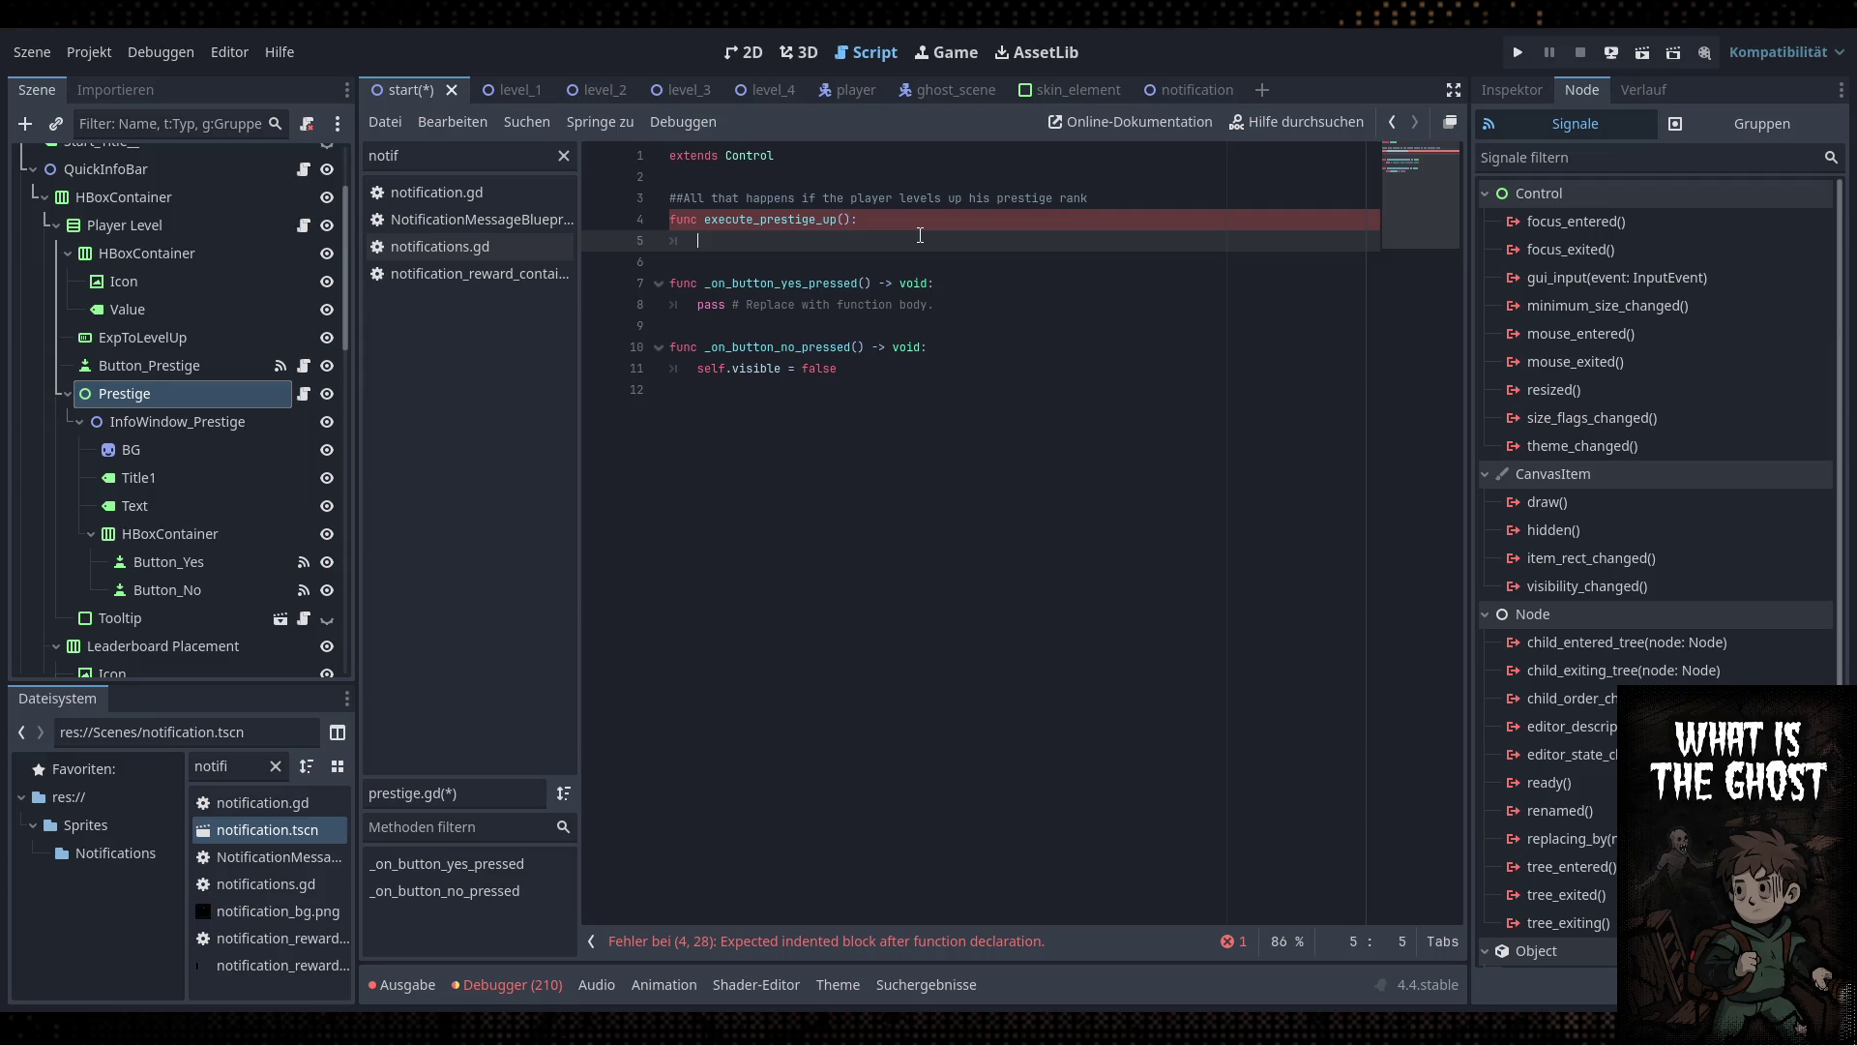
pyautogui.write('Save')
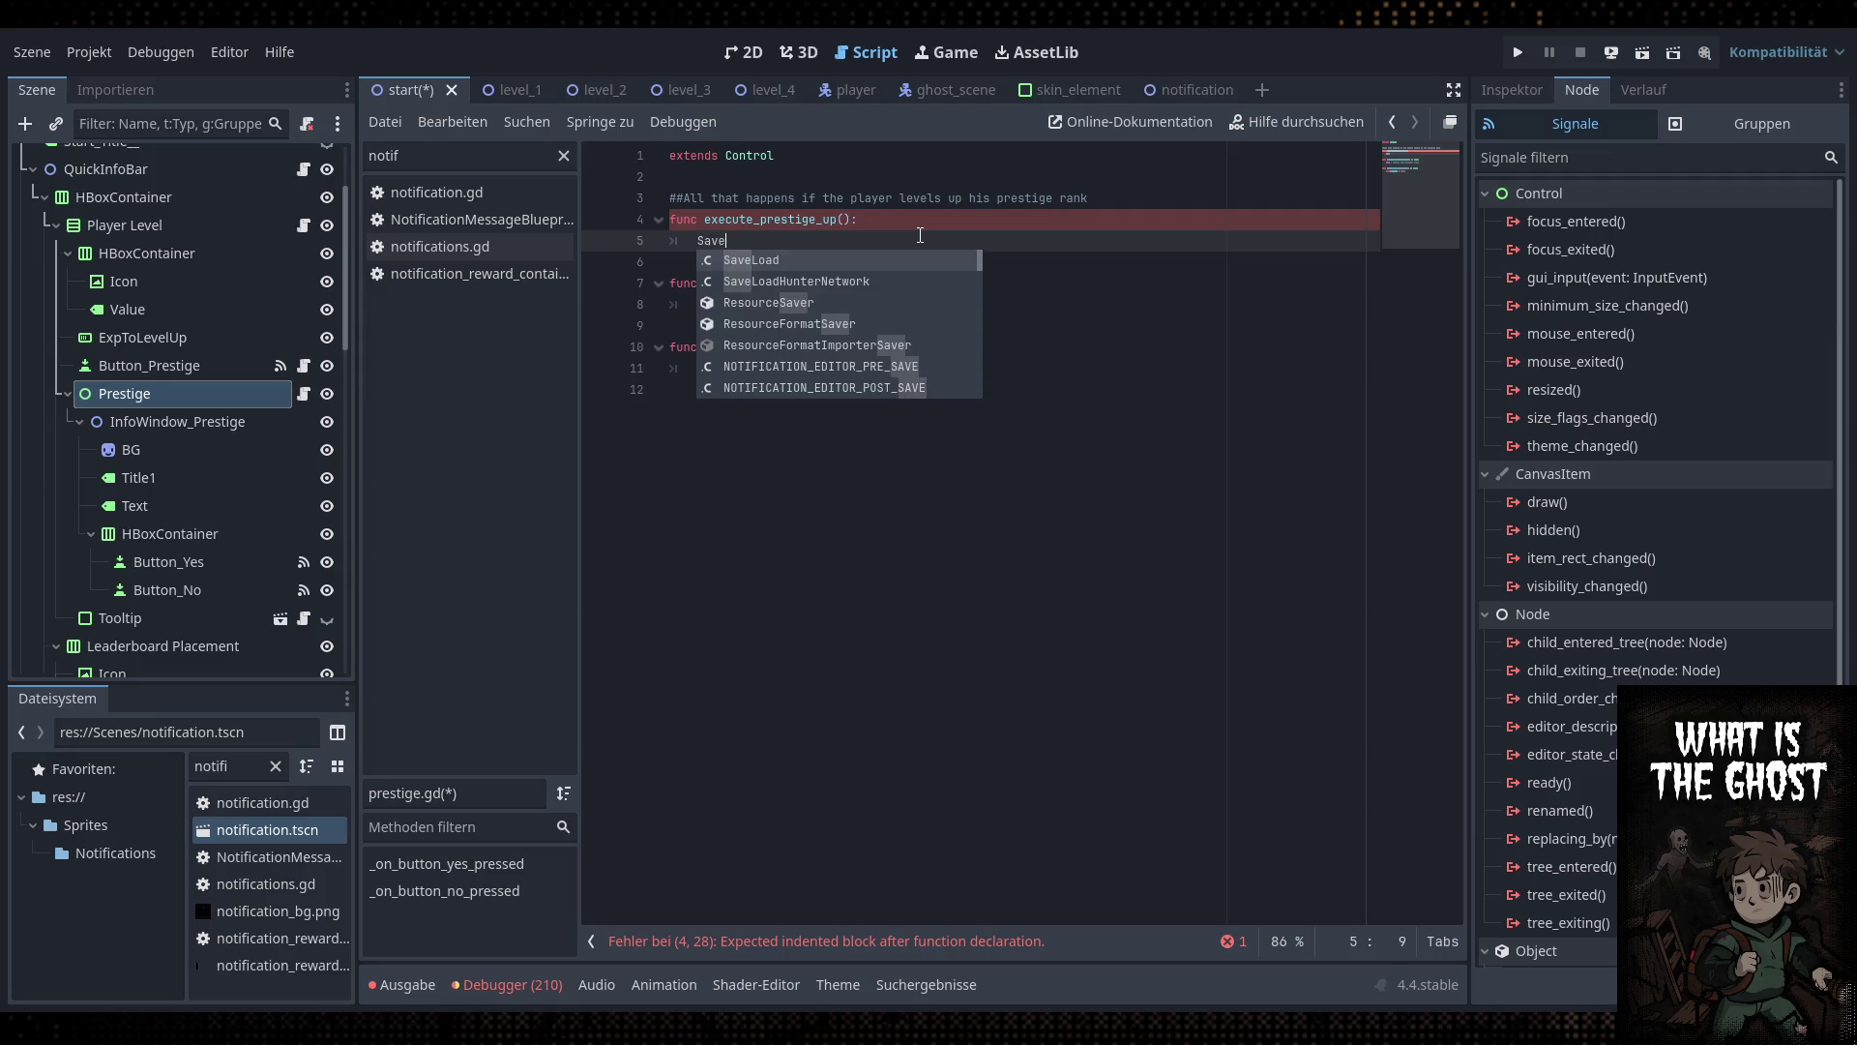
pyautogui.write('Load.level = 1')
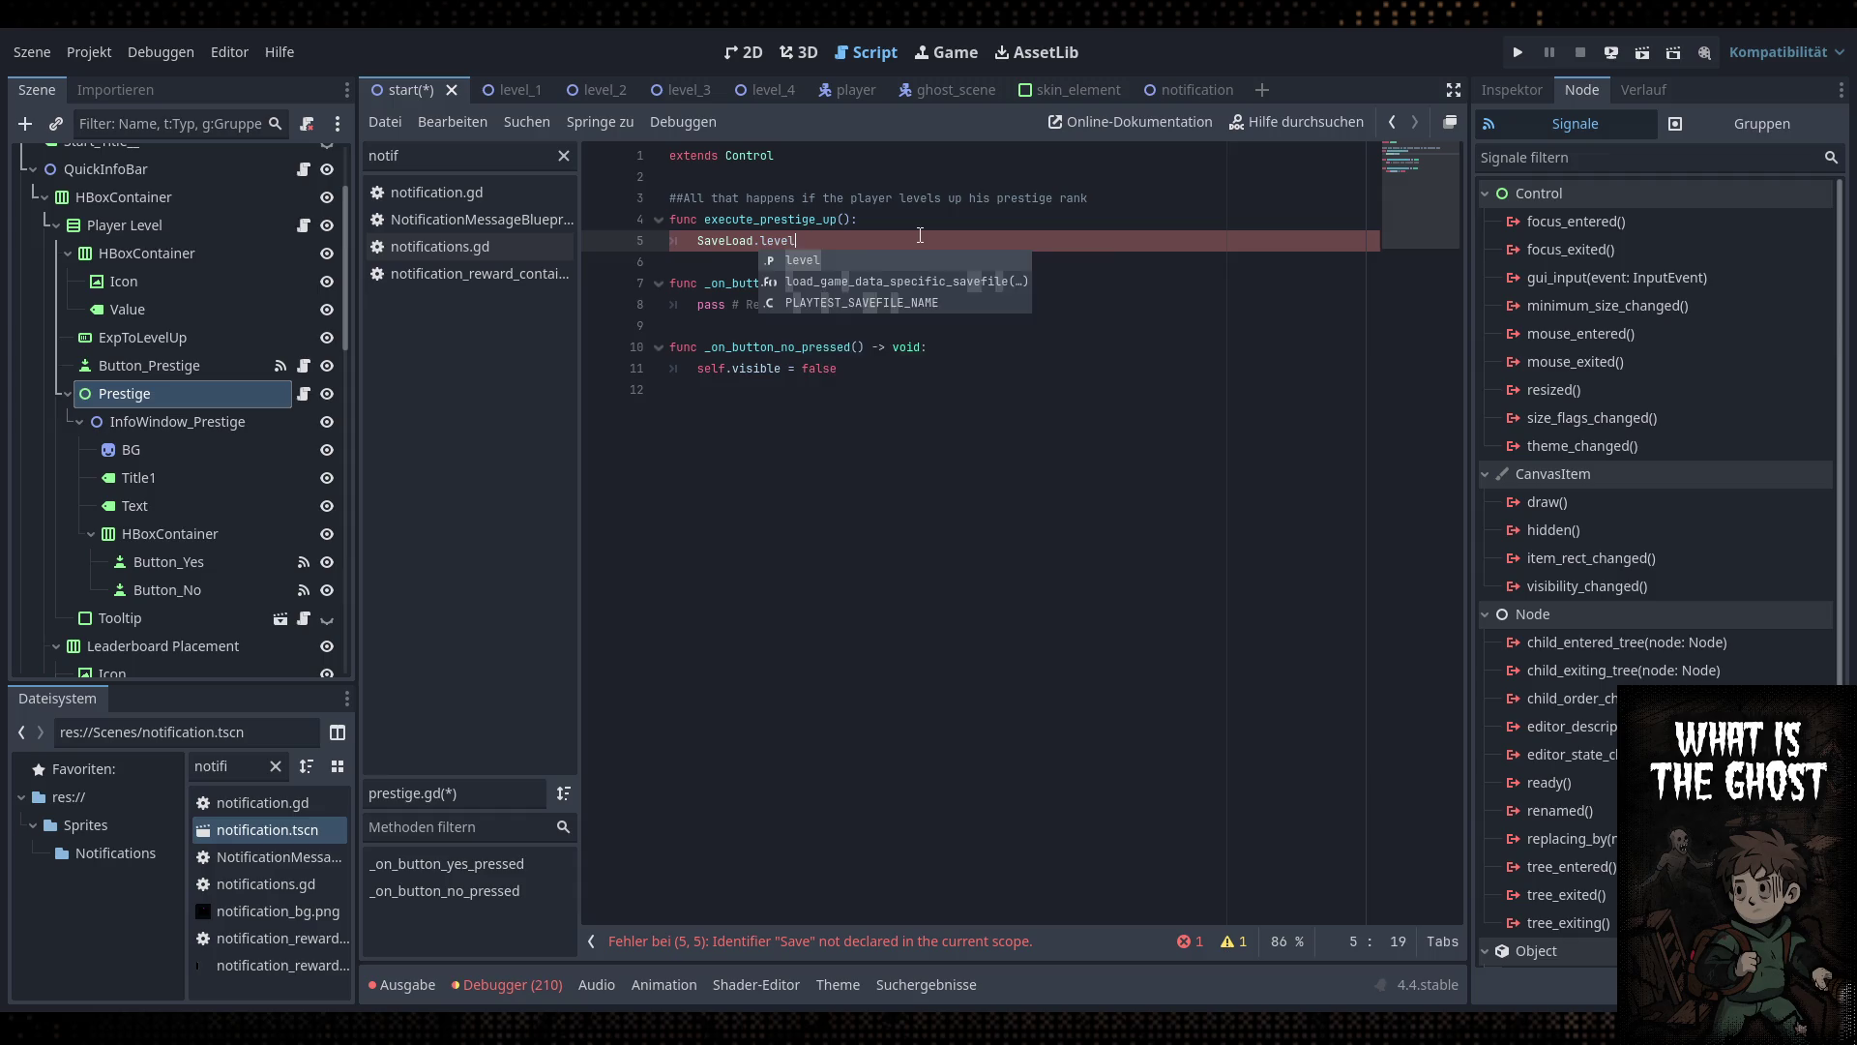
pyautogui.press('Return')
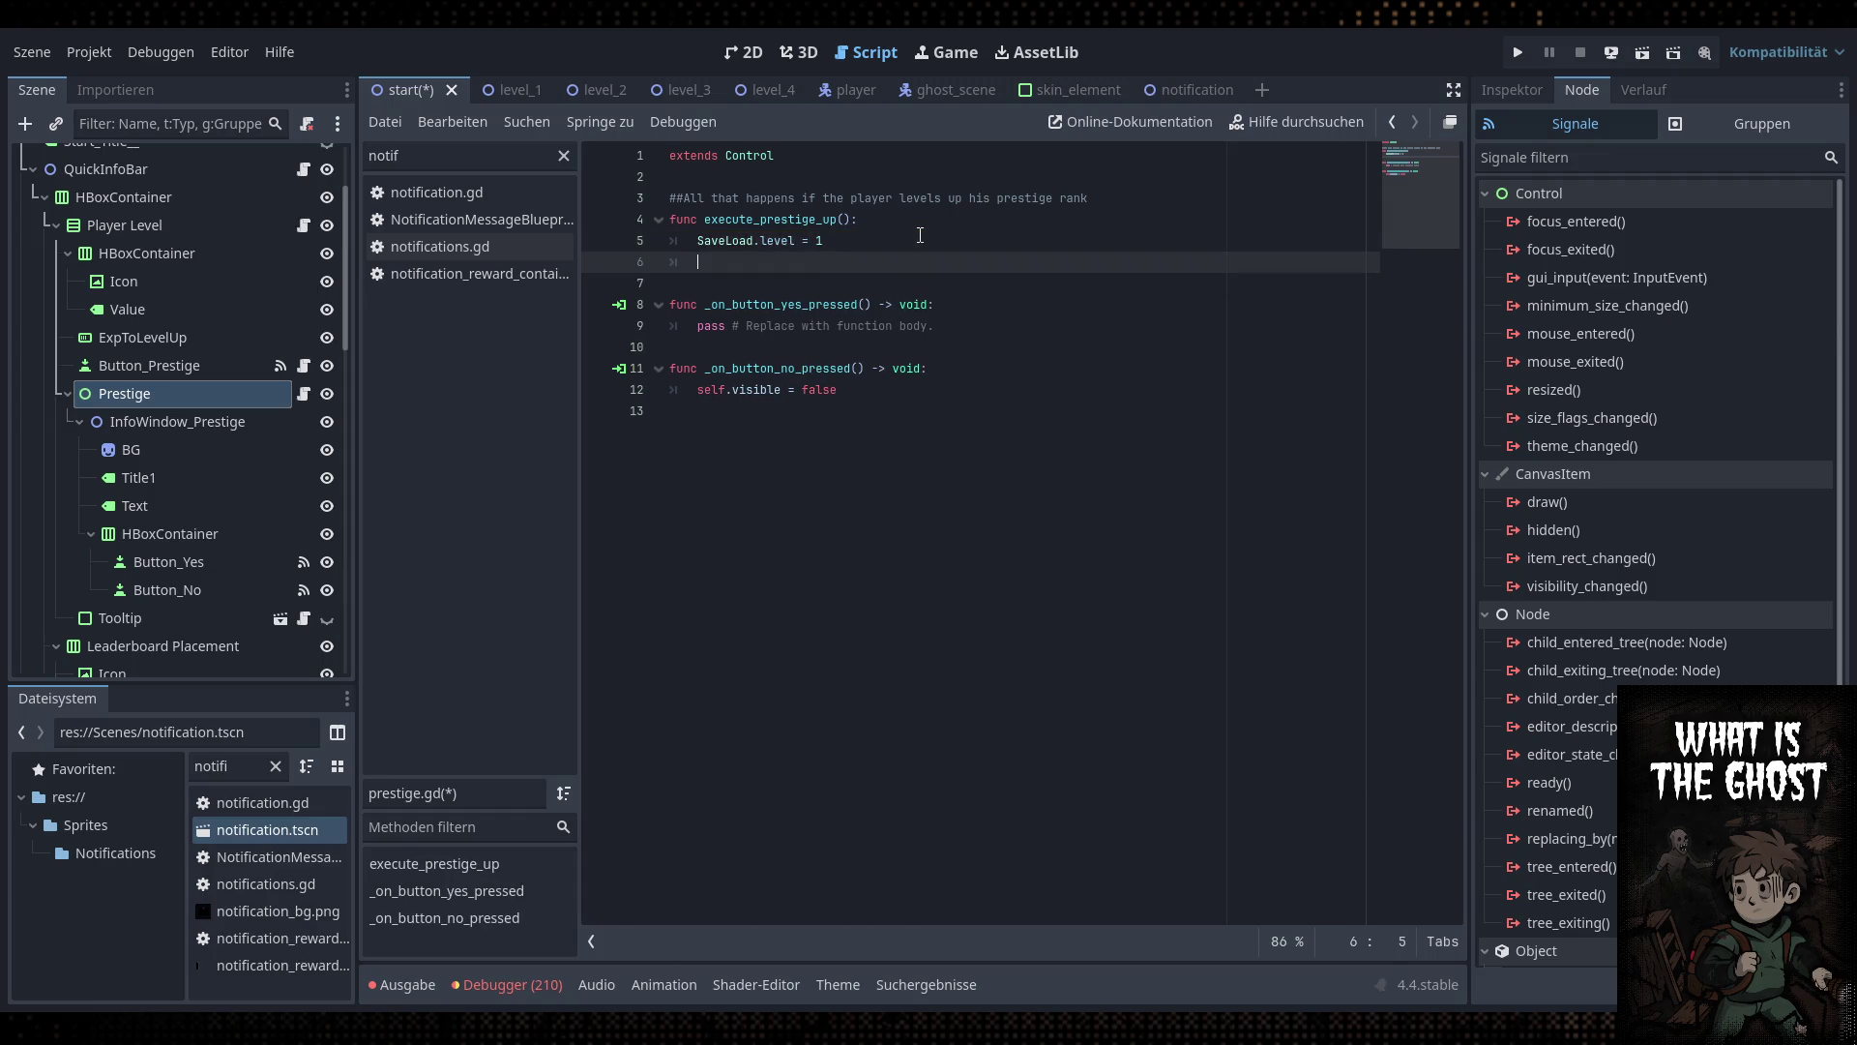
pyautogui.write('SaveLoad.exp ')
pyautogui.write('= 0')
pyautogui.doubleClick(474, 166)
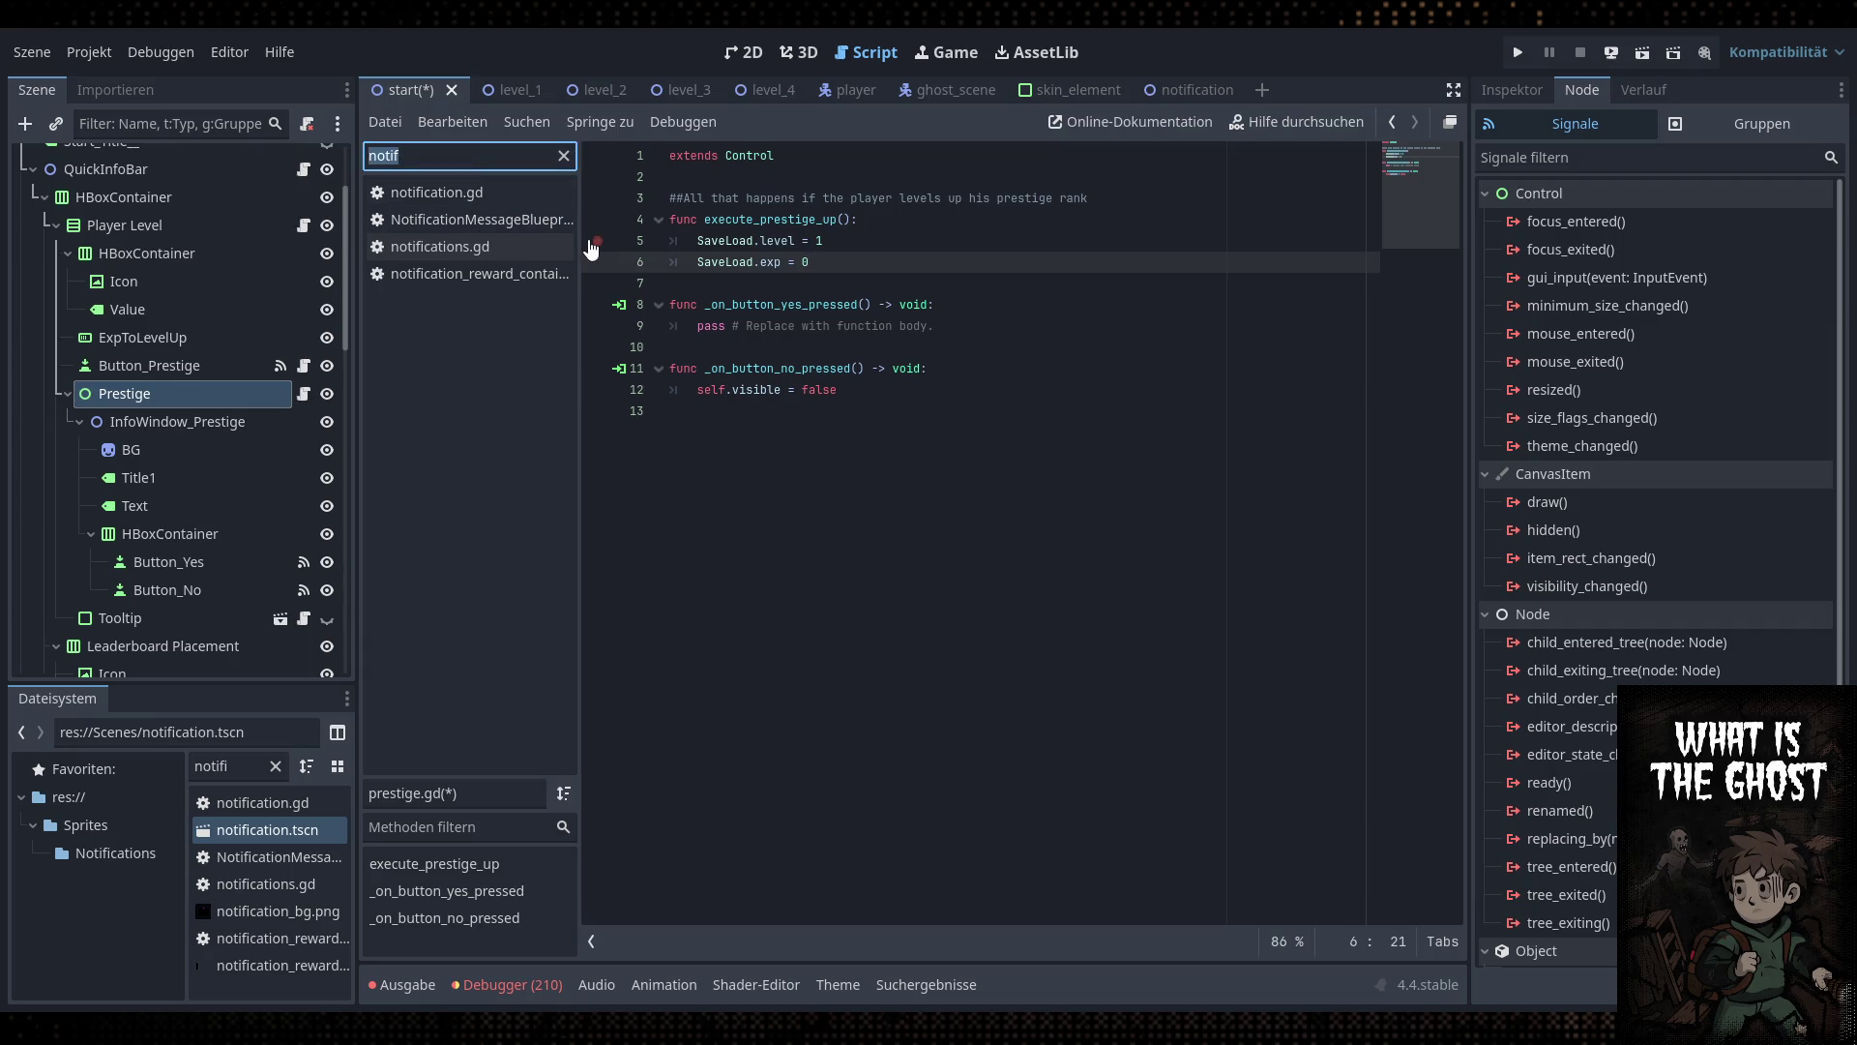
# Open save_load.gd and search 'wipe' to find the exp_needed default of 150
pyautogui.write('save')
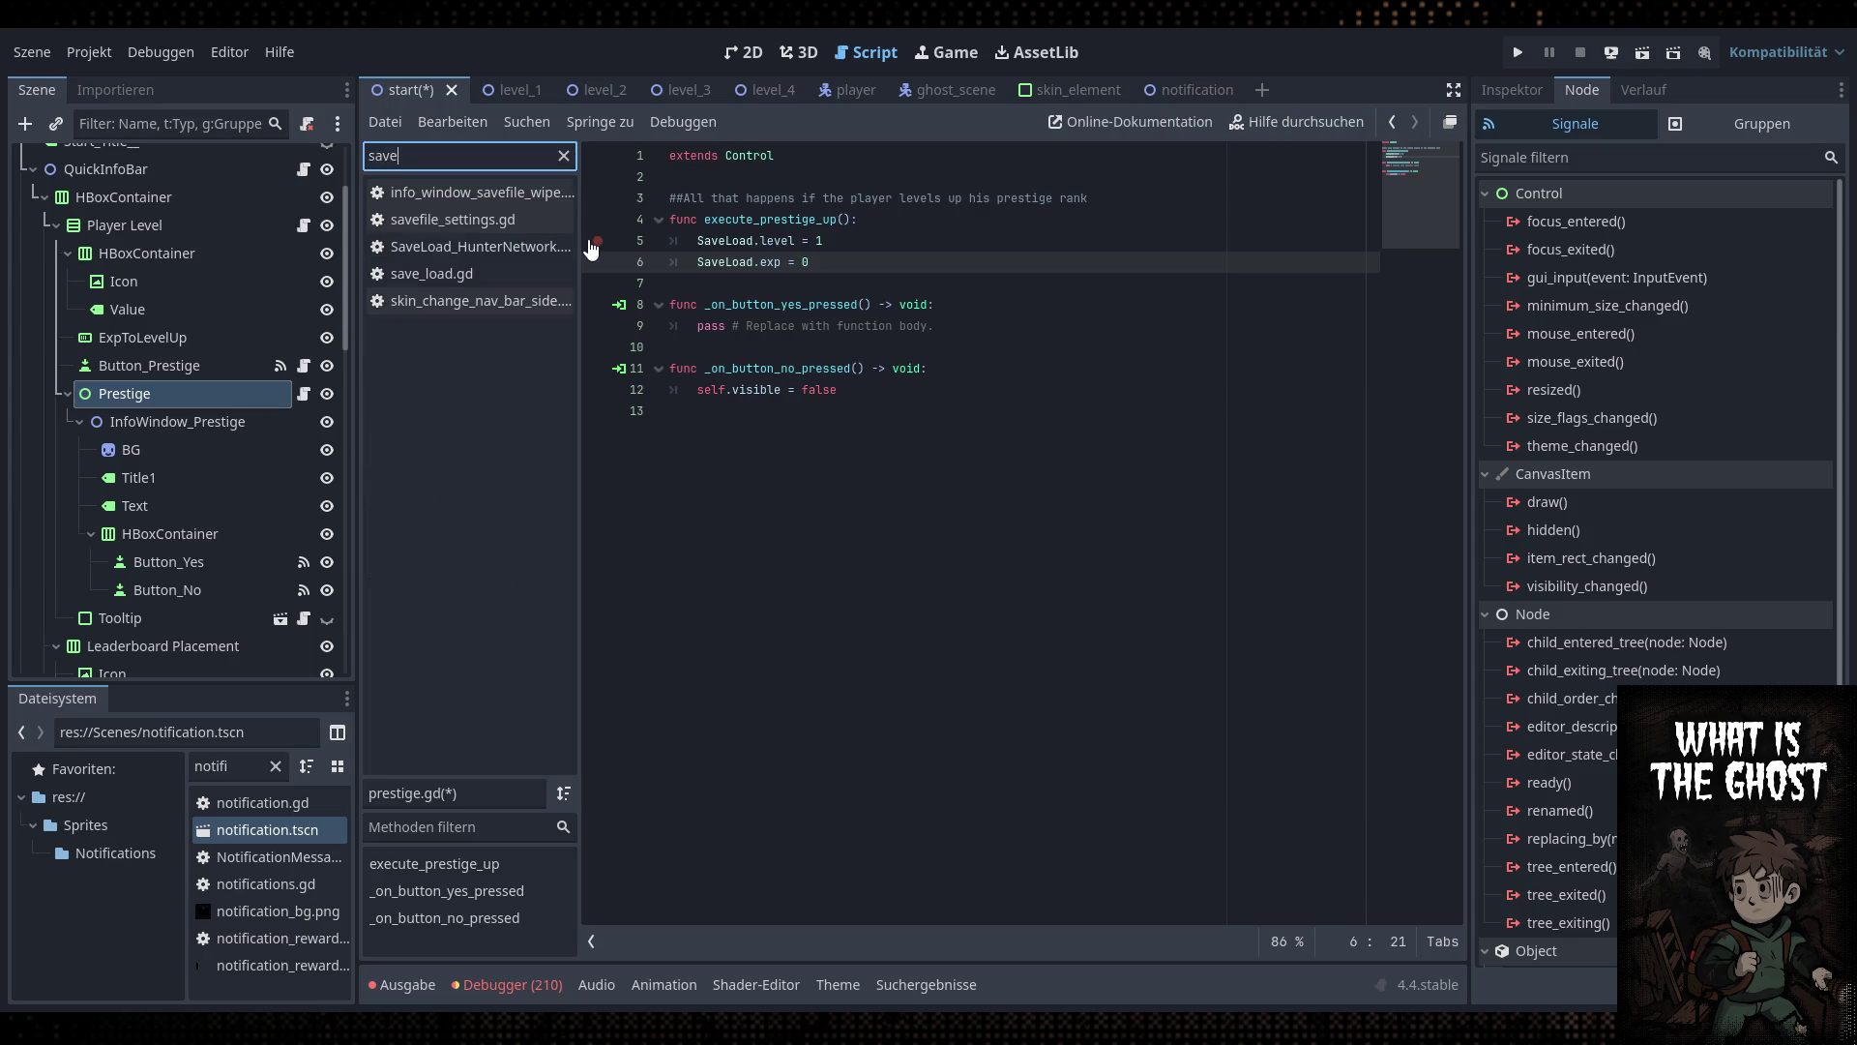
pyautogui.click(474, 275)
pyautogui.moveTo(1456, 462); pyautogui.dragTo(1457, 619)
pyautogui.click(1018, 778)
pyautogui.hotkey('ctrl', 'f')
pyautogui.write('wipe')
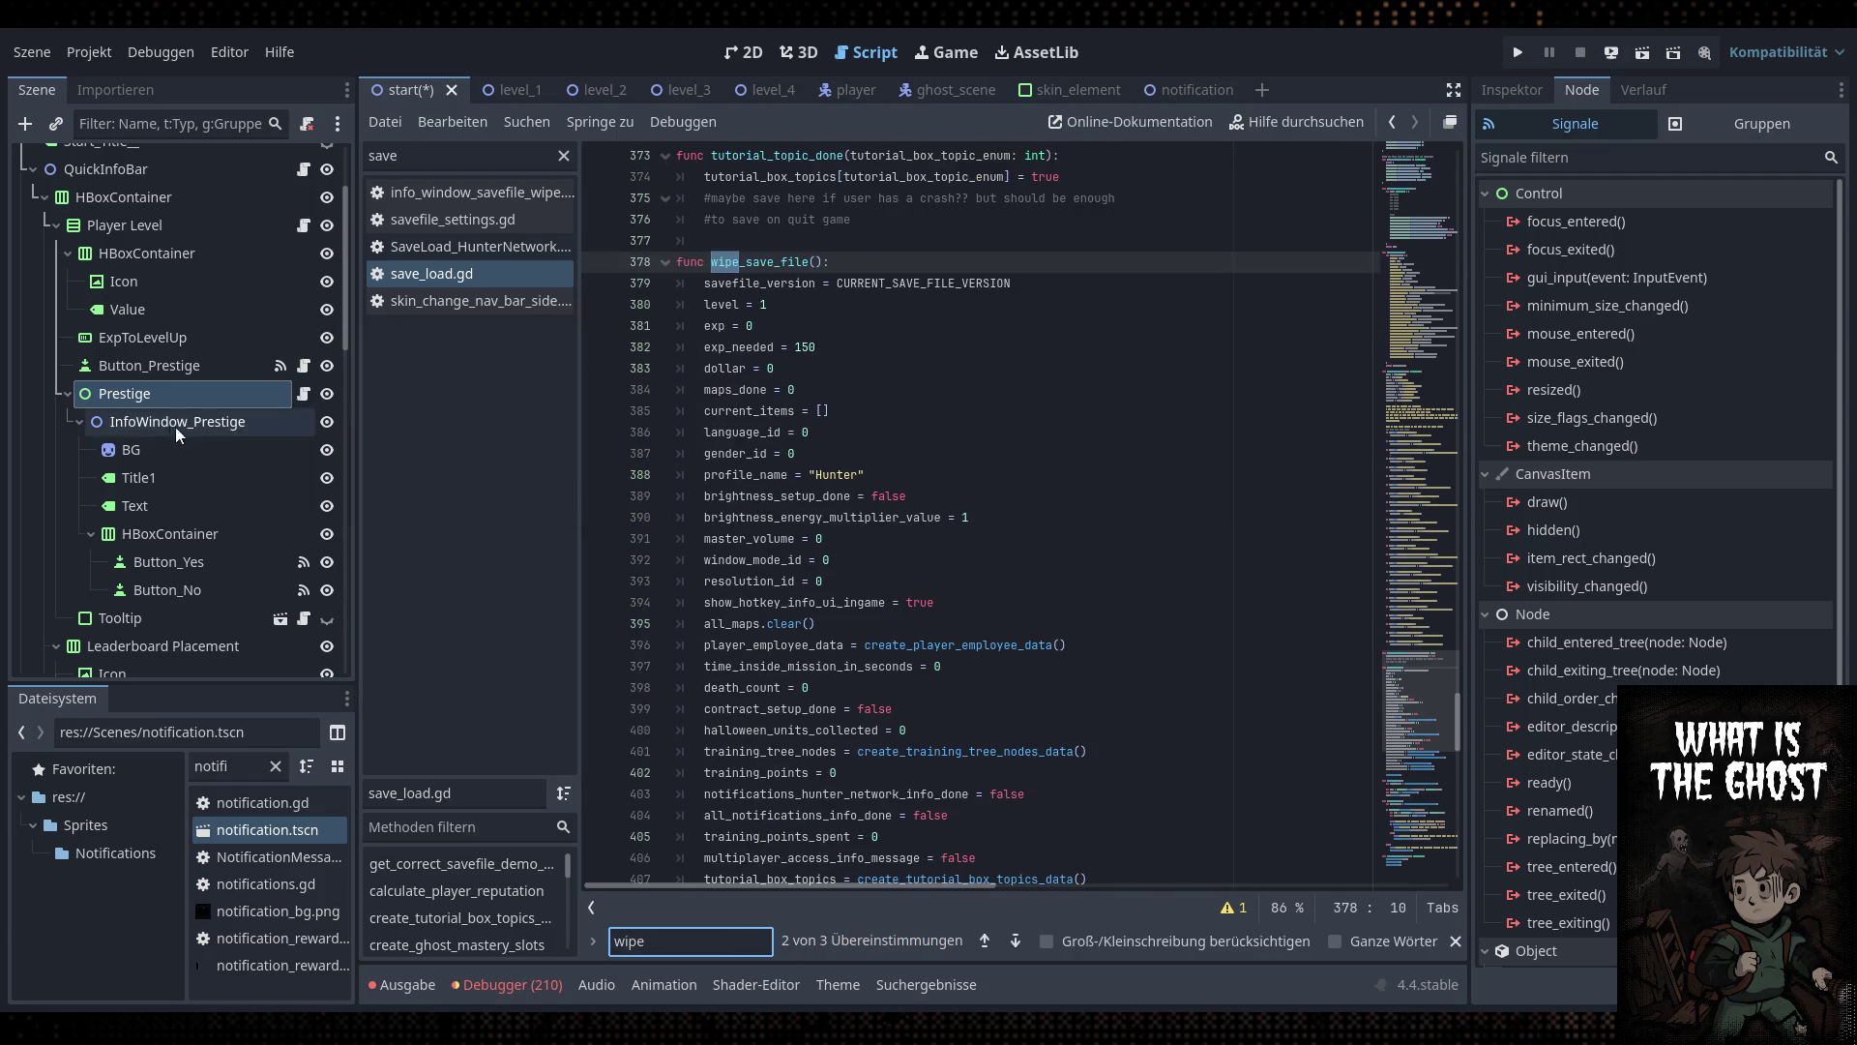
pyautogui.moveTo(818, 348); pyautogui.dragTo(794, 348)
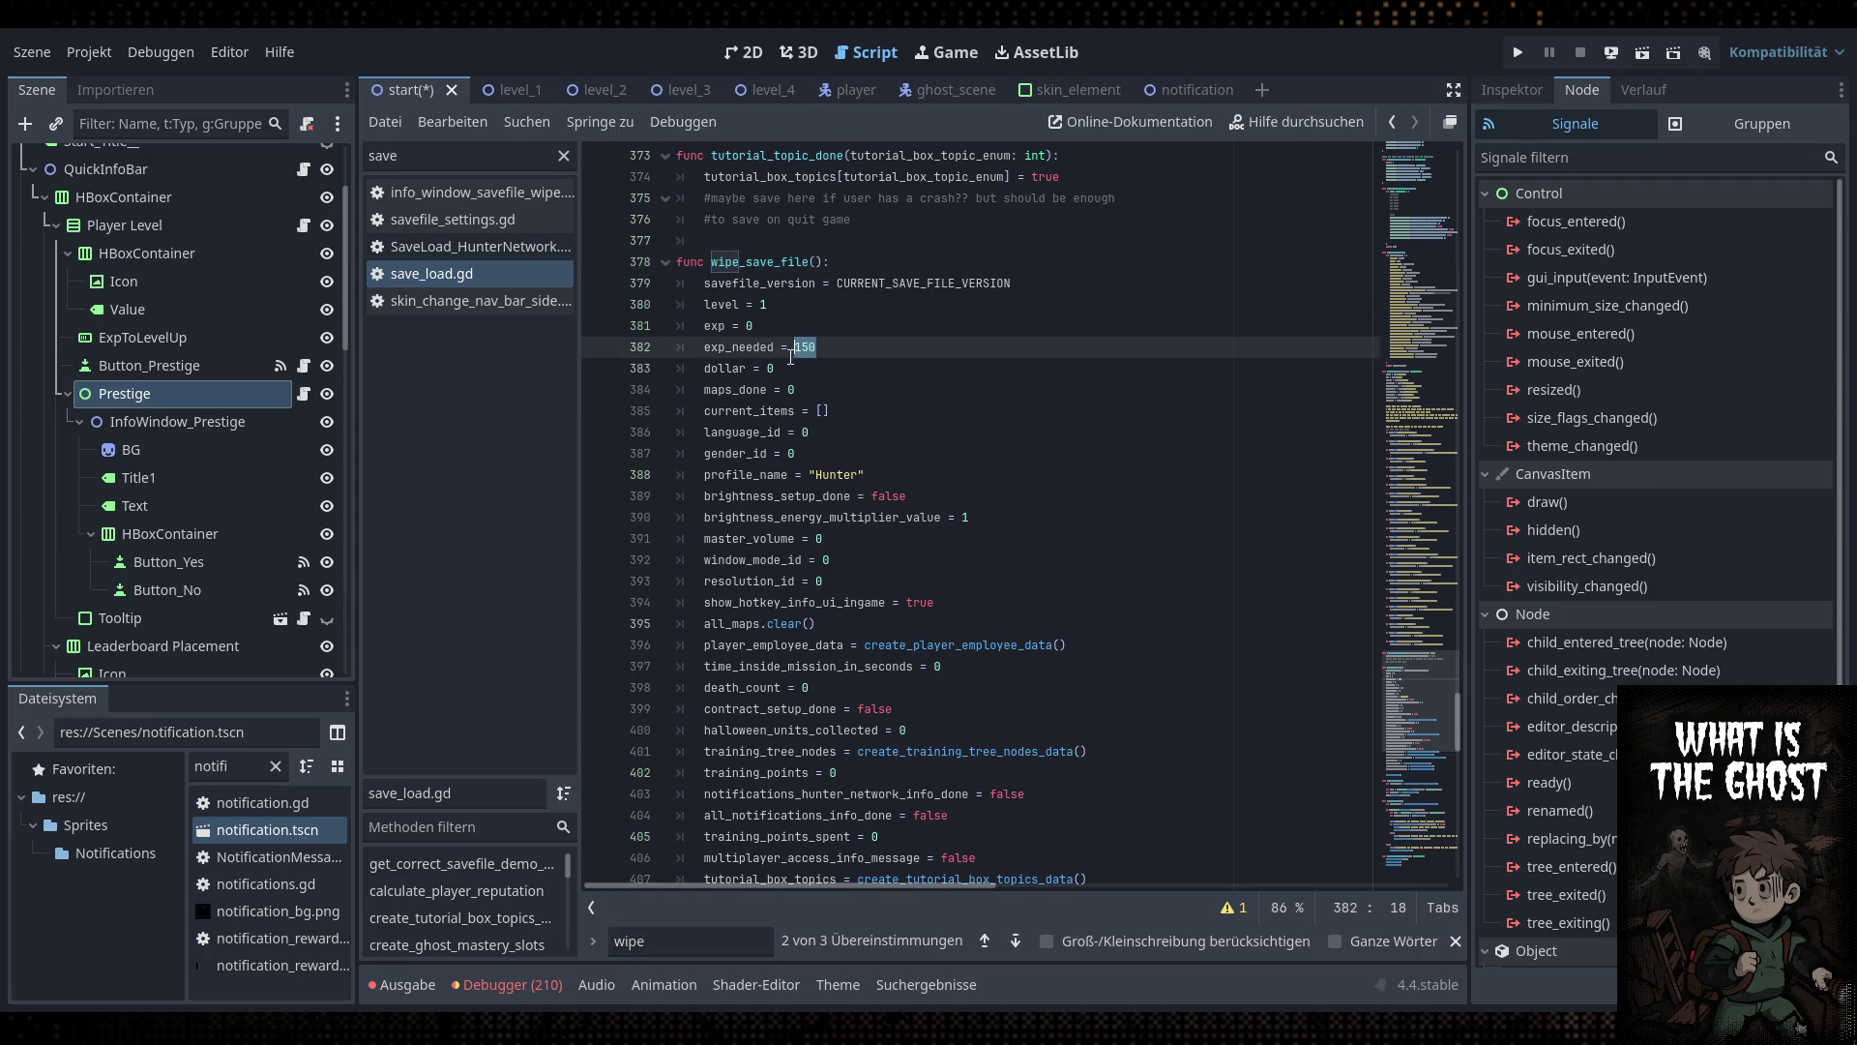
# In prestige.gd, add SaveLoad.exp_needed = 150 to execute_prestige_up()
pyautogui.click(327, 393)
pyautogui.click(329, 395)
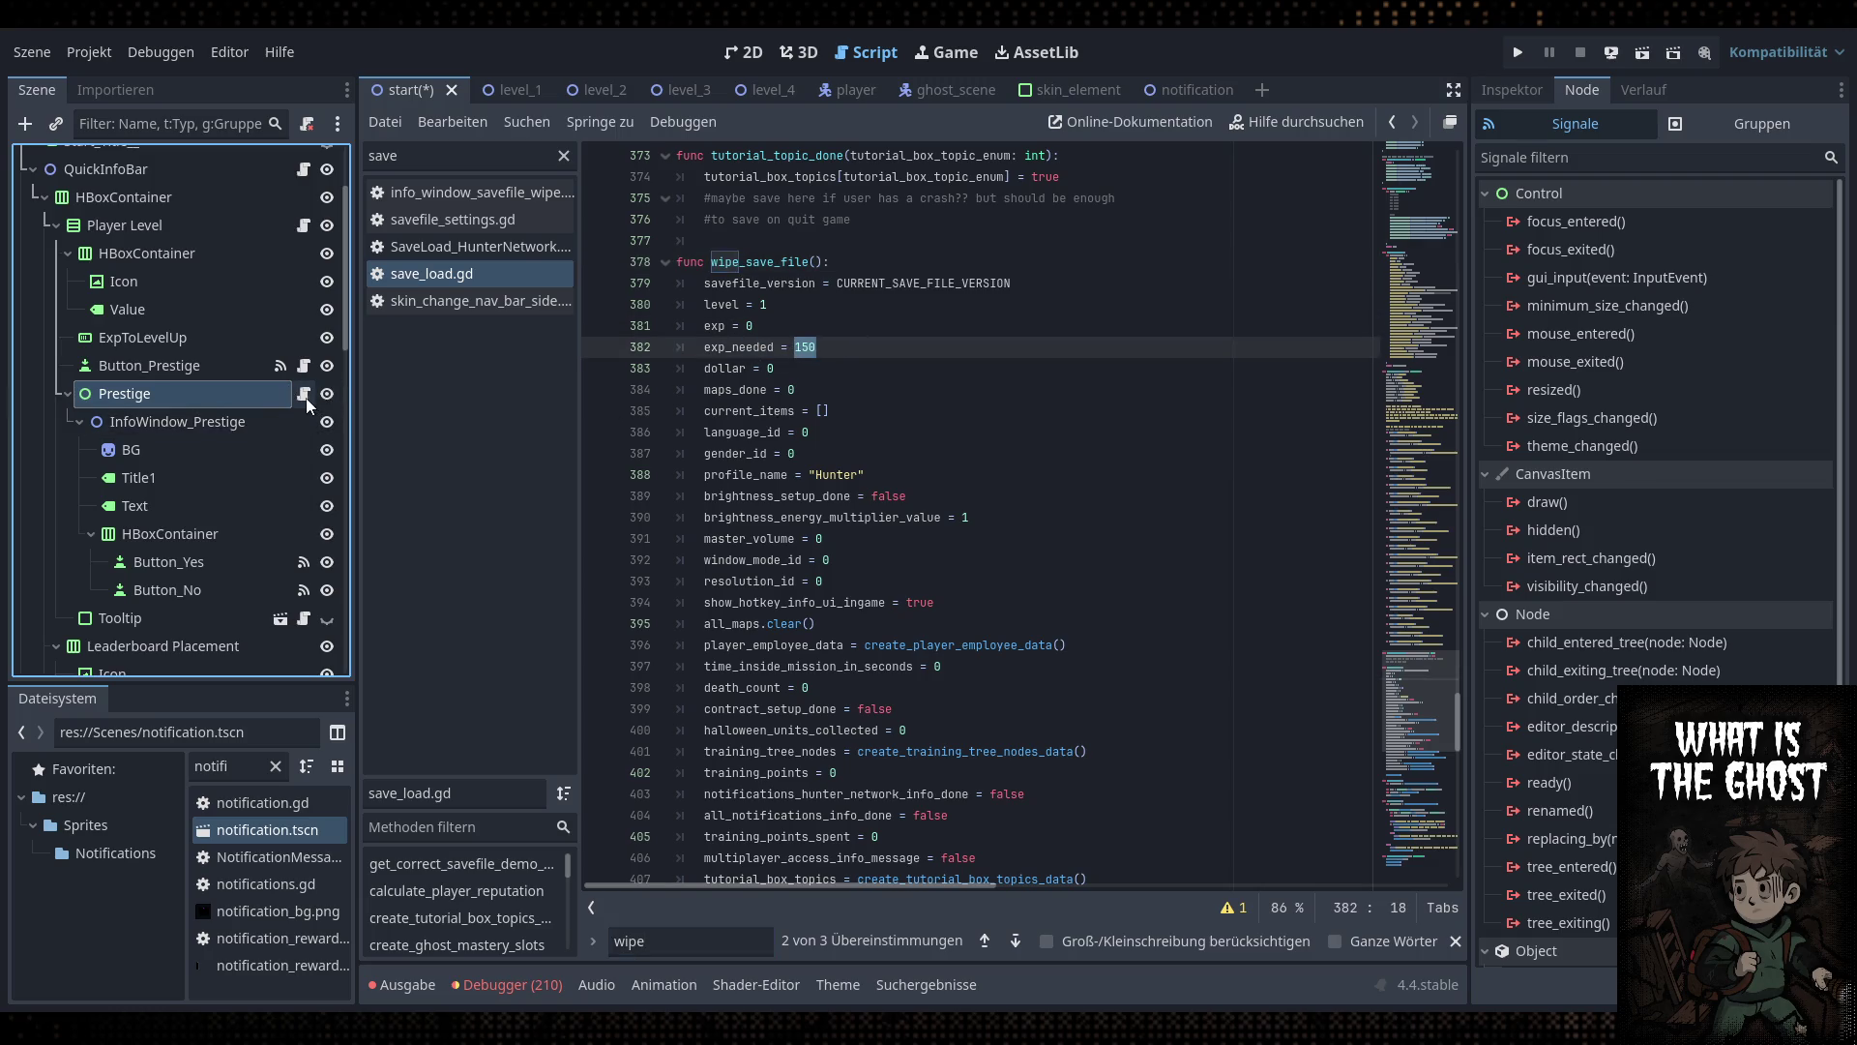
pyautogui.click(305, 394)
pyautogui.click(327, 392)
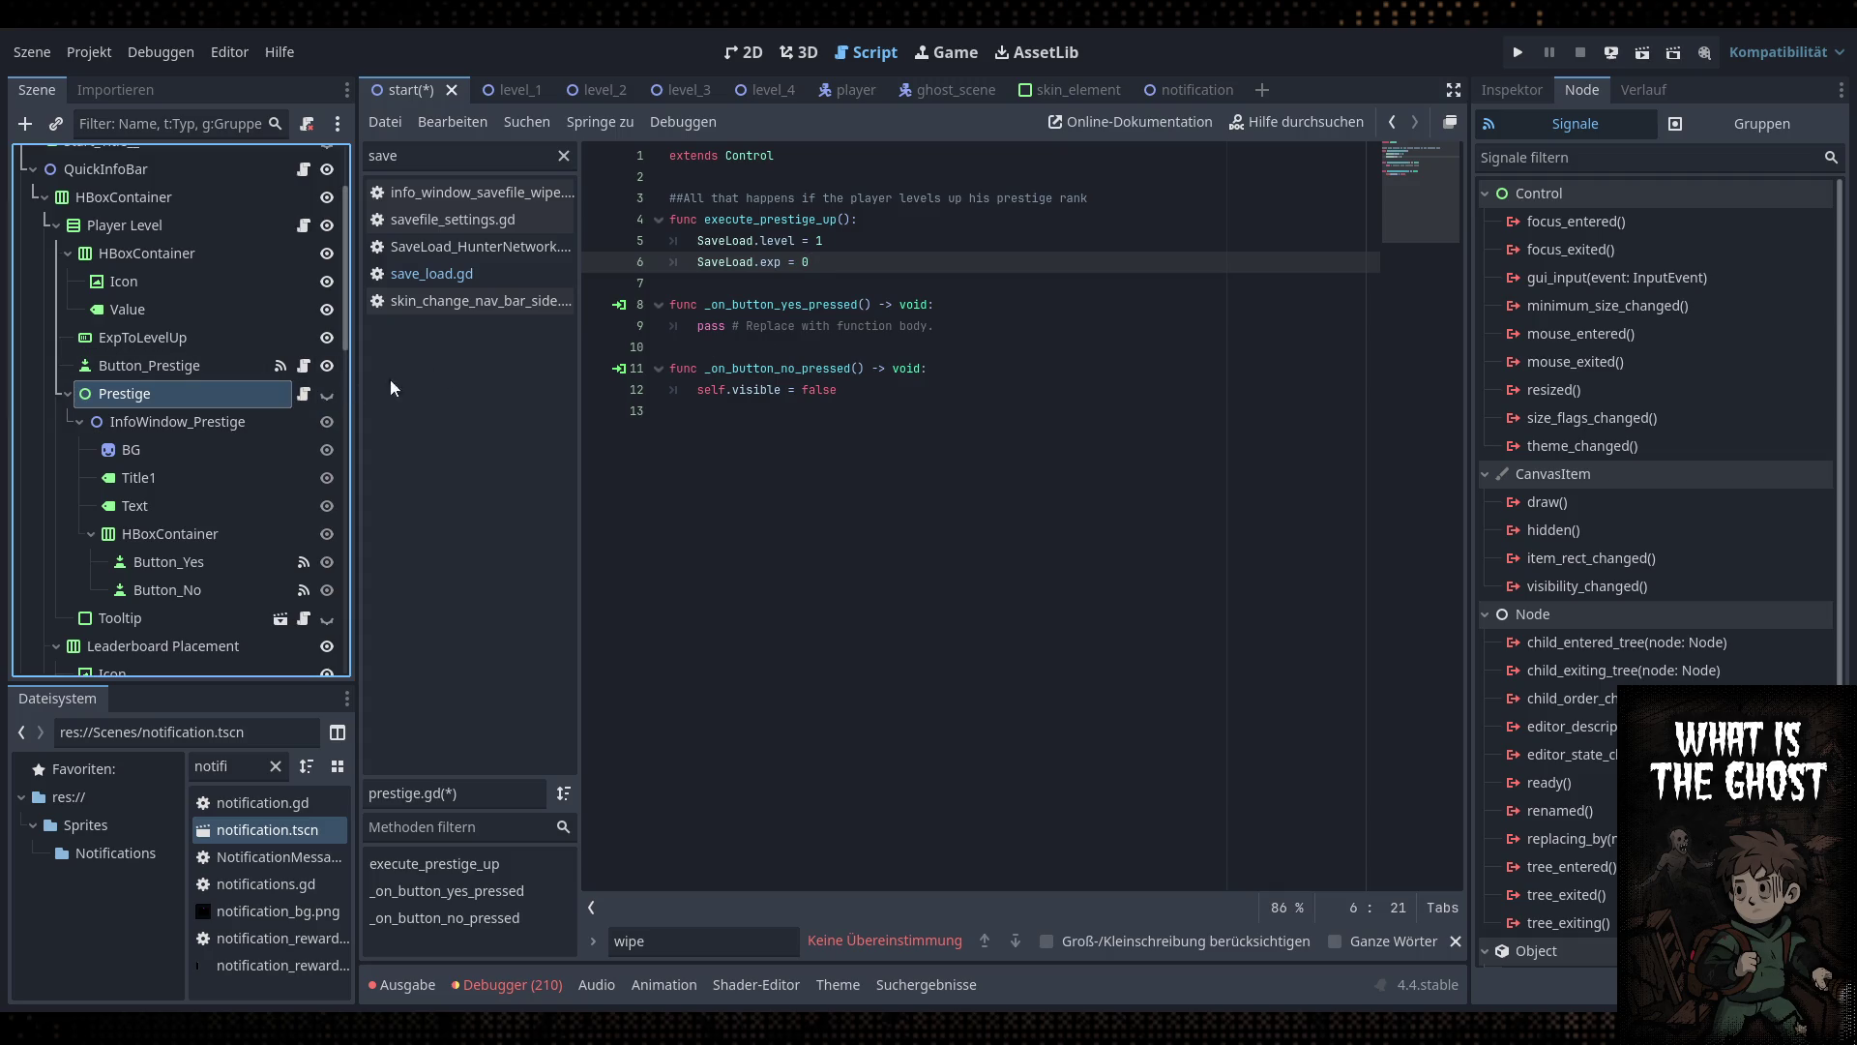
pyautogui.press('Return')
pyautogui.write('Savelo')
pyautogui.press('Return')
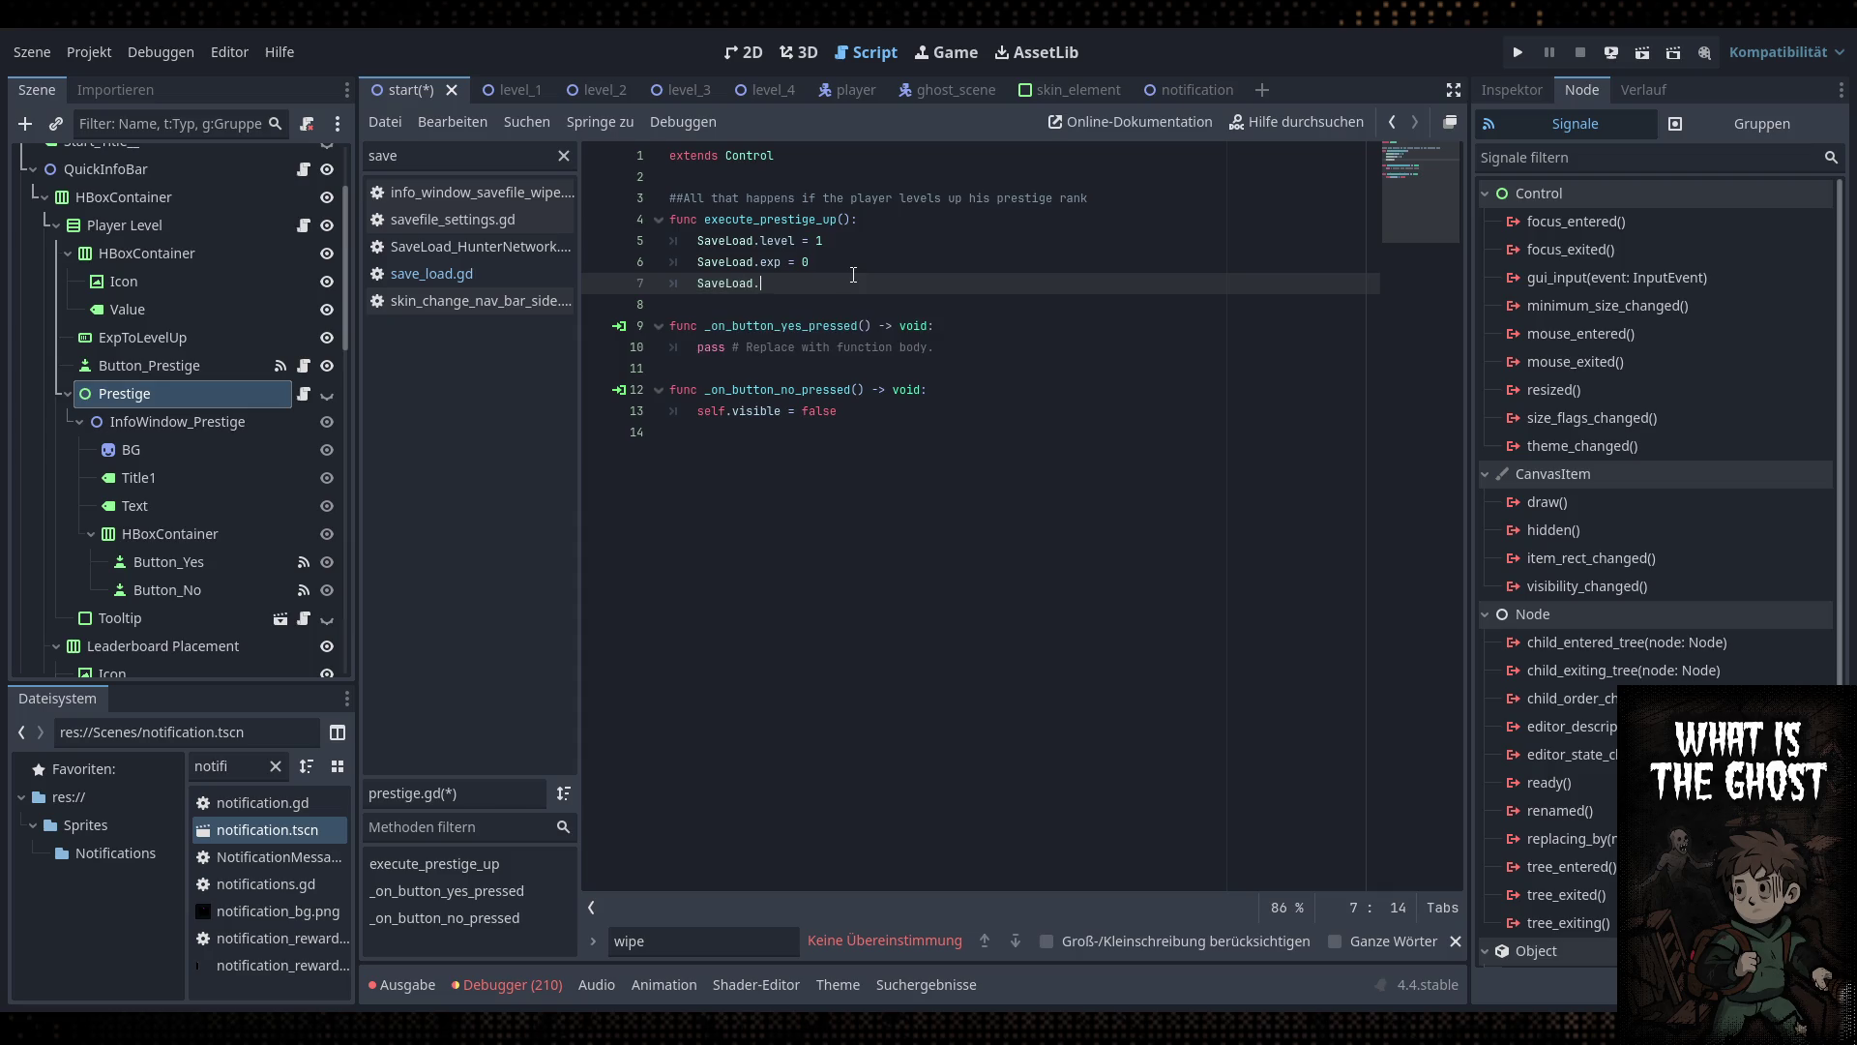
pyautogui.write('.exp_needed =')
pyautogui.write(' 150')
pyautogui.press('Up')
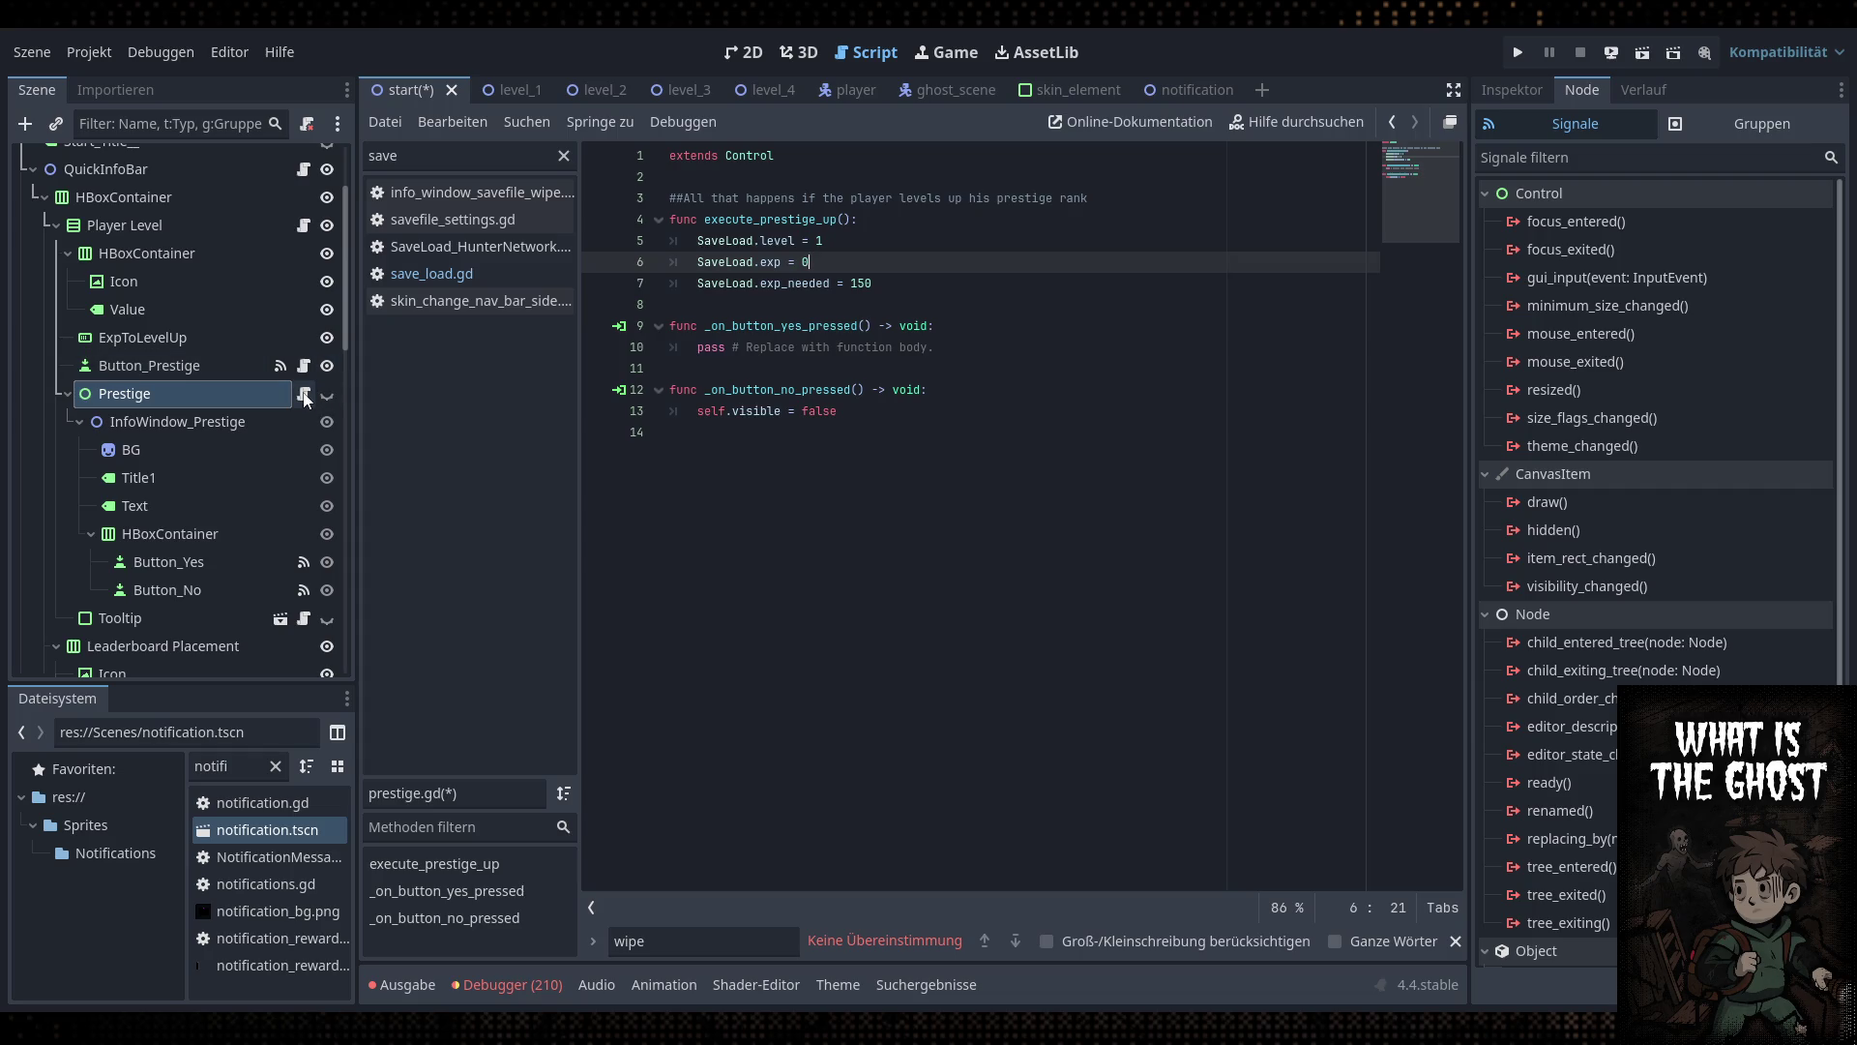
# Copy training_points_spent = 0 from save_load.gd and add SaveLoad.training_points_spent = 0 below
pyautogui.click(473, 272)
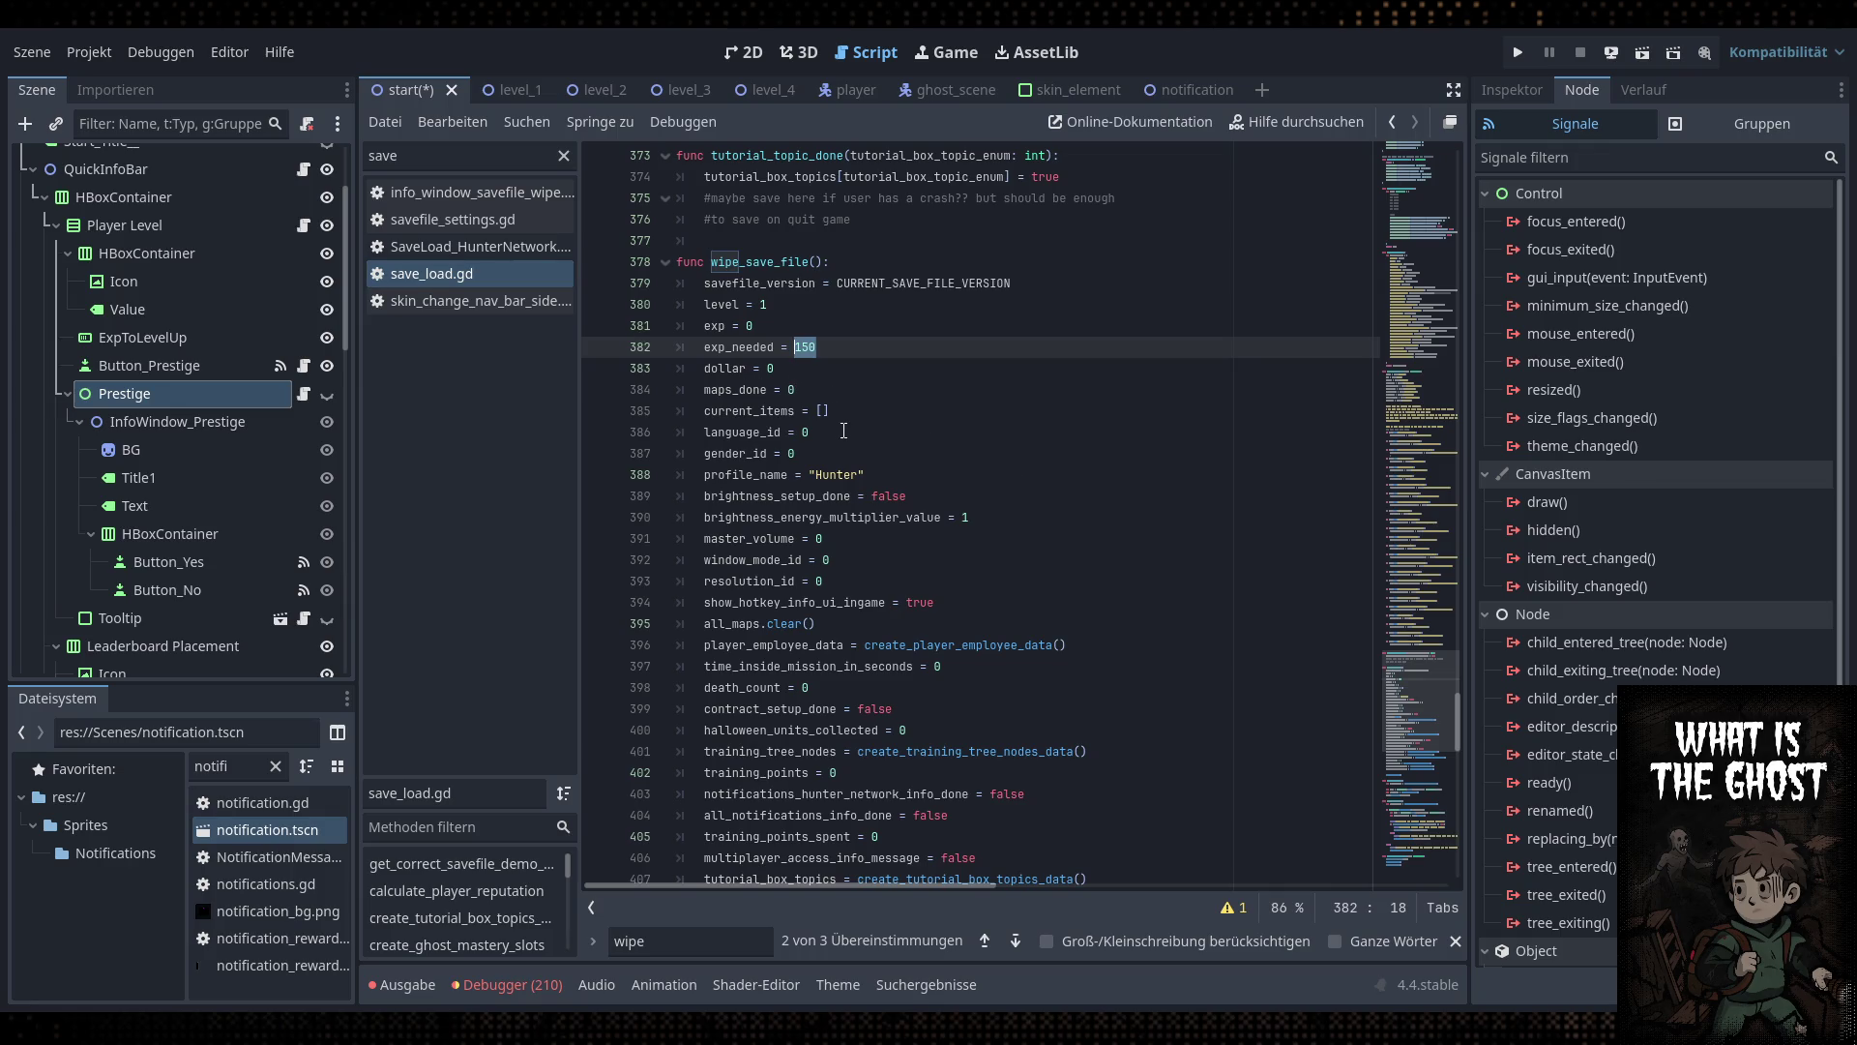
pyautogui.scroll(-4, 843, 430)
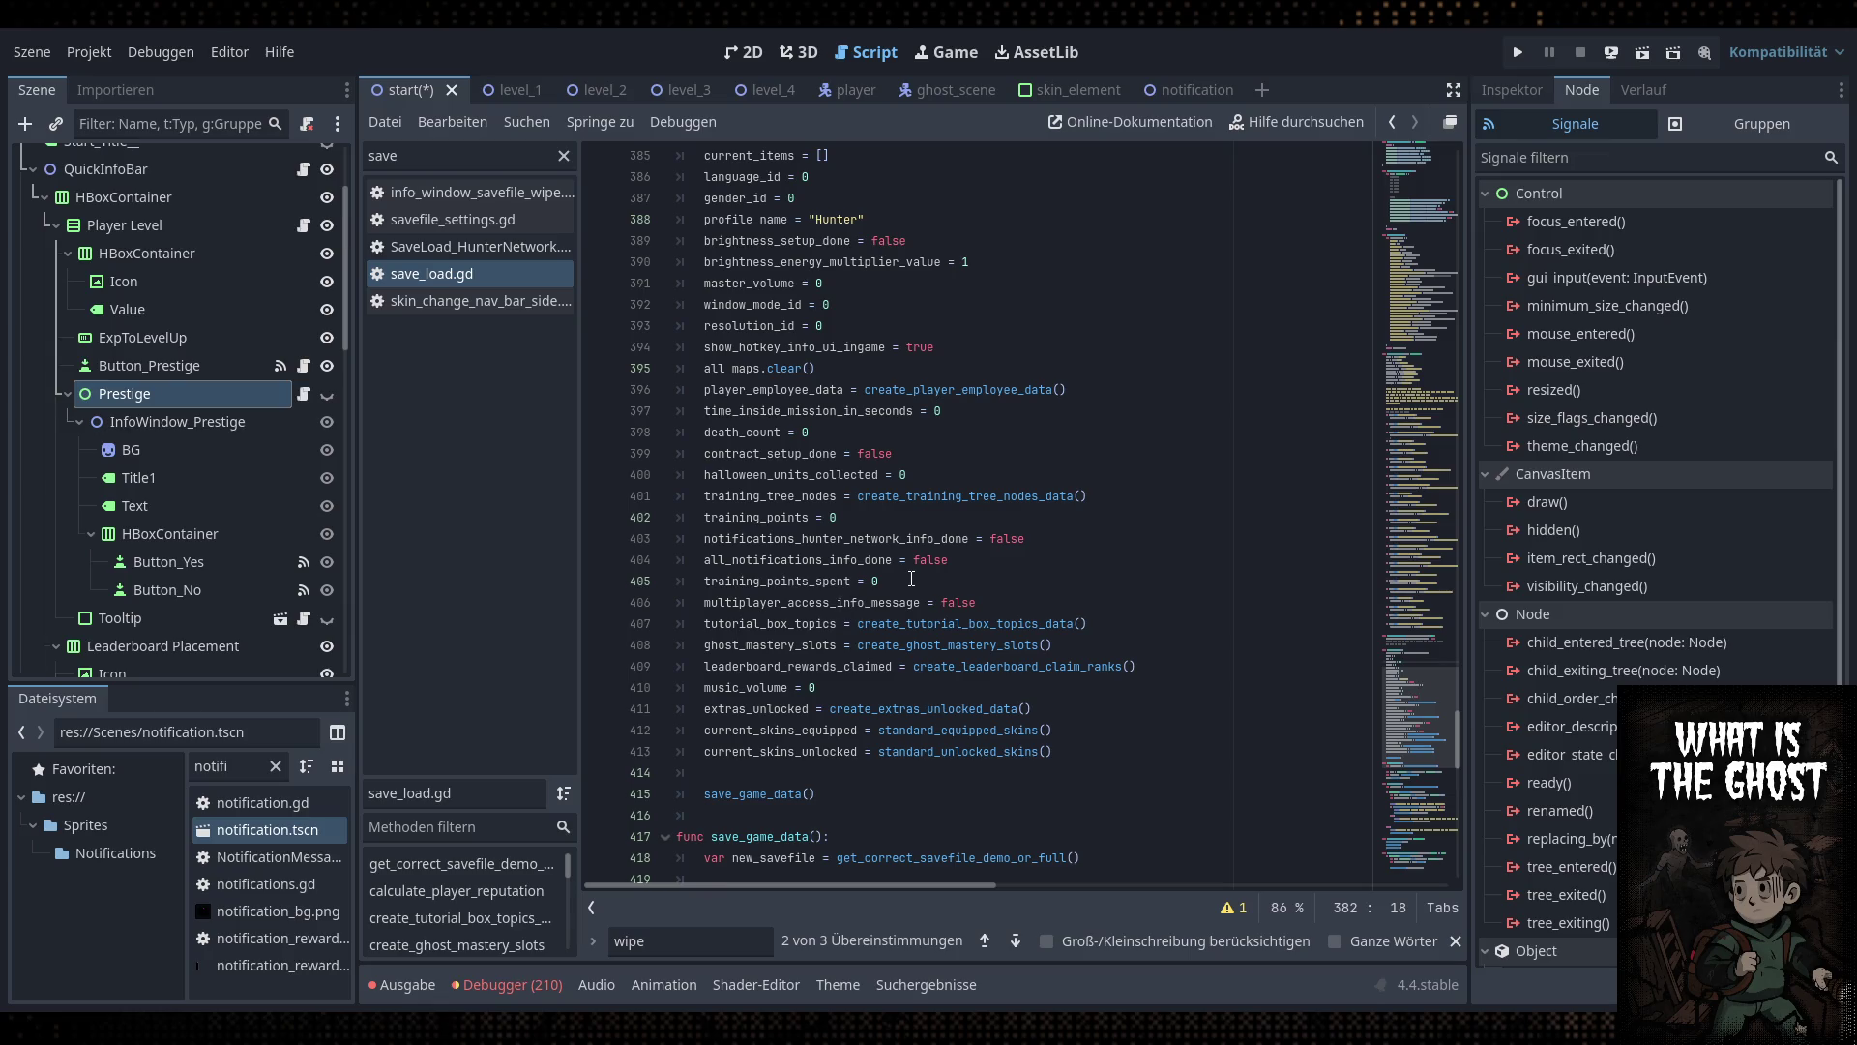
pyautogui.moveTo(915, 581); pyautogui.dragTo(600, 581)
pyautogui.hotkey('ctrl', 'c')
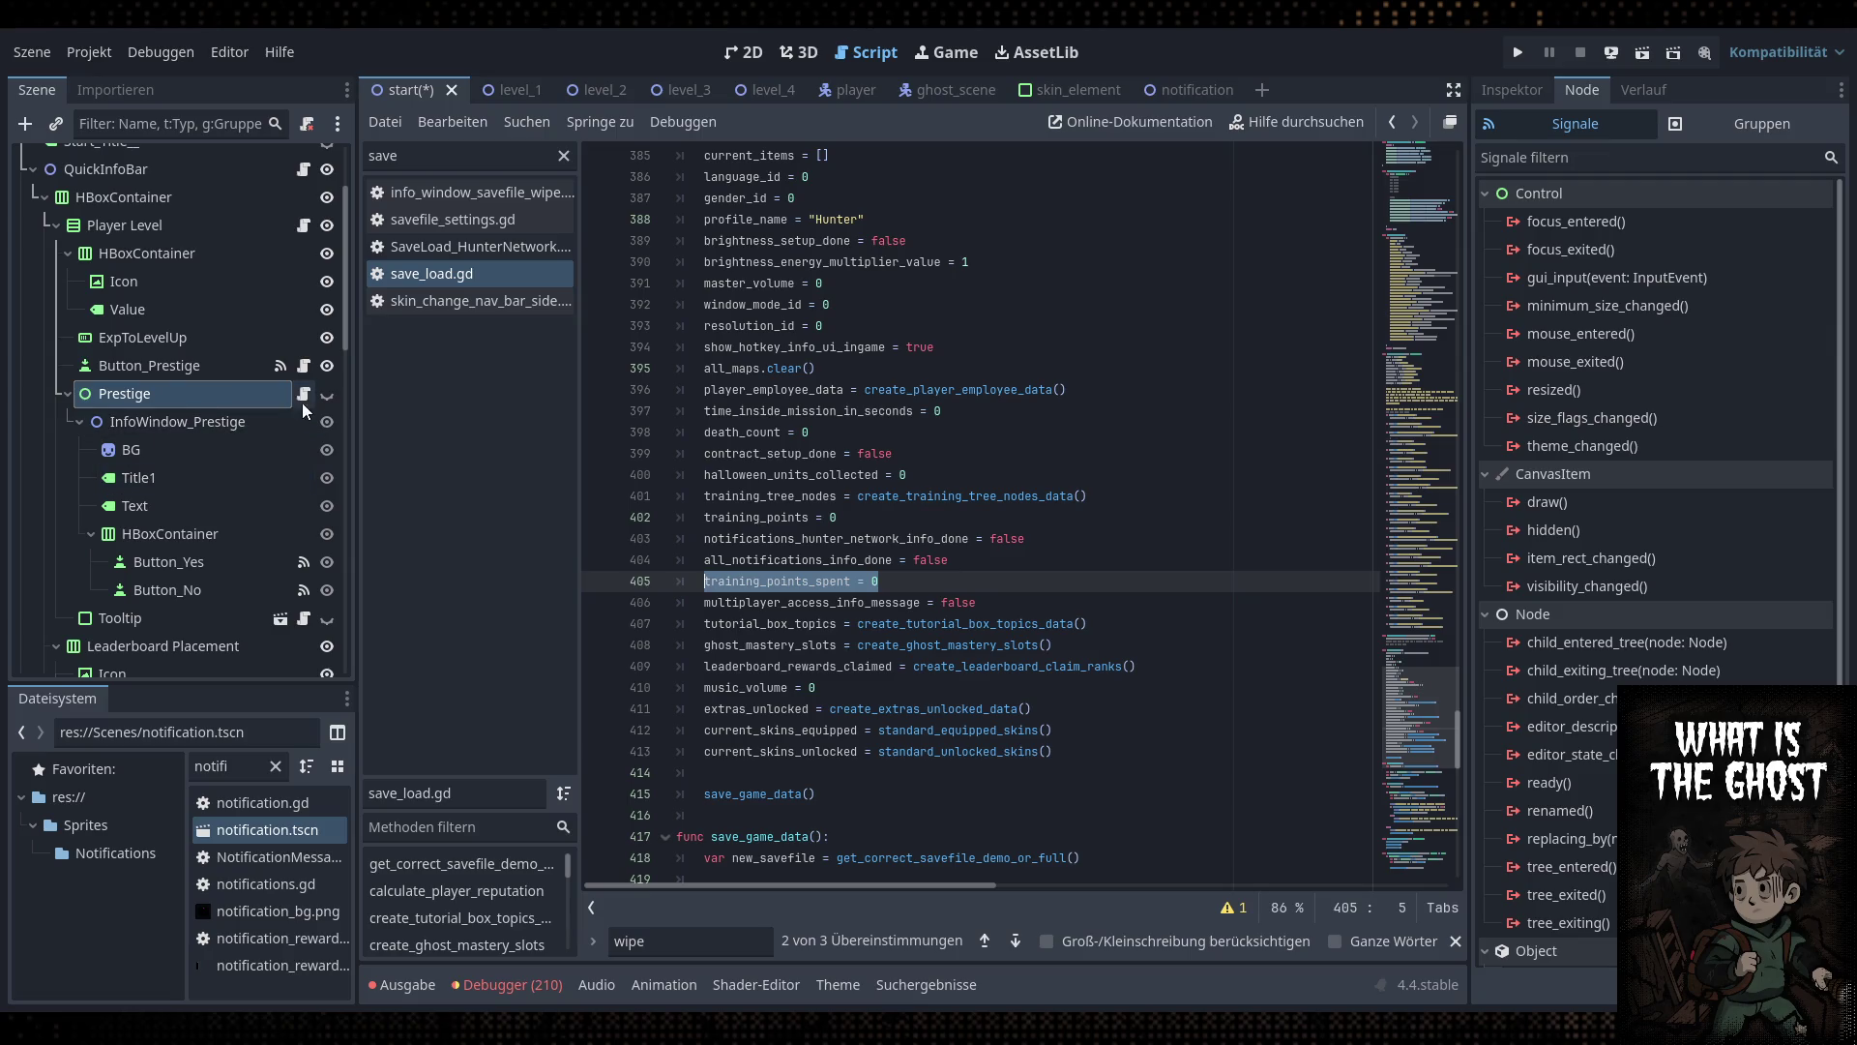
pyautogui.click(306, 391)
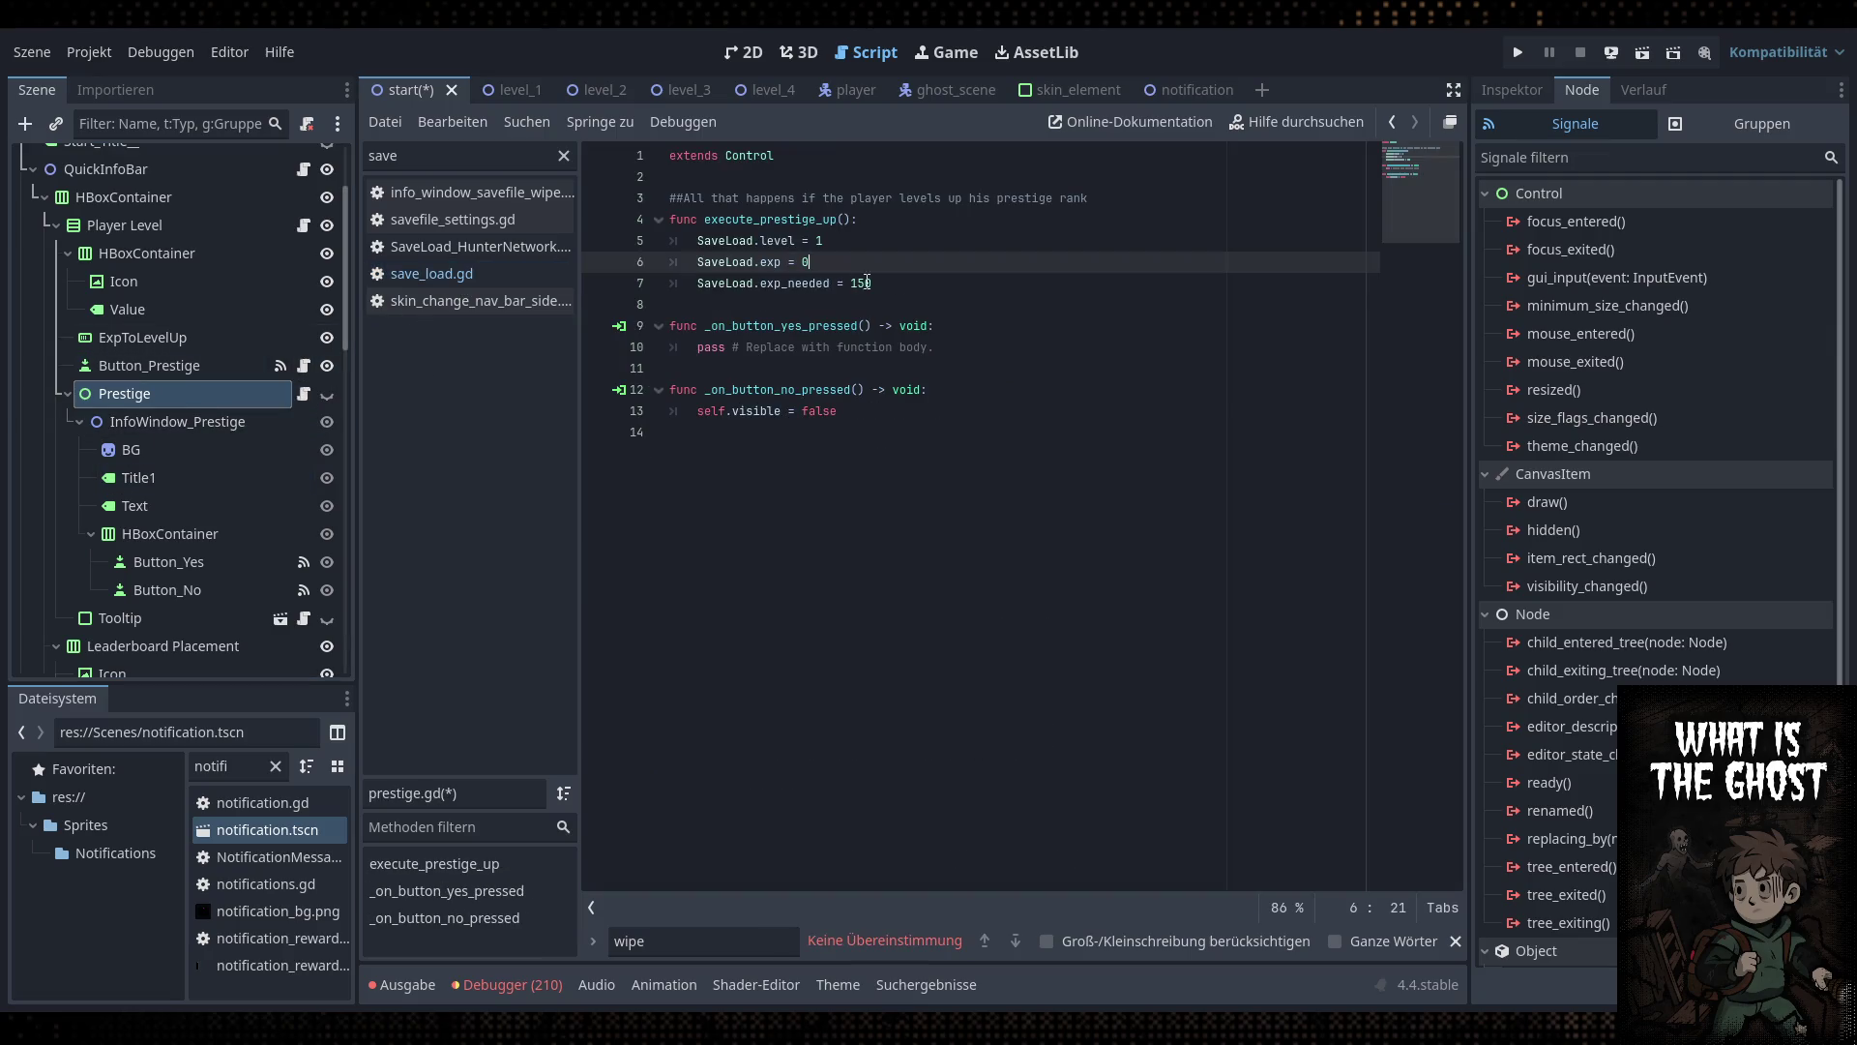
pyautogui.click(937, 286)
pyautogui.press('Return')
pyautogui.write('Save')
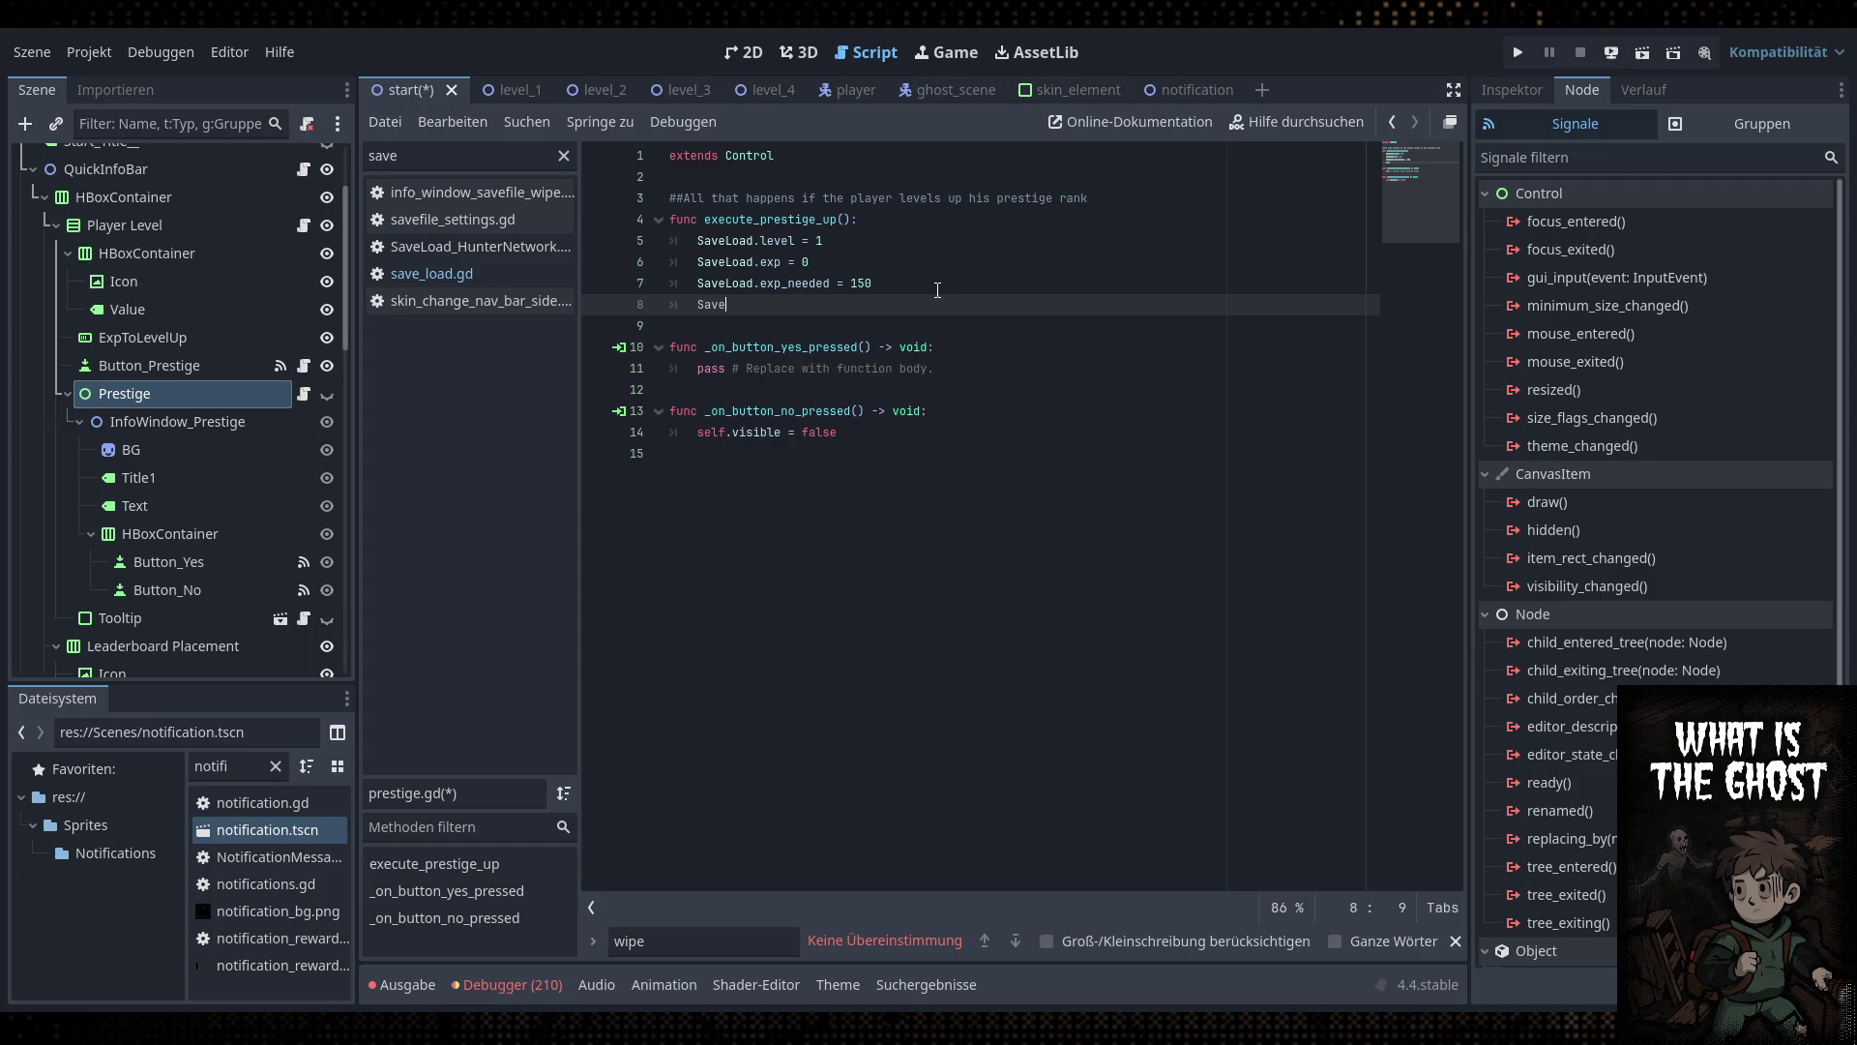
pyautogui.write('Load.')
pyautogui.hotkey('ctrl', 'v')
# Return to save_load.gd at the create_training_tree_nodes_data() function
pyautogui.click(481, 275)
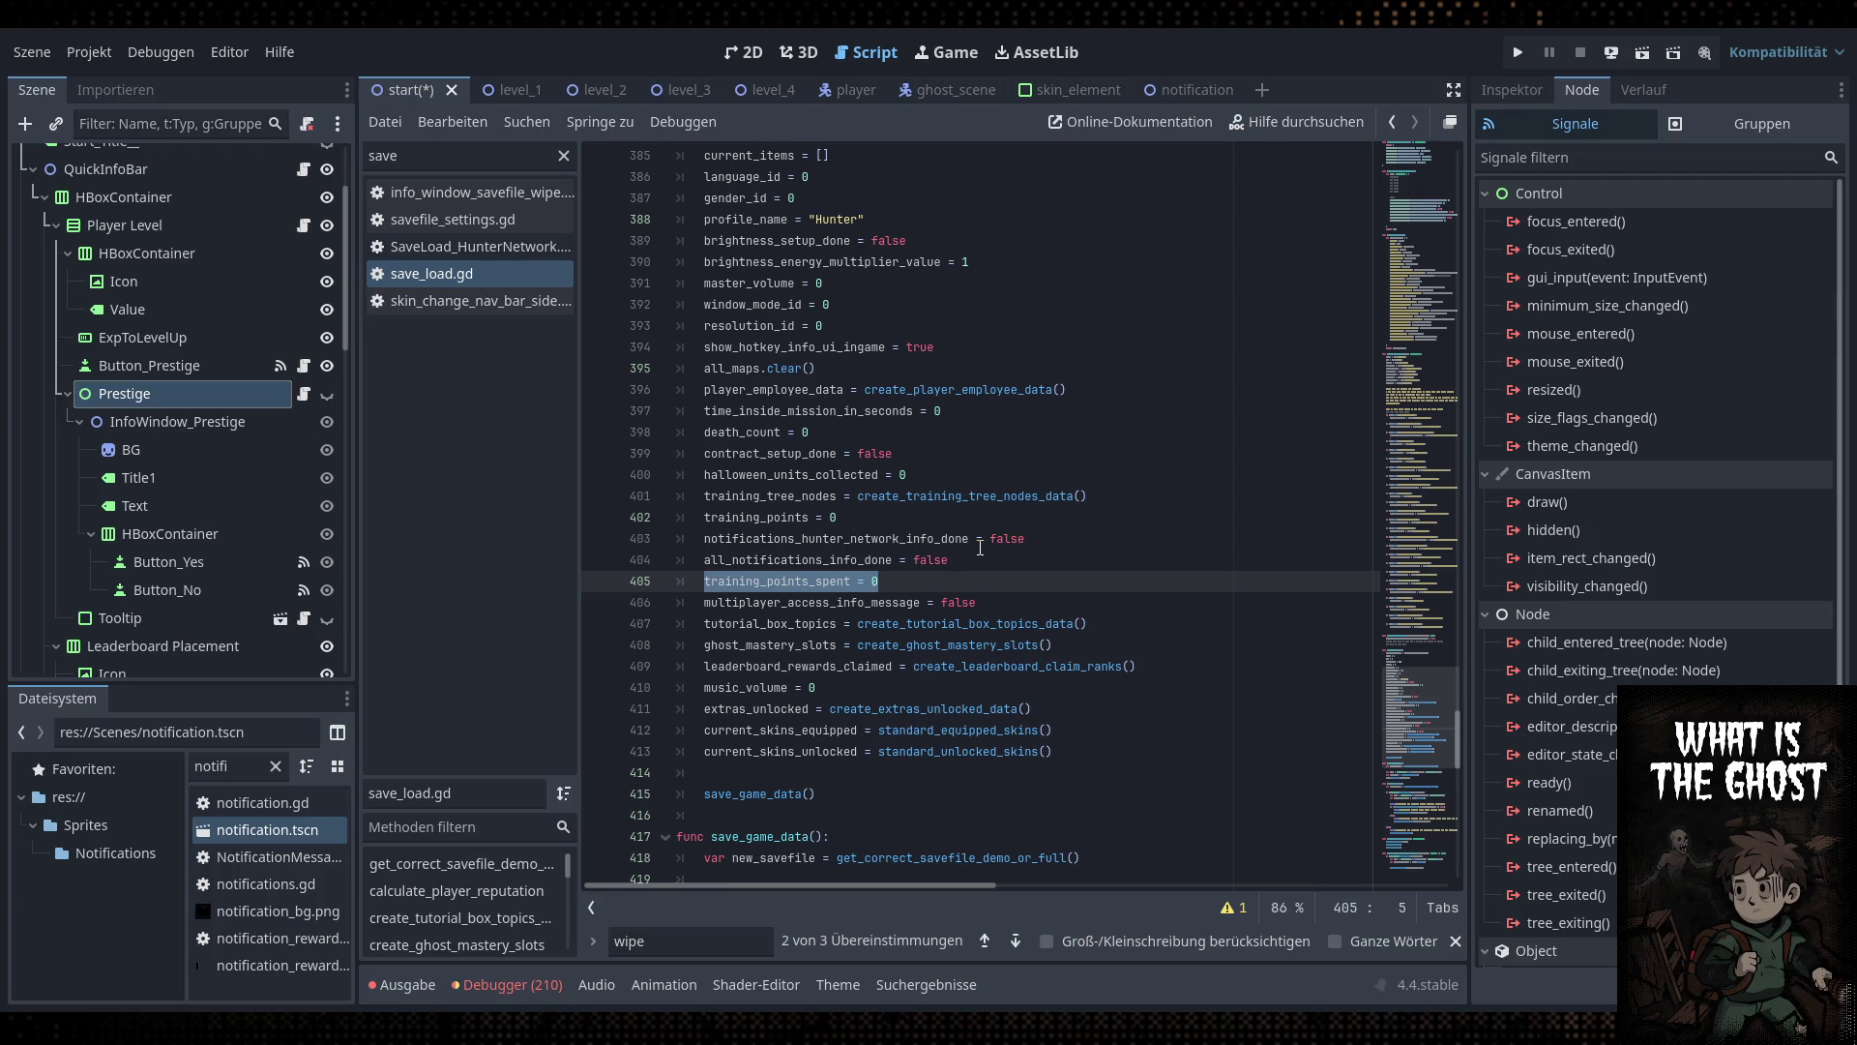
pyautogui.scroll(3, 832, 411)
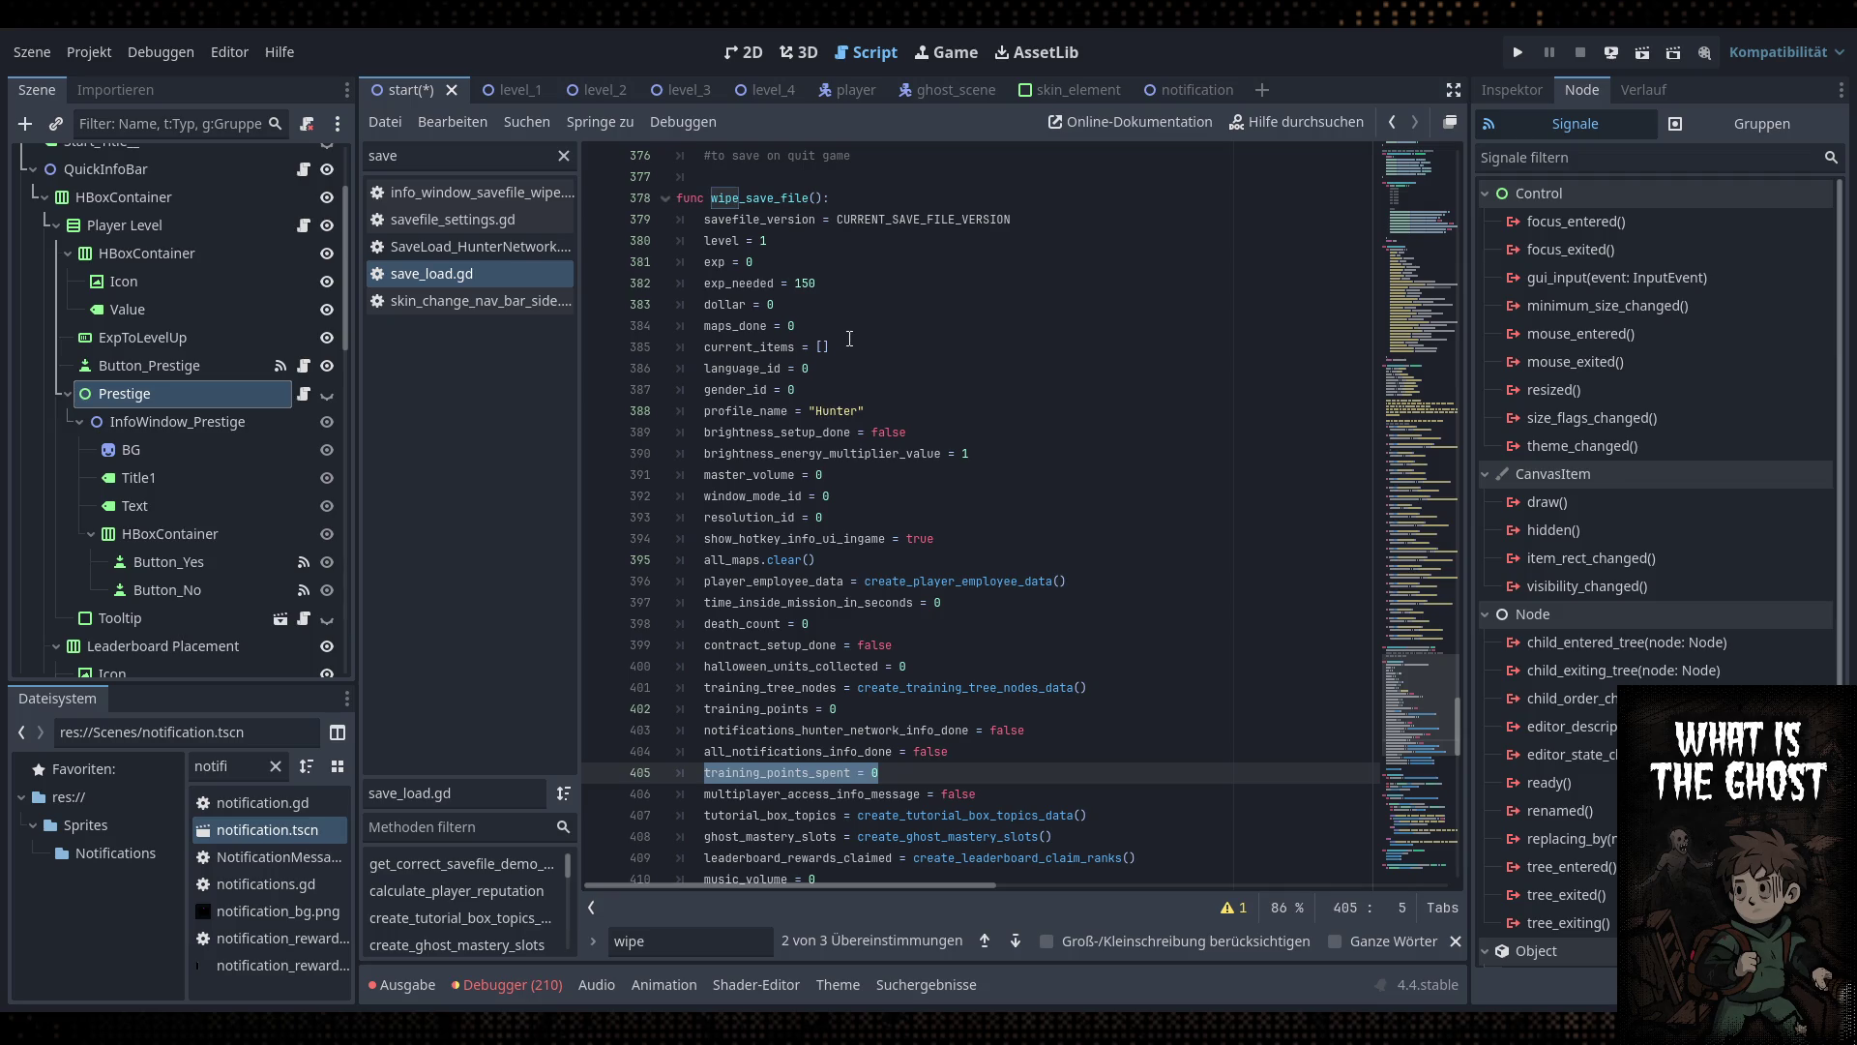
pyautogui.keyDown('ctrl'); pyautogui.click(967, 687); pyautogui.keyUp('ctrl')
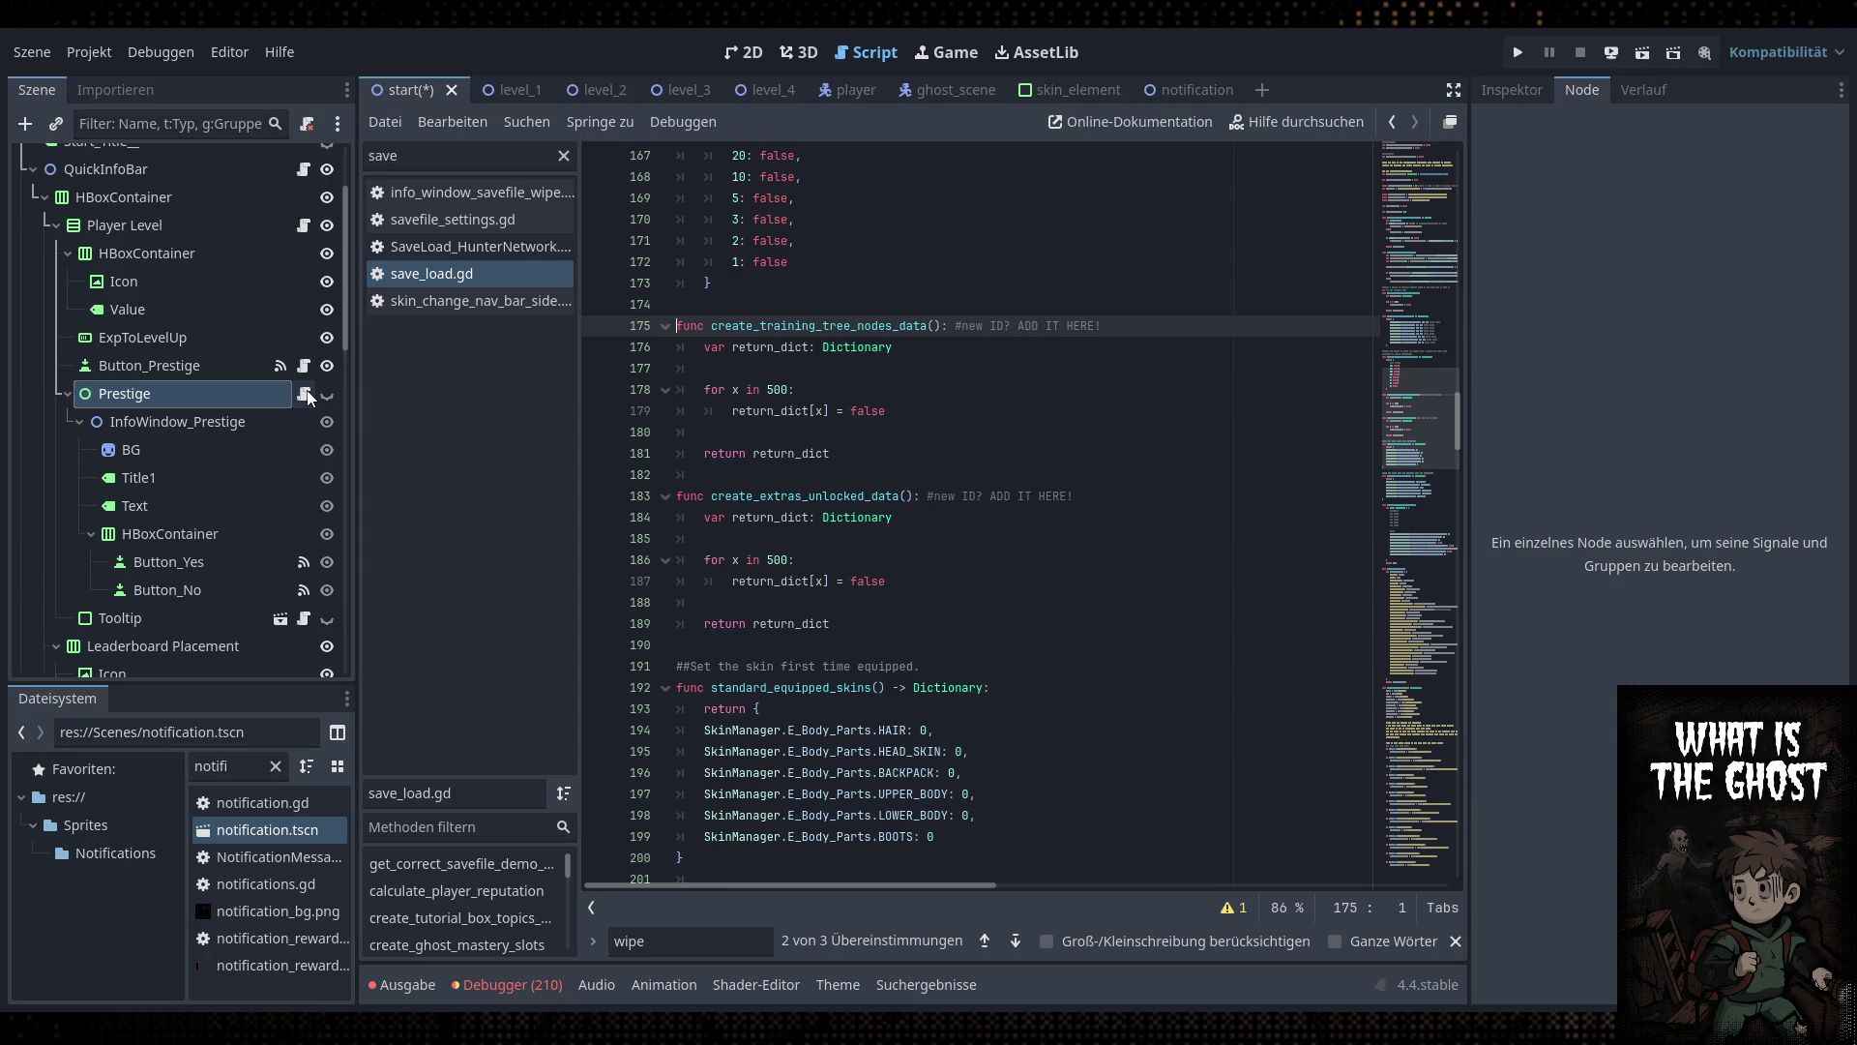
# Bump CURRENT_SAVE_FILE_VERSION in save_load.gd to 46 and save
pyautogui.click(696, 410)
pyautogui.click(737, 942)
pyautogui.press('Return')
pyautogui.scroll(-7, 1050, 618)
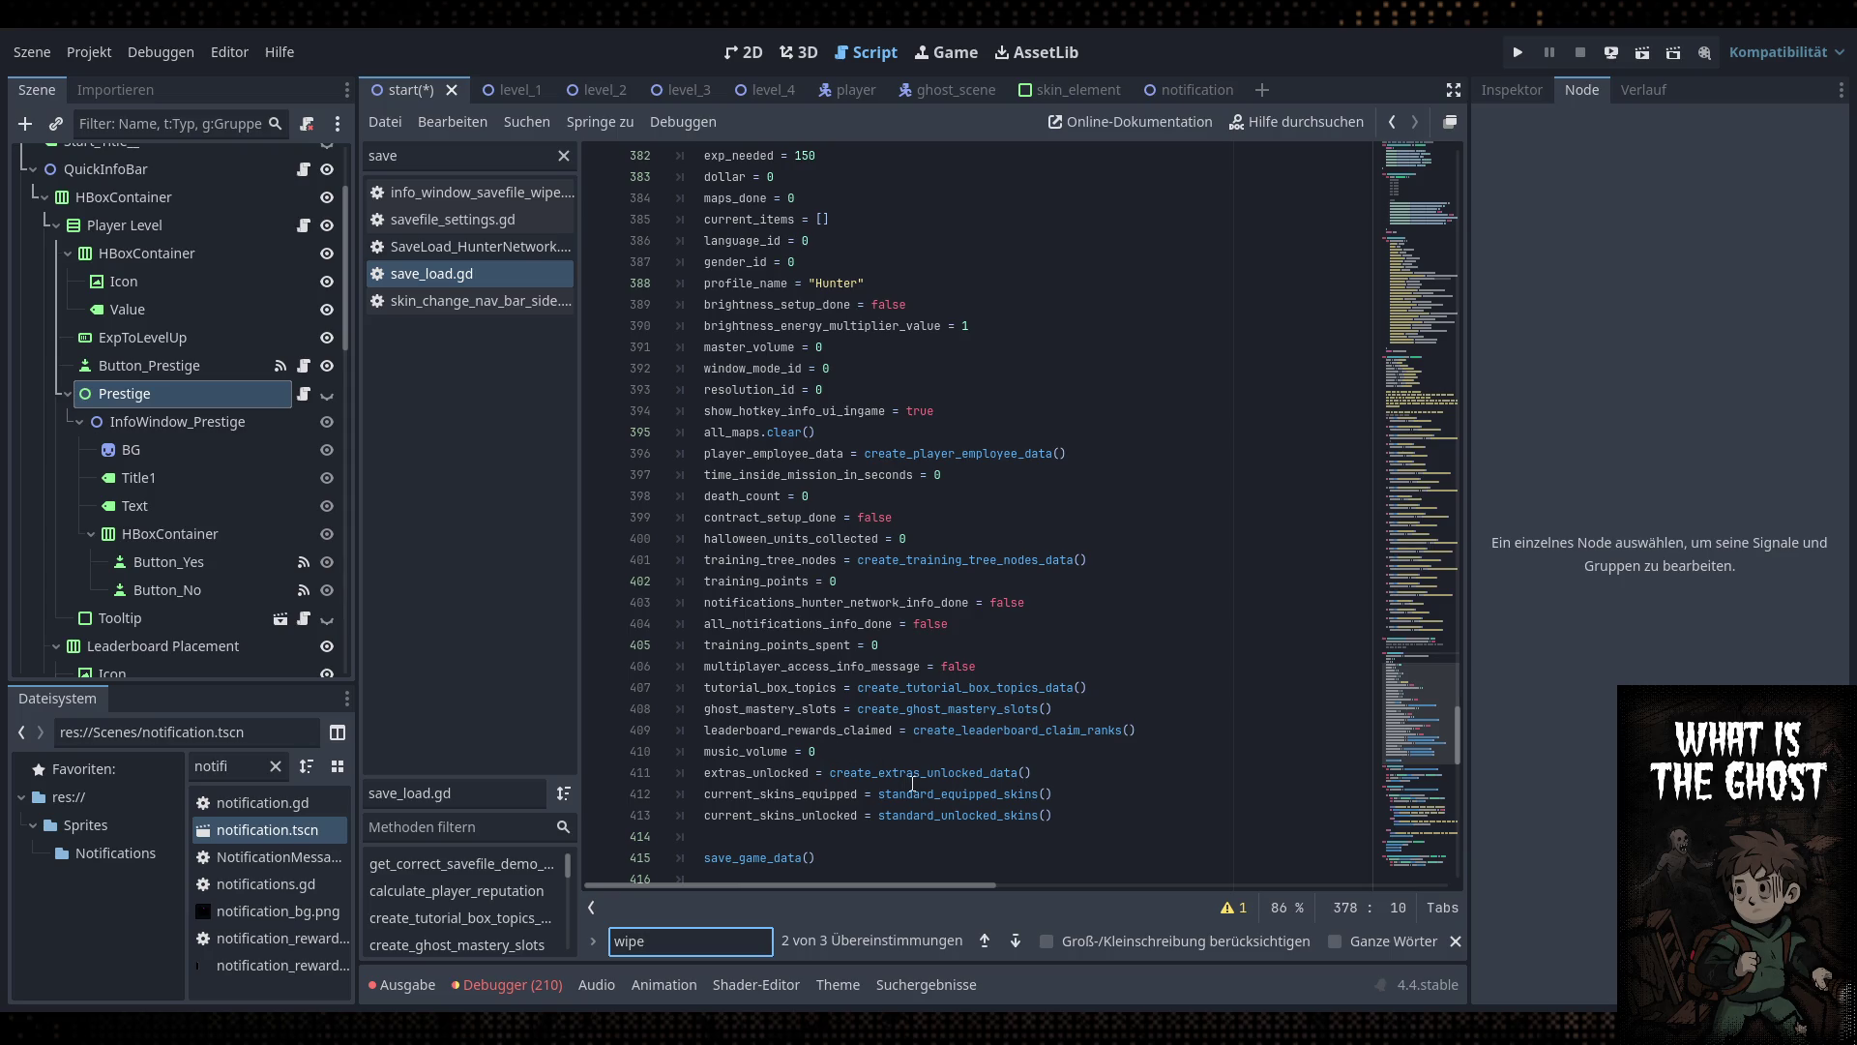
pyautogui.scroll(-2, 890, 787)
pyautogui.scroll(4, 886, 756)
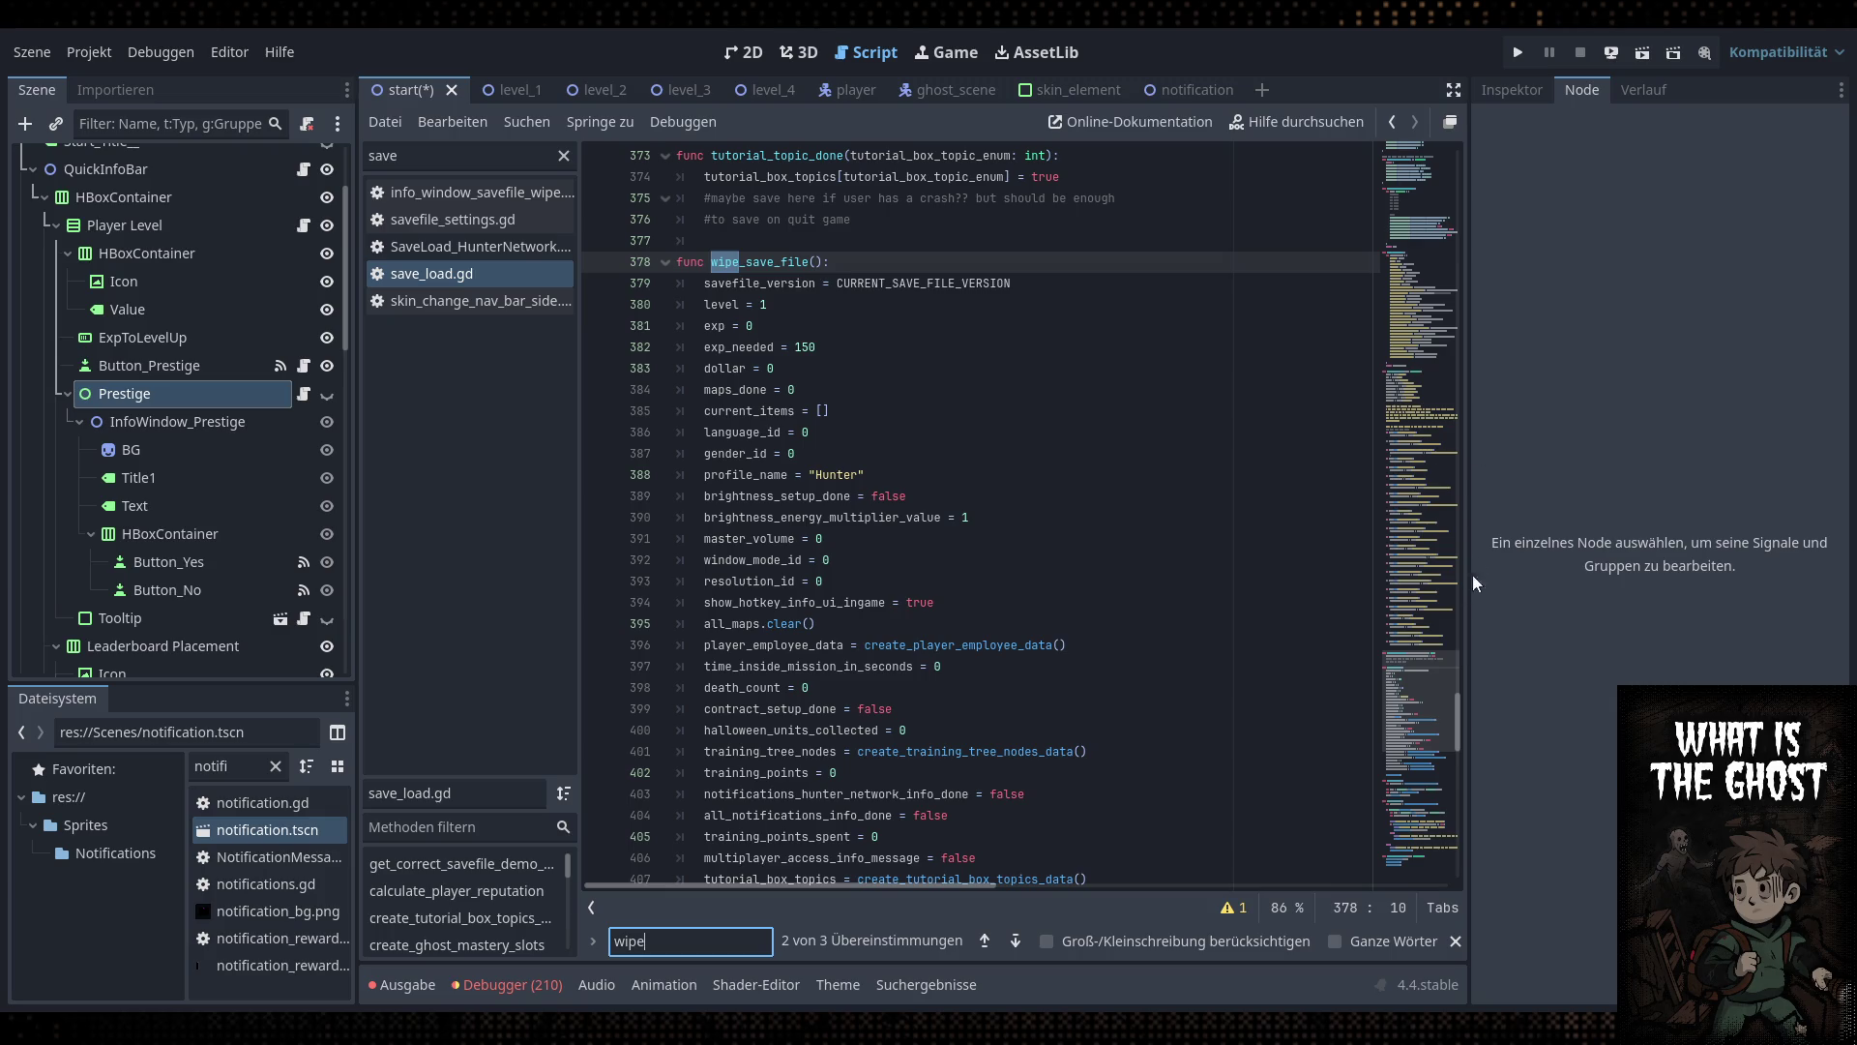
pyautogui.moveTo(1459, 722); pyautogui.dragTo(1480, 113)
pyautogui.scroll(-5, 1019, 451)
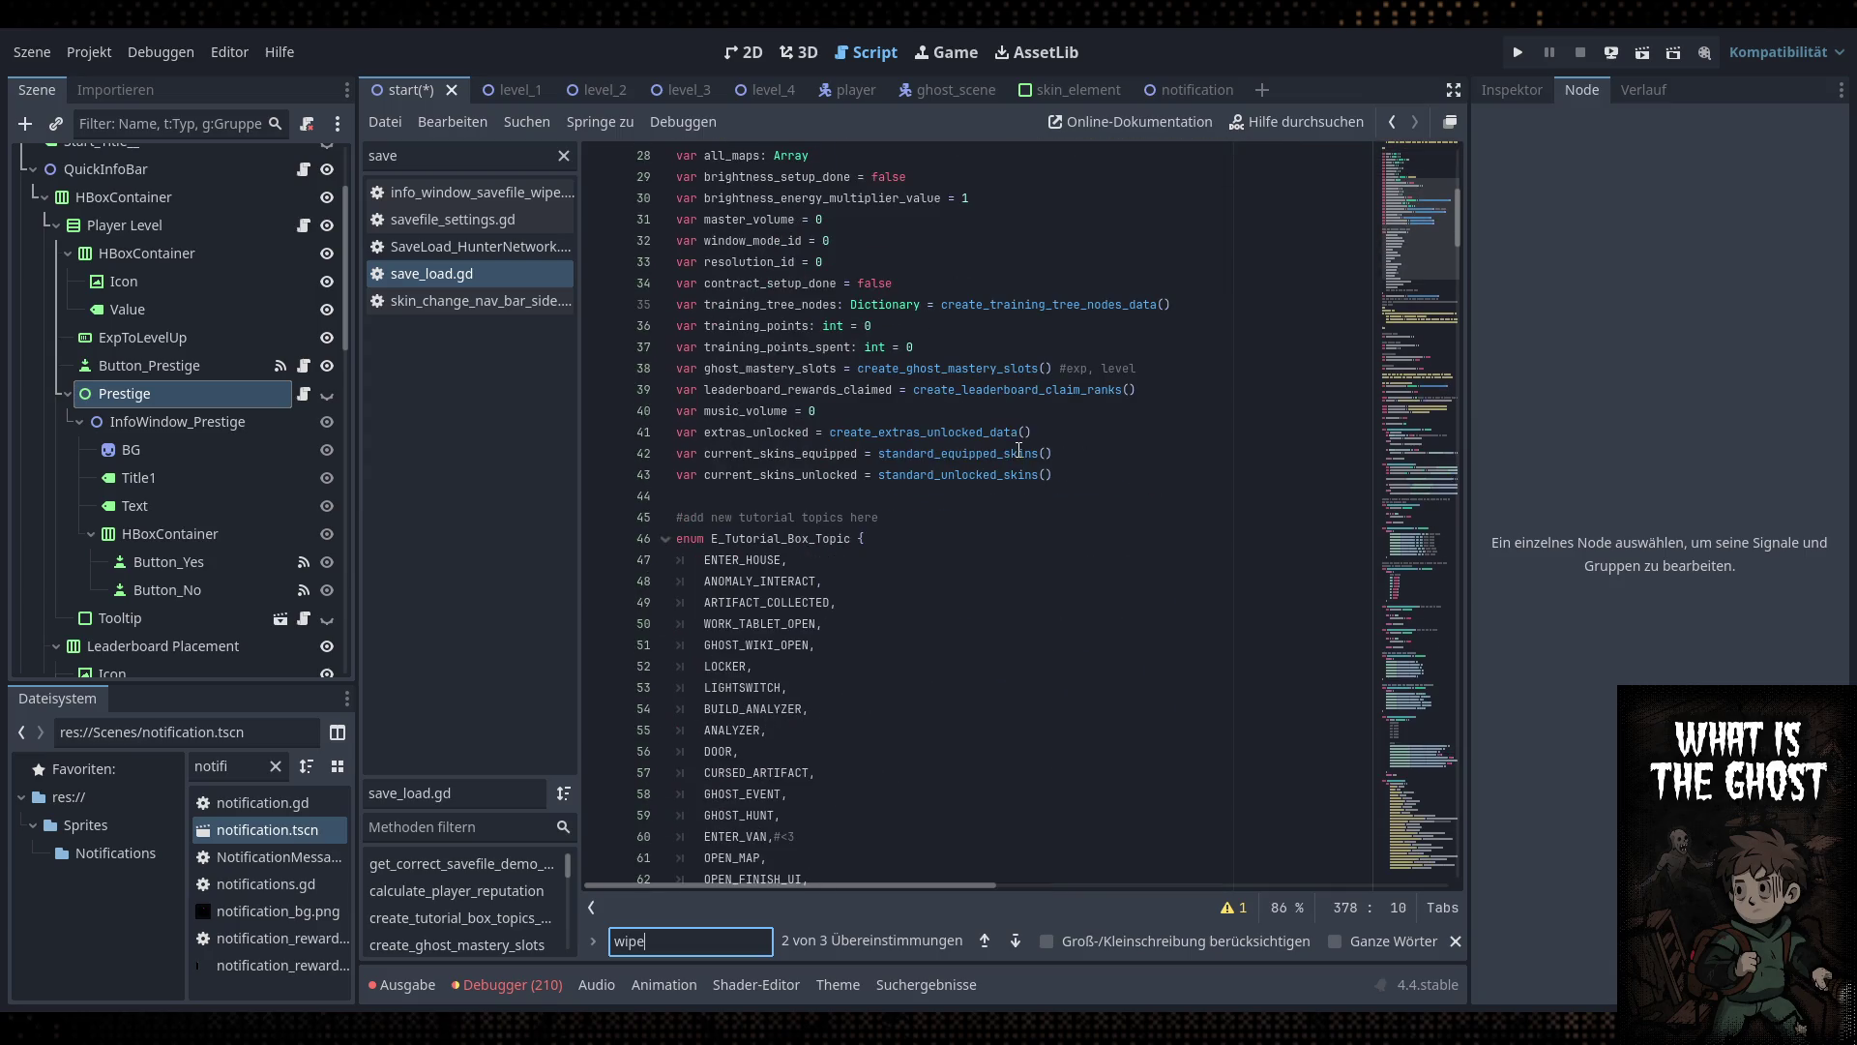
pyautogui.scroll(3, 1064, 455)
pyautogui.scroll(-7, 1124, 463)
pyautogui.scroll(-14, 1124, 463)
pyautogui.scroll(-3, 1124, 458)
pyautogui.scroll(4, 1064, 532)
pyautogui.scroll(-5, 967, 629)
pyautogui.scroll(6, 913, 680)
pyautogui.click(921, 601)
pyautogui.write('6')
pyautogui.scroll(4, 983, 608)
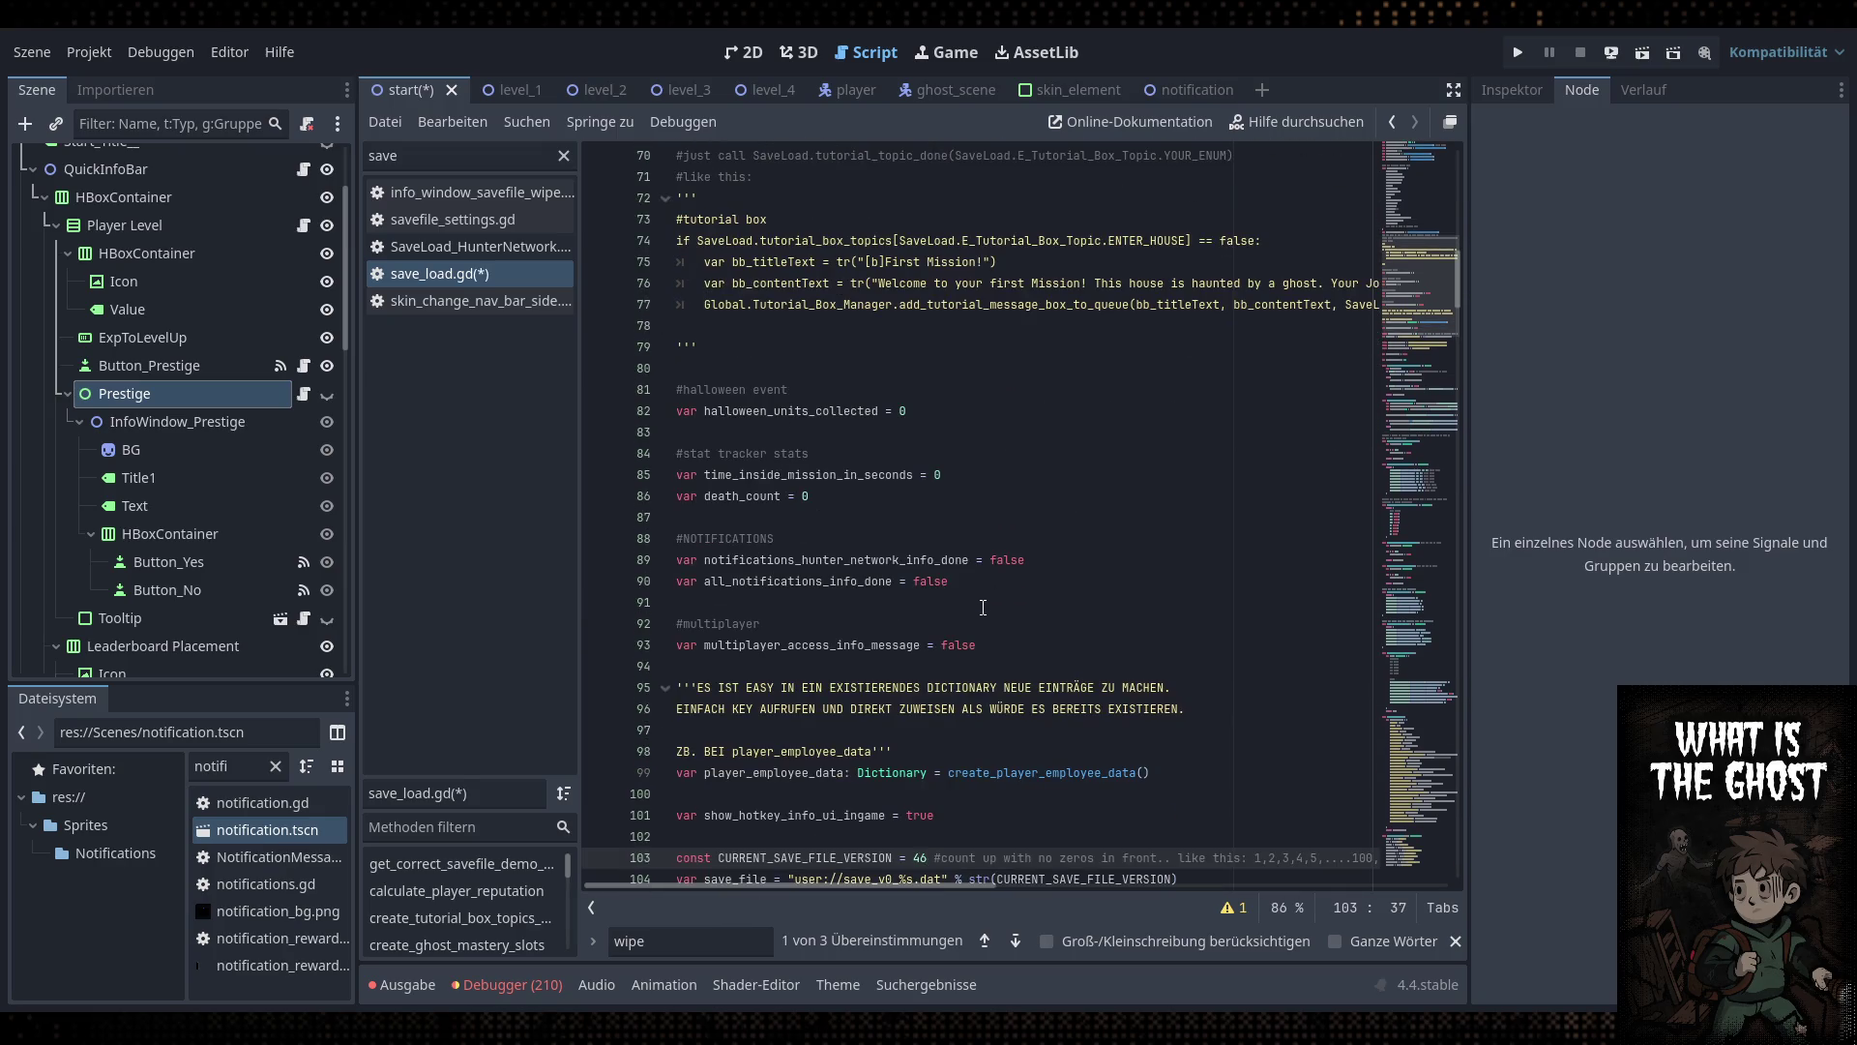
pyautogui.hotkey('ctrl', 's')
# Declare var prestige_level = 0 among the save_load.gd variables and save
pyautogui.scroll(13, 983, 602)
pyautogui.click(1130, 420)
pyautogui.press('Return')
pyautogui.write('var prestige_level = 0')
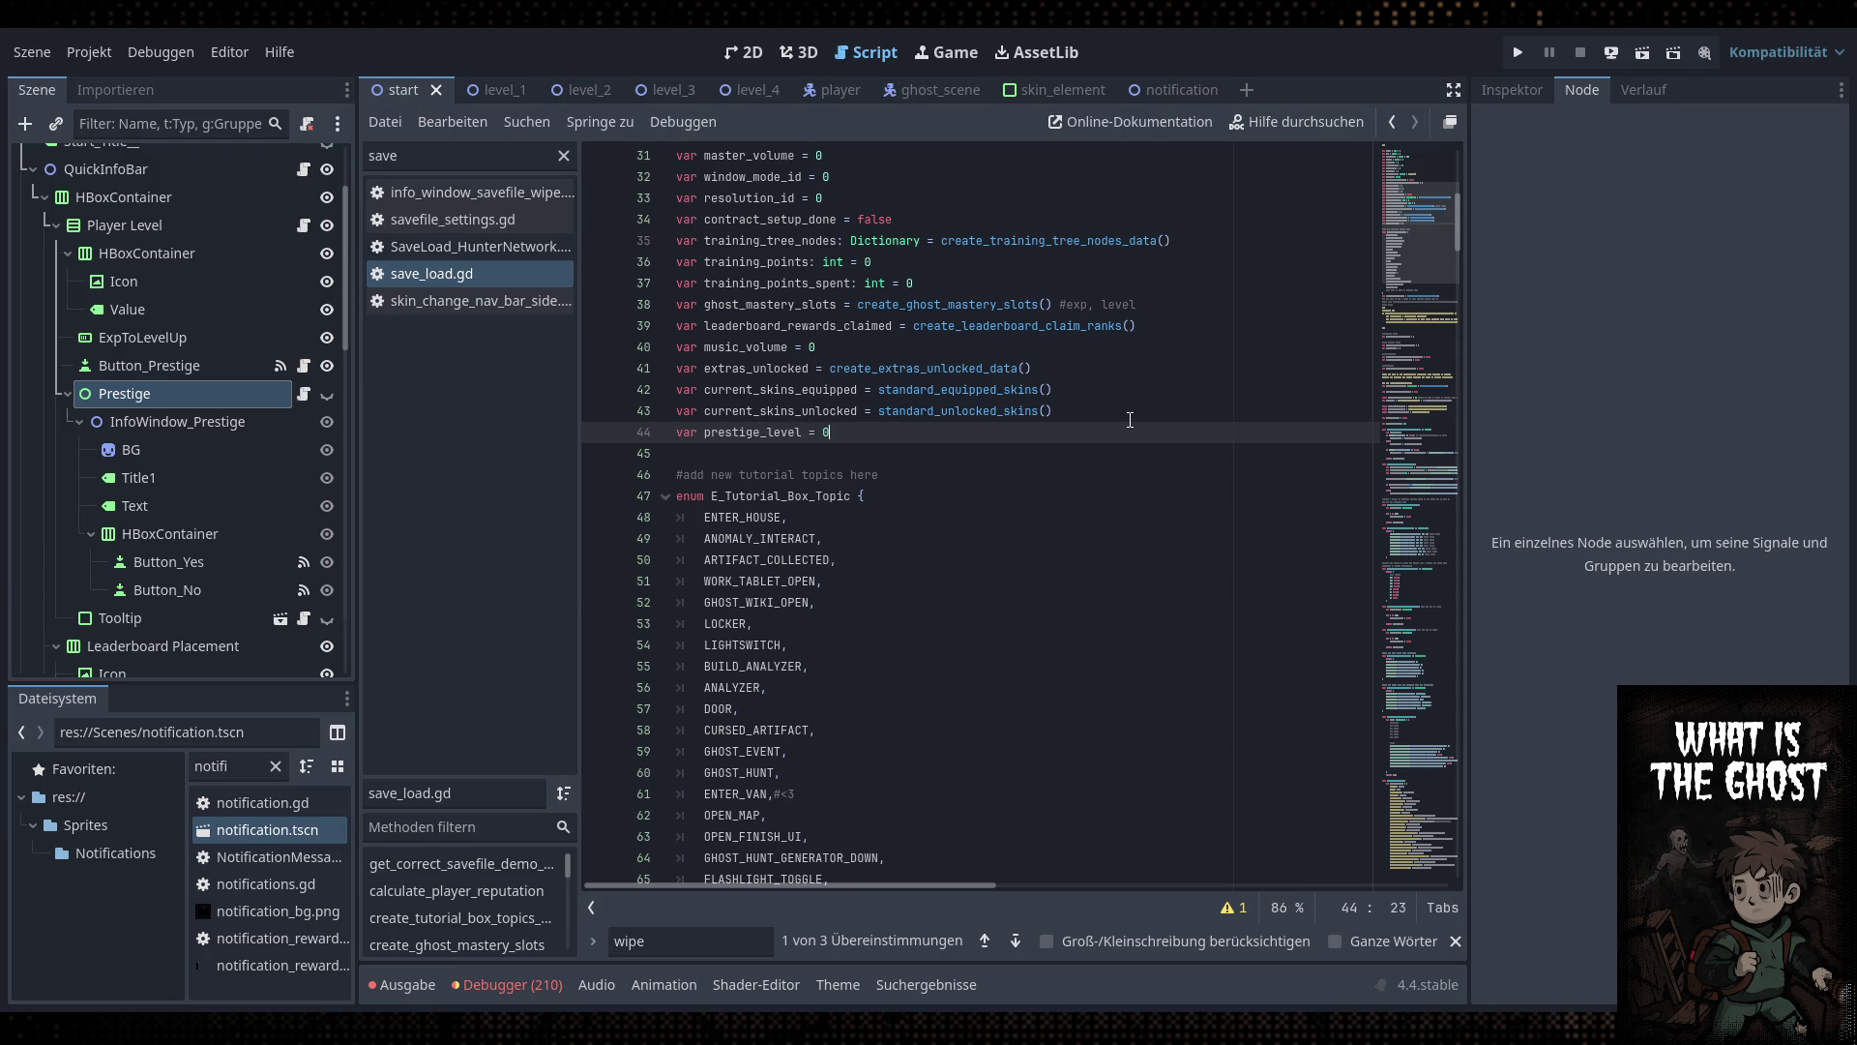
pyautogui.hotkey('ctrl', 's')
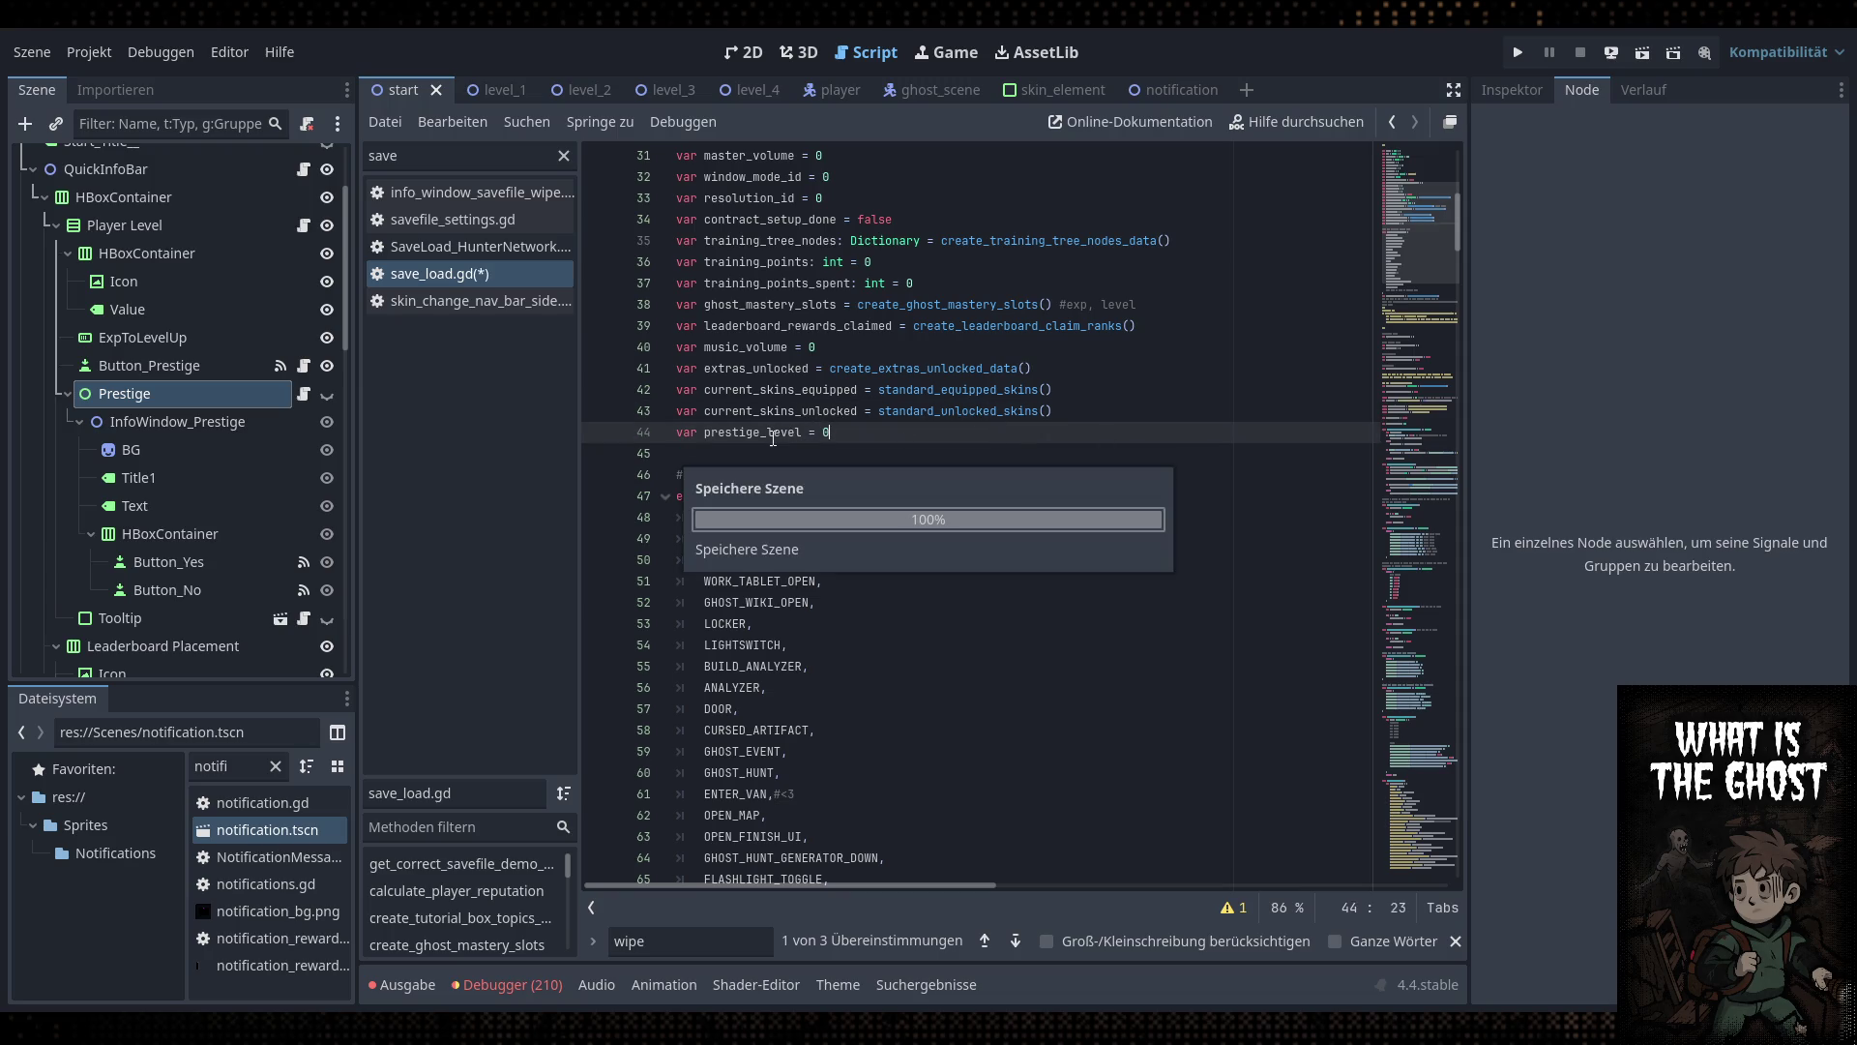
# Add a "prestige_level": prestige_level entry to the save dictionary
pyautogui.doubleClick(772, 437)
pyautogui.scroll(-20, 839, 464)
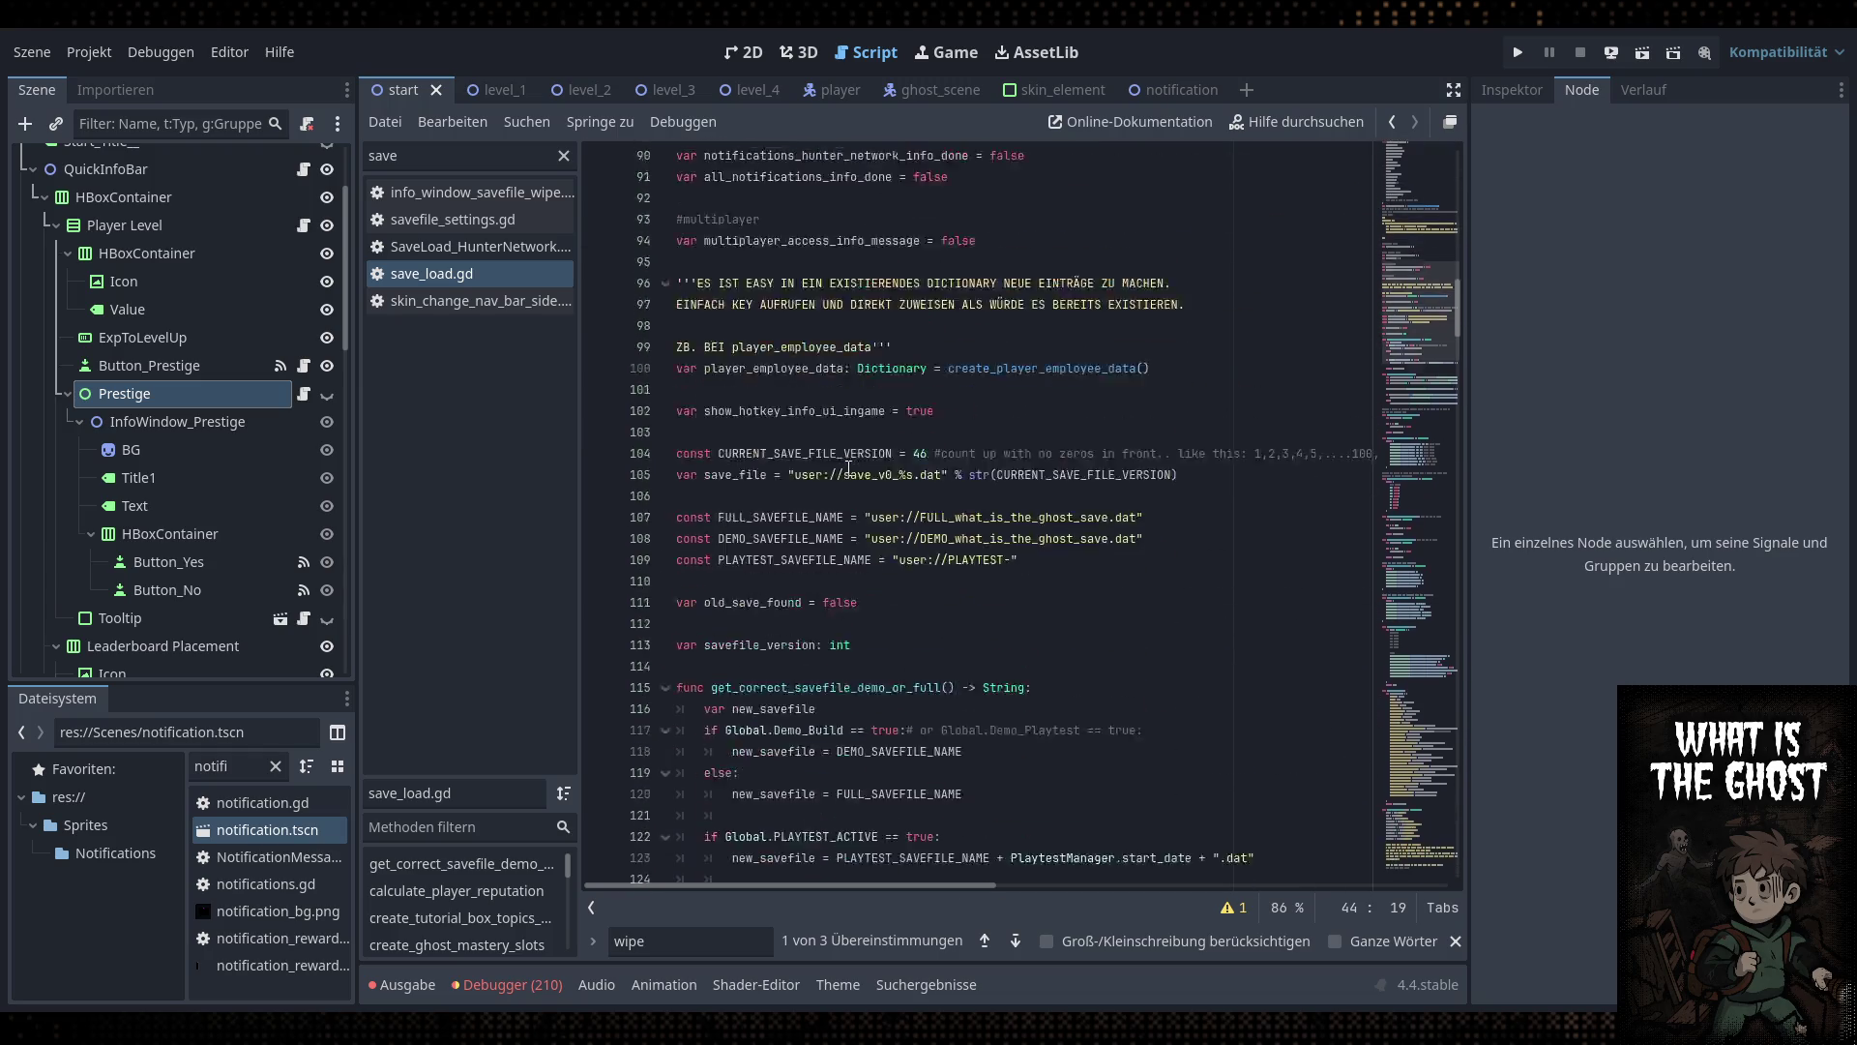
pyautogui.scroll(-20, 851, 462)
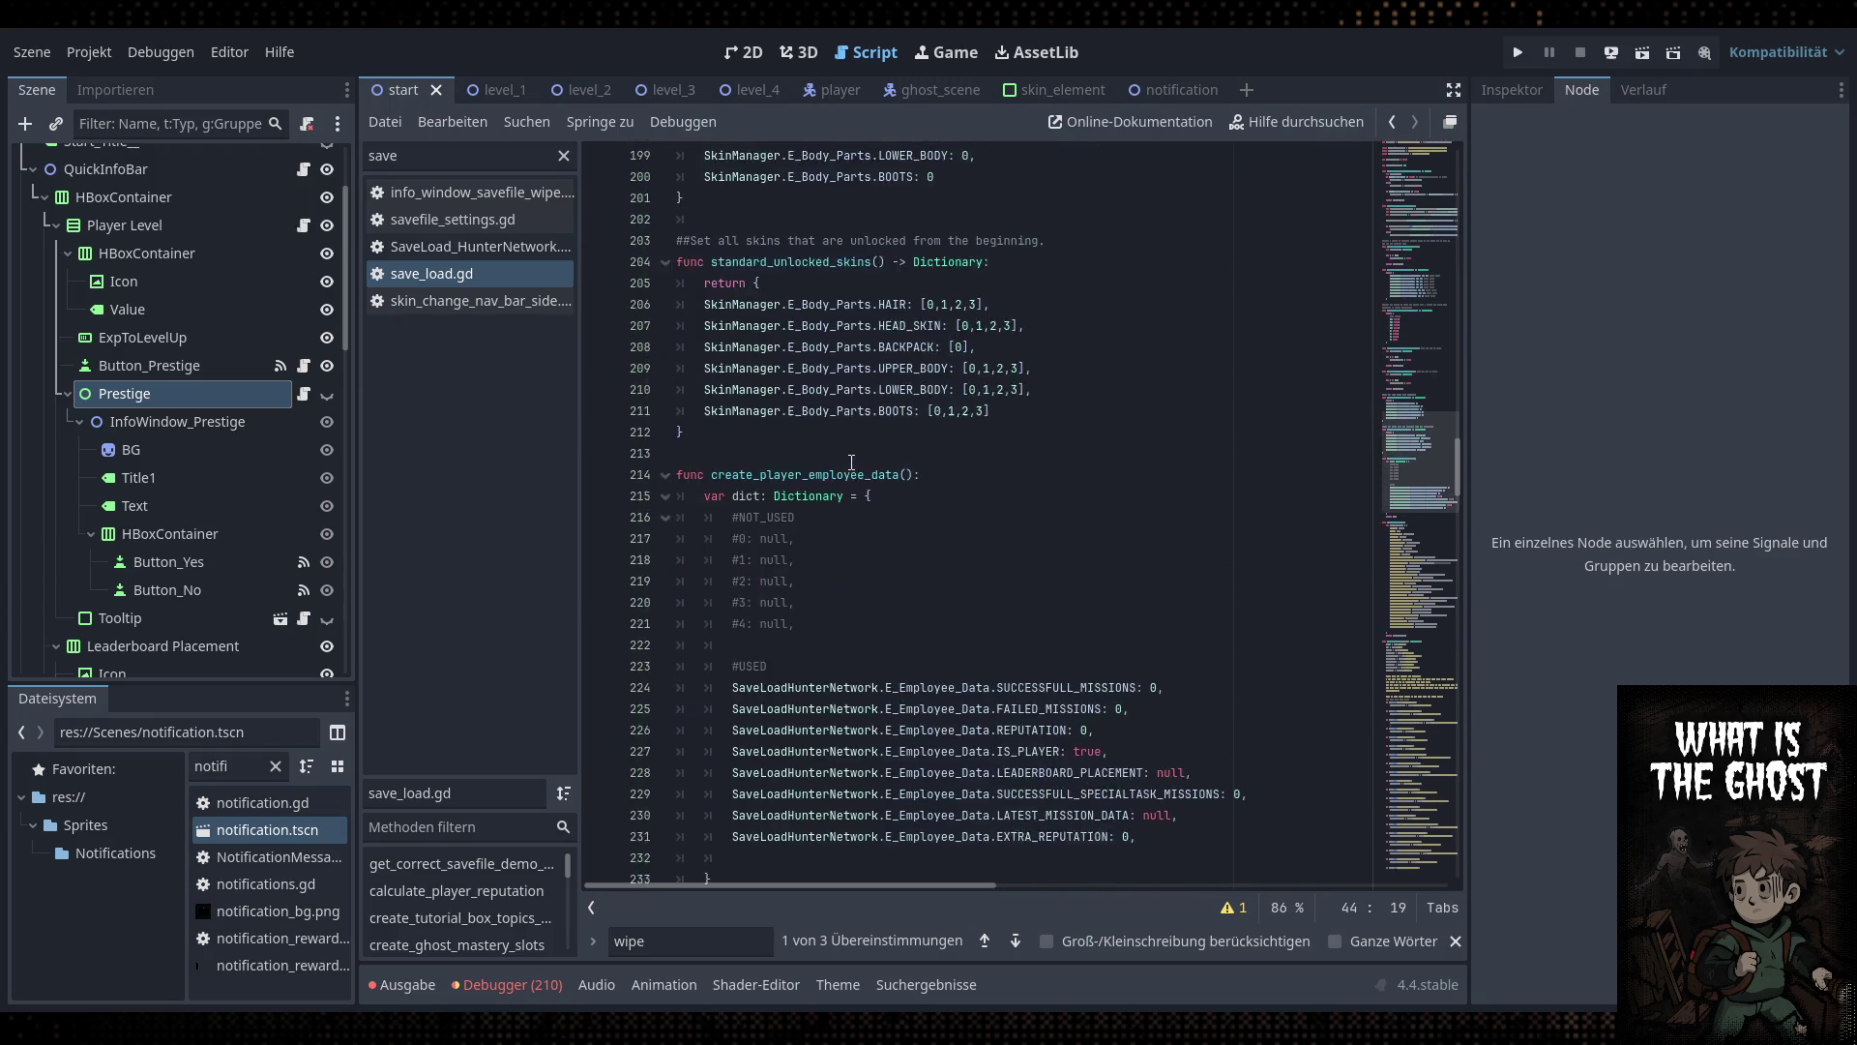
pyautogui.click(1111, 369)
pyautogui.write(',')
pyautogui.press('Return')
pyautogui.write('"prestige_level"')
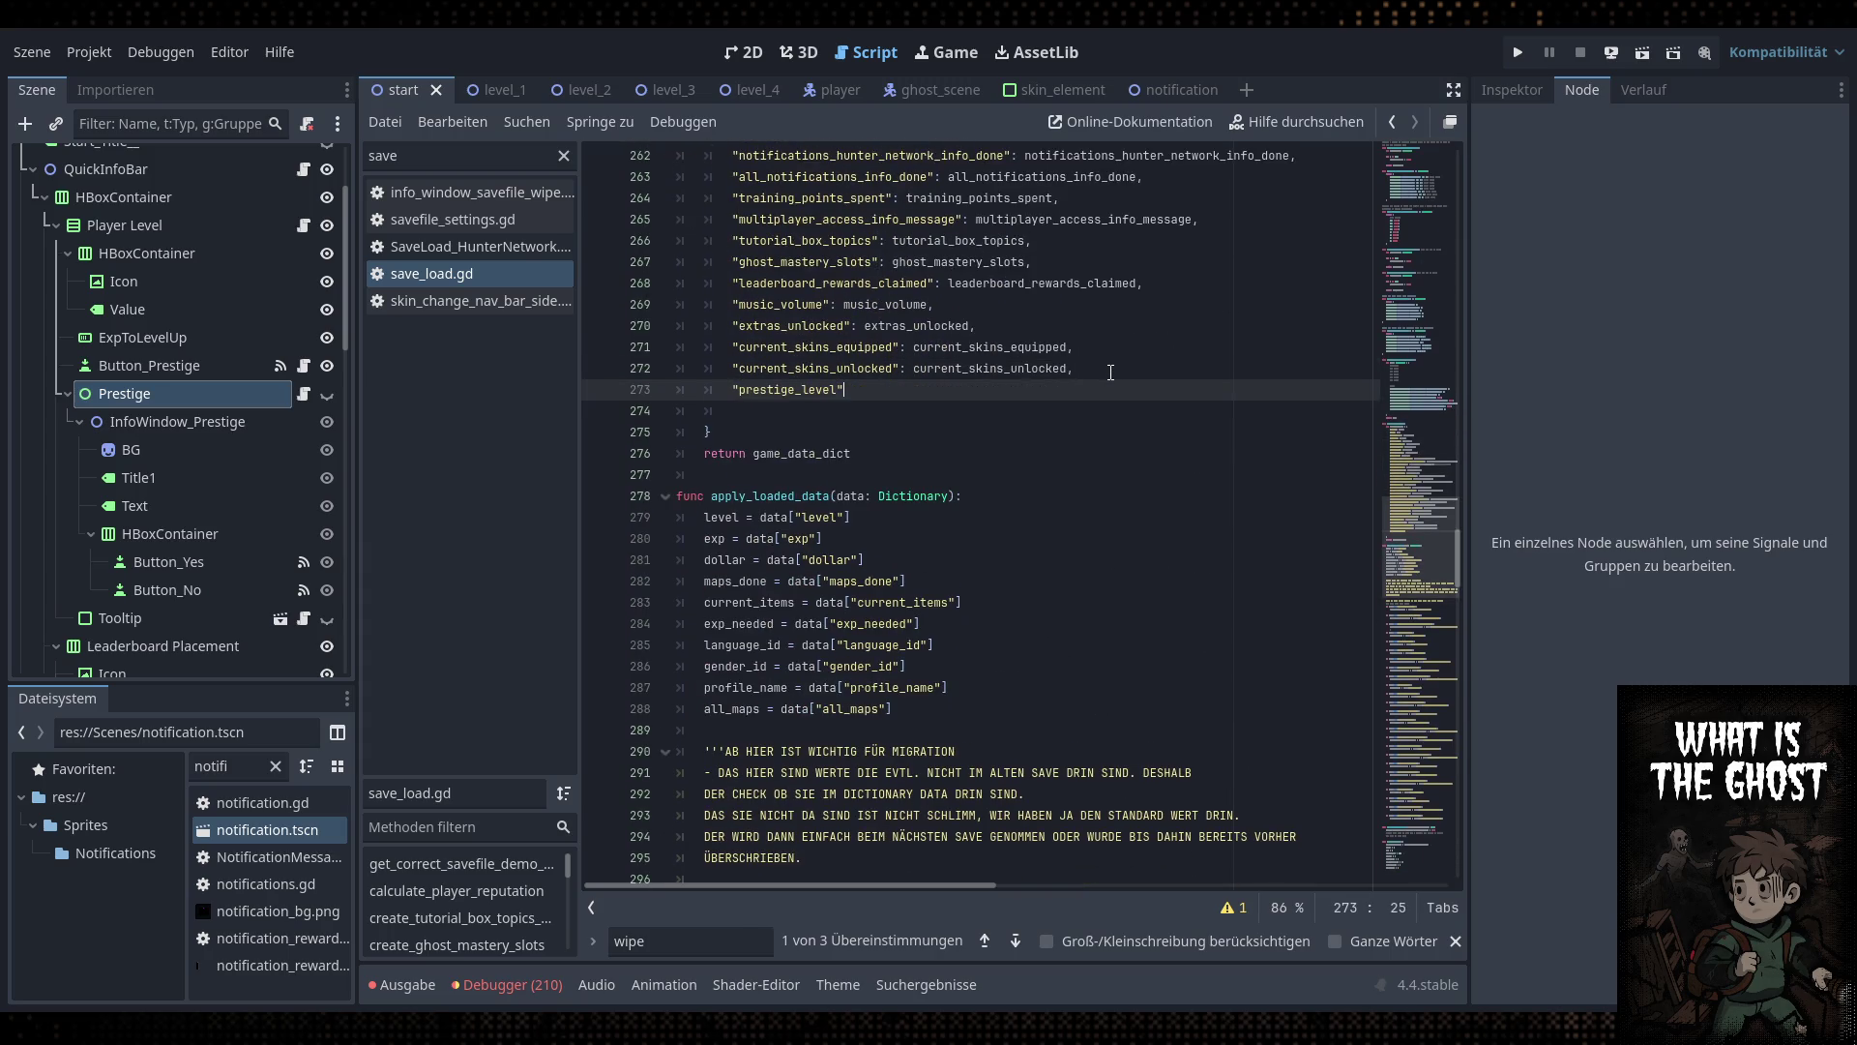
pyautogui.write(': prestige_level')
# Add a prestige_level load block in apply_loaded_data, adapted from the current_skins_unlocked block
pyautogui.scroll(-18, 1110, 371)
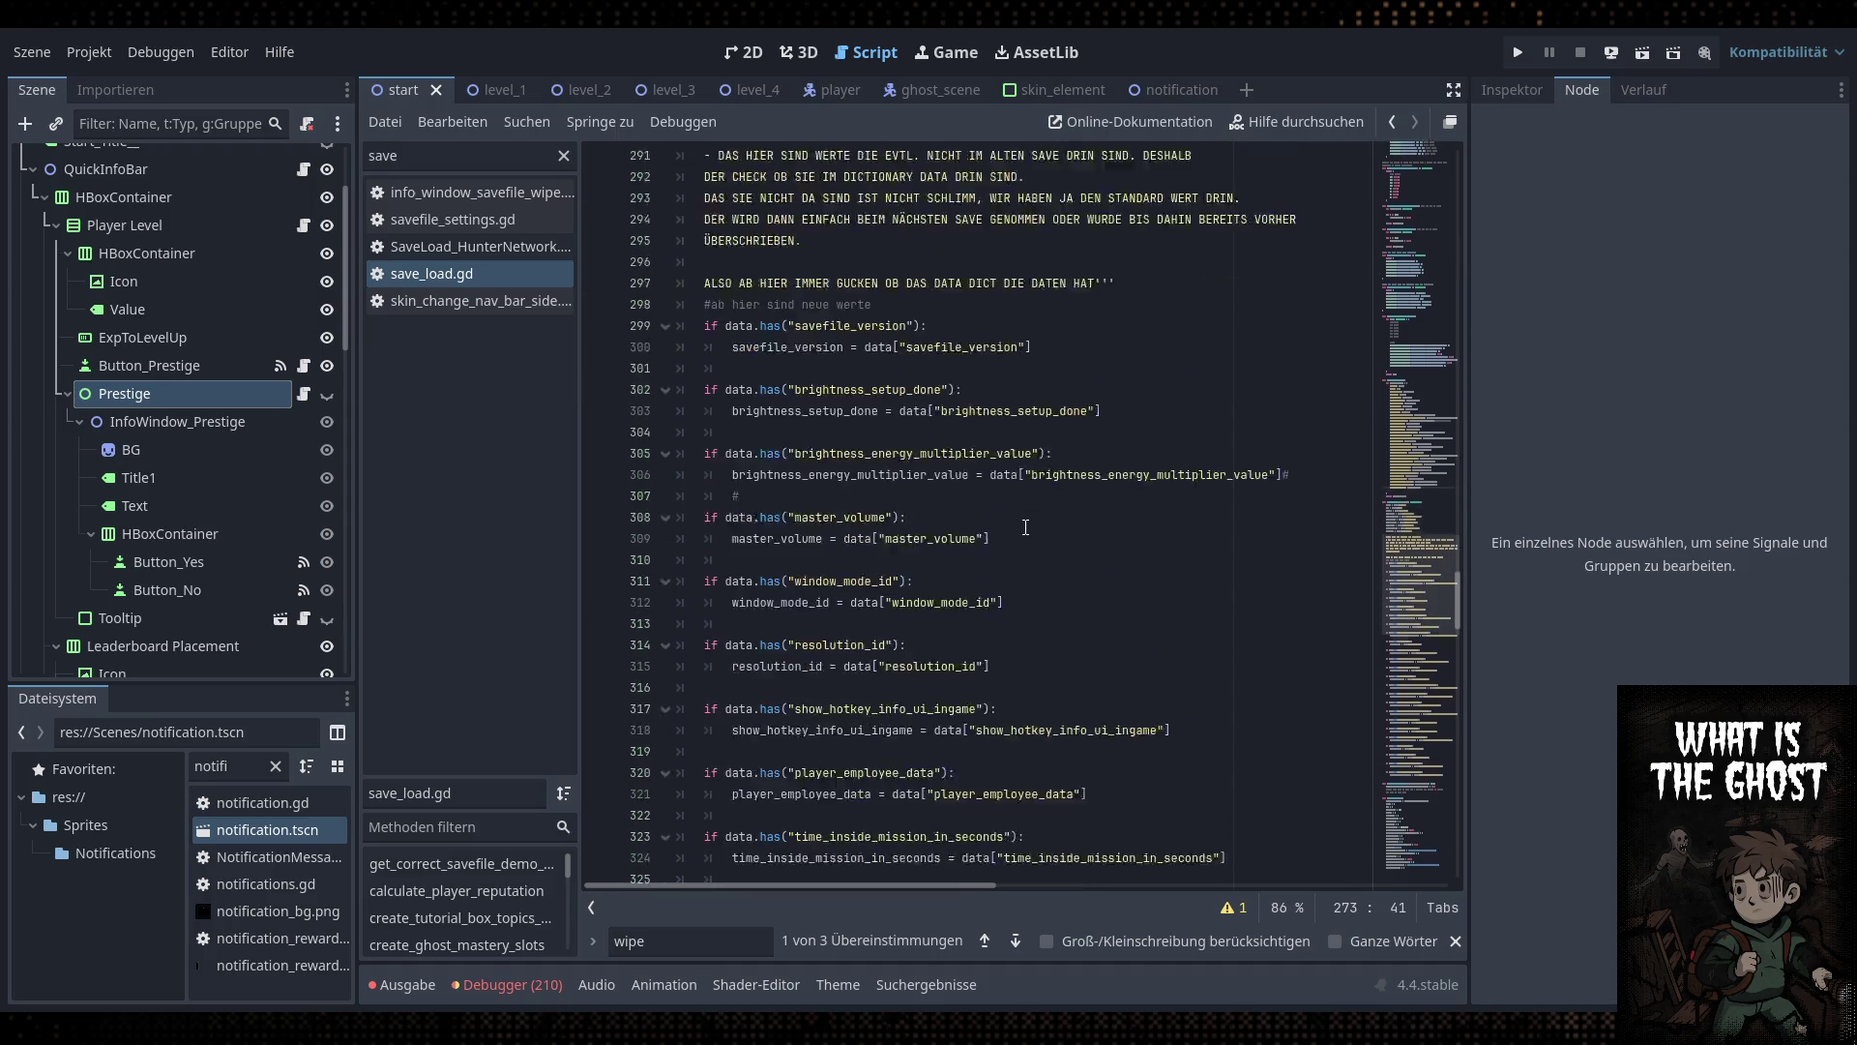
pyautogui.scroll(-16, 1038, 504)
pyautogui.click(1170, 368)
pyautogui.write('prestige_level')
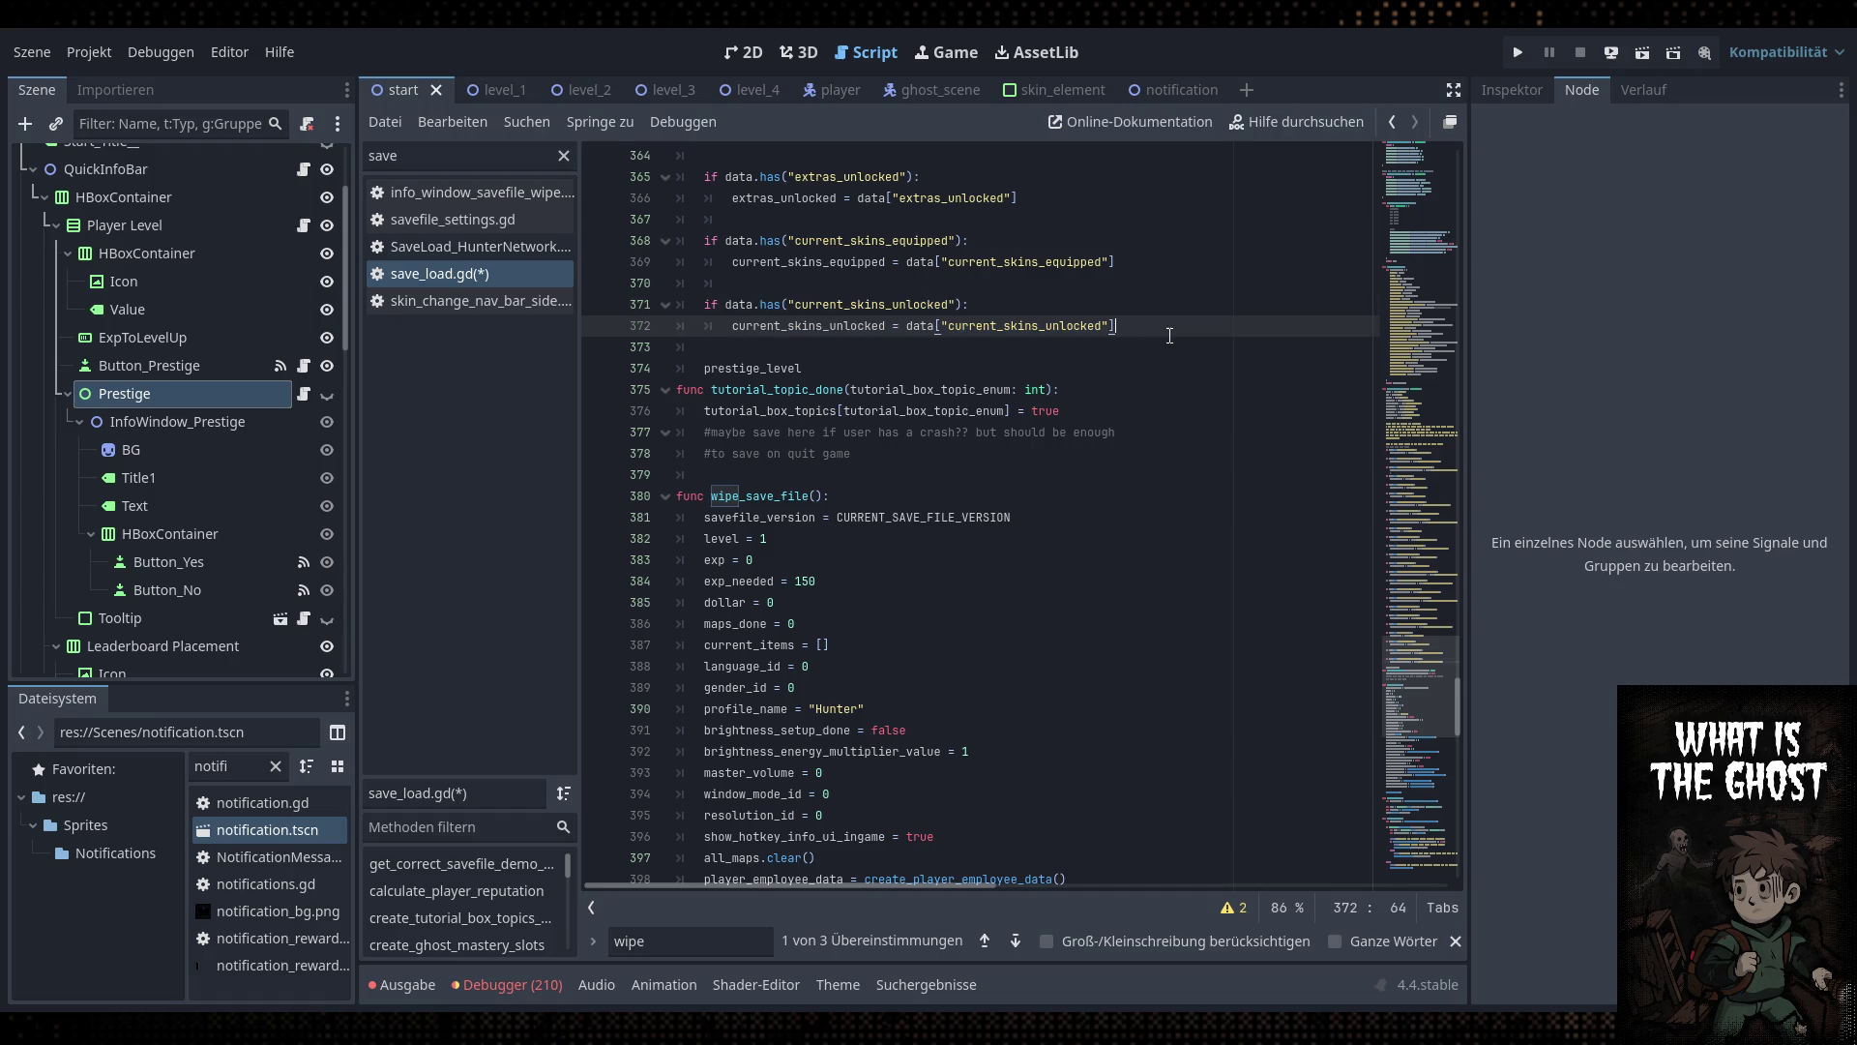
pyautogui.press('Home')
pyautogui.press('Return')
pyautogui.press('Return')
pyautogui.press('Up')
pyautogui.press('Up')
pyautogui.write('if data.has("current_skins_unlocked"): \t\tcurrent_skins_unlocked = data["current_skins_unlocked"]')
pyautogui.doubleClick(835, 421)
pyautogui.hotkey('ctrl', 'x')
pyautogui.doubleClick(851, 368)
pyautogui.hotkey('ctrl', 'v')
pyautogui.doubleClick(809, 389)
pyautogui.hotkey('ctrl', 'v')
pyautogui.click(1026, 390)
pyautogui.doubleClick(1027, 390)
pyautogui.hotkey('ctrl', 'v')
# Reset prestige_level to 0 in wipe_save_file and save save_load.gd
pyautogui.scroll(-13, 968, 426)
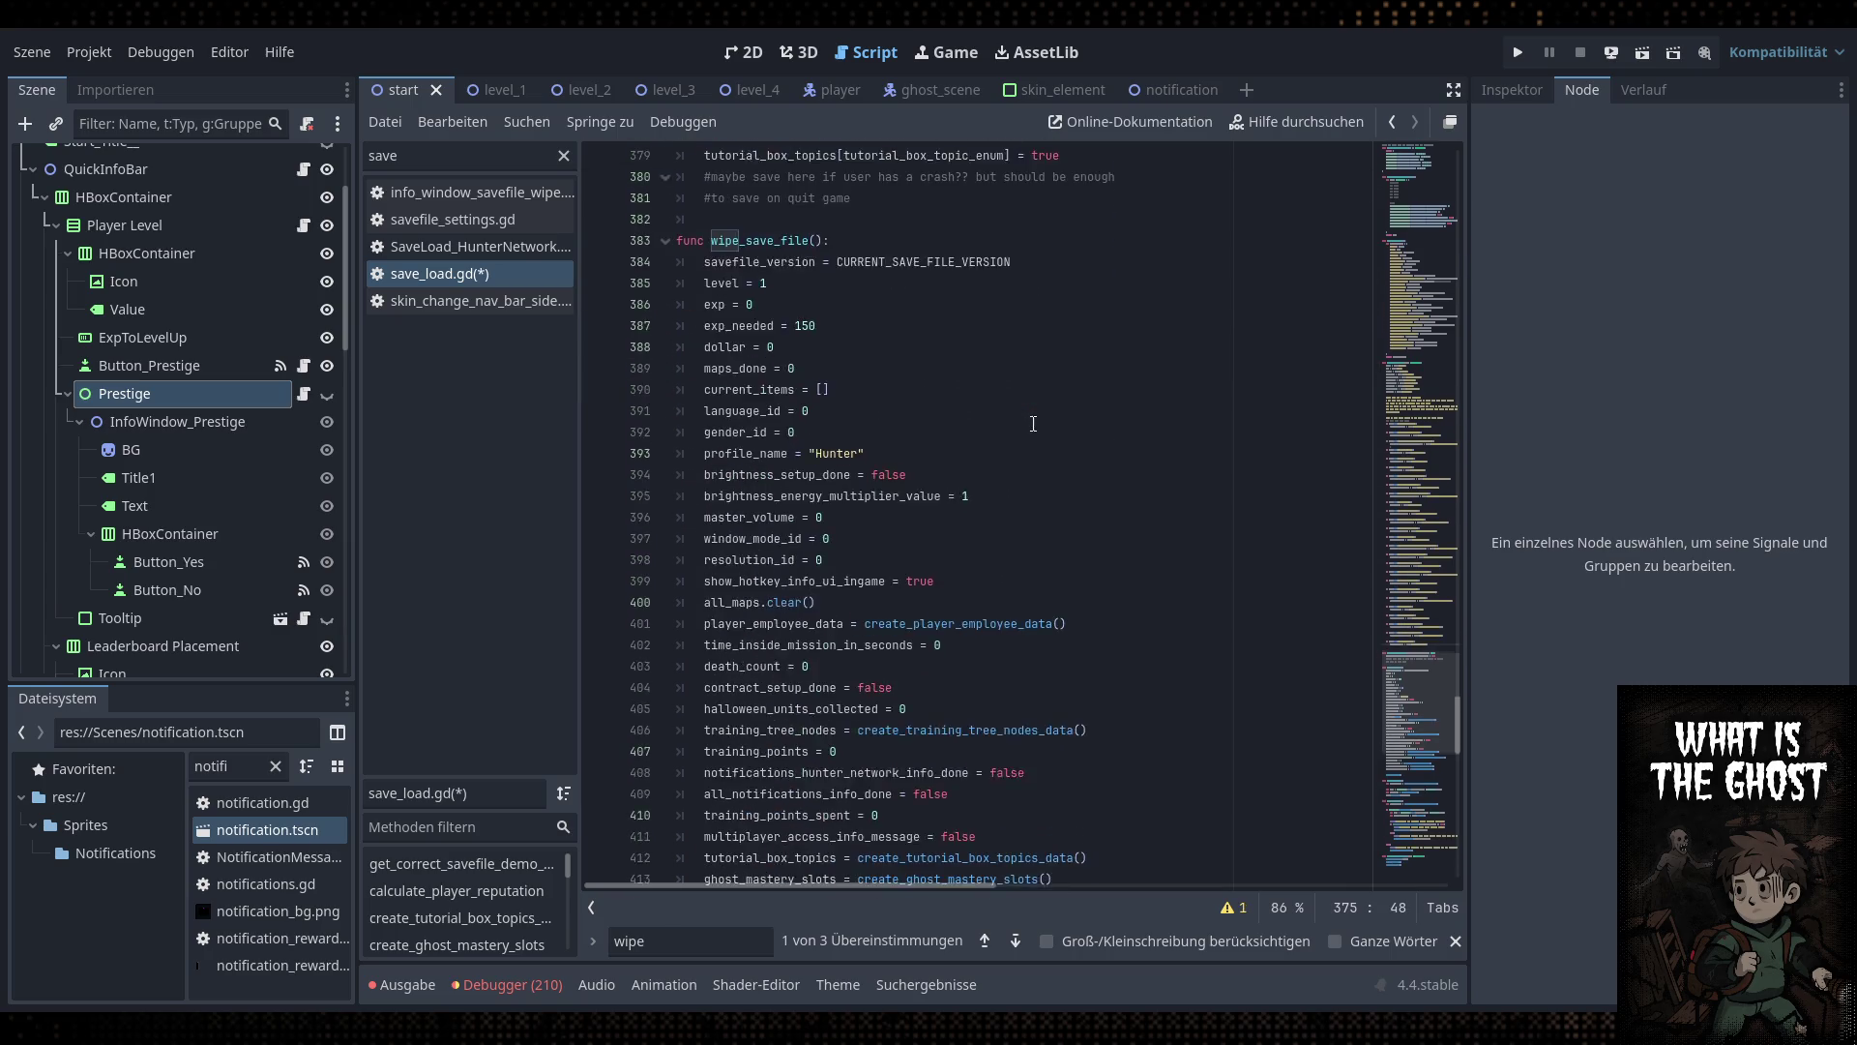
pyautogui.click(1107, 480)
pyautogui.press('Return')
pyautogui.hotkey('ctrl', 'v')
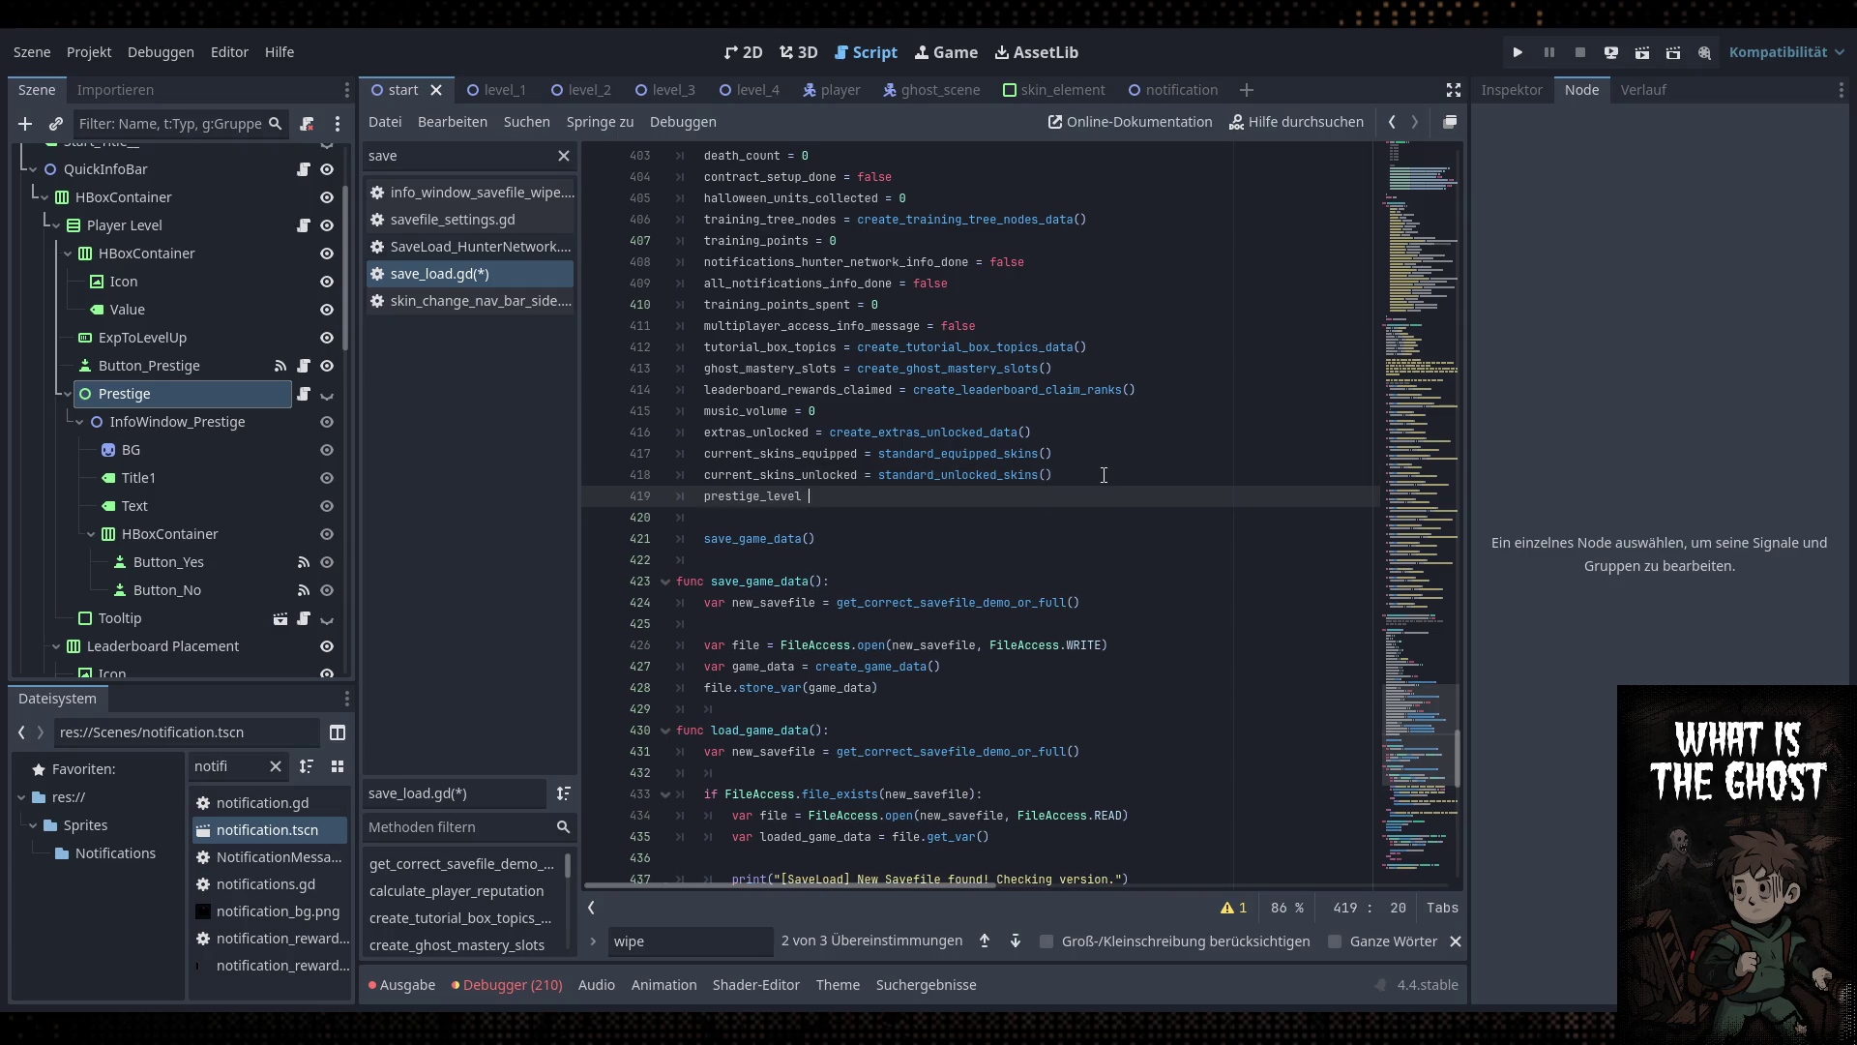
pyautogui.write('0')
pyautogui.click(1104, 475)
pyautogui.hotkey('ctrl', 's')
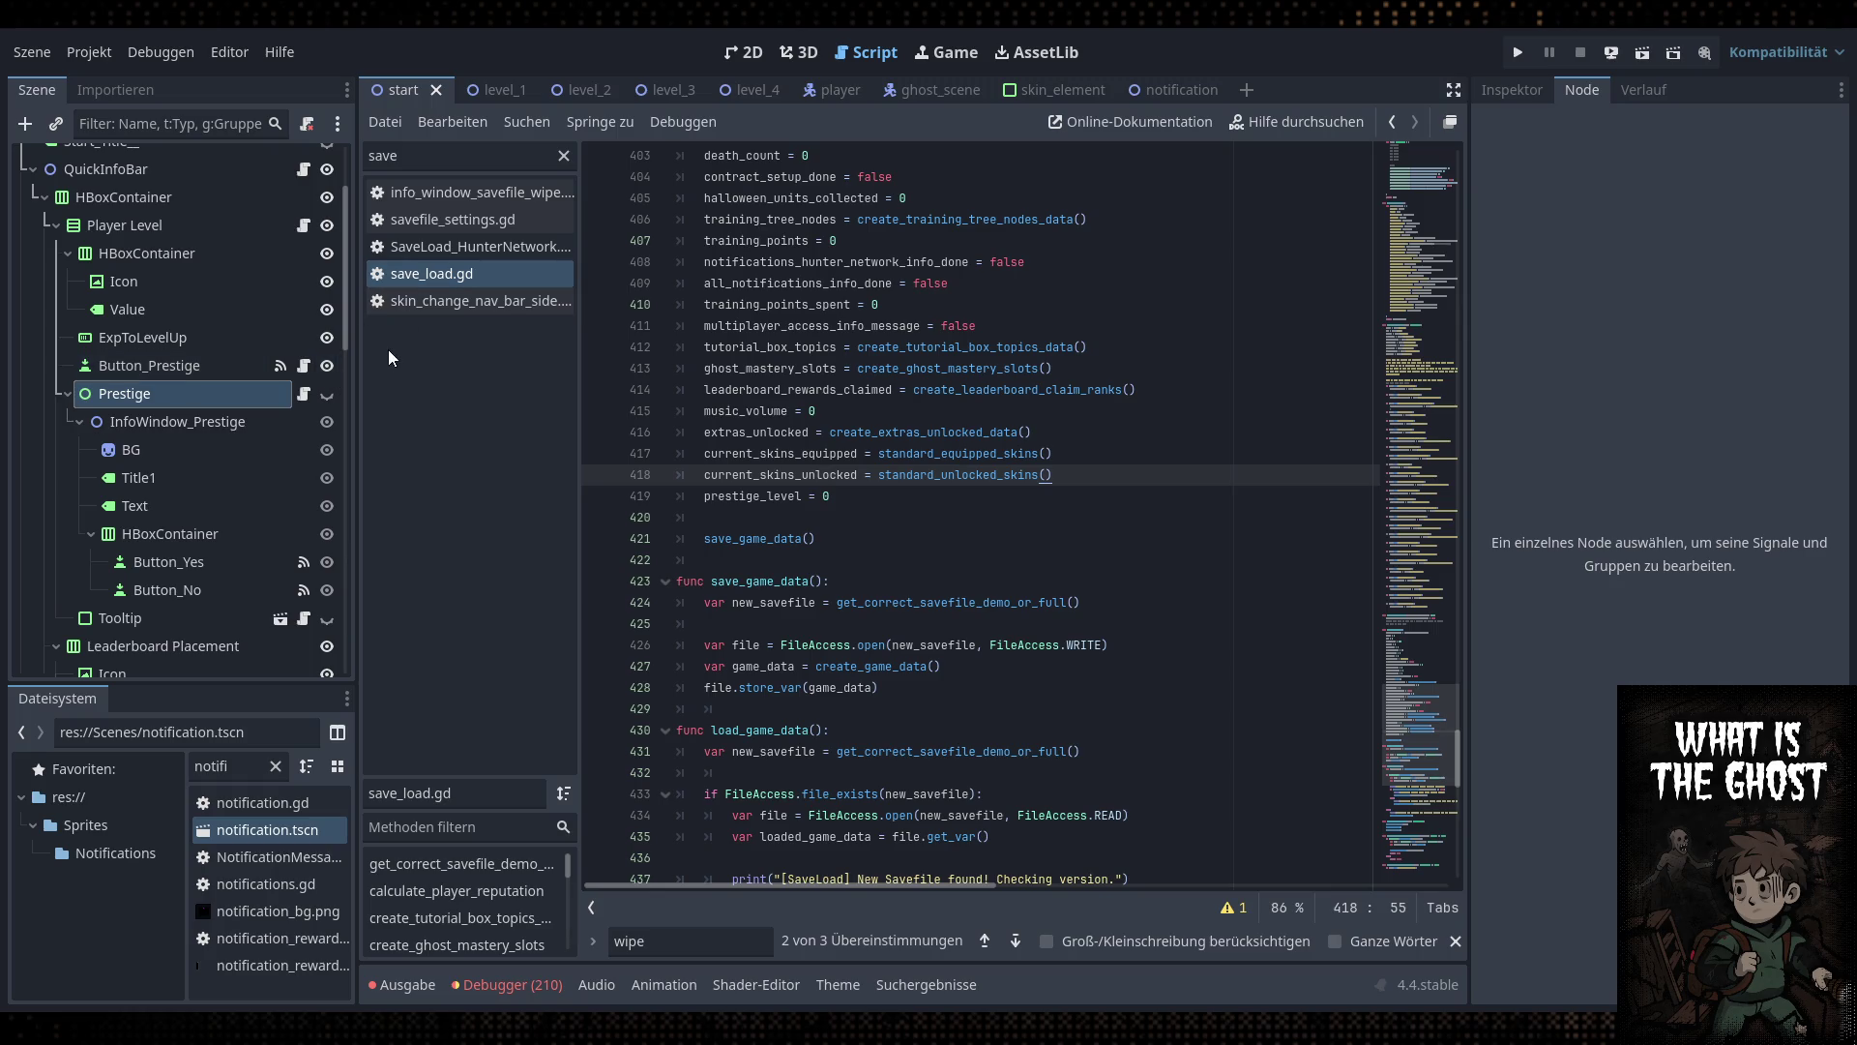
# Reopen prestige.gd from the Prestige node's script icon, at the end of line 9
pyautogui.click(304, 394)
pyautogui.click(1090, 331)
pyautogui.click(1324, 331)
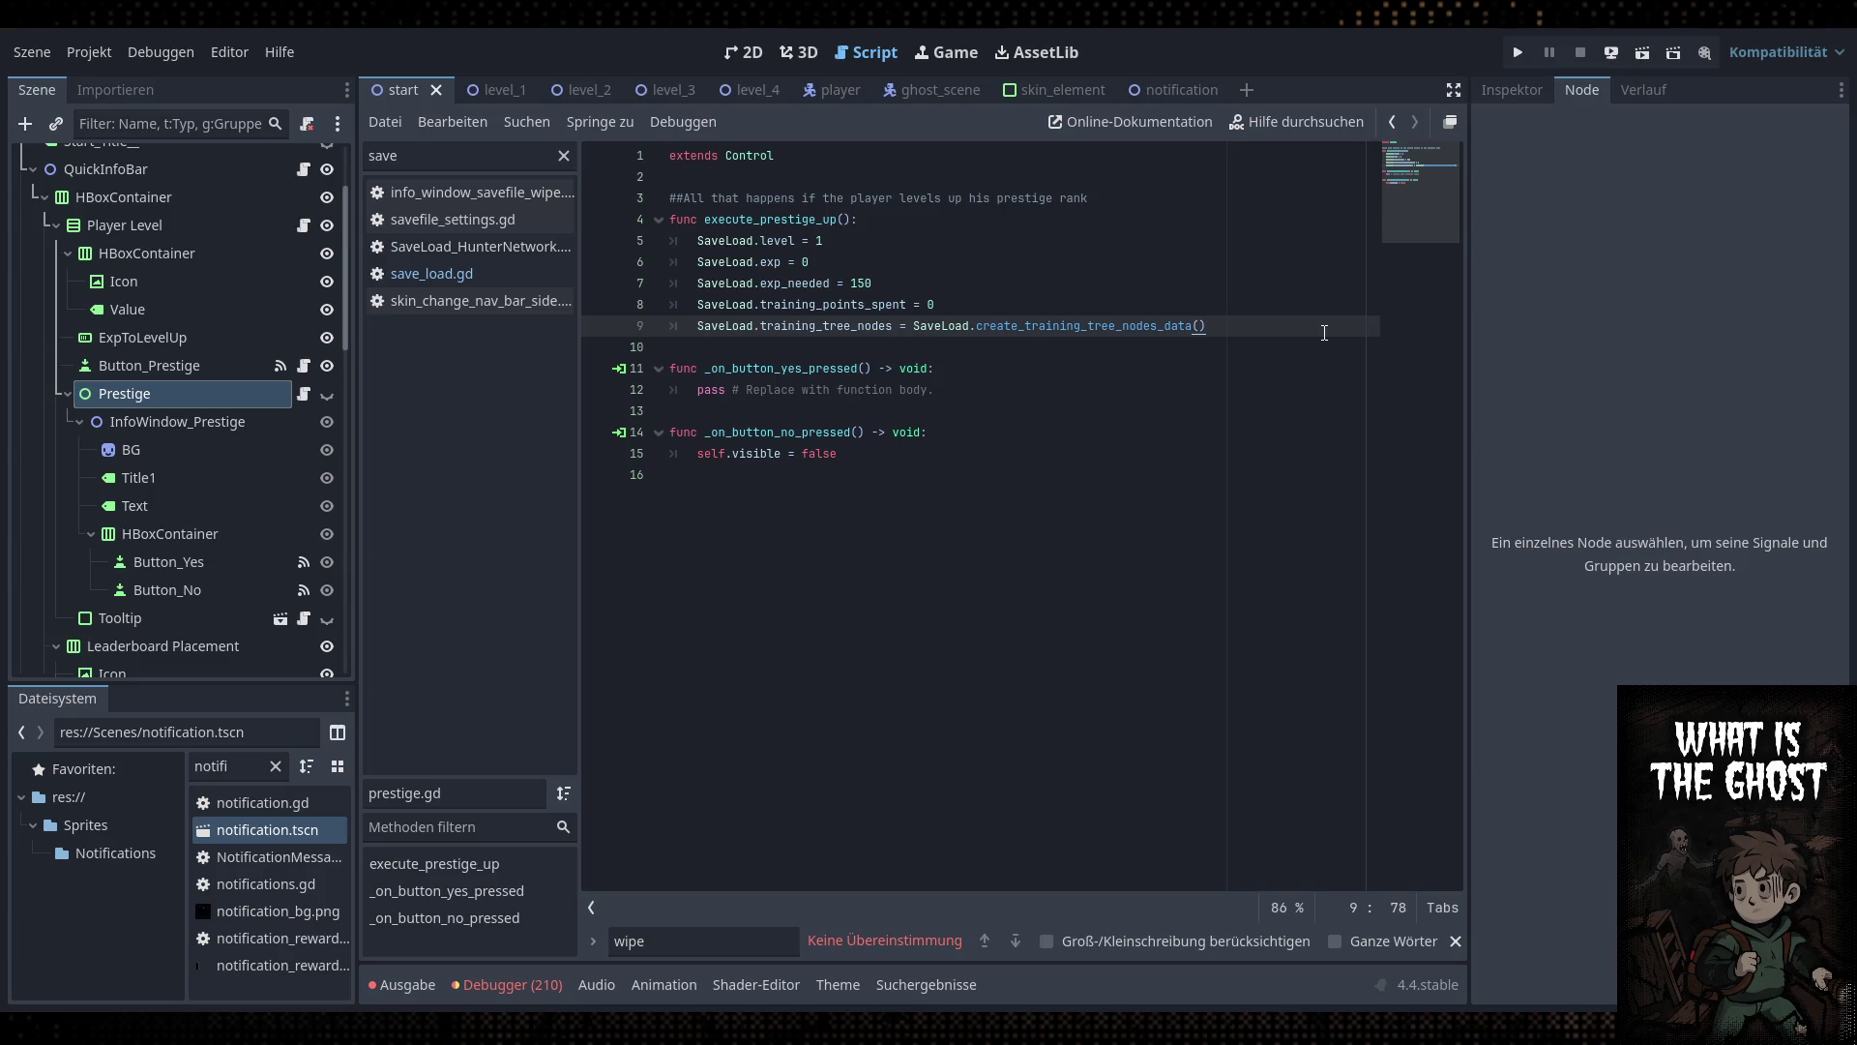
# Add SaveLoad.prestige_level += 1 to execute_prestige_up
pyautogui.press('Return')
pyautogui.write('SaveLoad.pres')
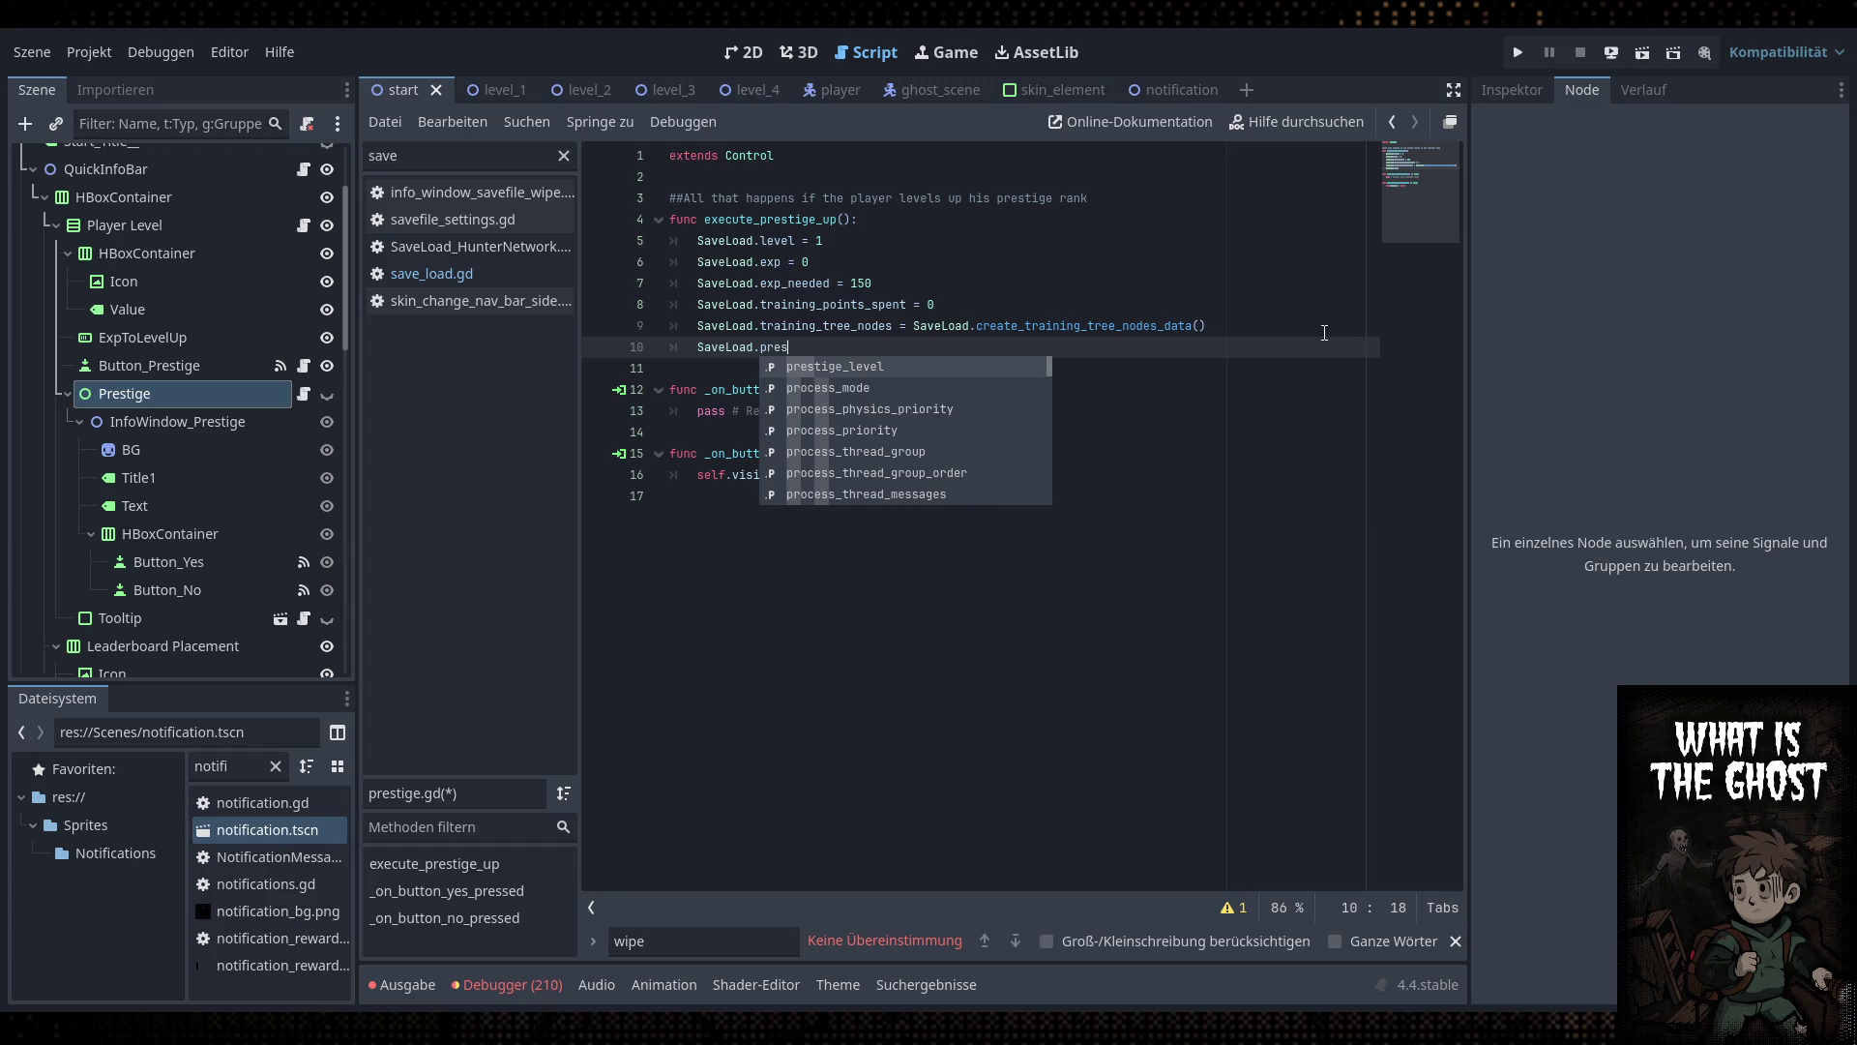
pyautogui.press('Return')
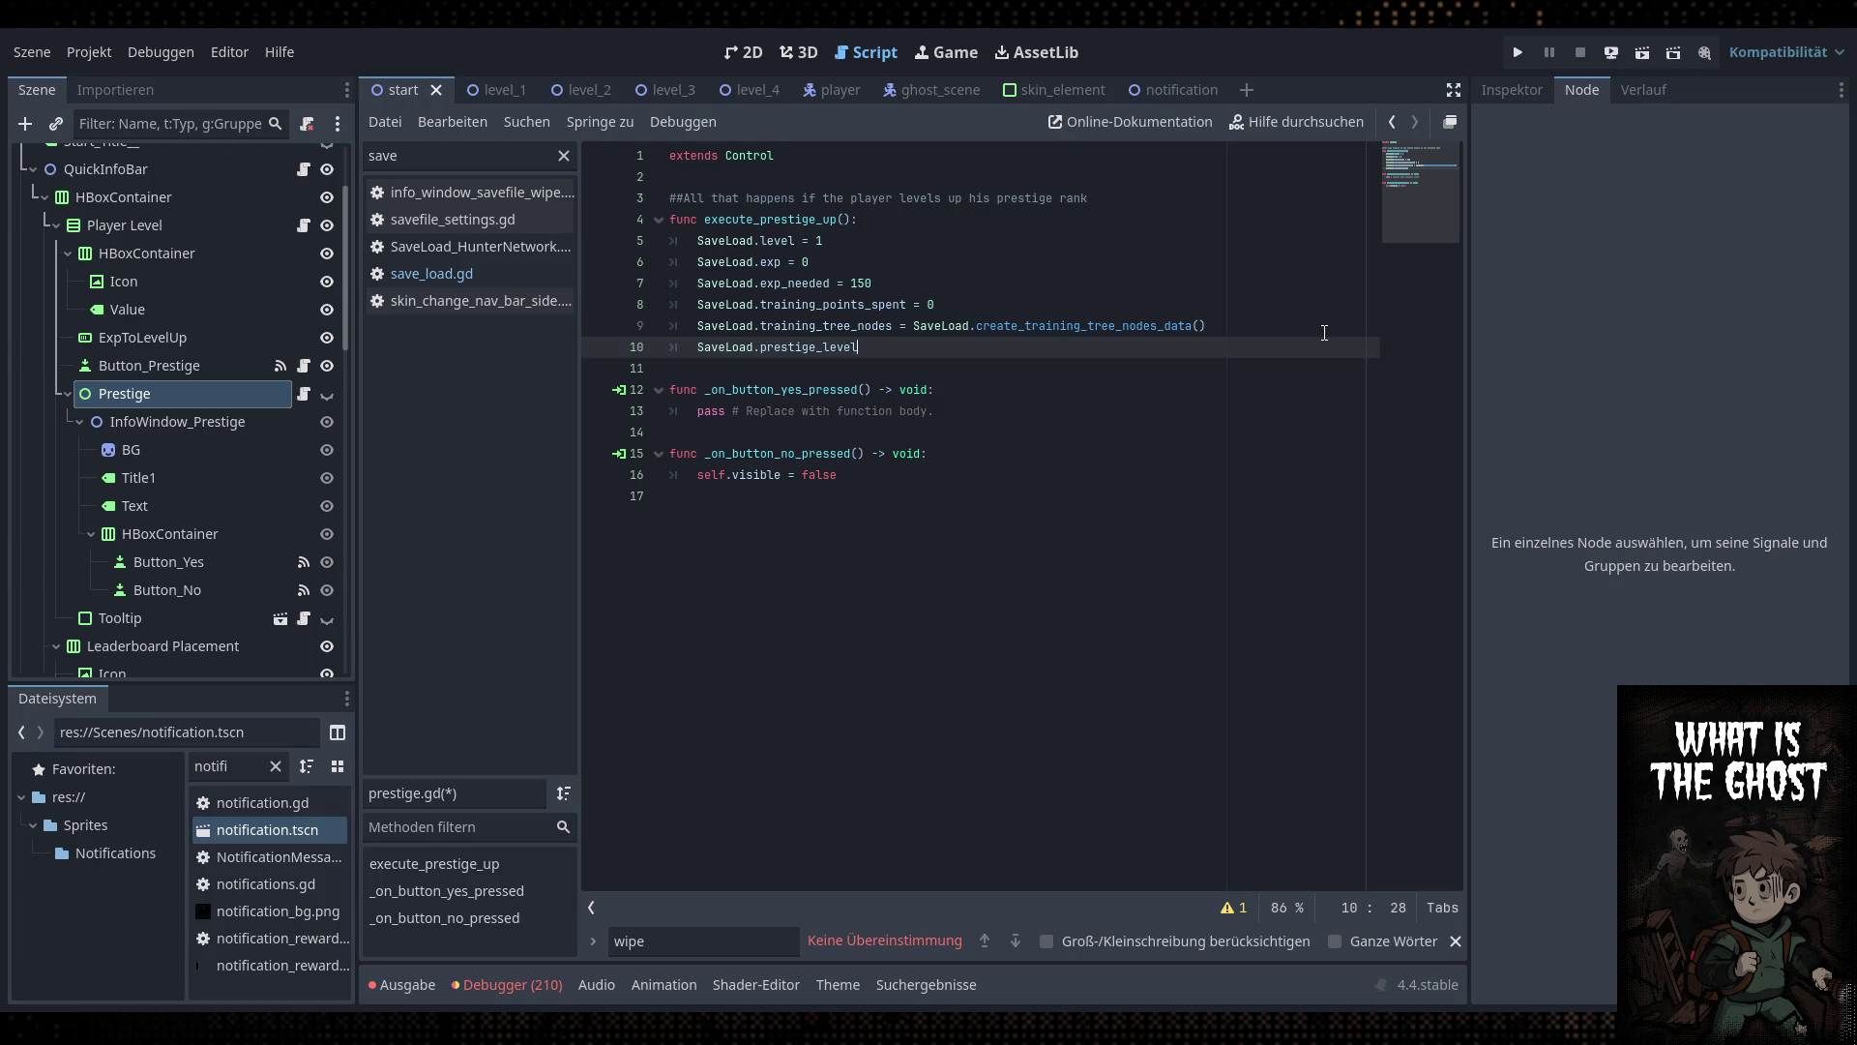
pyautogui.write('=')
pyautogui.press('BackSpace')
pyautogui.write('+= 1')
# Follow it with SaveLoad.save_game_data() and get_tree().reload_current_scene(), then save
pyautogui.press('Return')
pyautogui.press('Return')
pyautogui.write('S')
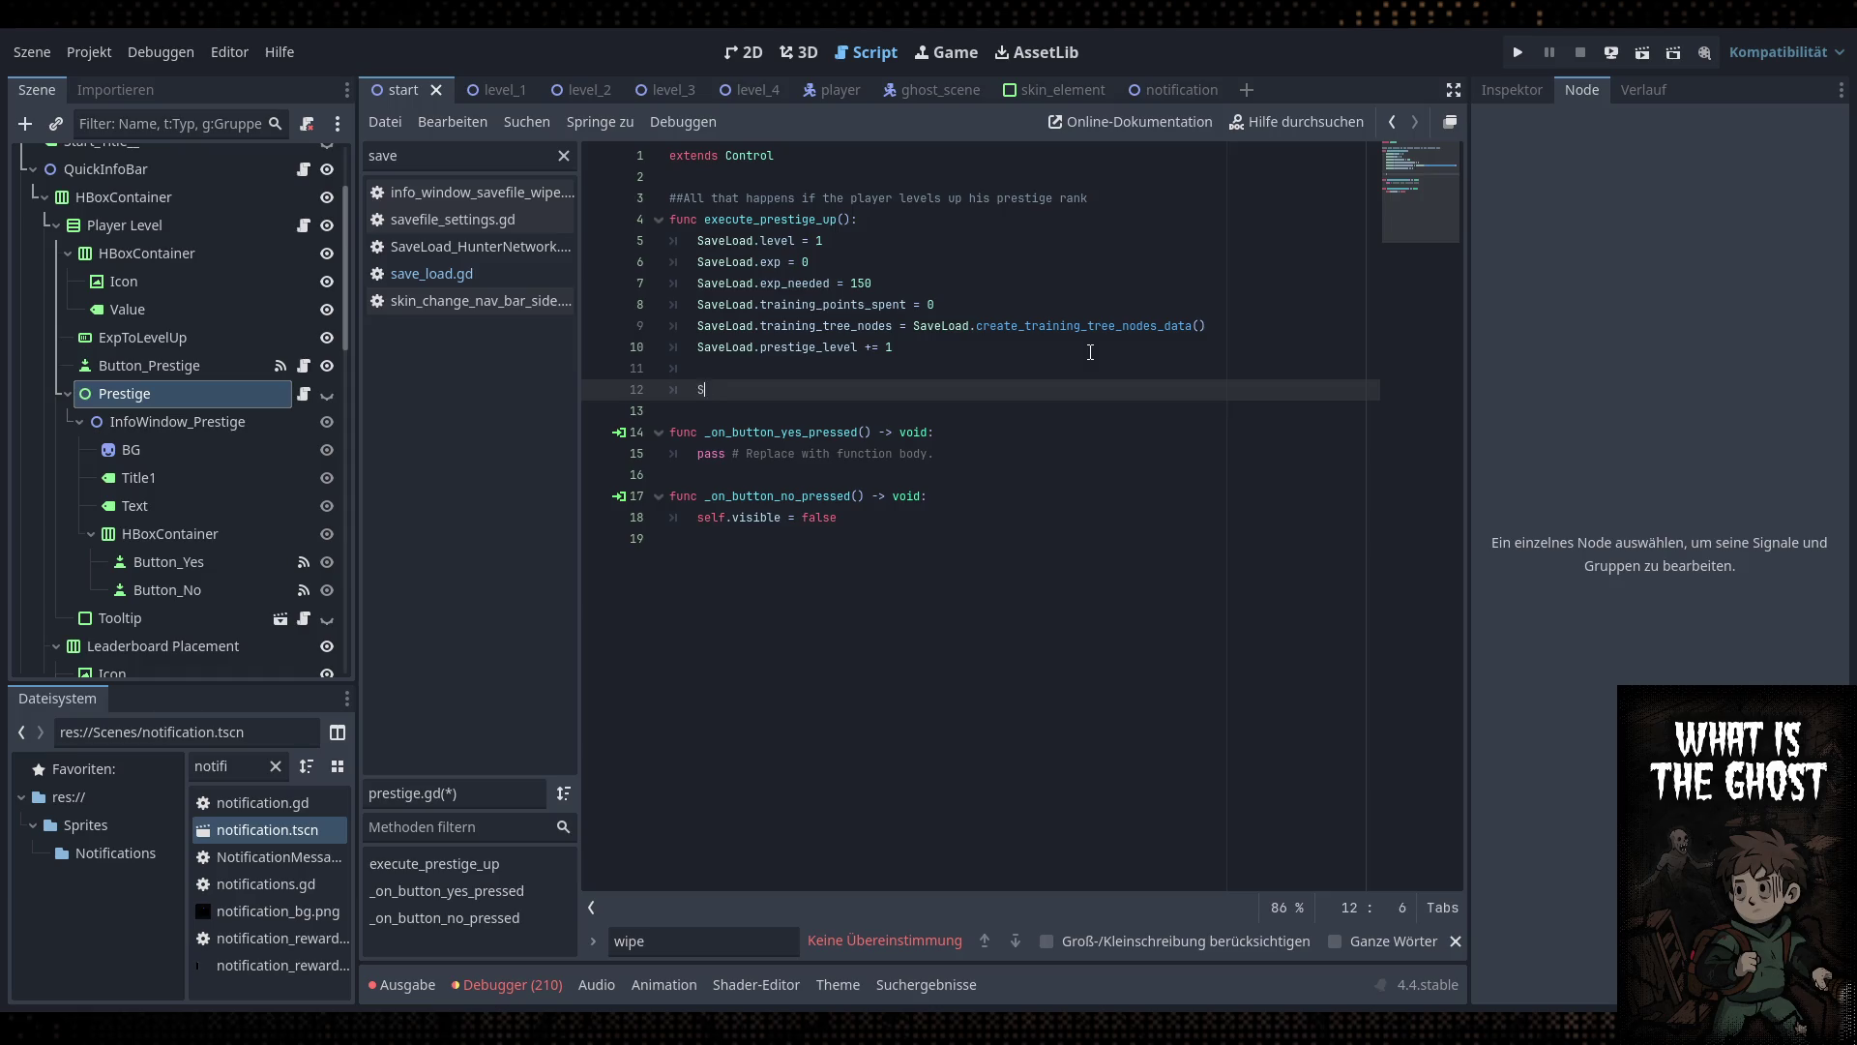
pyautogui.write('aveLoad.save')
pyautogui.press('Return')
pyautogui.press('Return')
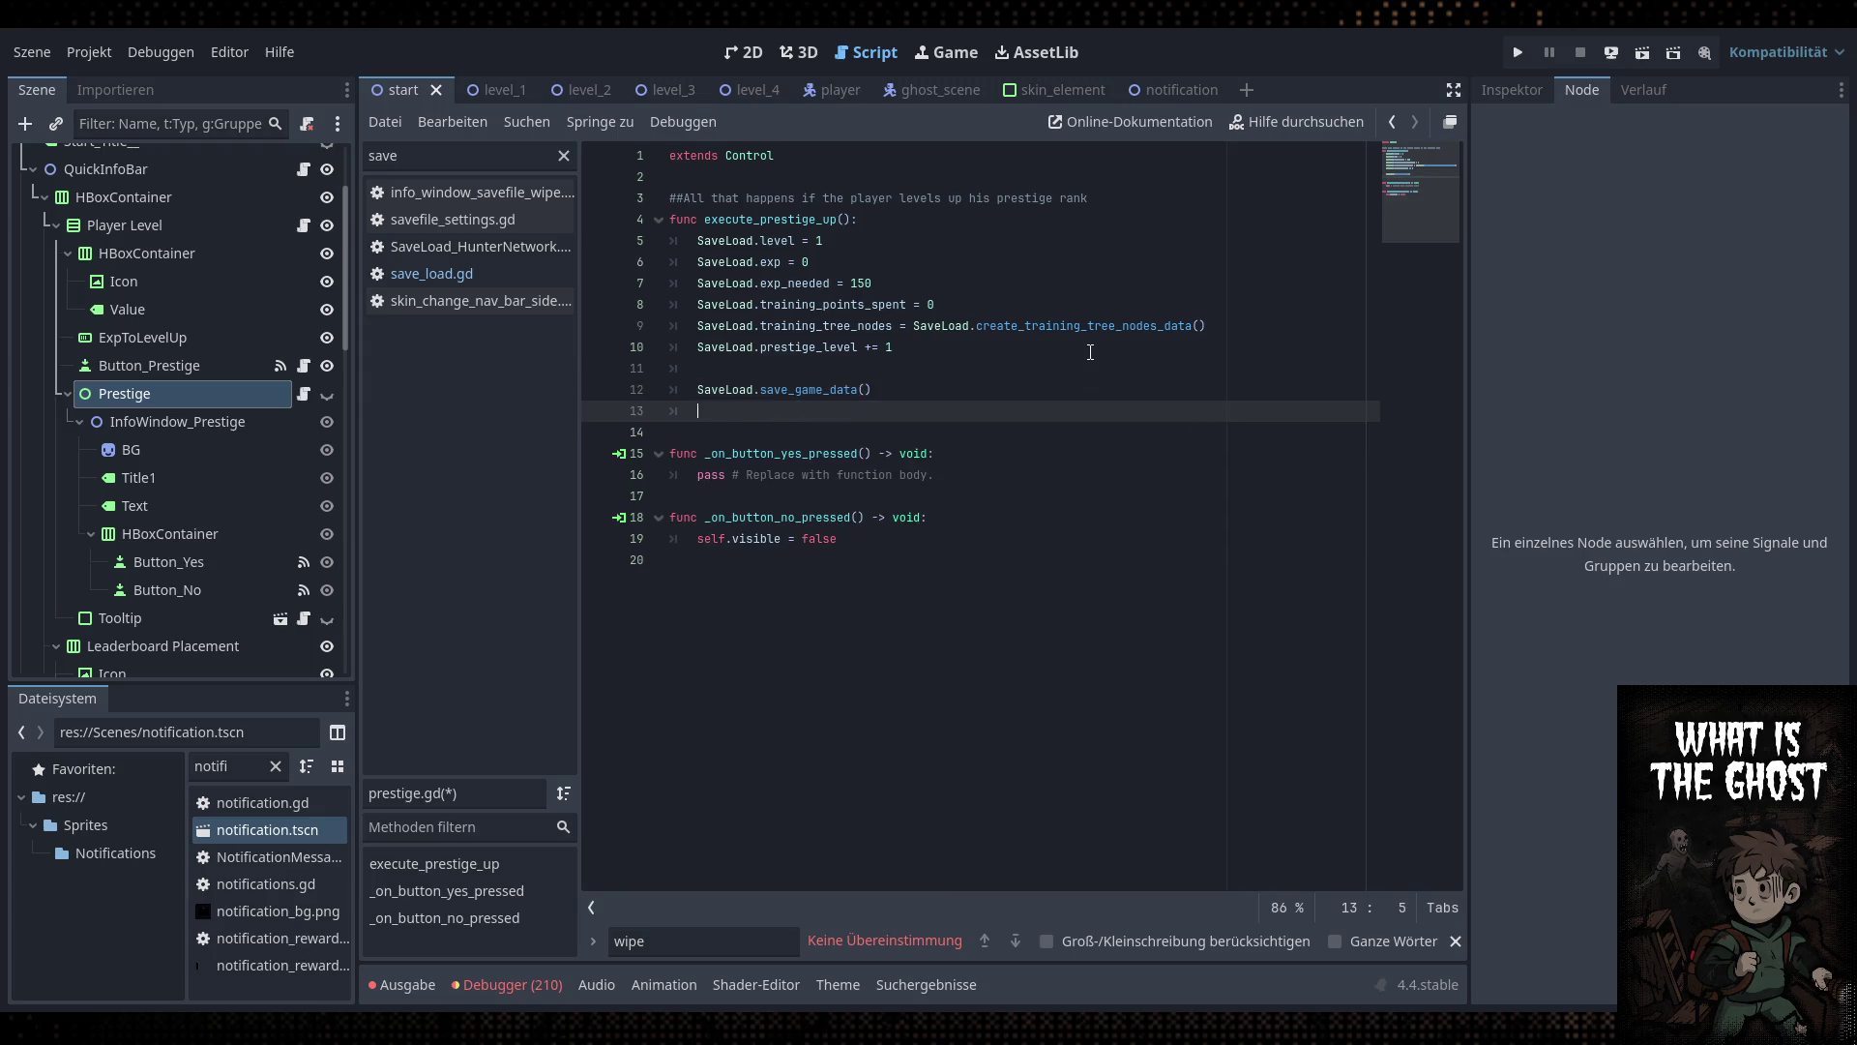
pyautogui.write('get')
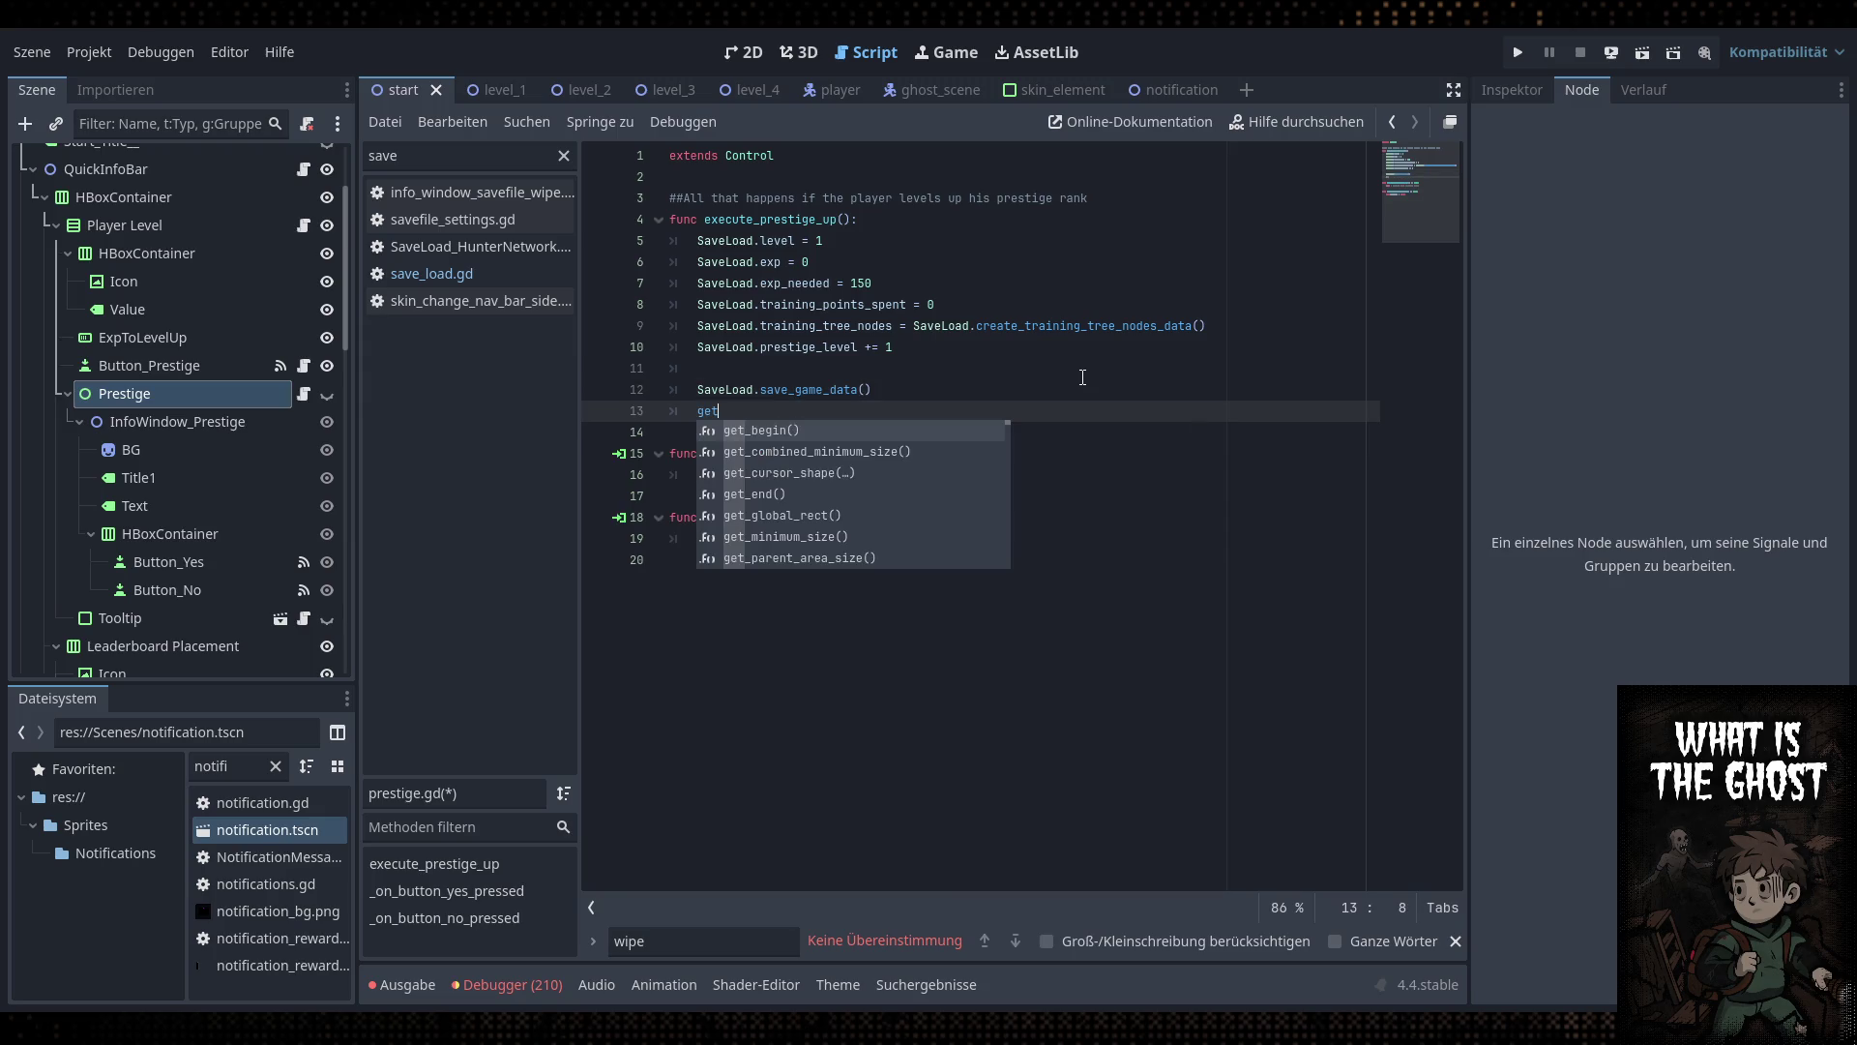
pyautogui.write('_tr')
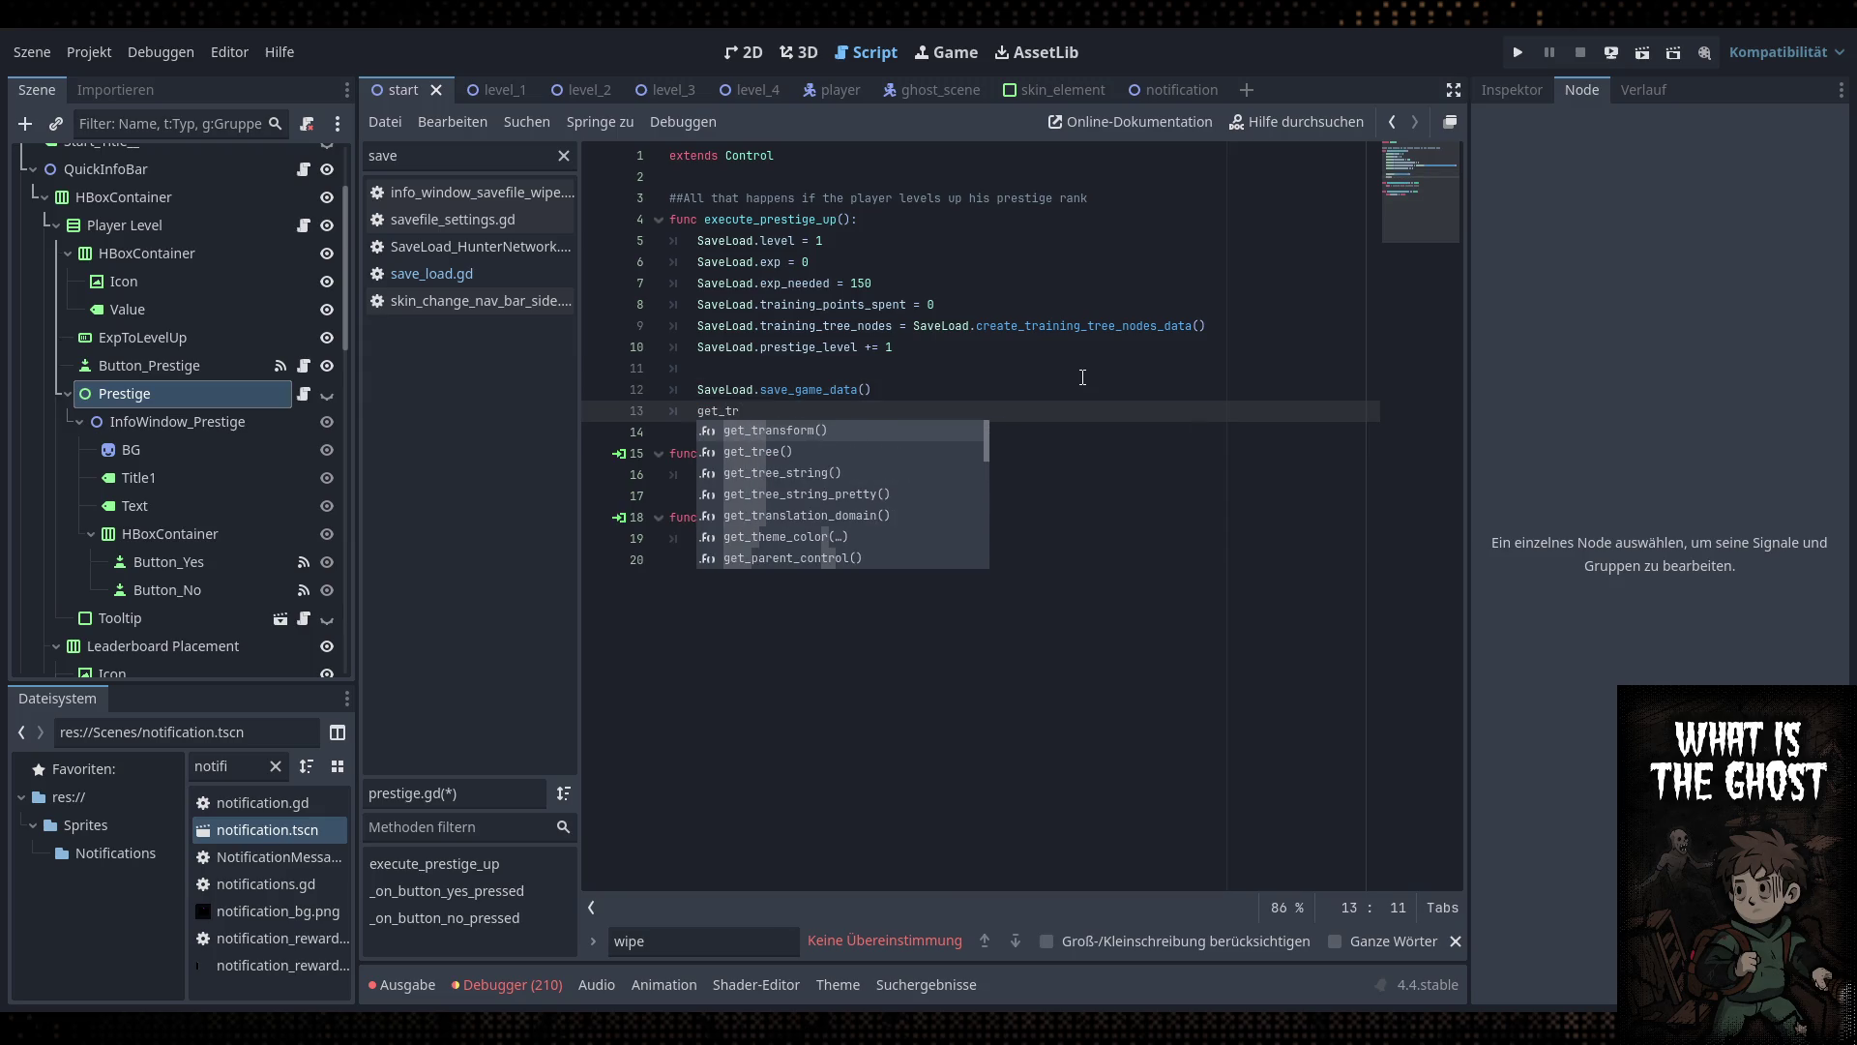
pyautogui.press('Down')
pyautogui.press('Return')
pyautogui.write('.lo')
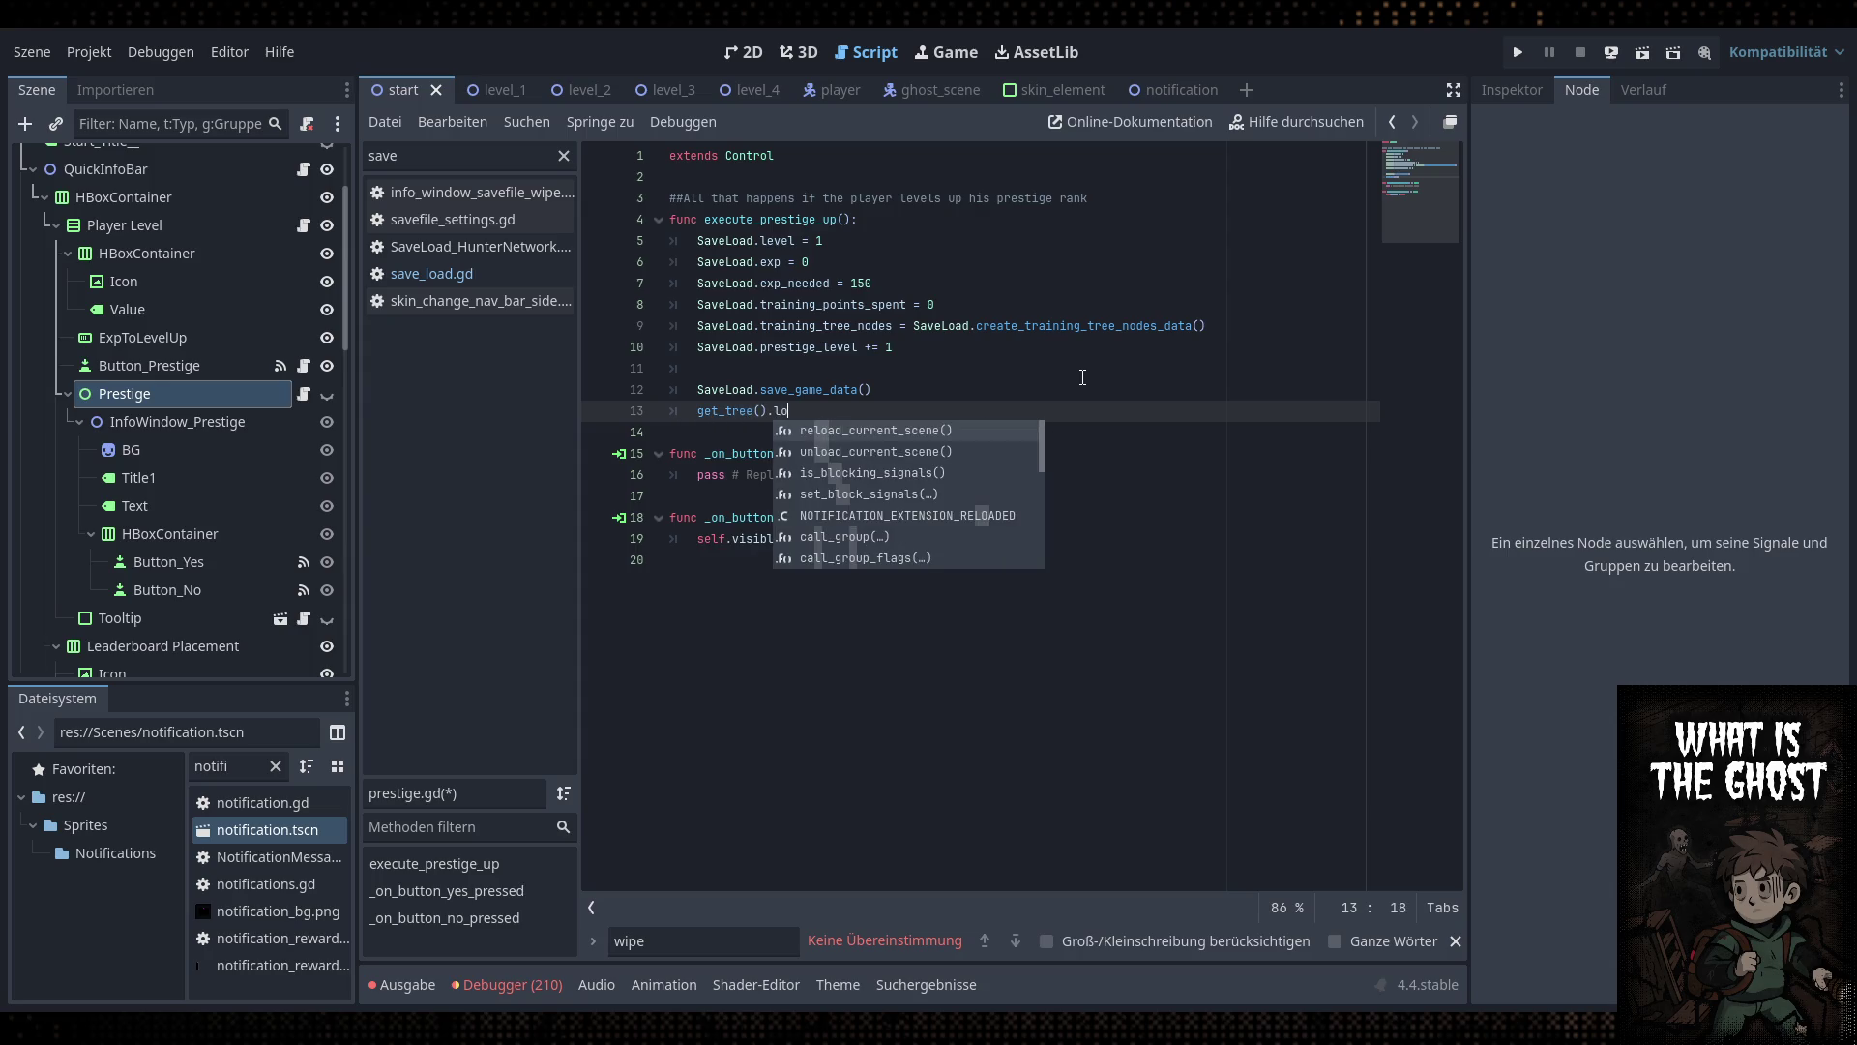
pyautogui.press('Return')
pyautogui.click(1083, 377)
pyautogui.press('Down')
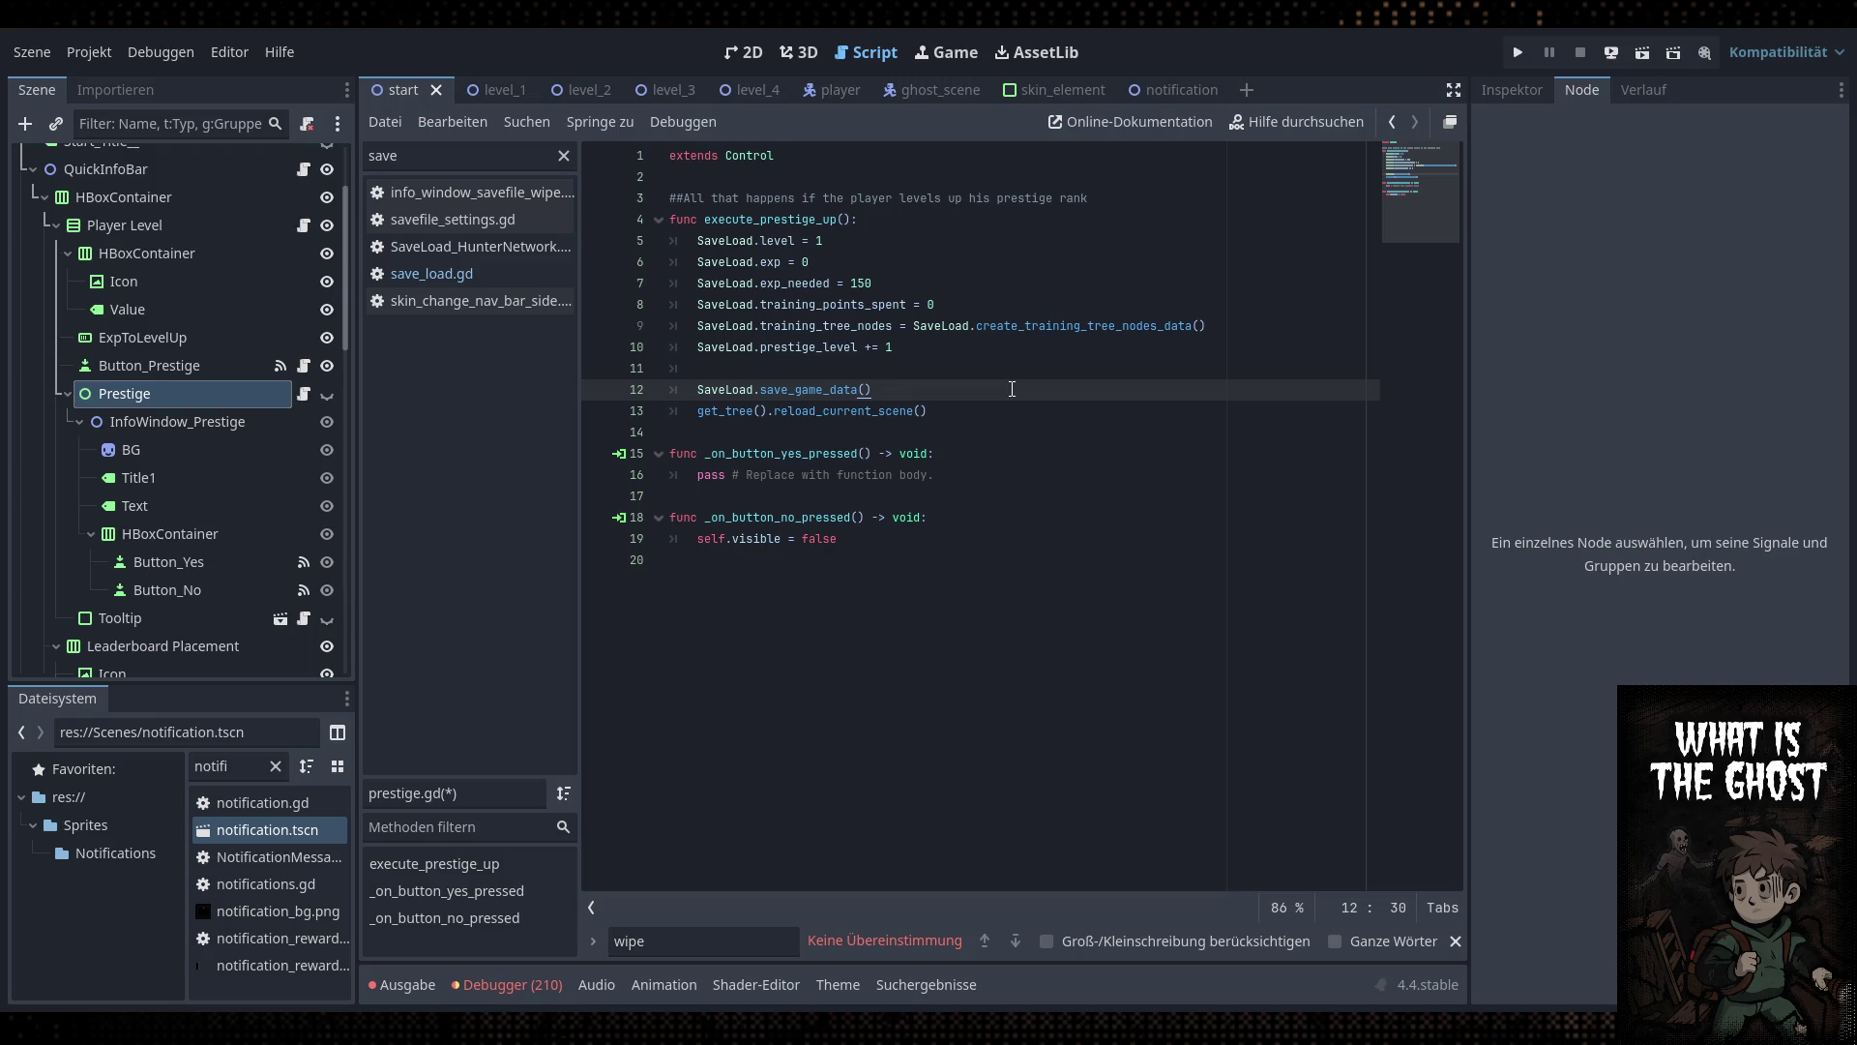
pyautogui.hotkey('ctrl', 's')
# Add SaveLoad.training_points = 0 below the exp_needed reset and save
pyautogui.click(970, 303)
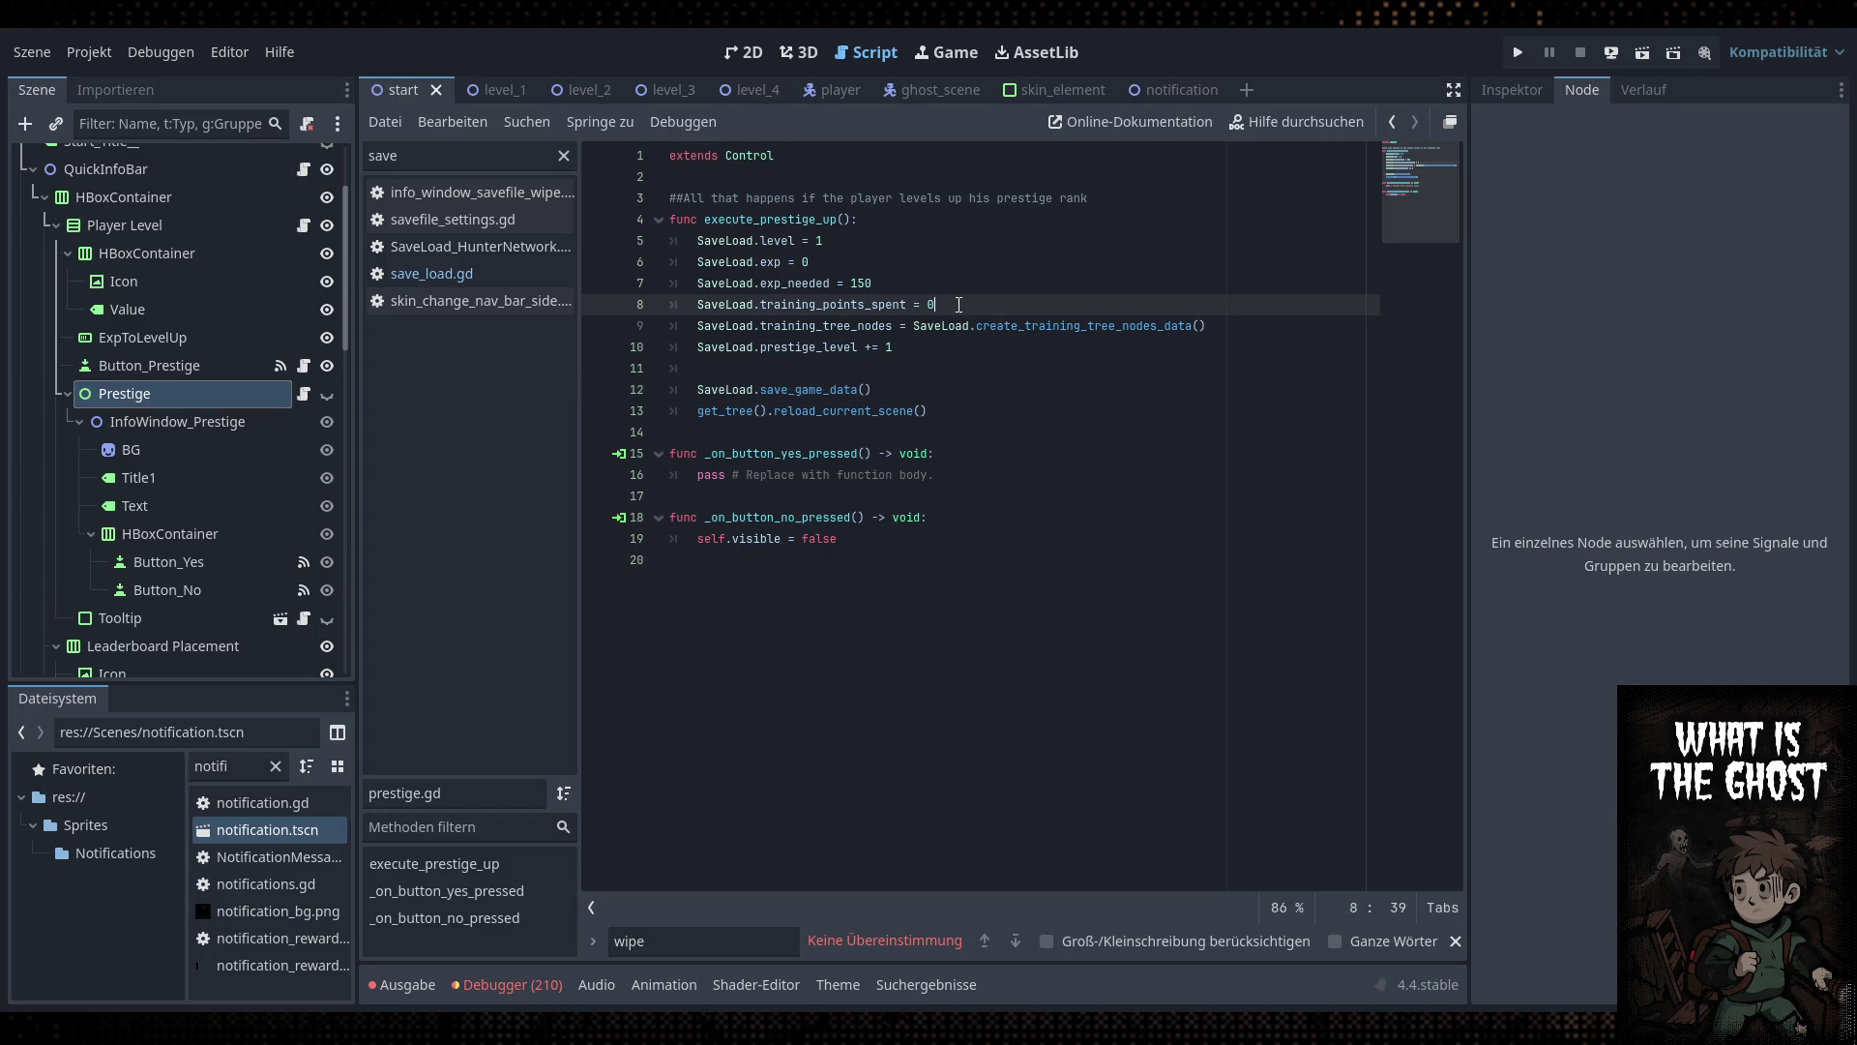
pyautogui.press('Down')
pyautogui.press('Up')
pyautogui.press('Up')
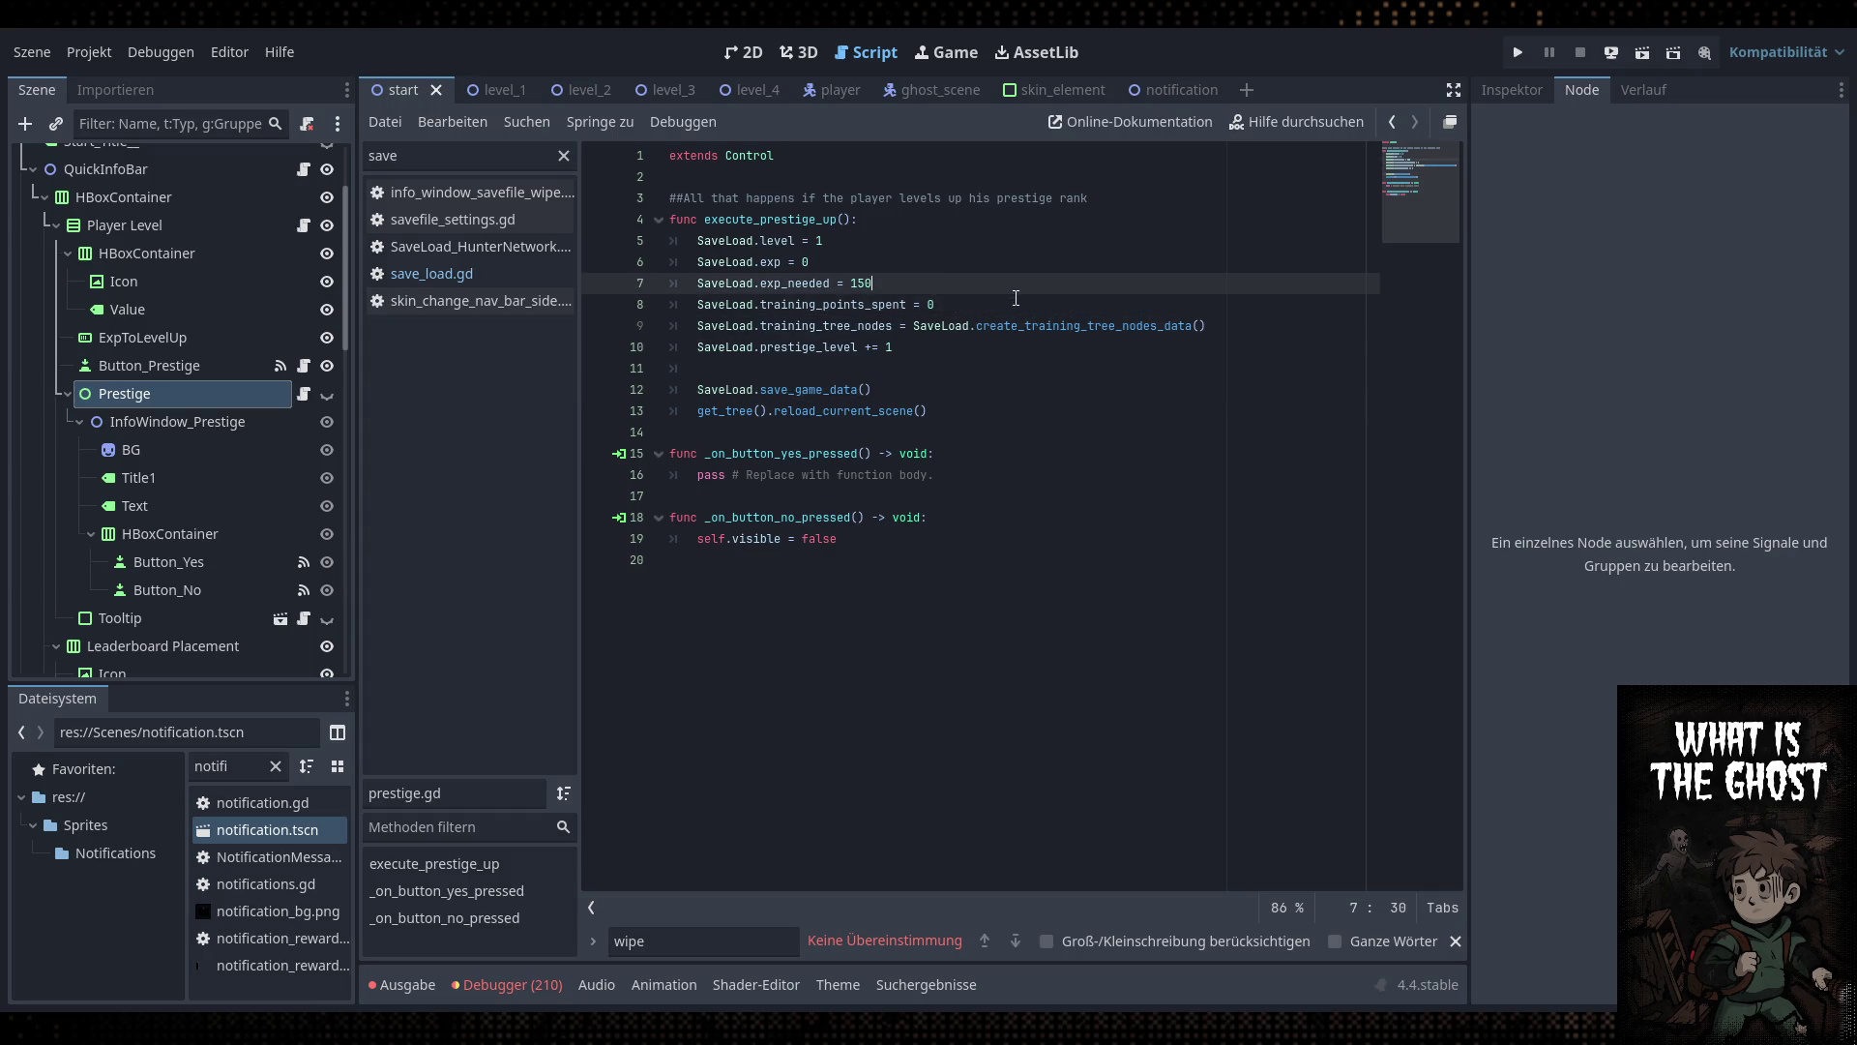
pyautogui.press('Return')
pyautogui.write('Save')
pyautogui.press('Return')
pyautogui.write('.training_points = ')
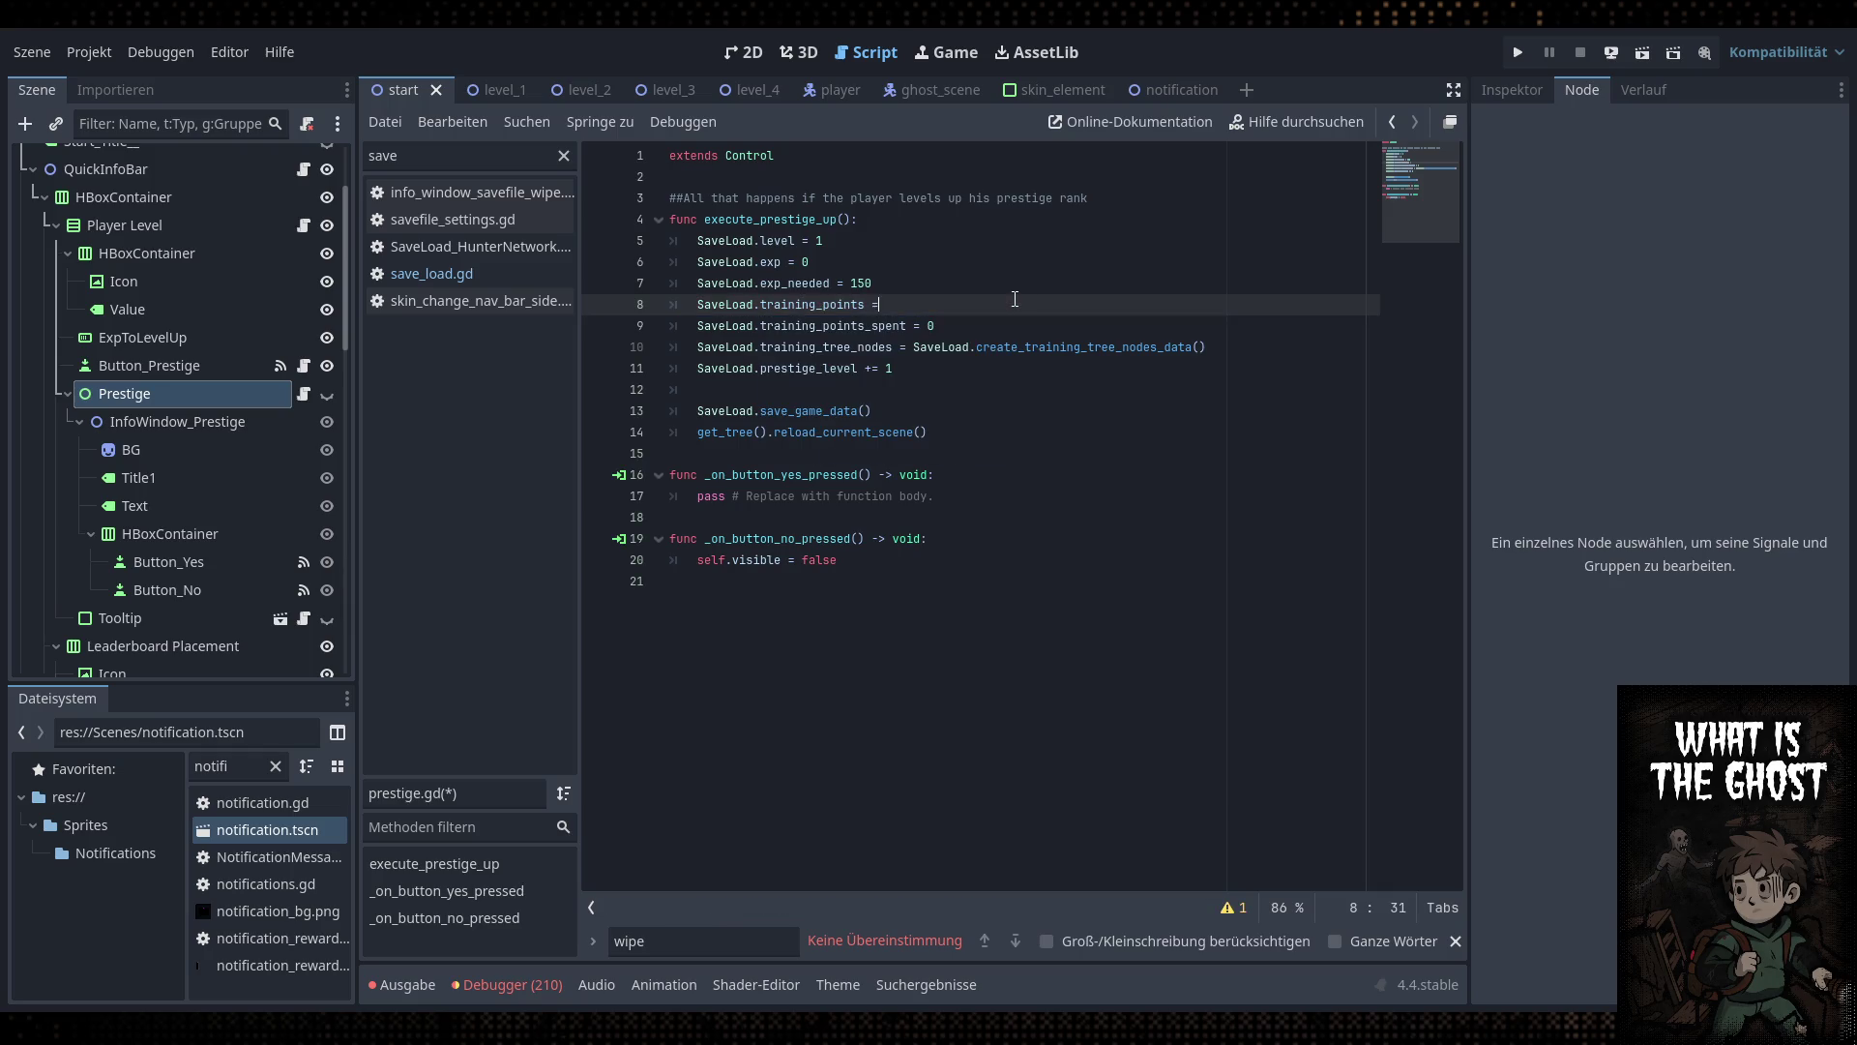
pyautogui.write('0')
pyautogui.click(1008, 288)
pyautogui.hotkey('ctrl', 's')
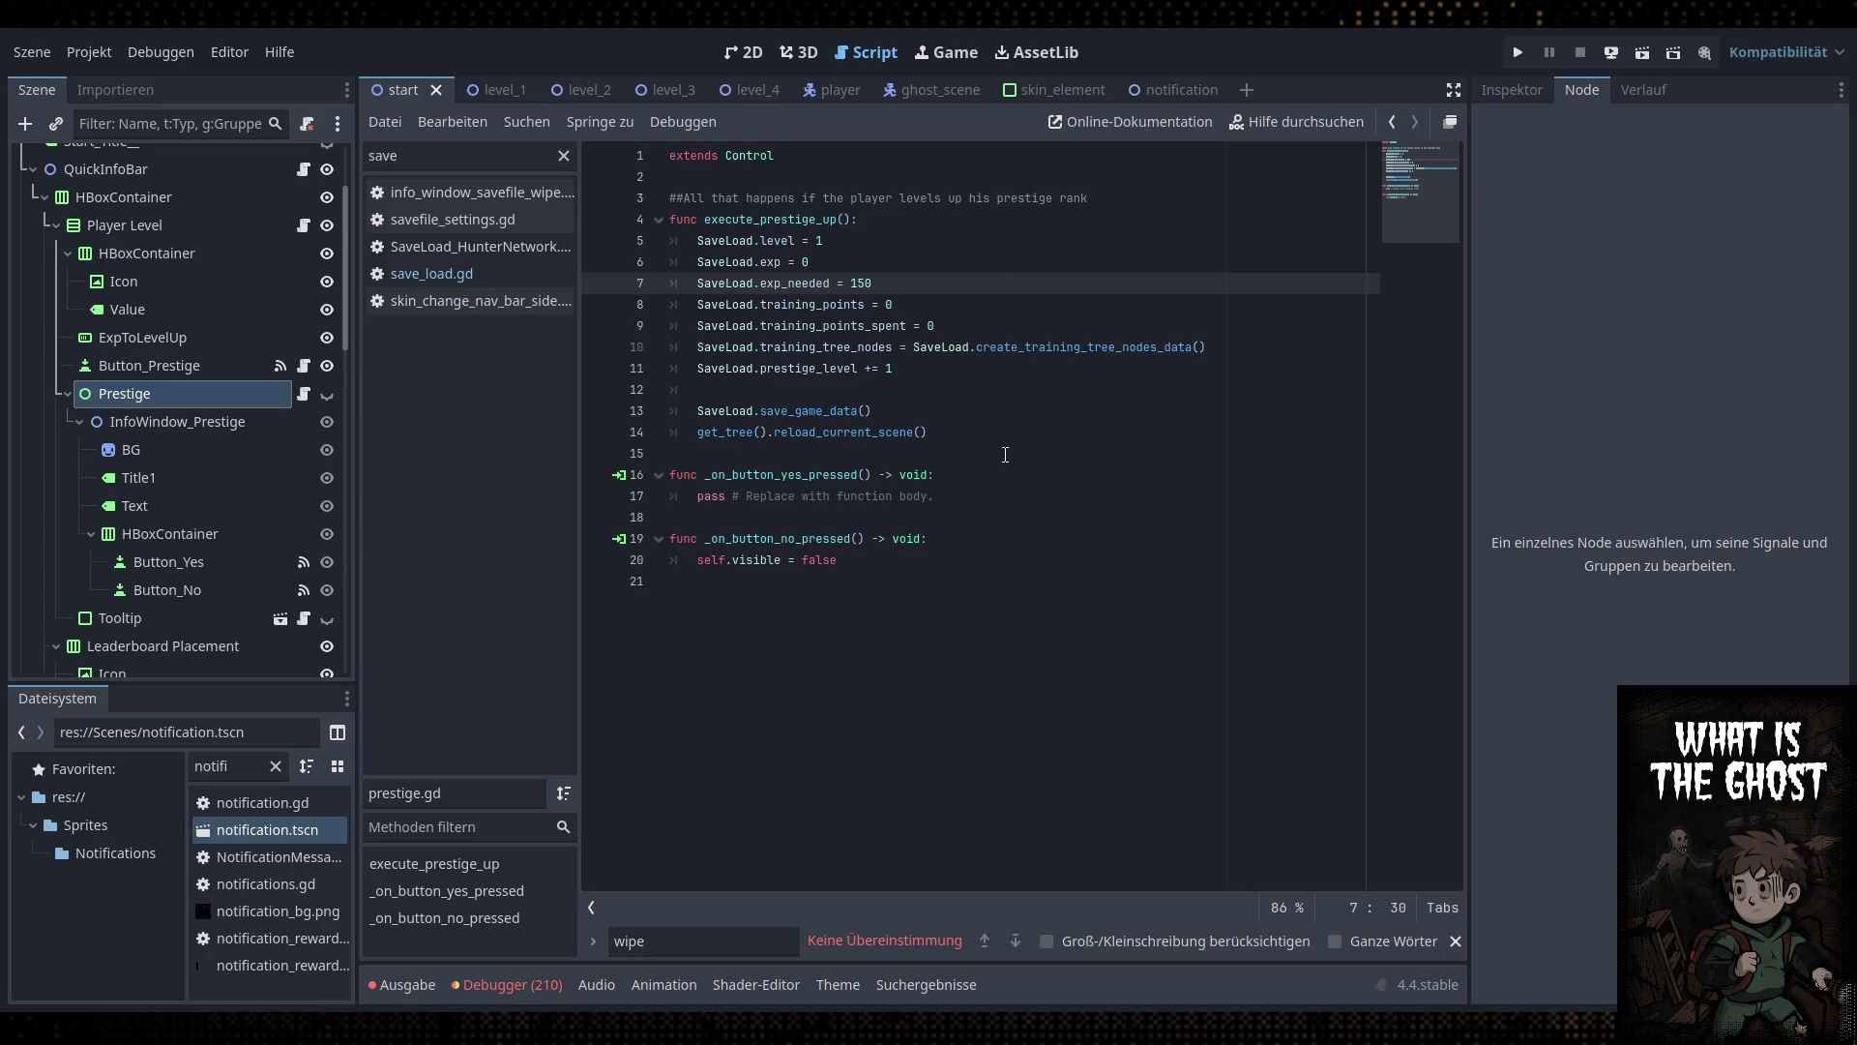
# Replace the Yes handler's placeholder comment with an execute_prestige_up() call and save
pyautogui.click(853, 219)
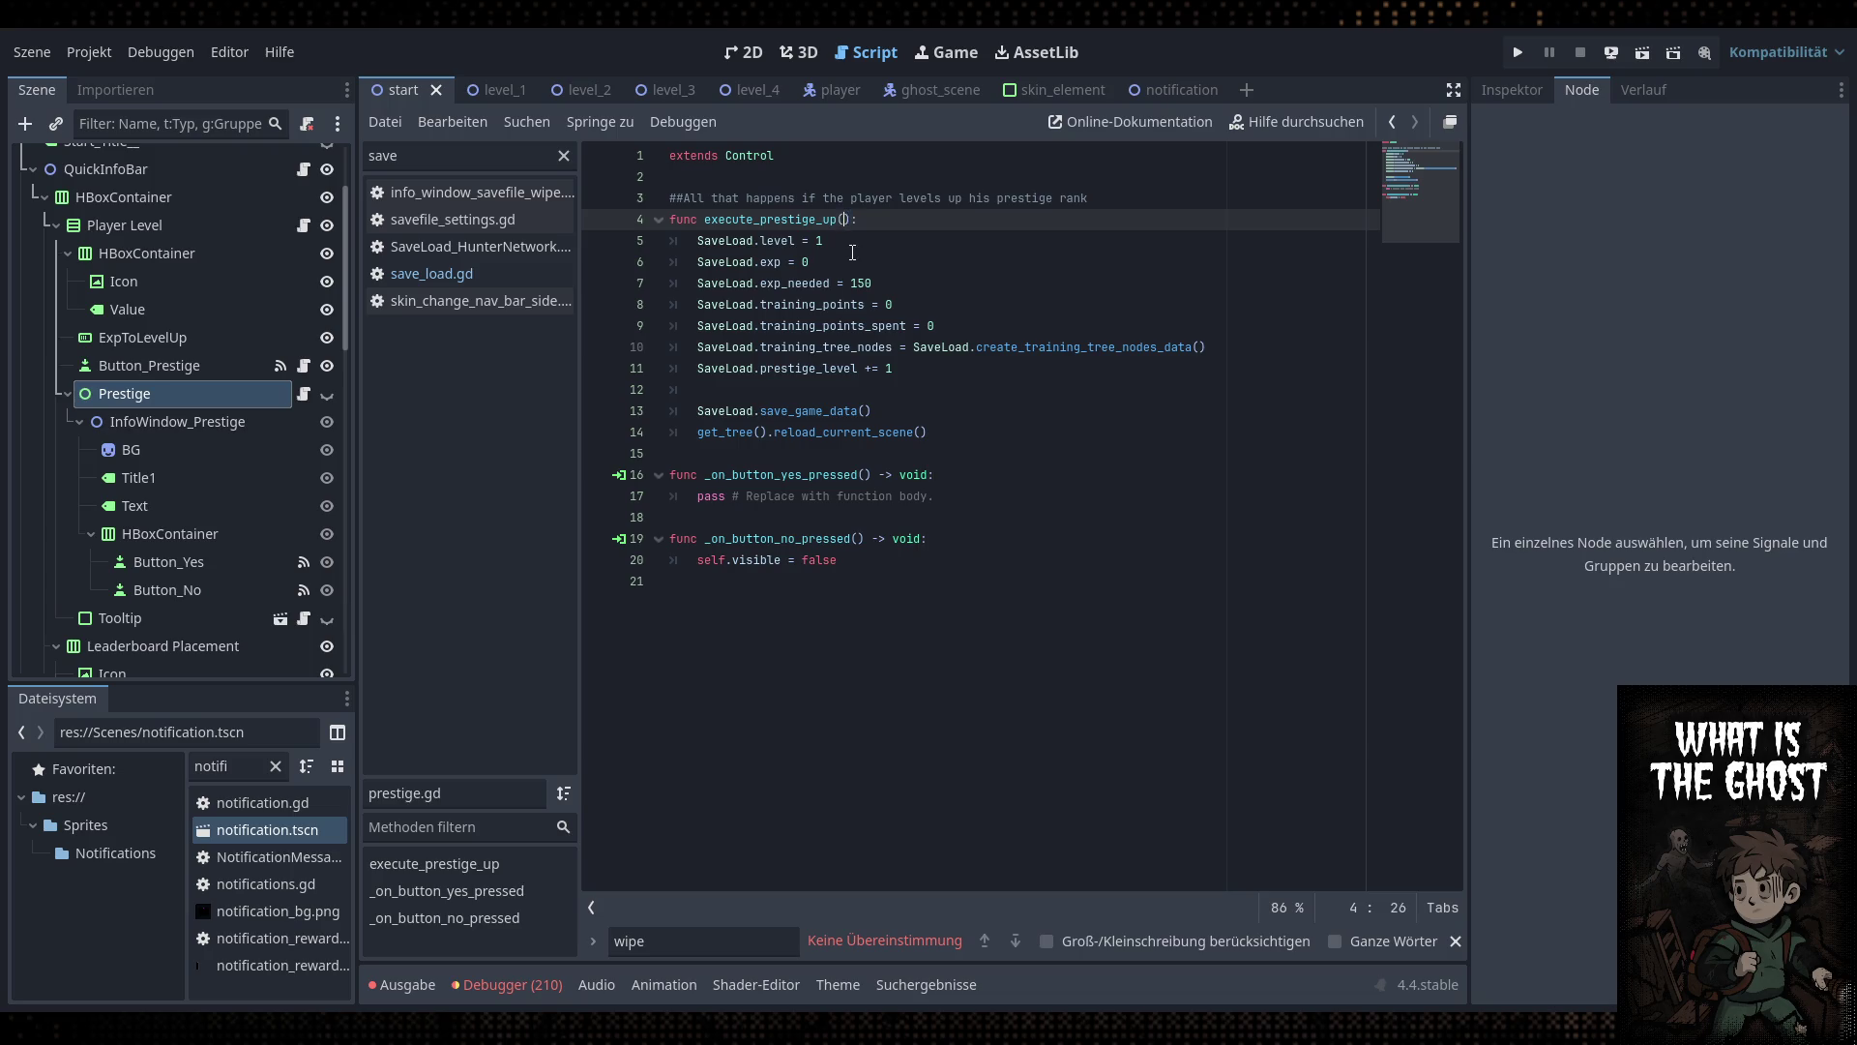
pyautogui.moveTo(853, 219); pyautogui.dragTo(709, 219)
pyautogui.hotkey('ctrl', 'c')
pyautogui.moveTo(934, 496); pyautogui.dragTo(697, 503)
pyautogui.hotkey('ctrl', 'v')
pyautogui.press('Up')
pyautogui.press('Up')
pyautogui.hotkey('ctrl', 's')
pyautogui.click(304, 226)
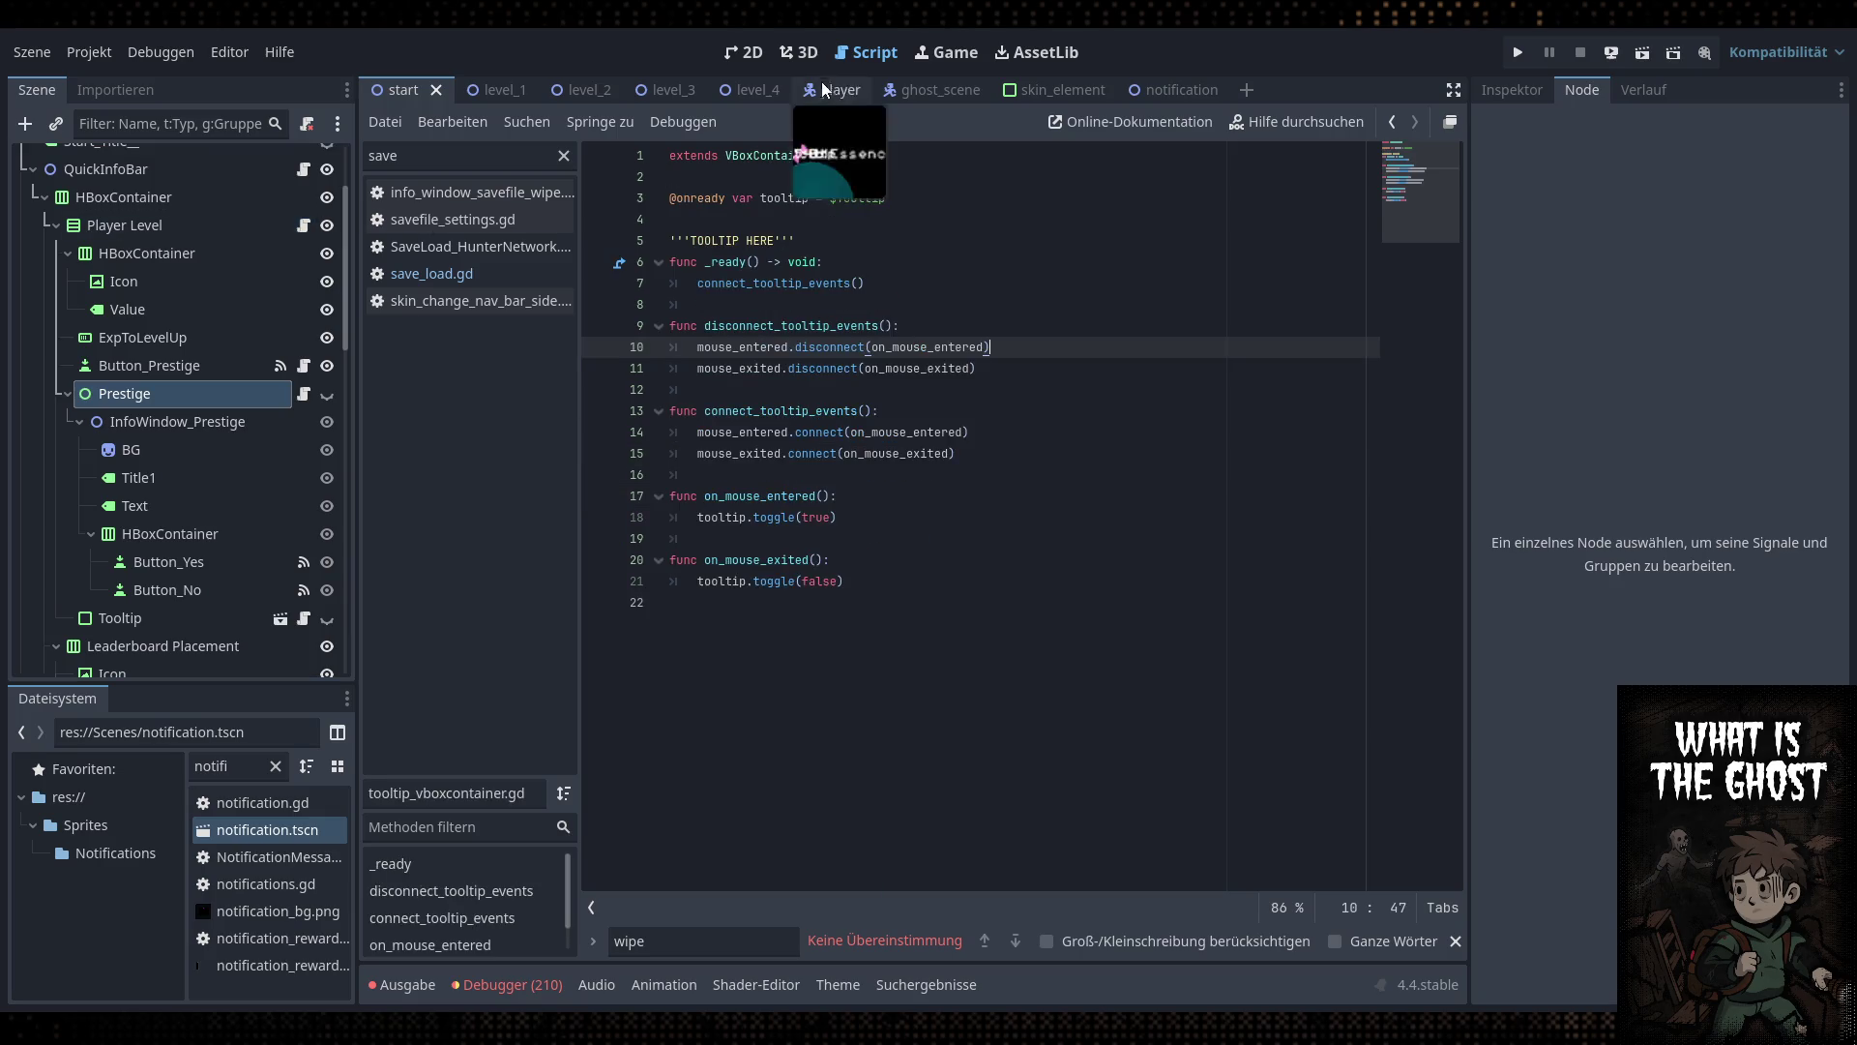
# In 2D view, inspect the level Value label, then open quick_info_bar.gd at _process
pyautogui.click(752, 52)
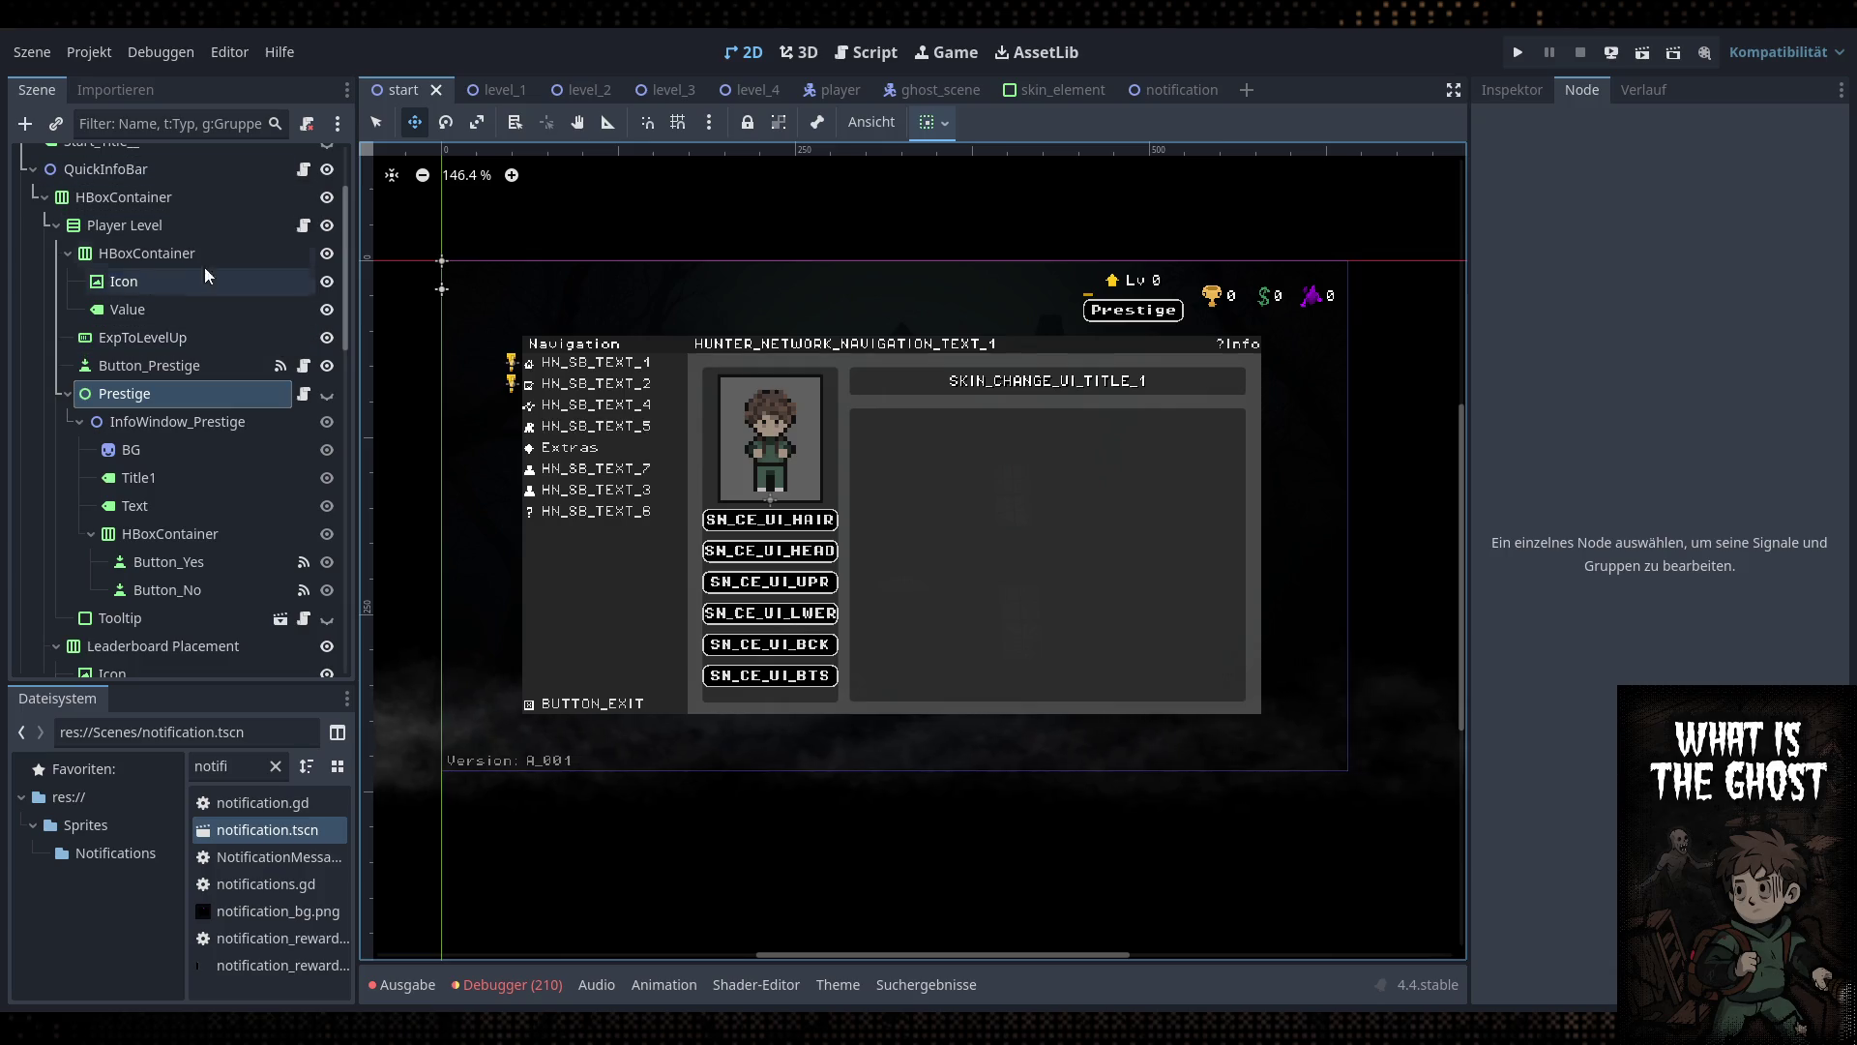
pyautogui.click(69, 395)
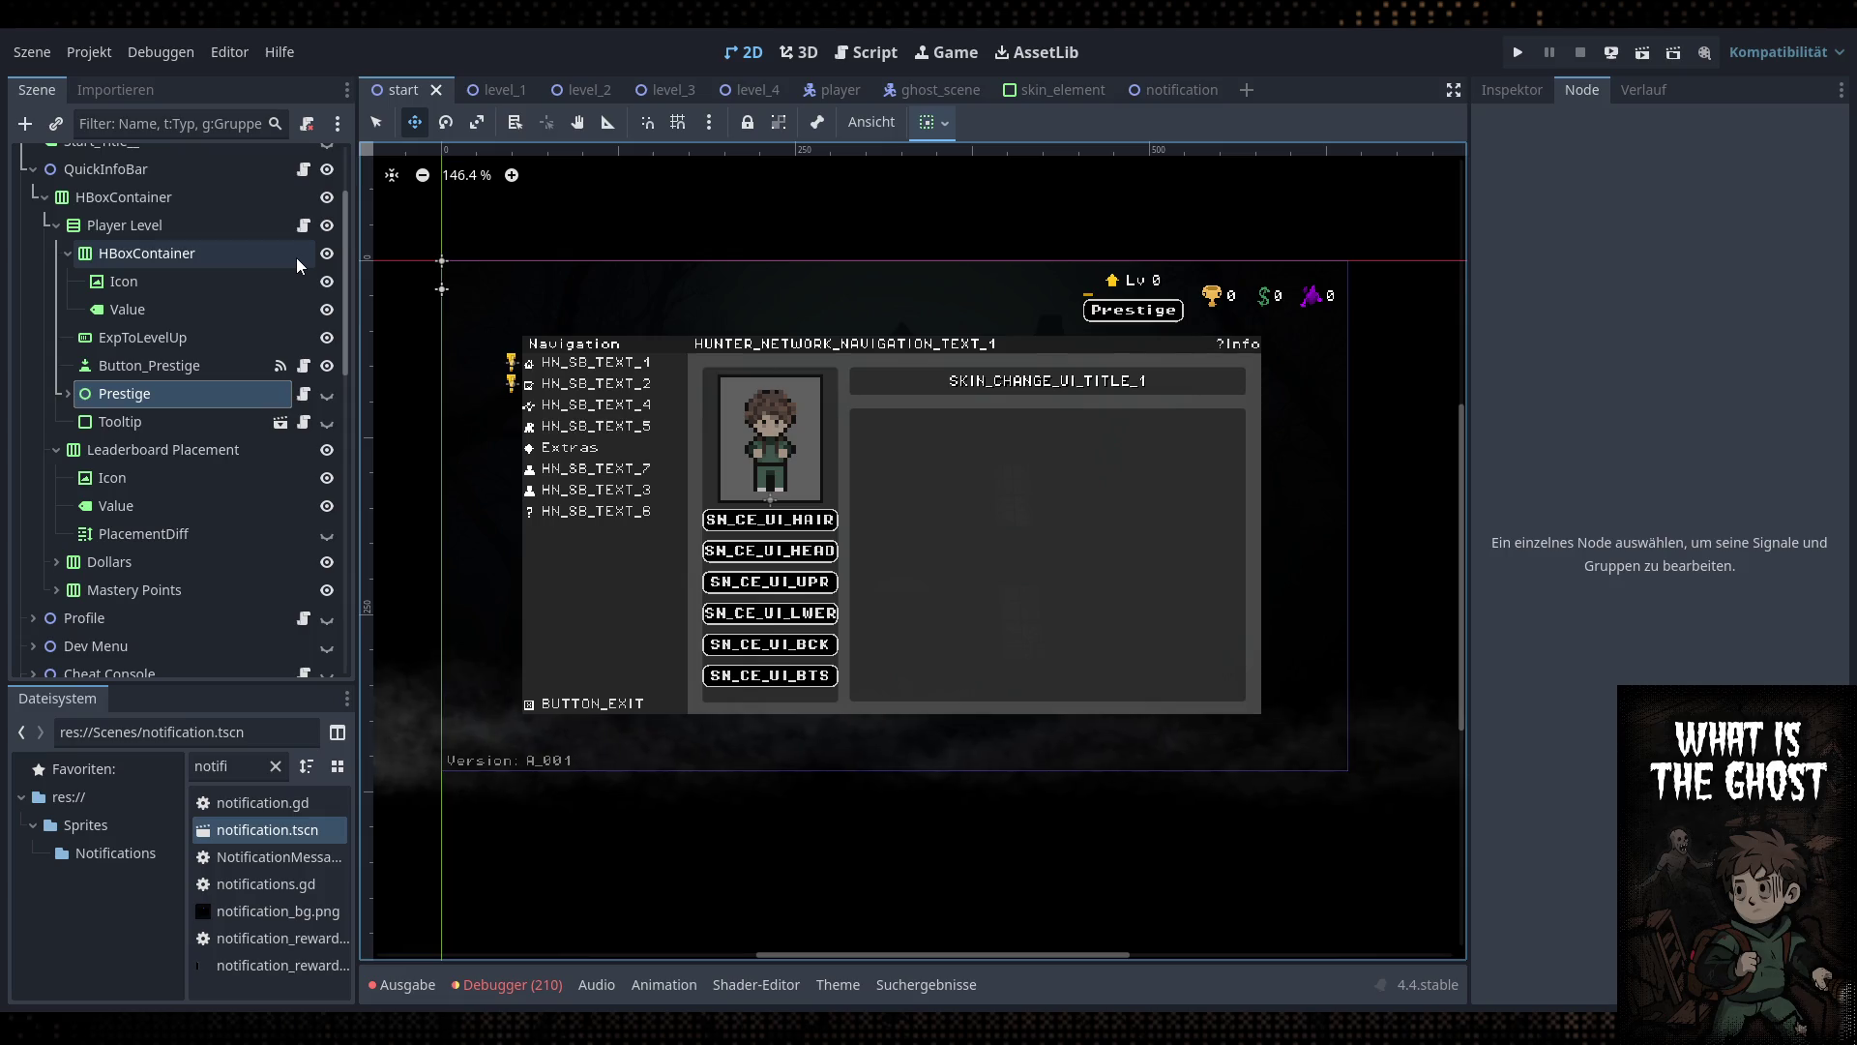
pyautogui.click(205, 310)
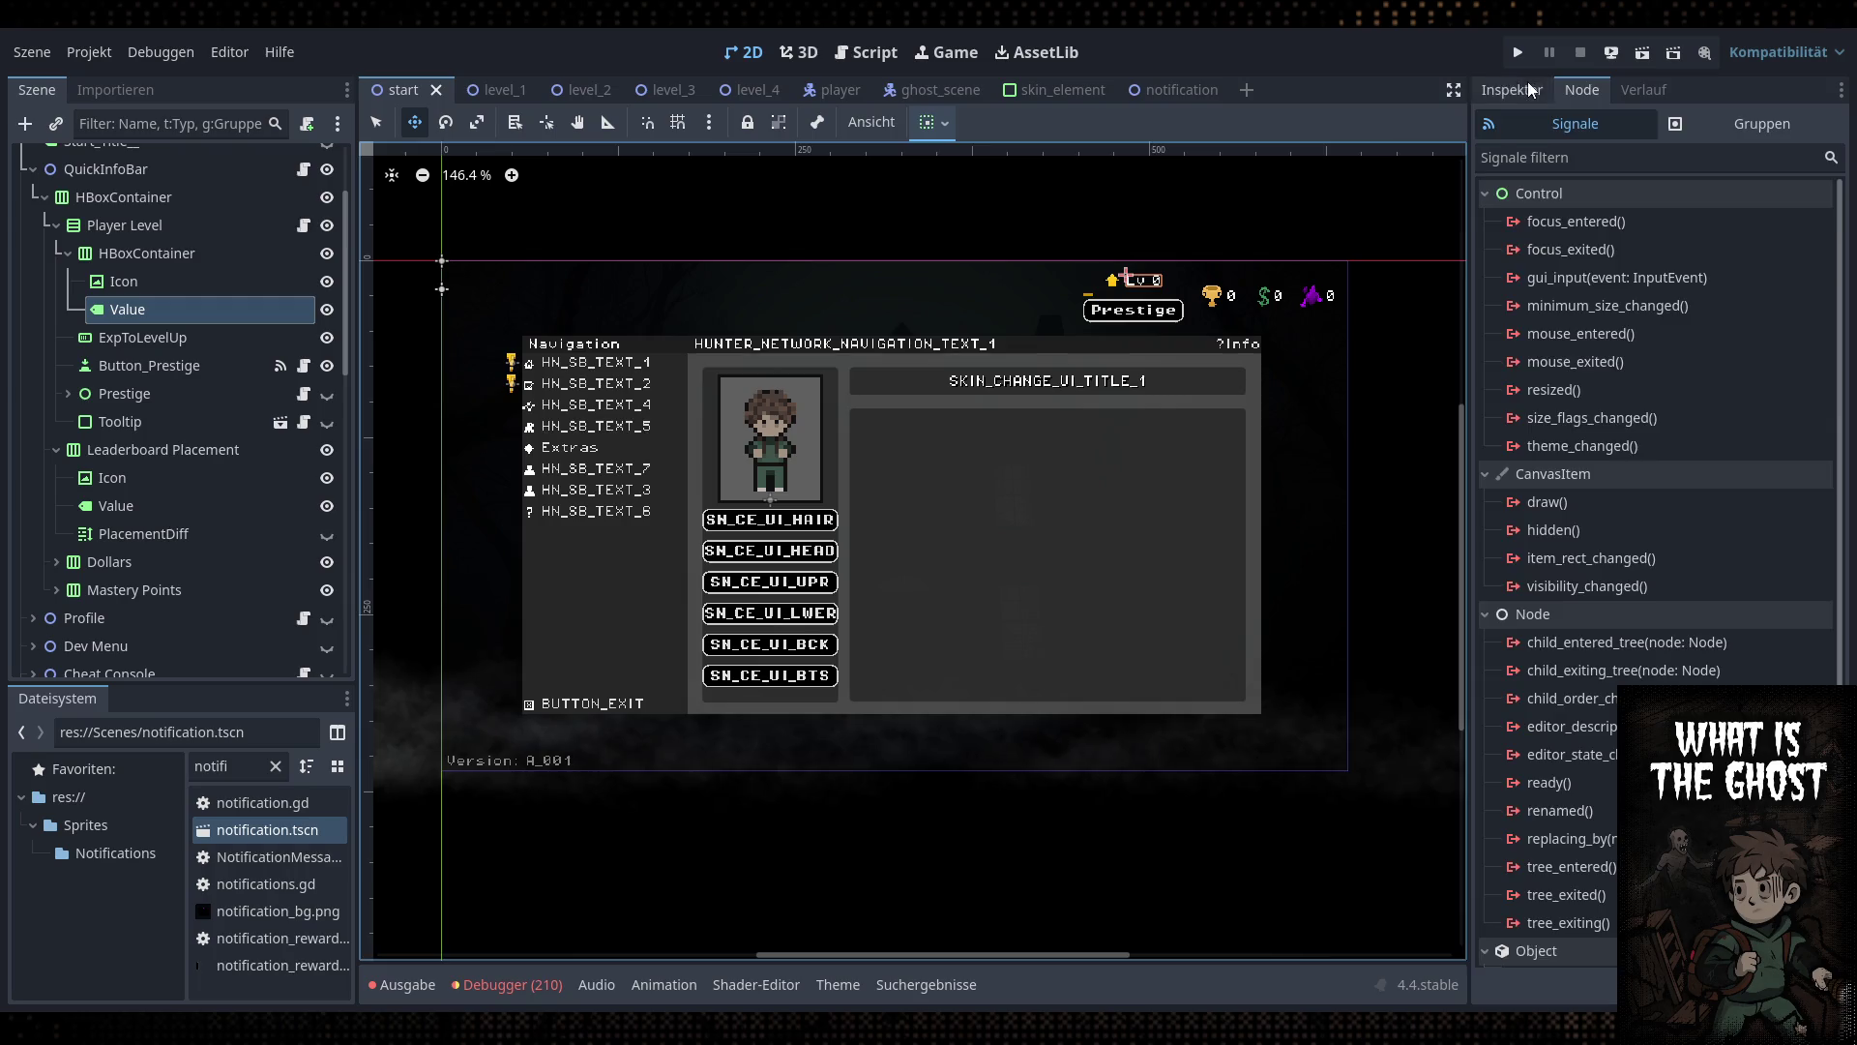
pyautogui.click(1530, 88)
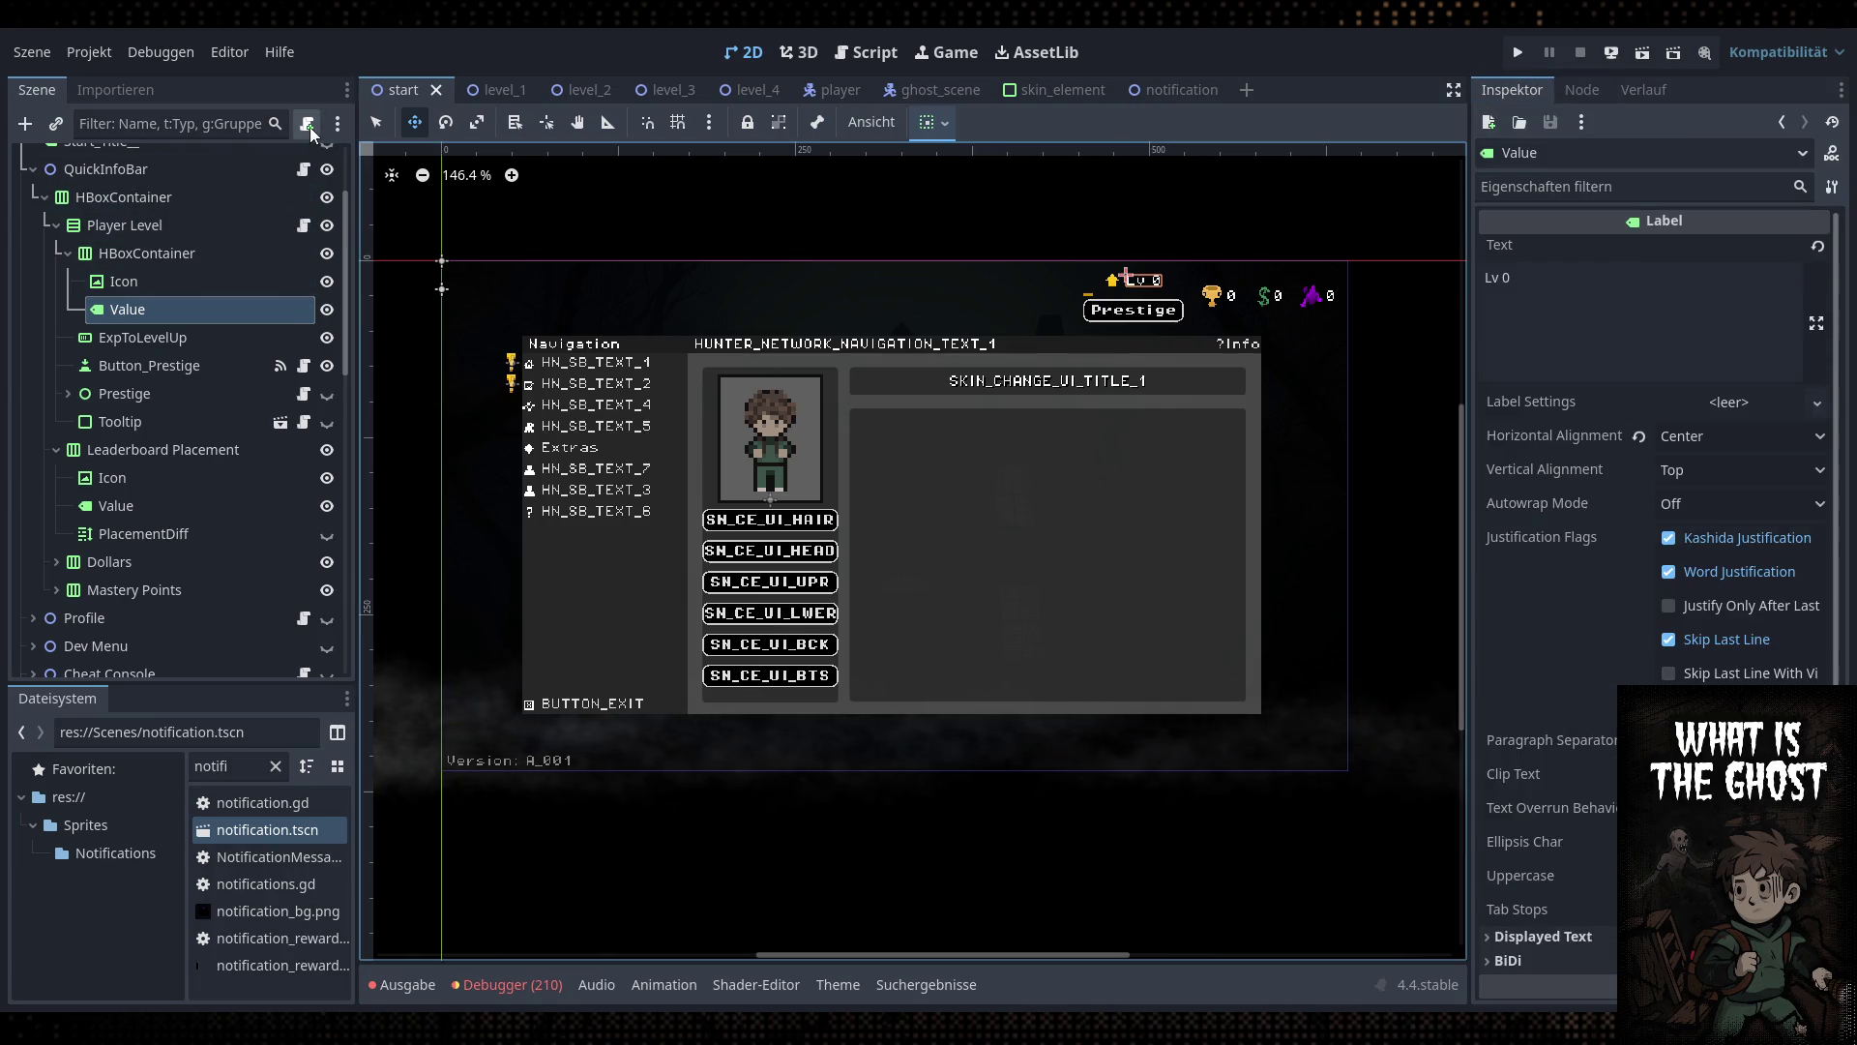
pyautogui.click(303, 232)
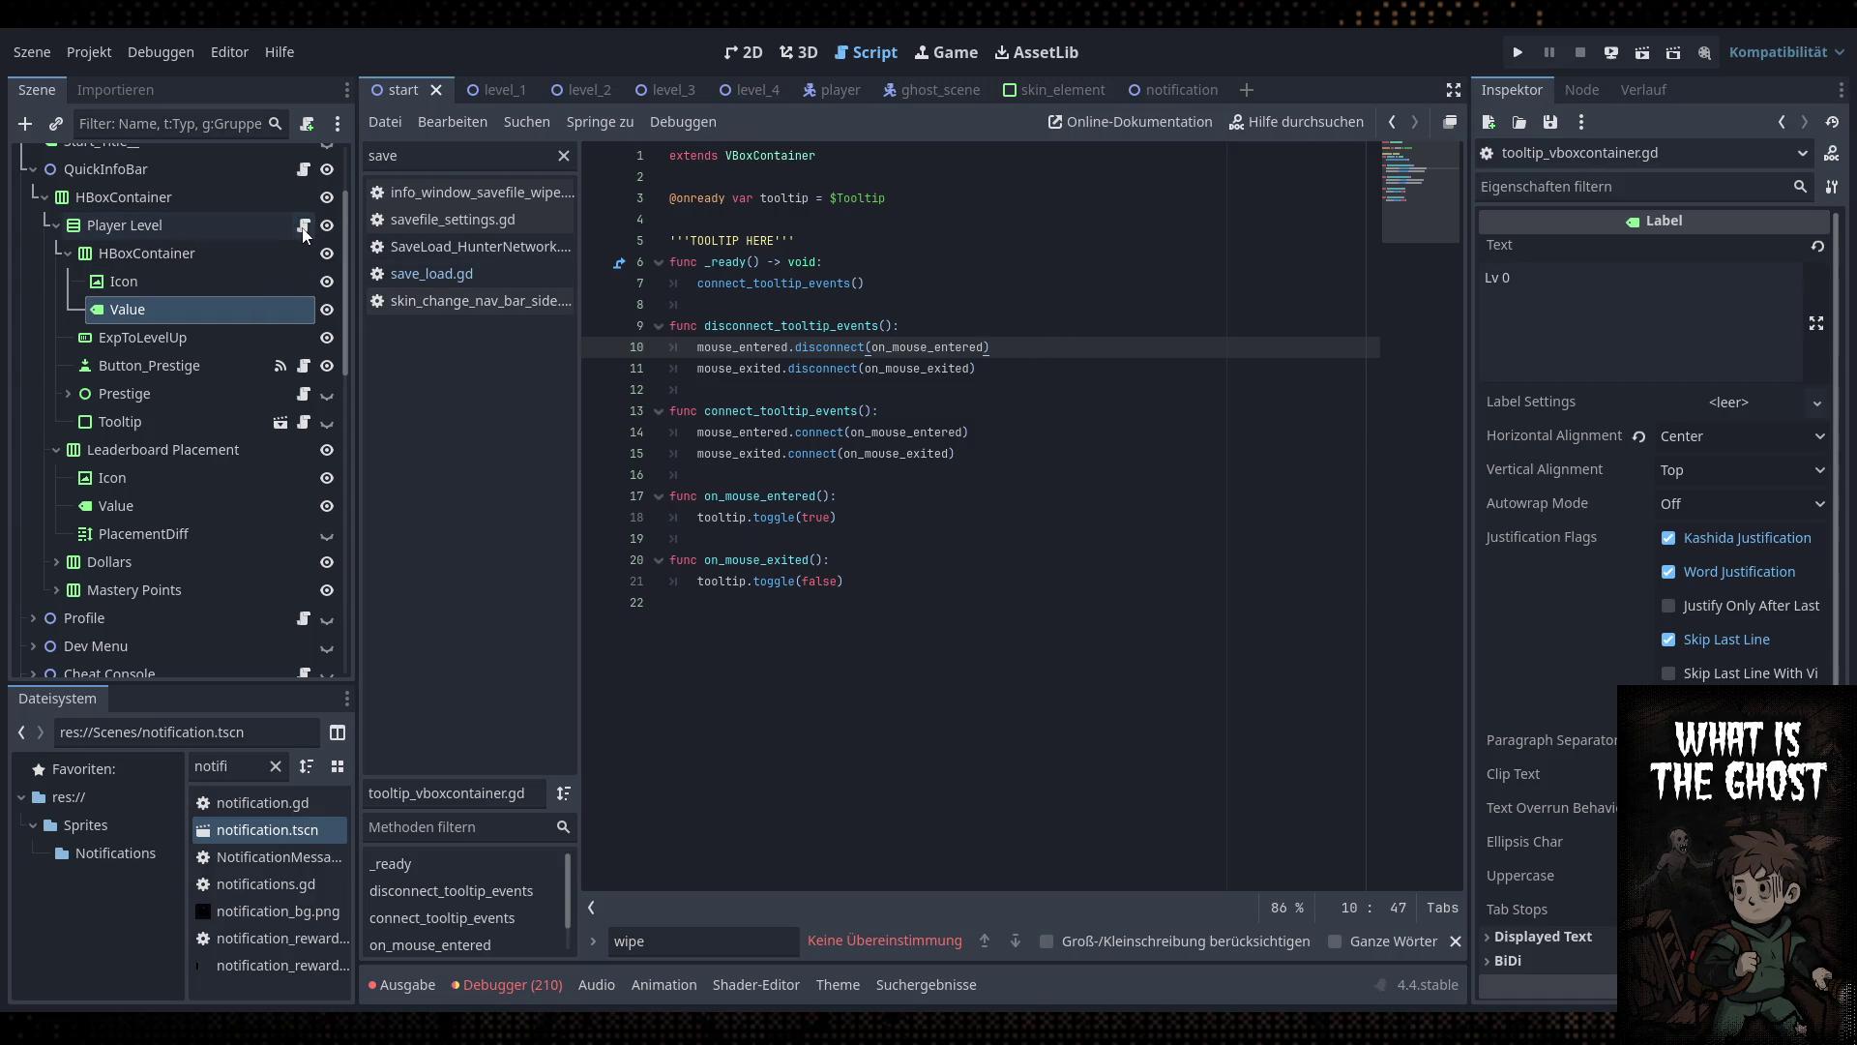
pyautogui.click(303, 170)
pyautogui.scroll(-2, 1036, 614)
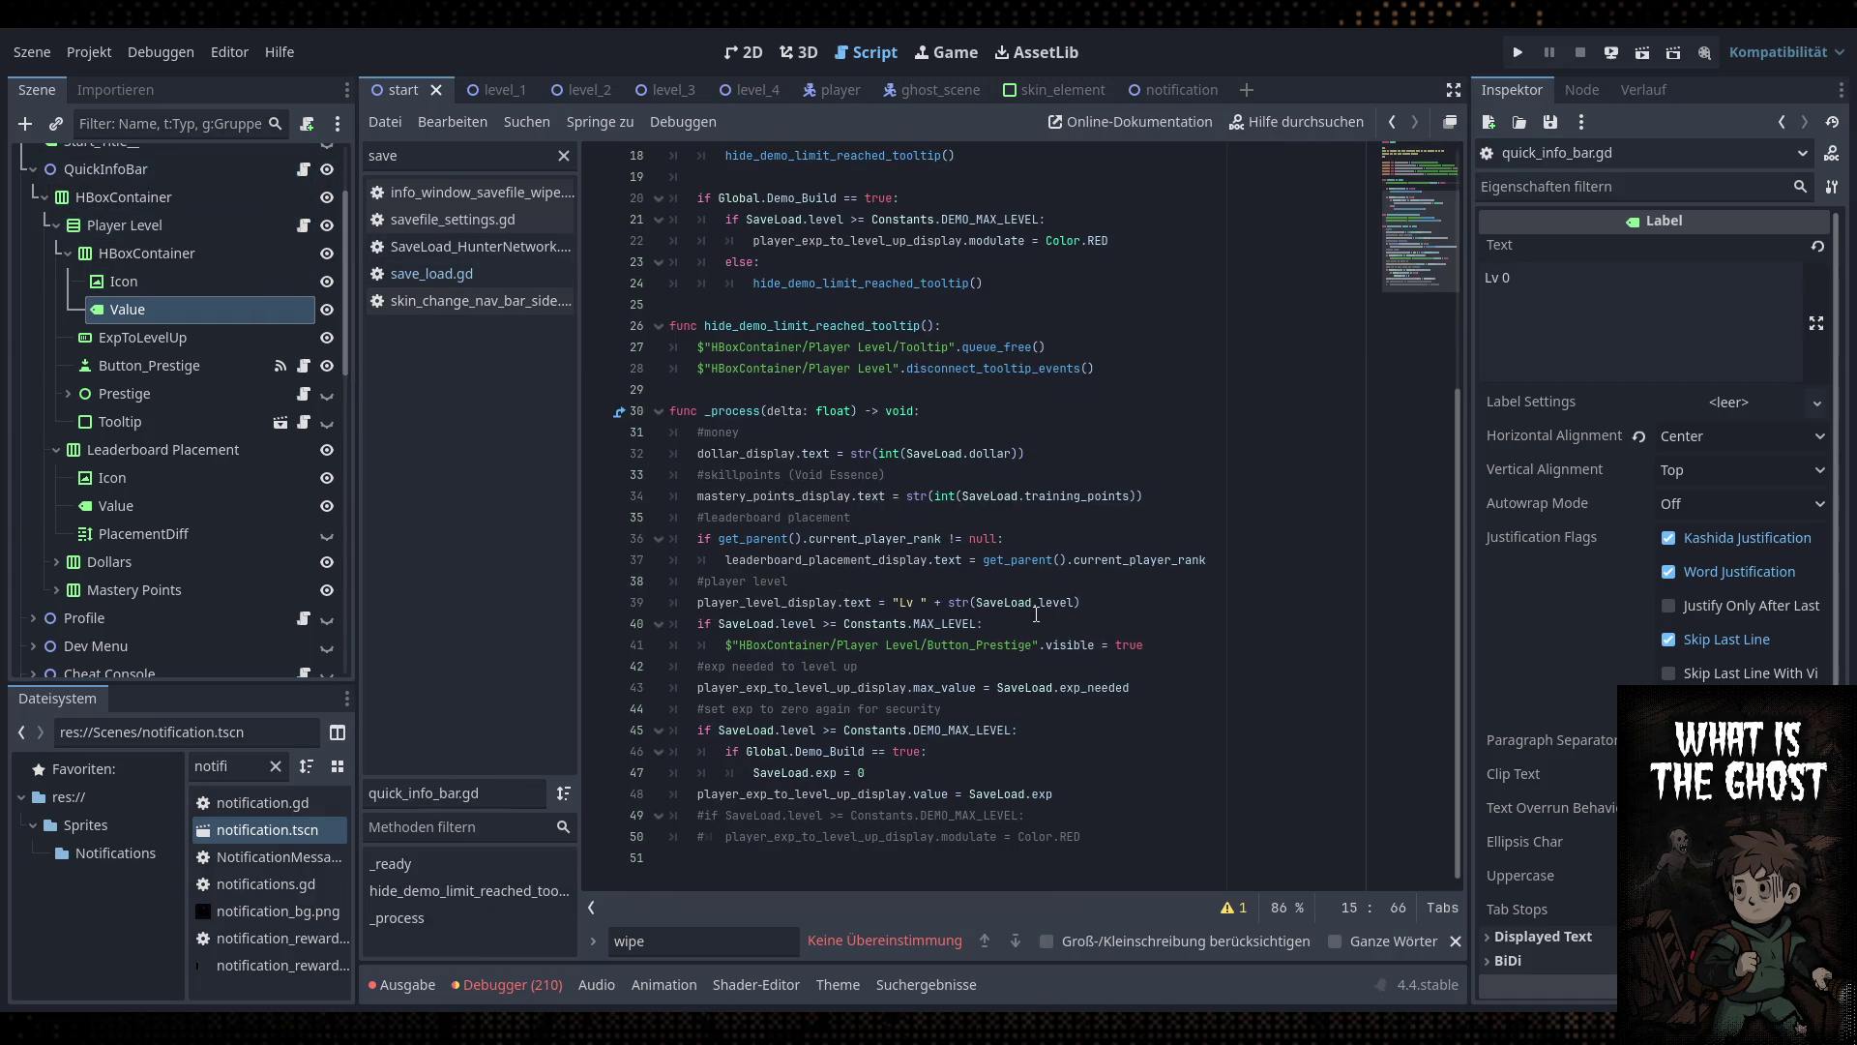
# Insert an if SaveLoad.prestige_level > 0: line after the level display line
pyautogui.click(1089, 608)
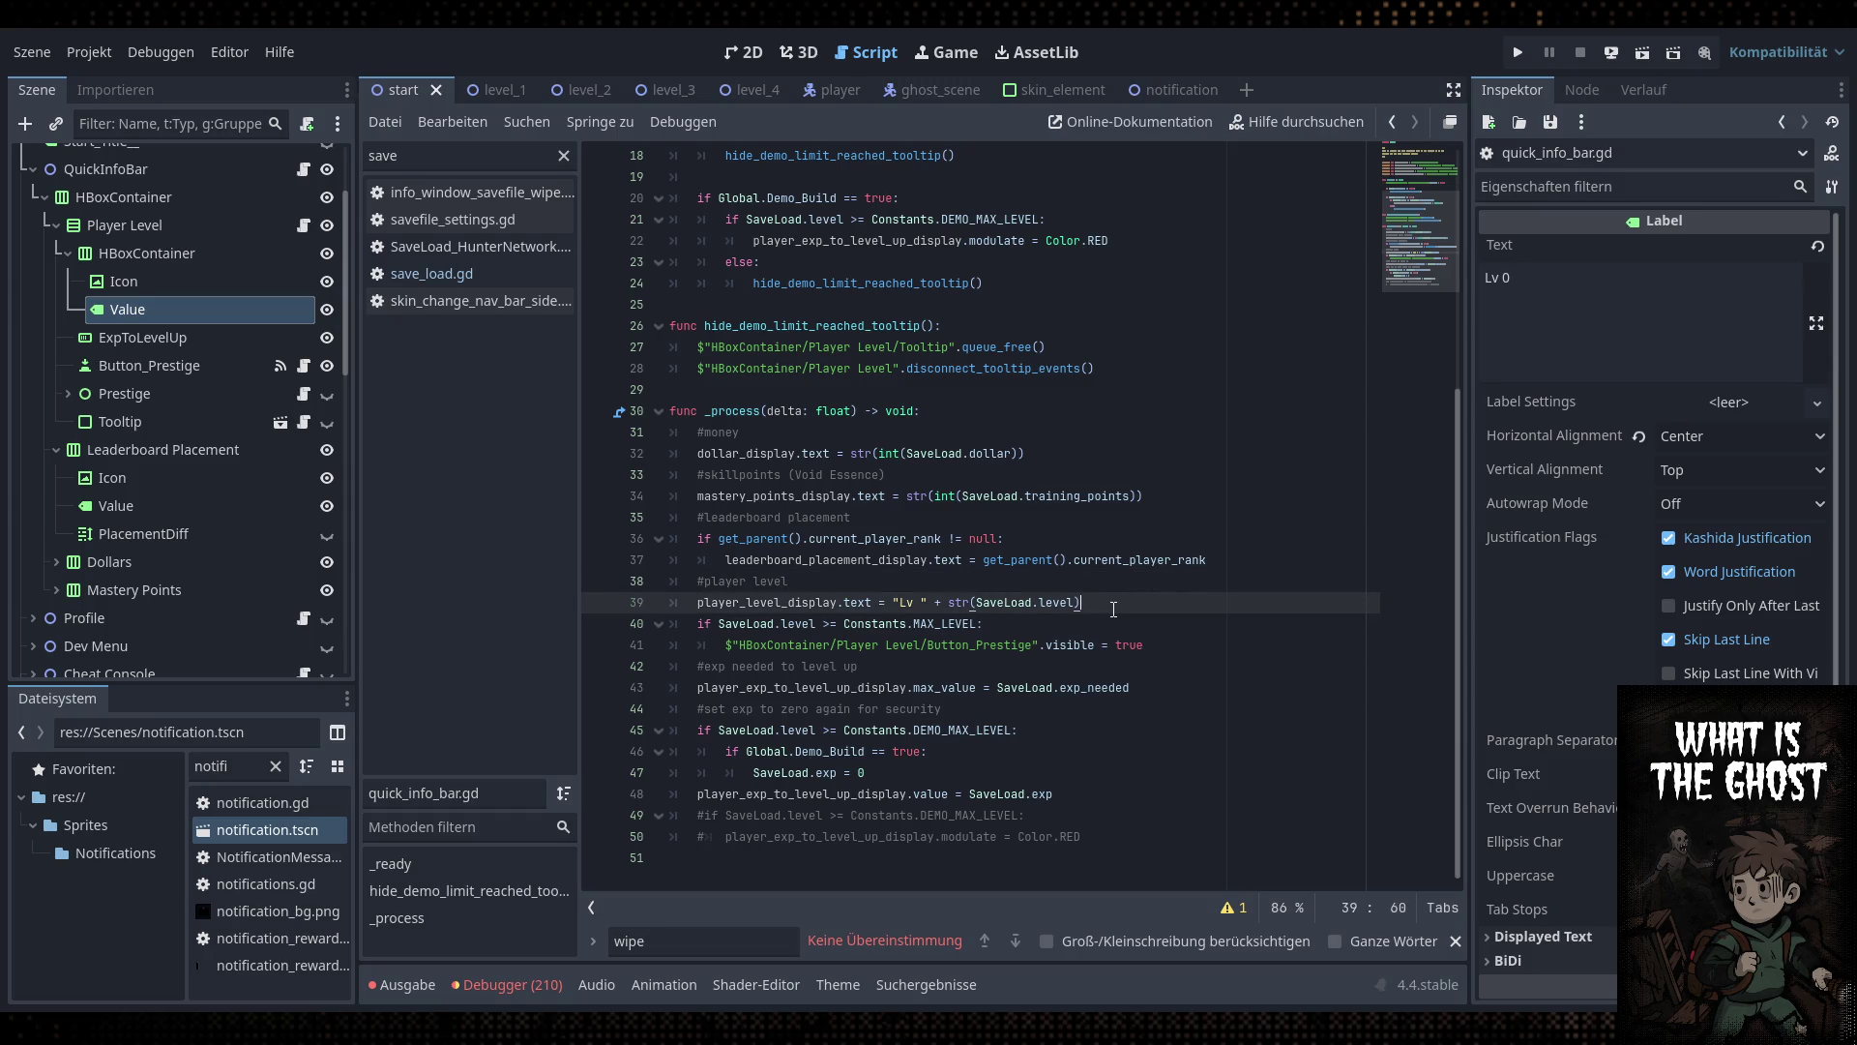
pyautogui.press('Return')
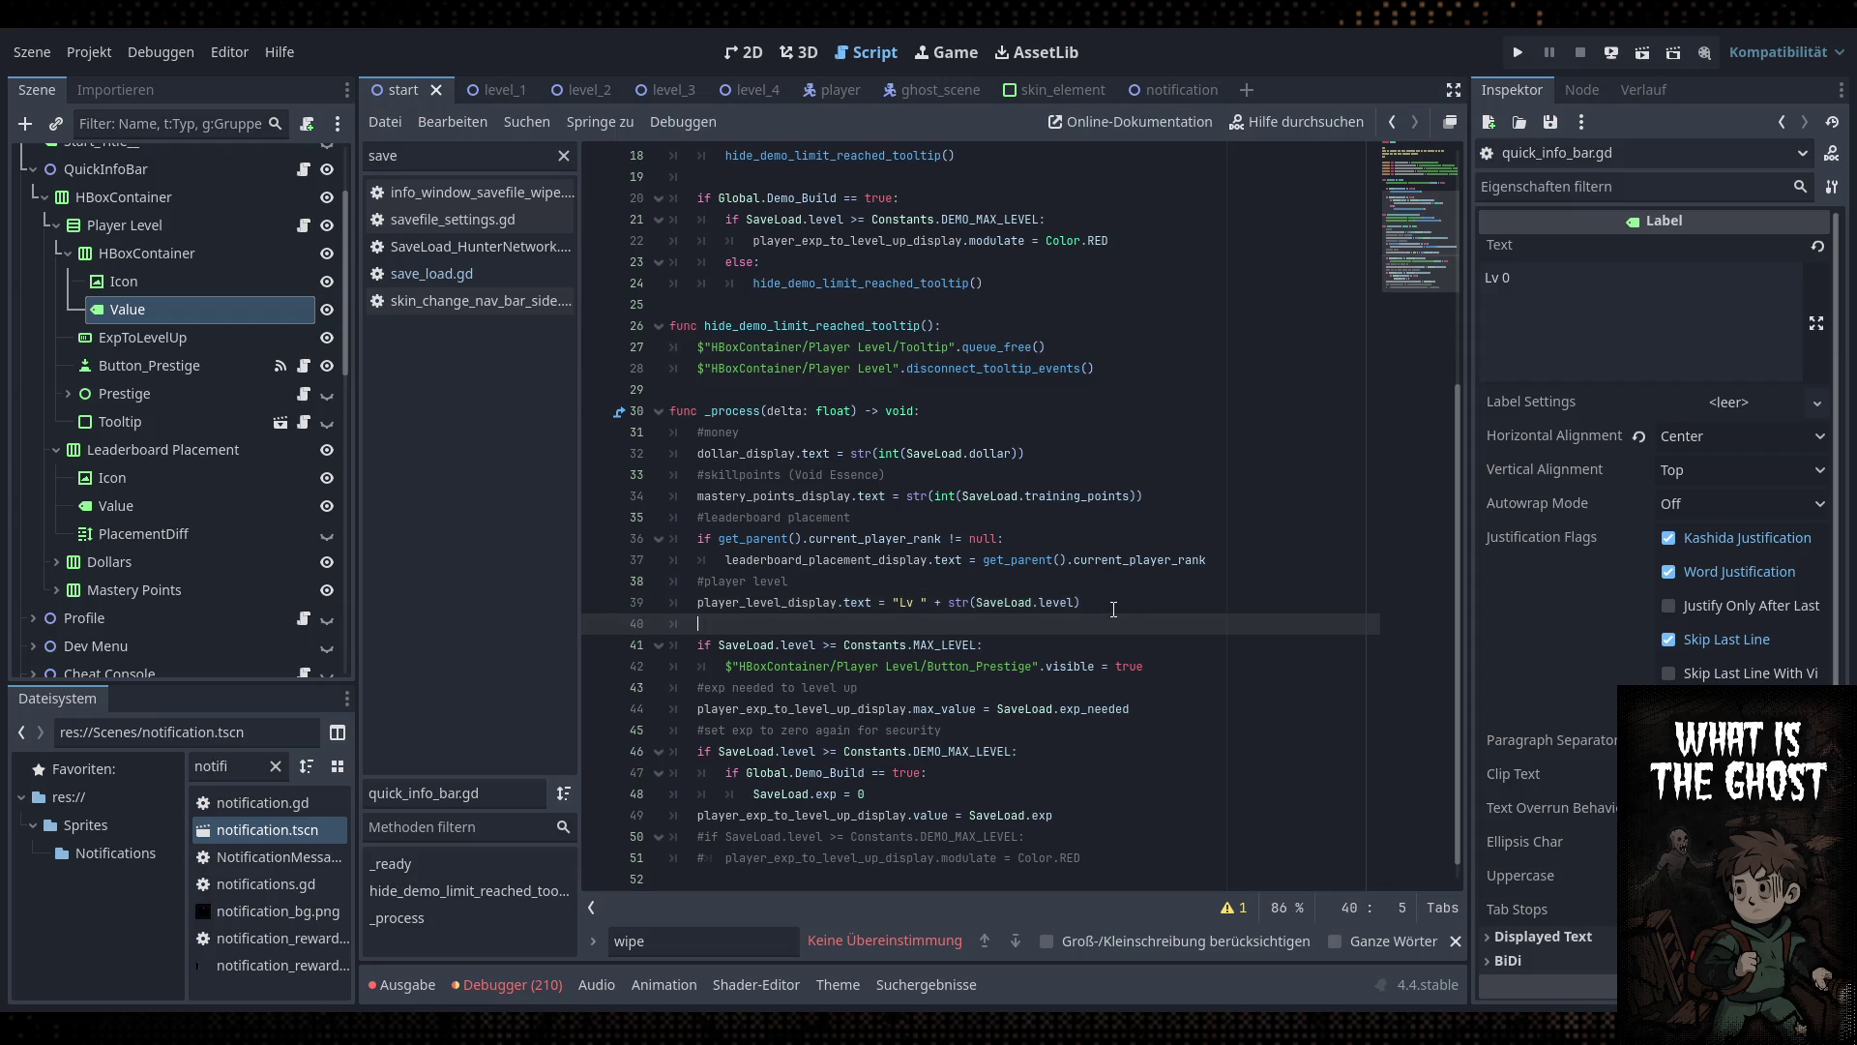
pyautogui.write('if SaveLoad.p')
pyautogui.write('re')
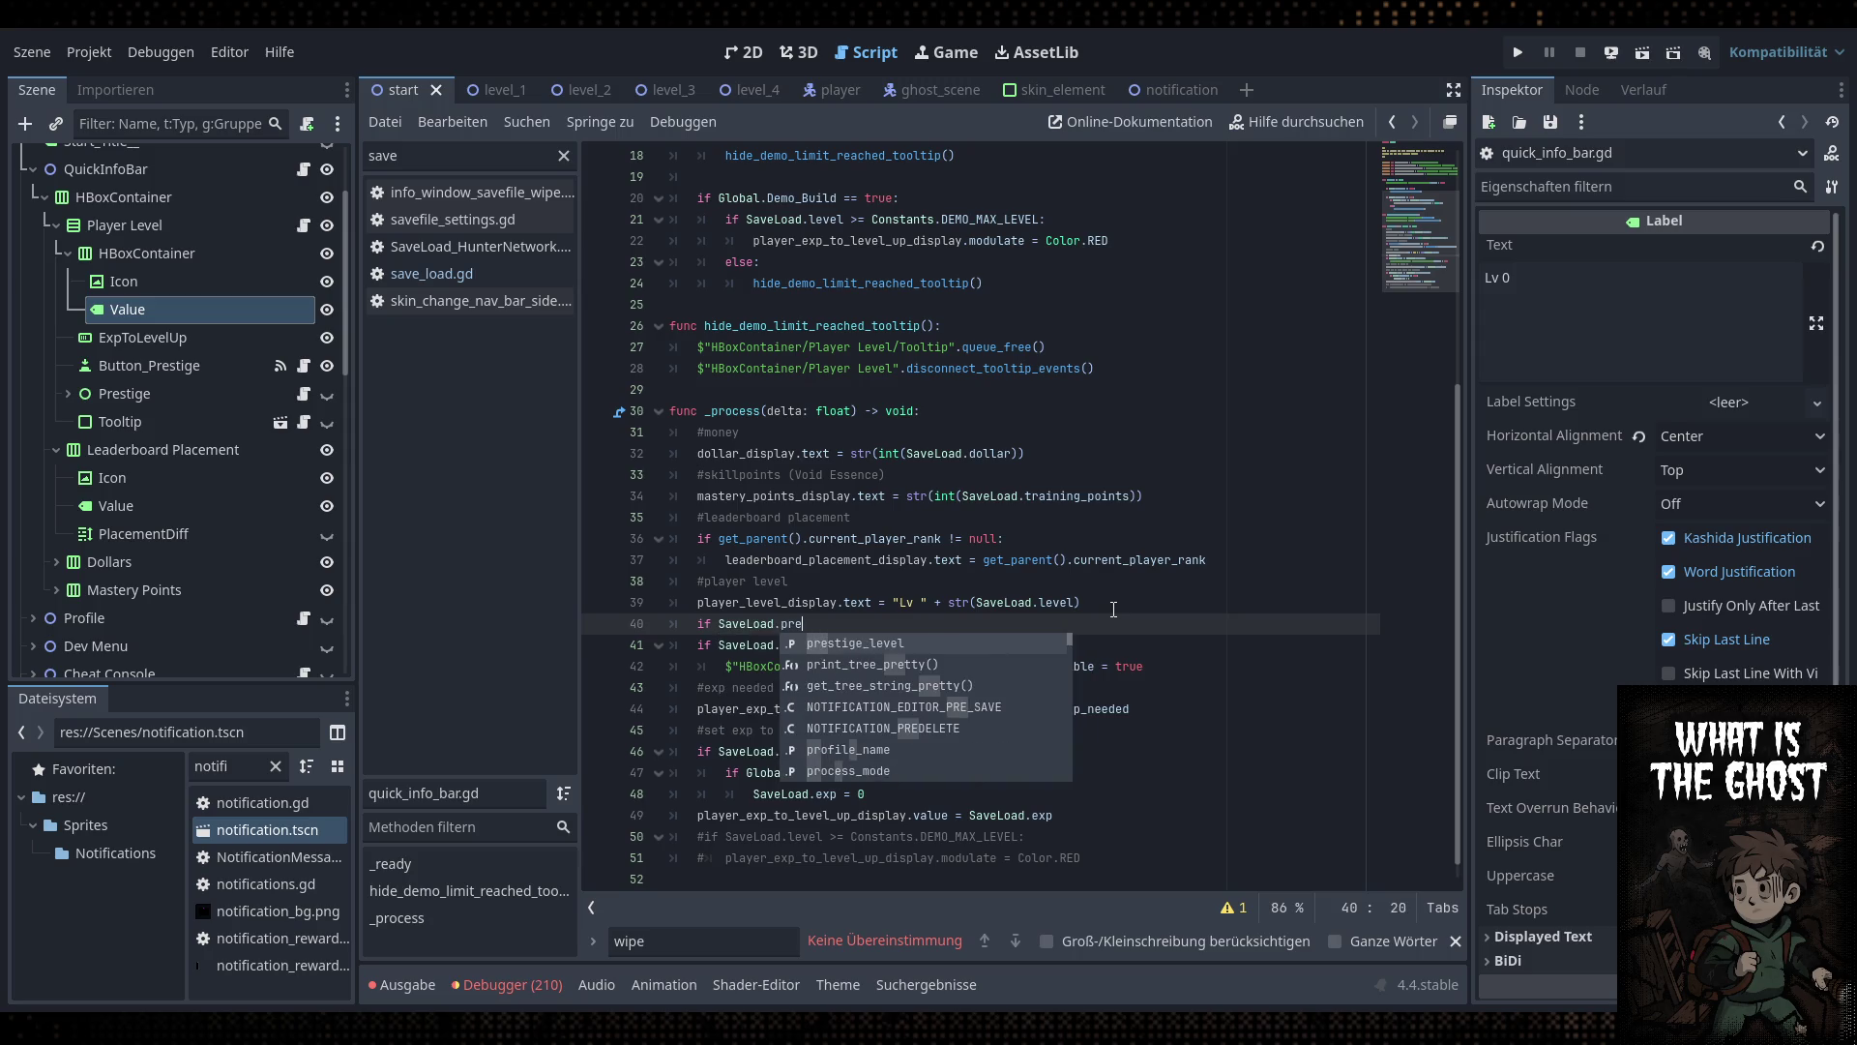
pyautogui.press('Return')
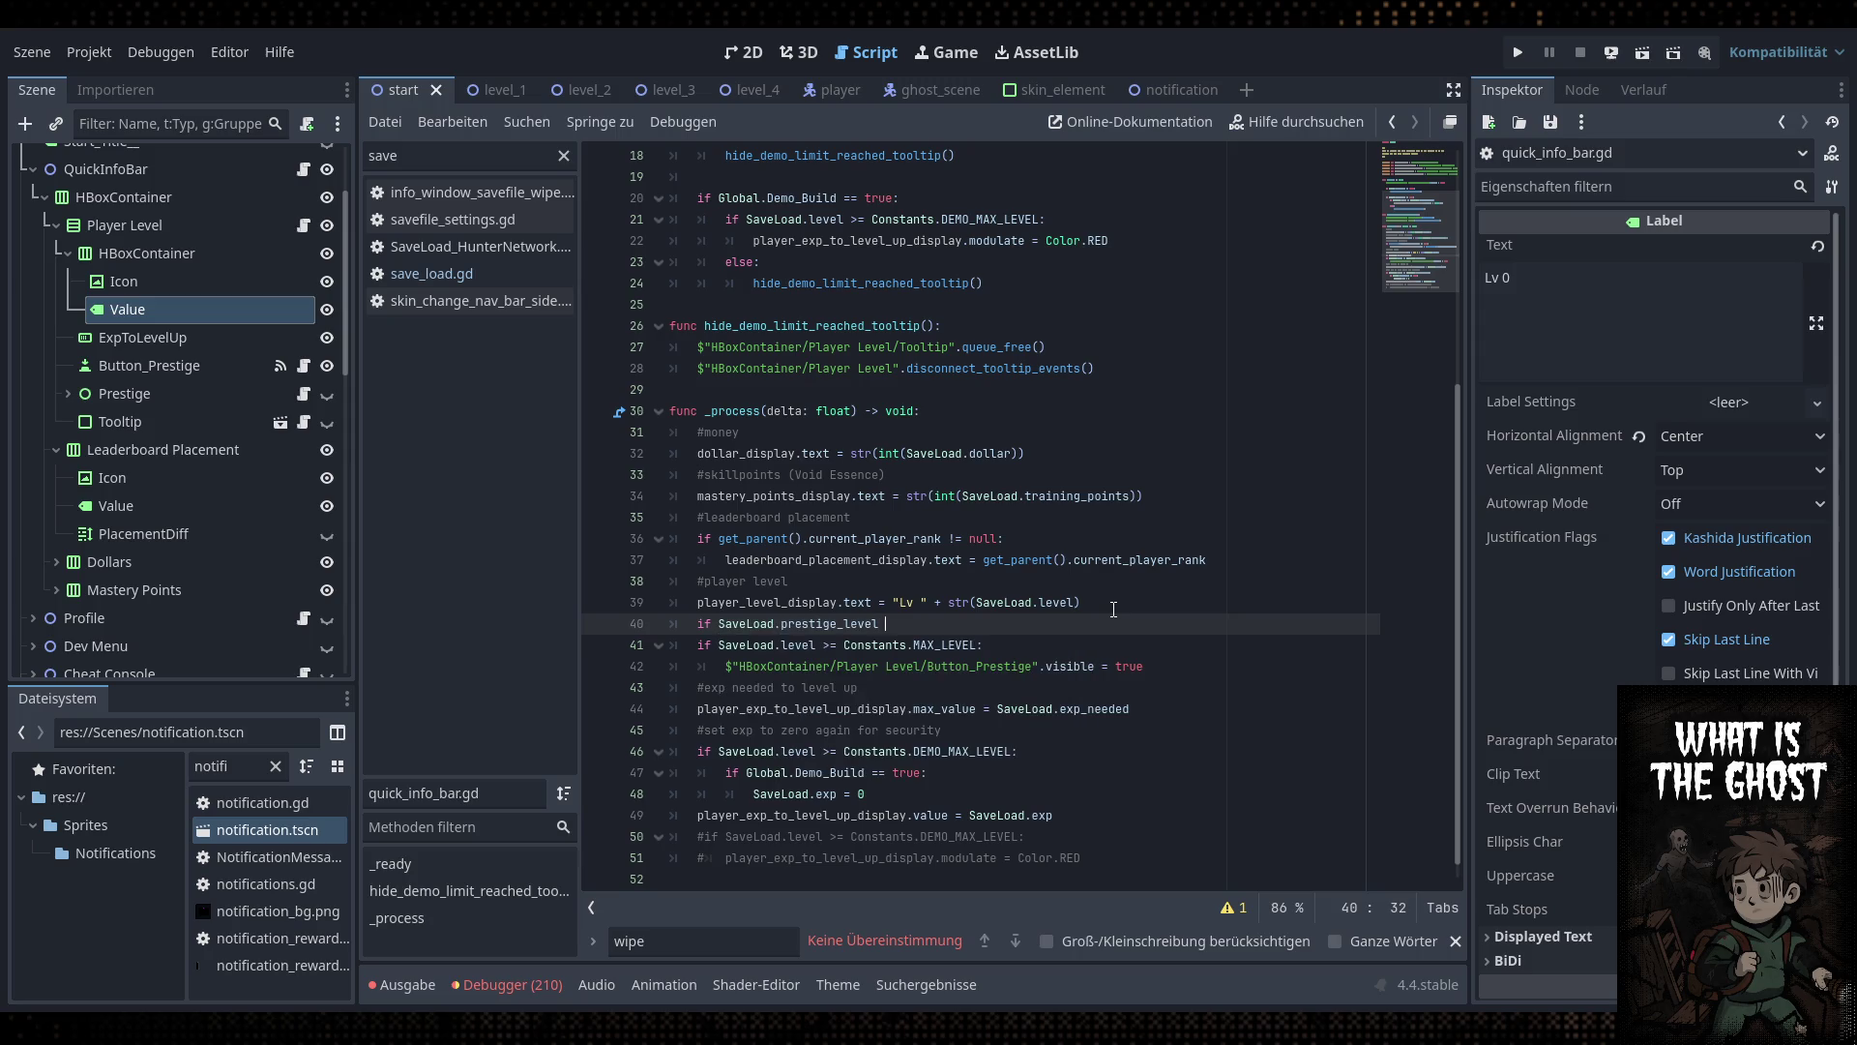
pyautogui.write('>')
pyautogui.press('BackSpace')
pyautogui.press('BackSpace')
pyautogui.write('0:')
pyautogui.press('Return')
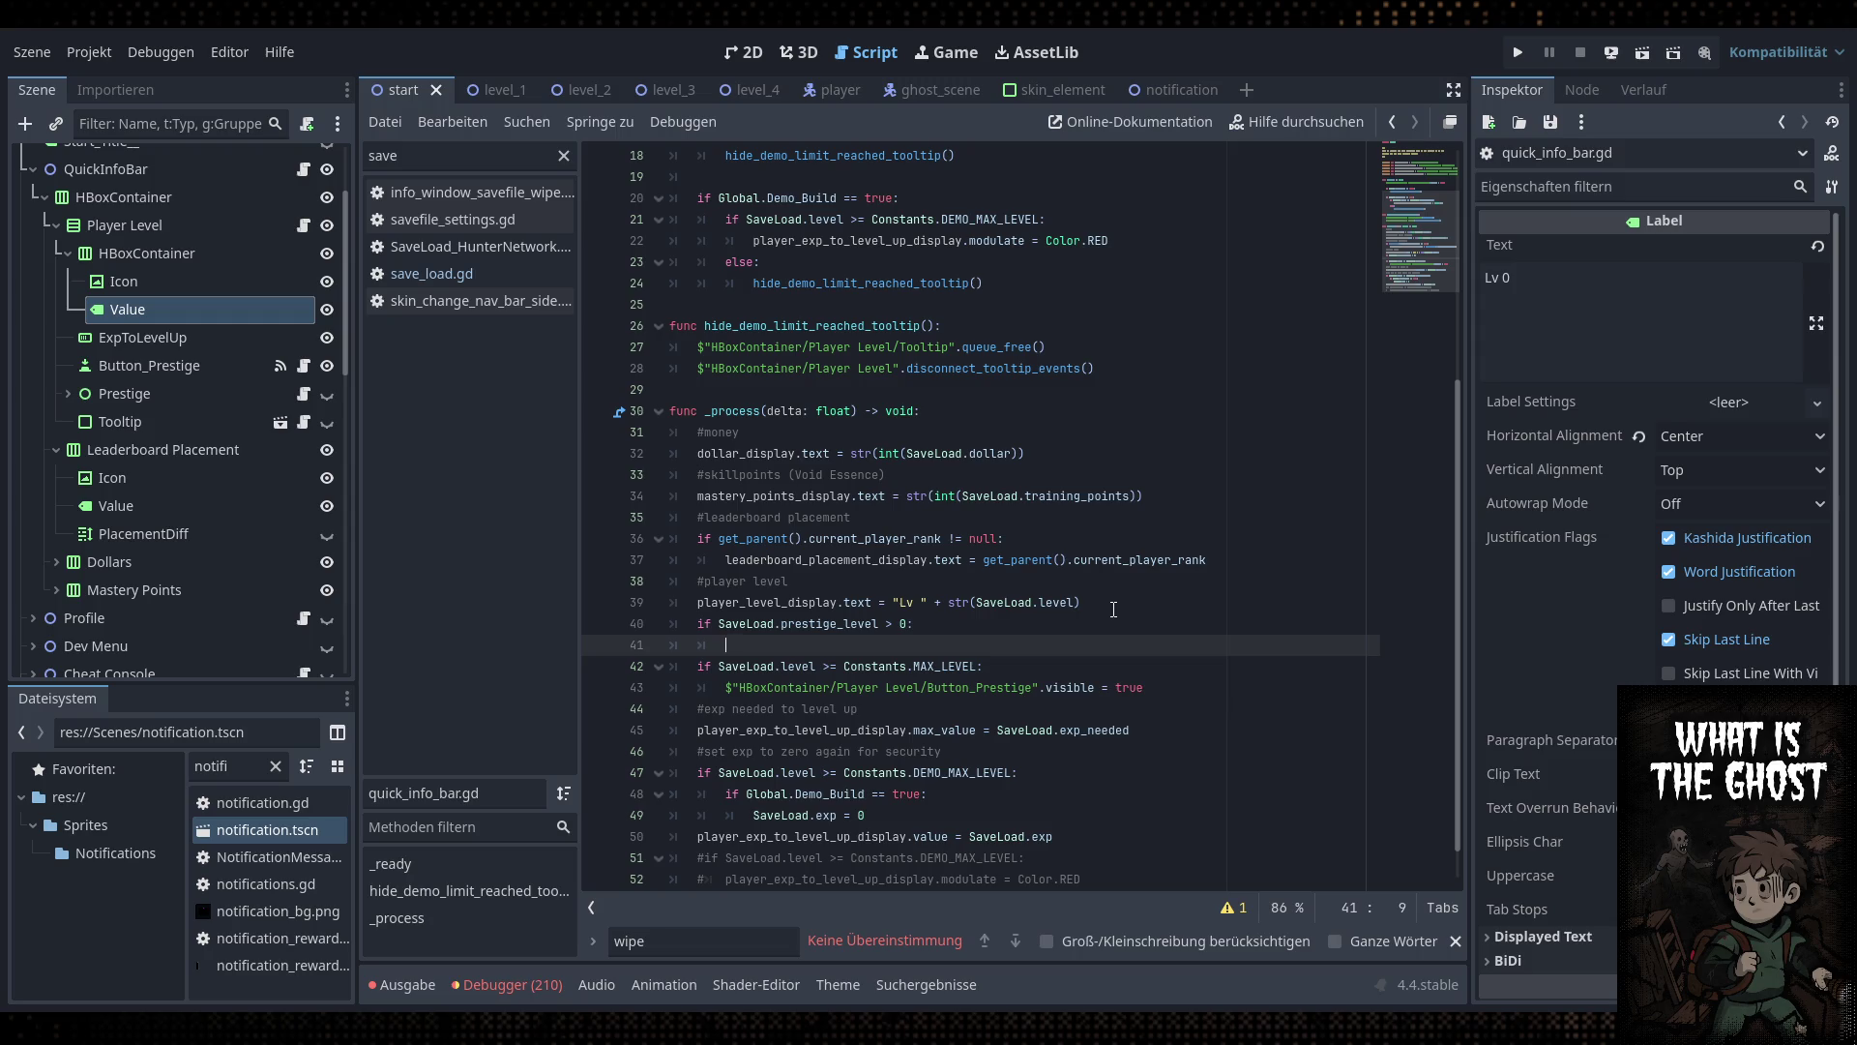
# Add an else branch and paste the player_level_display.text assignment into both branches
pyautogui.click(873, 602)
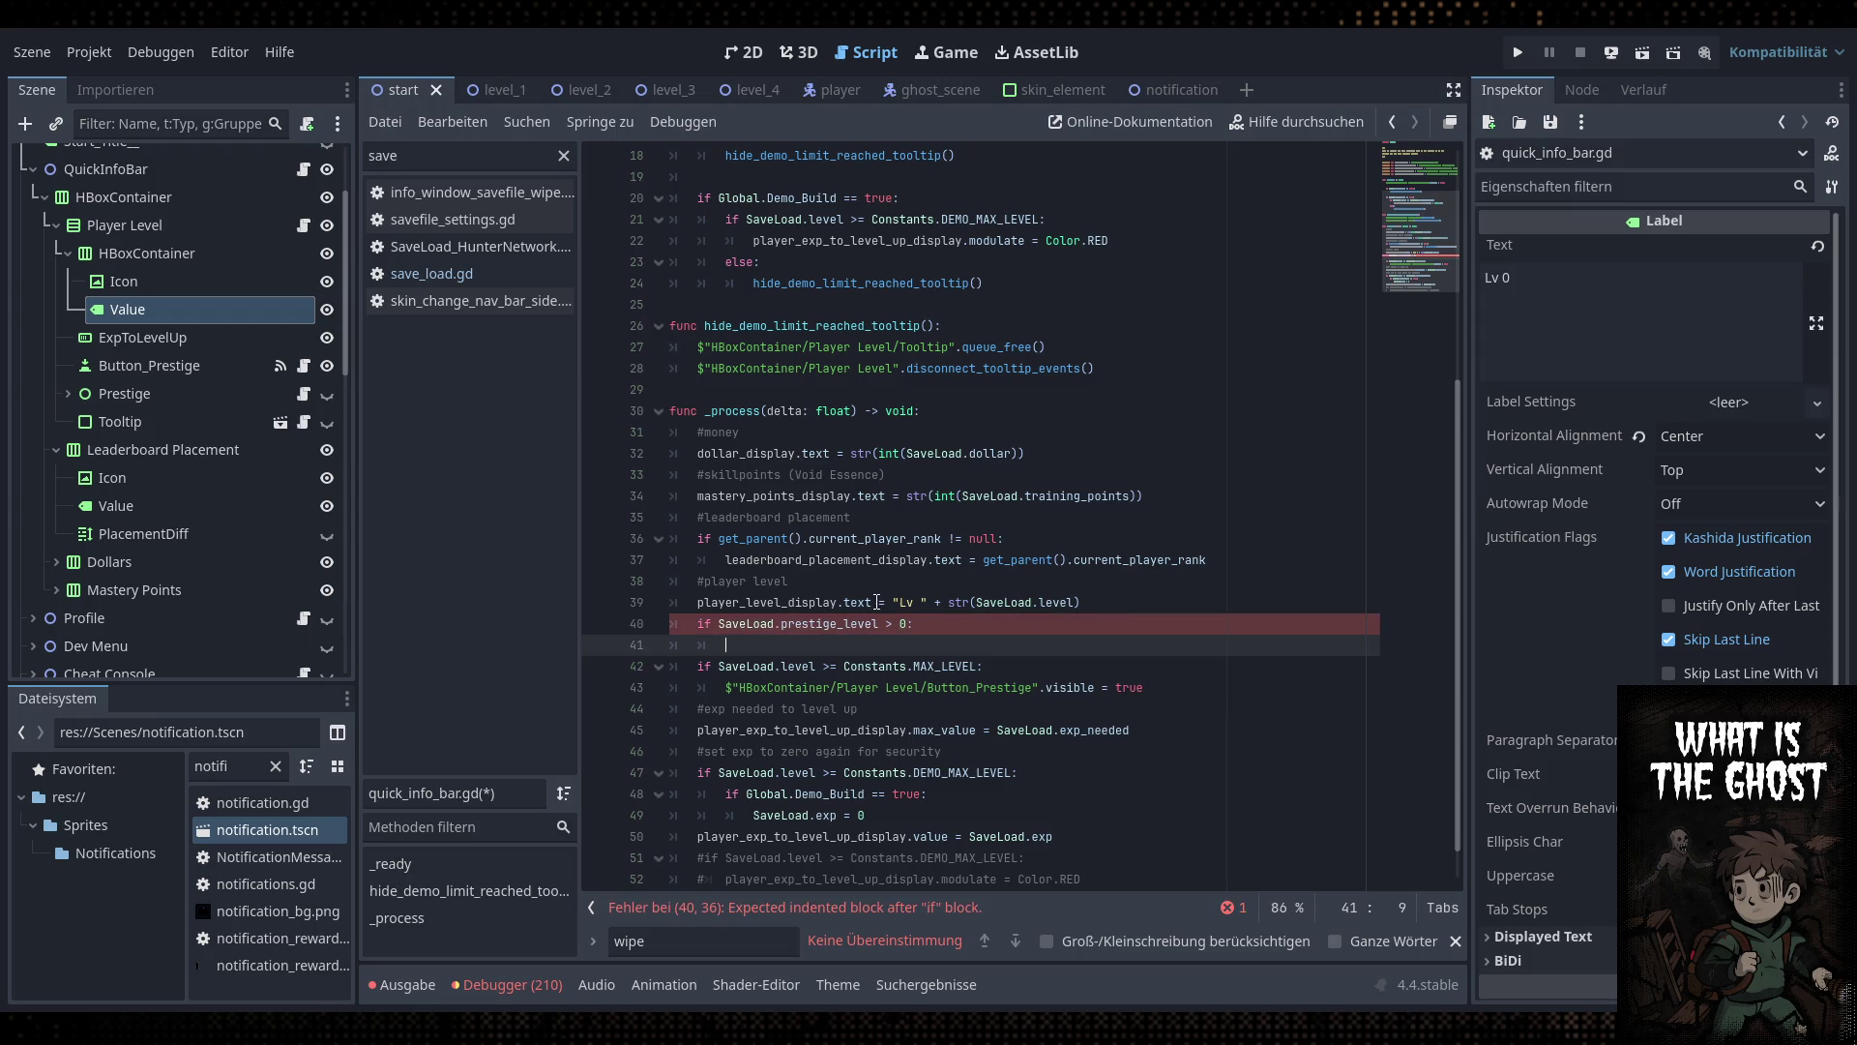
pyautogui.moveTo(1099, 605); pyautogui.dragTo(700, 606)
pyautogui.hotkey('ctrl', 'c')
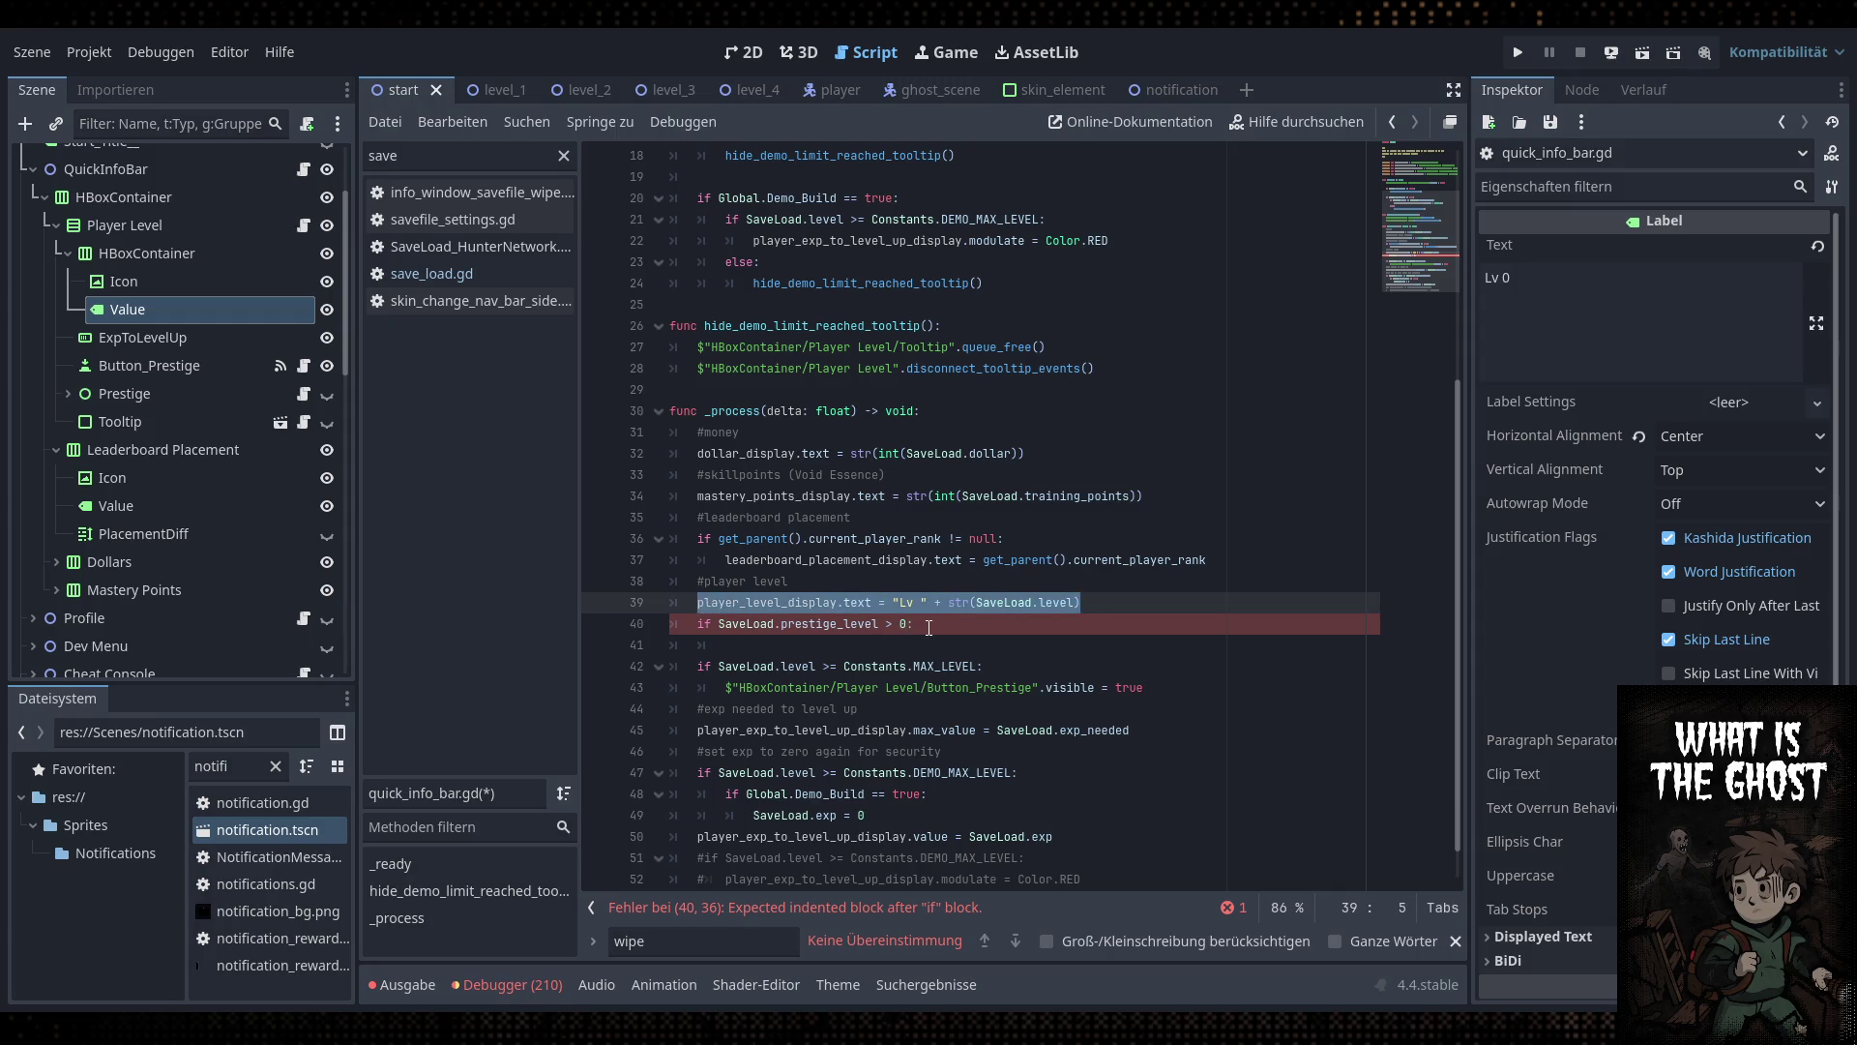
pyautogui.click(938, 623)
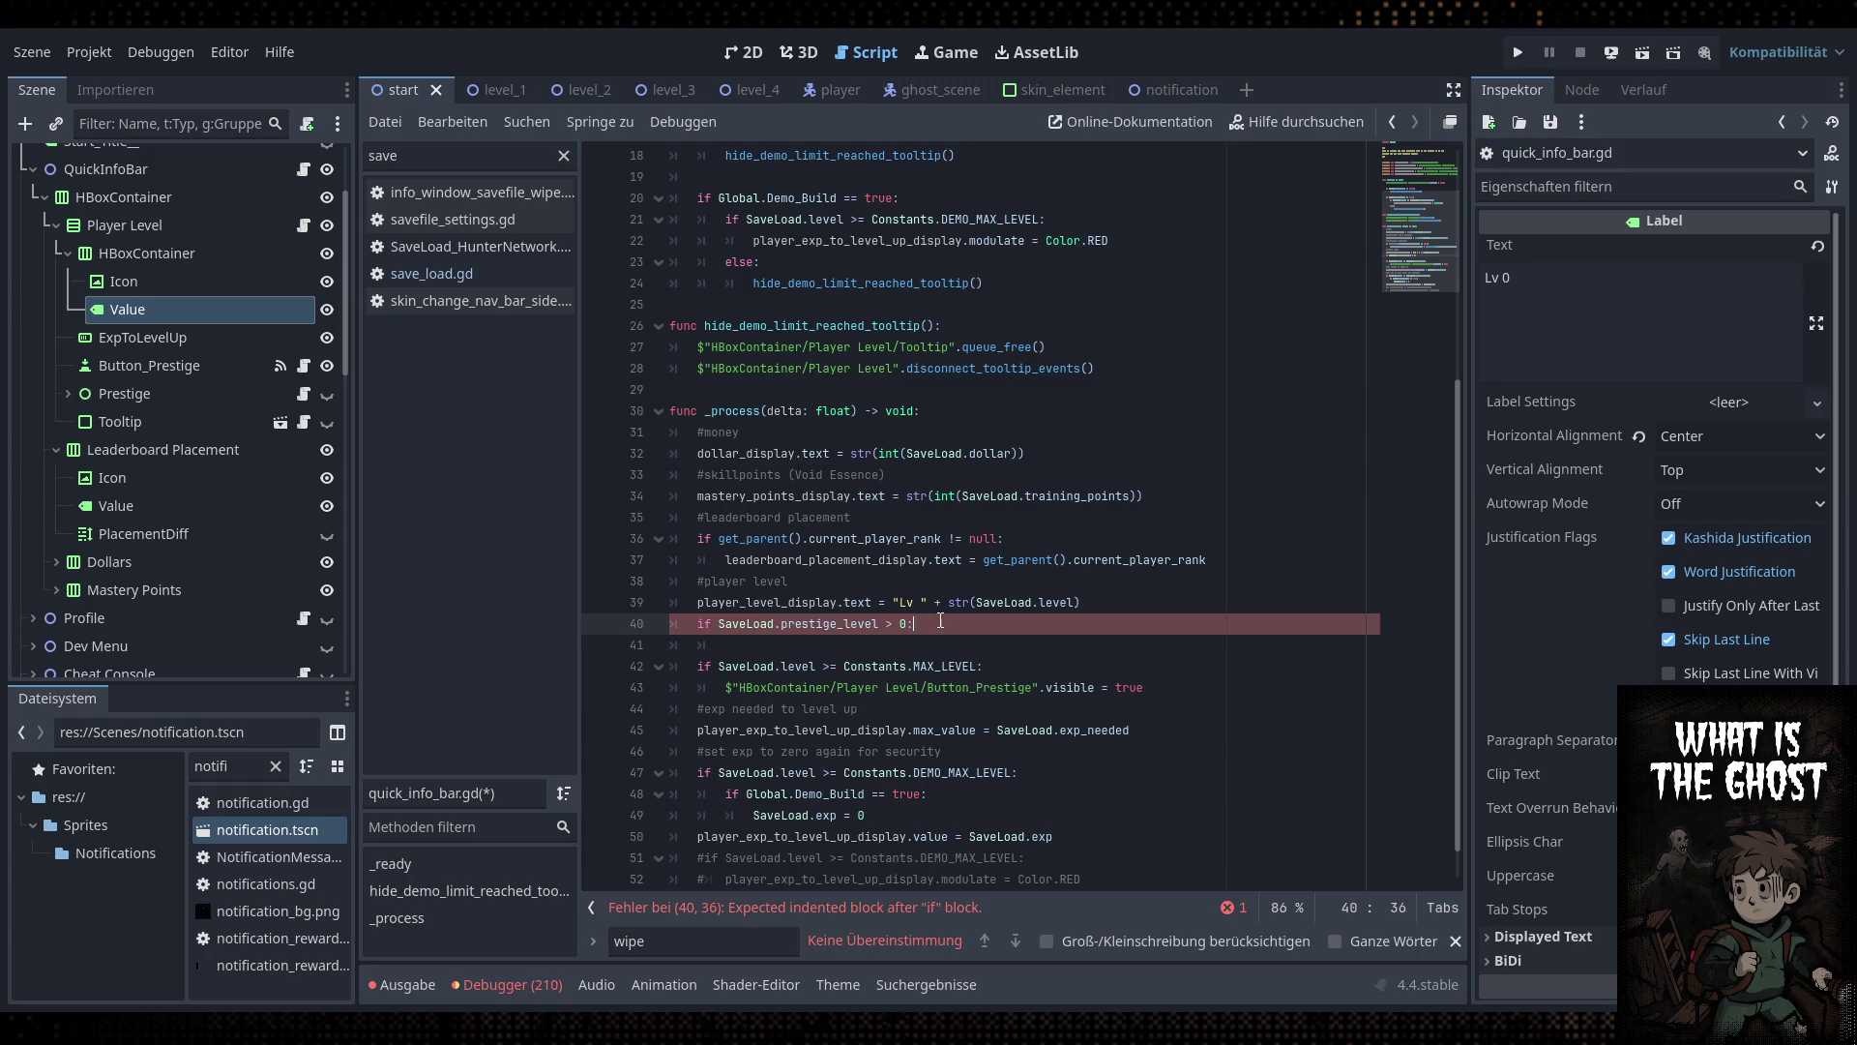
pyautogui.press('Return')
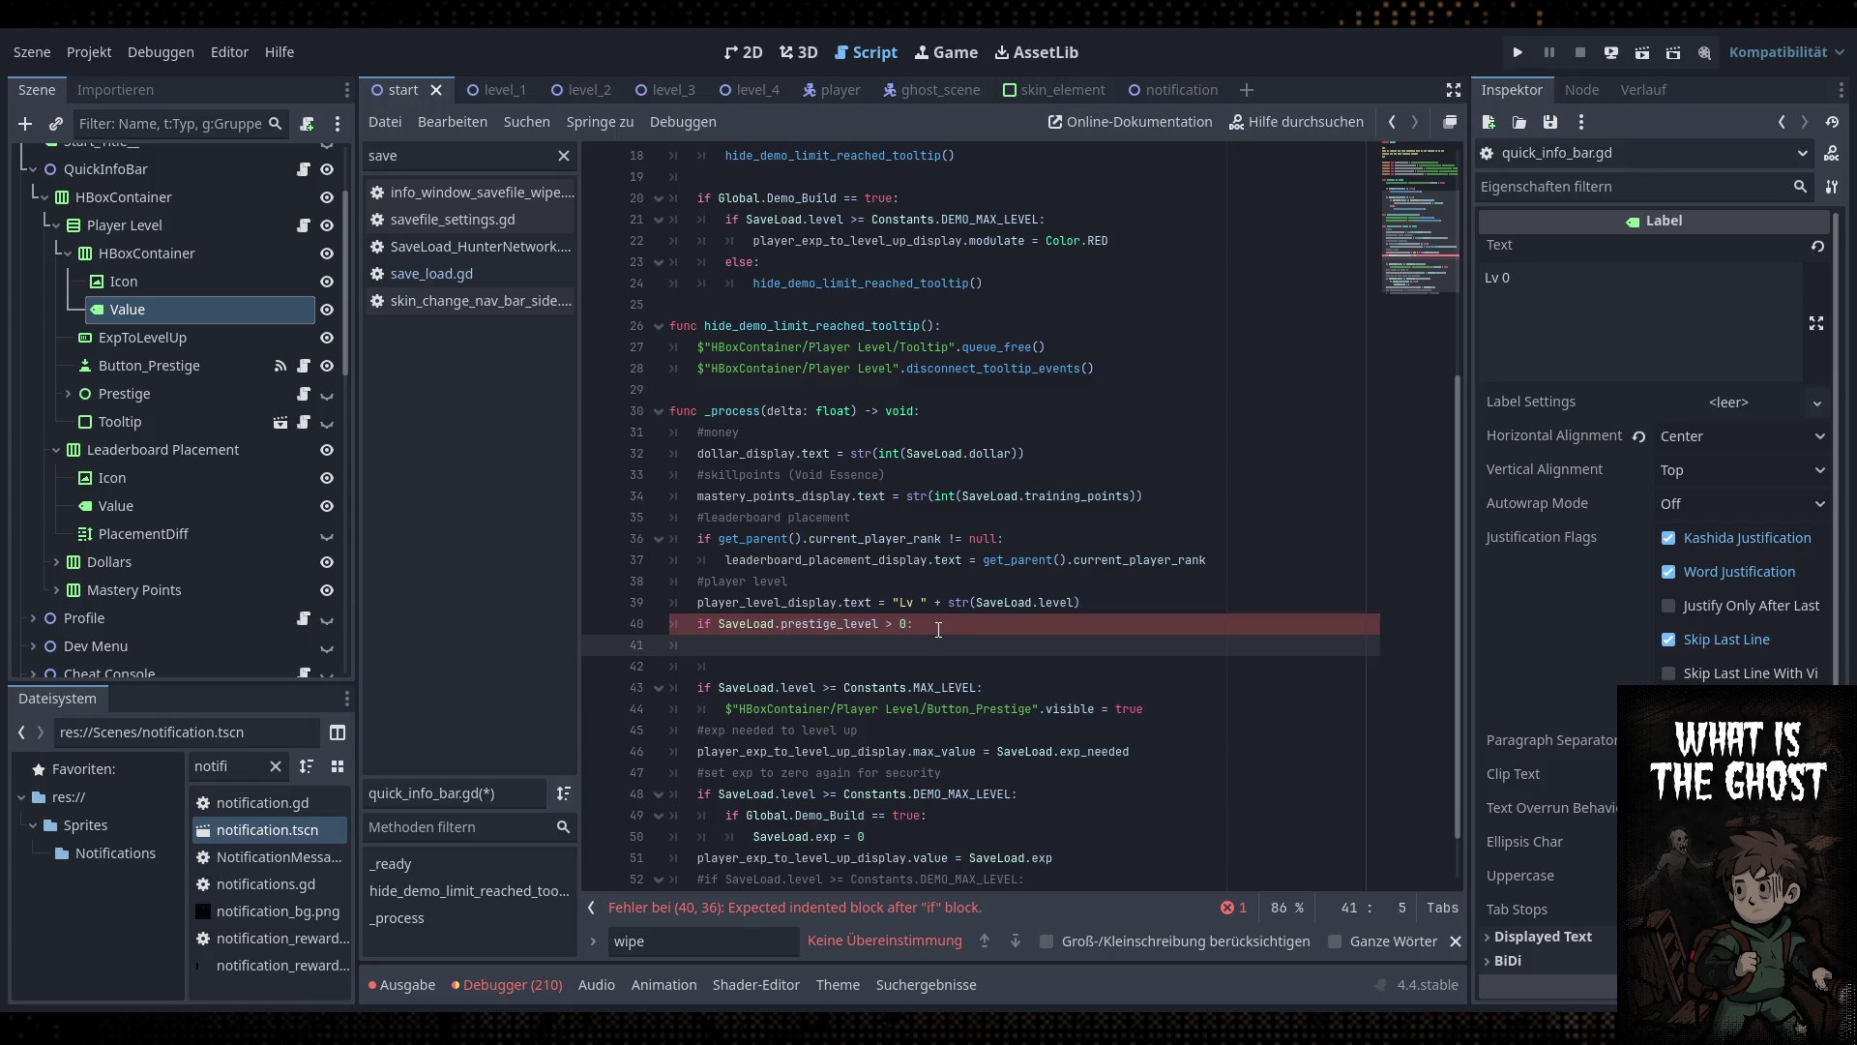
pyautogui.write('else:')
pyautogui.press('Return')
pyautogui.hotkey('ctrl', 'v')
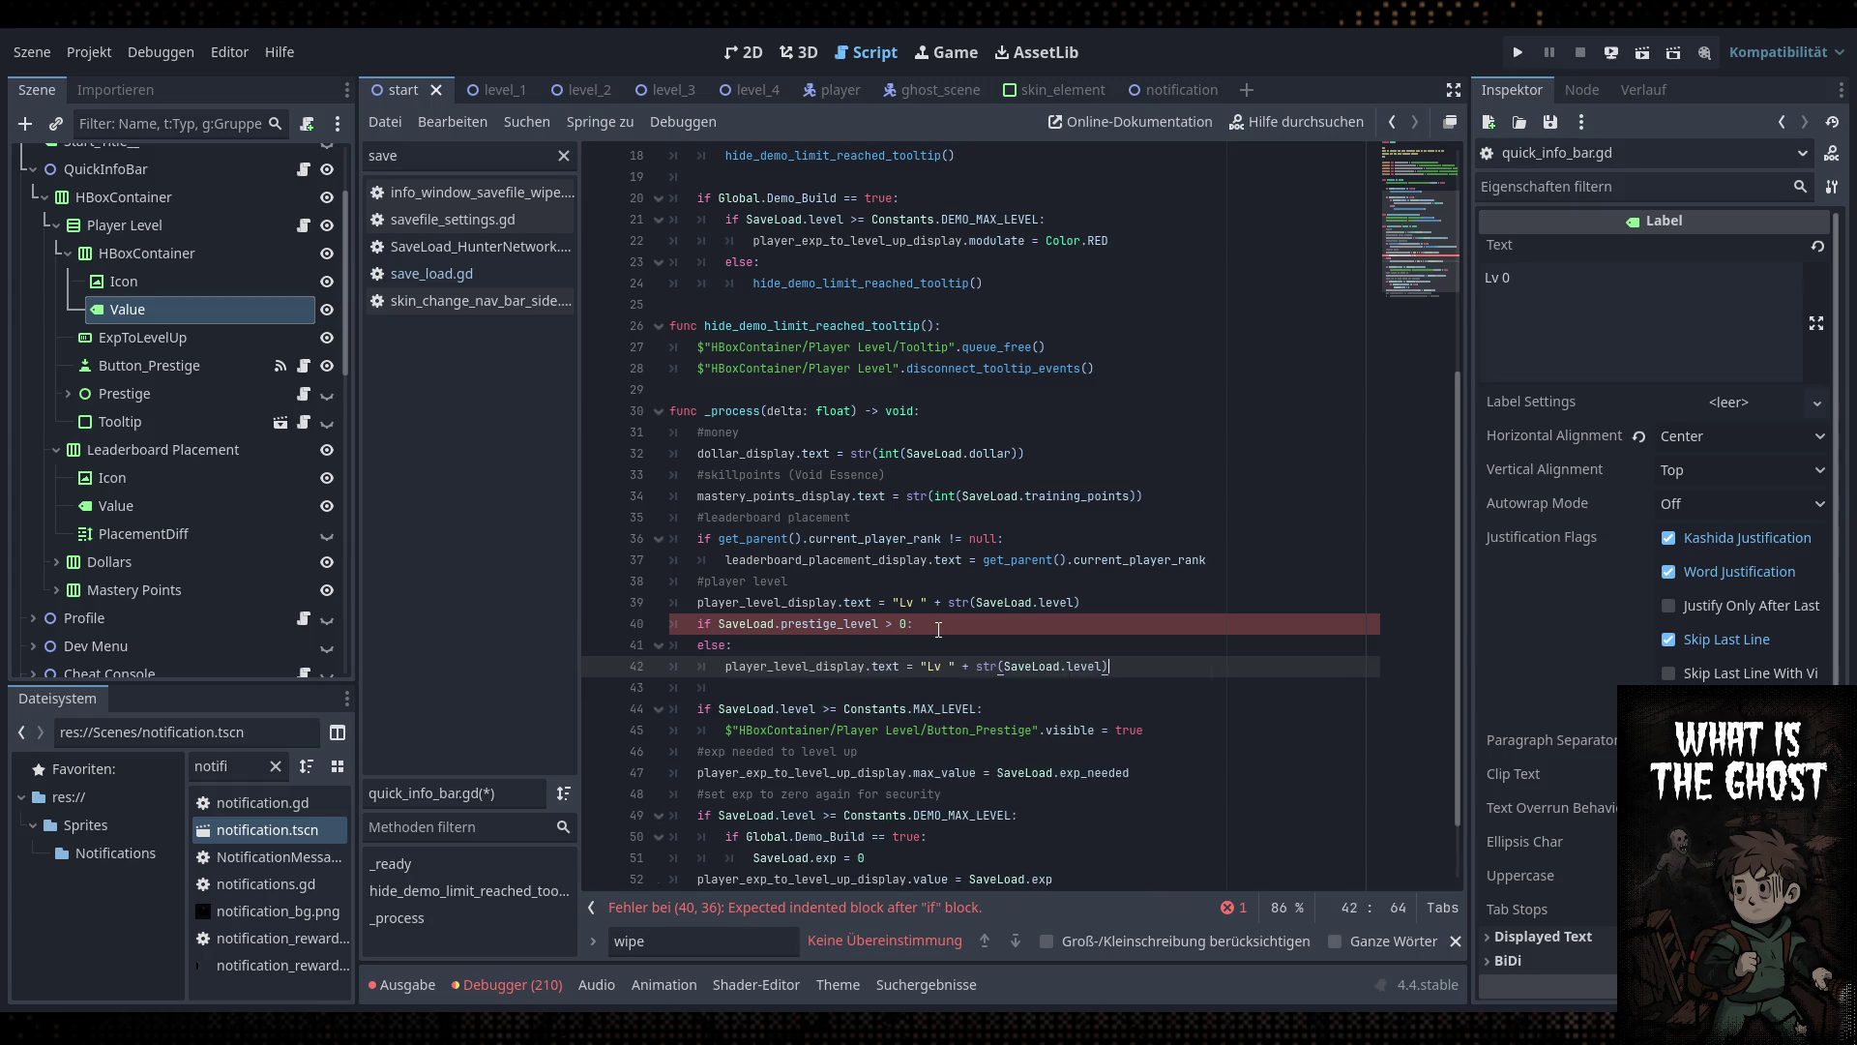
pyautogui.click(948, 627)
pyautogui.press('Return')
pyautogui.hotkey('ctrl', 'v')
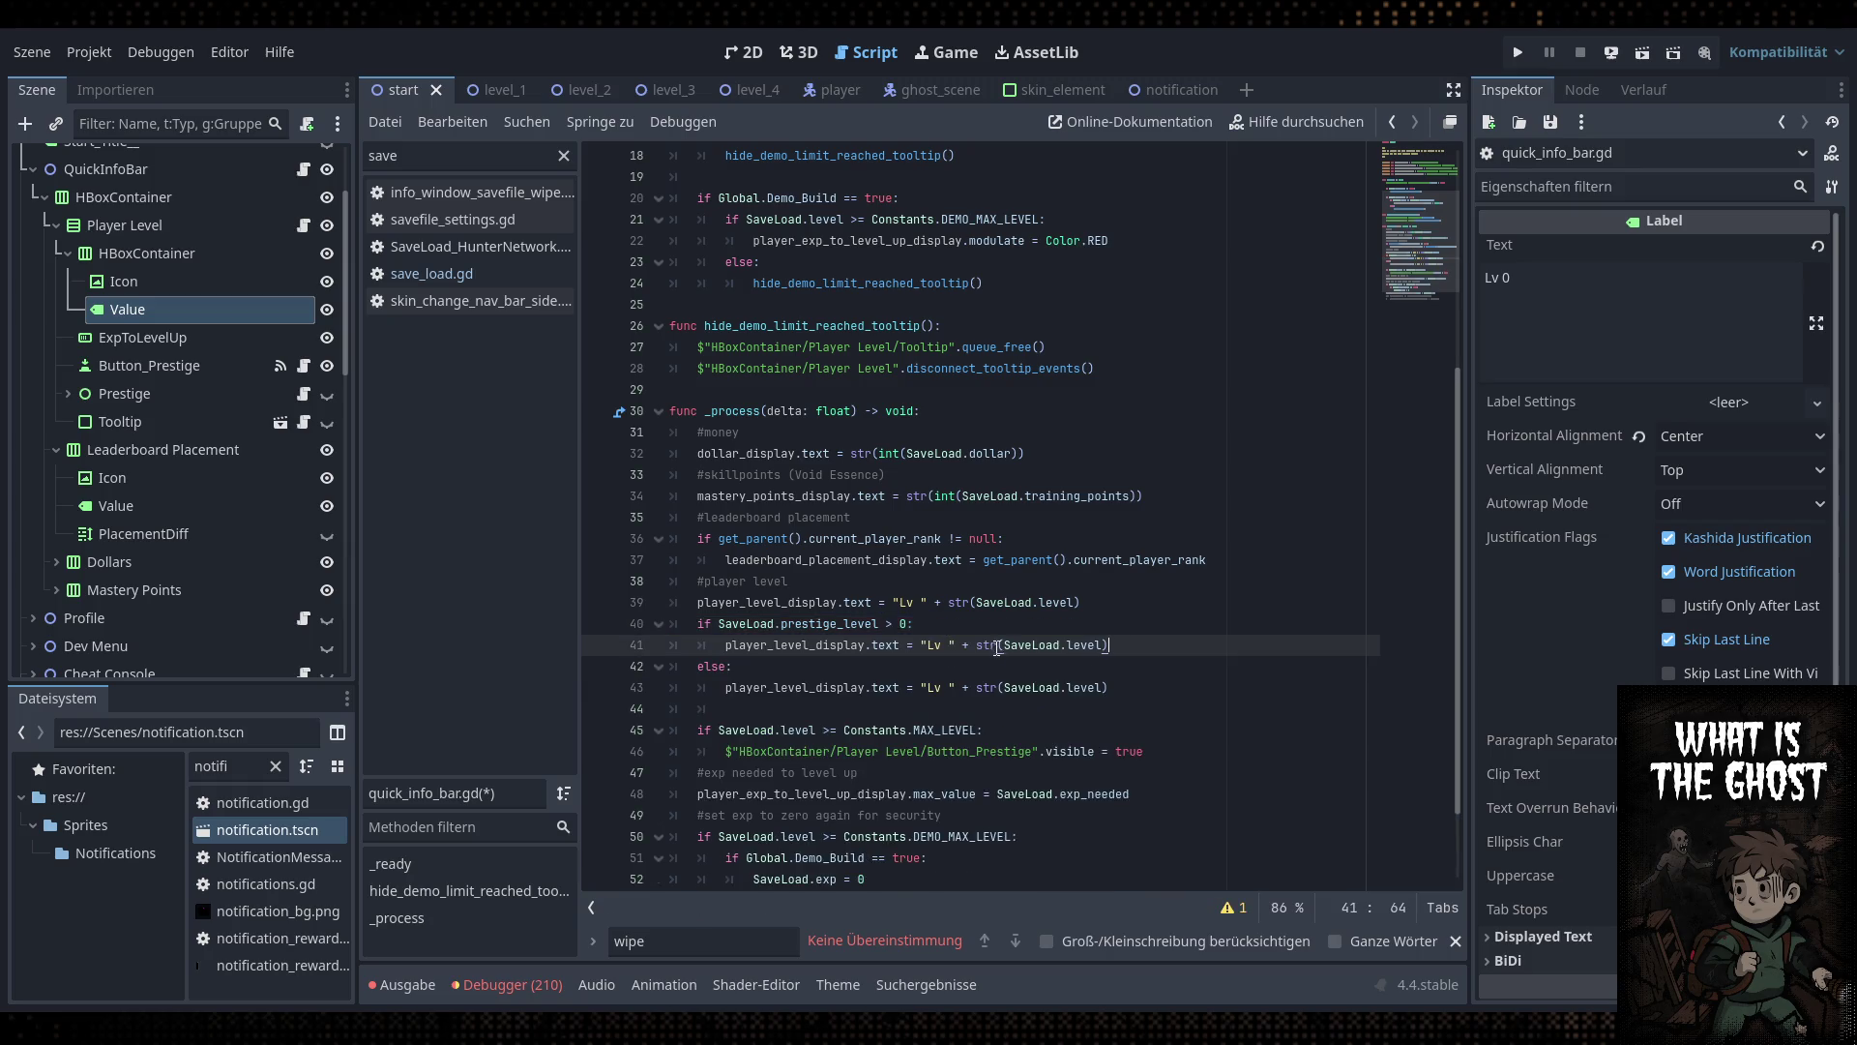
# Format the prestige branch's level text as "Lv %s (P %s)" with str(SaveLoad.prestige_level), and save
pyautogui.click(949, 644)
pyautogui.write('%s (')
pyautogui.write('%s')
pyautogui.click(977, 644)
pyautogui.write('P')
pyautogui.press('BackSpace')
pyautogui.click(1028, 644)
pyautogui.write('%')
pyautogui.click(1036, 651)
pyautogui.write('[')
pyautogui.click(1230, 651)
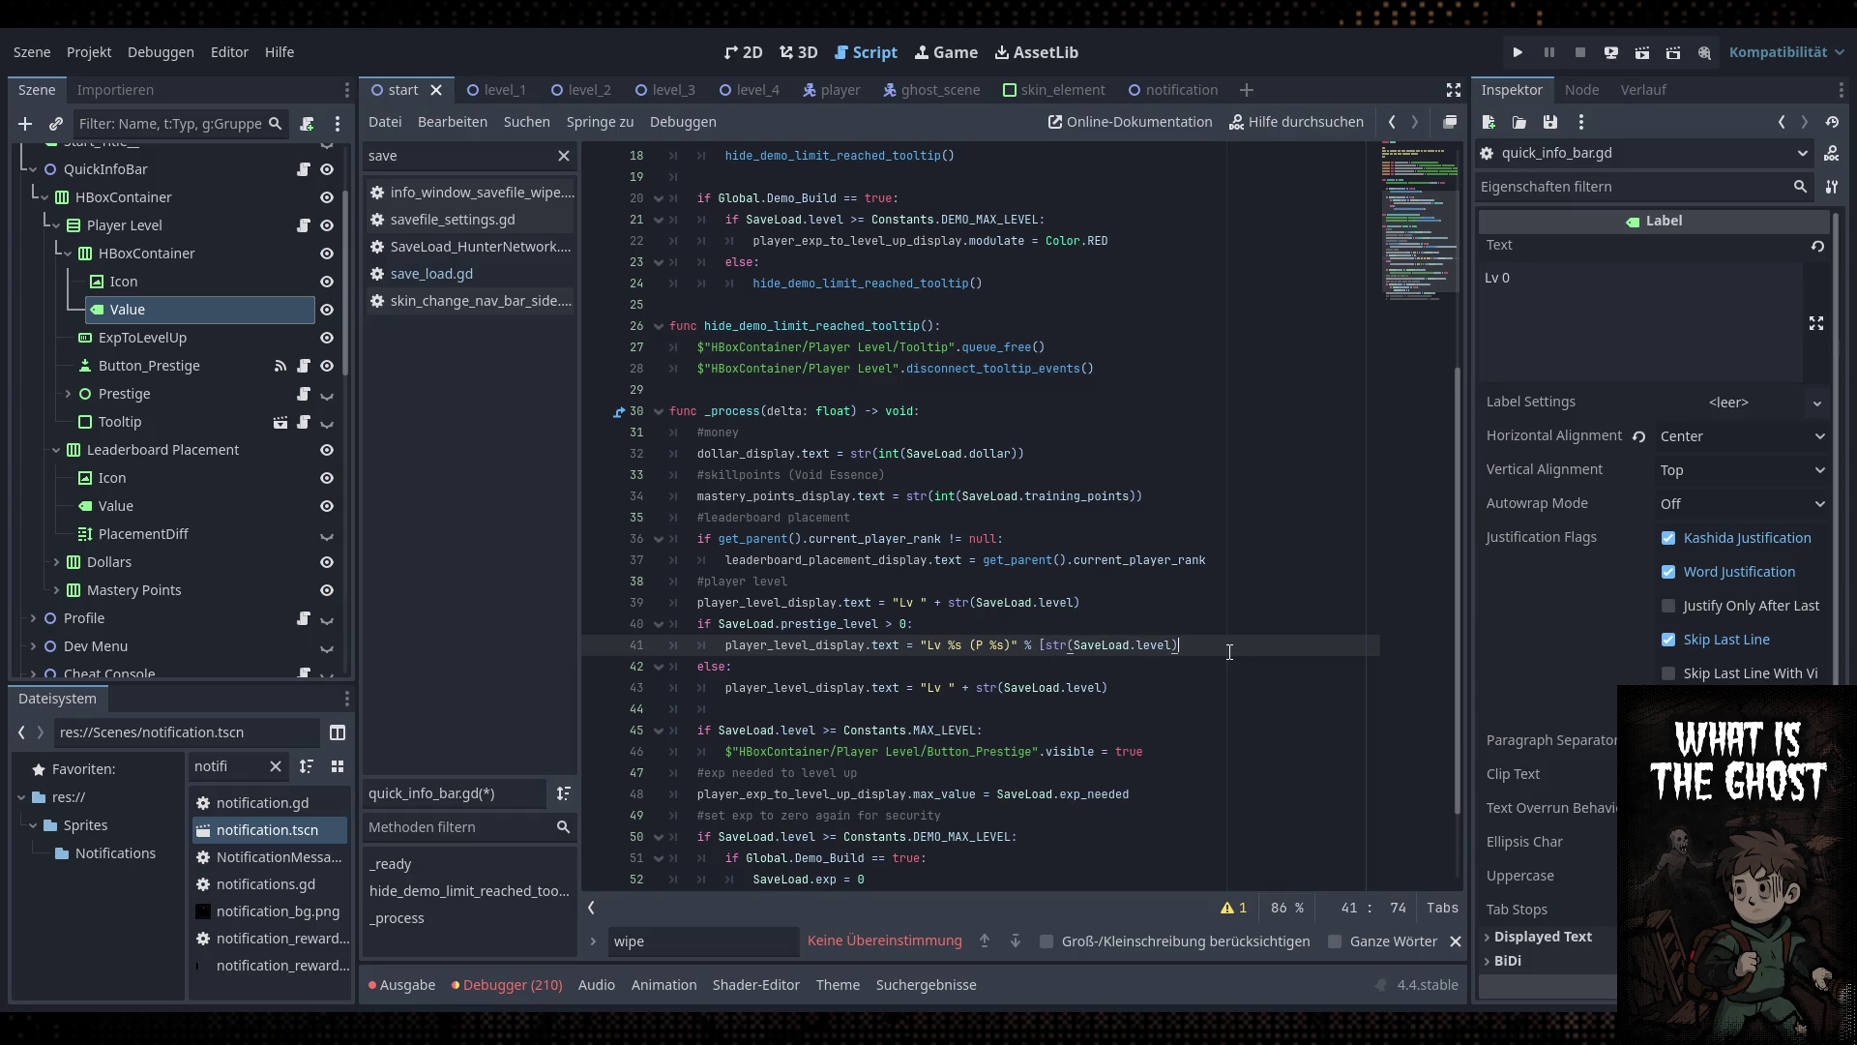
pyautogui.write(']')
pyautogui.write('str(')
pyautogui.write('SaveLoad.')
pyautogui.write('pre')
pyautogui.press('Return')
pyautogui.click(1154, 610)
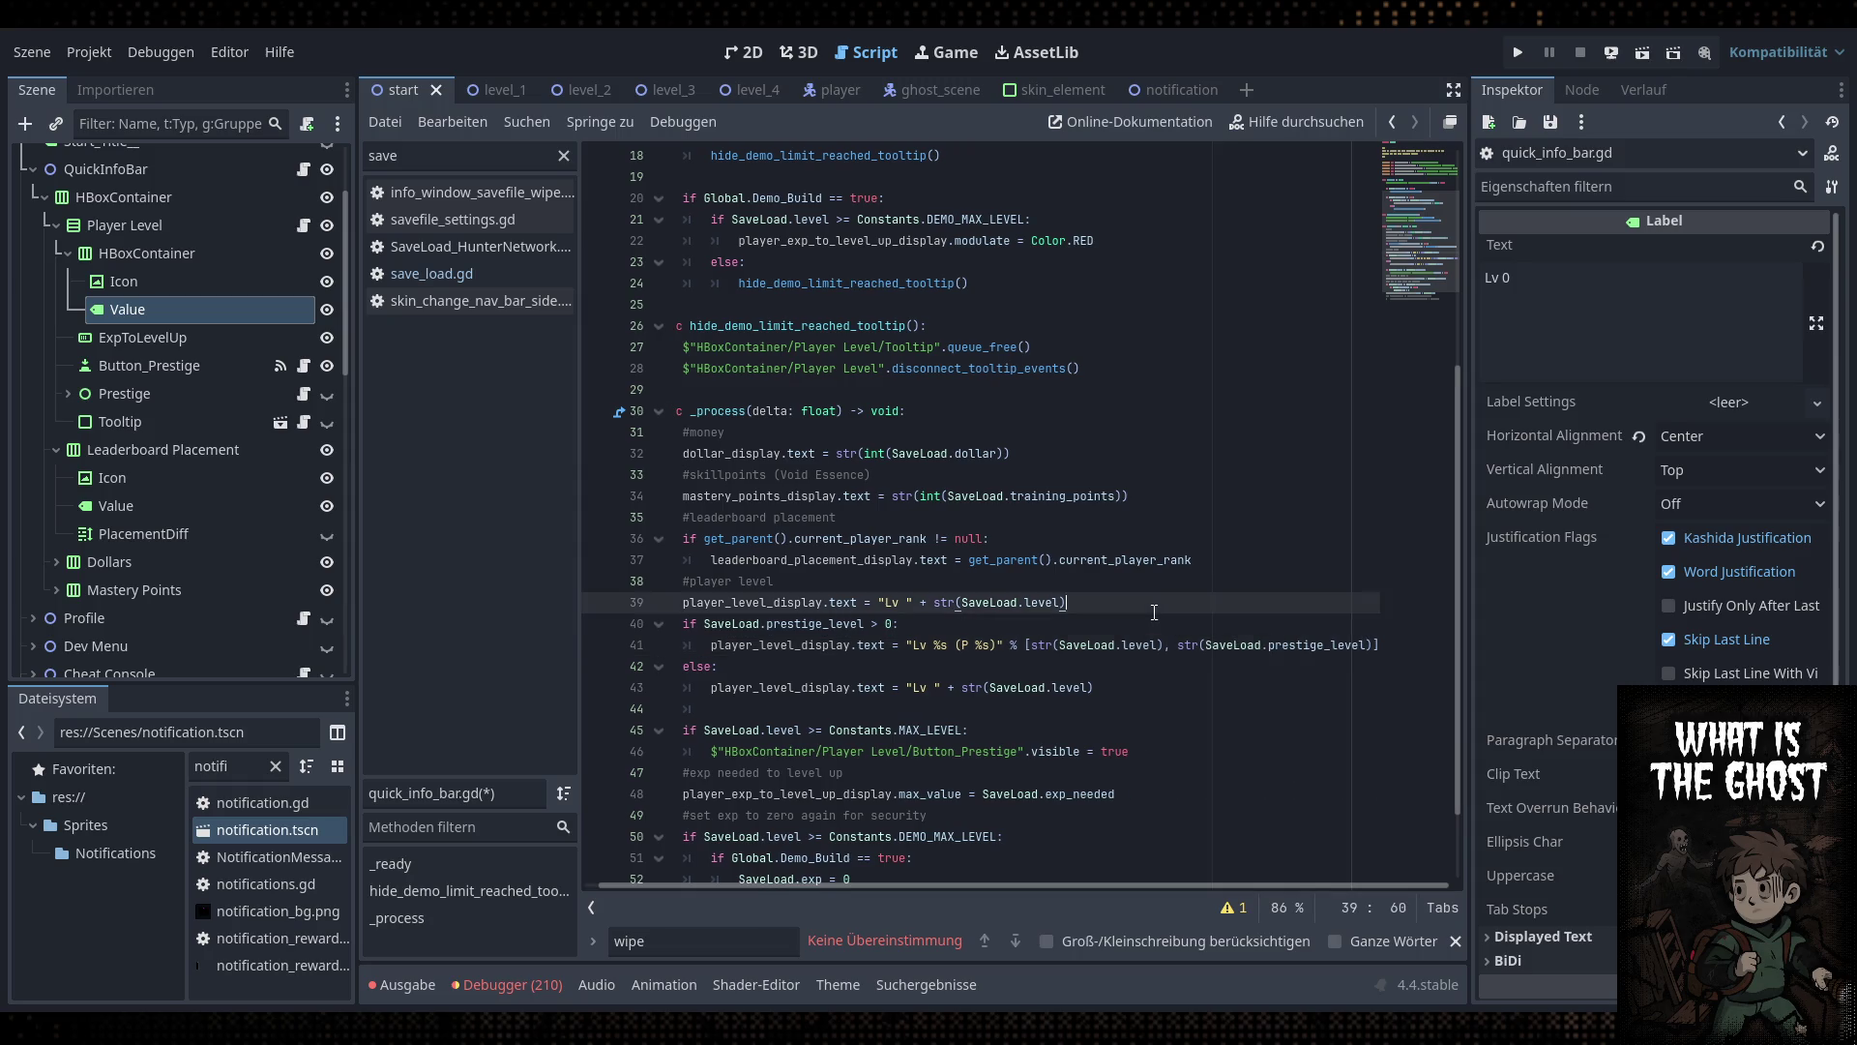
pyautogui.click(1162, 624)
pyautogui.hotkey('ctrl', 's')
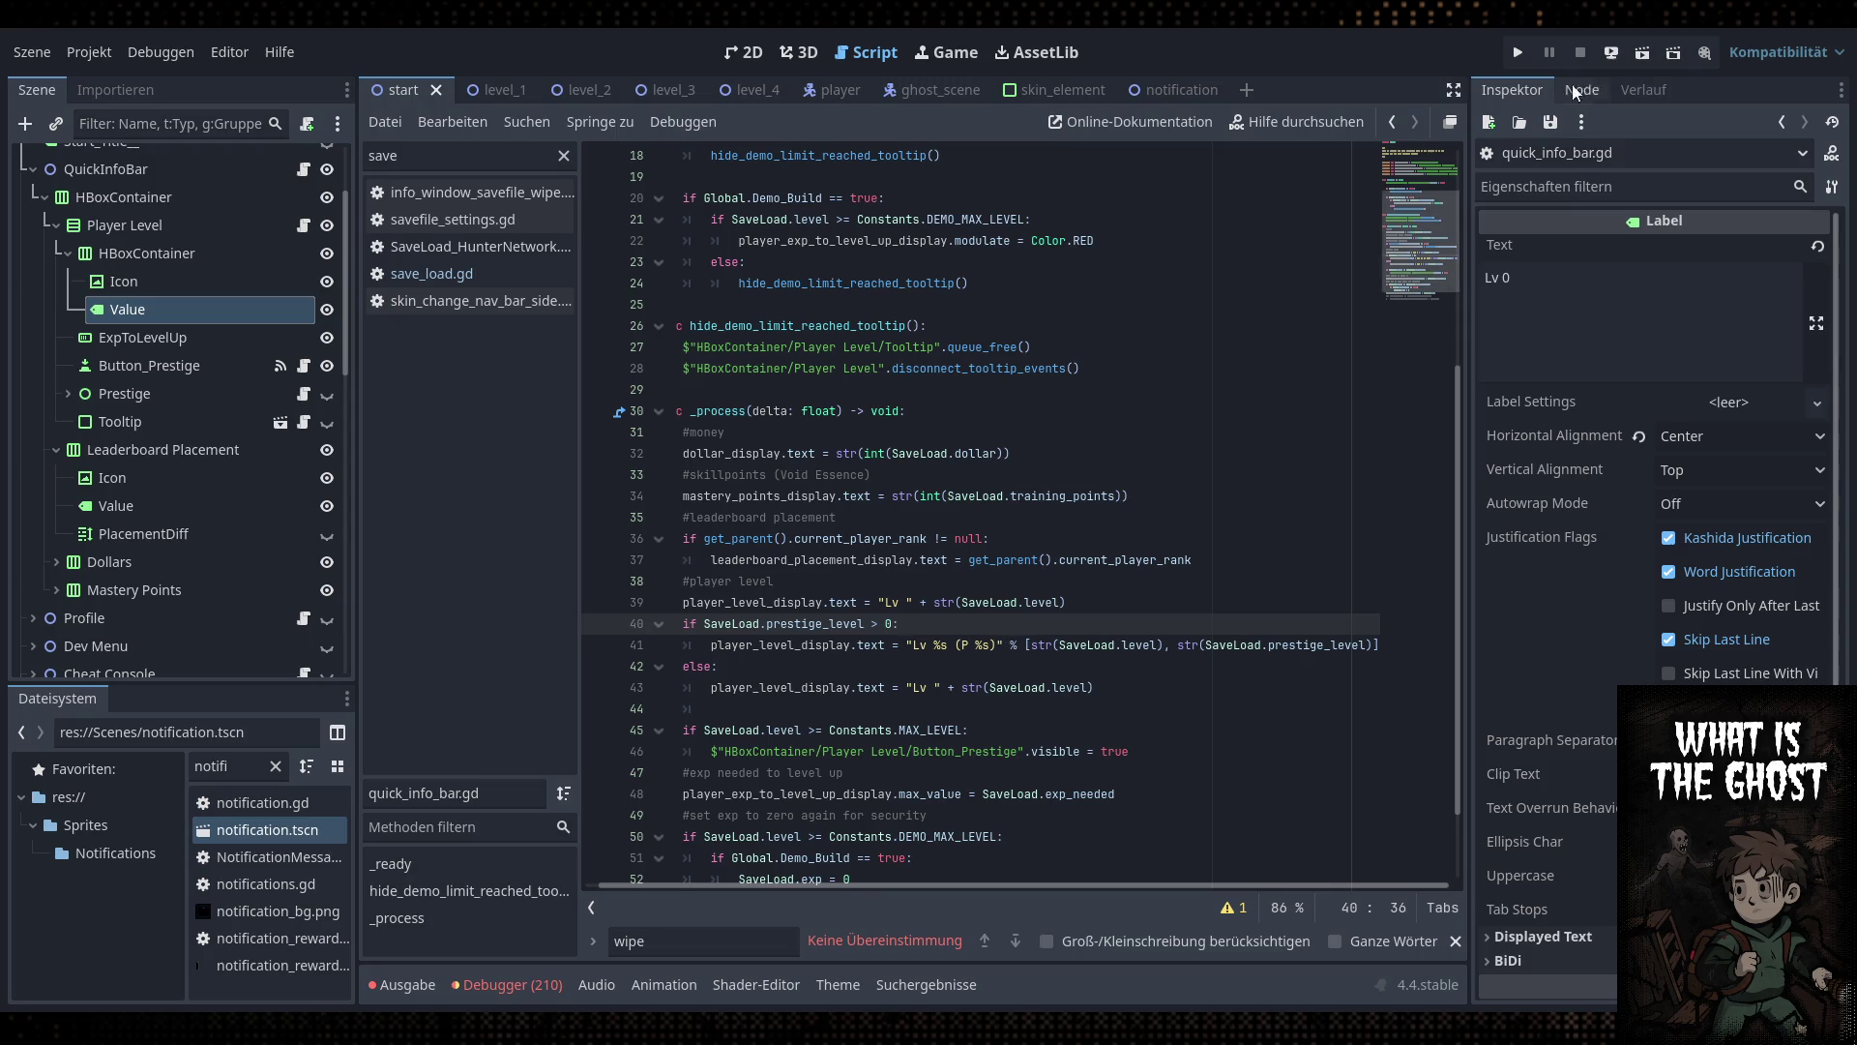
# Review lines 39–41 in distraction-free mode, then return to prestige.gd
pyautogui.click(1454, 90)
pyautogui.click(841, 647)
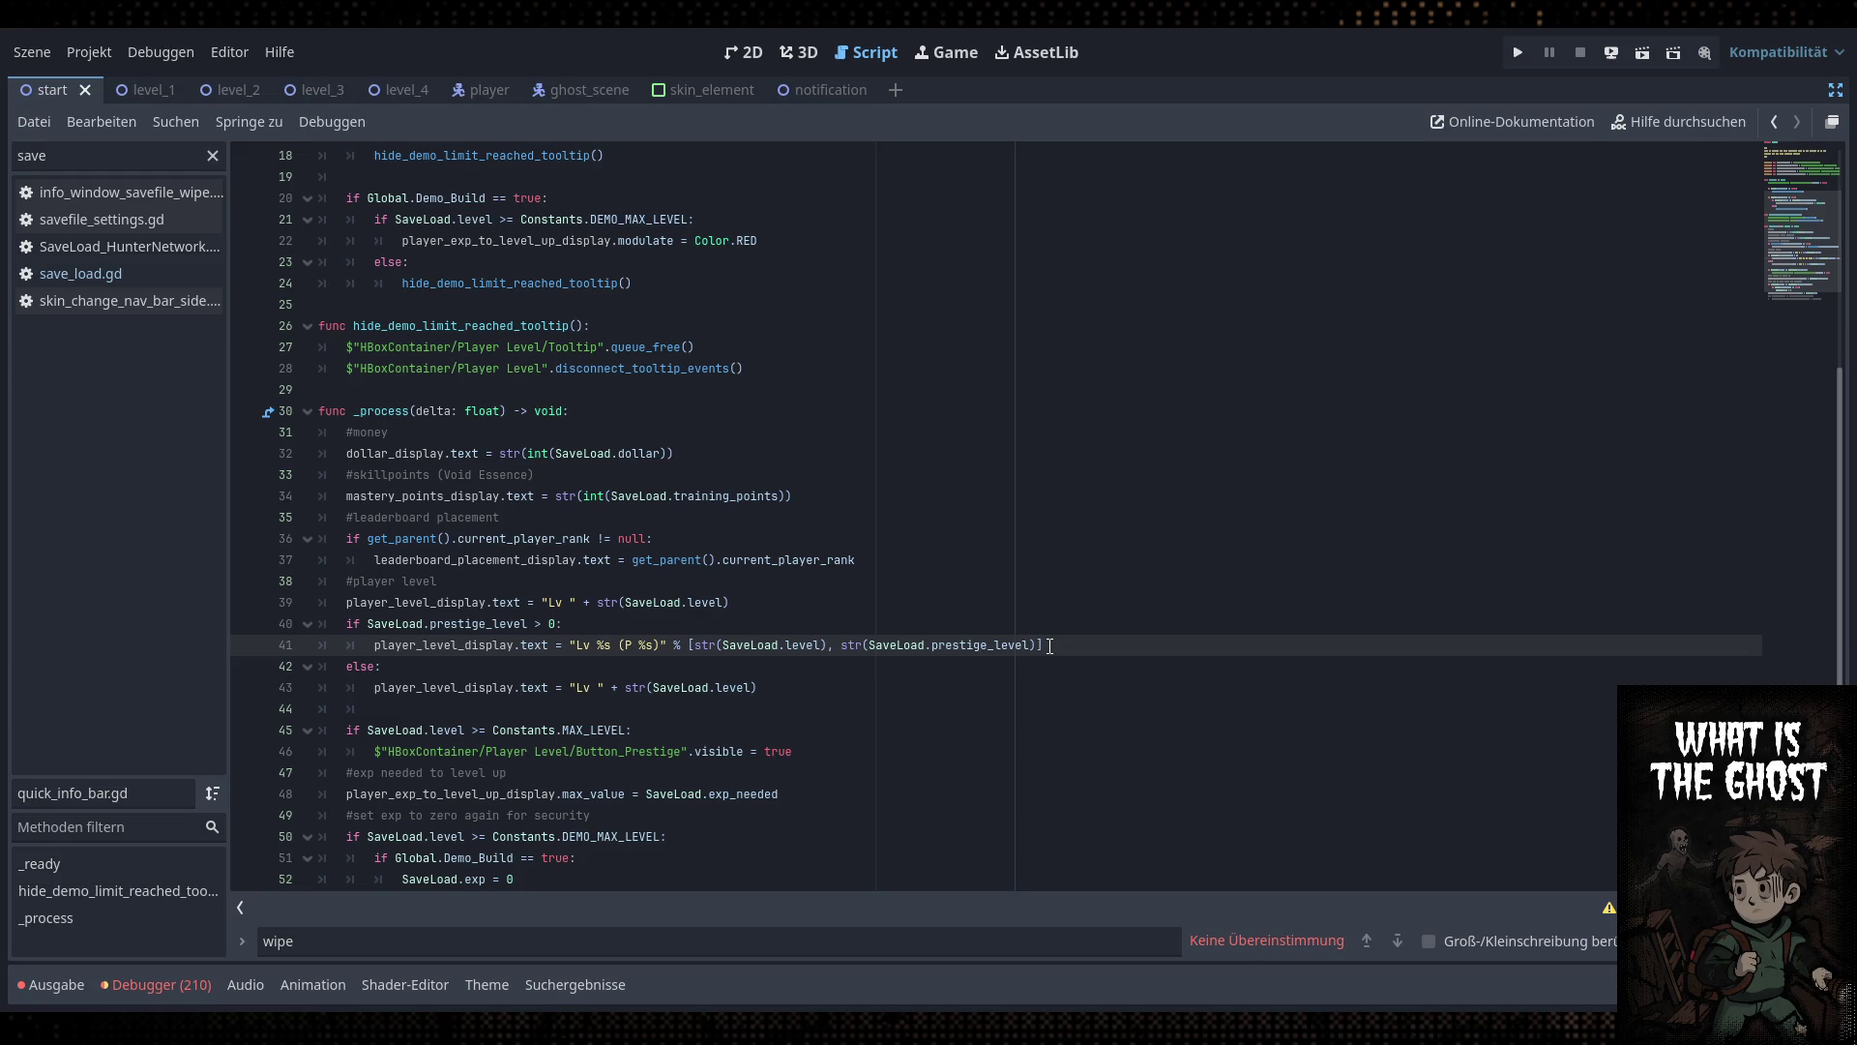
pyautogui.click(1835, 90)
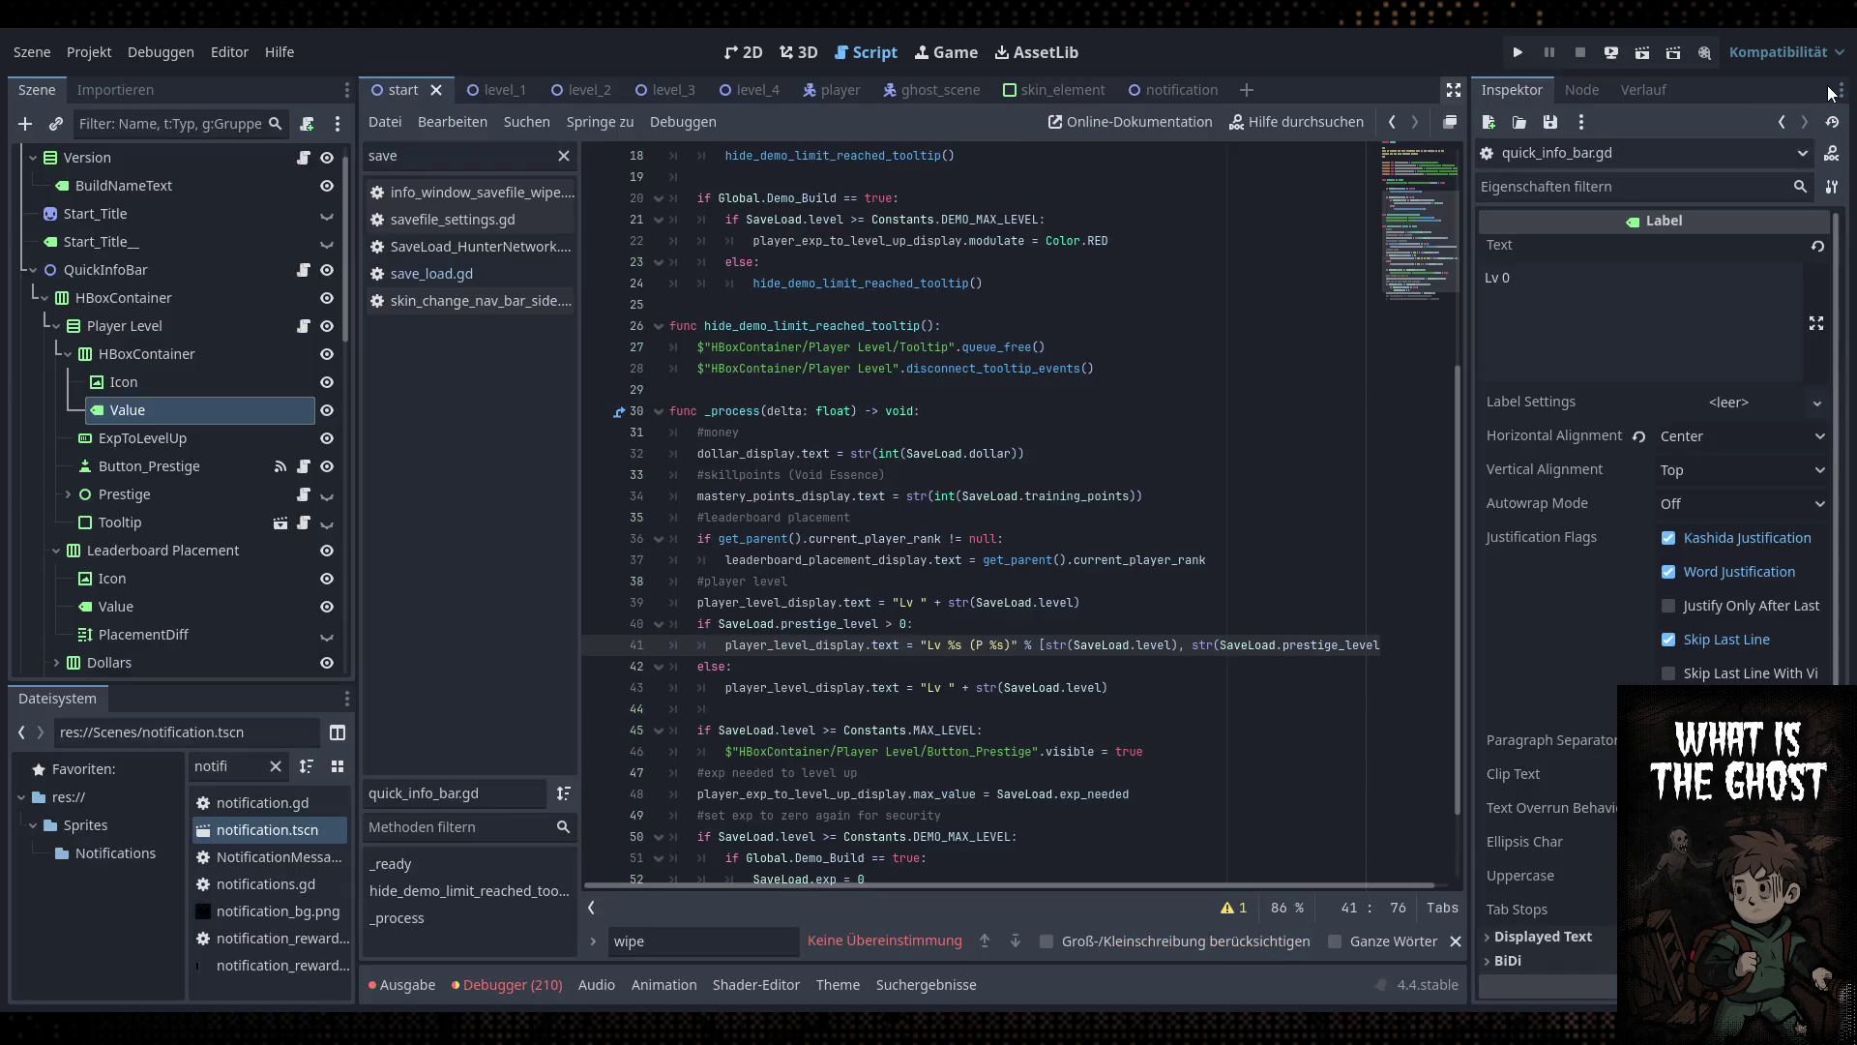
pyautogui.press('Up')
pyautogui.press('Up')
pyautogui.press('Up')
pyautogui.press('Down')
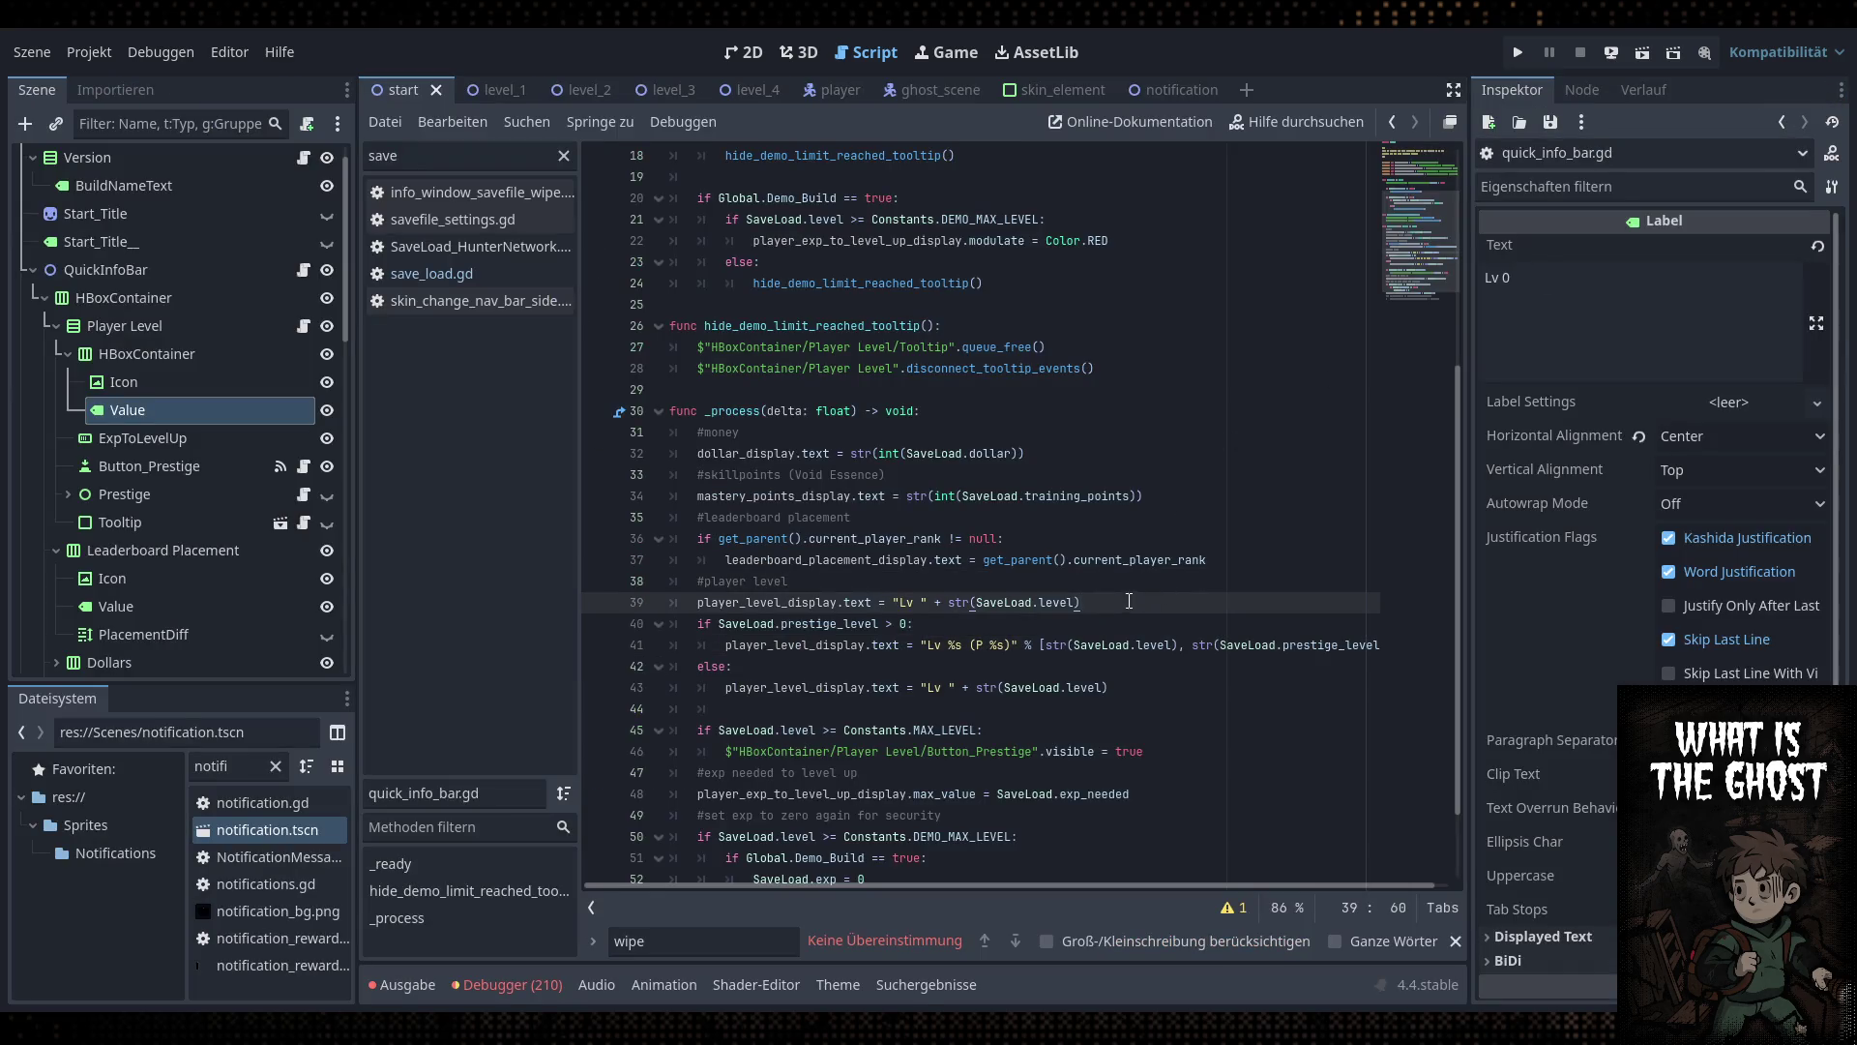
pyautogui.click(1033, 646)
pyautogui.click(1139, 647)
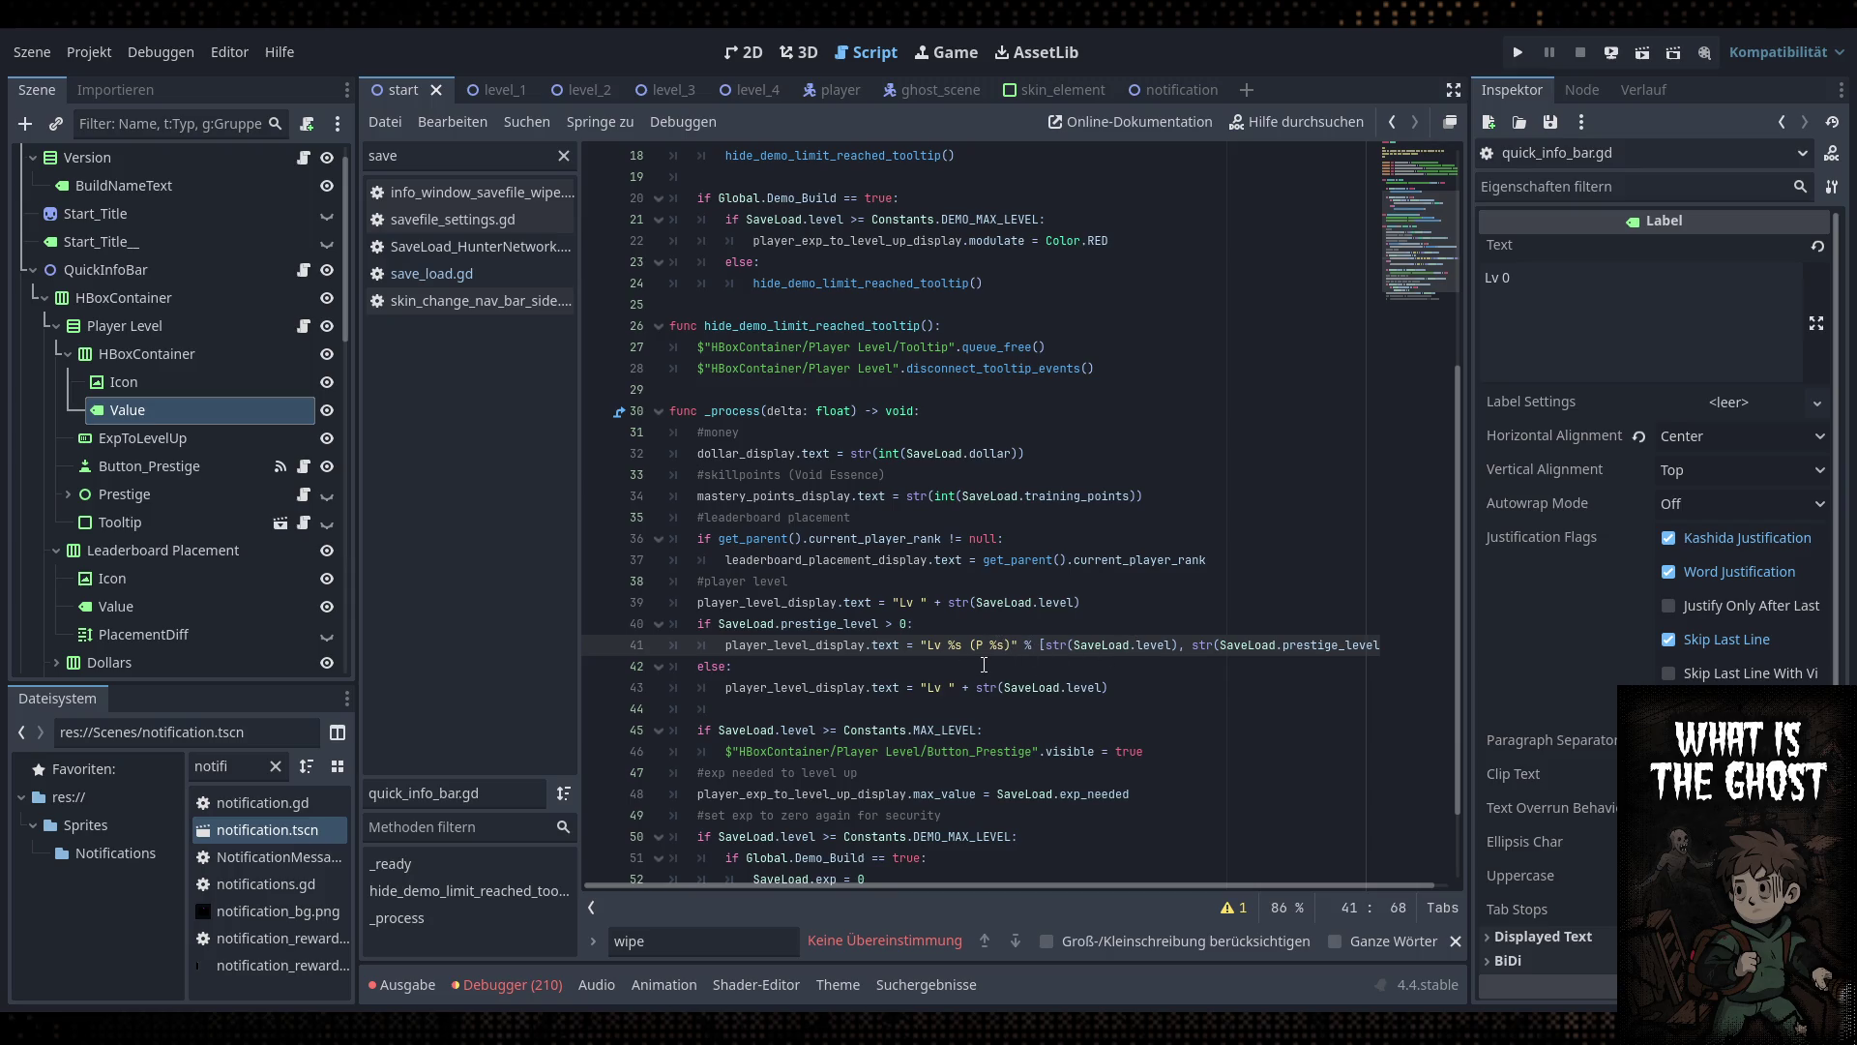
pyautogui.click(1019, 643)
pyautogui.click(1026, 624)
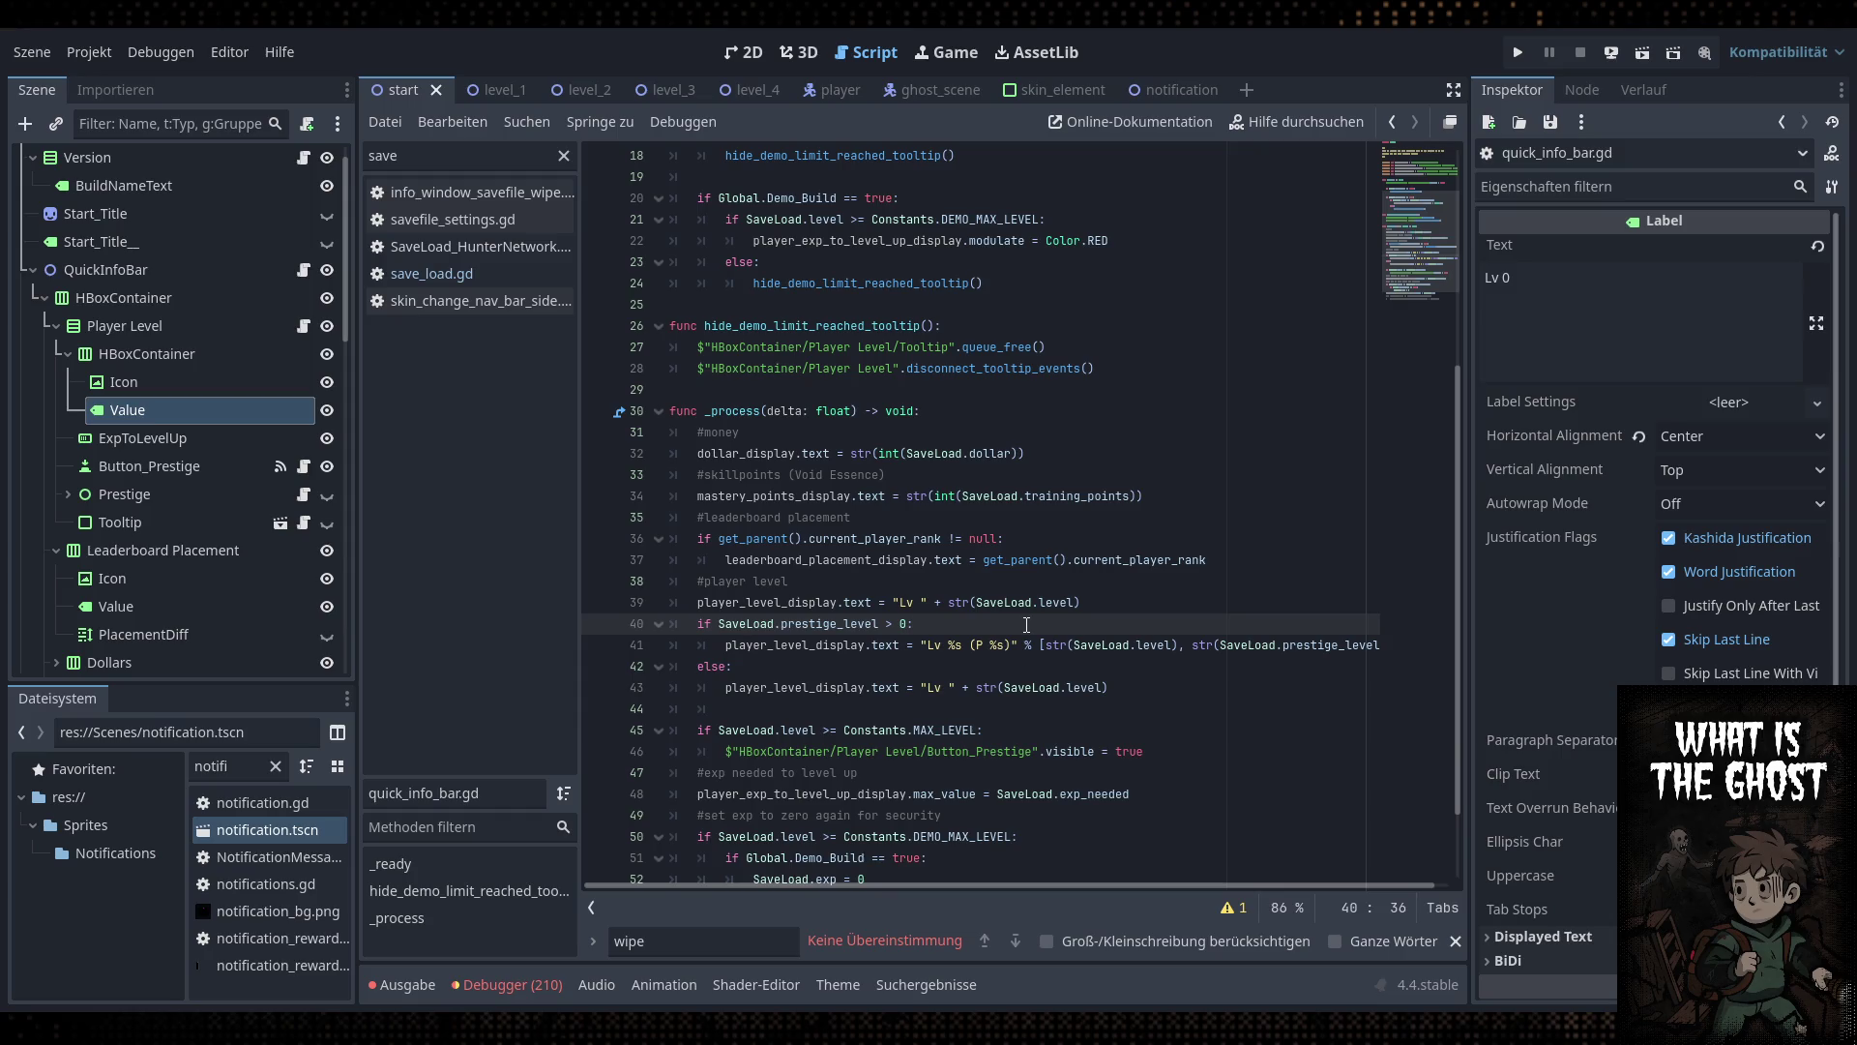
pyautogui.click(303, 498)
# Review the save call on line 13 and the scene reload on line 14 of execute_prestige_up
pyautogui.press('Left')
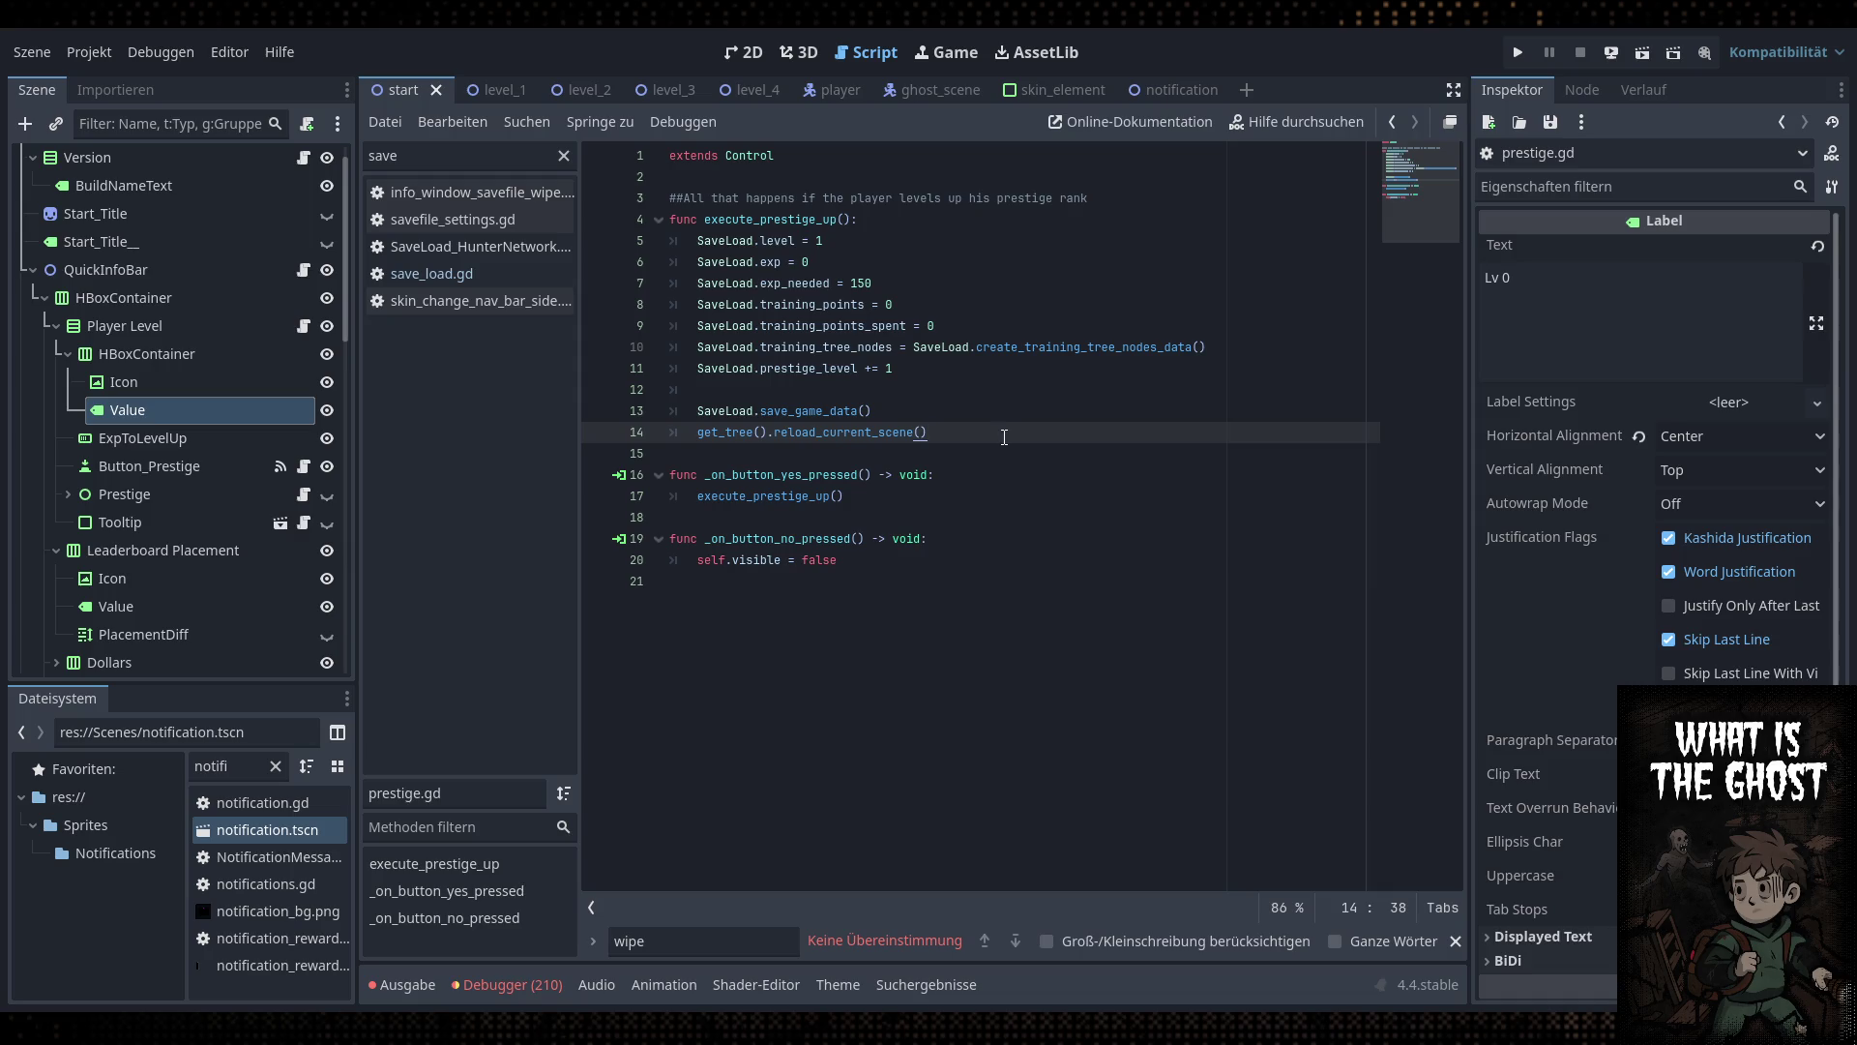
pyautogui.click(999, 411)
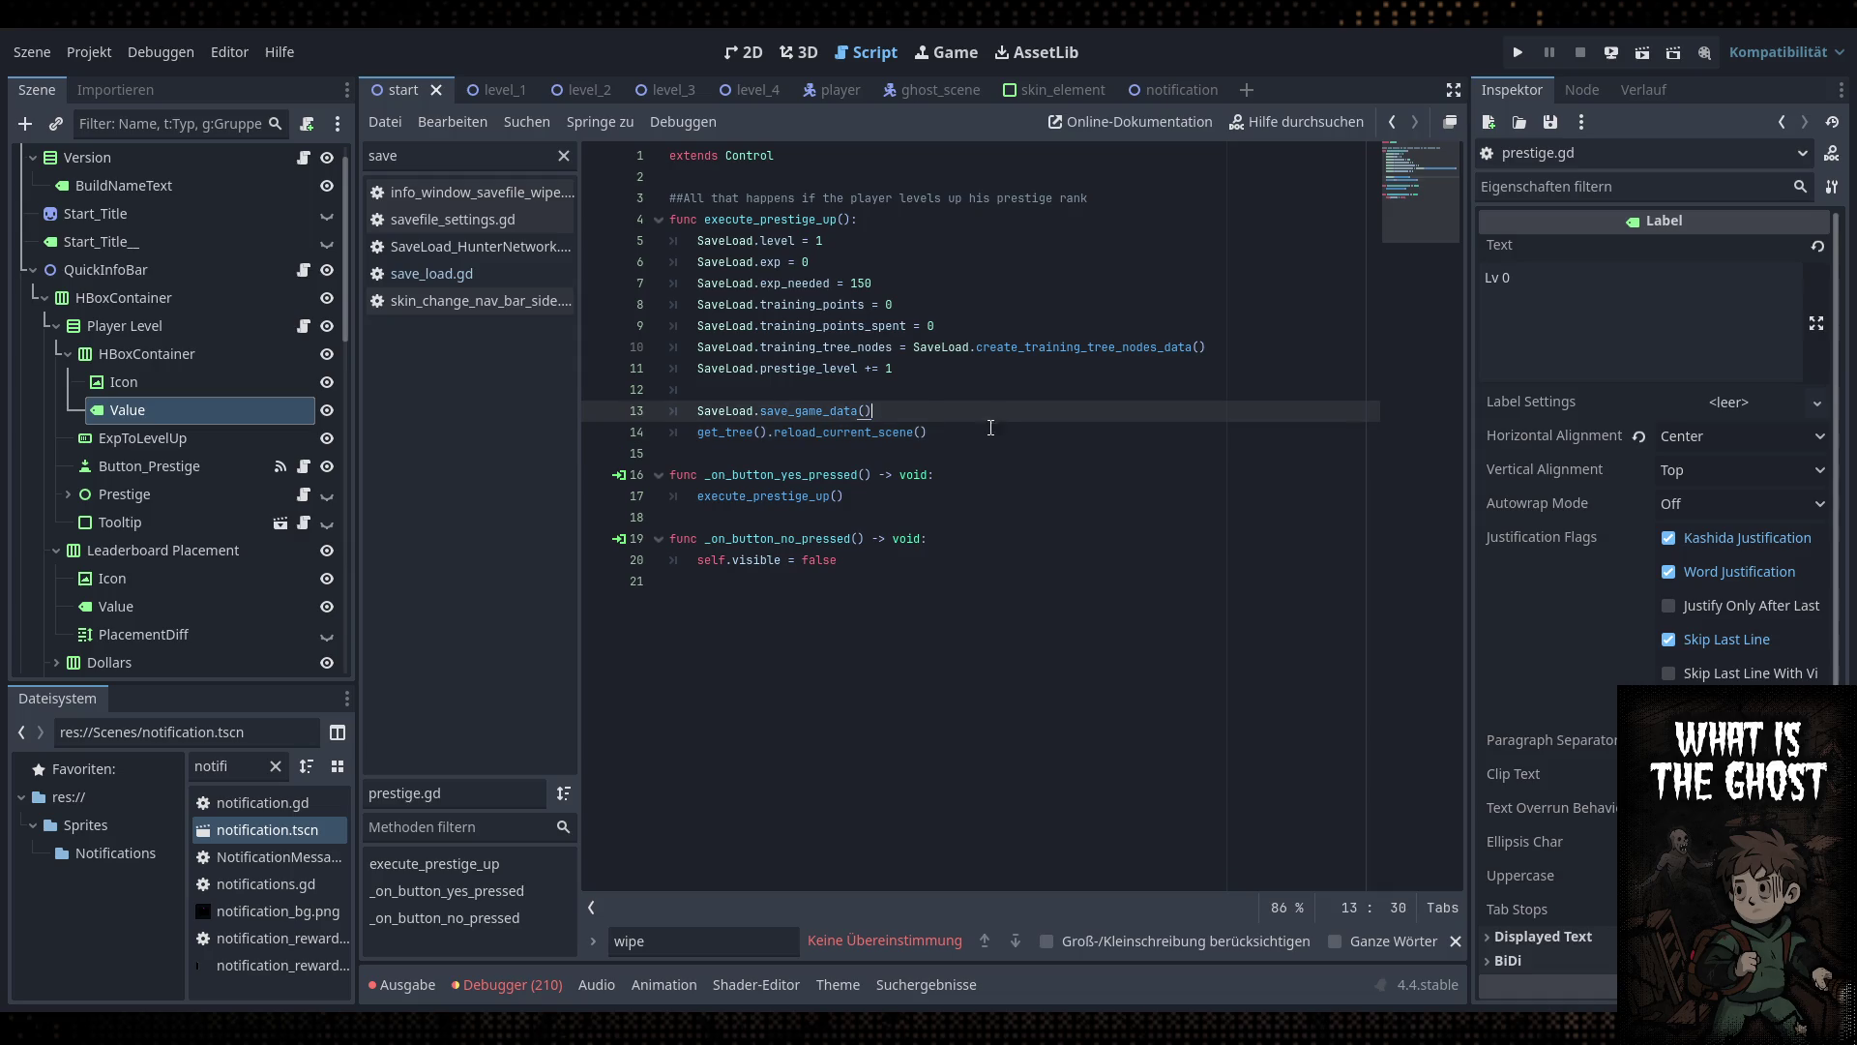
pyautogui.click(991, 428)
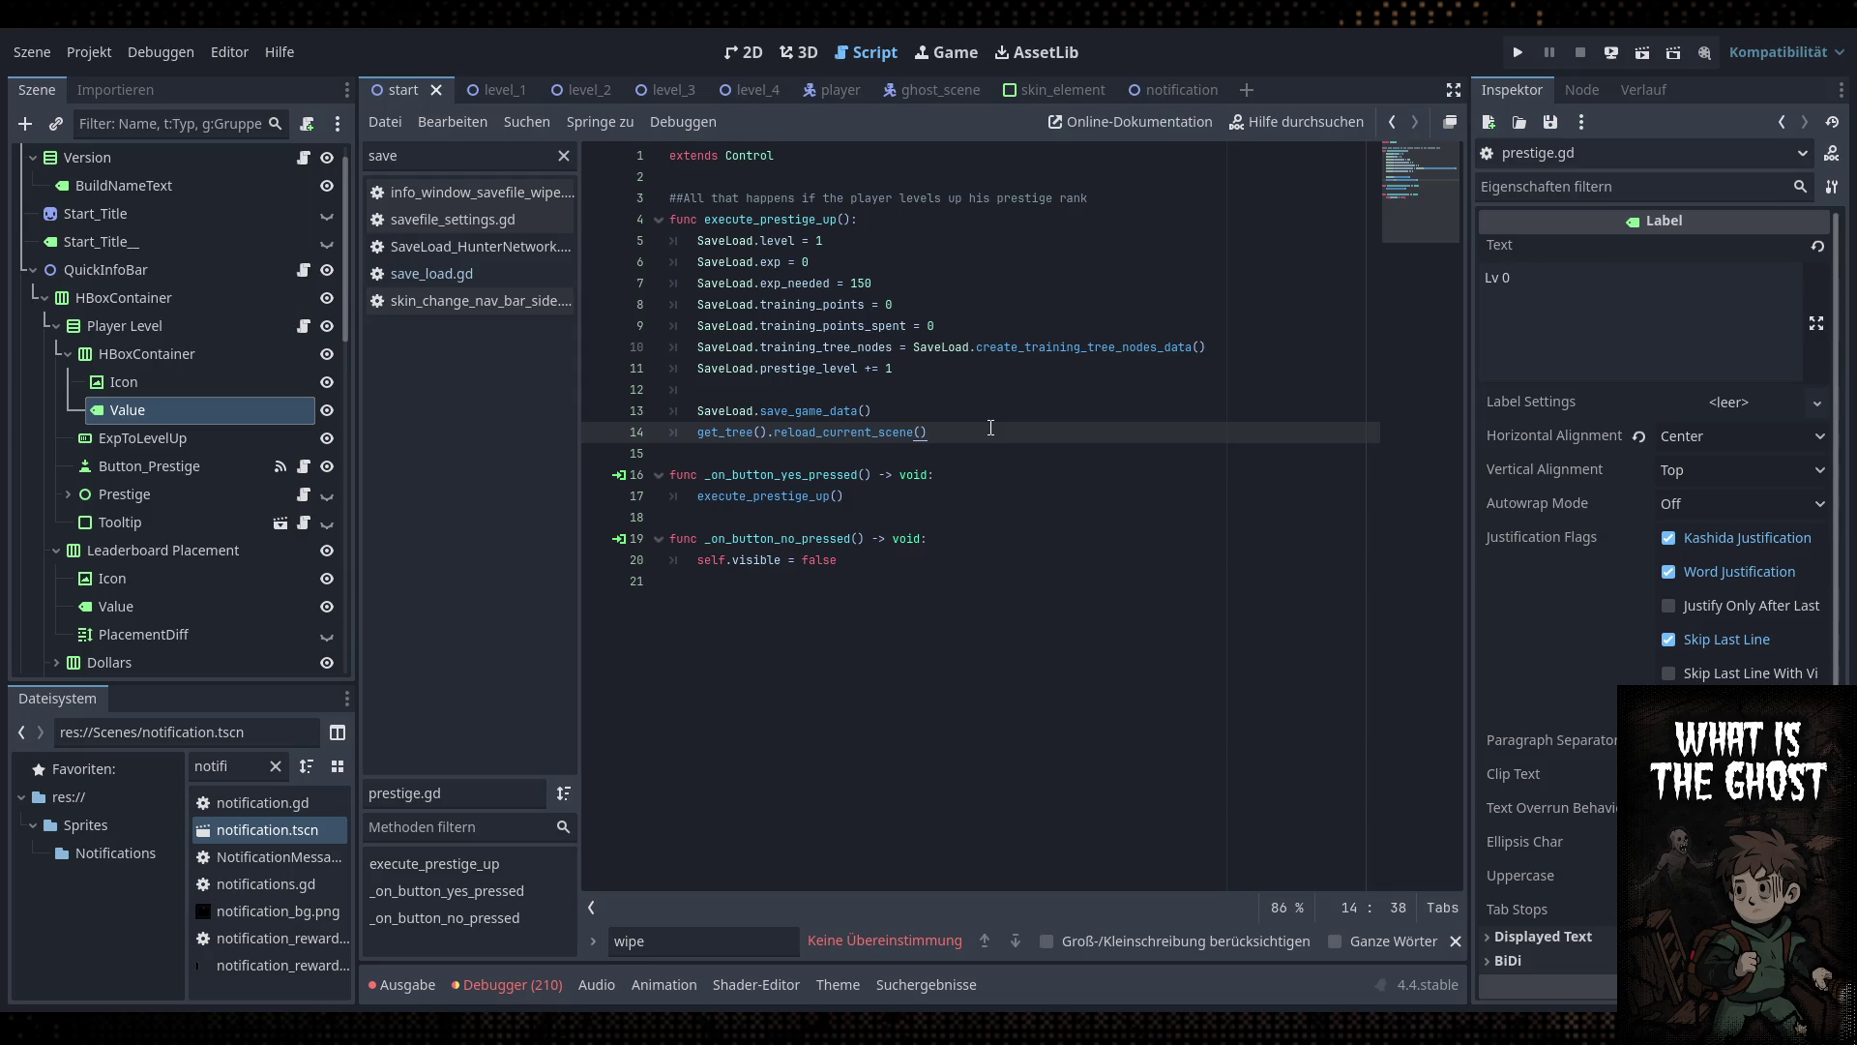
pyautogui.doubleClick(454, 162)
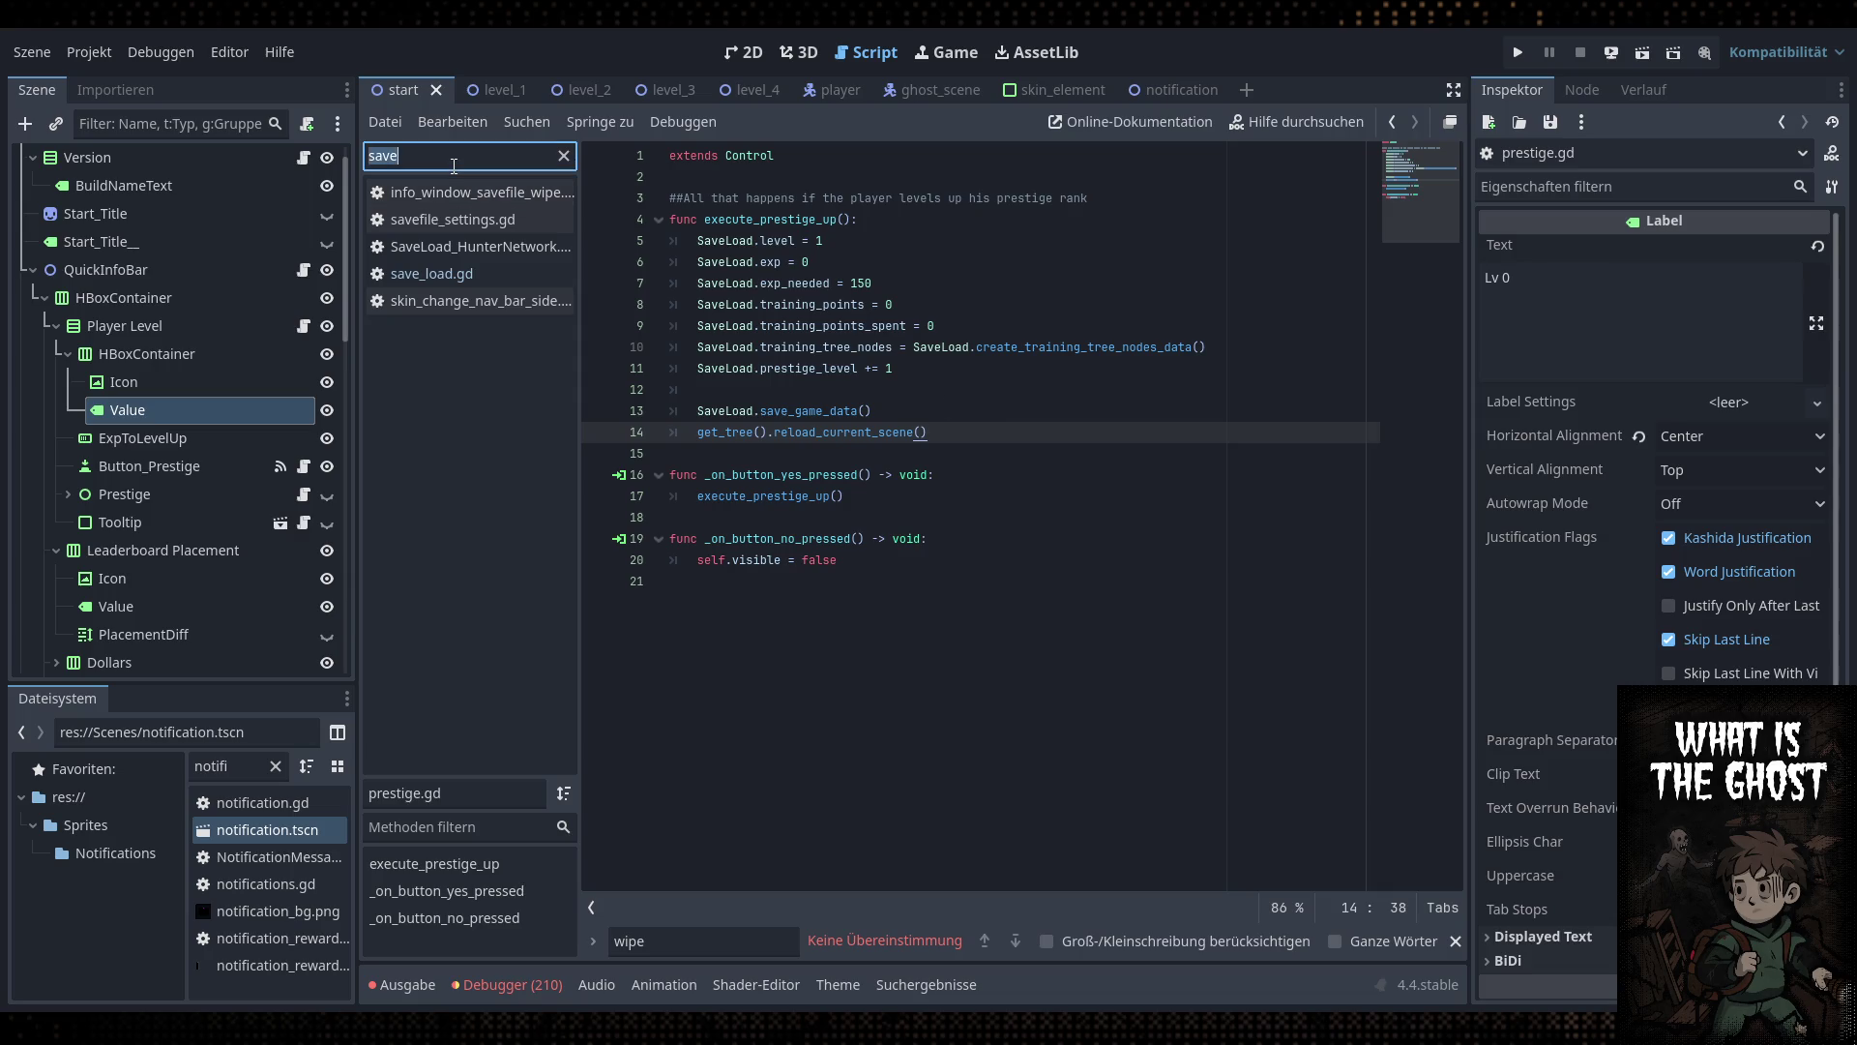
# Find the NotificationMessages.append line in Global.gd by searching 'notifi' and select it
pyautogui.write('globa')
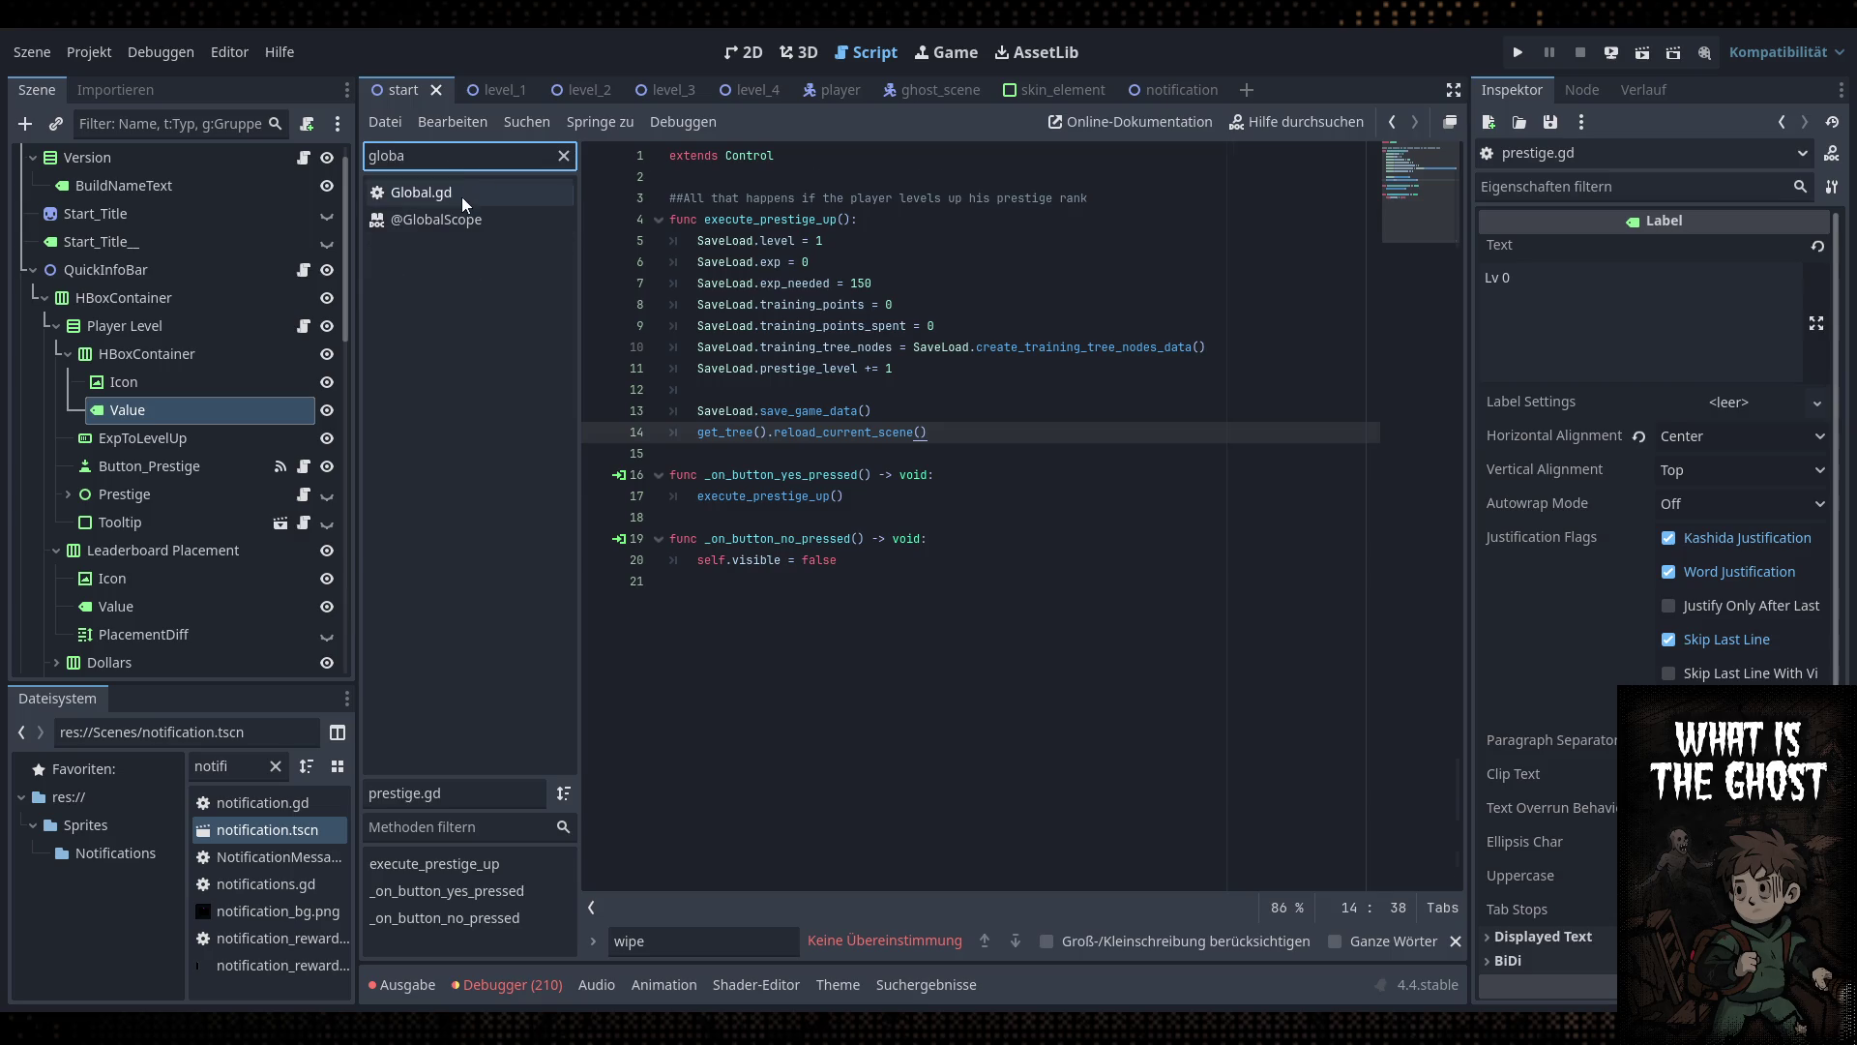
pyautogui.click(461, 193)
pyautogui.hotkey('ctrl', 'f')
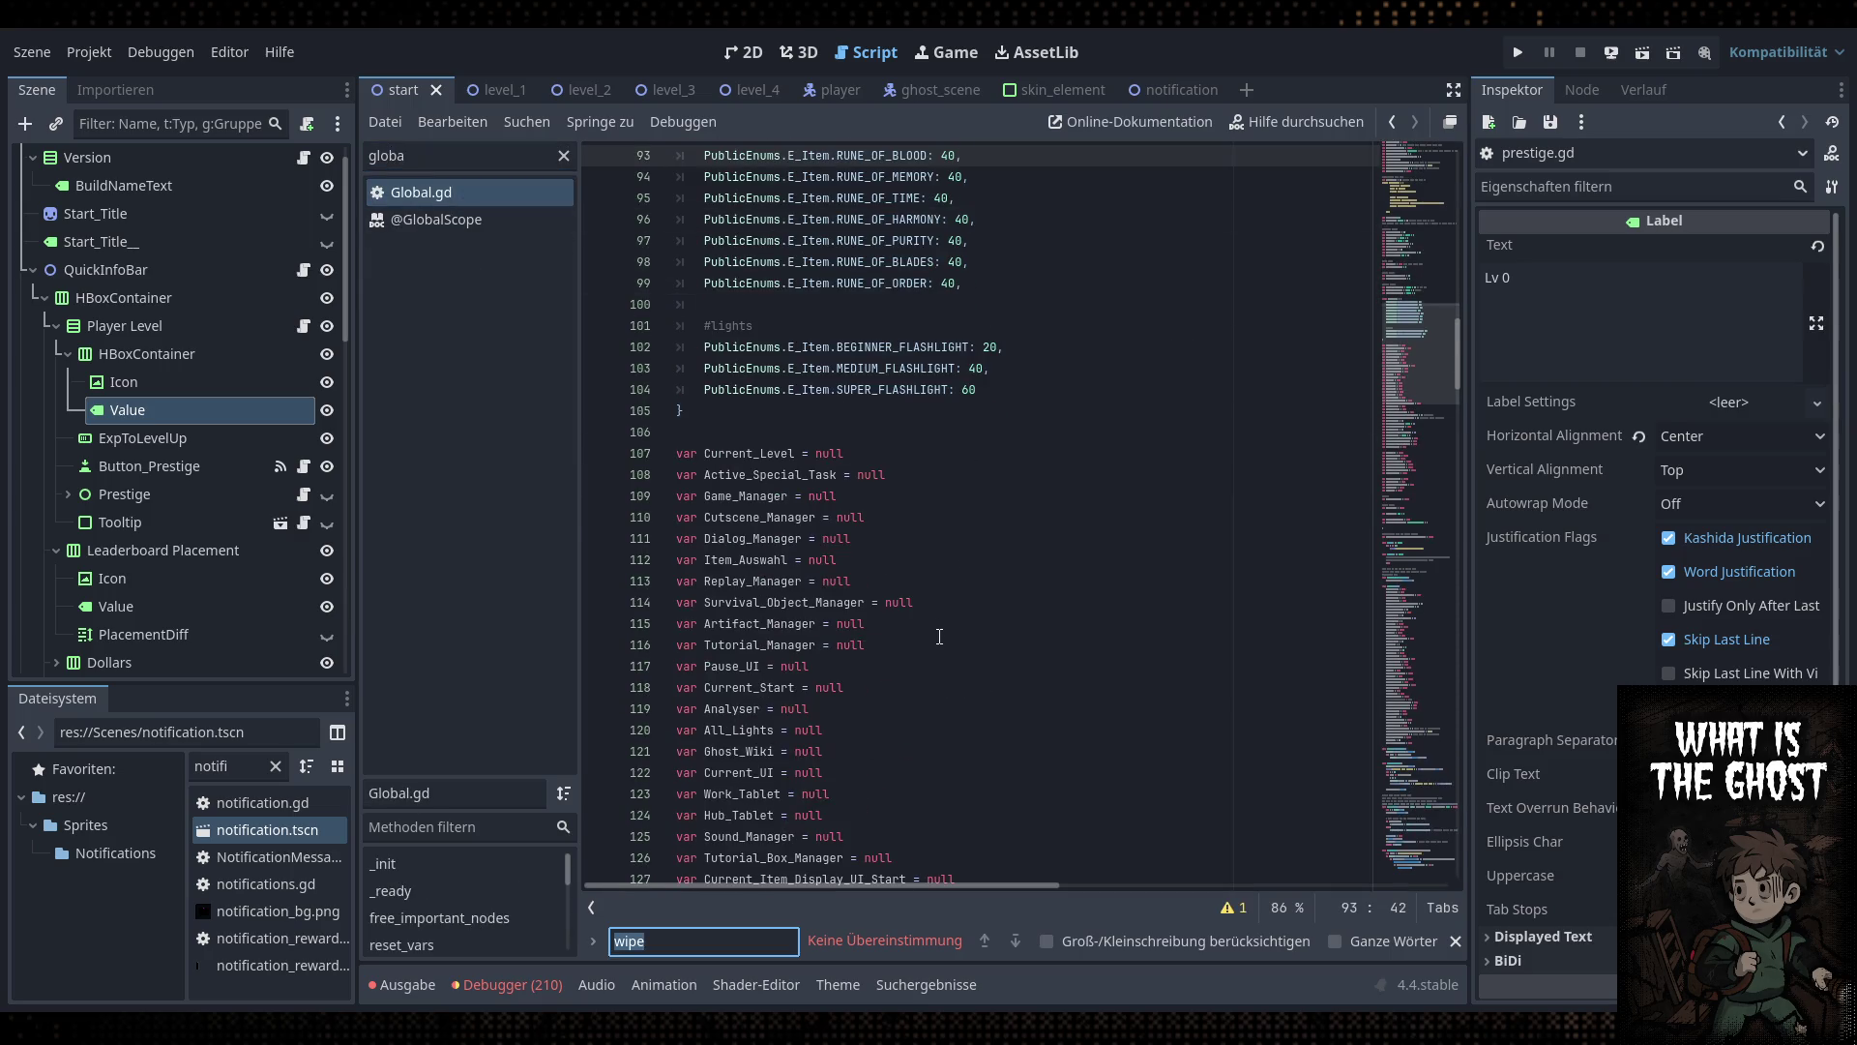
pyautogui.write('notifi')
pyautogui.press('Return')
pyautogui.press('Return')
pyautogui.press('Return')
pyautogui.press('Return')
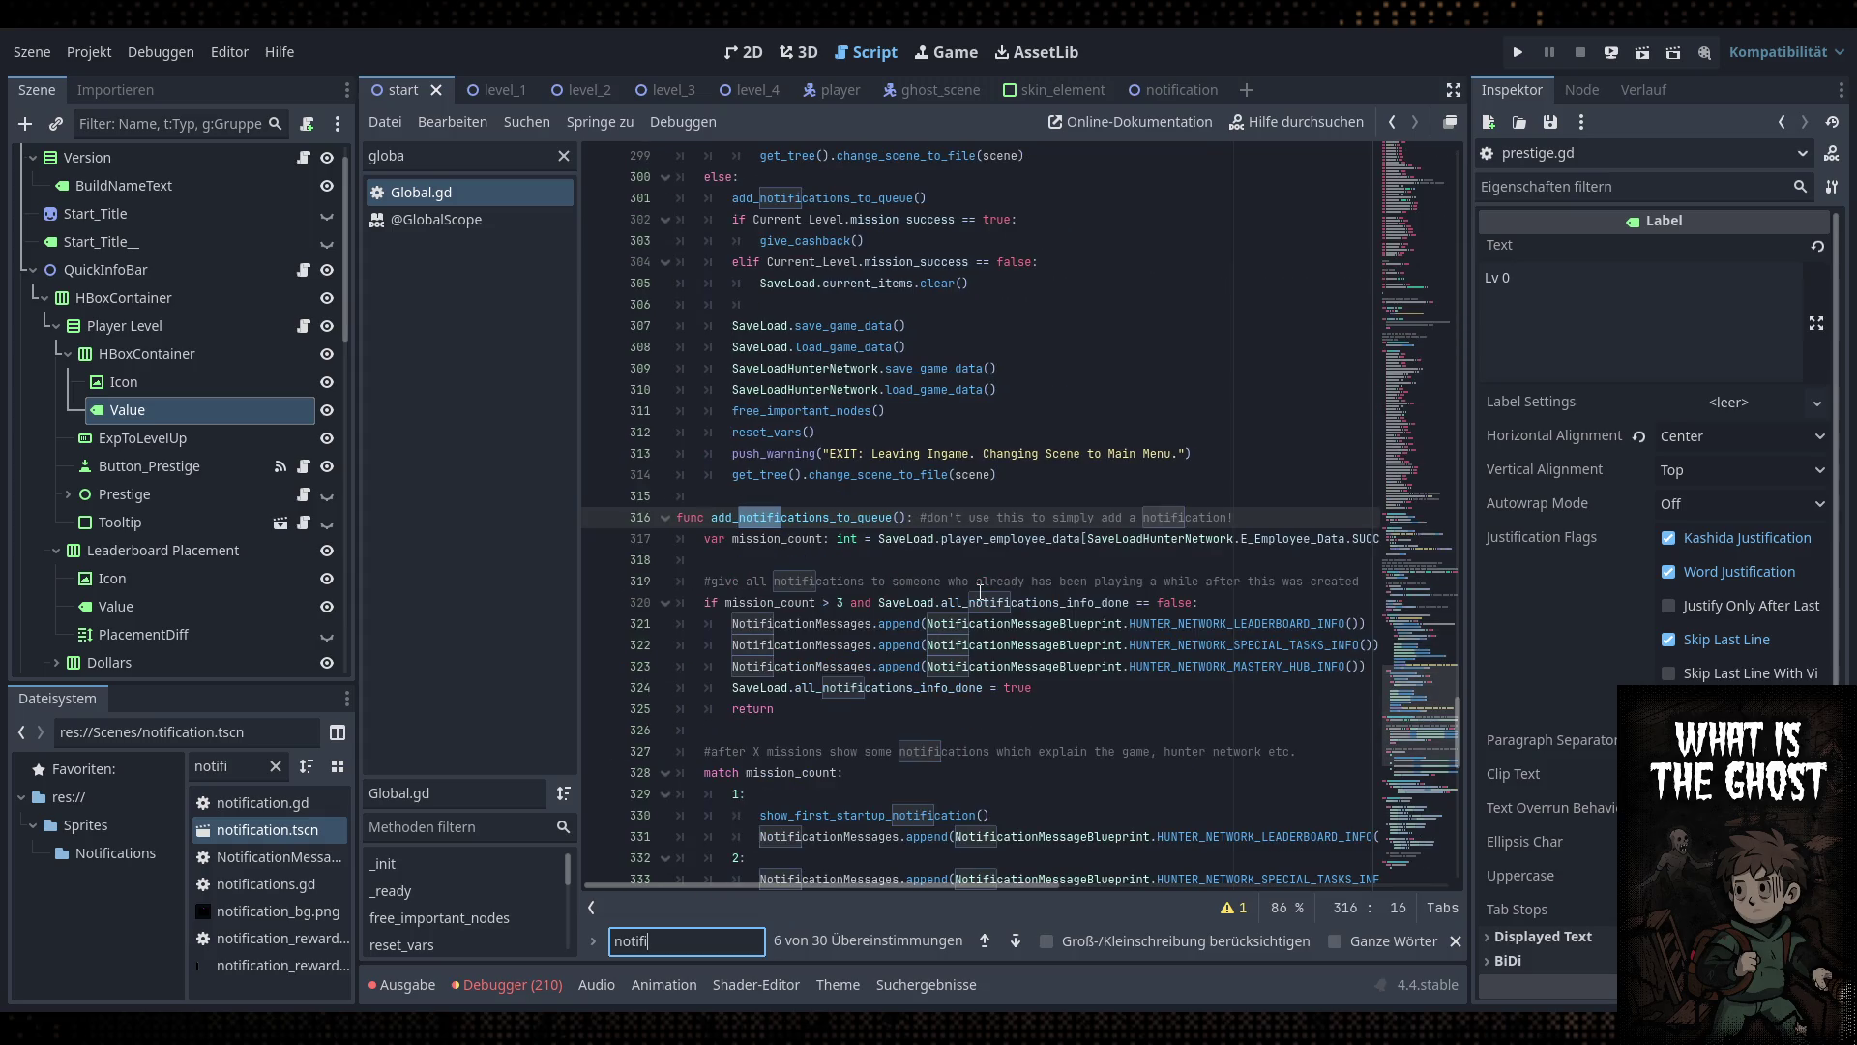
pyautogui.press('Return')
pyautogui.press('Return')
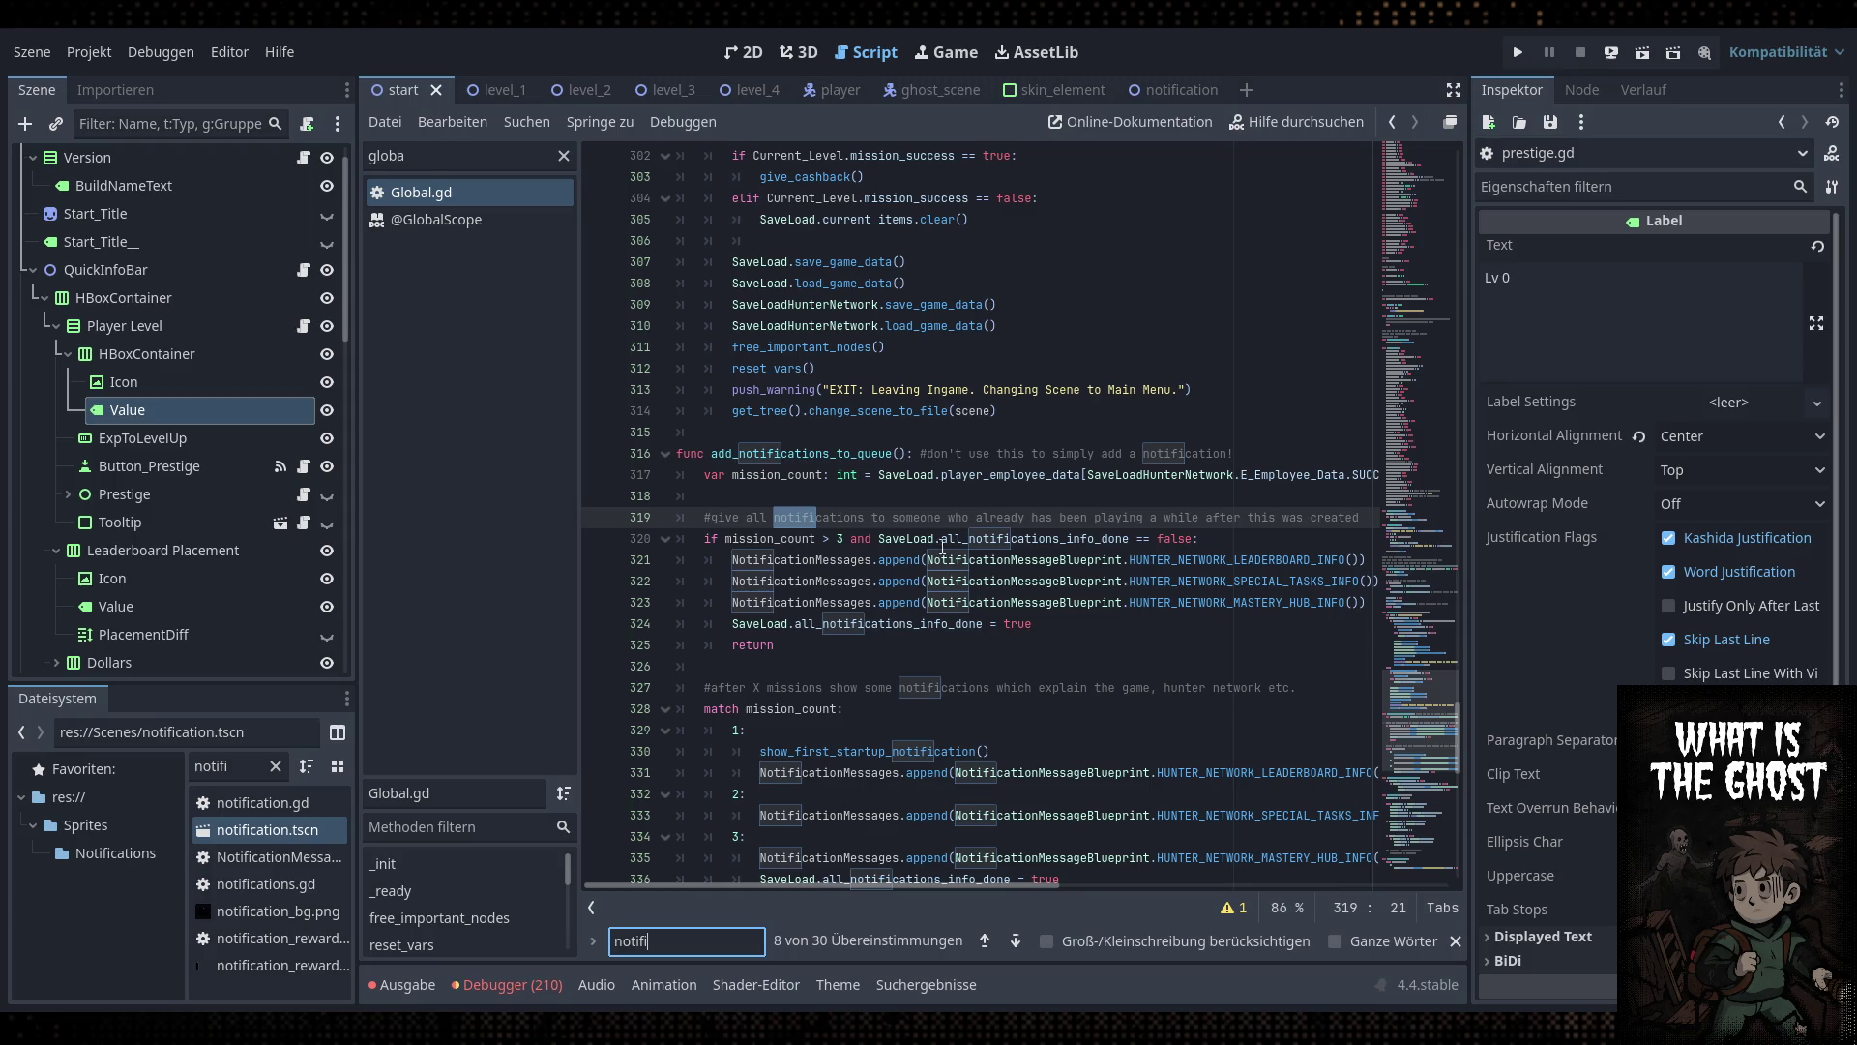
pyautogui.moveTo(736, 562); pyautogui.dragTo(1426, 558)
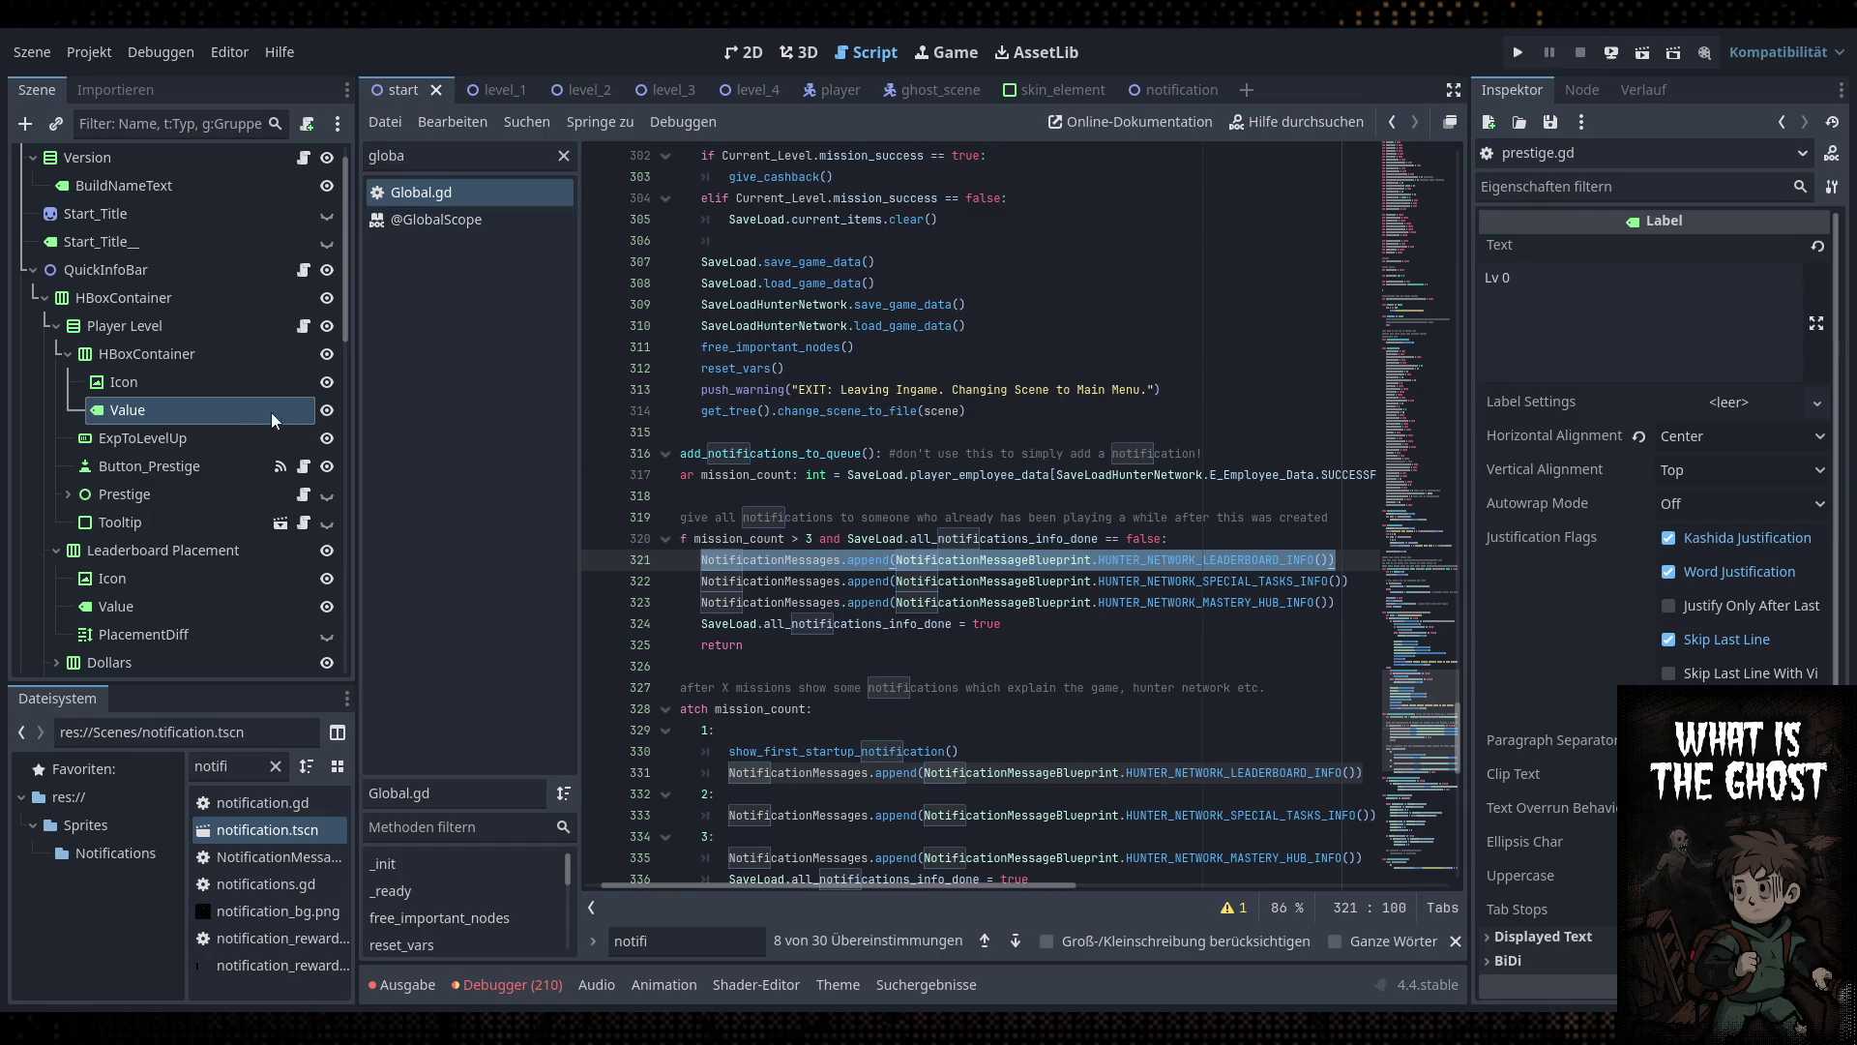
# Paste the notification append line into prestige.gd below reload_current_scene()
pyautogui.scroll(1, 310, 517)
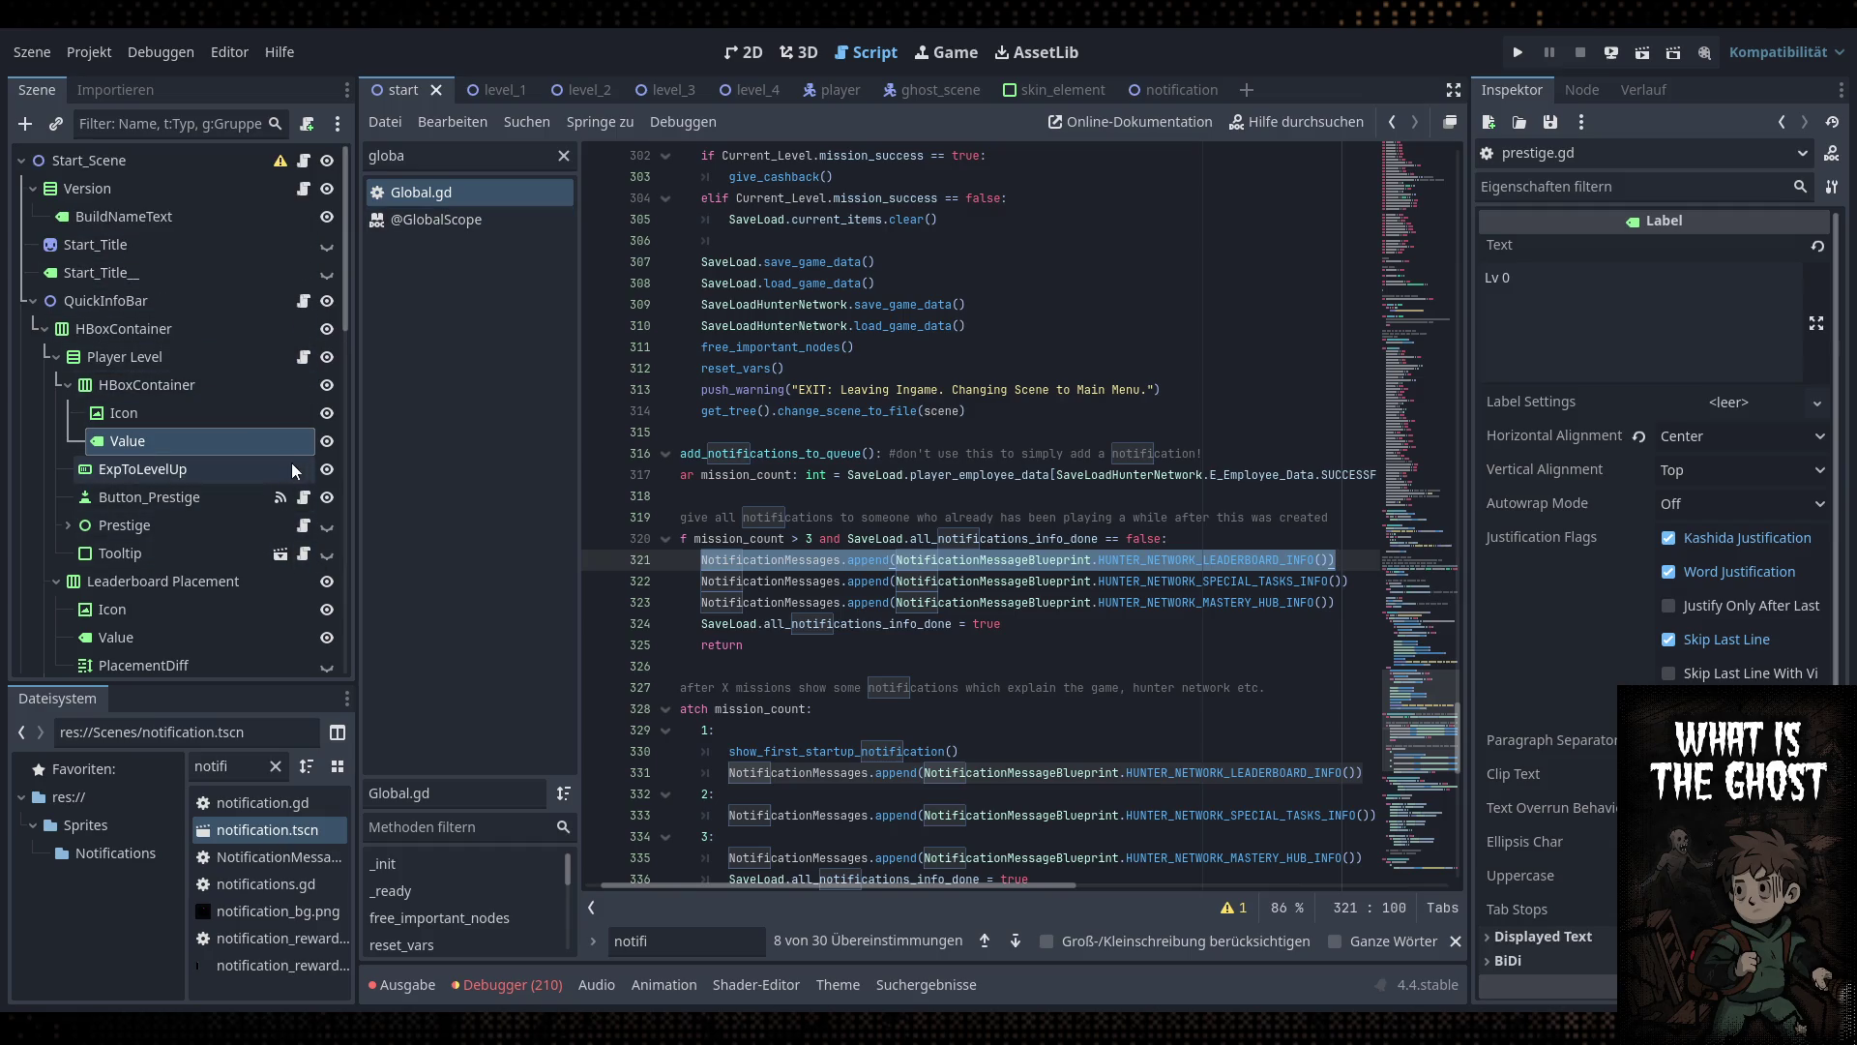
pyautogui.click(305, 527)
pyautogui.click(1004, 432)
pyautogui.press('Return')
pyautogui.hotkey('ctrl', 'v')
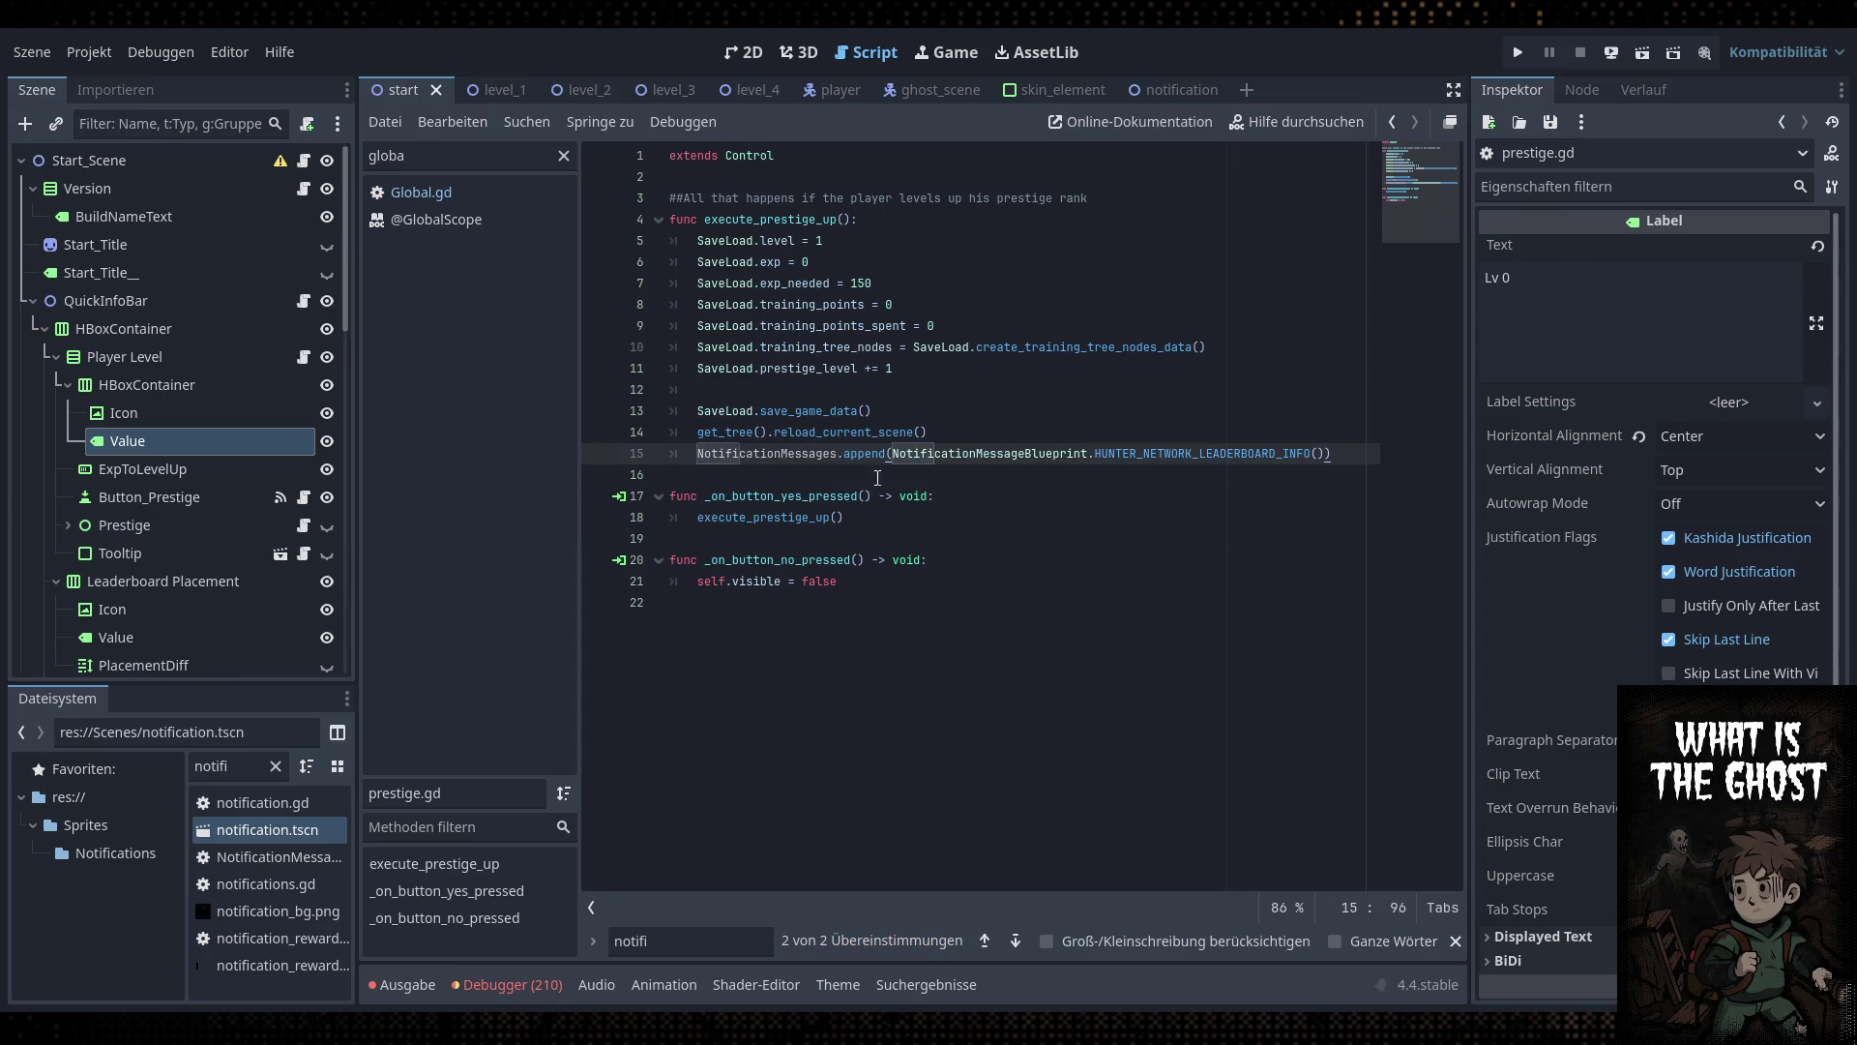
# Prefix the pasted line with 'Global.' so it appends to Global.NotificationMessages
pyautogui.click(821, 454)
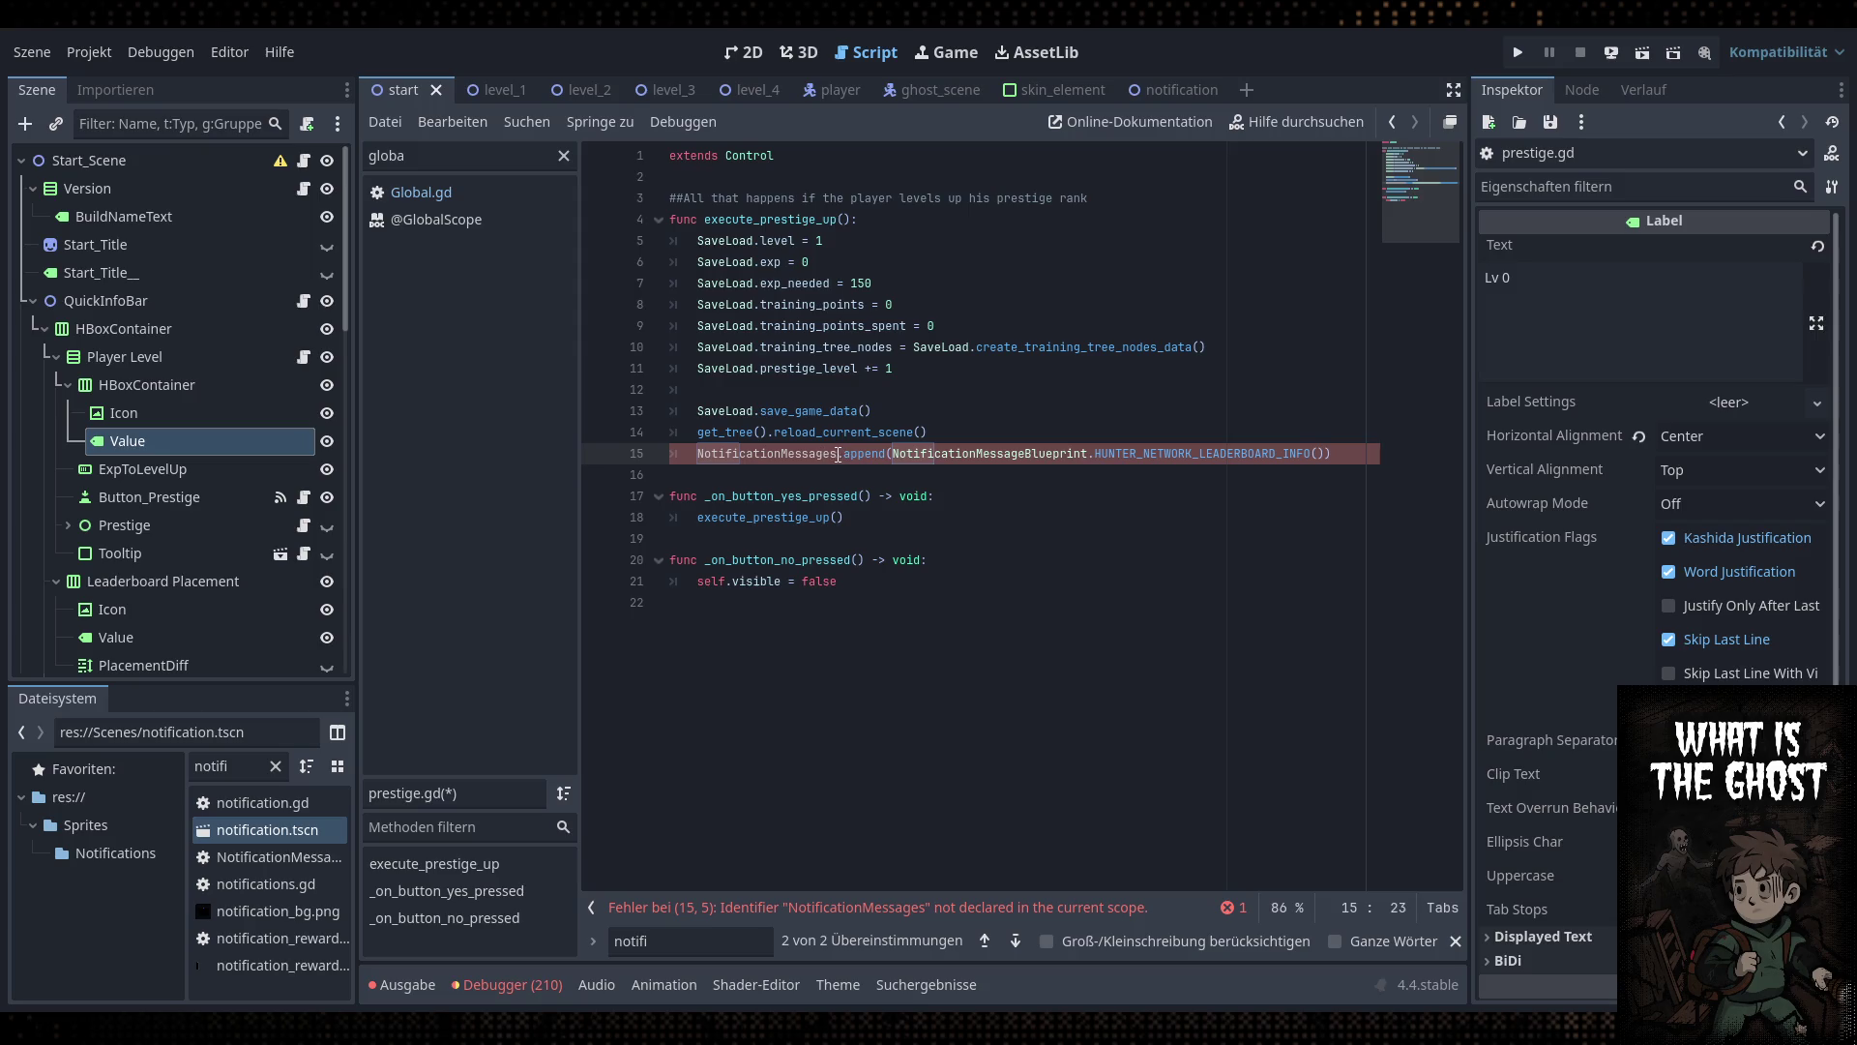
pyautogui.click(696, 453)
pyautogui.write('Globnal')
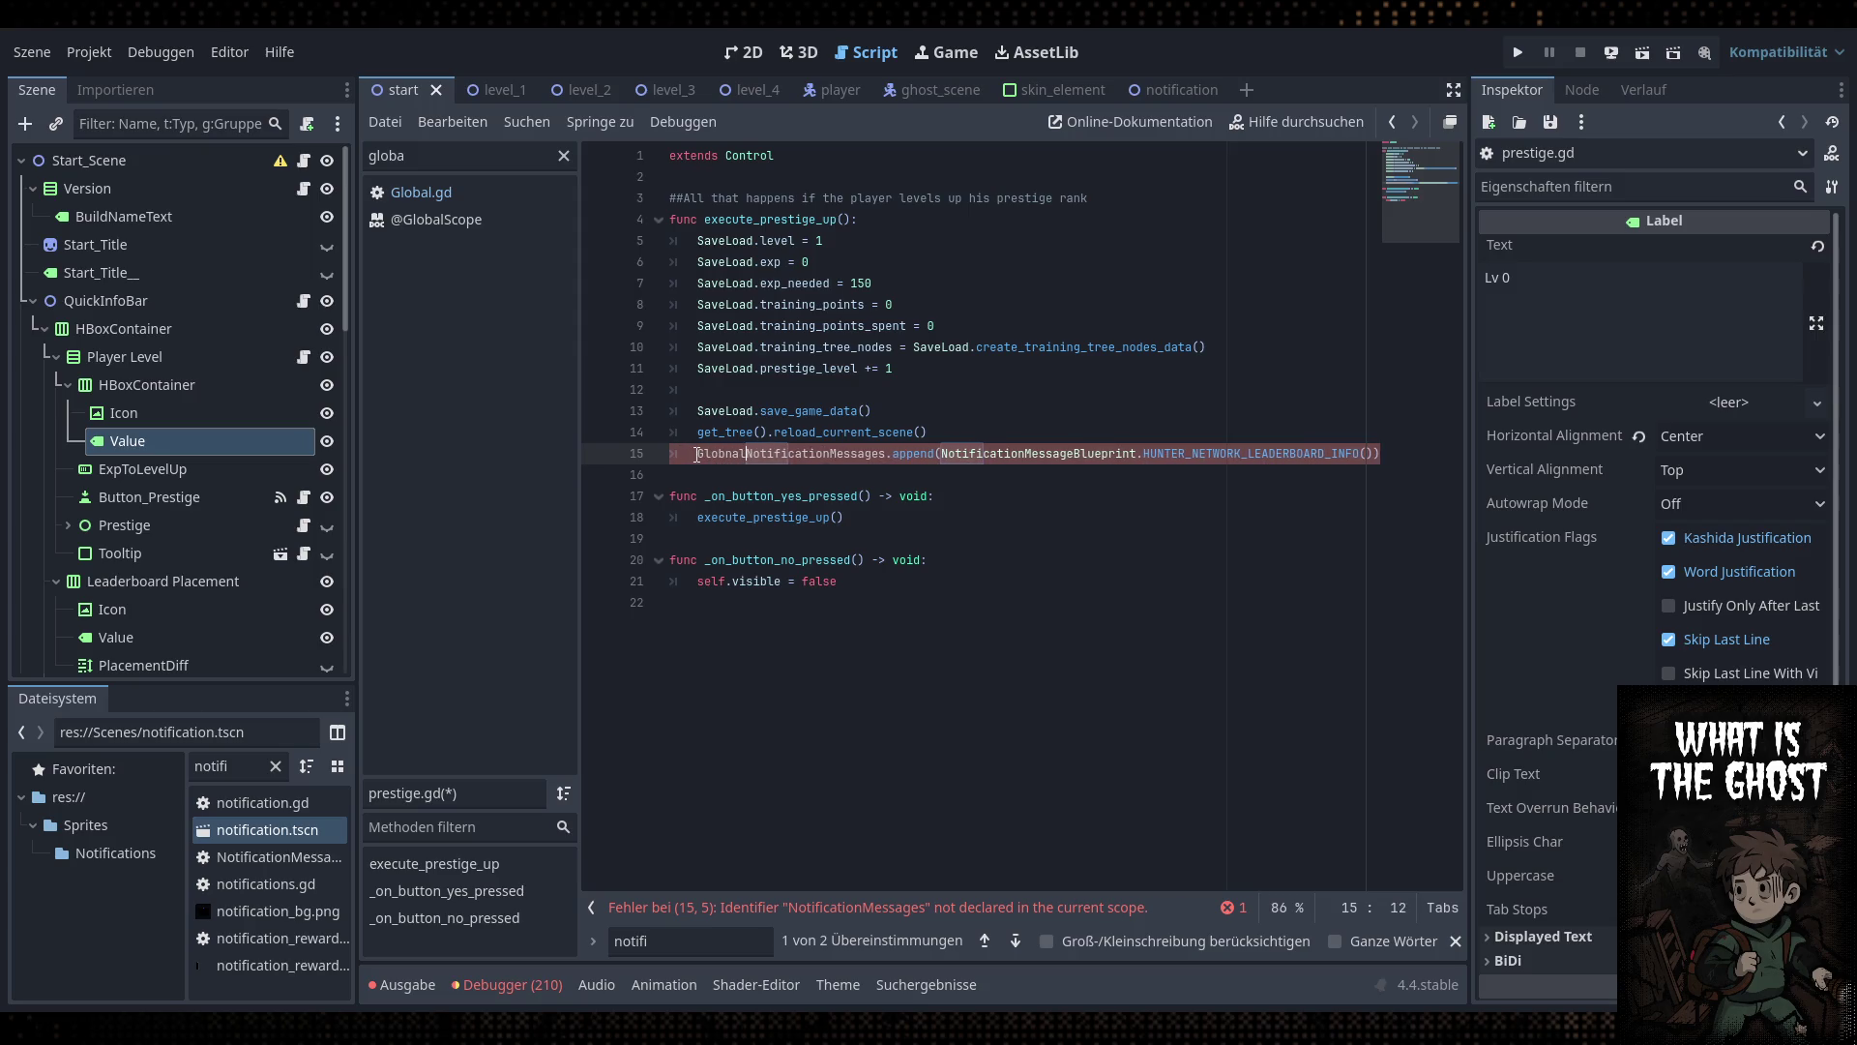
pyautogui.press('BackSpace')
pyautogui.write('al.')
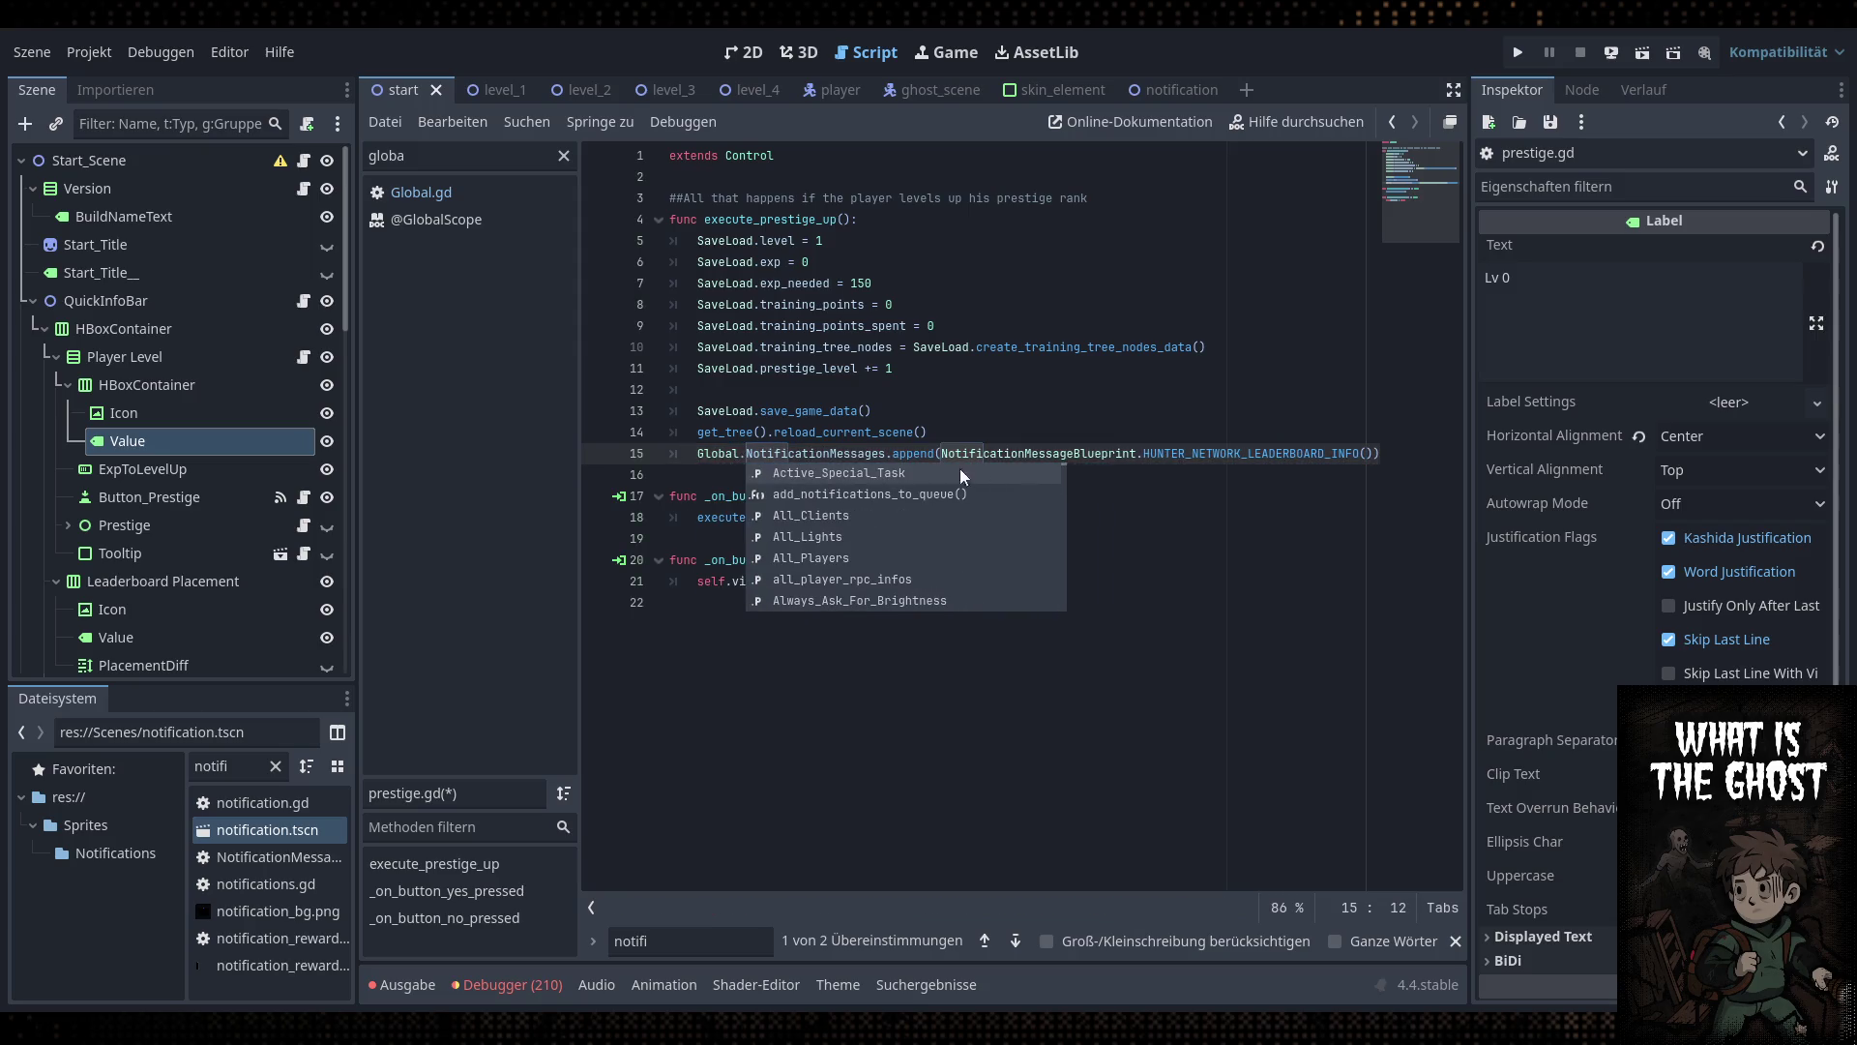
pyautogui.click(1052, 416)
pyautogui.hotkey('ctrl', 's')
# Replace the HUNTER_NETWORK_LEADERBOARD_INFO call with PRESTIGE_1_UNLOCKED
pyautogui.doubleClick(1262, 453)
pyautogui.press('BackSpace')
pyautogui.press('Delete')
pyautogui.press('Delete')
pyautogui.write('PRE')
pyautogui.press('Return')
# Add an 'if SaveLoad.prestige_level == 1' condition above the append line
pyautogui.hotkey('ctrl', 'shift', 'Return')
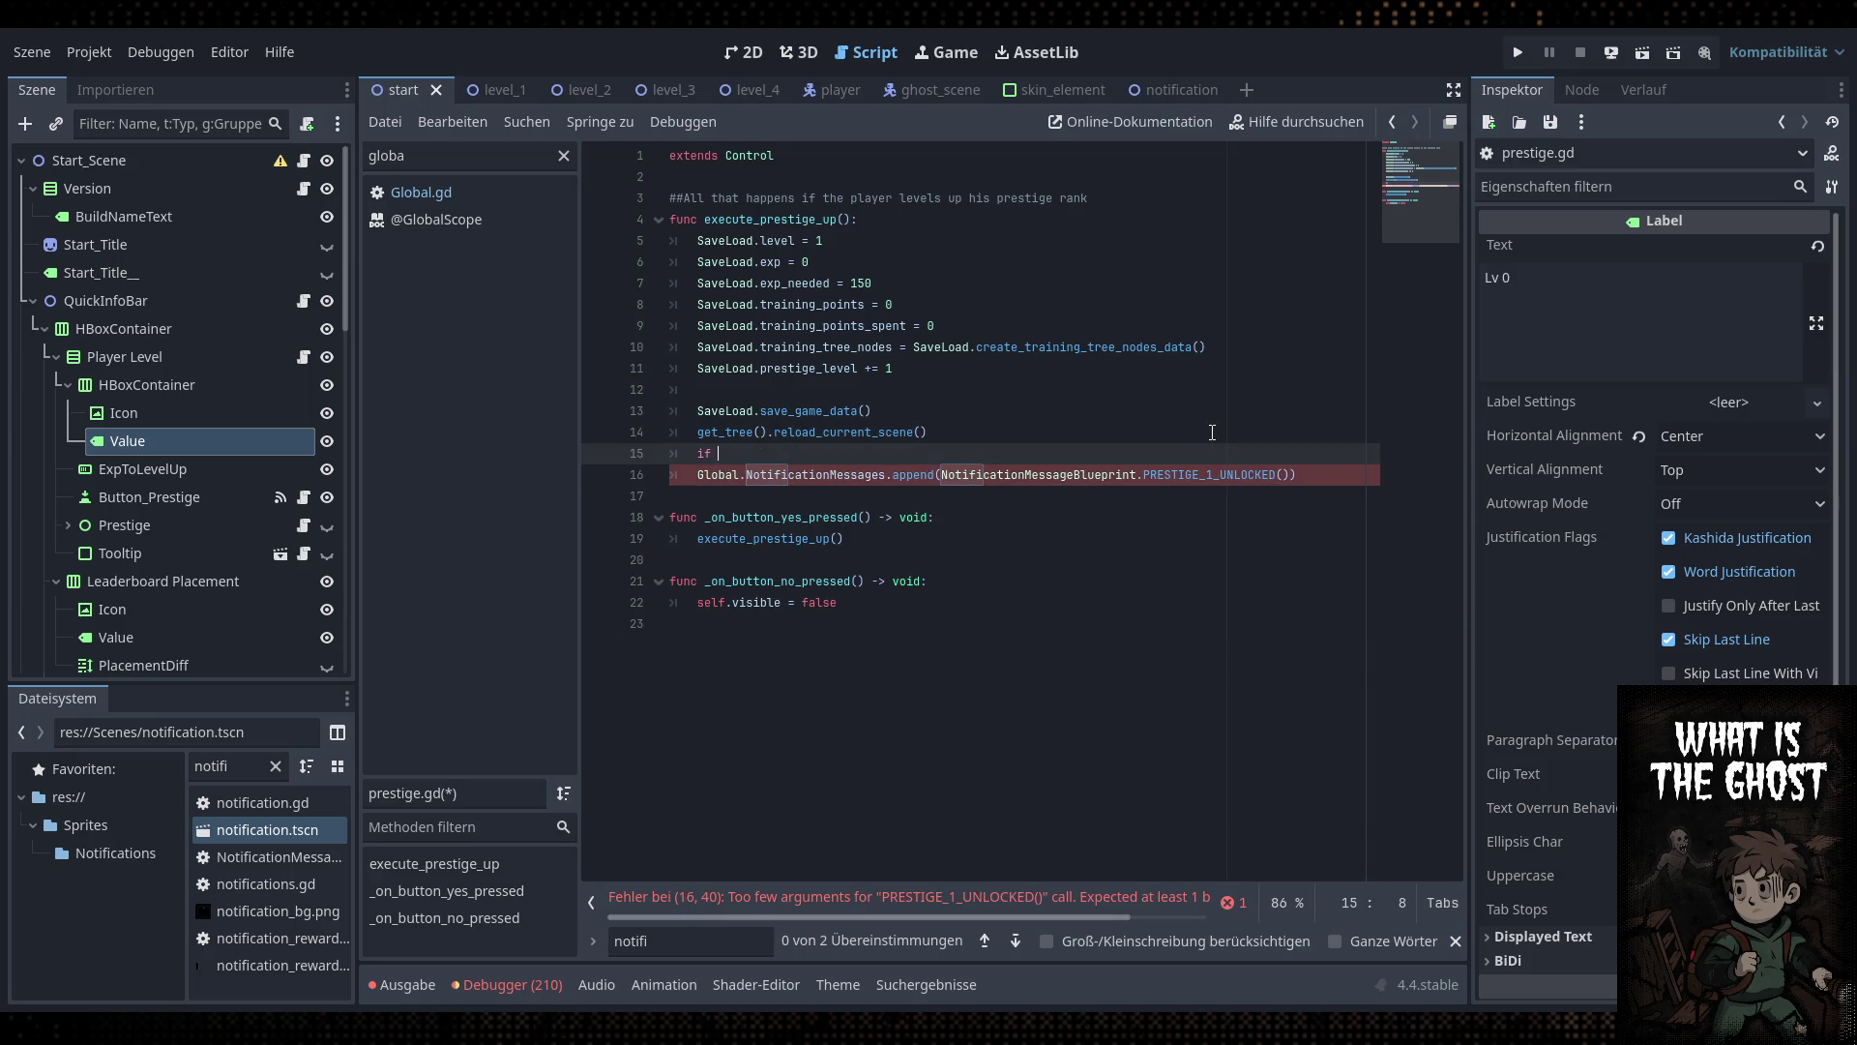
pyautogui.write('if')
pyautogui.moveTo(857, 369); pyautogui.dragTo(700, 374)
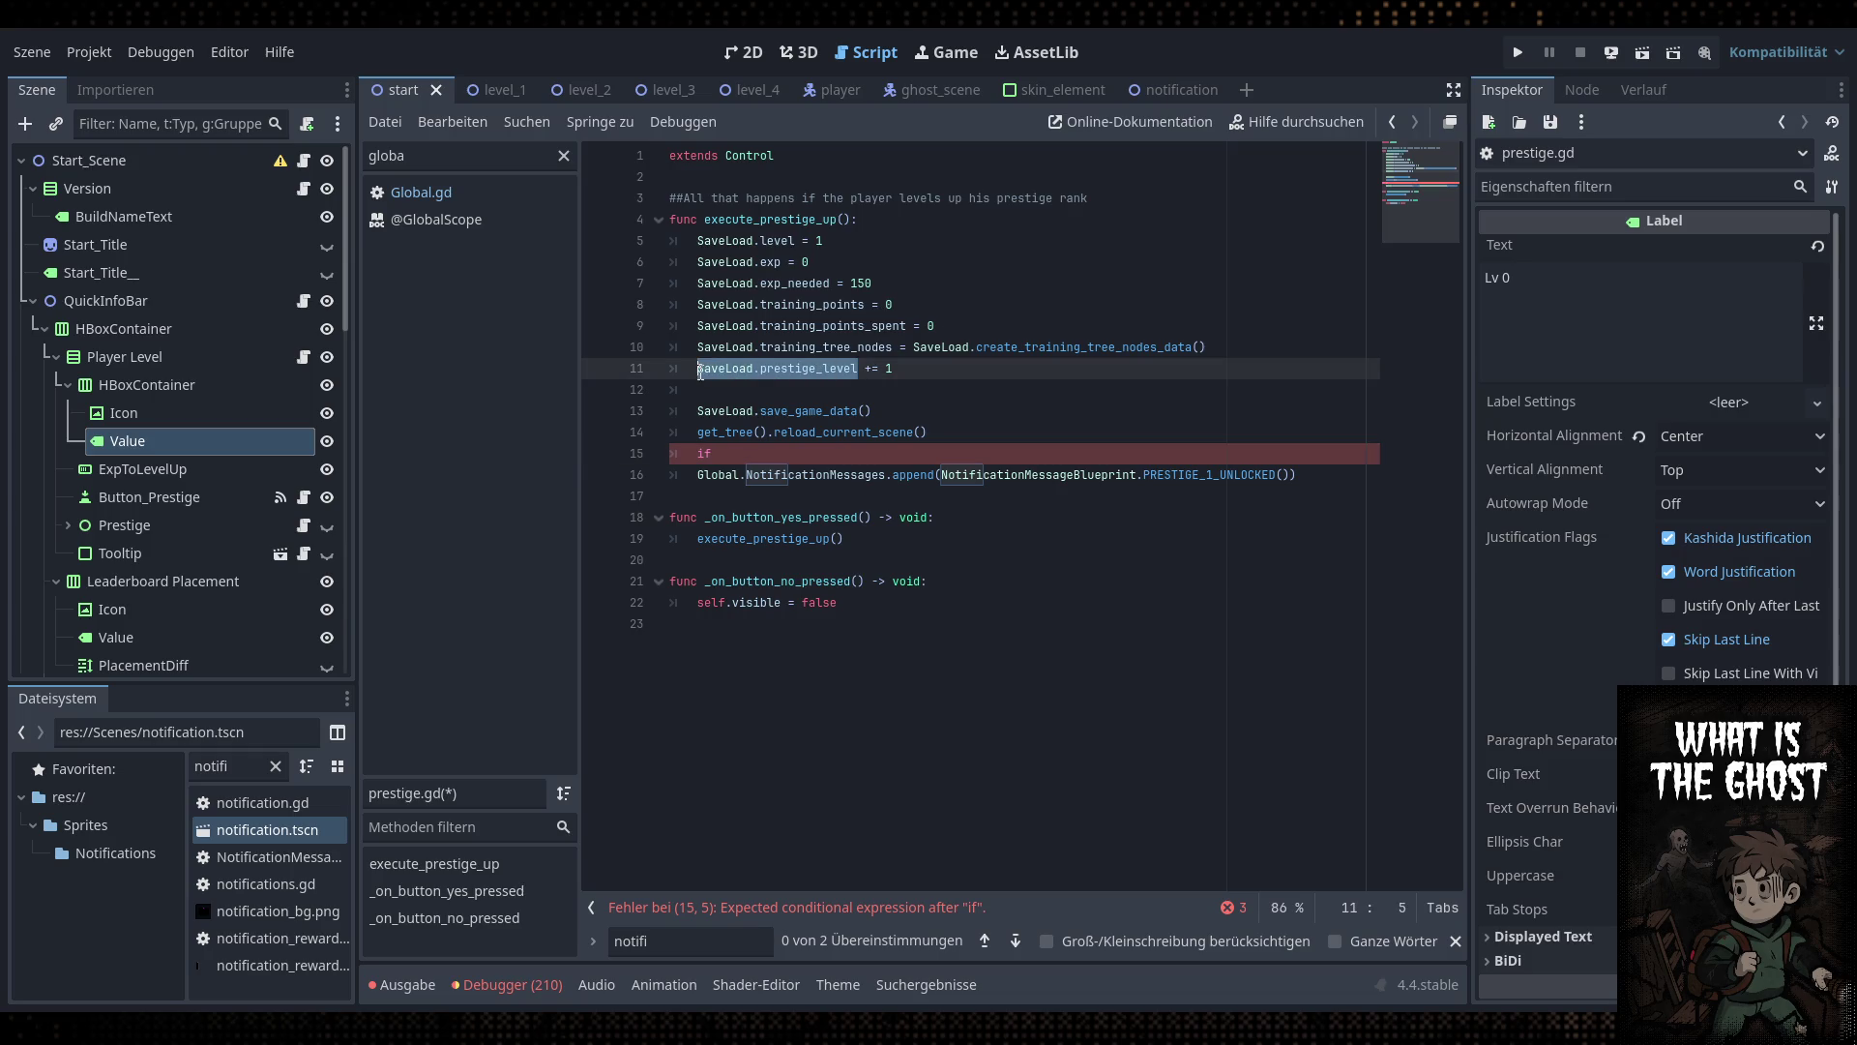
pyautogui.hotkey('ctrl', 'c')
pyautogui.click(814, 447)
pyautogui.hotkey('ctrl', 'v')
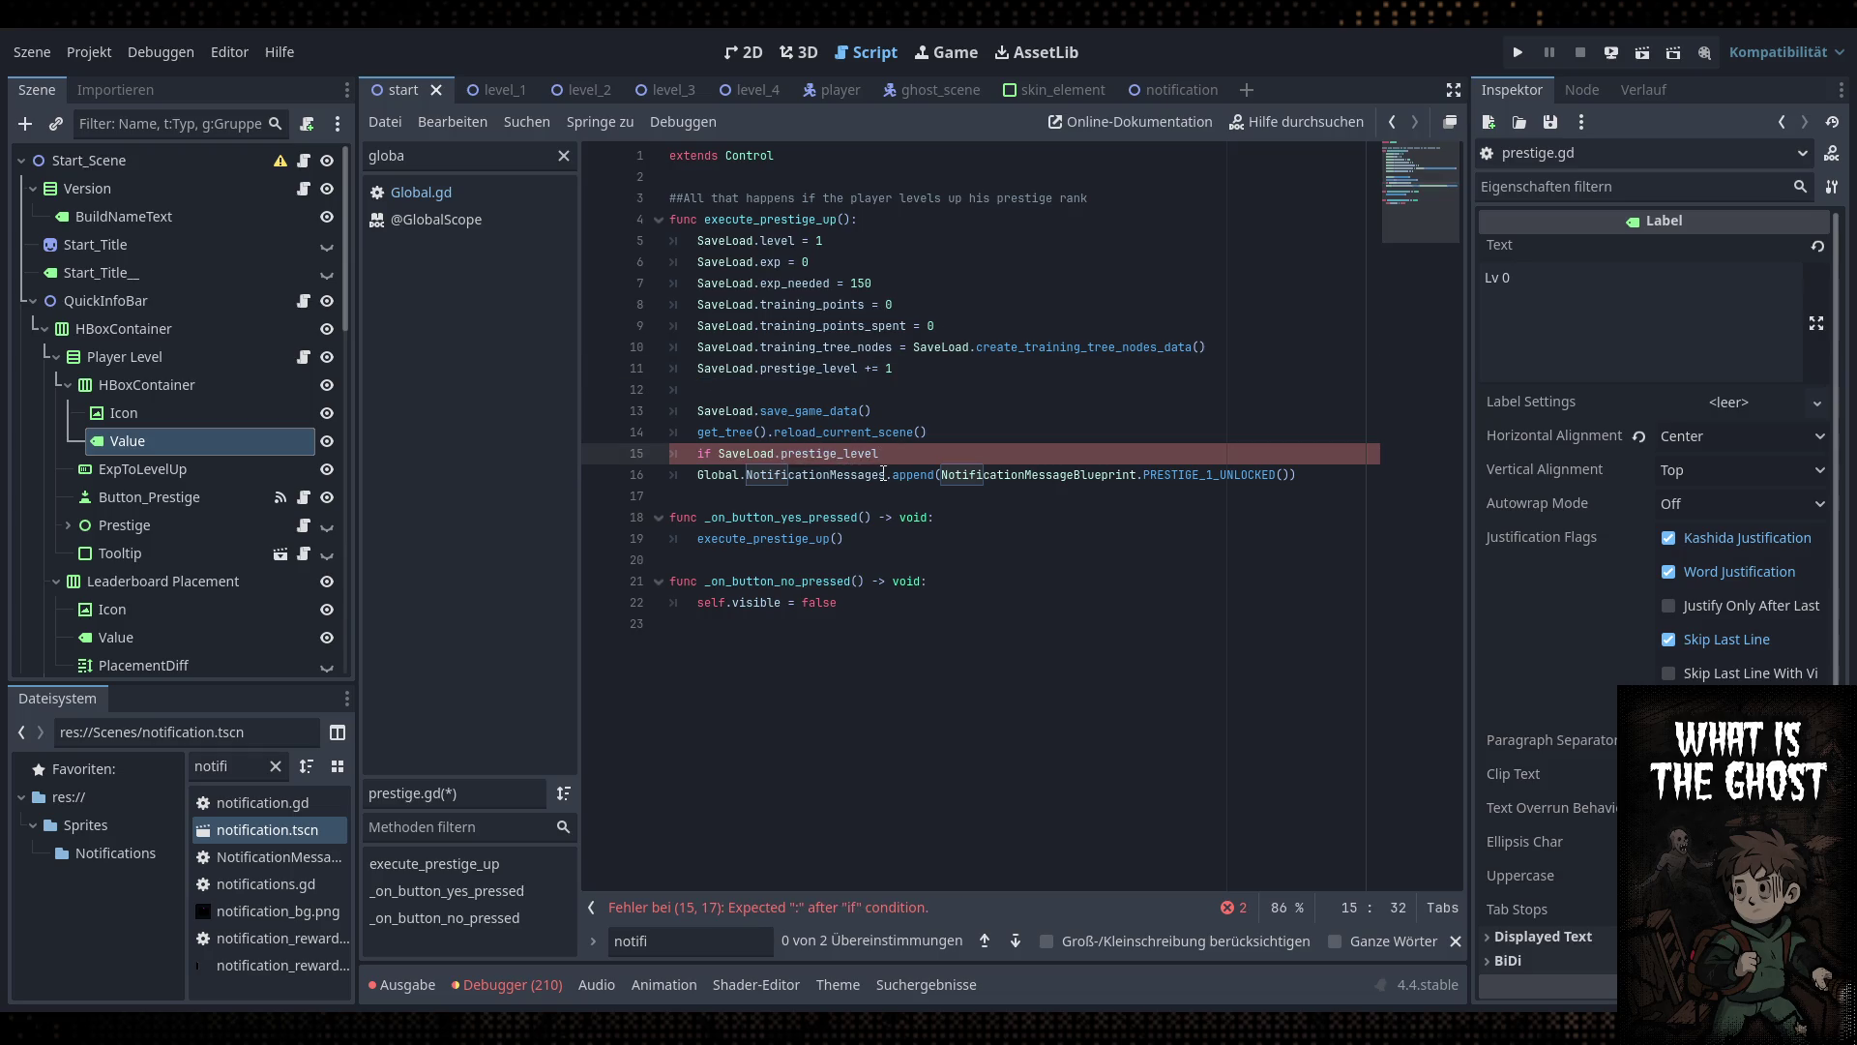
pyautogui.write('== 1')
# Turn the condition into 'match SaveLoad.prestige_level:' with the append indented under case '1:'
pyautogui.moveTo(915, 453); pyautogui.dragTo(698, 453)
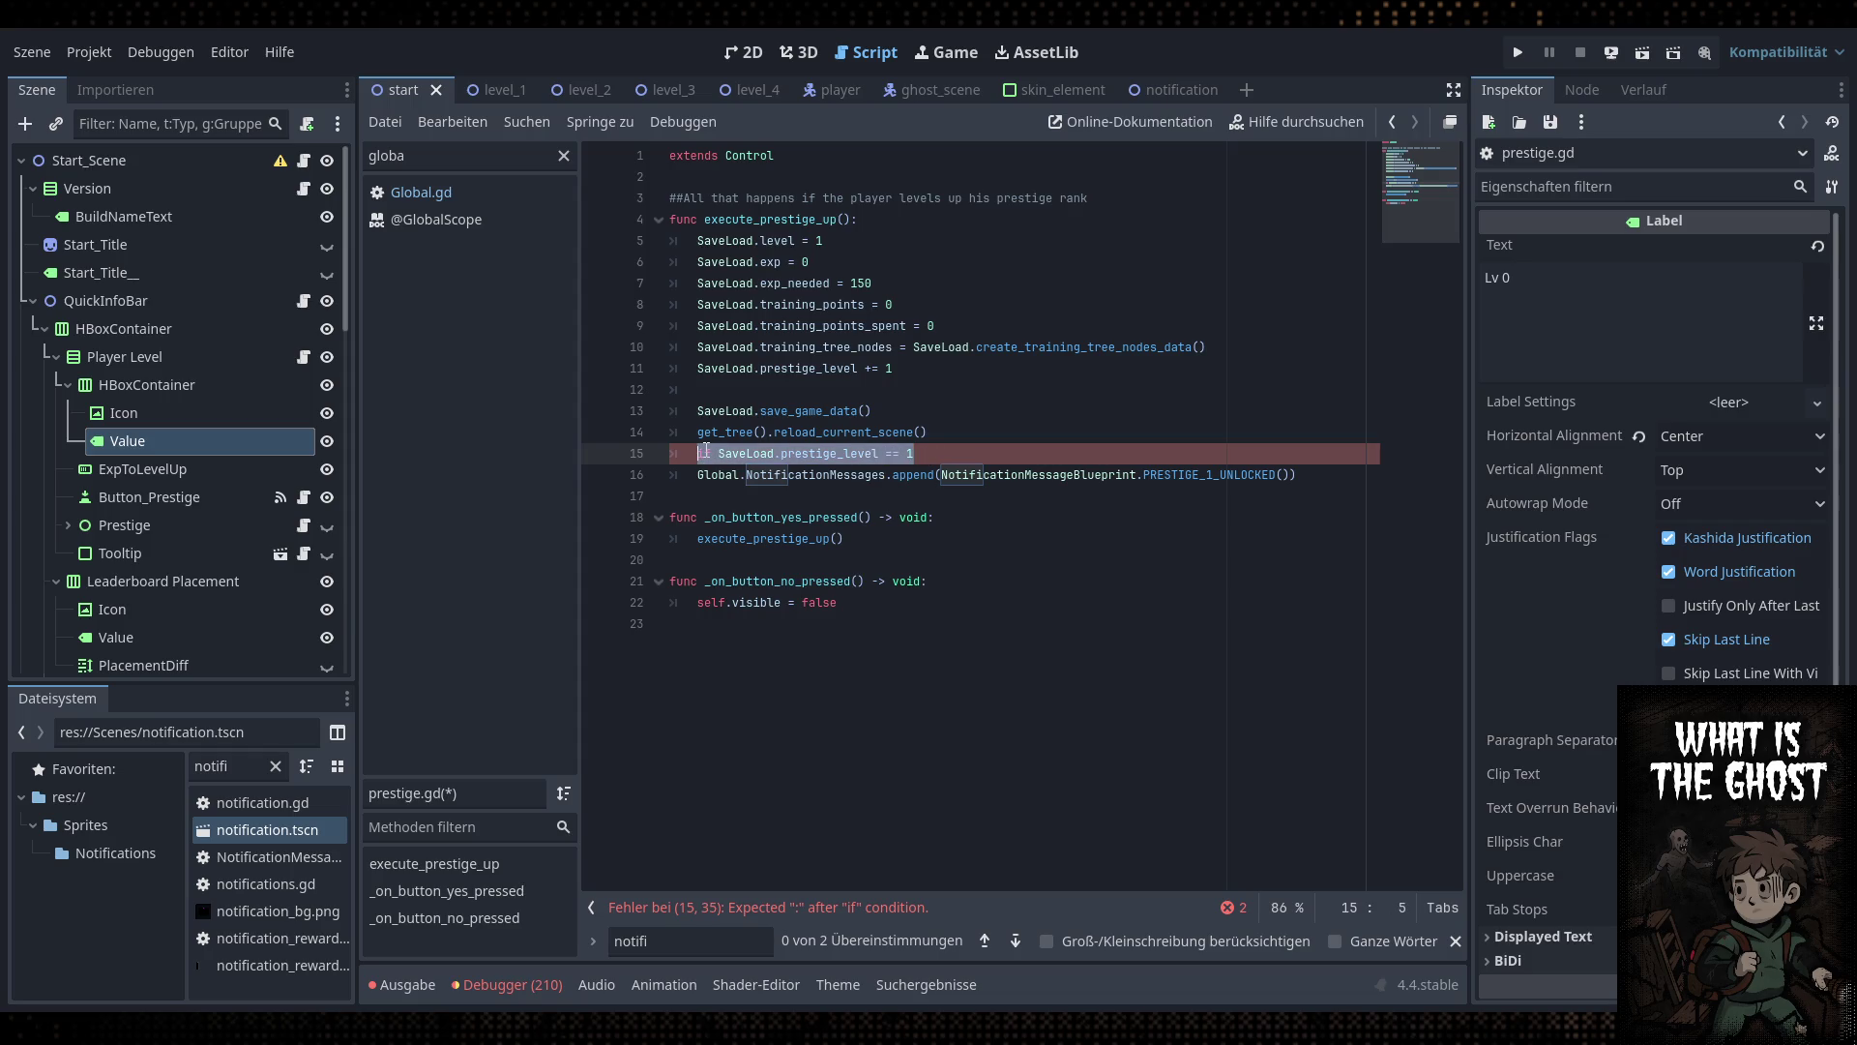
pyautogui.write('match SaveLoad.prestige_level')
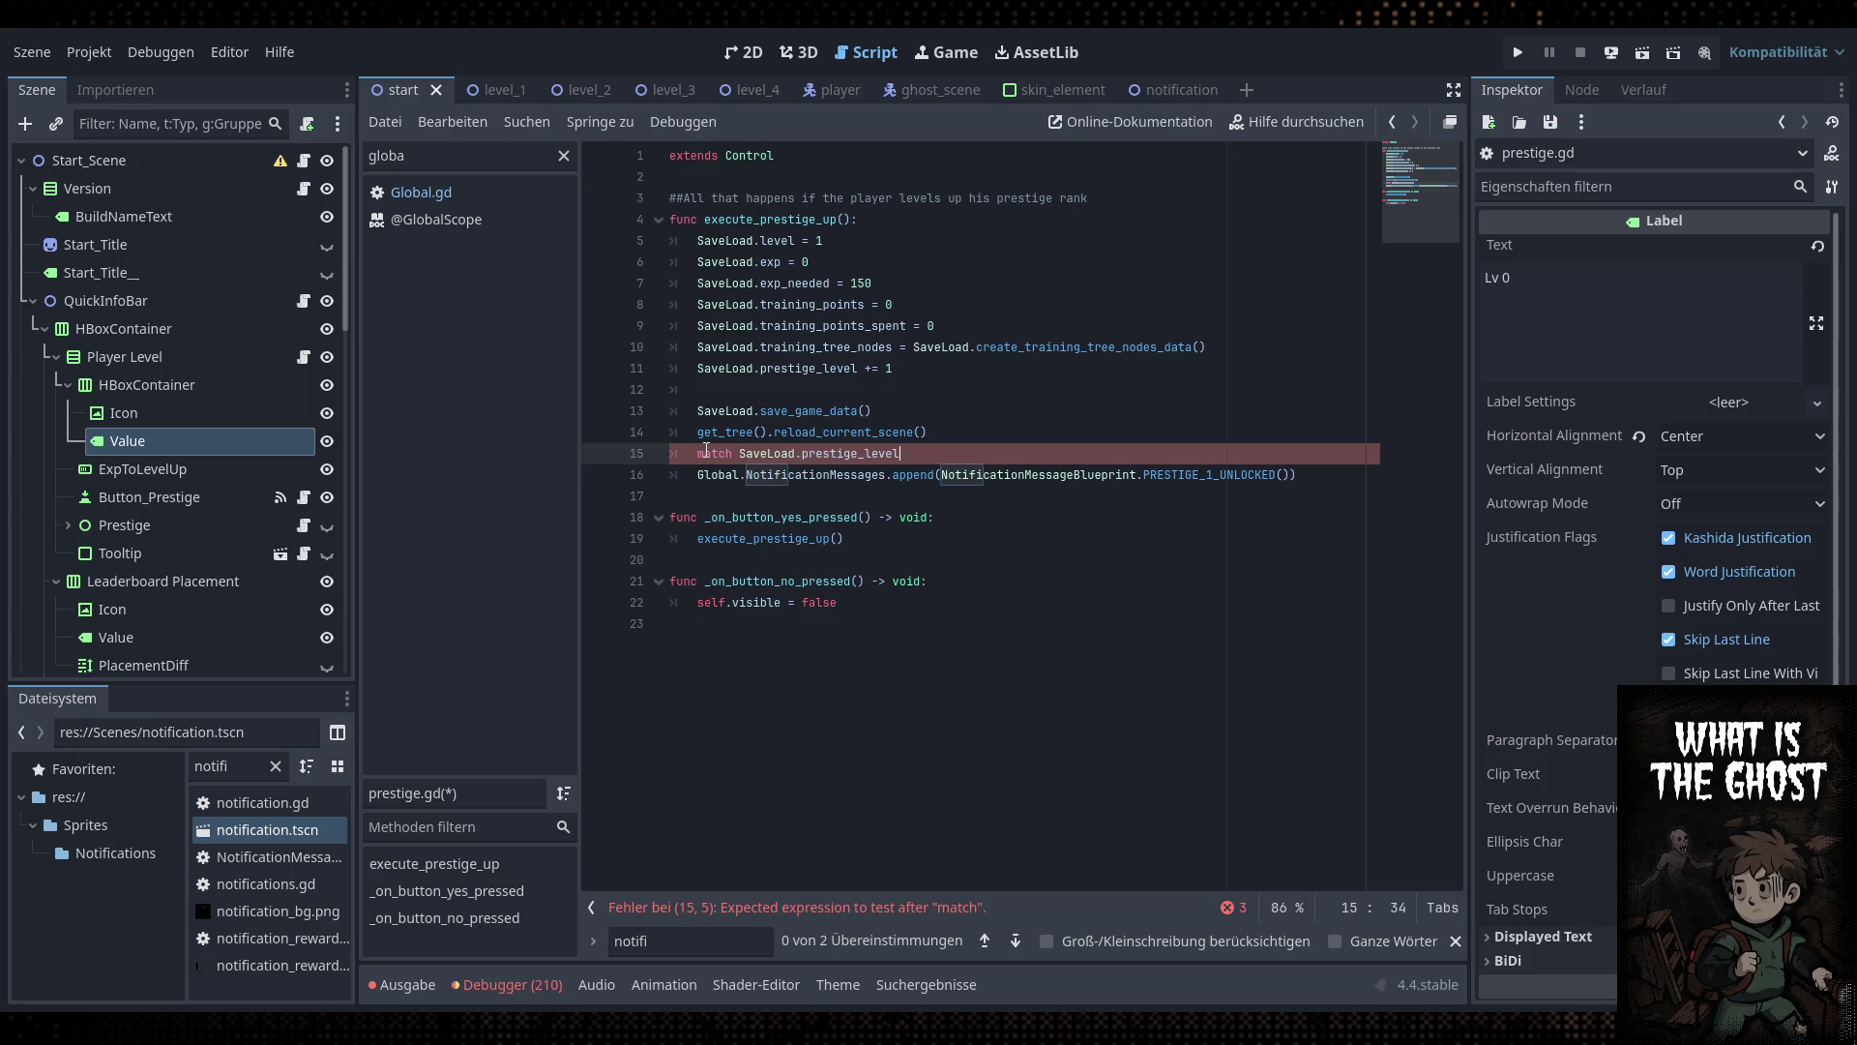
pyautogui.write(':')
pyautogui.press('Return')
pyautogui.write('1:')
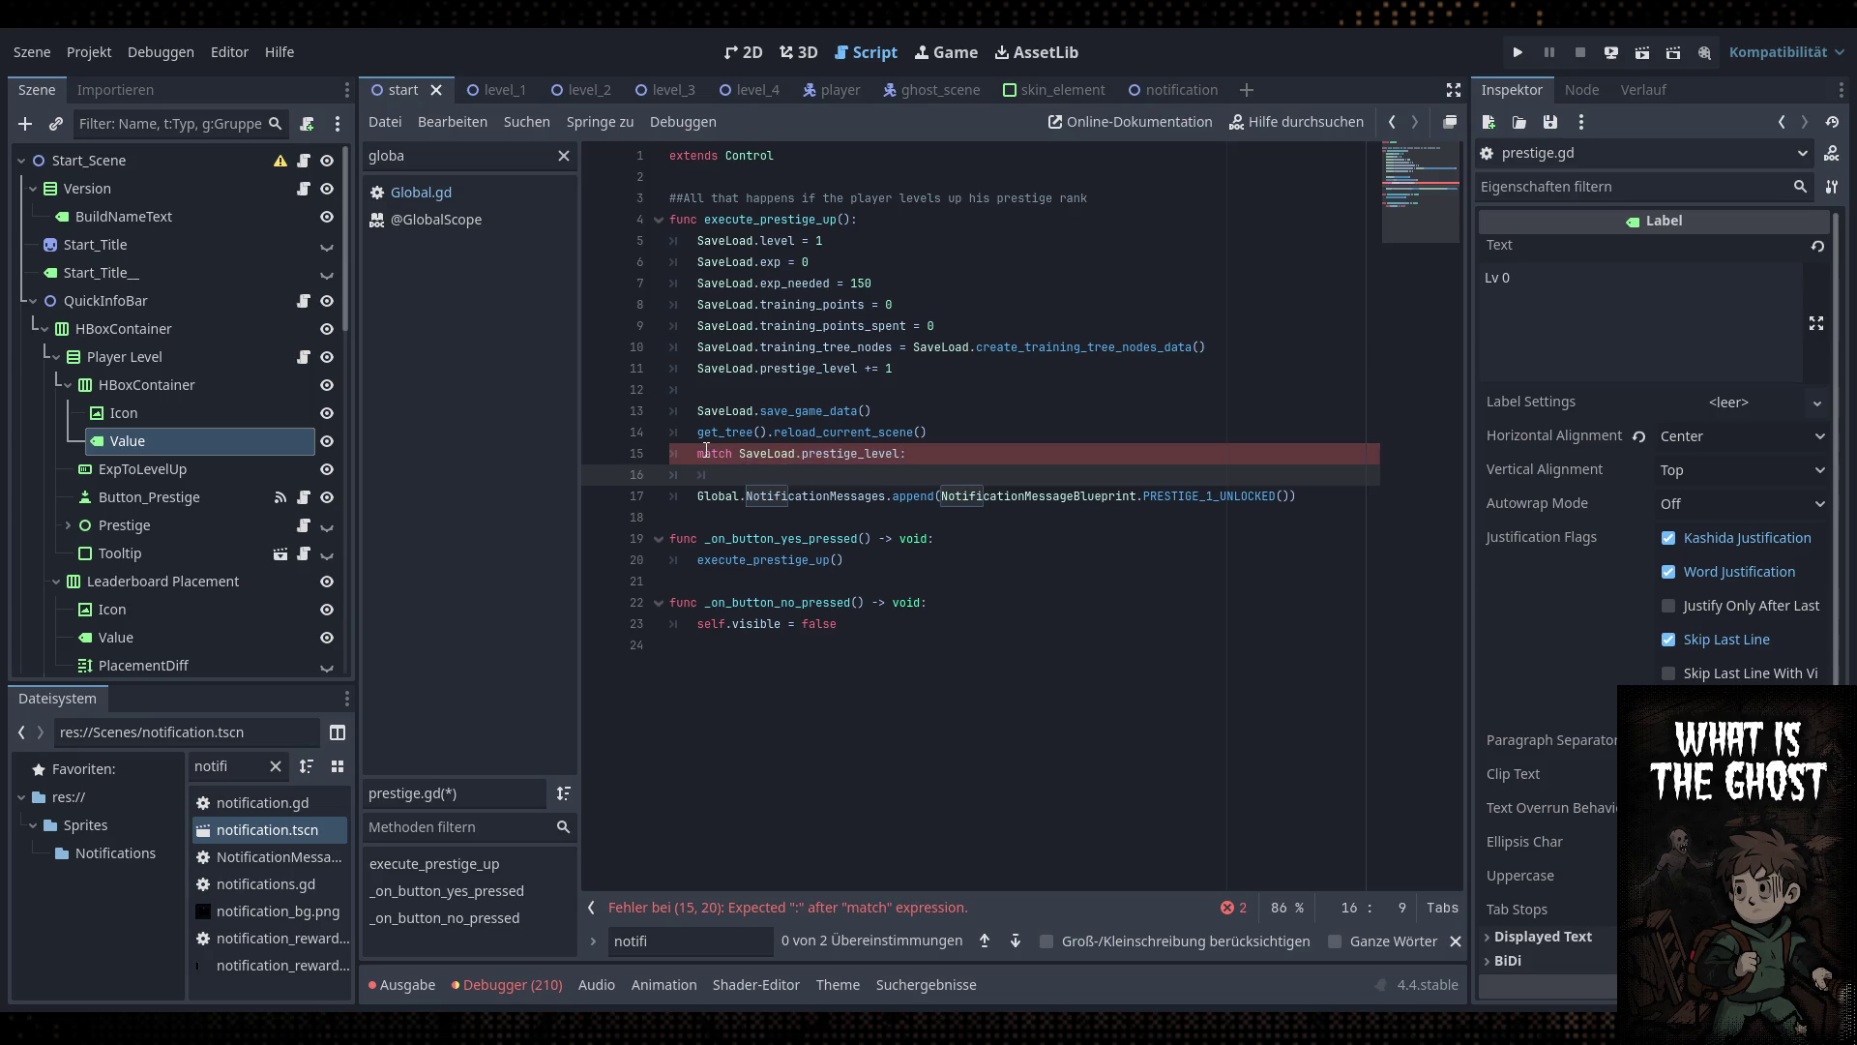
pyautogui.press('Return')
pyautogui.click(672, 518)
pyautogui.press('Tab')
pyautogui.press('Up')
pyautogui.press('BackSpace')
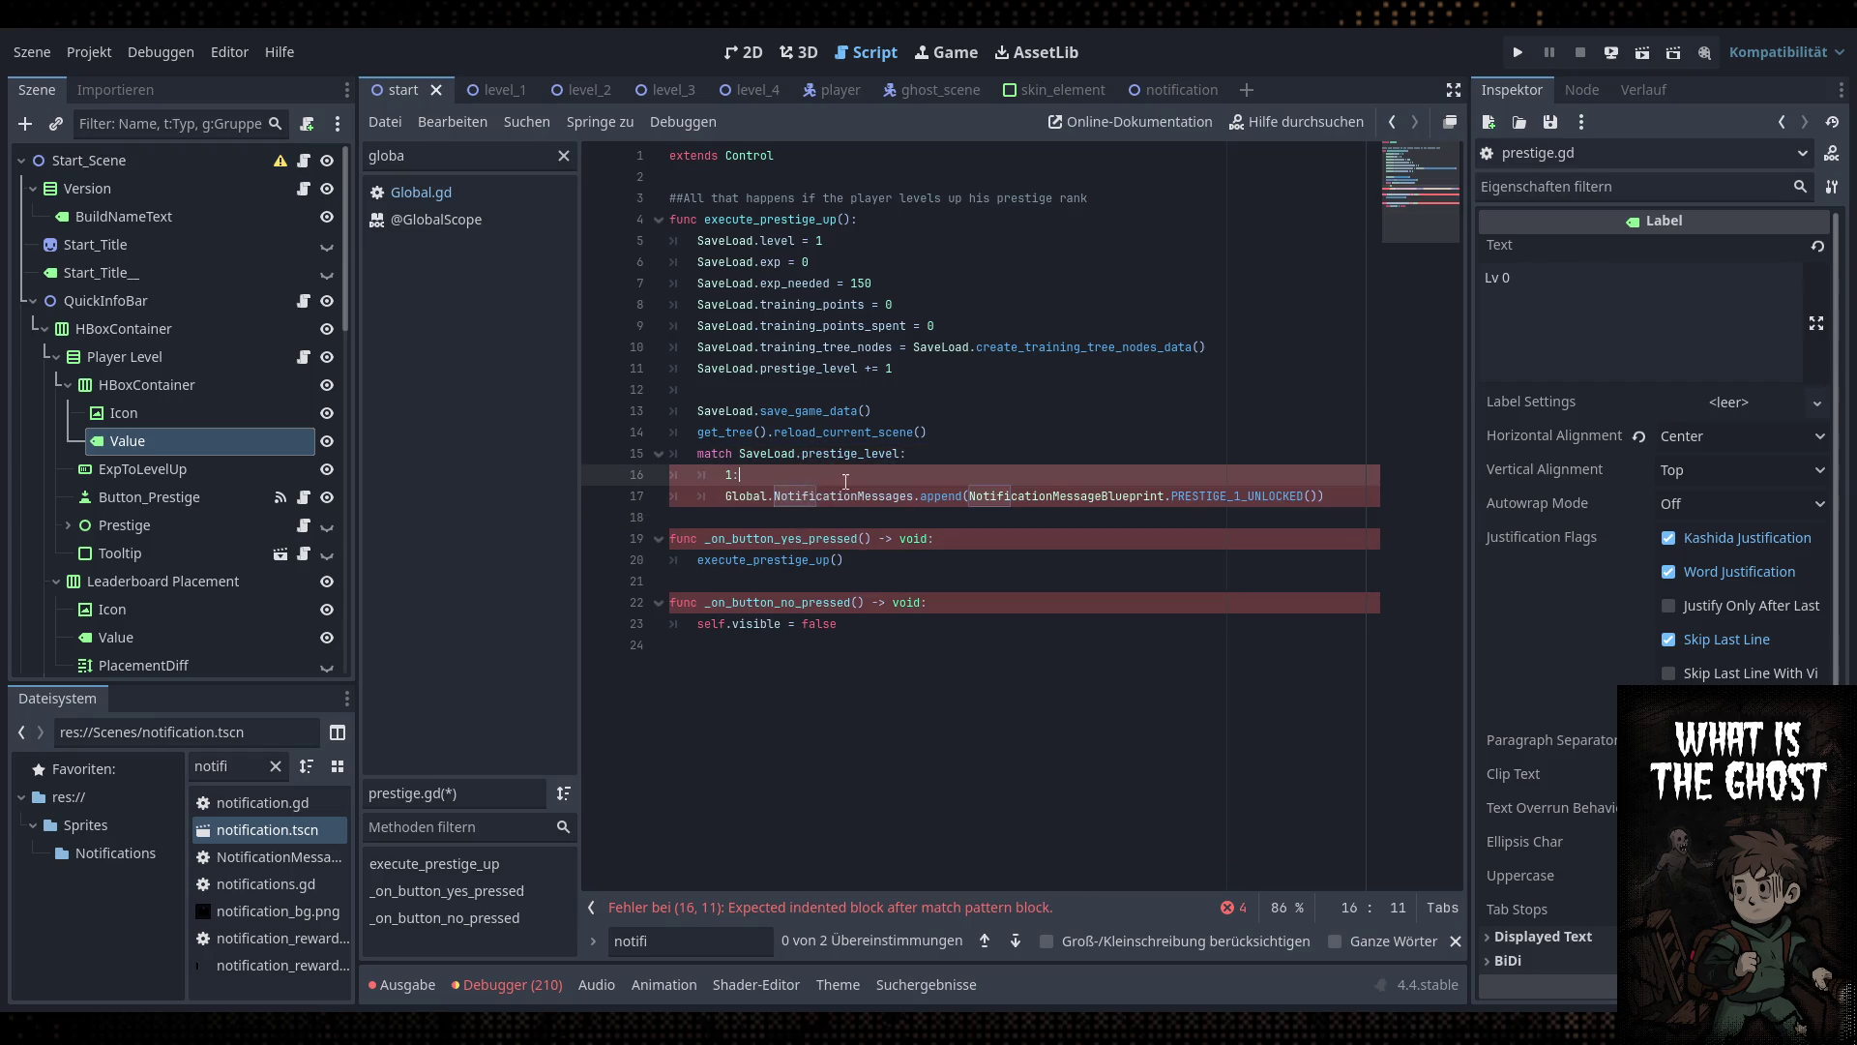
pyautogui.hotkey('ctrl', 's')
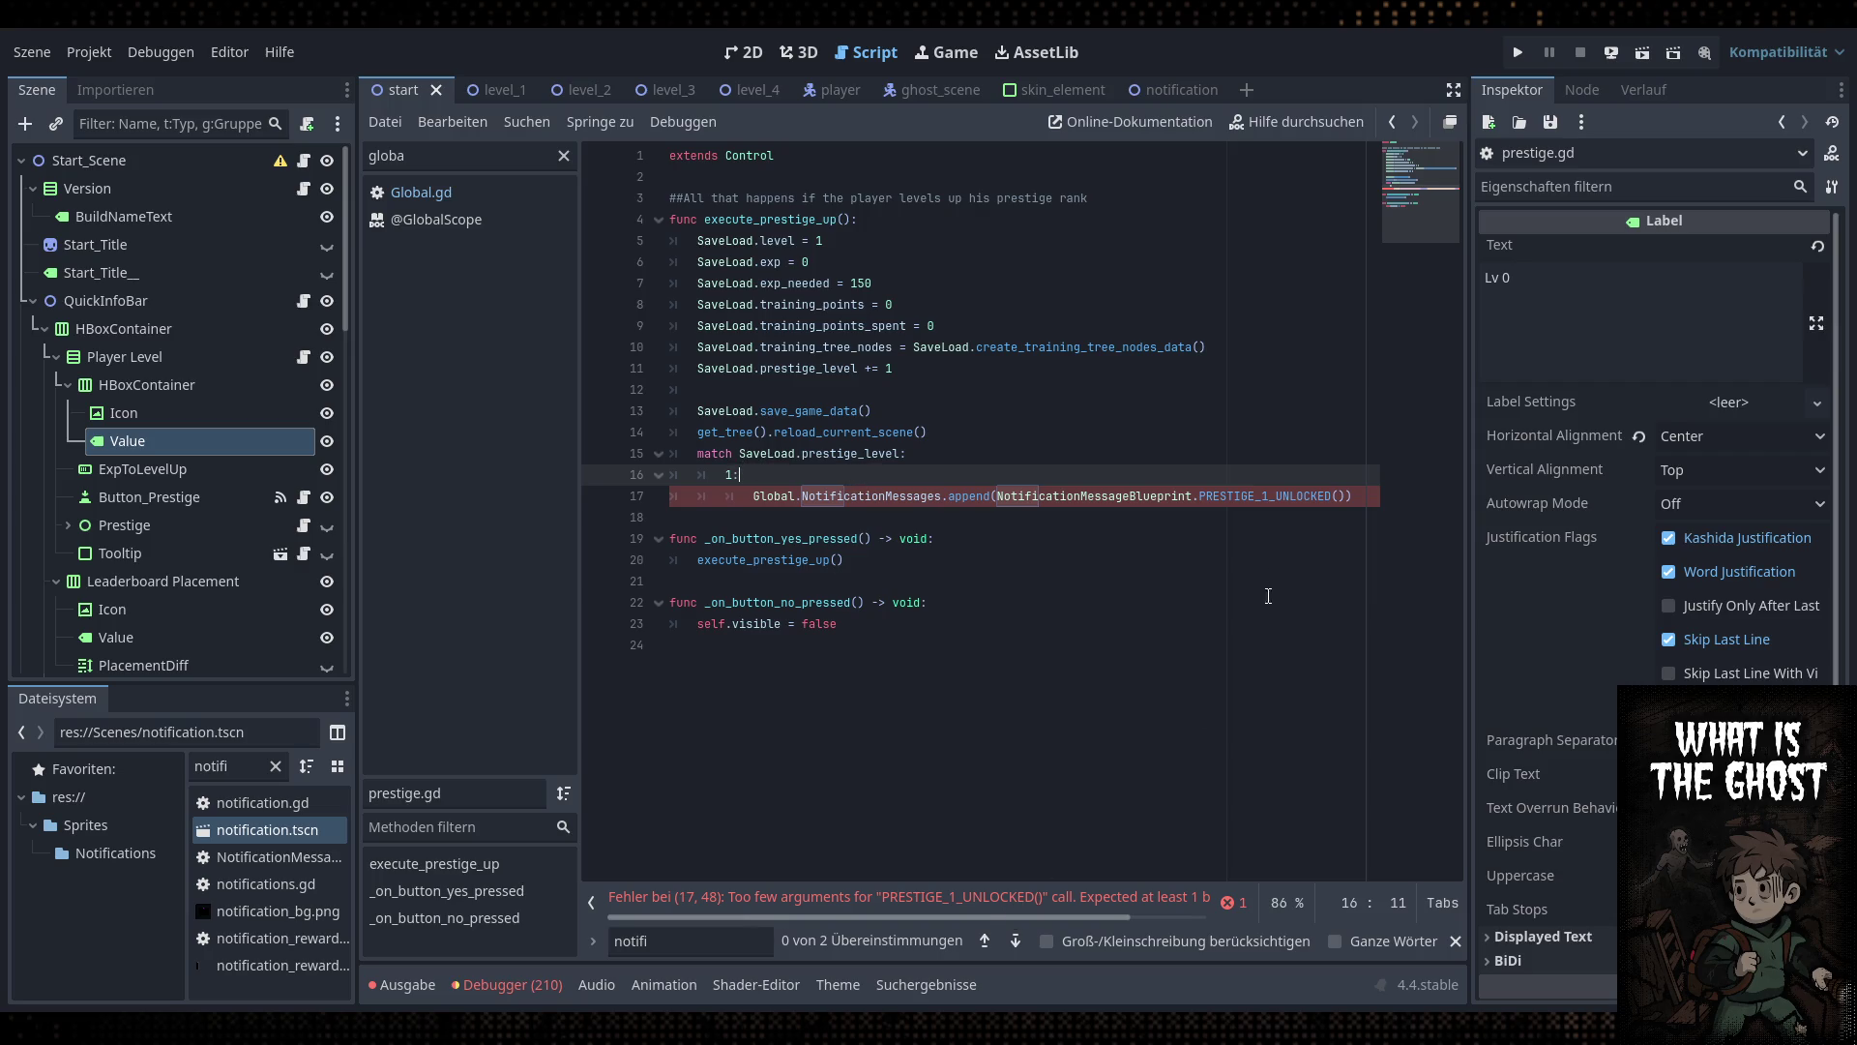
# Remove the map_id parameter from the PRESTIGE_1_UNLOCKED definition and save it
pyautogui.keyDown('ctrl'); pyautogui.click(1262, 497); pyautogui.keyUp('ctrl')
pyautogui.moveTo(934, 517); pyautogui.dragTo(851, 518)
pyautogui.press('BackSpace')
pyautogui.click(956, 495)
pyautogui.scroll(-3, 957, 503)
pyautogui.hotkey('ctrl', 's')
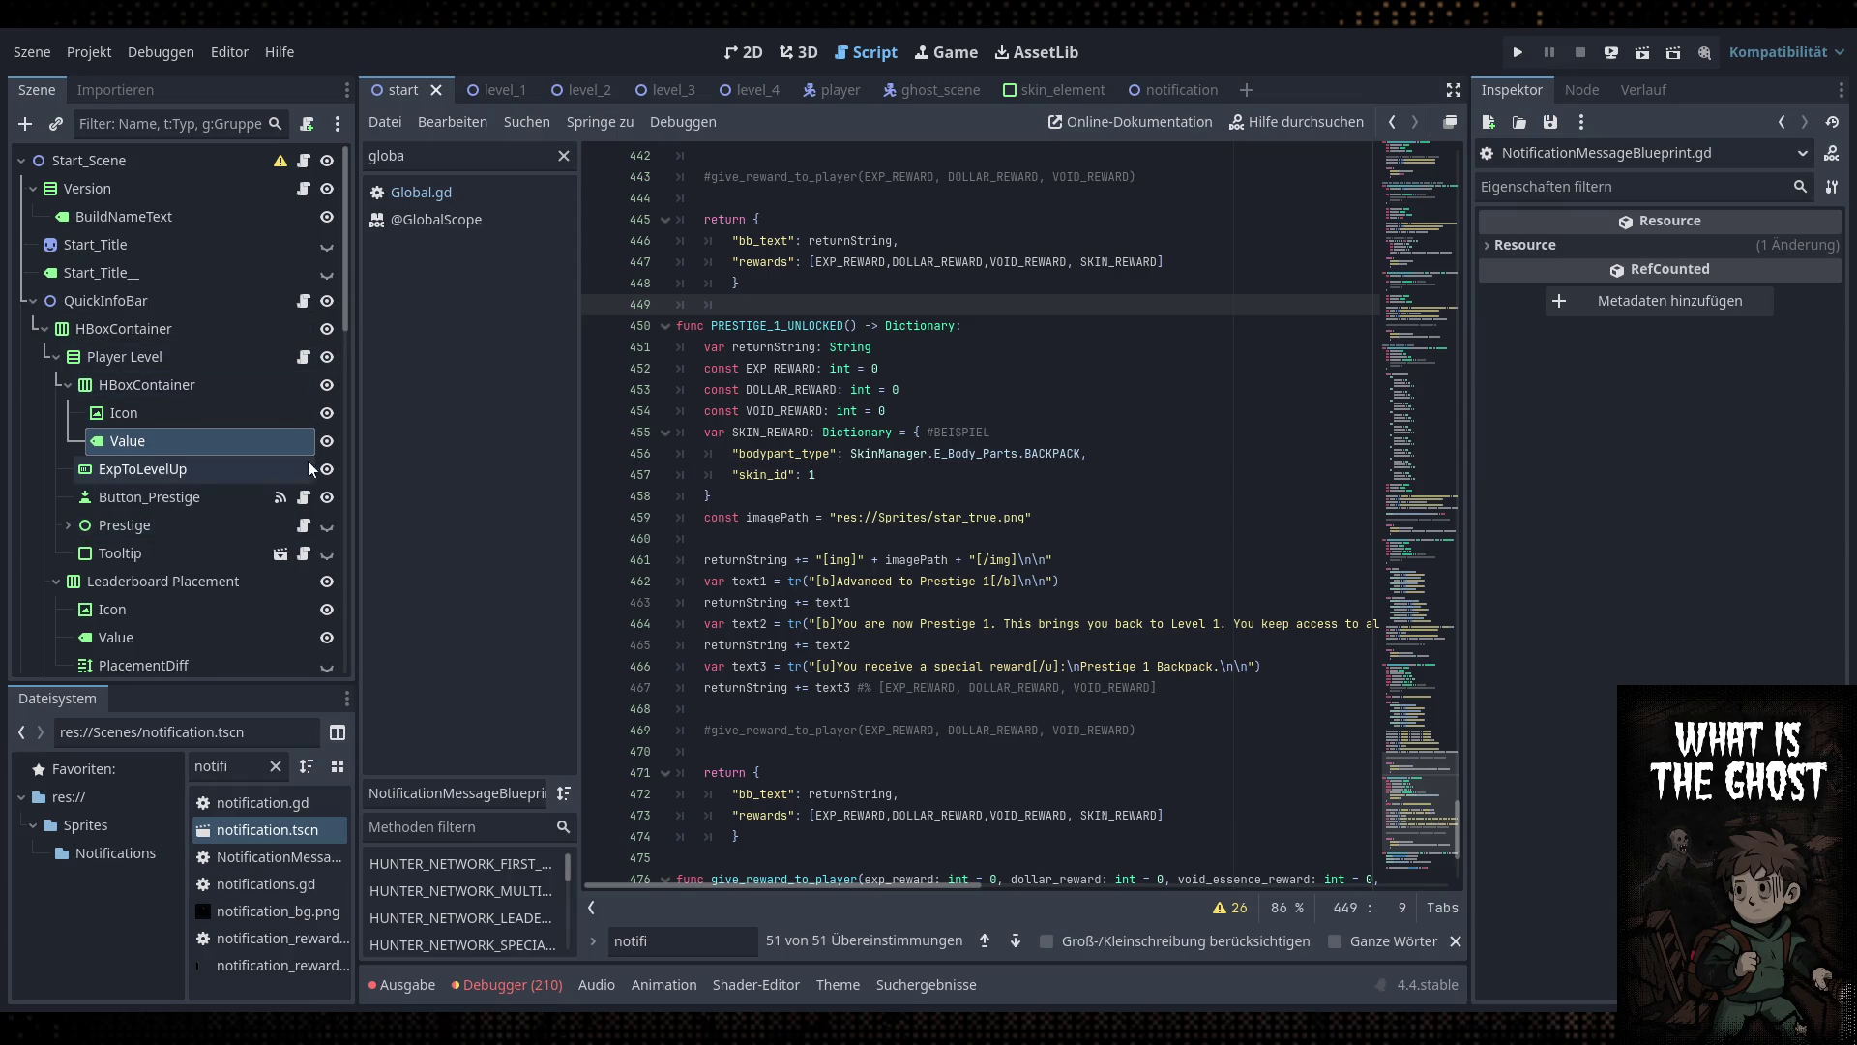
# Return to prestige.gd and save the finished match block
pyautogui.click(303, 525)
pyautogui.click(957, 496)
pyautogui.click(1042, 476)
pyautogui.hotkey('ctrl', 's')
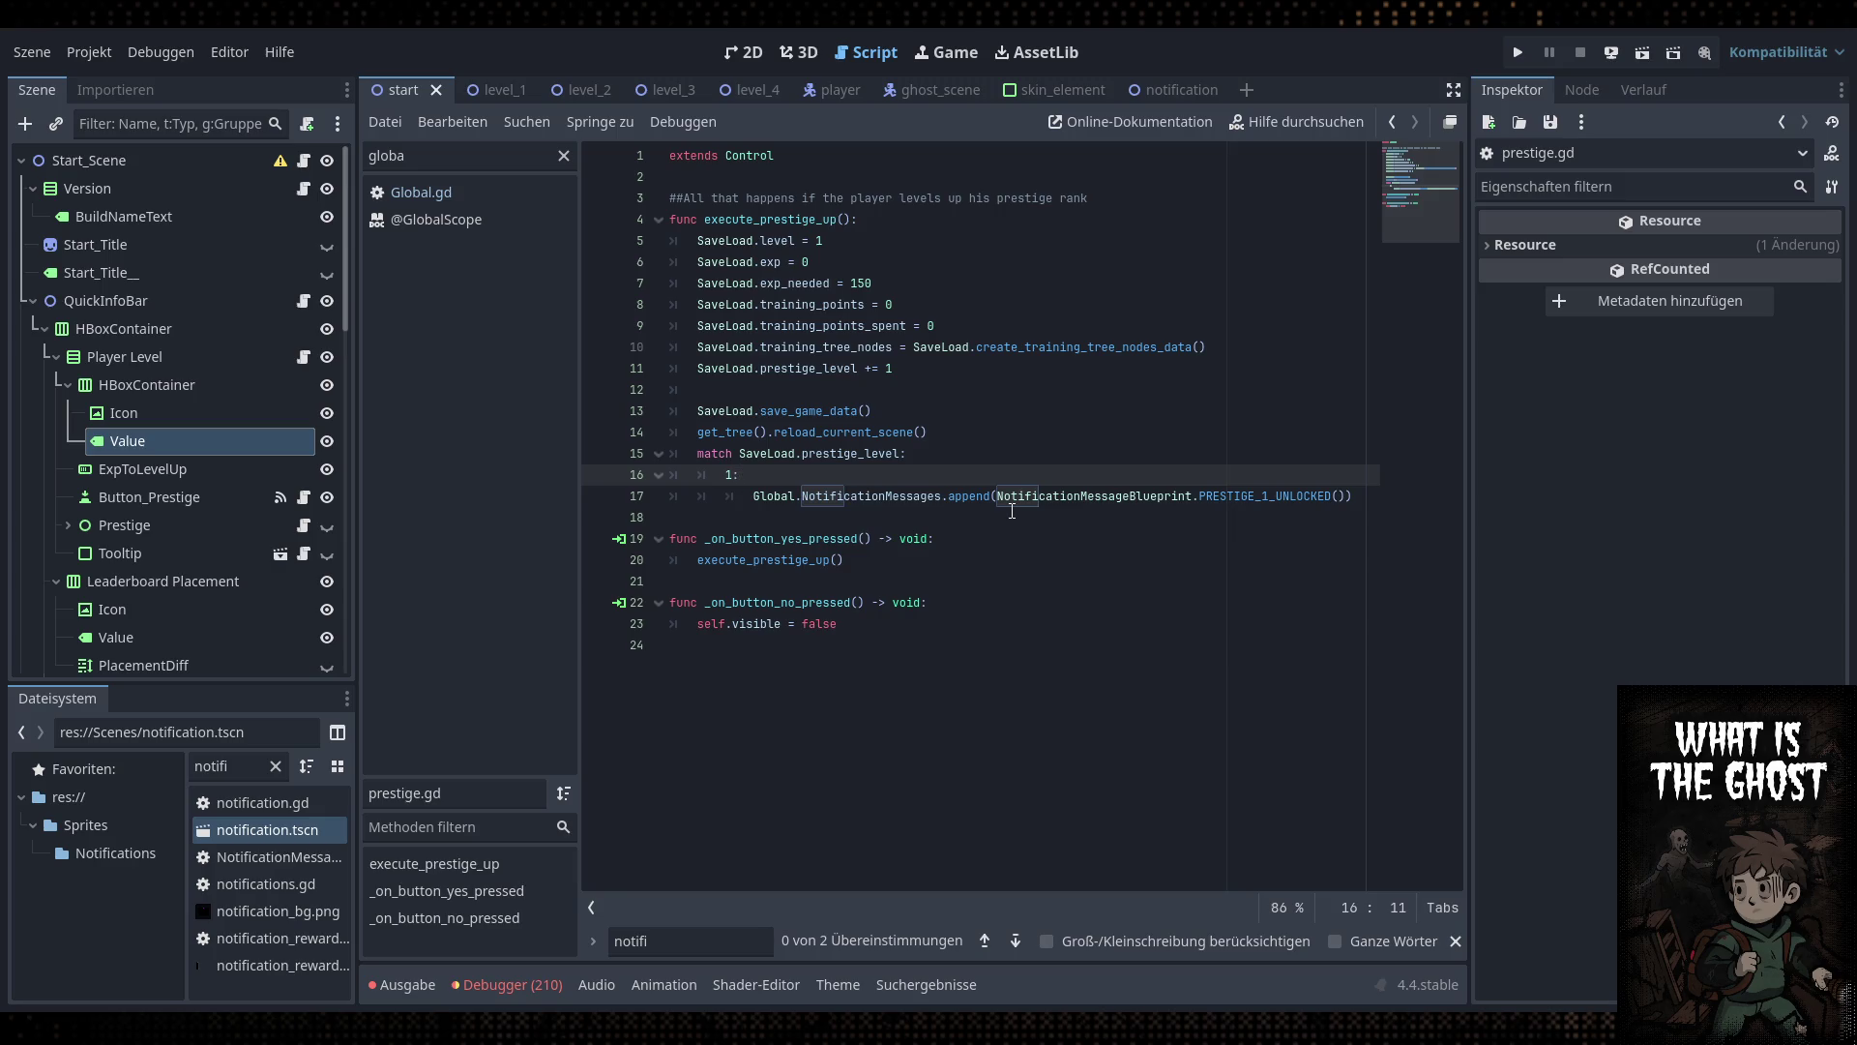
pyautogui.hotkey('ctrl', 's')
# Switch to the 2D menu scene and expand the Start node in the Scene tree
pyautogui.click(745, 53)
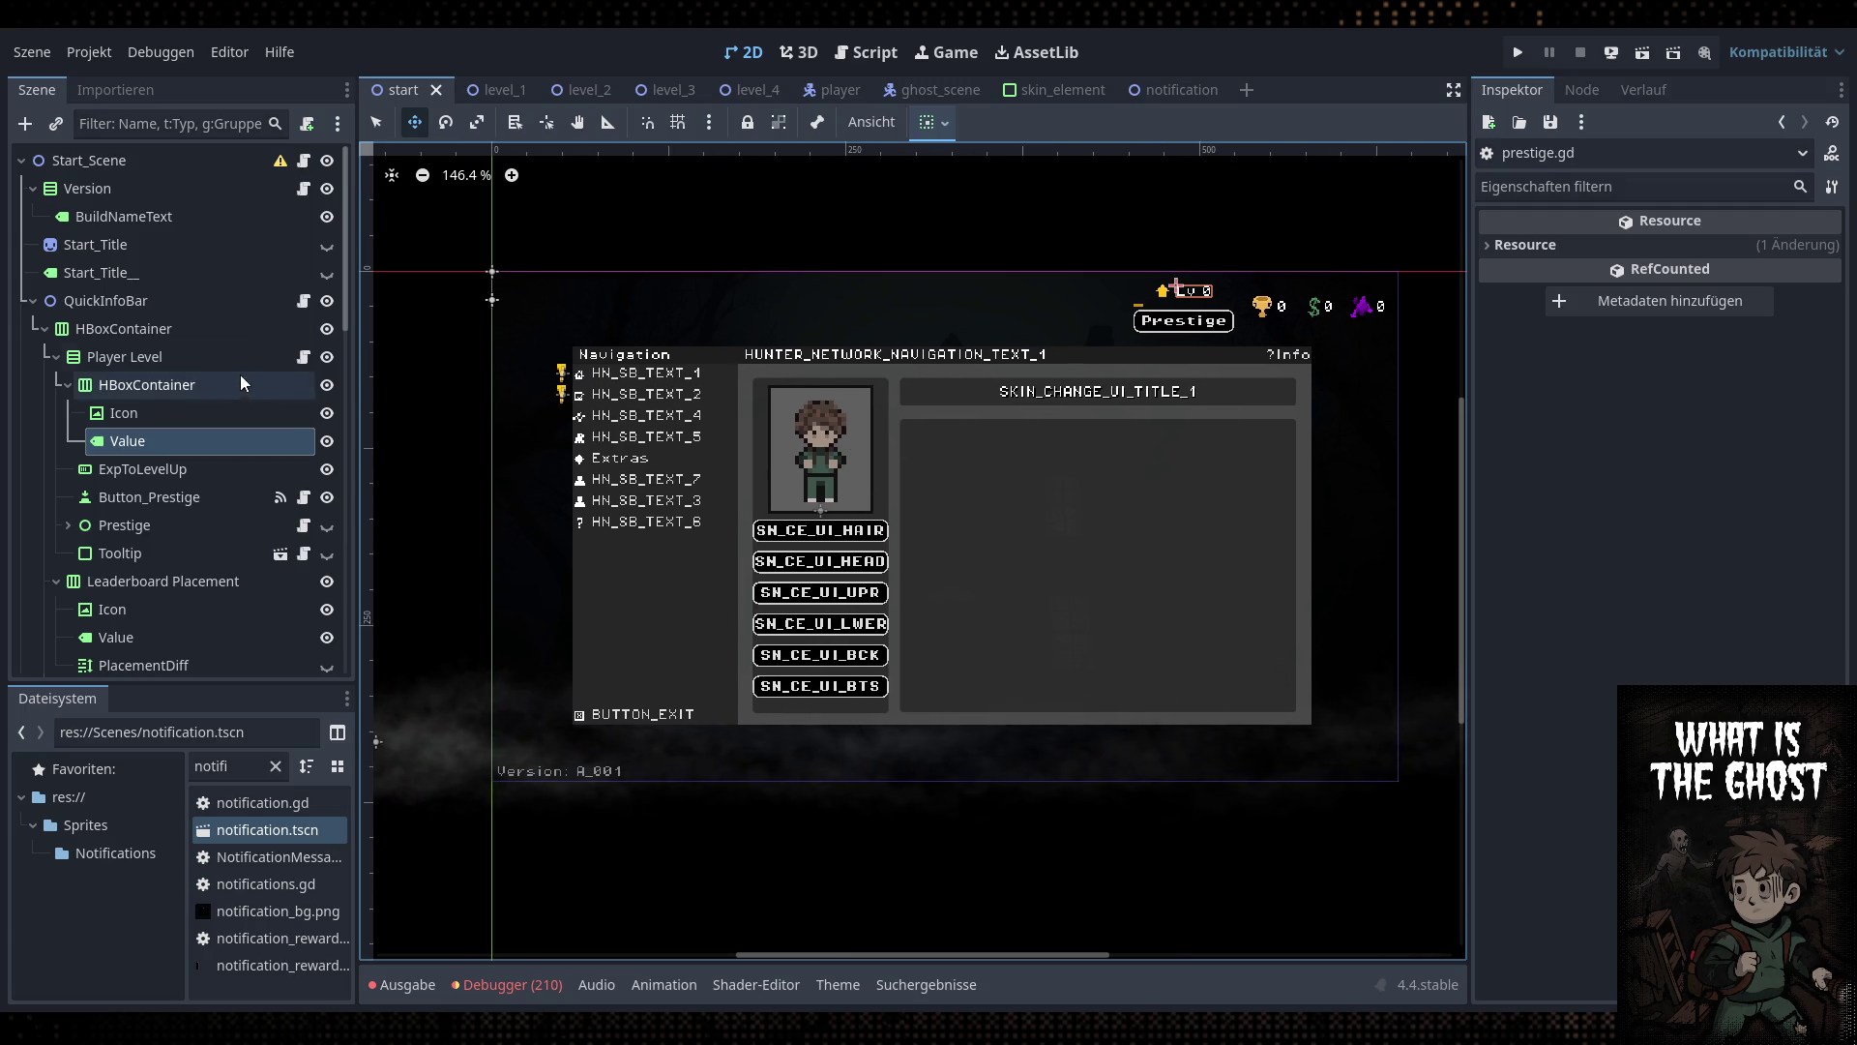
pyautogui.scroll(-2, 168, 529)
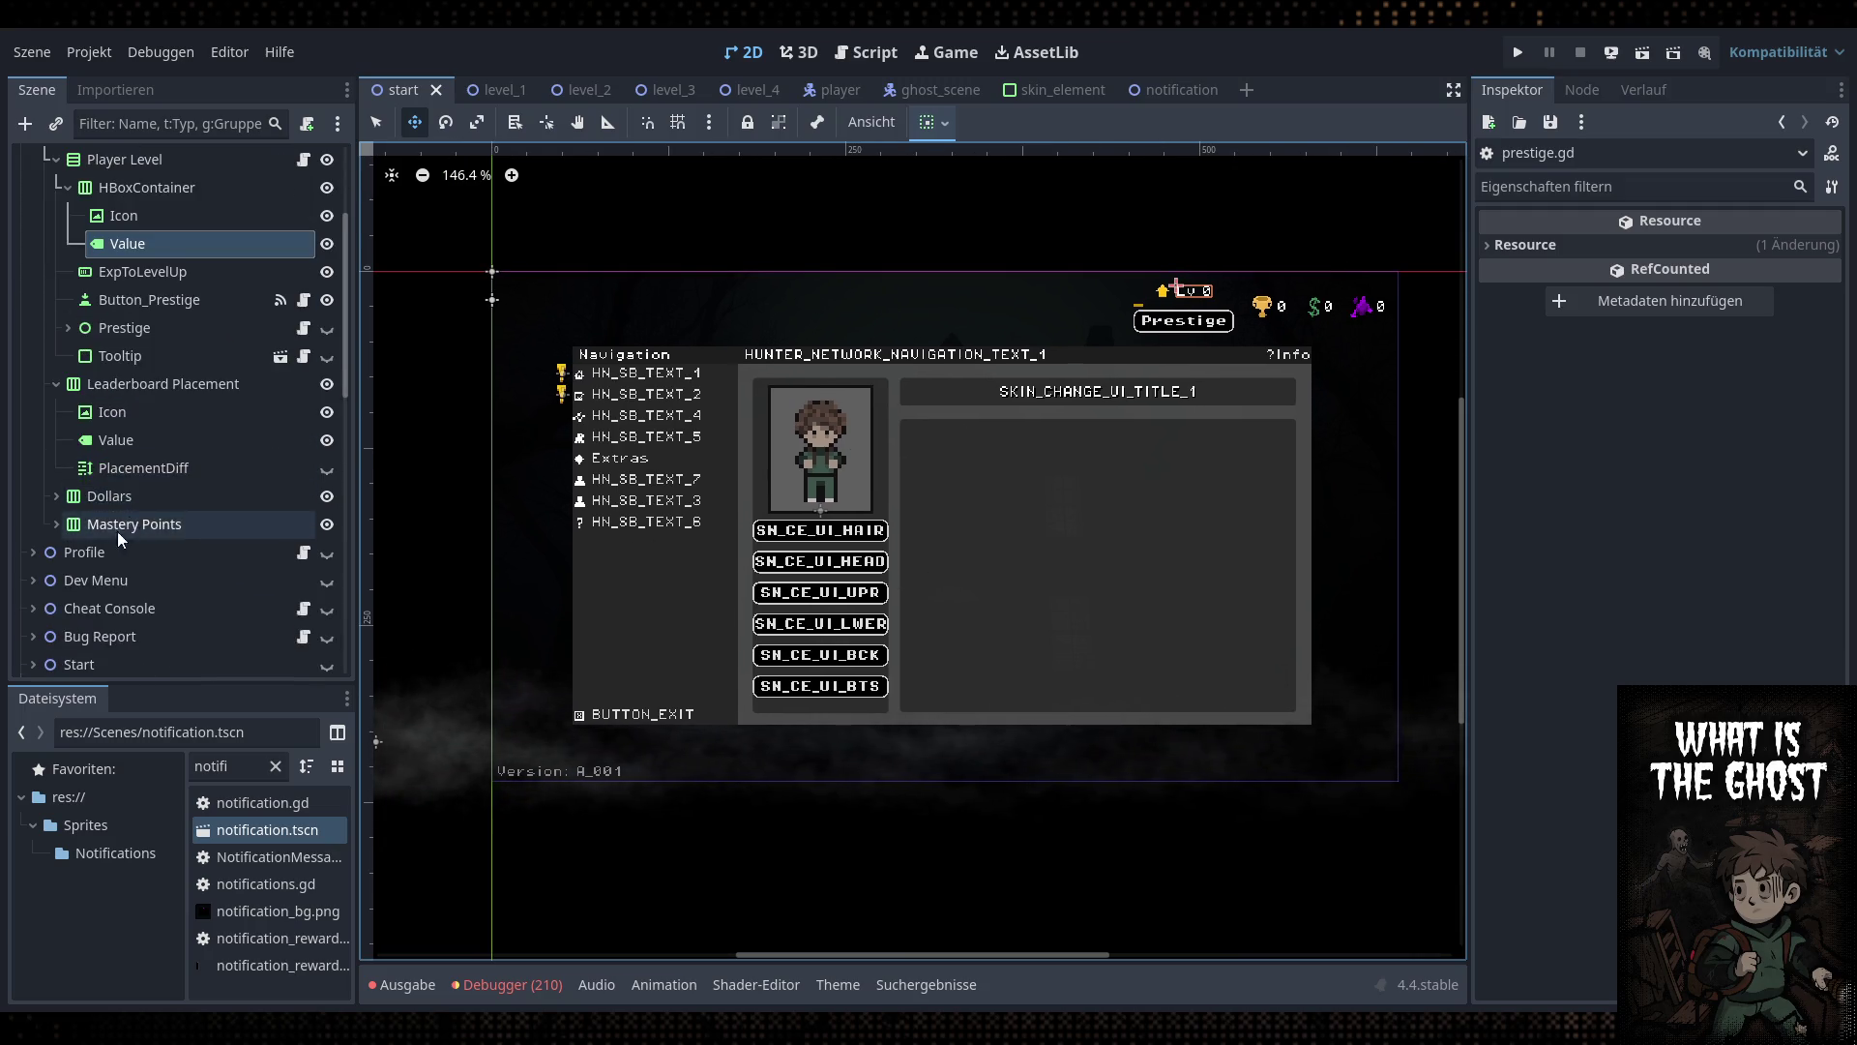
pyautogui.scroll(-2, 168, 529)
pyautogui.scroll(2, 168, 523)
pyautogui.scroll(-2, 165, 503)
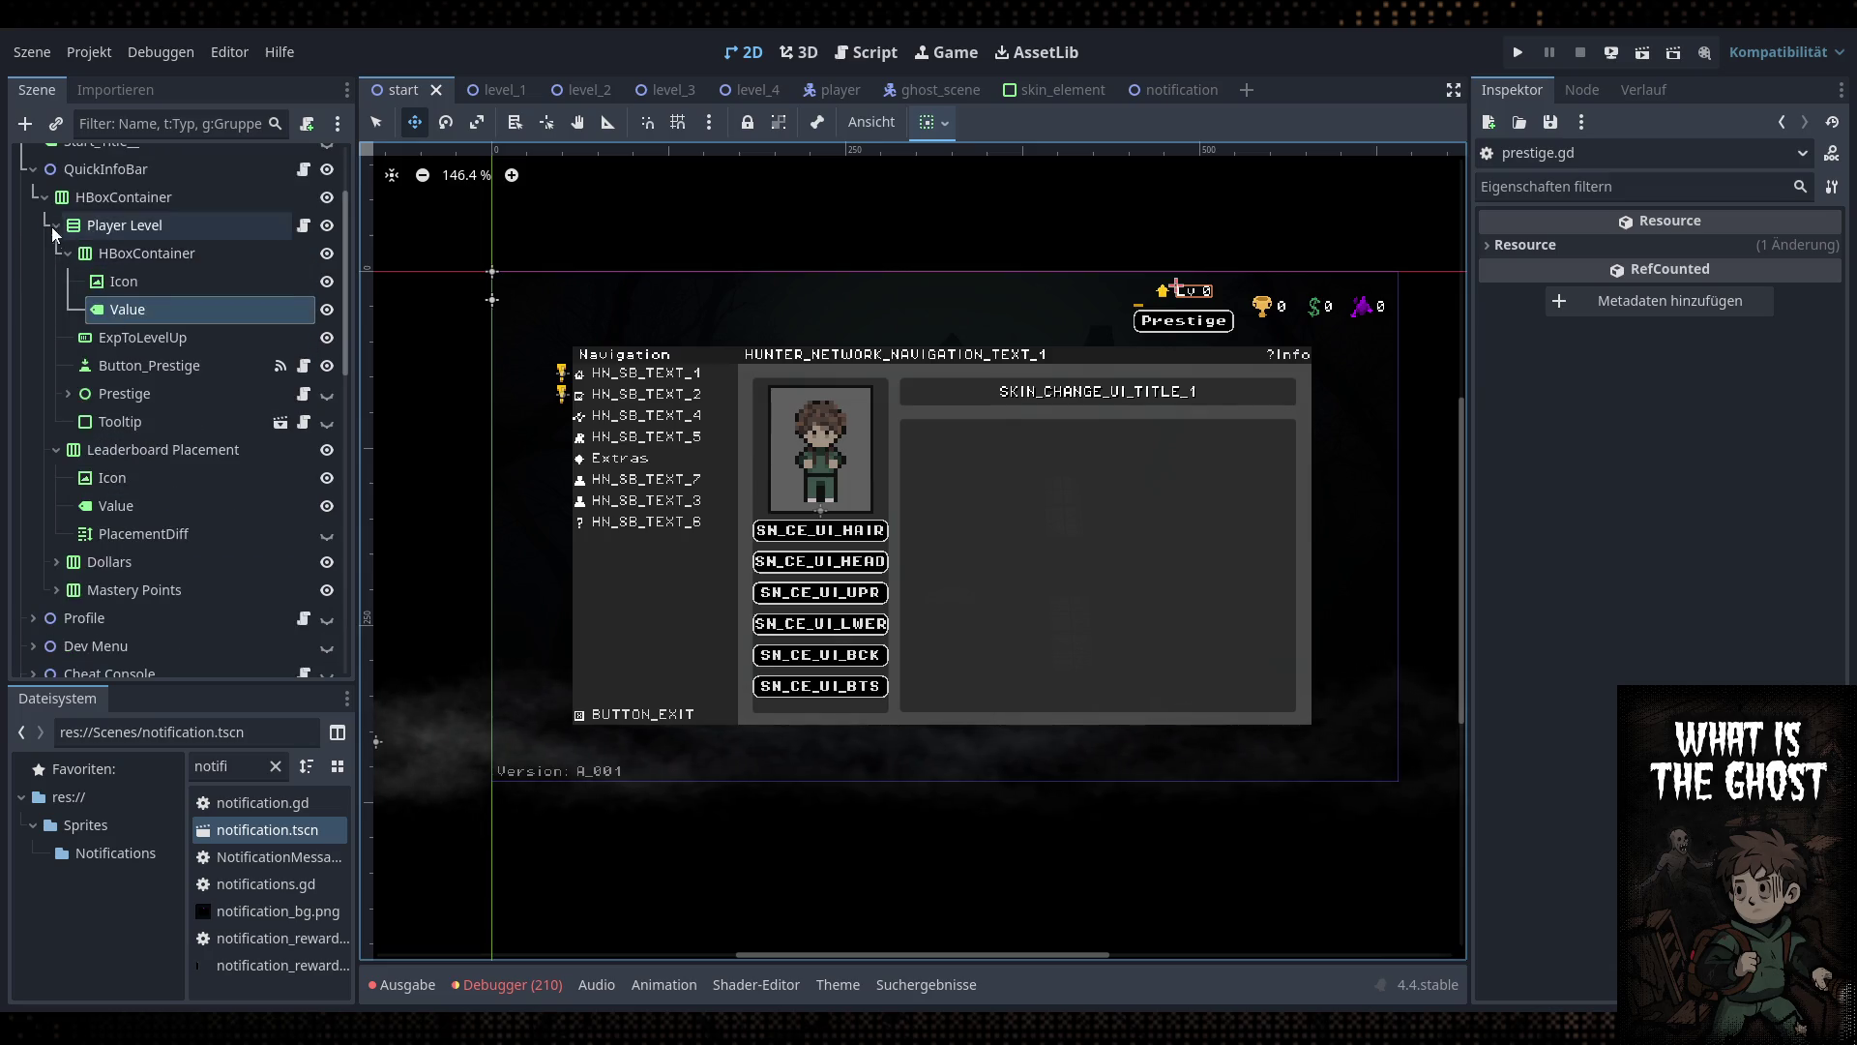
pyautogui.click(33, 171)
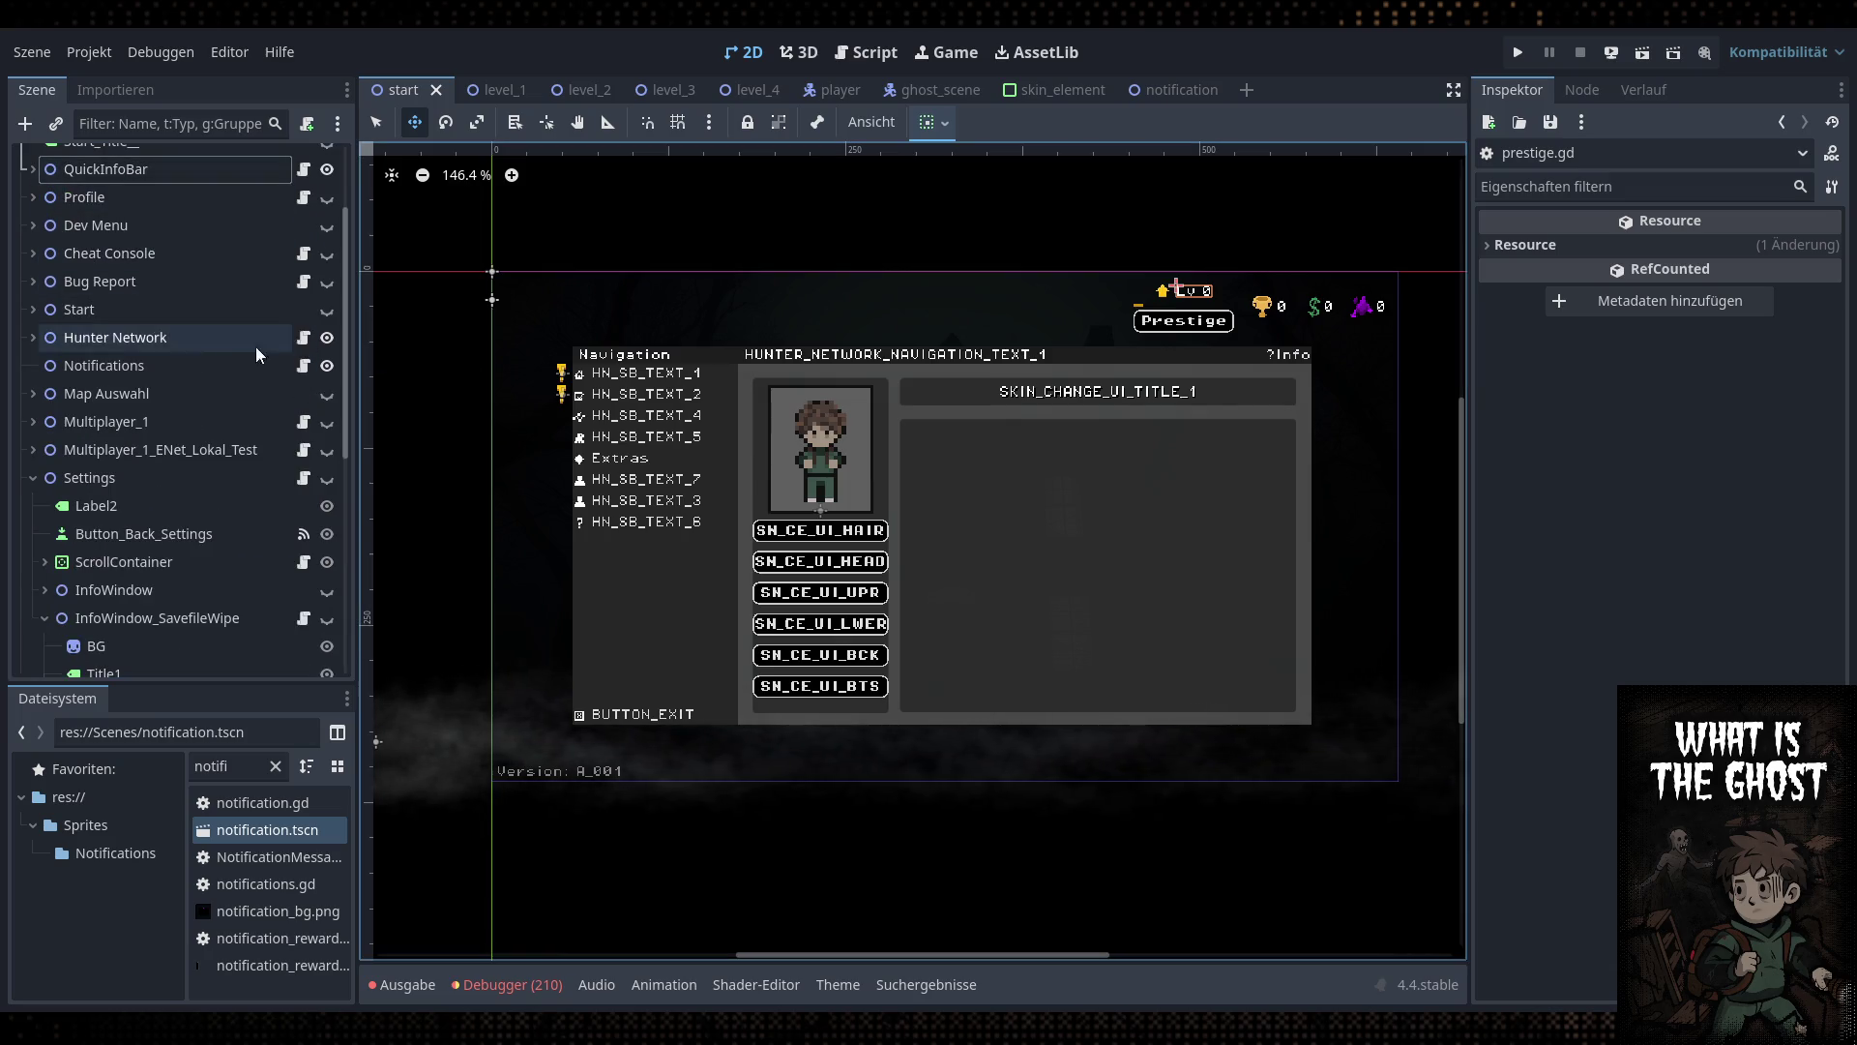
pyautogui.click(33, 310)
# Select Button_Exit2 under Start's VBoxContainer and open its pressed handler in start.gd
pyautogui.scroll(-4, 197, 360)
pyautogui.scroll(-2, 196, 360)
pyautogui.click(45, 374)
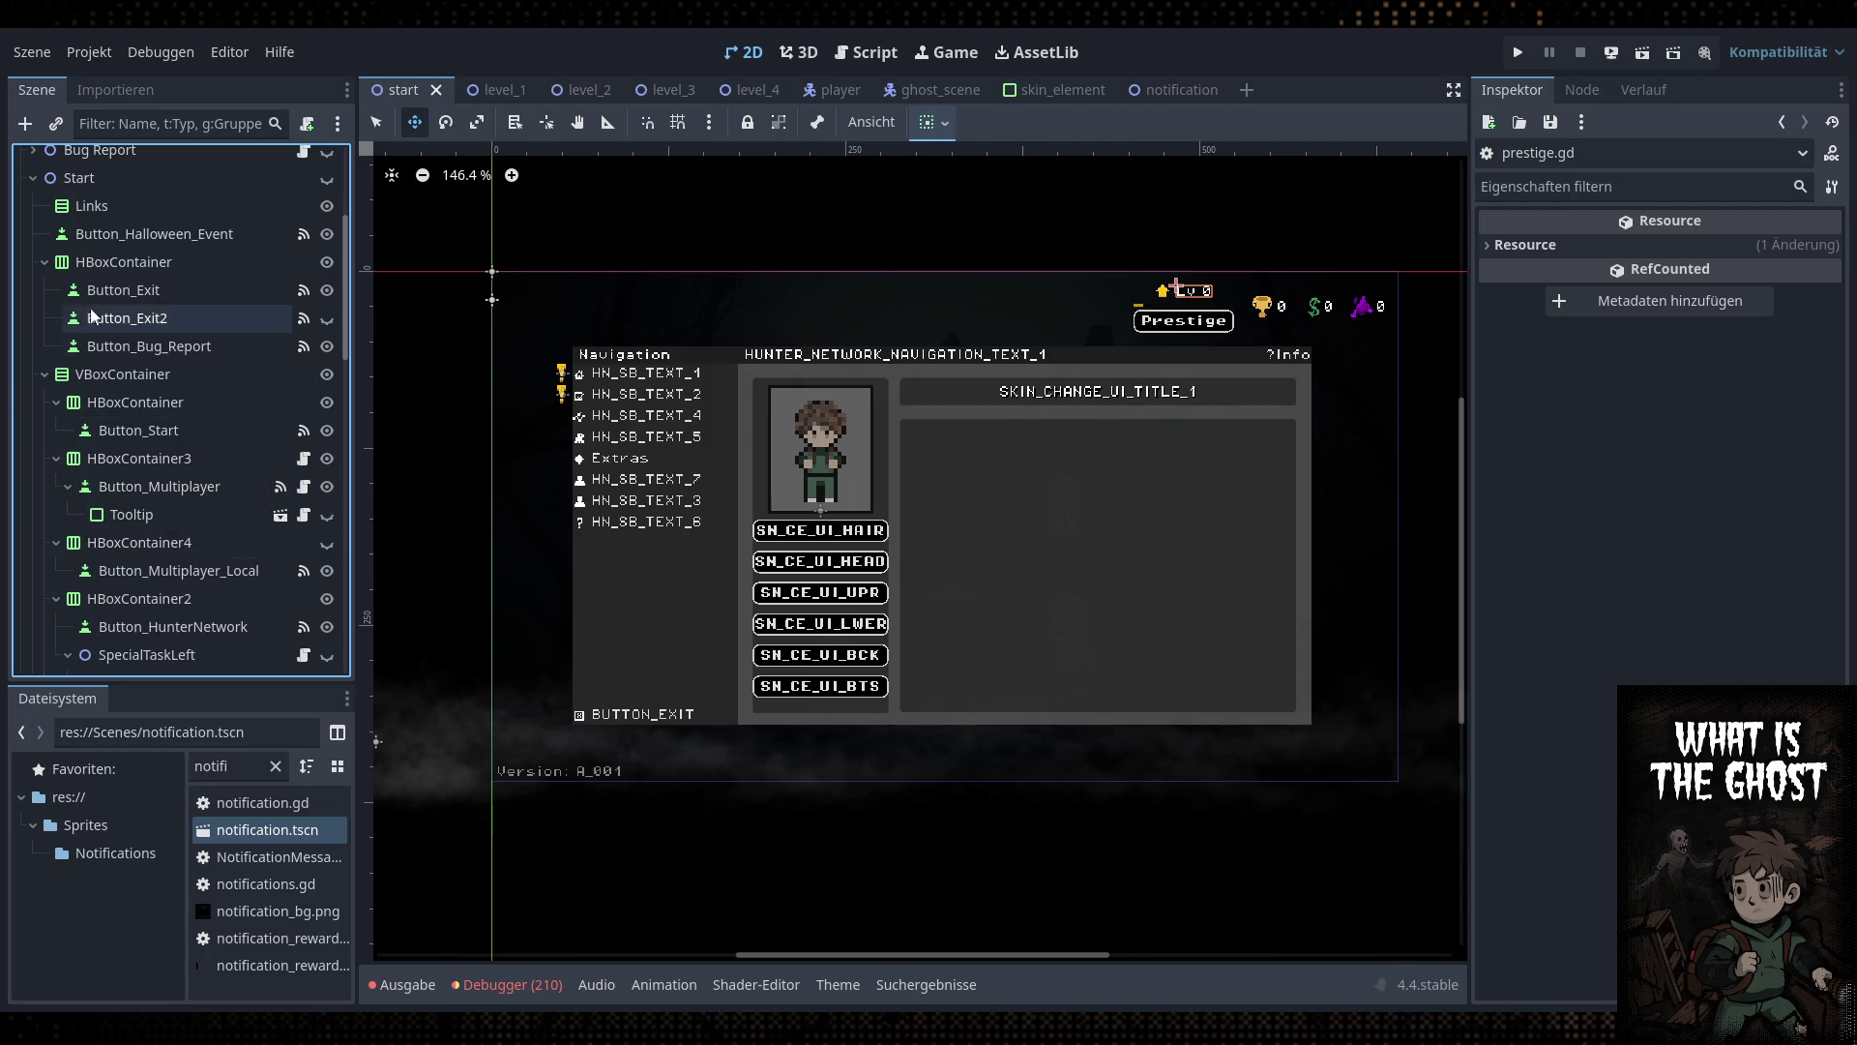
pyautogui.click(170, 319)
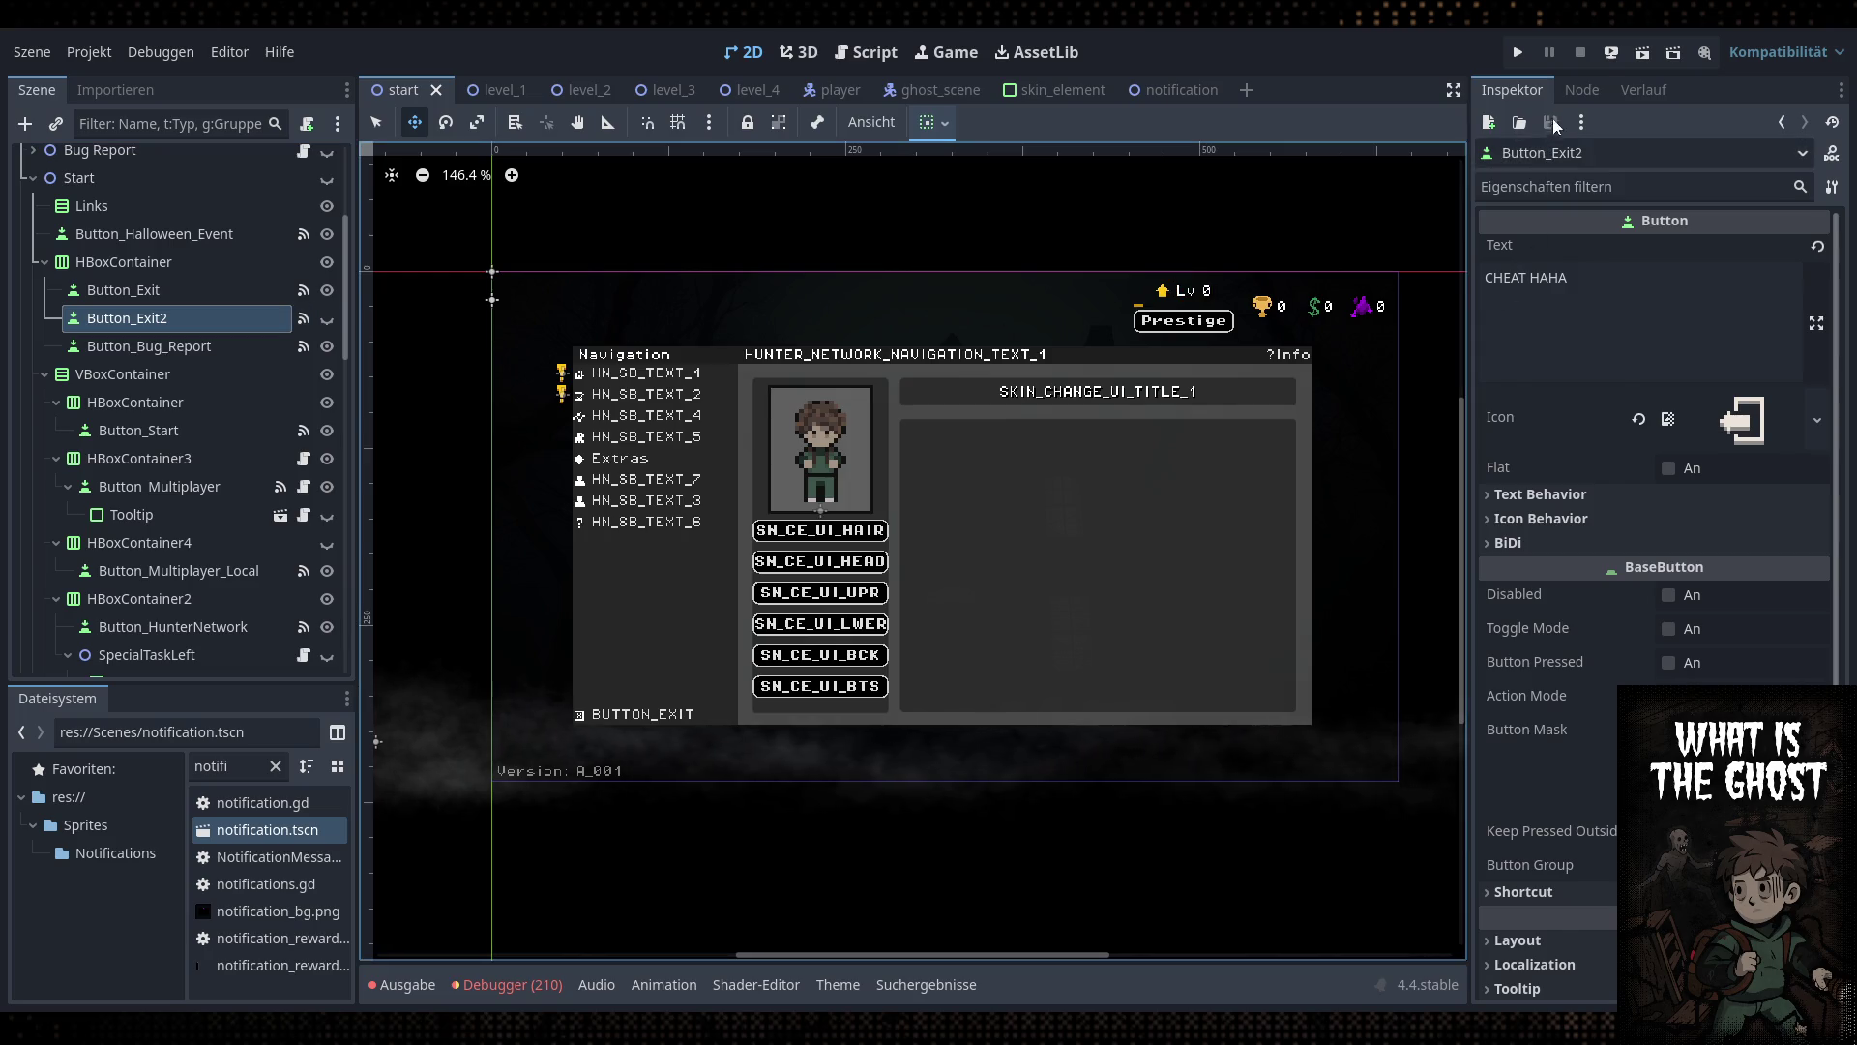
pyautogui.click(1580, 90)
pyautogui.click(1591, 315)
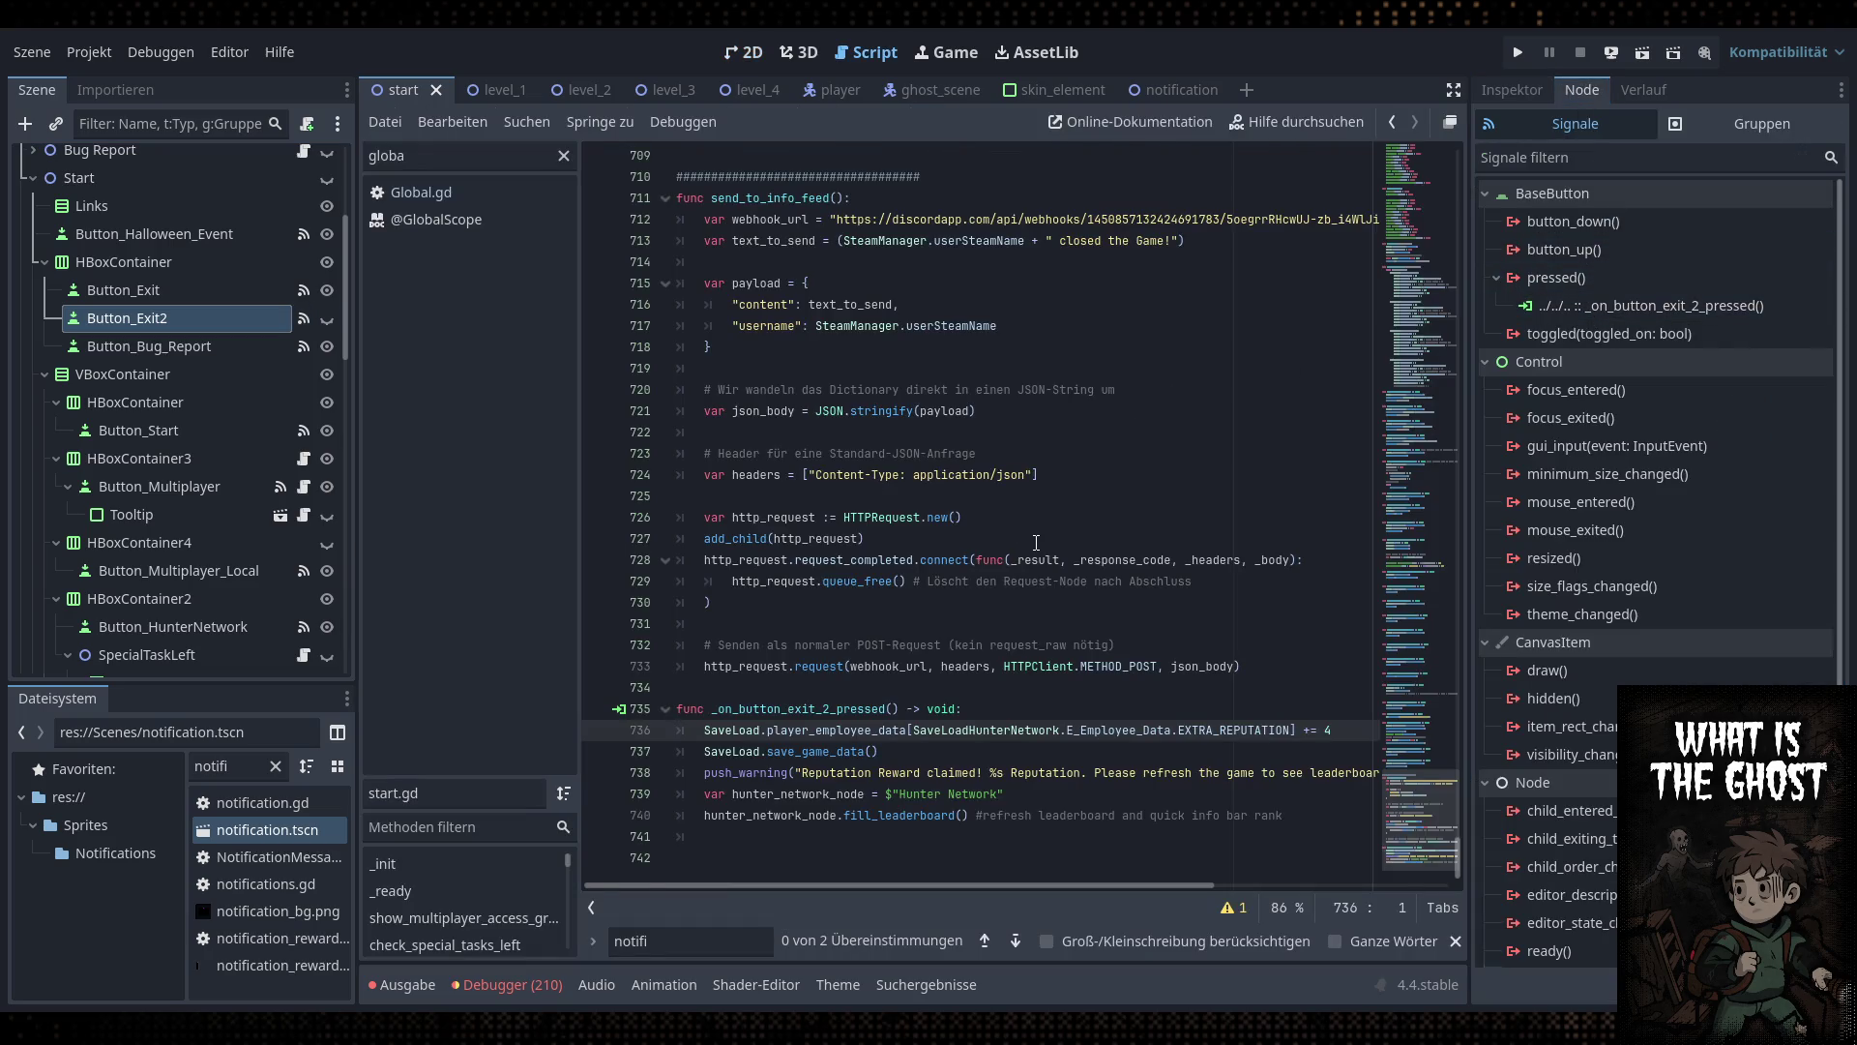
# Comment out the reputation reward line and add 'SaveLoad.level += 1' in its place
pyautogui.click(1454, 89)
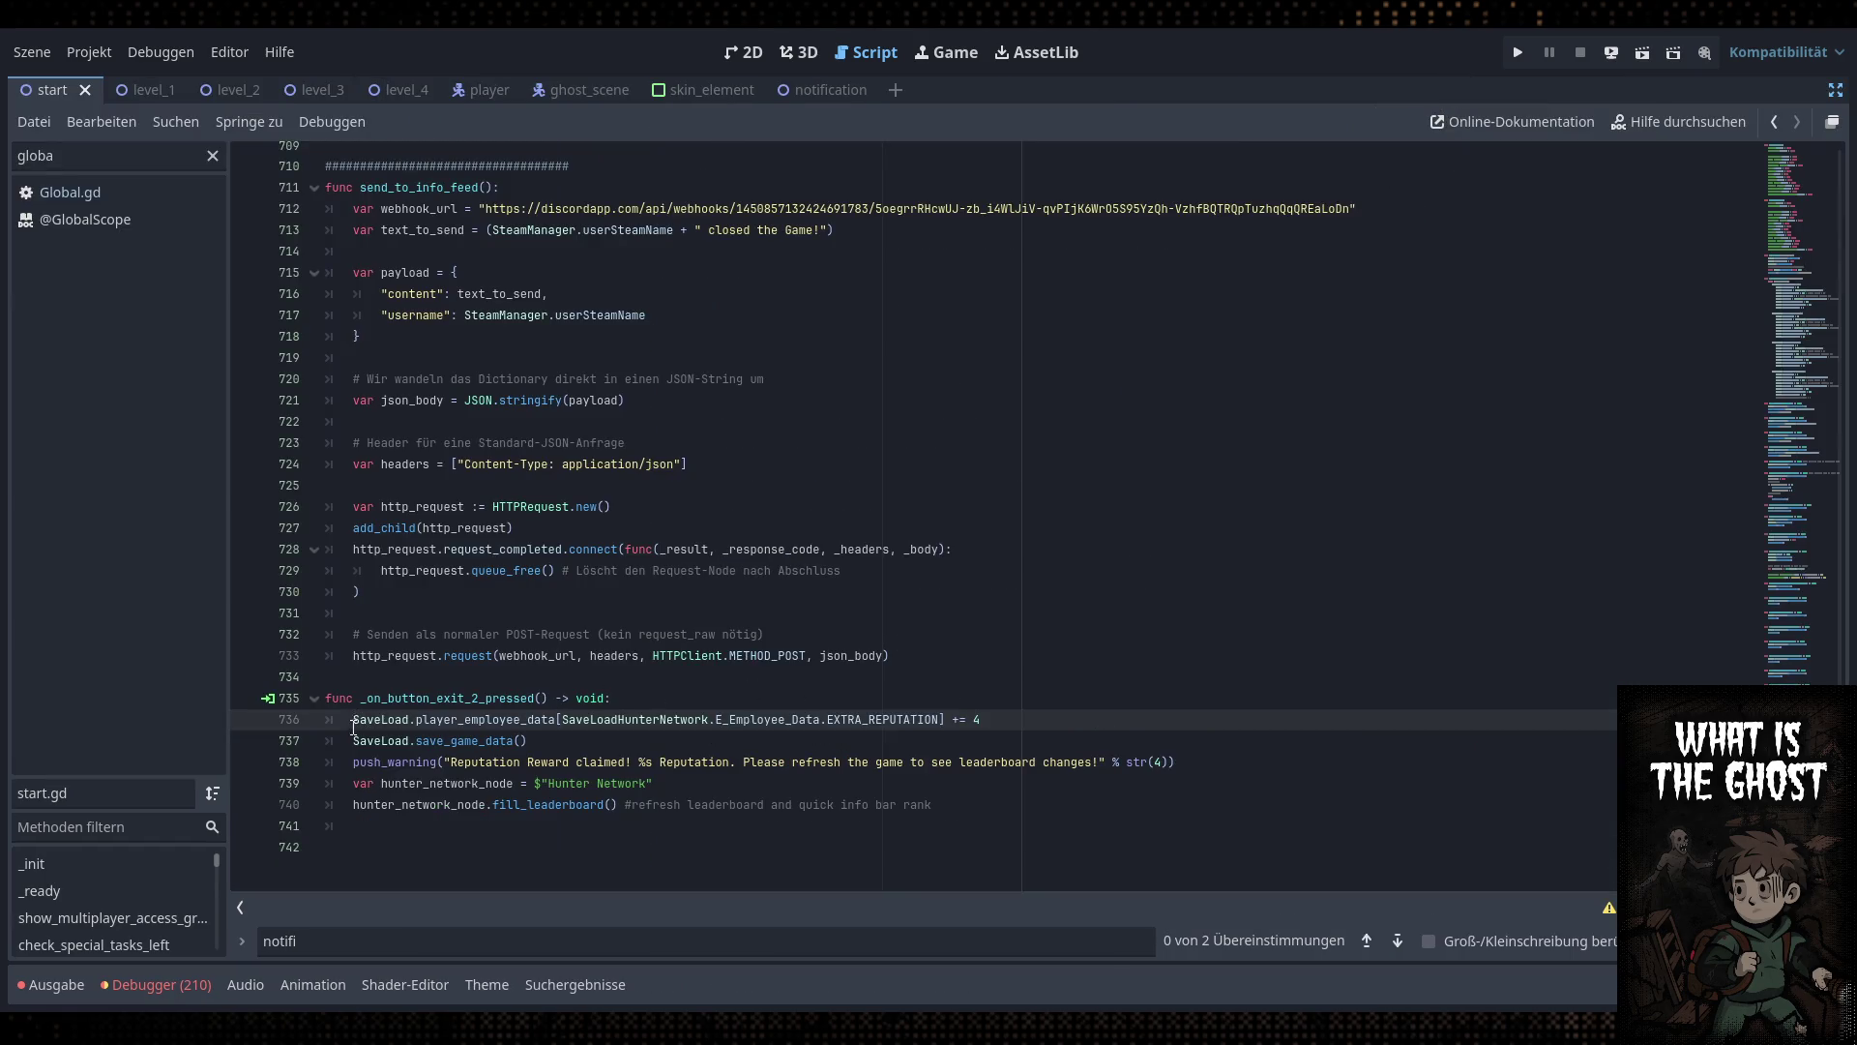
pyautogui.hotkey('ctrl', 'k')
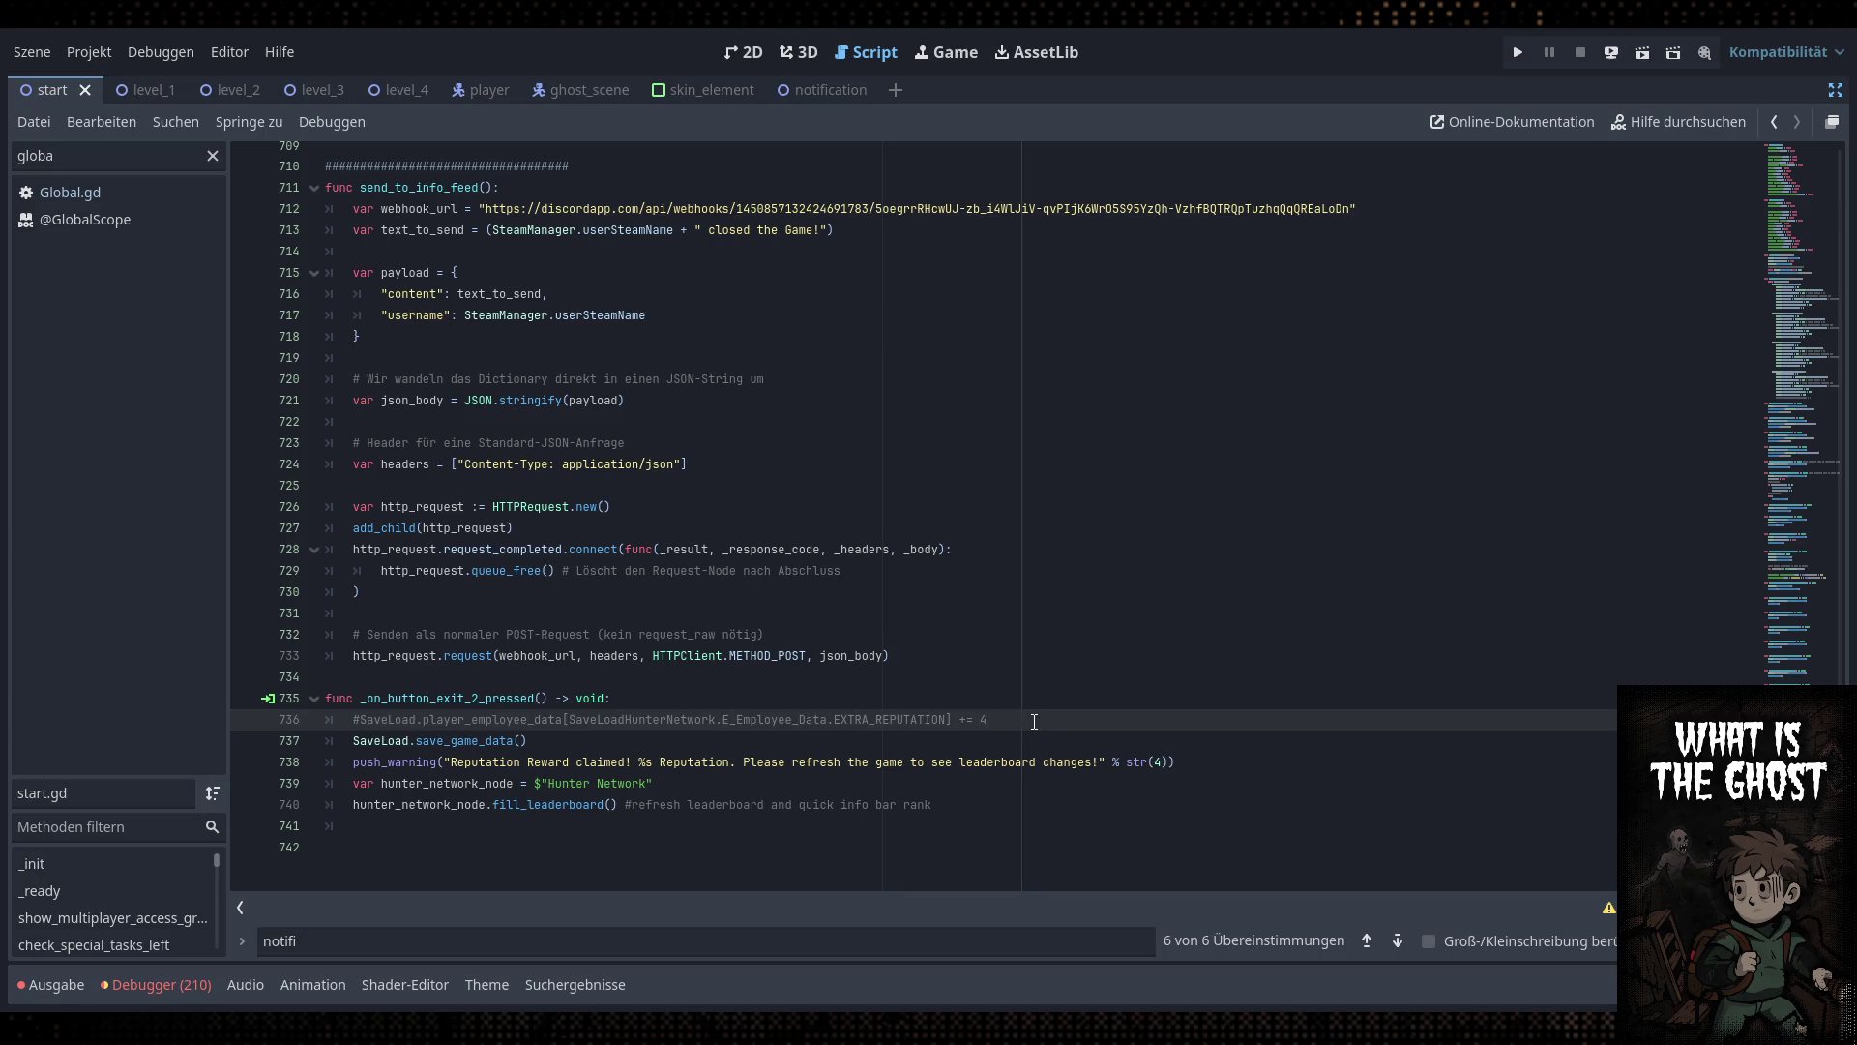
pyautogui.press('Return')
pyautogui.write('Savve')
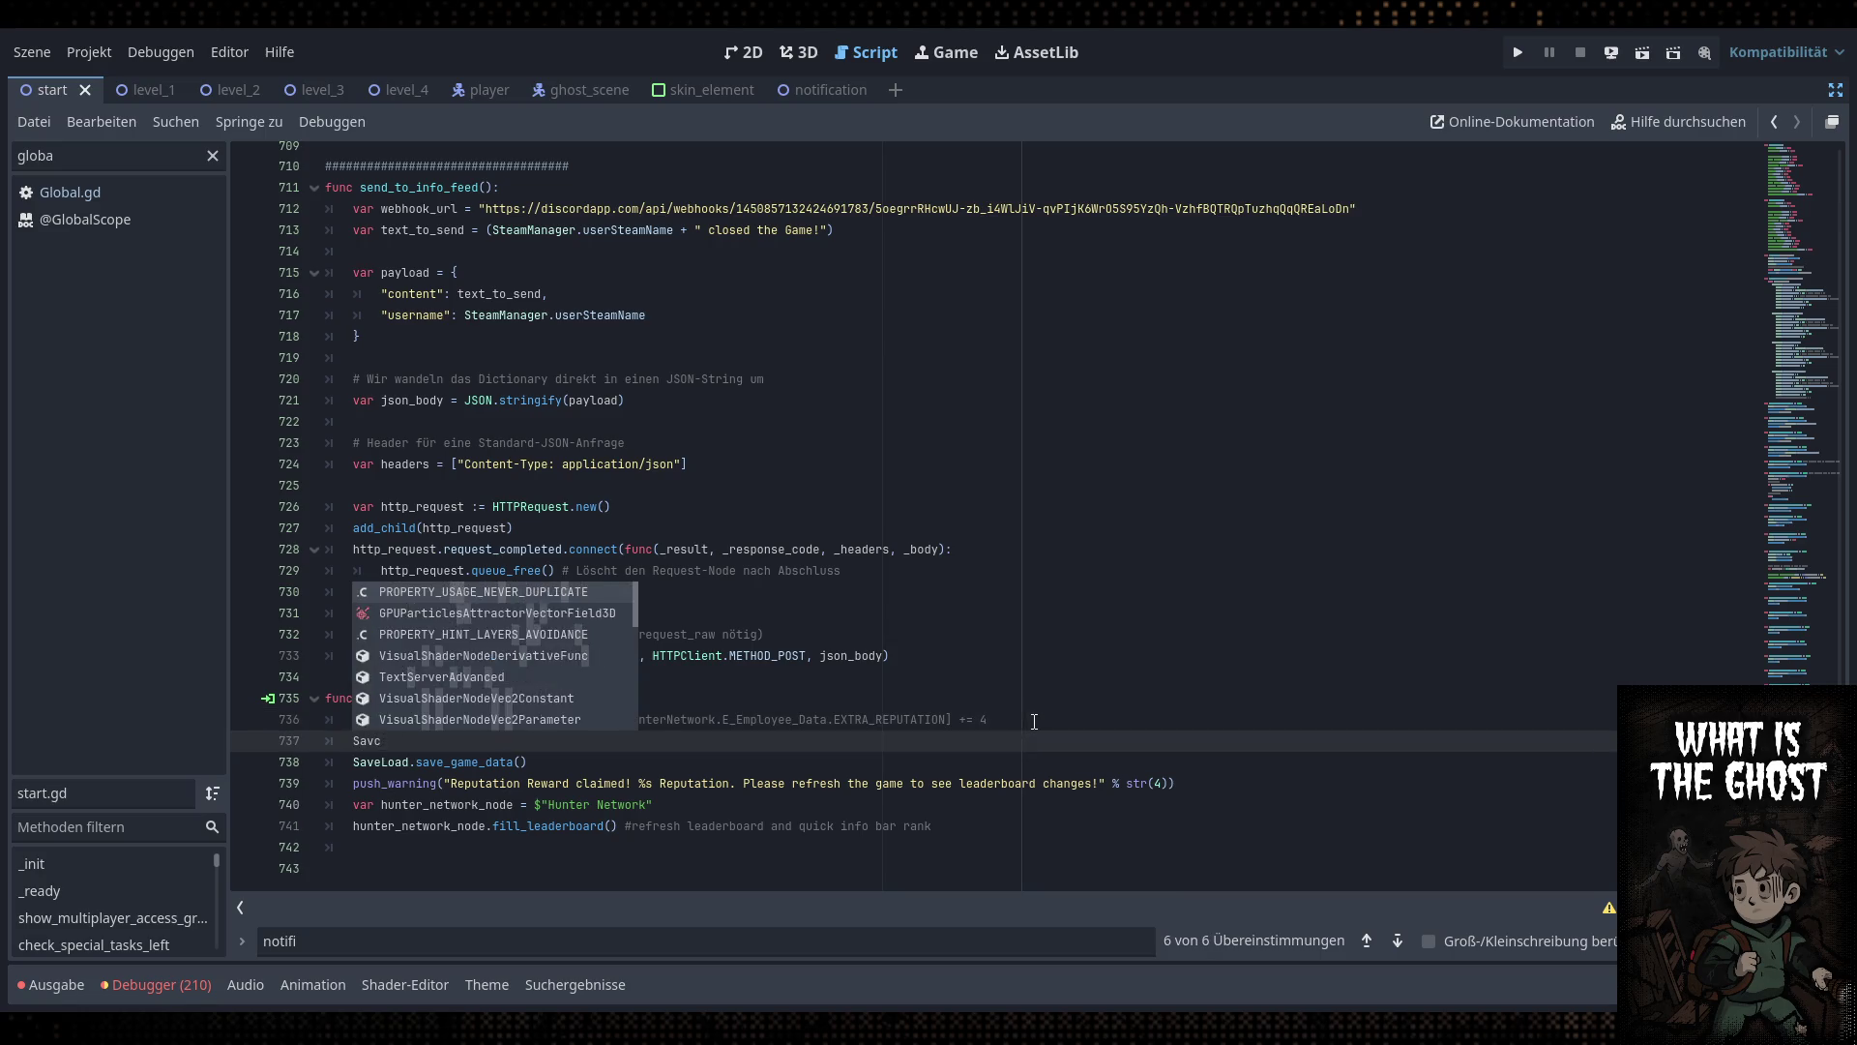
pyautogui.press('BackSpace')
pyautogui.press('BackSpace')
pyautogui.write('e')
pyautogui.press('Return')
pyautogui.write('.l')
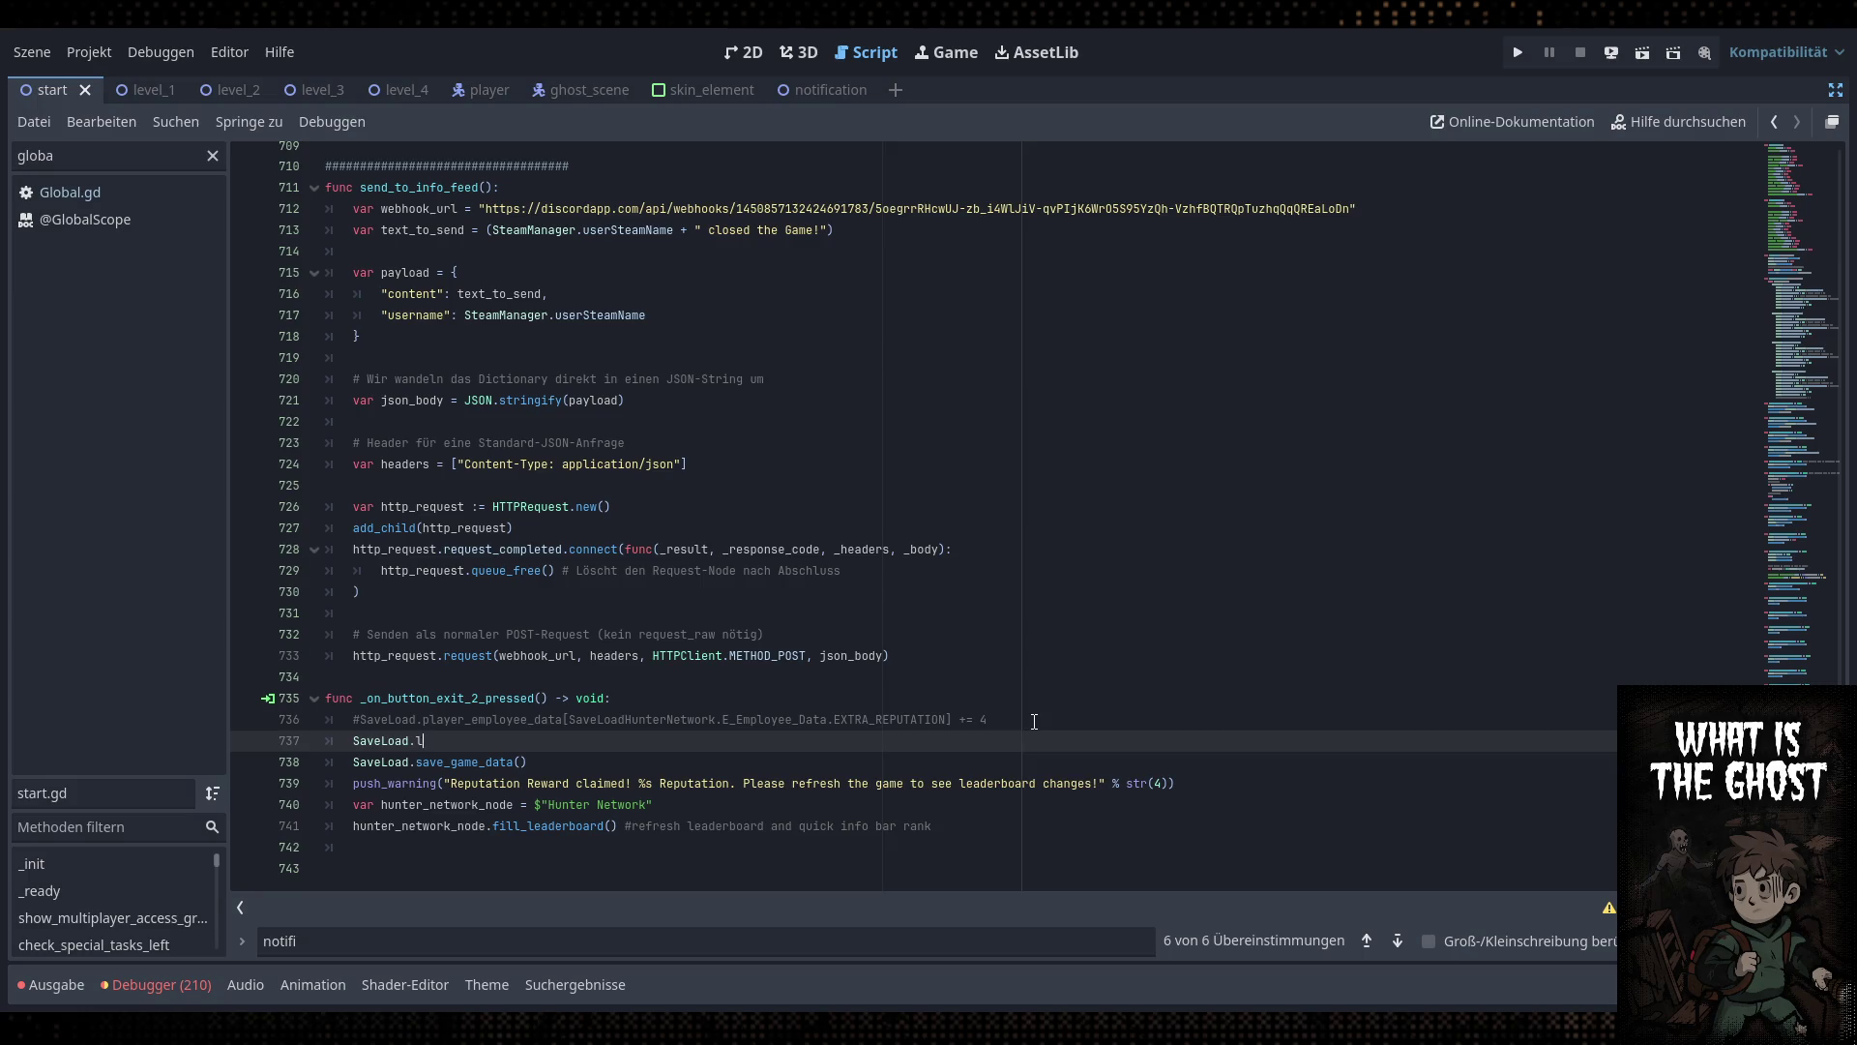
pyautogui.write('eve')
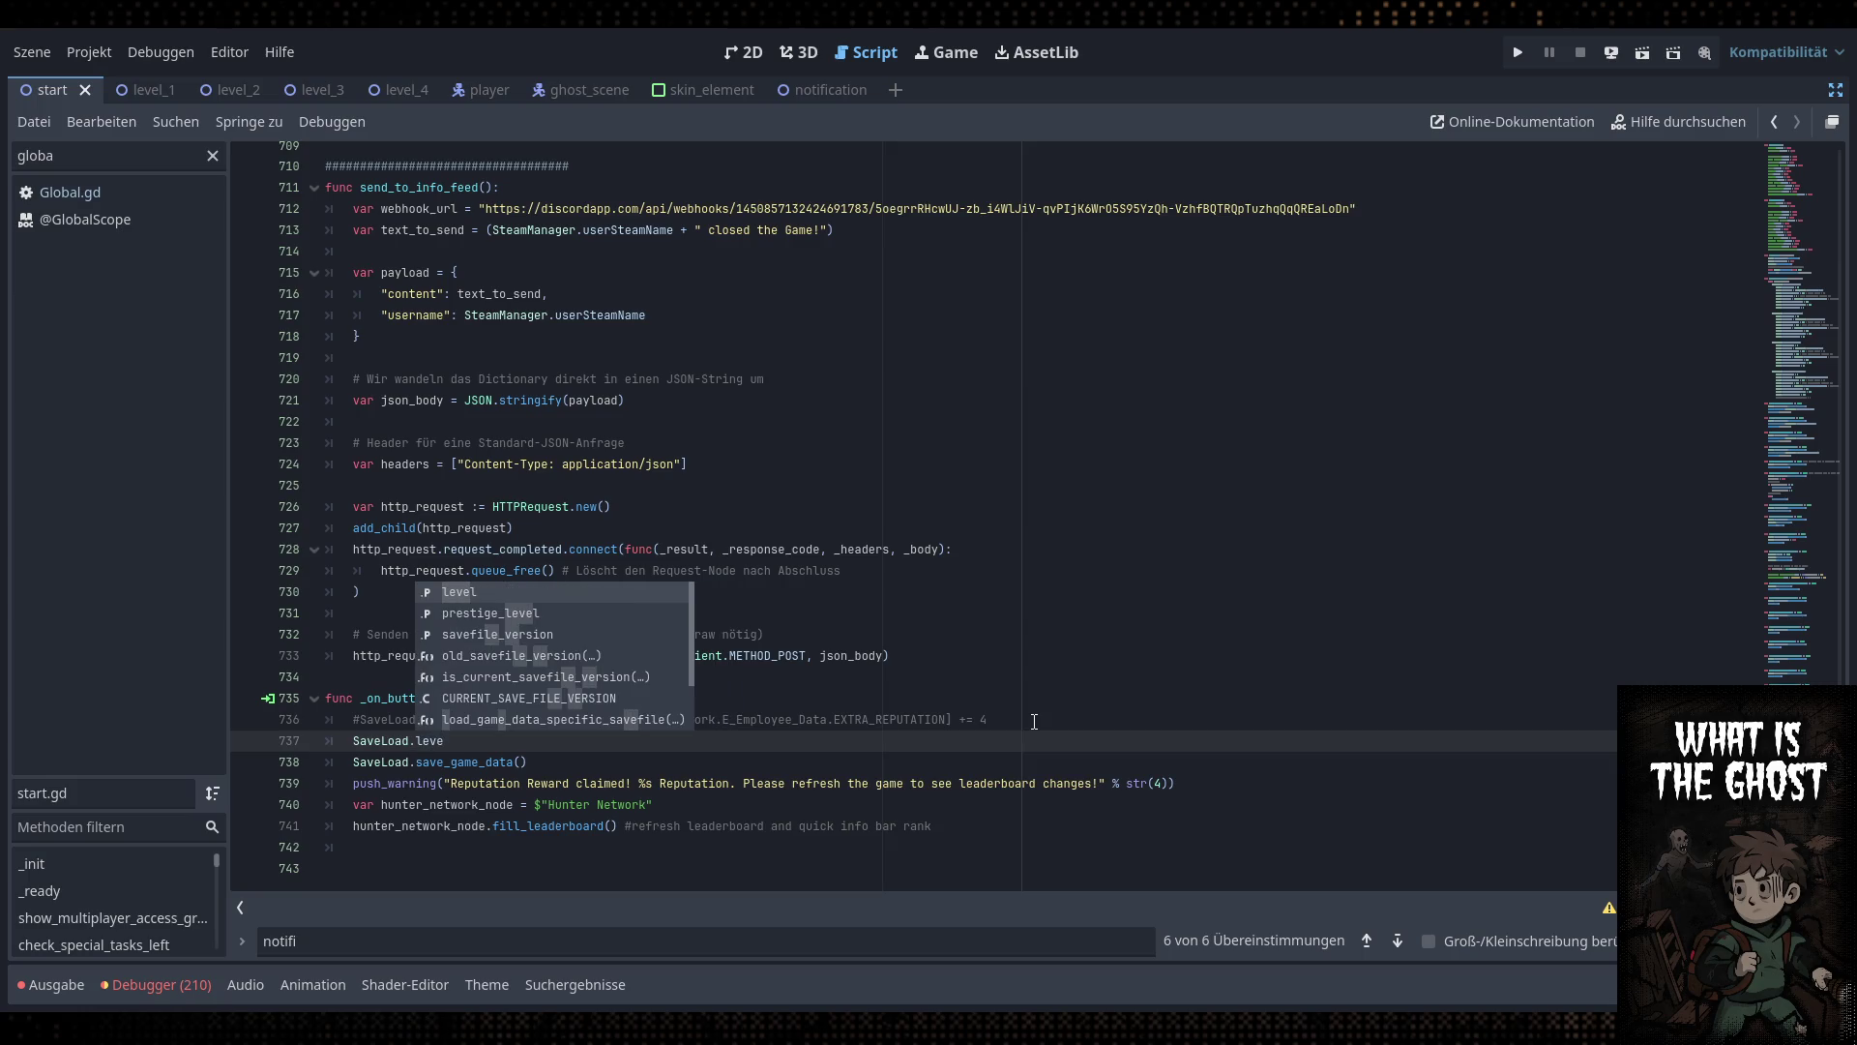
pyautogui.write('l += 1')
pyautogui.click(1034, 721)
pyautogui.hotkey('ctrl', 's')
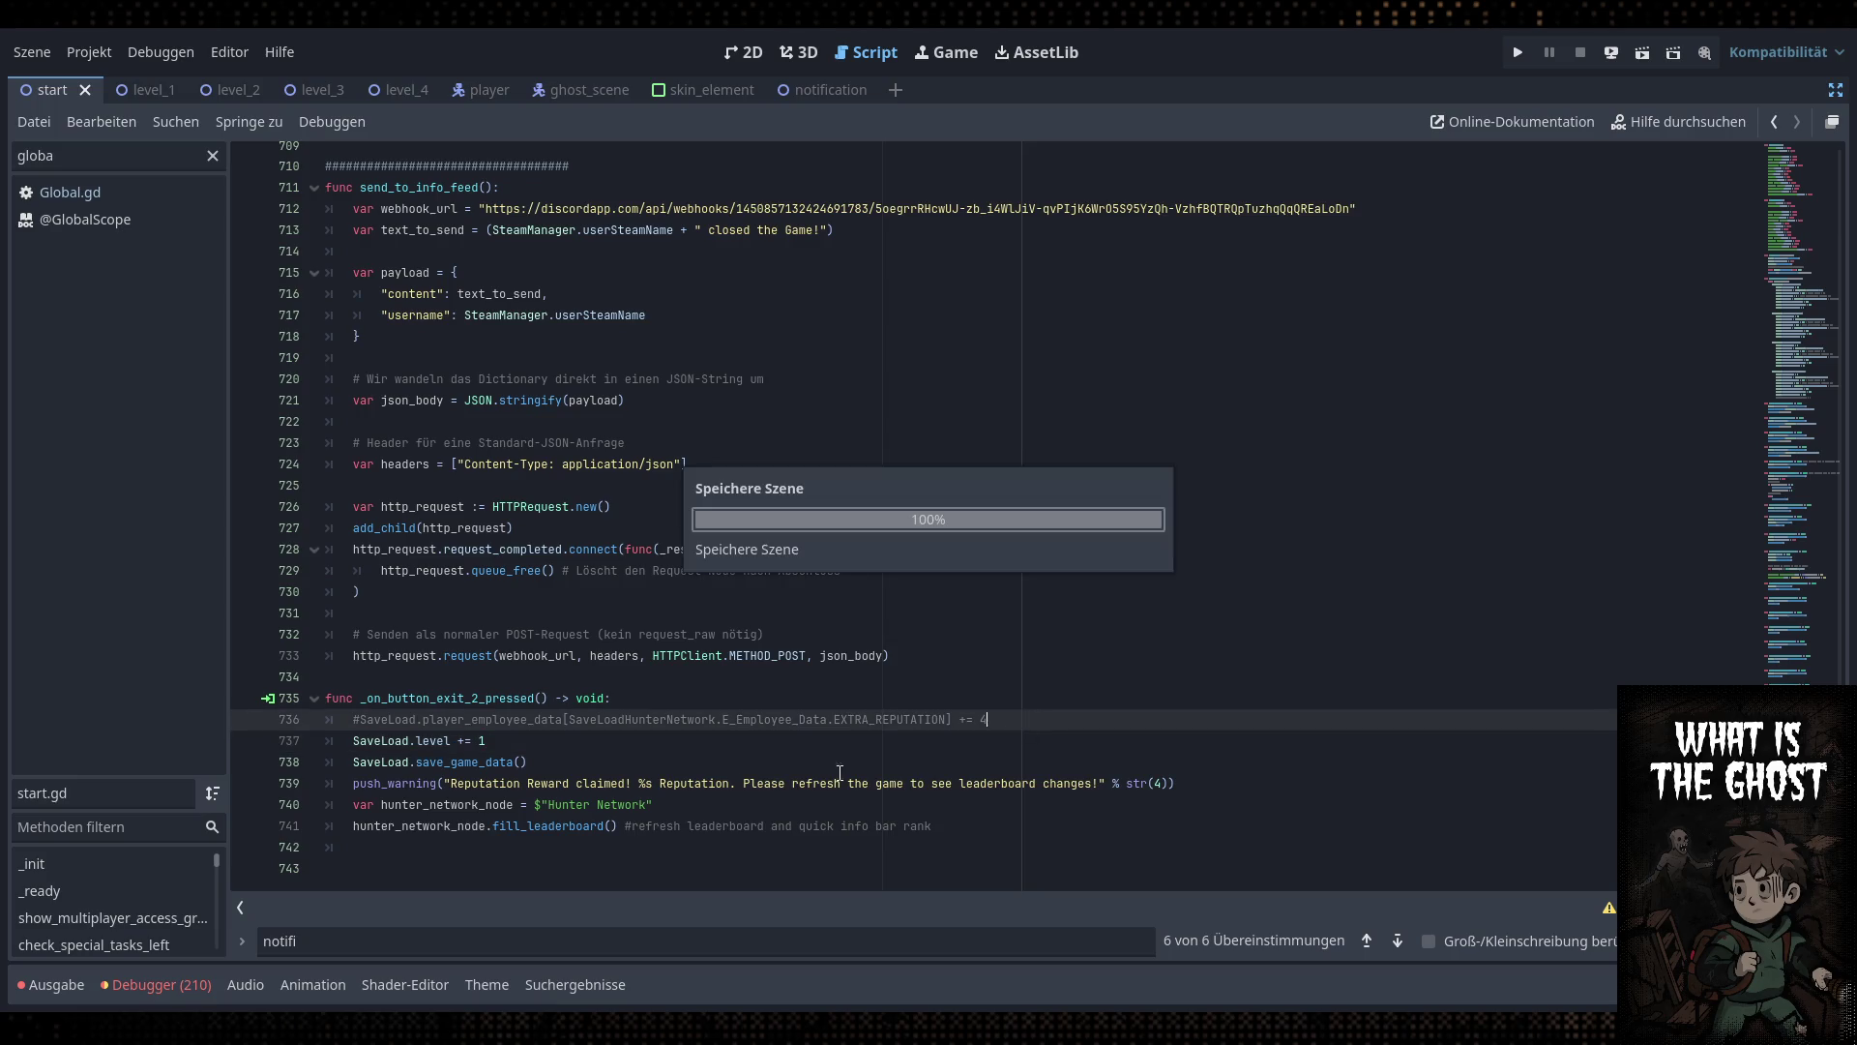
# Comment out the push_warning, hunter_network_node and leaderboard refresh lines
pyautogui.click(359, 786)
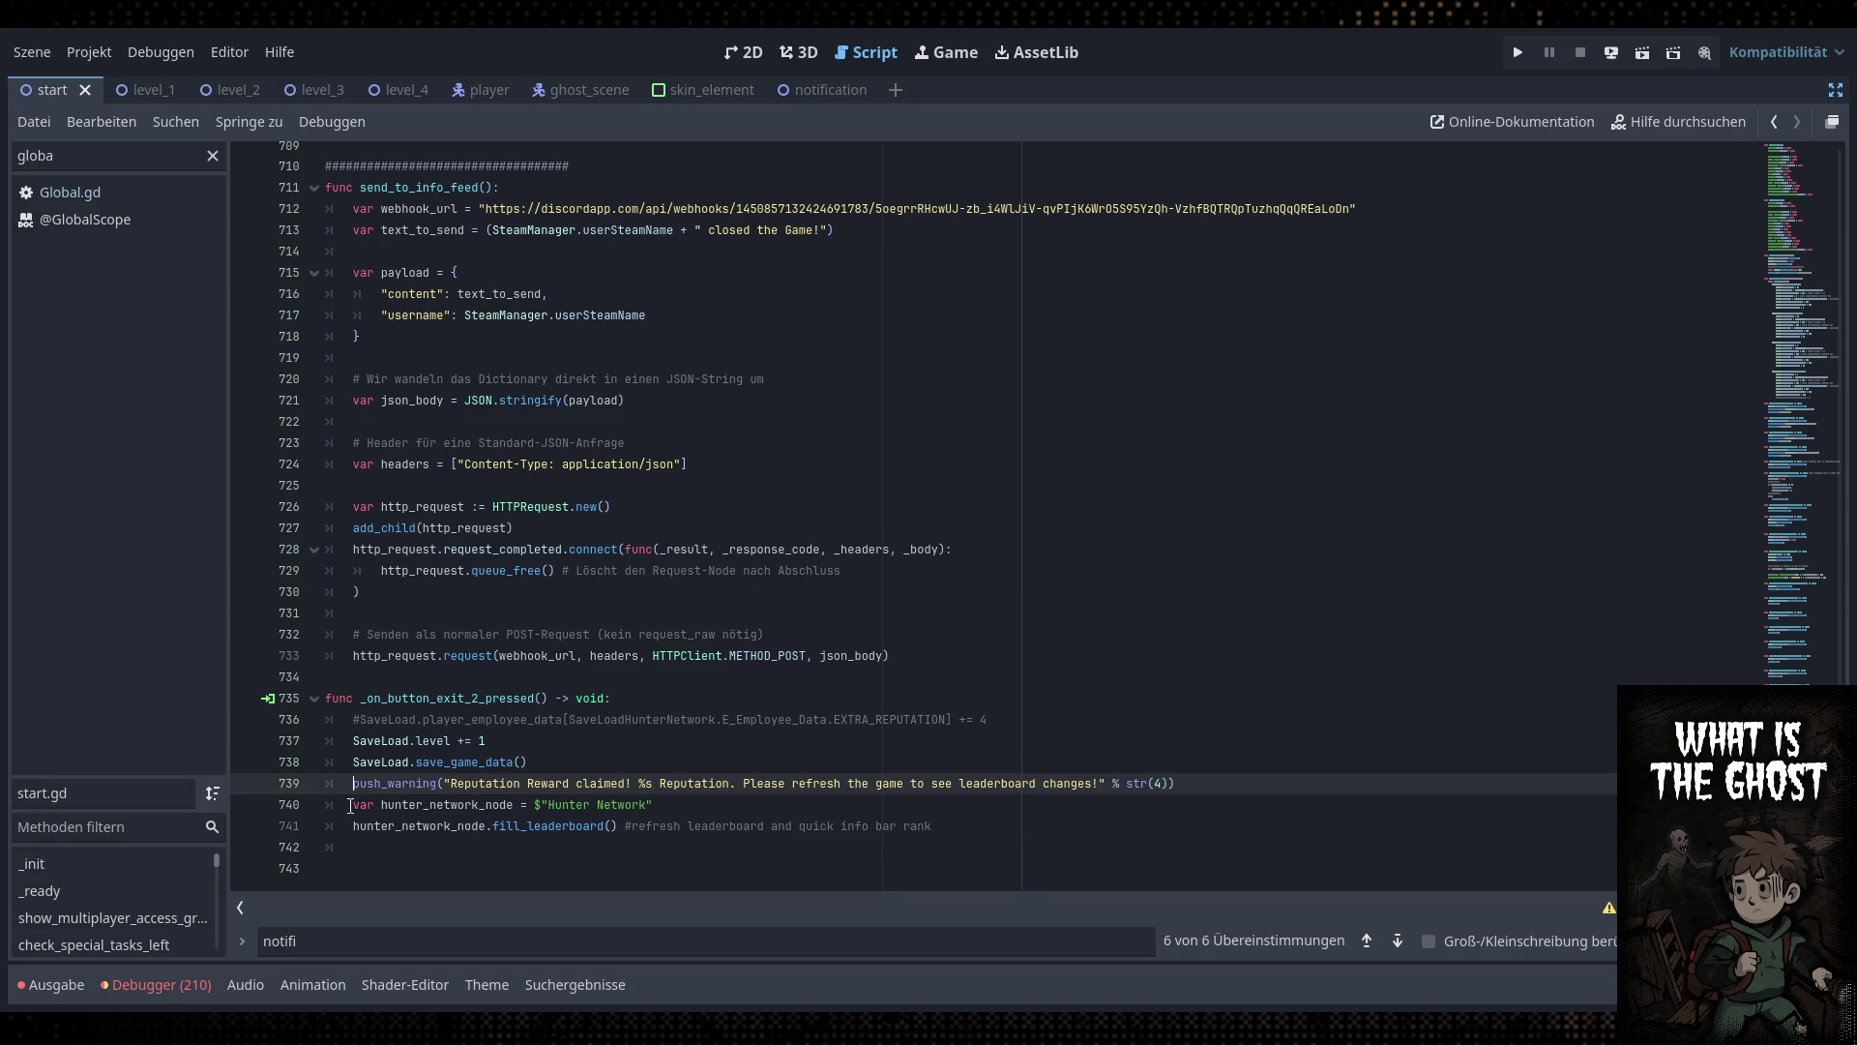
pyautogui.hotkey('ctrl', 'k')
pyautogui.click(348, 806)
pyautogui.hotkey('ctrl', 'k')
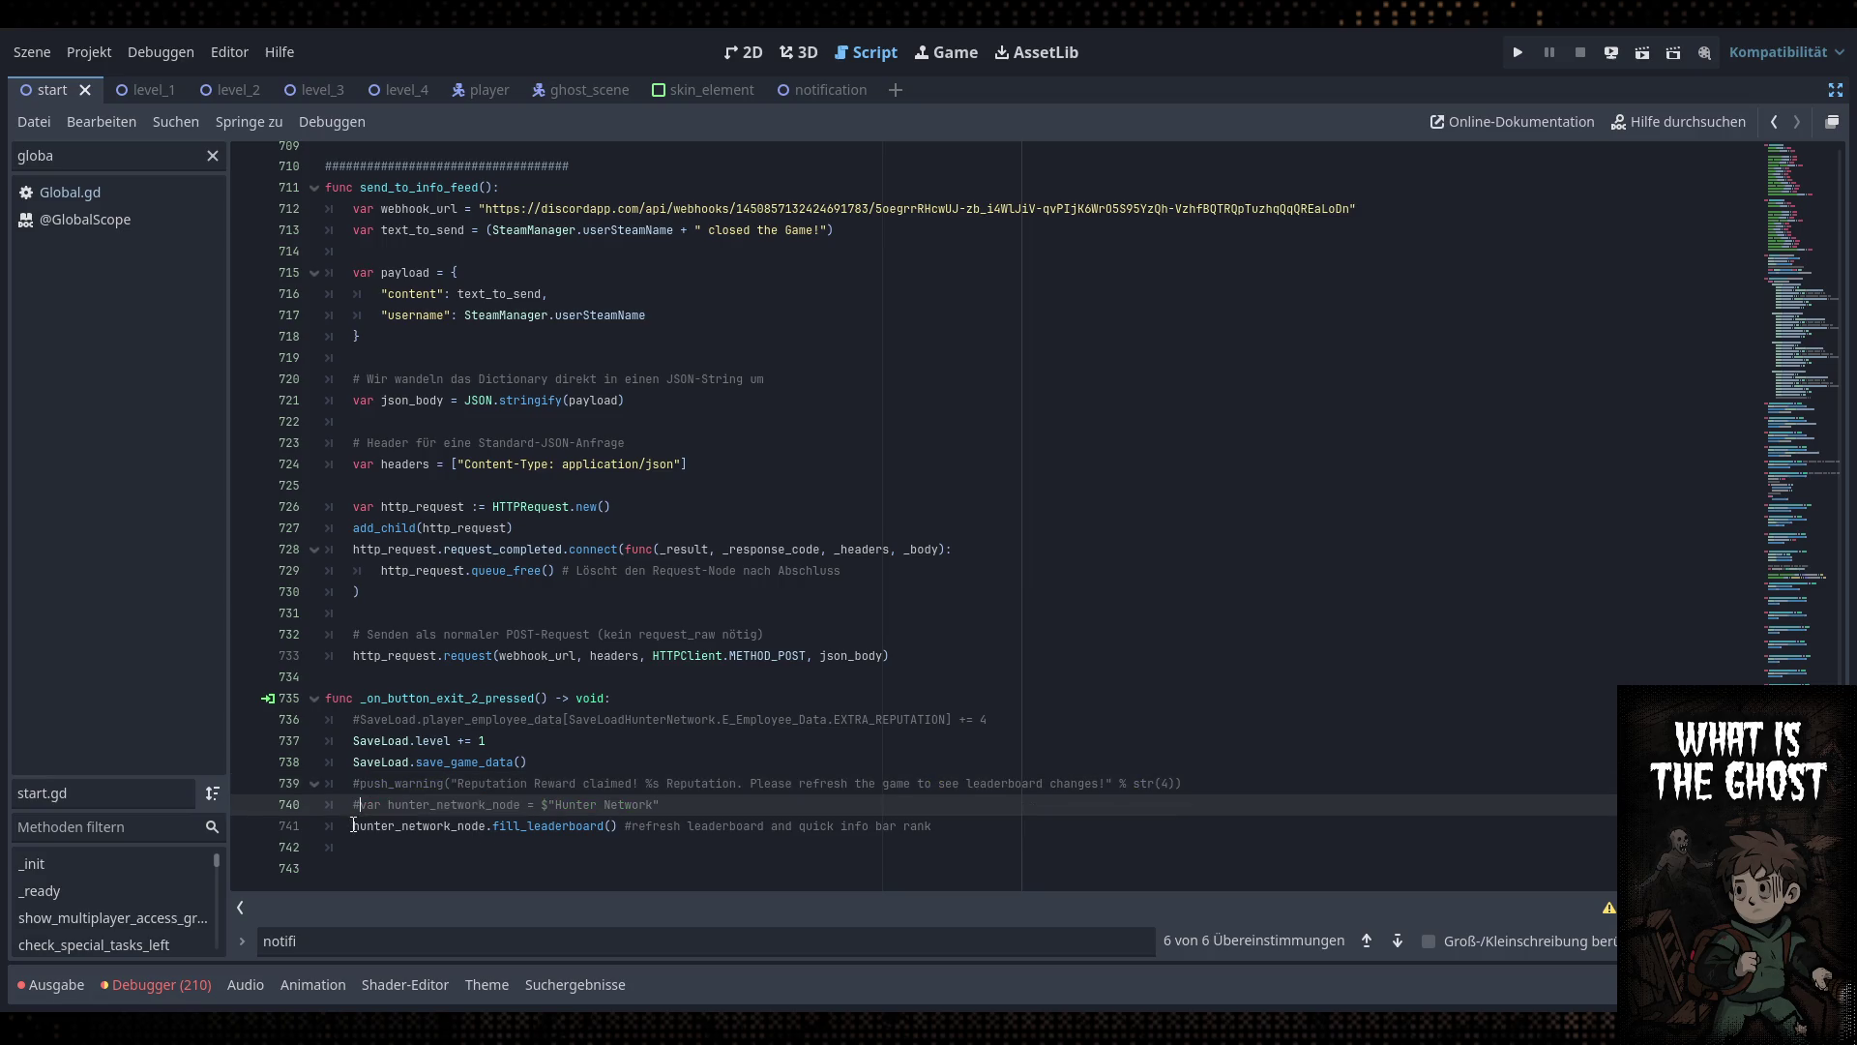
pyautogui.click(353, 825)
pyautogui.hotkey('ctrl', 'k')
pyautogui.click(740, 784)
pyautogui.press('Up')
# Restore the side panels and run the game to test the cheat
pyautogui.click(1518, 52)
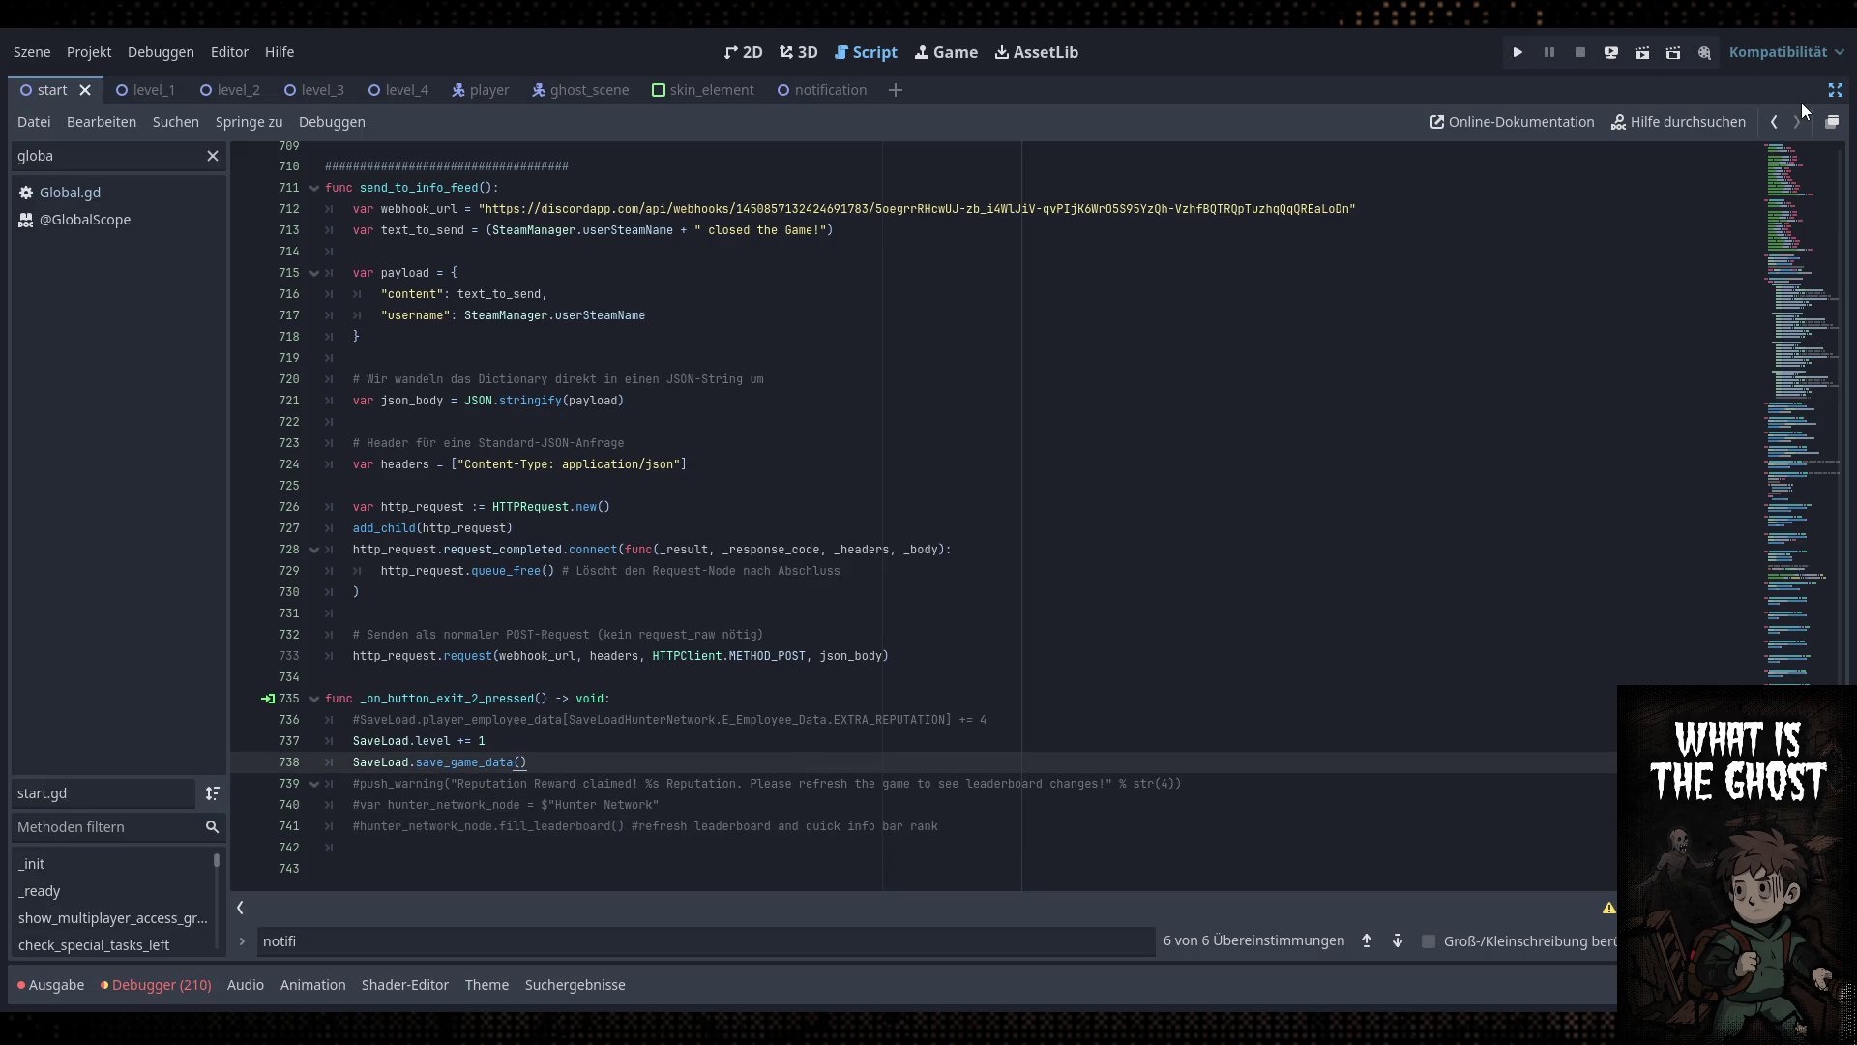
pyautogui.click(1834, 93)
pyautogui.click(709, 346)
pyautogui.click(1518, 52)
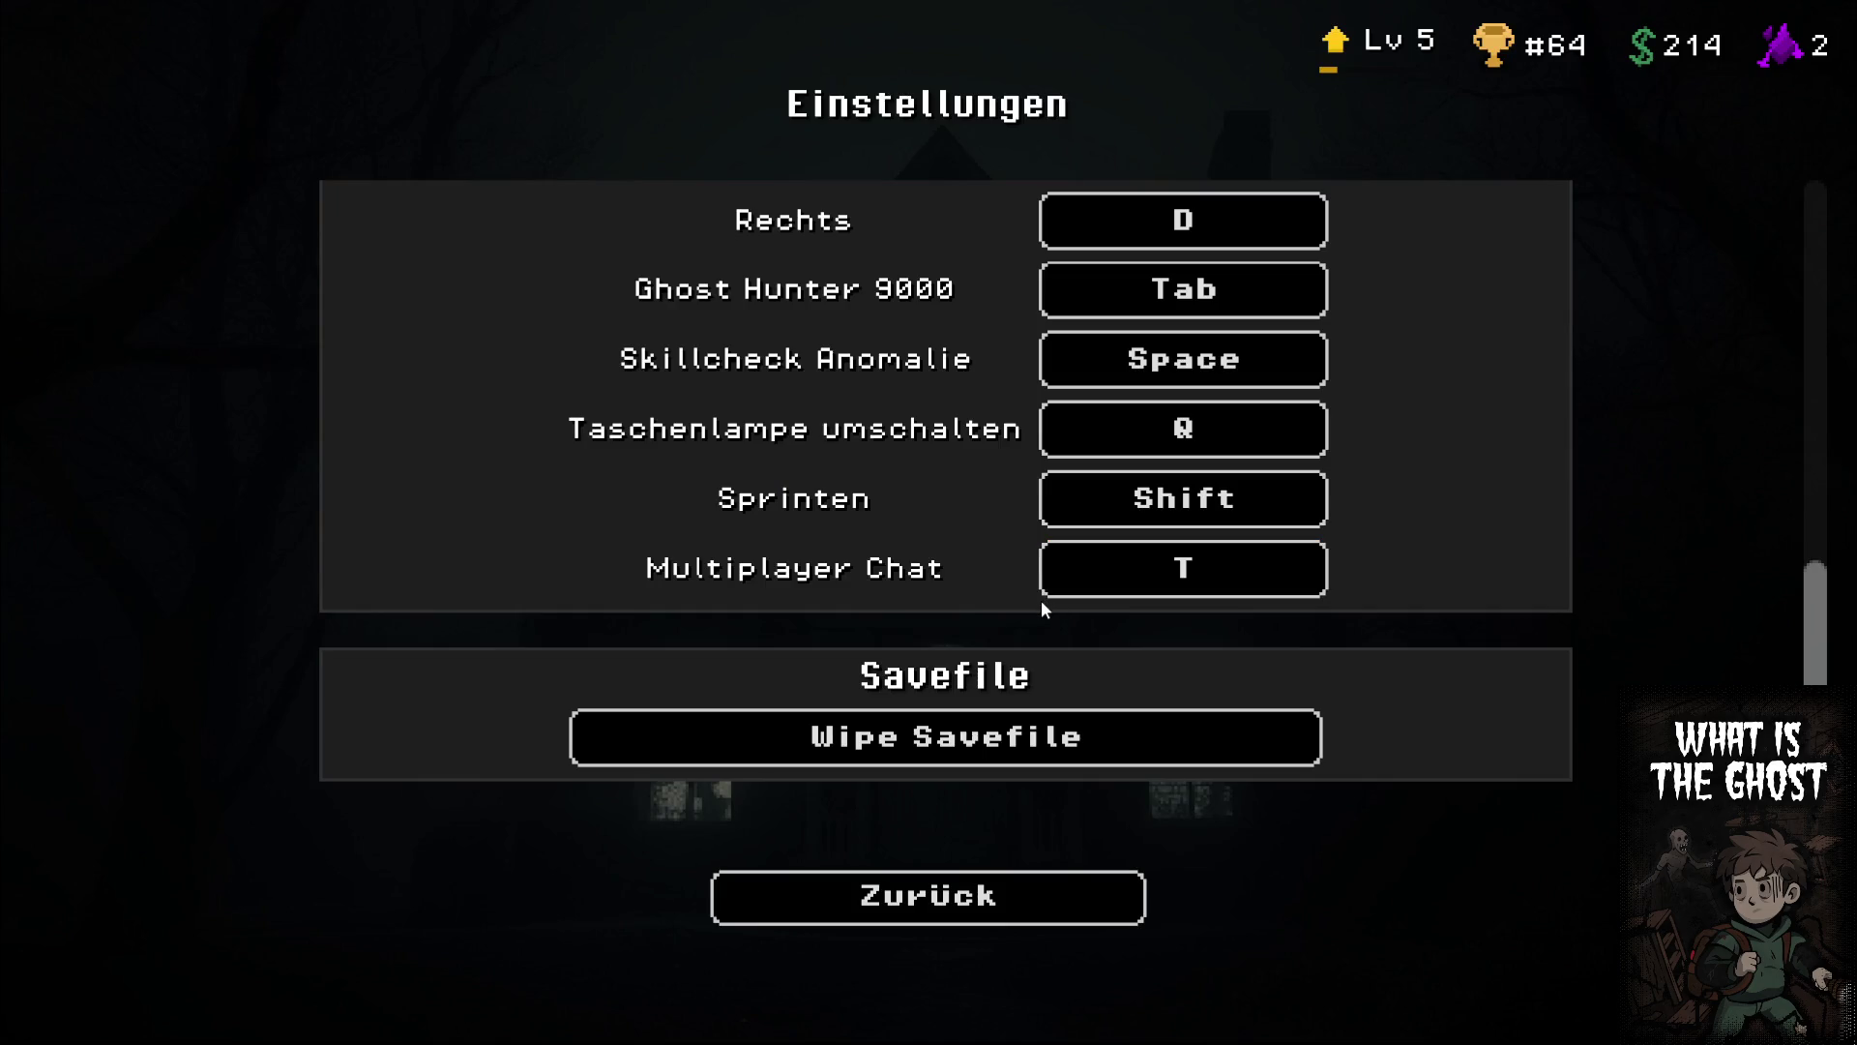
# Open the game settings and return to the main menu
pyautogui.scroll(3, 1041, 600)
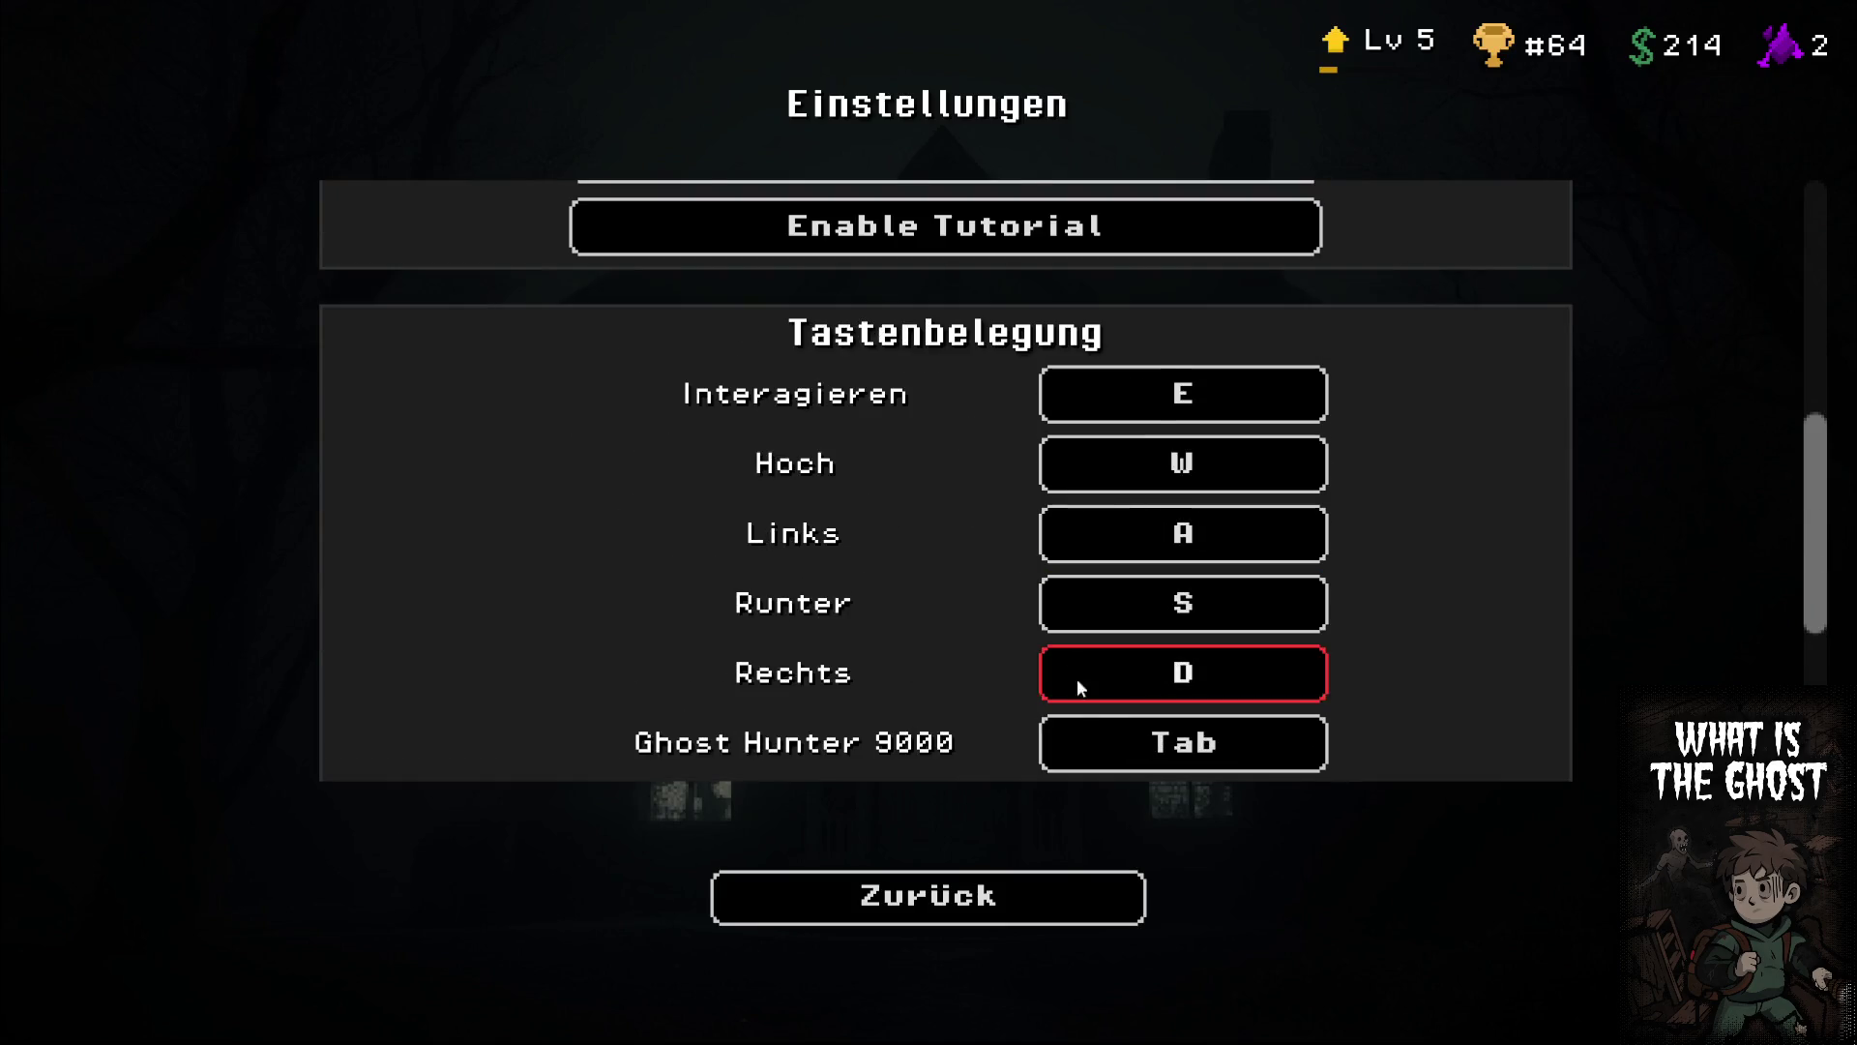
pyautogui.click(927, 894)
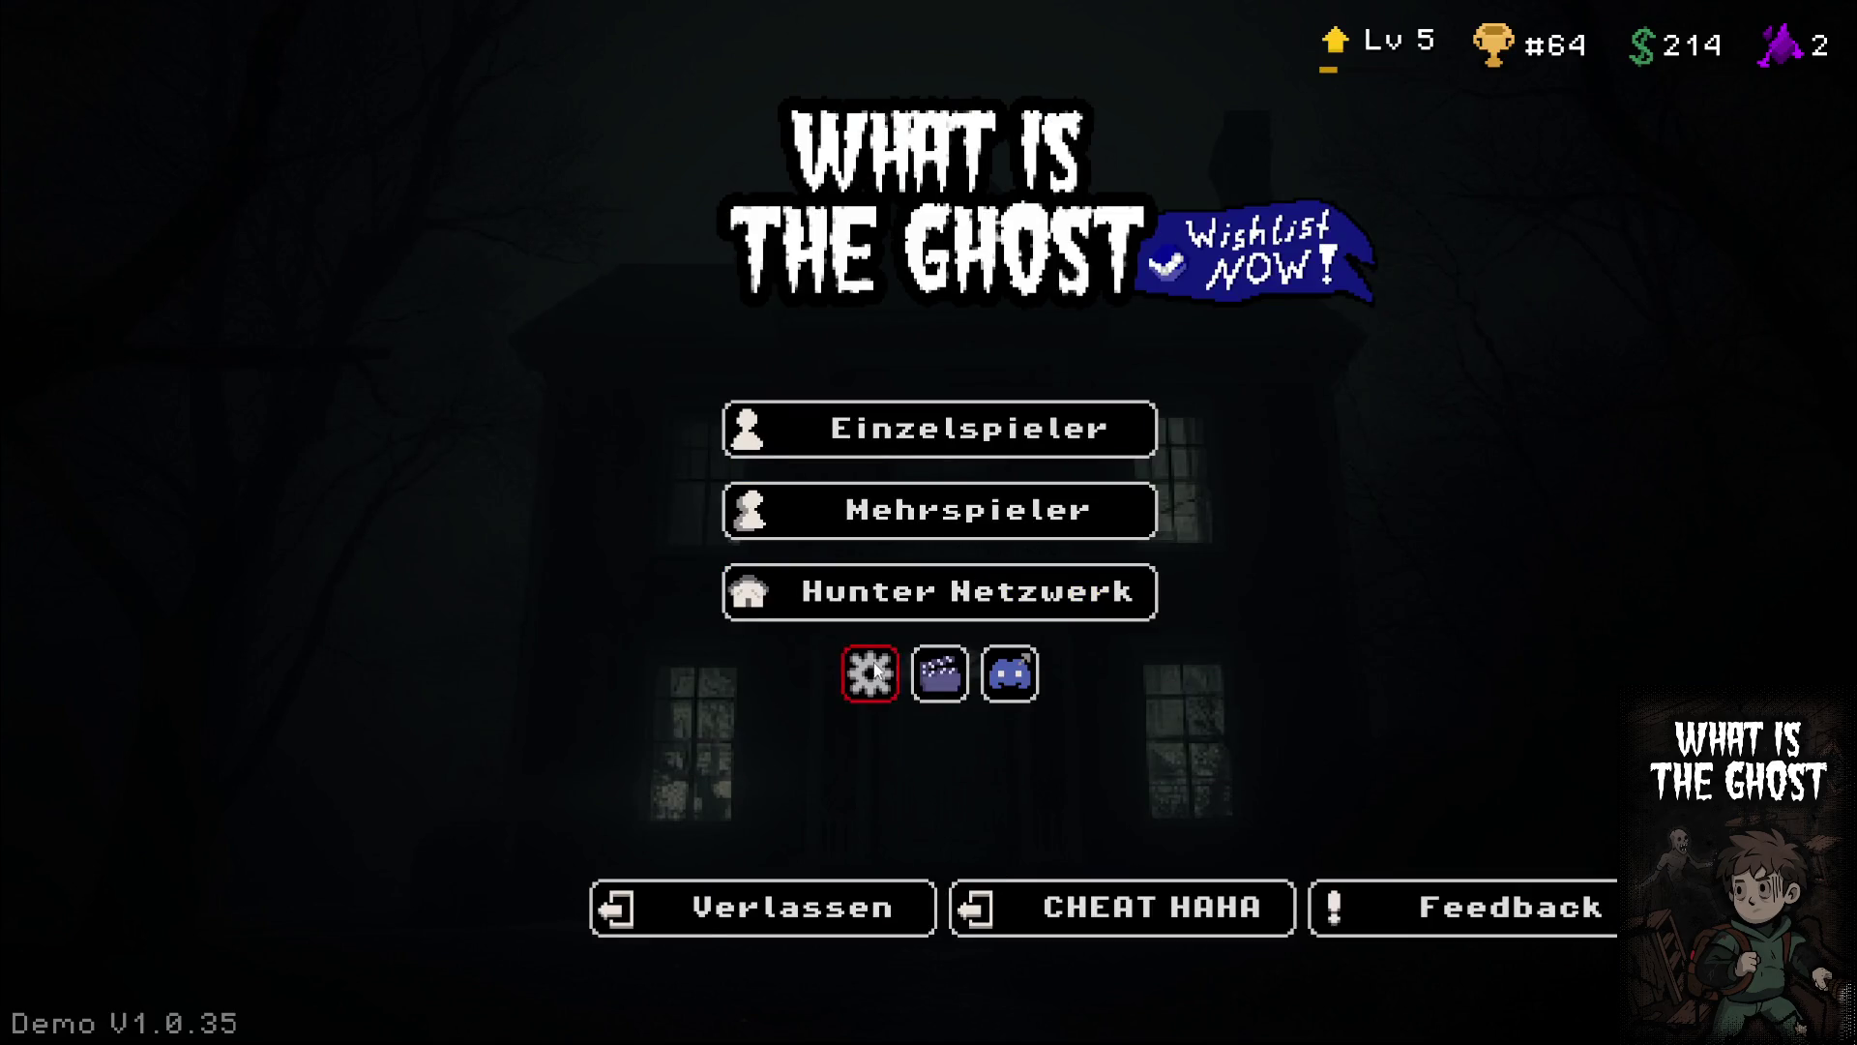
pyautogui.click(870, 673)
pyautogui.scroll(2, 1134, 542)
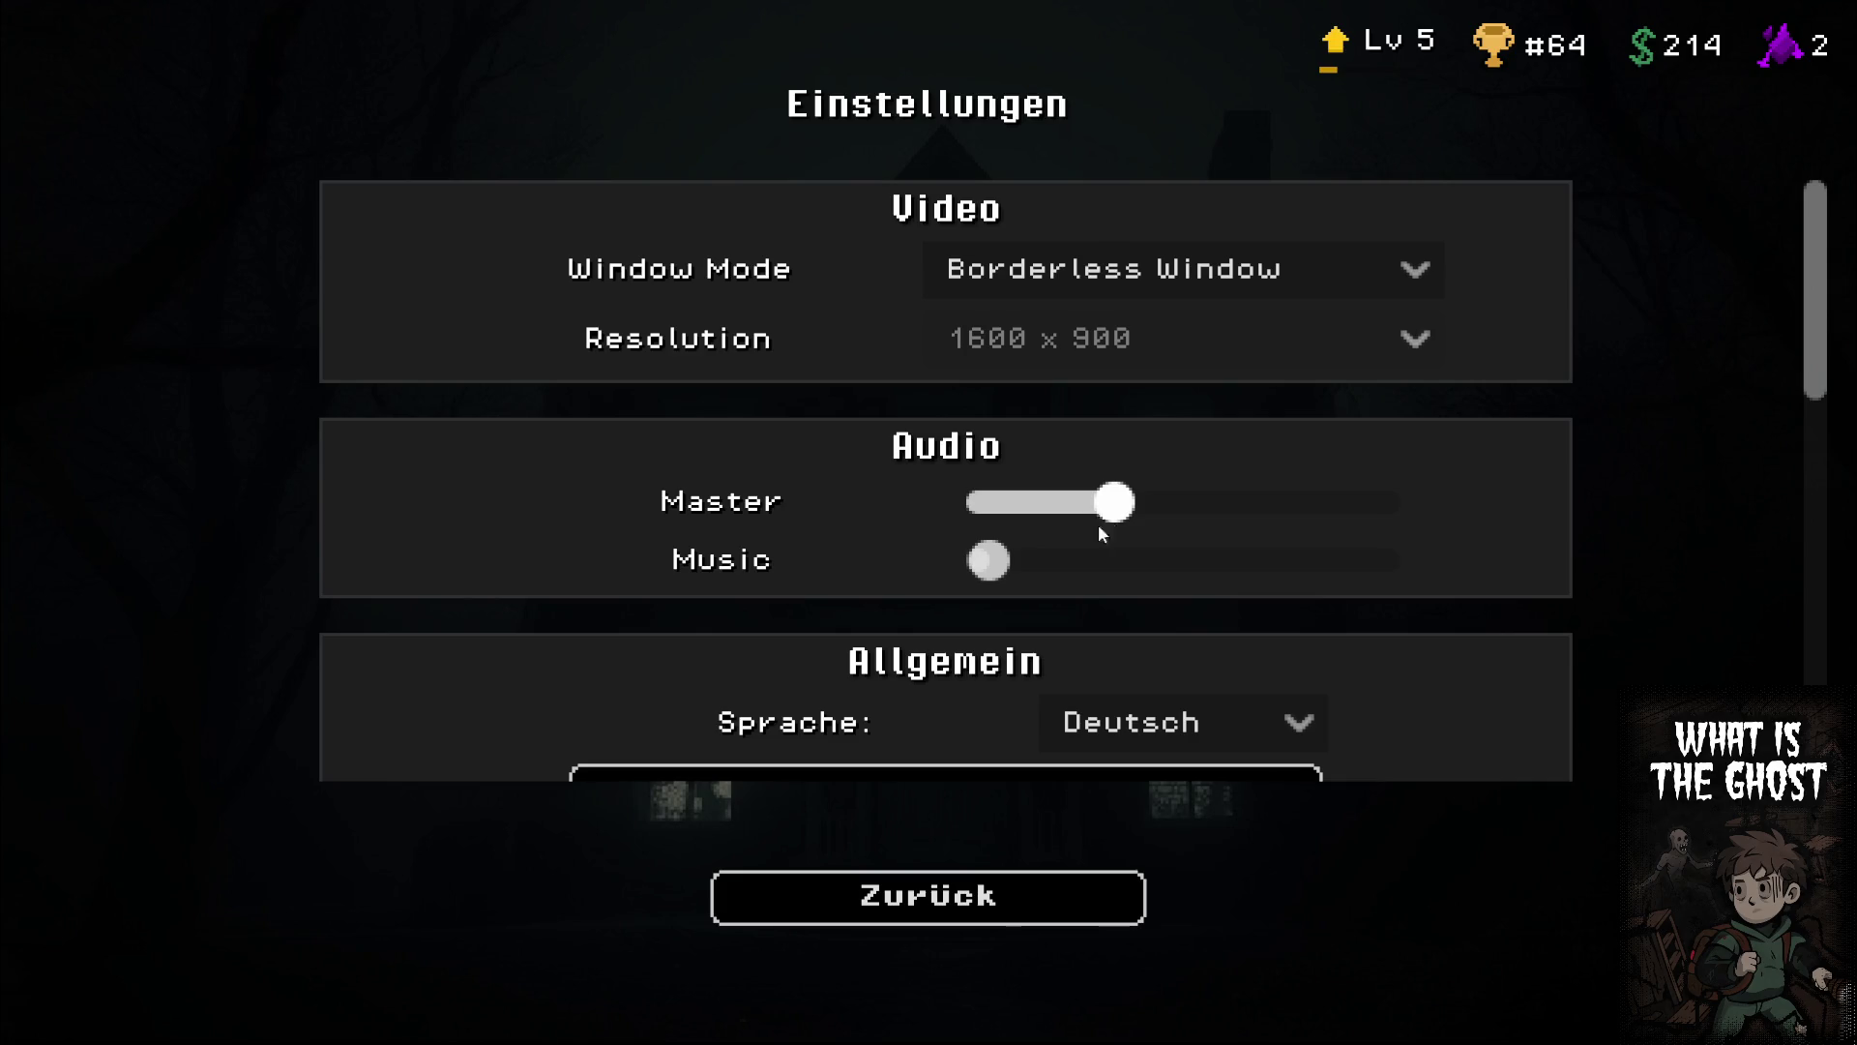
pyautogui.click(929, 896)
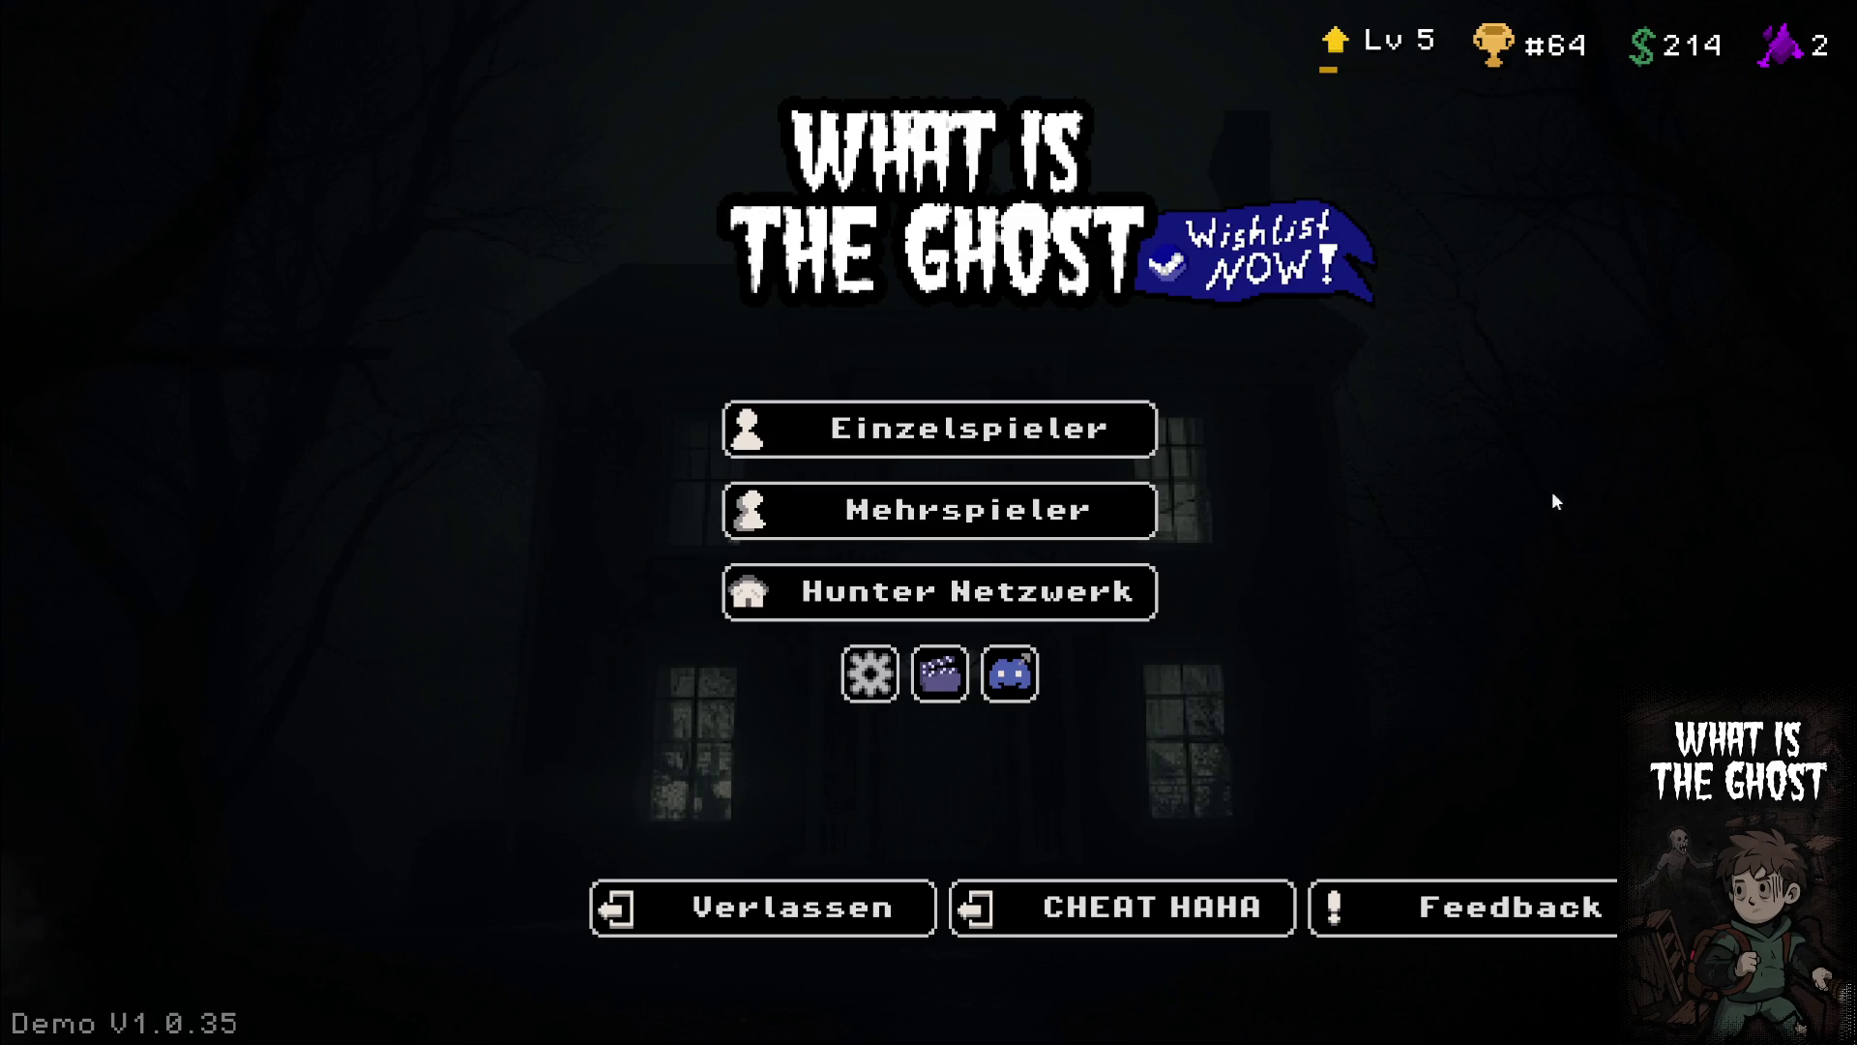
# Use the CHEAT HAHA button repeatedly to raise the player from Lv 5 to Lv 50
pyautogui.click(1147, 899)
pyautogui.click(1147, 900)
pyautogui.click(1148, 900)
pyautogui.click(1147, 900)
pyautogui.click(1148, 900)
pyautogui.click(1147, 899)
pyautogui.doubleClick(1149, 901)
pyautogui.click(1148, 900)
pyautogui.doubleClick(1148, 901)
pyautogui.doubleClick(1148, 901)
pyautogui.doubleClick(1148, 901)
pyautogui.click(1149, 901)
pyautogui.click(1149, 900)
pyautogui.tripleClick(1148, 901)
pyautogui.tripleClick(1148, 900)
pyautogui.doubleClick(1148, 900)
pyautogui.doubleClick(1148, 901)
pyautogui.doubleClick(1149, 899)
pyautogui.tripleClick(1149, 900)
pyautogui.tripleClick(1149, 900)
pyautogui.doubleClick(1149, 899)
pyautogui.doubleClick(1149, 900)
pyautogui.doubleClick(1150, 902)
pyautogui.doubleClick(1150, 902)
pyautogui.click(1149, 901)
pyautogui.click(1149, 902)
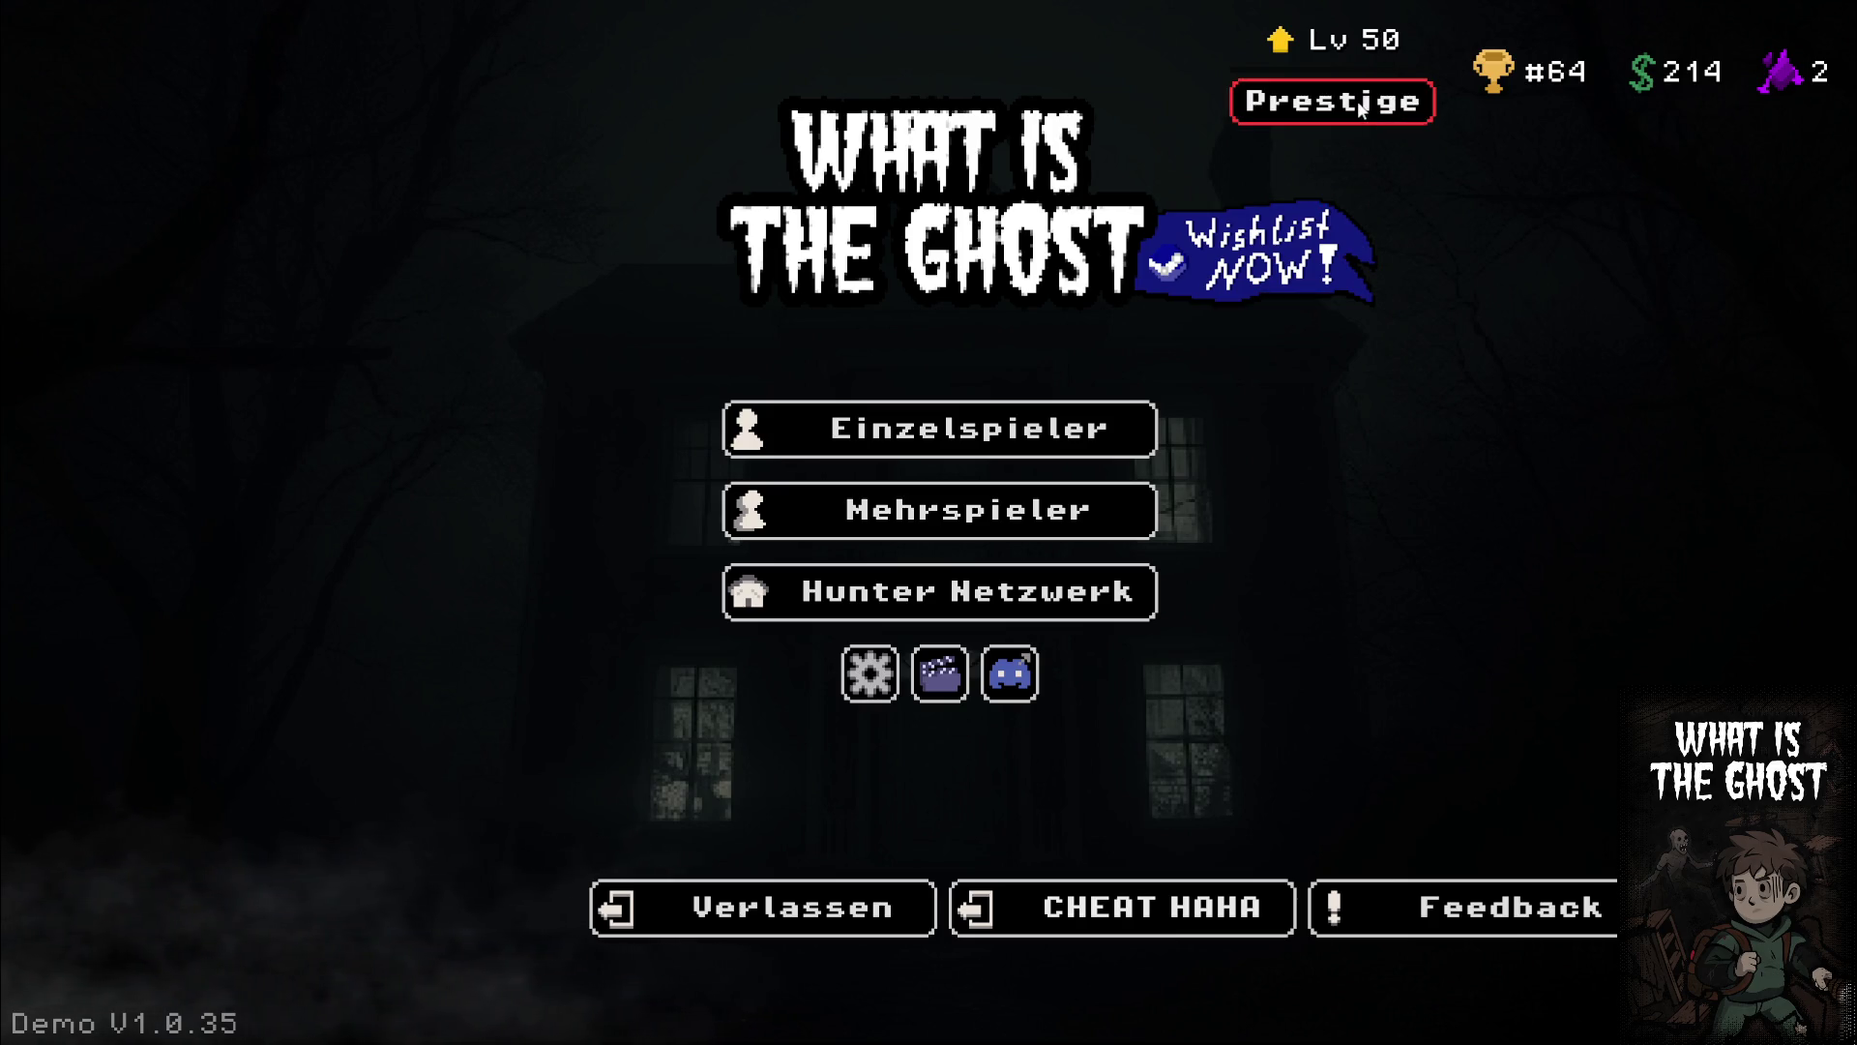
pyautogui.click(1360, 108)
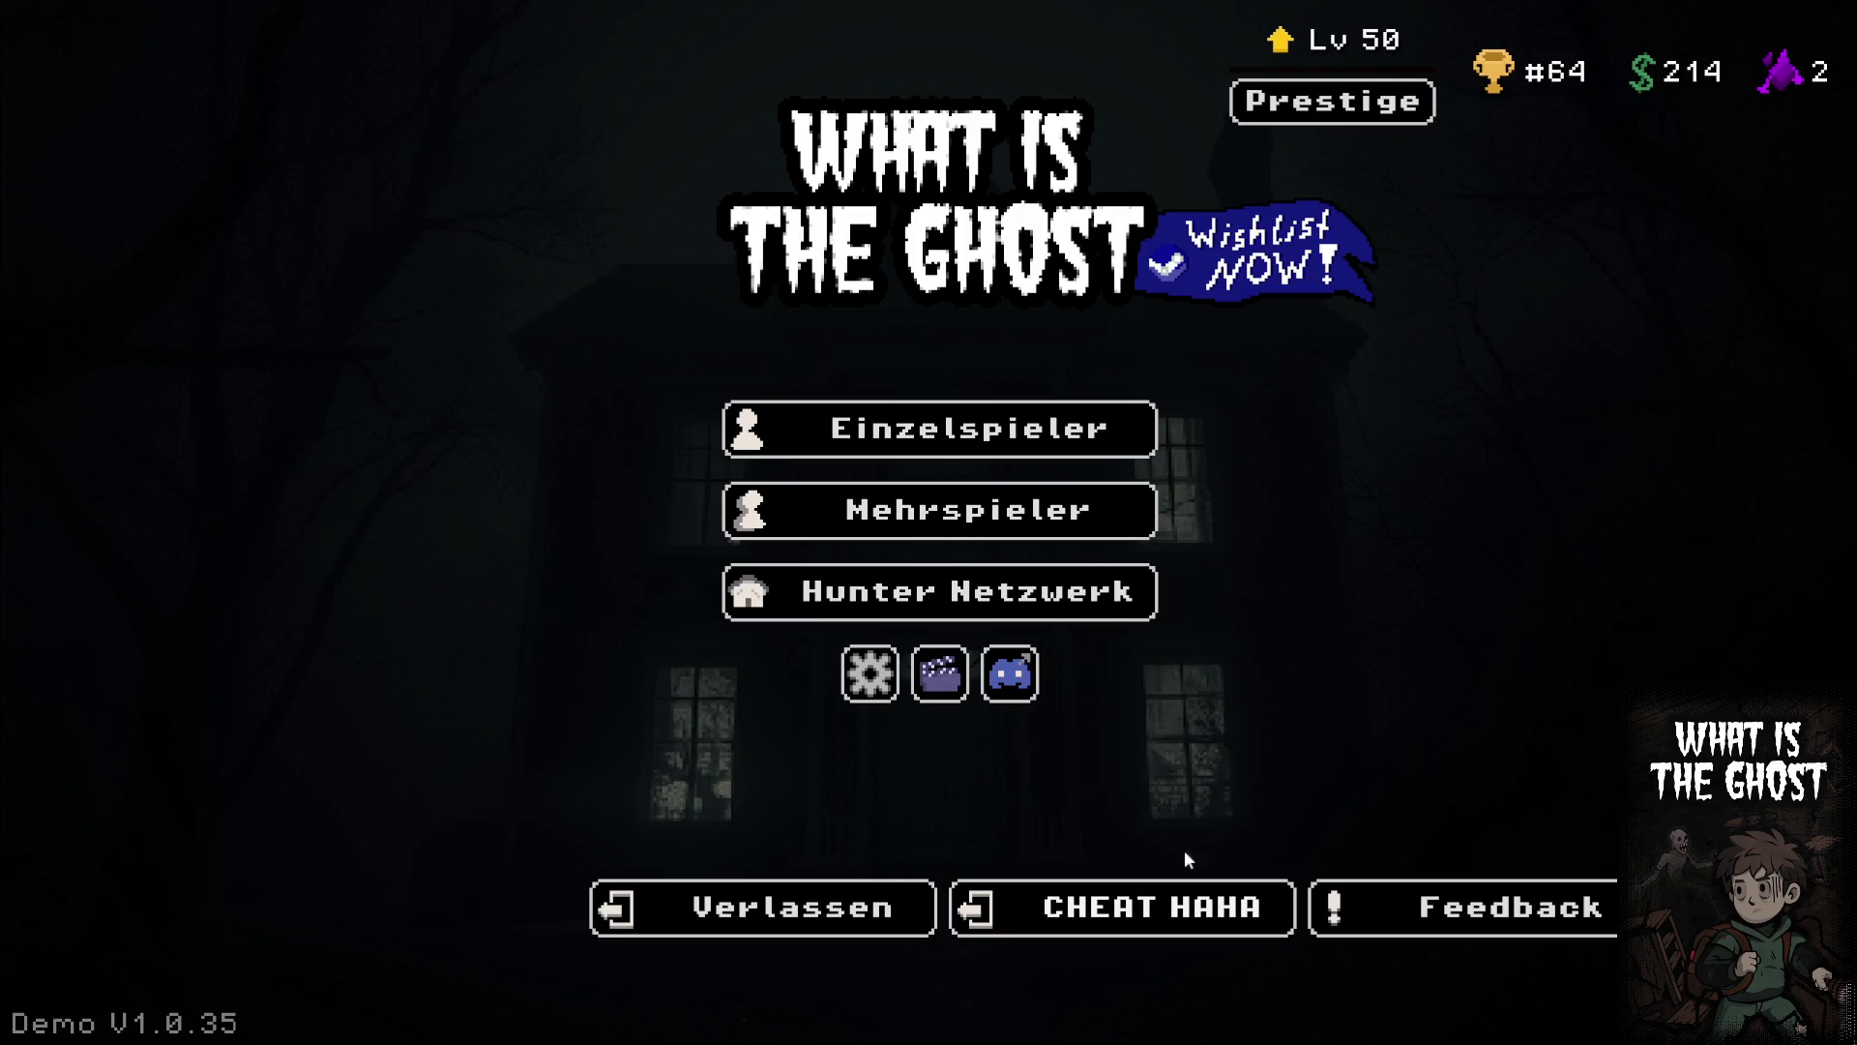
pyautogui.click(1355, 107)
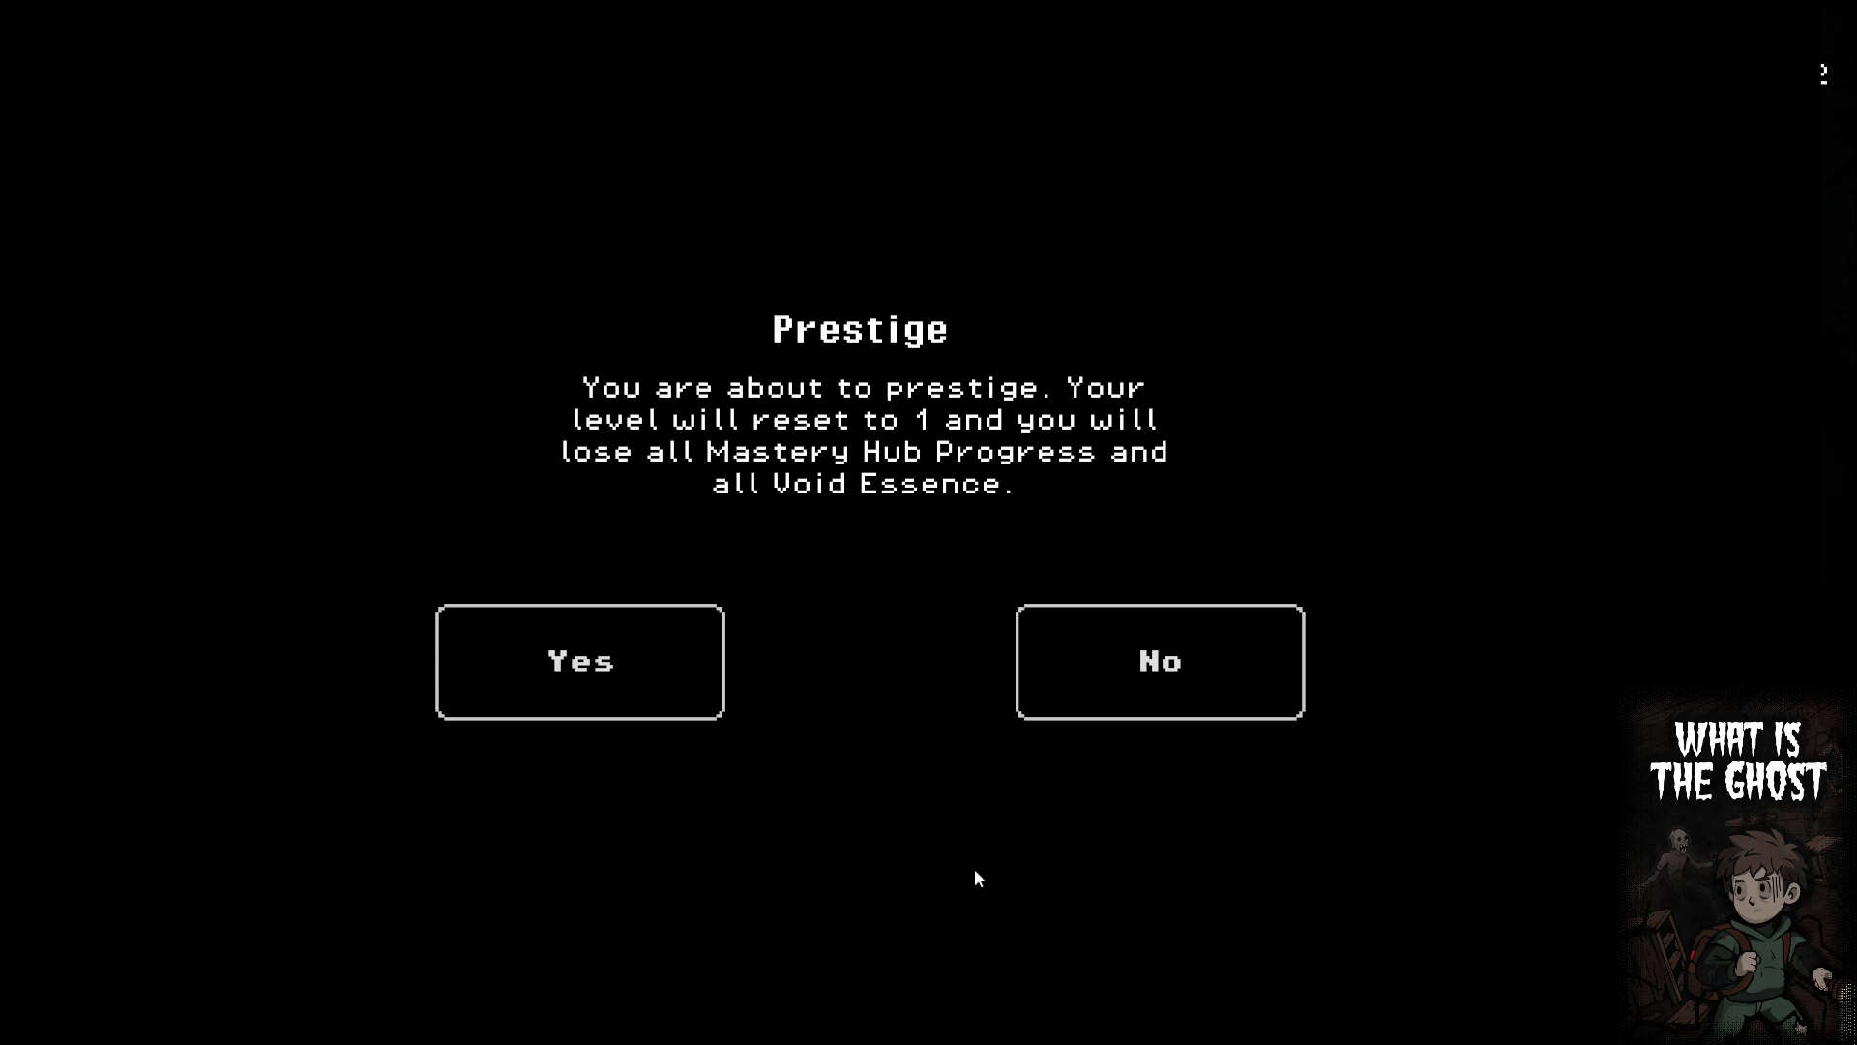
# Decline prestige with No, visit and leave Hunter Netzwerk, then reopen the Prestige confirmation
pyautogui.click(1150, 706)
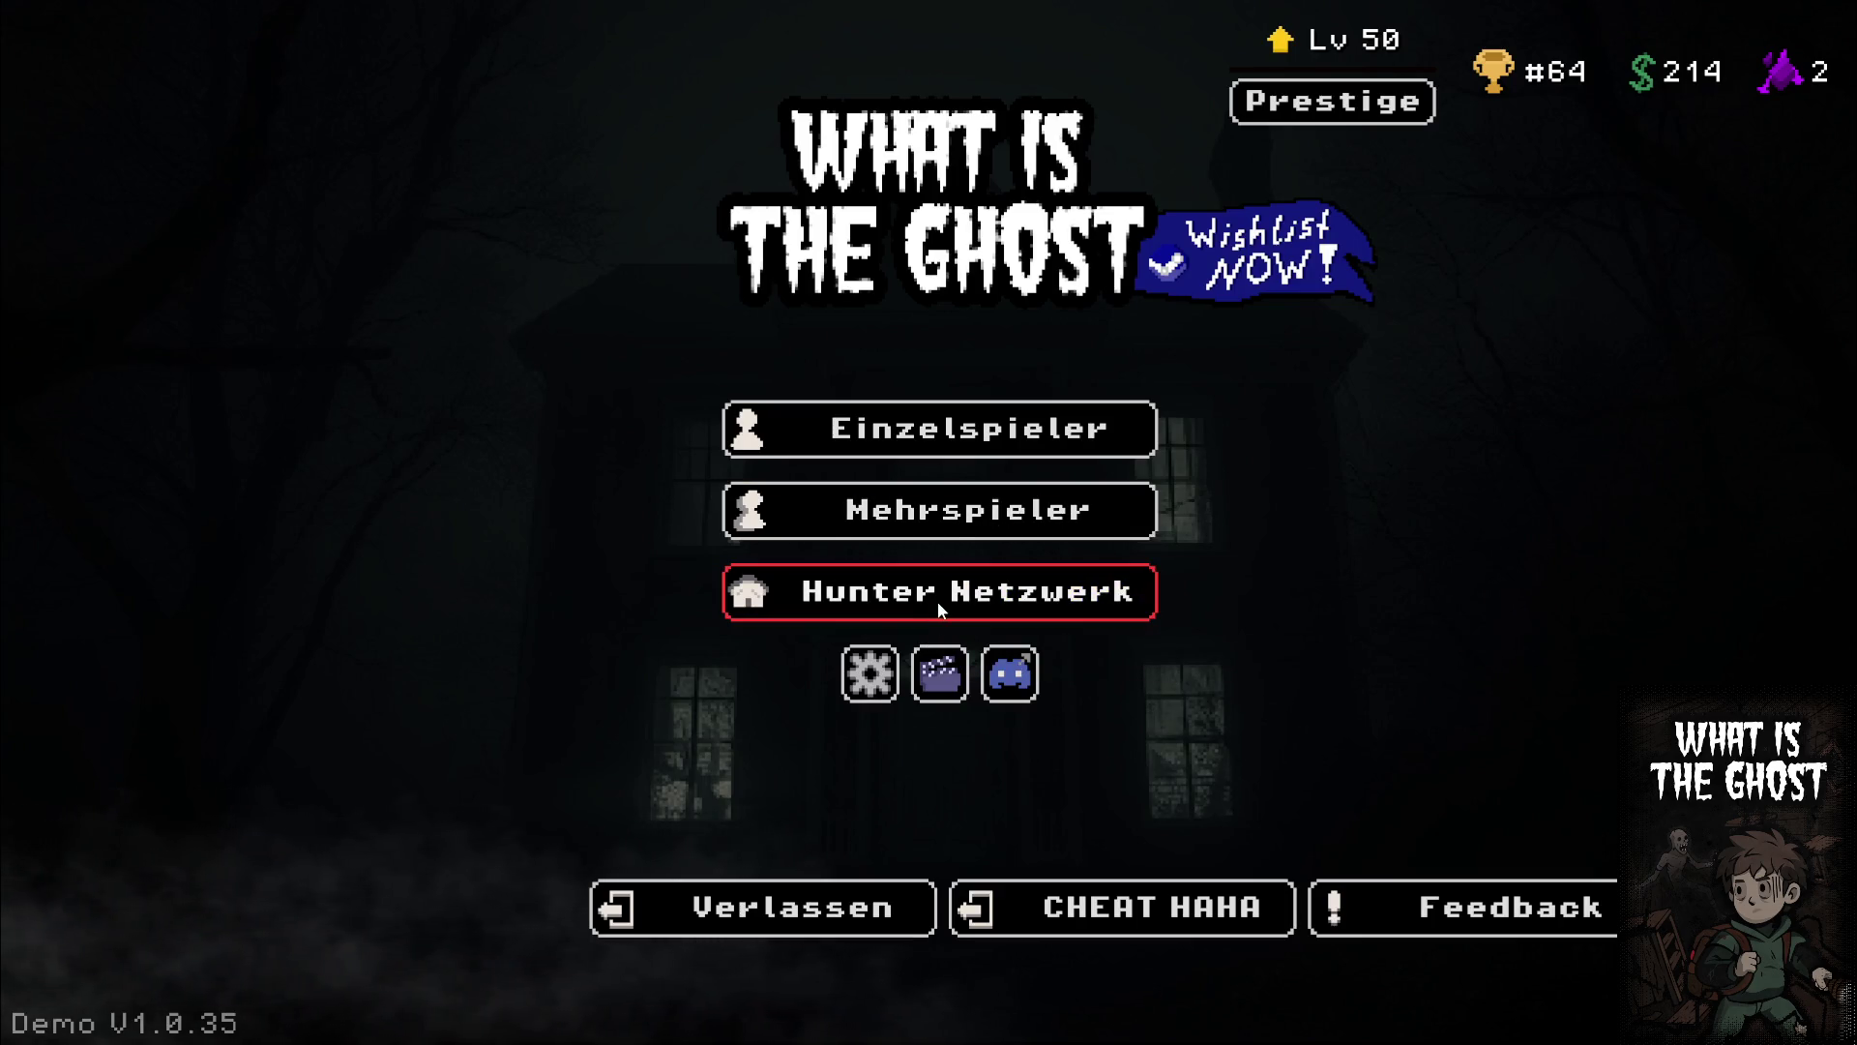
pyautogui.click(938, 600)
pyautogui.click(336, 902)
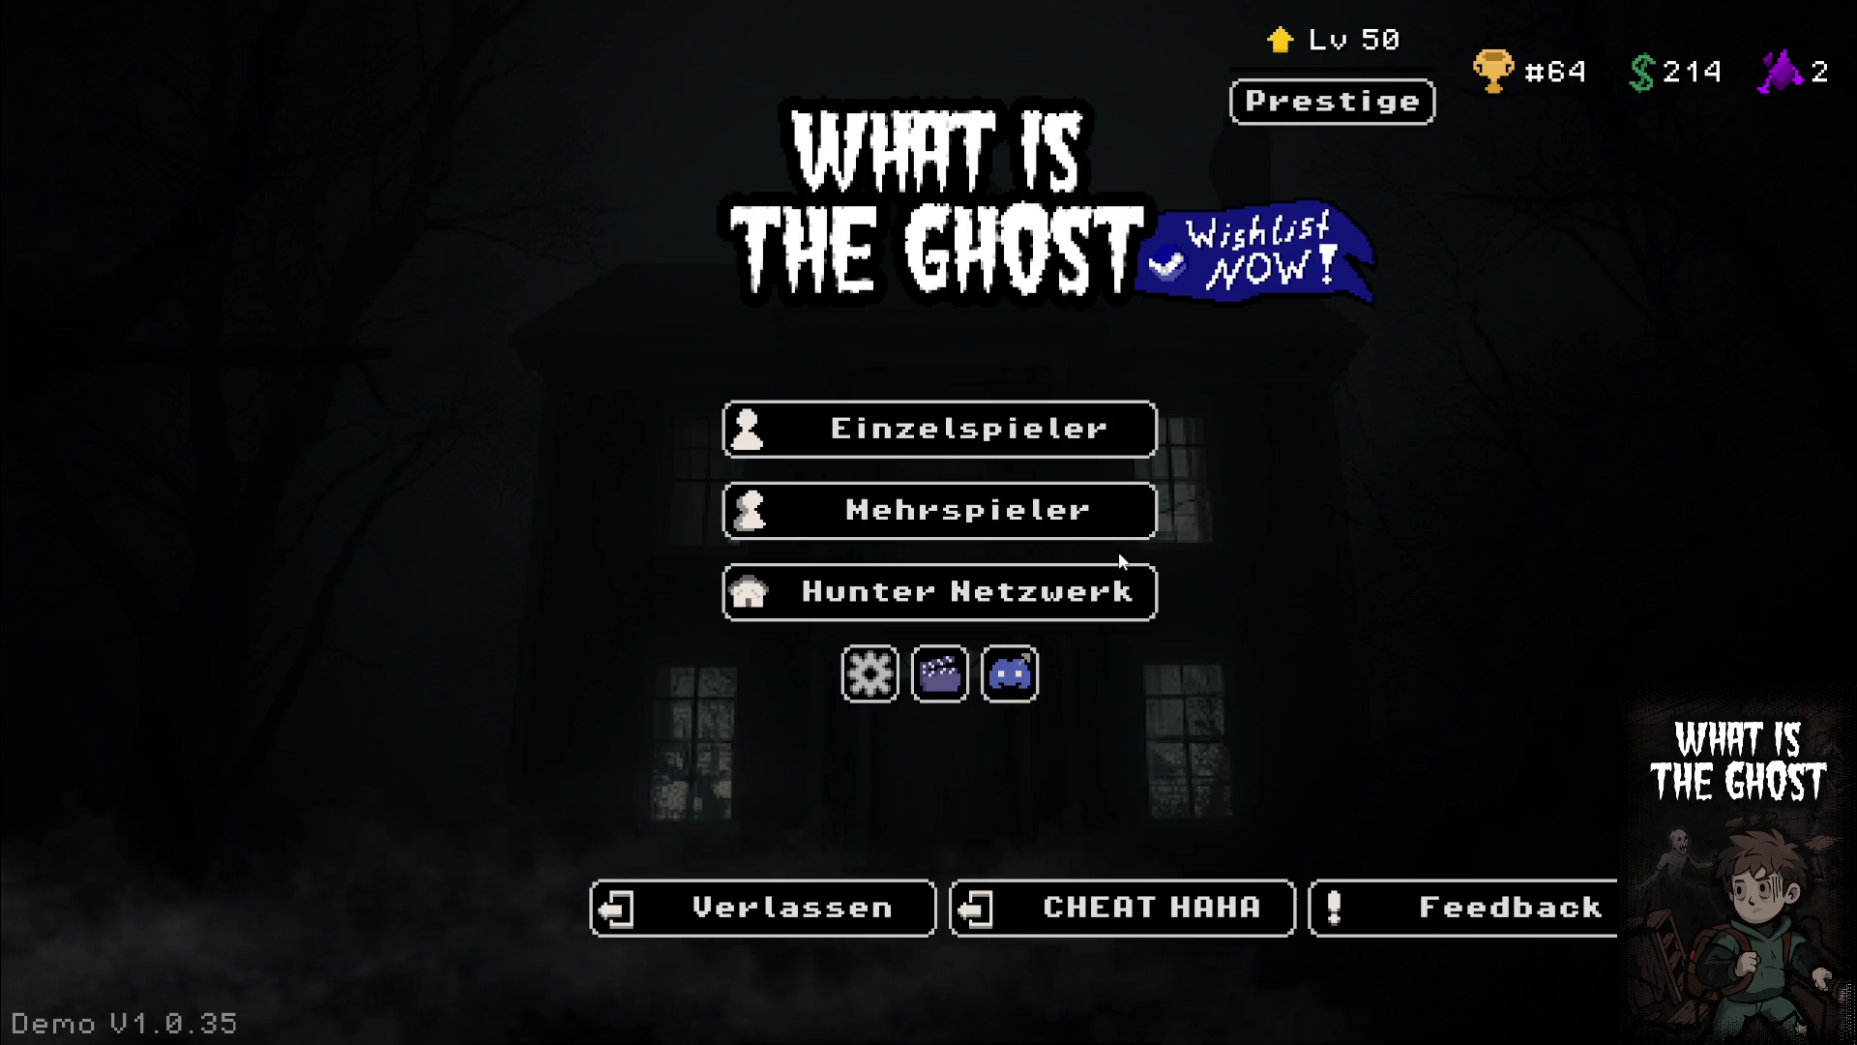
pyautogui.click(1373, 107)
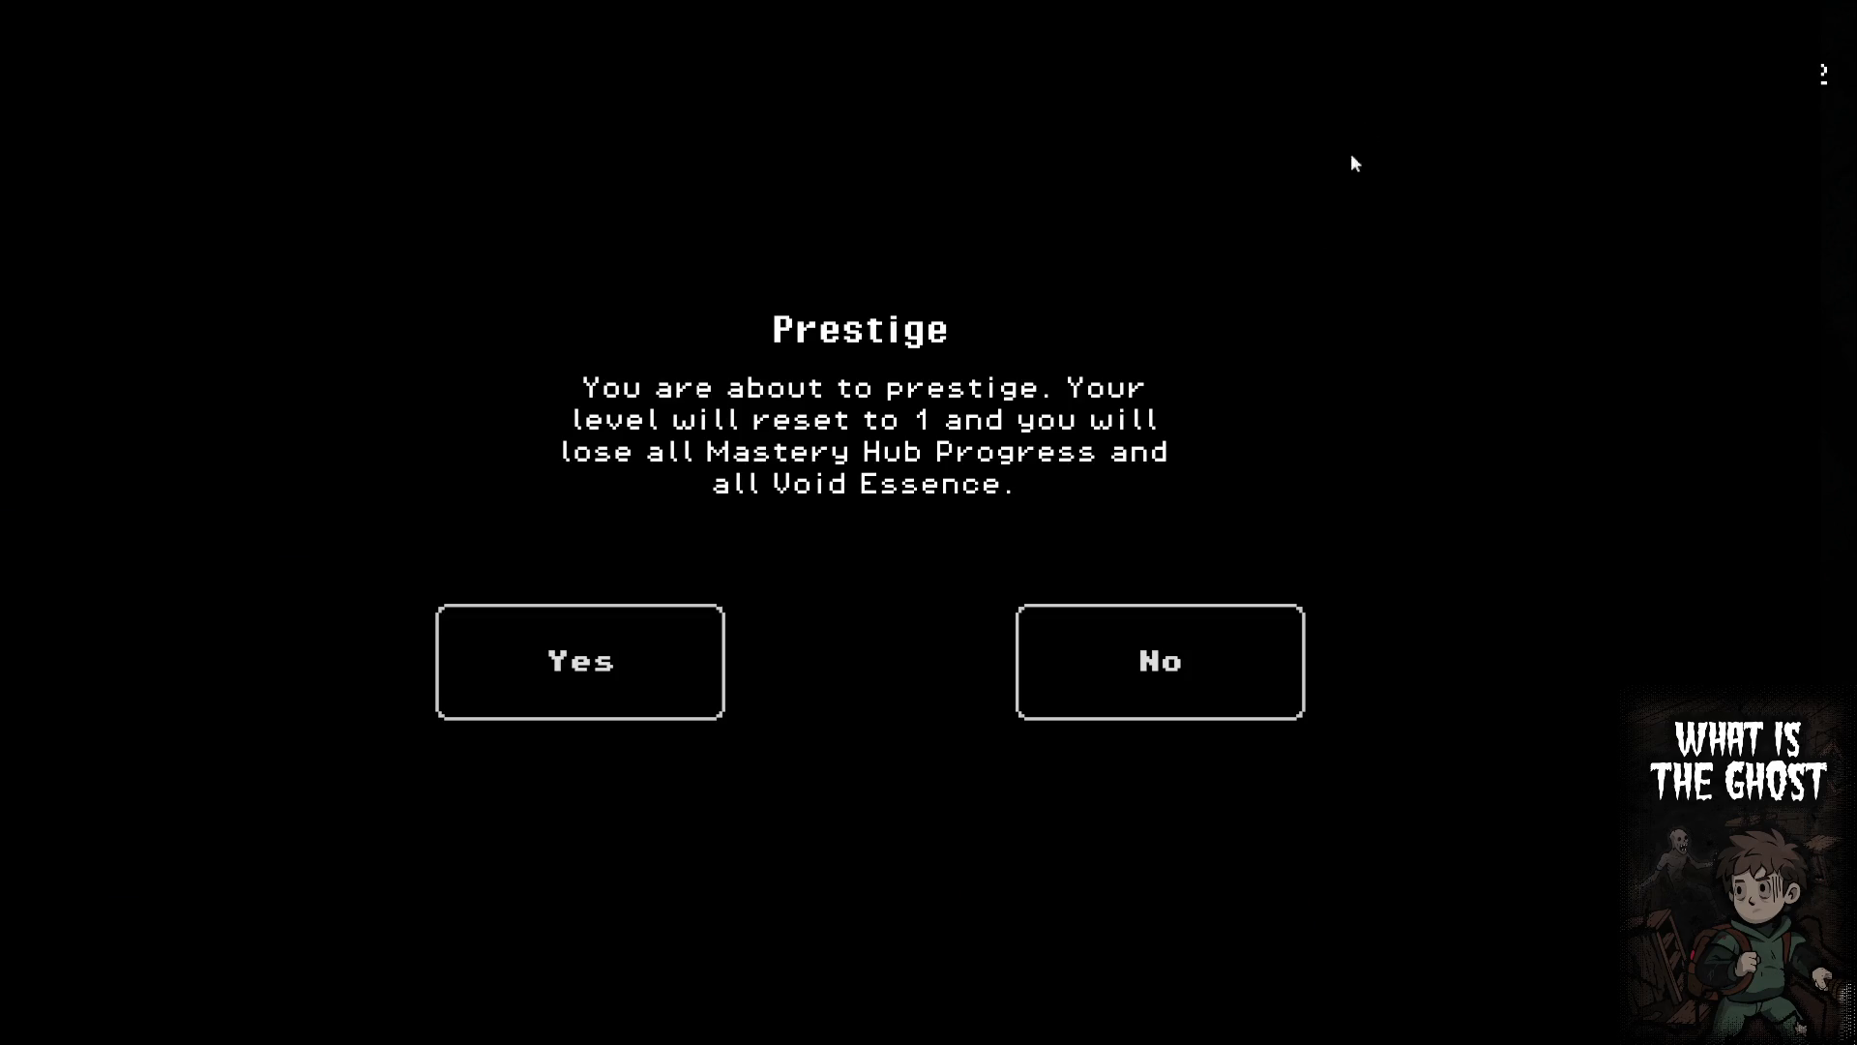
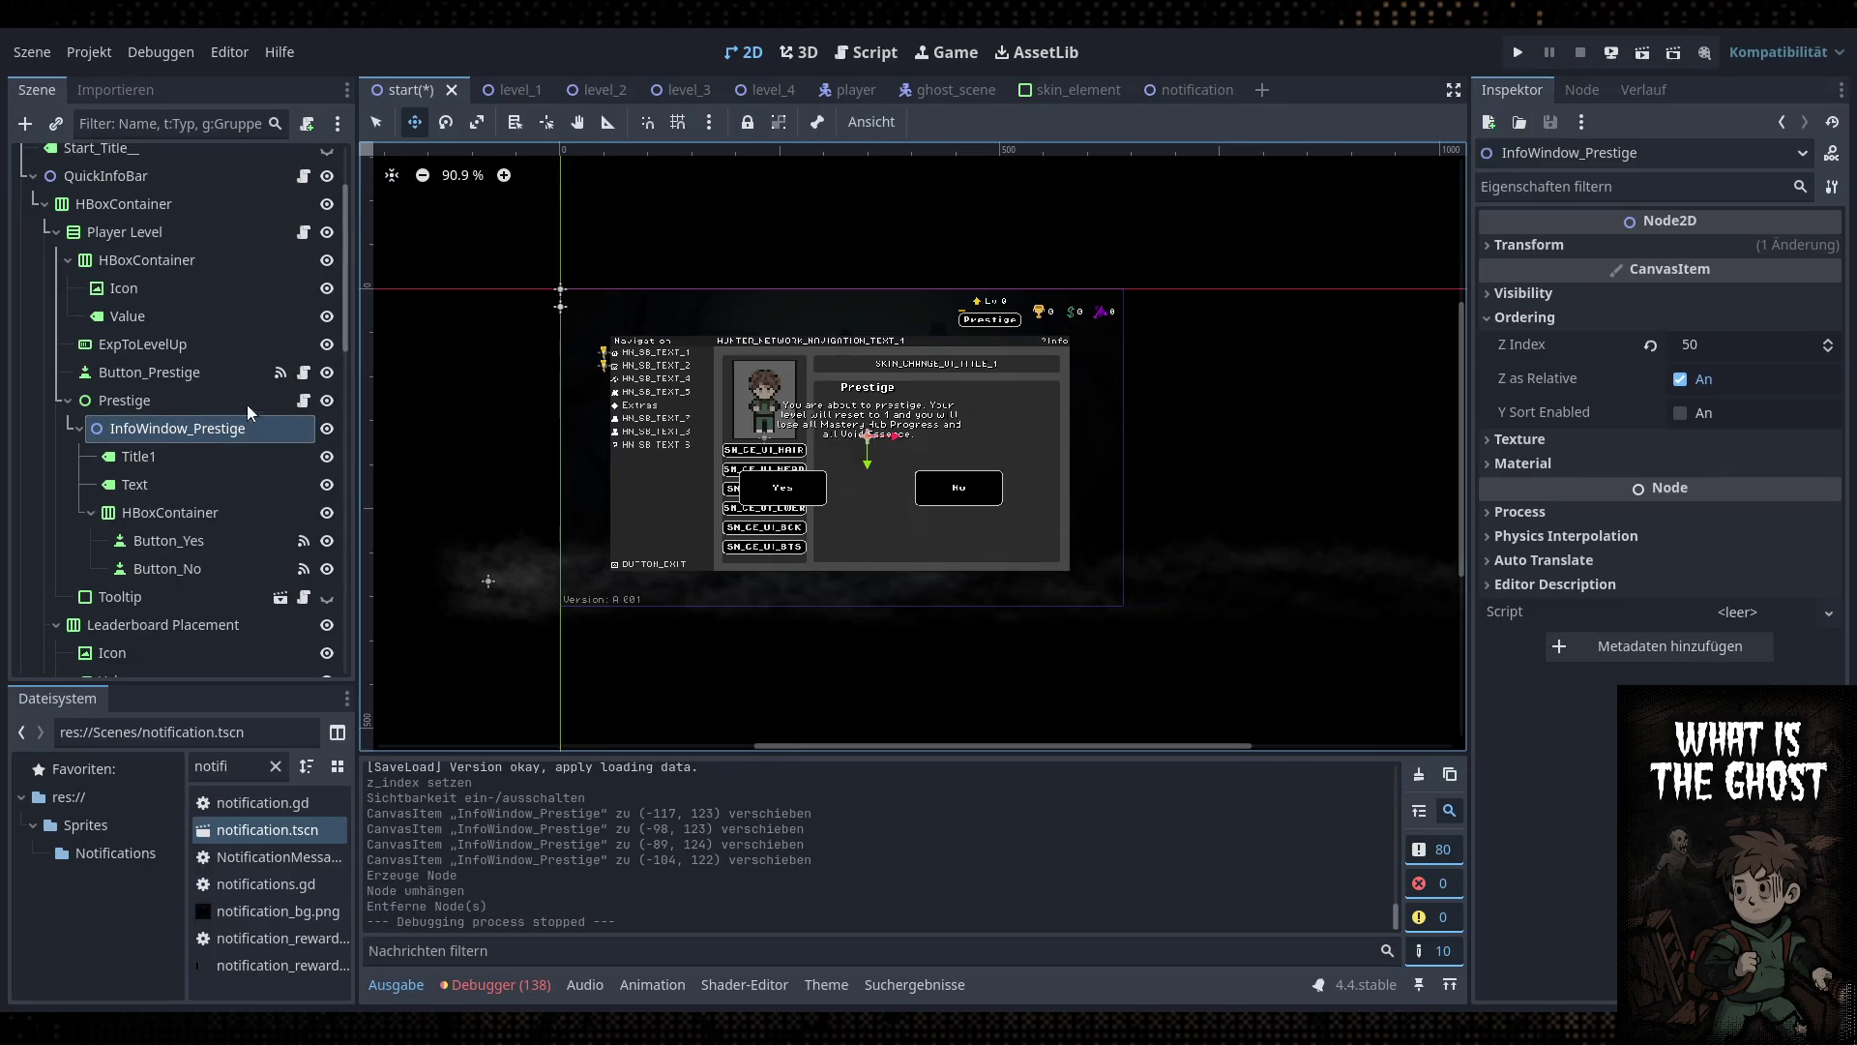
# Place the new ColorRect under Prestige, above InfoWindow_Prestige, near the canvas top-left
pyautogui.click(157, 404)
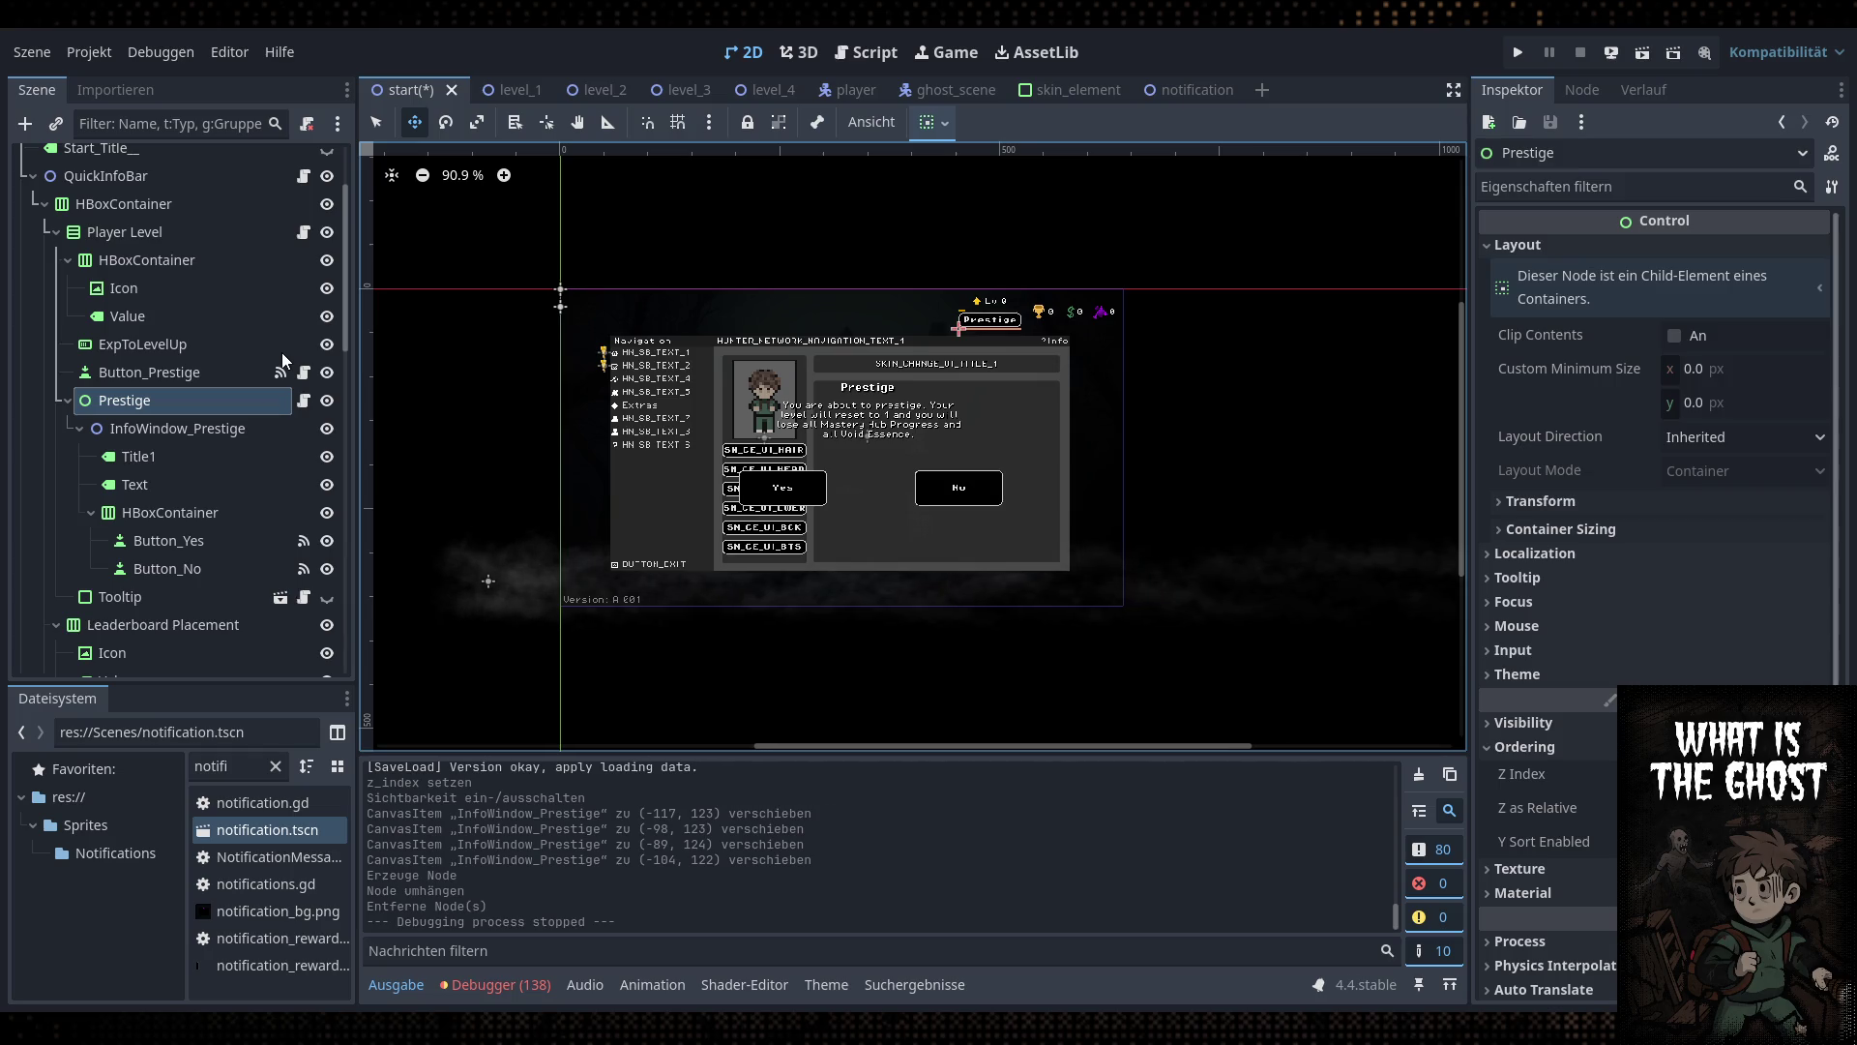
pyautogui.moveTo(191, 598); pyautogui.dragTo(200, 421)
pyautogui.moveTo(981, 353)
pyautogui.mouseDown()
pyautogui.moveTo(566, 306)
pyautogui.moveTo(803, 474)
pyautogui.moveTo(1147, 625)
pyautogui.mouseUp()
pyautogui.press('q')
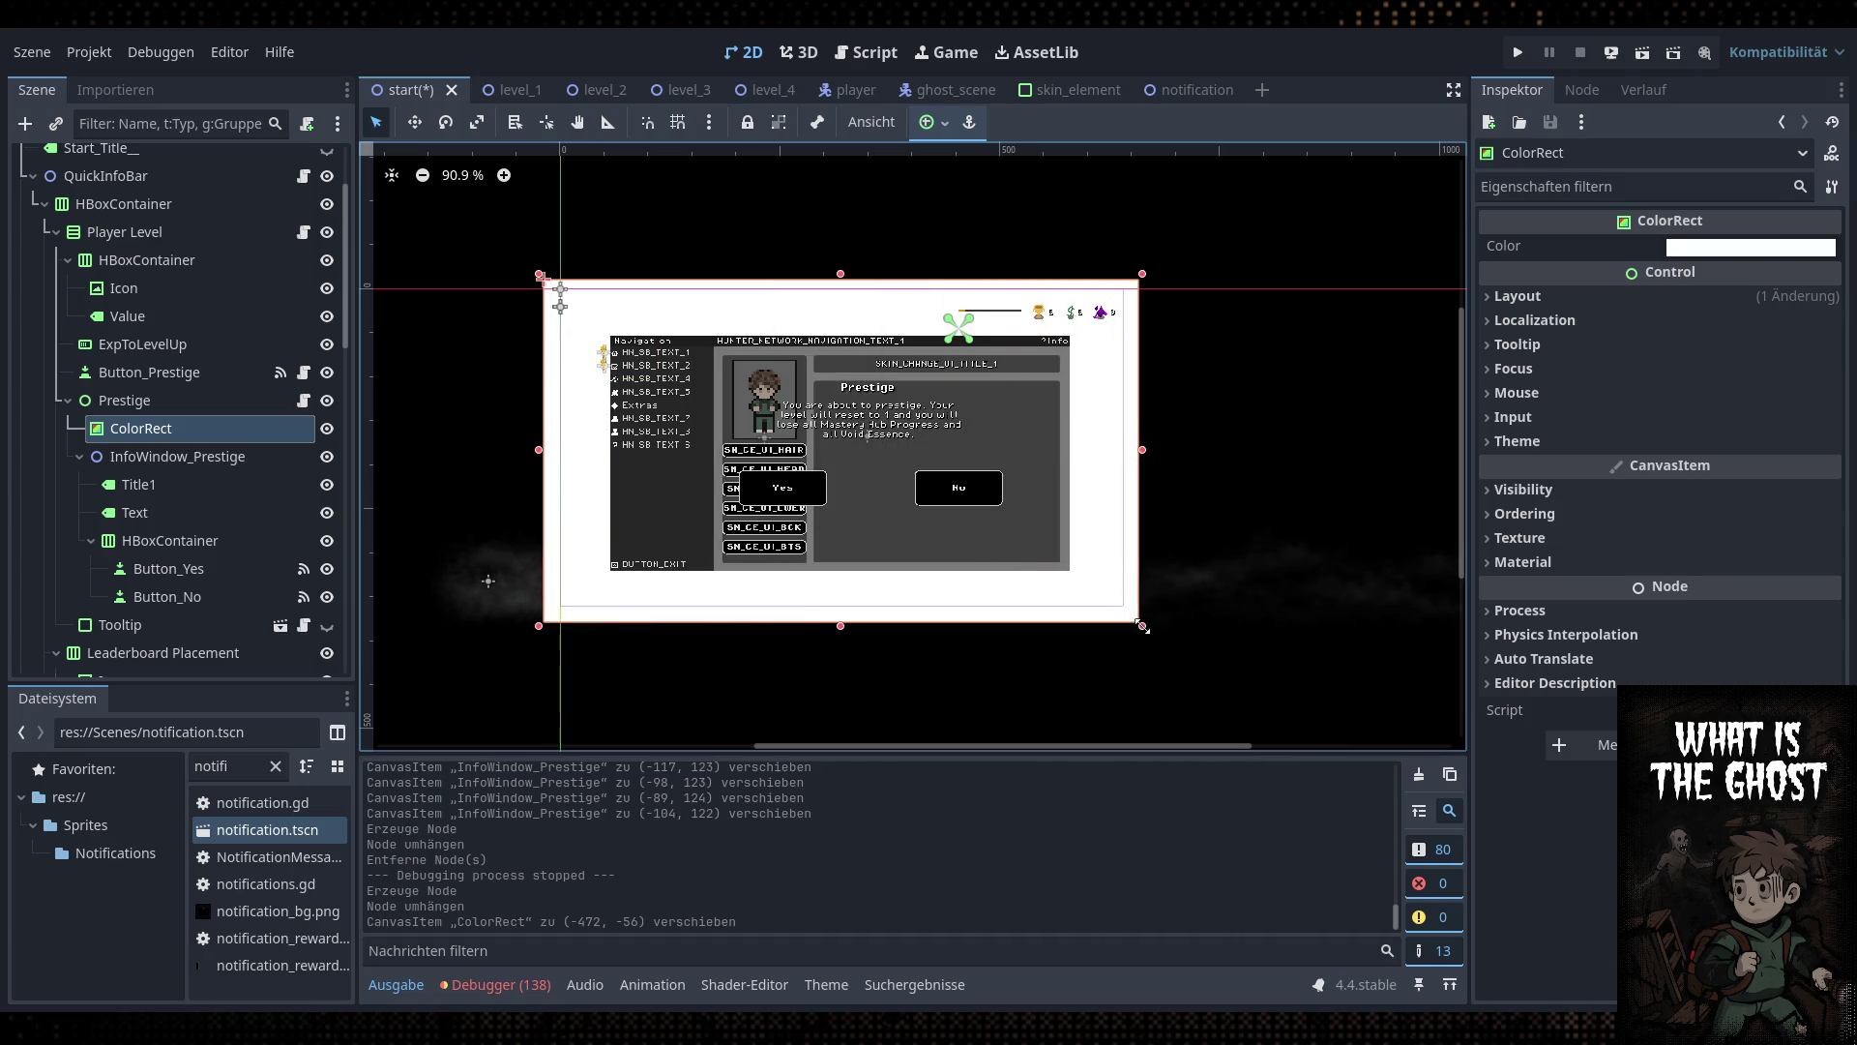
# Enable Visibility > Top Level on the ColorRect and move it to cover the game view
pyautogui.click(1625, 296)
pyautogui.click(1625, 296)
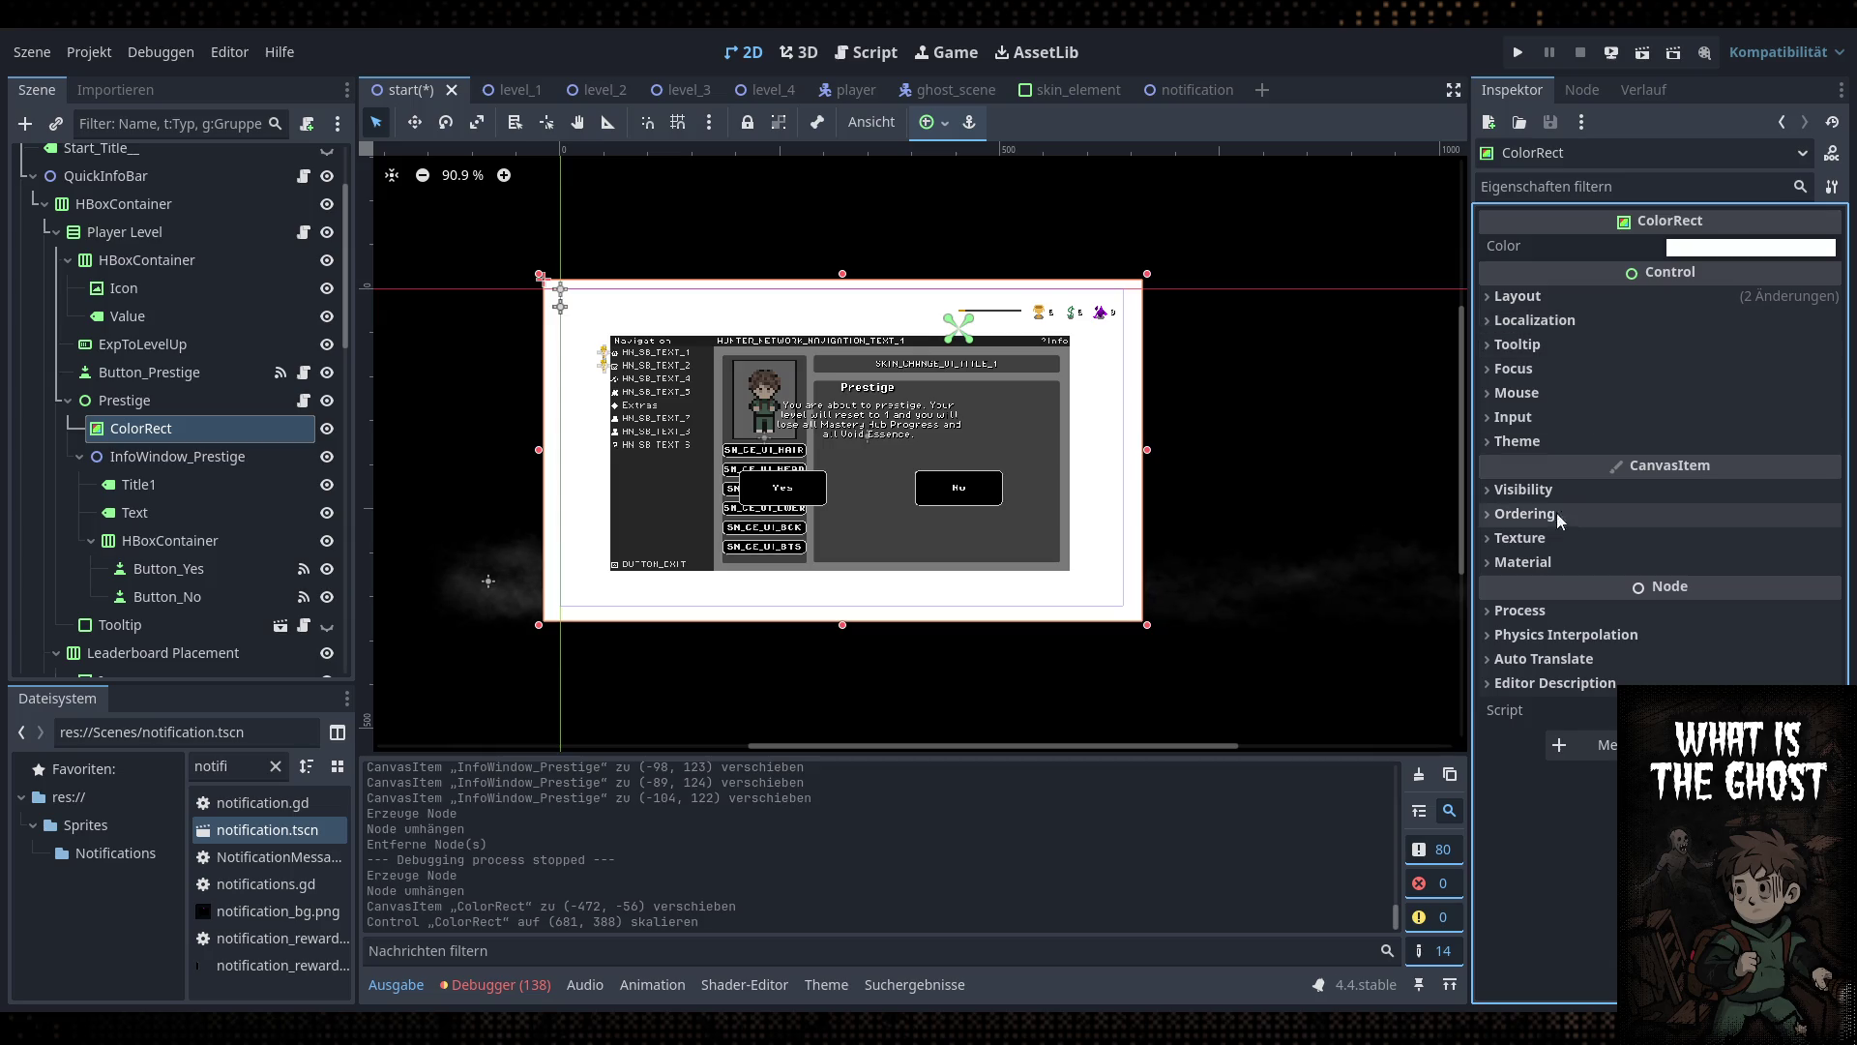
pyautogui.click(1567, 513)
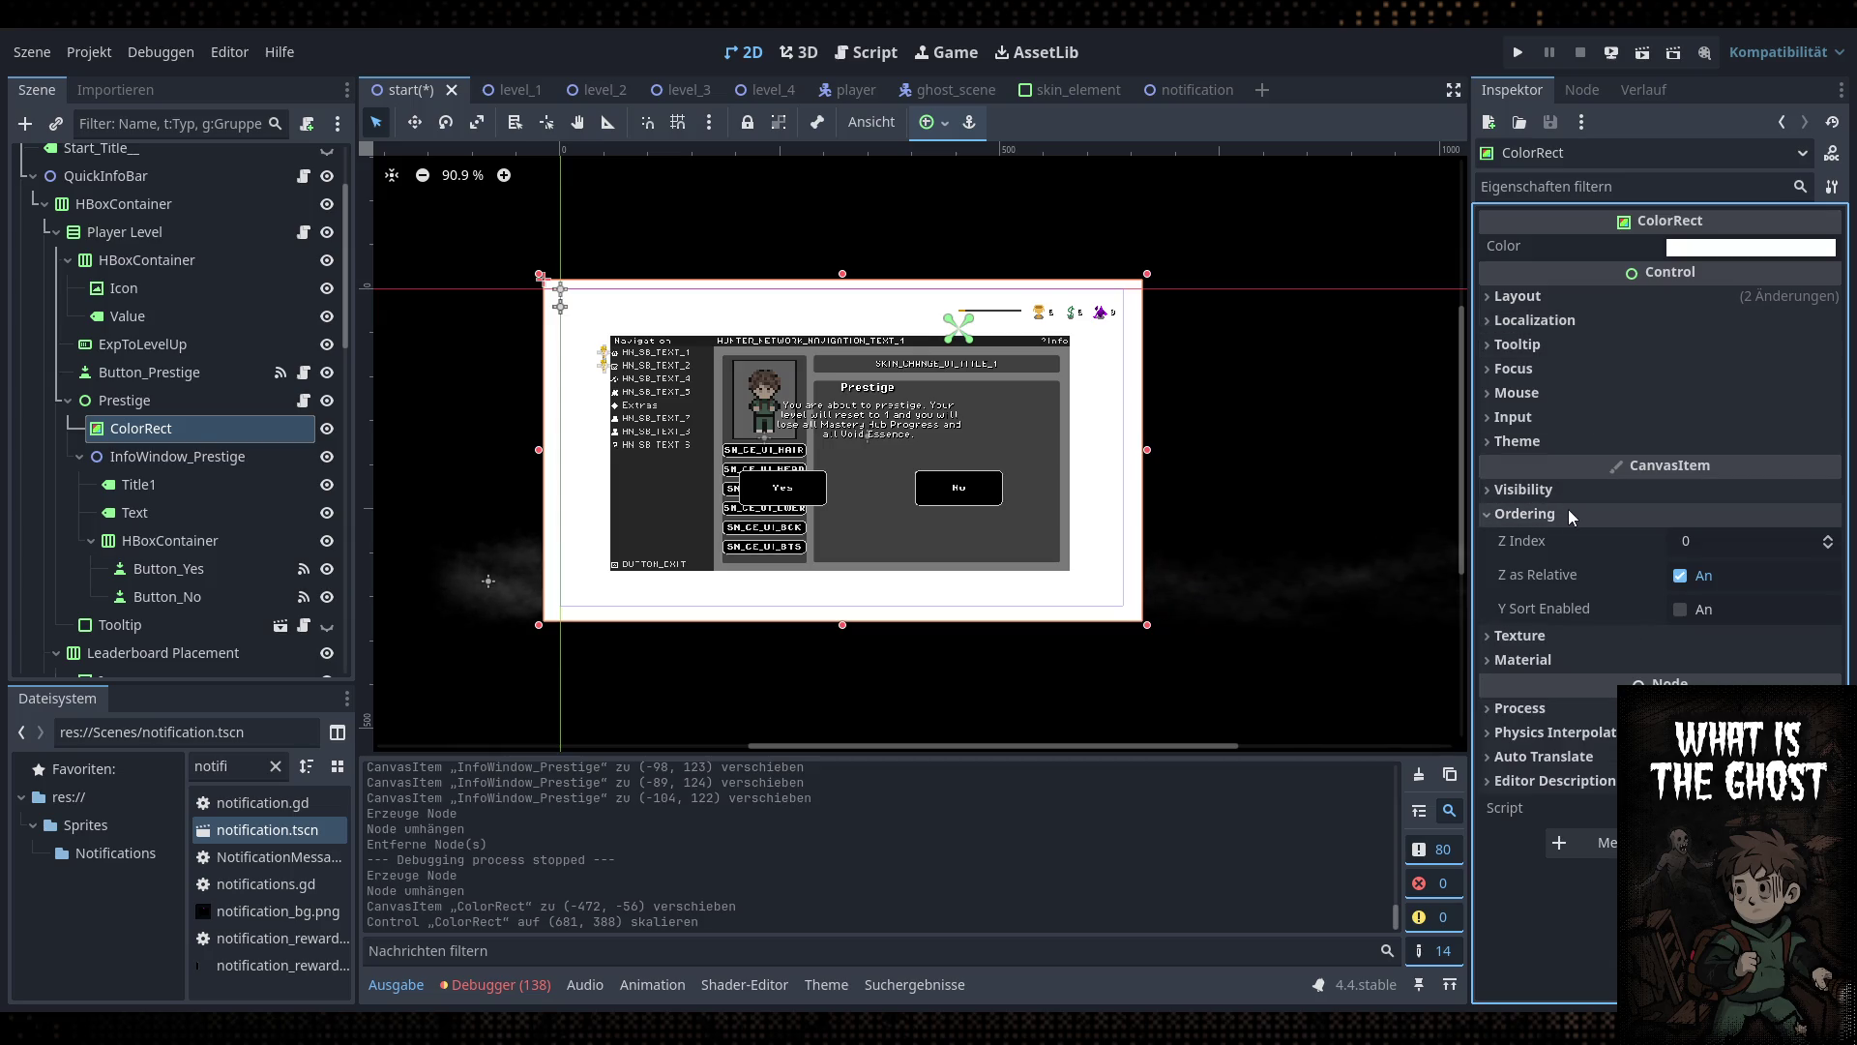
pyautogui.click(1571, 495)
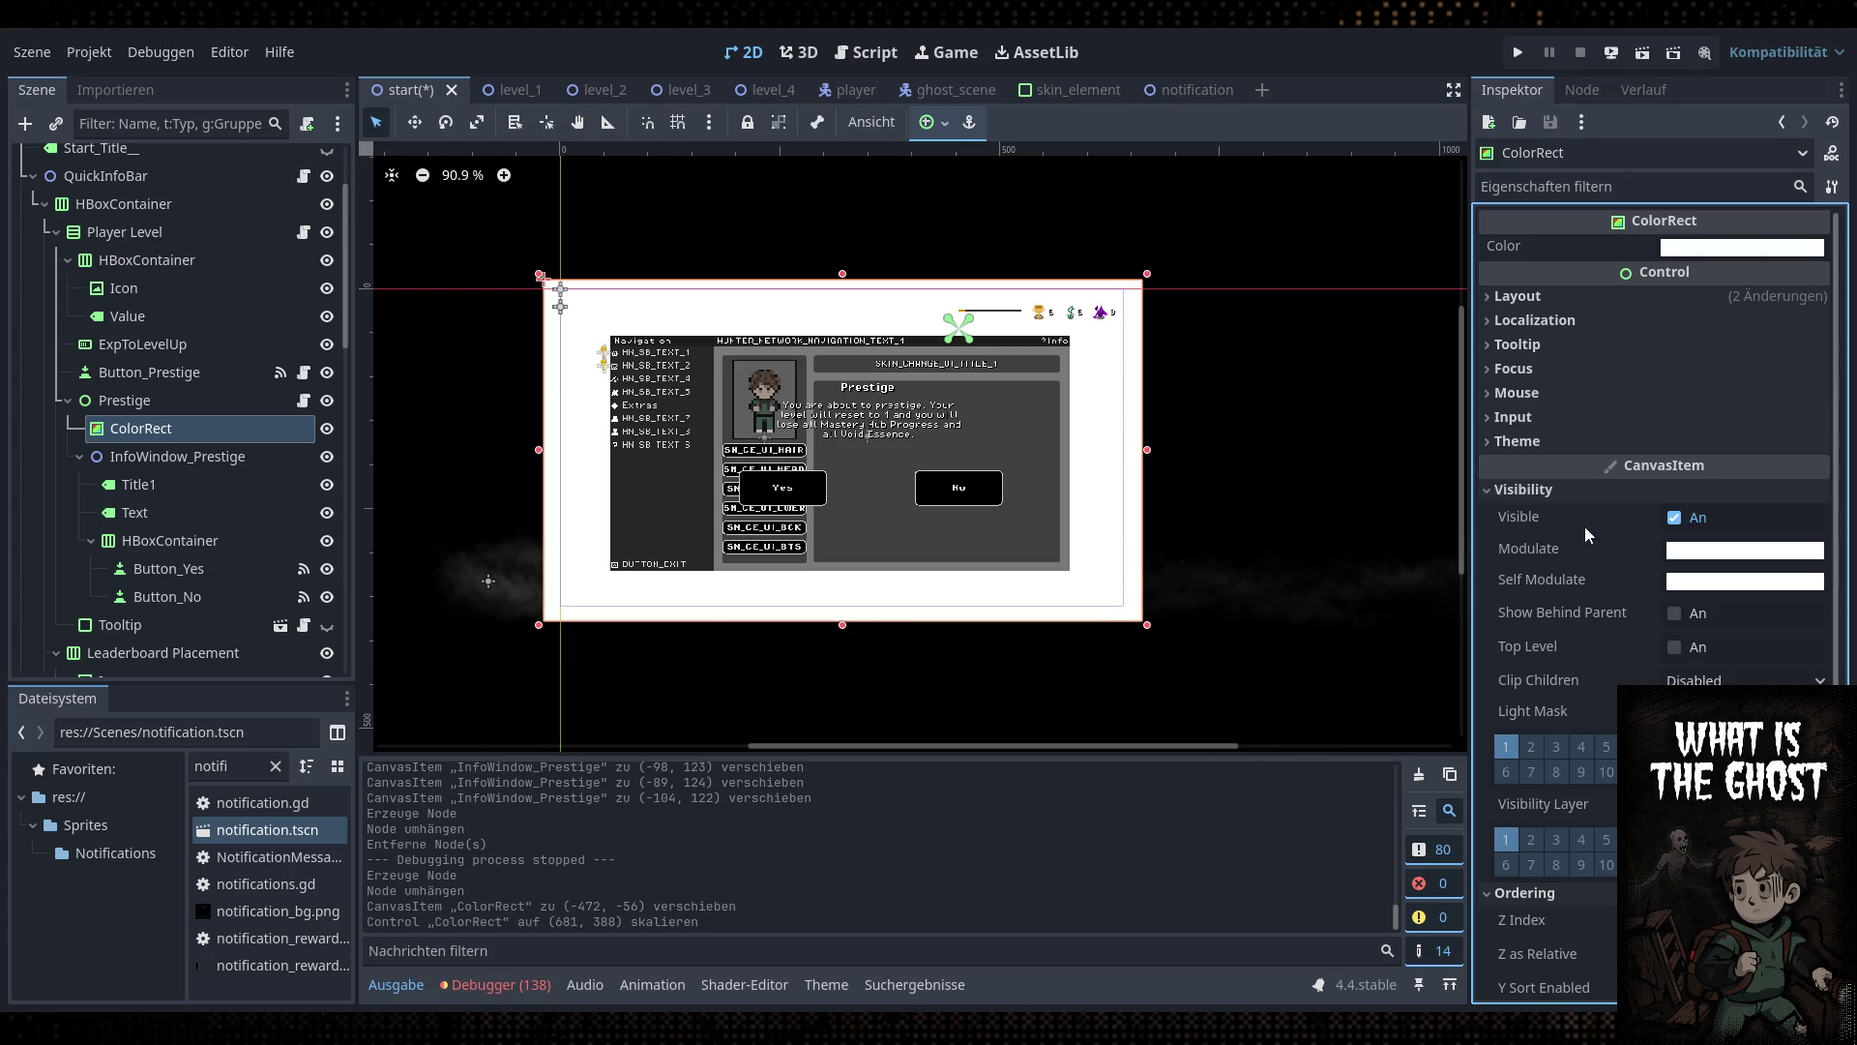
pyautogui.click(1674, 648)
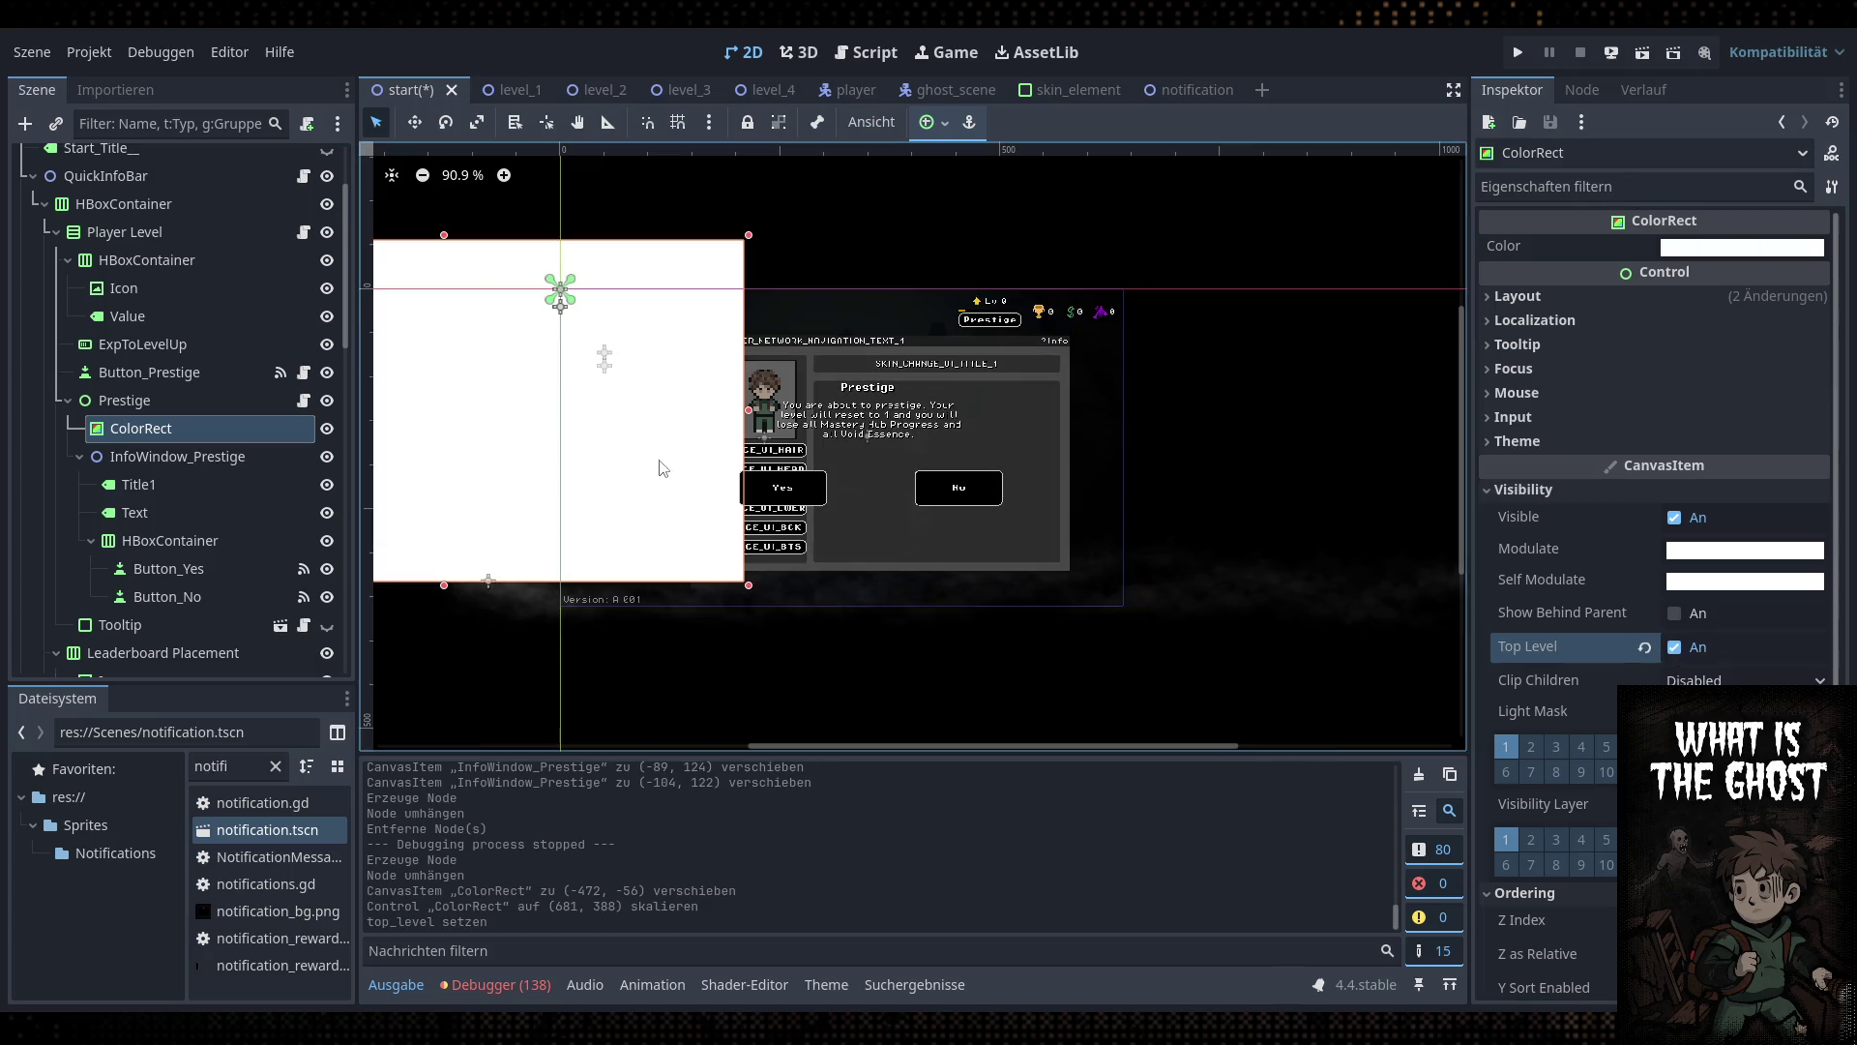
pyautogui.press('w')
pyautogui.moveTo(670, 289)
pyautogui.mouseDown()
pyautogui.moveTo(833, 323)
pyautogui.moveTo(1074, 328)
pyautogui.mouseUp()
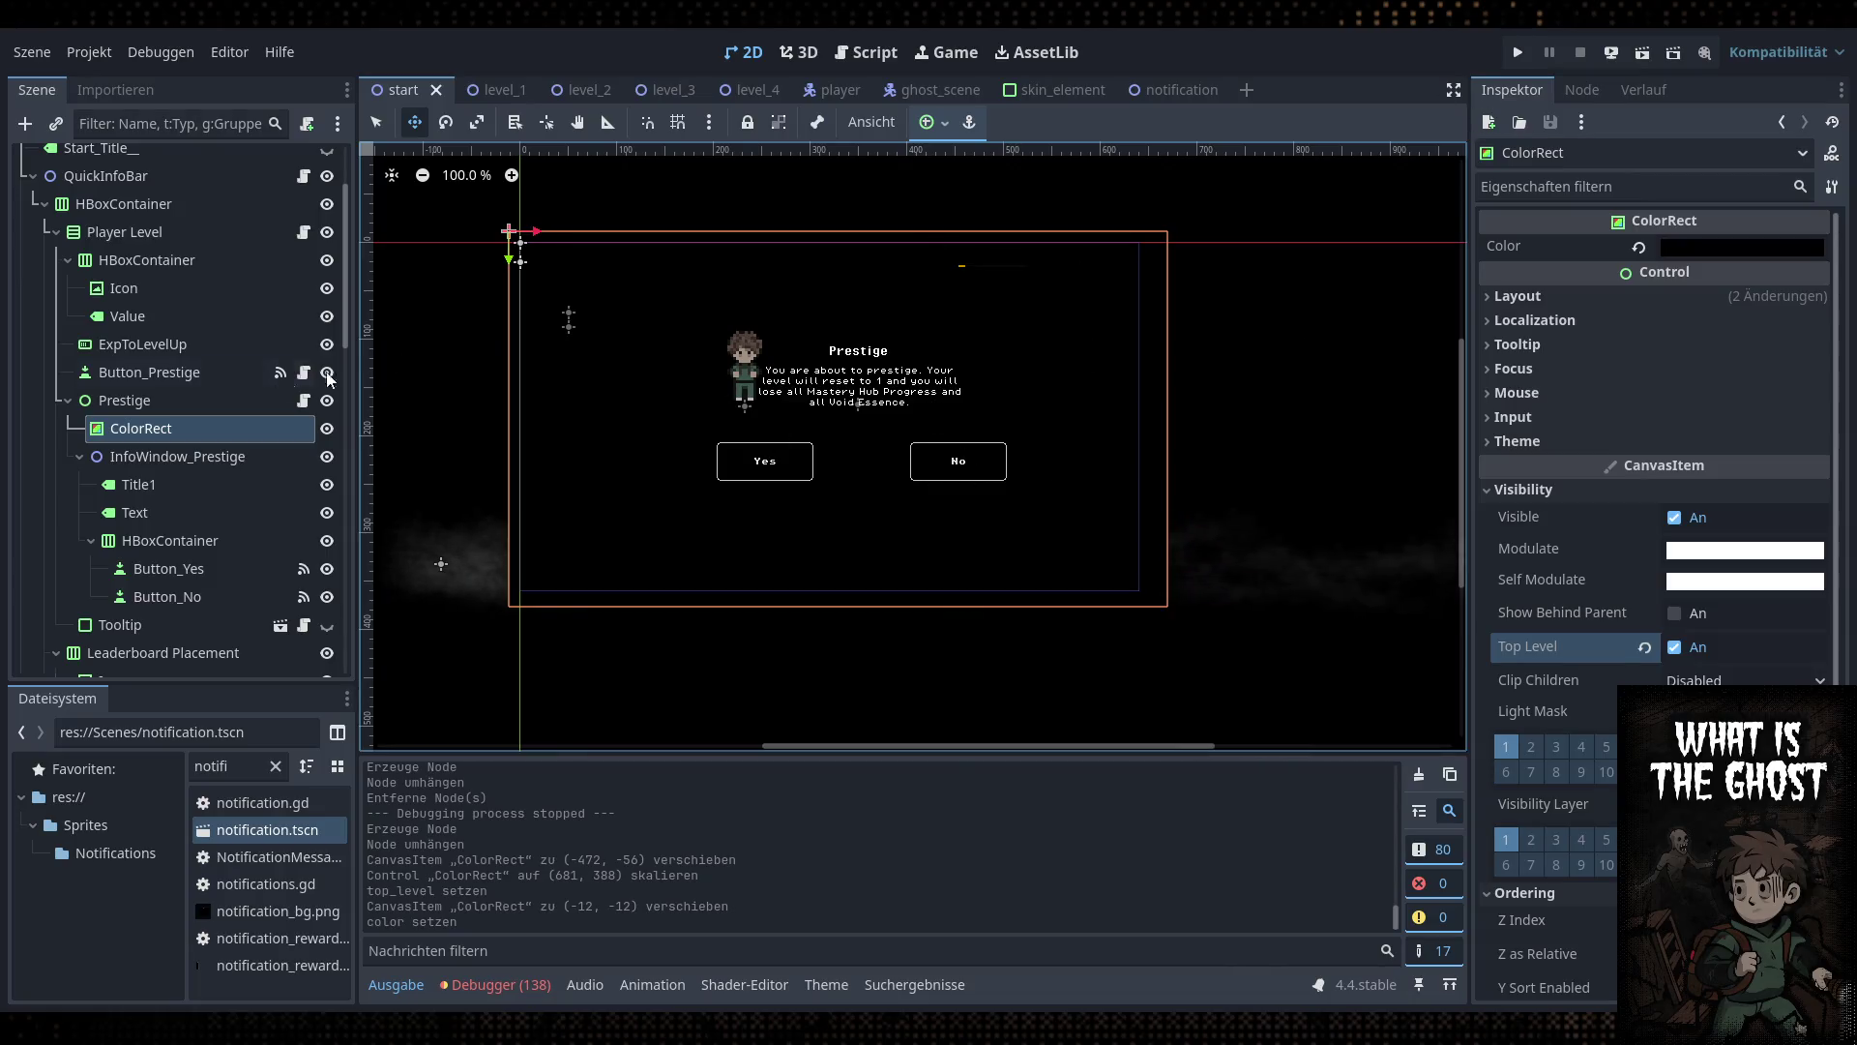
# Test-run the game with the black backdrop, then stop it
pyautogui.click(1516, 53)
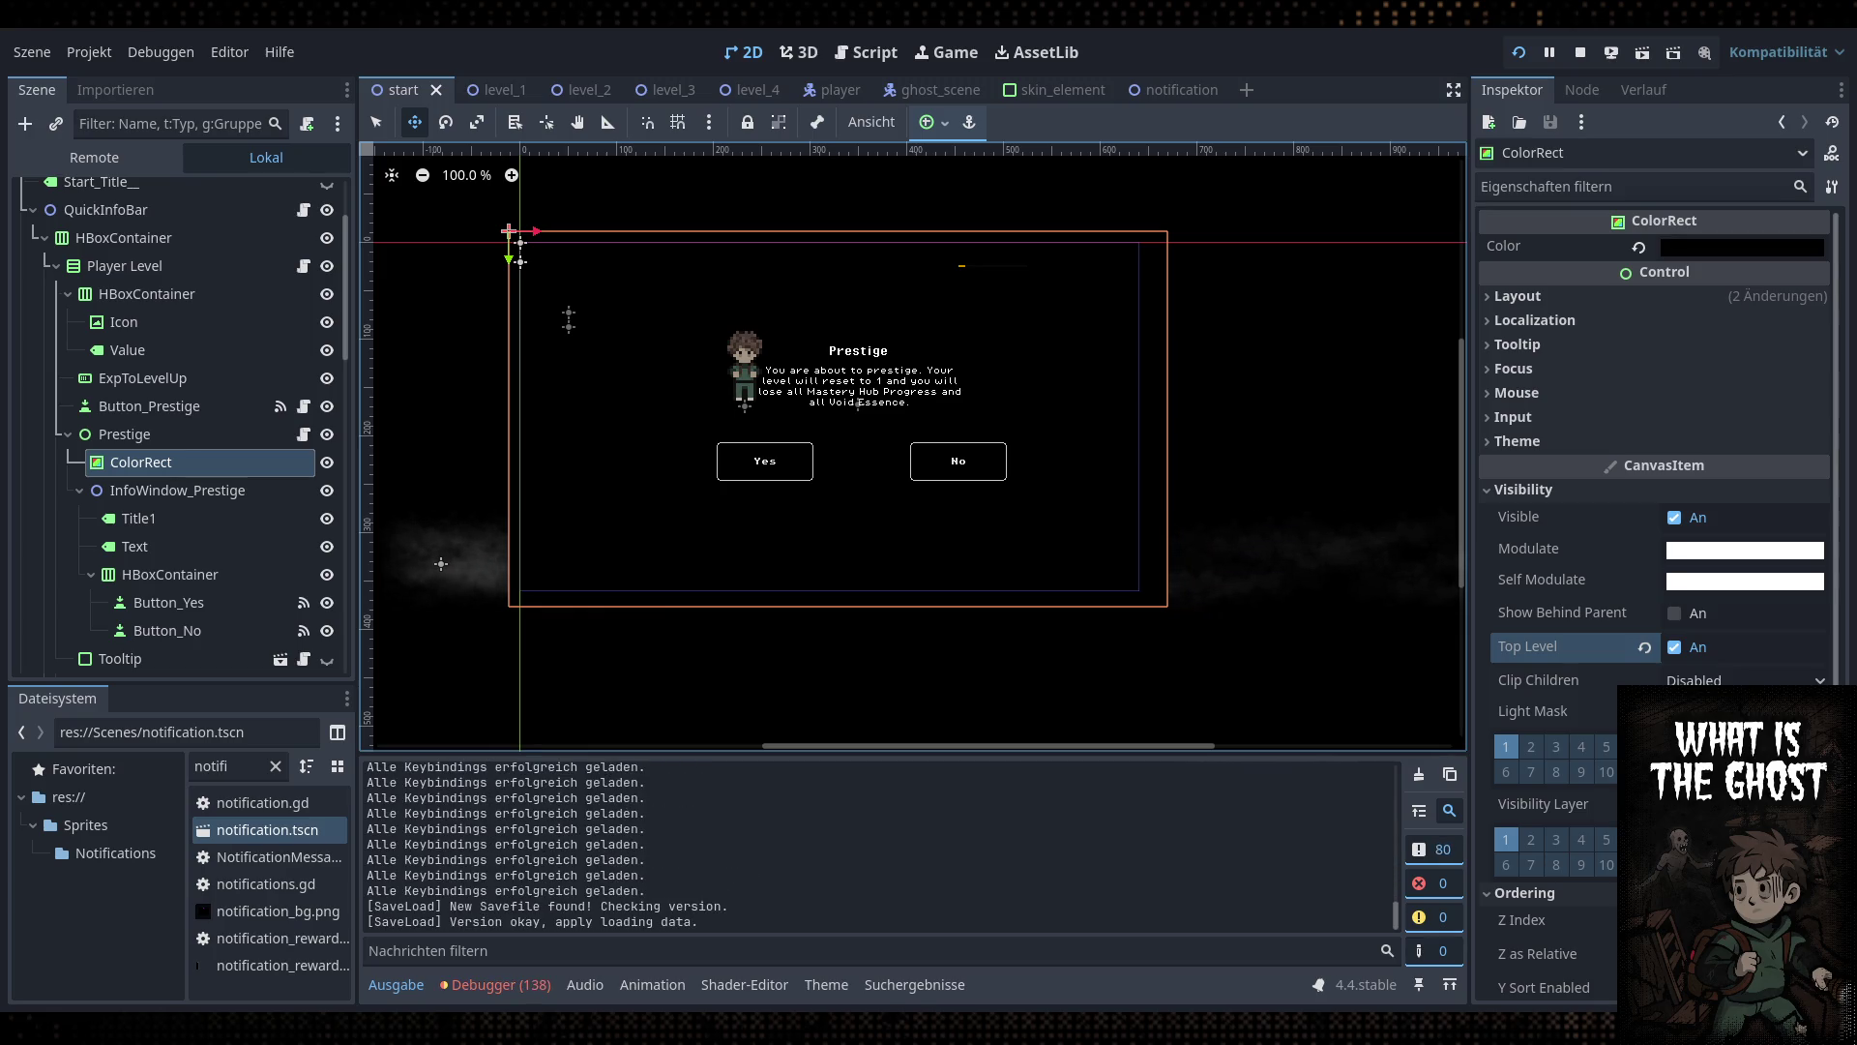
pyautogui.press('F8')
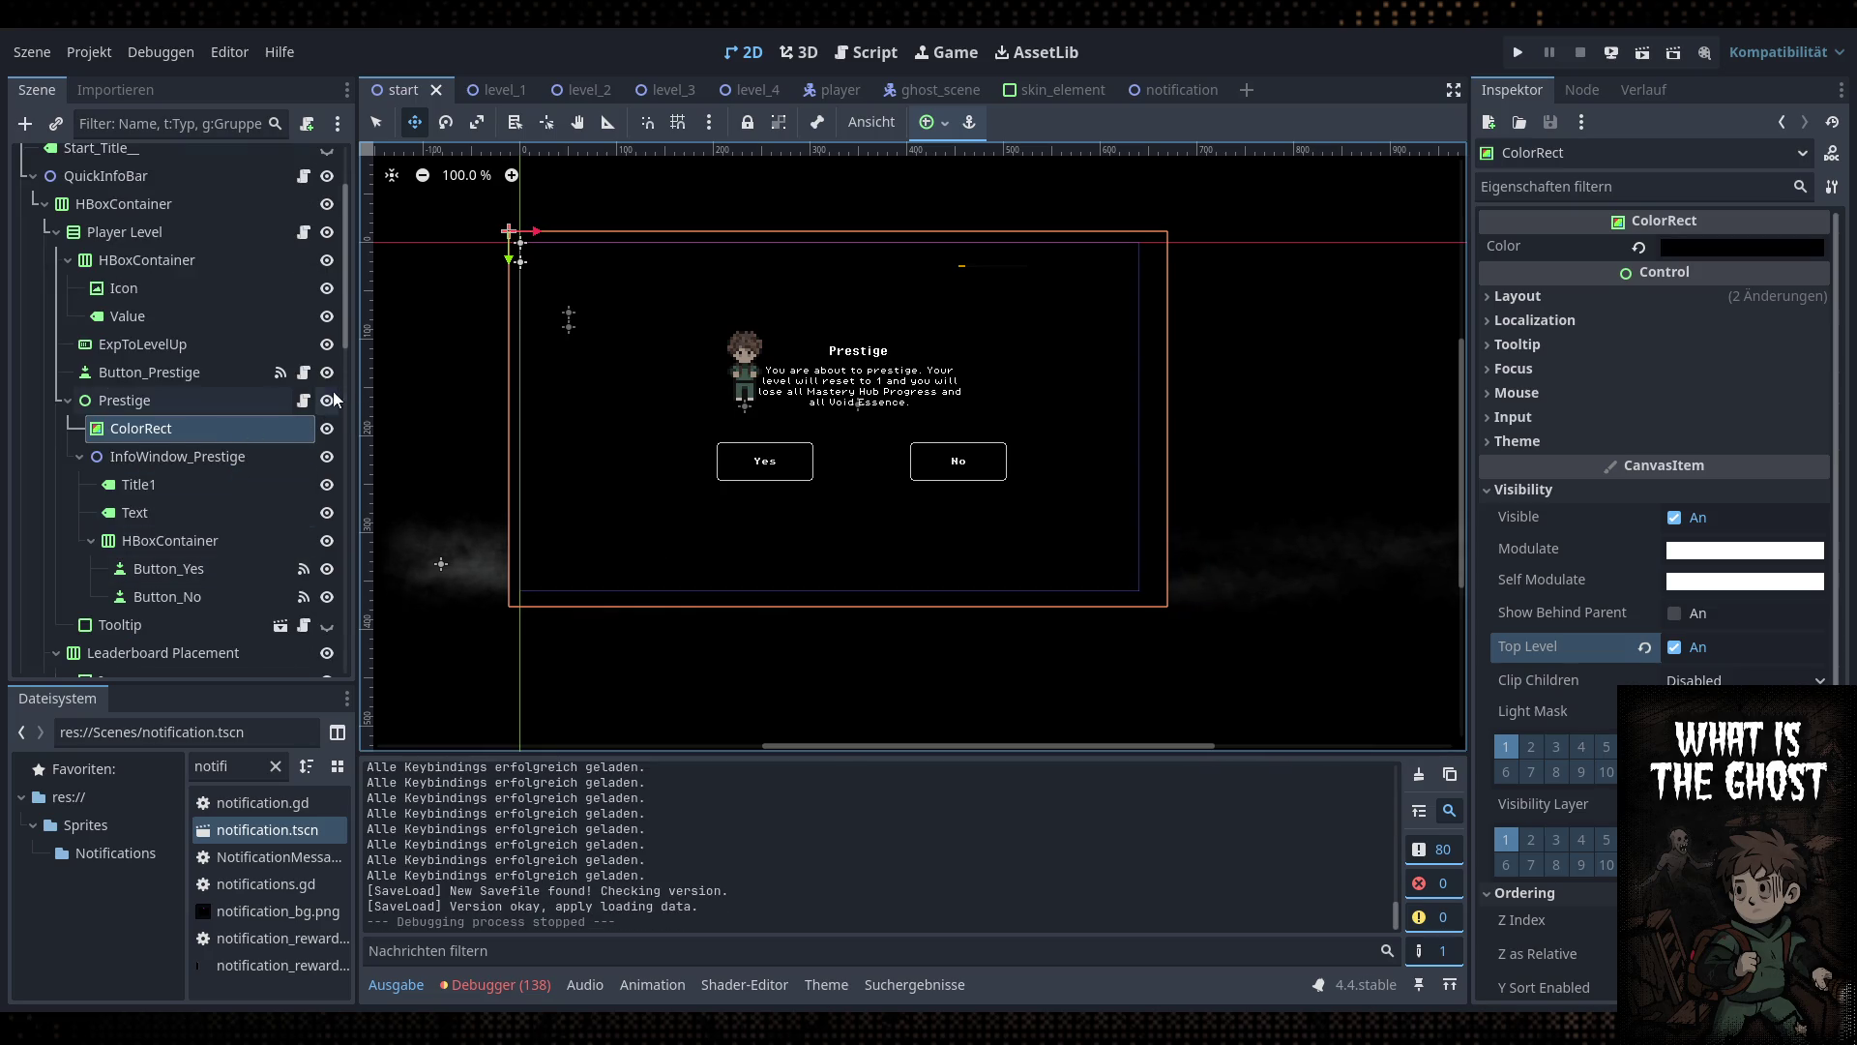
pyautogui.click(898, 52)
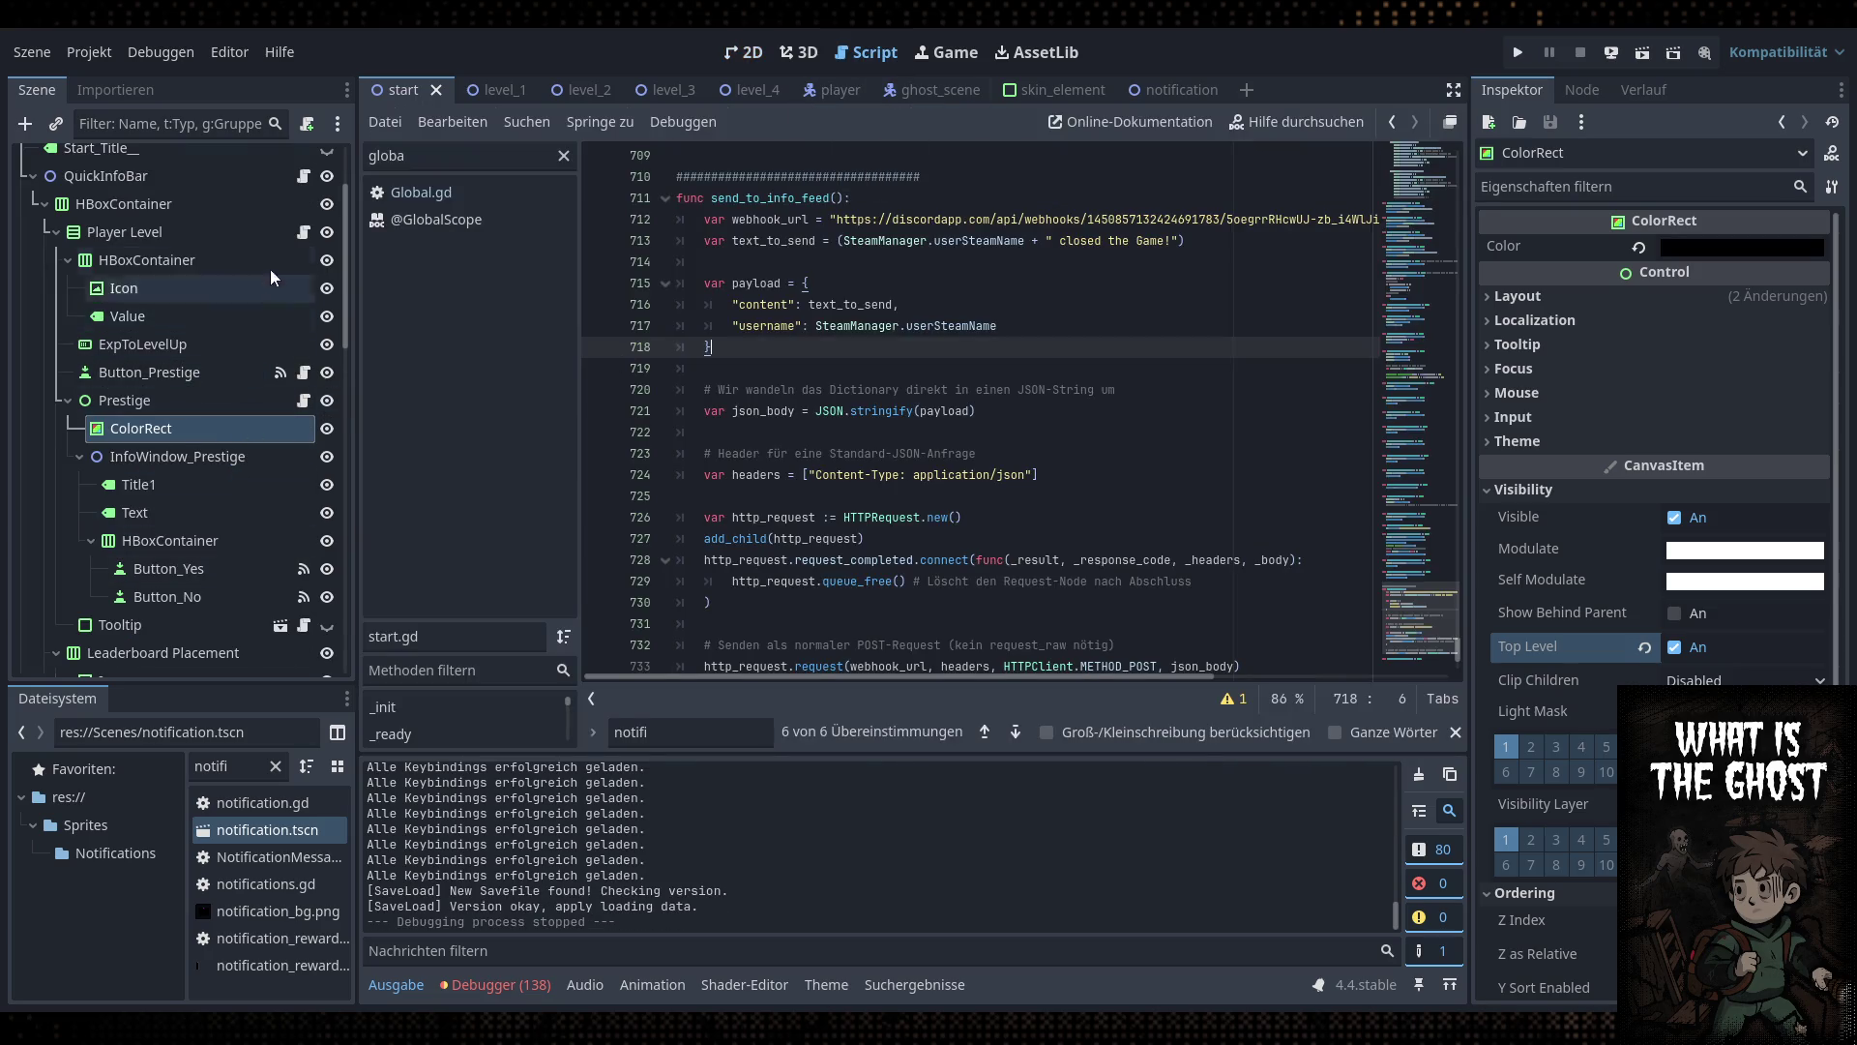
# Open quick_info_bar.gd and add a new line after the Button_Prestige line in _ready
pyautogui.click(305, 176)
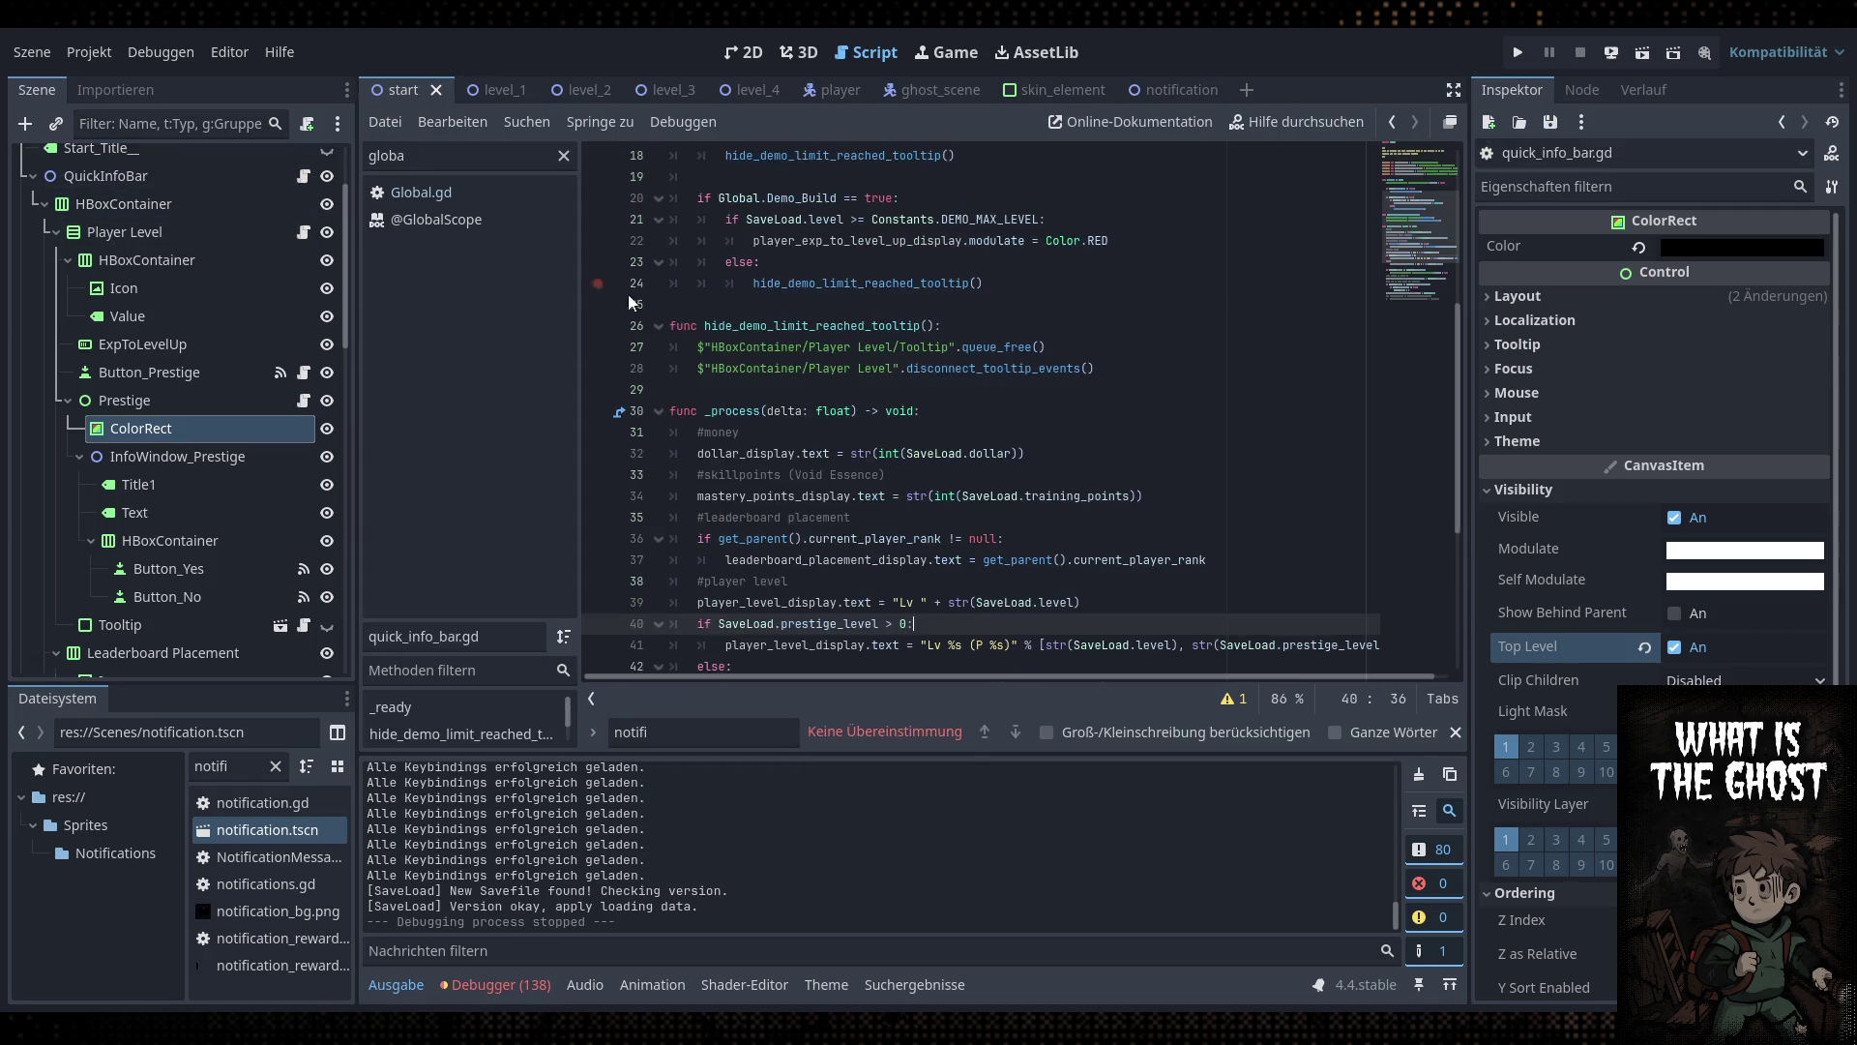
pyautogui.click(1220, 456)
pyautogui.press('Return')
pyautogui.write('$')
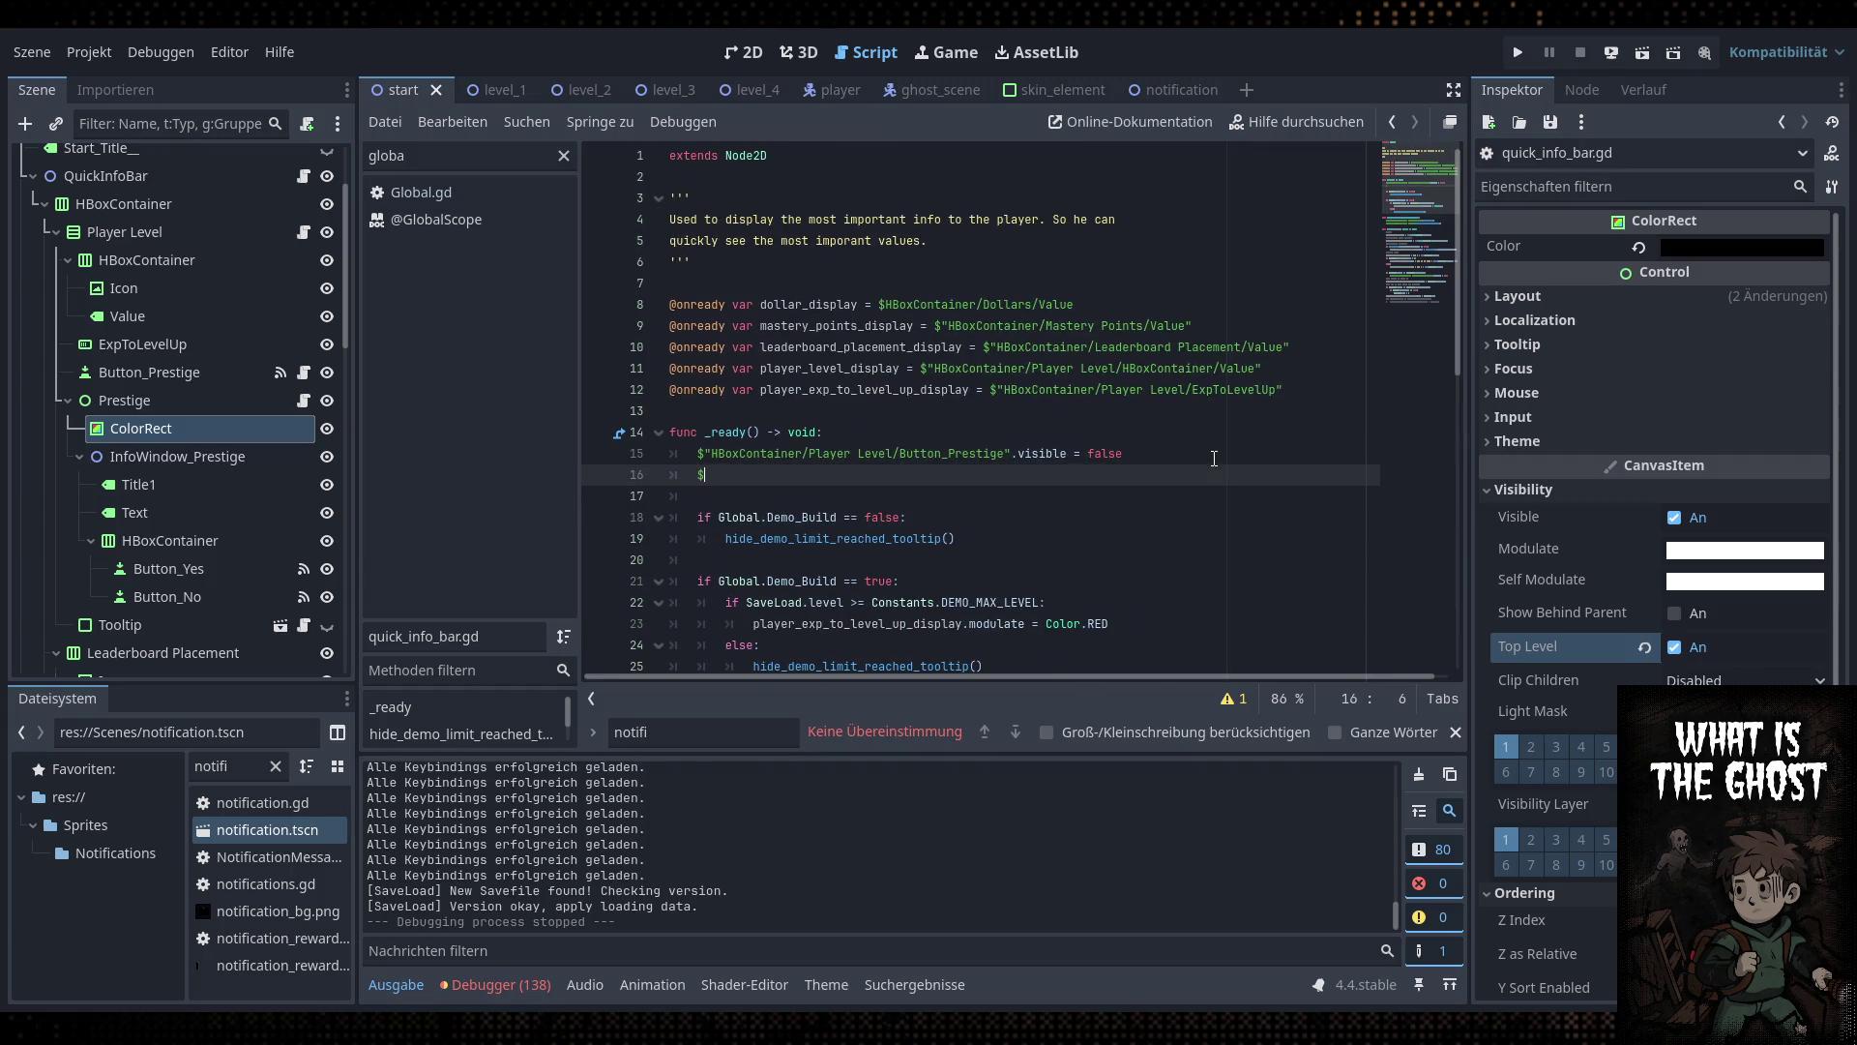
# Write $"HBoxContainer/Player Level/Prestige".visible = false on line 16, save, and run the game
pyautogui.write('Pres')
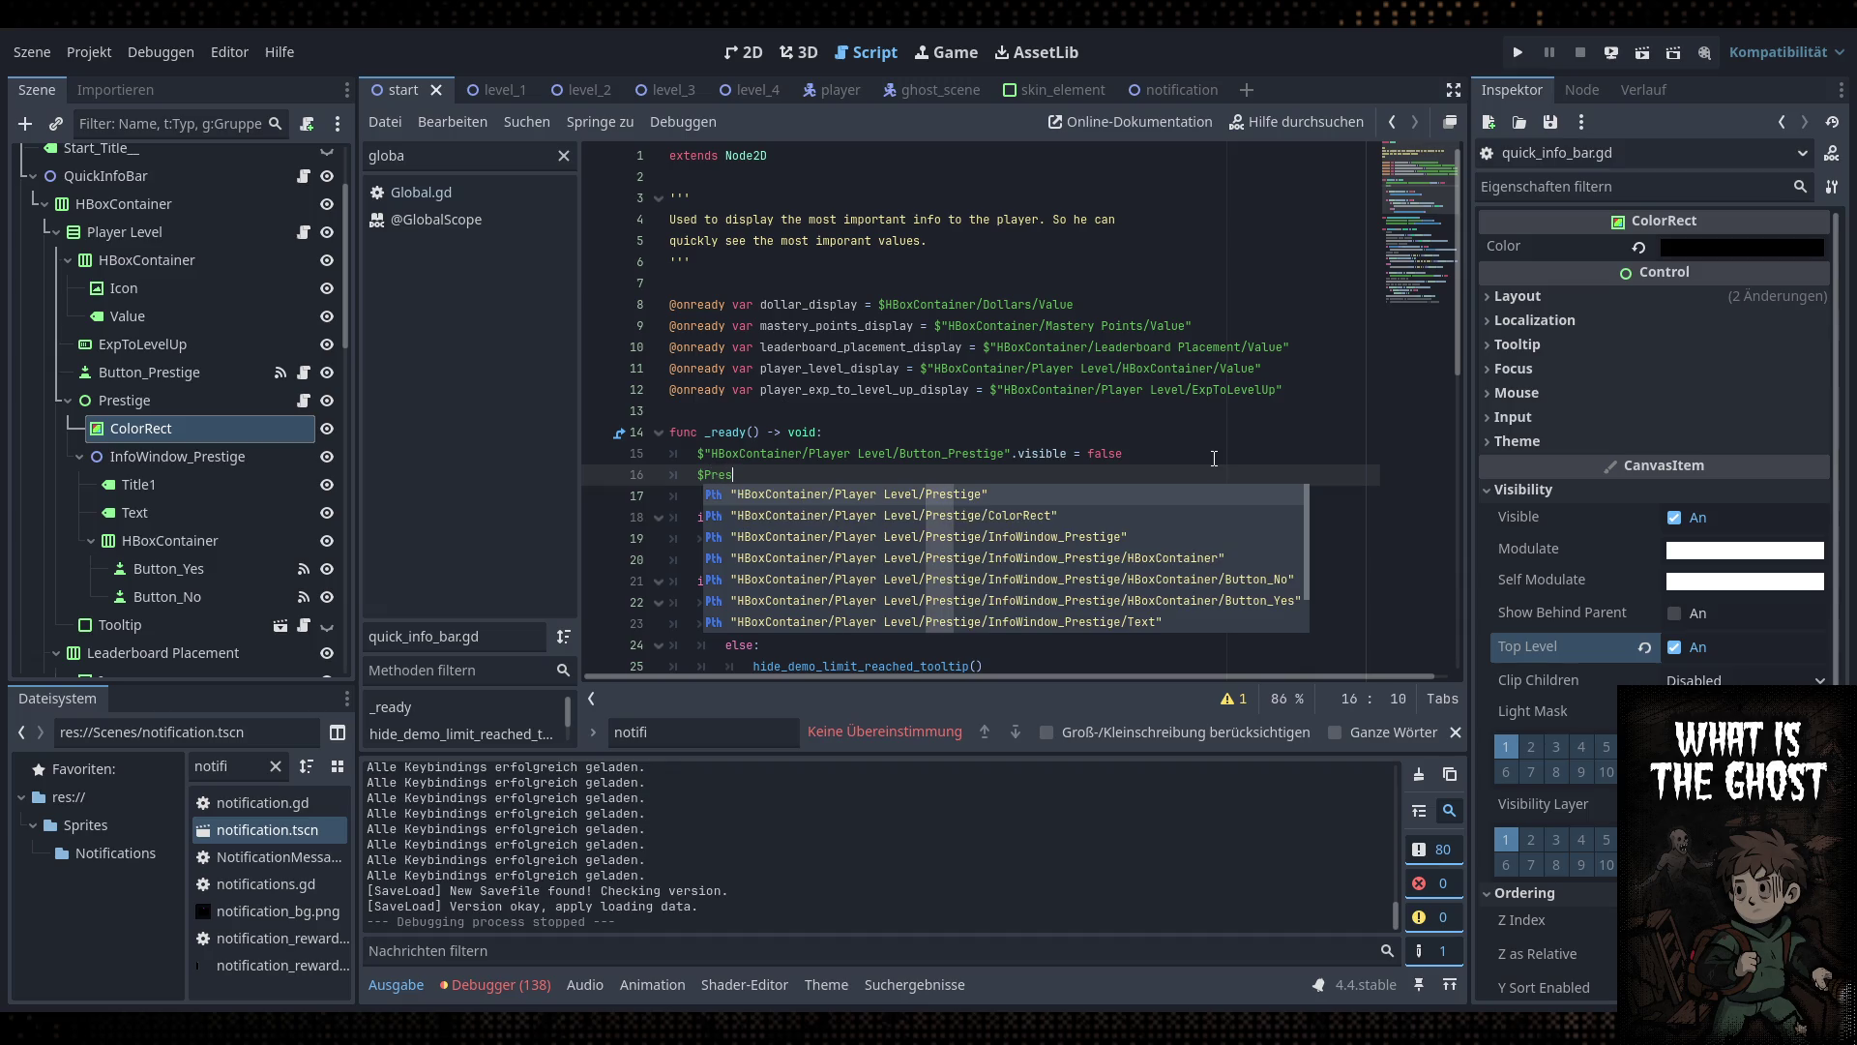
pyautogui.write('tige')
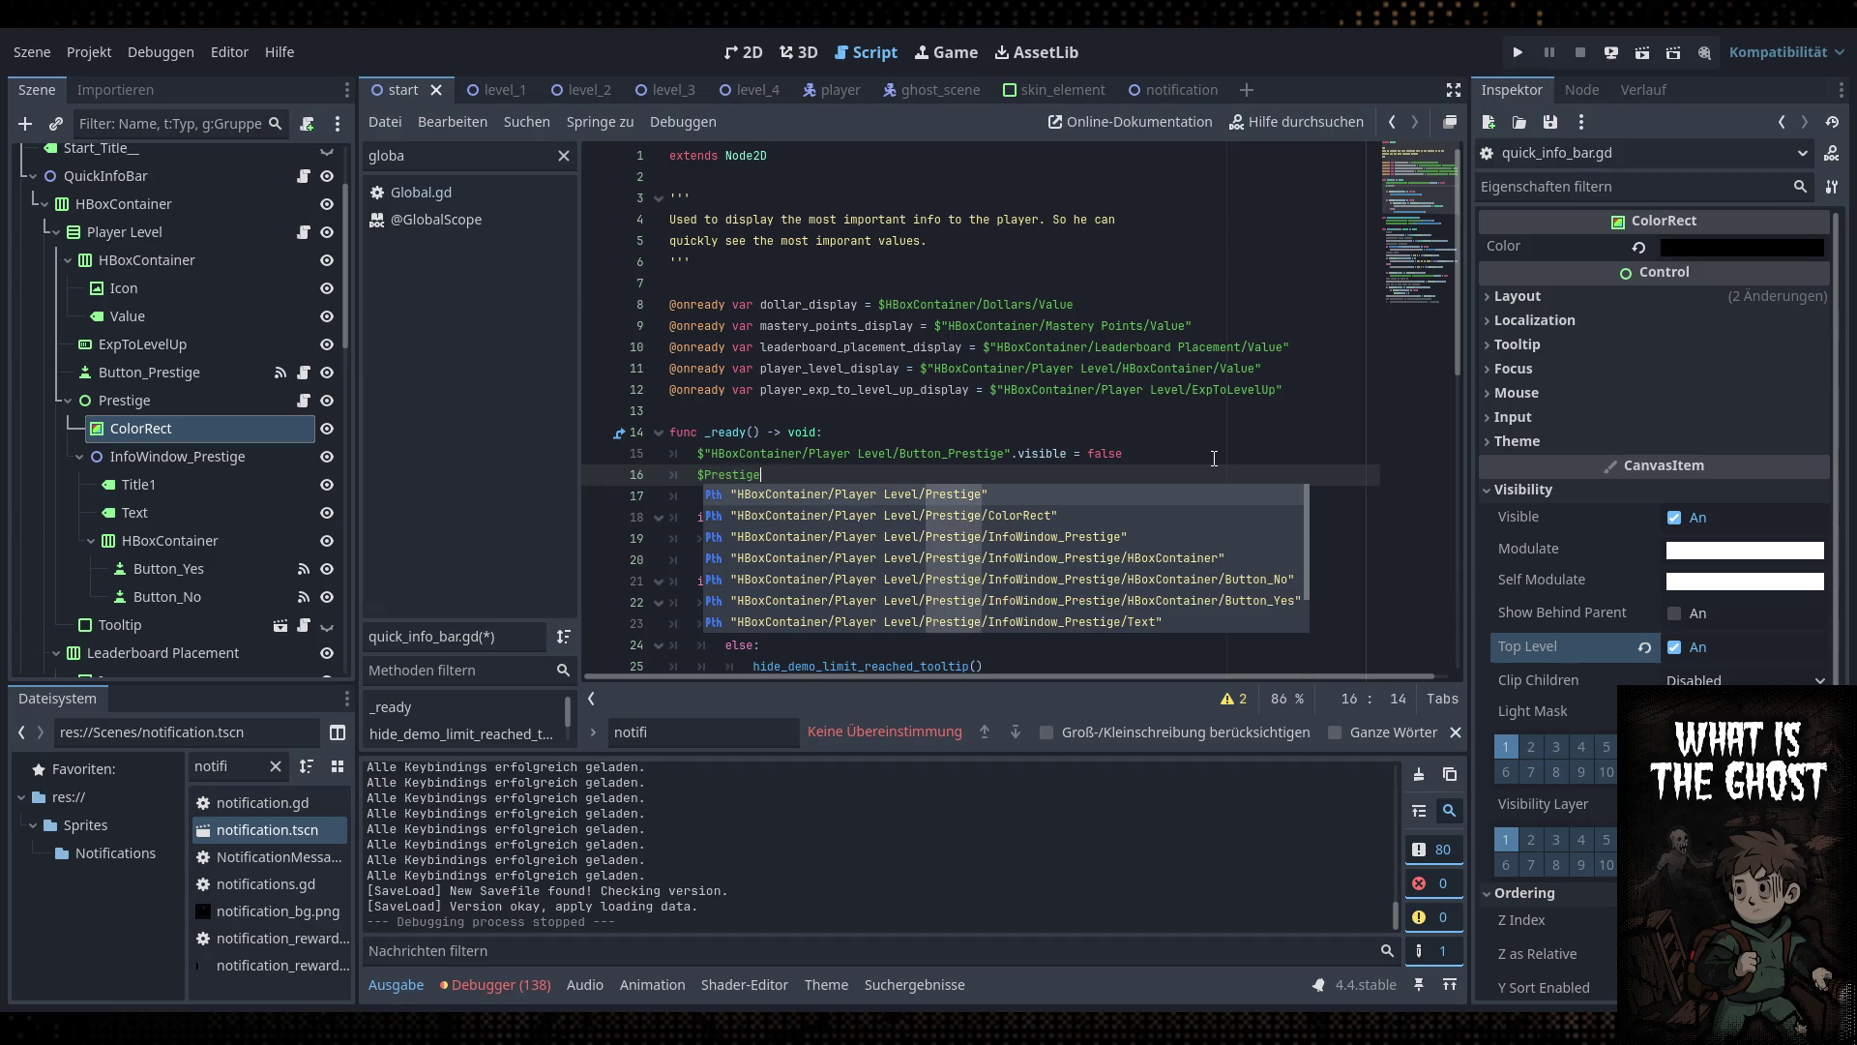
pyautogui.press('Down')
pyautogui.press('Down')
pyautogui.press('Down')
pyautogui.press('Down')
pyautogui.press('Down')
pyautogui.press('Down')
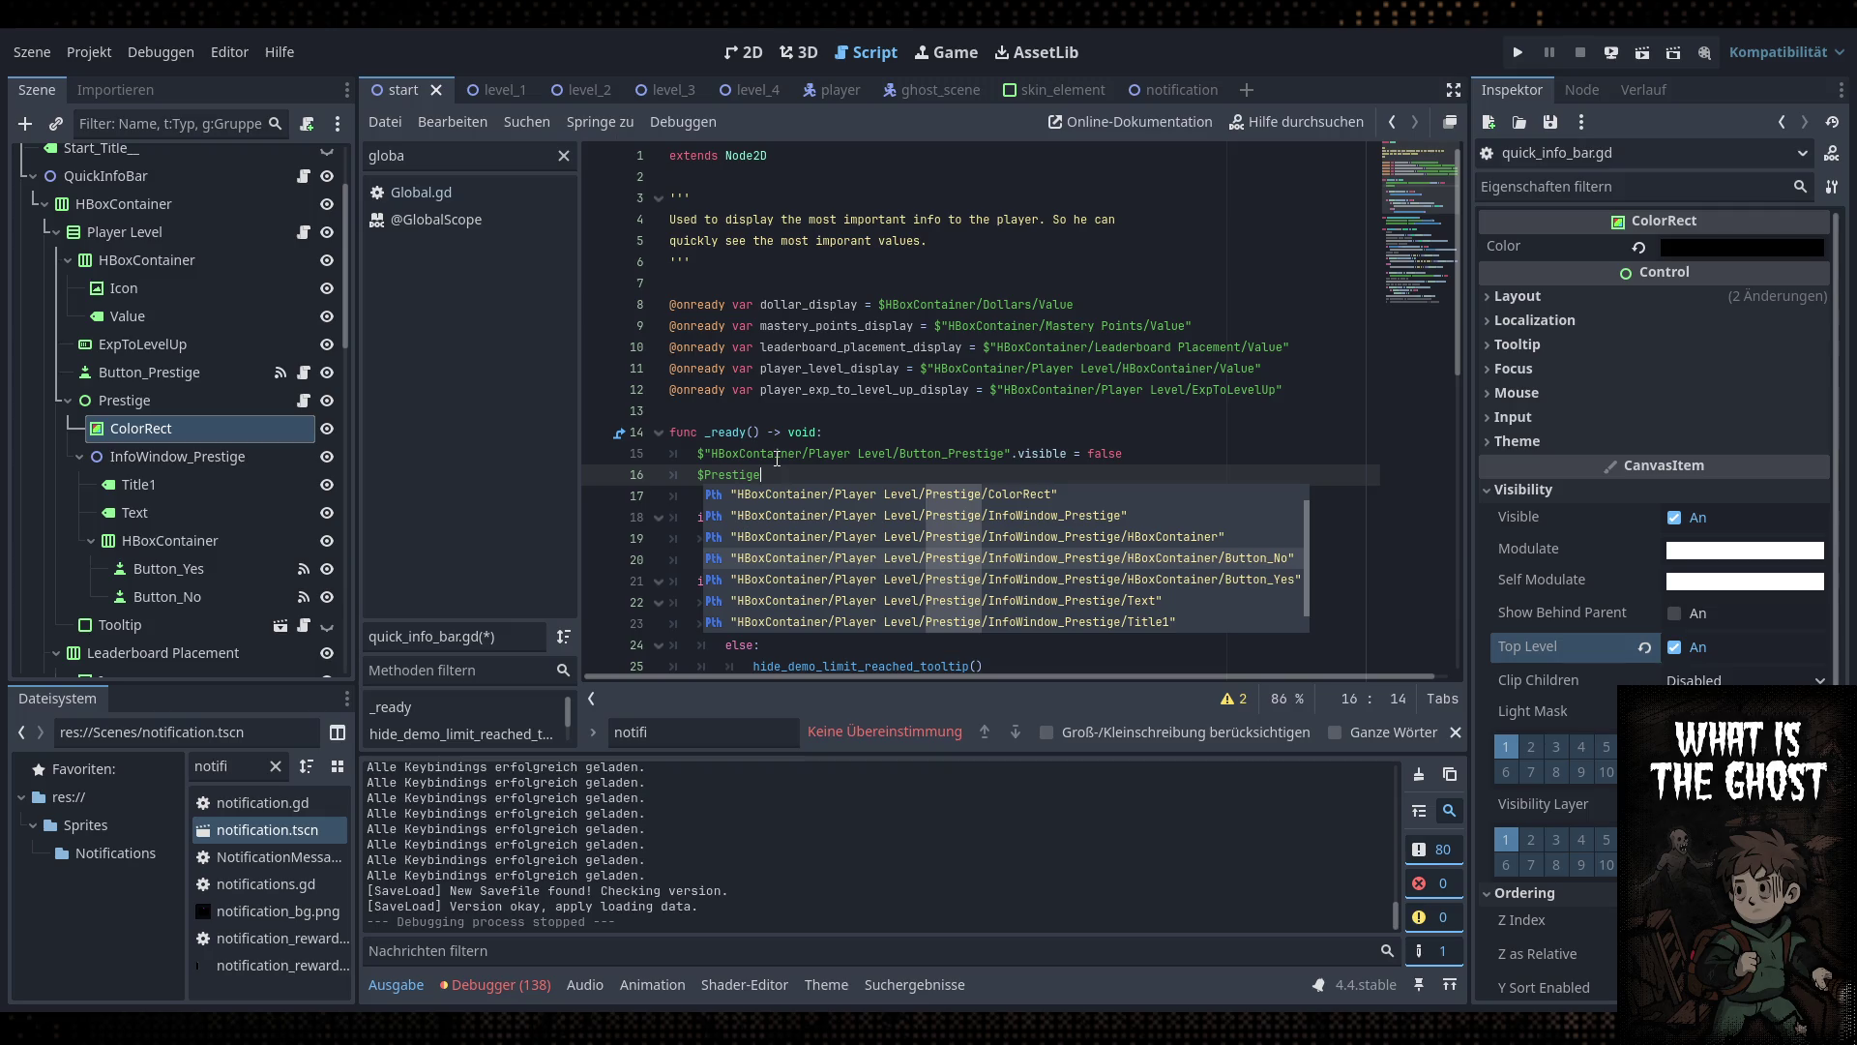
pyautogui.press('Down')
pyautogui.press('Down')
pyautogui.press('Down')
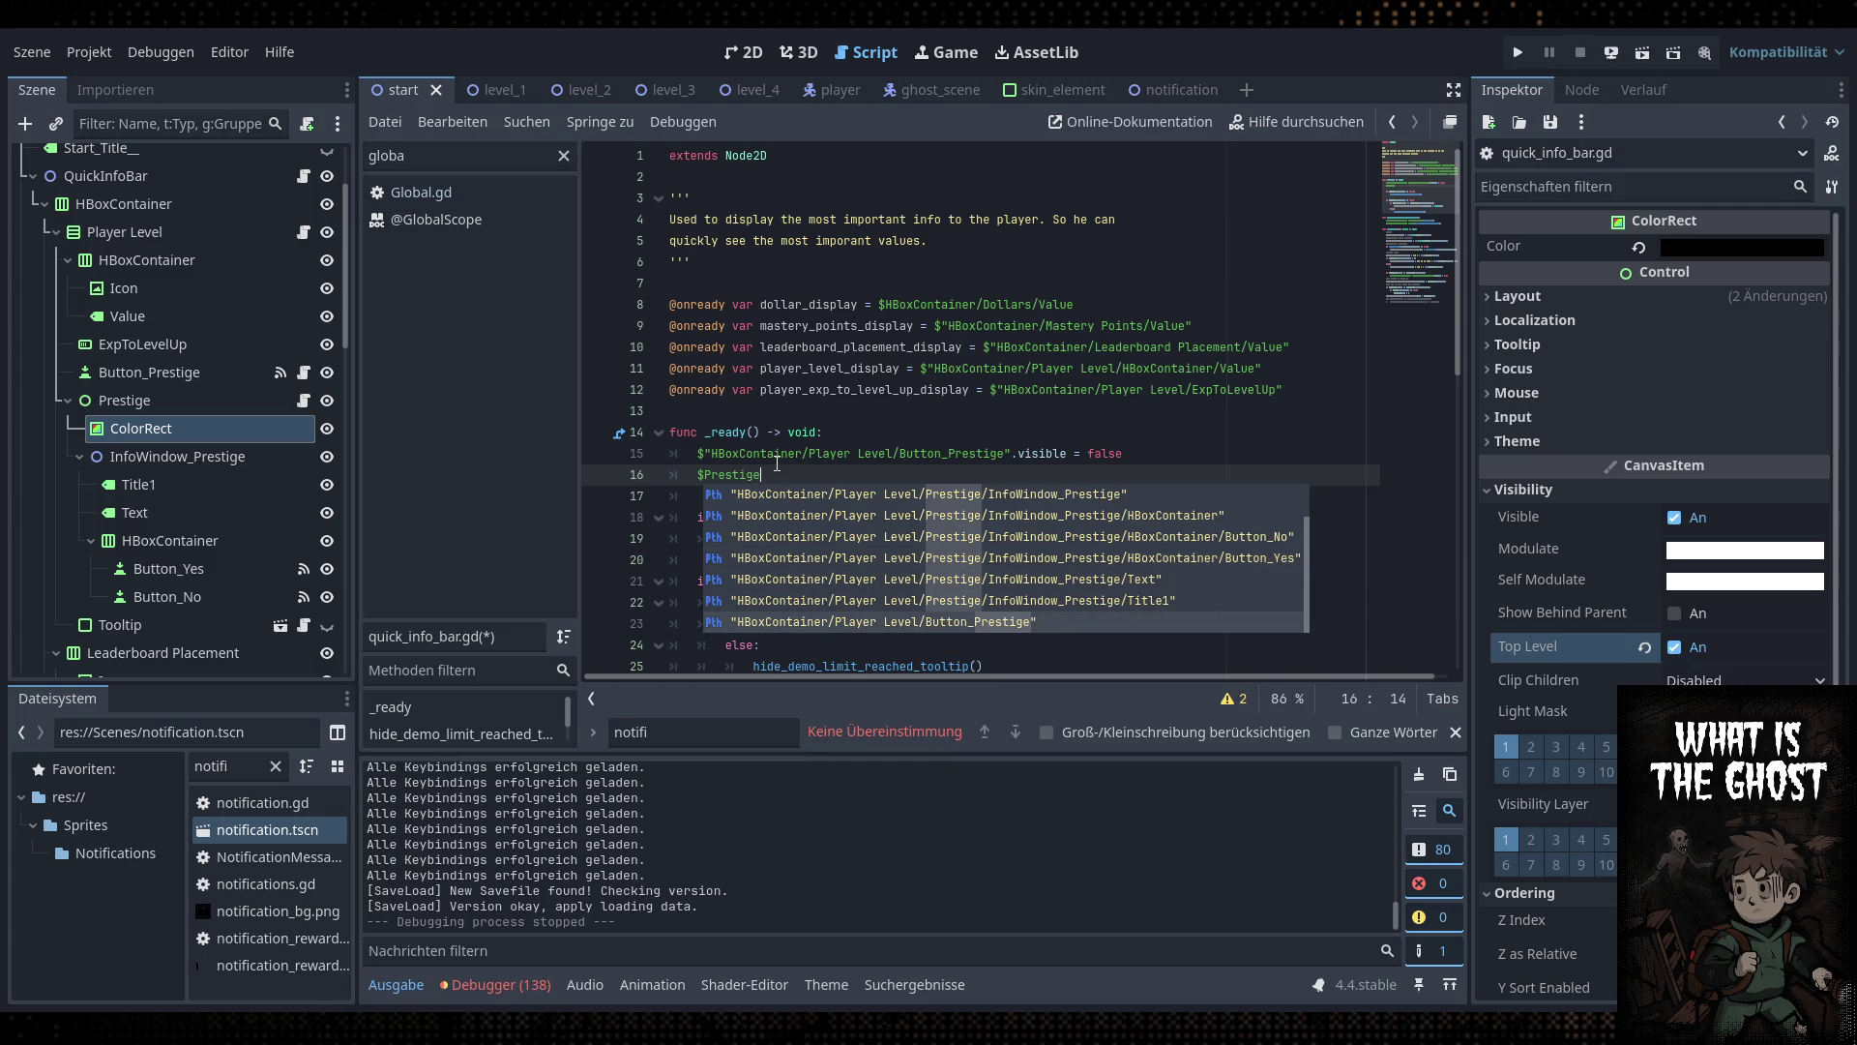
pyautogui.press('Up')
pyautogui.press('Up')
pyautogui.press('Down')
pyautogui.press('Down')
pyautogui.press('Up')
pyautogui.press('Up')
pyautogui.press('Up')
pyautogui.press('Return')
pyautogui.write('visi')
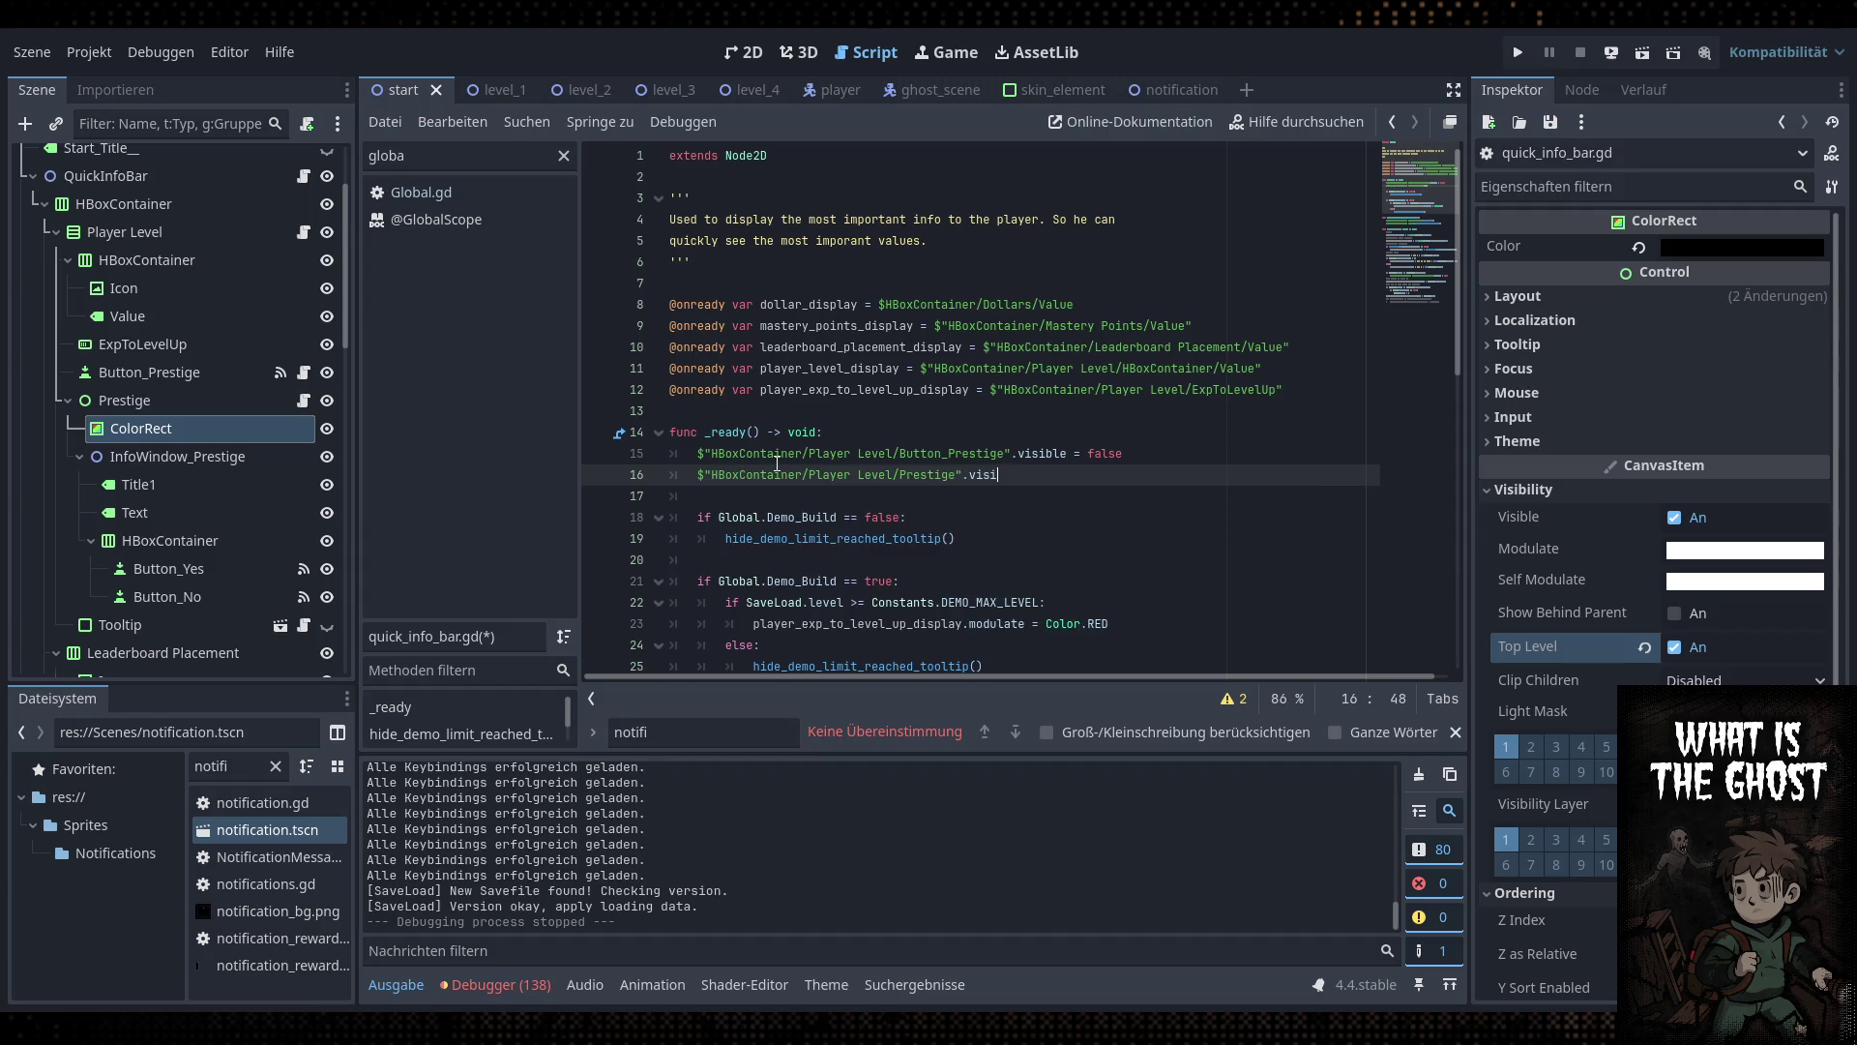
pyautogui.write('ble = false')
pyautogui.hotkey('ctrl', 's')
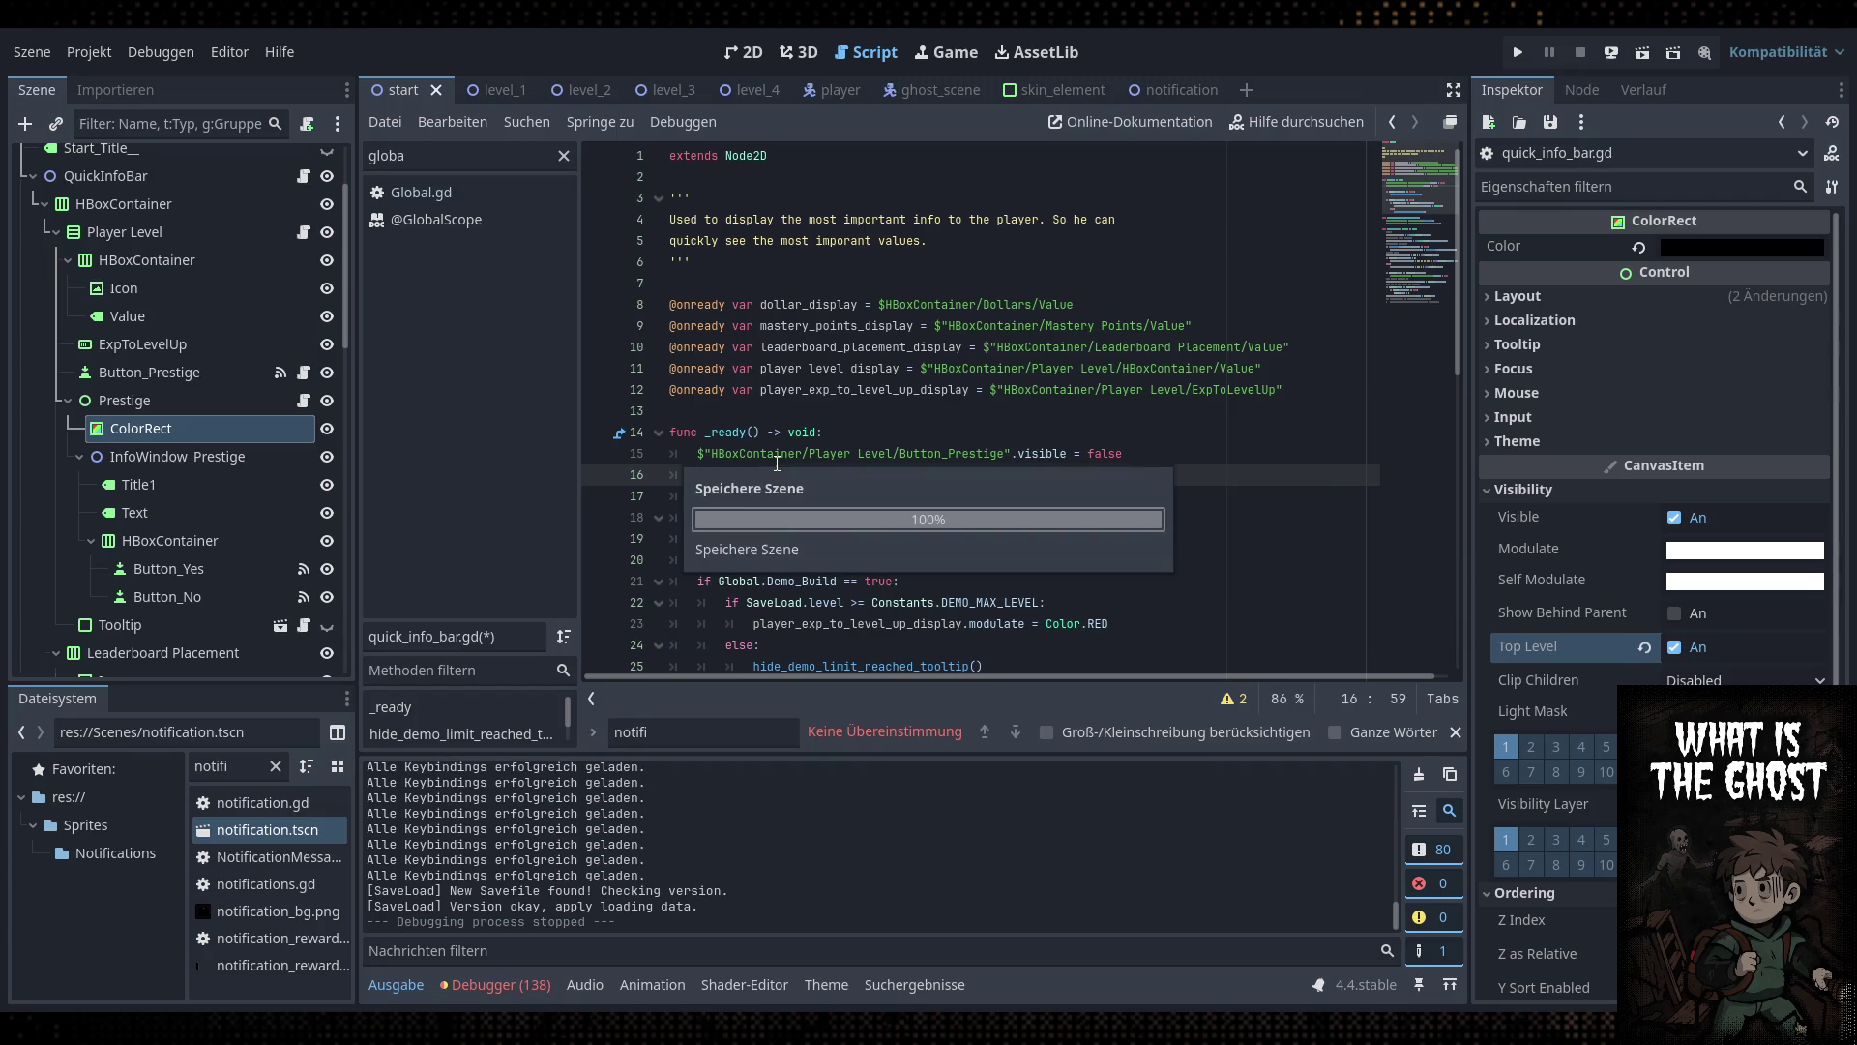
pyautogui.click(1517, 52)
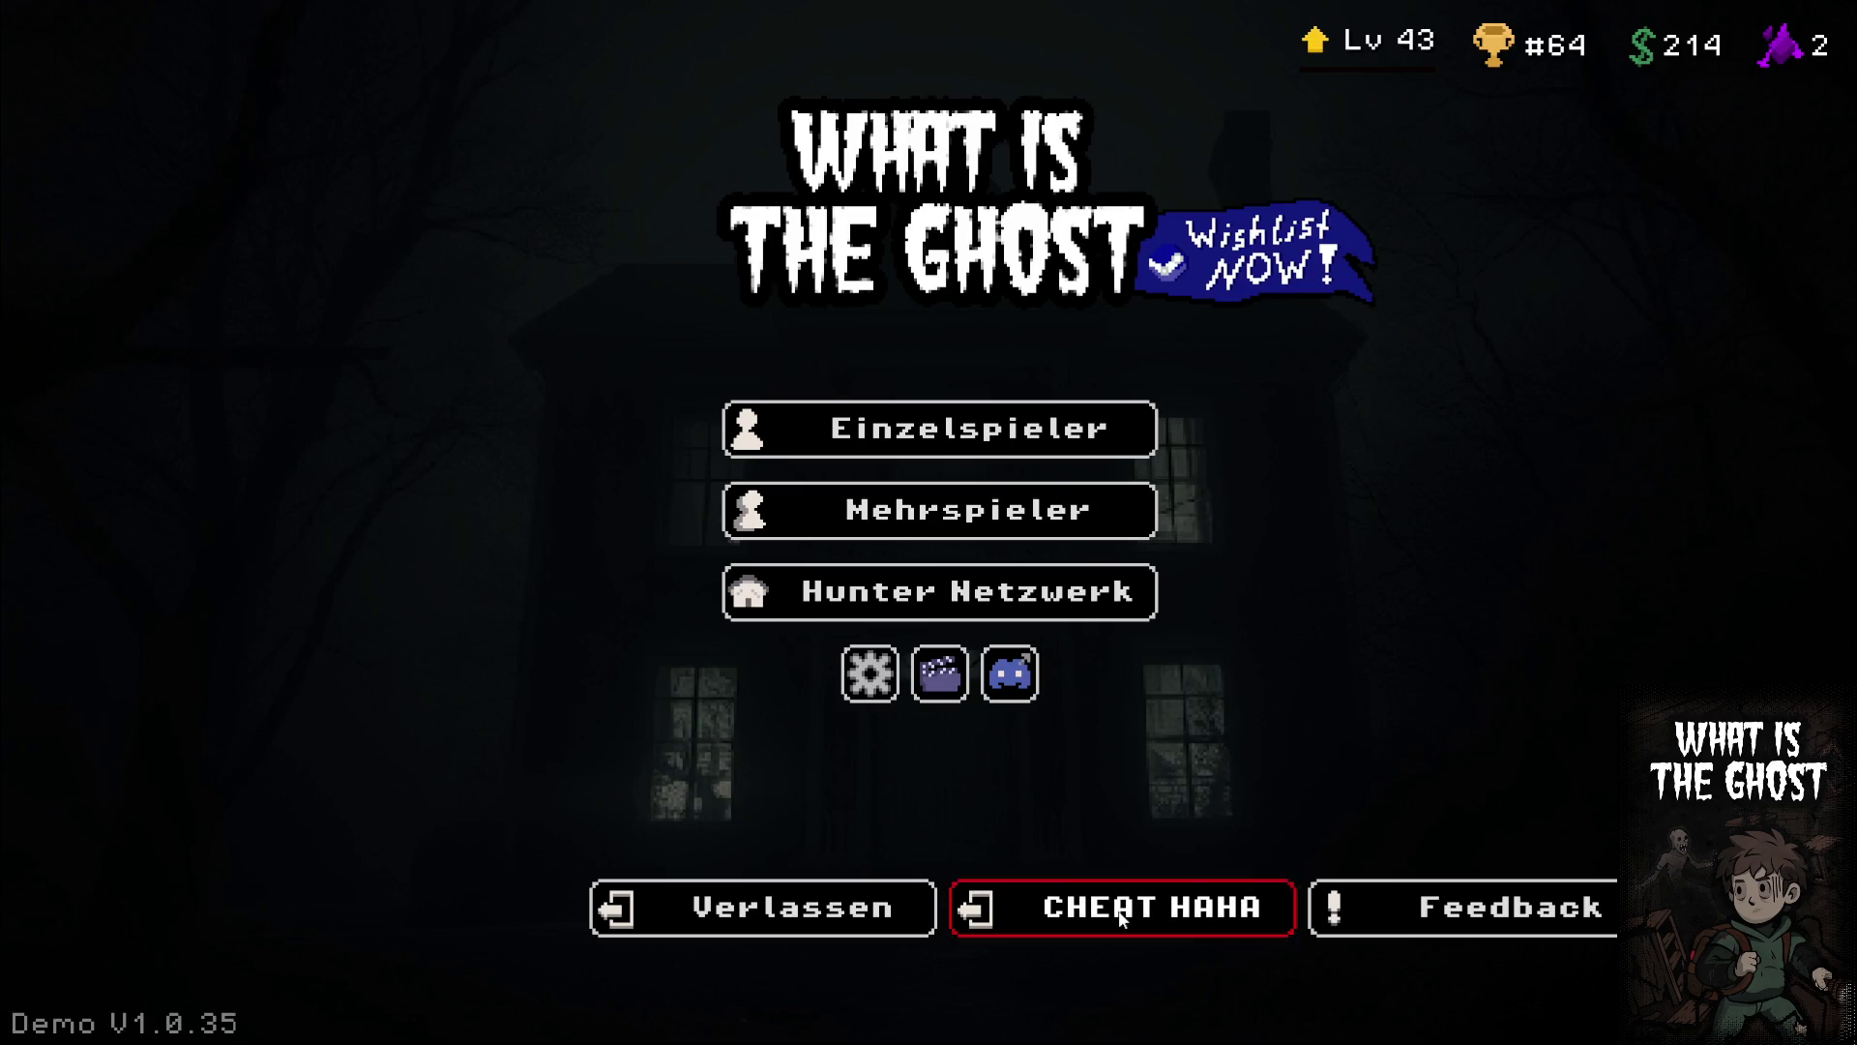
# Equip the second backpack under Hunter Netzwerk > Mein Avatar > Rucksack, then quit with Verlassen twice
pyautogui.click(1011, 600)
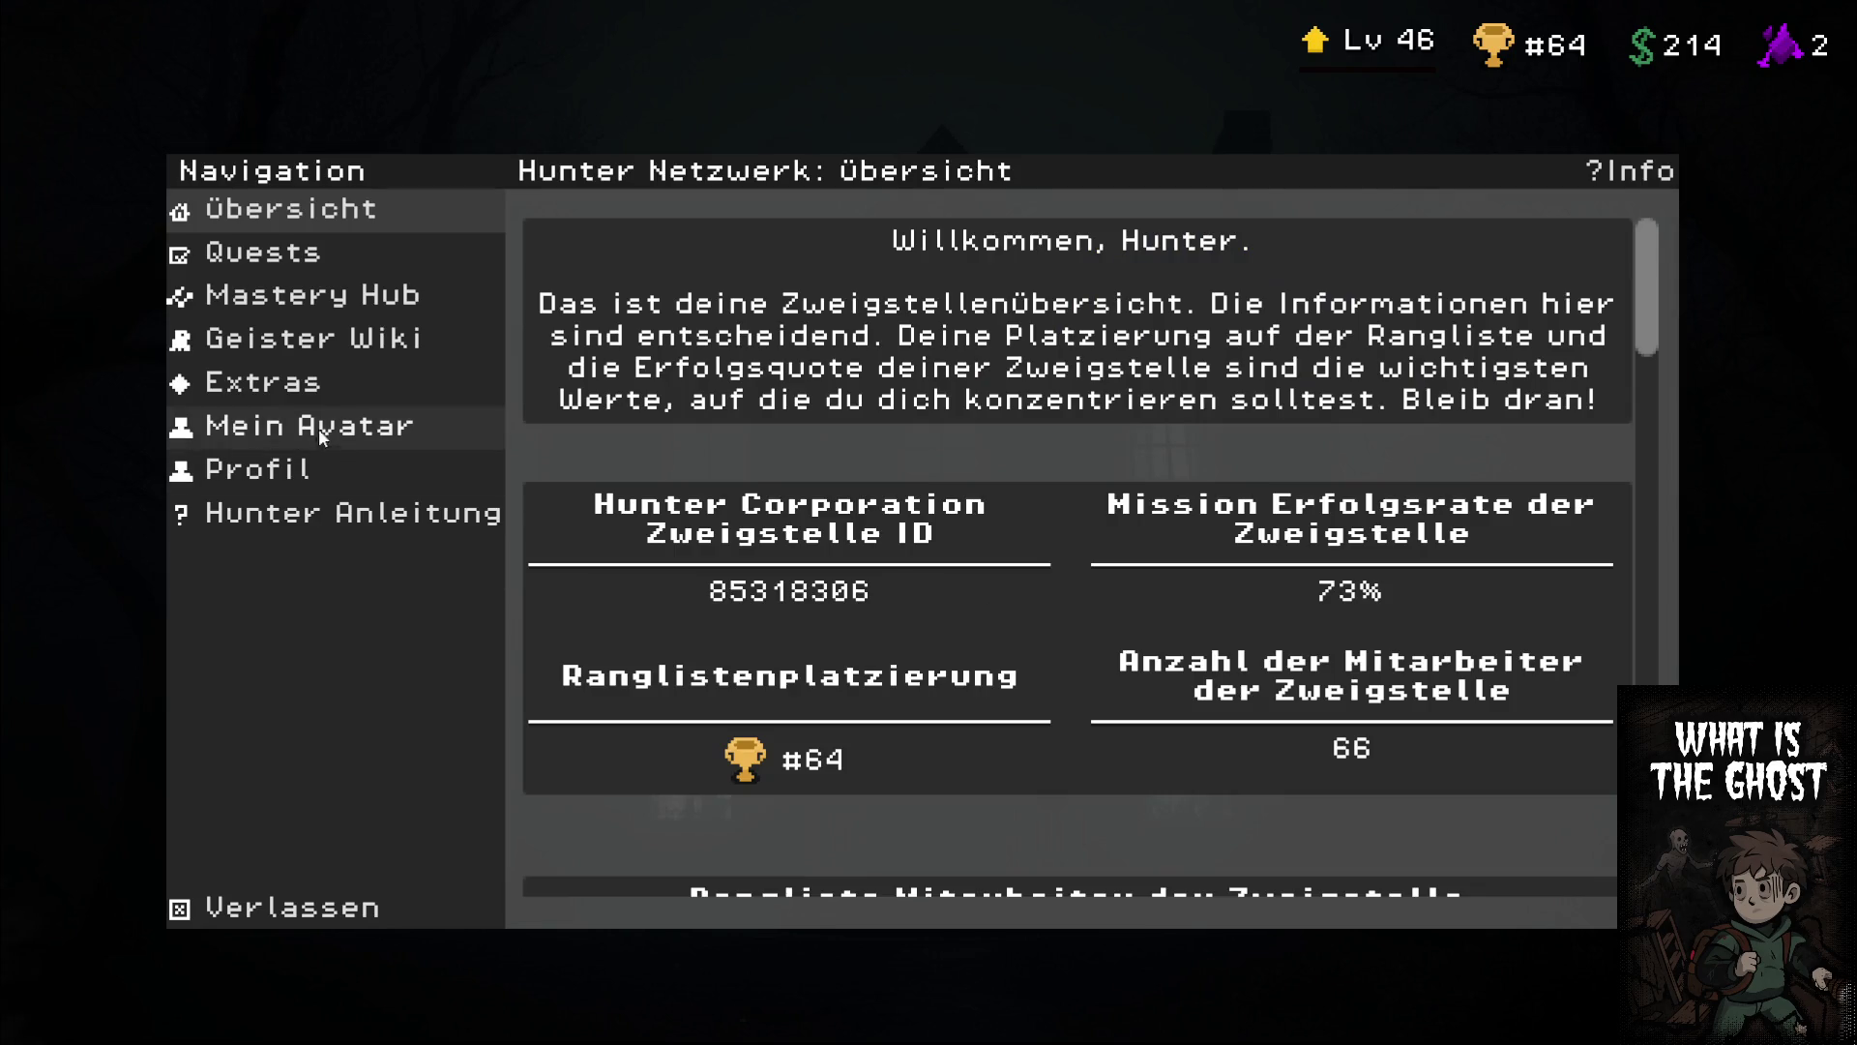
pyautogui.click(291, 383)
pyautogui.click(323, 484)
pyautogui.click(291, 426)
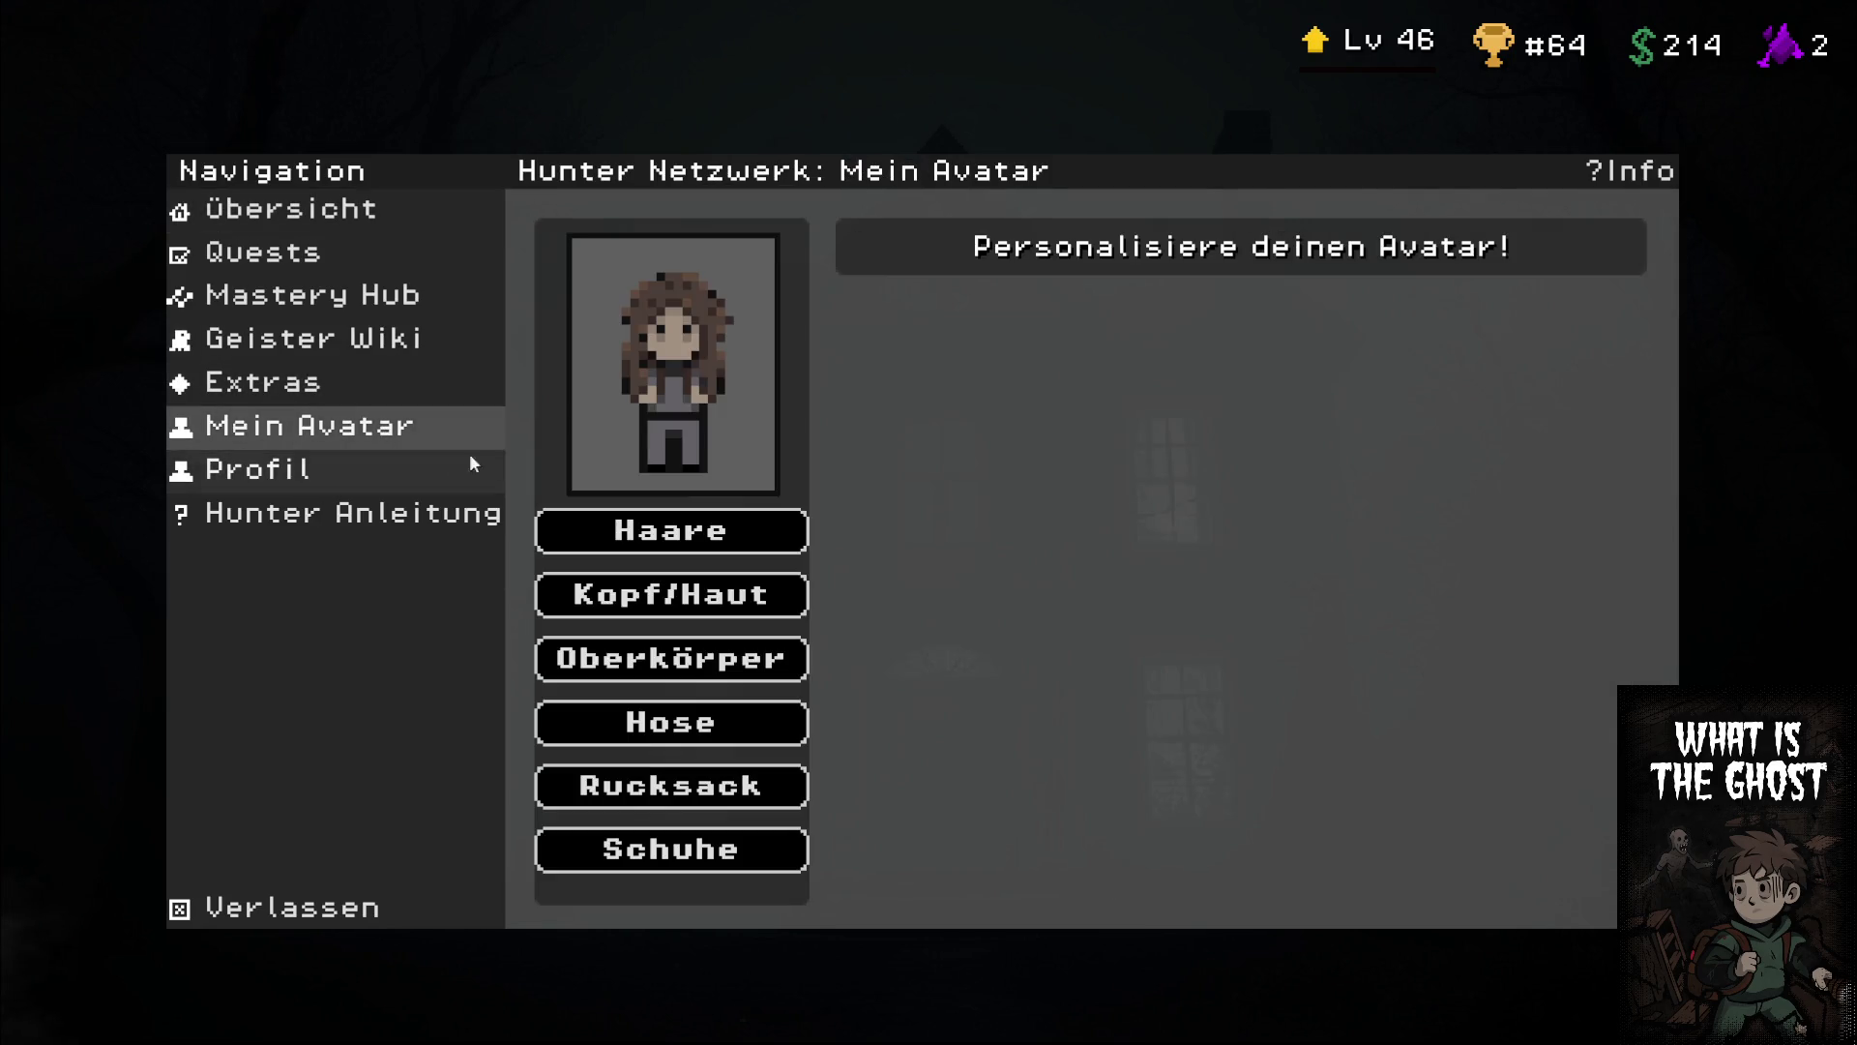
pyautogui.click(762, 800)
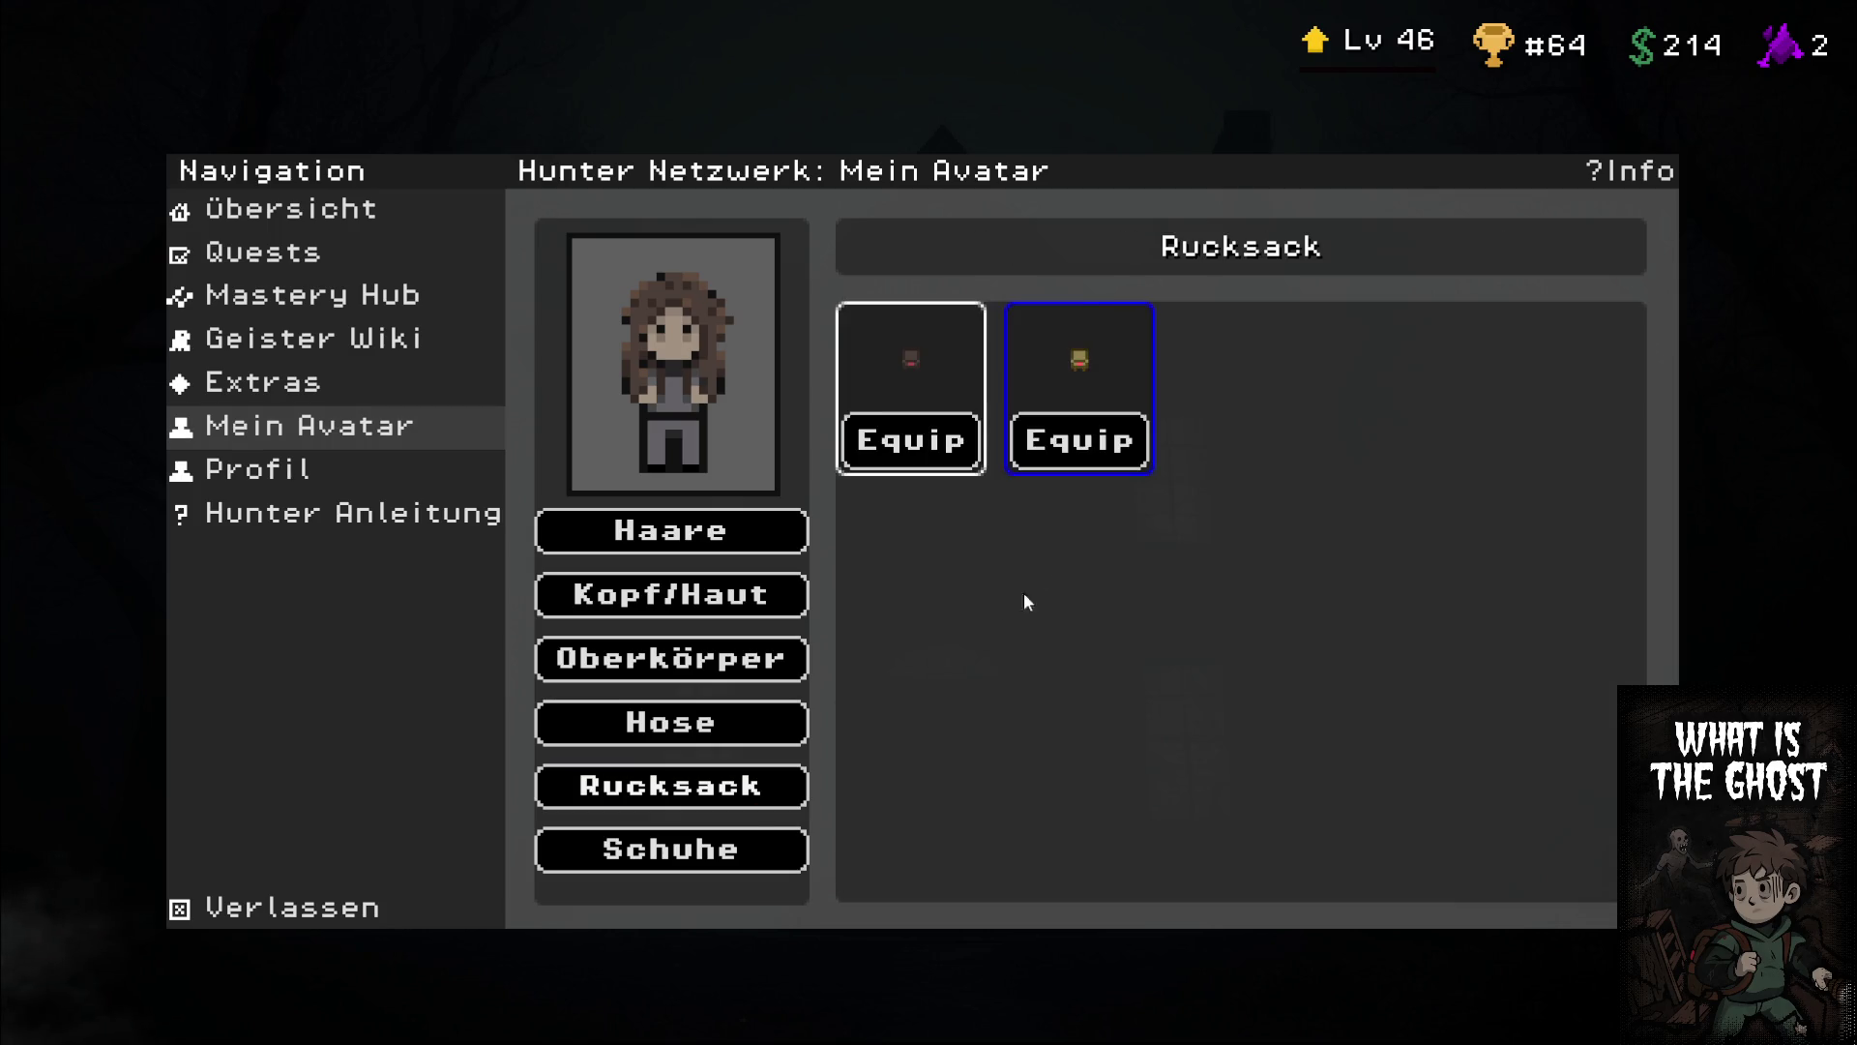
pyautogui.click(1079, 443)
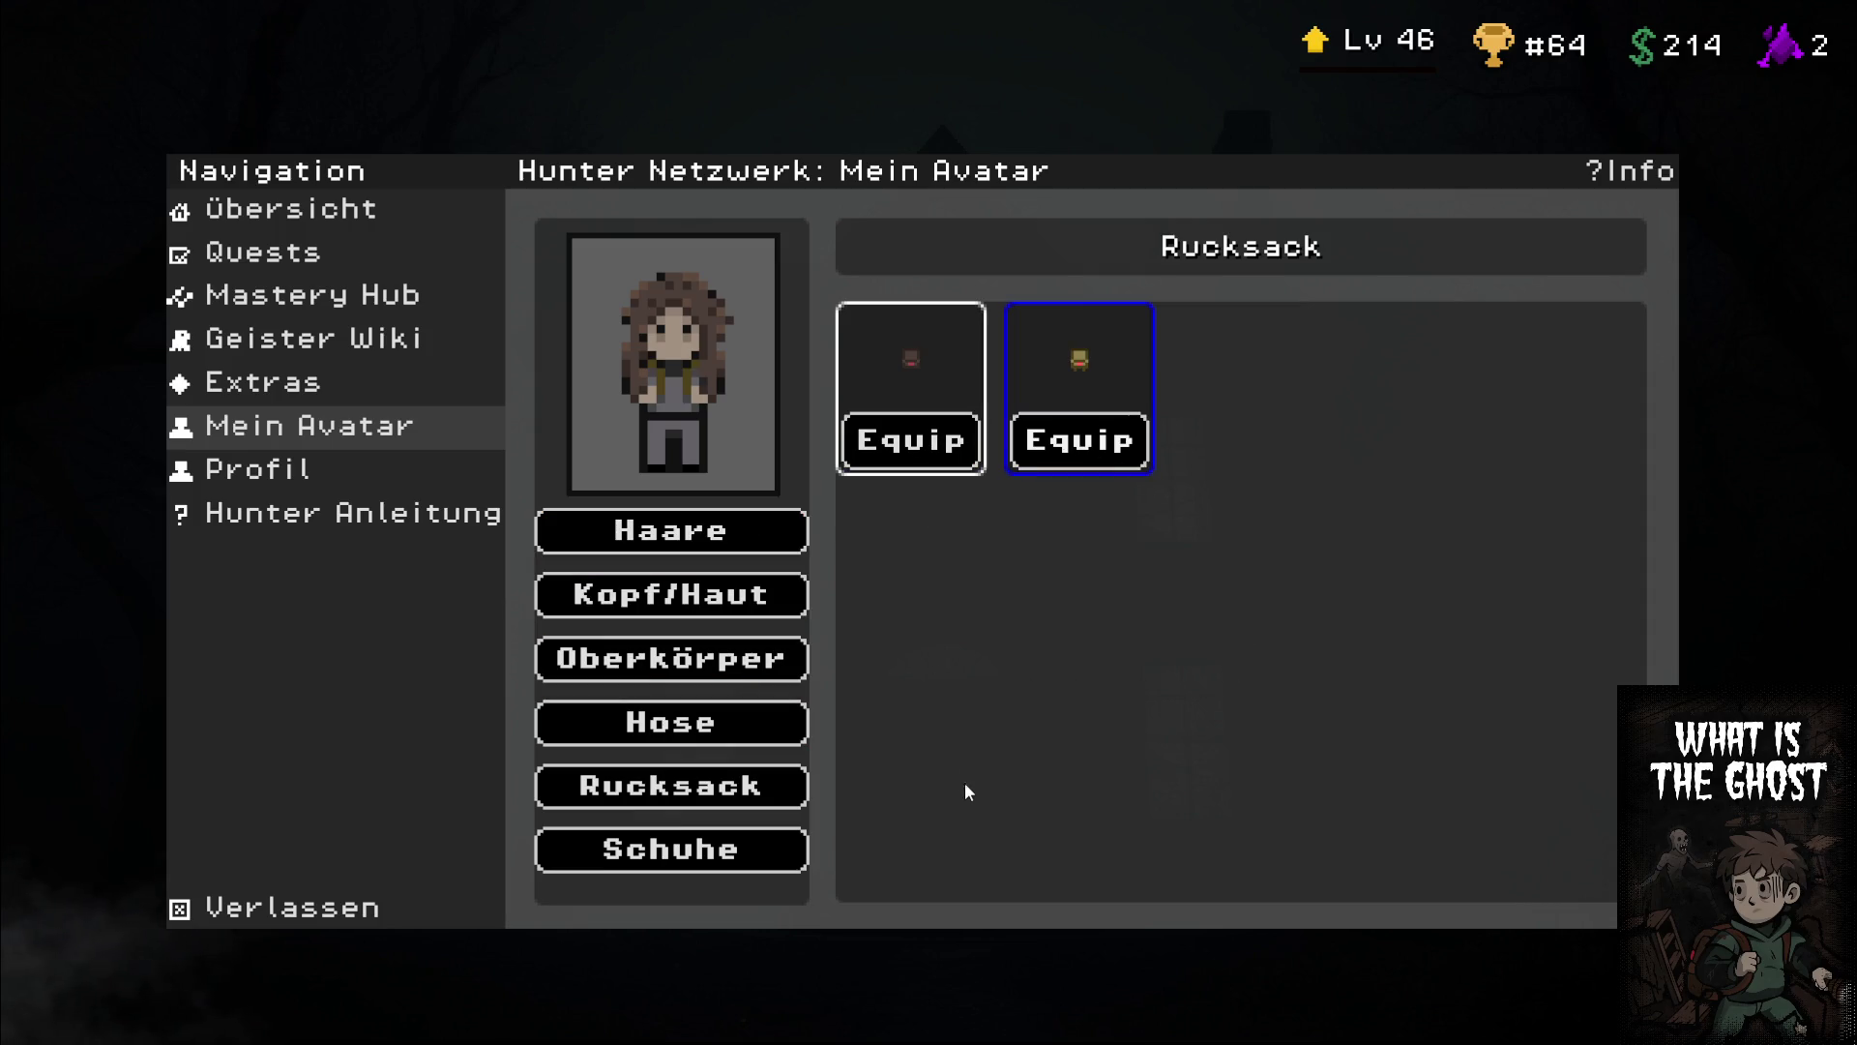
pyautogui.click(391, 911)
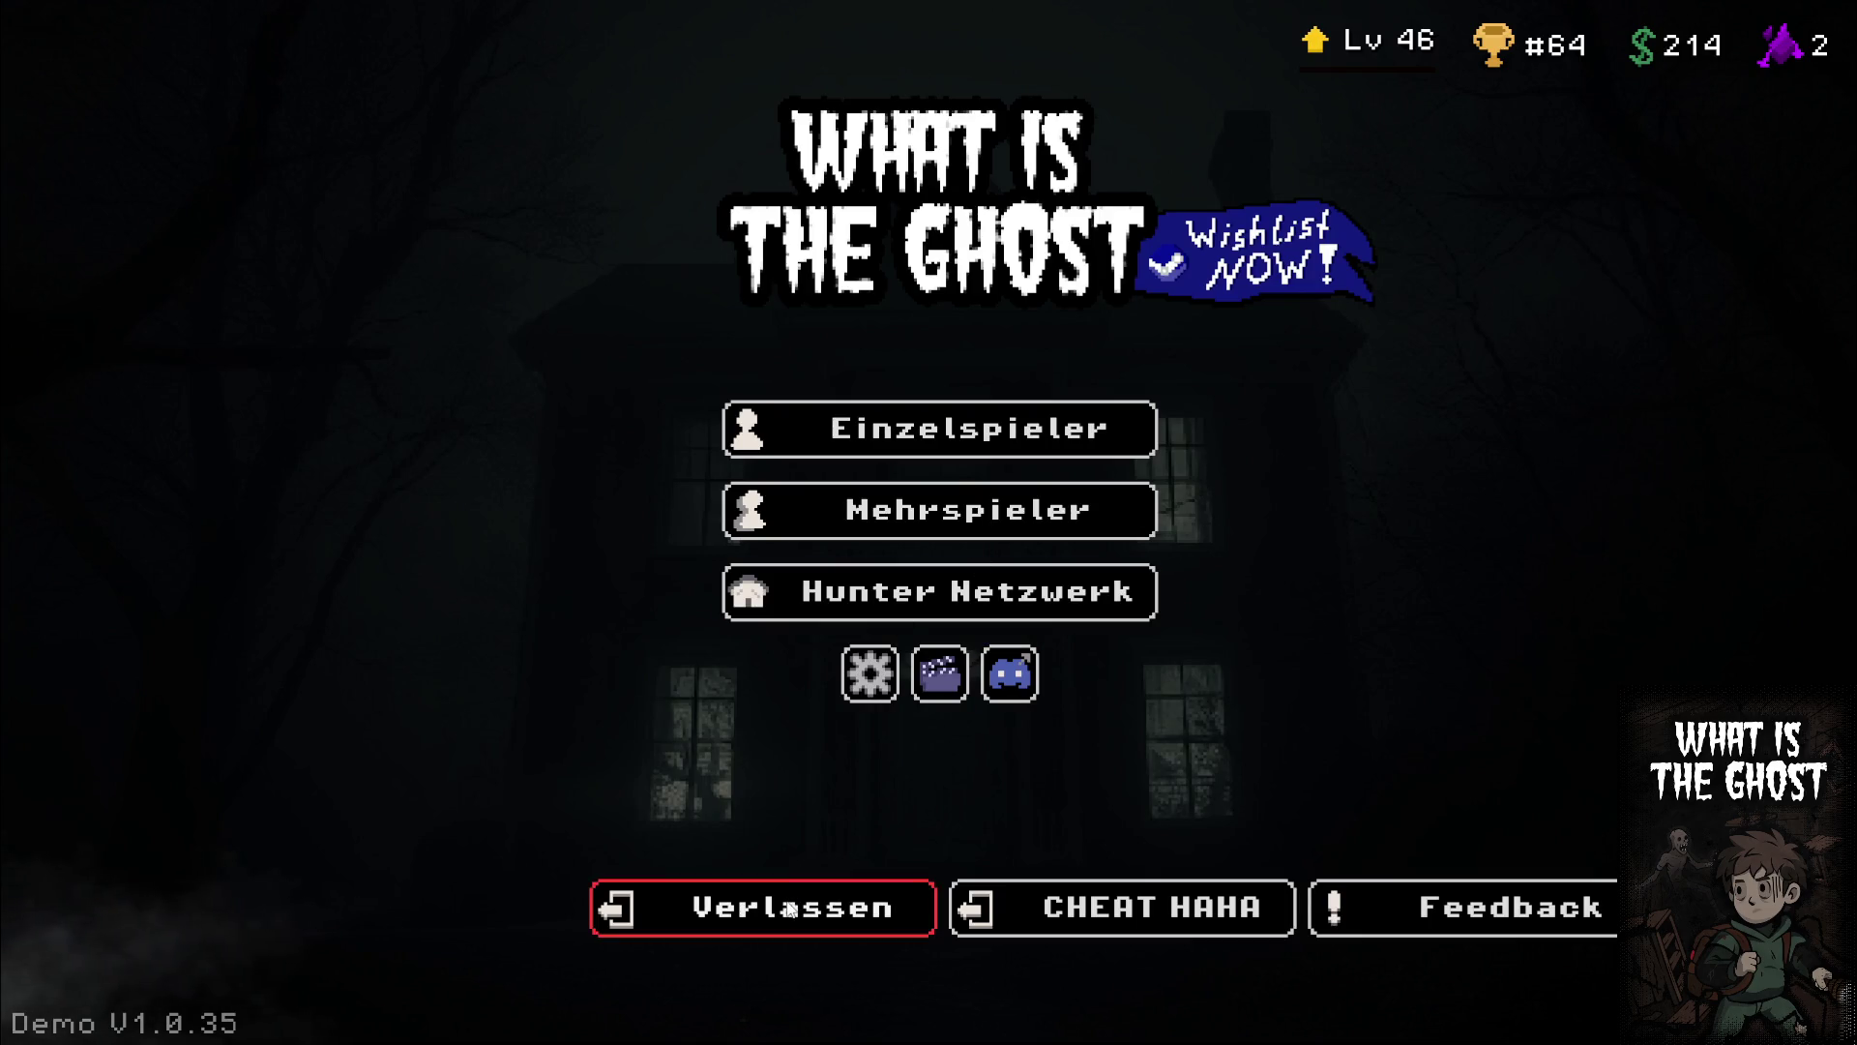
pyautogui.click(786, 909)
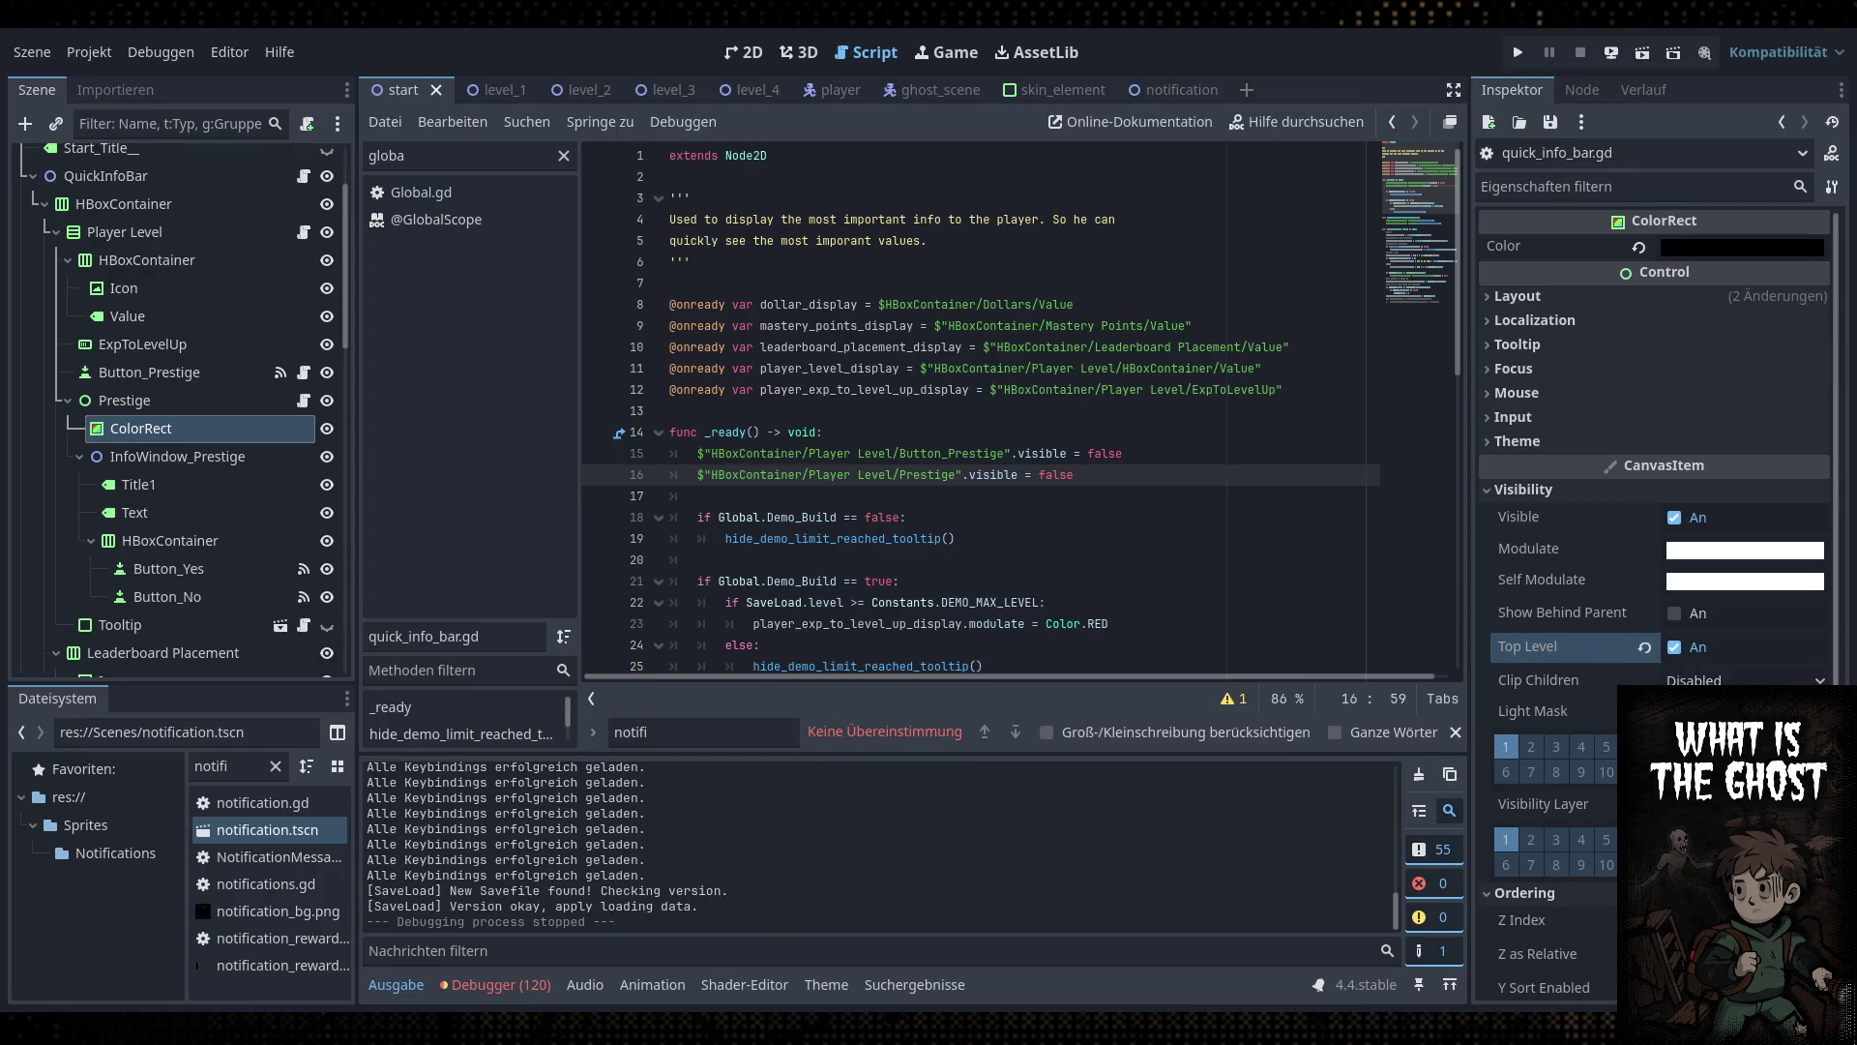
# Relaunch the game, apply brightness, and lower the music and master volume in settings
pyautogui.press('F5')
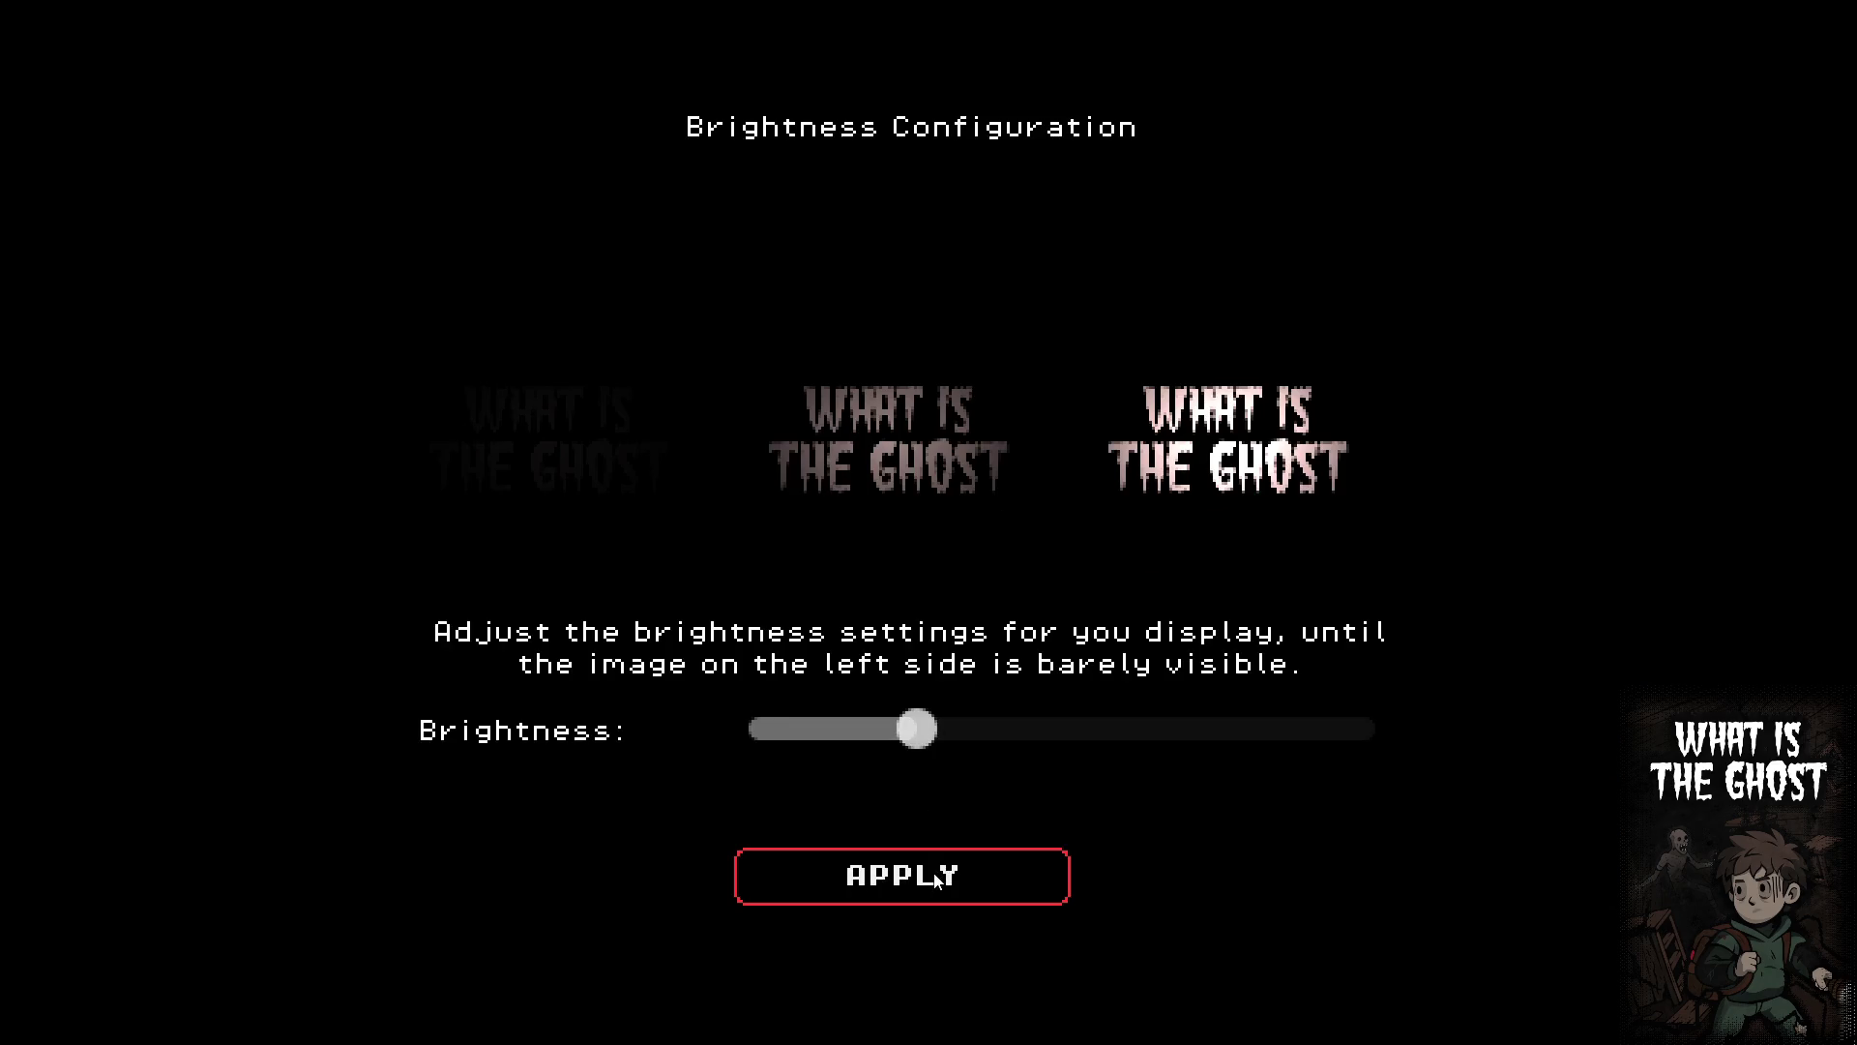
pyautogui.click(924, 871)
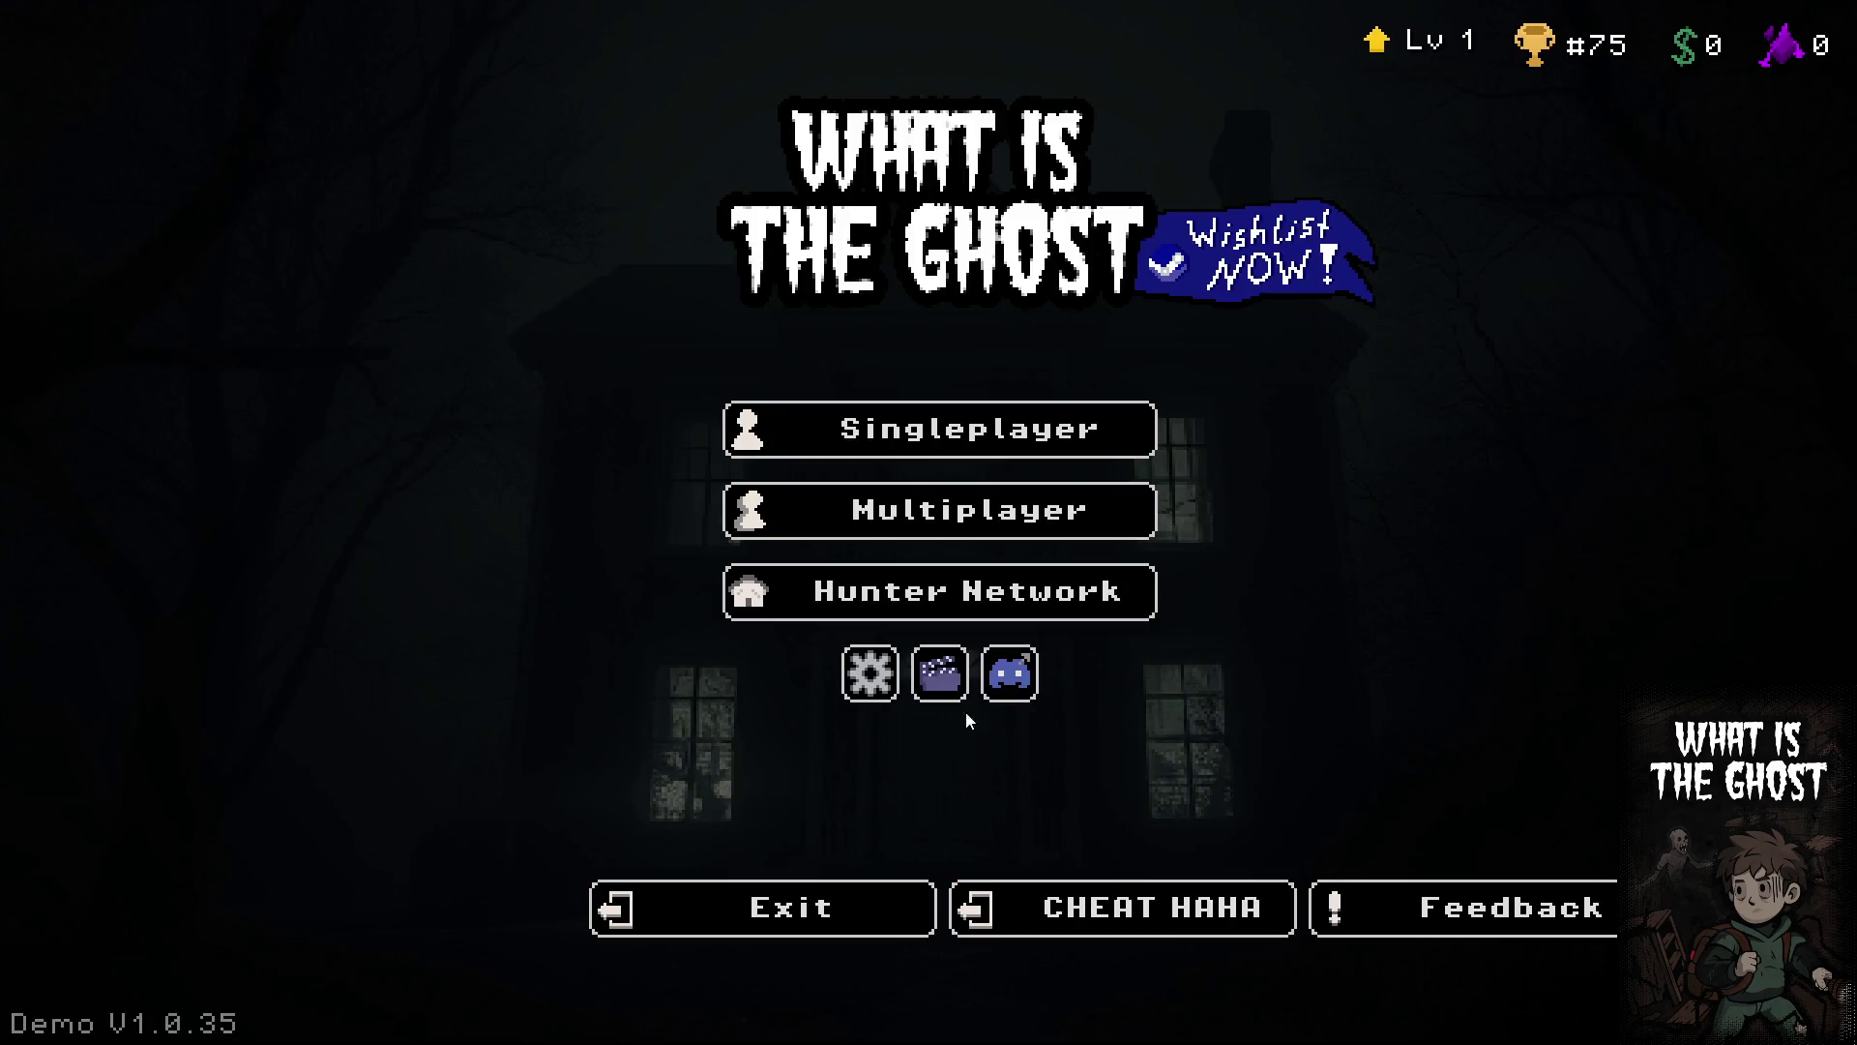
pyautogui.click(871, 674)
pyautogui.moveTo(1181, 560); pyautogui.dragTo(967, 561)
pyautogui.moveTo(1181, 501); pyautogui.dragTo(1090, 501)
pyautogui.click(1077, 898)
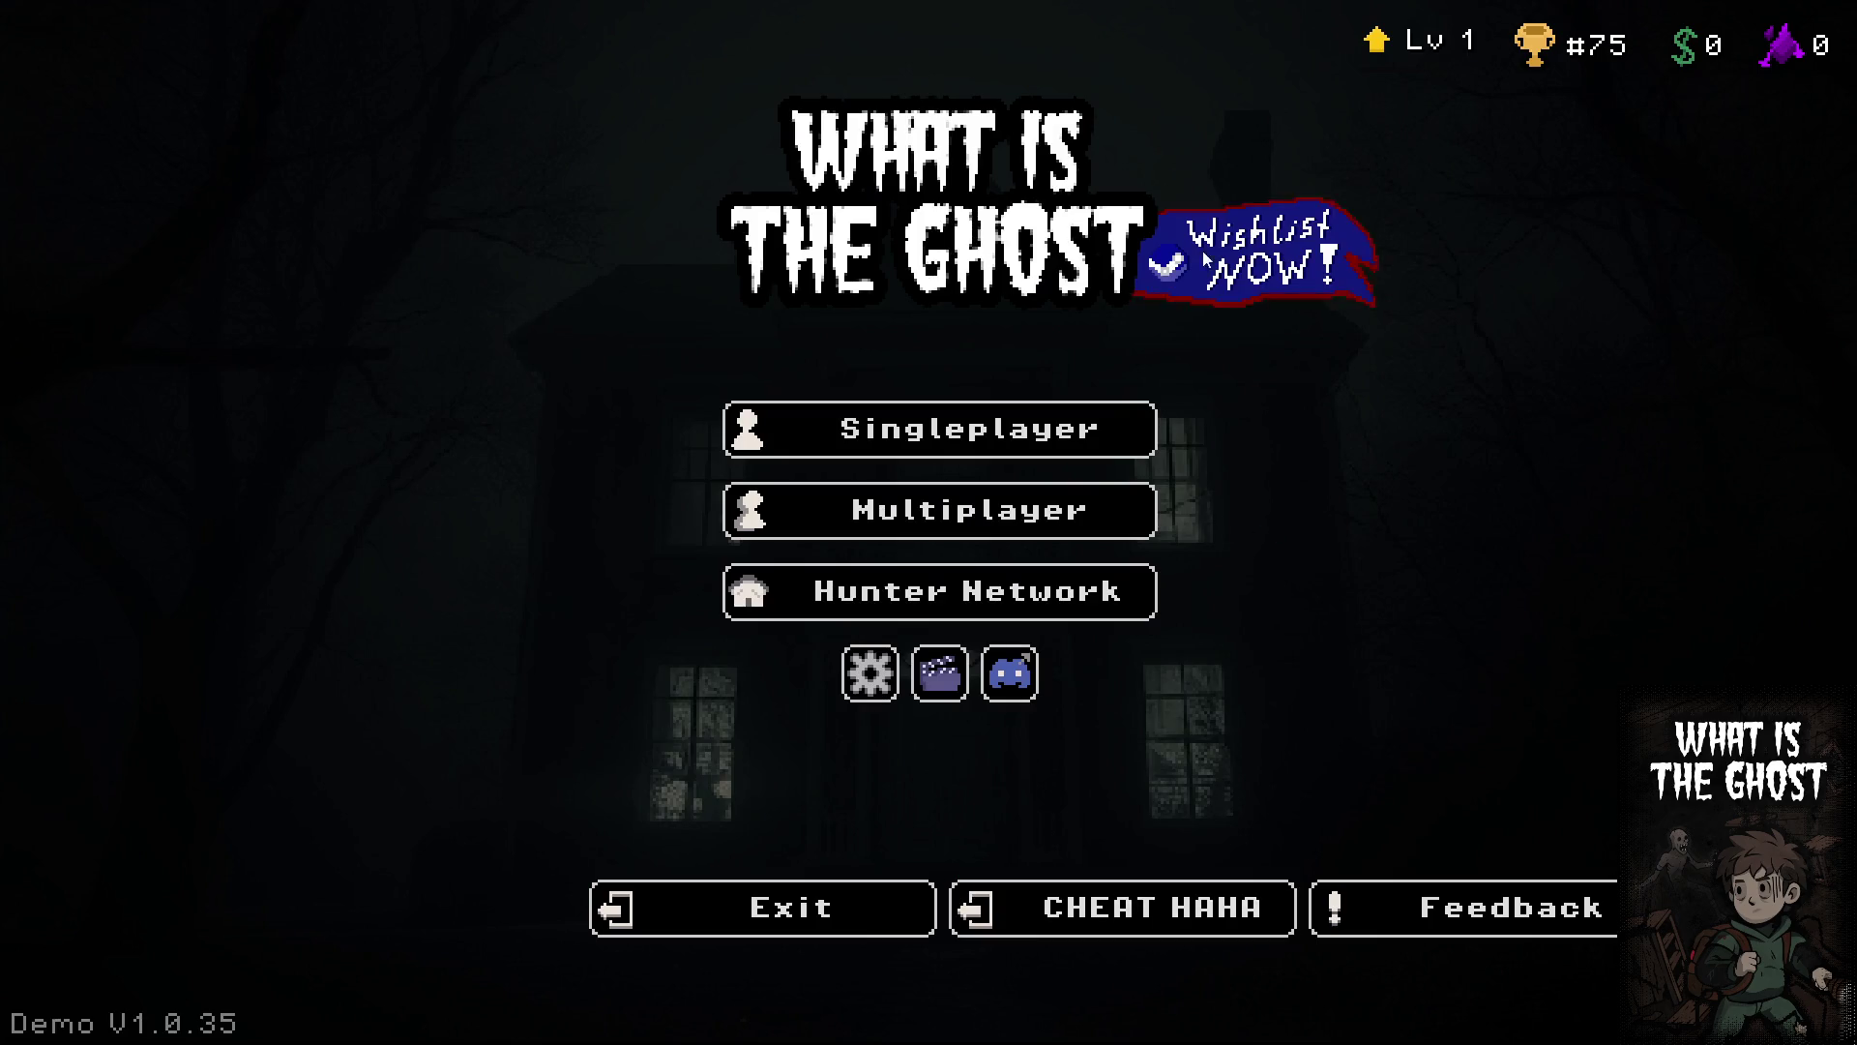
# Browse the My Avatar categories (Head, Upper Body, Pants, Backpack, Boots), then leave Hunter Network
pyautogui.click(845, 609)
pyautogui.click(368, 473)
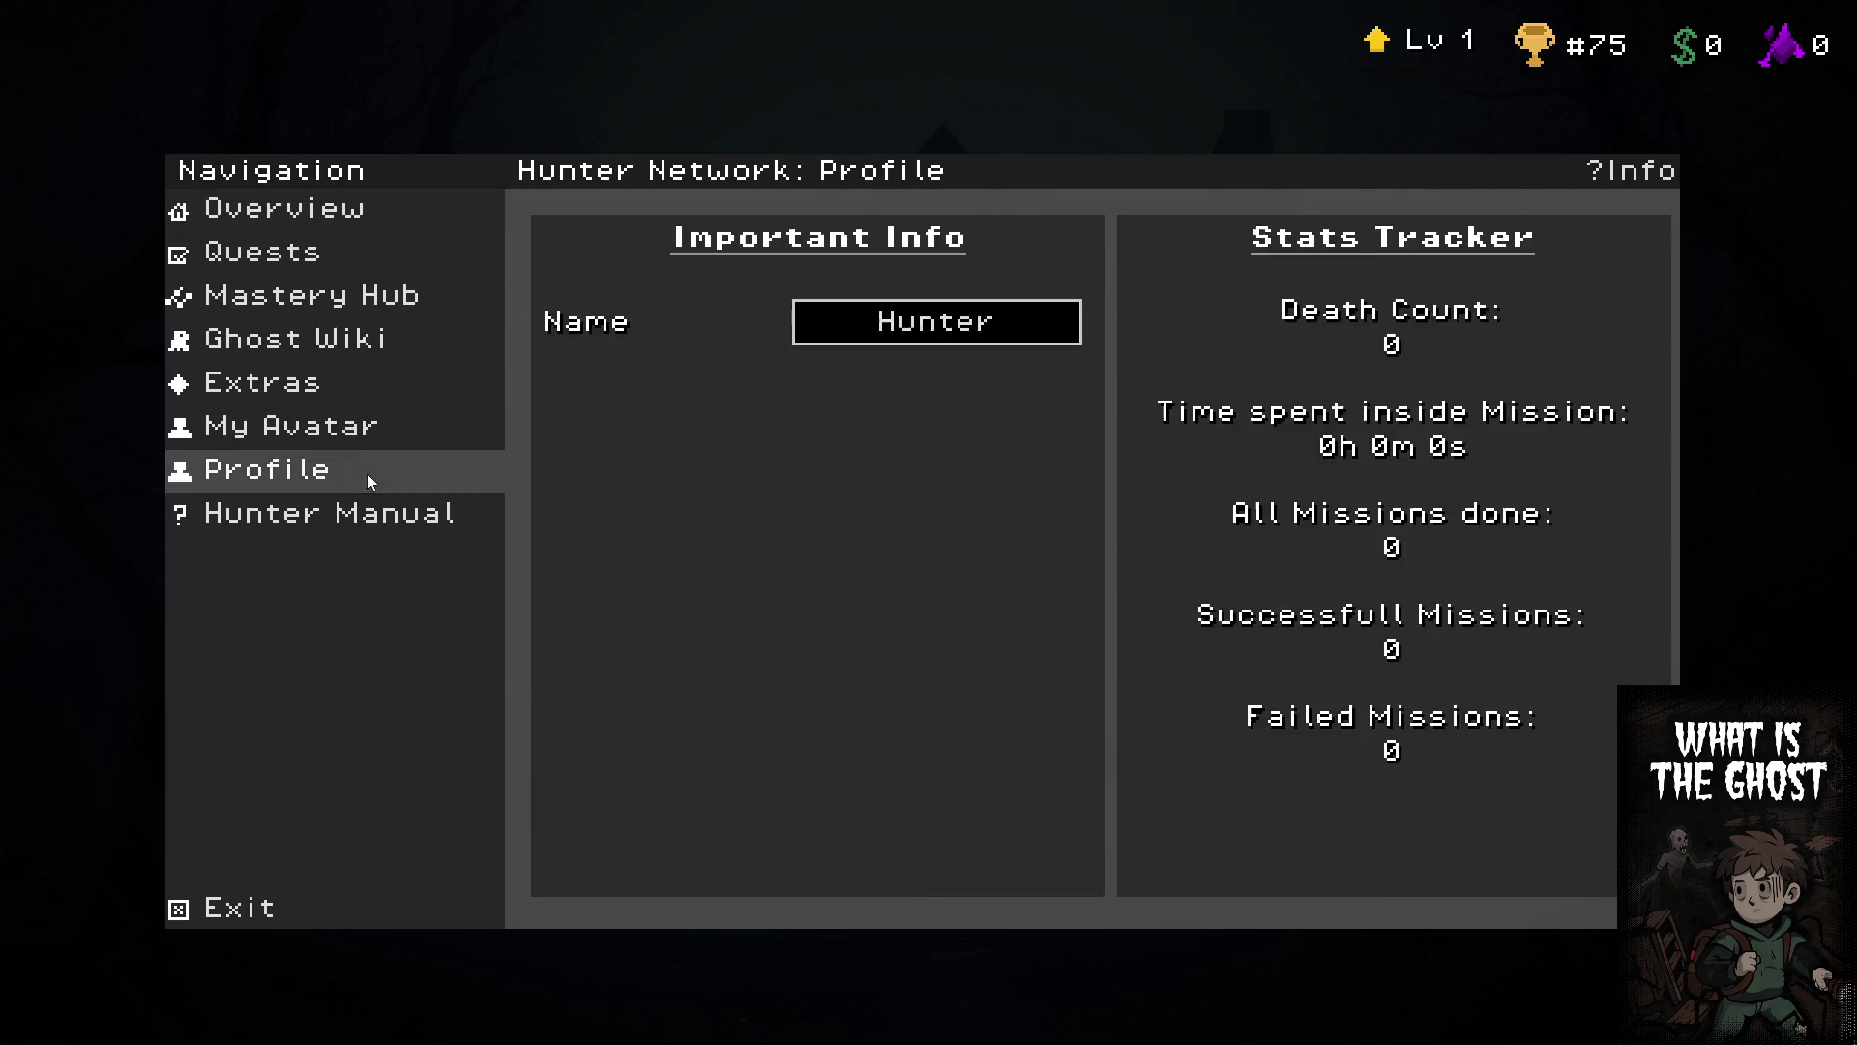
pyautogui.click(356, 428)
pyautogui.click(724, 600)
pyautogui.click(735, 666)
pyautogui.click(752, 720)
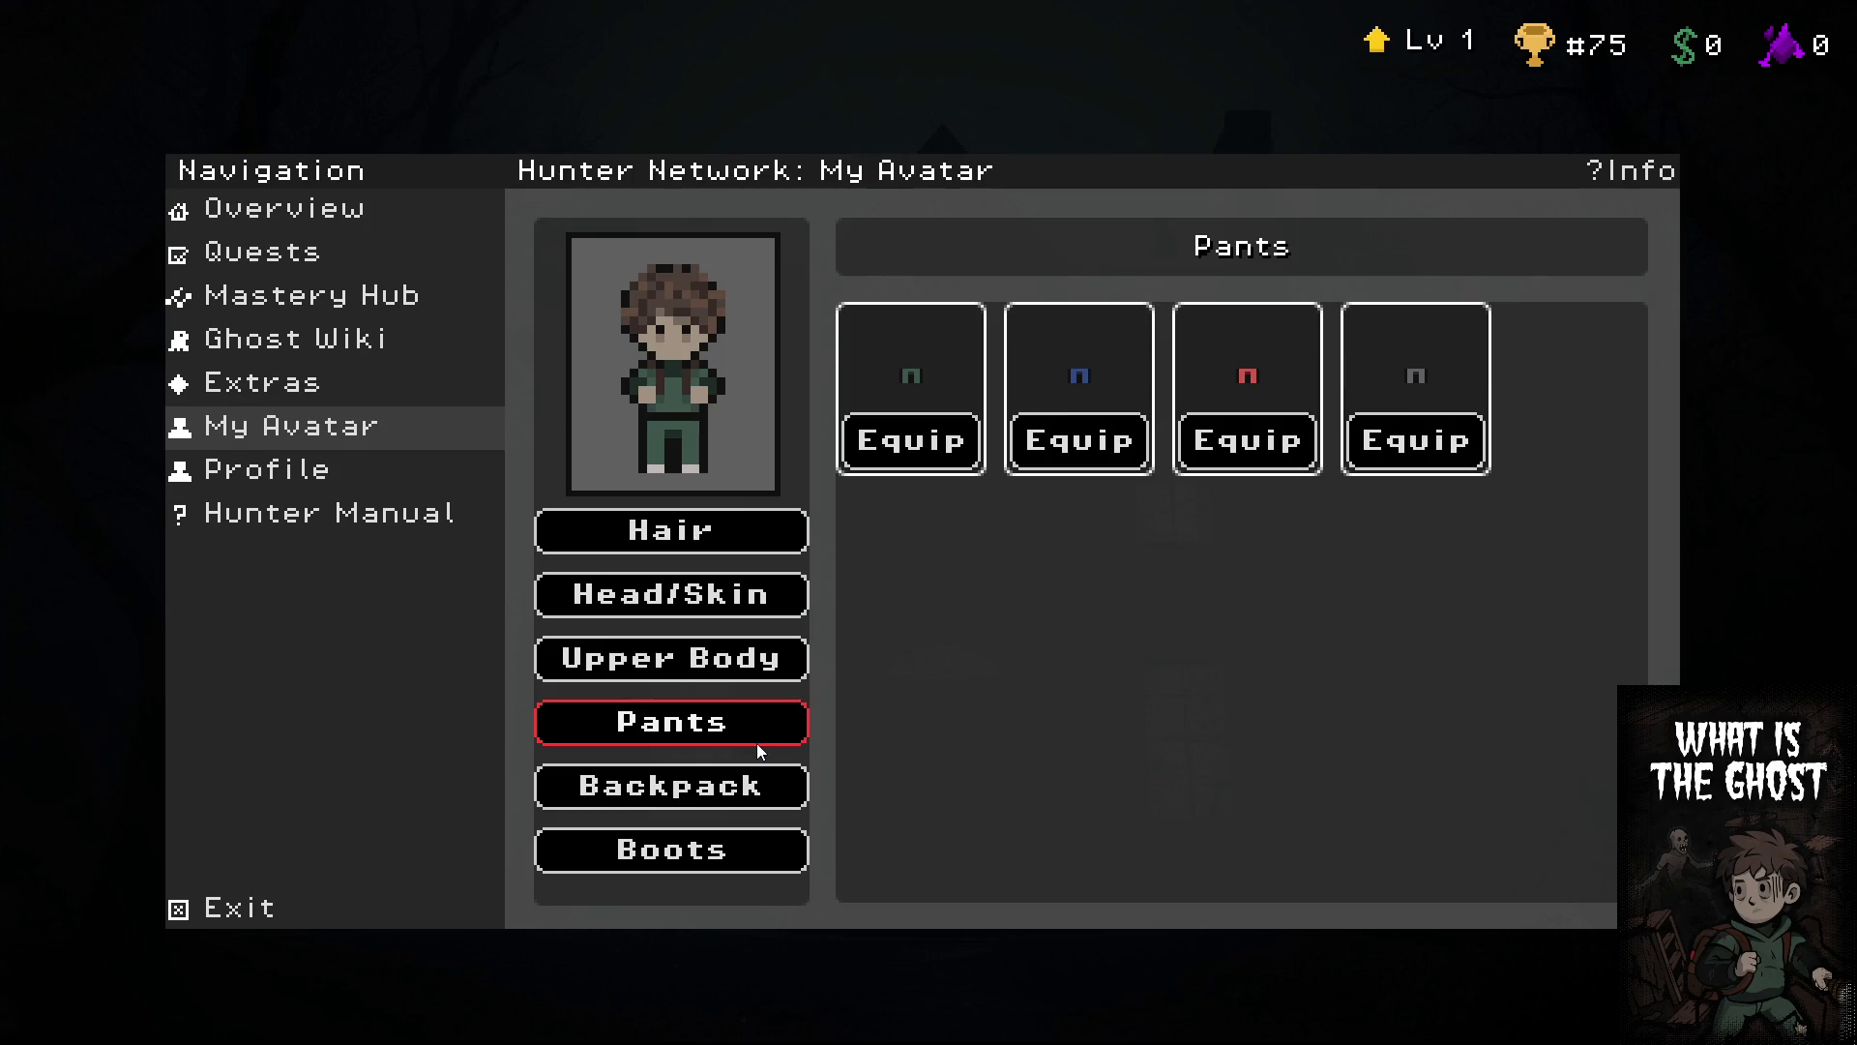
pyautogui.click(753, 792)
pyautogui.click(745, 854)
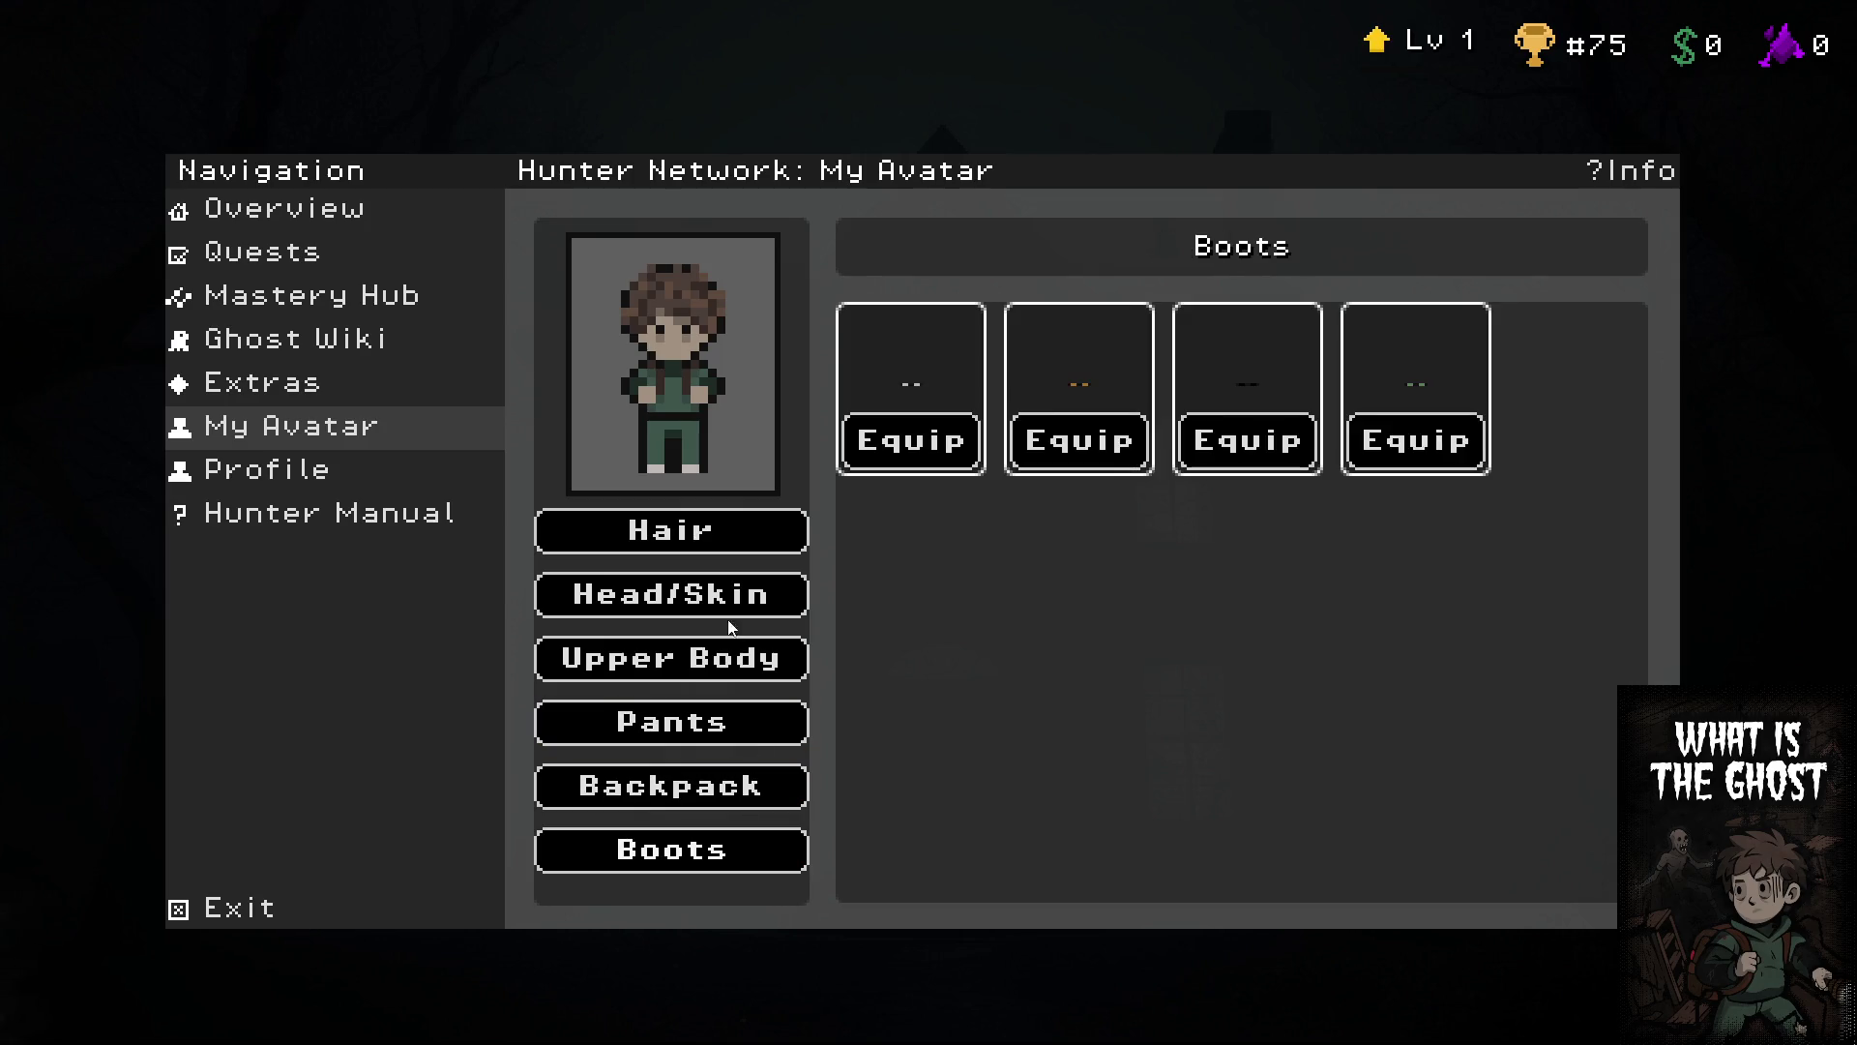
pyautogui.click(295, 890)
# Cheat the level up to 50, open the Prestige confirmation, then stop the game
pyautogui.click(1177, 919)
pyautogui.click(1177, 919)
pyautogui.click(1178, 919)
pyautogui.click(1177, 919)
pyautogui.click(1178, 919)
pyautogui.click(1177, 919)
pyautogui.click(1177, 919)
pyautogui.click(1178, 919)
pyautogui.click(1177, 919)
pyautogui.click(1178, 919)
pyautogui.click(1178, 919)
pyautogui.click(1177, 919)
pyautogui.click(1177, 919)
pyautogui.click(1177, 919)
pyautogui.click(1177, 919)
pyautogui.click(1177, 919)
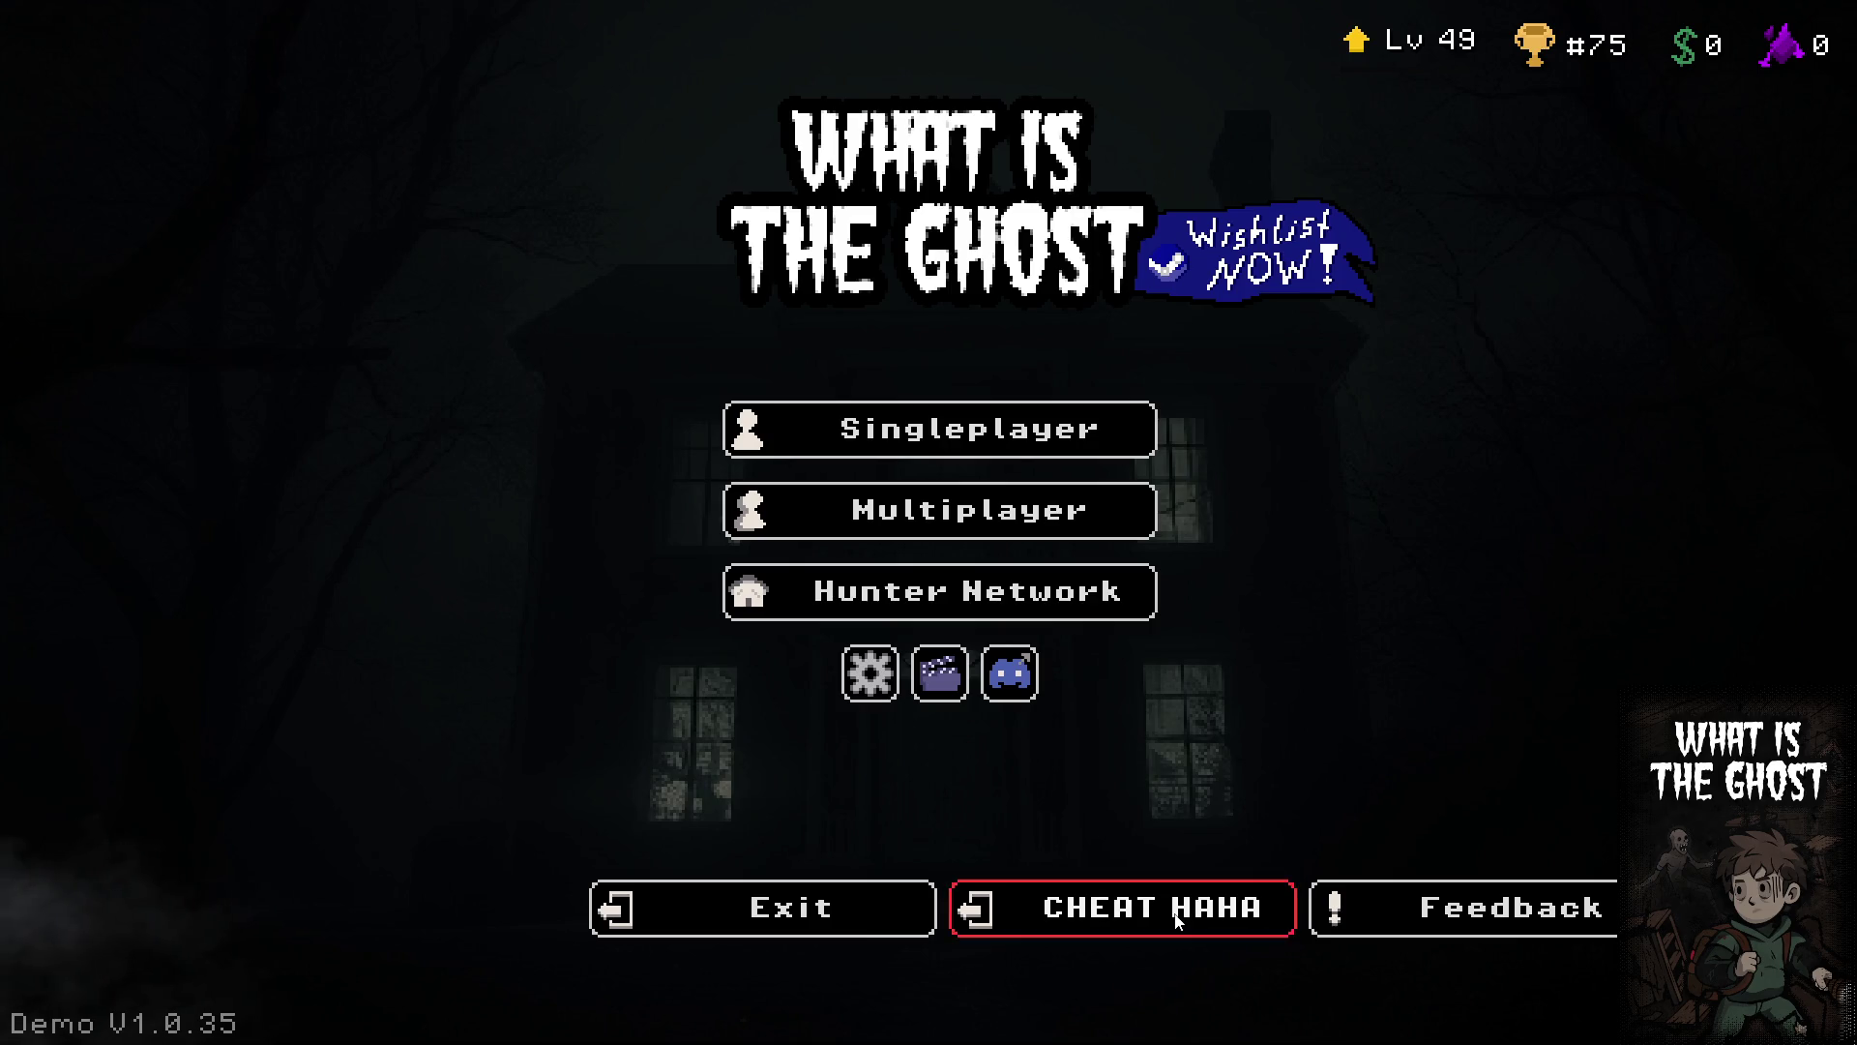
pyautogui.click(1177, 919)
pyautogui.click(1361, 100)
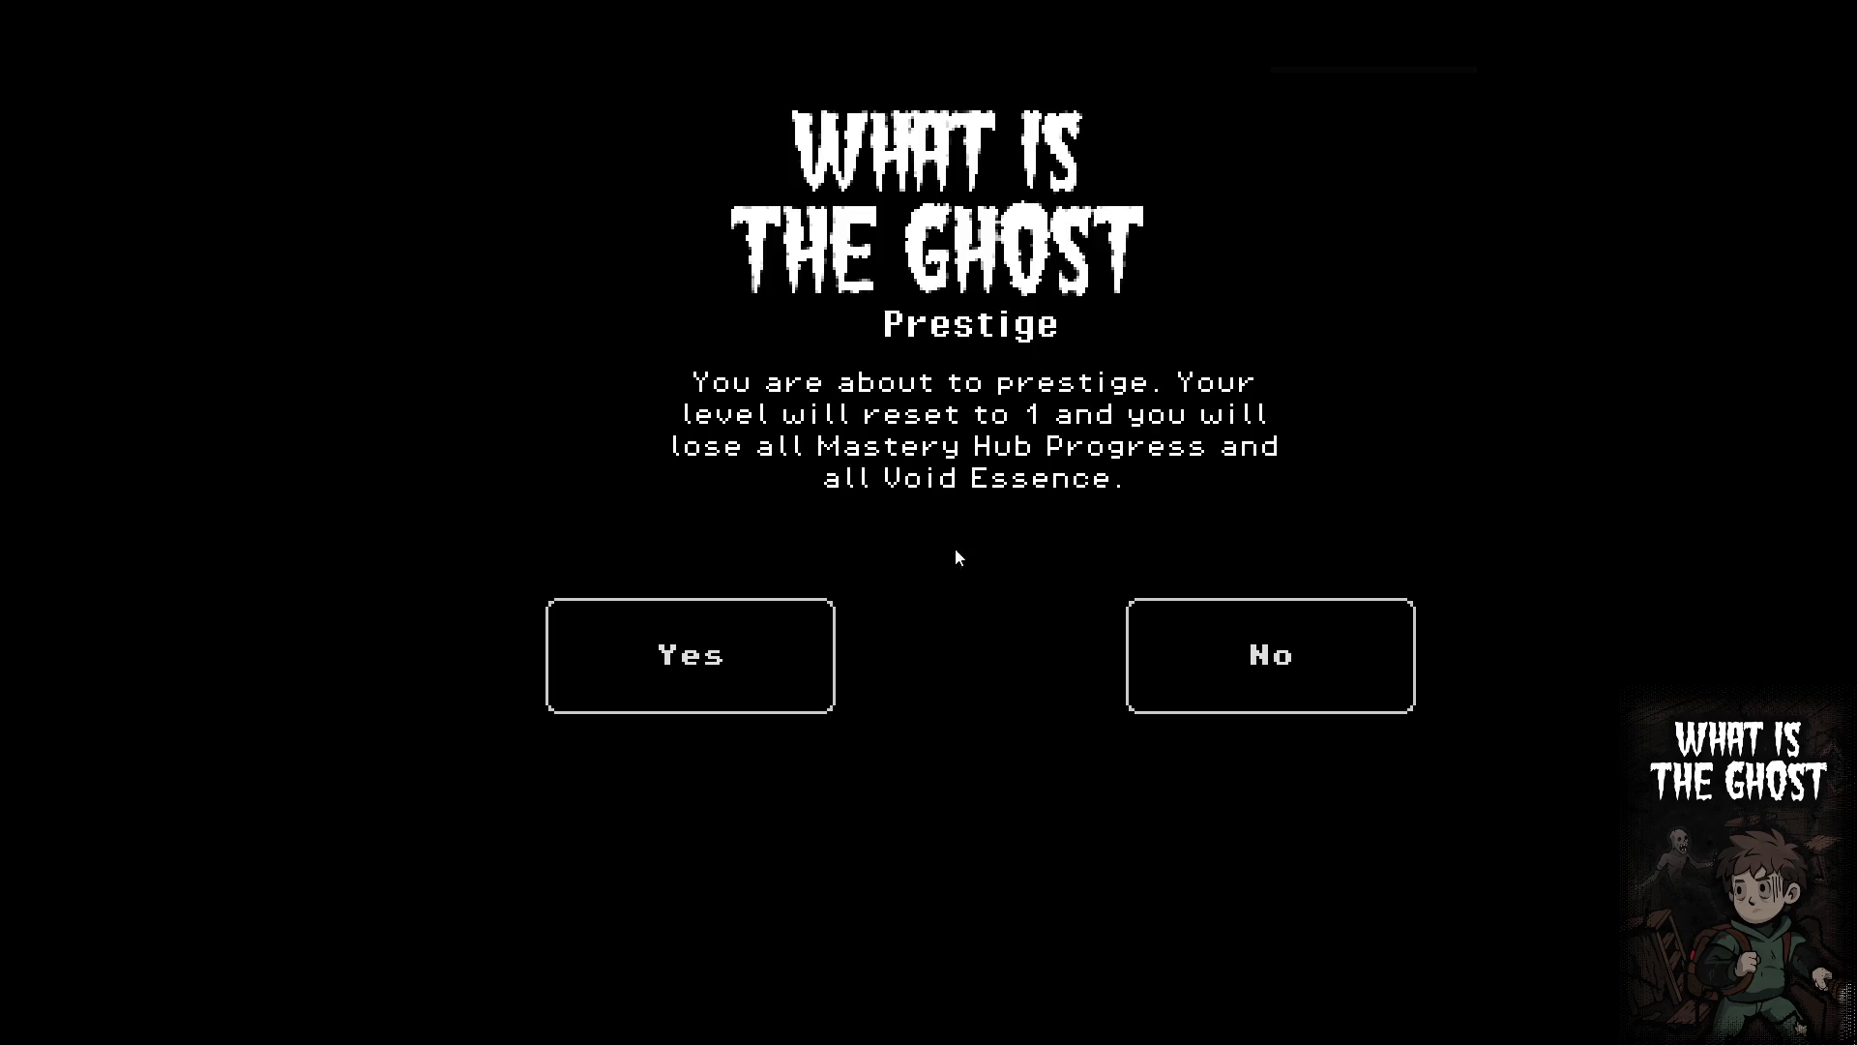
pyautogui.press('F8')
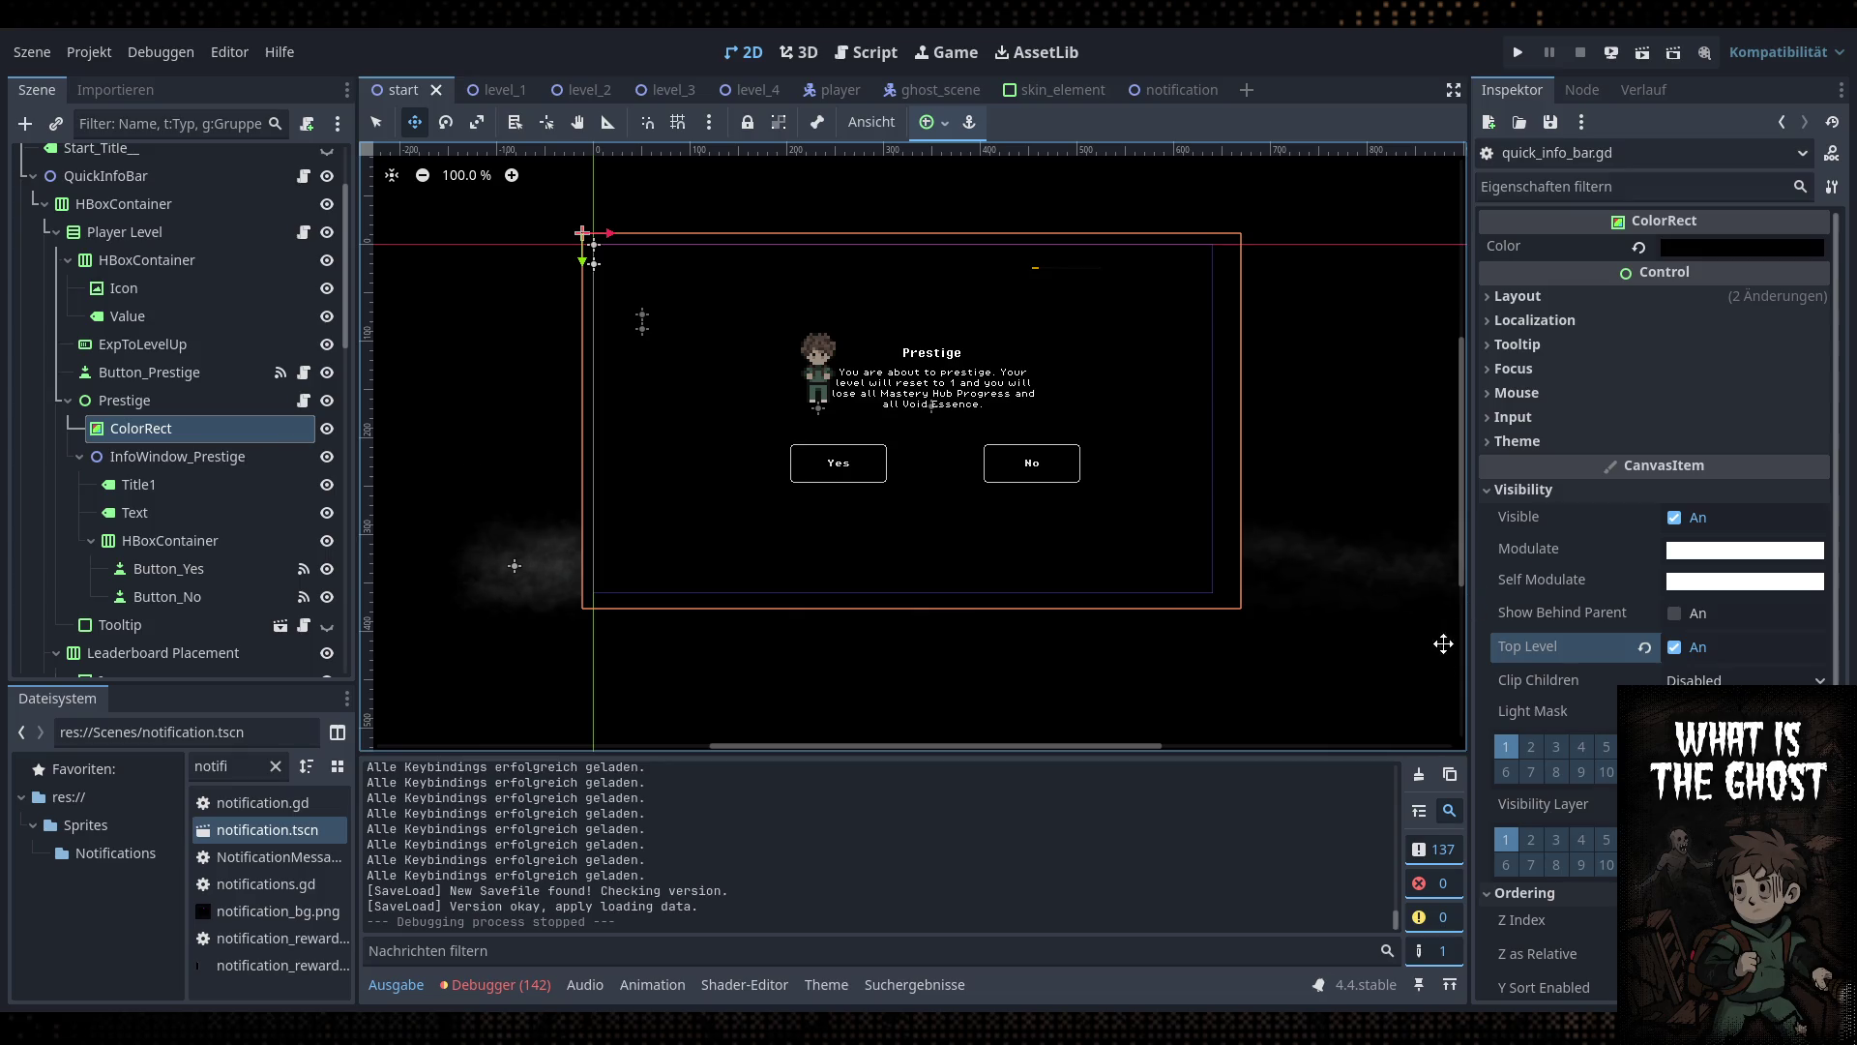
# Turn off Top Level on the ColorRect, shift it slightly left, and save
pyautogui.click(1674, 647)
pyautogui.moveTo(1291, 532)
pyautogui.mouseDown()
pyautogui.moveTo(1147, 499)
pyautogui.moveTo(844, 490)
pyautogui.mouseUp()
pyautogui.hotkey('ctrl', 's')
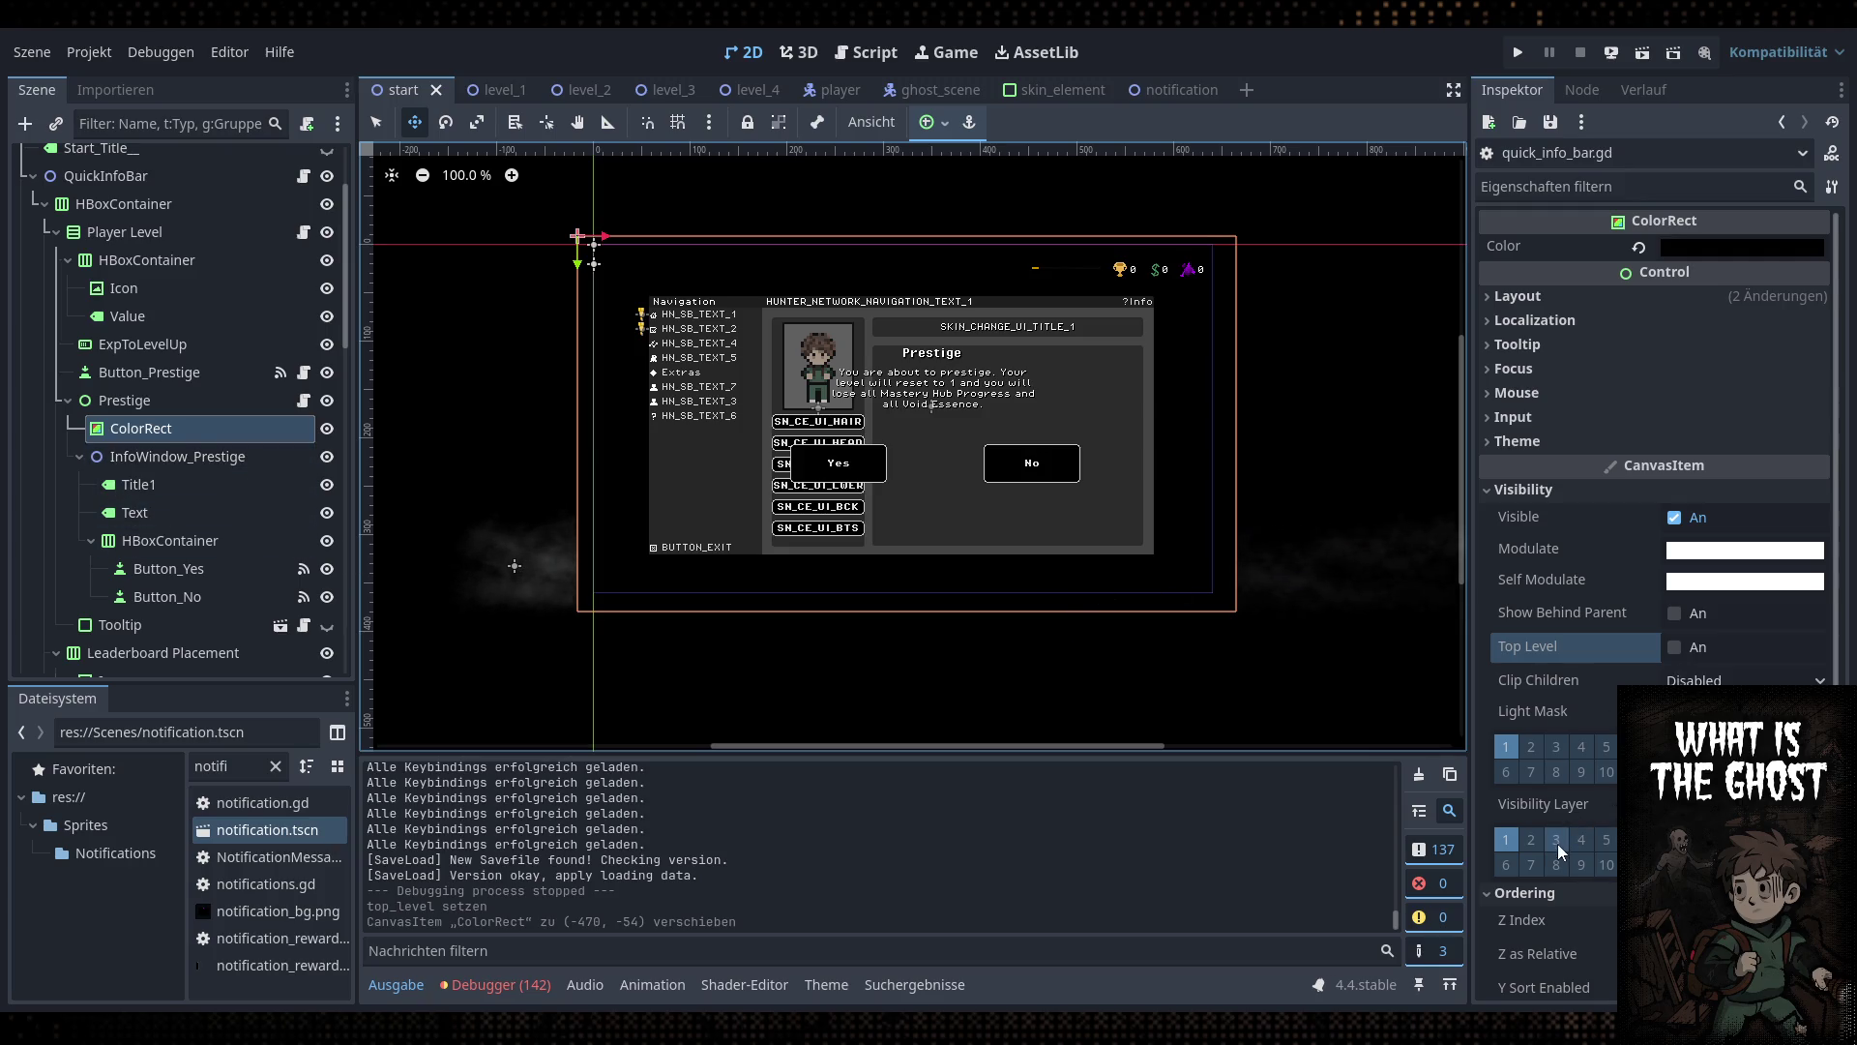
# Put the ColorRect on visibility layer 5 with Z Index 50 and save the scene
pyautogui.click(1607, 842)
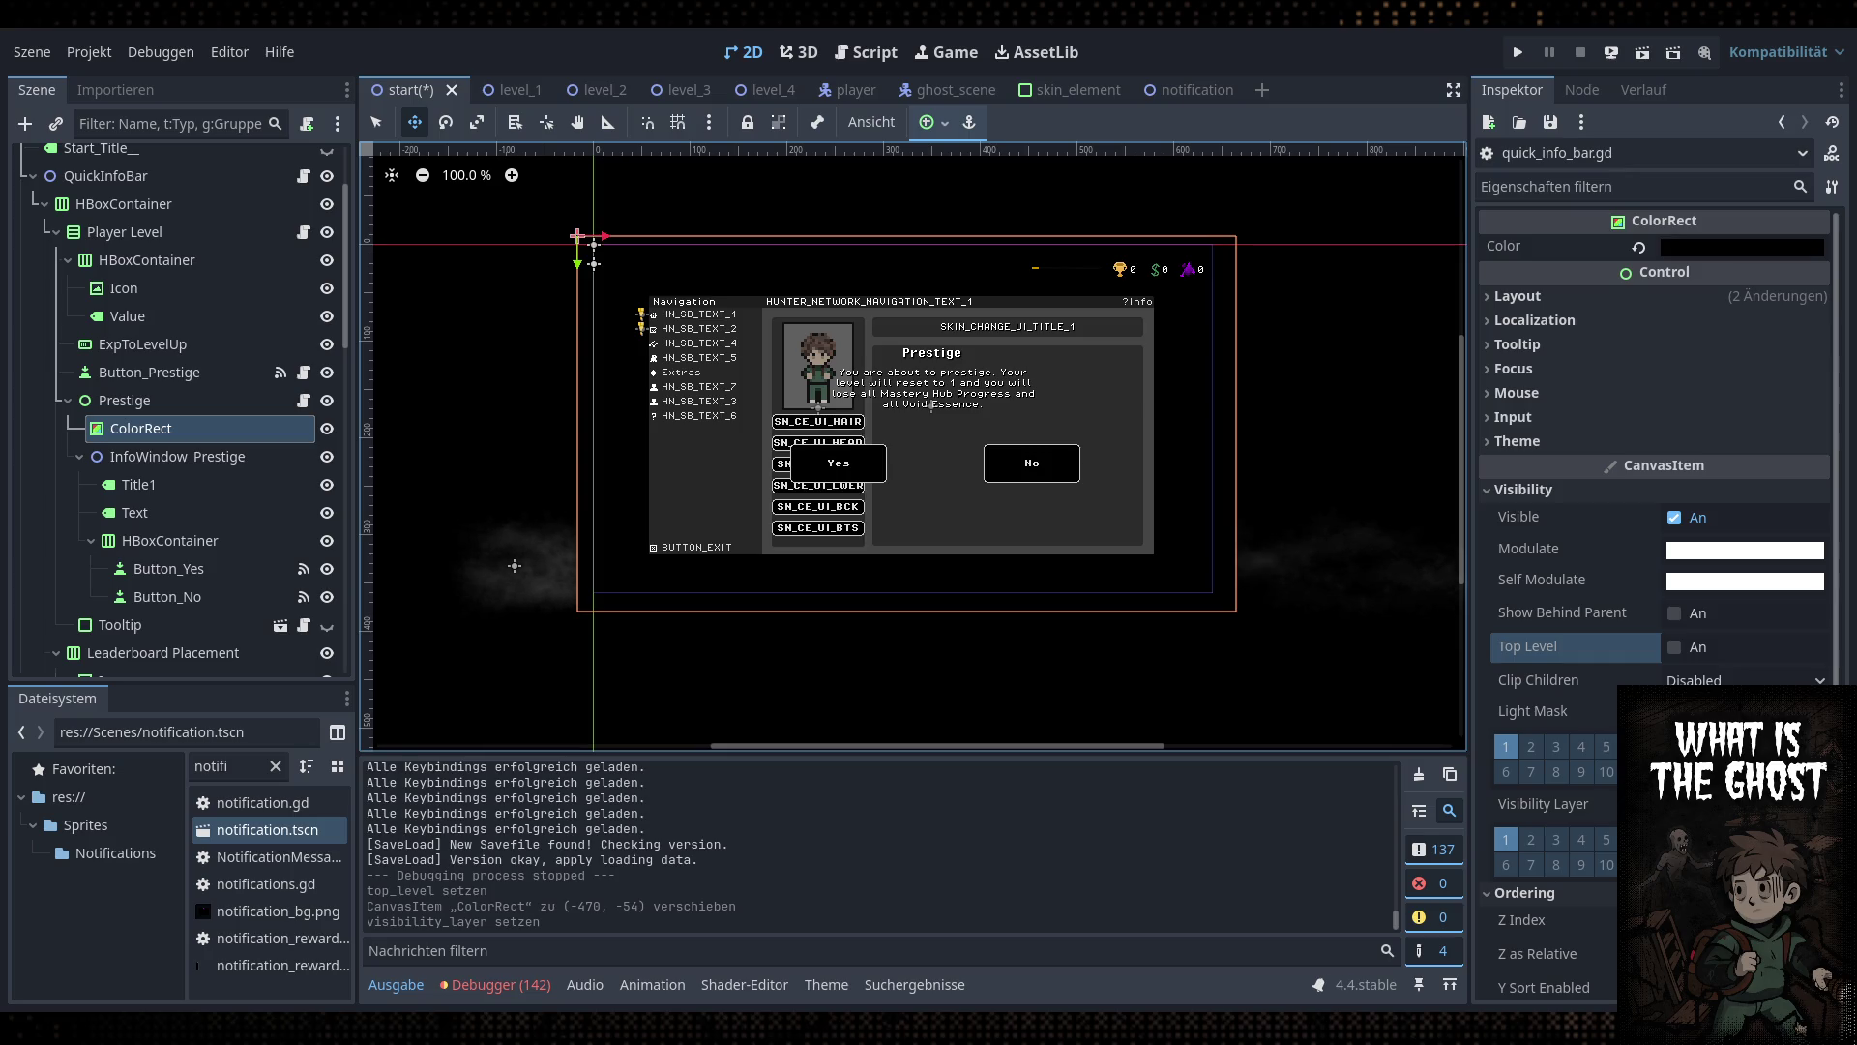
pyautogui.scroll(-3, 1567, 827)
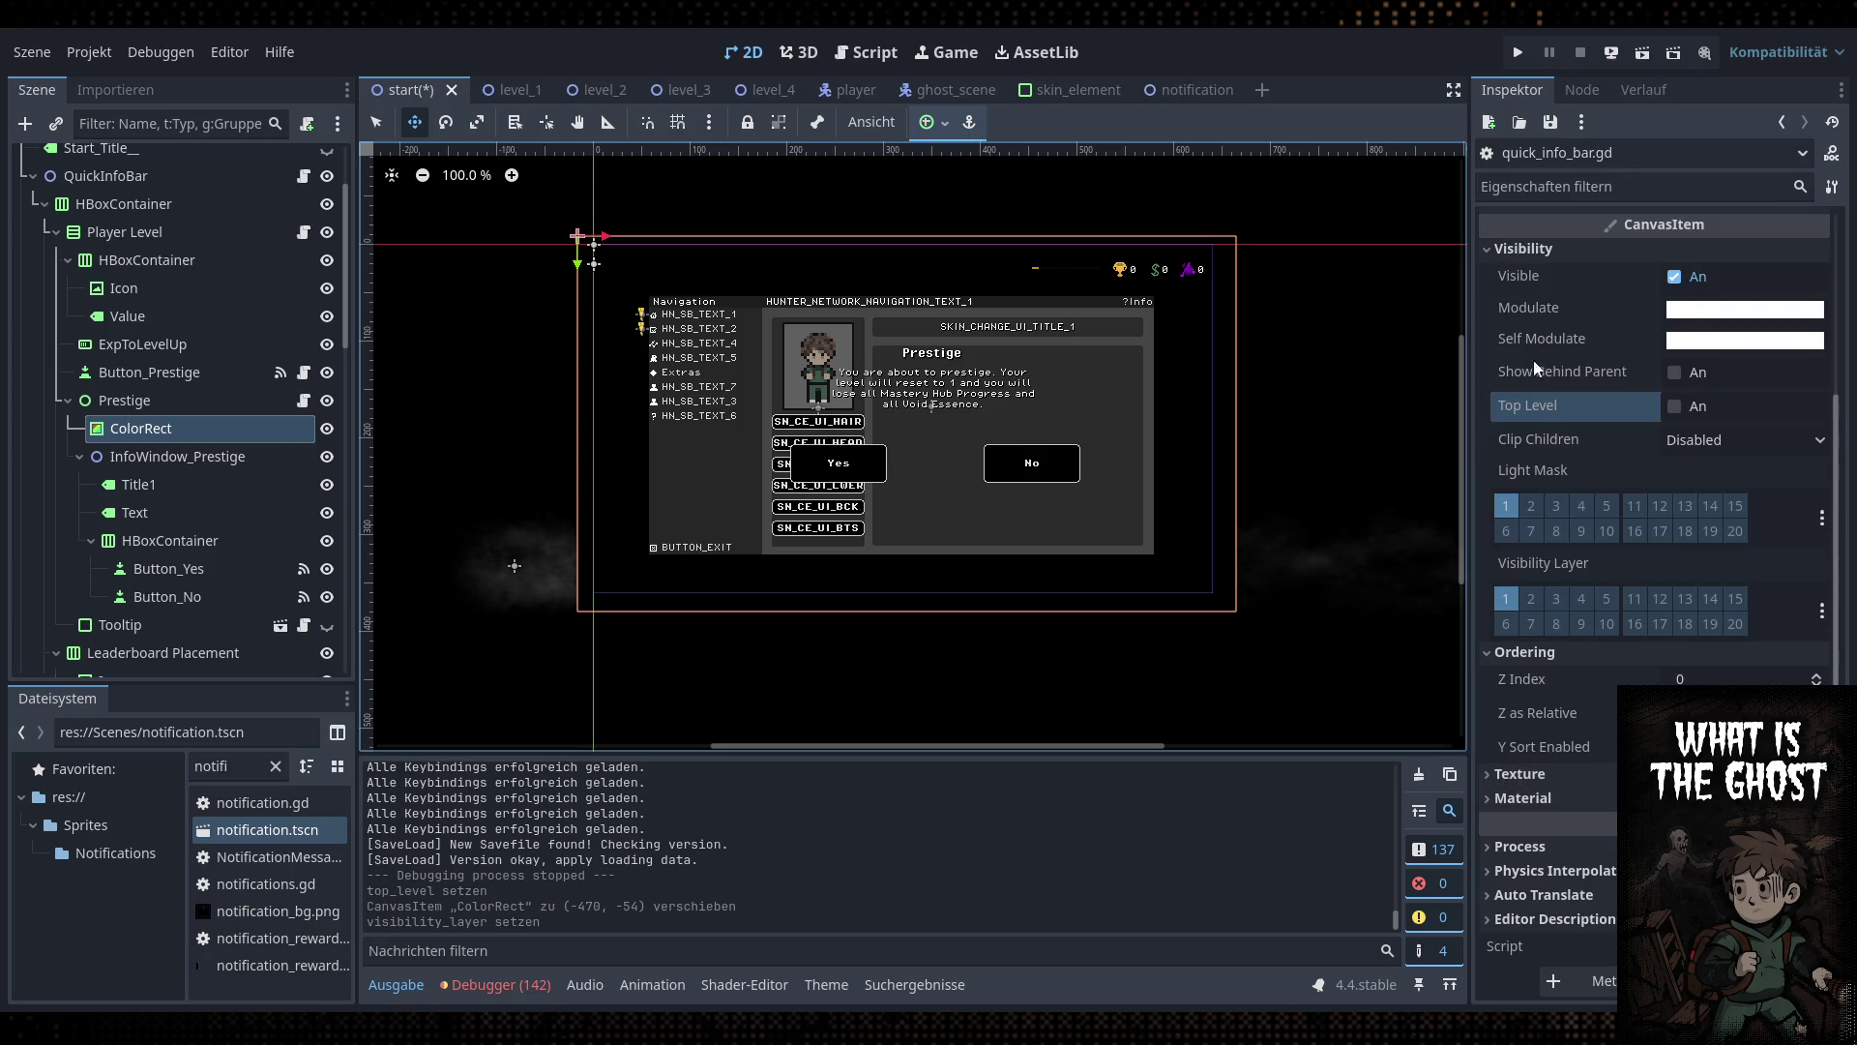
pyautogui.click(1509, 251)
pyautogui.click(1715, 542)
pyautogui.write('50')
pyautogui.press('Return')
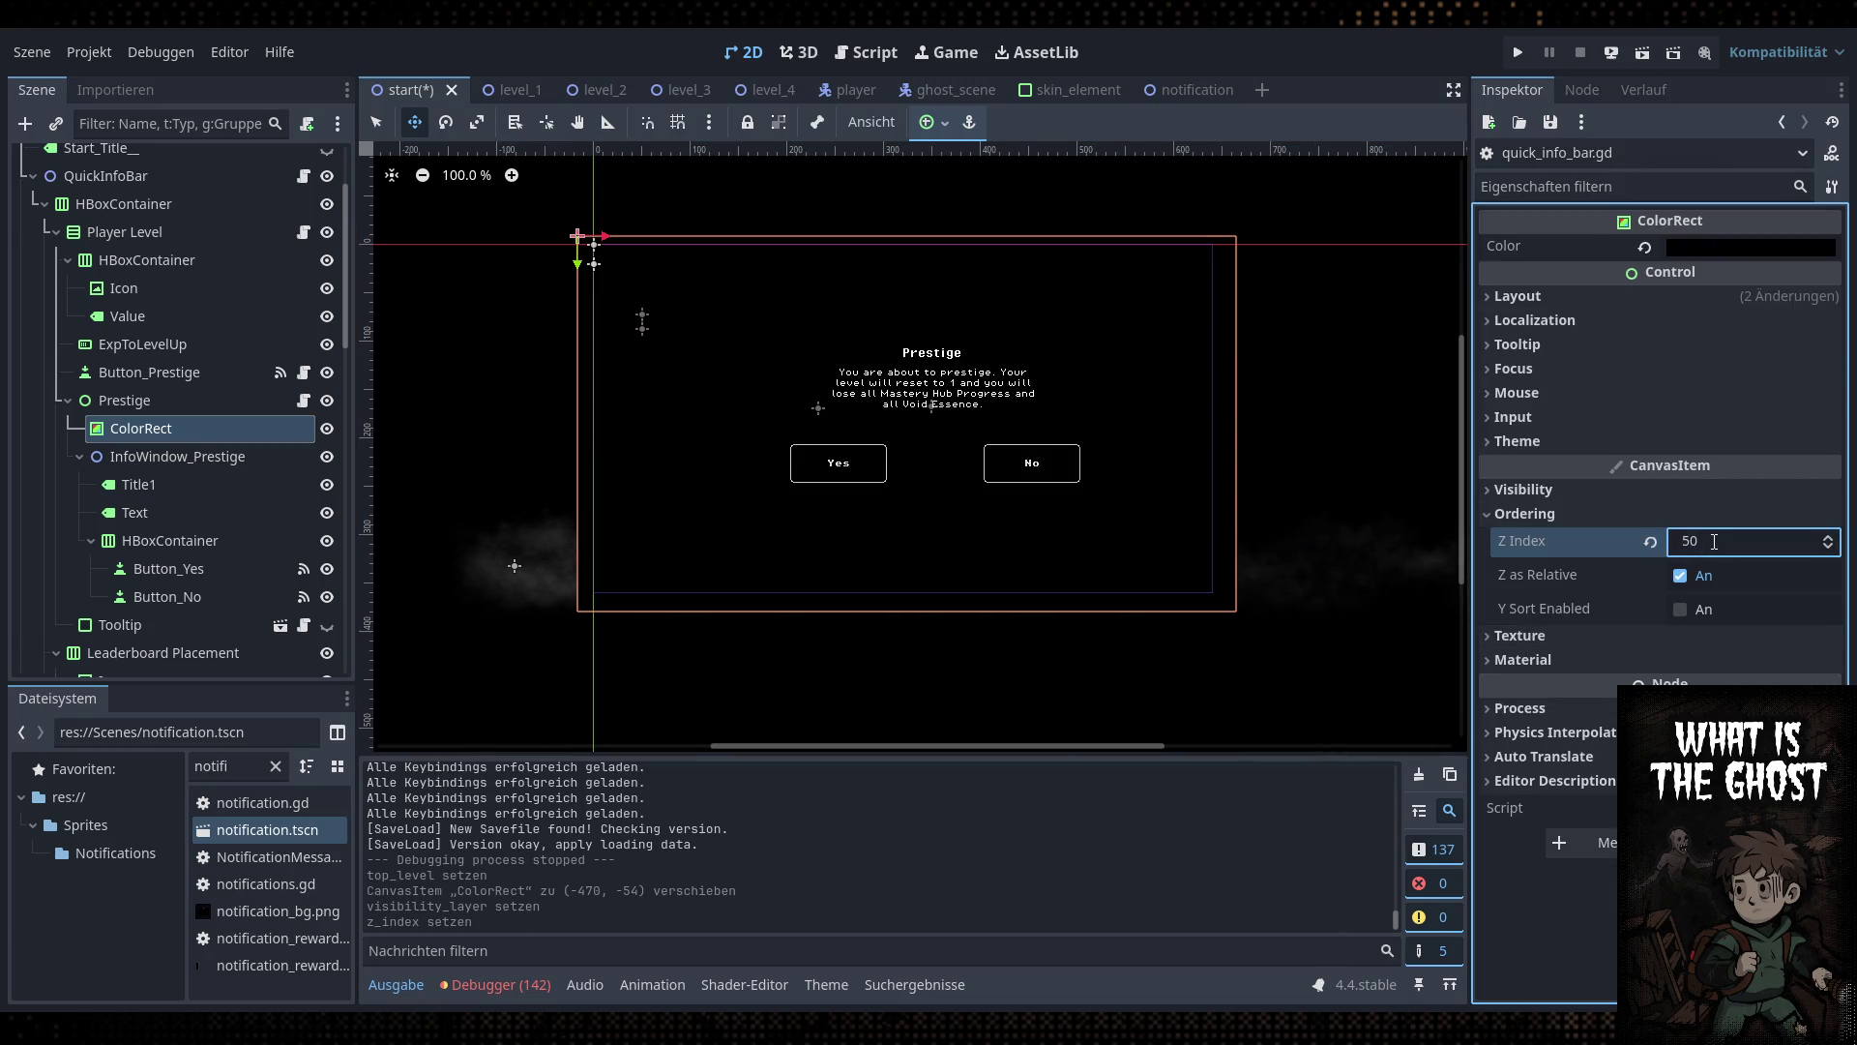
pyautogui.hotkey('ctrl', 's')
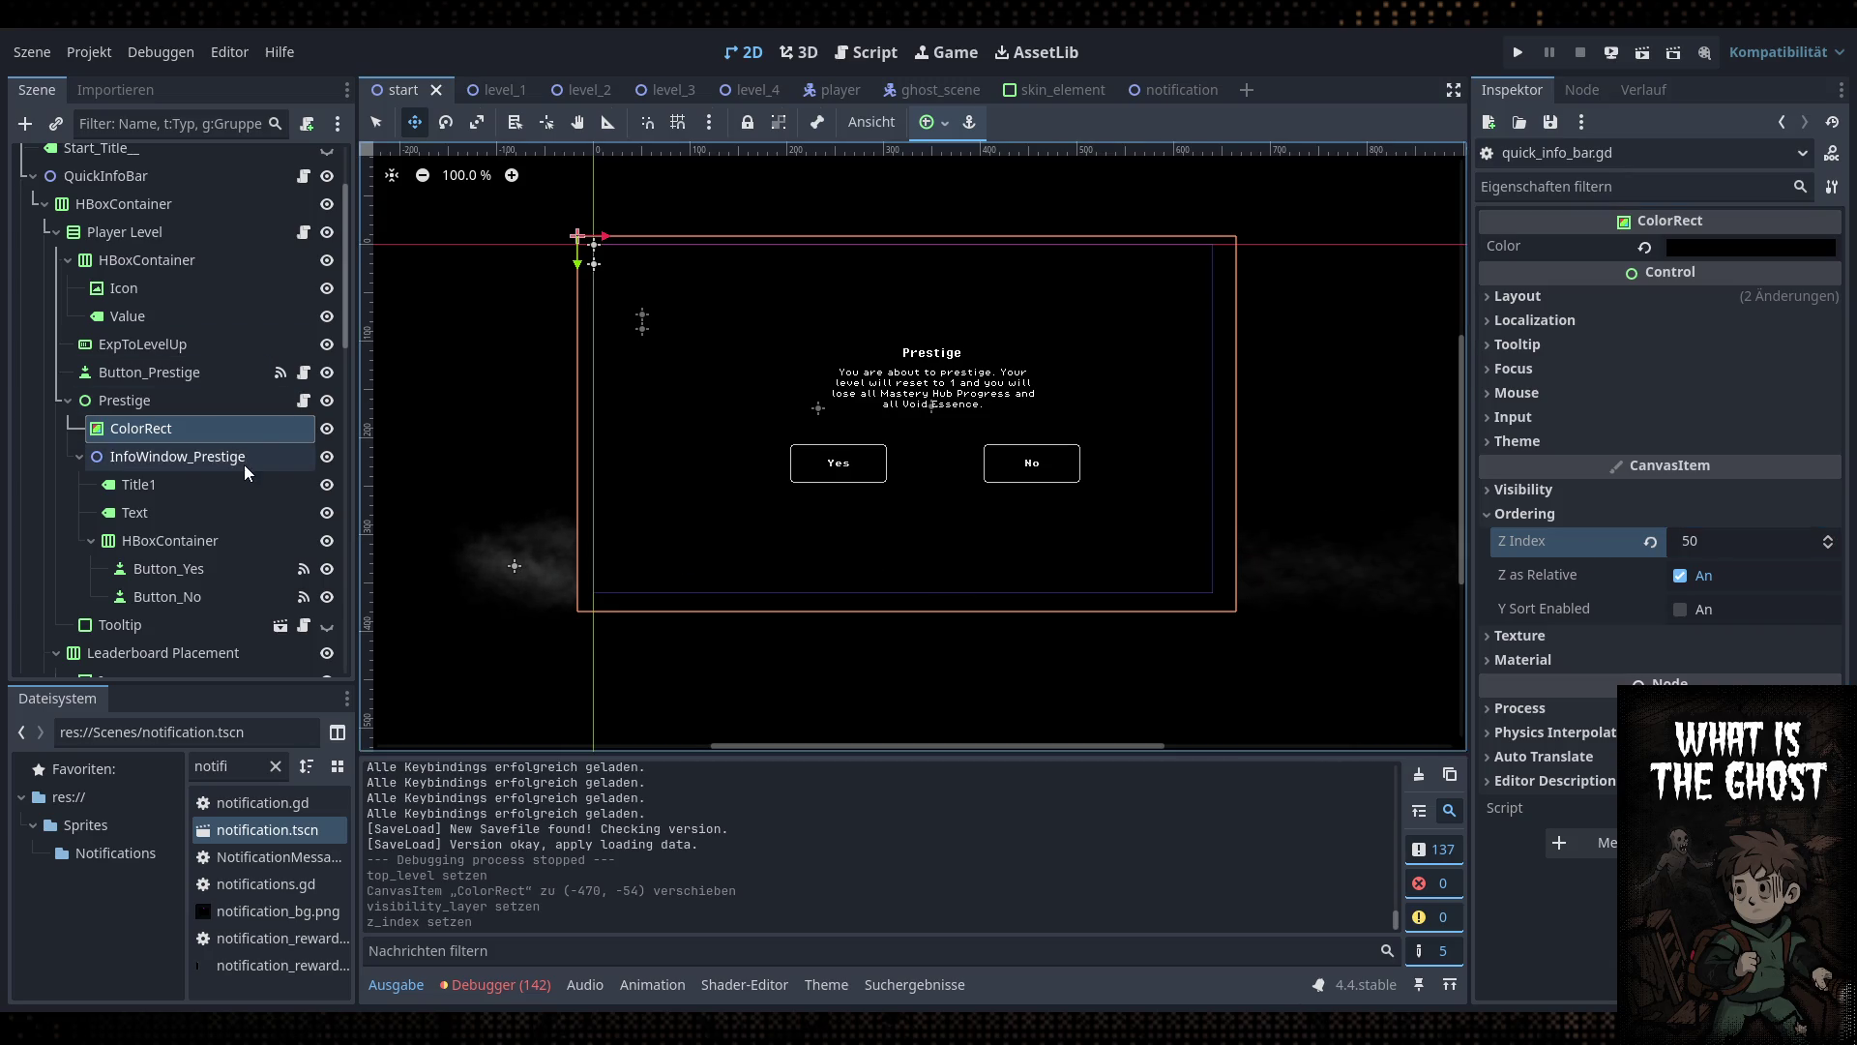
# Inspect InfoWindow_Prestige's children and select Title1 through Button_No
pyautogui.click(207, 458)
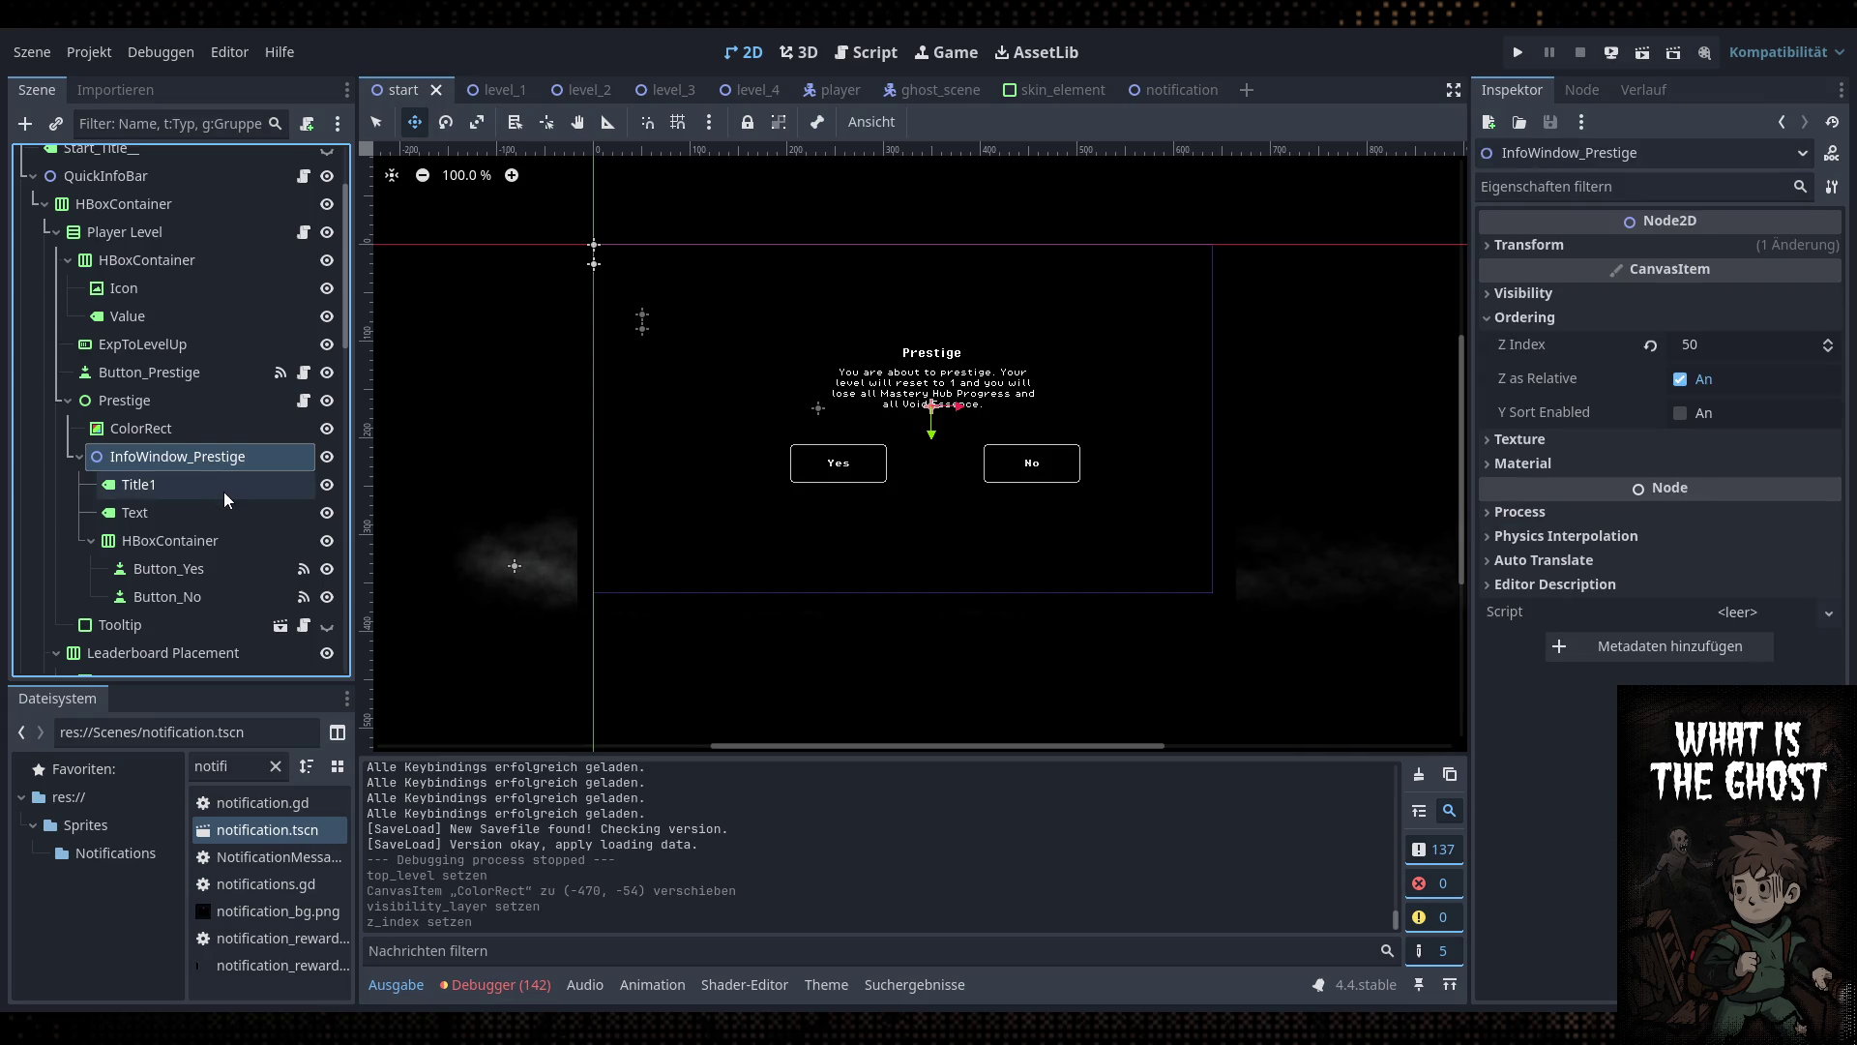
pyautogui.click(223, 491)
pyautogui.click(235, 462)
pyautogui.click(230, 488)
pyautogui.click(225, 513)
pyautogui.click(216, 484)
pyautogui.click(221, 456)
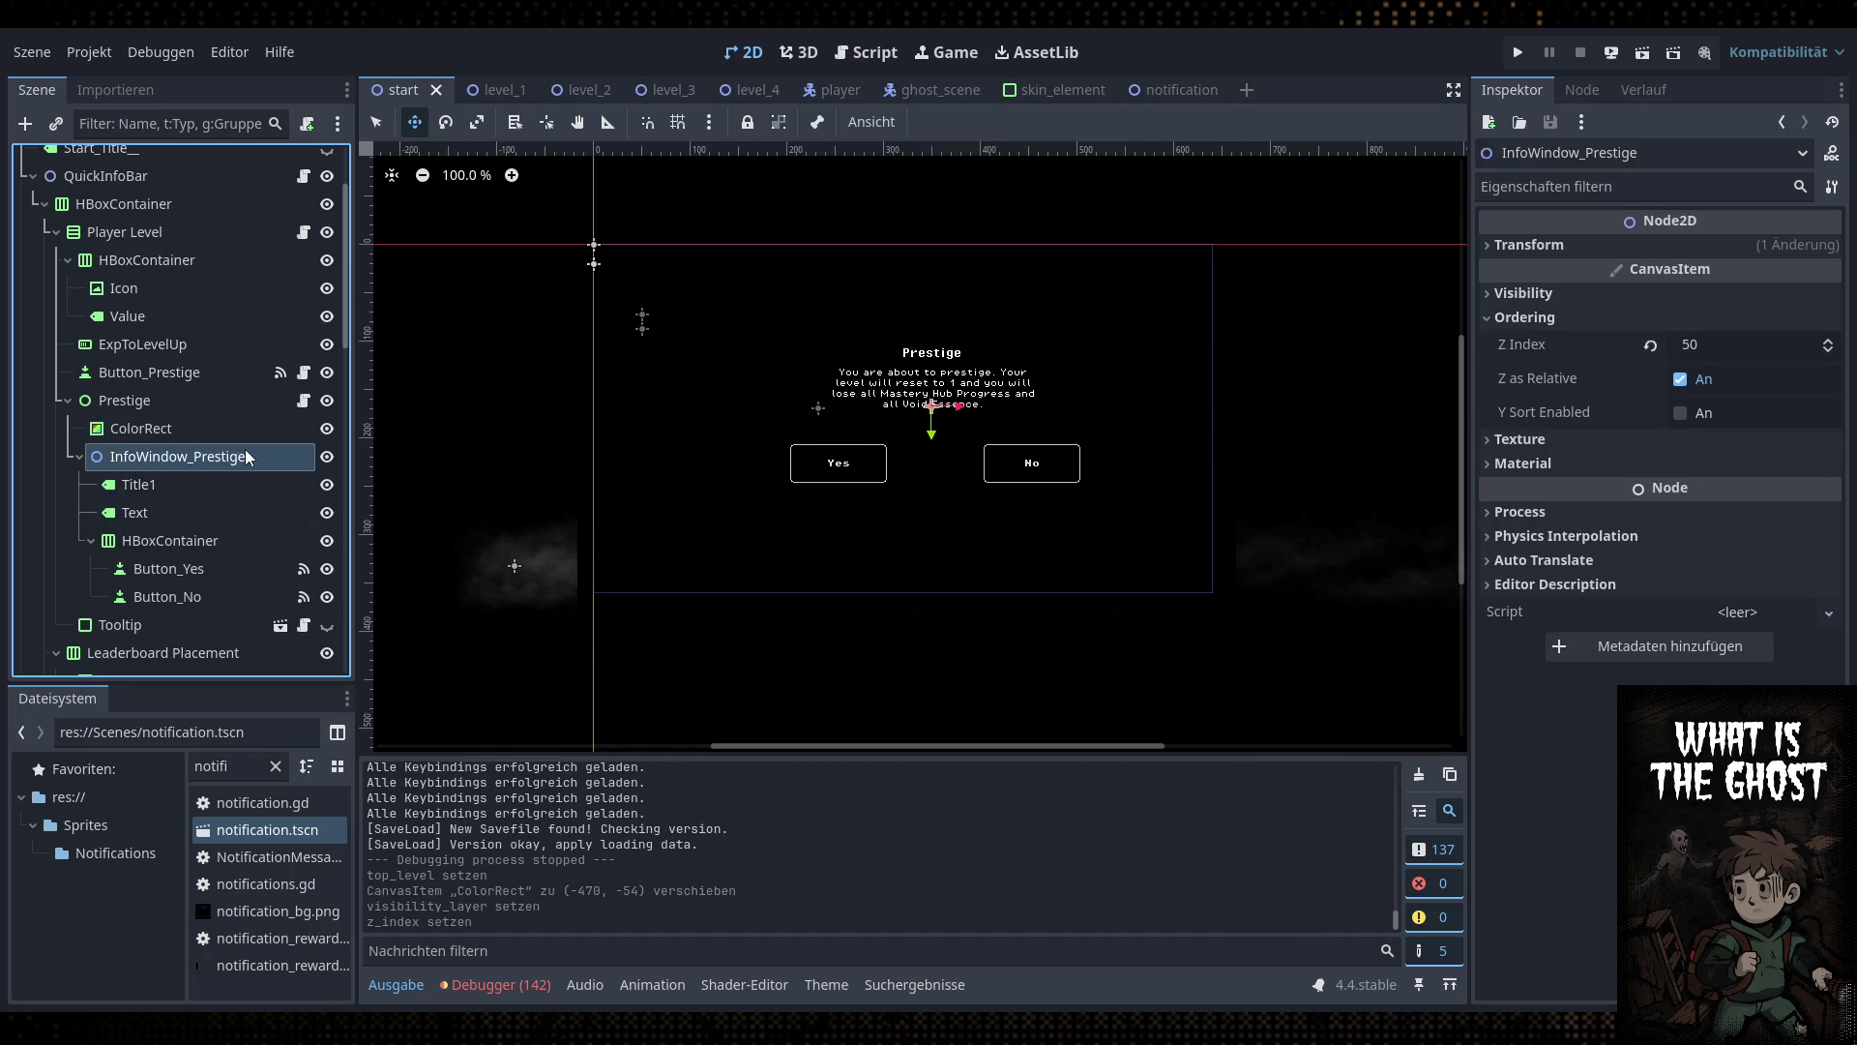
pyautogui.click(205, 489)
pyautogui.keyDown('shift'); pyautogui.click(212, 567); pyautogui.keyUp('shift')
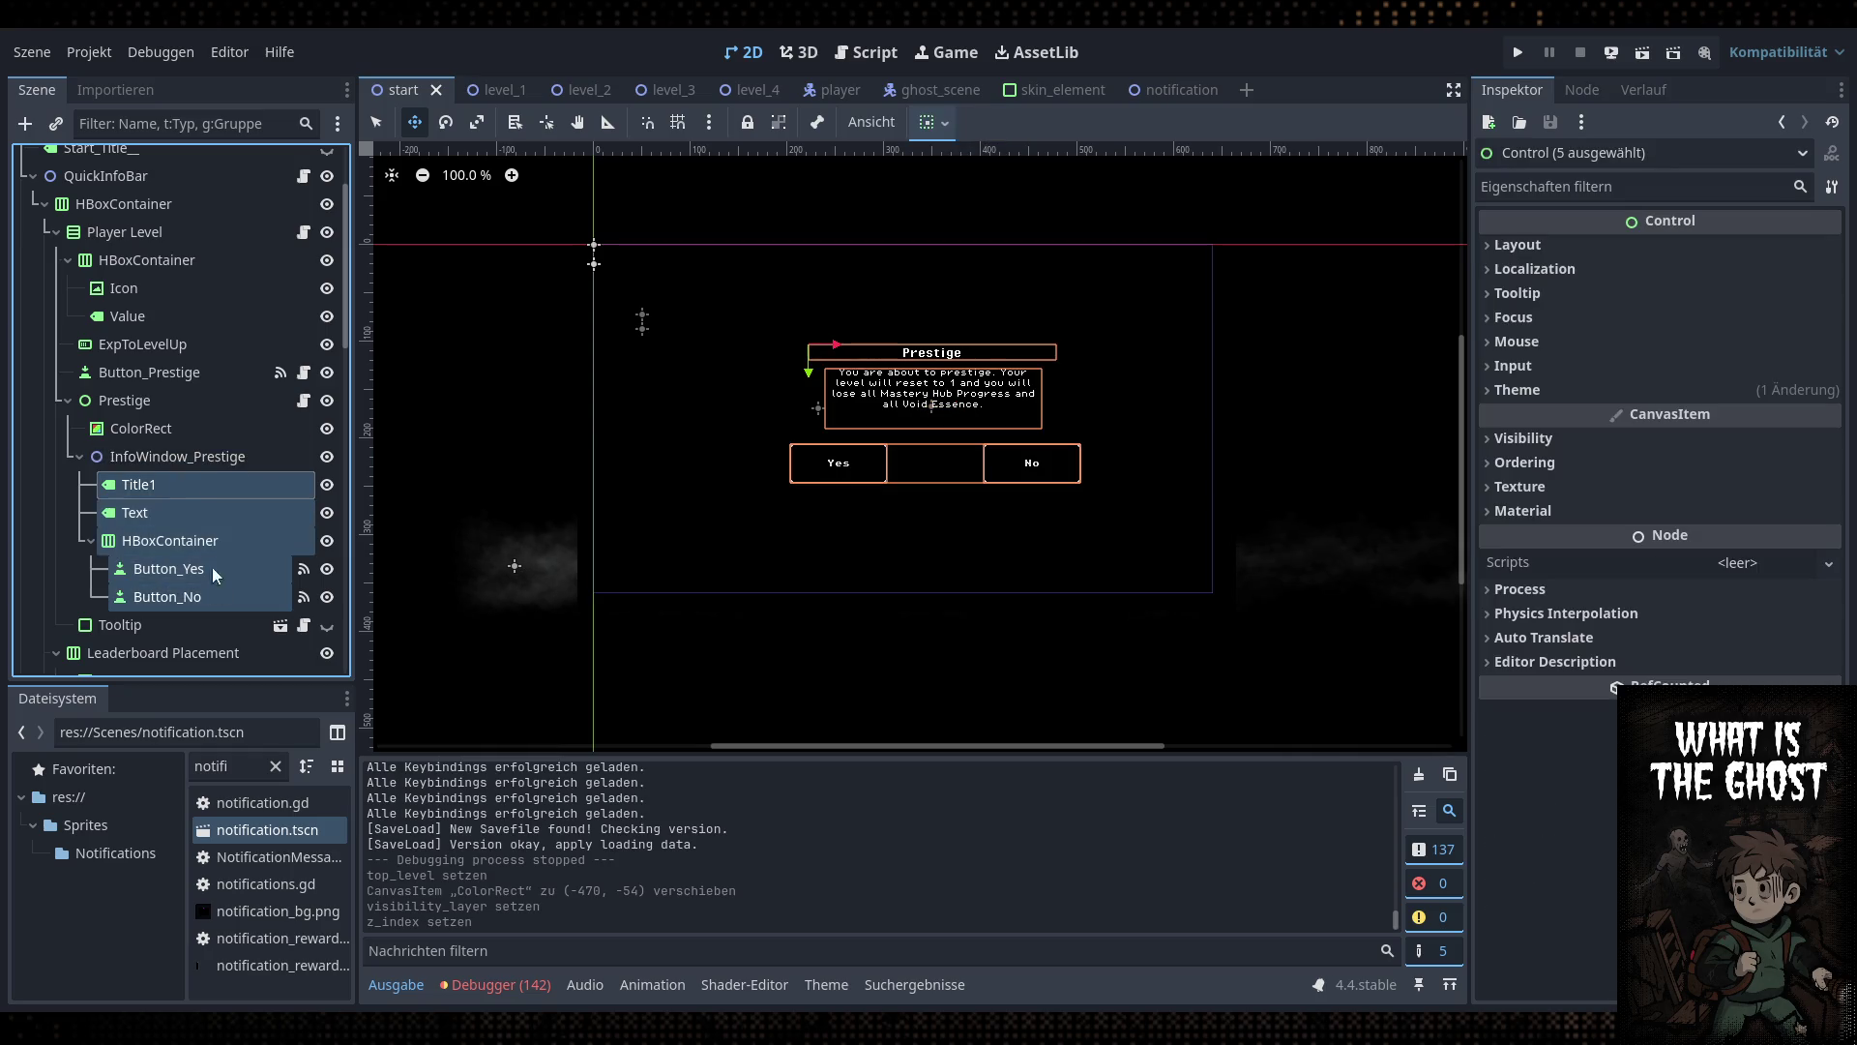
# Move Title1, Text and HBoxContainer under Prestige and delete the empty InfoWindow_Prestige
pyautogui.moveTo(184, 474); pyautogui.dragTo(184, 445)
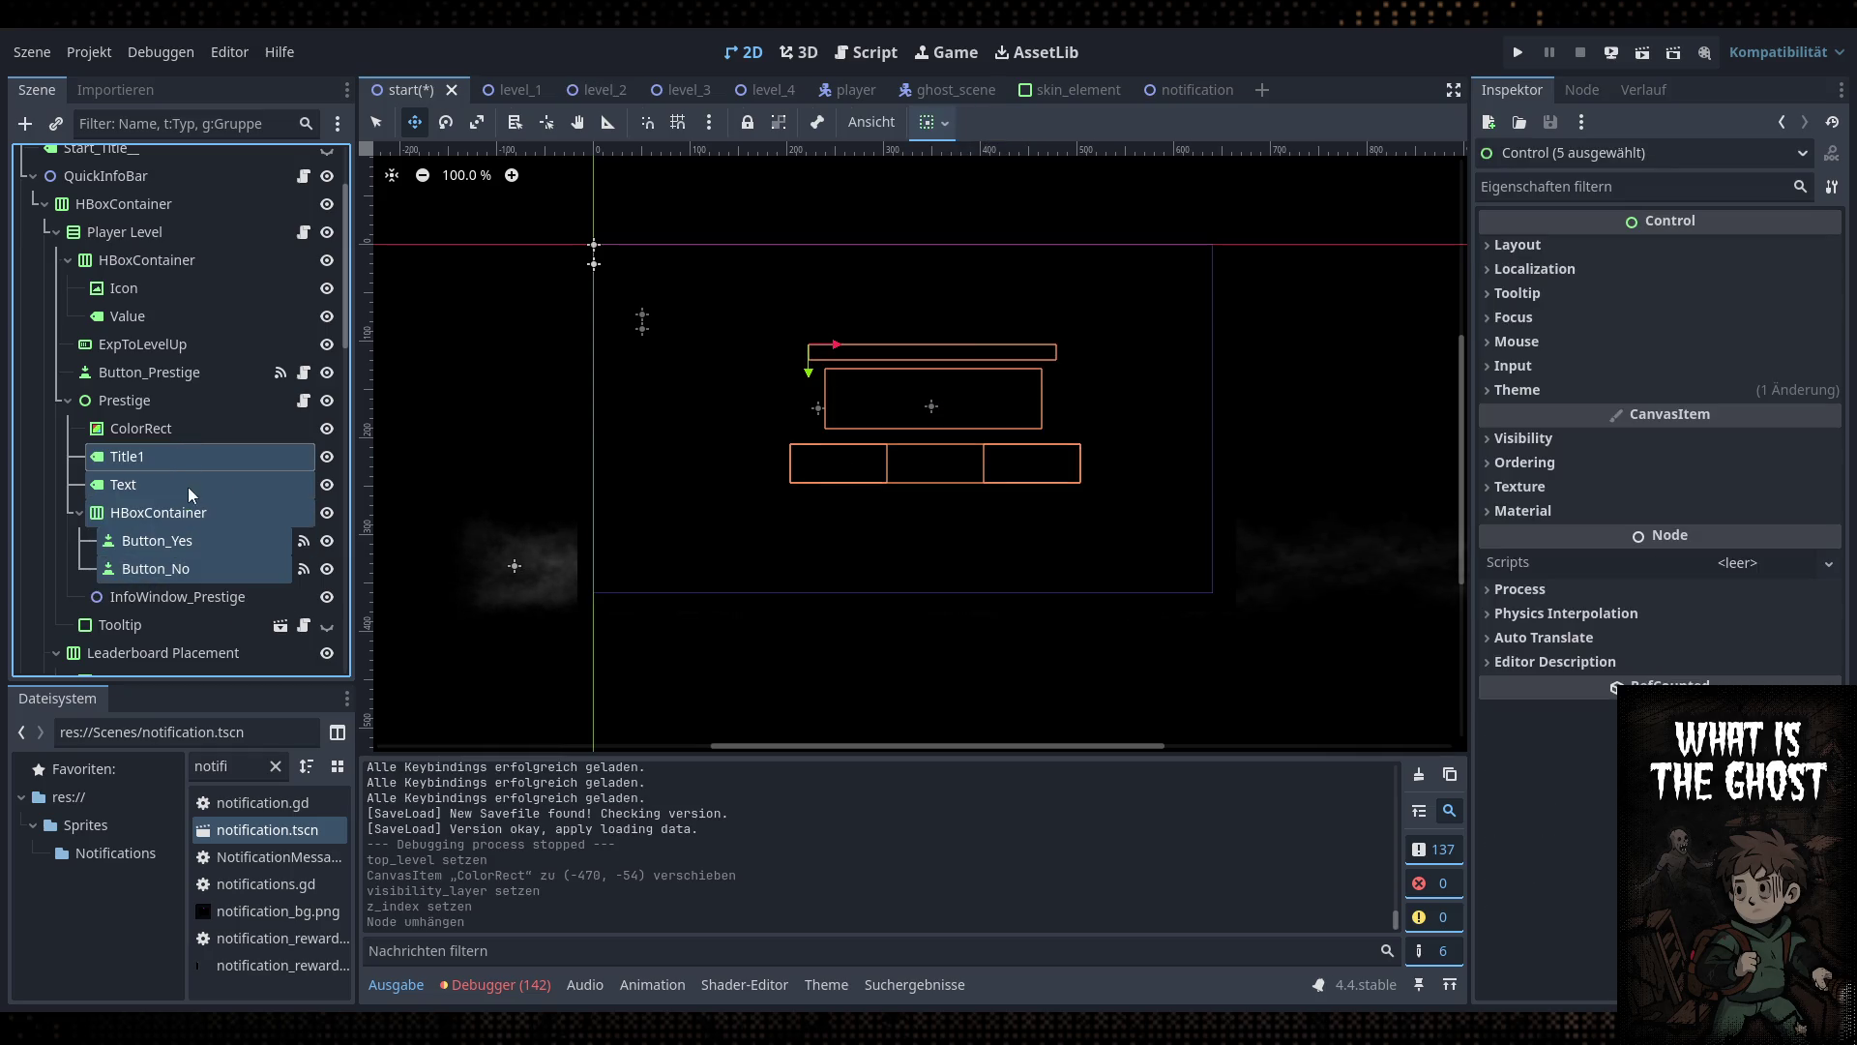
pyautogui.click(220, 597)
pyautogui.press('Delete')
# Raise the Ordering > Z Index of the Title1 and Text labels to 51
pyautogui.click(200, 403)
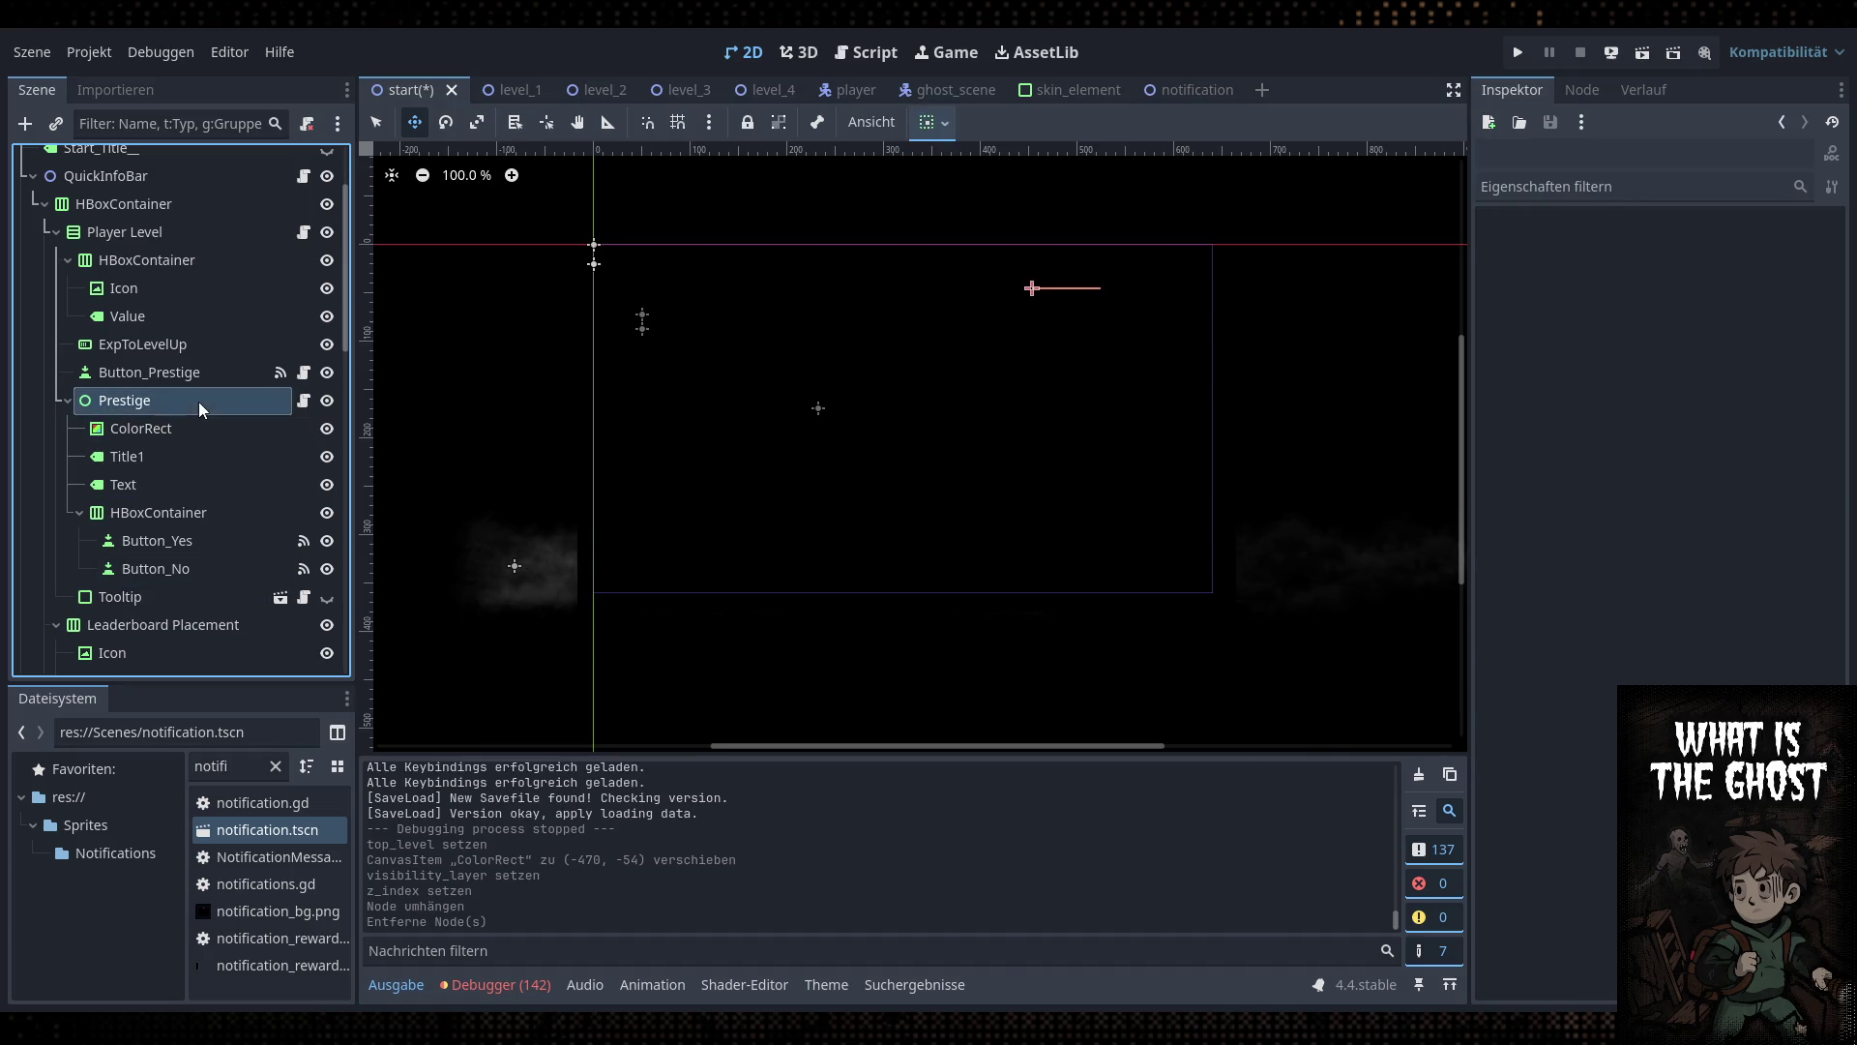
pyautogui.click(183, 456)
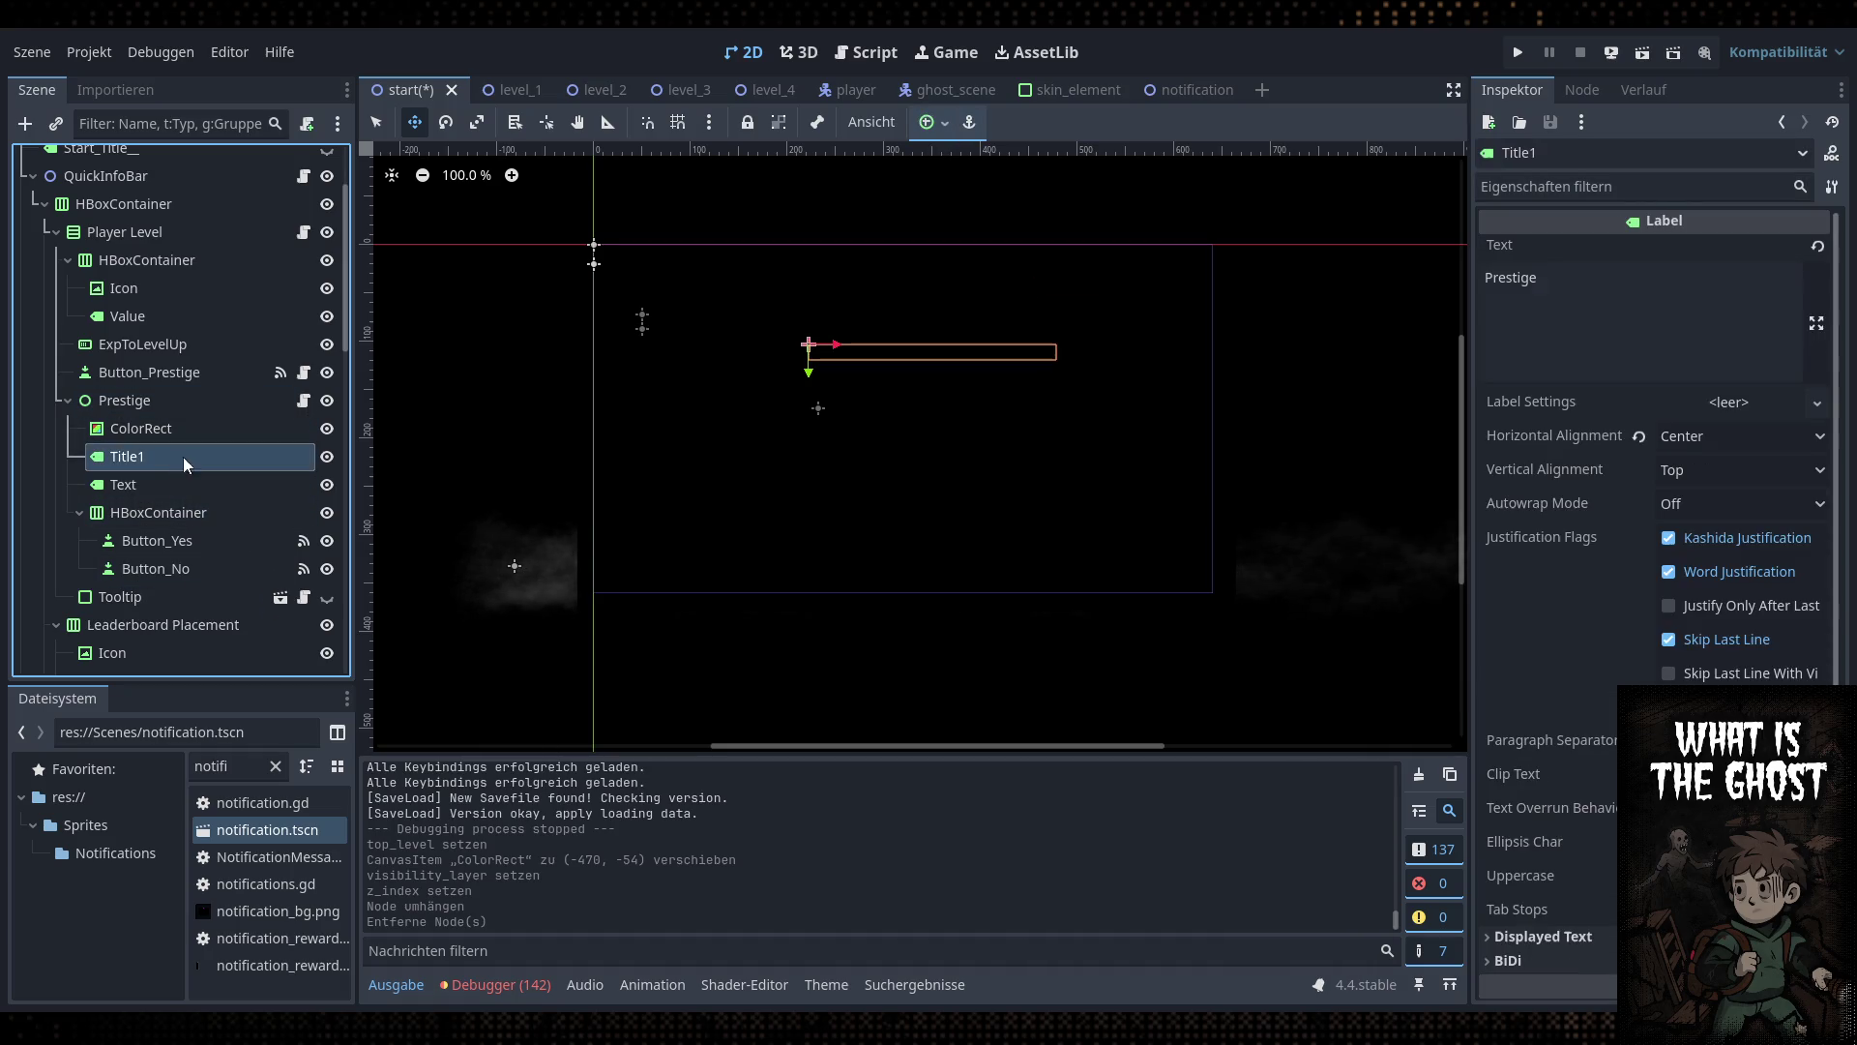
pyautogui.click(184, 426)
pyautogui.click(180, 401)
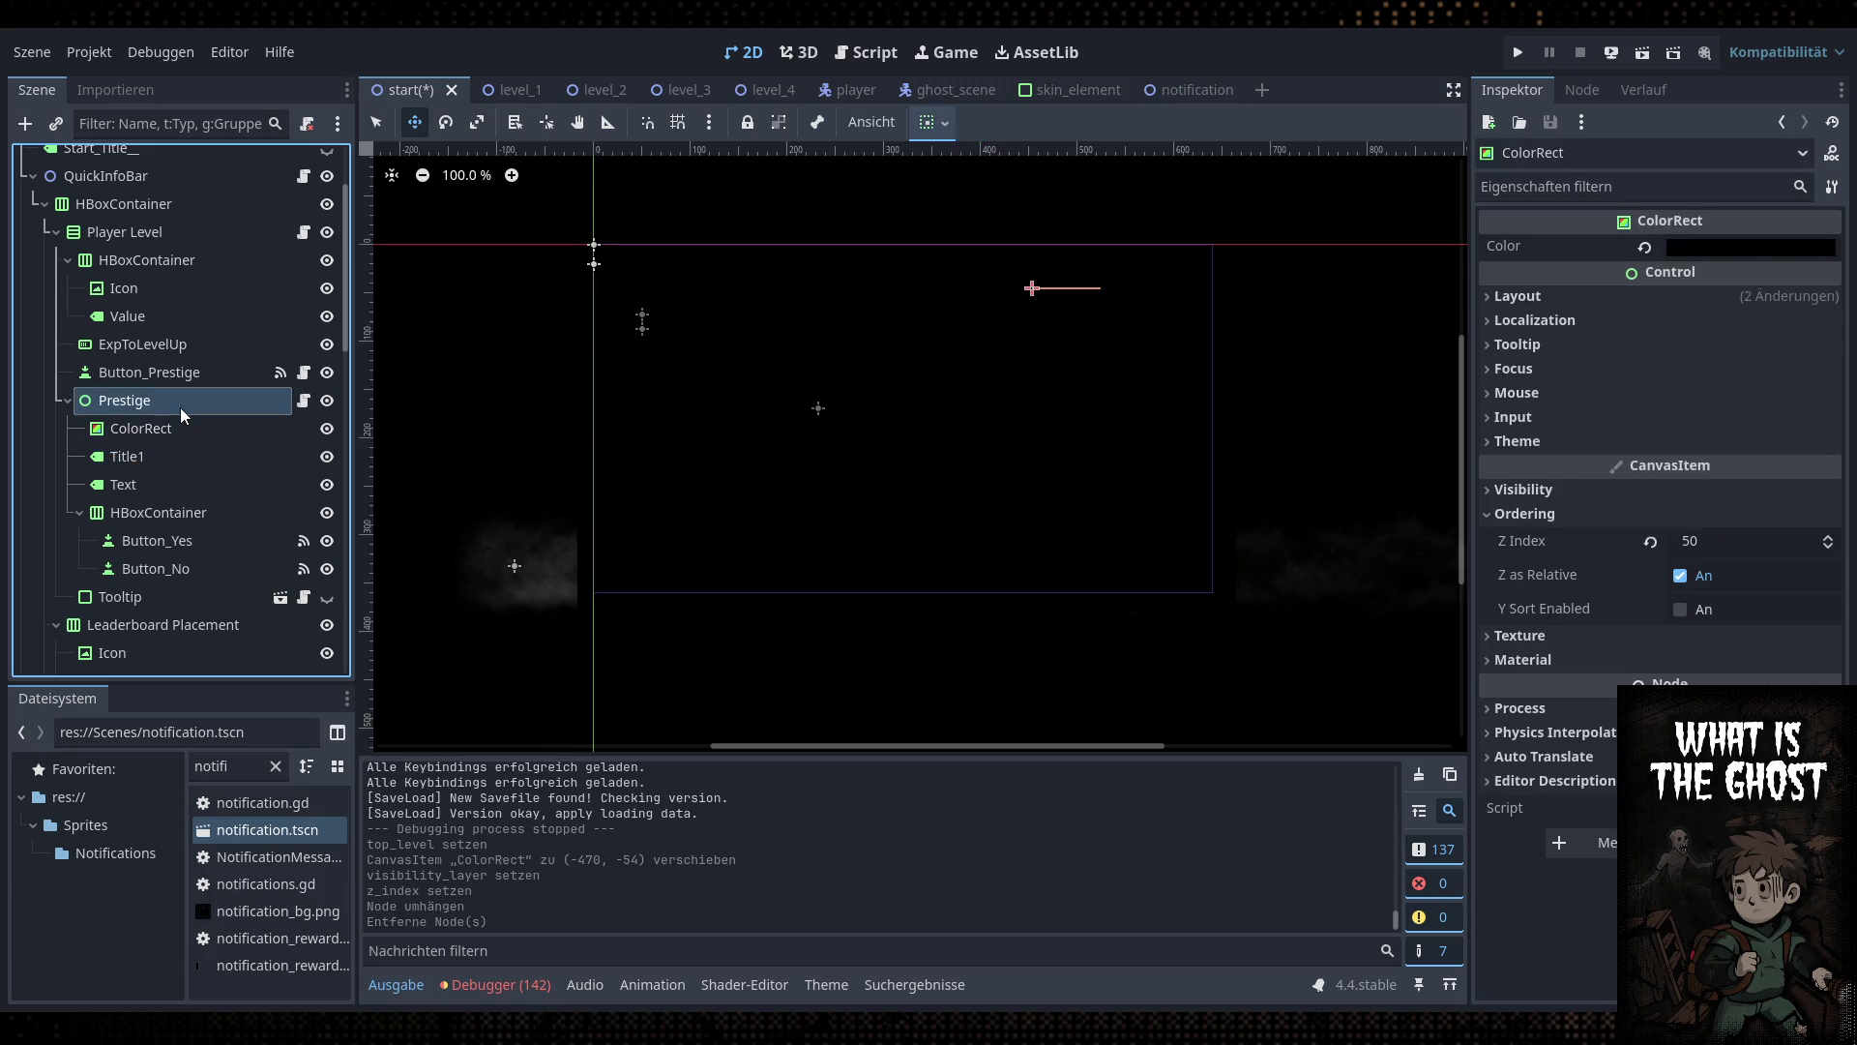
pyautogui.click(183, 457)
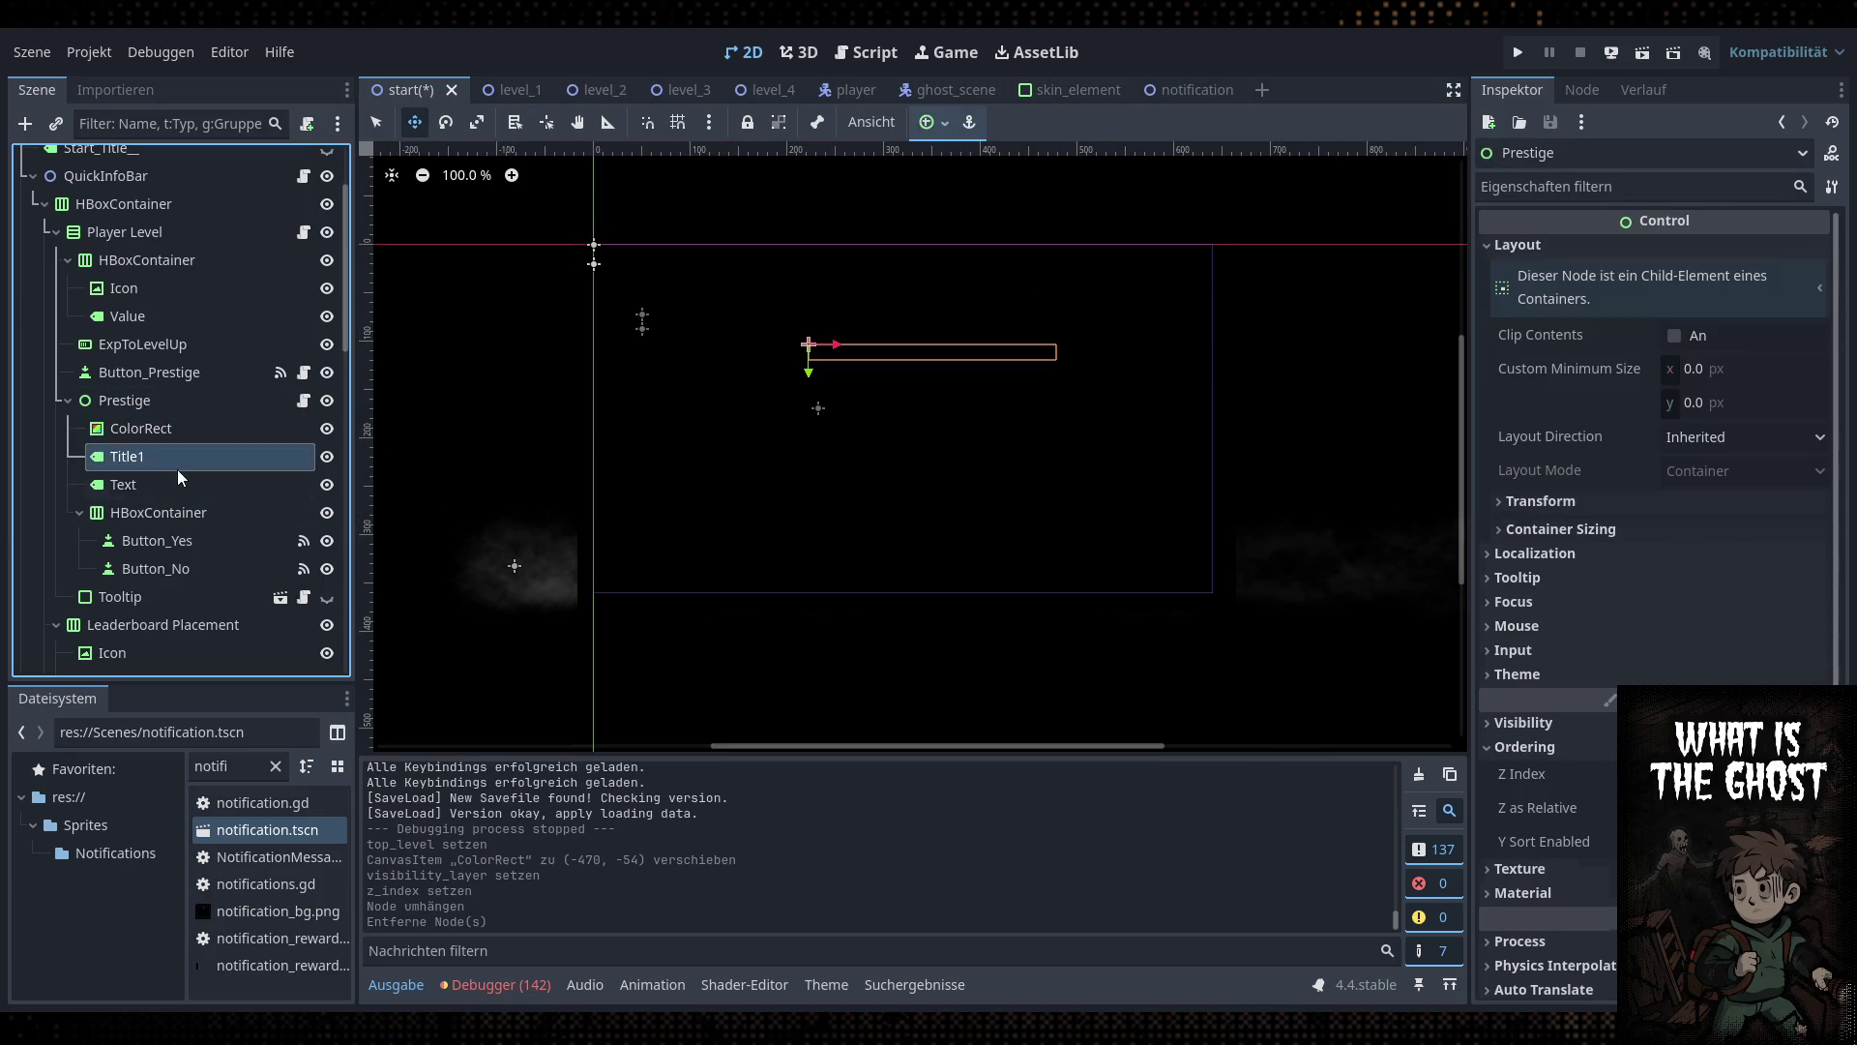
pyautogui.scroll(-5, 1673, 675)
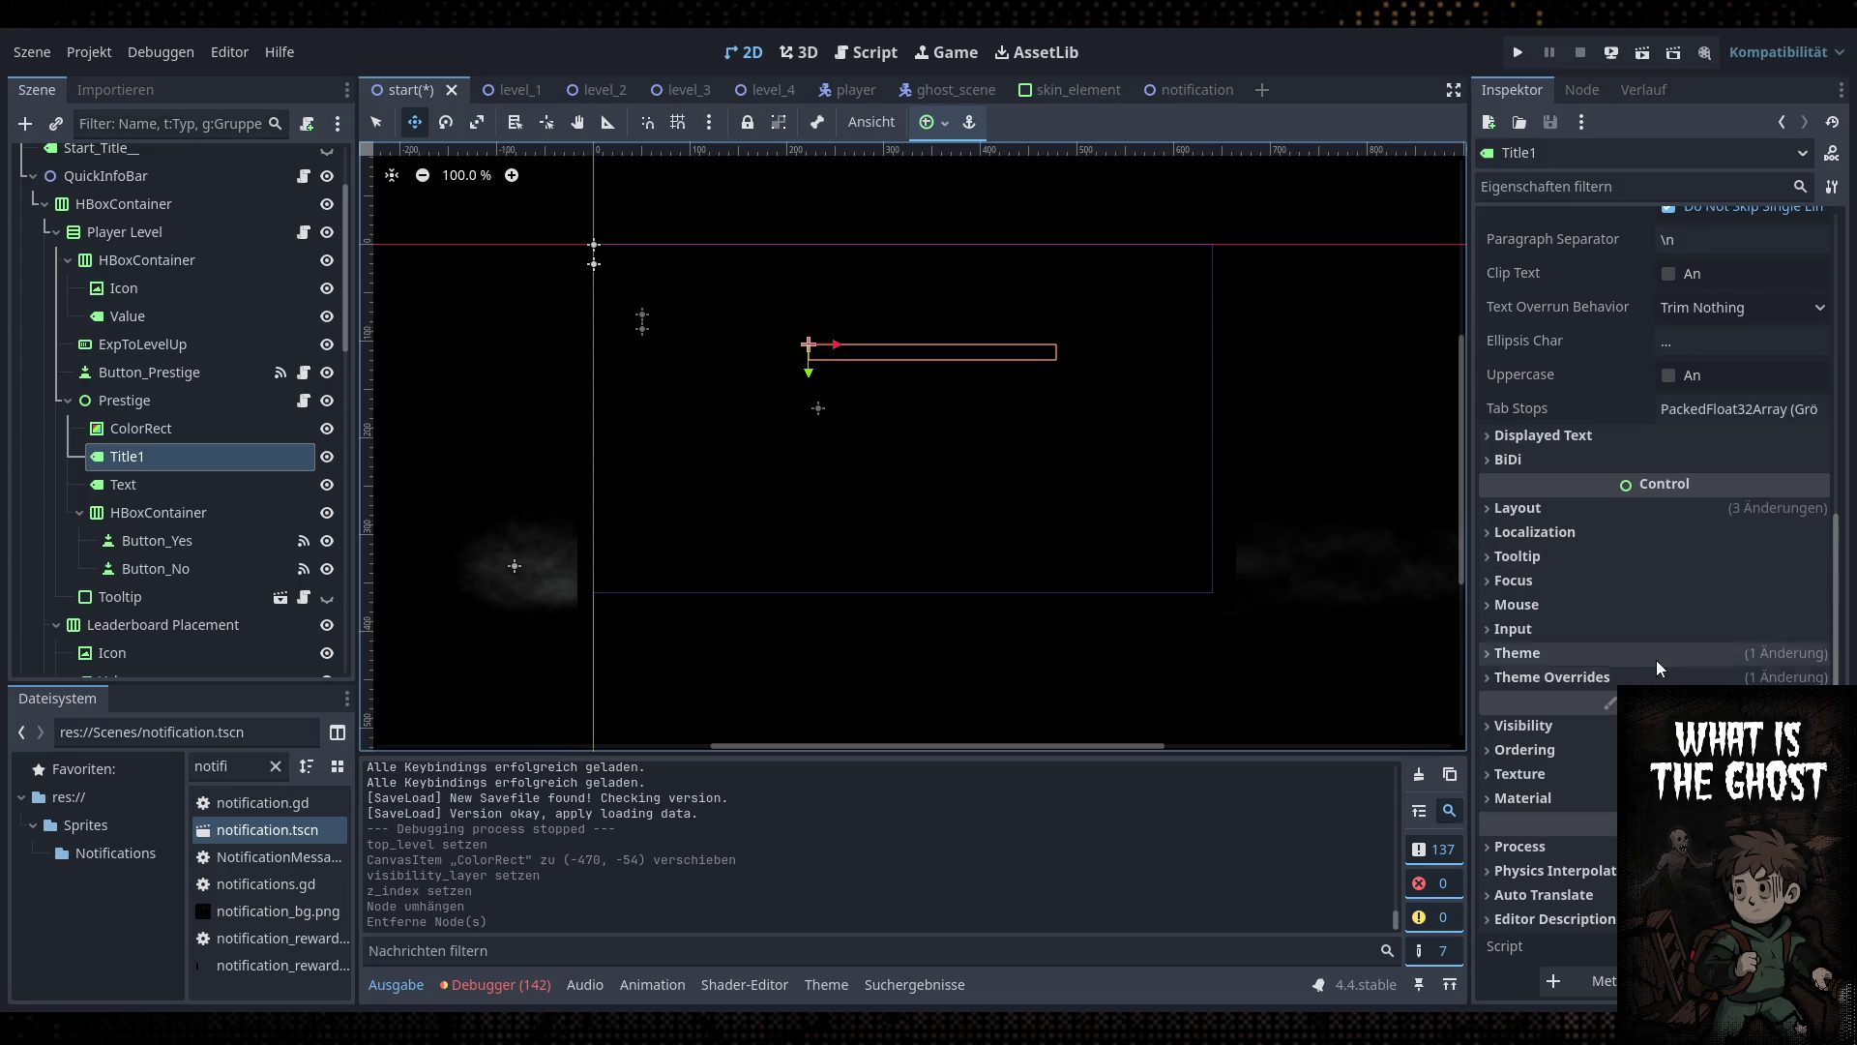
pyautogui.click(1610, 751)
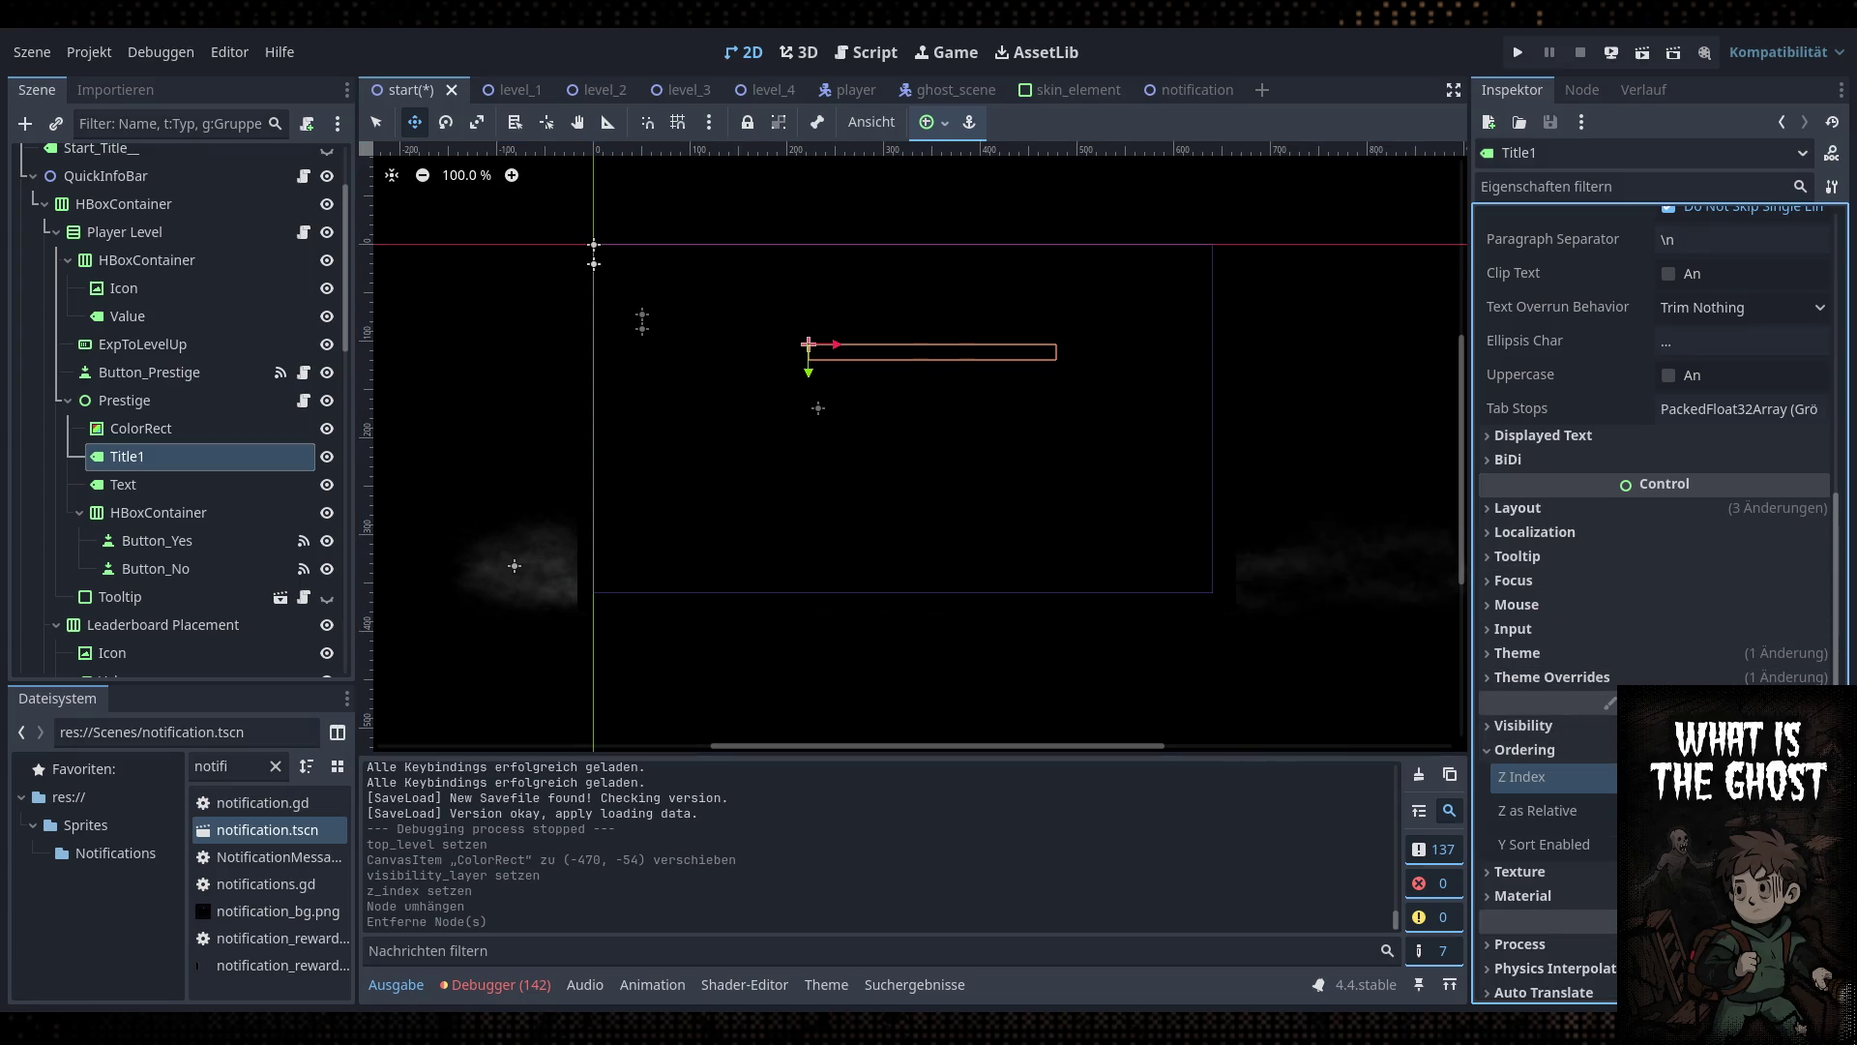
pyautogui.click(242, 484)
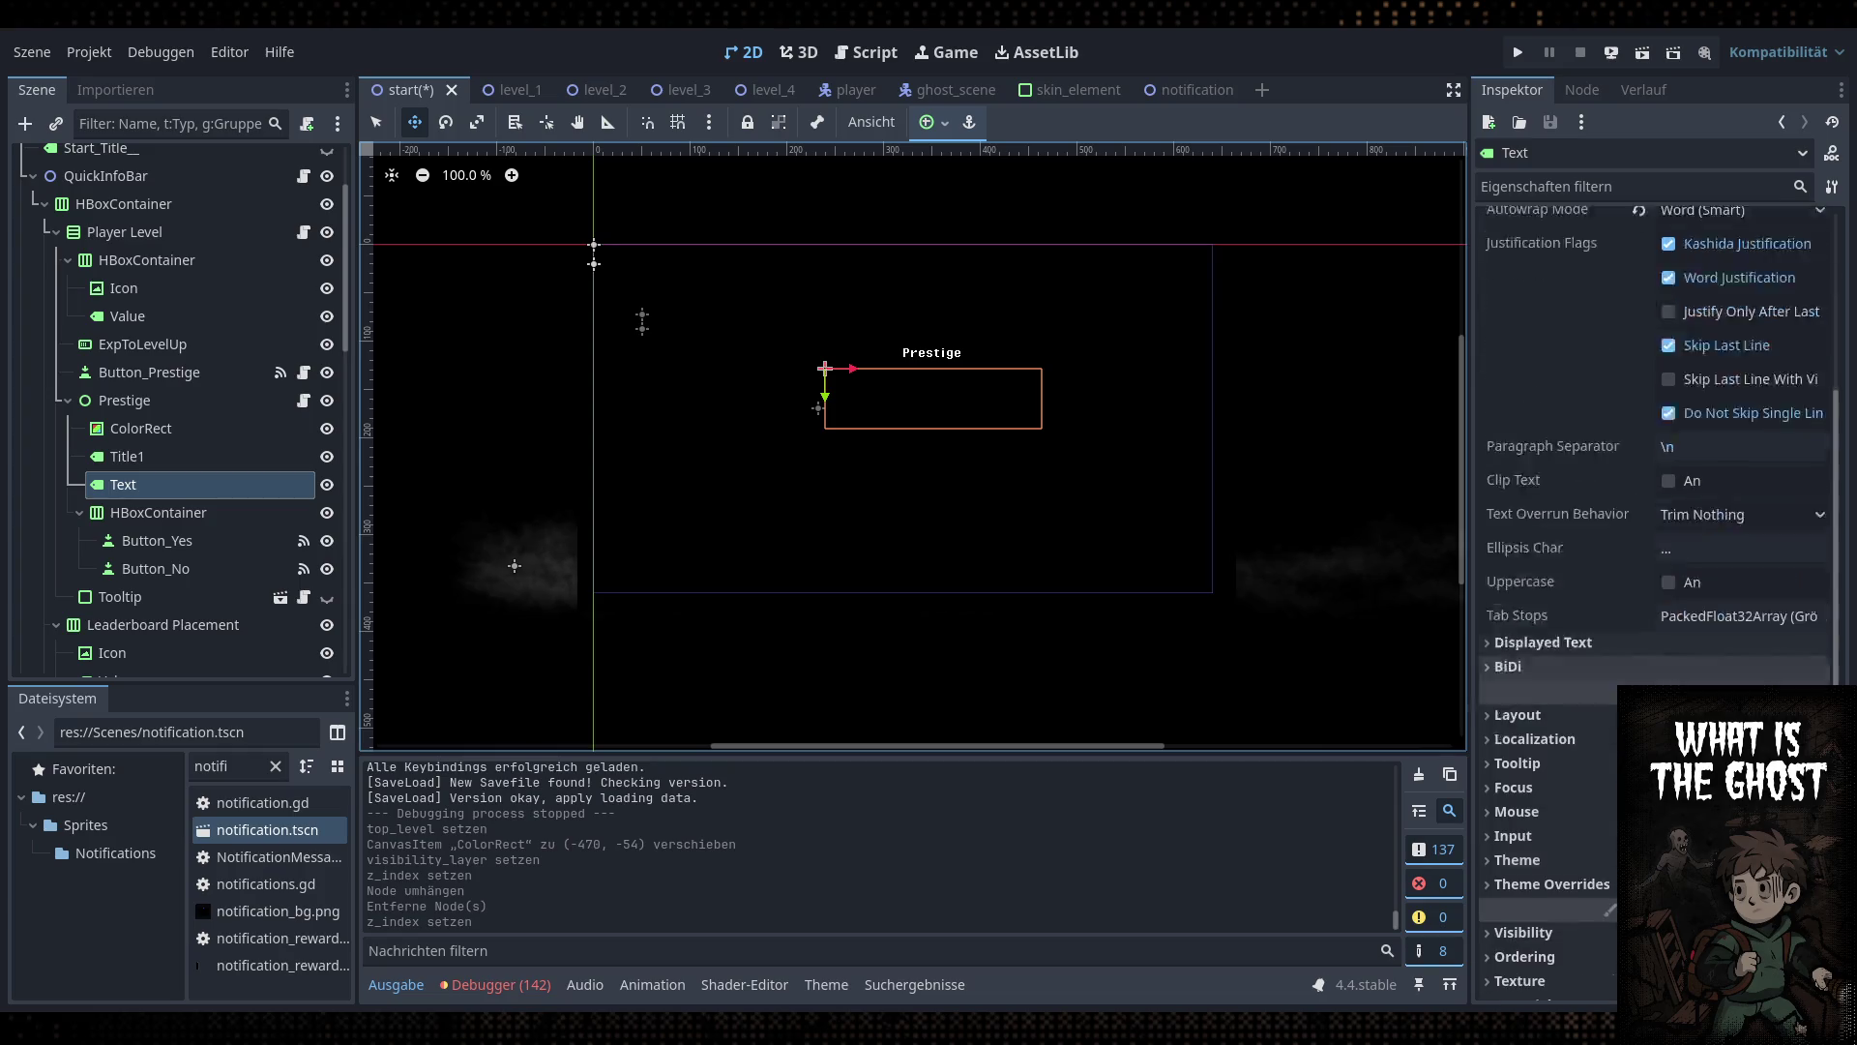
pyautogui.scroll(-2, 1605, 666)
pyautogui.click(1547, 750)
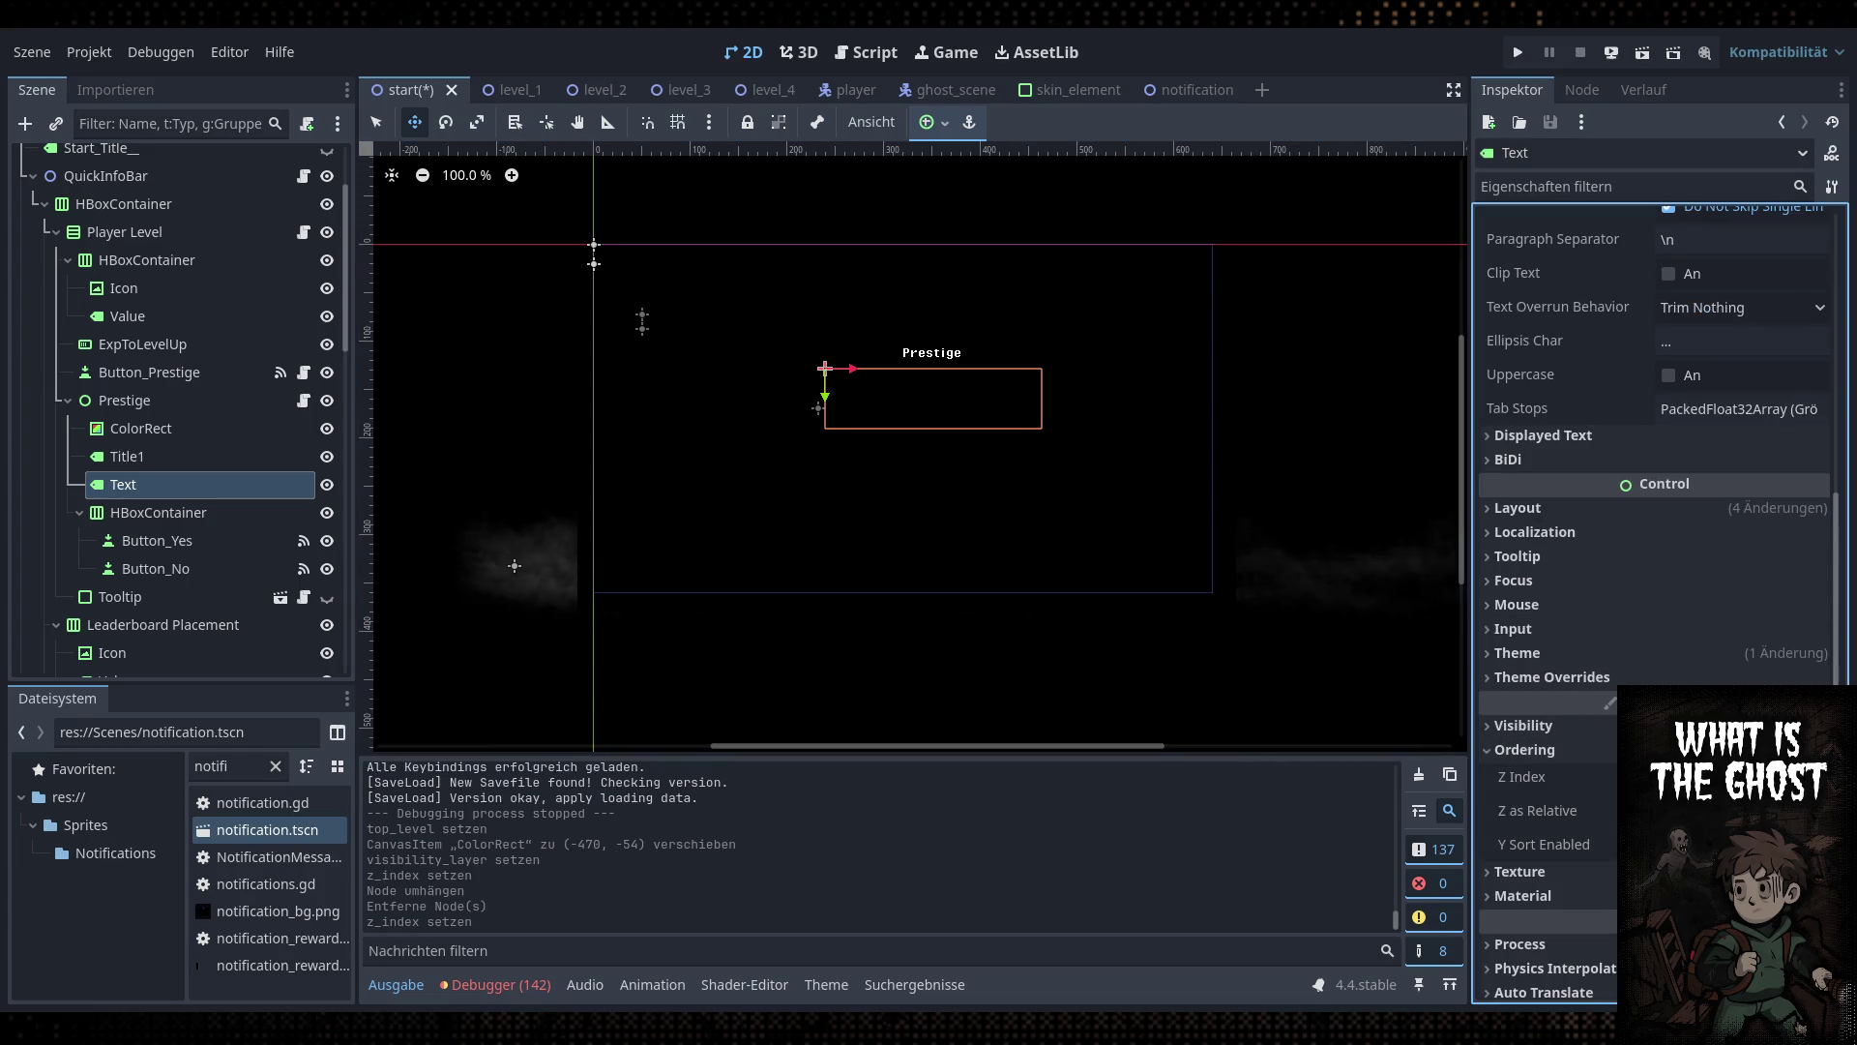
# Set HBoxContainer's Z Index to 51 and save the scene
pyautogui.click(160, 513)
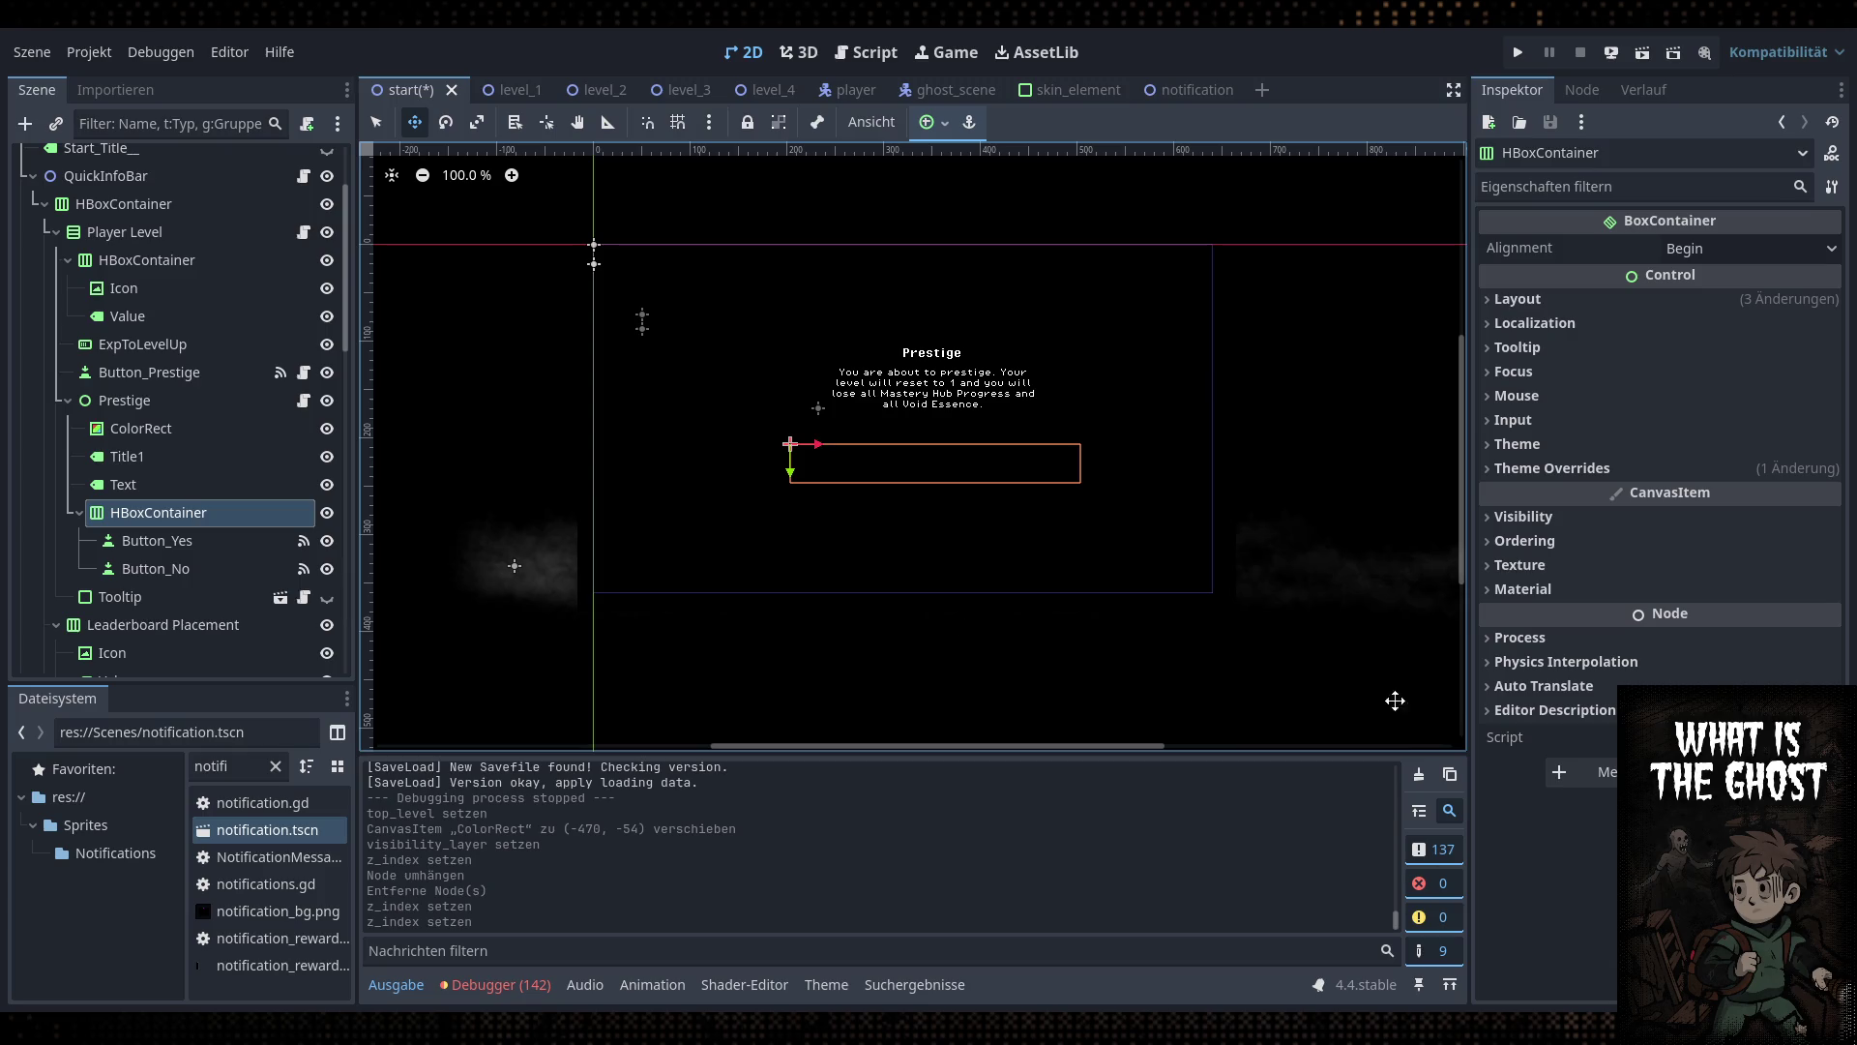
pyautogui.click(1596, 517)
pyautogui.click(1598, 516)
pyautogui.click(1593, 542)
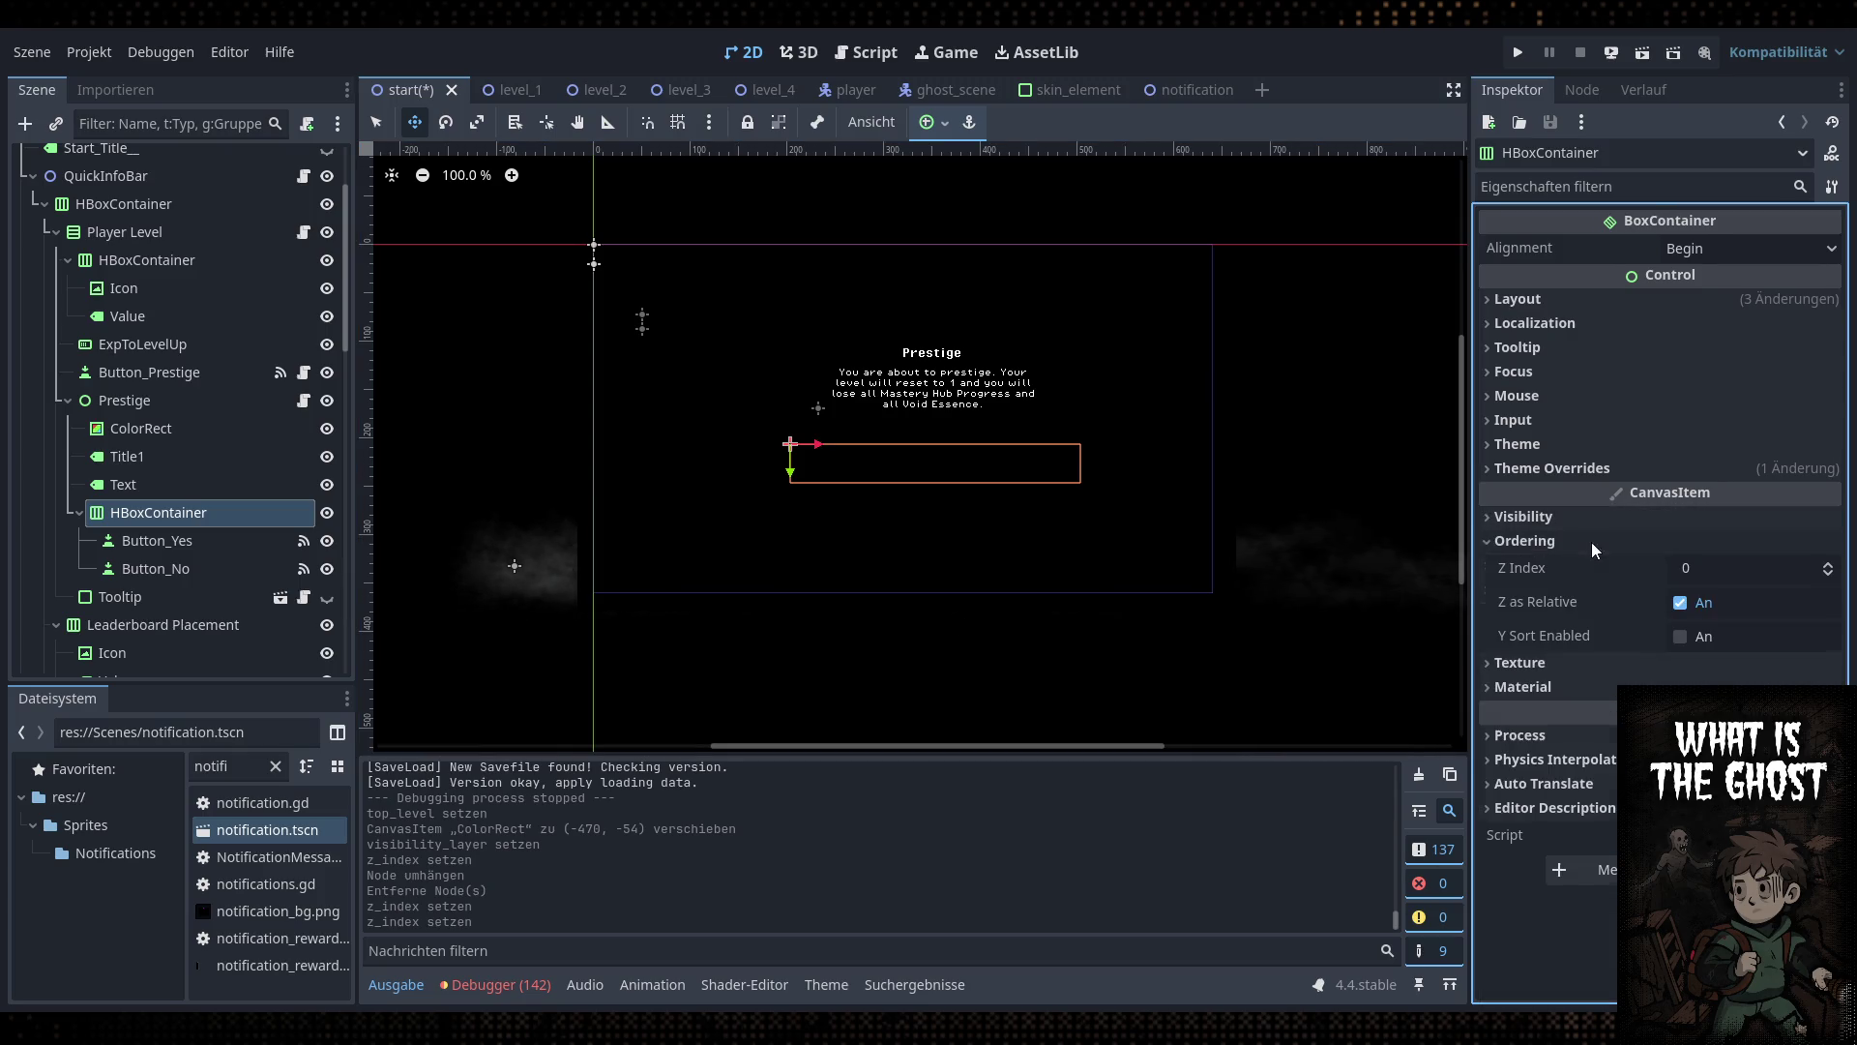
pyautogui.click(1722, 571)
pyautogui.write('51')
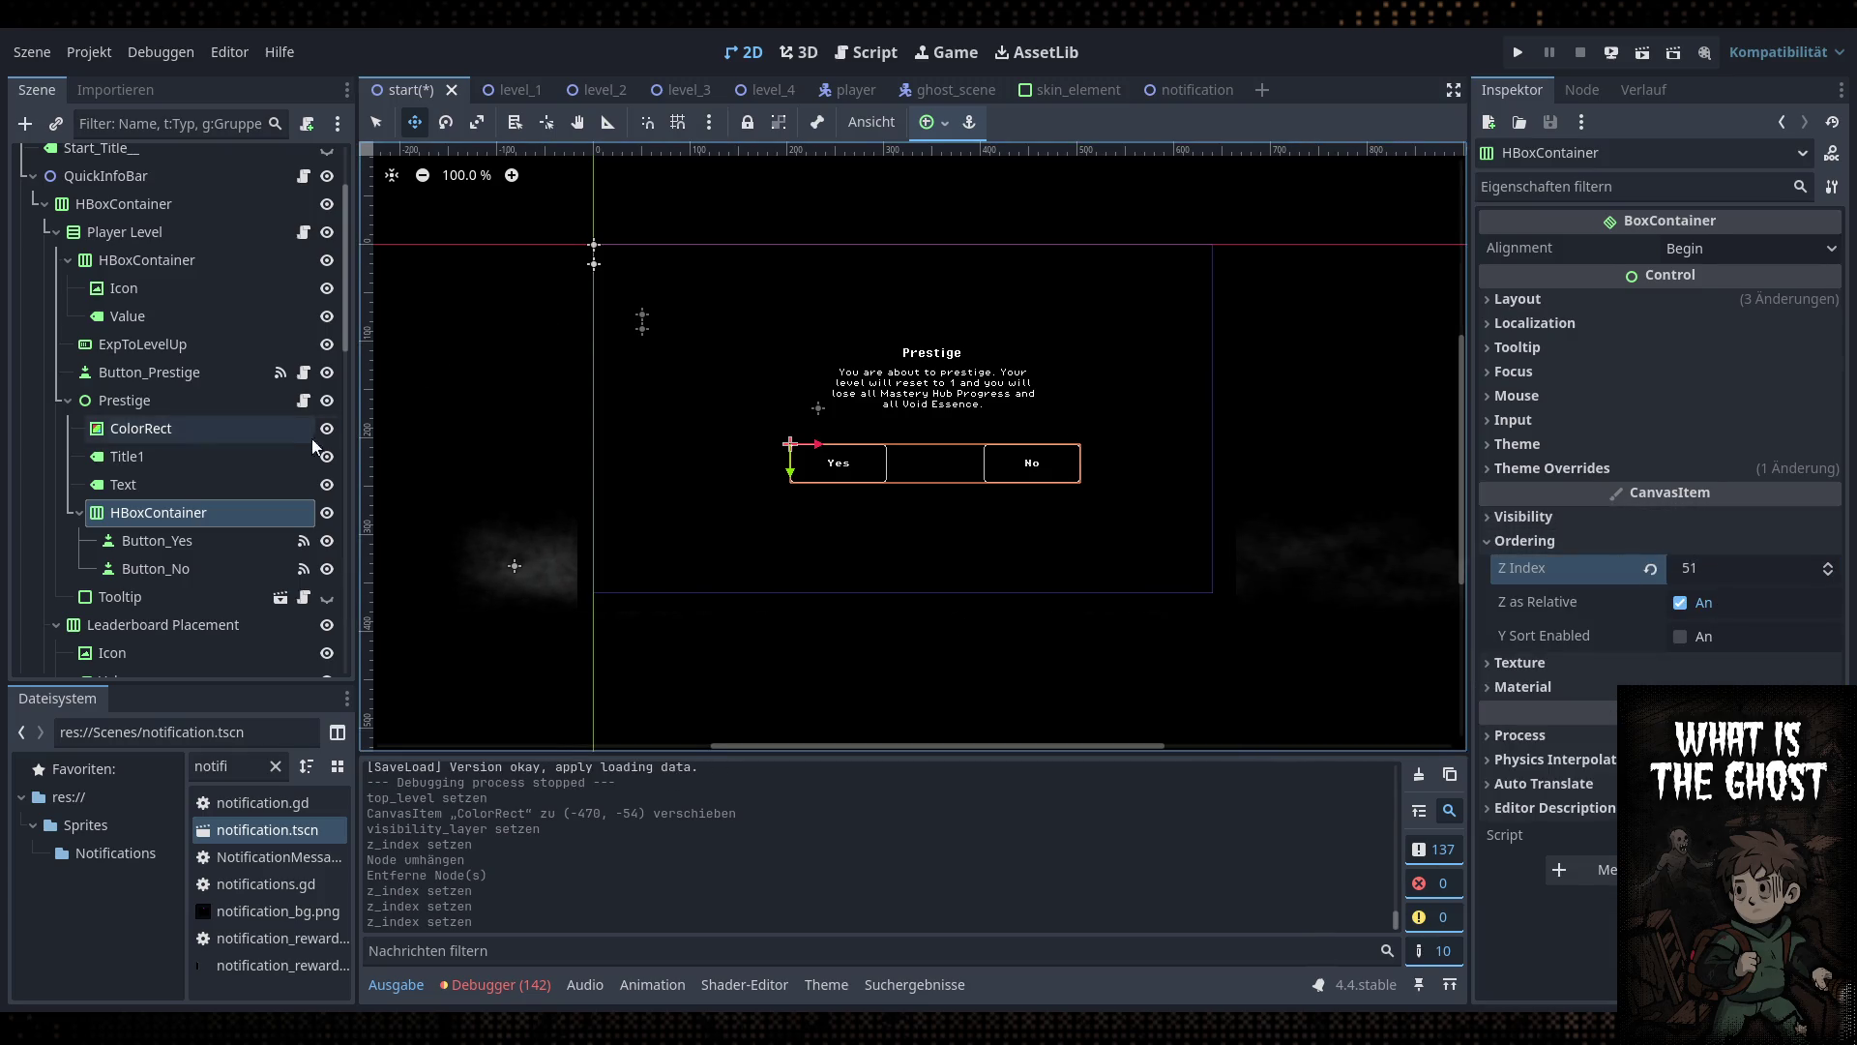
pyautogui.hotkey('ctrl', 's')
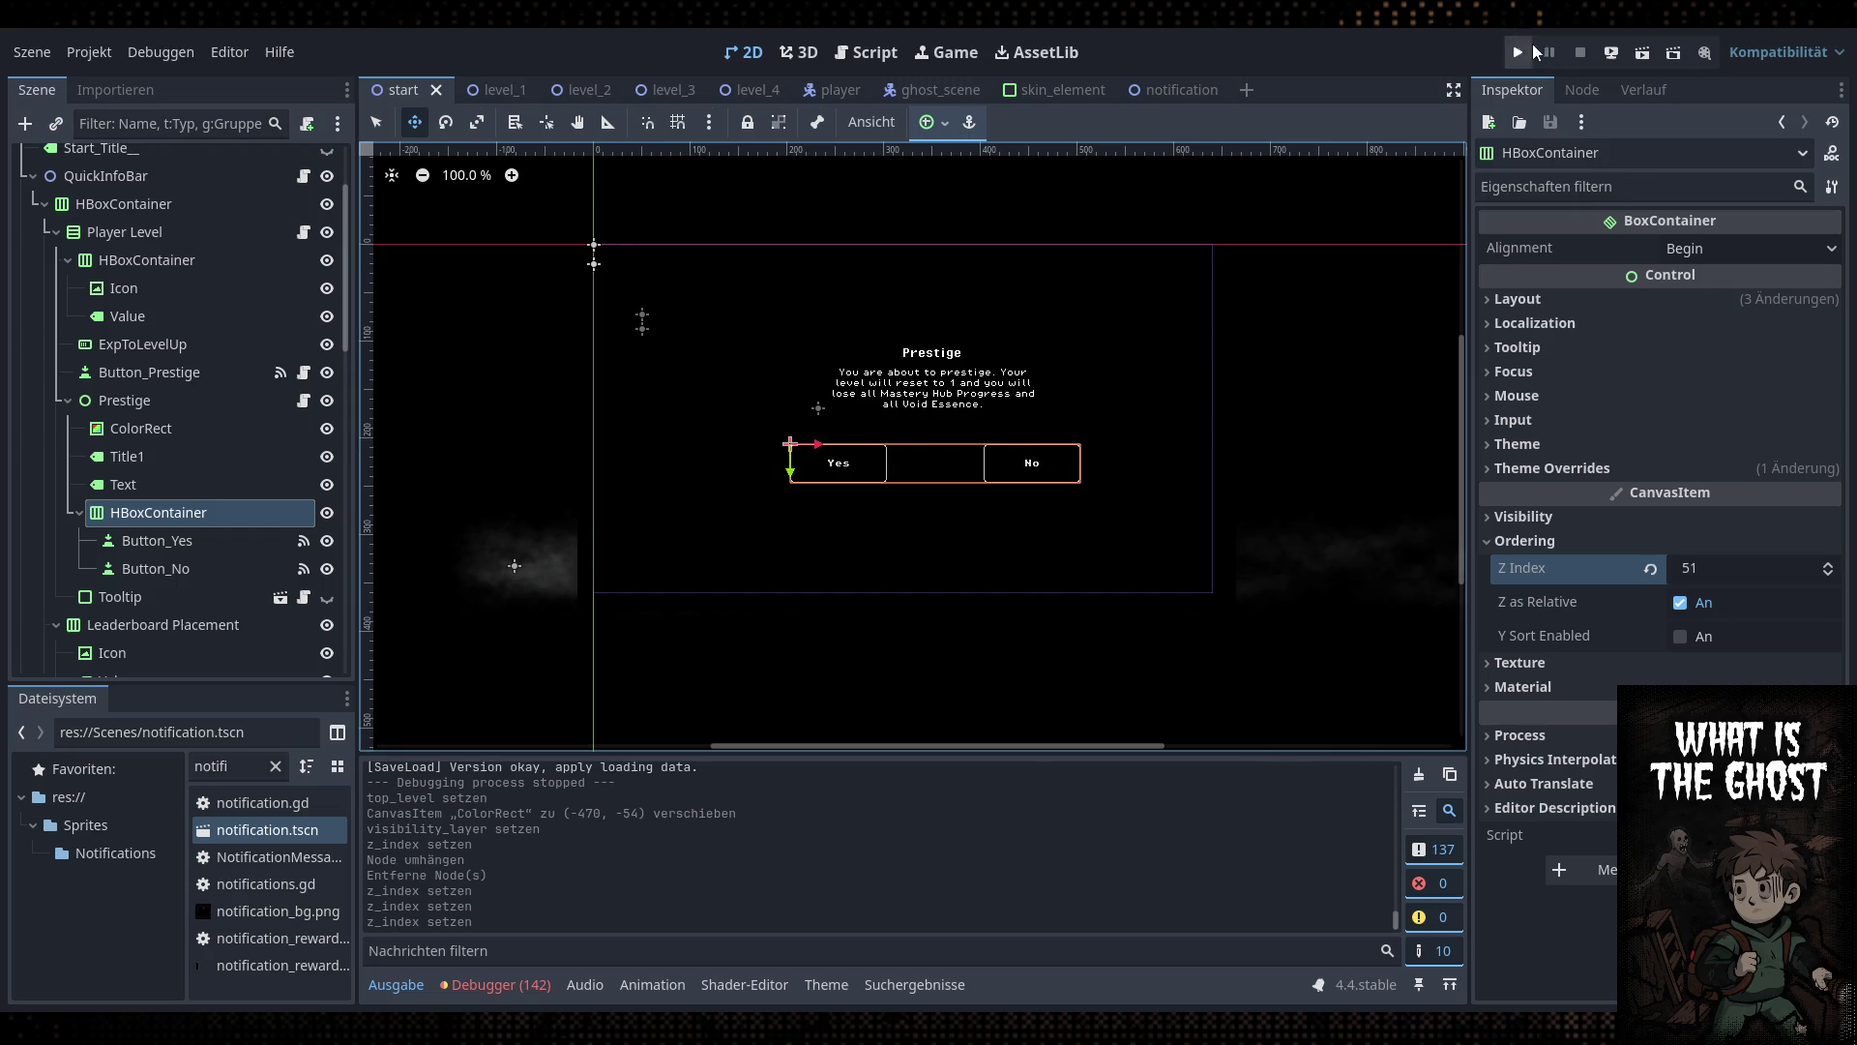
# Run the game, cheat the level up to 50 with CHEAT HAHA, and open the Prestige confirmation
pyautogui.click(1528, 55)
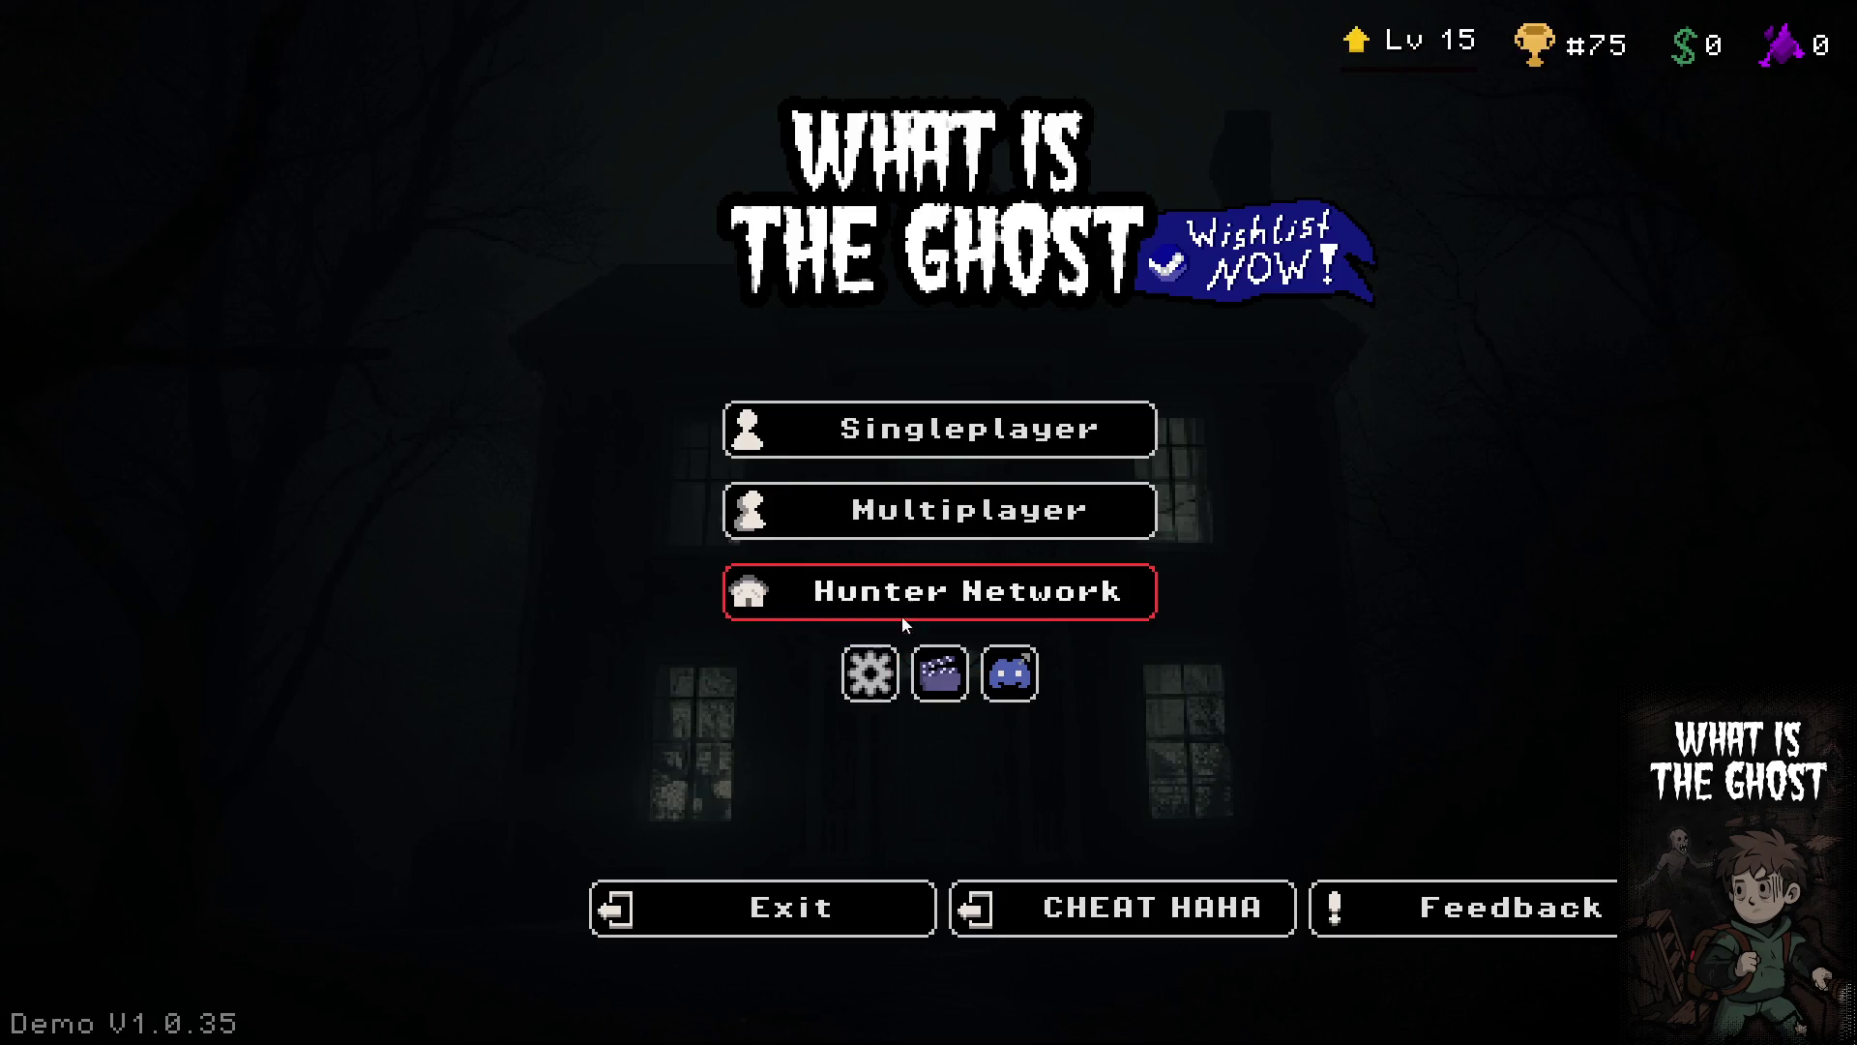
pyautogui.click(1174, 911)
pyautogui.click(1174, 912)
pyautogui.click(1175, 911)
pyautogui.click(1175, 911)
pyautogui.click(1174, 912)
pyautogui.click(1175, 911)
pyautogui.click(1175, 911)
pyautogui.click(1175, 912)
pyautogui.click(1174, 912)
pyautogui.click(1175, 911)
pyautogui.click(1174, 911)
pyautogui.click(1174, 911)
pyautogui.click(1174, 911)
pyautogui.click(1367, 112)
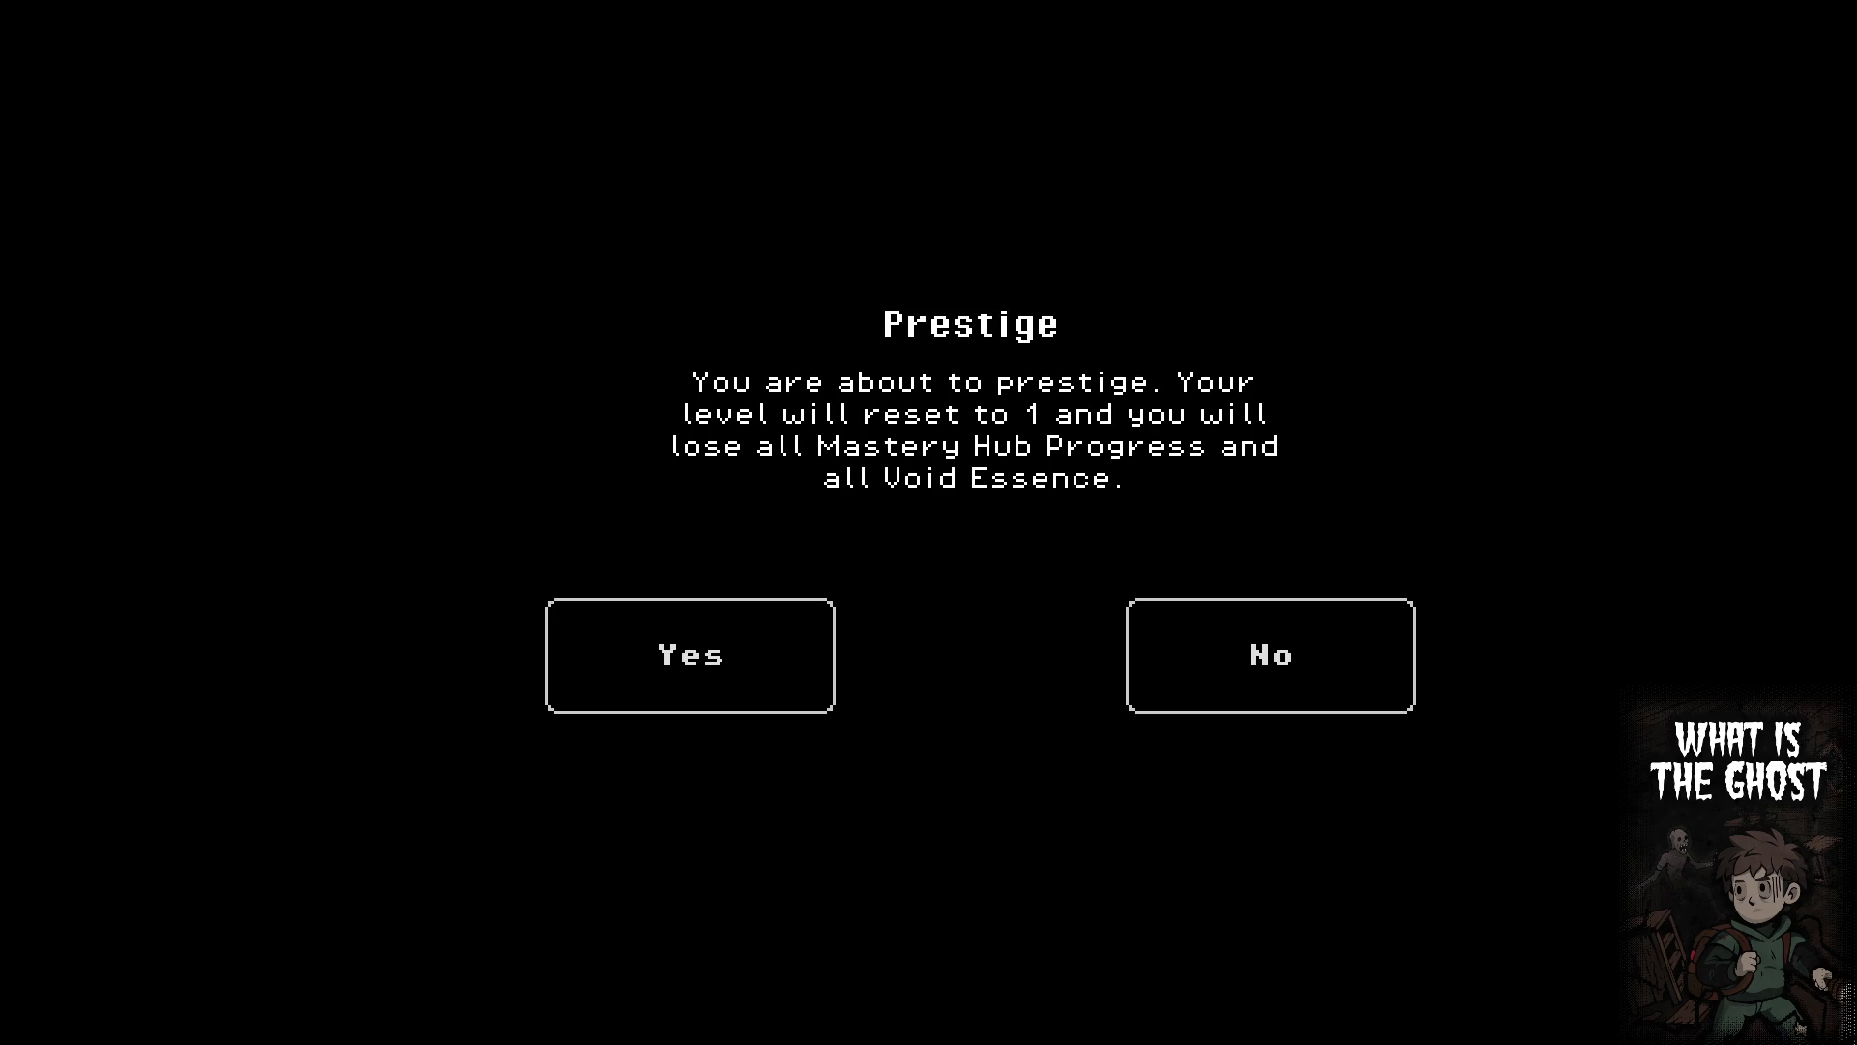
# Confirm the prestige, then stop the game and save the scene
pyautogui.click(1161, 693)
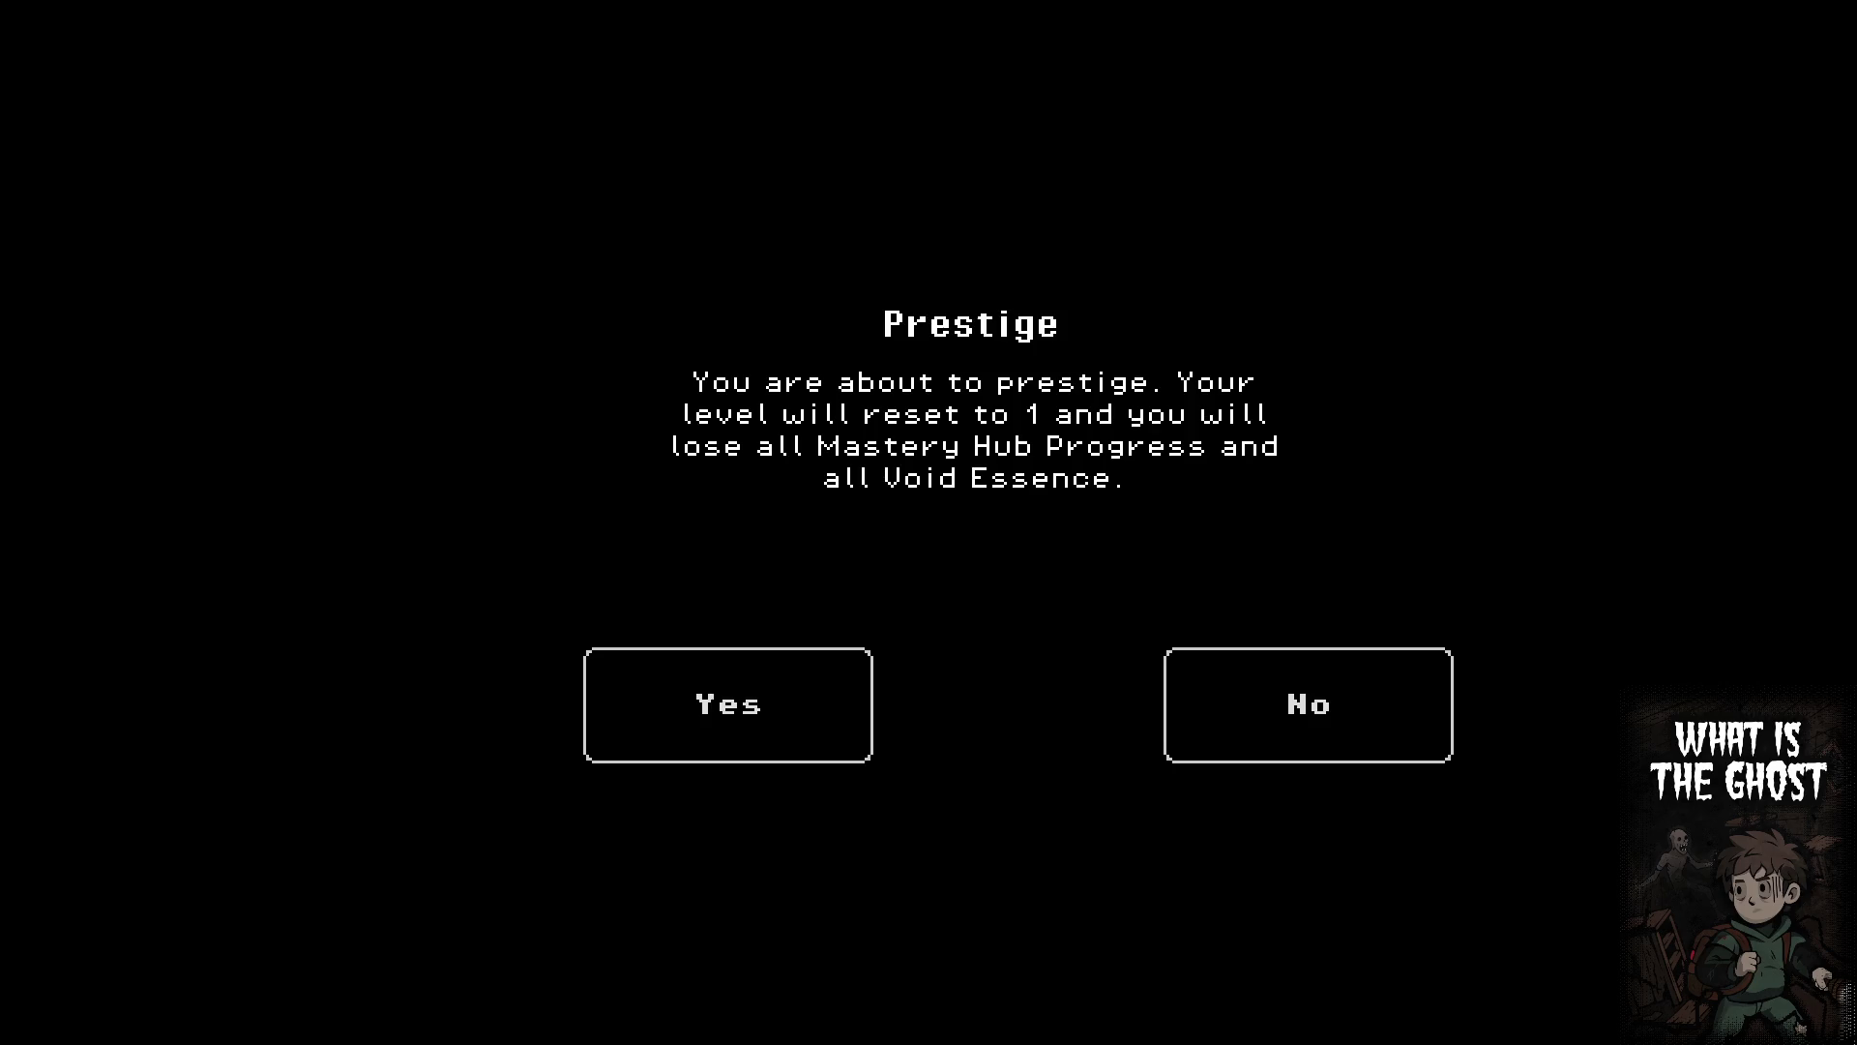
pyautogui.press('F8')
pyautogui.hotkey('ctrl', 's')
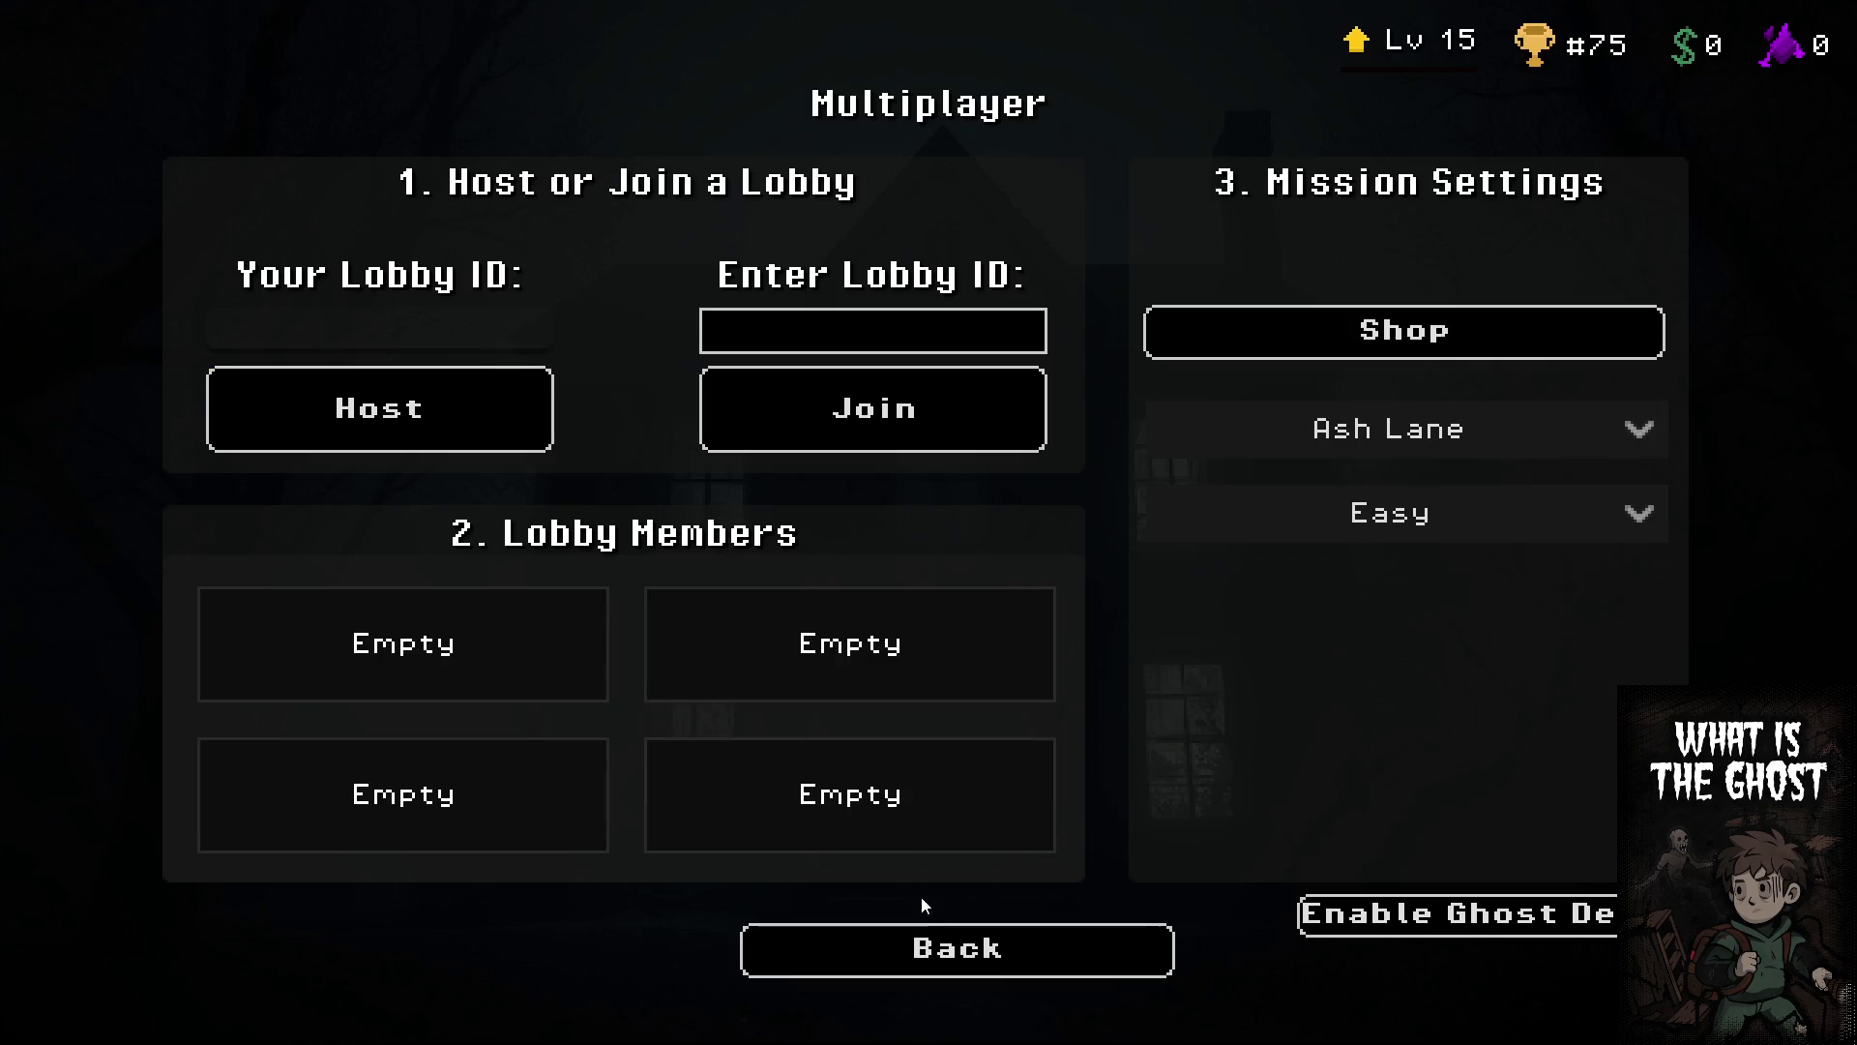
# Relaunch the game to its main menu, now showing Lv 15
pyautogui.click(935, 941)
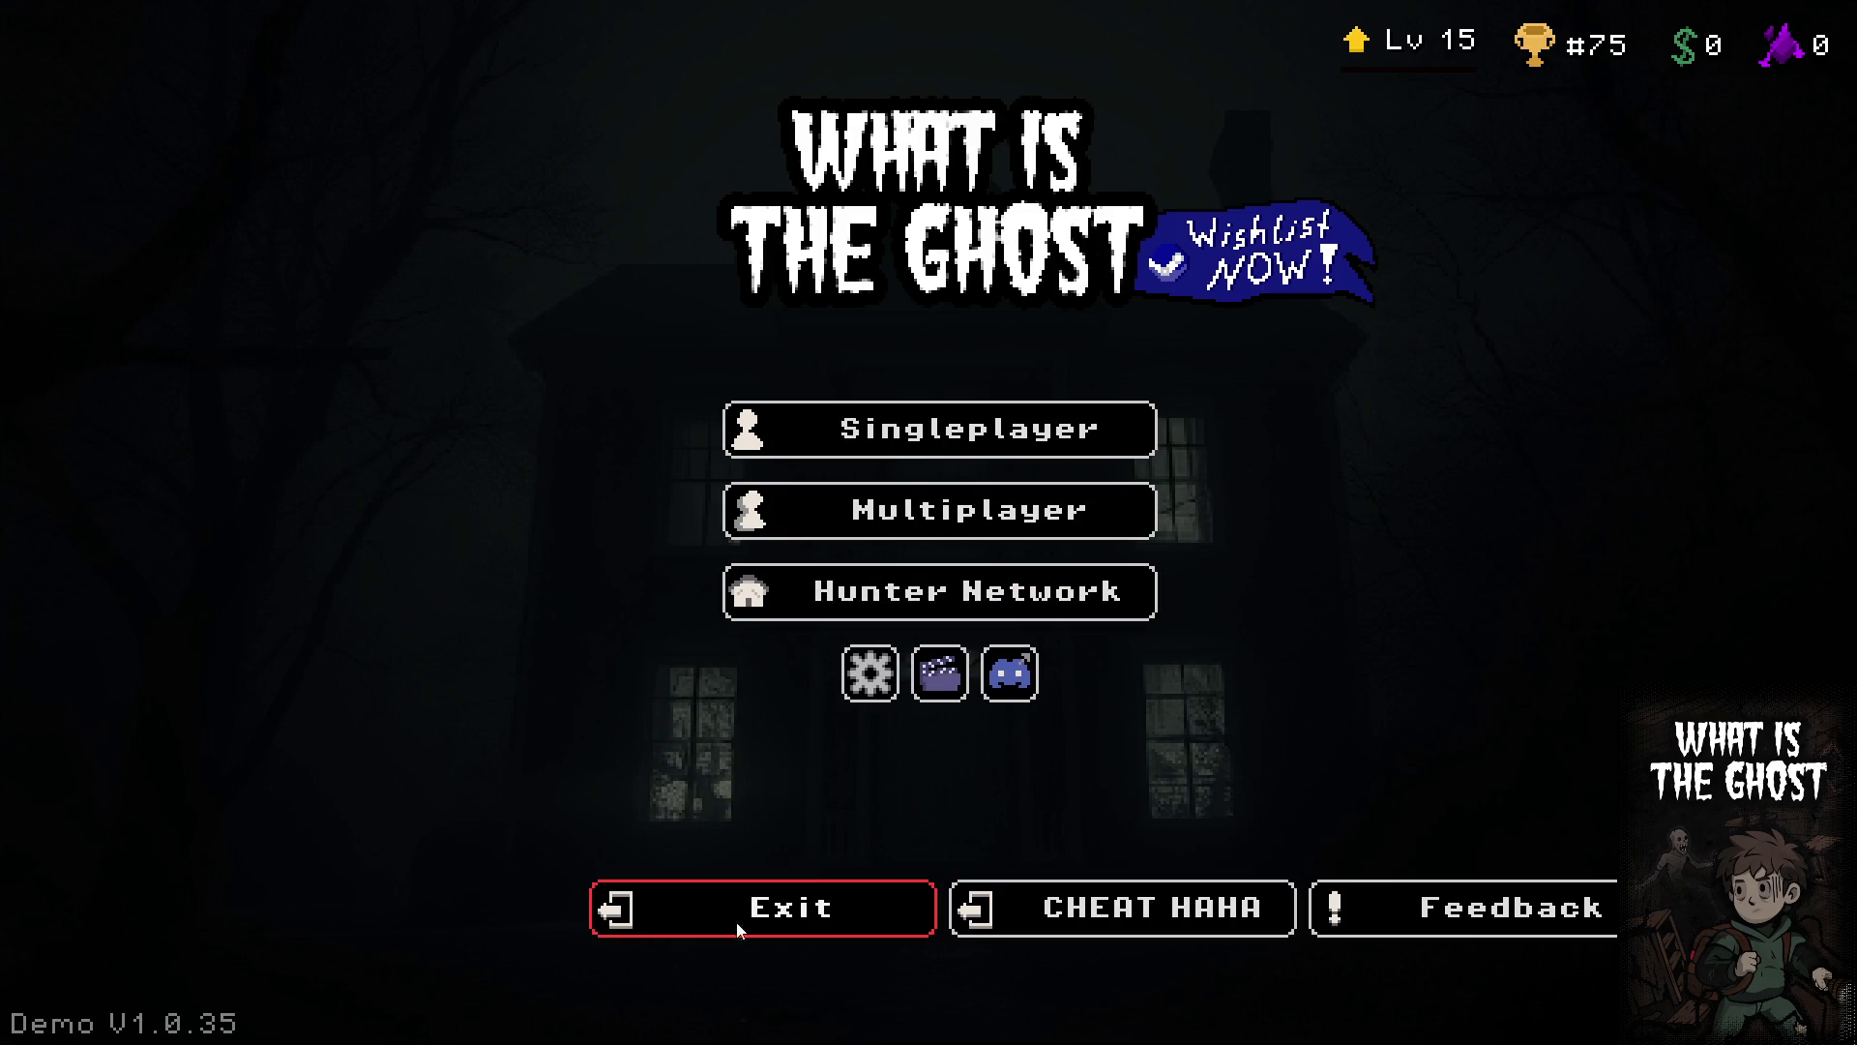
# Use the CHEAT HAHA button repeatedly to raise the player to Lv 50
pyautogui.click(1119, 916)
pyautogui.click(1119, 917)
pyautogui.click(1120, 916)
pyautogui.click(1119, 916)
pyautogui.click(1120, 916)
pyautogui.click(1119, 916)
pyautogui.click(1120, 916)
pyautogui.click(1119, 917)
pyautogui.click(1120, 916)
pyautogui.click(1119, 917)
pyautogui.click(1120, 916)
pyautogui.click(1120, 916)
pyautogui.click(1119, 916)
pyautogui.click(1119, 916)
pyautogui.click(1119, 916)
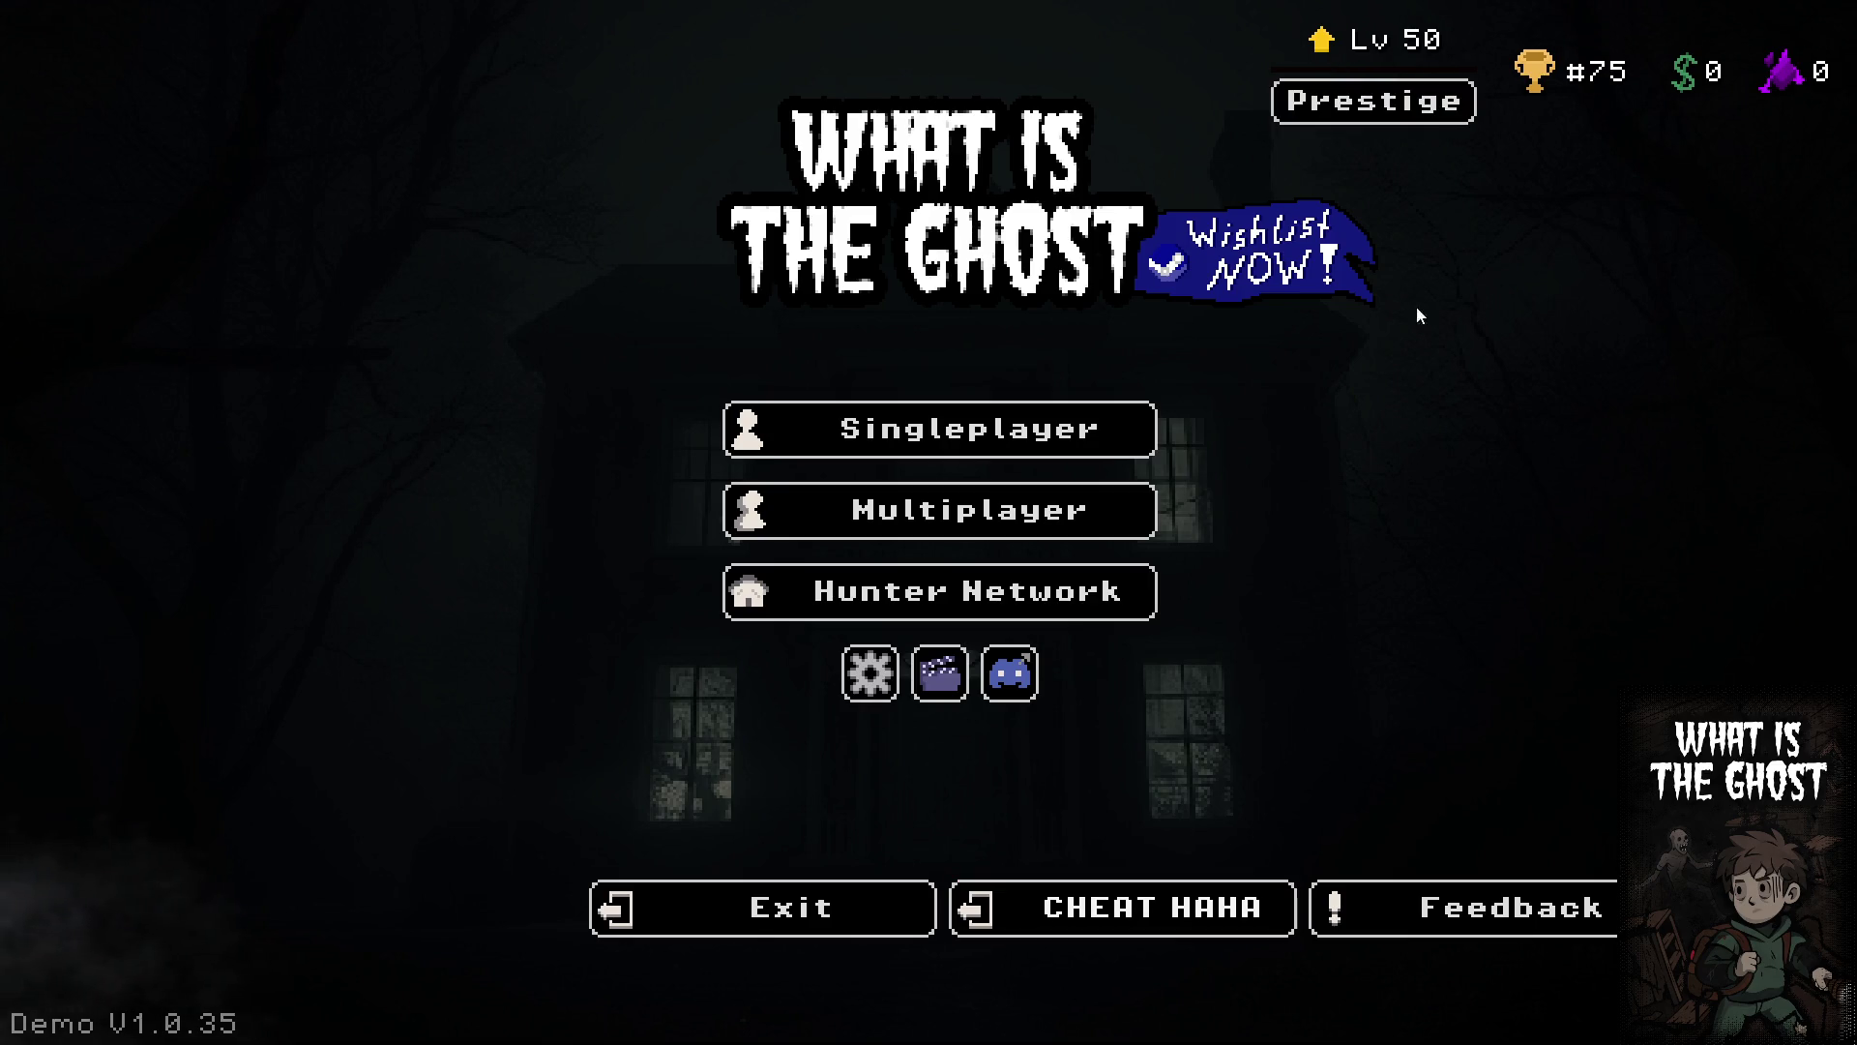
# Press Prestige and confirm the warning to reset the level to 1
pyautogui.click(1376, 106)
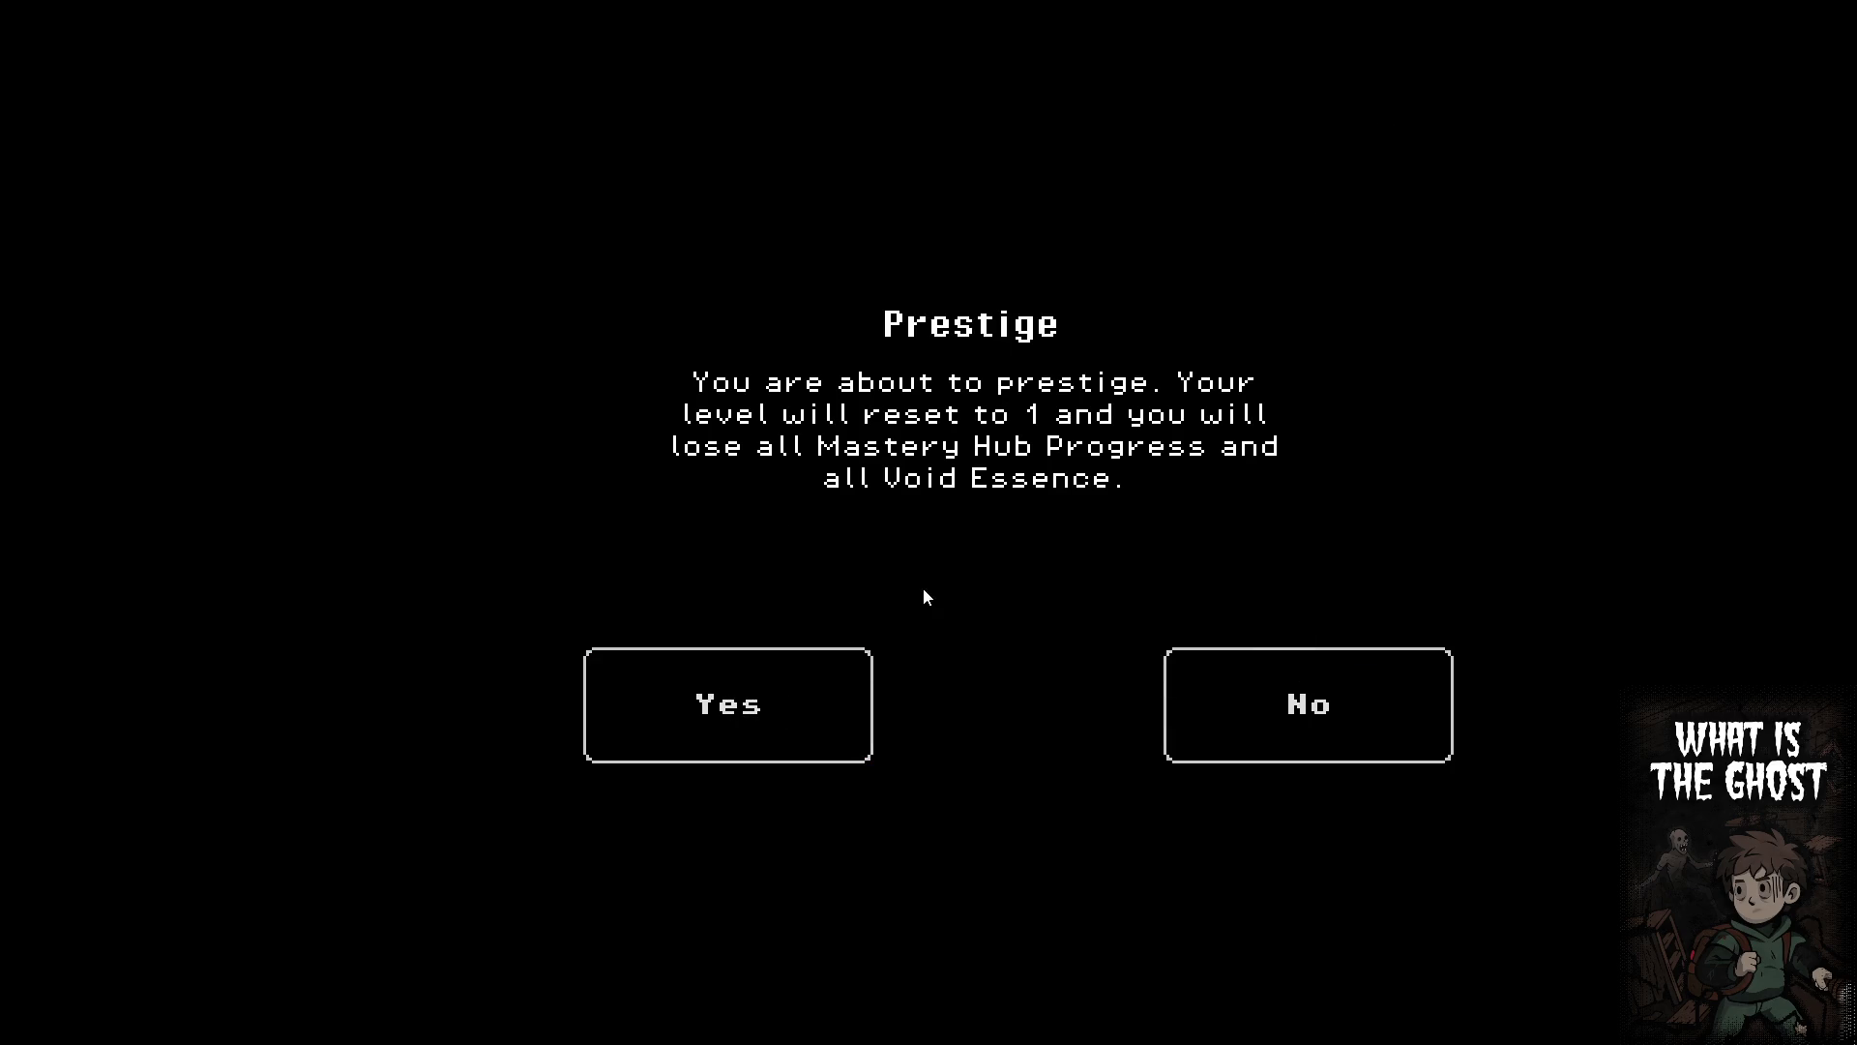
pyautogui.moveTo(951, 543)
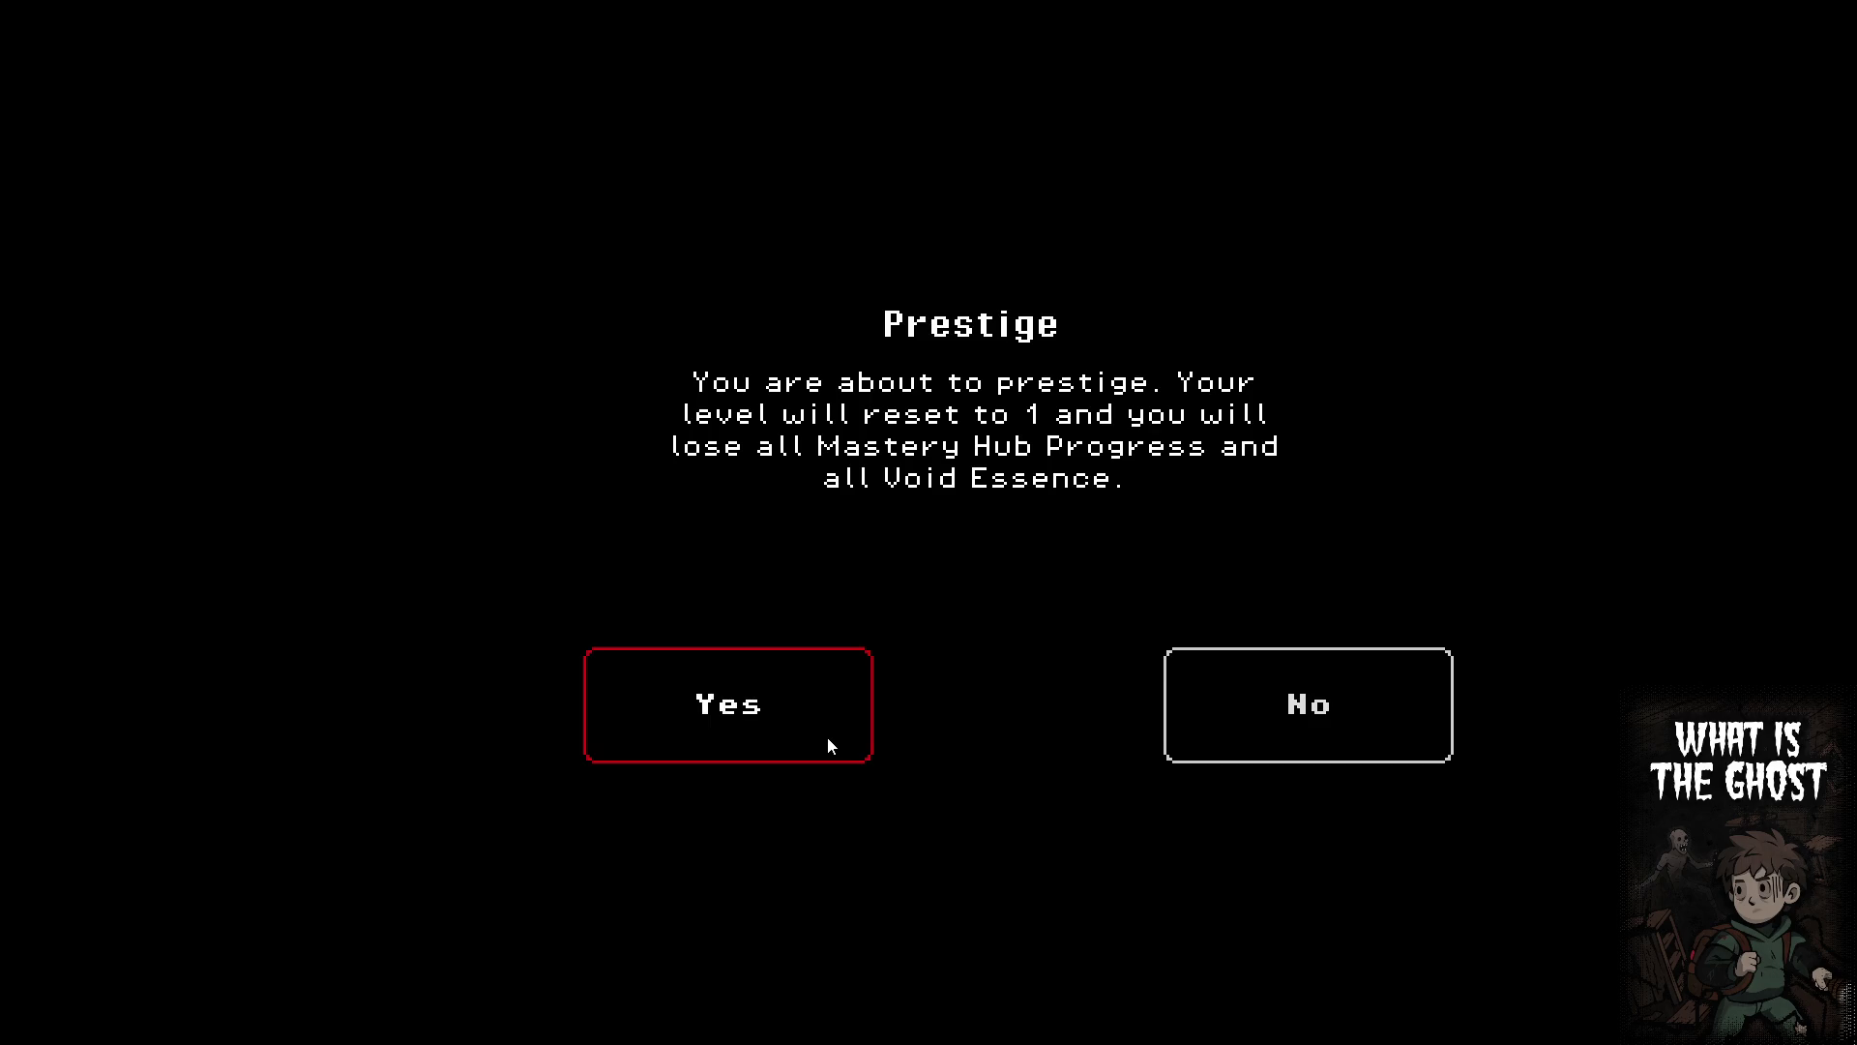
pyautogui.press('Return')
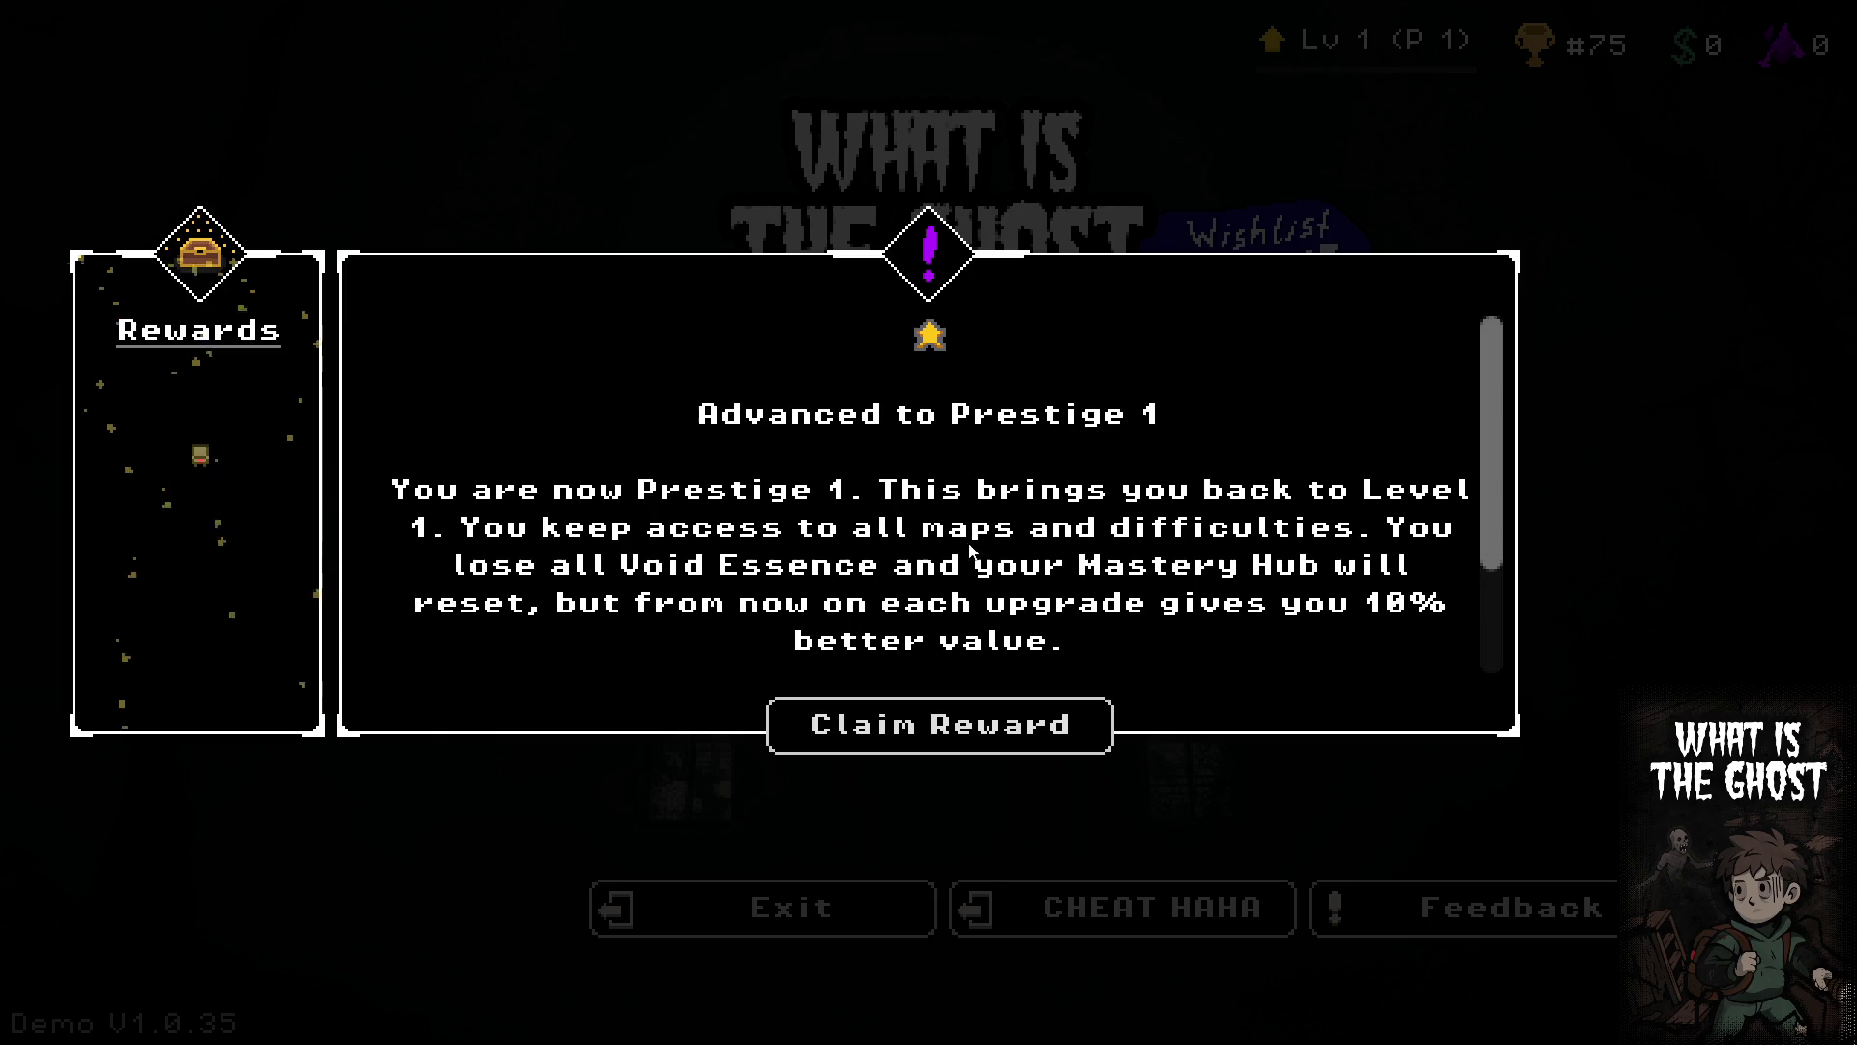
# Read through the rewards text, claim the Prestige 1 Backpack reward, and exit the game
pyautogui.scroll(-1, 1490, 437)
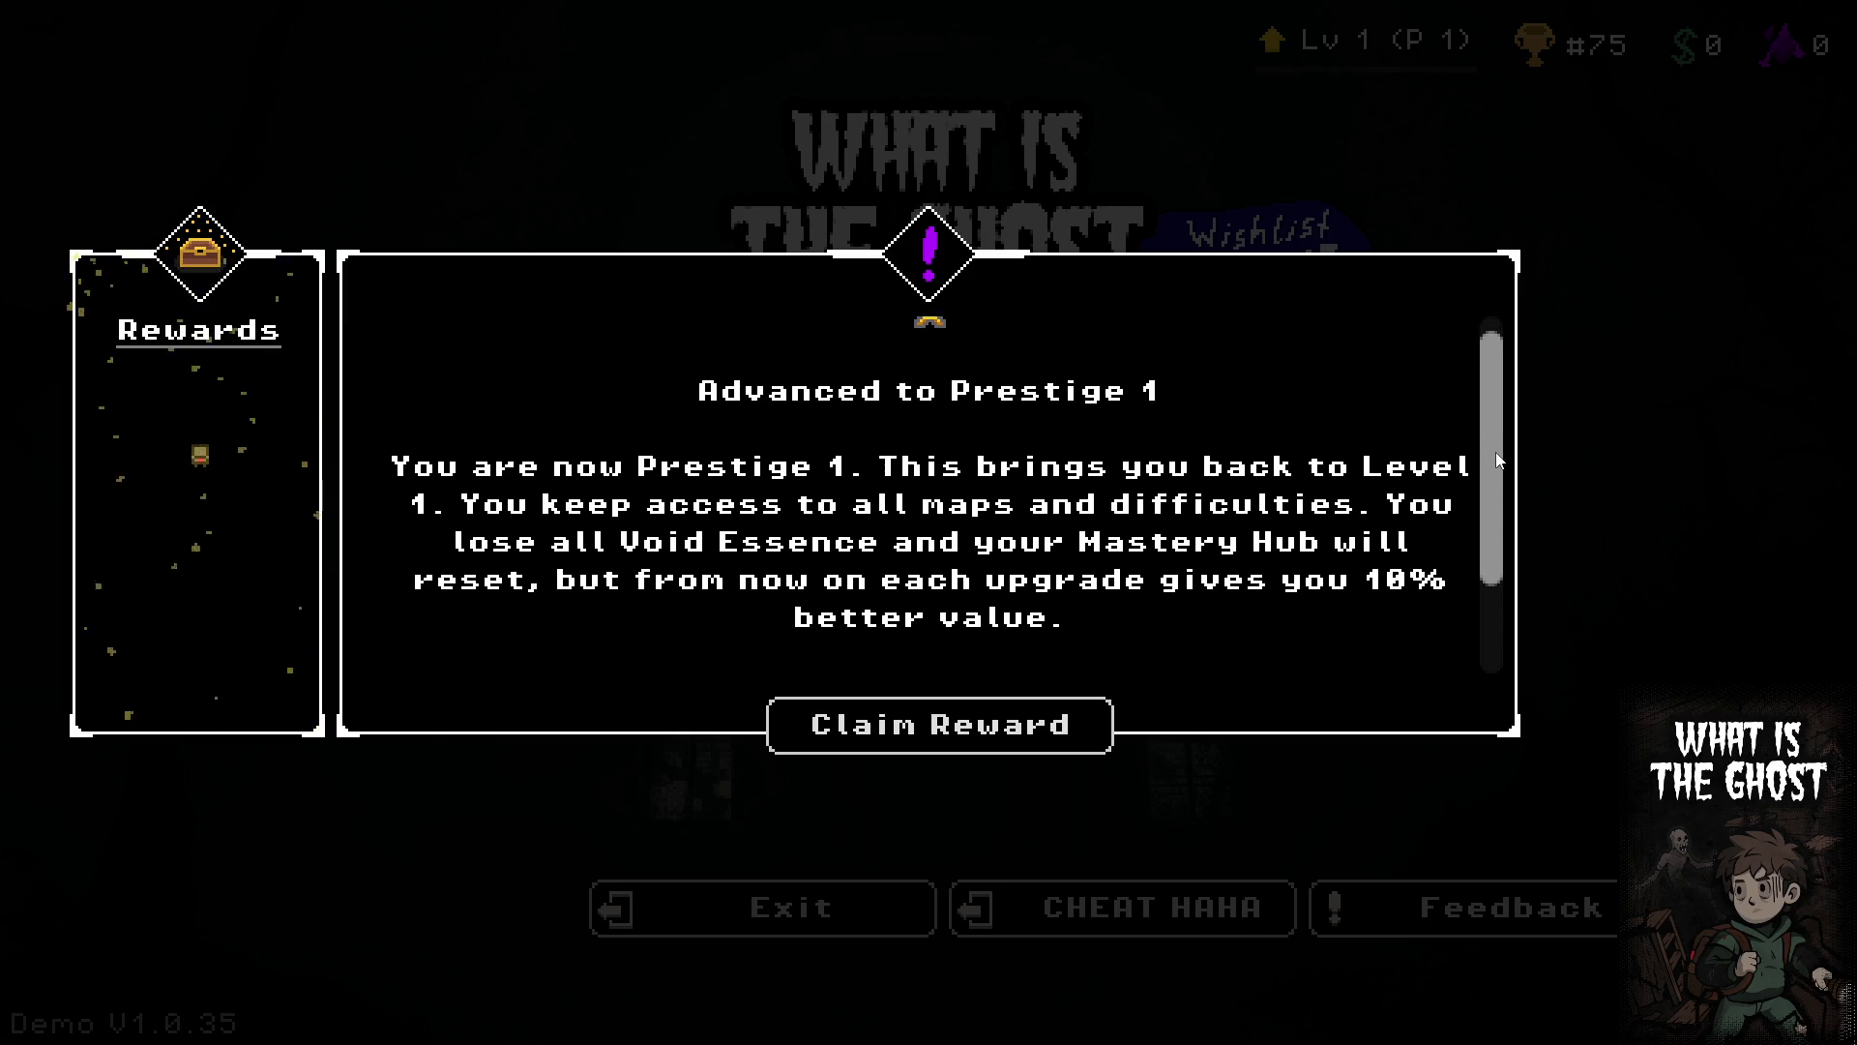
pyautogui.moveTo(1499, 462); pyautogui.dragTo(1491, 541)
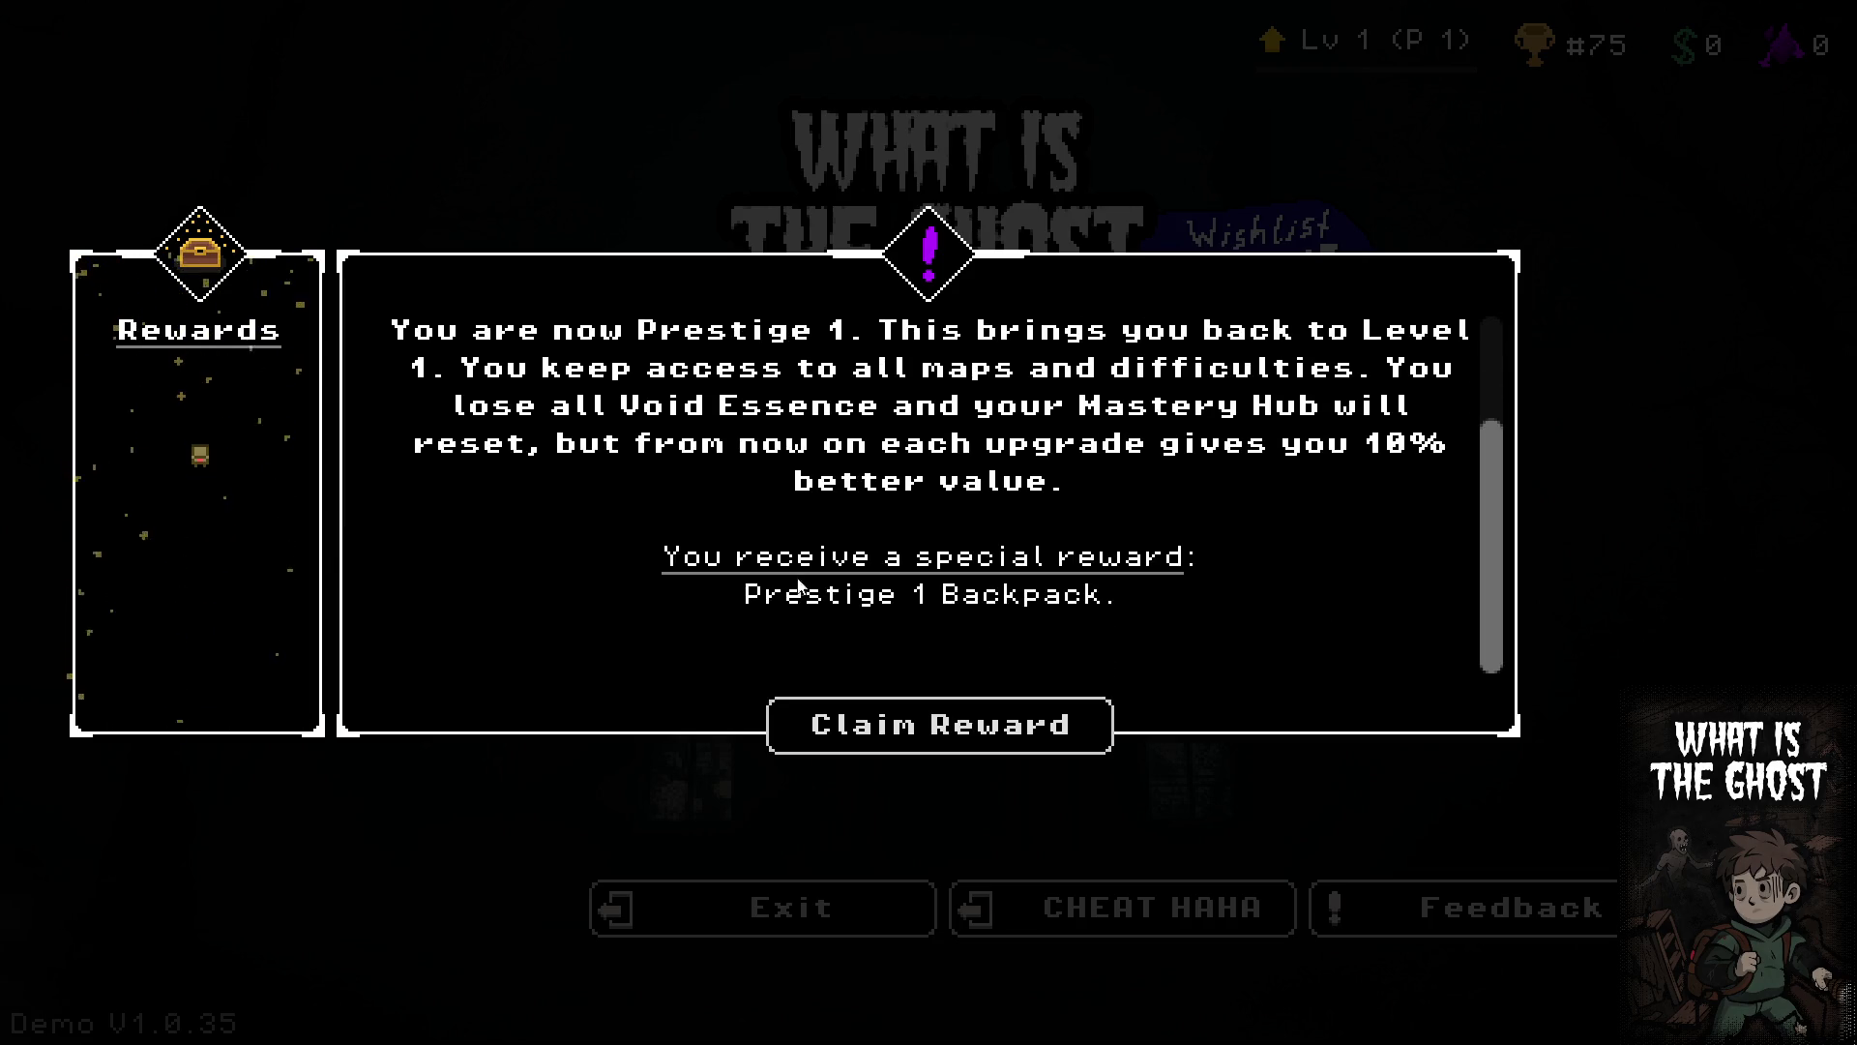
pyautogui.click(1045, 732)
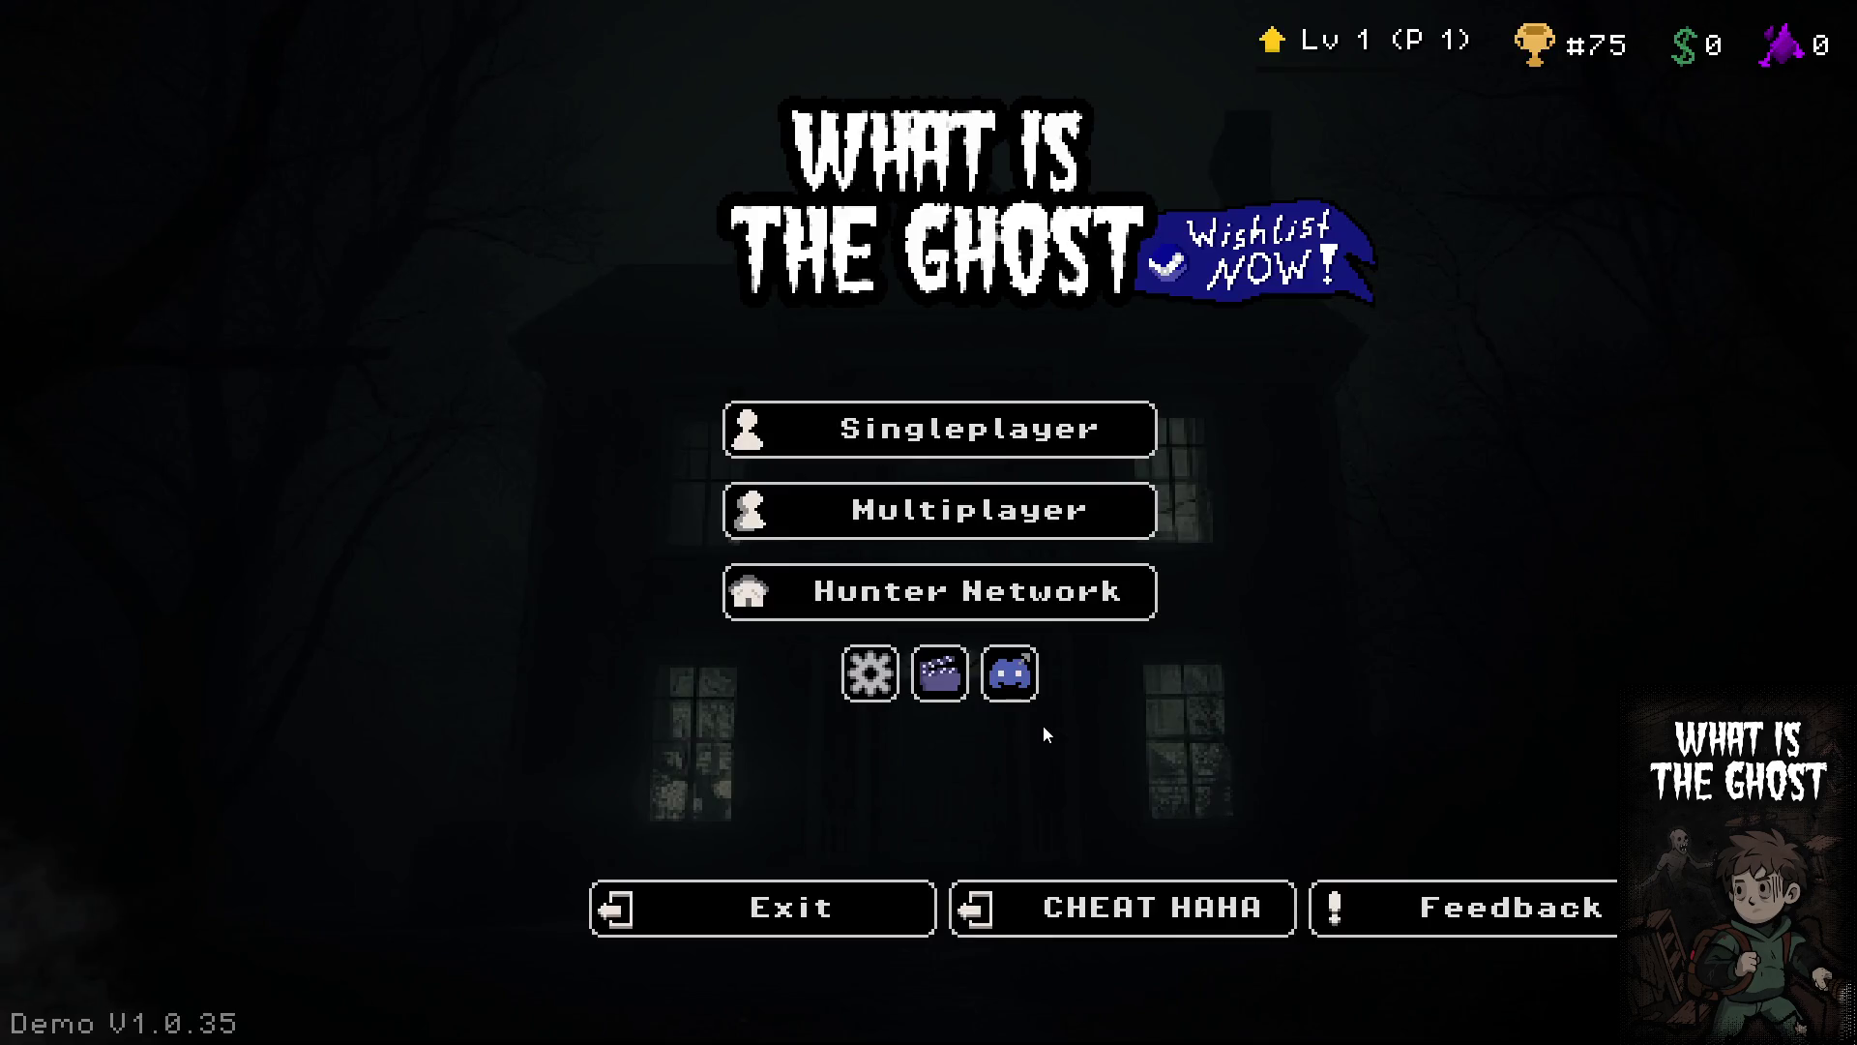
pyautogui.click(834, 909)
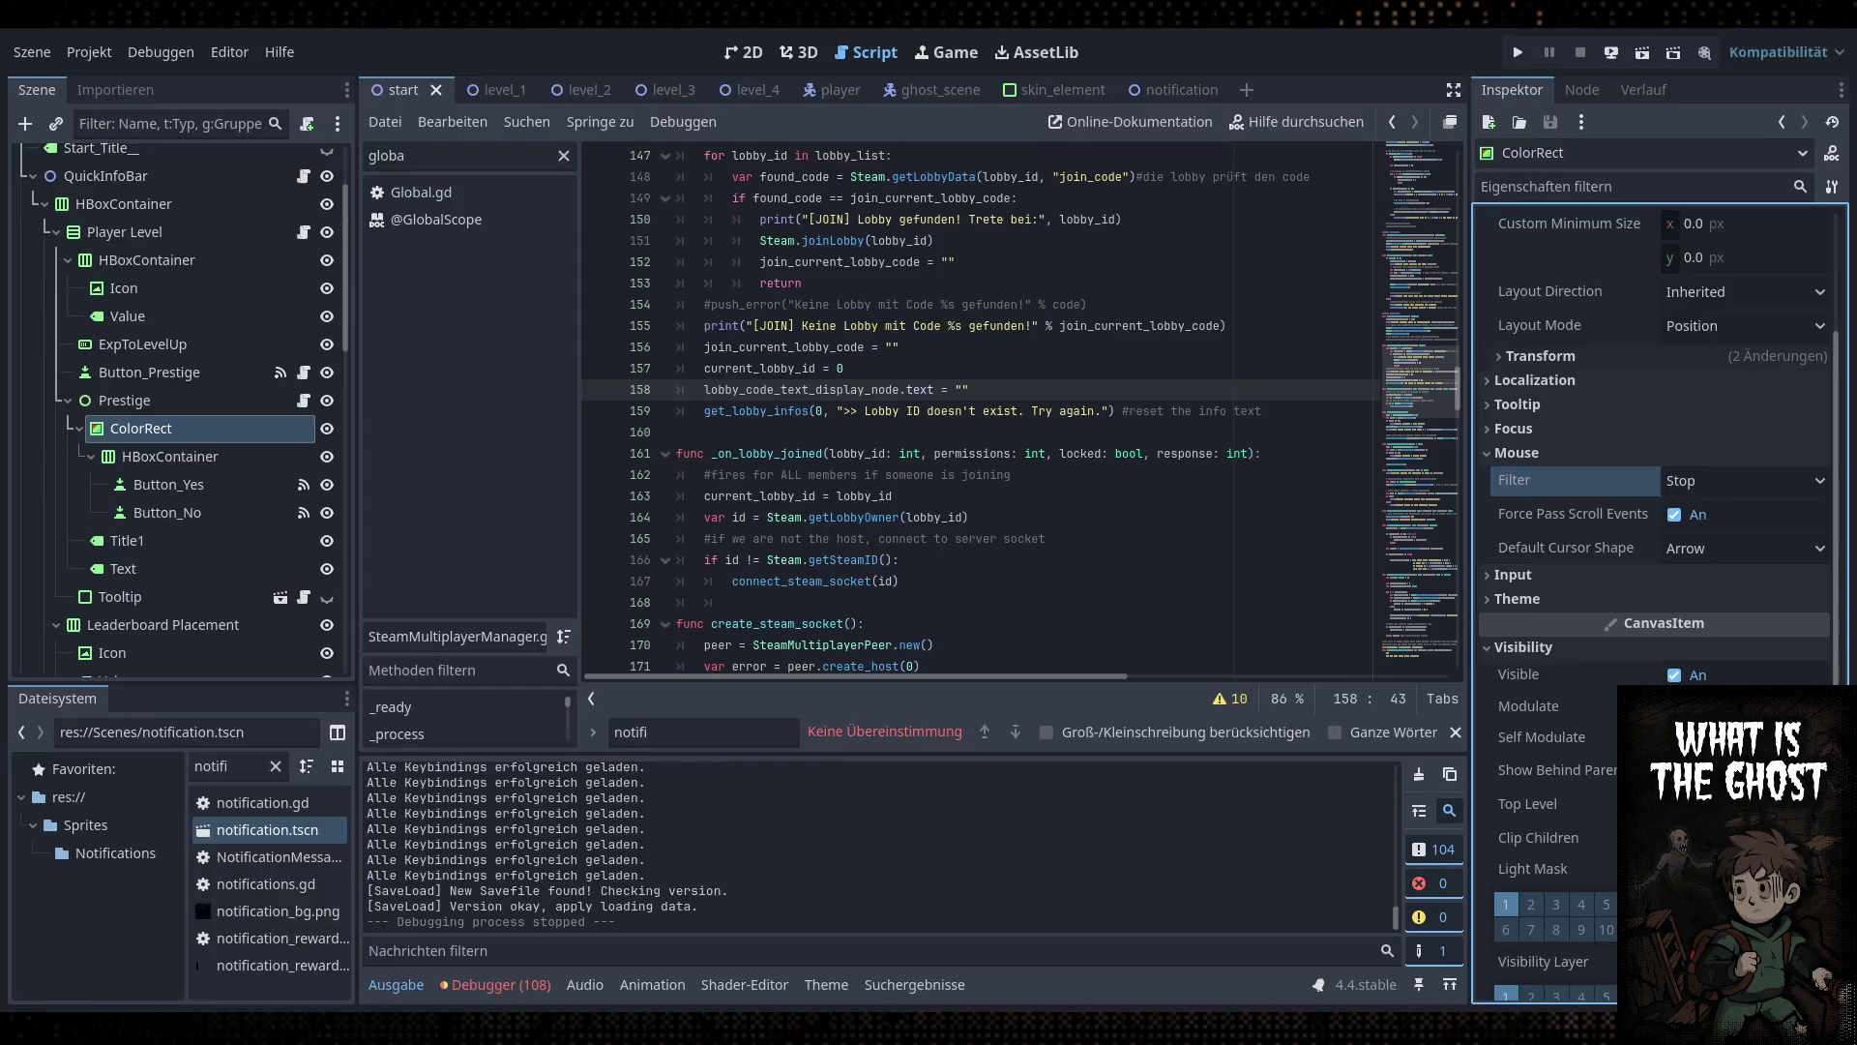
# Review Global.gd and the prestige match block in prestige.gd
pyautogui.scroll(3, 193, 320)
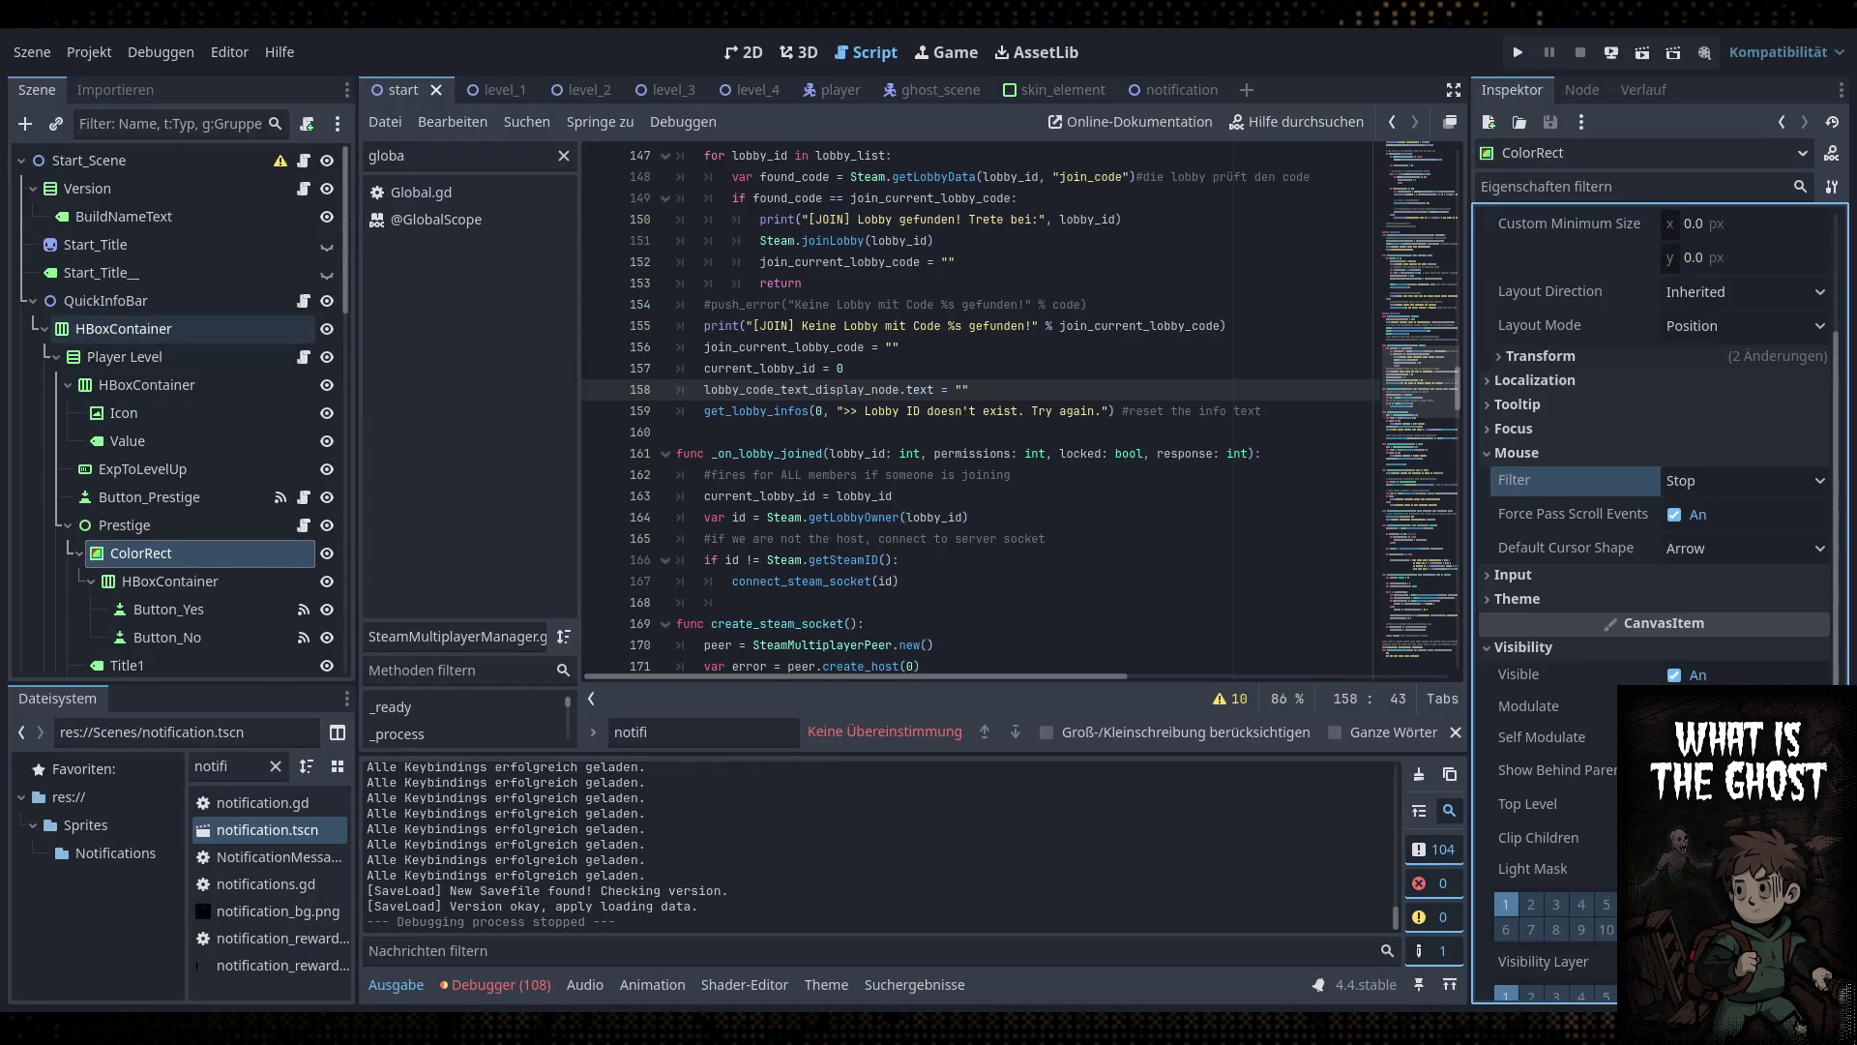
pyautogui.click(422, 193)
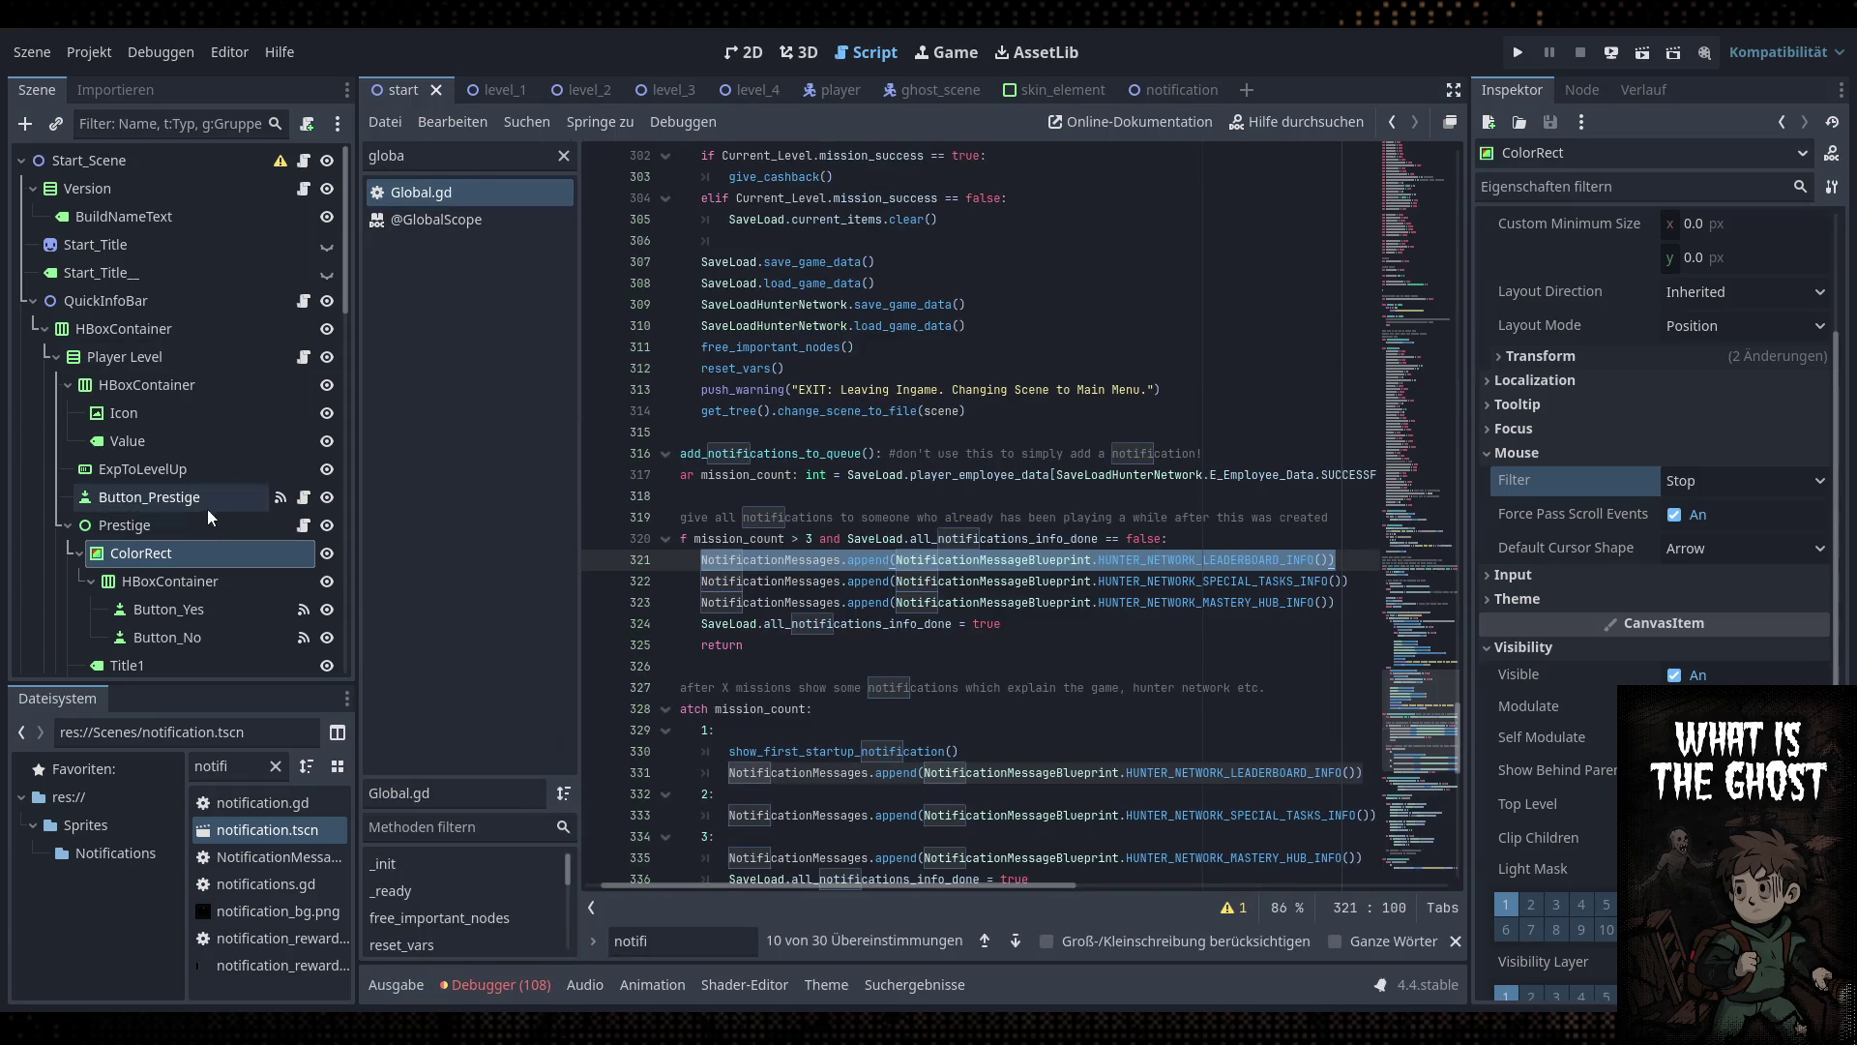
pyautogui.click(303, 525)
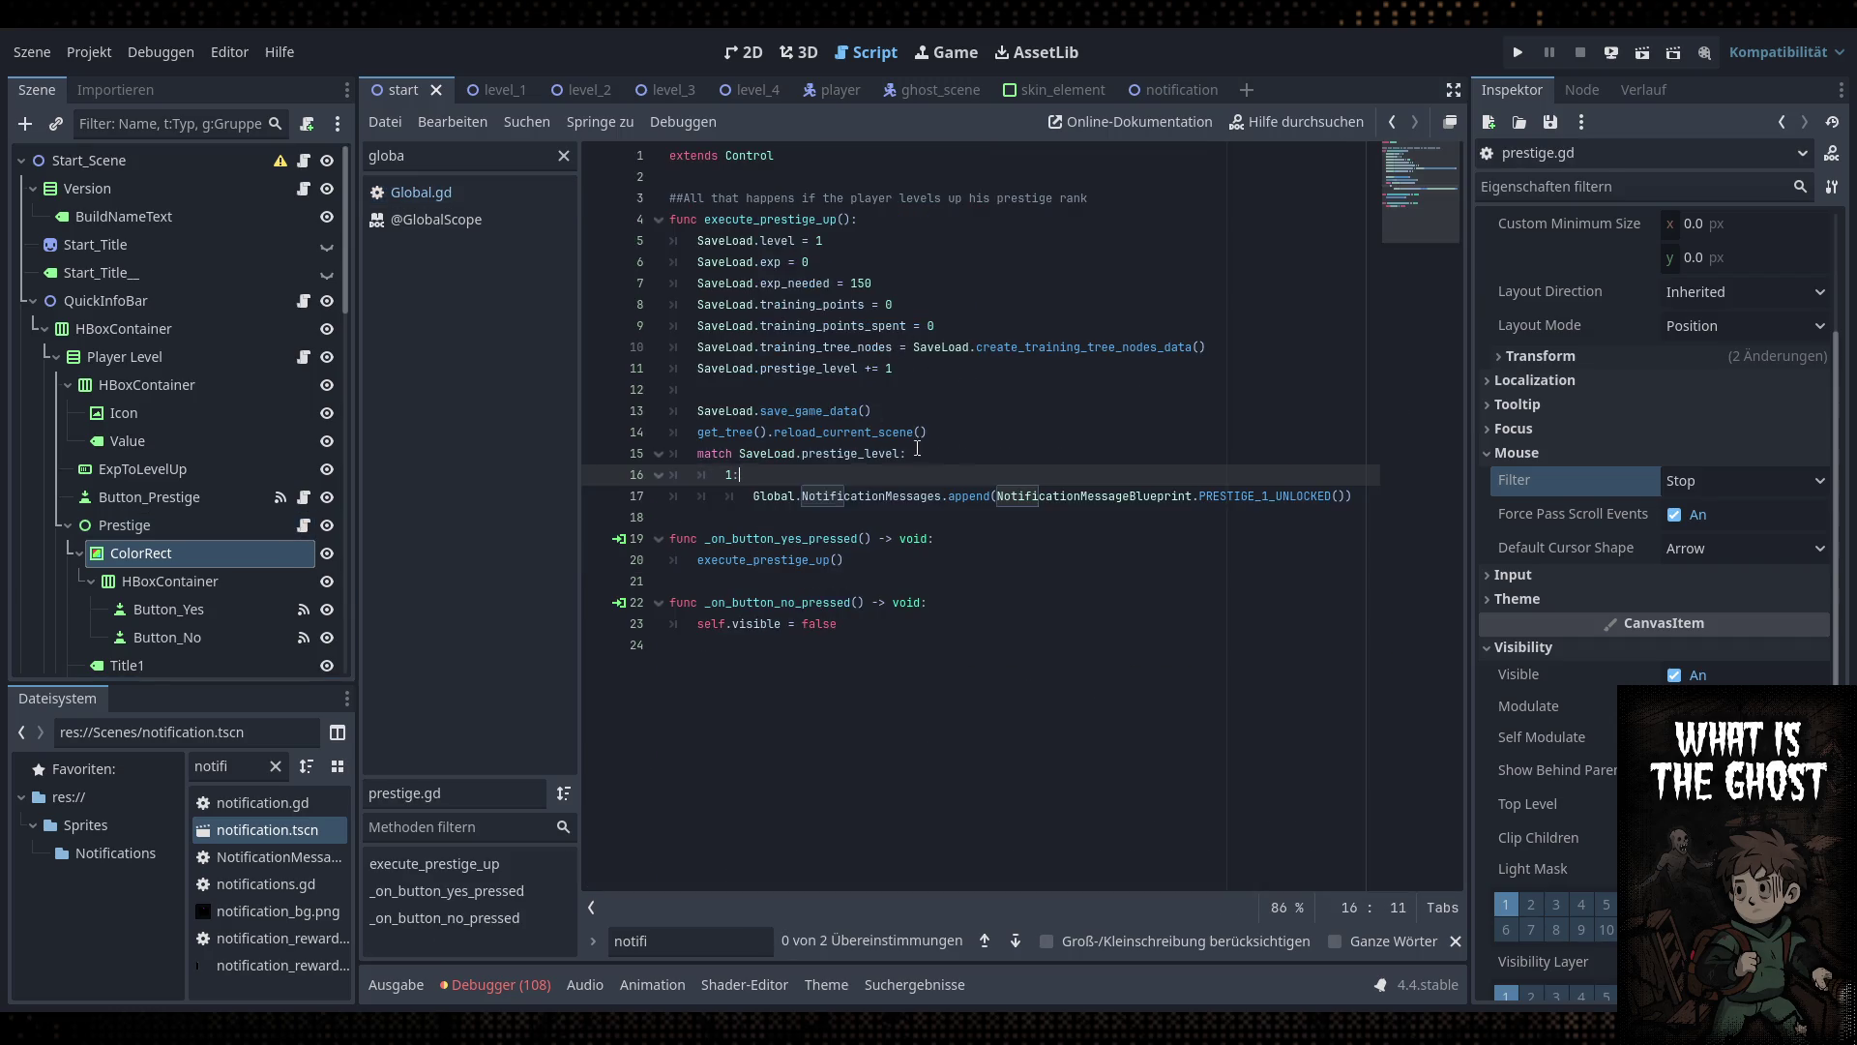
pyautogui.click(926, 453)
pyautogui.press('Down')
pyautogui.press('Down')
pyautogui.press('Up')
pyautogui.press('Up')
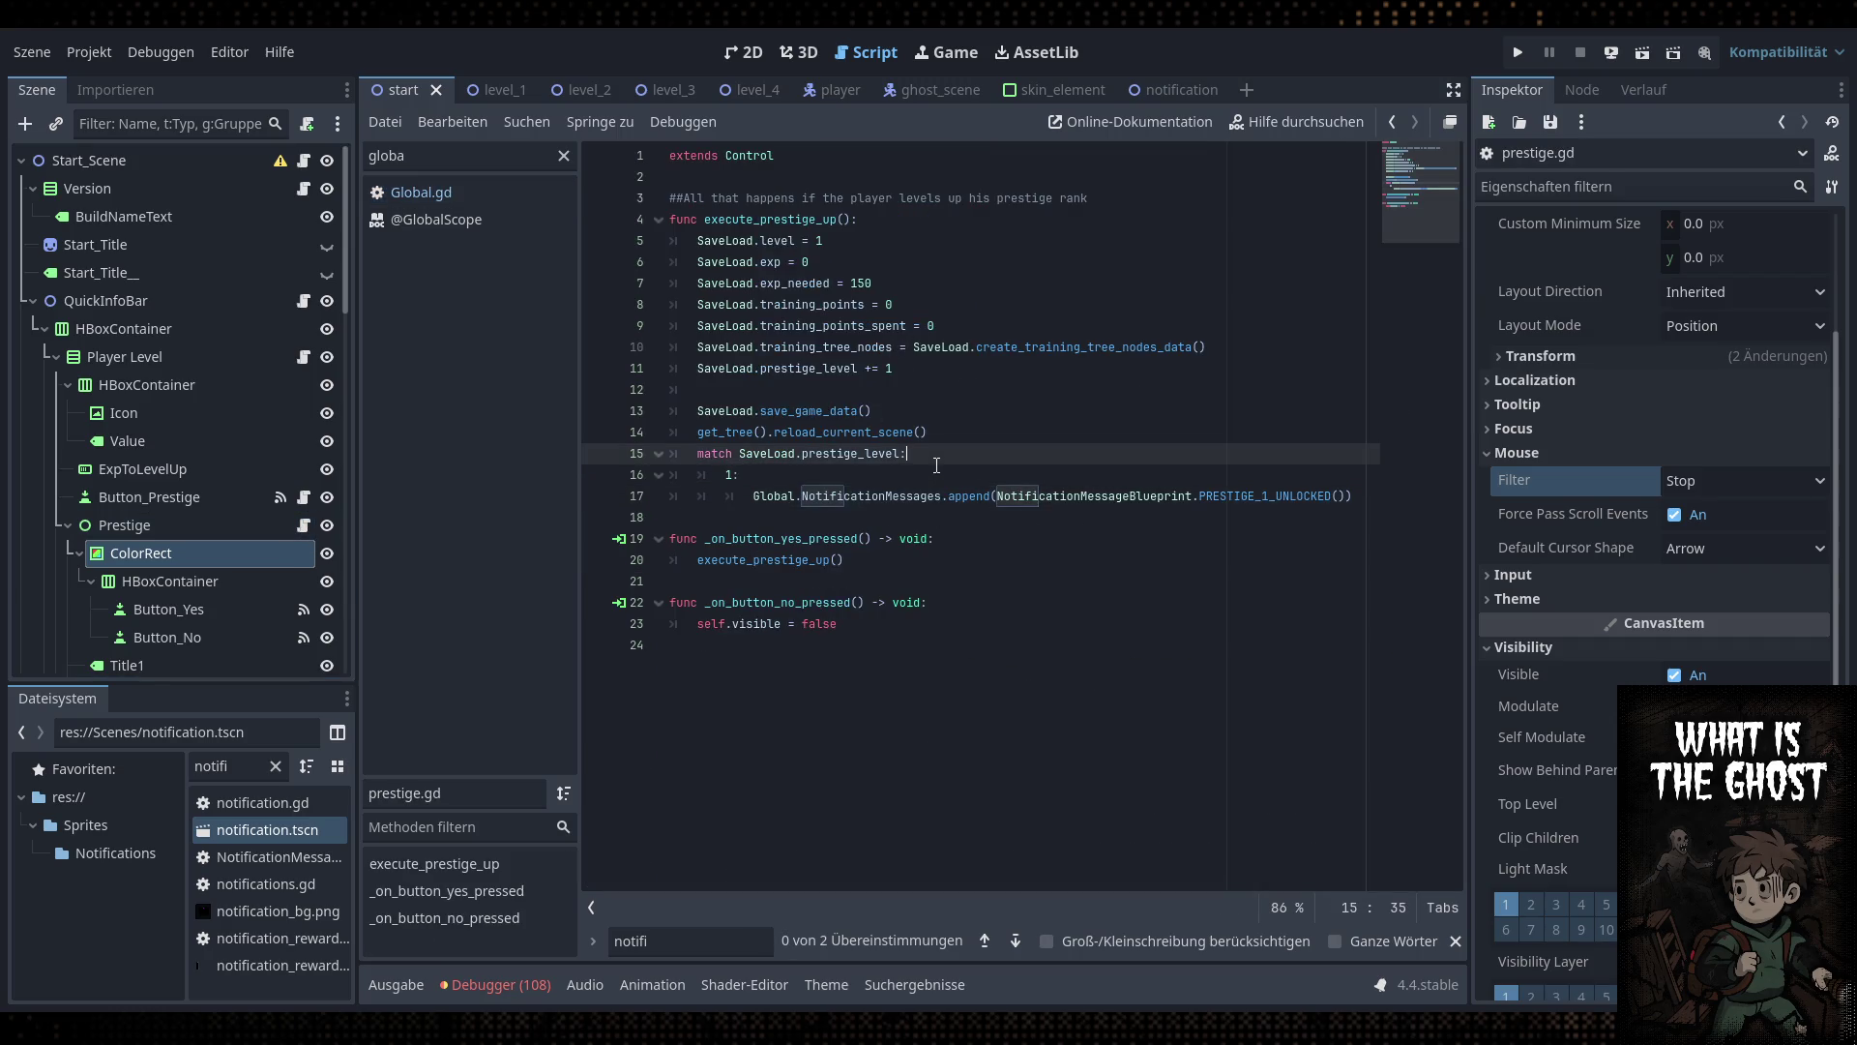
pyautogui.click(926, 468)
# In quick_info_bar.gd, remove the space after P in the '(P %s)' level format
pyautogui.click(304, 301)
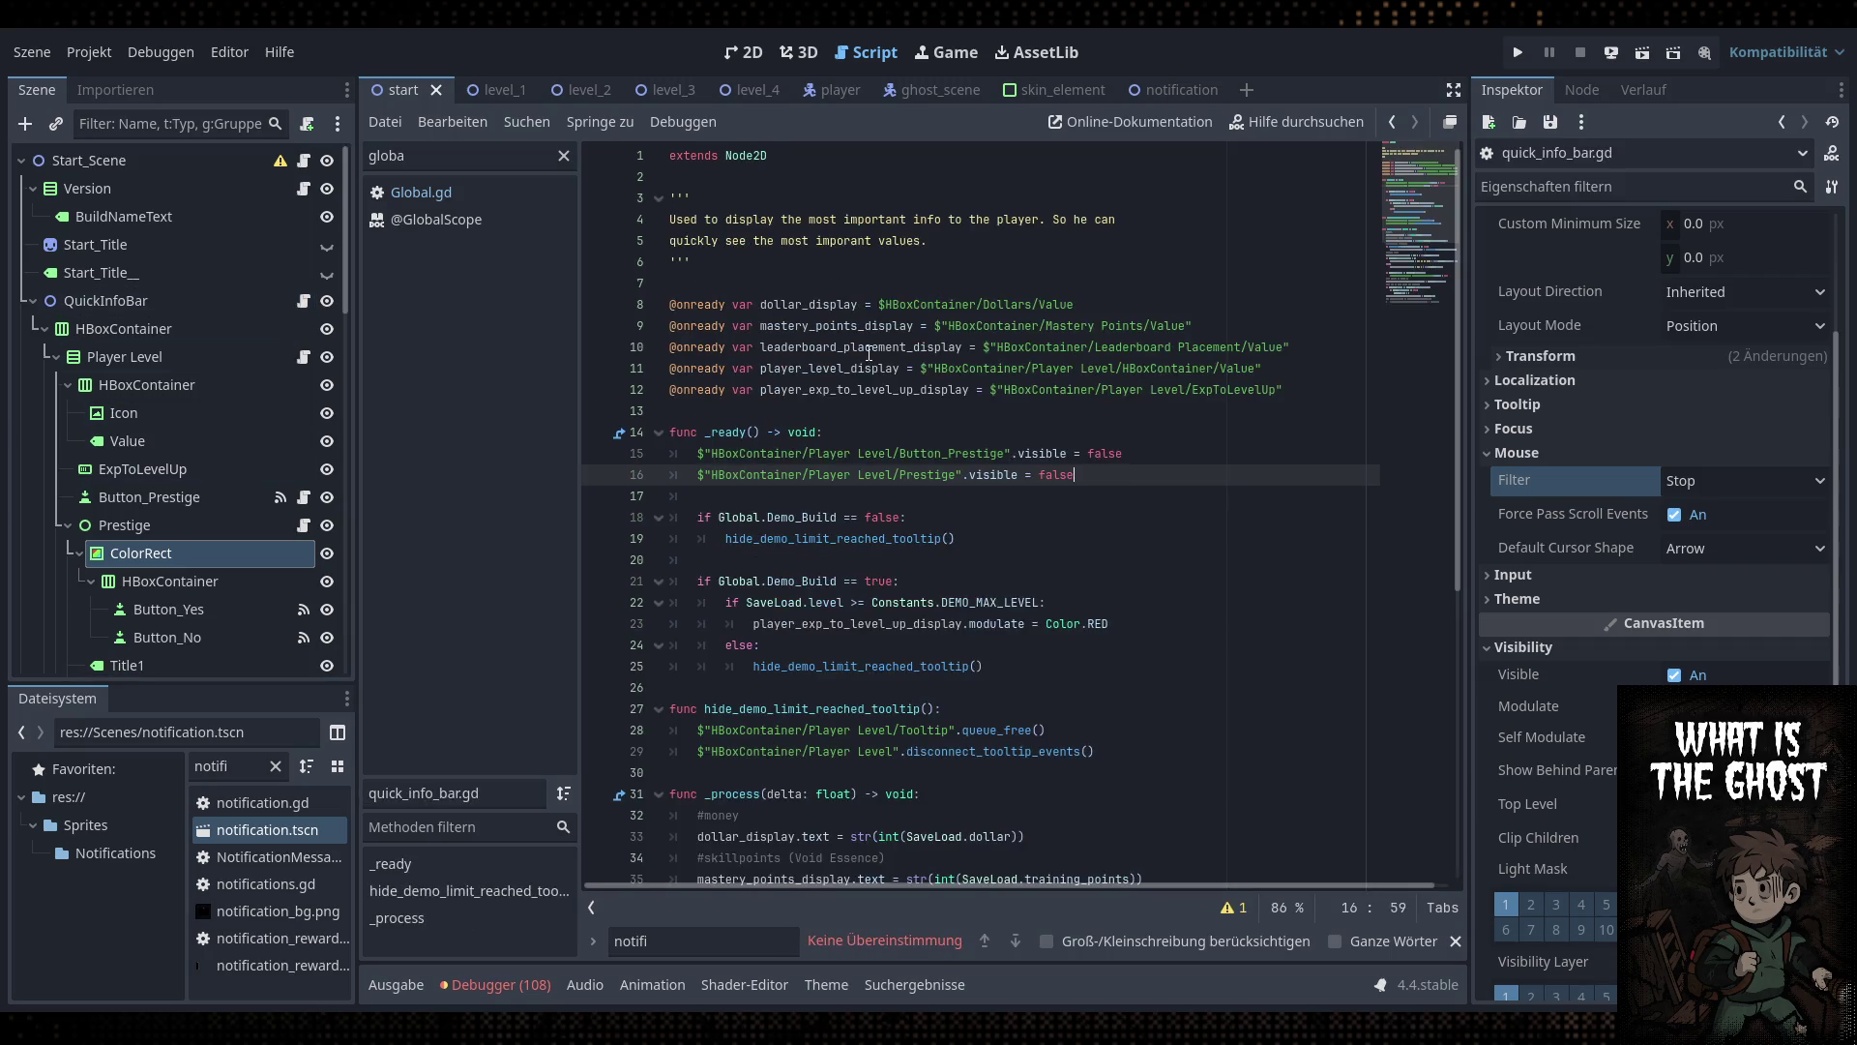
pyautogui.scroll(-8, 1068, 675)
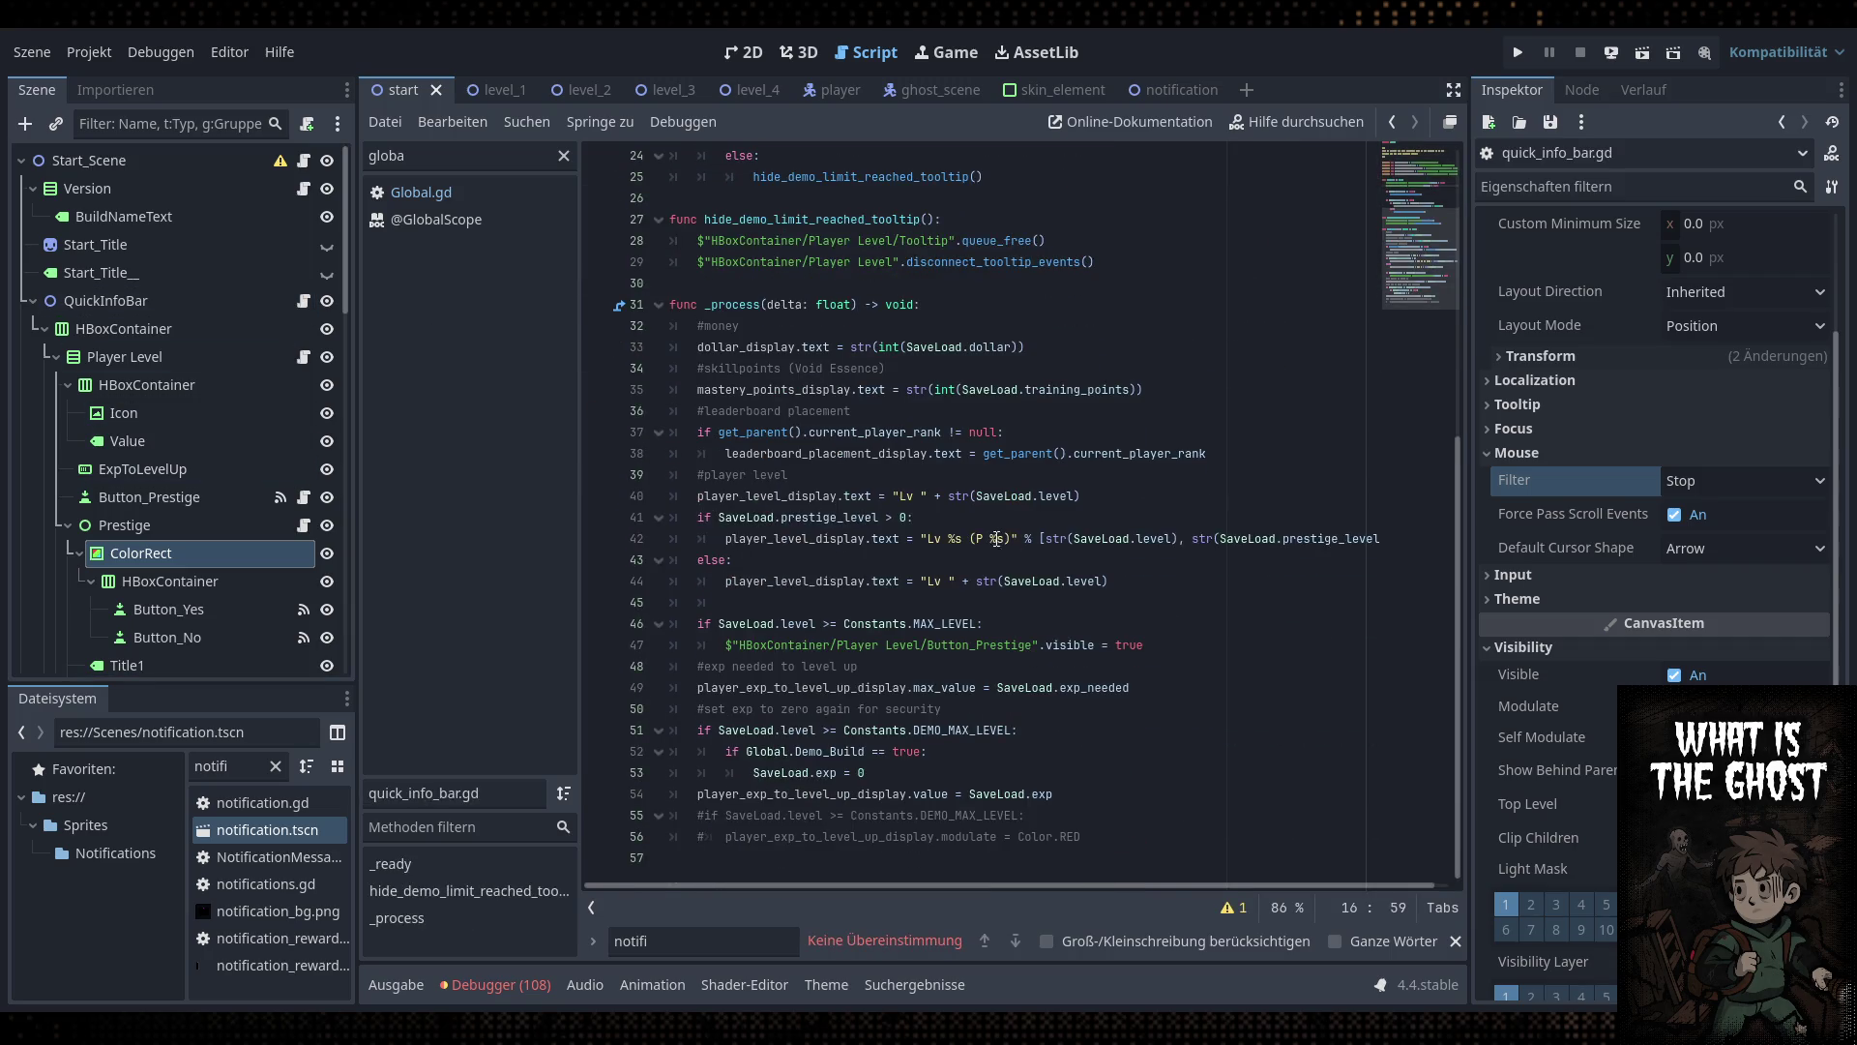
pyautogui.click(997, 539)
pyautogui.press('BackSpace')
pyautogui.press('Up')
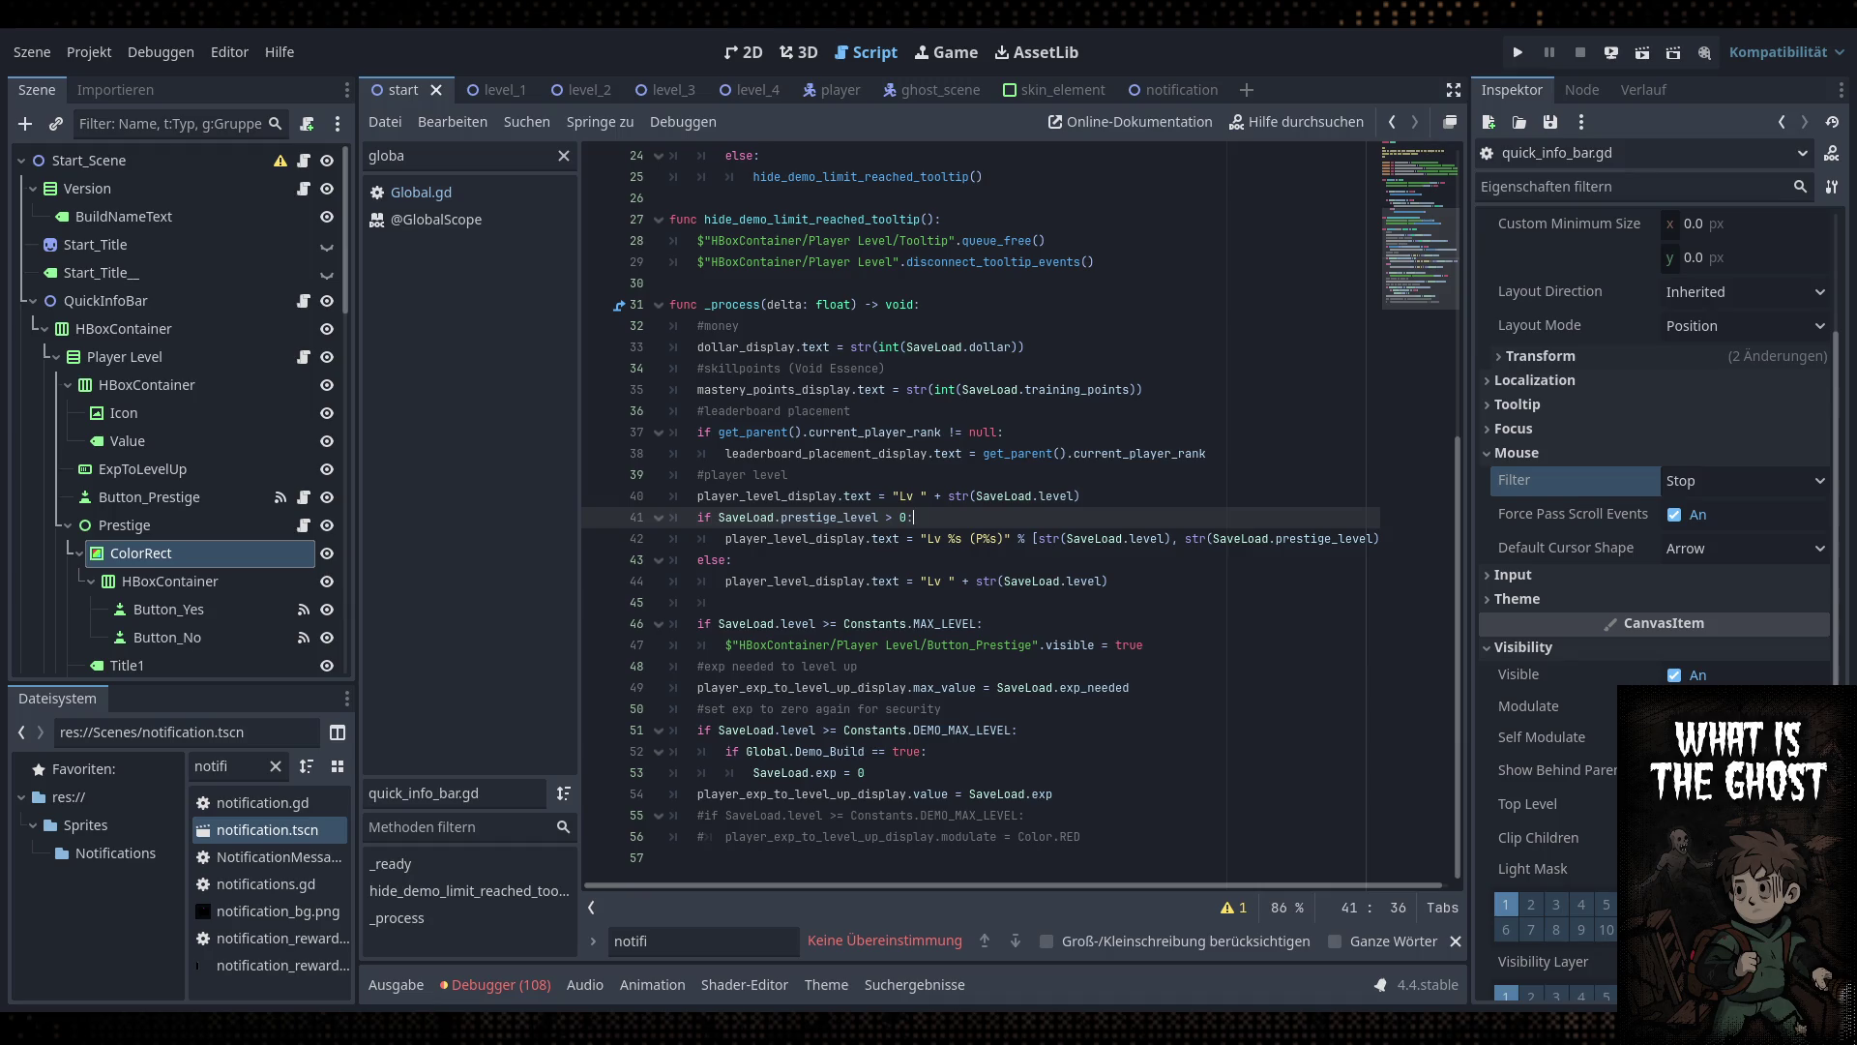
pyautogui.click(1053, 559)
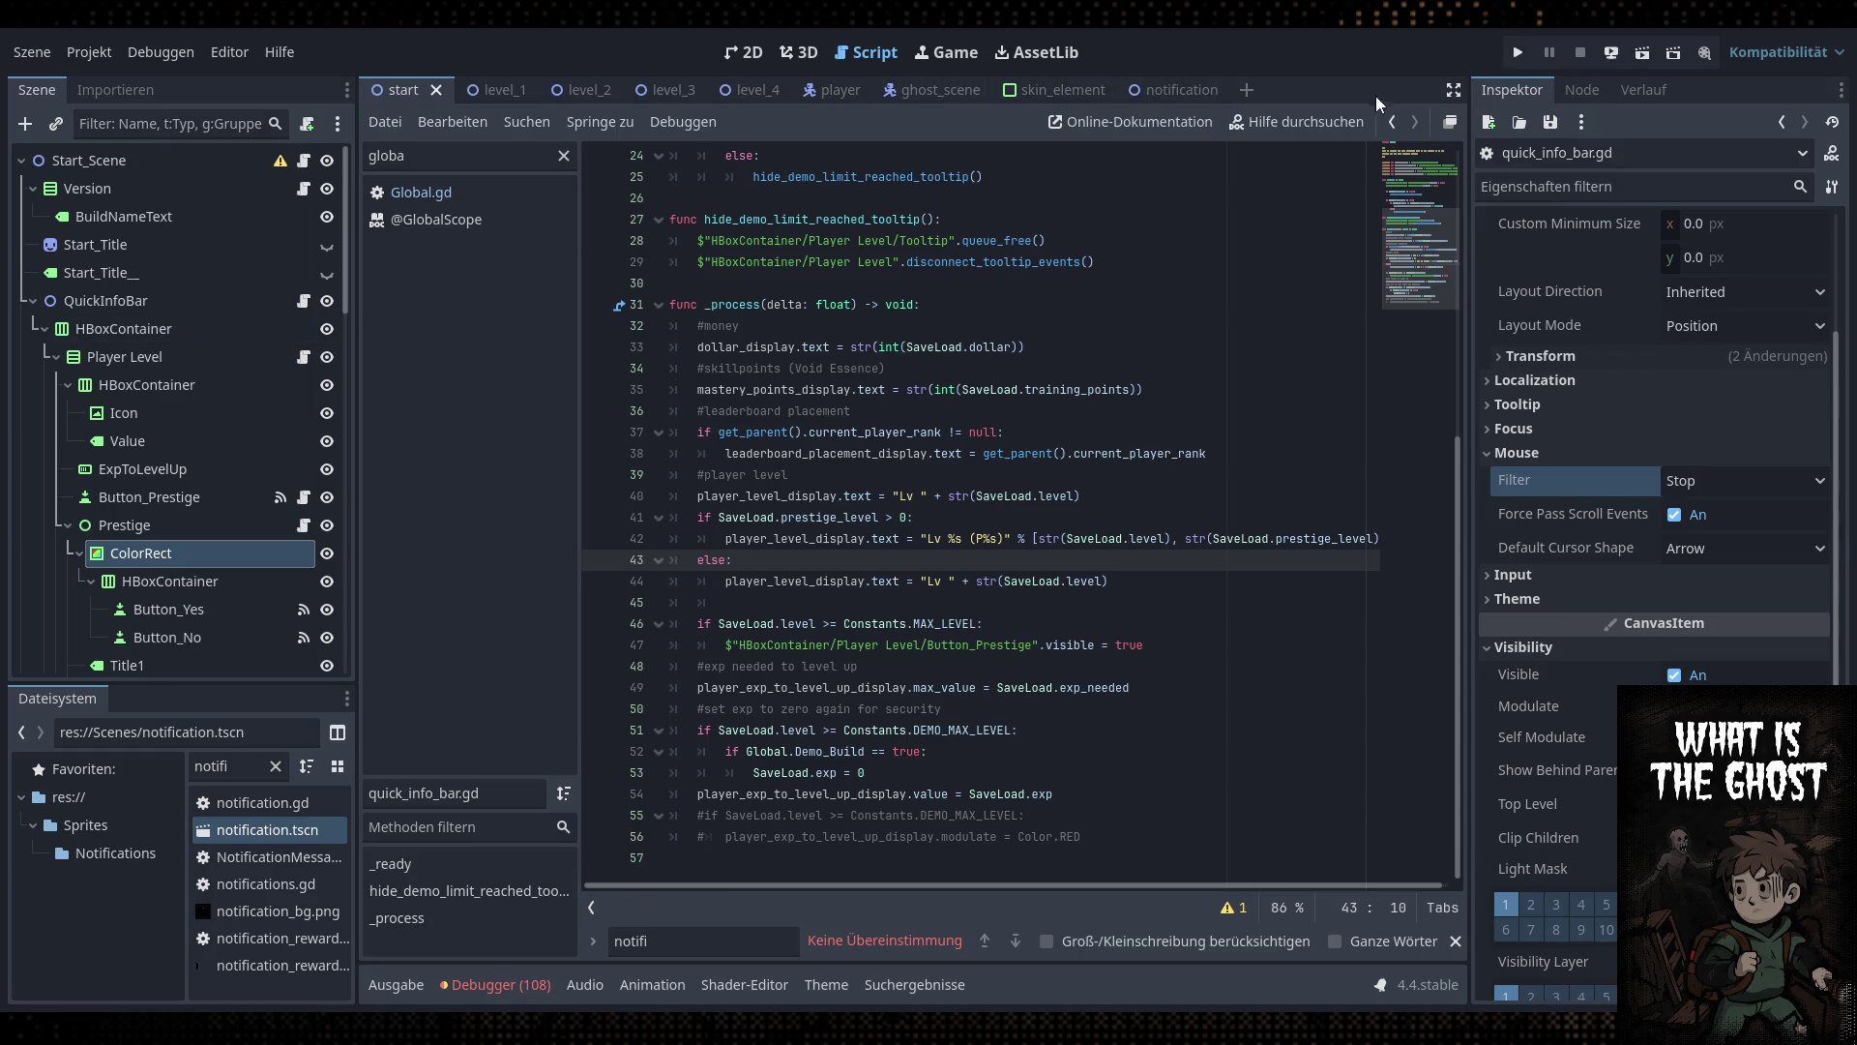
pyautogui.click(753, 60)
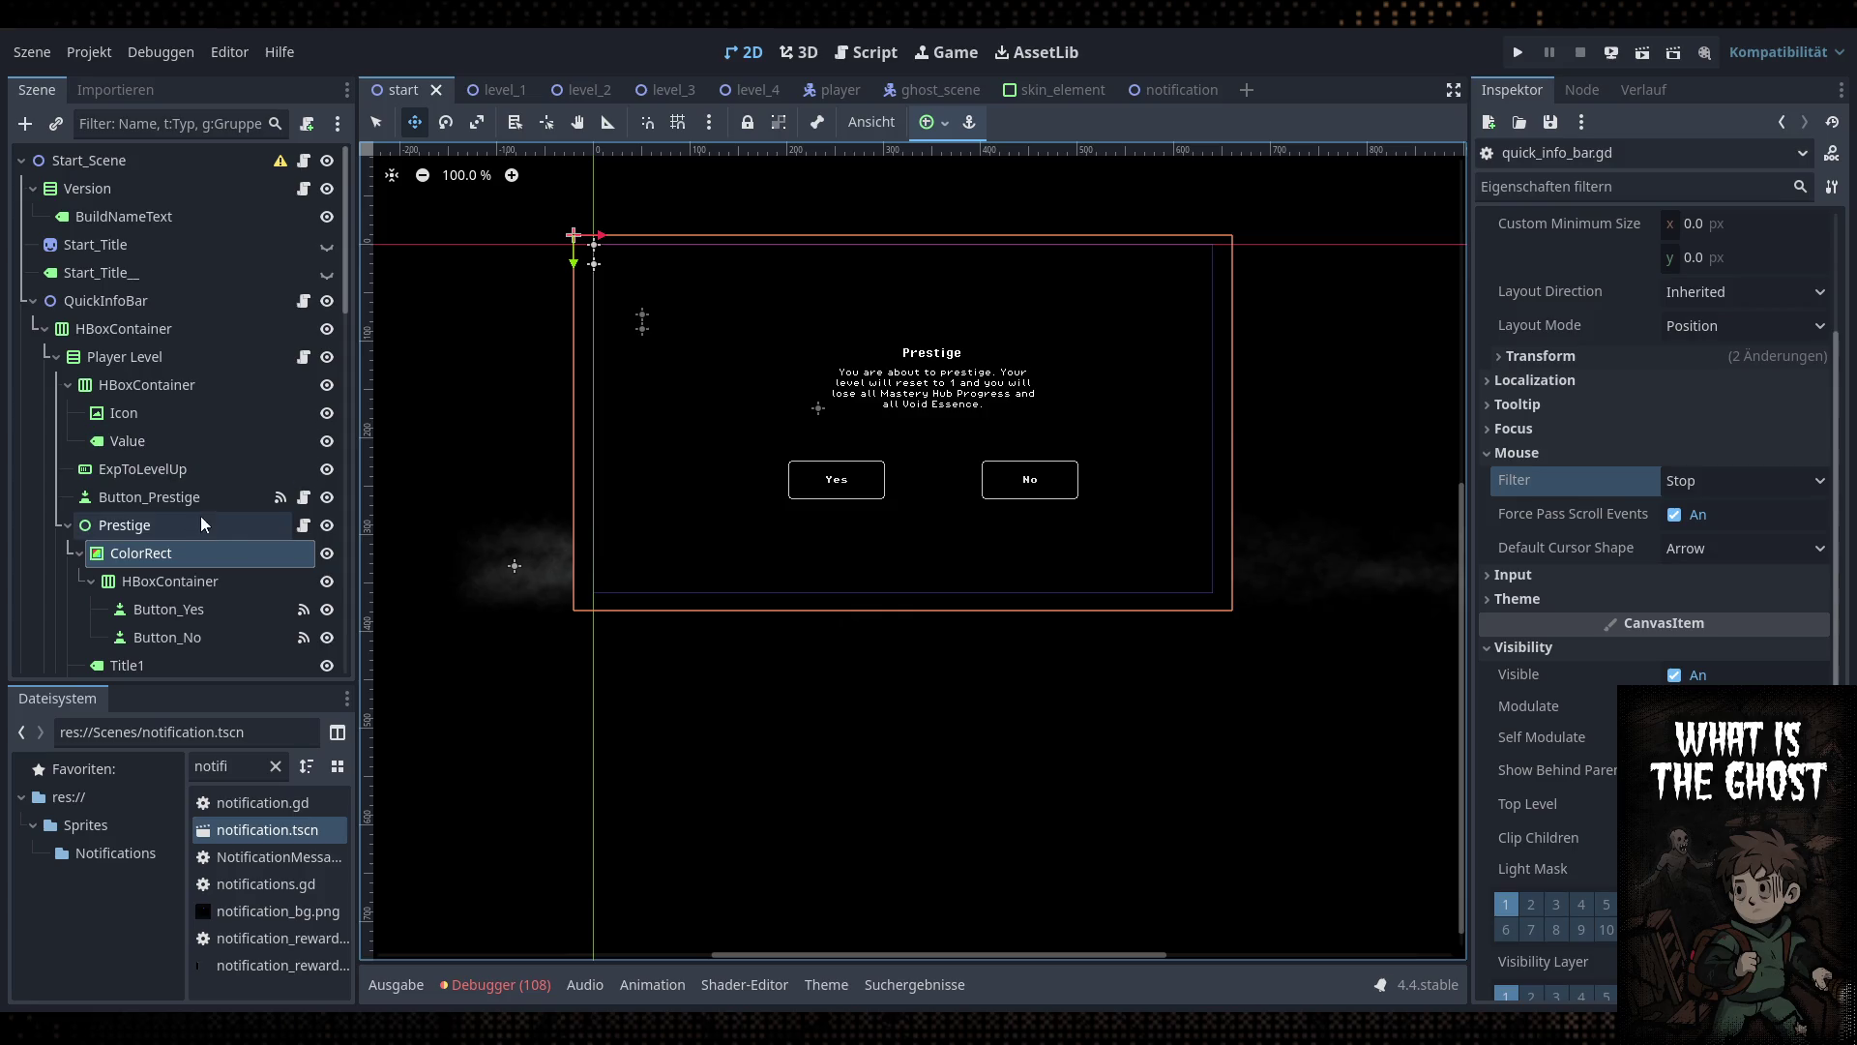
# Hide the Prestige dialog node, save the start scene, and select Button_Prestige
pyautogui.click(326, 525)
pyautogui.hotkey('ctrl', 's')
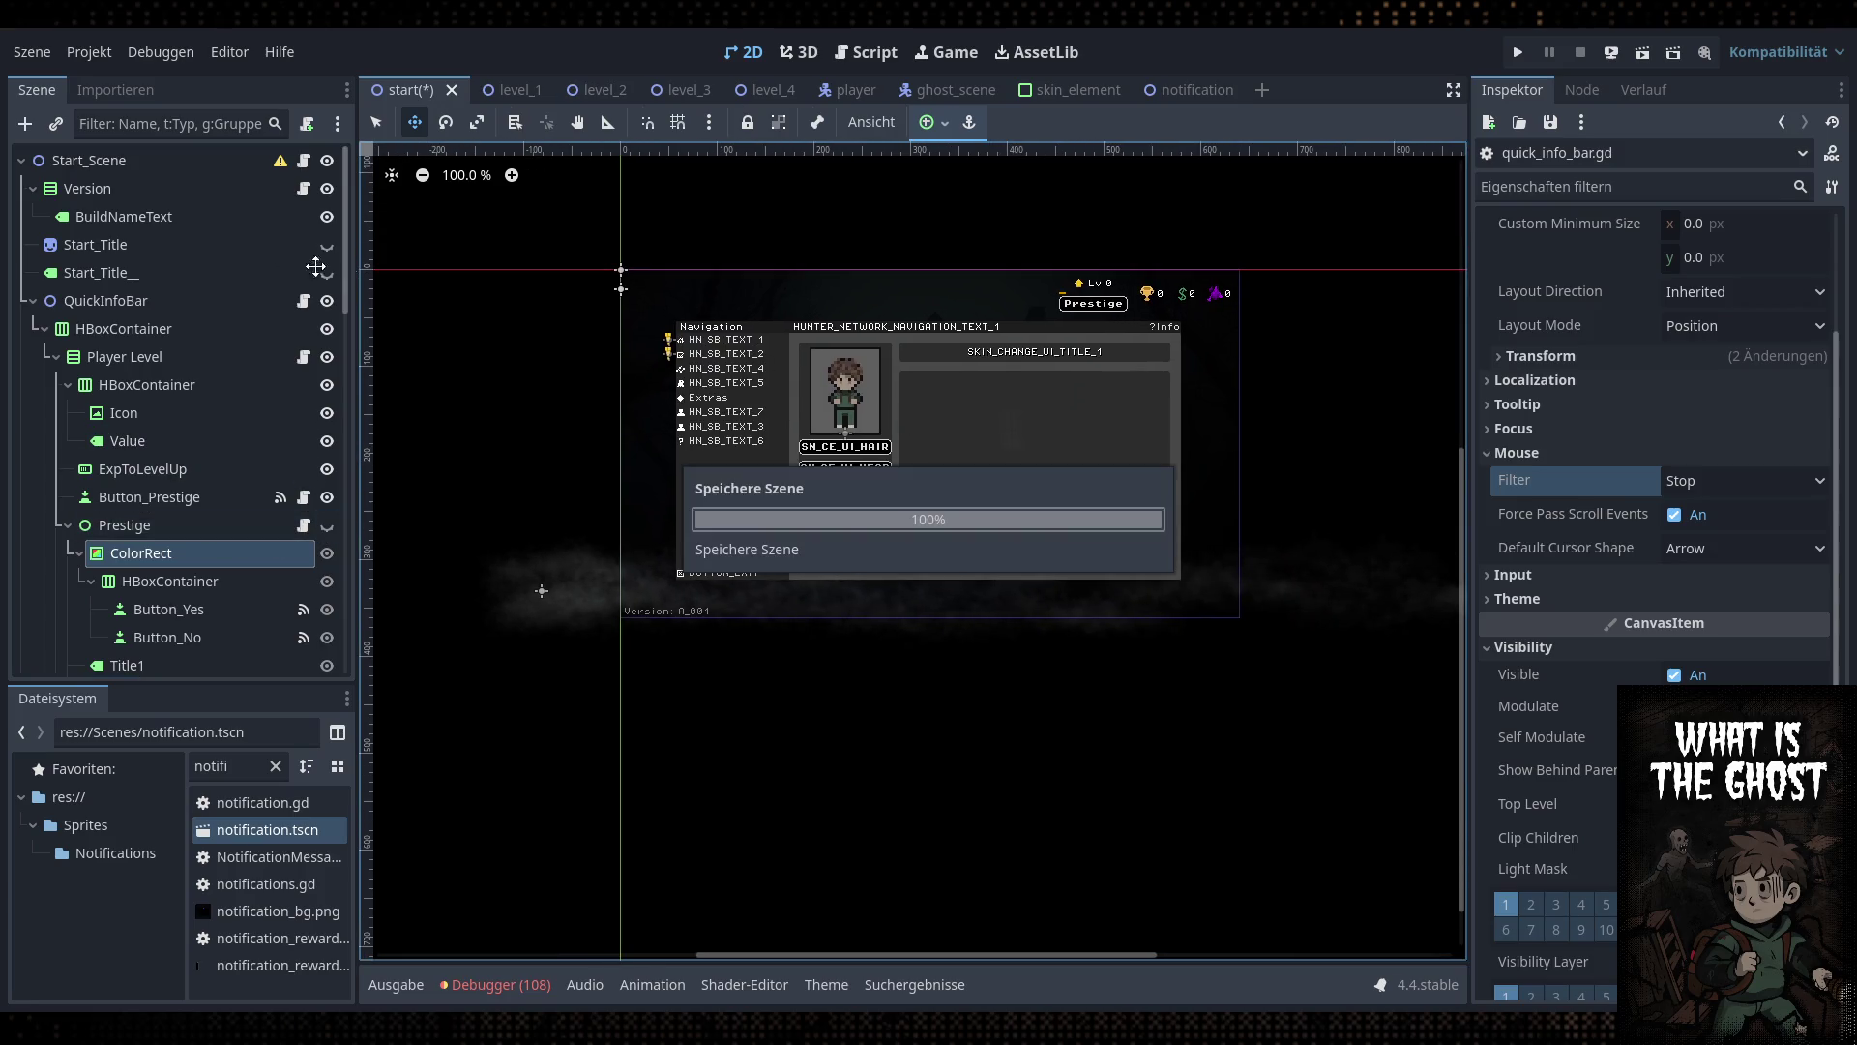
pyautogui.click(213, 497)
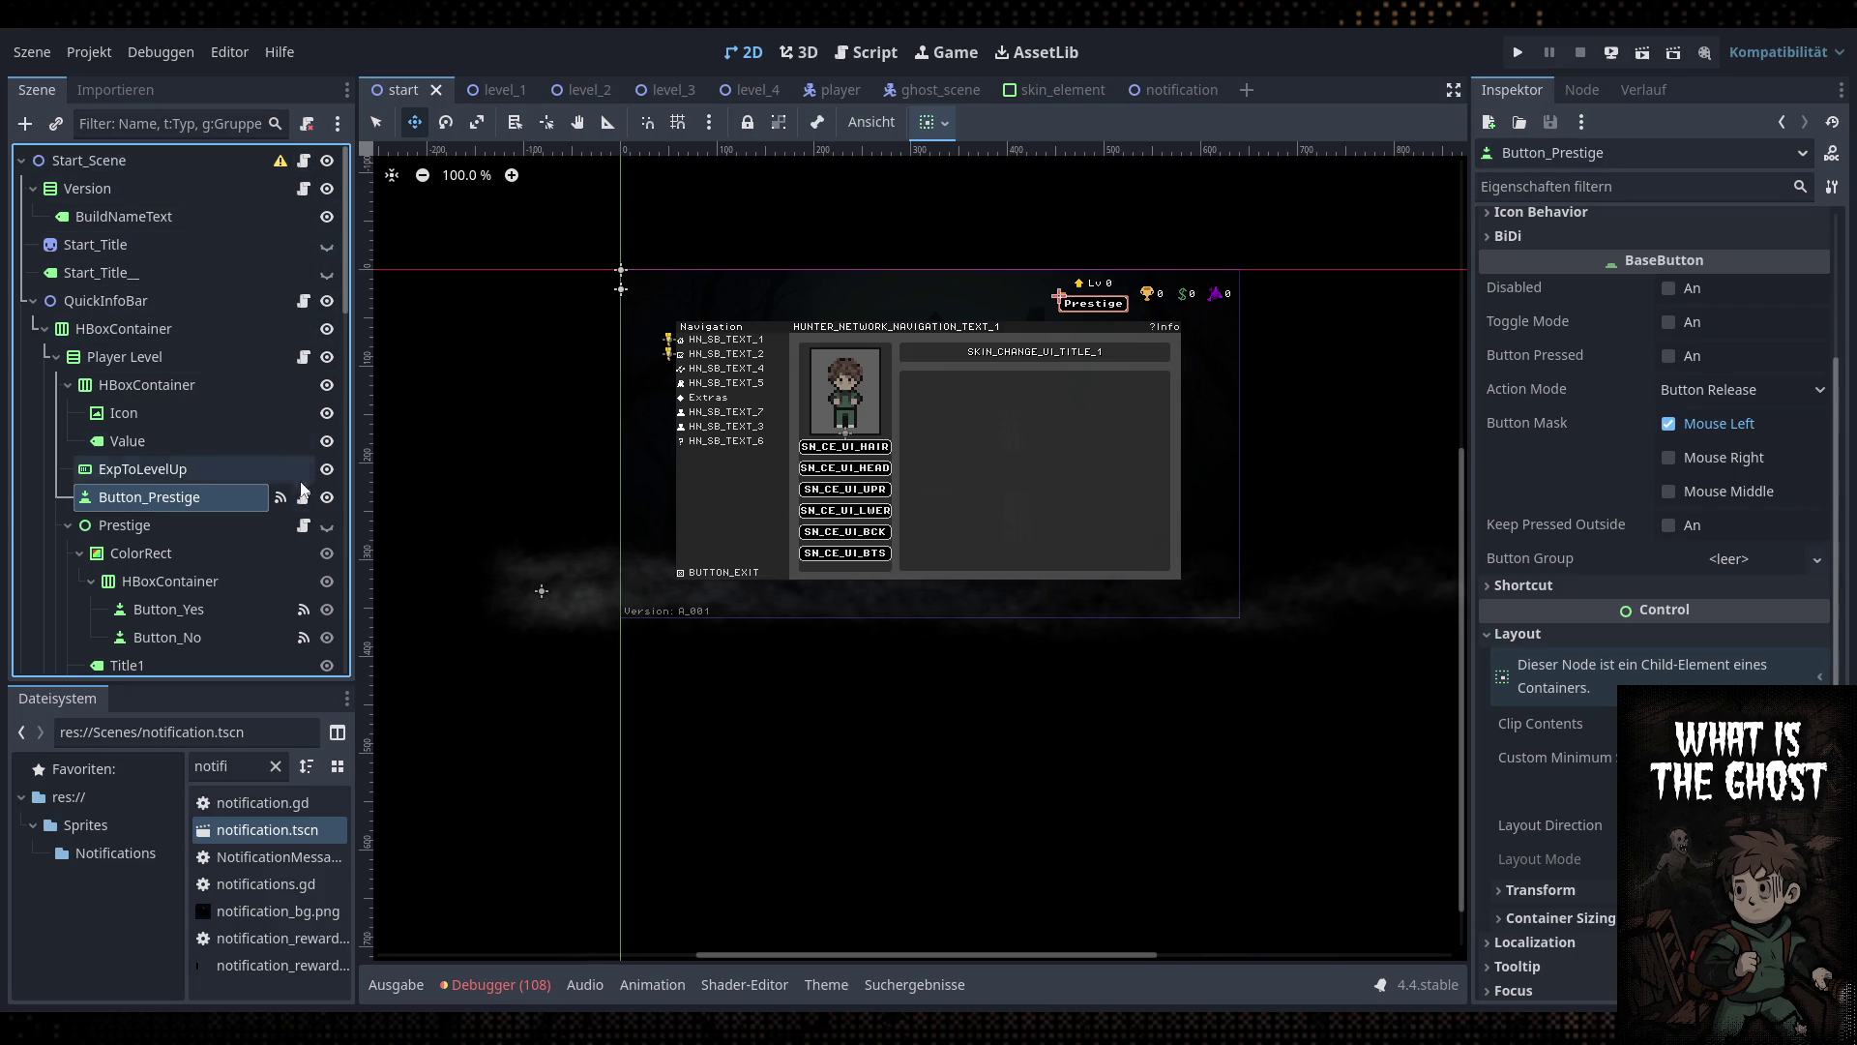
# In quick_info_bar.gd, wrap the Button_Prestige line in 'if Global.Current_Start.visible == true:' and save
pyautogui.click(304, 301)
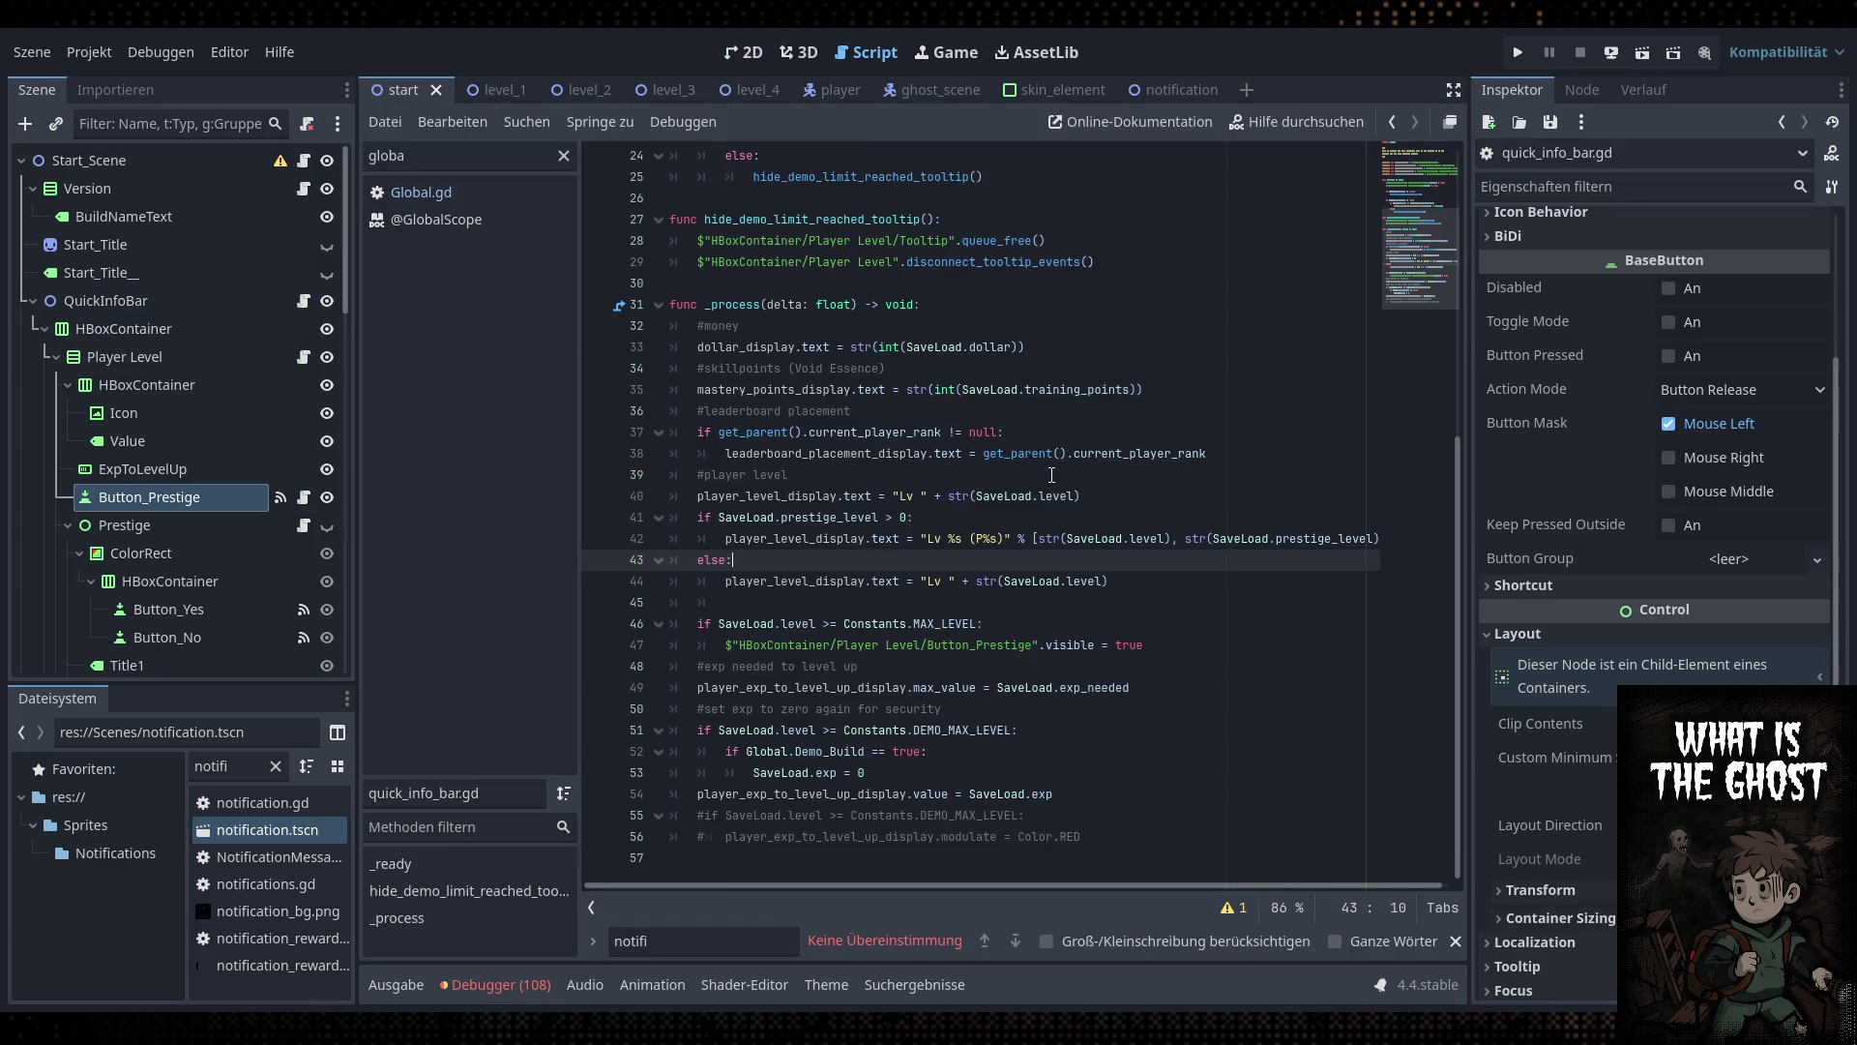
pyautogui.click(1025, 625)
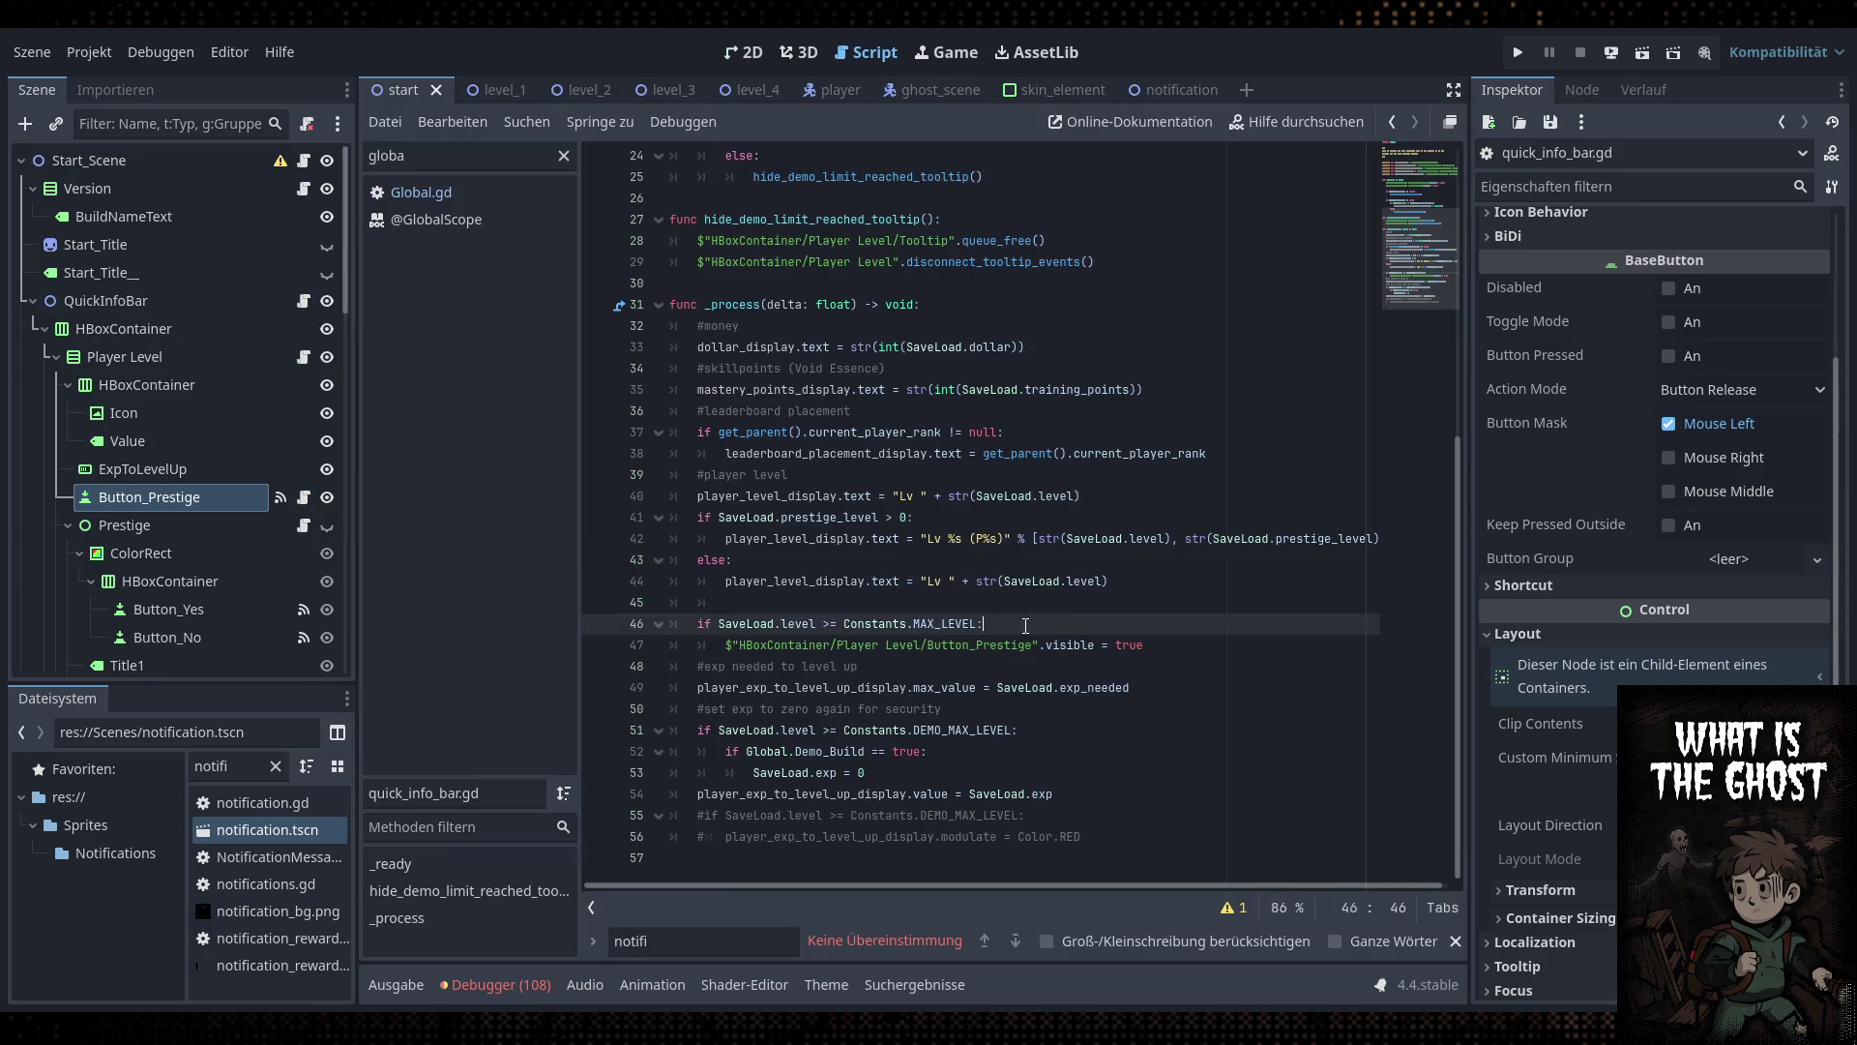
pyautogui.press('Return')
pyautogui.write('if Gl')
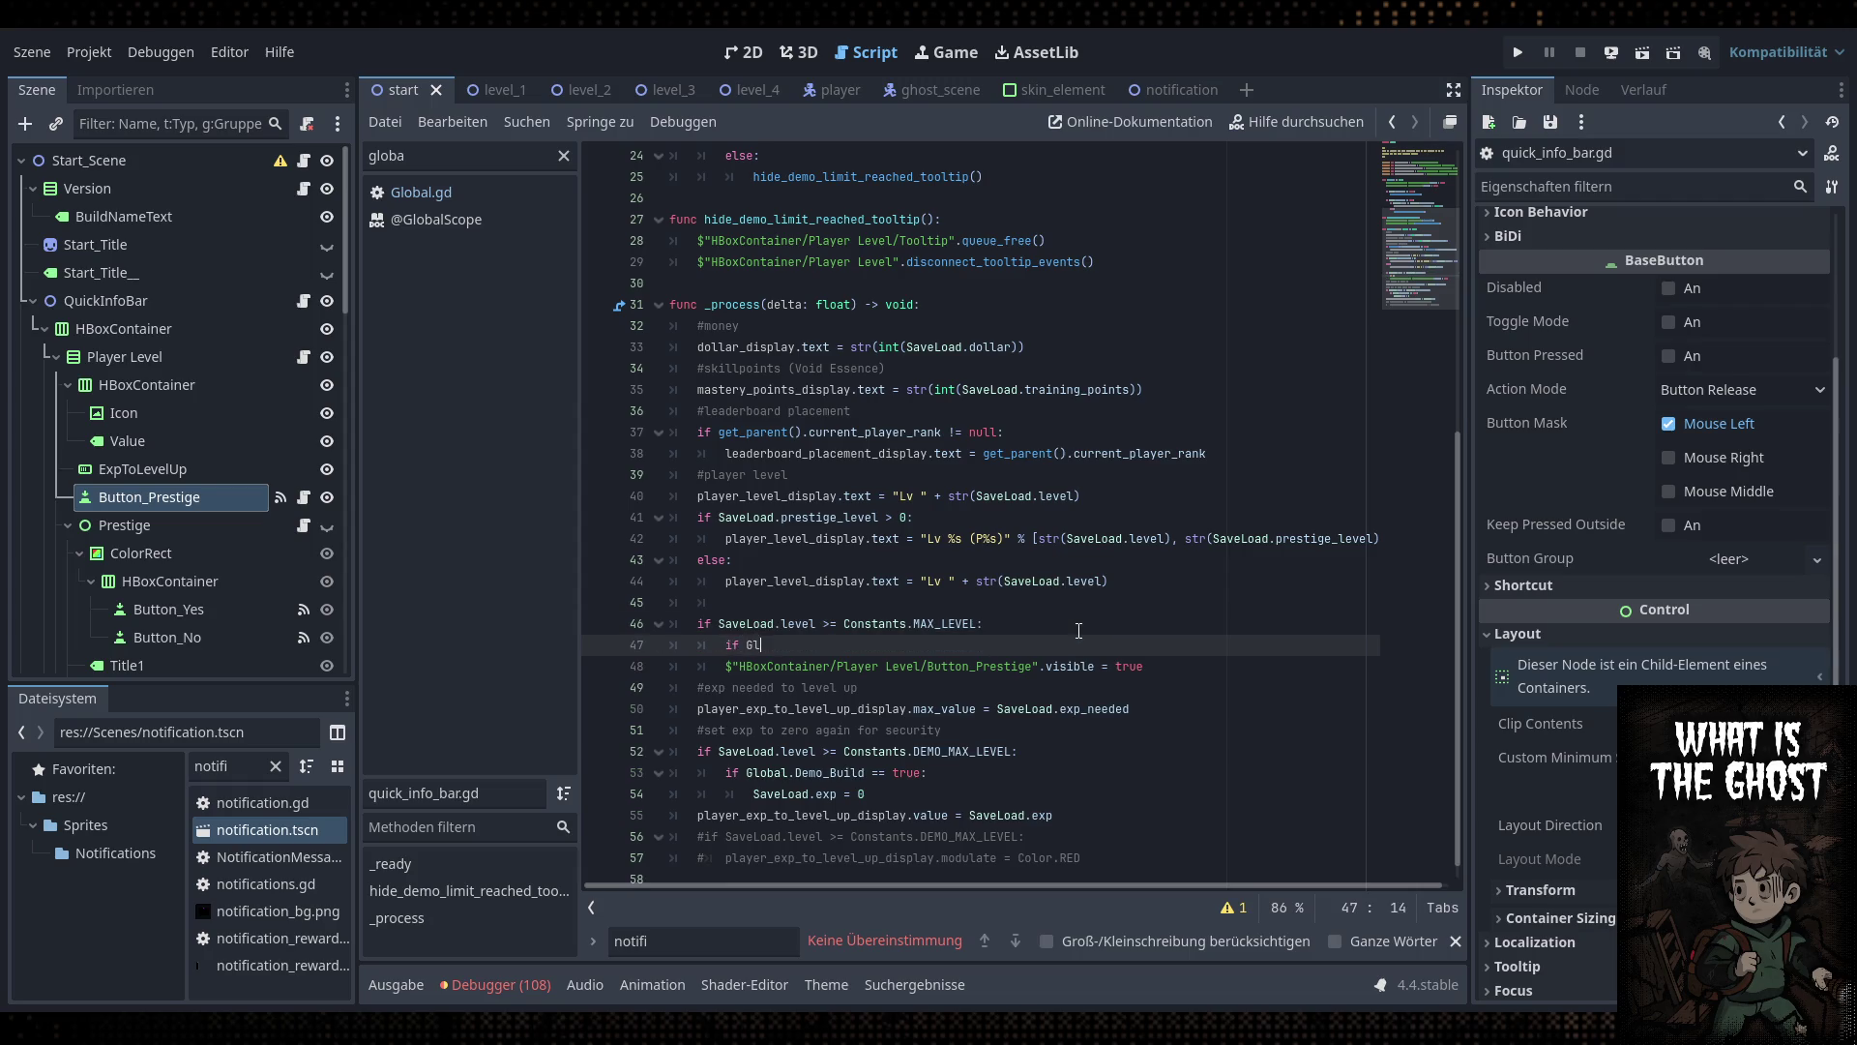
pyautogui.write('obal.current')
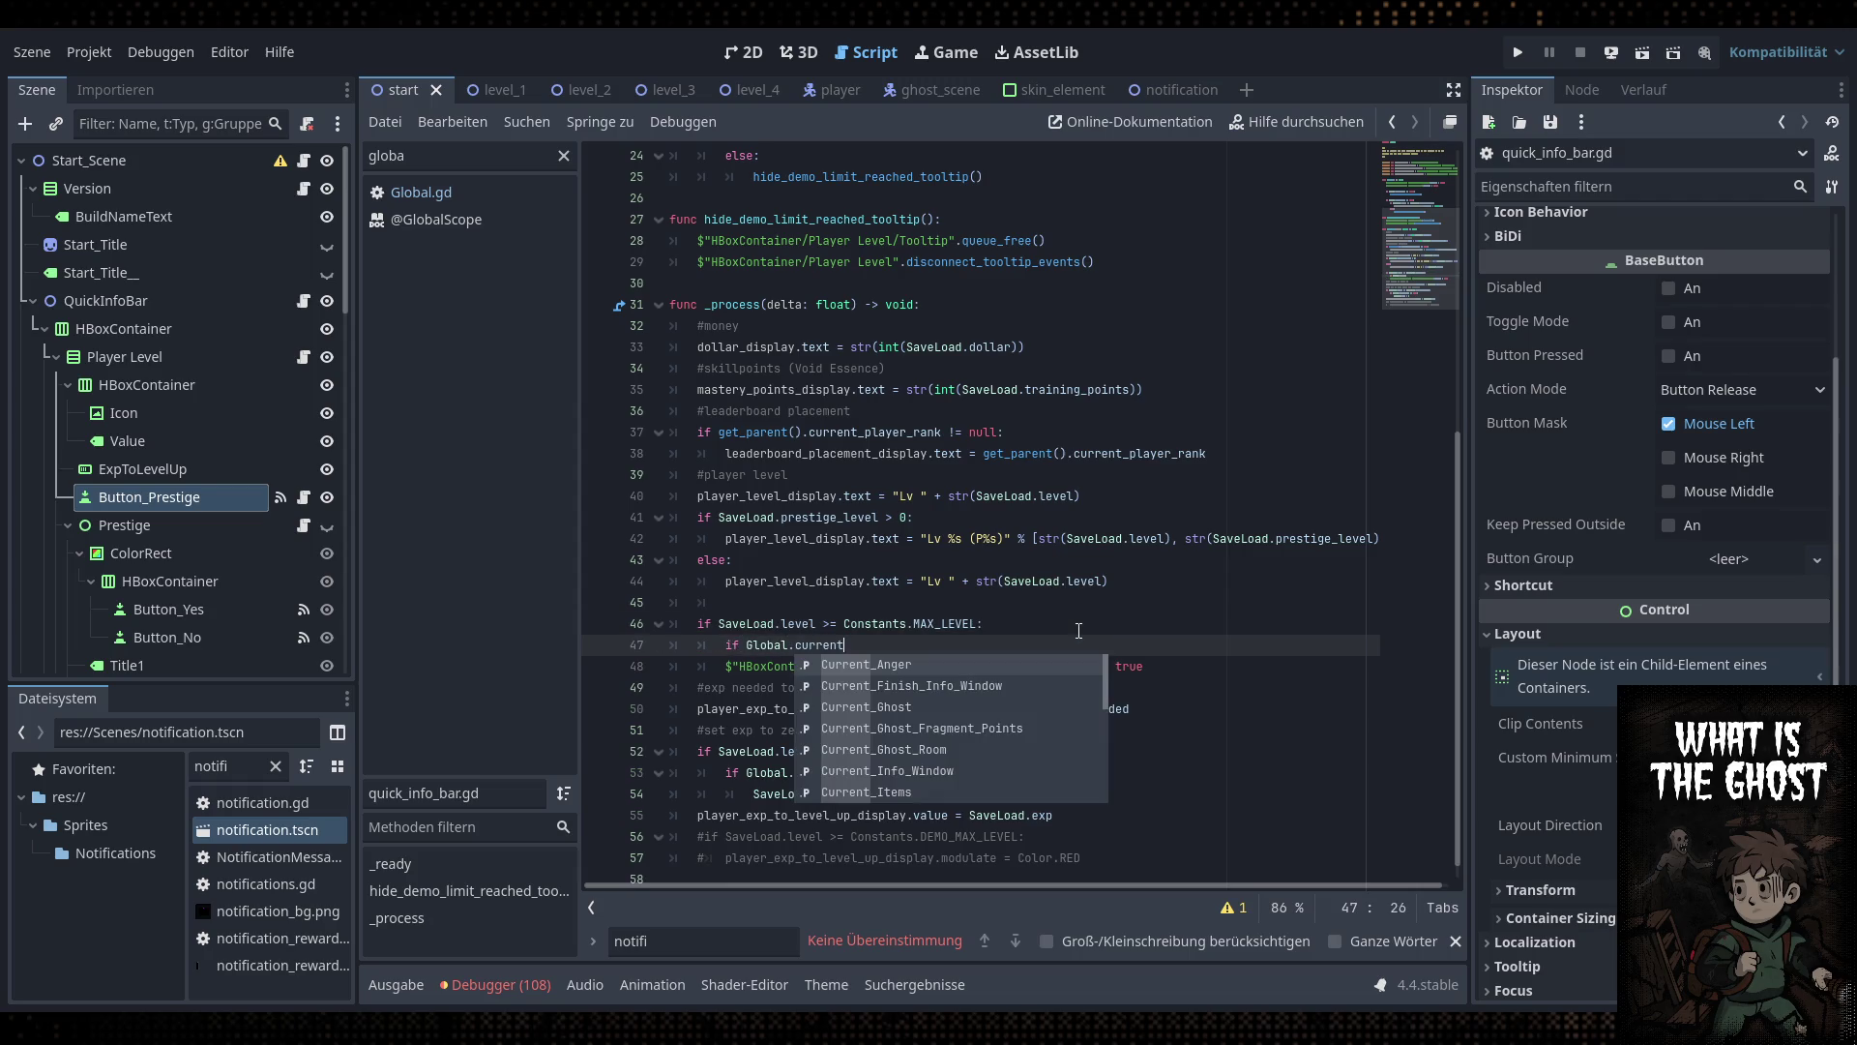
pyautogui.write('_st')
pyautogui.press('Return')
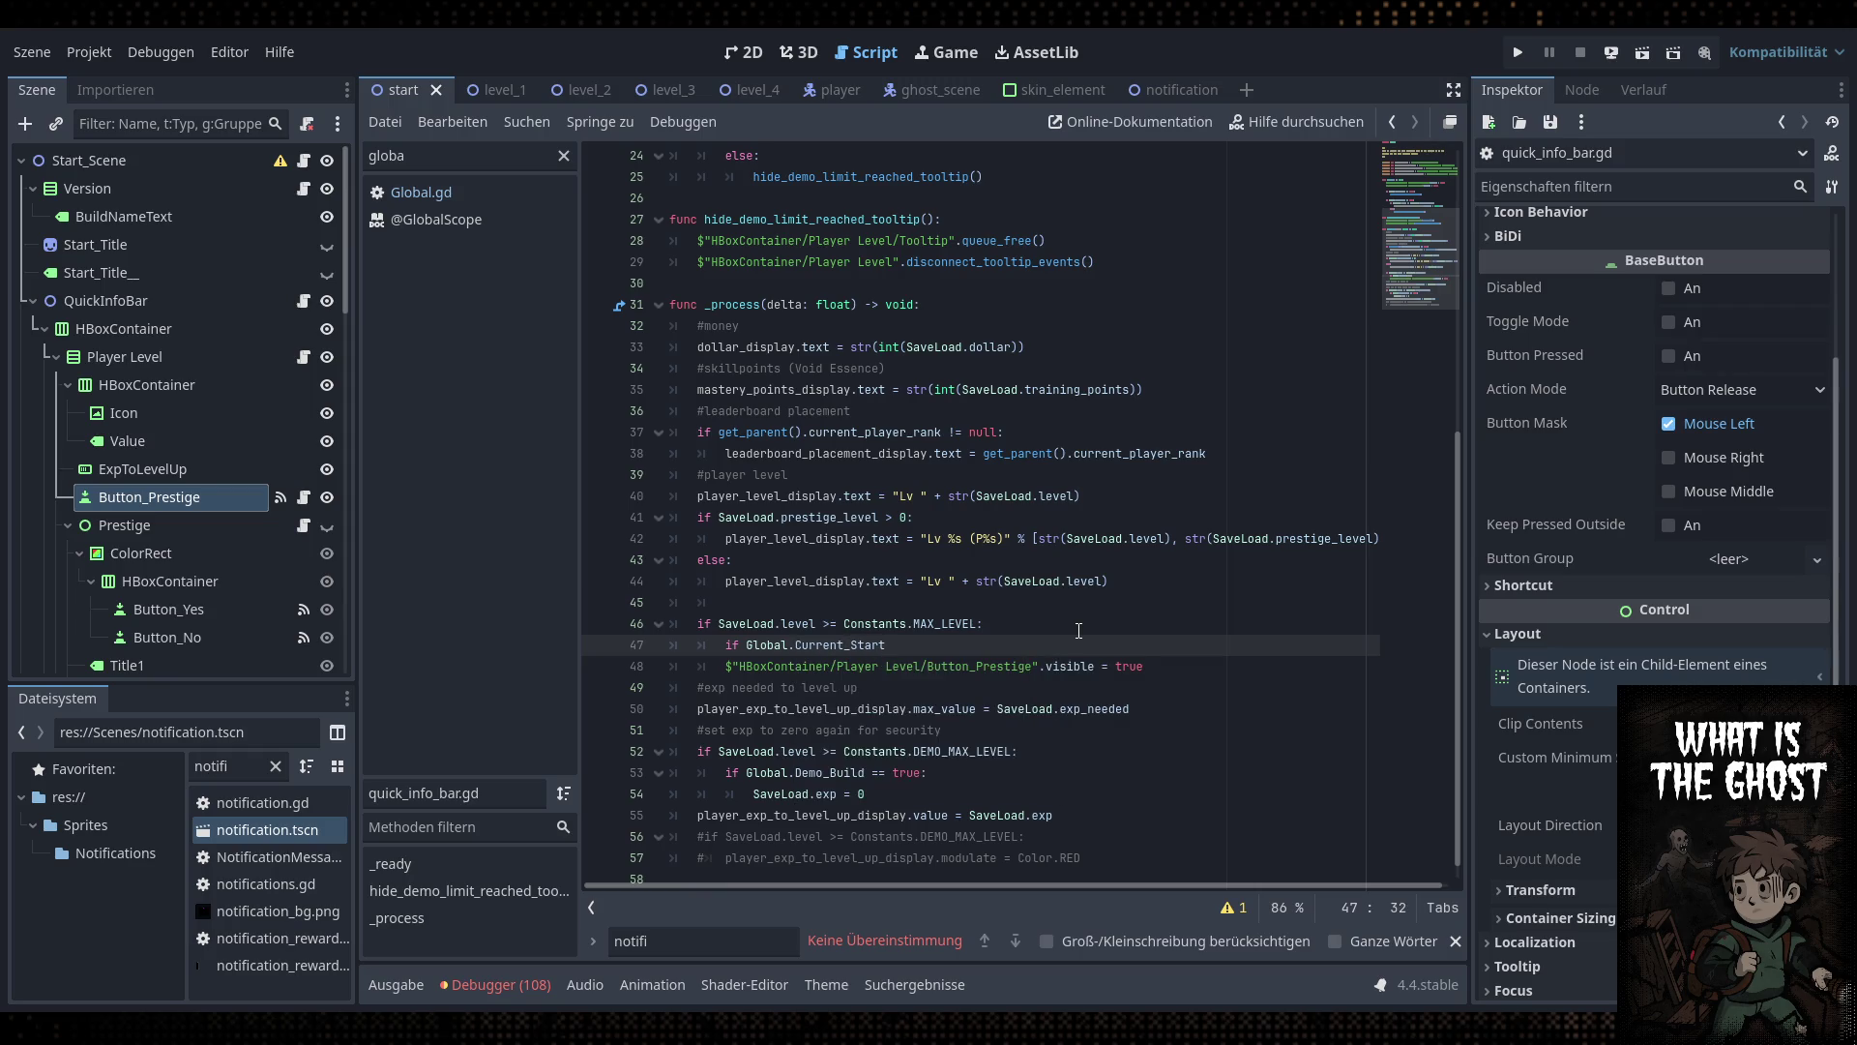
pyautogui.write('.visible =')
pyautogui.write('= true:')
pyautogui.hotkey('ctrl', 'i')
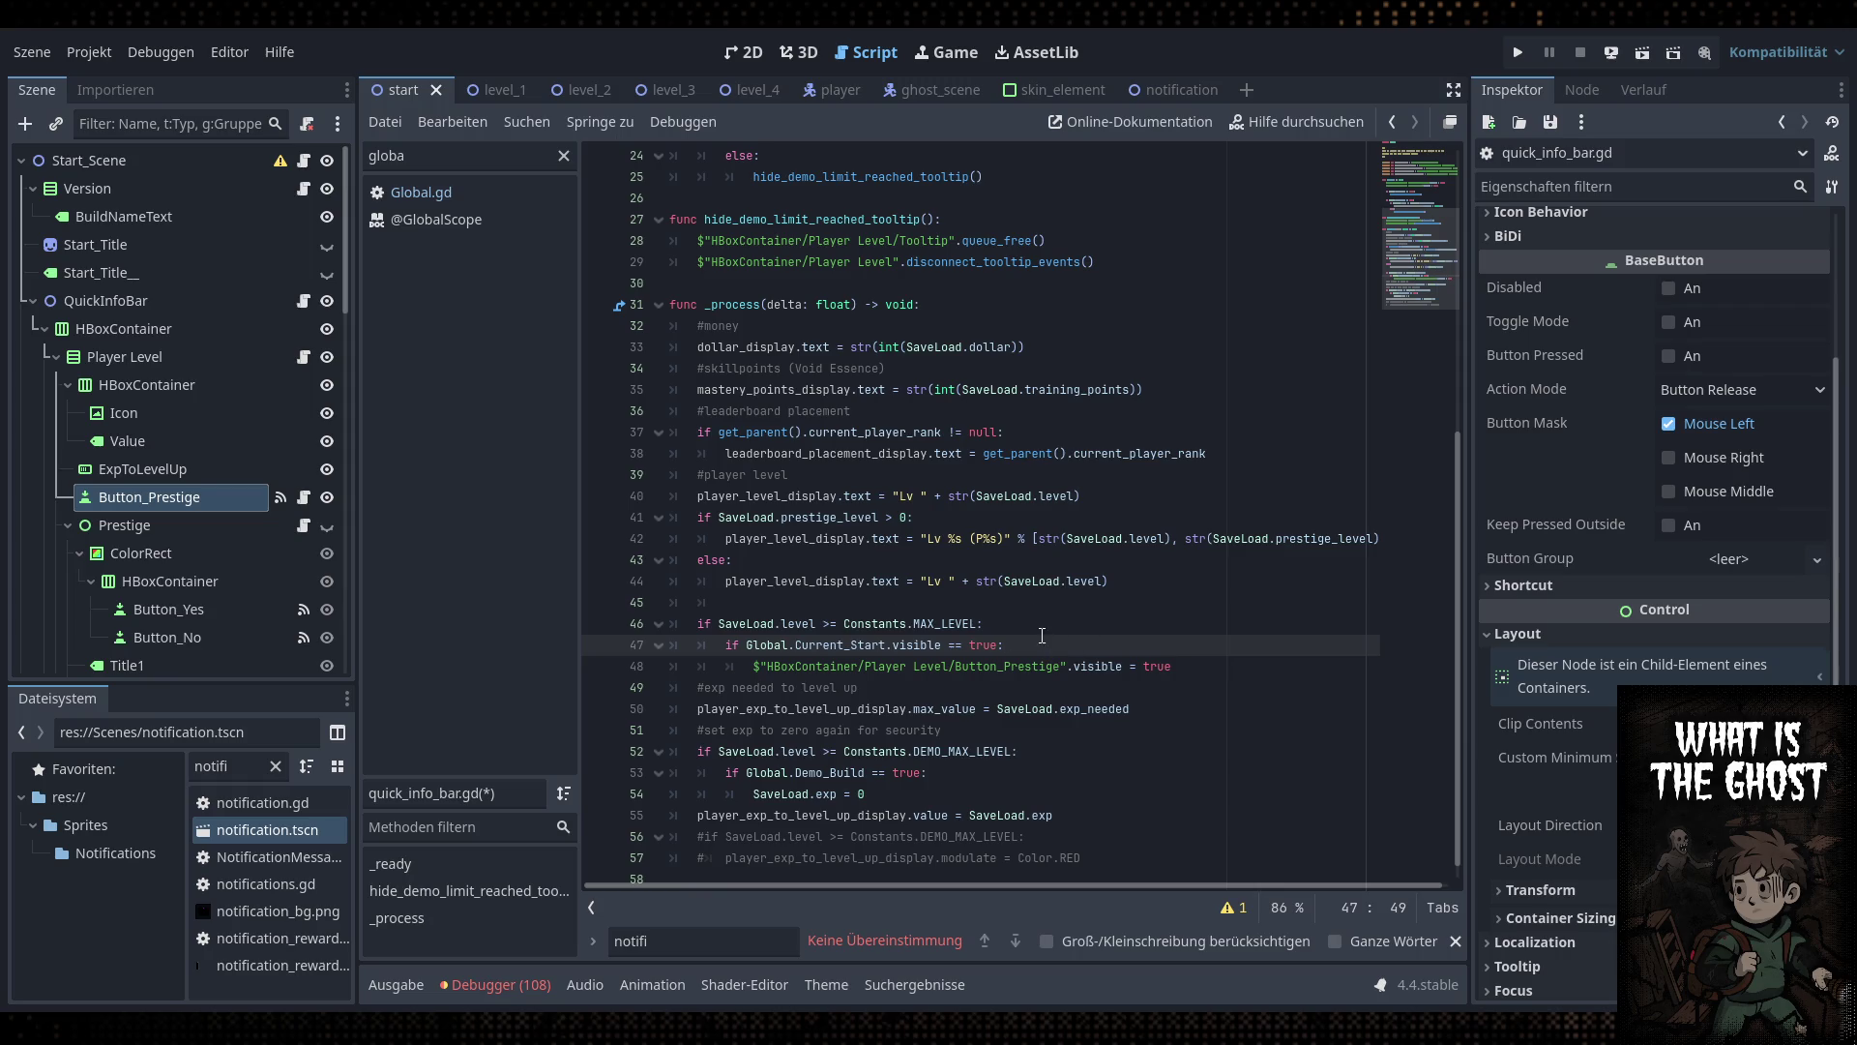
pyautogui.hotkey('ctrl', 's')
pyautogui.press('Left')
pyautogui.press('Left')
pyautogui.press('Left')
pyautogui.moveTo(940, 644); pyautogui.dragTo(749, 651)
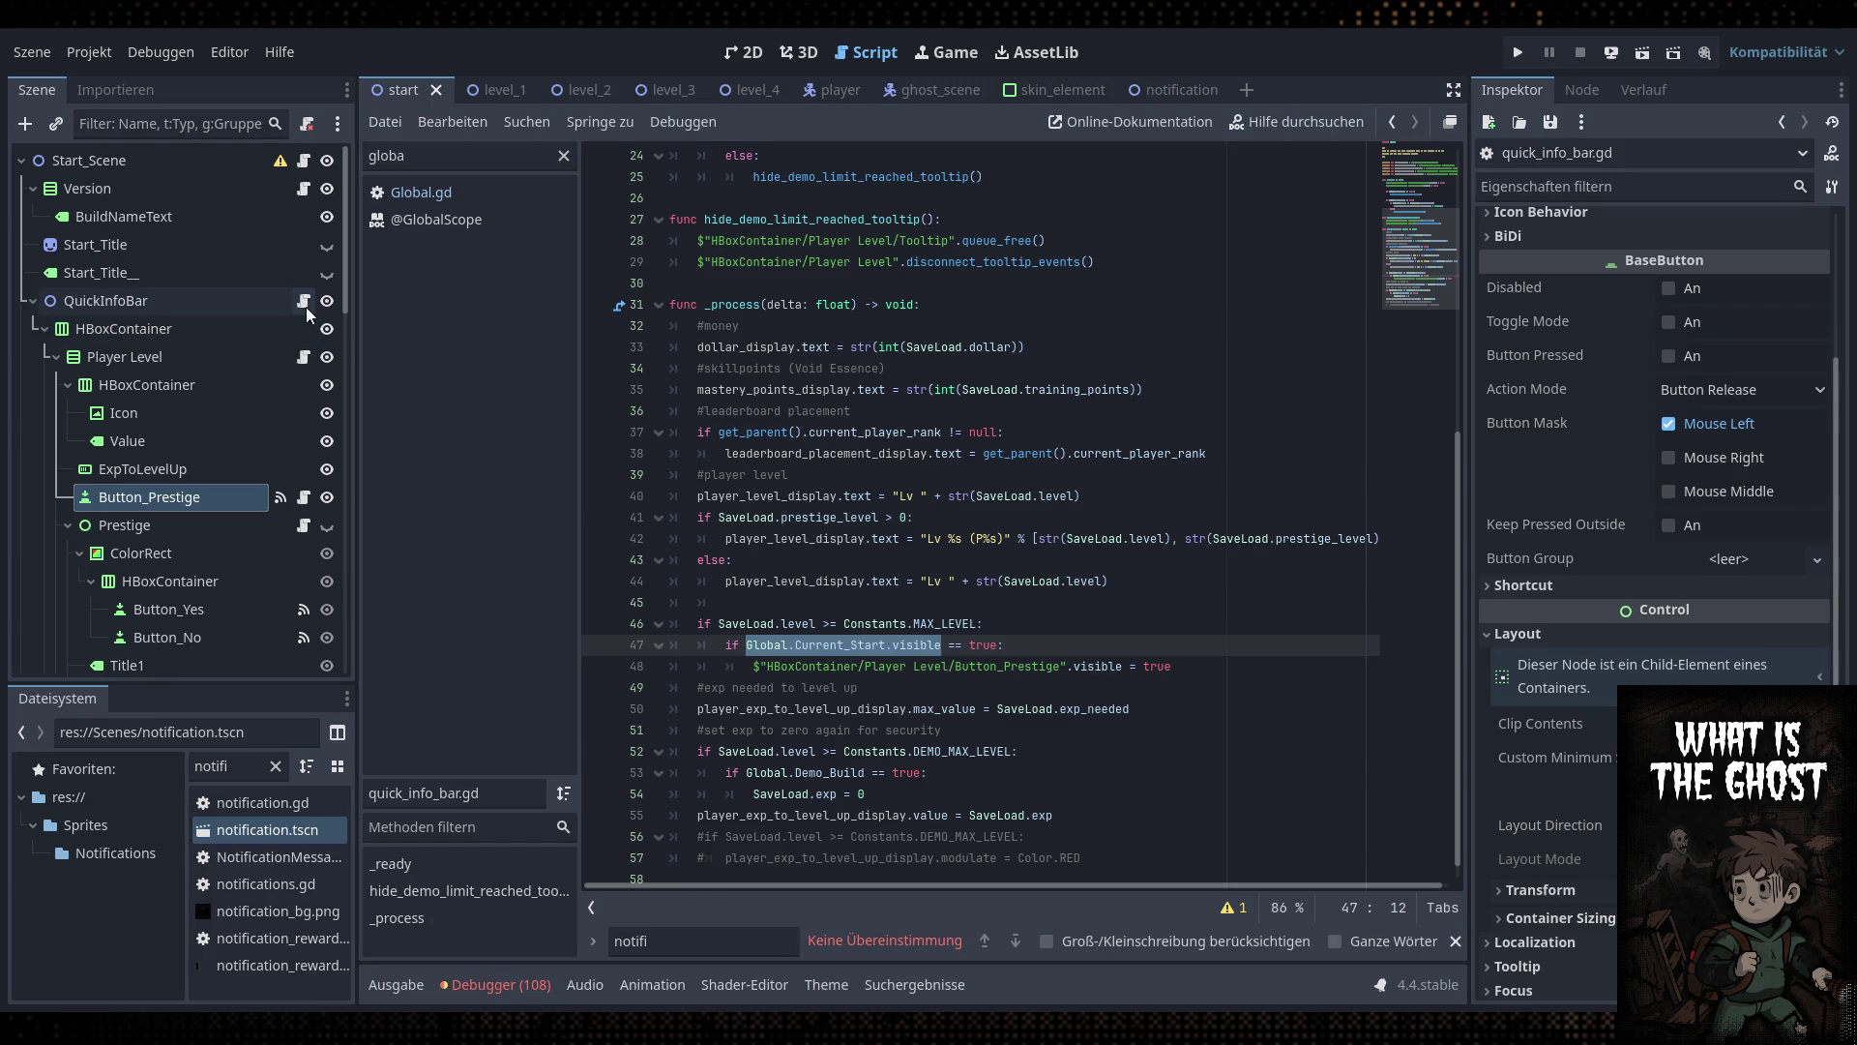
pyautogui.hotkey('ctrl', 'Down')
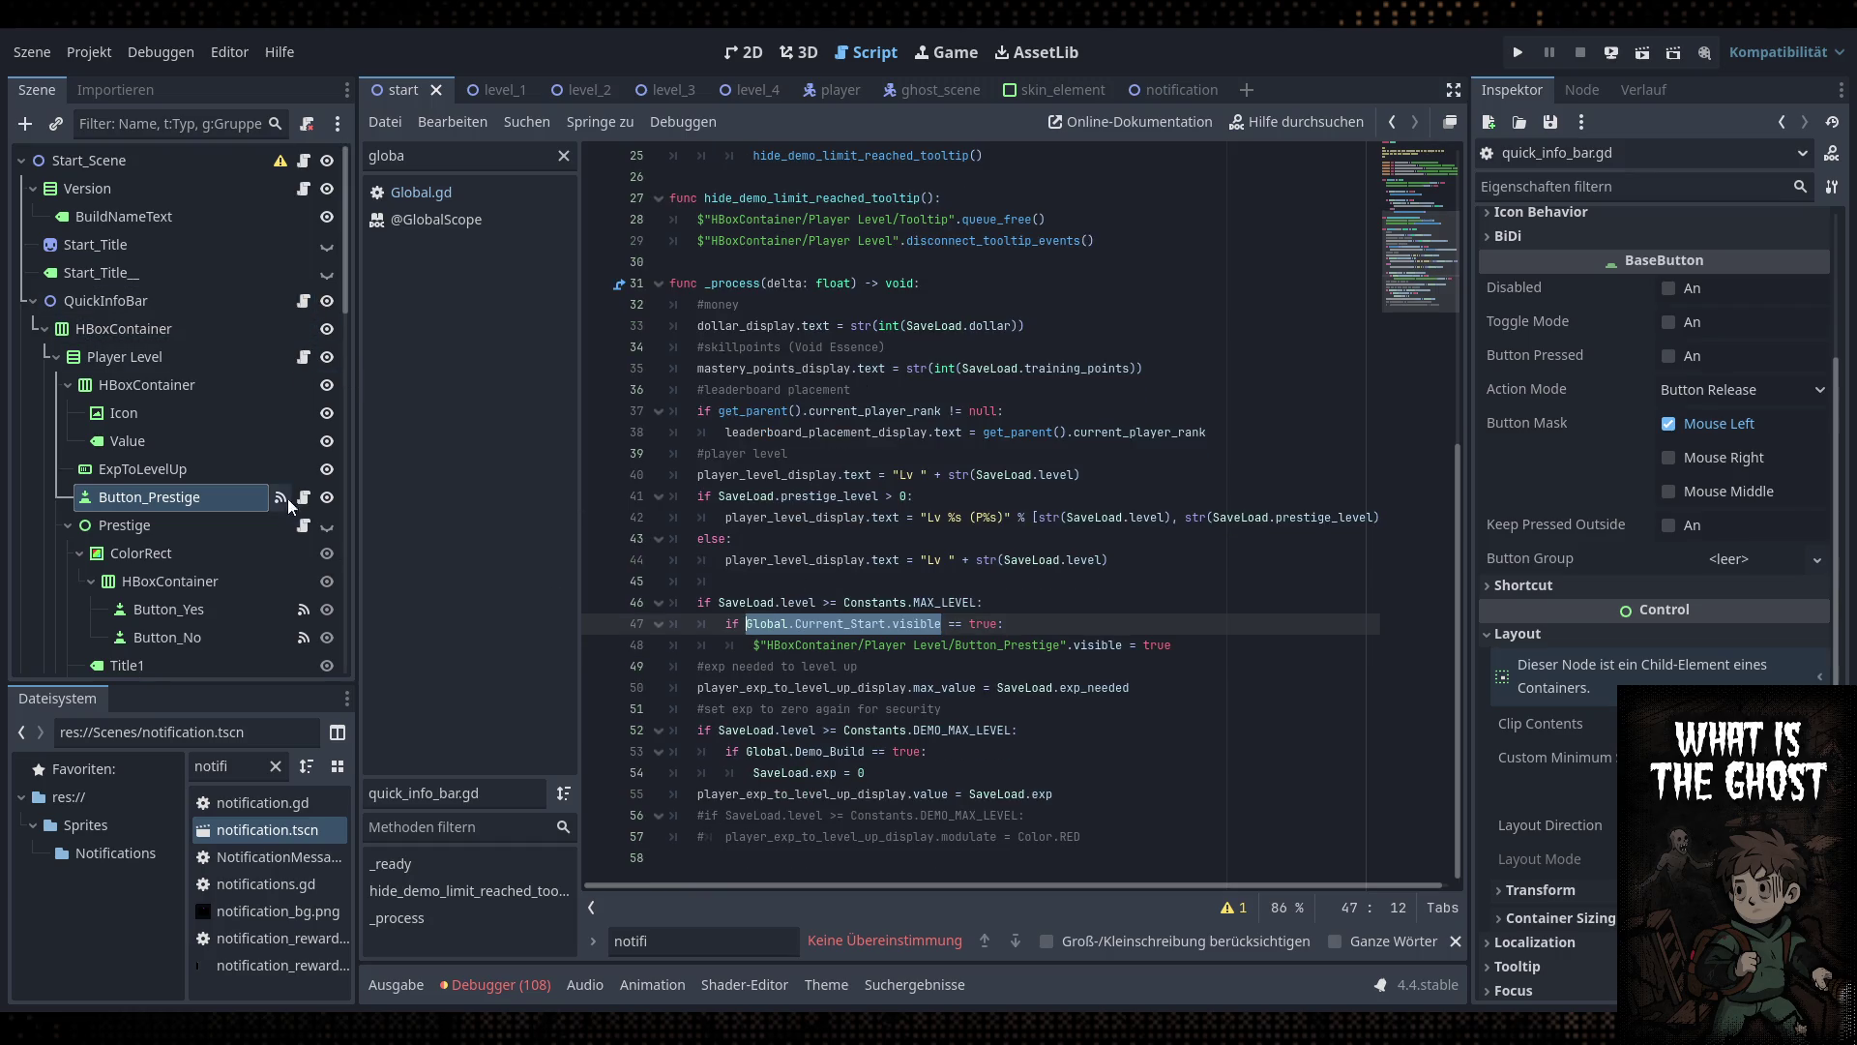
# Add 'Global.Current_Start.visible = false' to button_prestige.gd's pressed handler and save
pyautogui.click(302, 498)
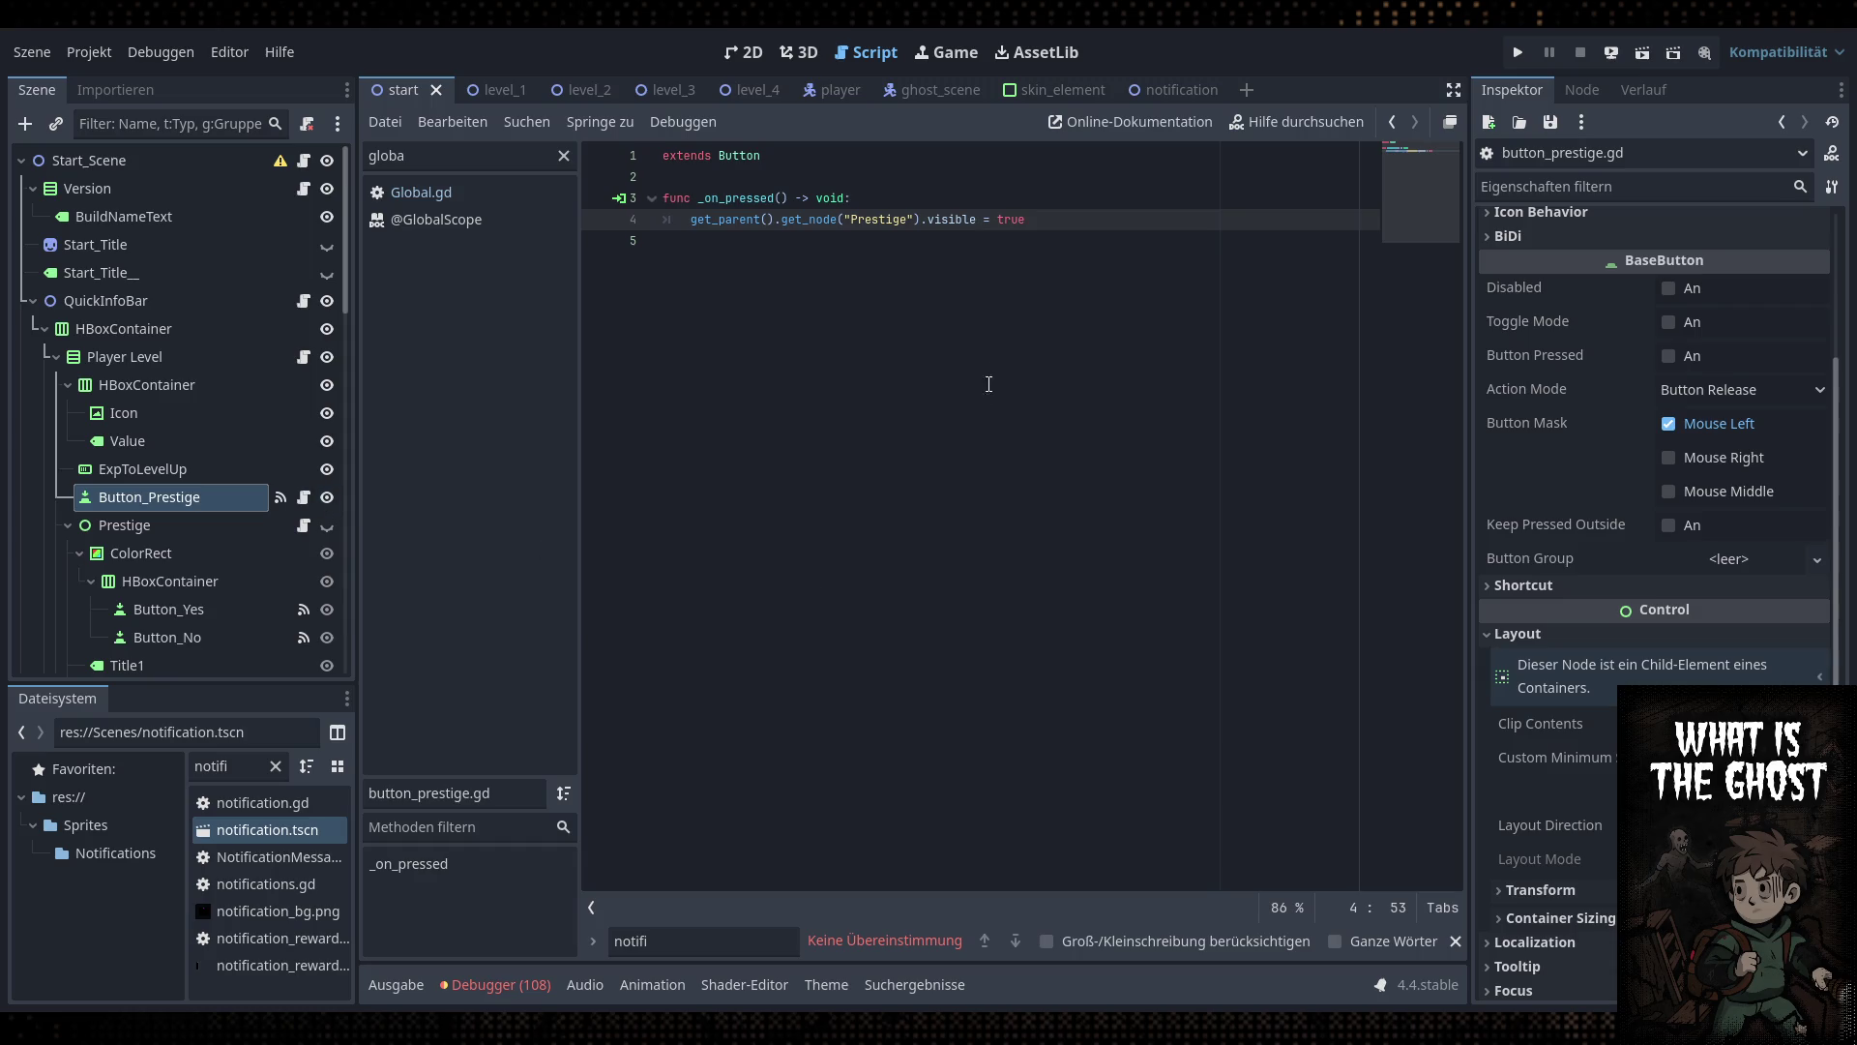
pyautogui.press('Return')
pyautogui.write('Global.Current_Start.visible = false')
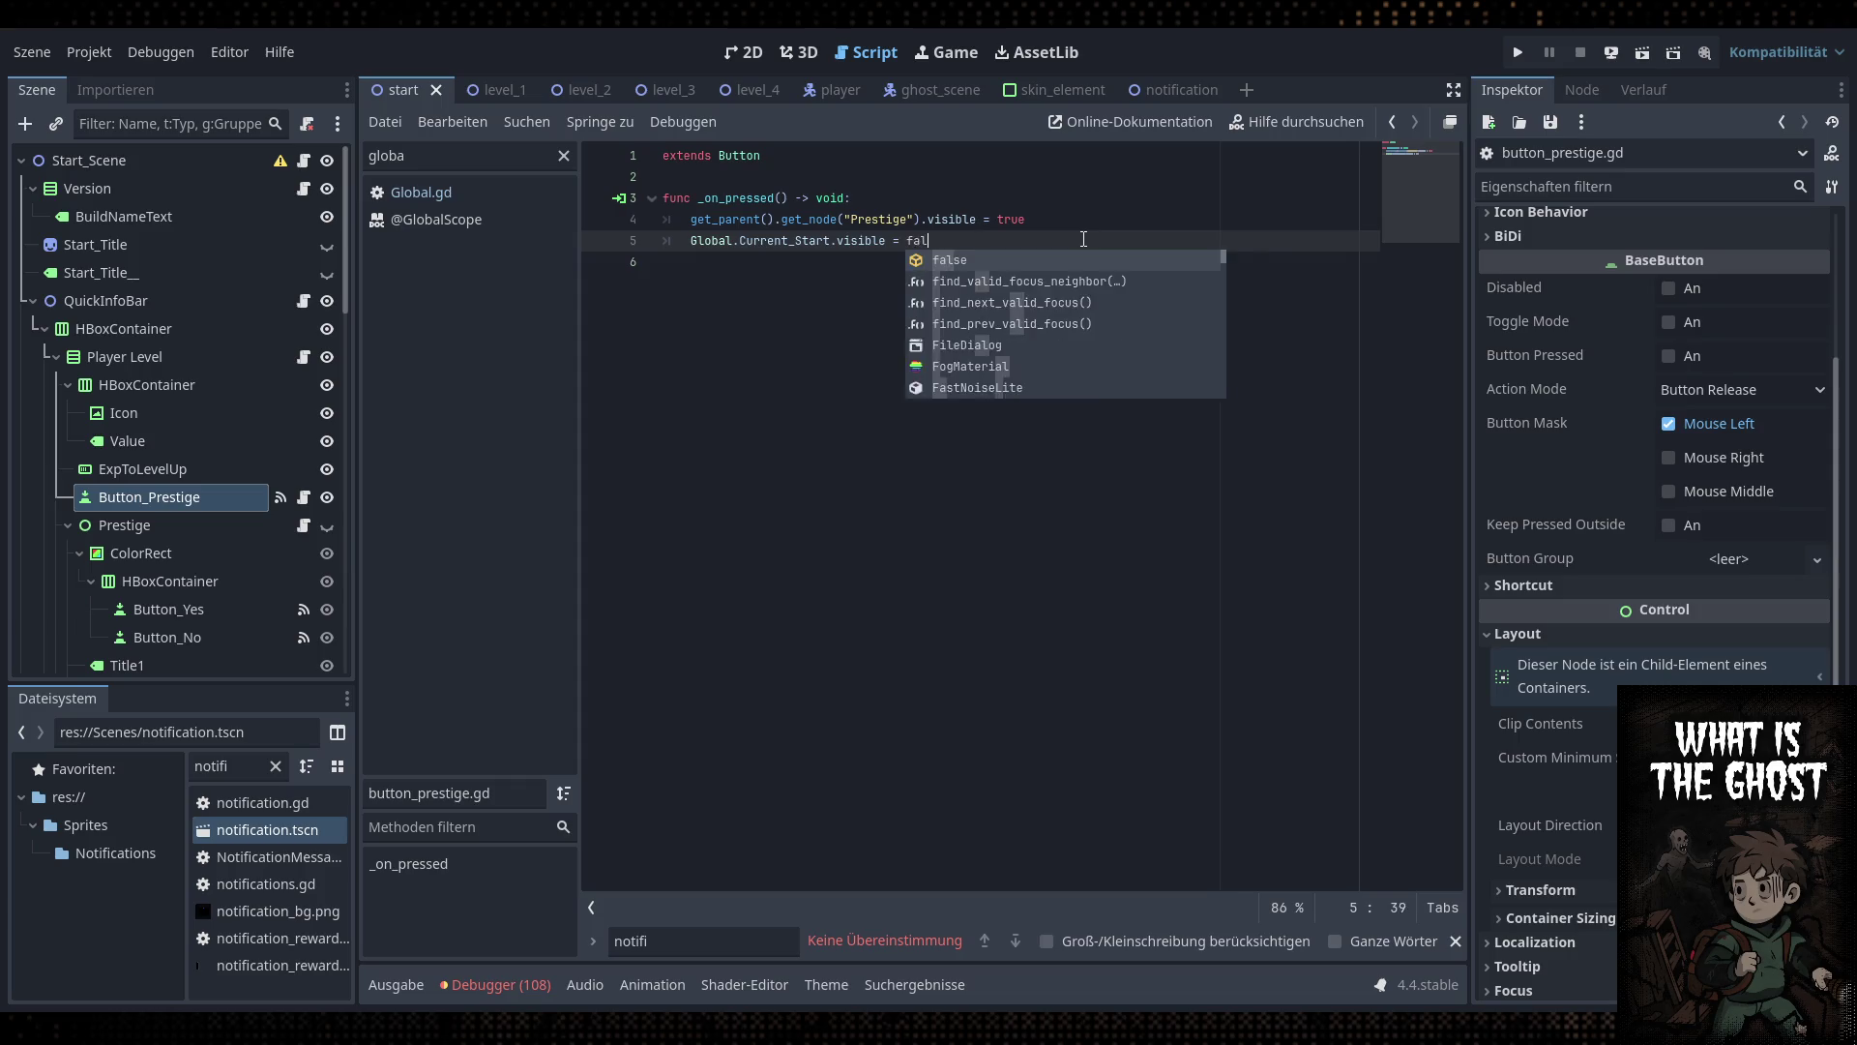
pyautogui.hotkey('ctrl', 's')
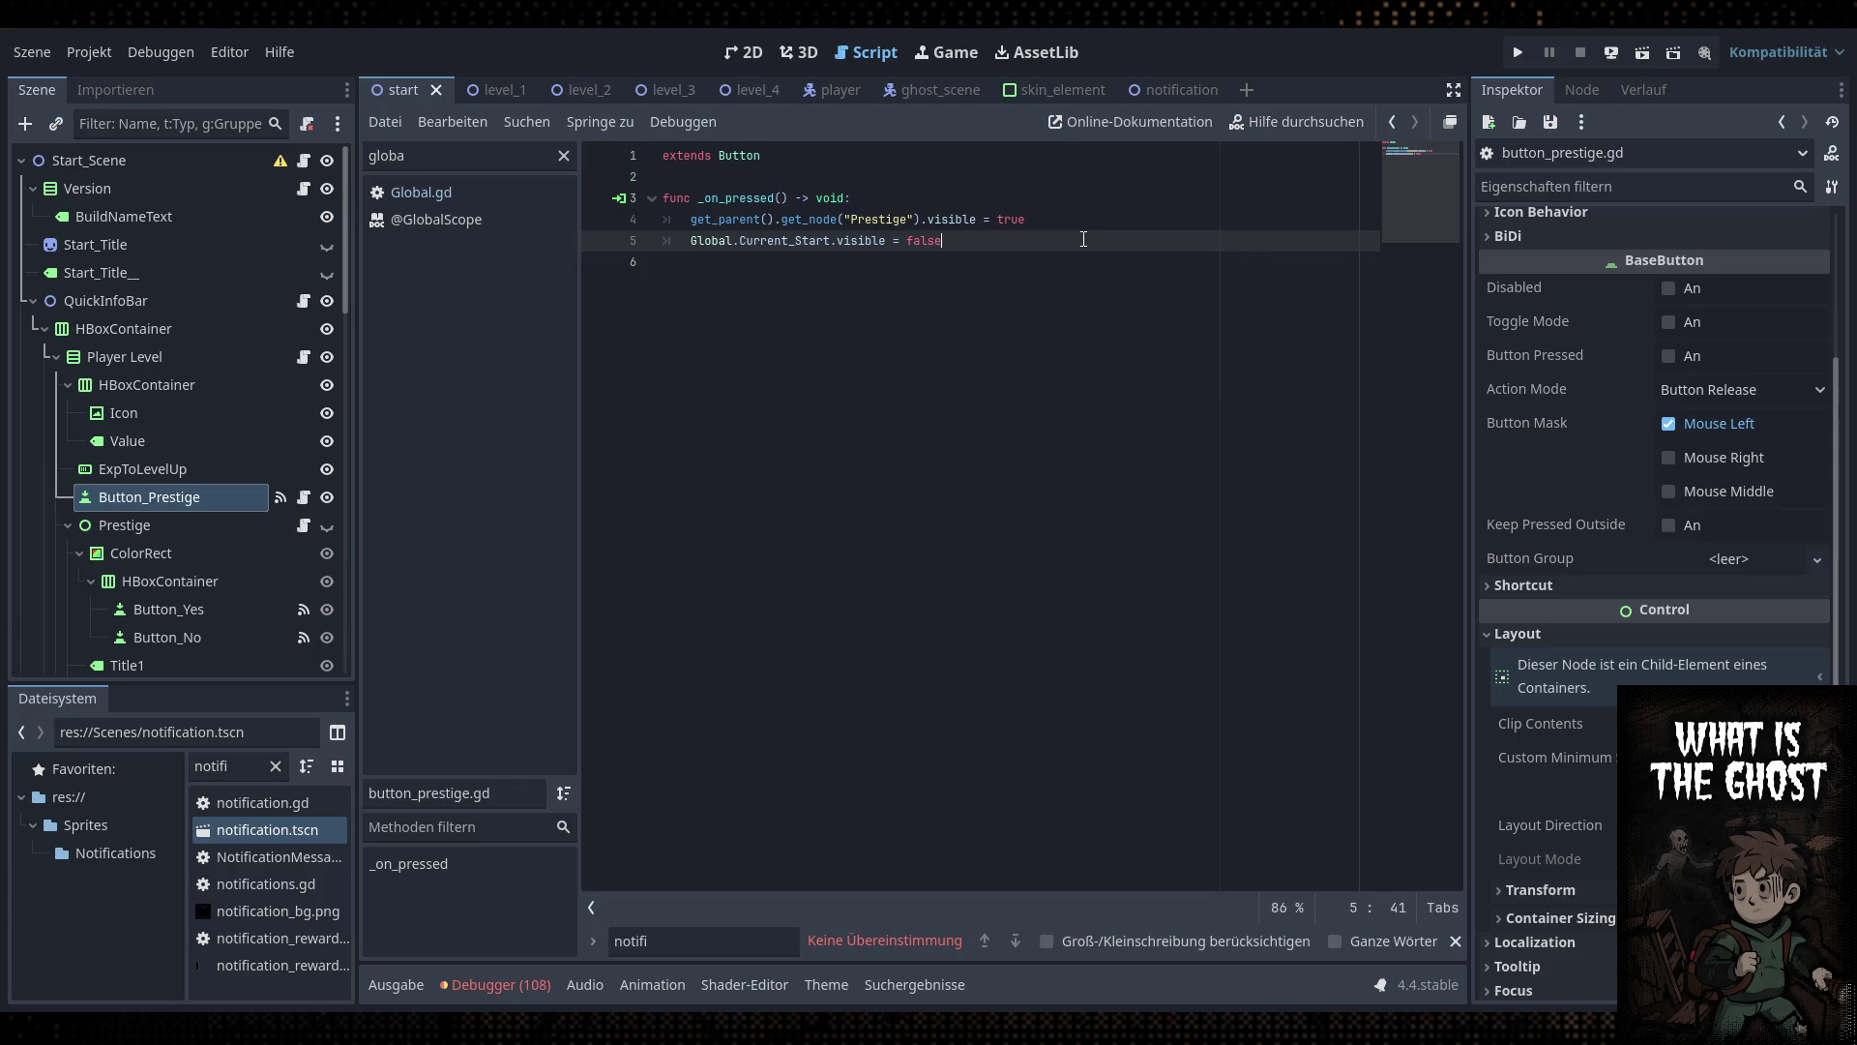
# Add 'Global.Current_Start.visible = true' to prestige.gd's No handler, save, and run the project
pyautogui.scroll(-3, 316, 527)
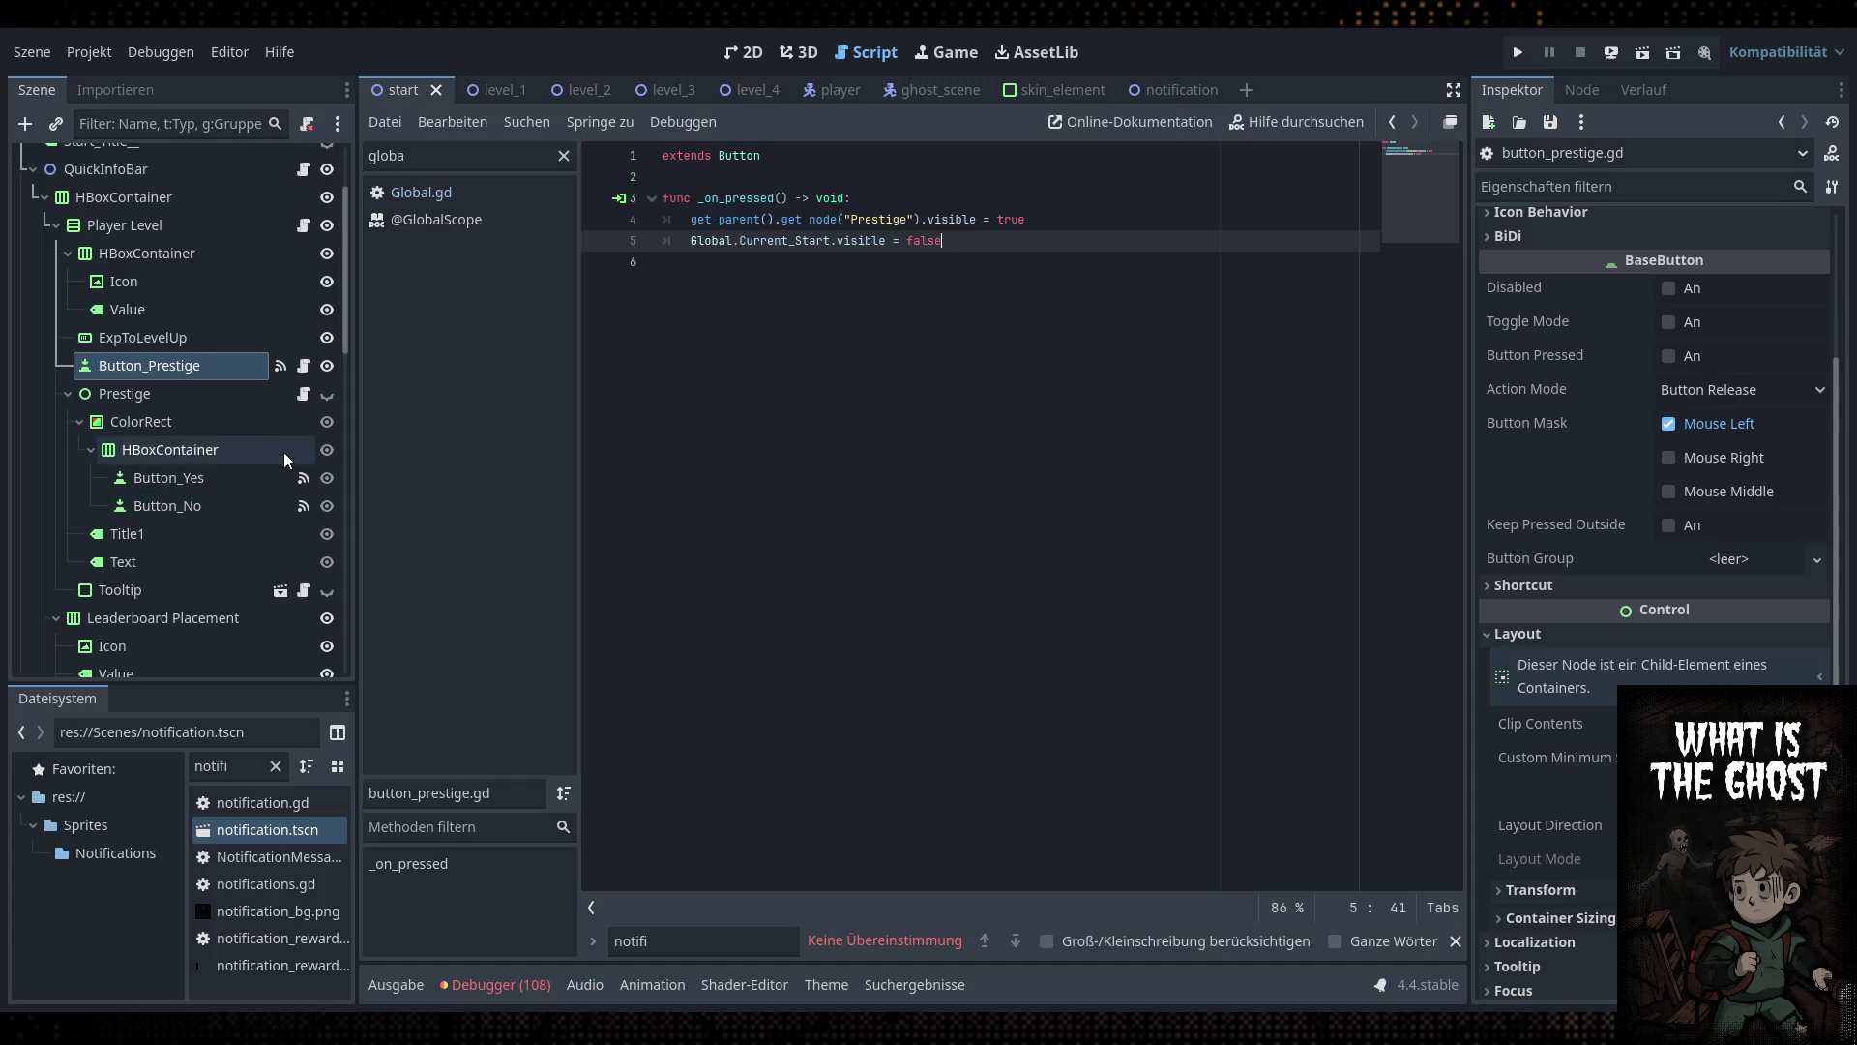
pyautogui.click(303, 394)
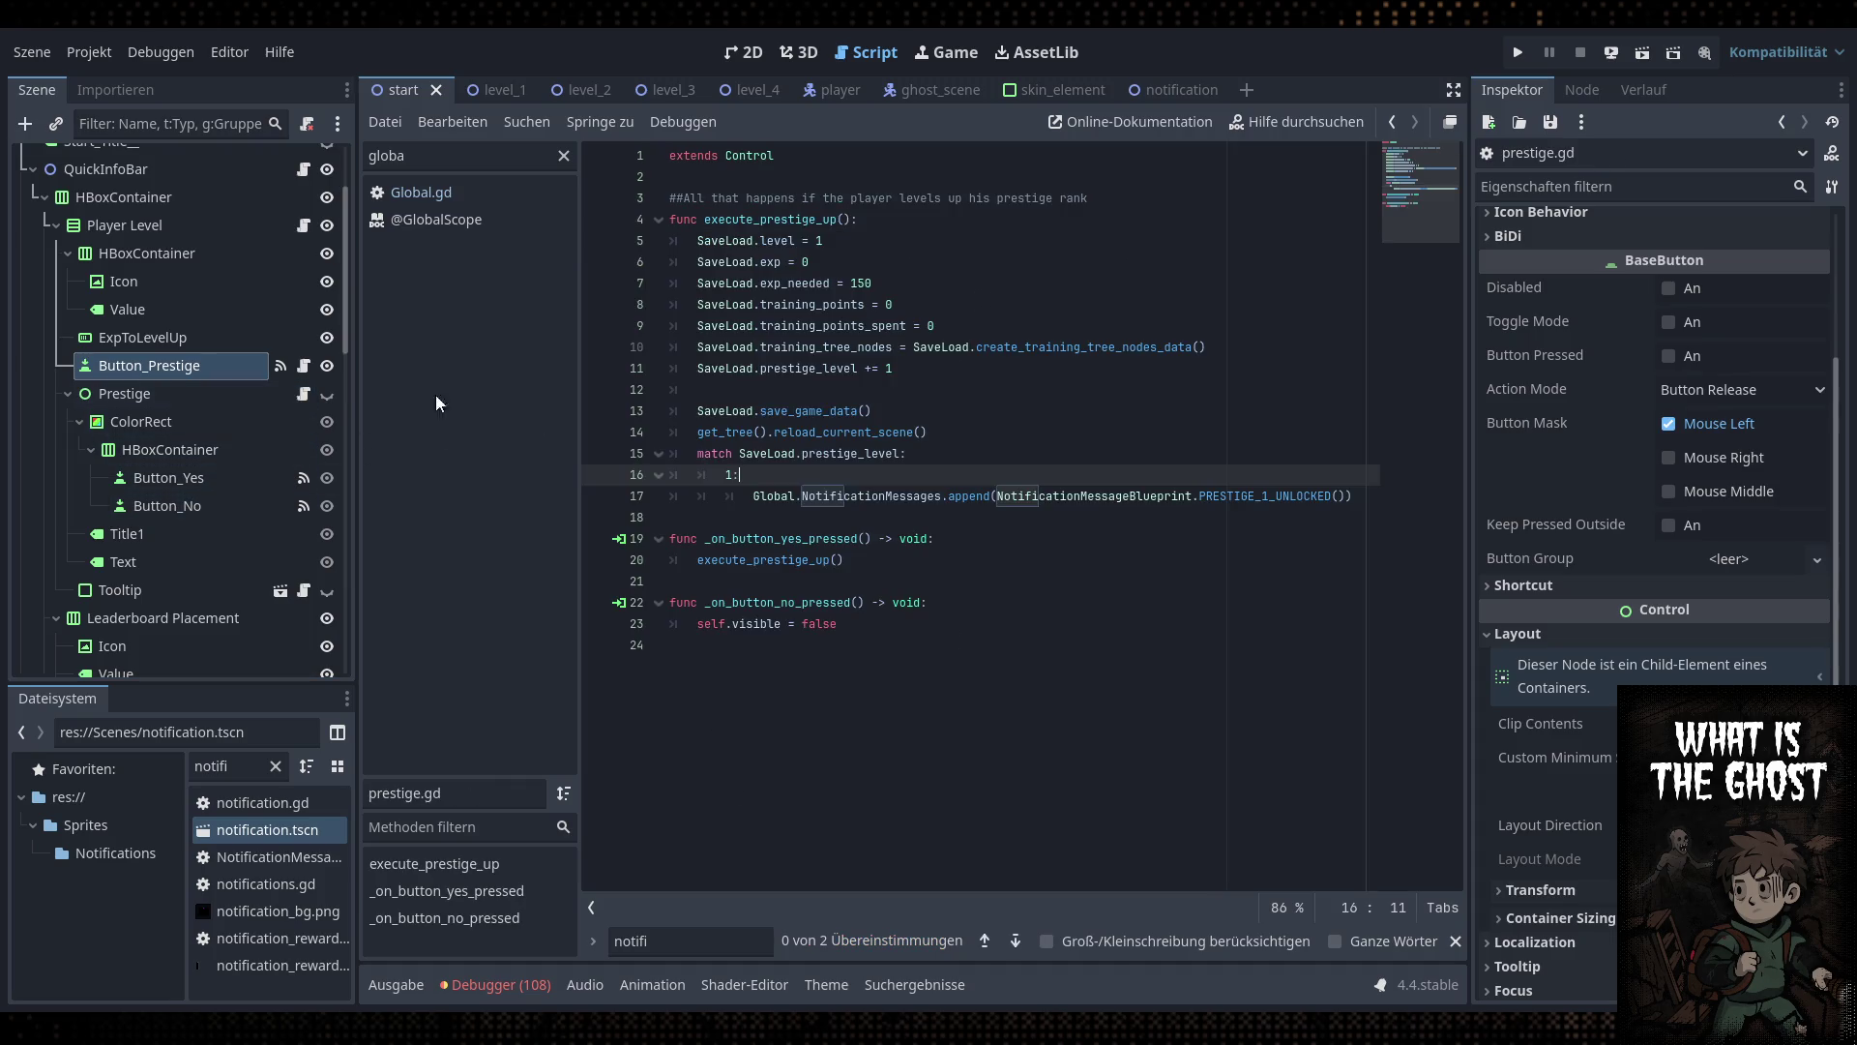
pyautogui.click(961, 631)
pyautogui.press('Return')
pyautogui.write('Global.Current_Start.visible ')
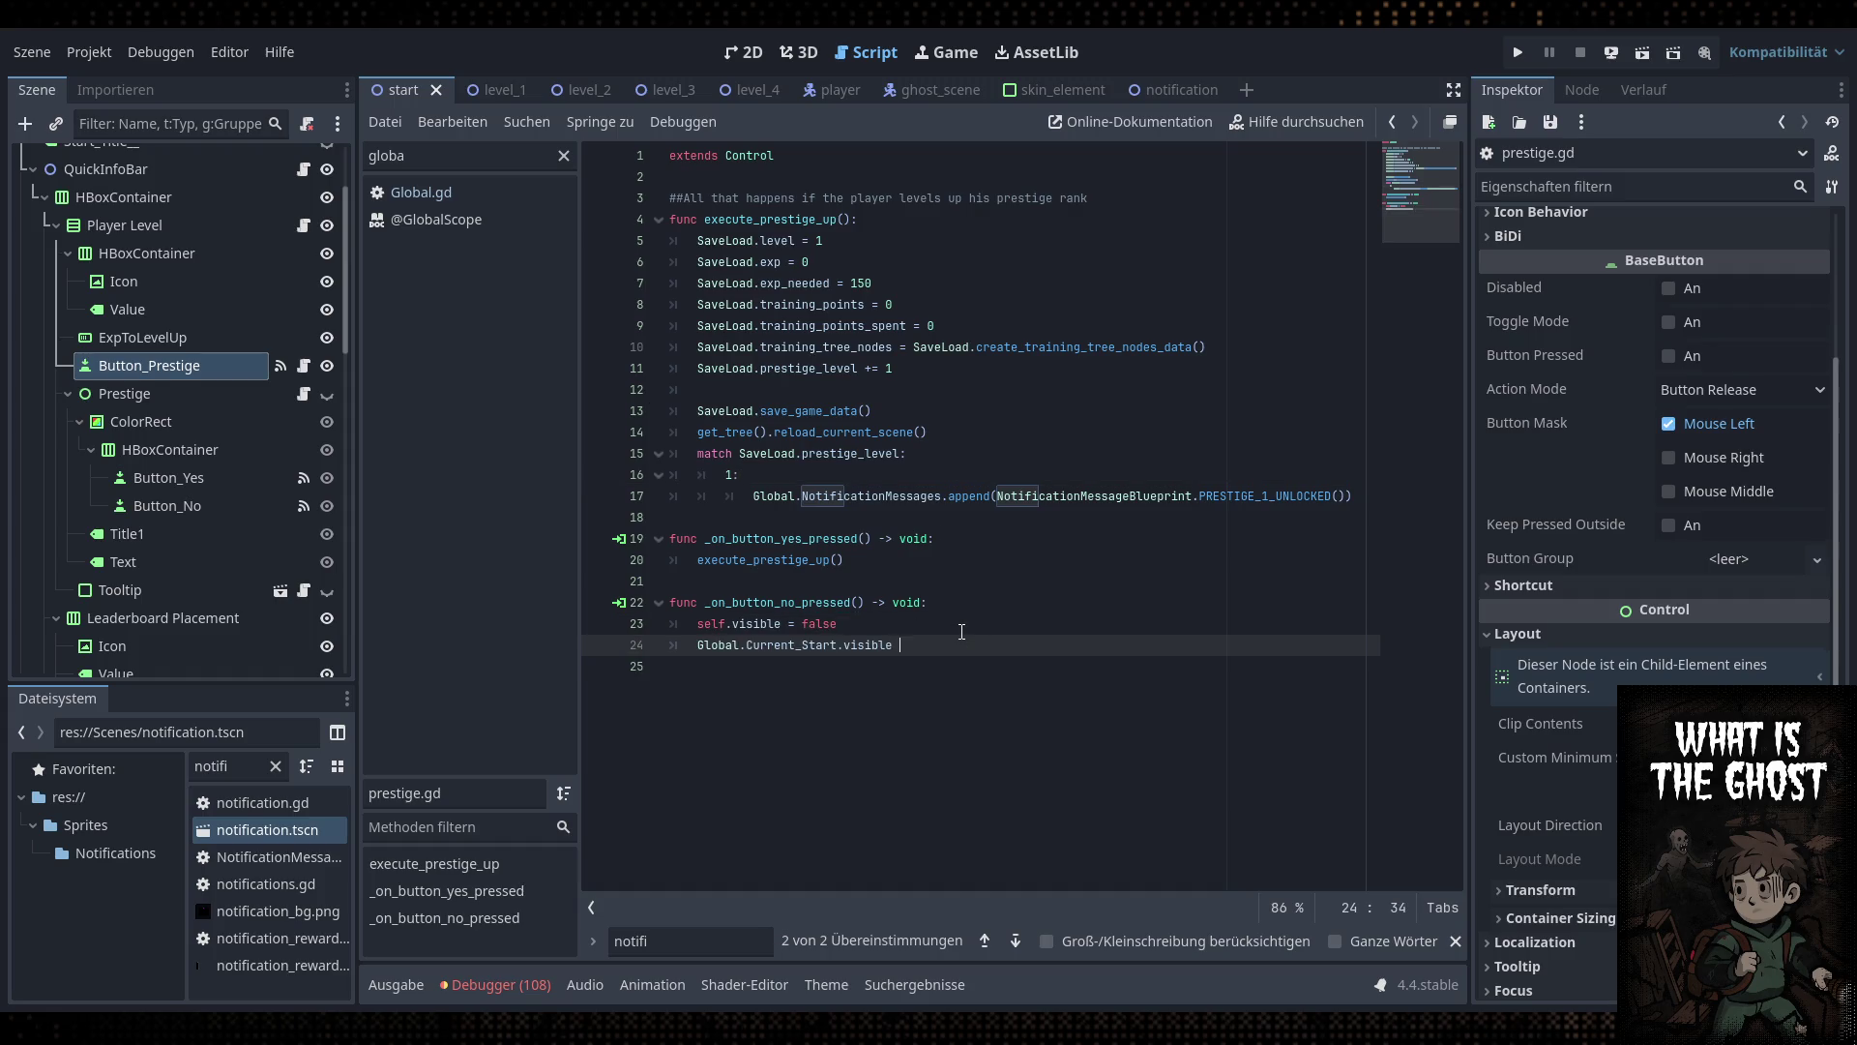
pyautogui.write('= true')
pyautogui.hotkey('ctrl', 's')
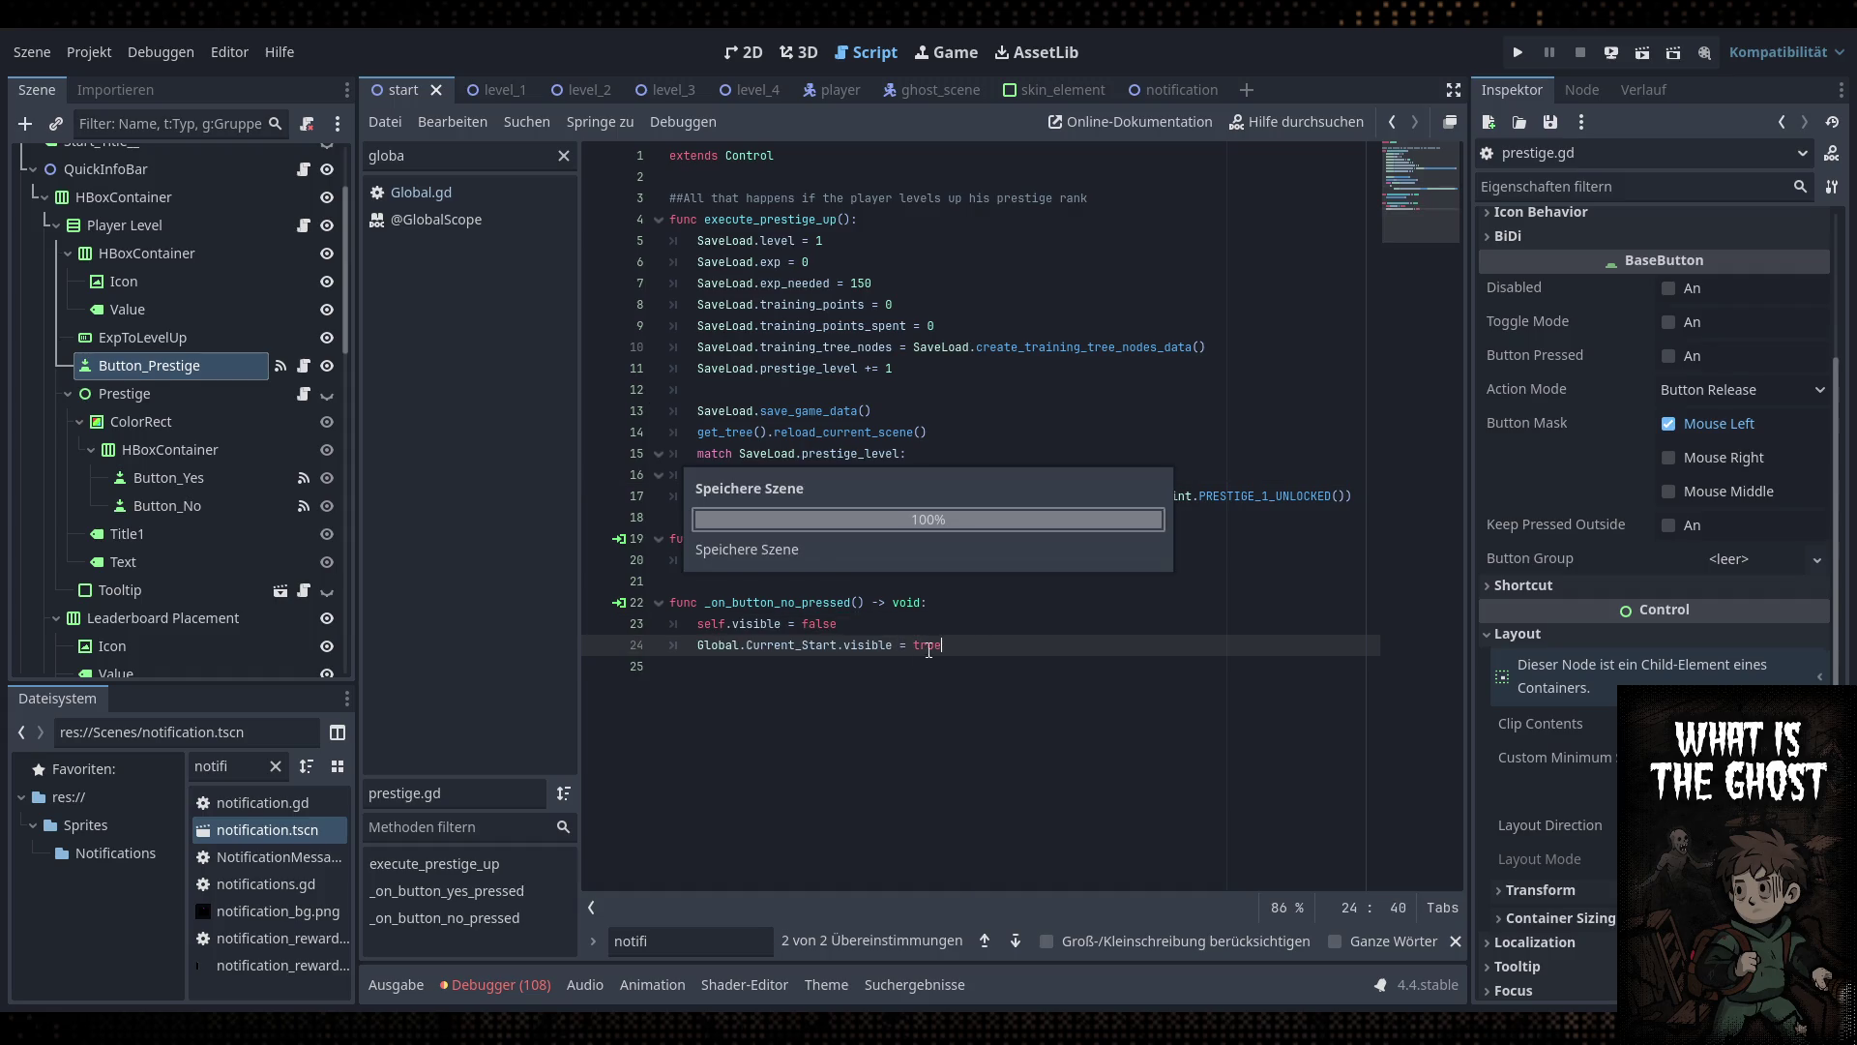
pyautogui.click(1521, 54)
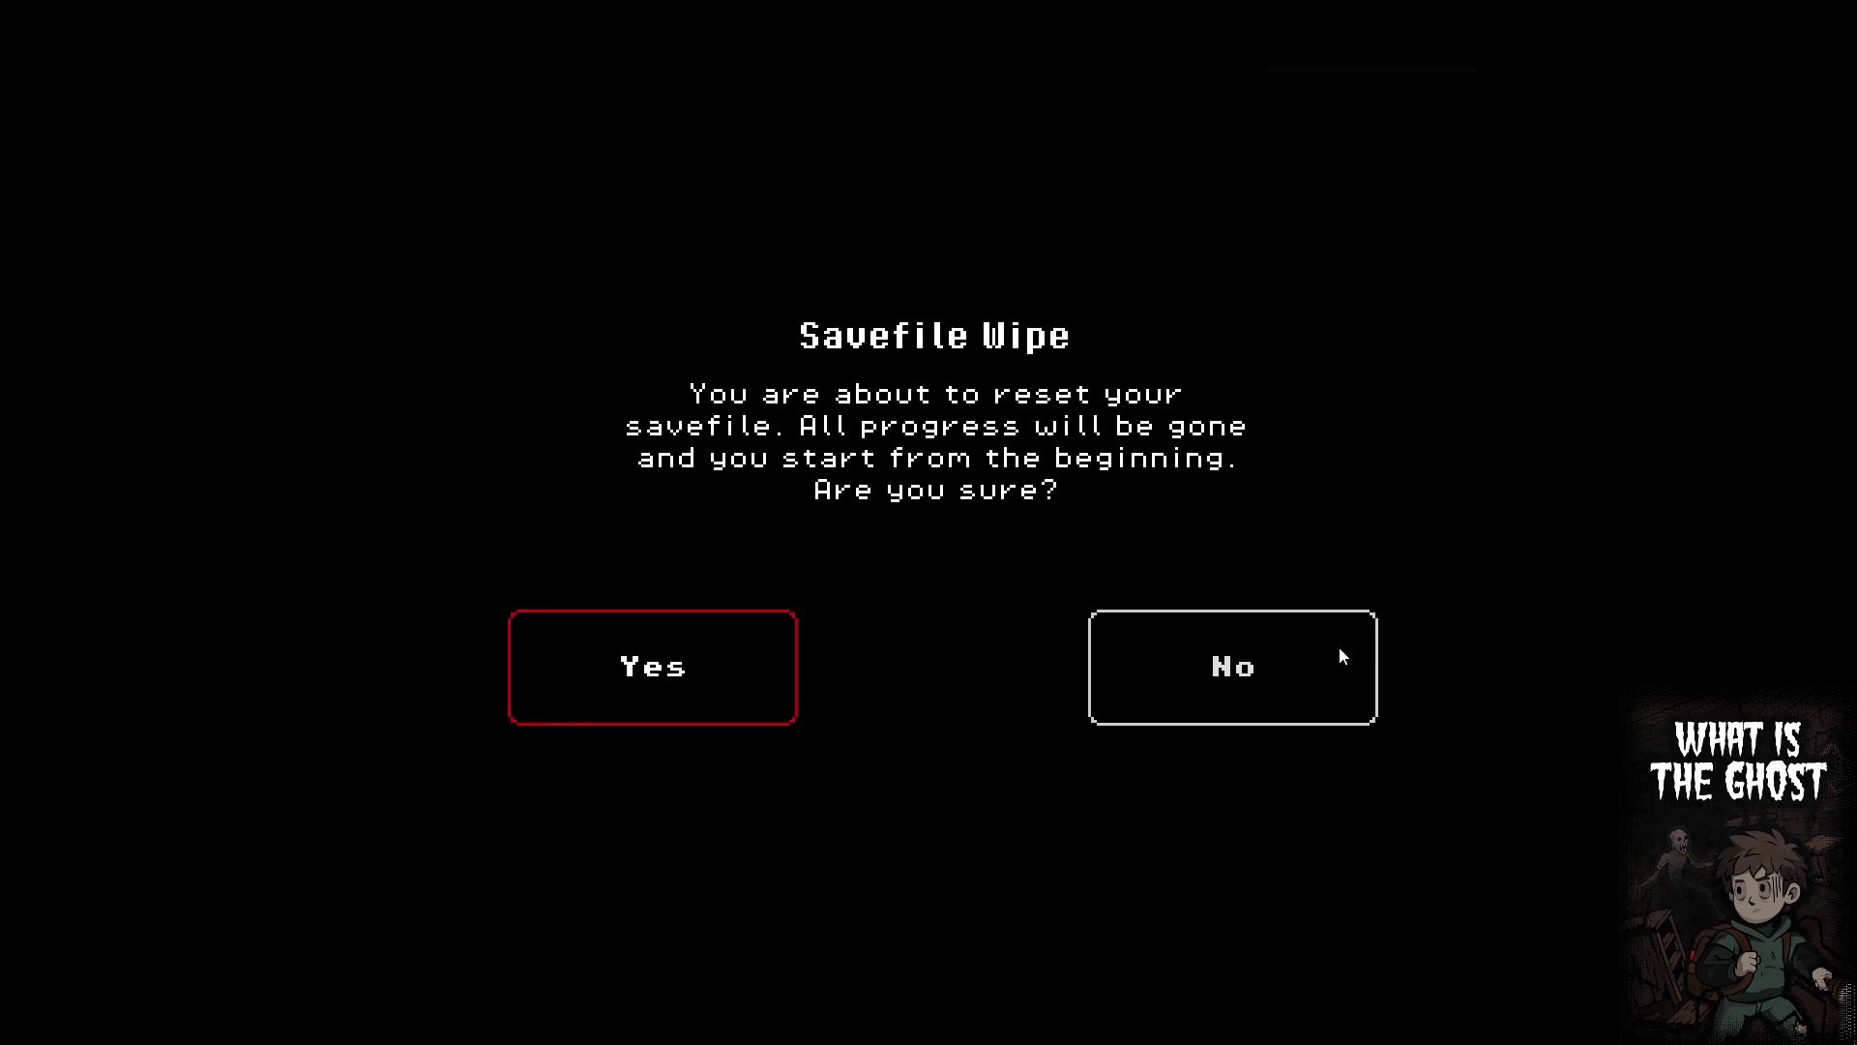
# Decline the save wipe, apply brightness, accept the contract, and turn down music and master volume
pyautogui.click(1339, 646)
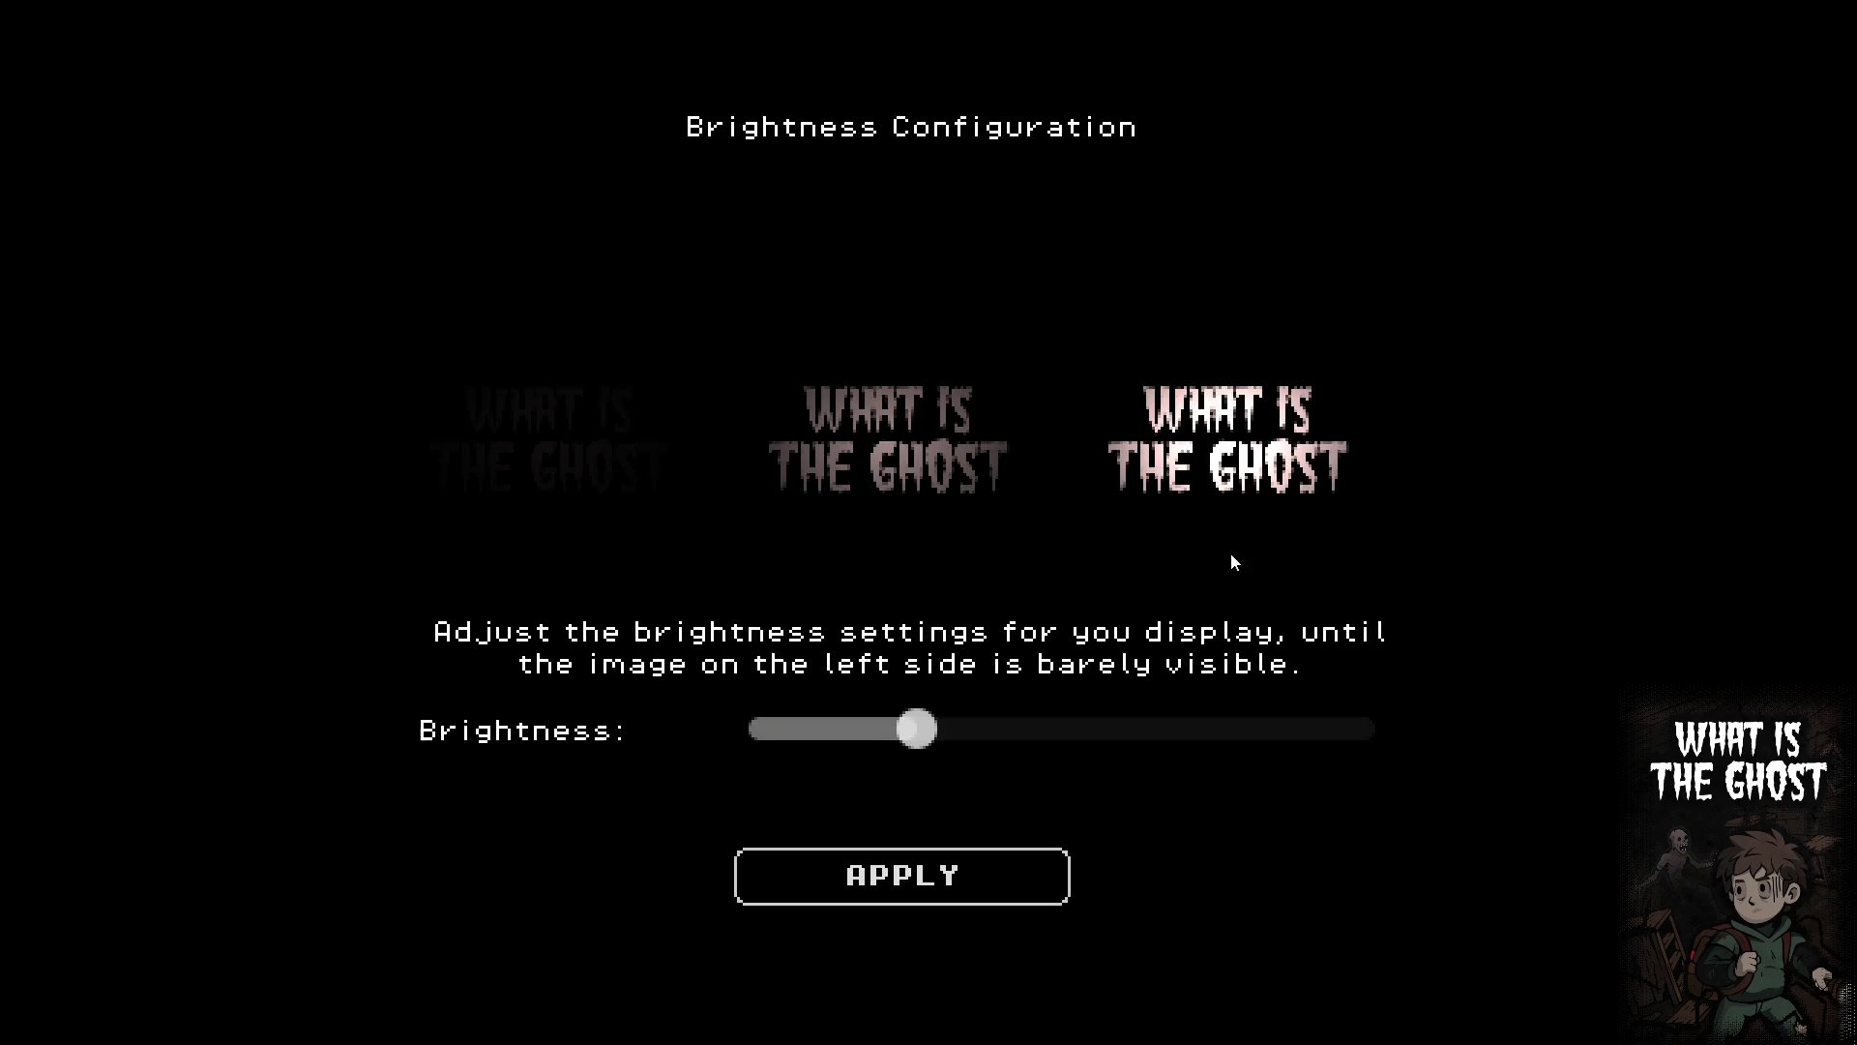
pyautogui.click(902, 875)
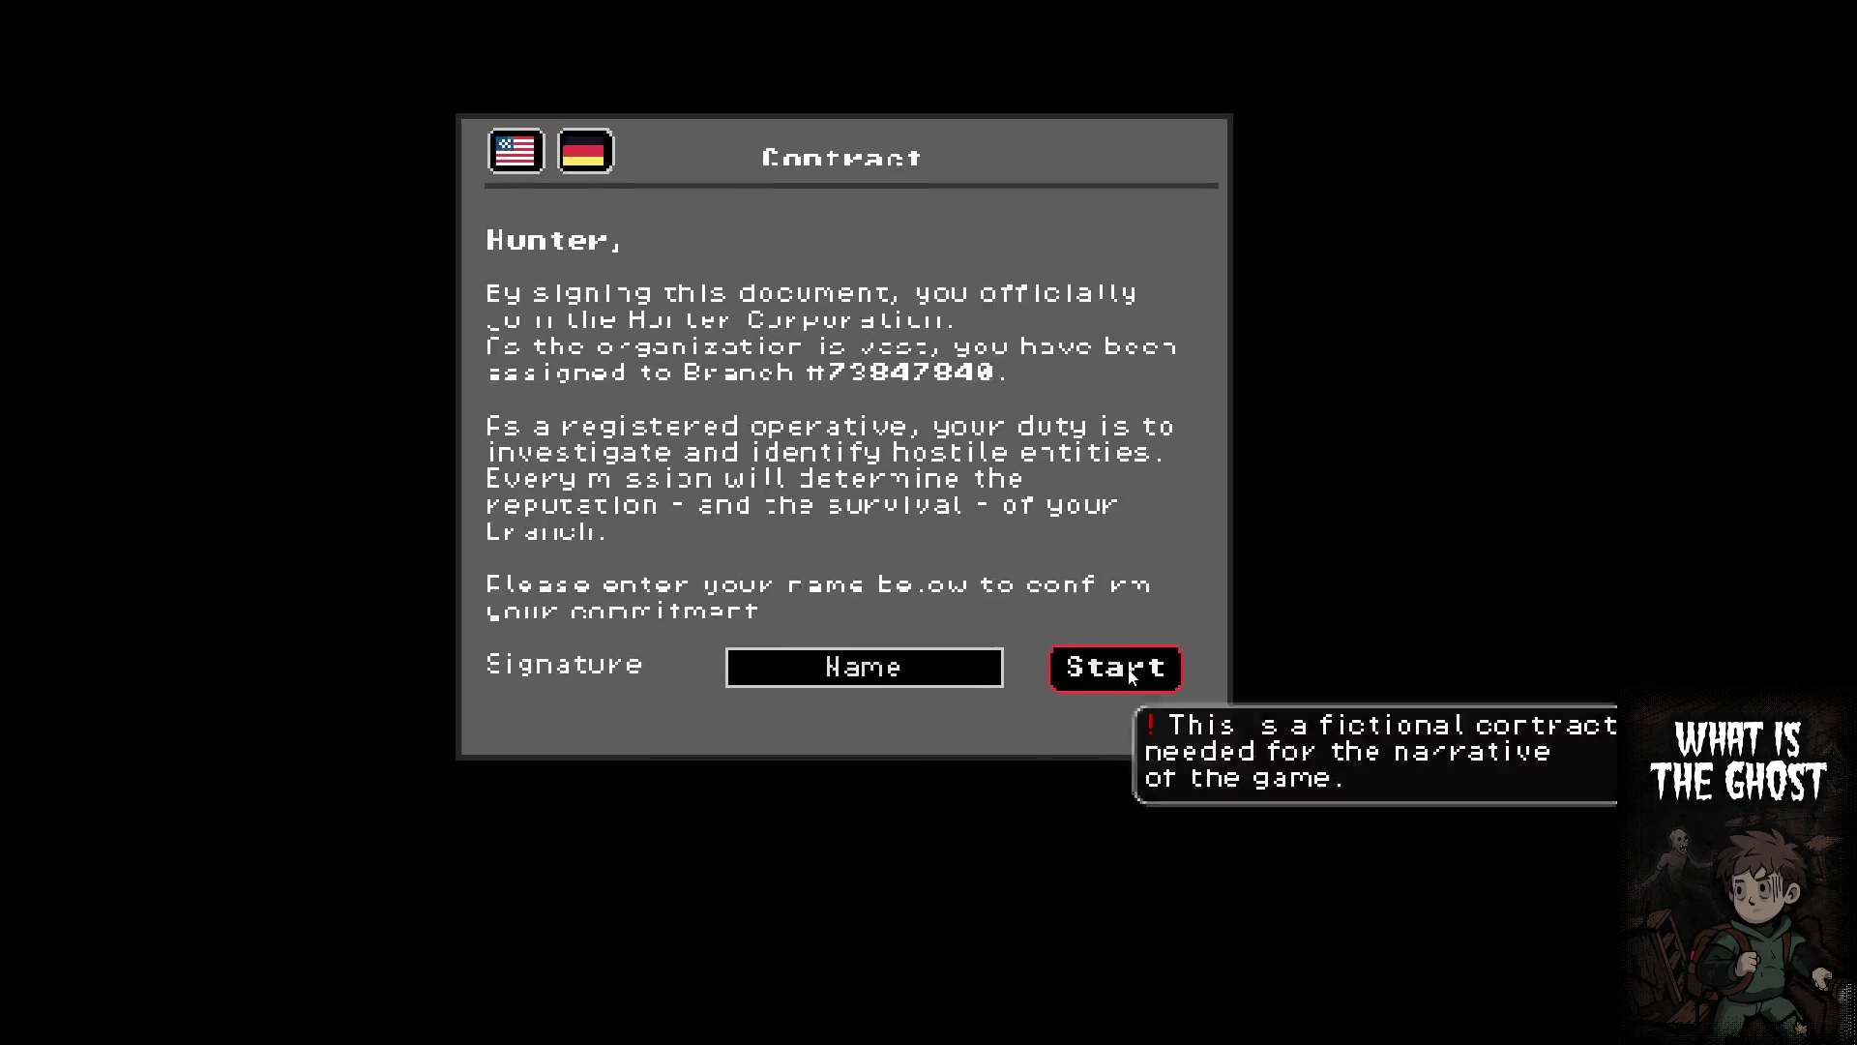
pyautogui.click(1287, 727)
pyautogui.click(861, 676)
pyautogui.click(1056, 570)
pyautogui.moveTo(1053, 584); pyautogui.dragTo(968, 570)
pyautogui.moveTo(1174, 502); pyautogui.dragTo(1111, 502)
pyautogui.click(967, 898)
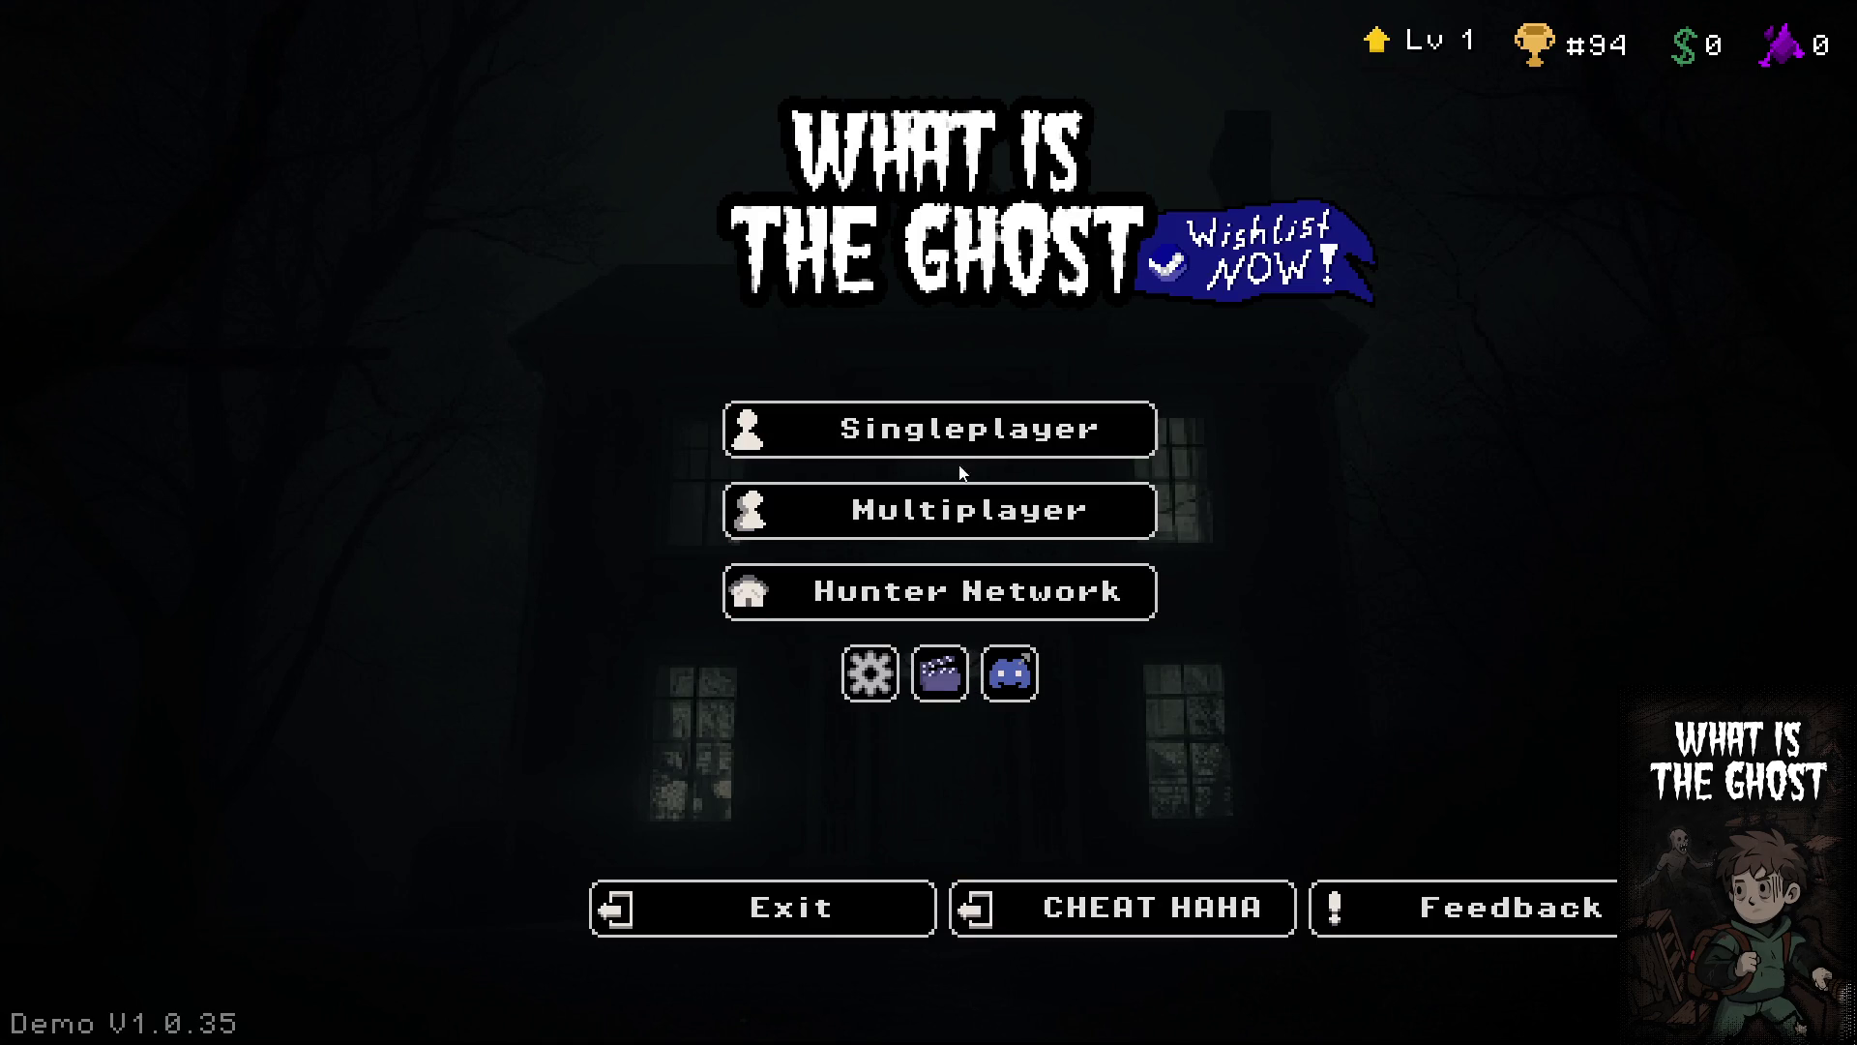
# Spam CHEAT HAHA until the player reaches Lv 50
pyautogui.click(1117, 916)
pyautogui.click(1111, 909)
pyautogui.click(1111, 910)
pyautogui.click(1108, 910)
pyautogui.click(1108, 909)
pyautogui.tripleClick(1107, 910)
pyautogui.tripleClick(1108, 909)
pyautogui.doubleClick(1108, 909)
pyautogui.click(1108, 910)
pyautogui.doubleClick(1108, 910)
pyautogui.tripleClick(1108, 909)
pyautogui.tripleClick(1107, 910)
pyautogui.doubleClick(1107, 909)
pyautogui.doubleClick(1108, 909)
pyautogui.tripleClick(1108, 909)
pyautogui.tripleClick(1108, 909)
pyautogui.doubleClick(1107, 909)
pyautogui.click(1108, 909)
pyautogui.tripleClick(1108, 910)
pyautogui.click(1108, 909)
pyautogui.doubleClick(1108, 909)
pyautogui.doubleClick(1108, 909)
pyautogui.tripleClick(1107, 909)
pyautogui.doubleClick(1108, 909)
pyautogui.click(1108, 909)
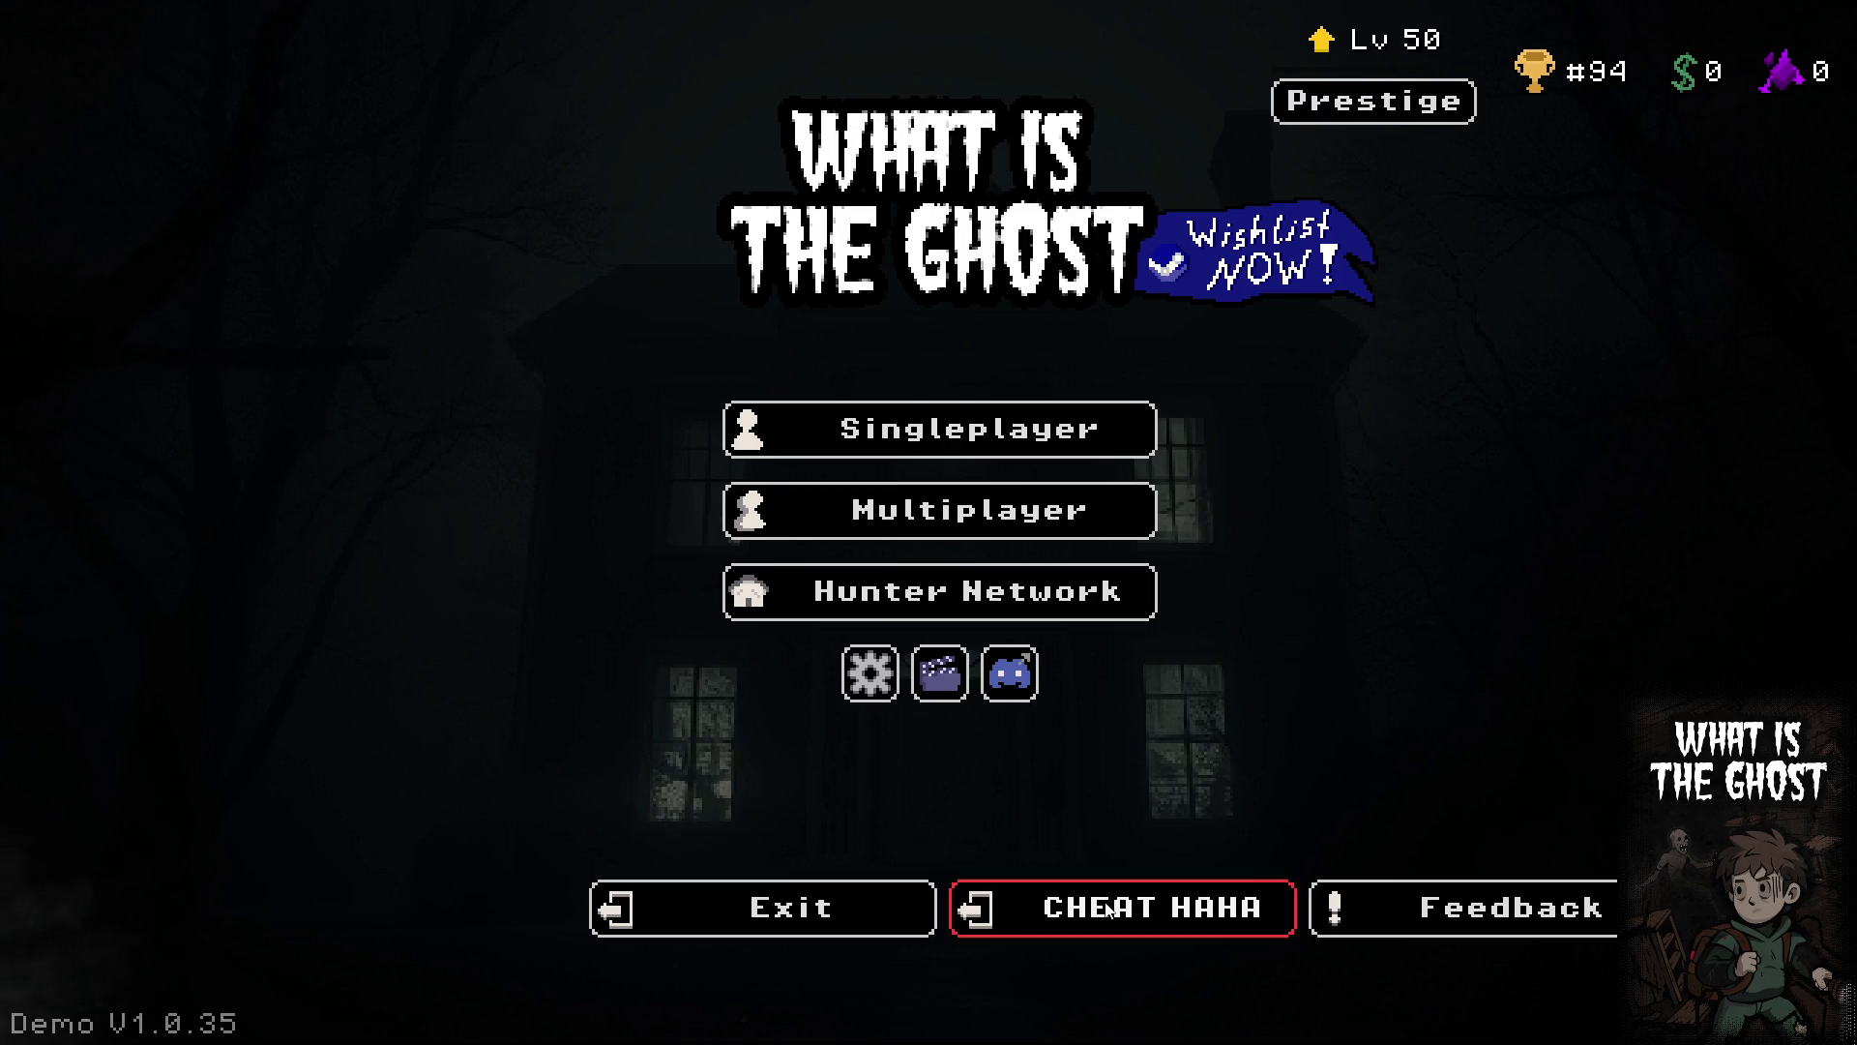
# Visit the Multiplayer lobby and Singleplayer location screens, returning to the main menu each time
pyautogui.click(994, 519)
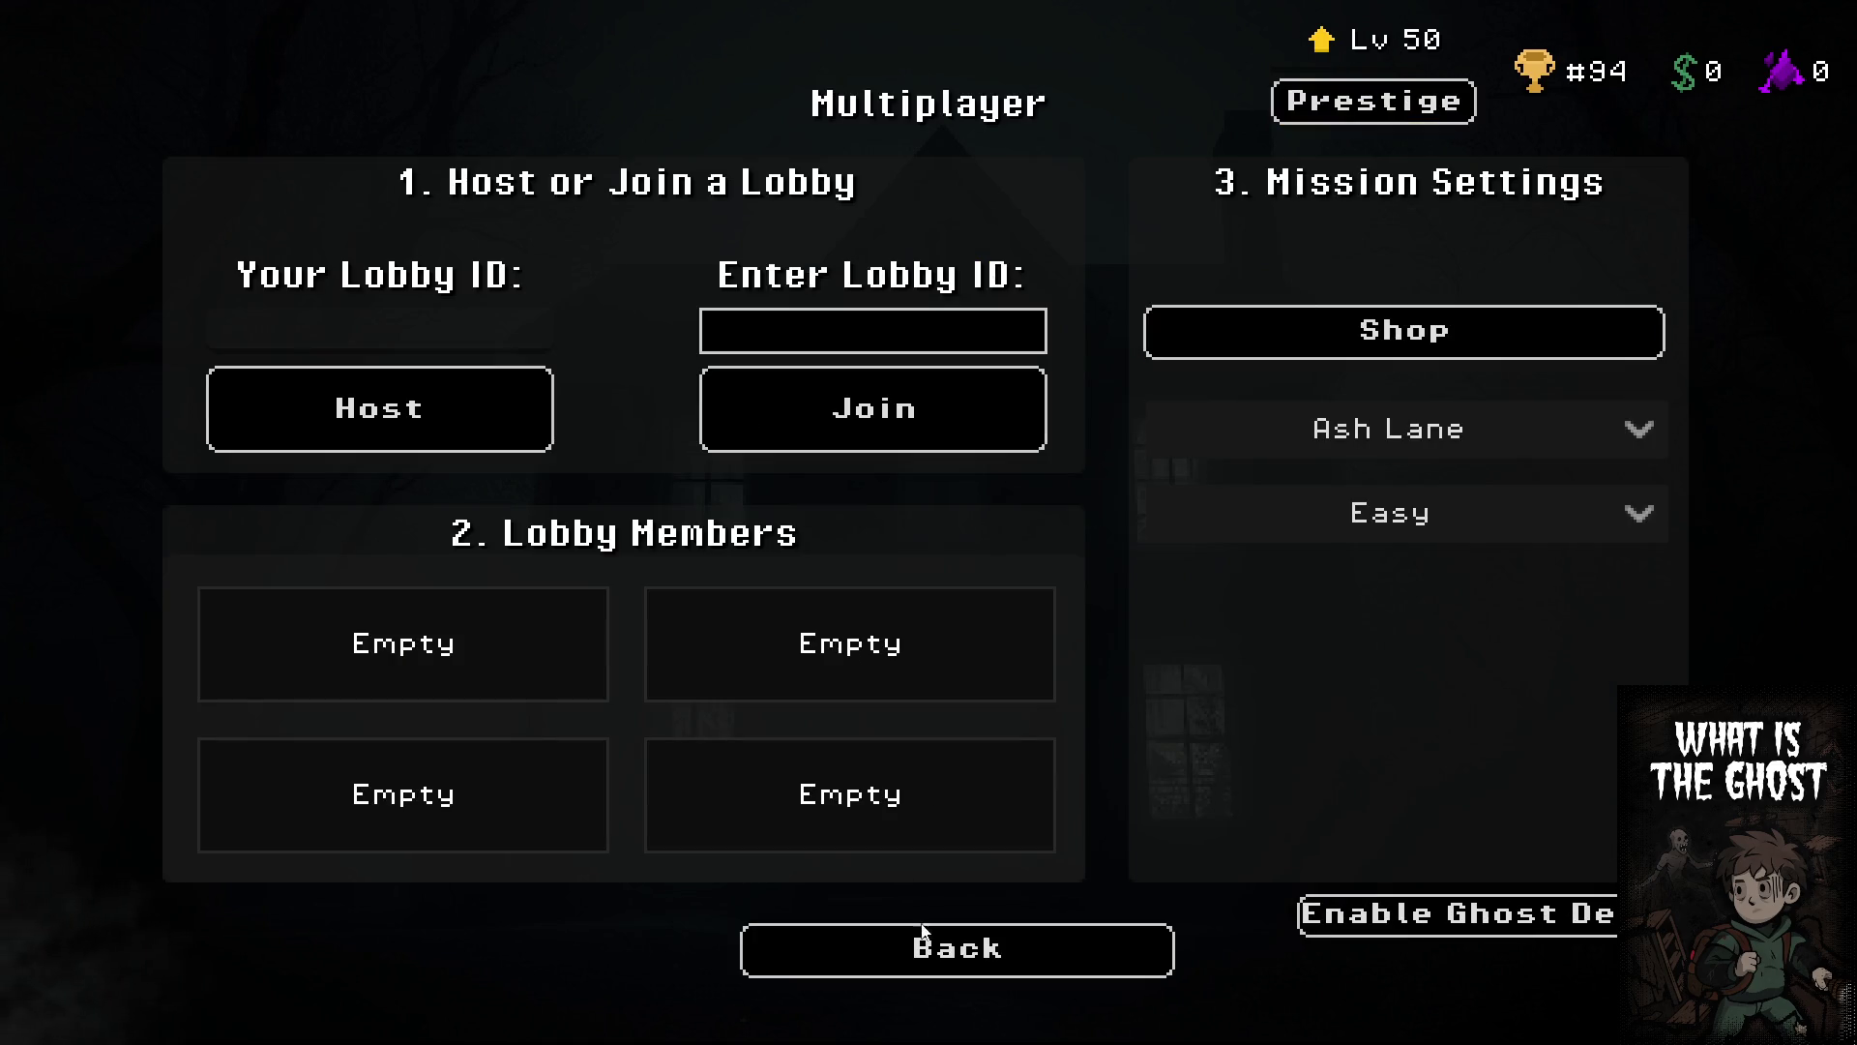
pyautogui.click(947, 953)
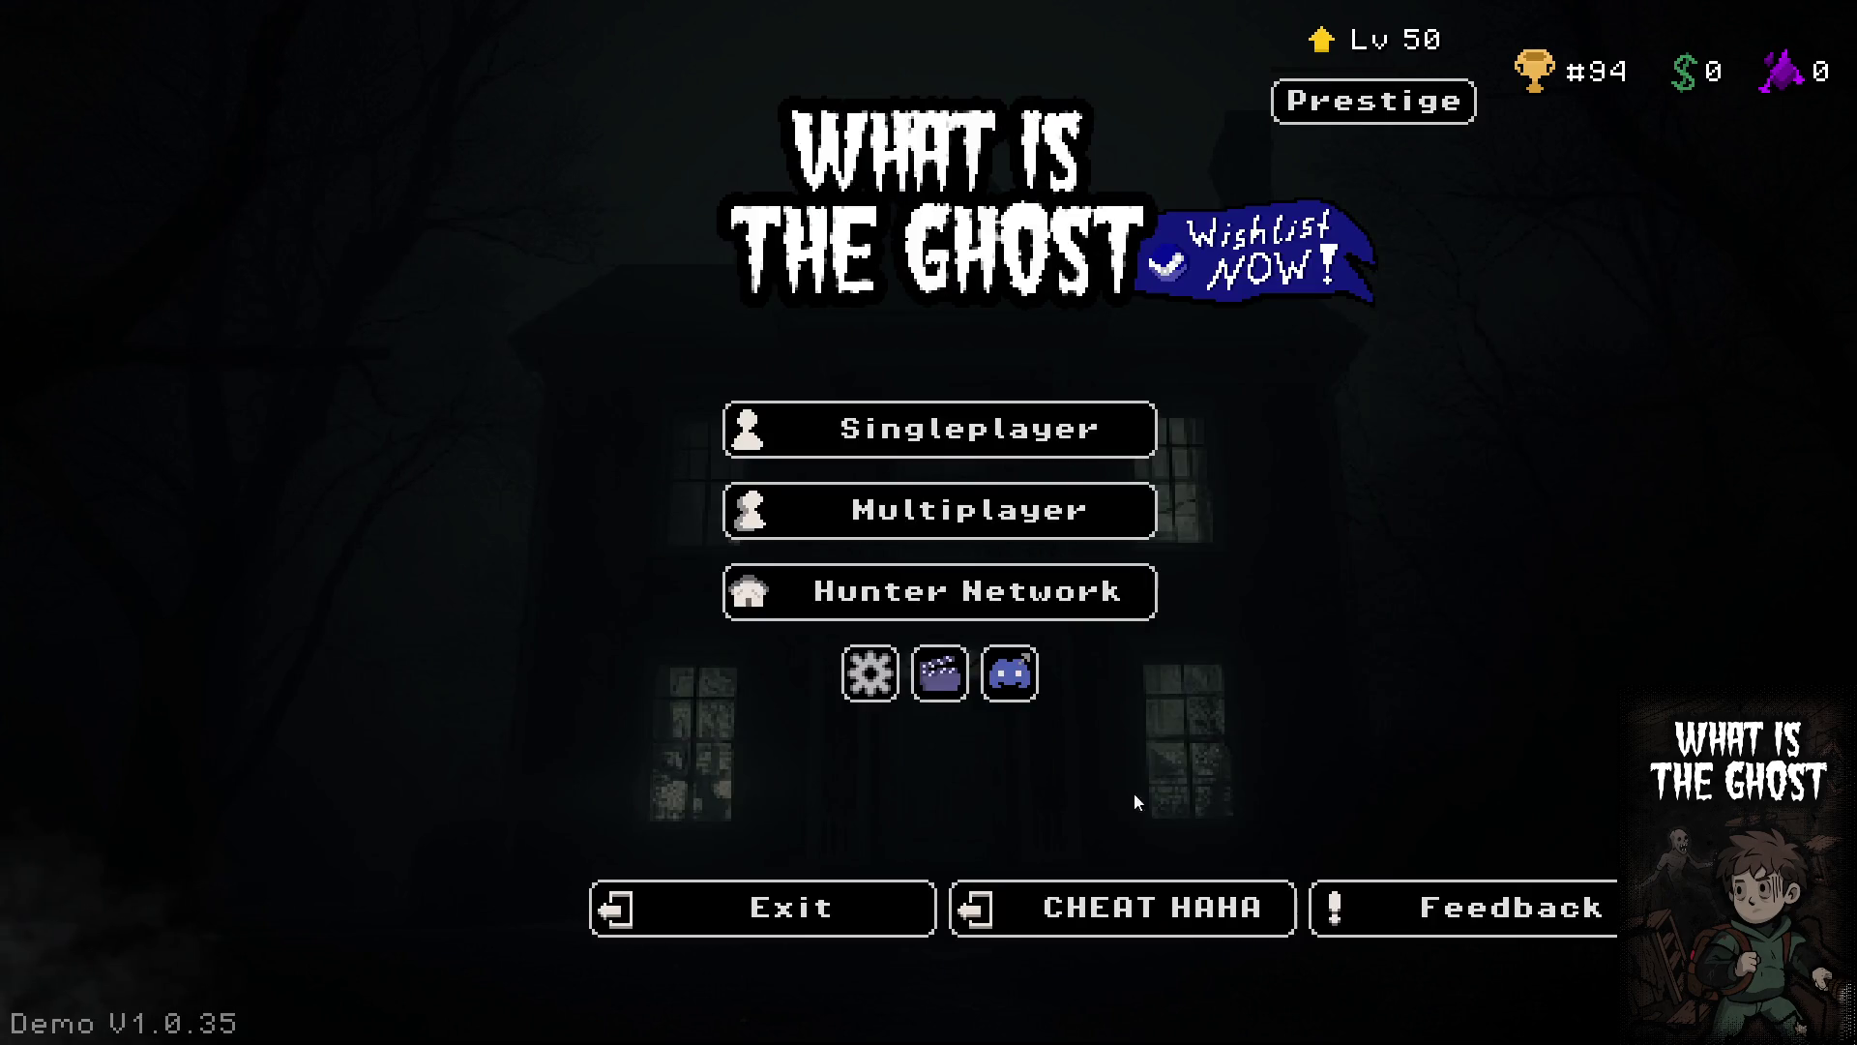
pyautogui.click(1002, 443)
pyautogui.click(901, 880)
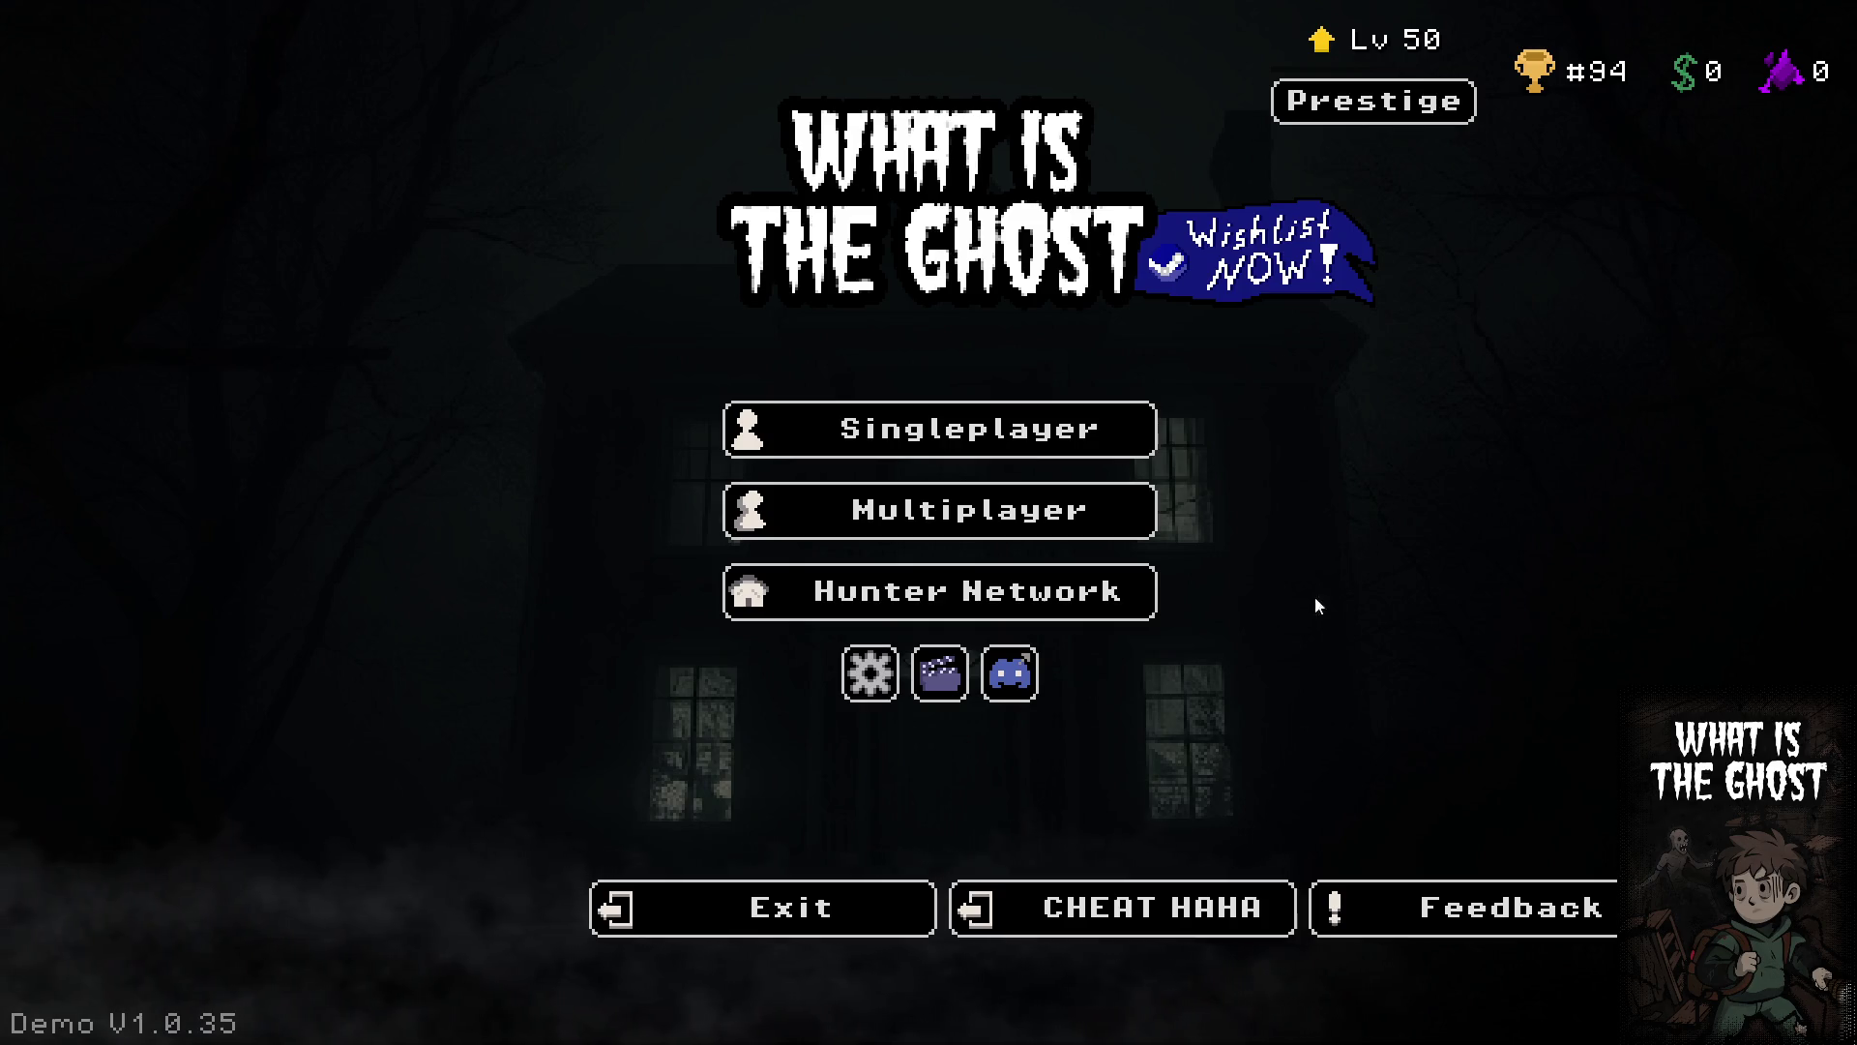
pyautogui.click(1128, 491)
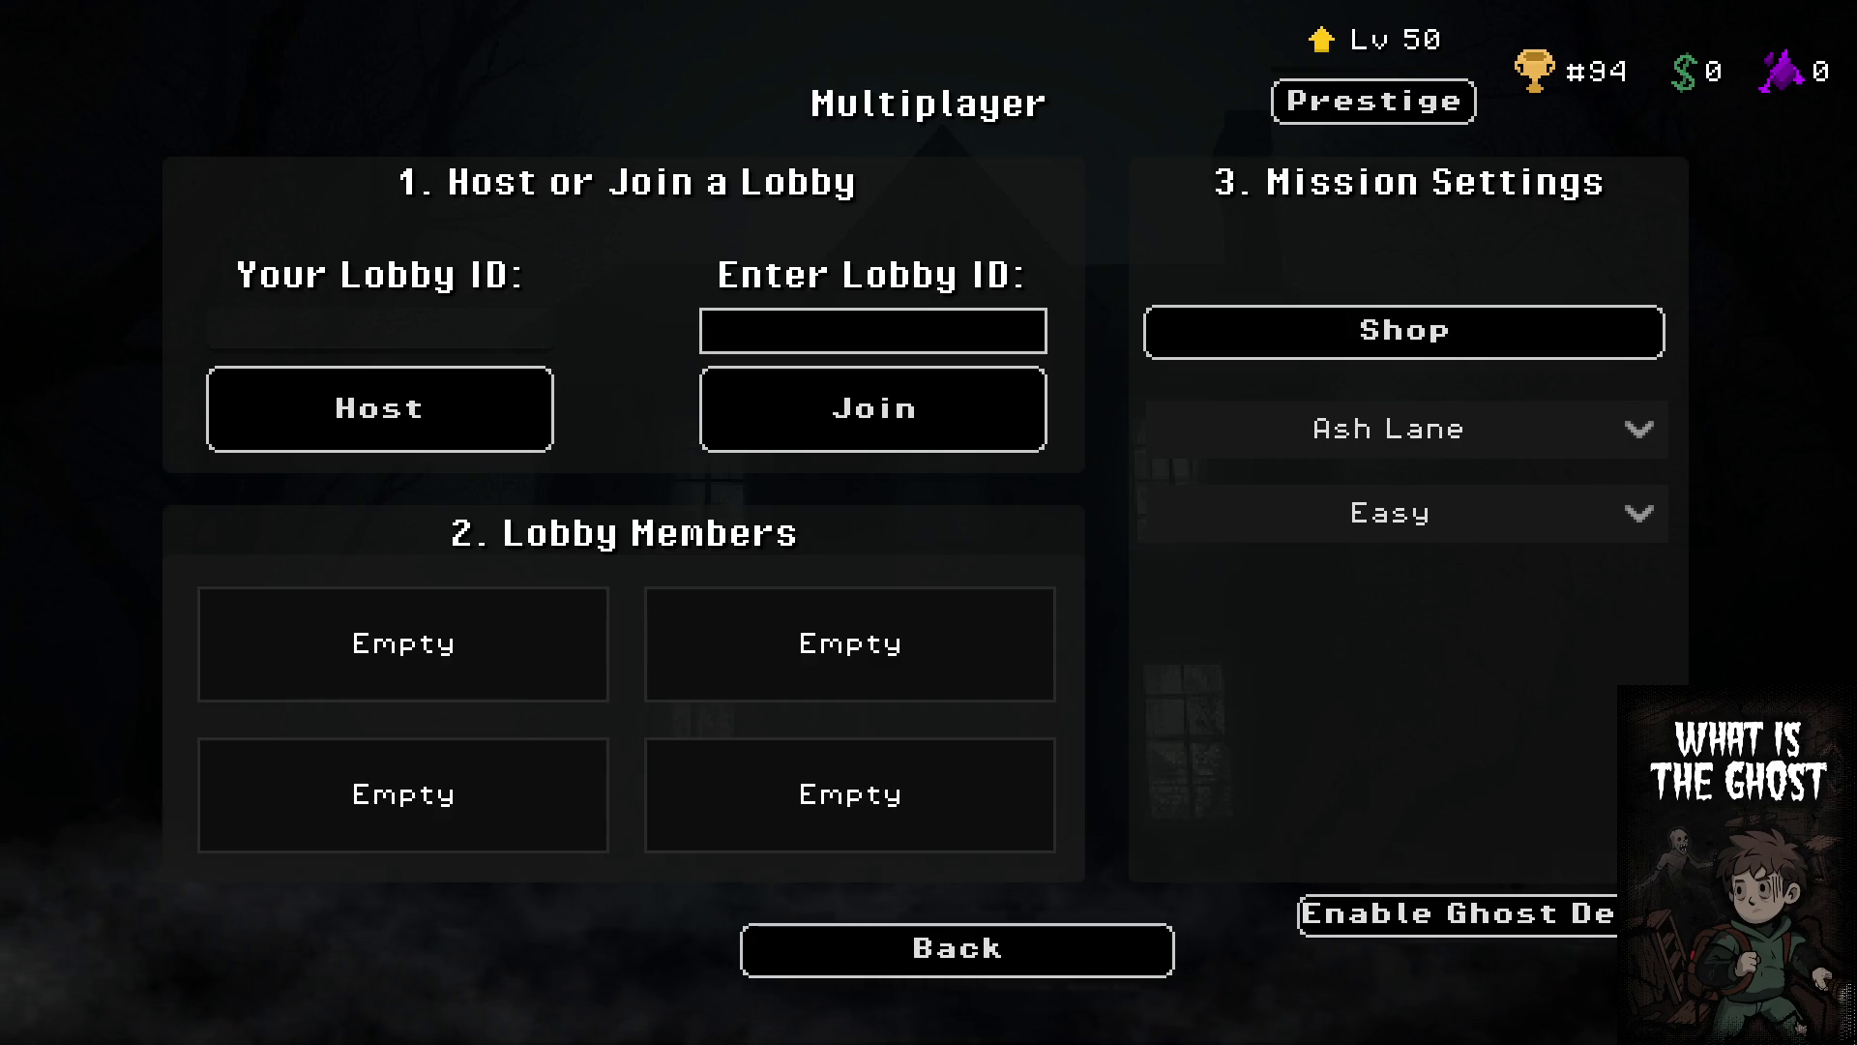
pyautogui.click(997, 950)
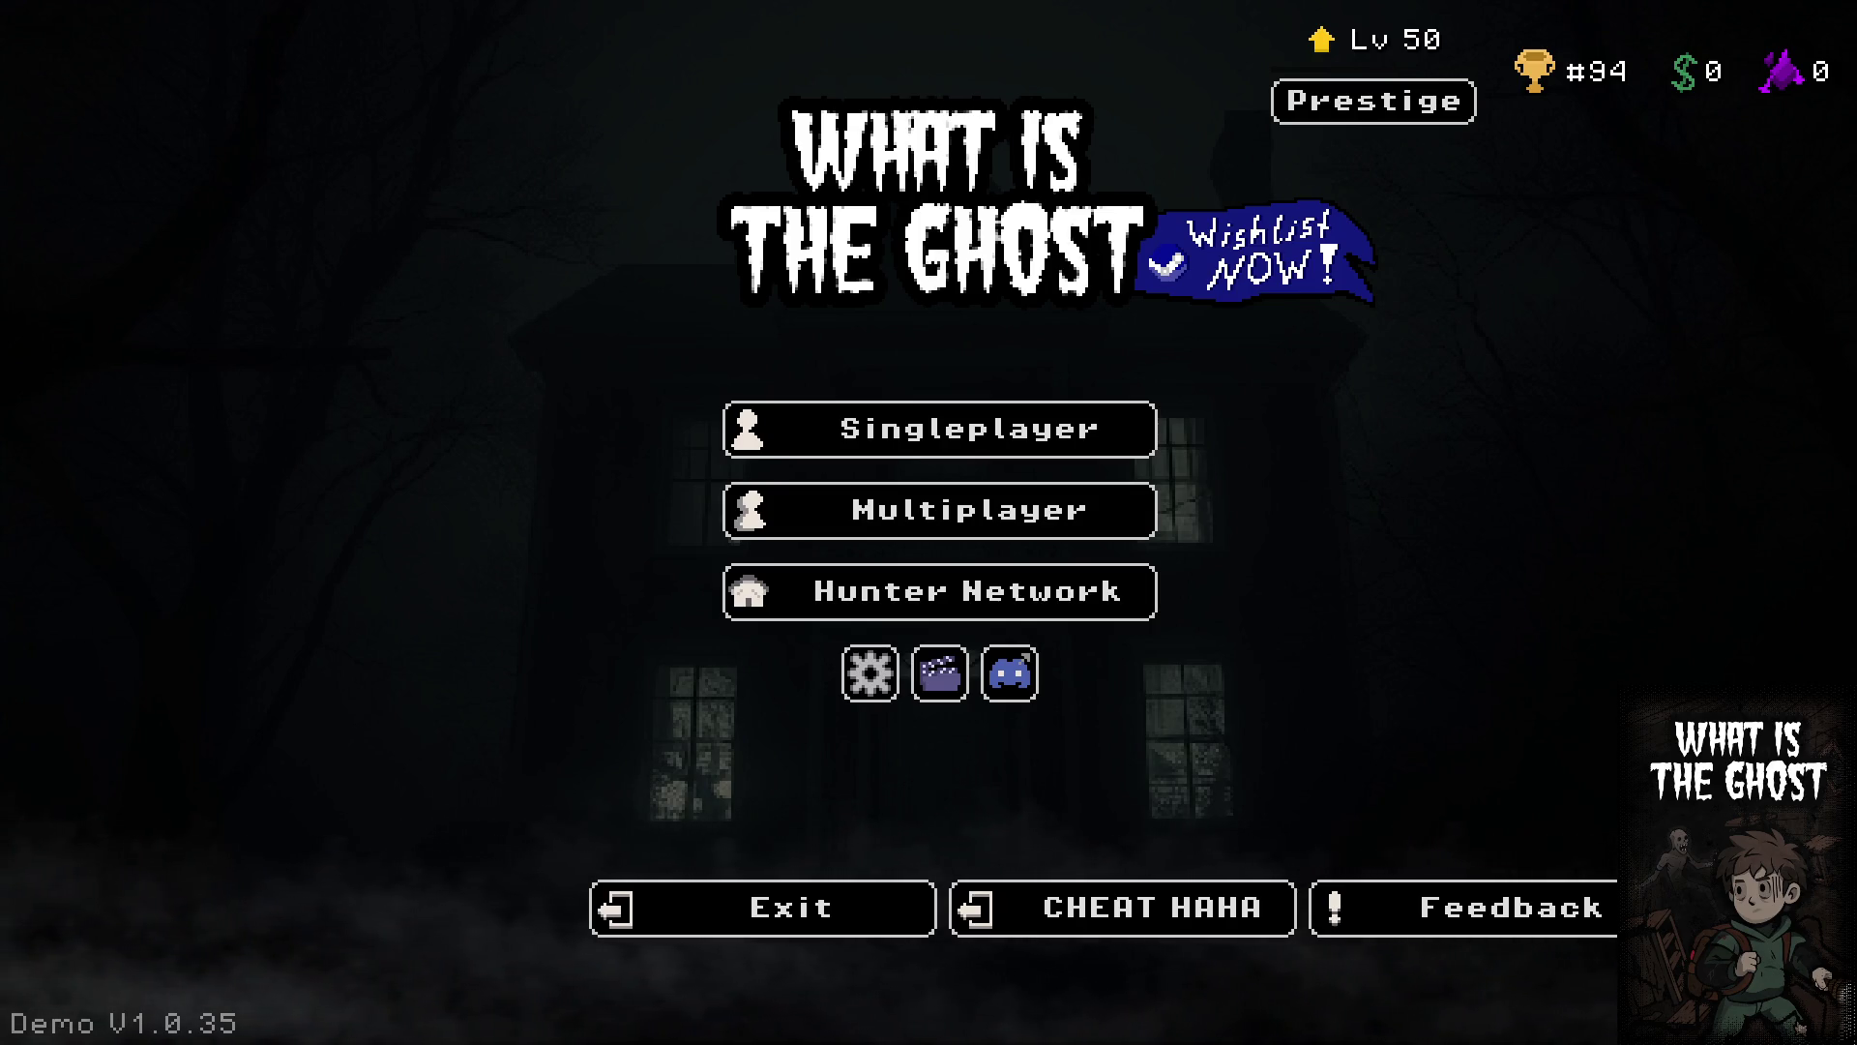
pyautogui.click(1070, 509)
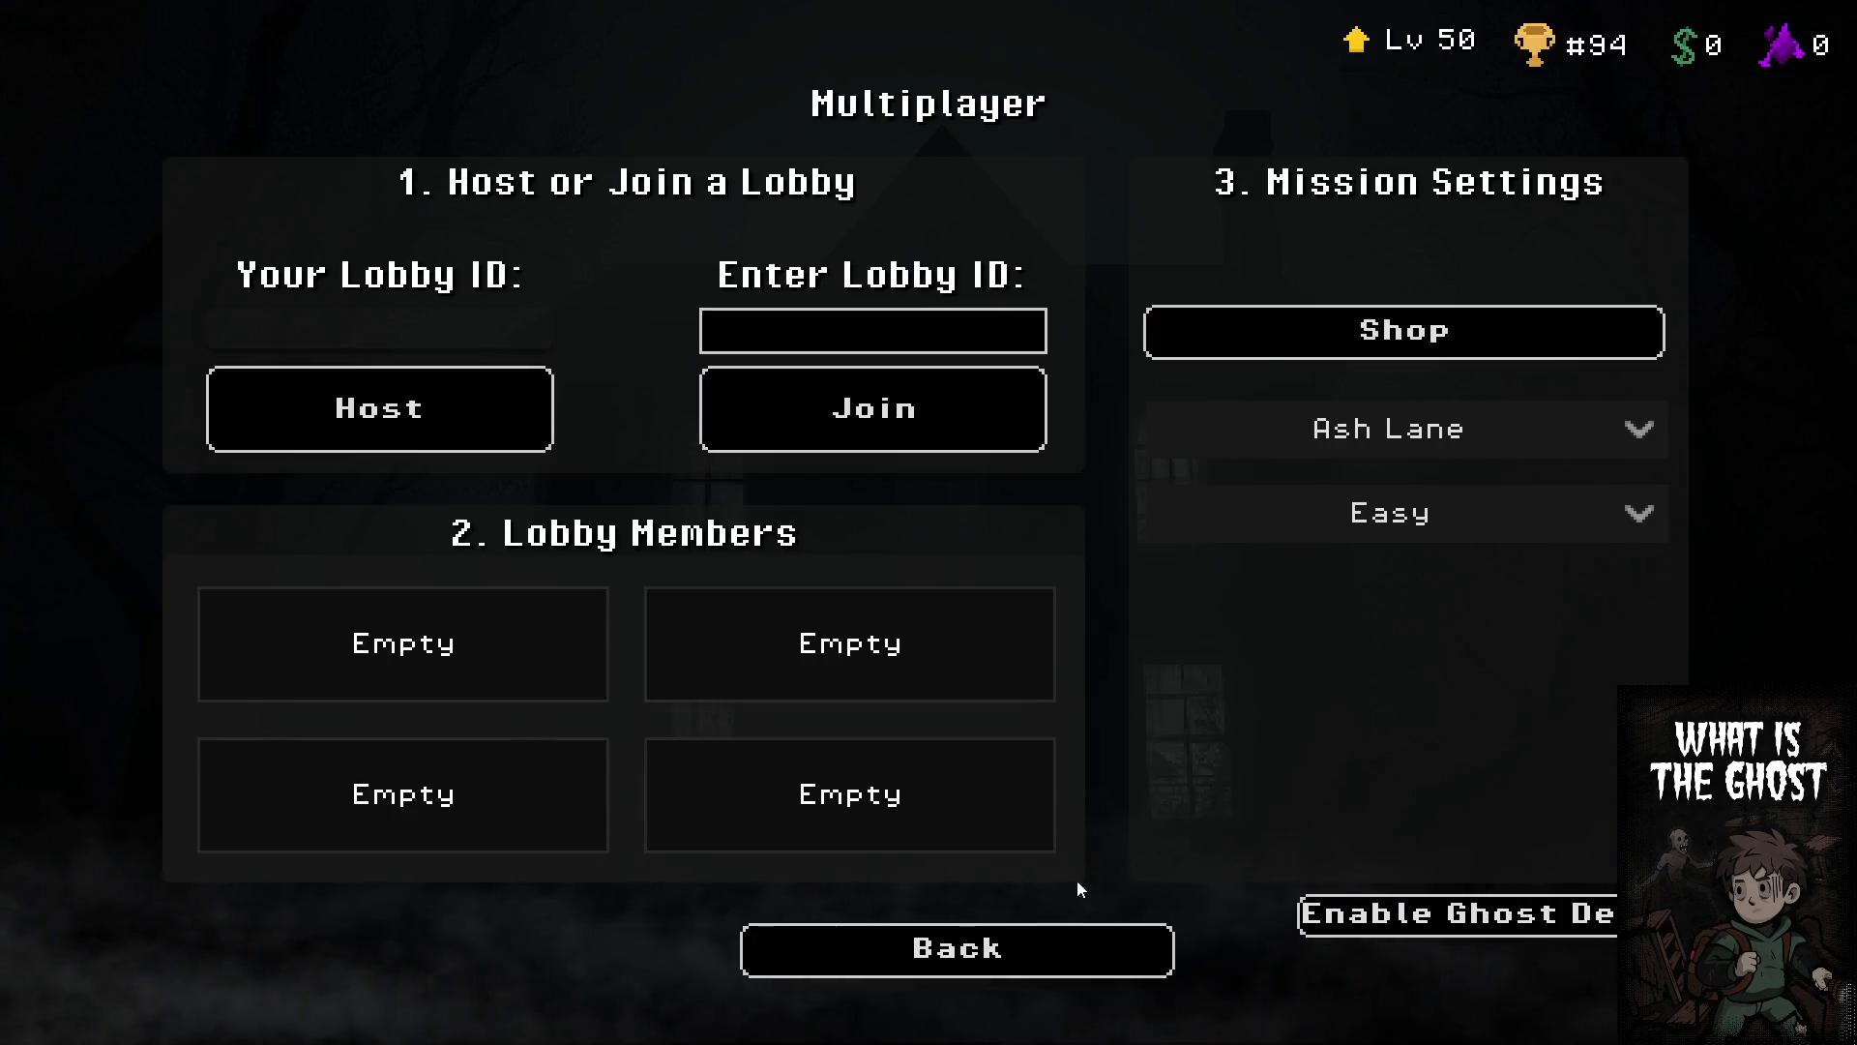
pyautogui.click(1055, 953)
# Check the Hunter Network's Mastery Hub, then start the Prestige from the main menu
pyautogui.click(941, 581)
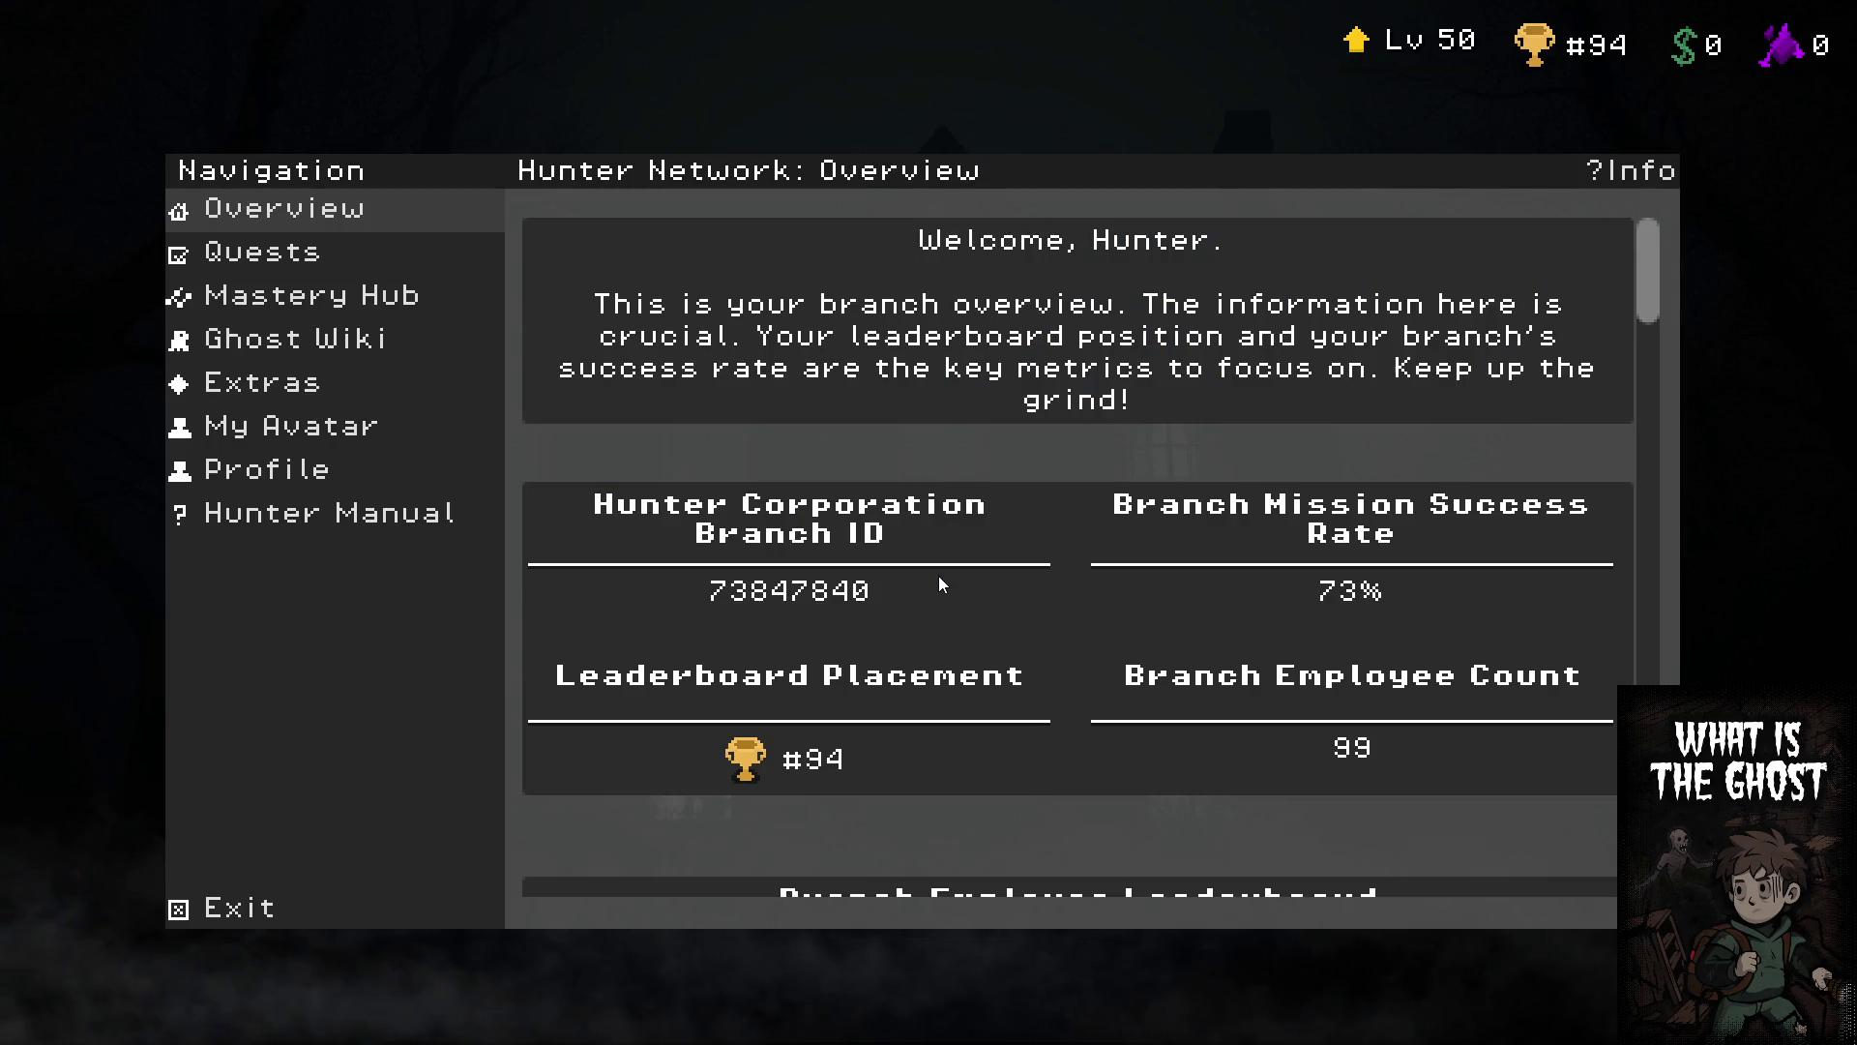
pyautogui.click(320, 295)
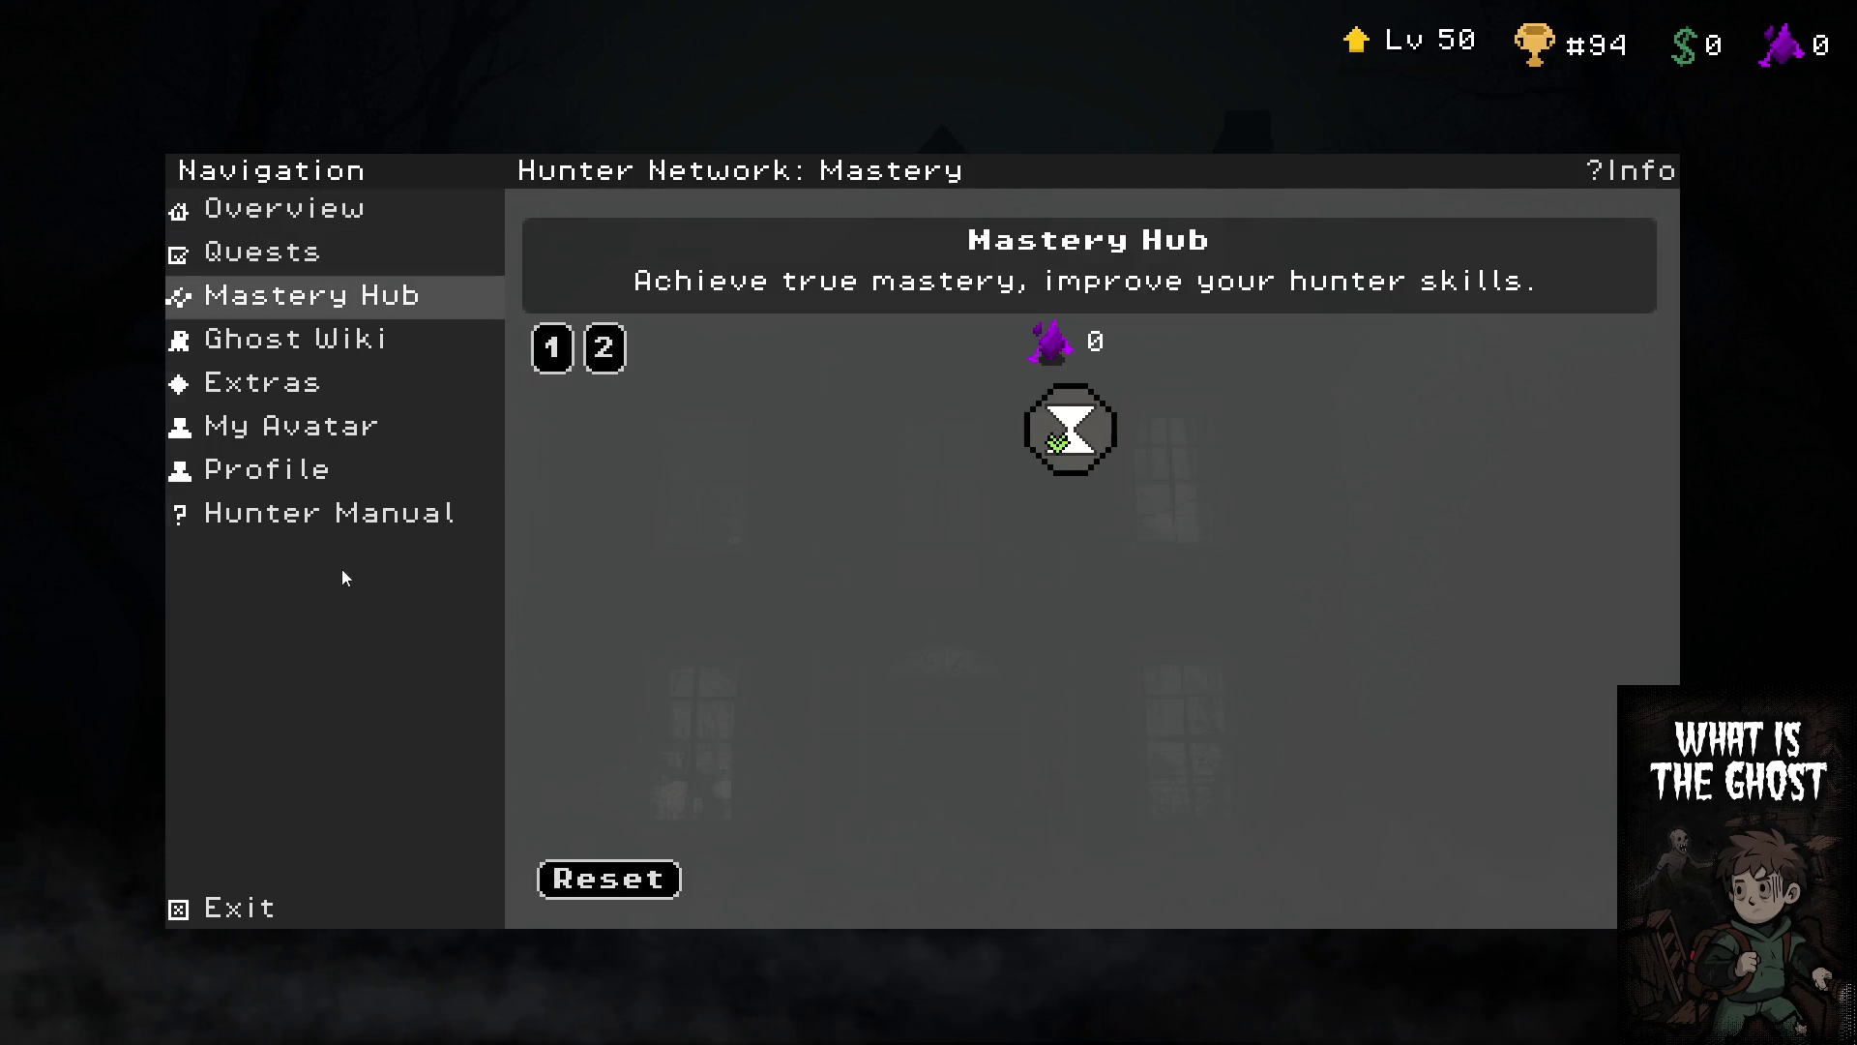
pyautogui.click(332, 901)
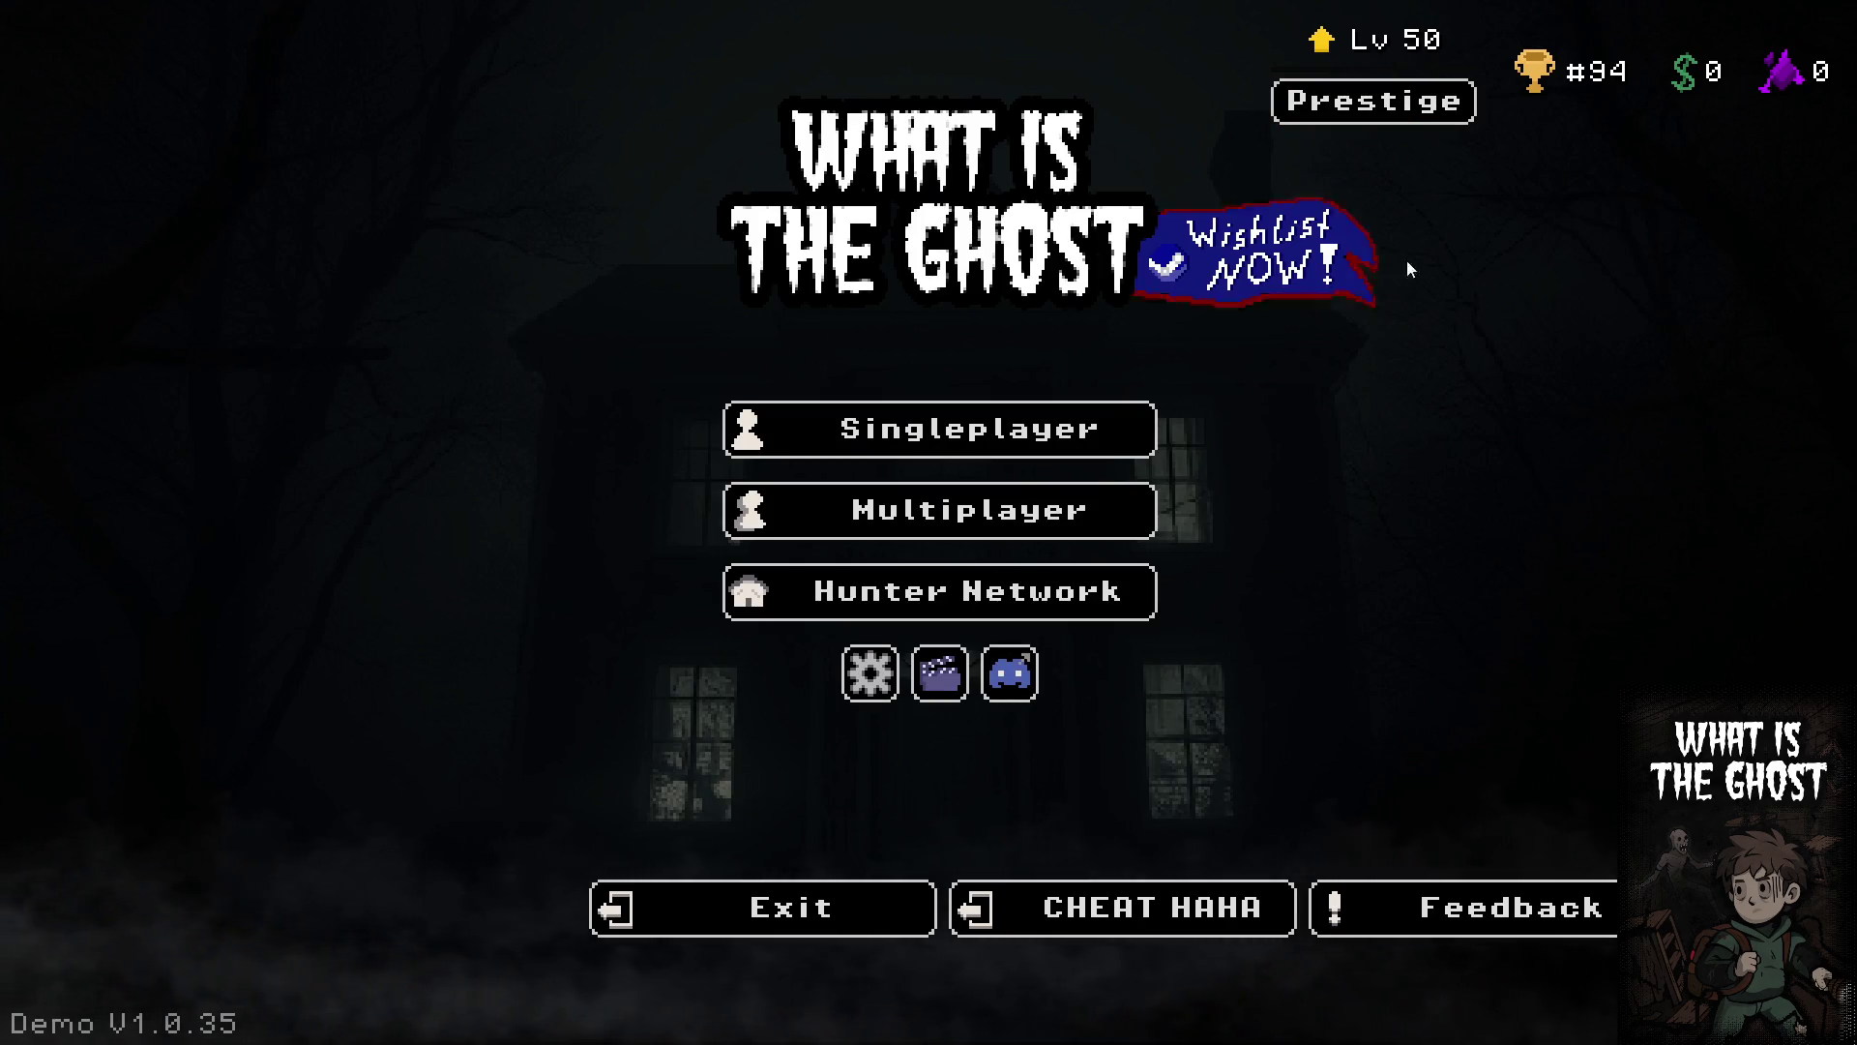
pyautogui.click(1374, 101)
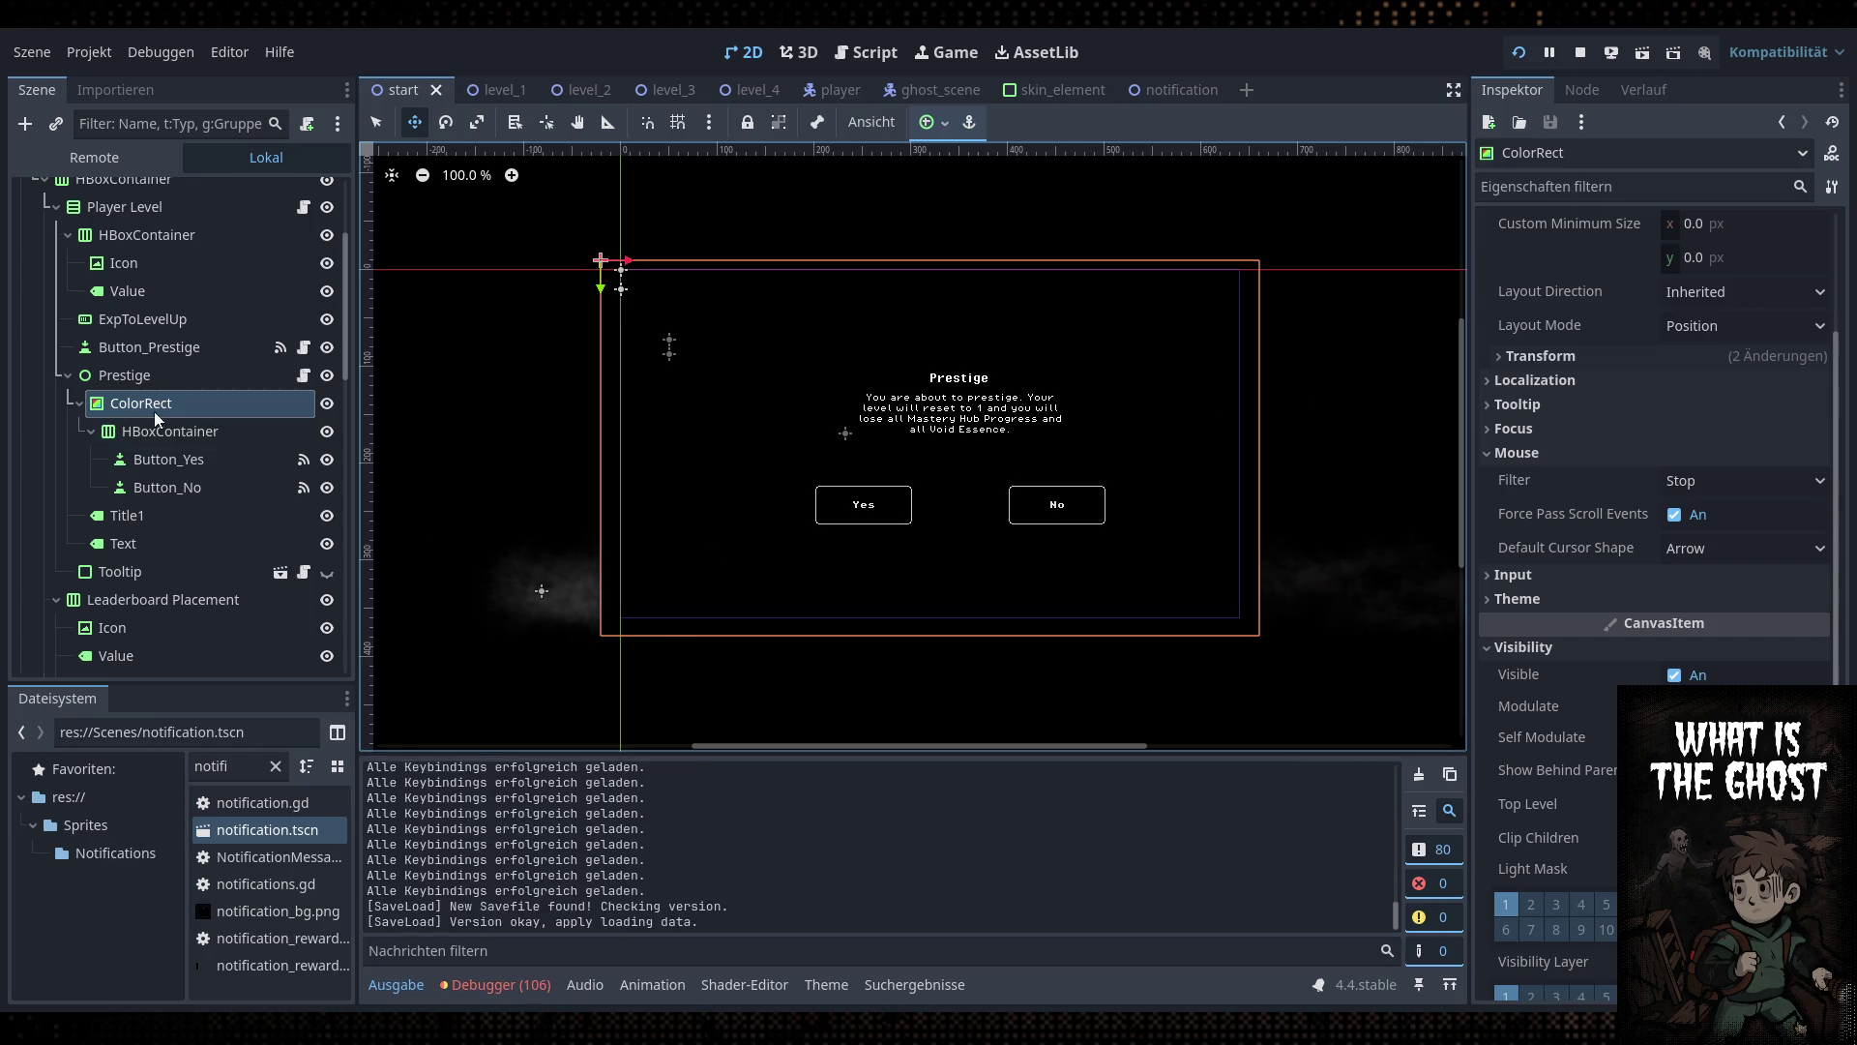
# In the relaunched game, cheat the level past 50, then Prestige and confirm with Yes
pyautogui.scroll(4, 158, 418)
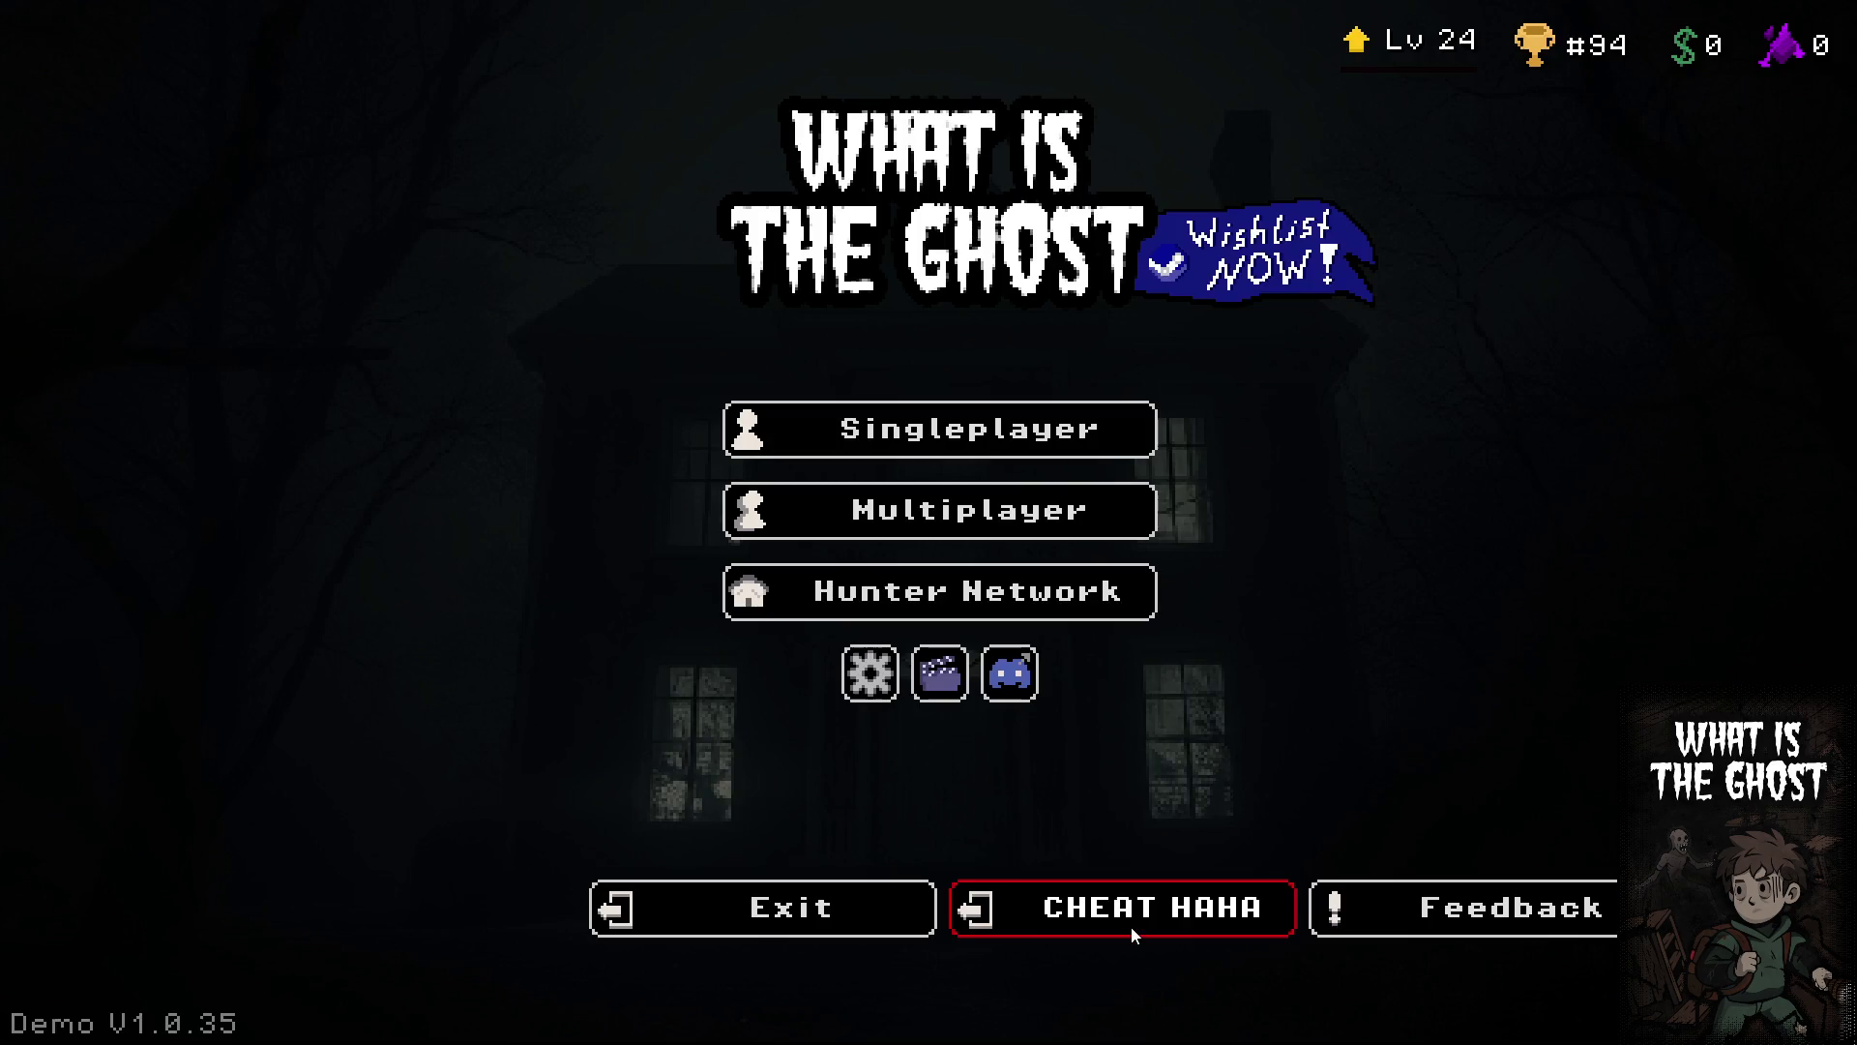
pyautogui.click(1130, 926)
pyautogui.click(1134, 932)
pyautogui.click(1133, 931)
pyautogui.click(1133, 930)
pyautogui.click(1133, 931)
pyautogui.click(1132, 931)
pyautogui.click(1133, 931)
pyautogui.click(1133, 930)
pyautogui.click(1132, 930)
pyautogui.click(1451, 198)
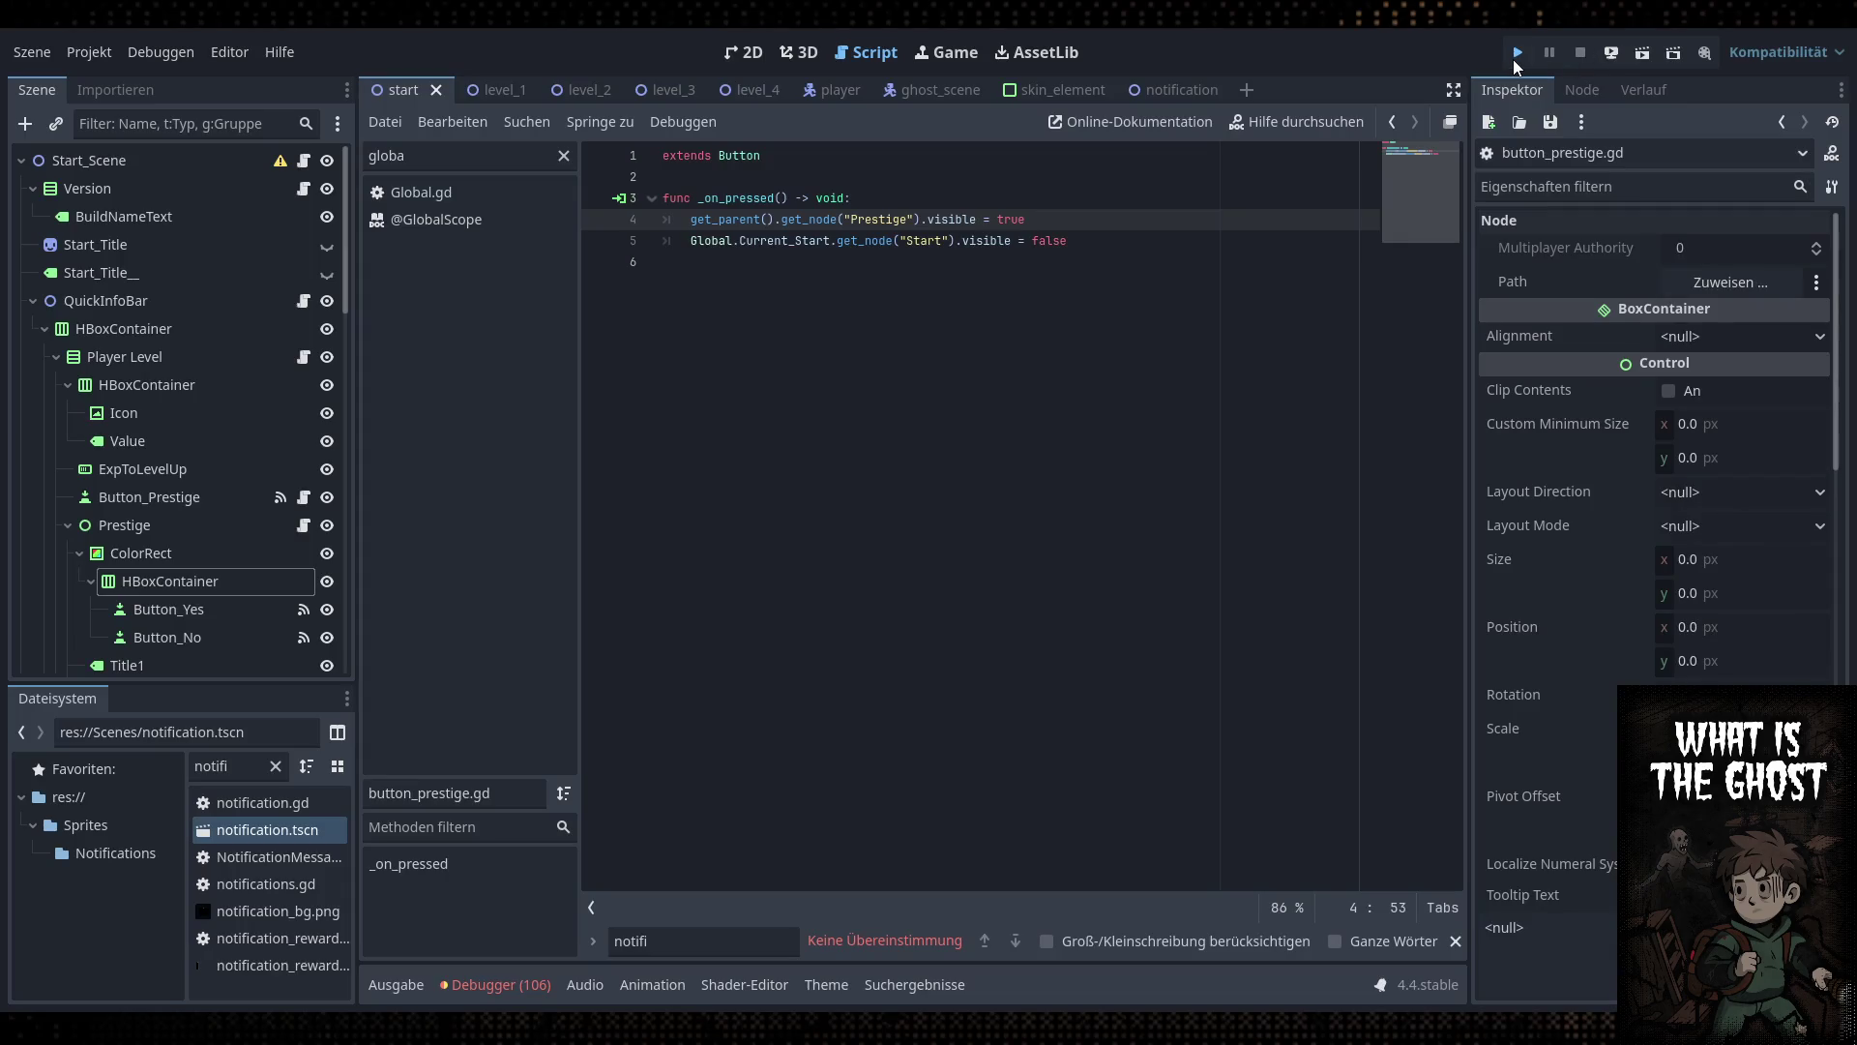
# Bring the Godot editor window back to the front
pyautogui.click(1516, 56)
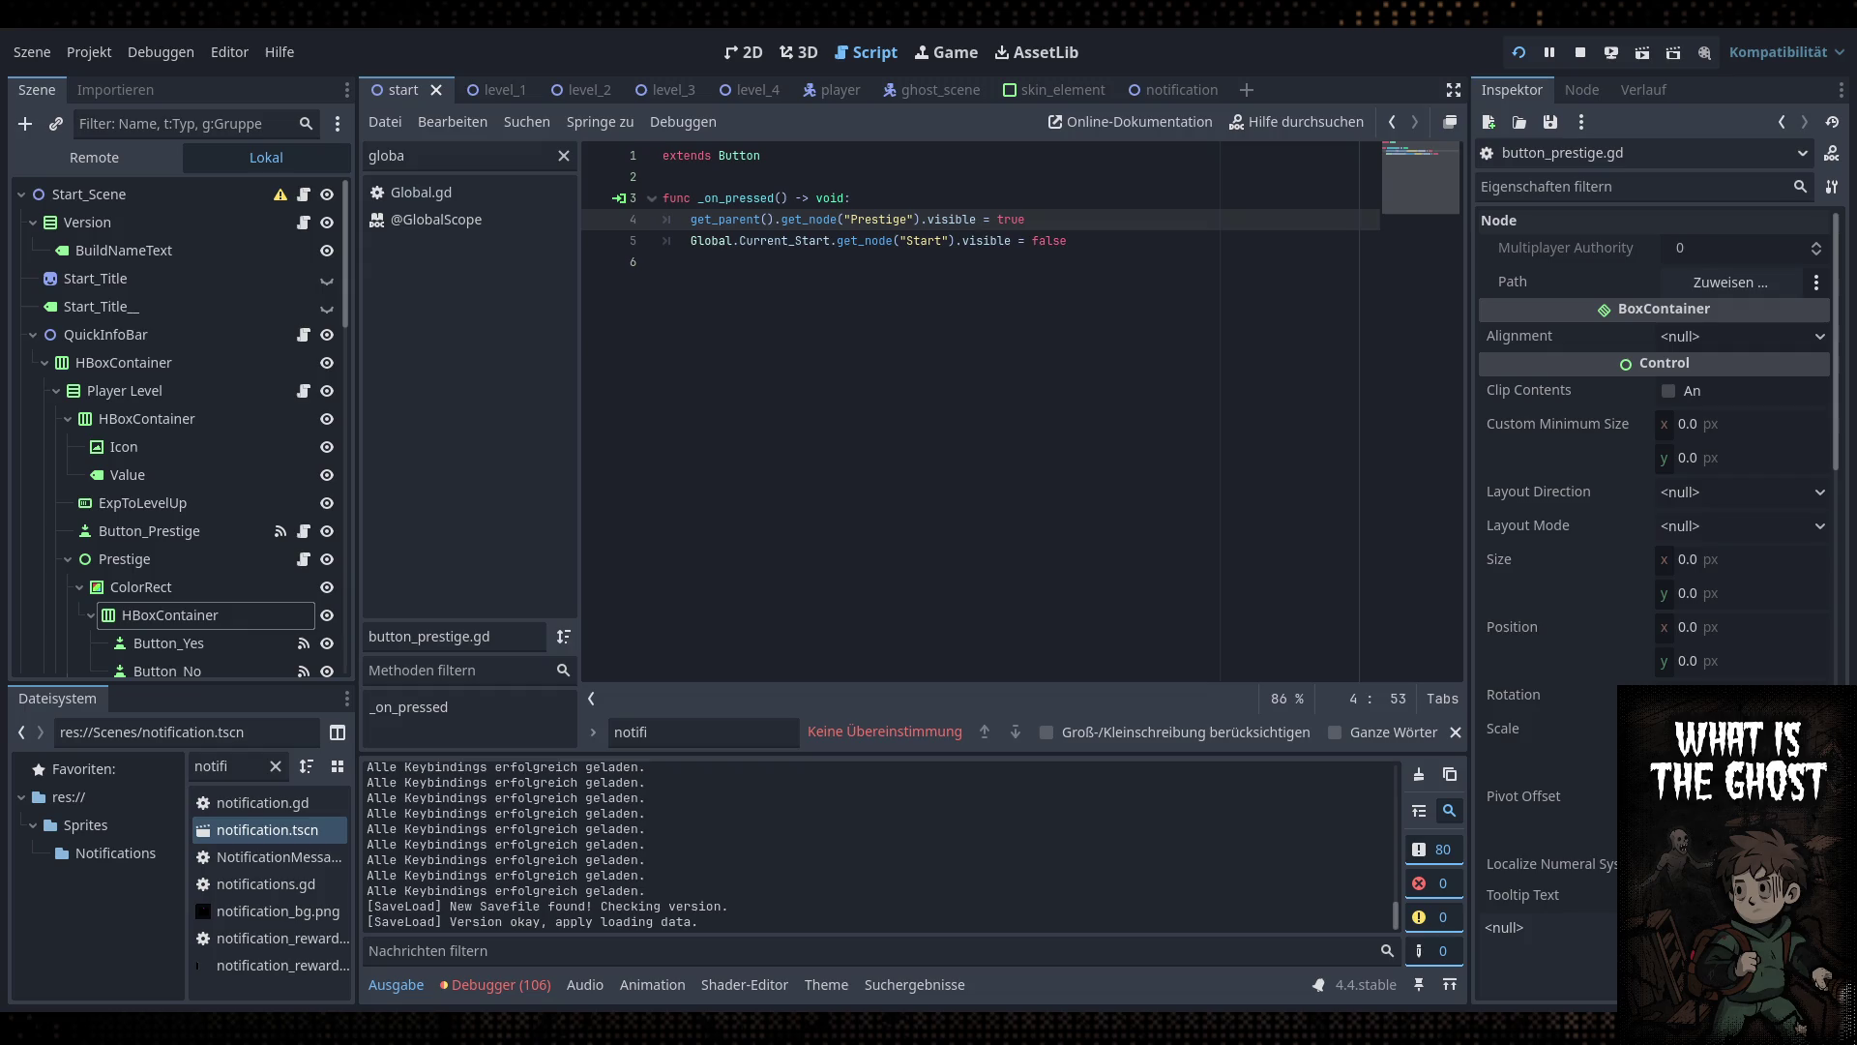
# Stop the game and open NotificationMessageBlueprint using the 'notif' script filter
pyautogui.click(1580, 53)
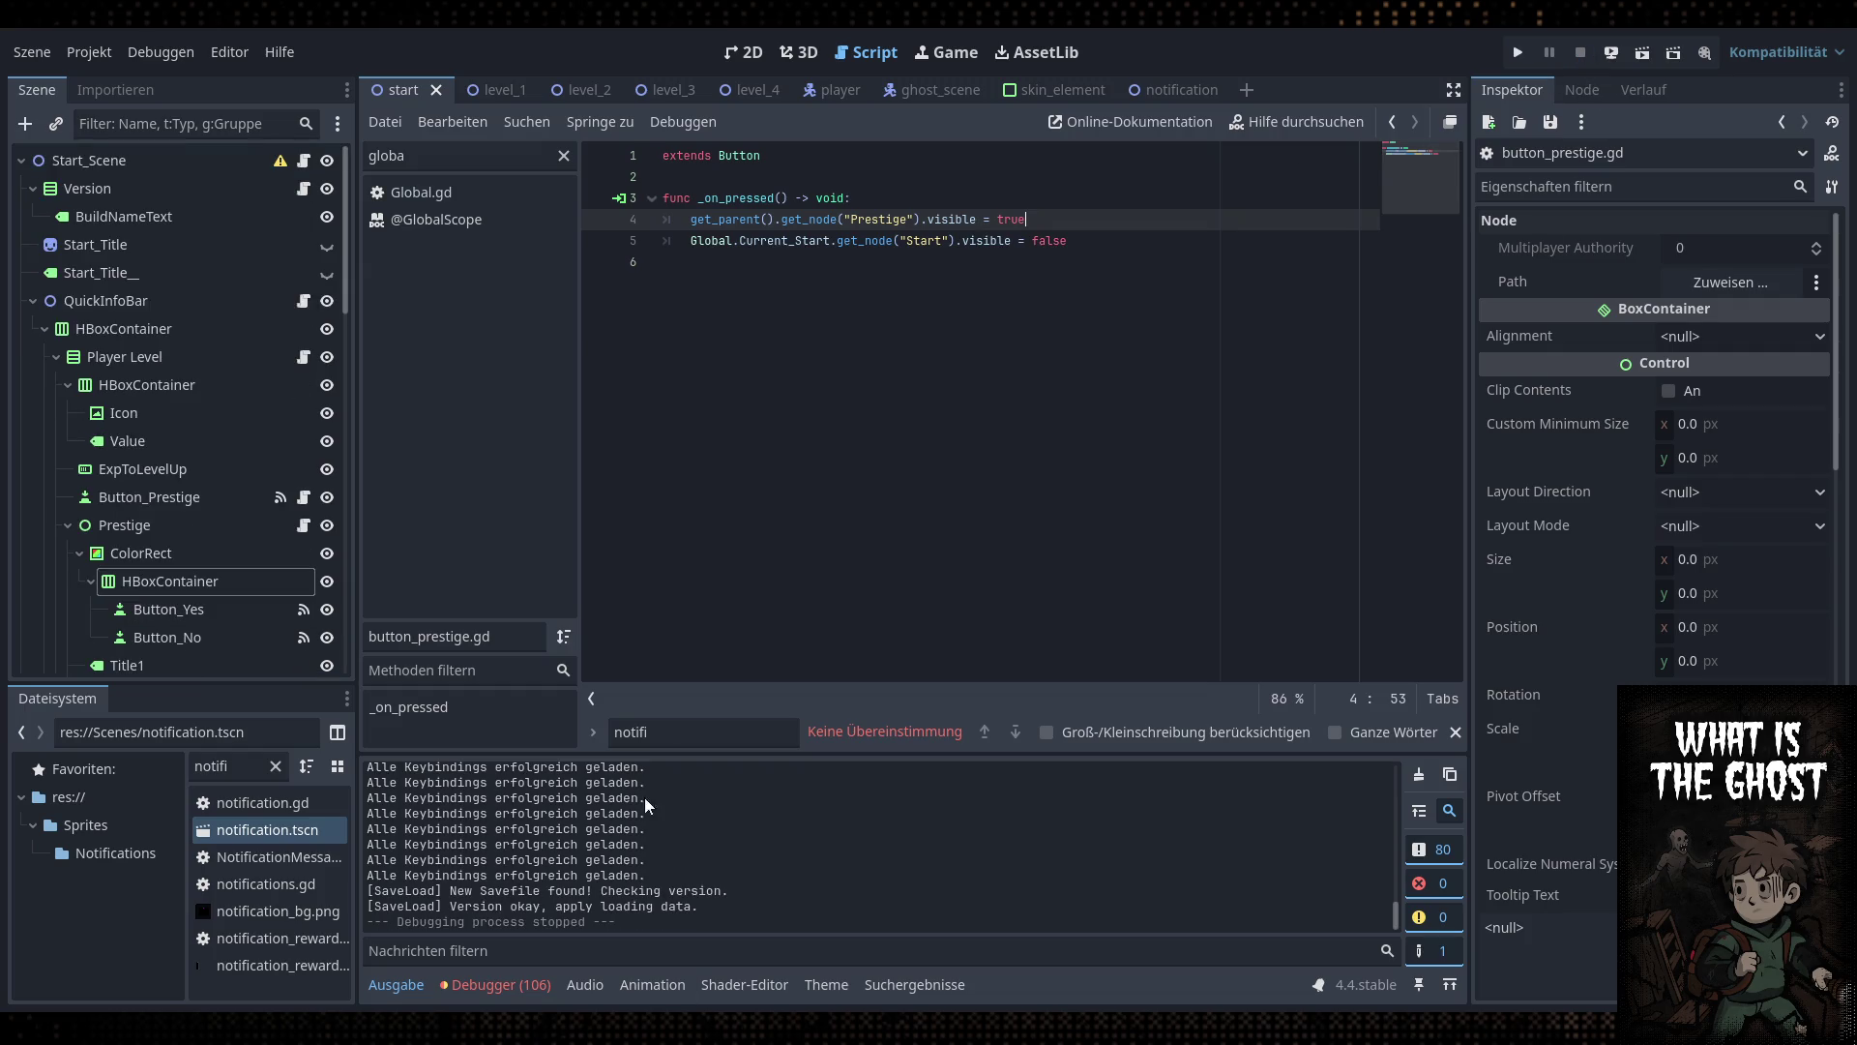
pyautogui.doubleClick(446, 161)
pyautogui.write('notif')
pyautogui.click(481, 220)
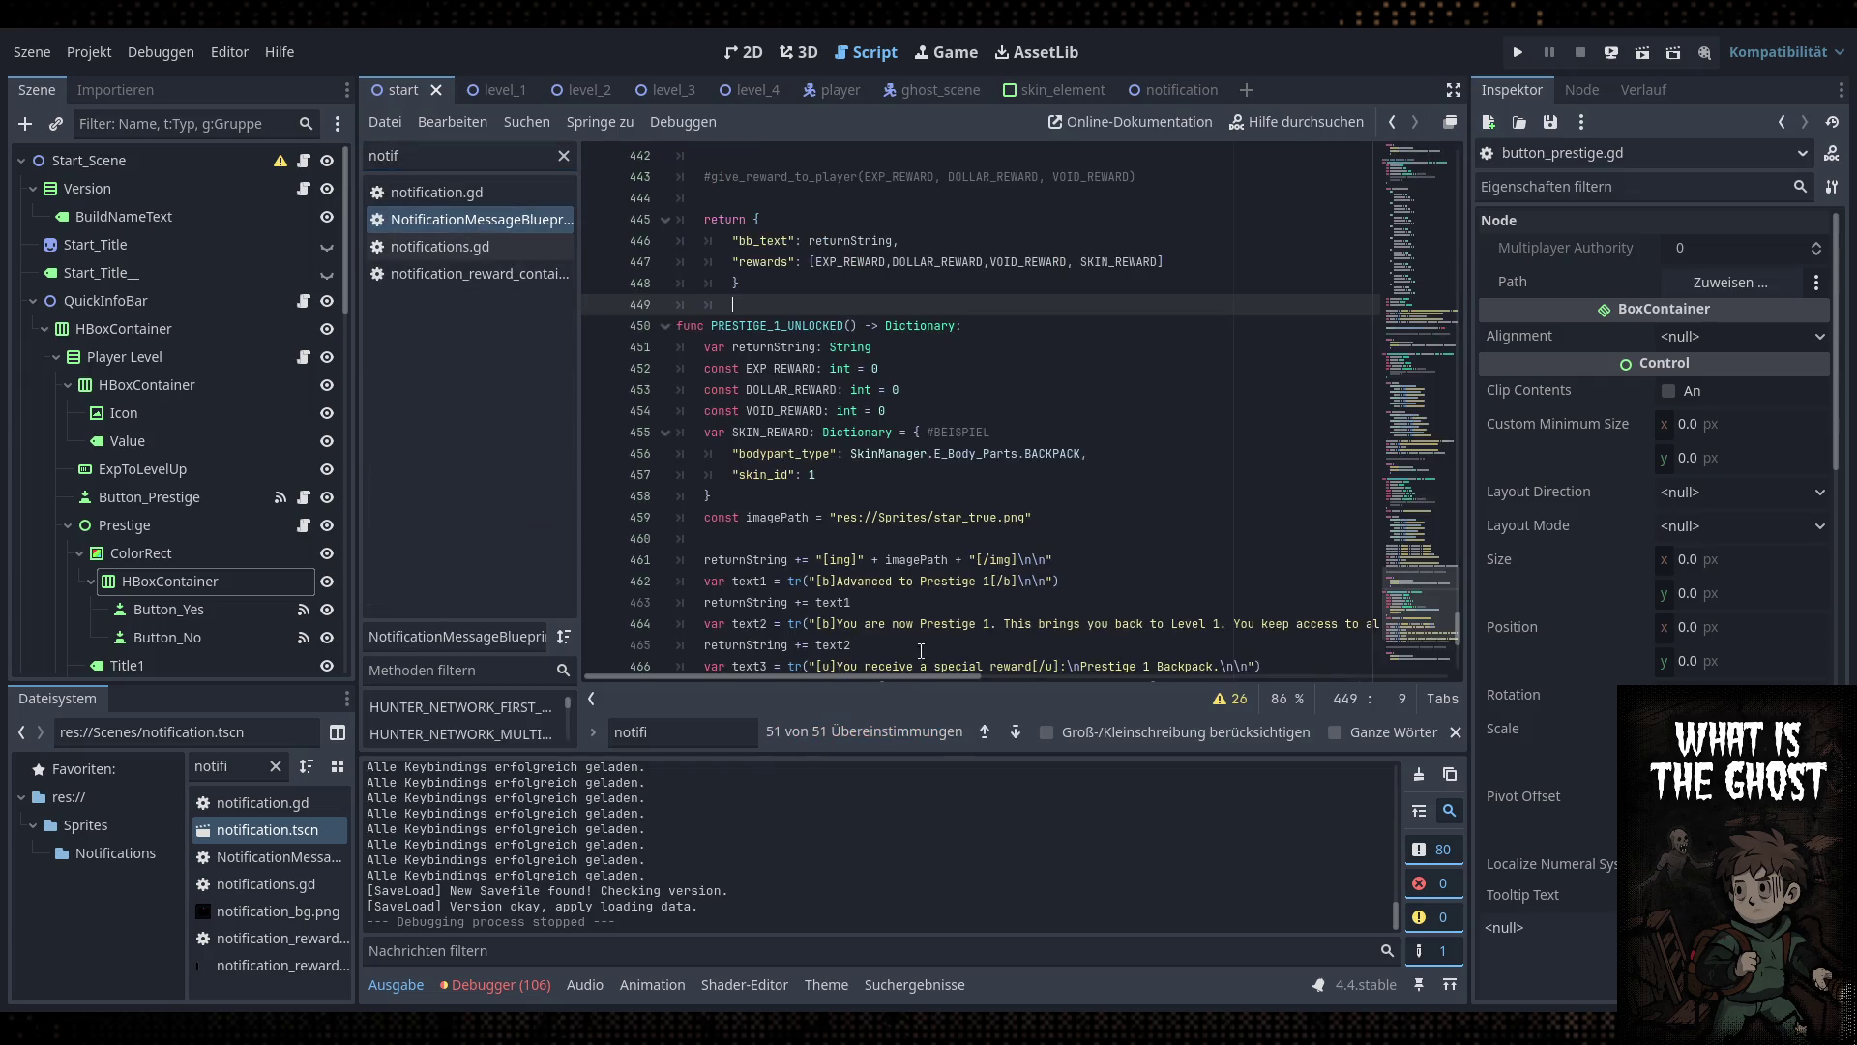
# Add a line break before 'Prestige 1 Backpack' on line 466 and save
pyautogui.scroll(-4, 921, 650)
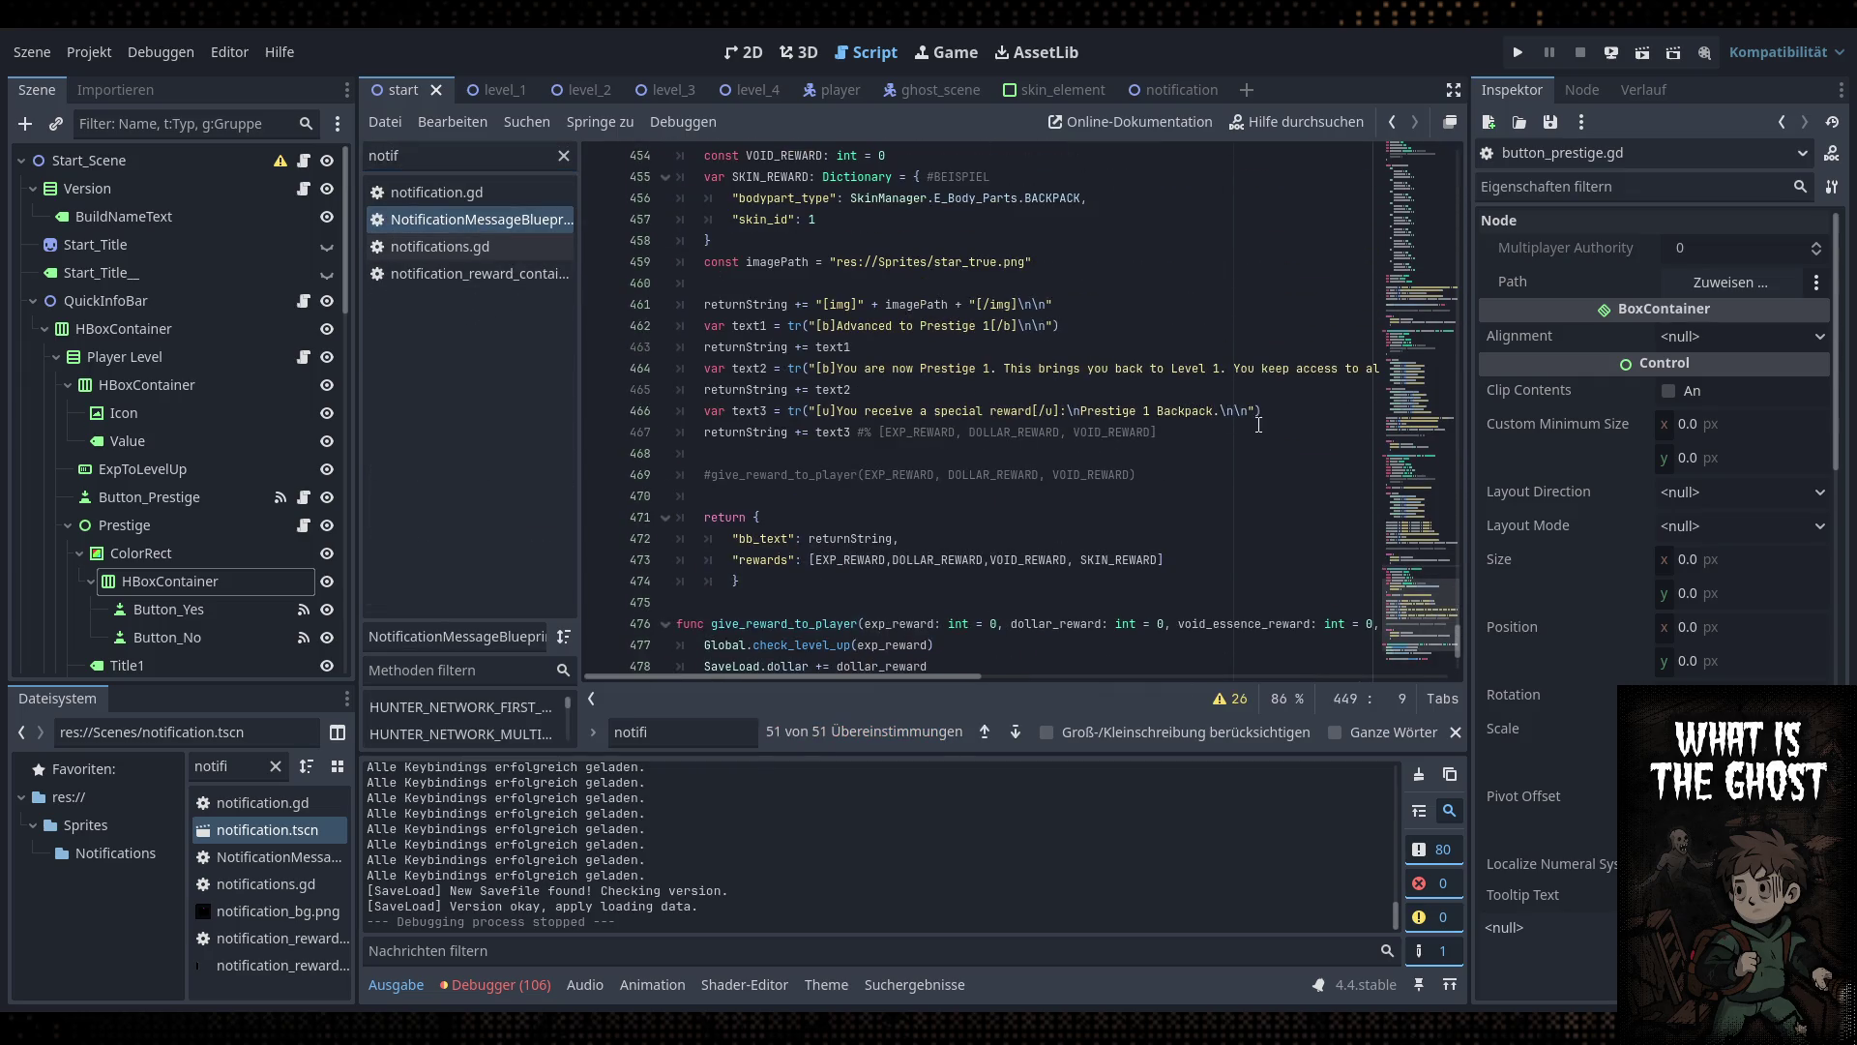
pyautogui.click(1084, 410)
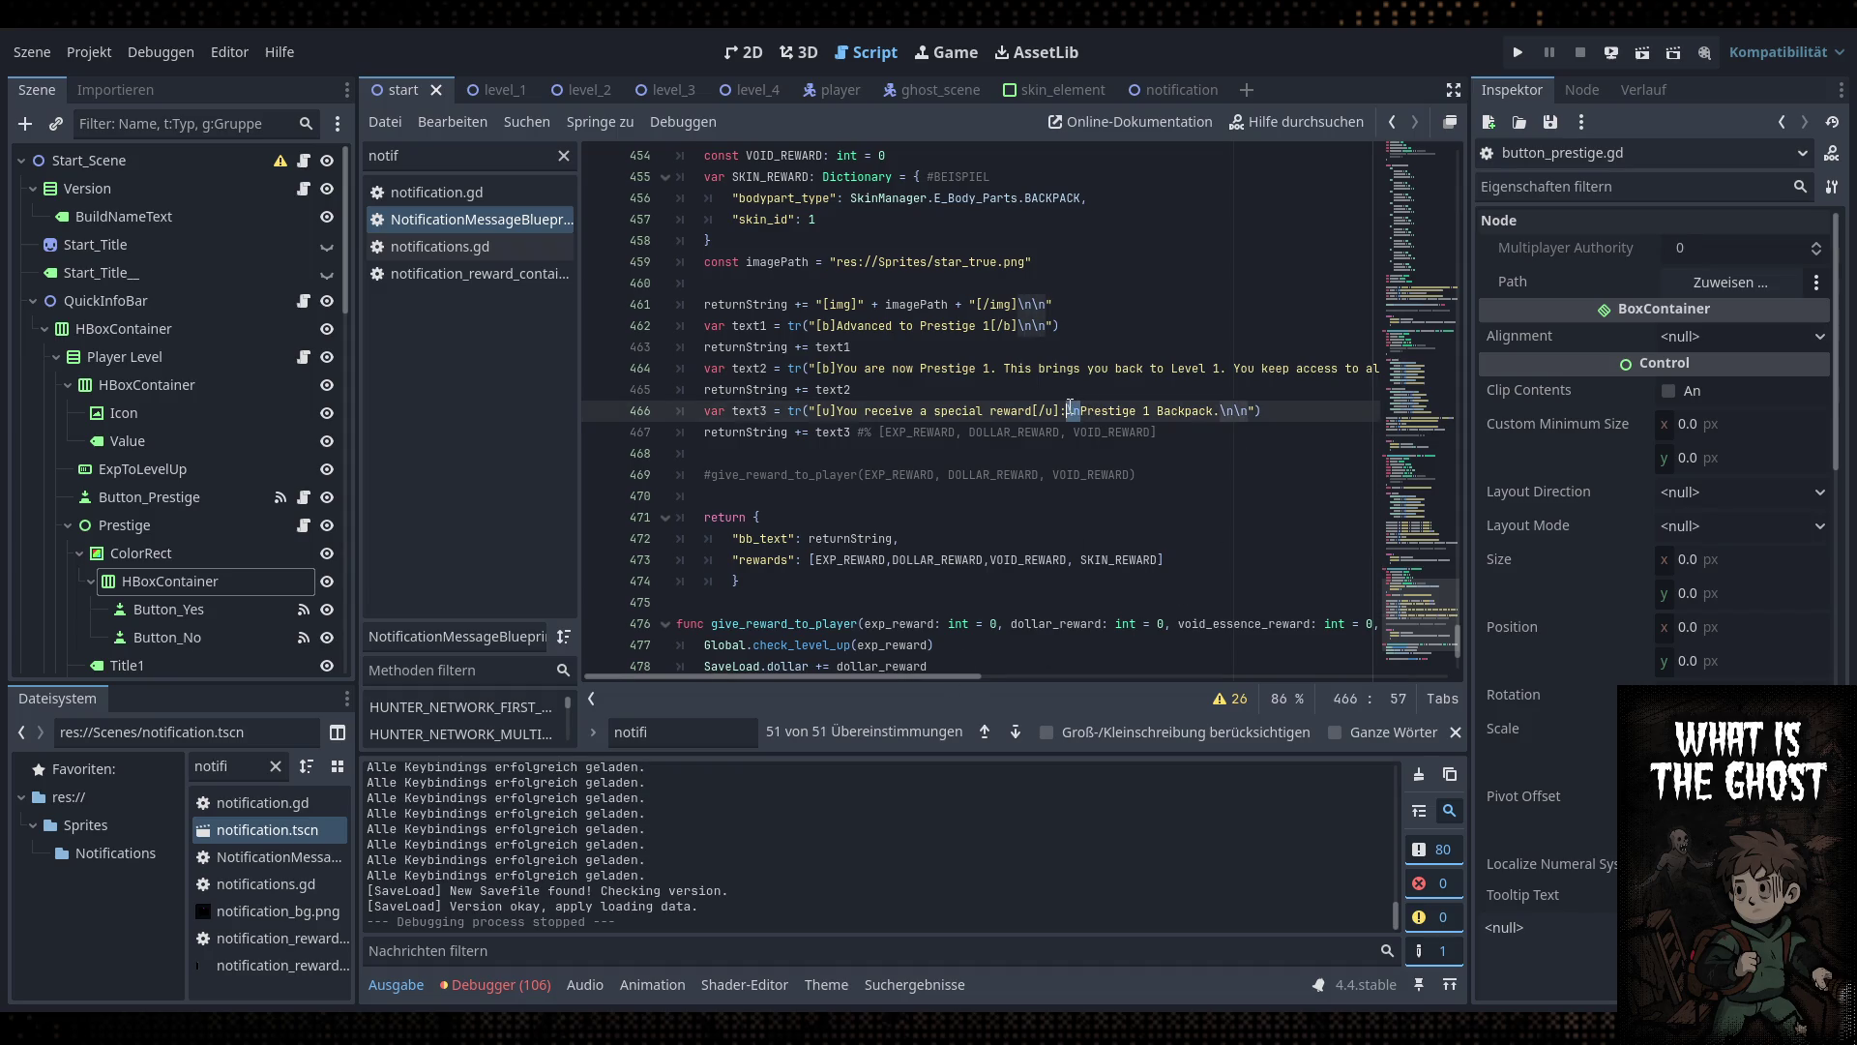
pyautogui.click(1277, 379)
pyautogui.hotkey('ctrl', 's')
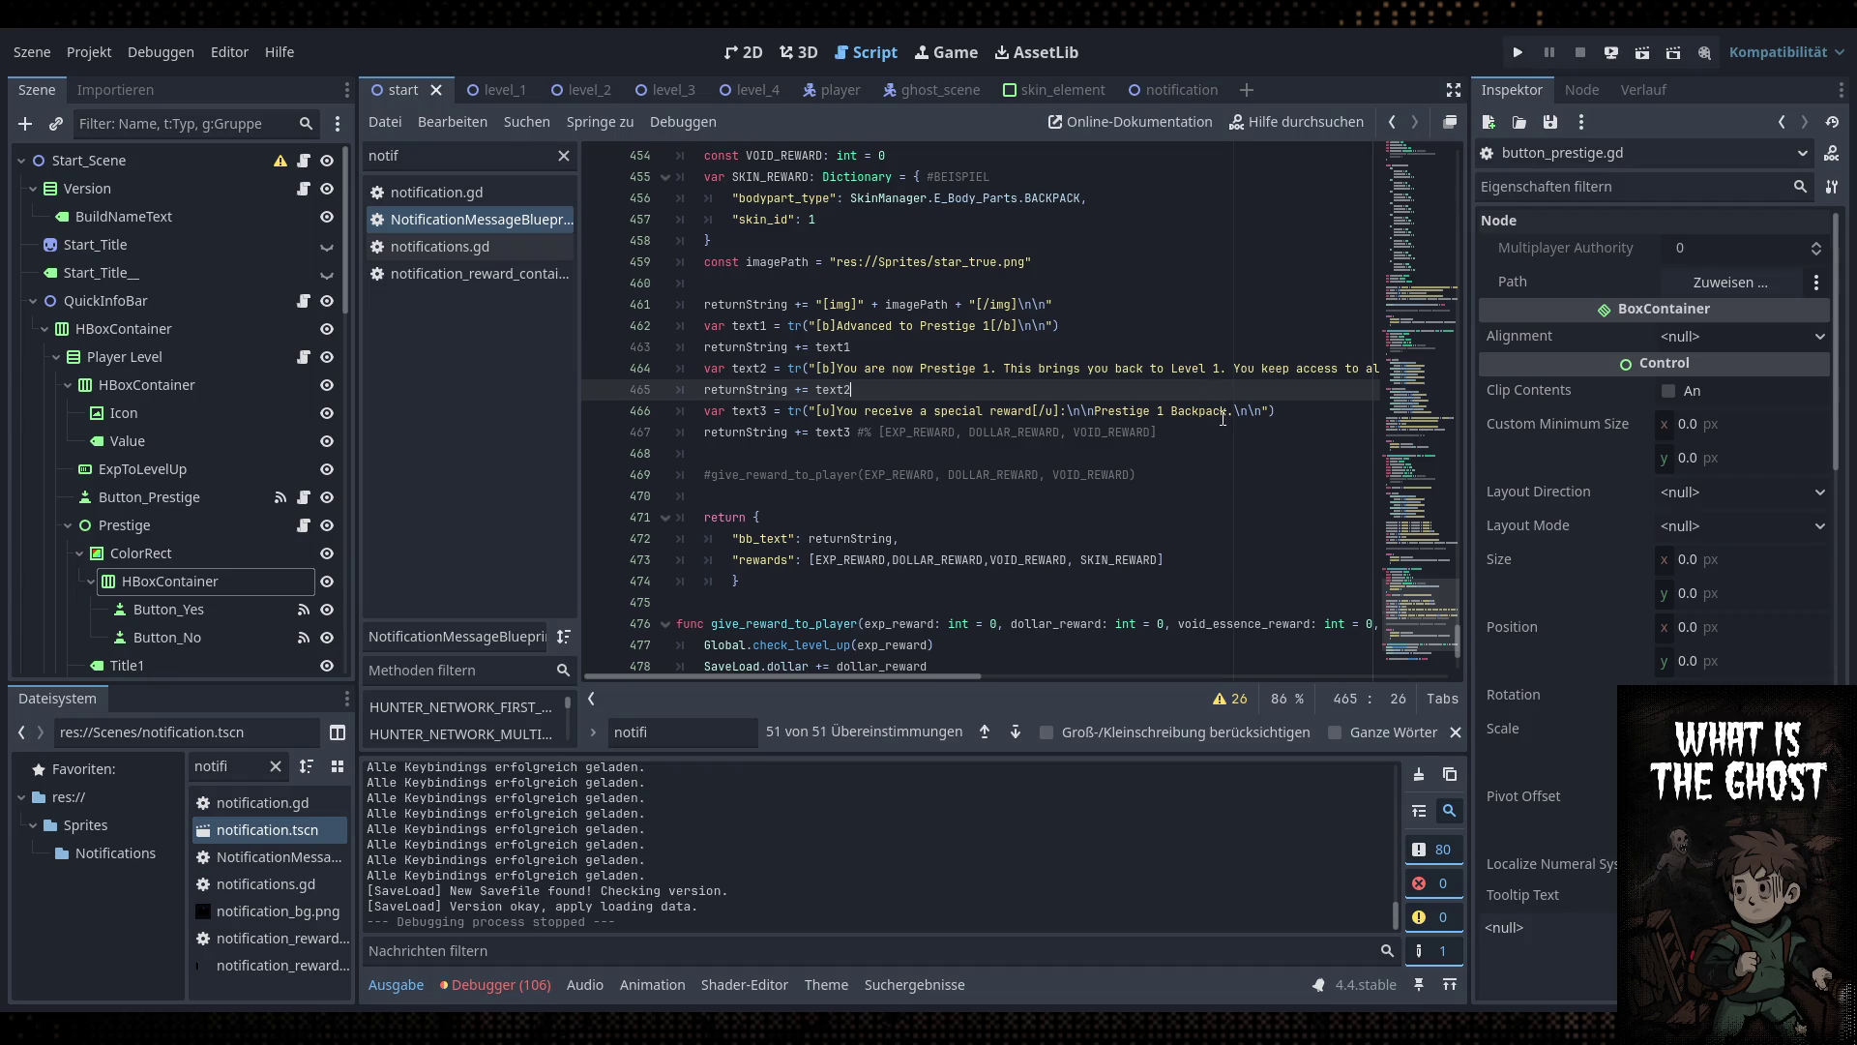
pyautogui.click(1225, 412)
pyautogui.write('(Lege')
pyautogui.press('BackSpace')
pyautogui.press('BackSpace')
pyautogui.press('BackSpace')
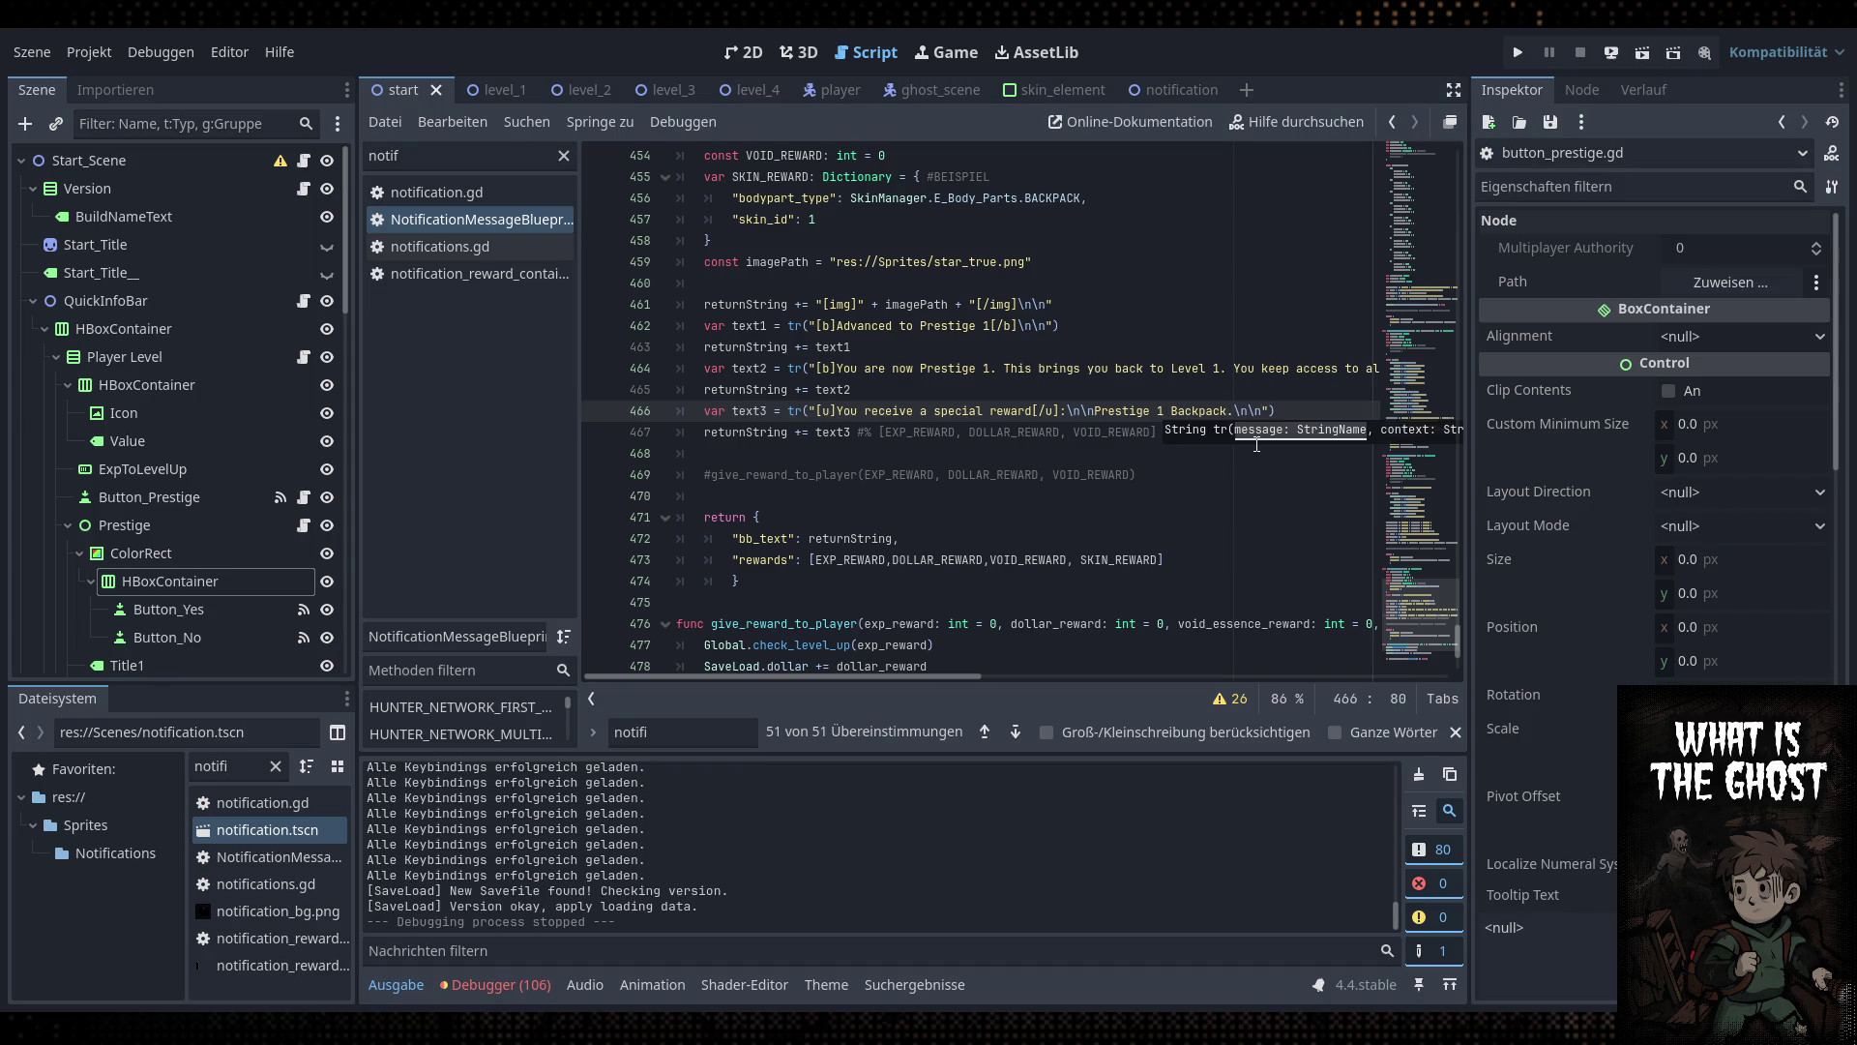
pyautogui.doubleClick(406, 158)
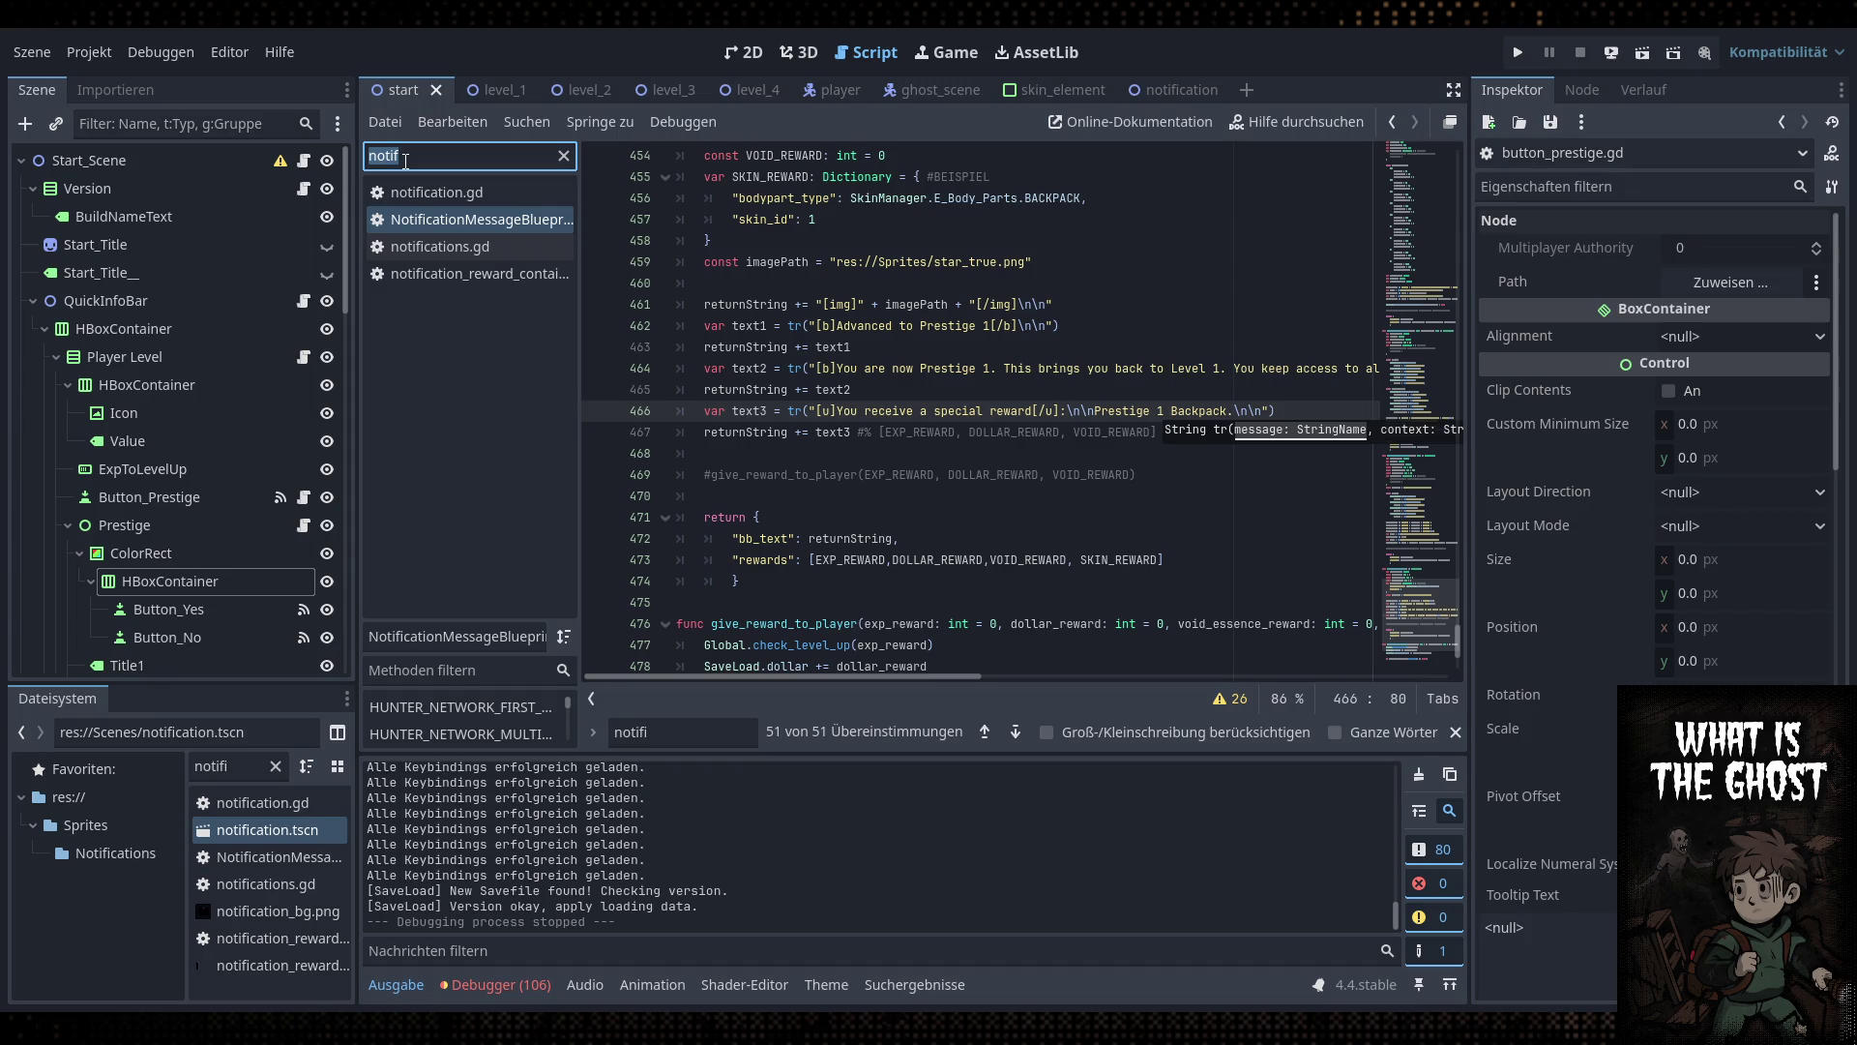
# In SkinManager.gd, keep E_Rarity.EPIC as the backpack rarity and save the script
pyautogui.write('skin')
pyautogui.click(445, 247)
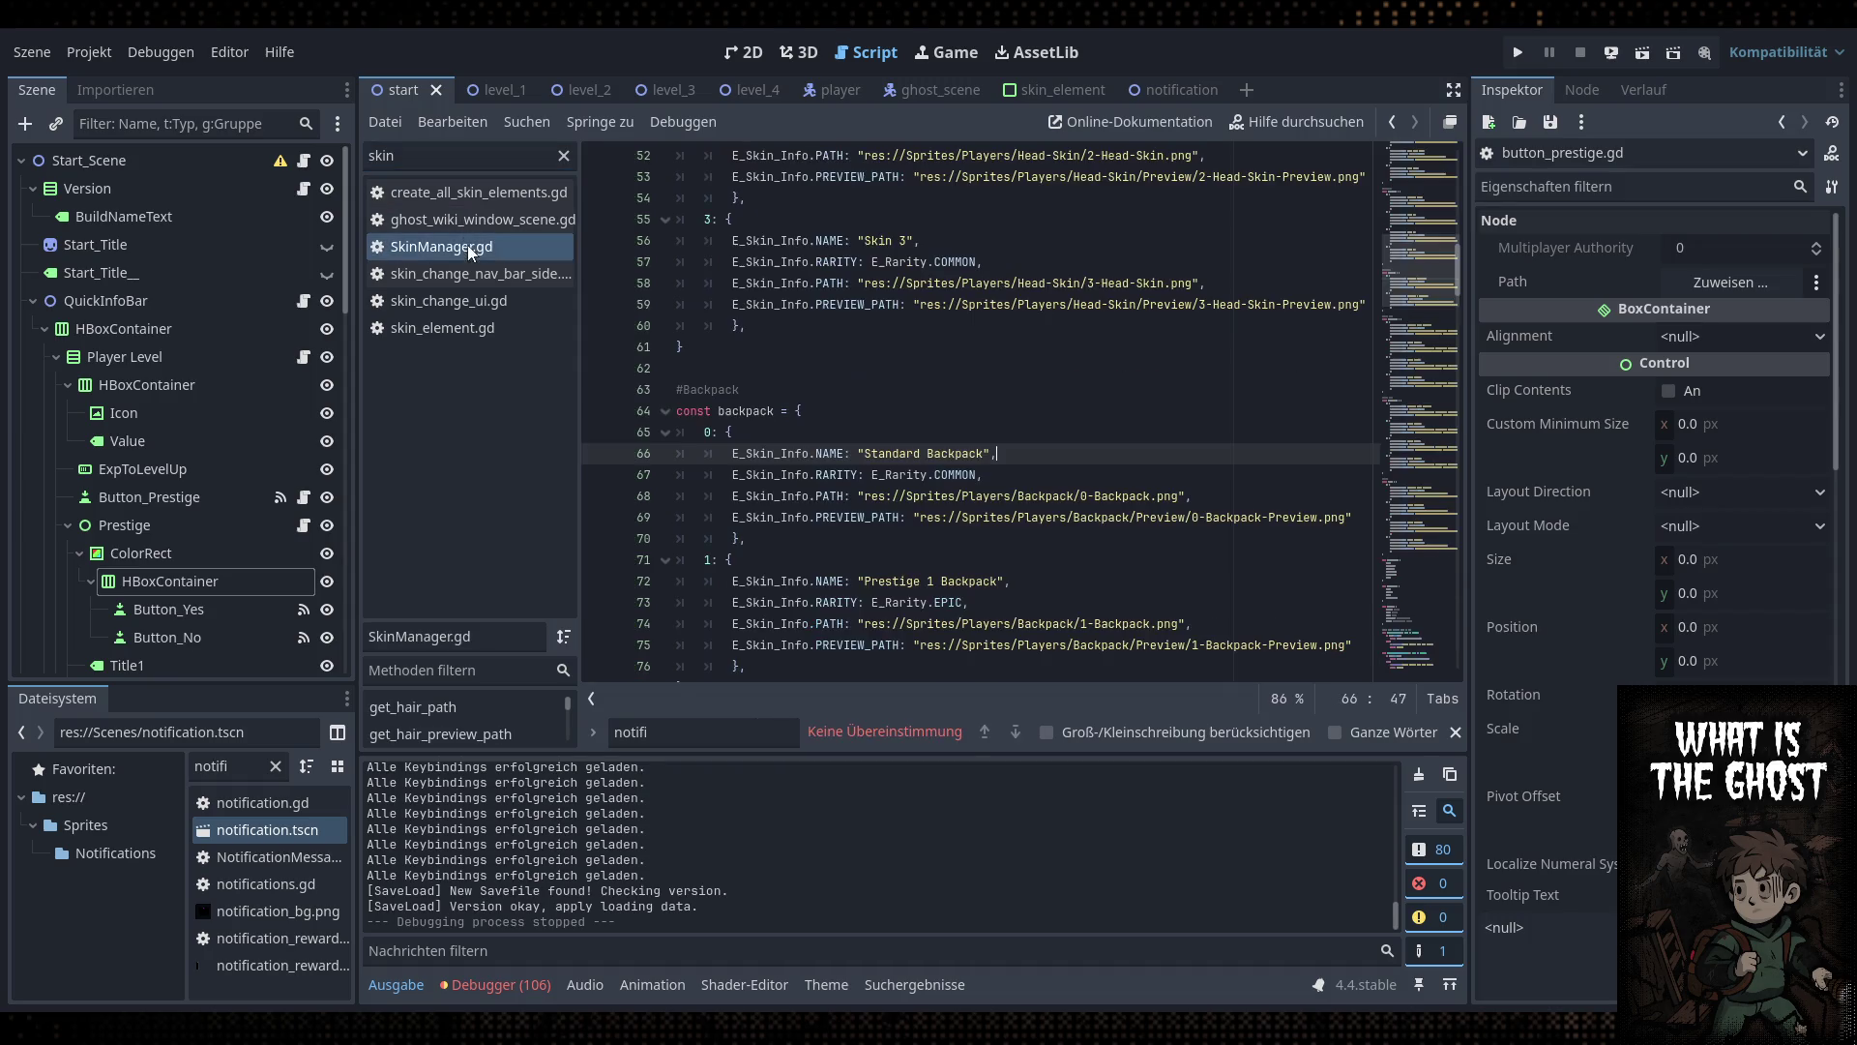
pyautogui.doubleClick(946, 475)
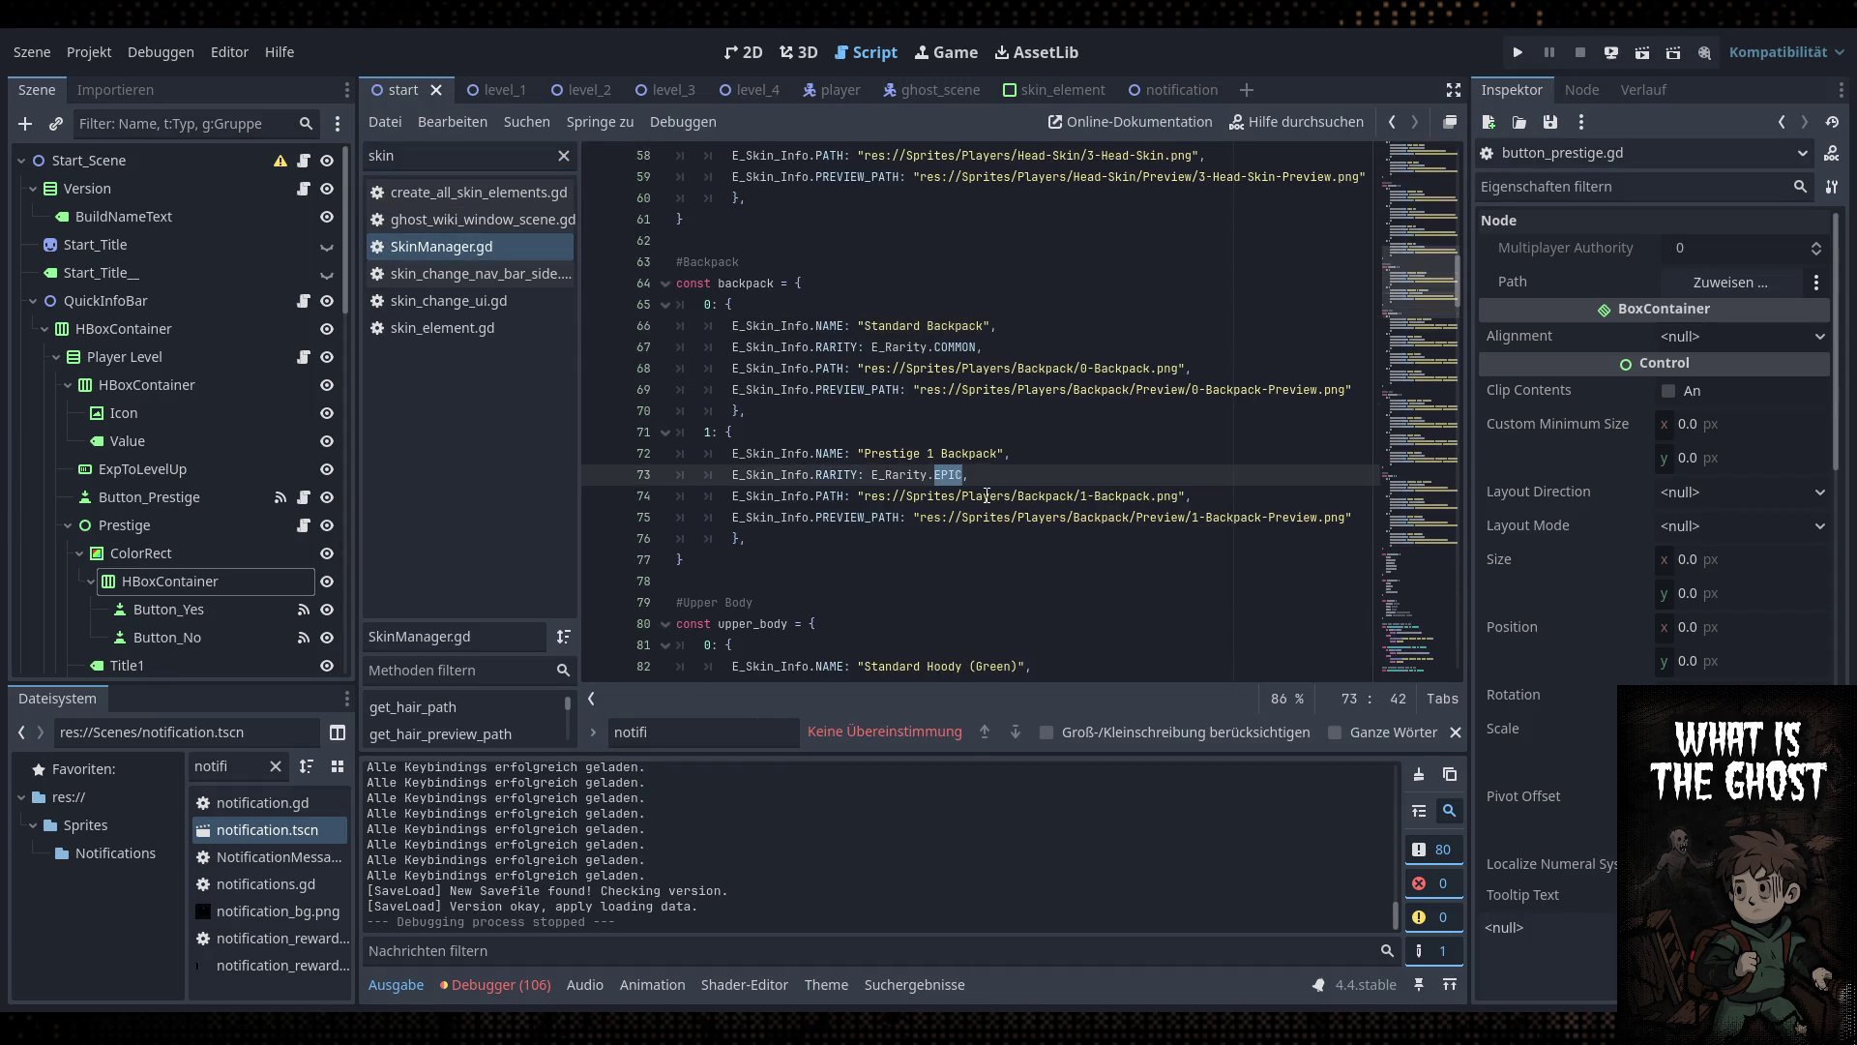
pyautogui.press('BackSpace')
pyautogui.press('Down')
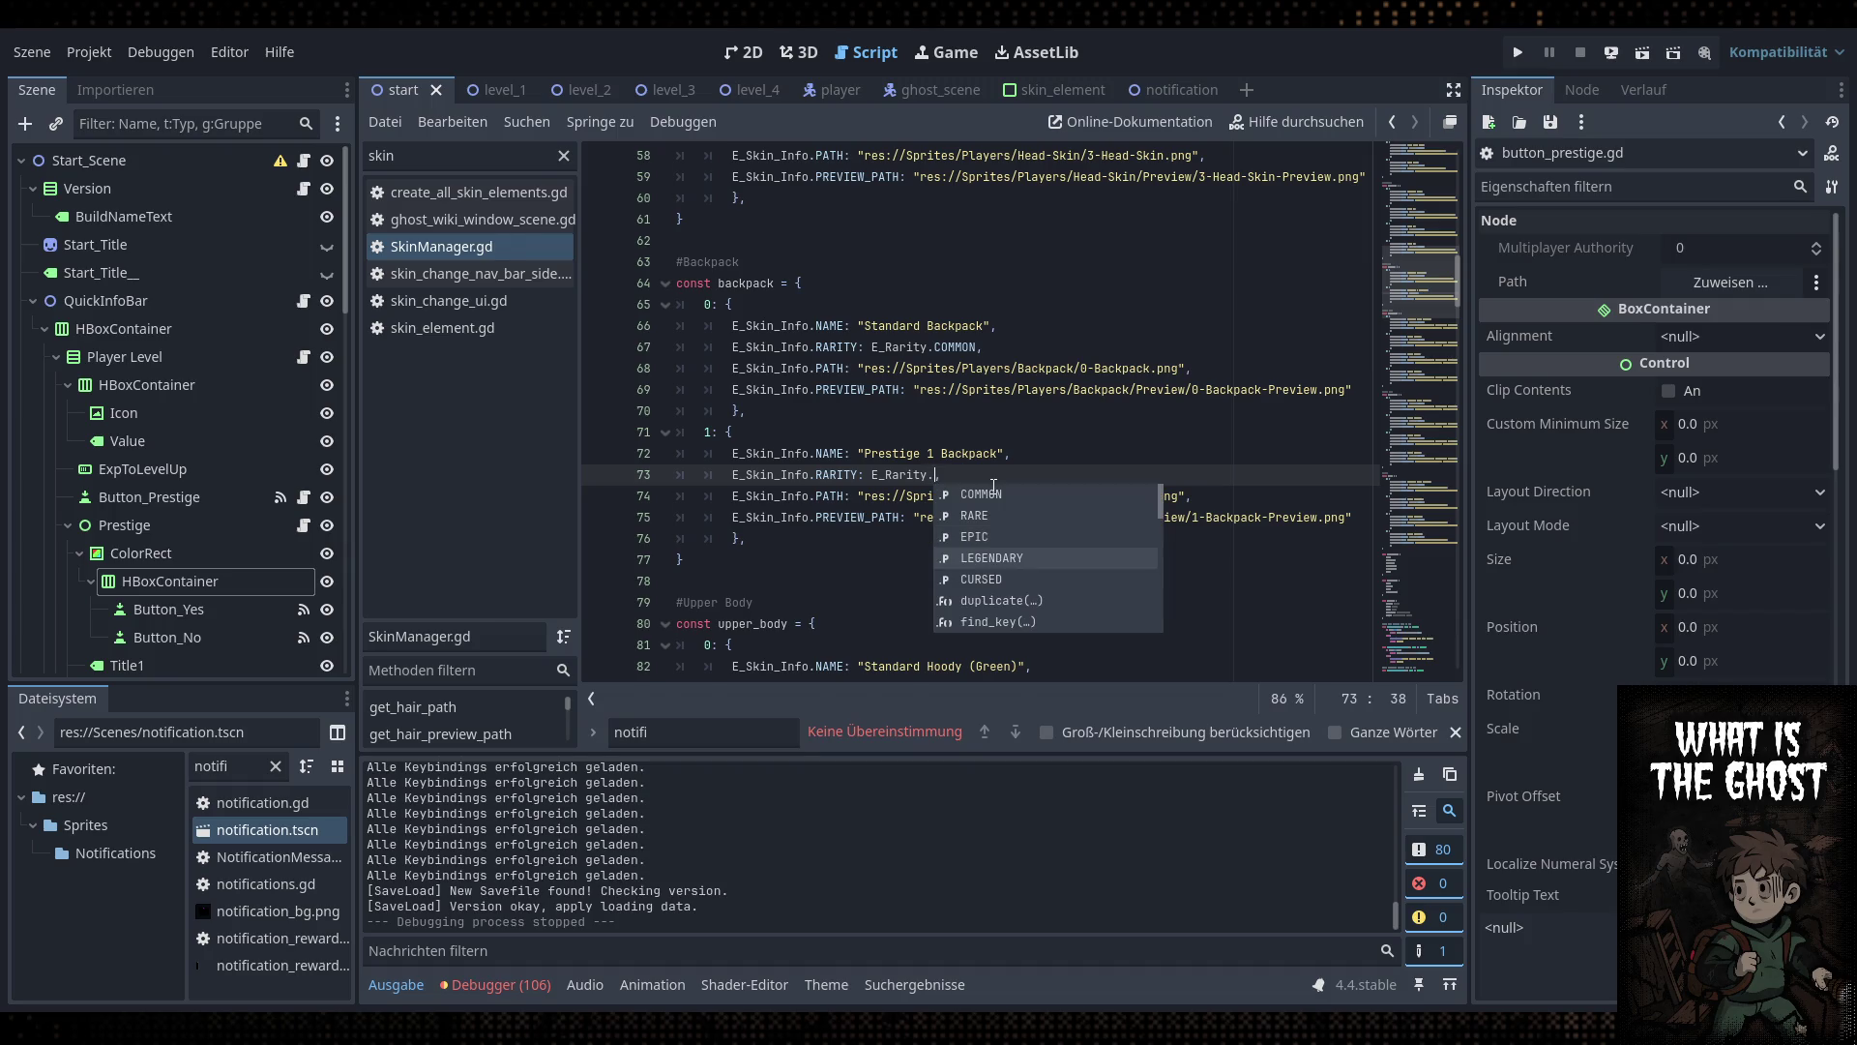
pyautogui.press('BackSpace')
pyautogui.press('Up')
pyautogui.press('Return')
pyautogui.hotkey('ctrl', 's')
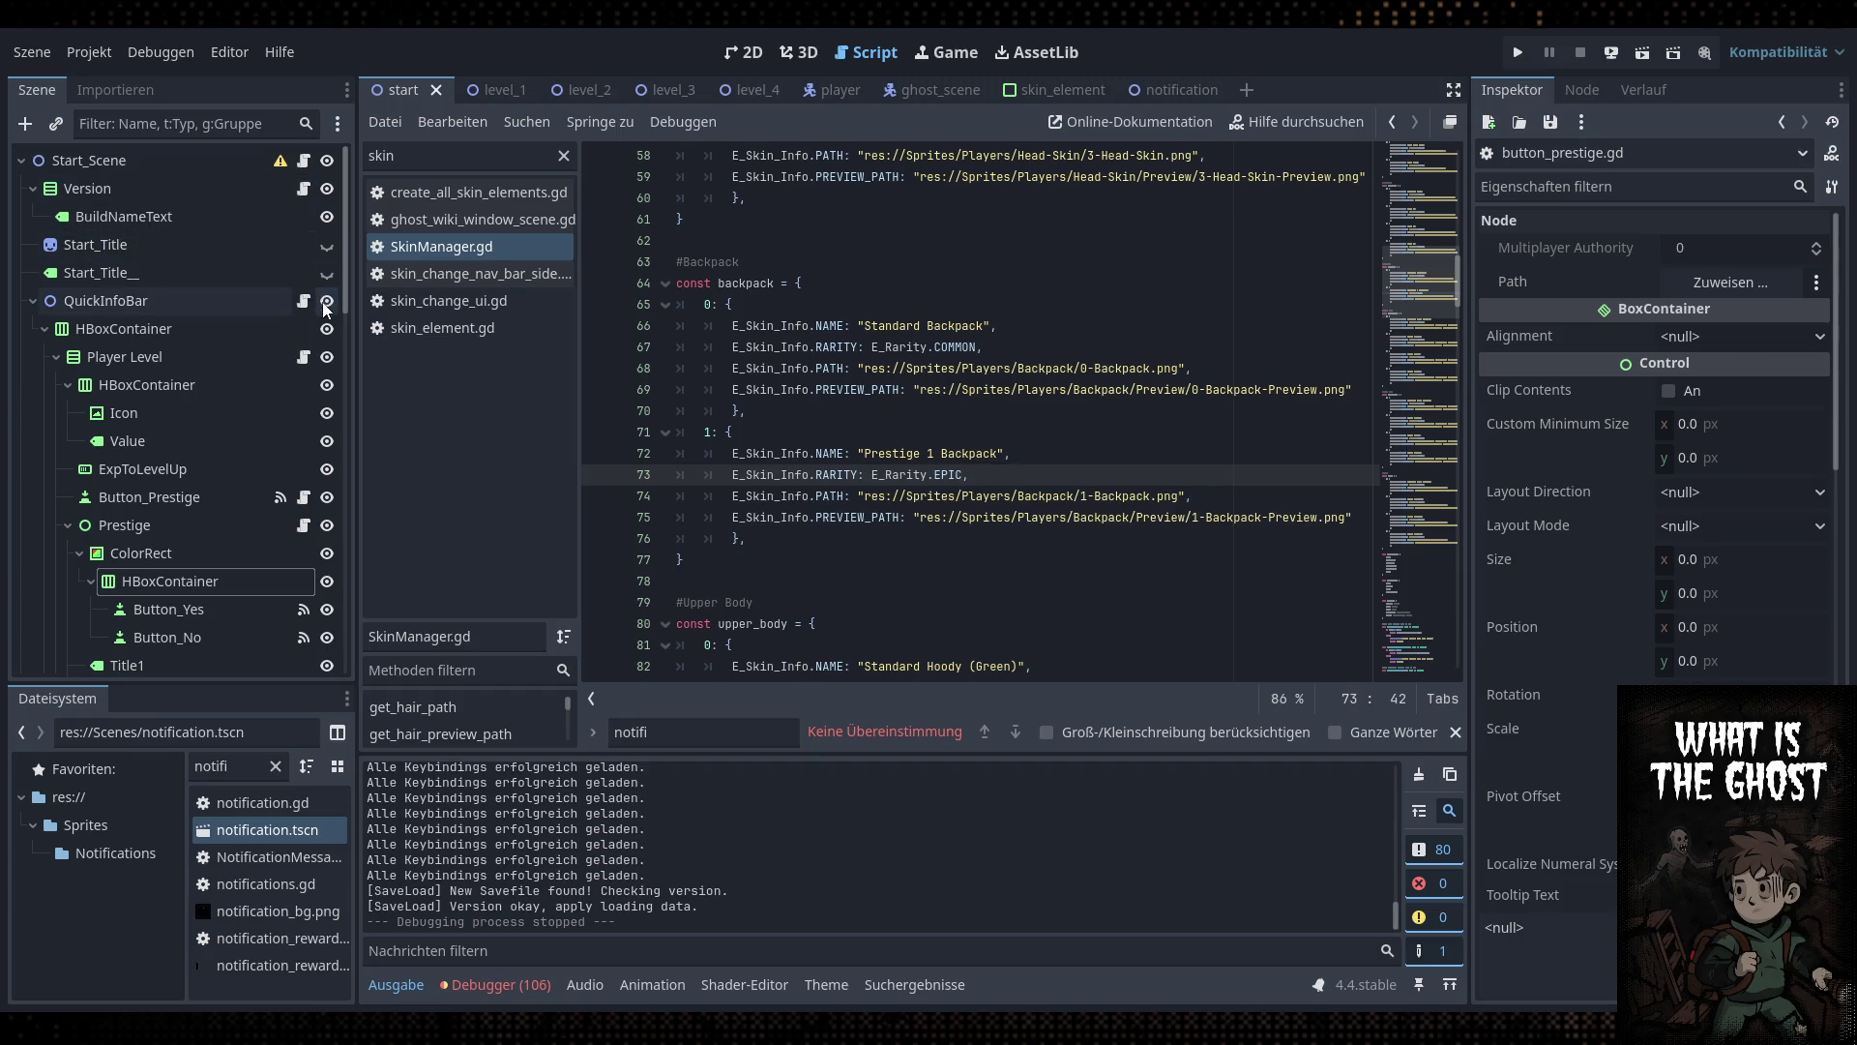
# In NotificationMessageBlueprint, append ' (Epic)' after 'Prestige 1 Backpack' on line 466
pyautogui.doubleClick(436, 155)
pyautogui.write('notif')
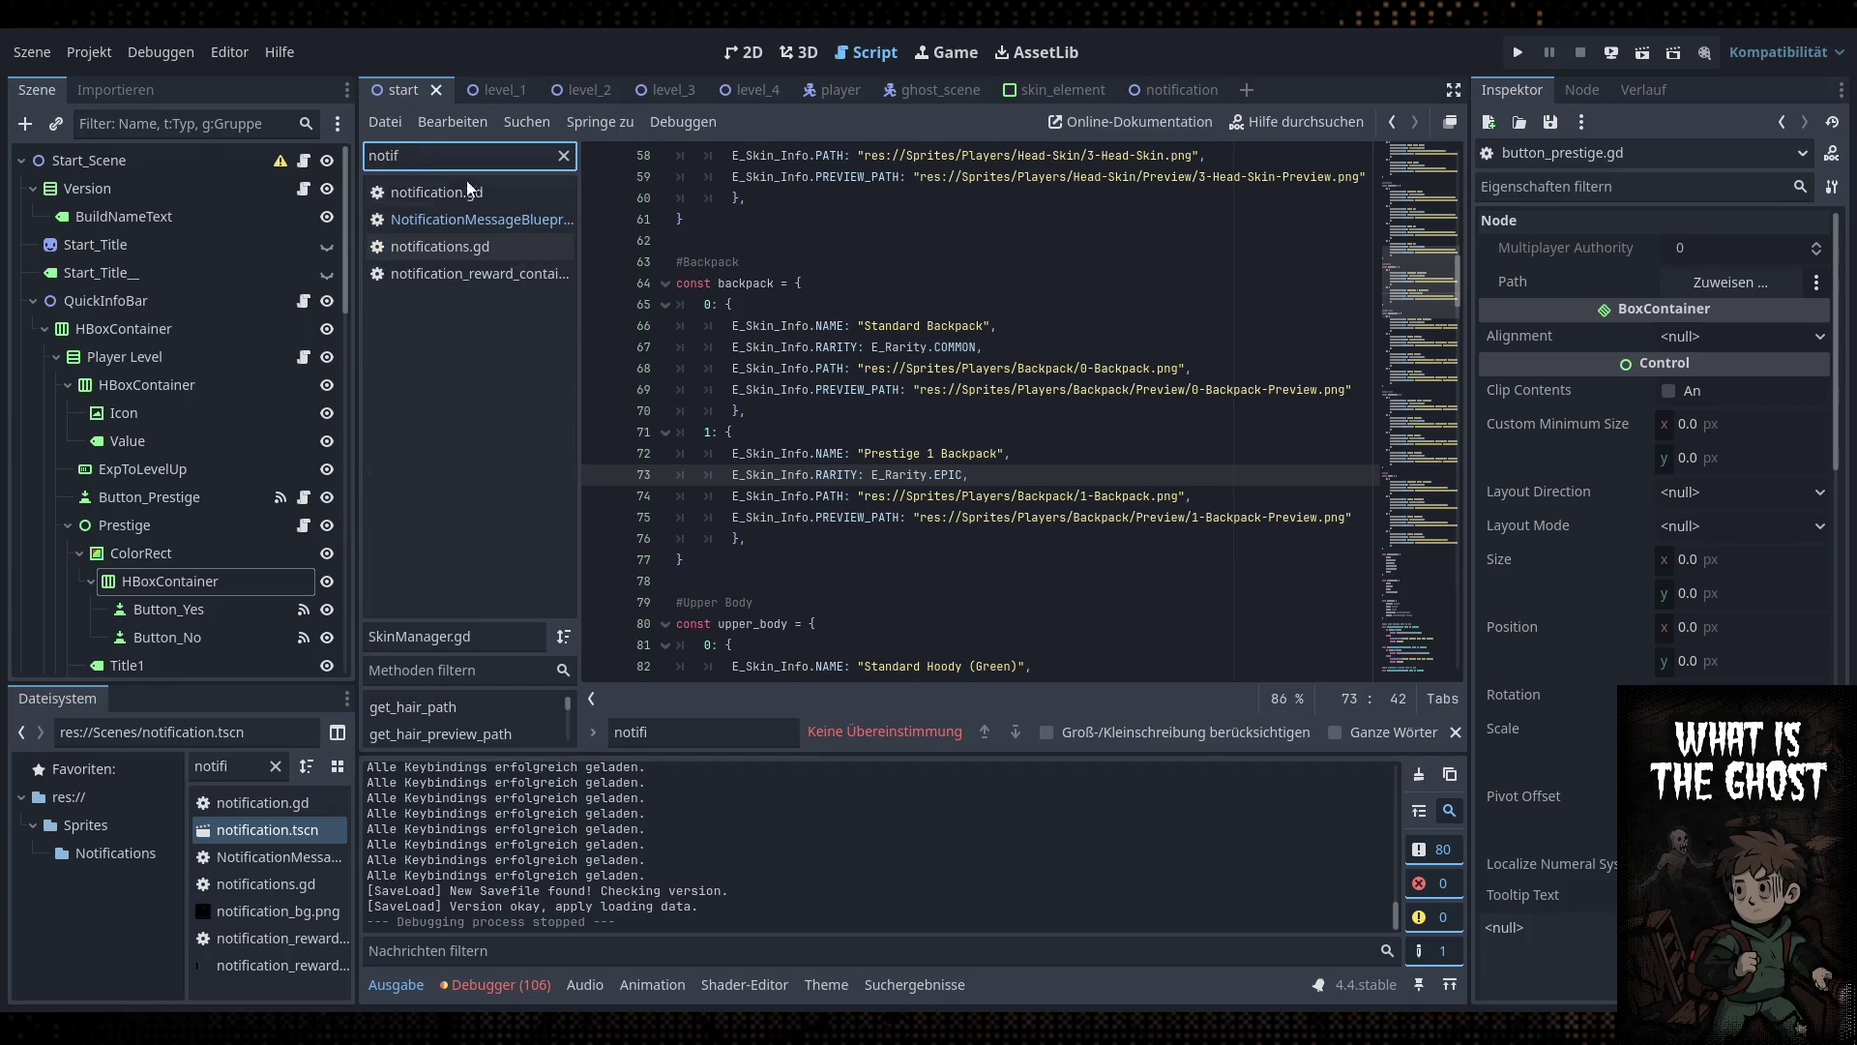
pyautogui.click(508, 221)
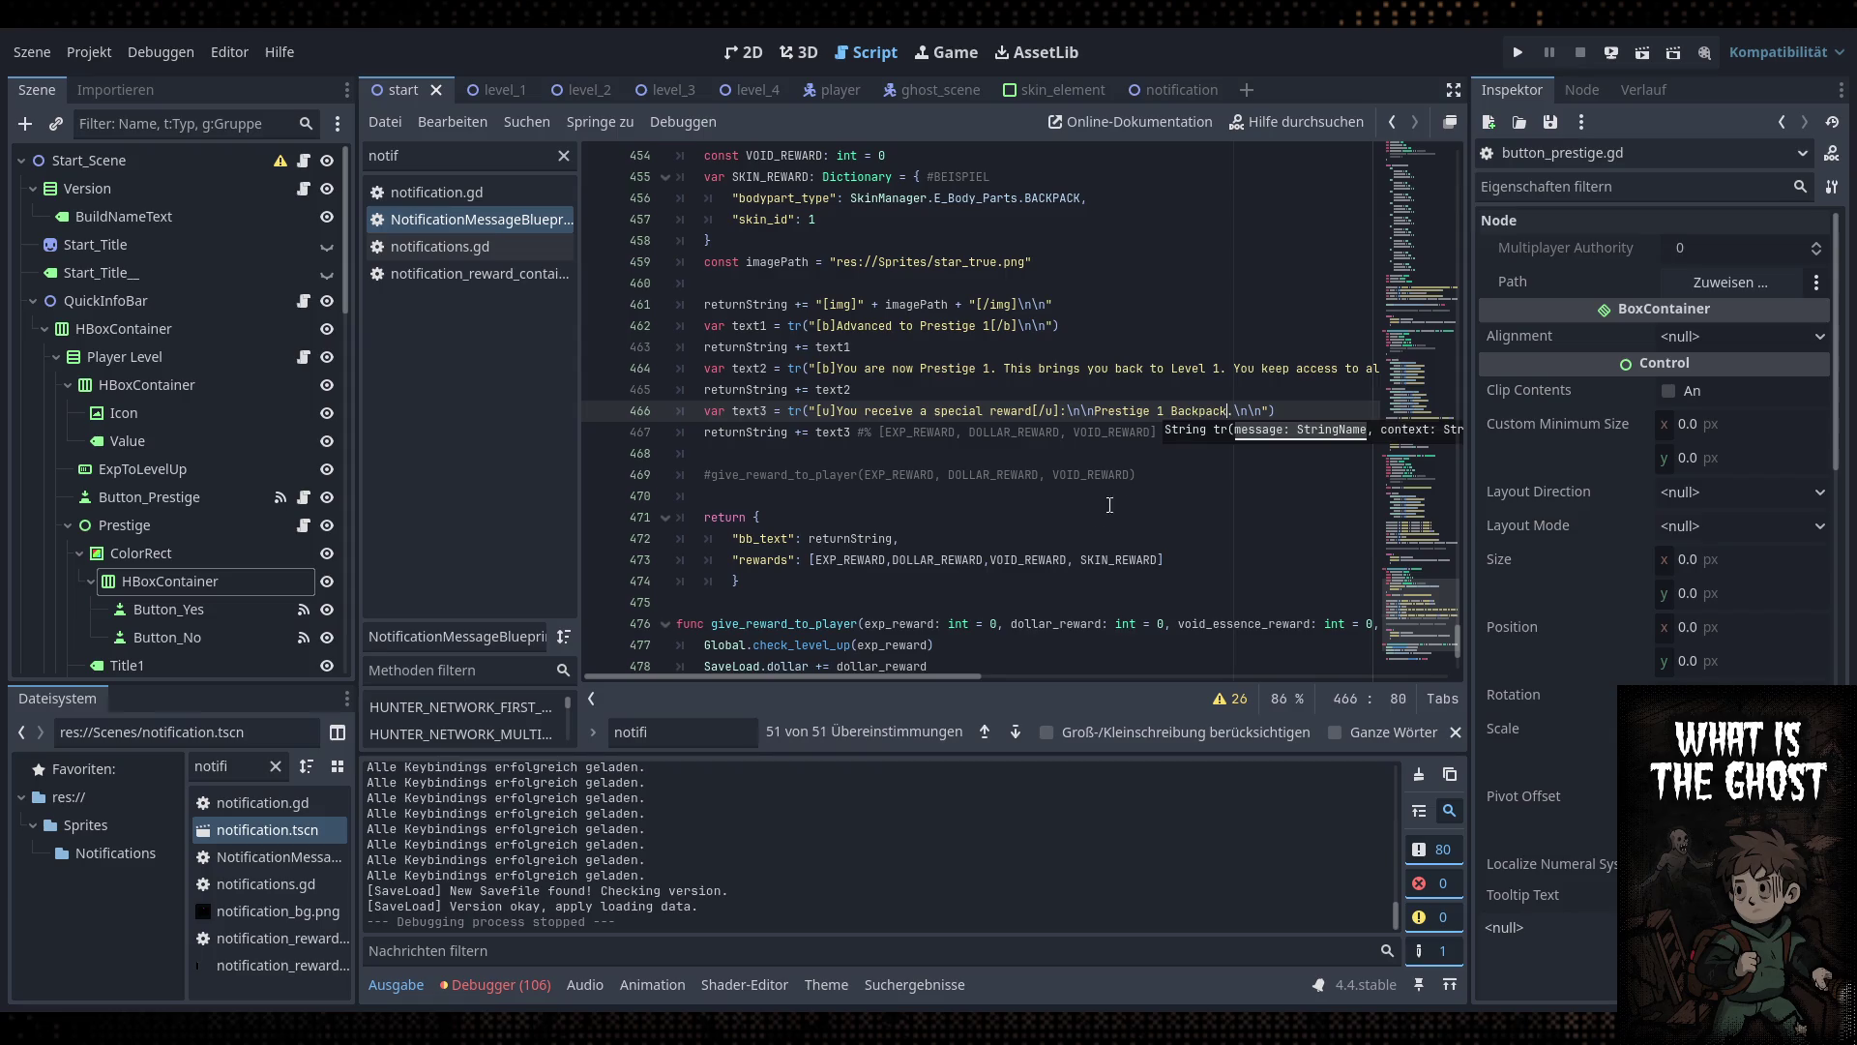
pyautogui.write('().')
pyautogui.press('Left')
pyautogui.press('Left')
pyautogui.write('Epc')
pyautogui.press('BackSpace')
pyautogui.write('ic')
pyautogui.click(1258, 387)
pyautogui.click(1227, 454)
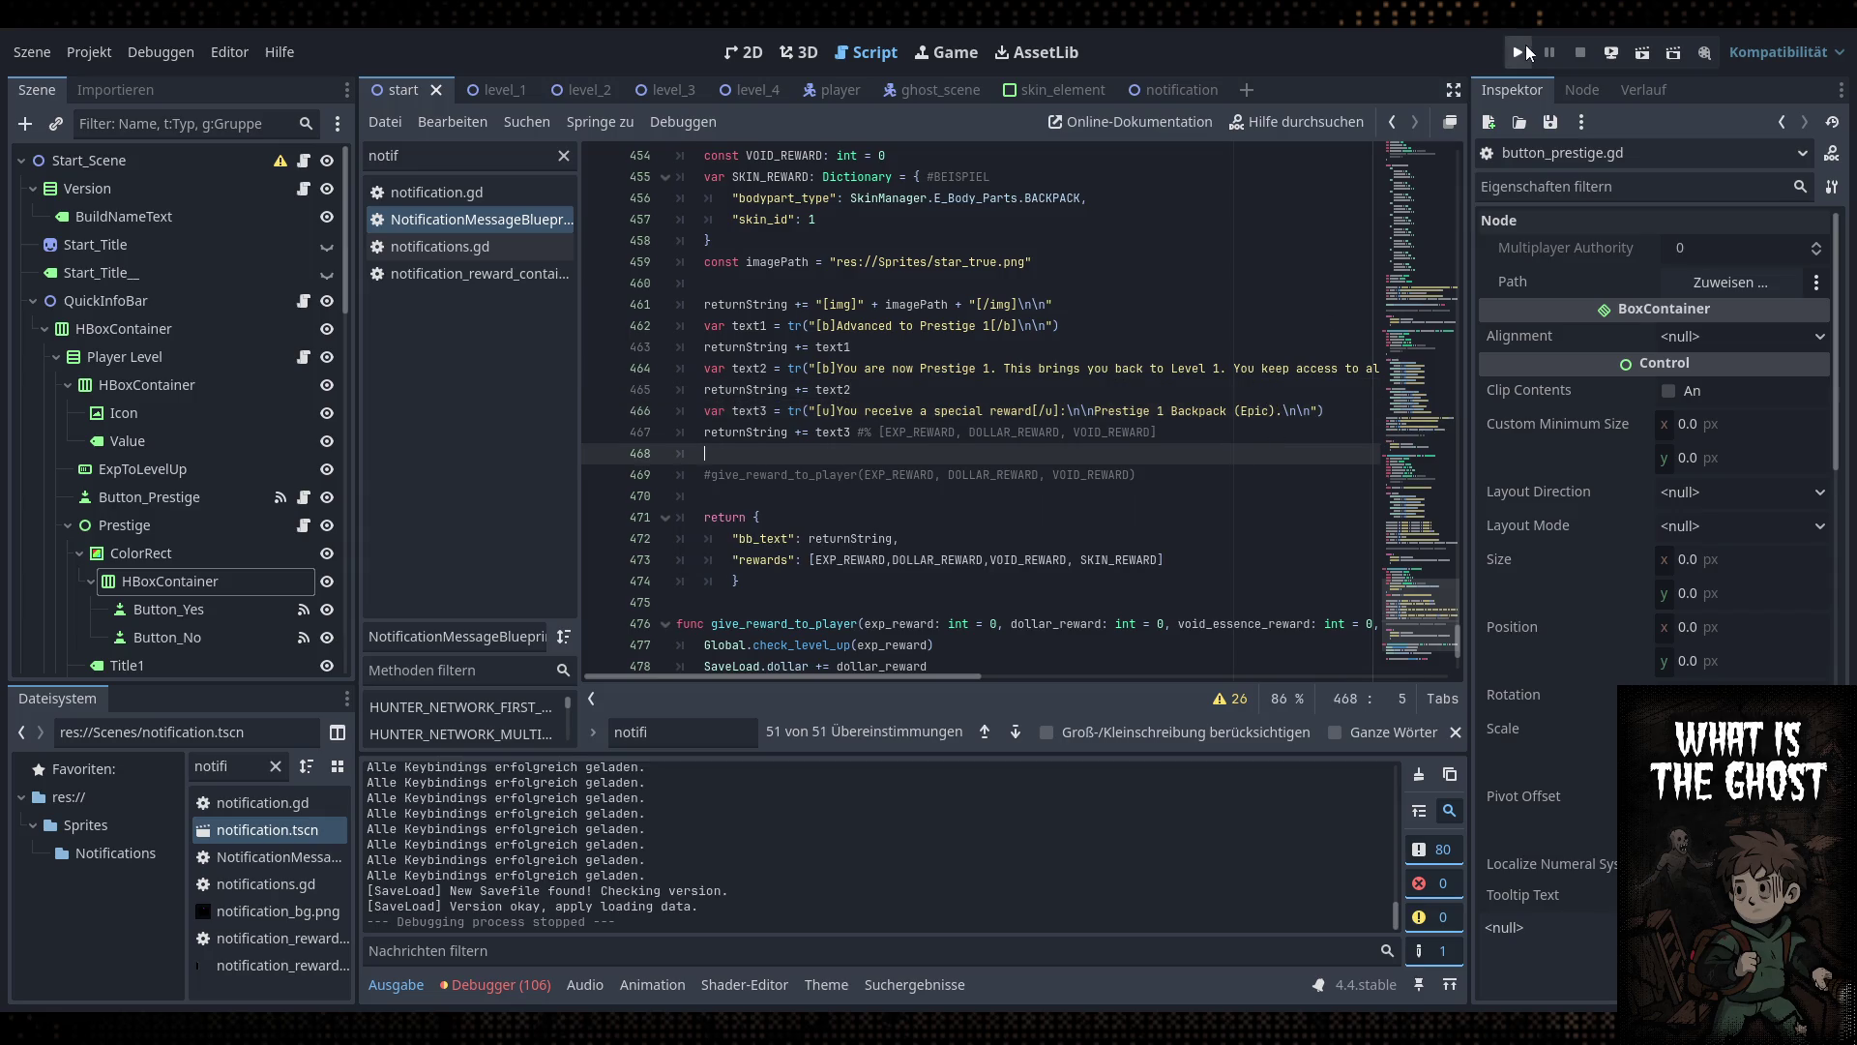
# Run the project, cheat the player to Lv 50, and decline the first prestige prompt
pyautogui.click(1519, 53)
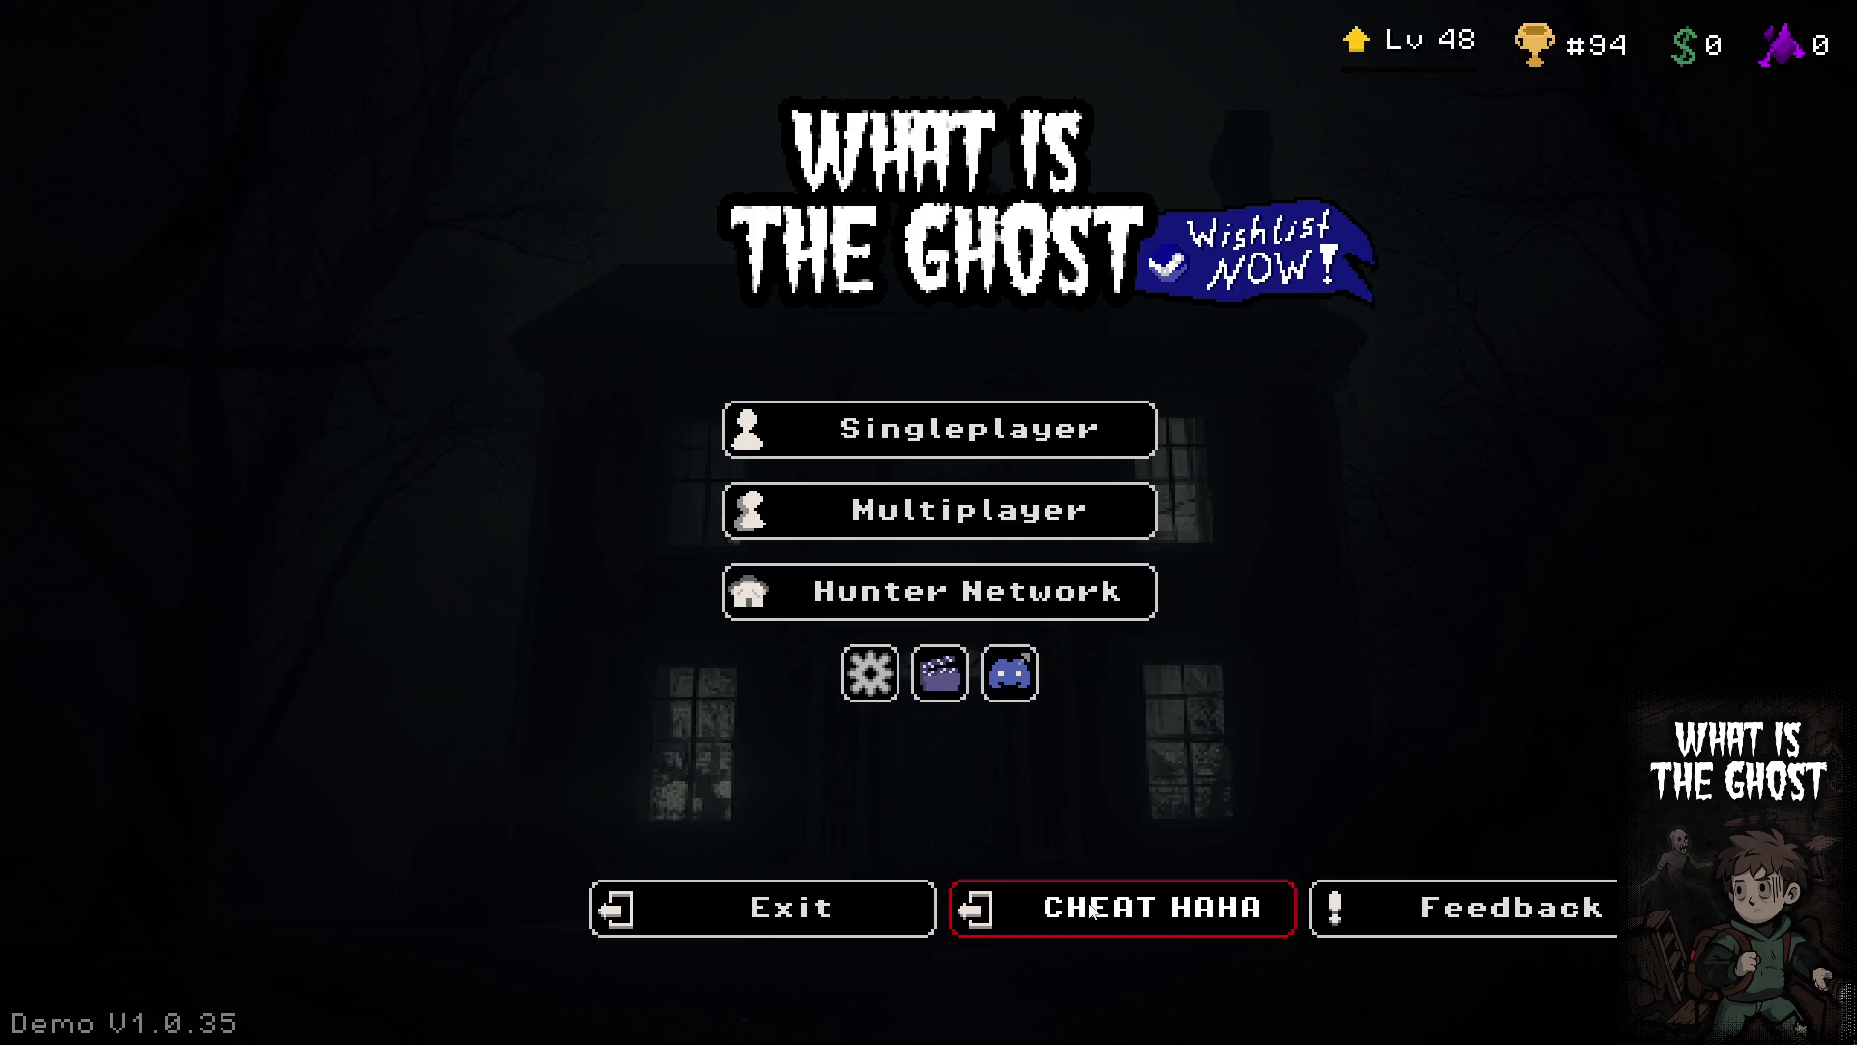
pyautogui.click(1091, 911)
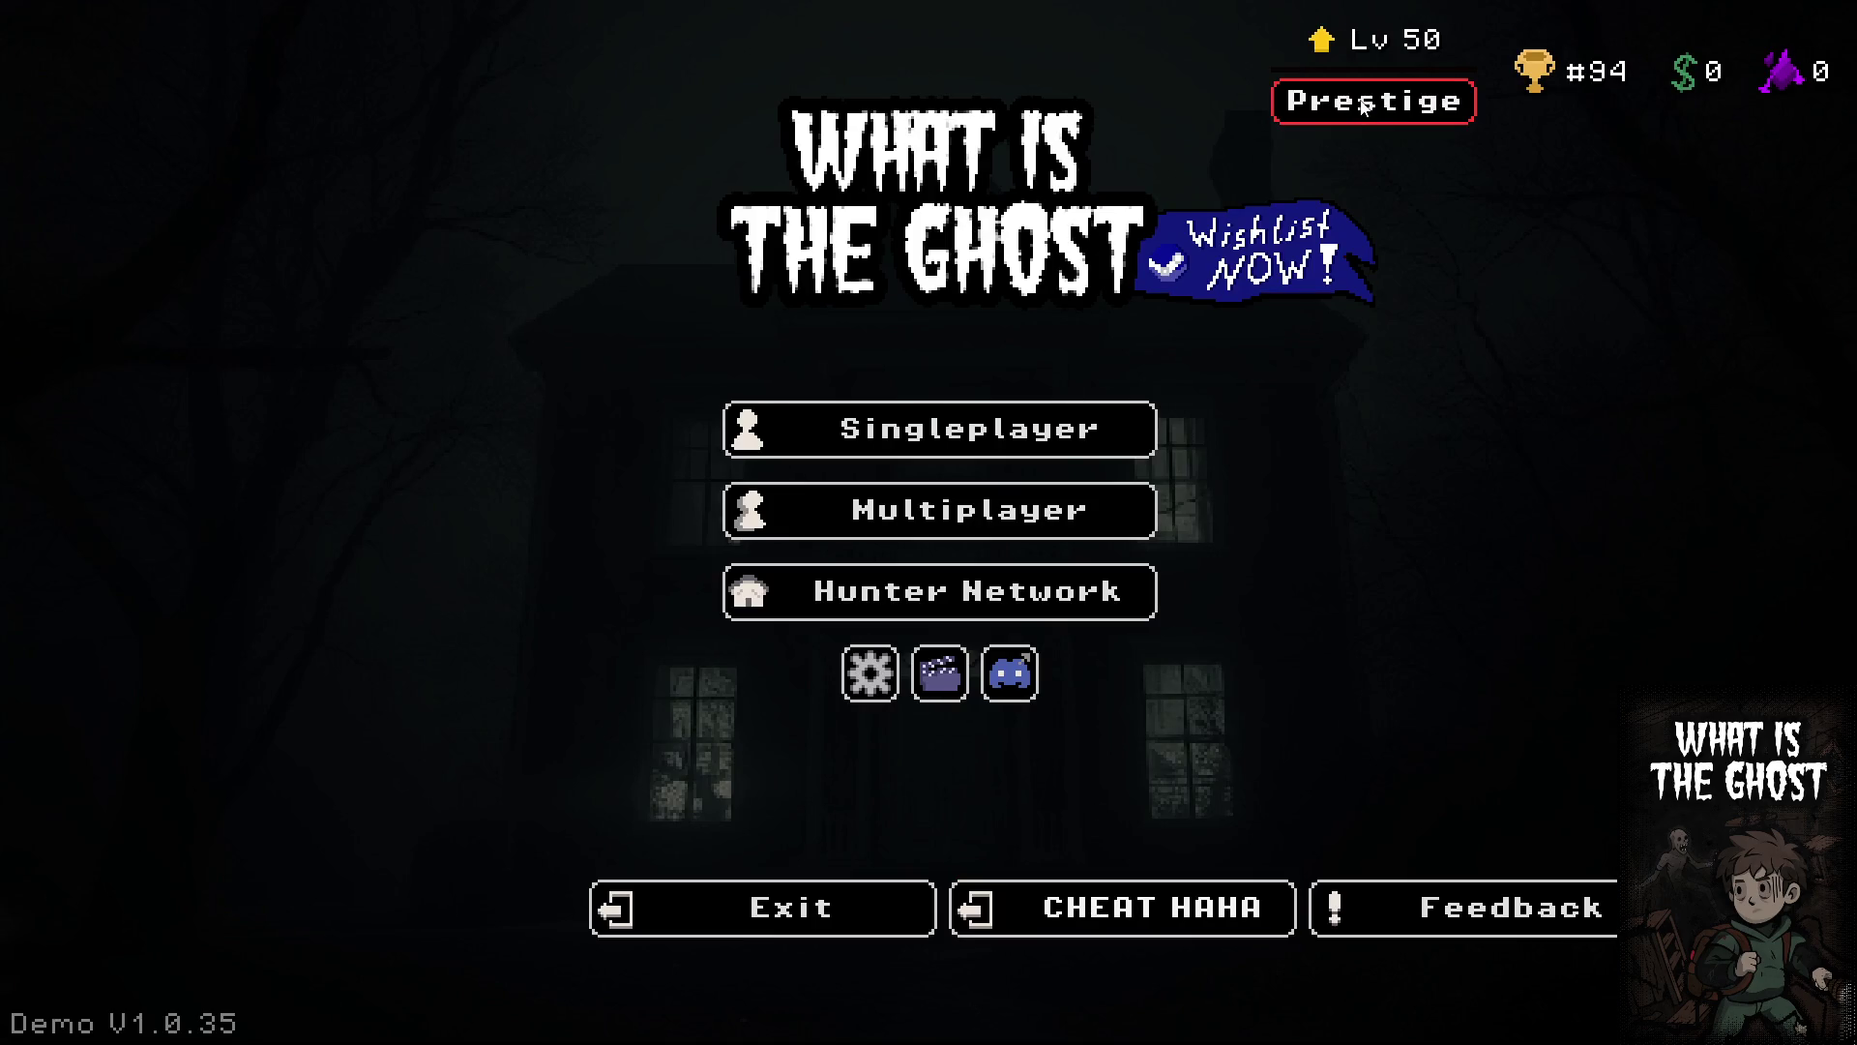
pyautogui.click(1362, 103)
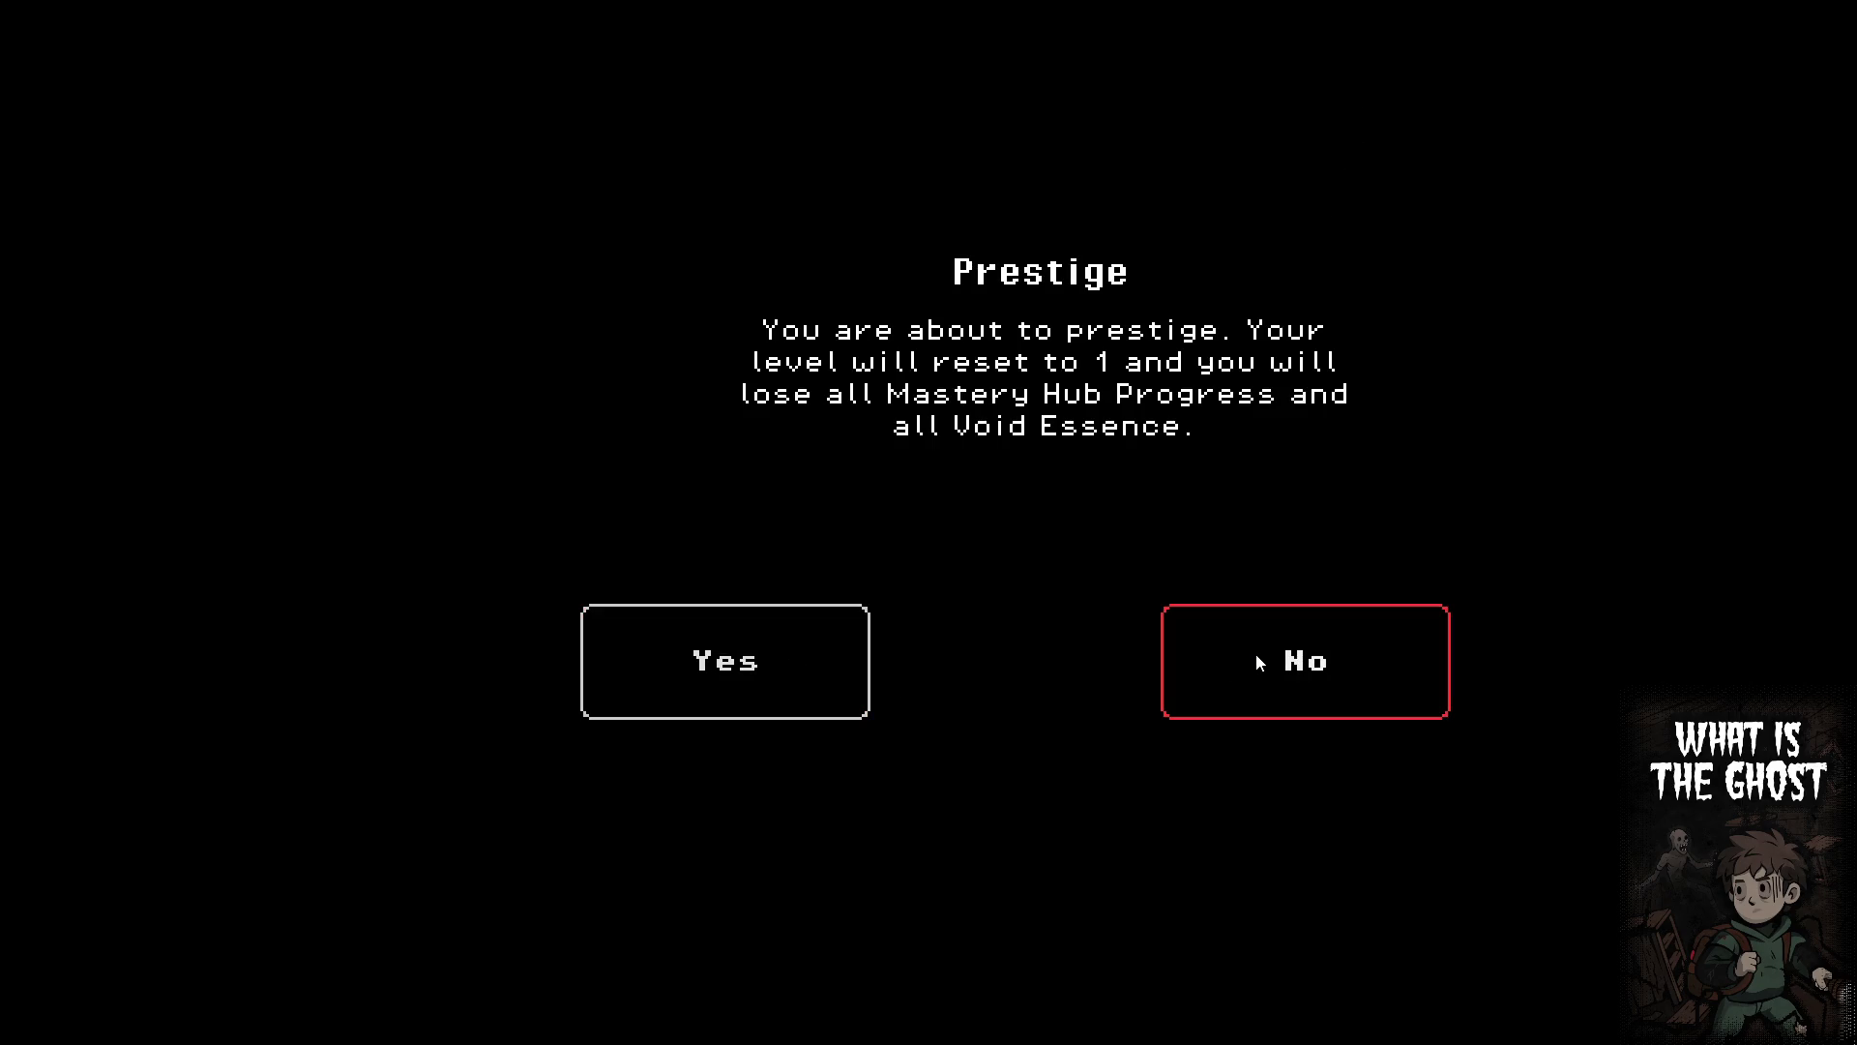
pyautogui.click(1256, 654)
# Confirm Prestige 1, claim the reward, check the Singleplayer maps, then exit the game
pyautogui.click(1364, 102)
pyautogui.click(808, 662)
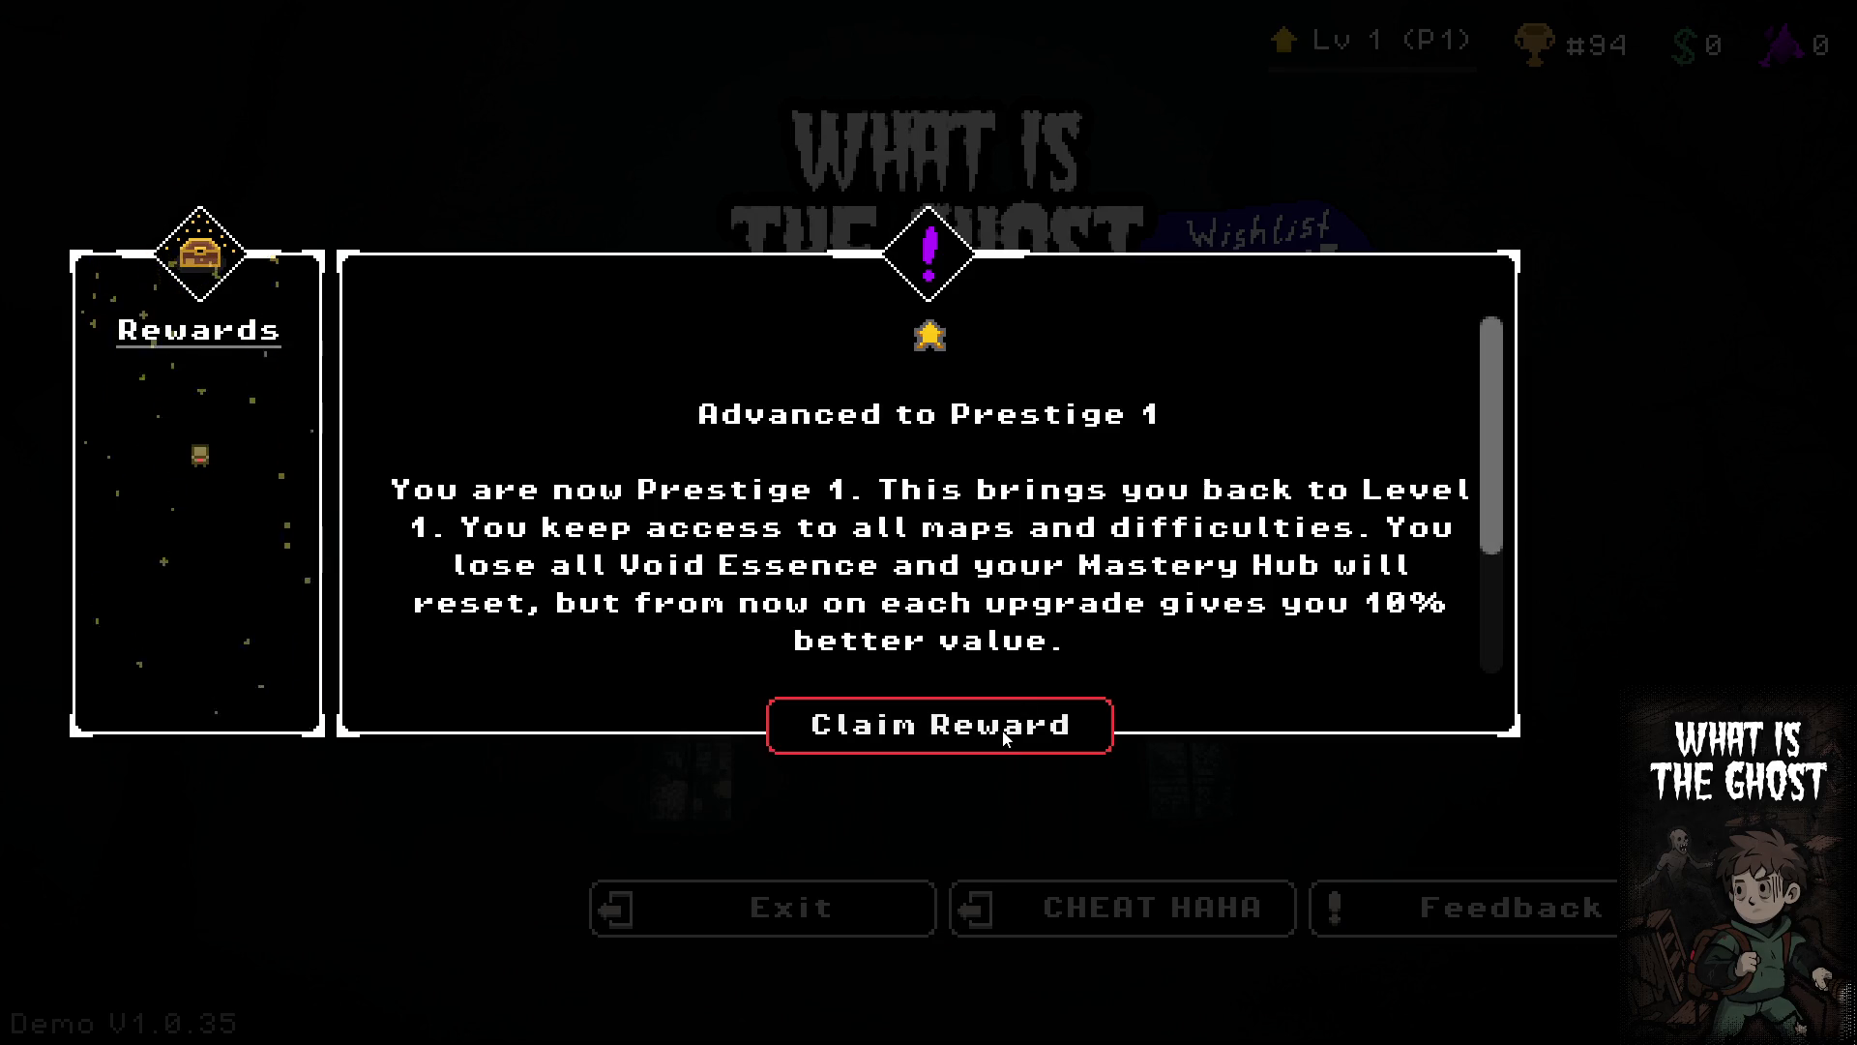
pyautogui.click(940, 724)
pyautogui.click(919, 426)
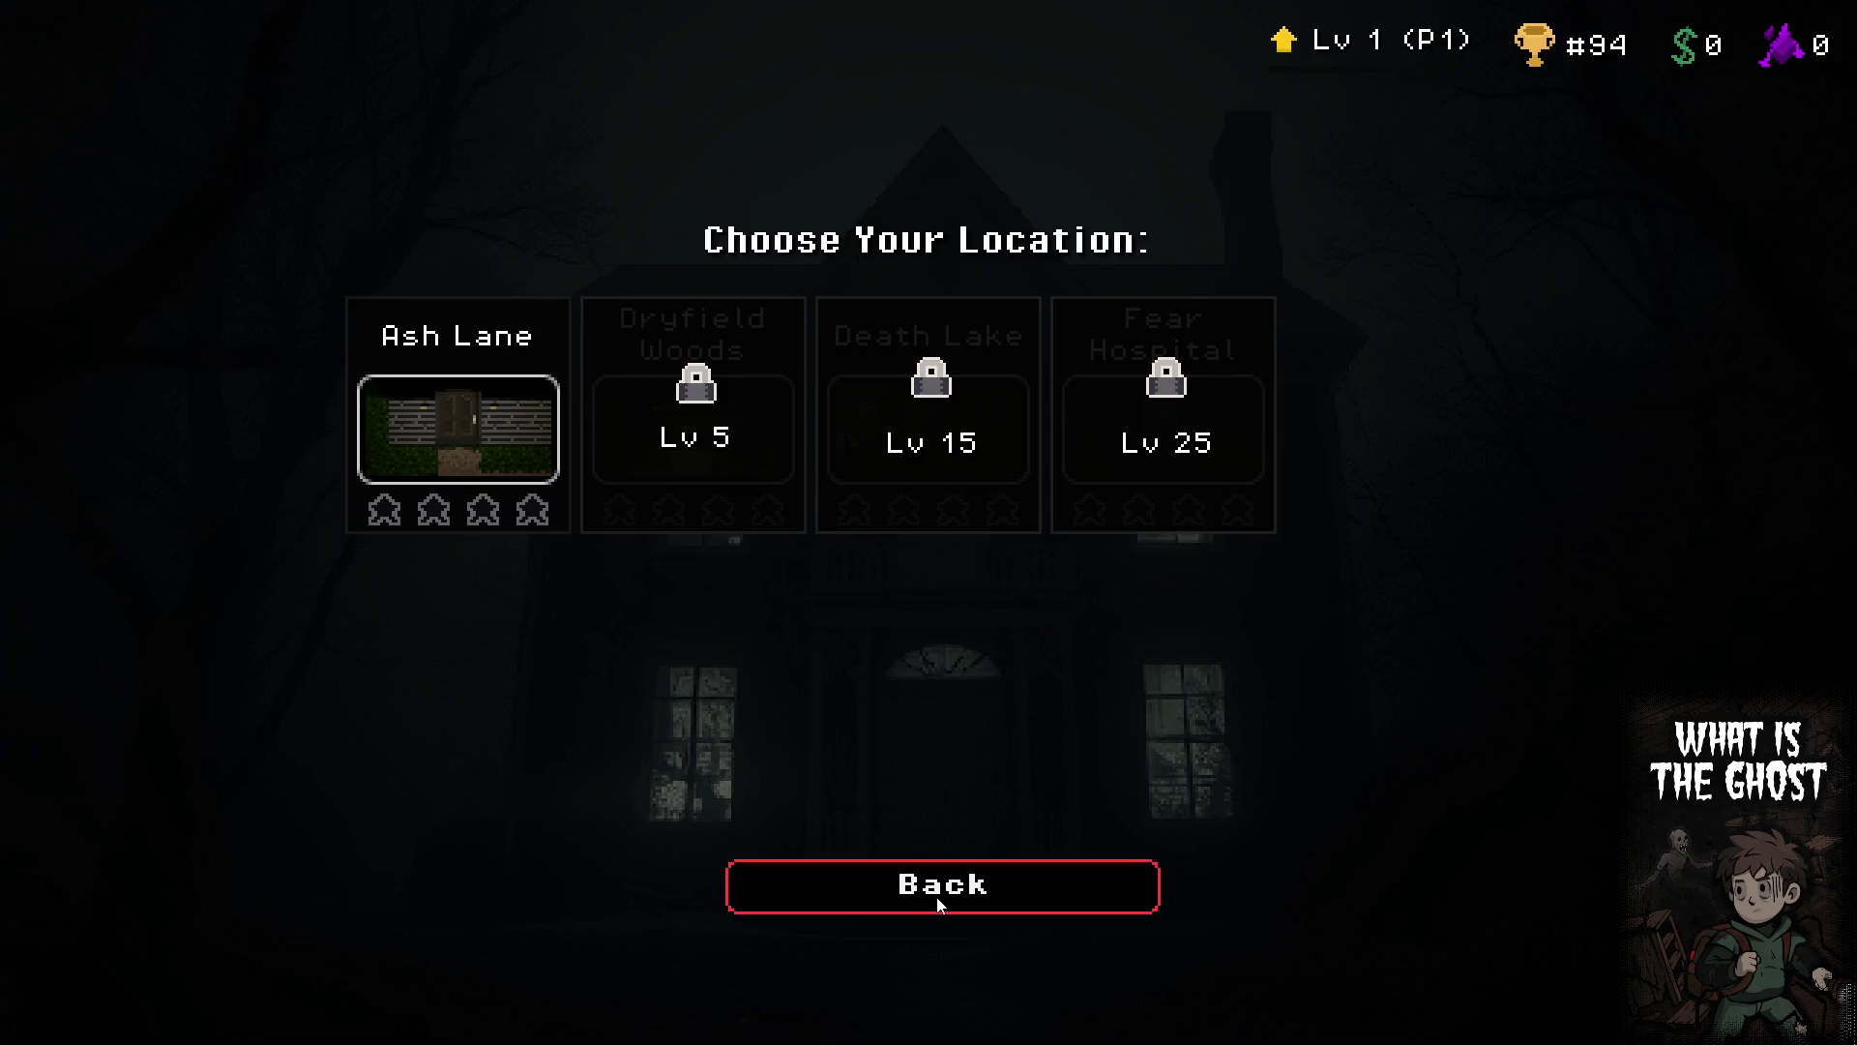
pyautogui.click(907, 883)
pyautogui.click(823, 902)
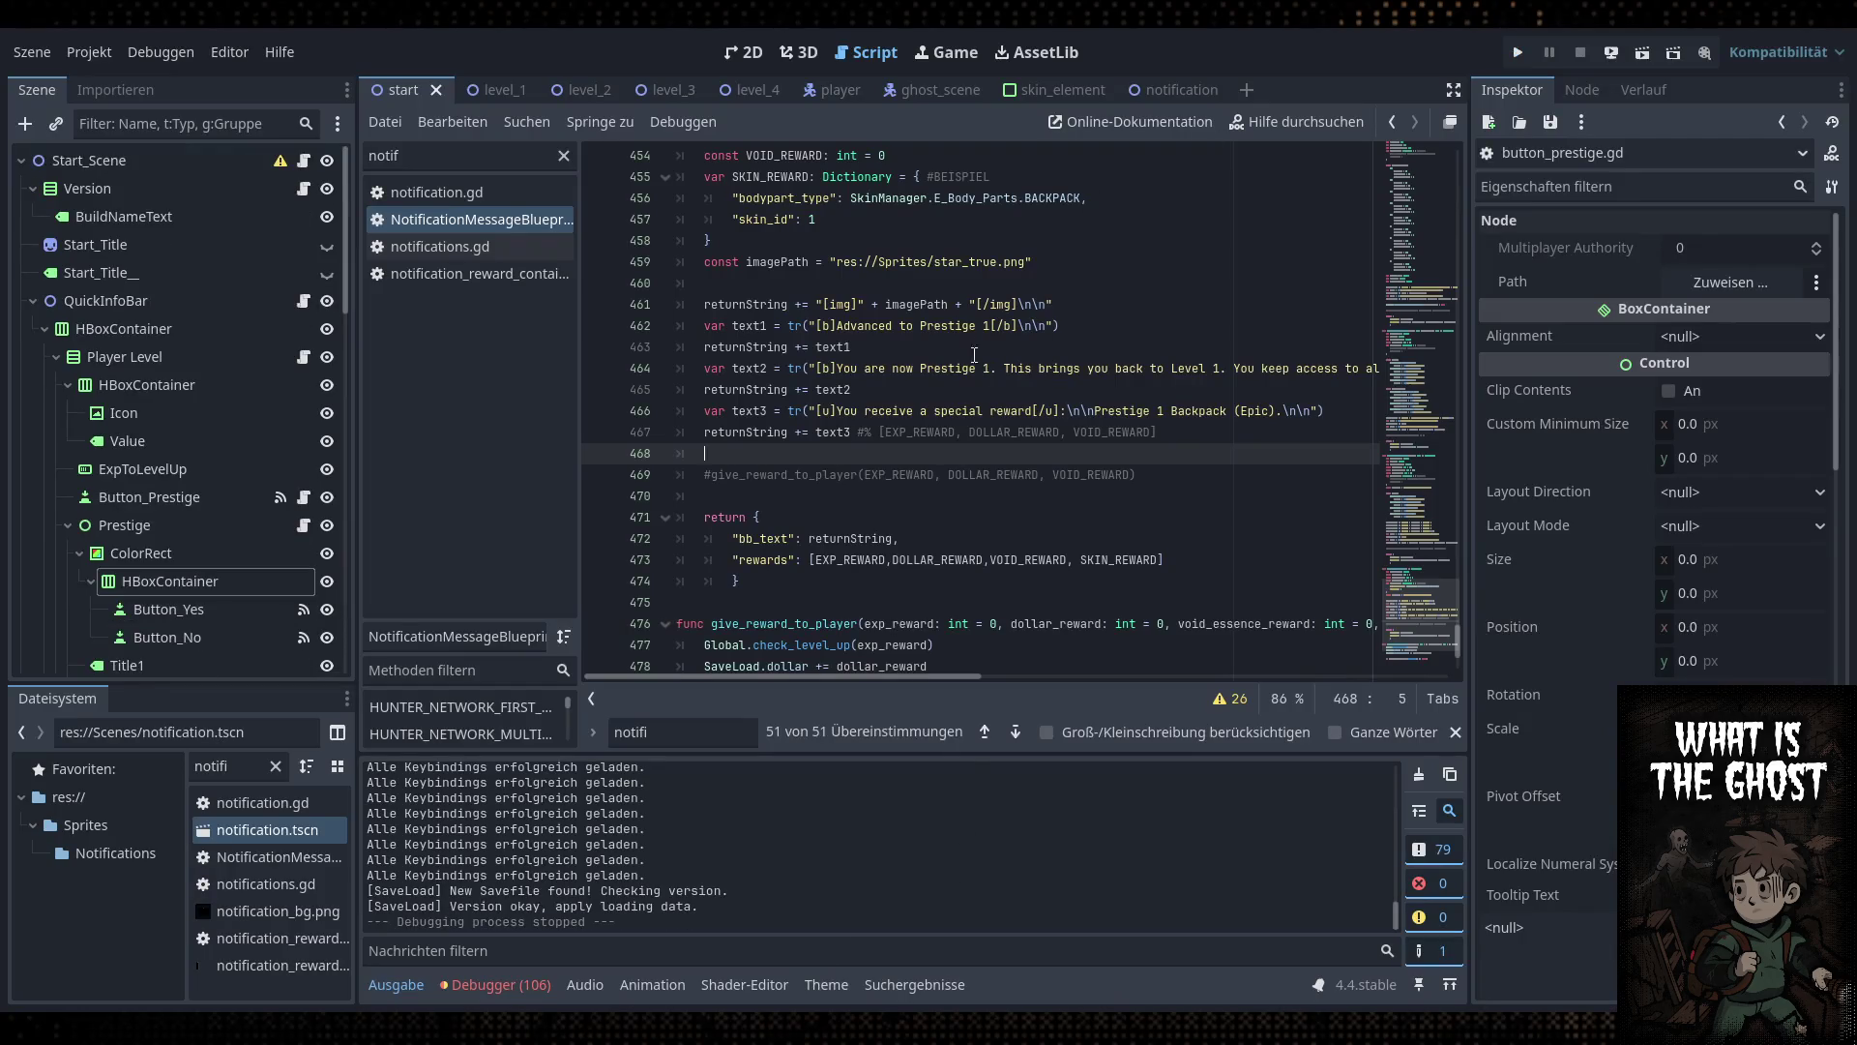
# Filter the script list for 'map', open map_auswahl.gd, and collapse the bottom panel
pyautogui.doubleClick(510, 153)
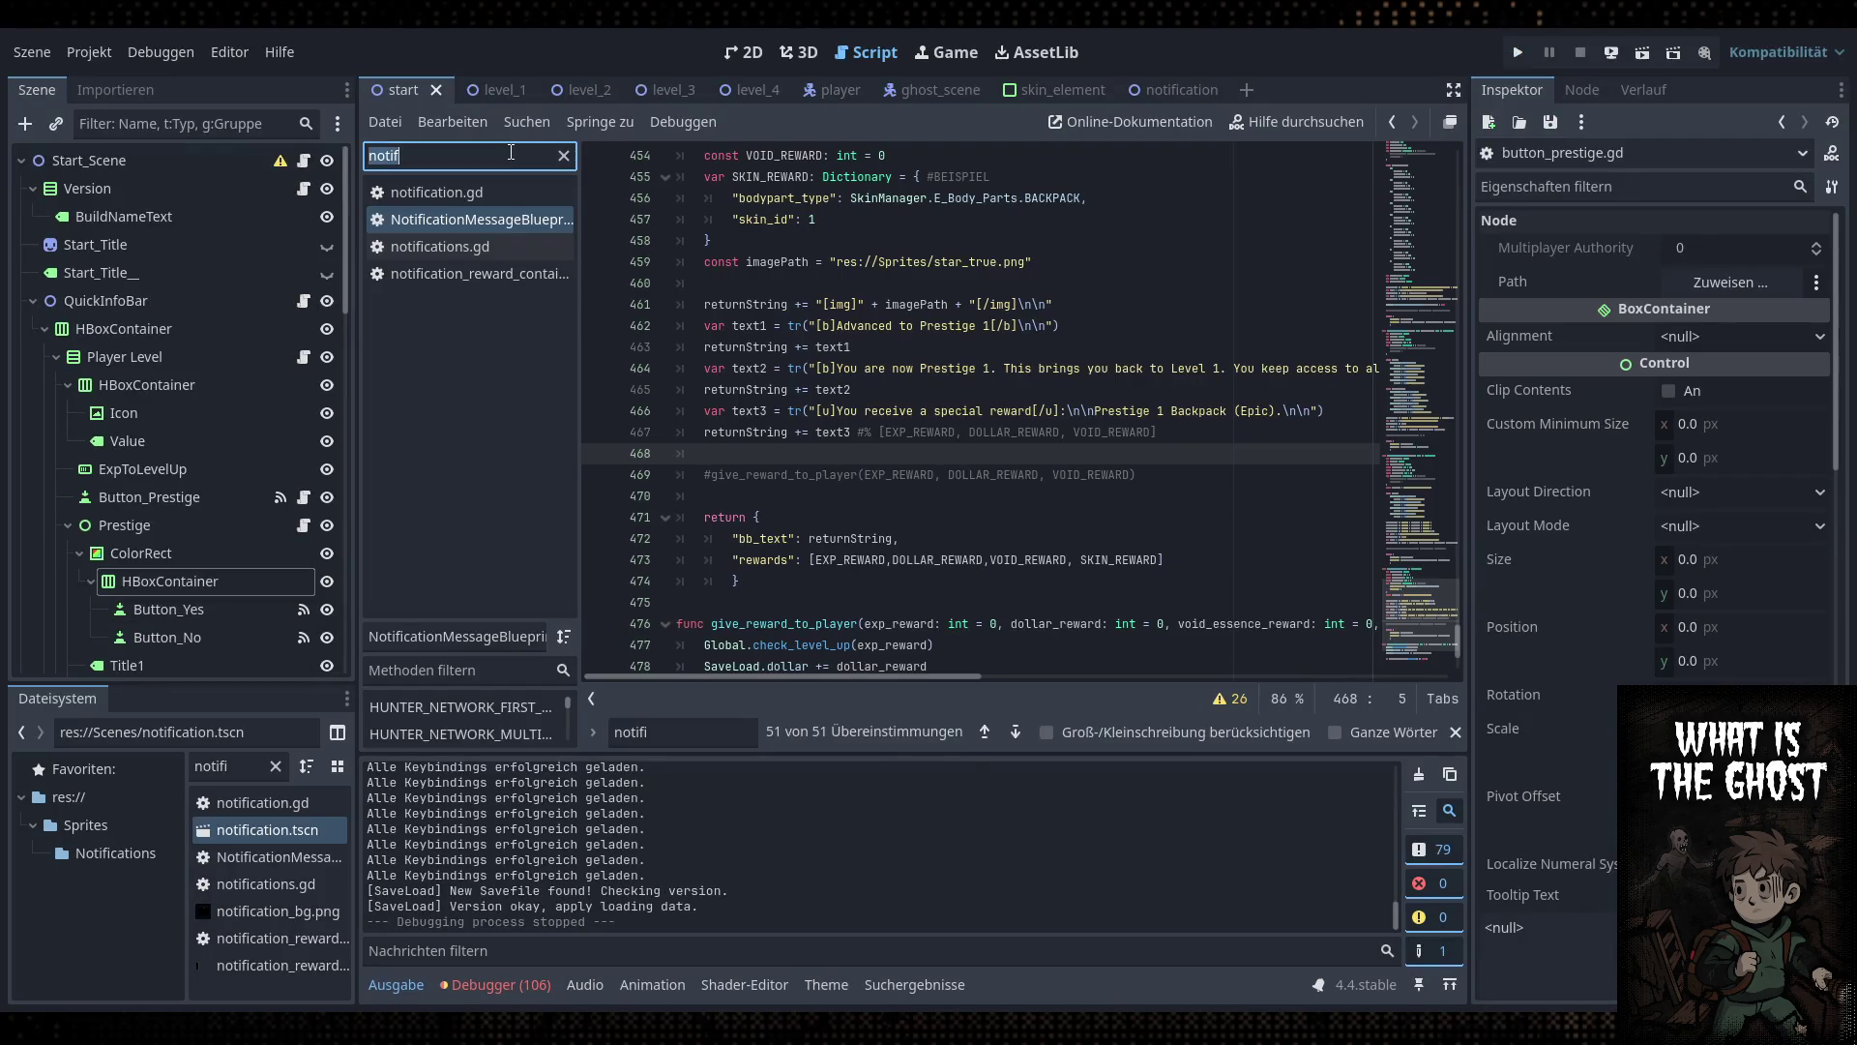
pyautogui.write('map')
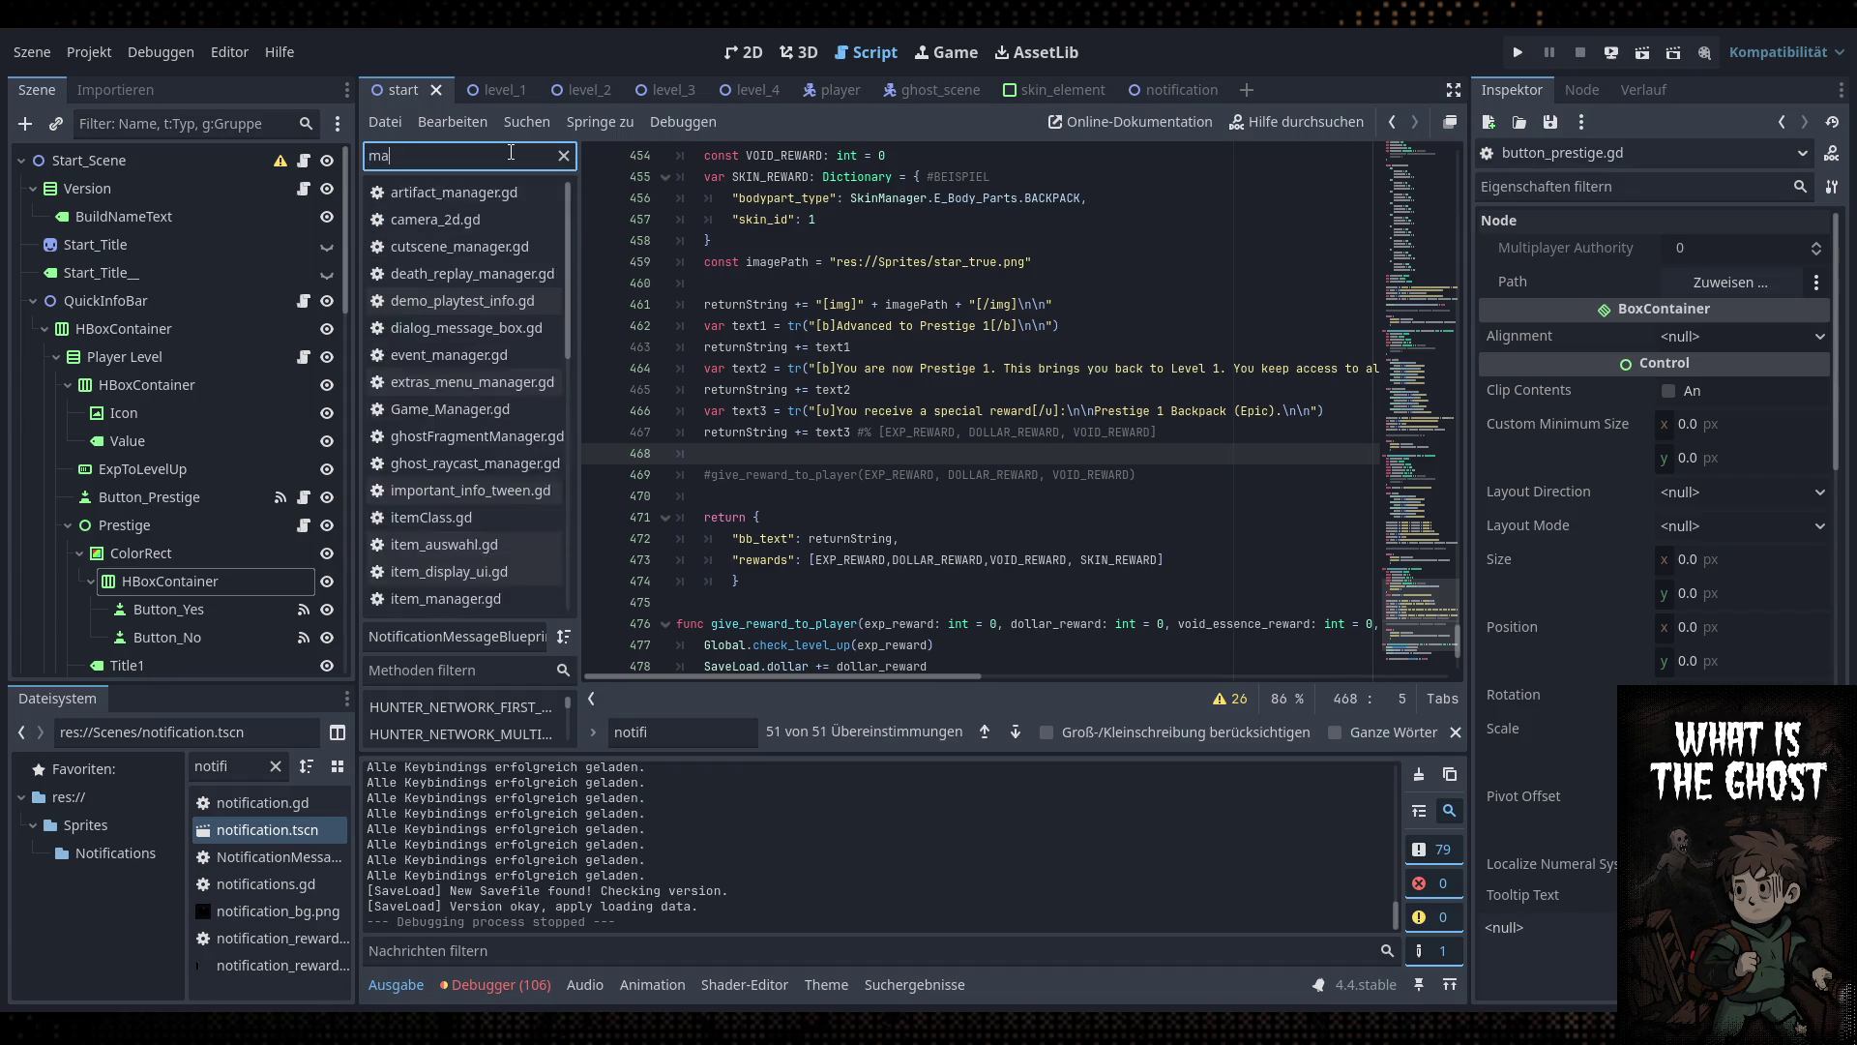
pyautogui.click(492, 219)
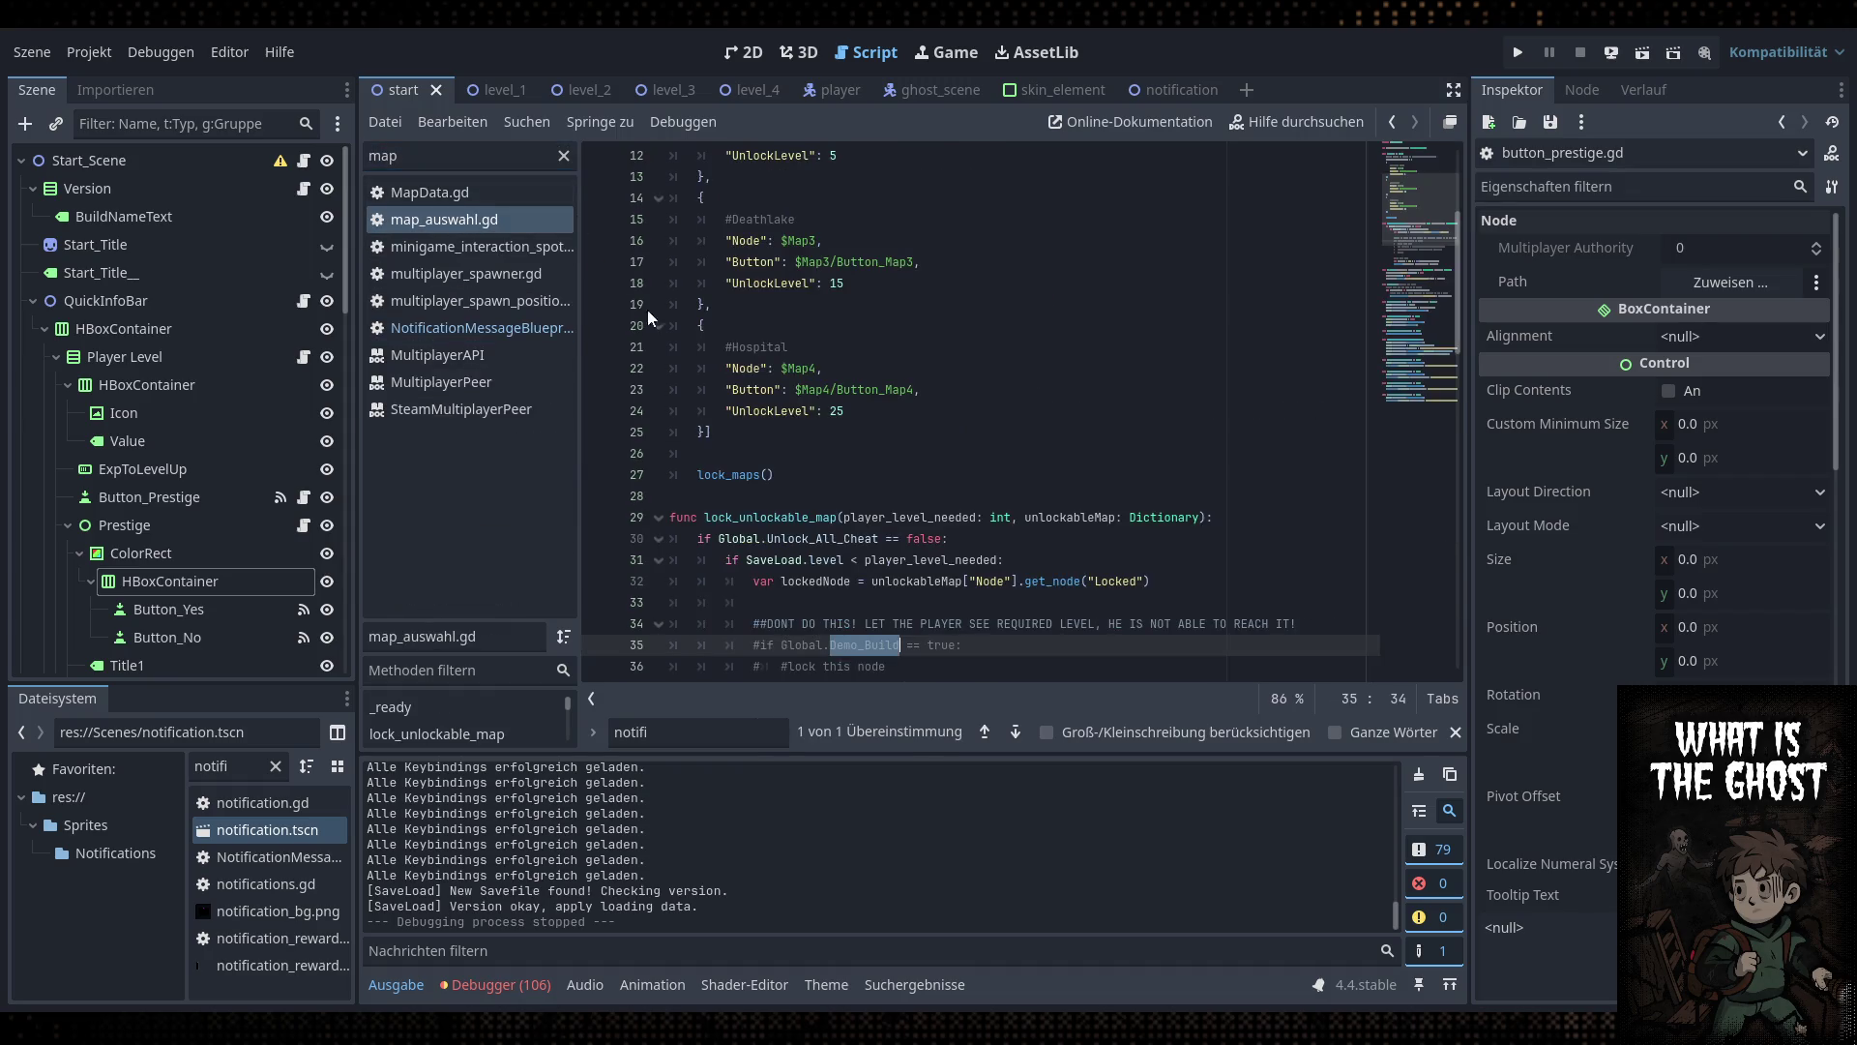
pyautogui.click(495, 984)
pyautogui.click(495, 984)
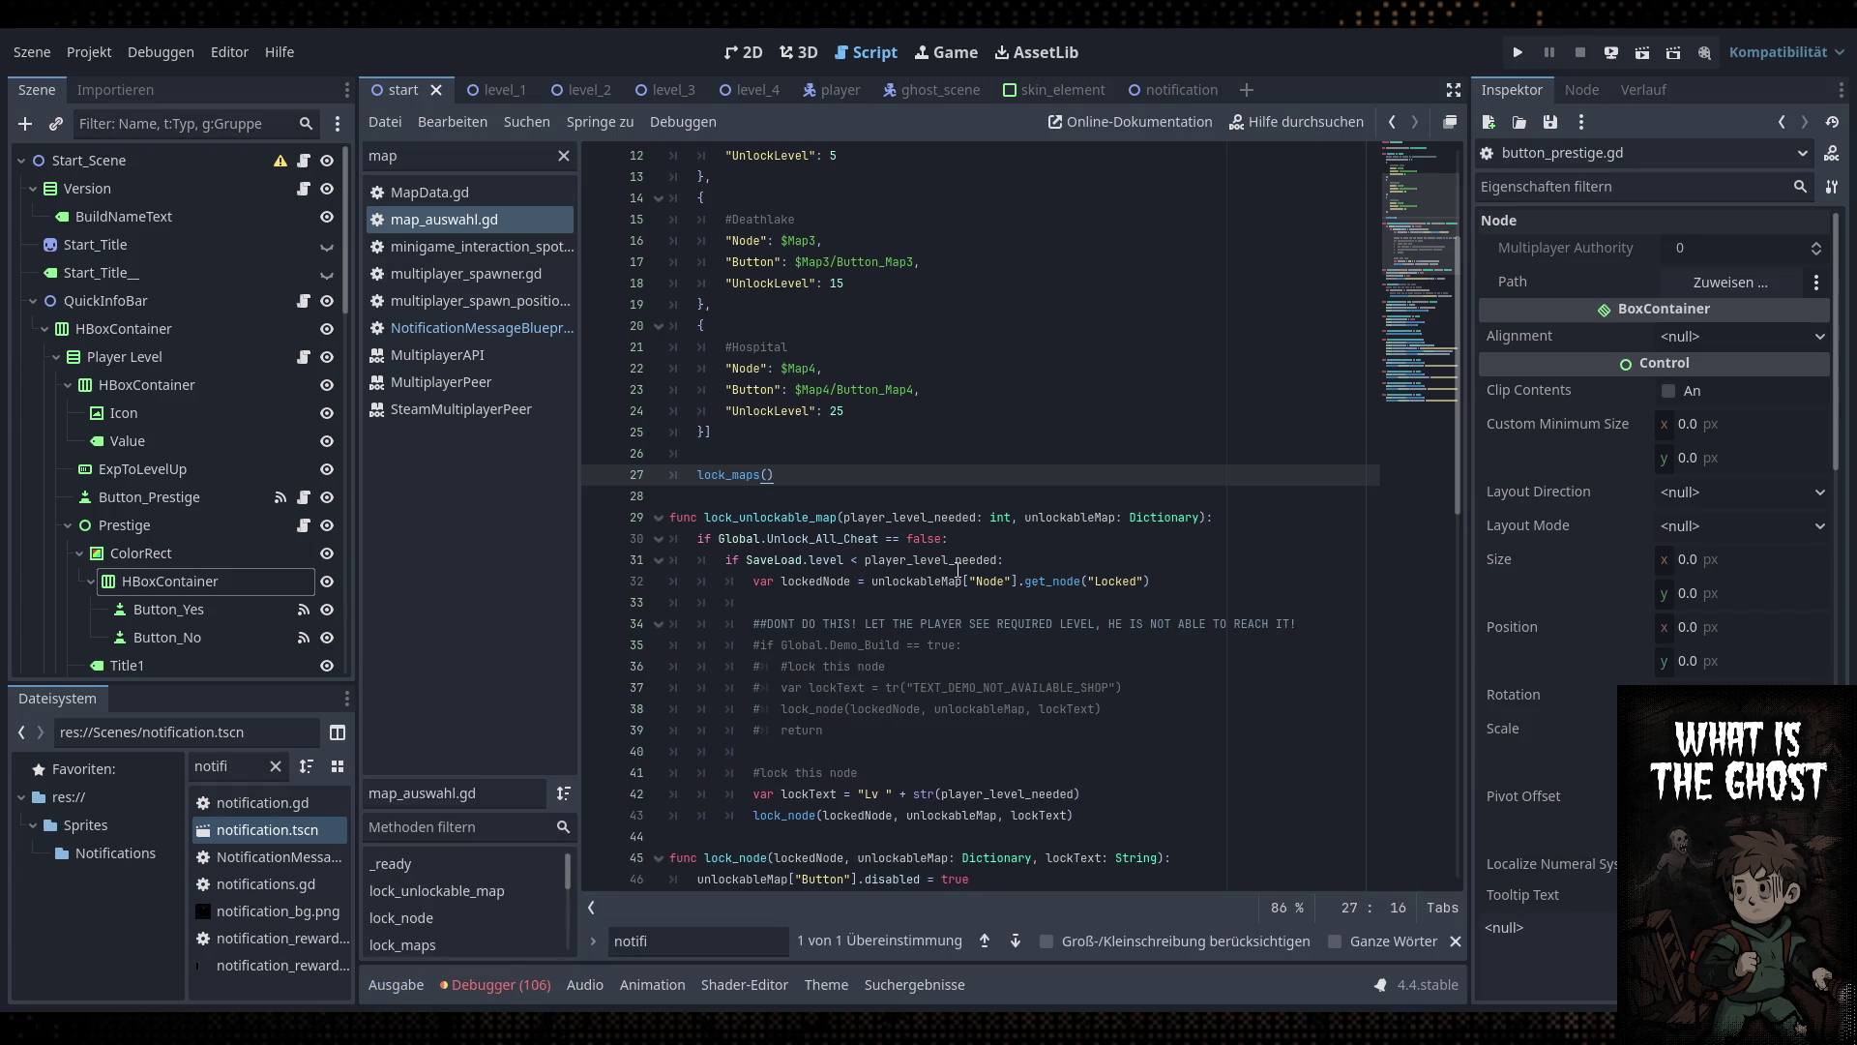
# Inspect SaveLoad, player_level_needed and Unlock_All_Cheat on lines 30–31 of map_auswahl.gd
pyautogui.doubleClick(784, 559)
pyautogui.scroll(-2, 784, 559)
pyautogui.doubleClick(936, 434)
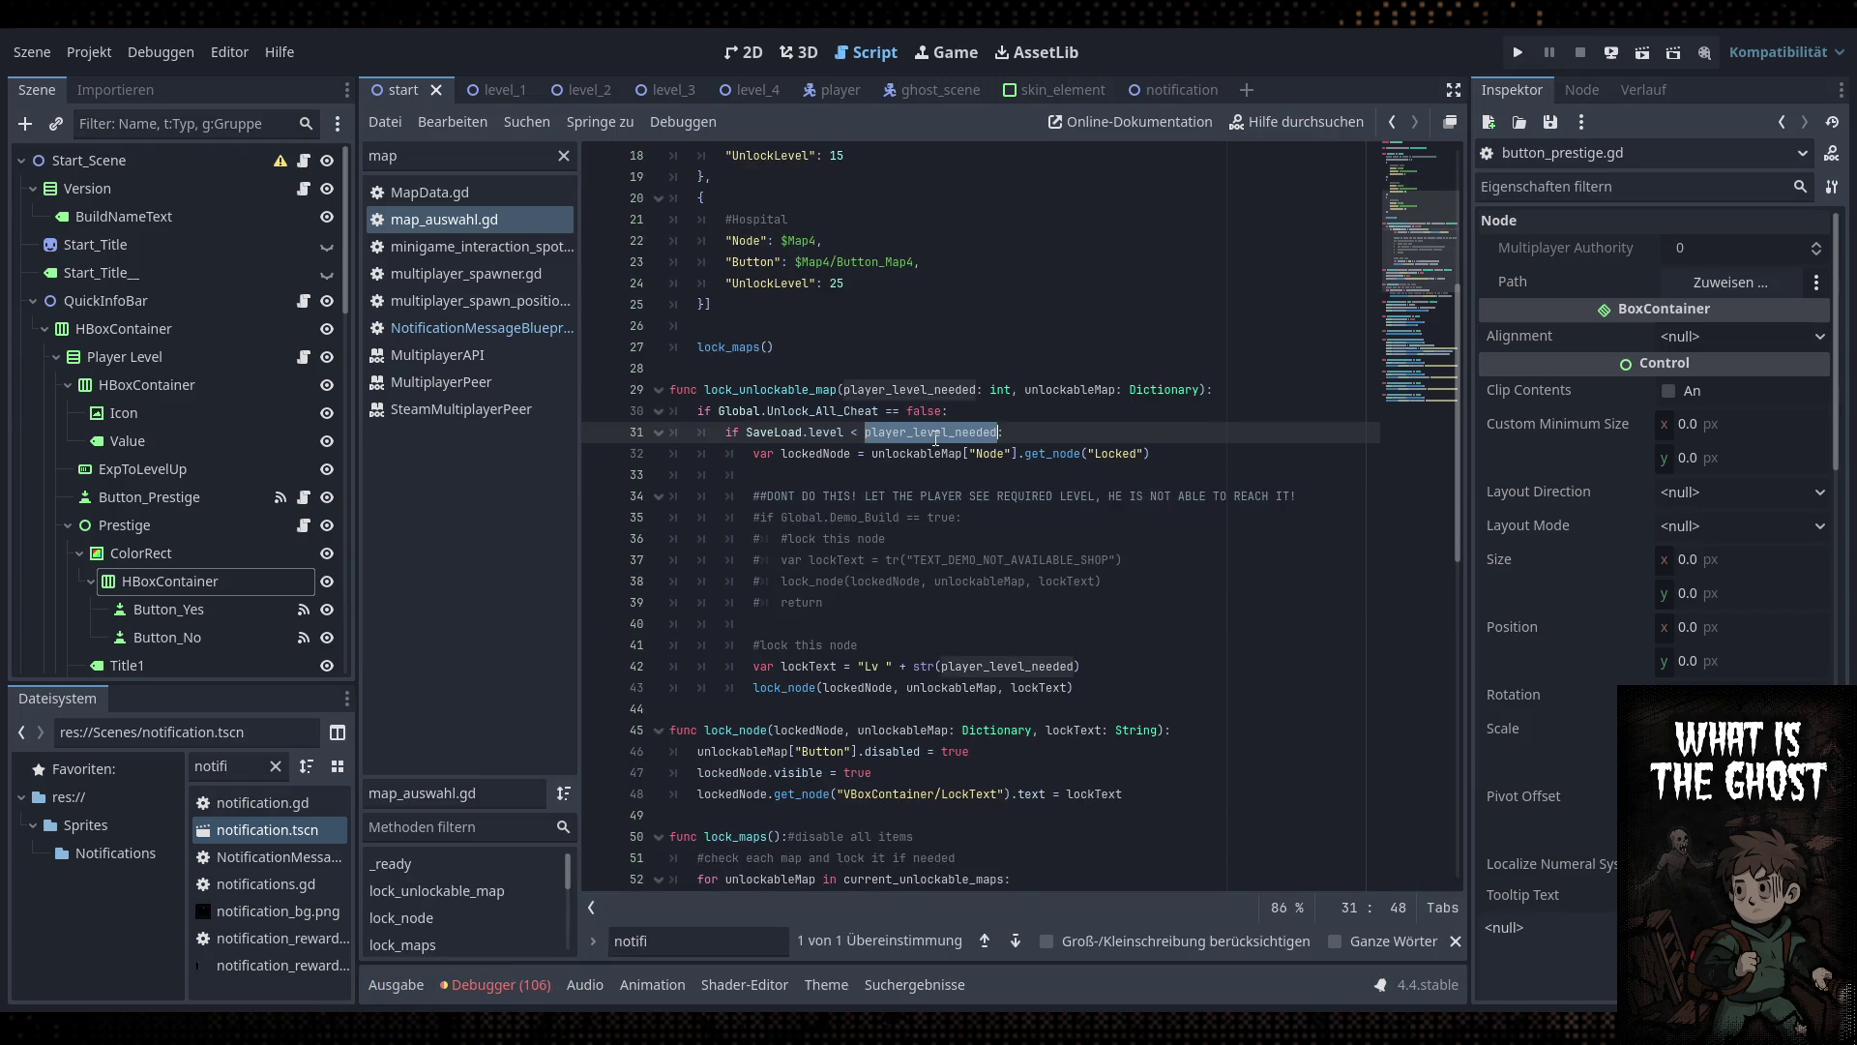
pyautogui.doubleClick(820, 414)
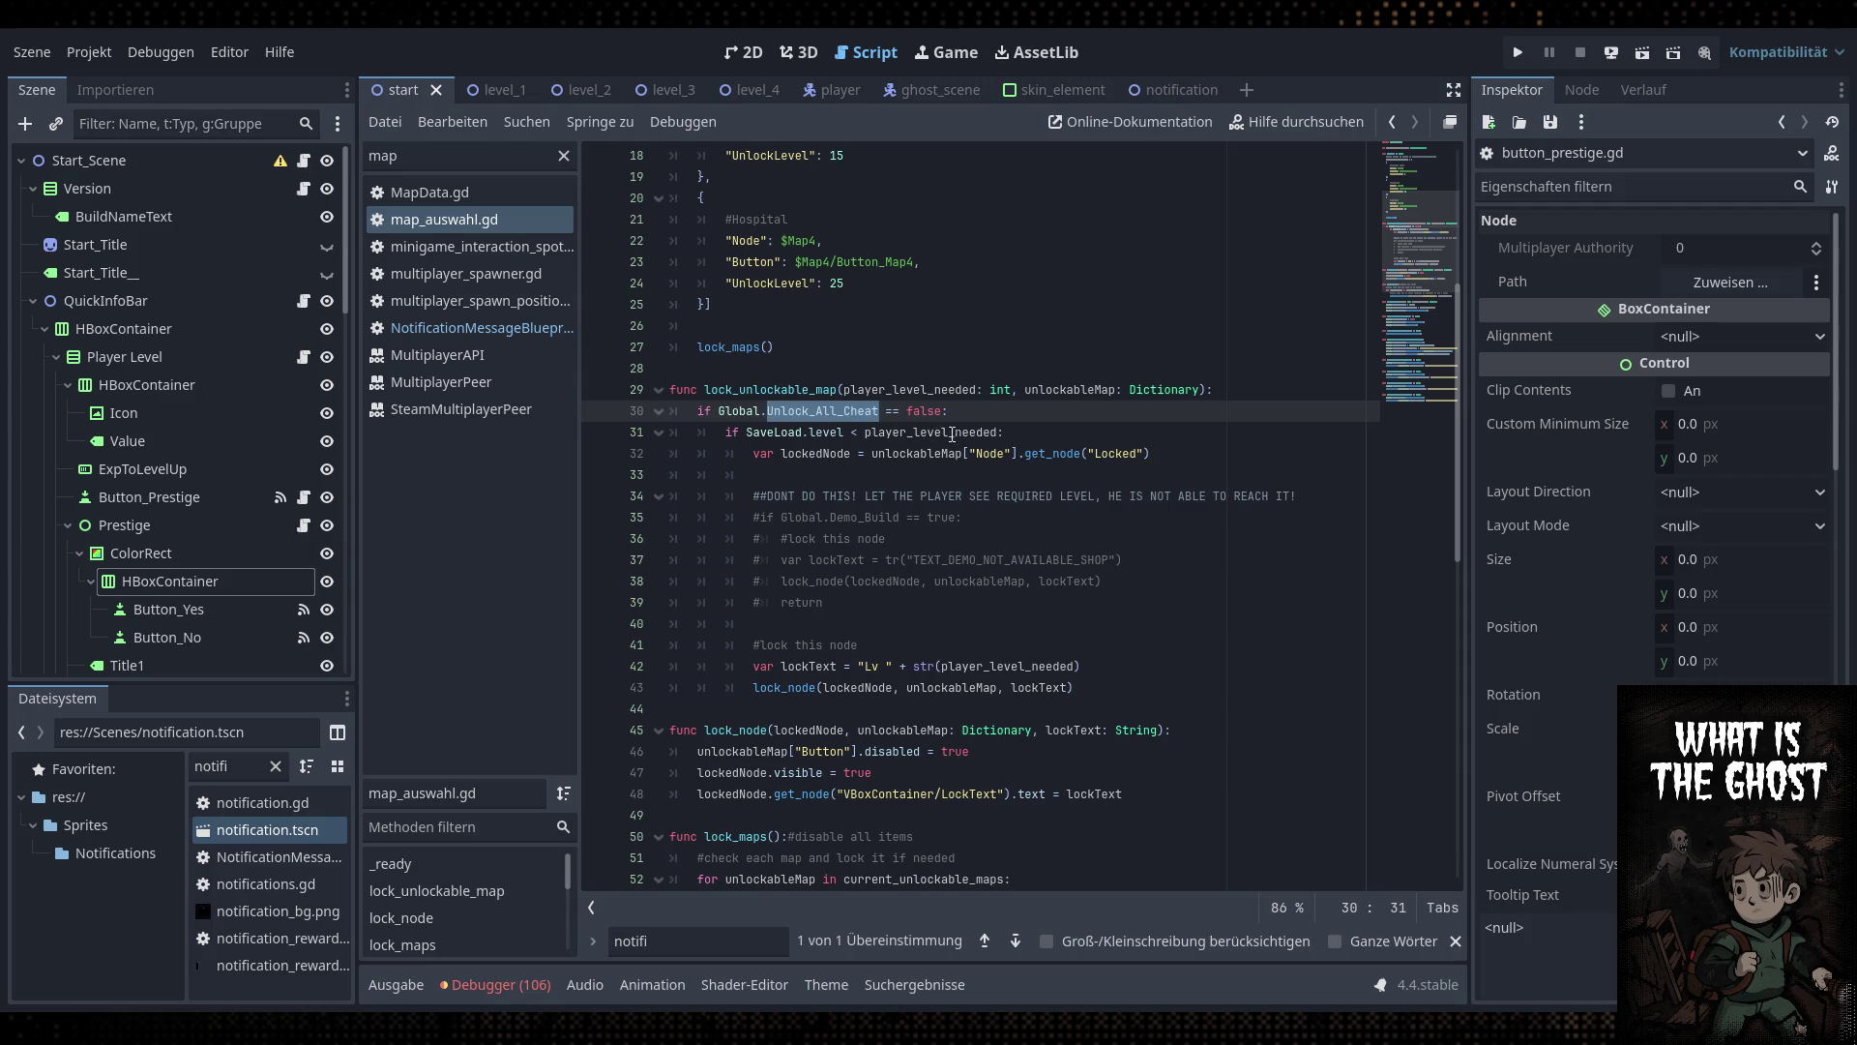
pyautogui.doubleClick(954, 432)
pyautogui.click(967, 431)
pyautogui.doubleClick(967, 432)
pyautogui.doubleClick(821, 412)
pyautogui.click(1221, 410)
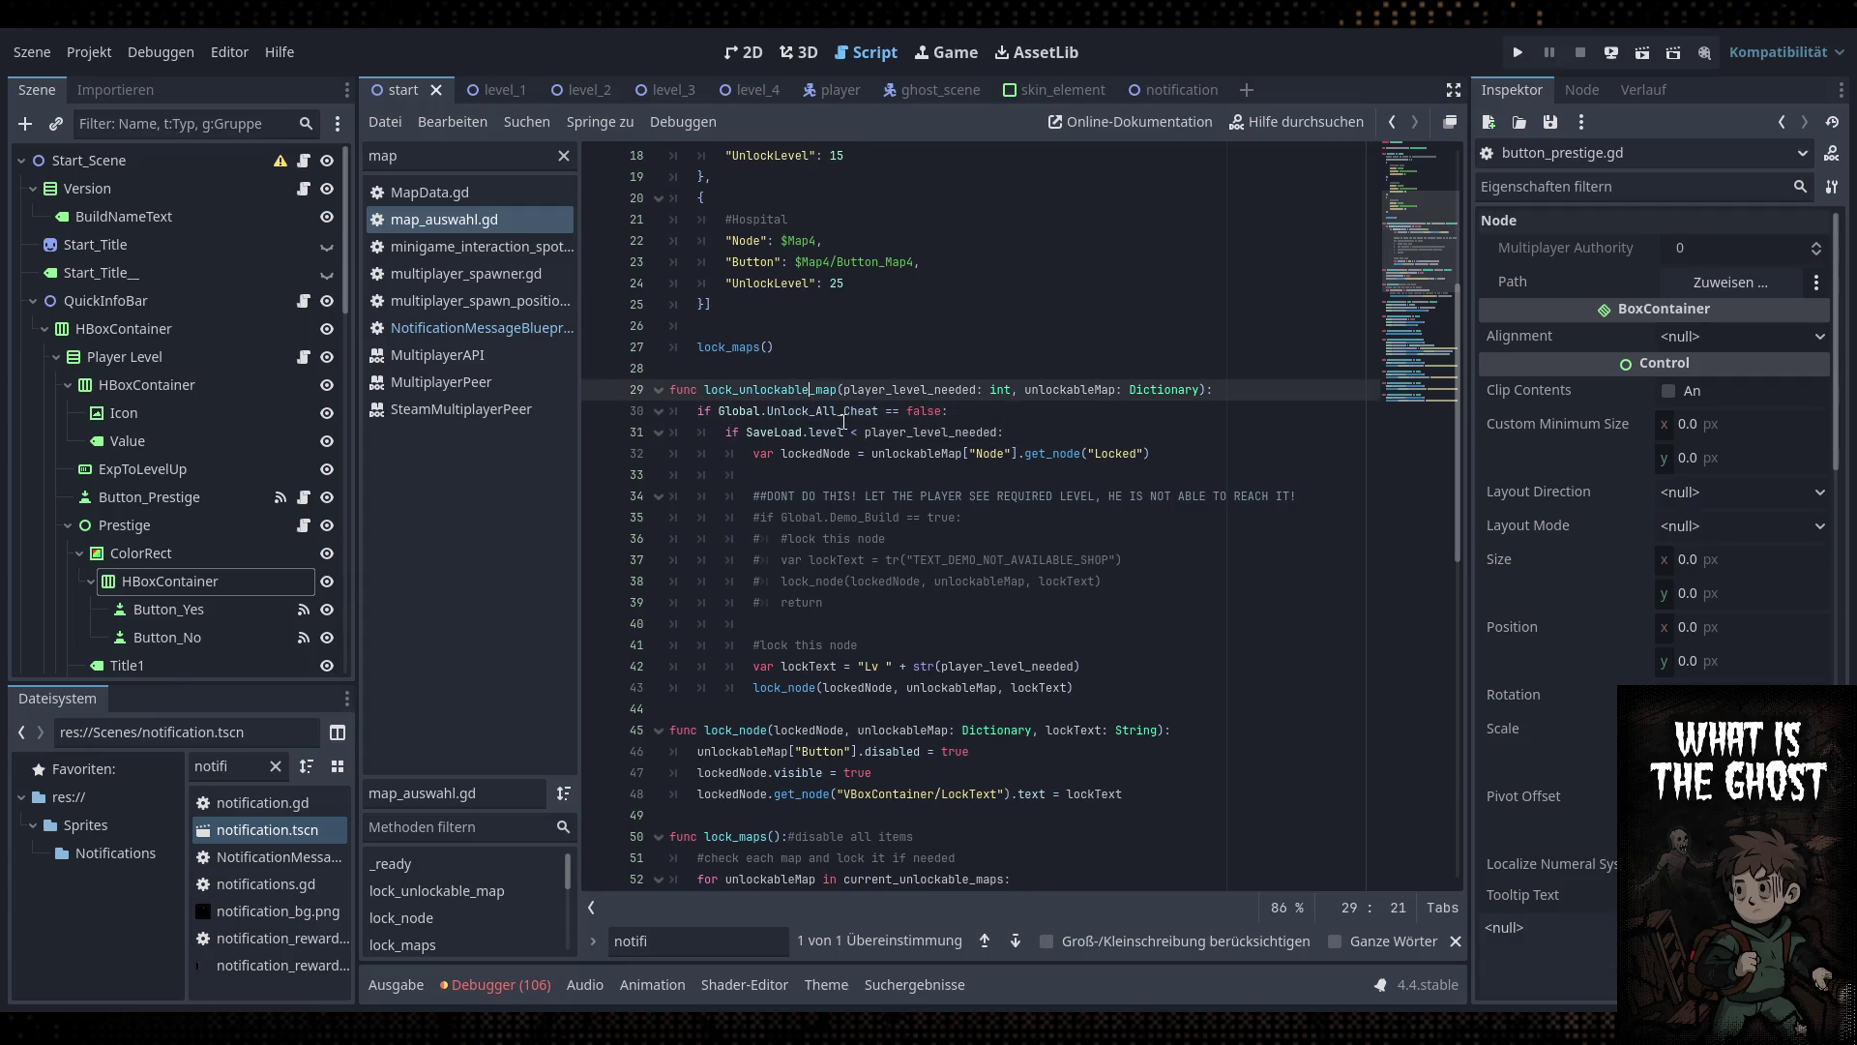
# Review the lock_unlockable_map and lock_maps functions in map_auswahl.gd
pyautogui.doubleClick(794, 390)
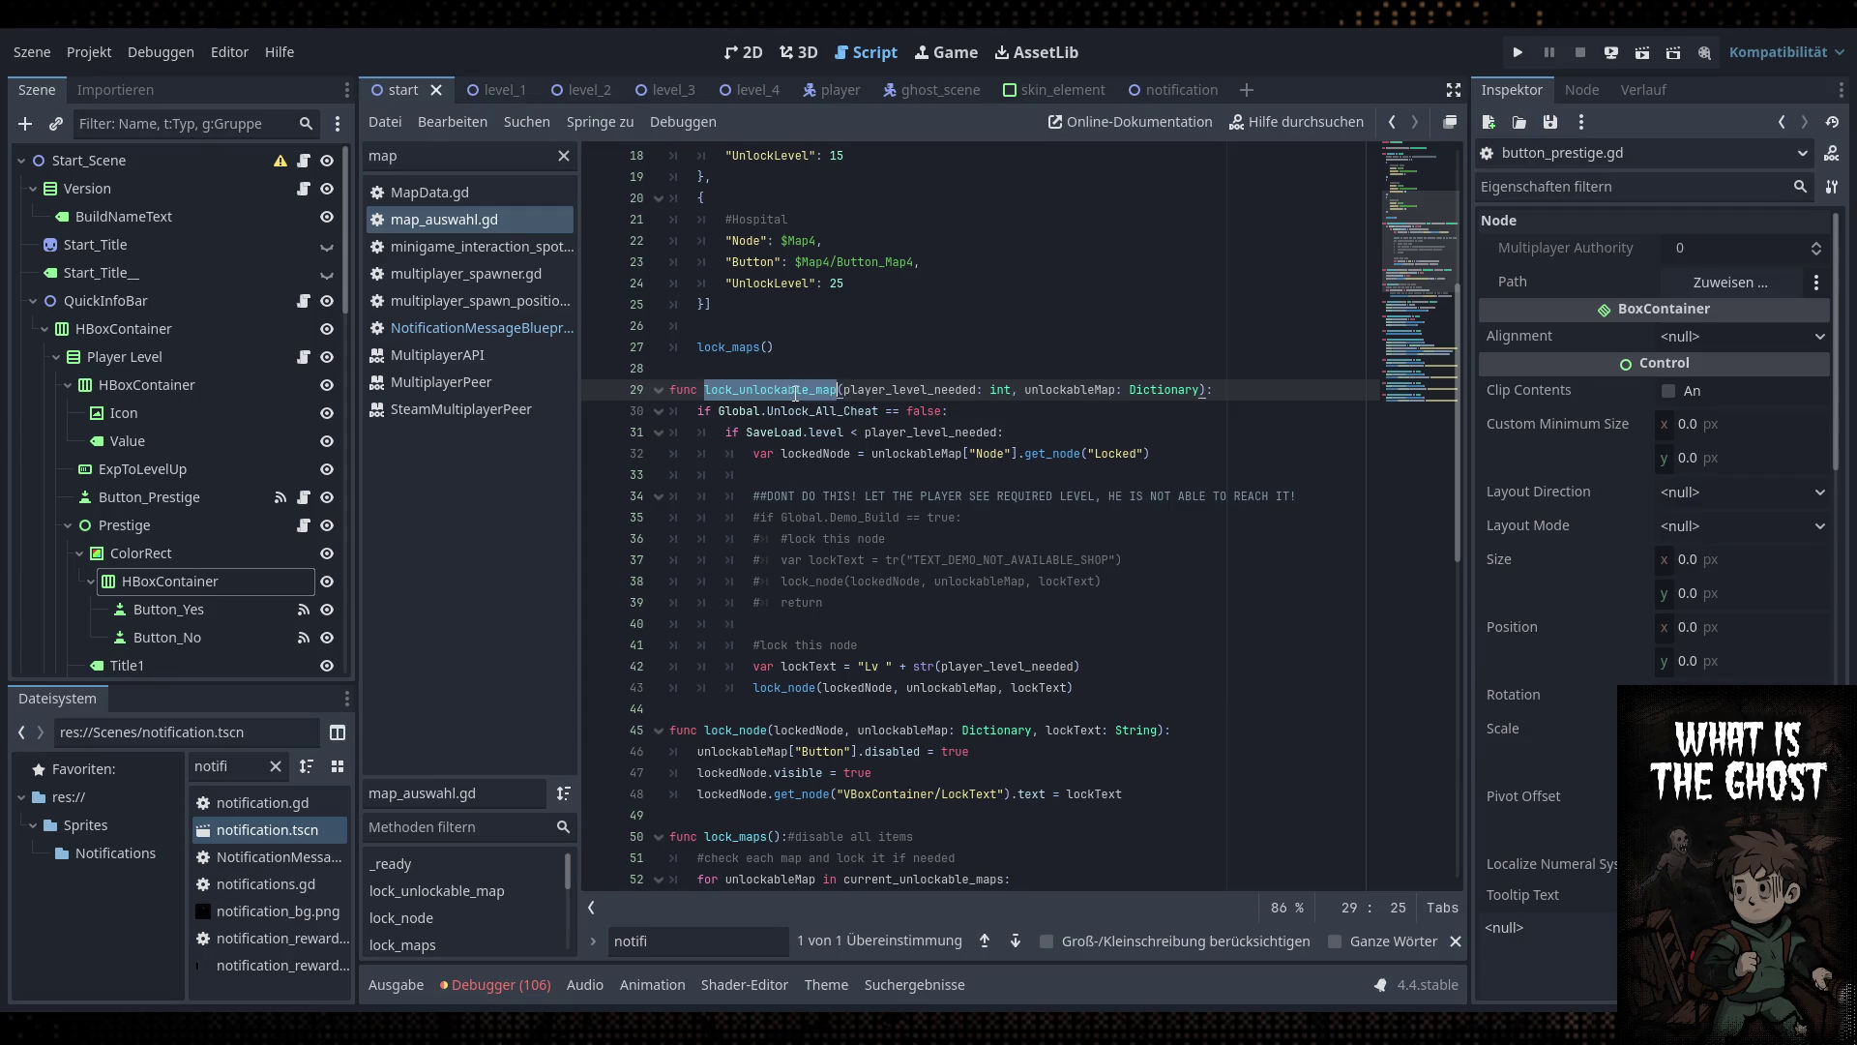
pyautogui.scroll(5, 795, 394)
pyautogui.scroll(-12, 808, 411)
pyautogui.scroll(3, 814, 423)
pyautogui.doubleClick(746, 498)
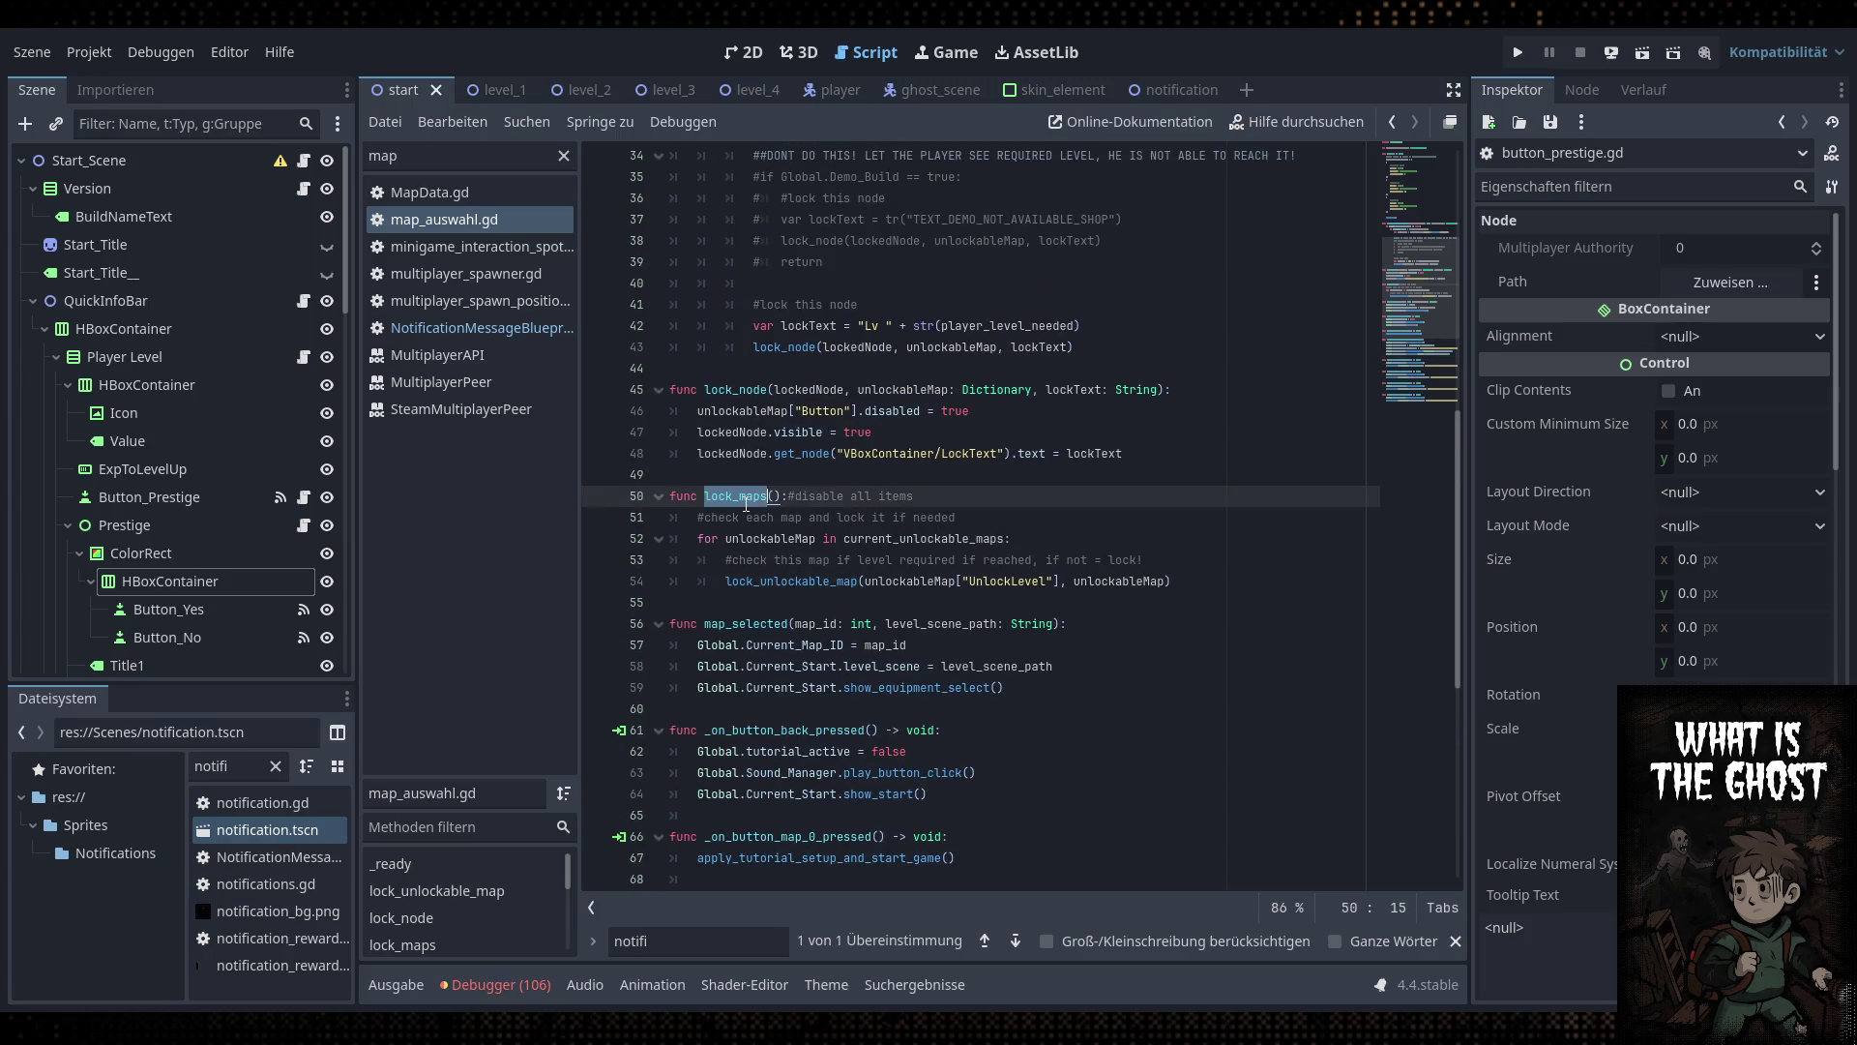
pyautogui.scroll(8, 759, 492)
pyautogui.scroll(3, 769, 482)
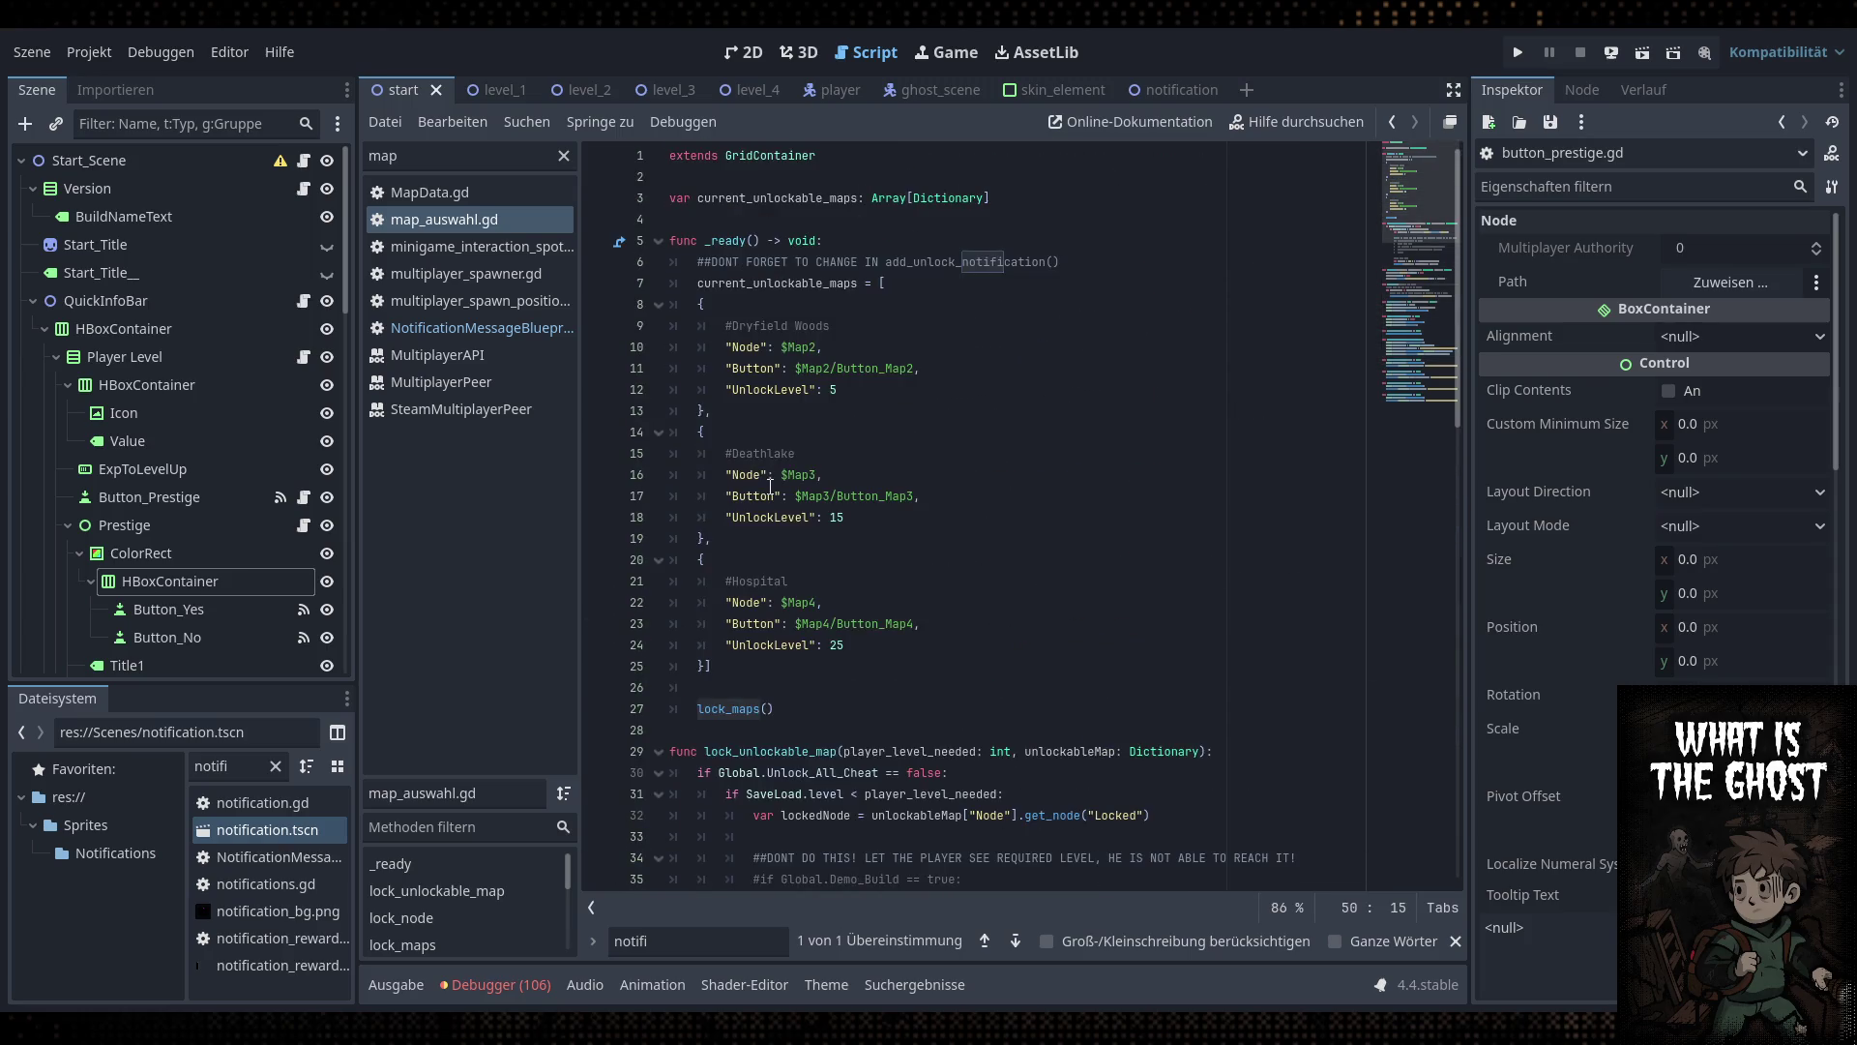
pyautogui.scroll(-3, 770, 485)
# Insert a new line above lock_maps() and start typing the SaveLoad.prestige_level condition
pyautogui.click(767, 493)
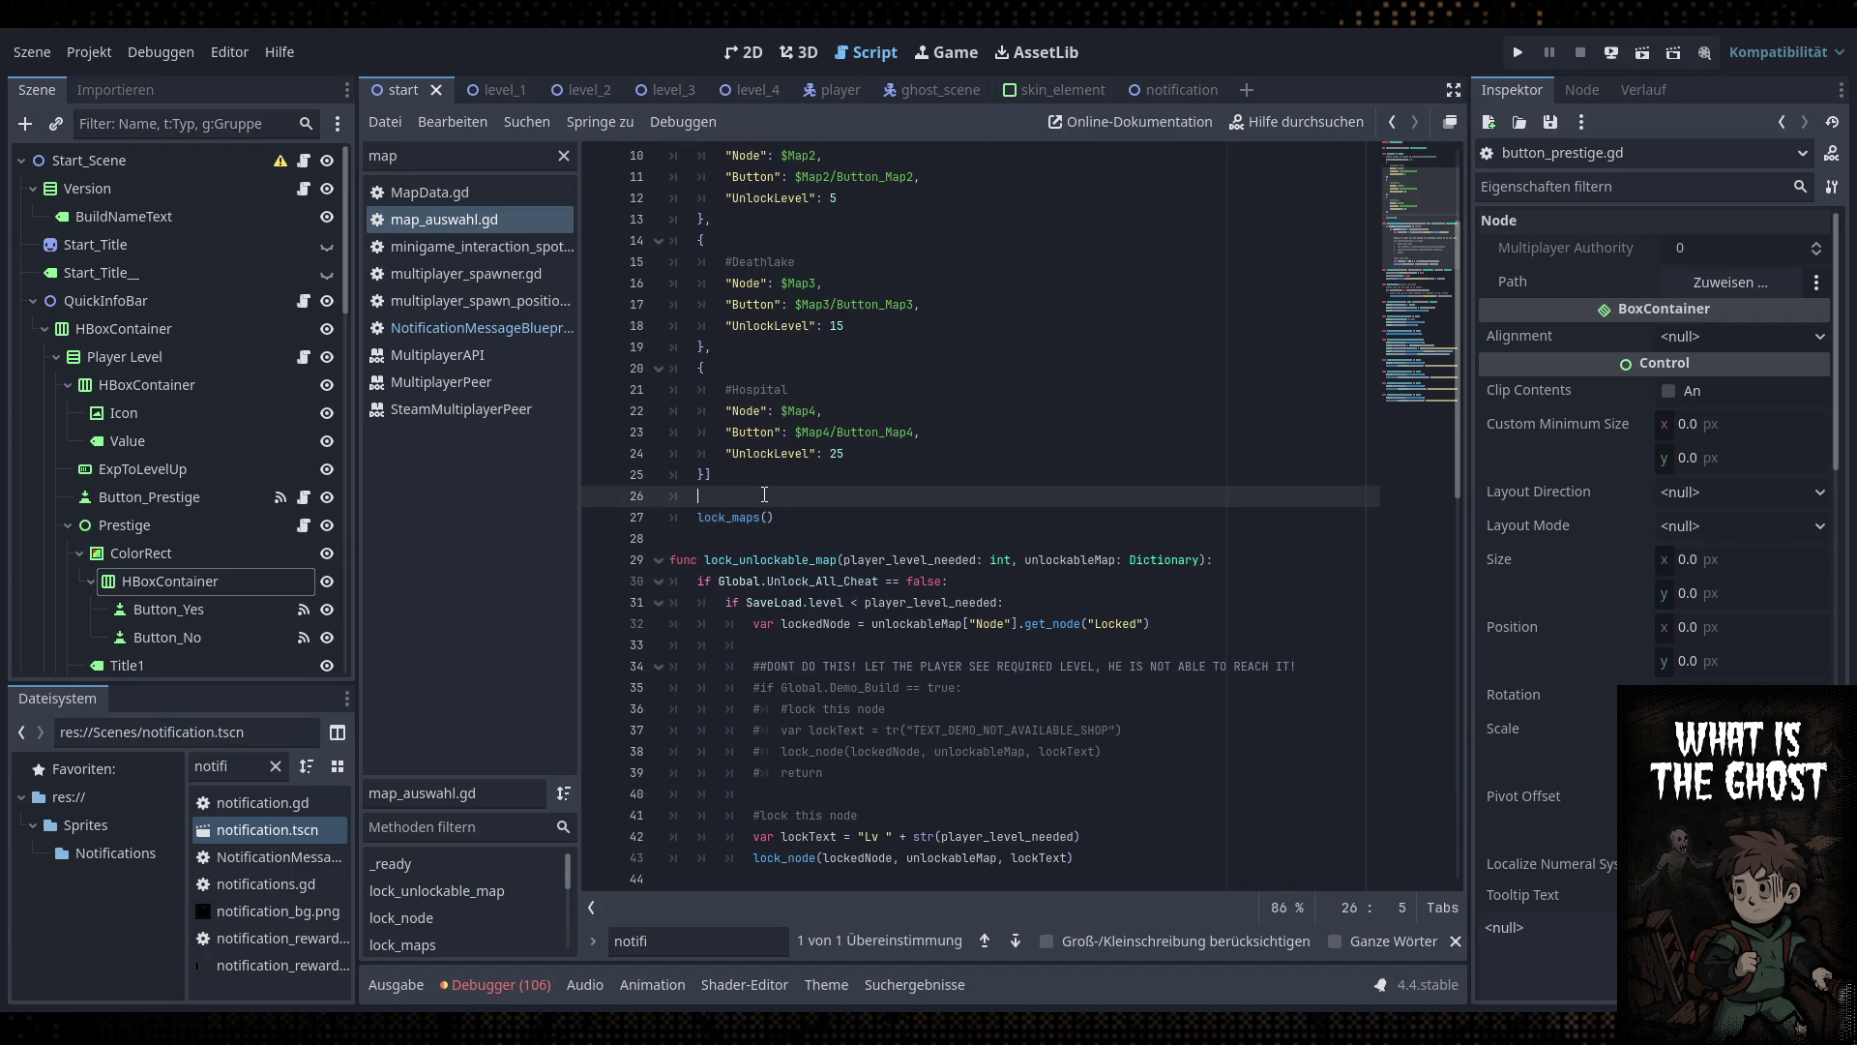
pyautogui.press('Return')
pyautogui.write('if pl')
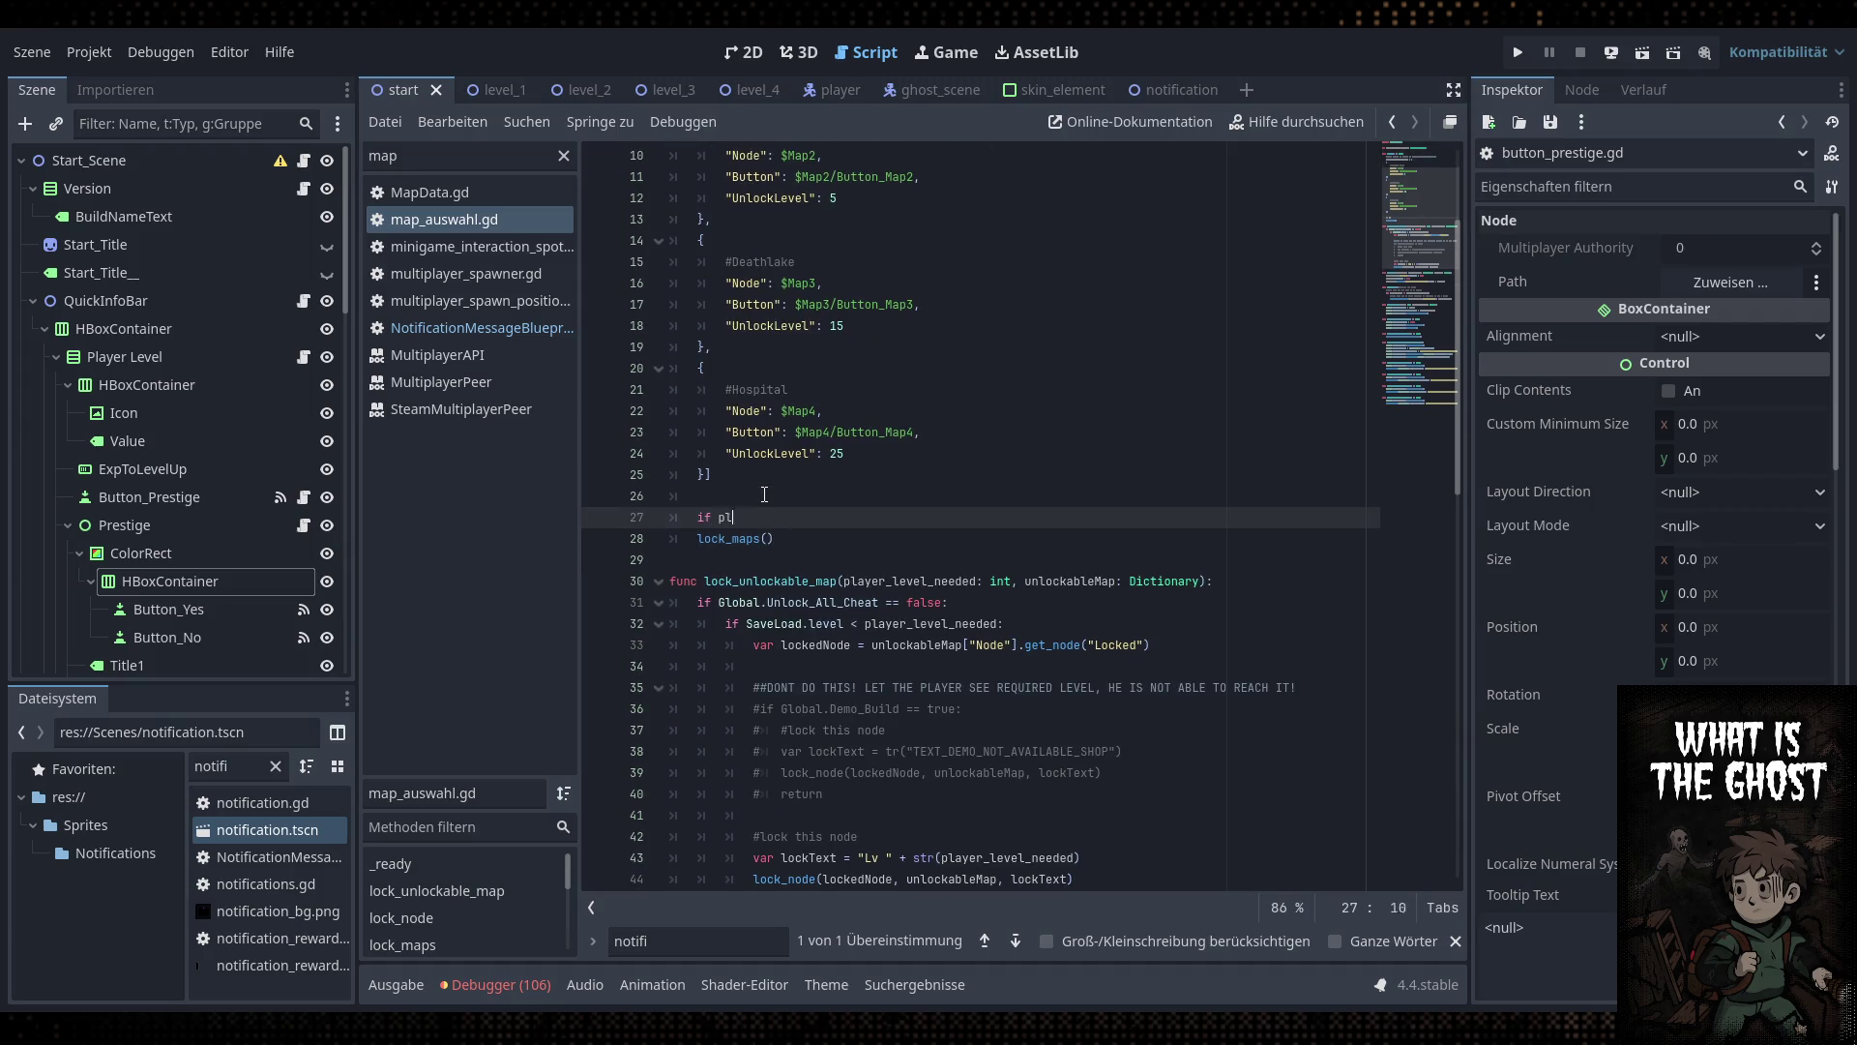
pyautogui.press('BackSpace')
pyautogui.press('BackSpace')
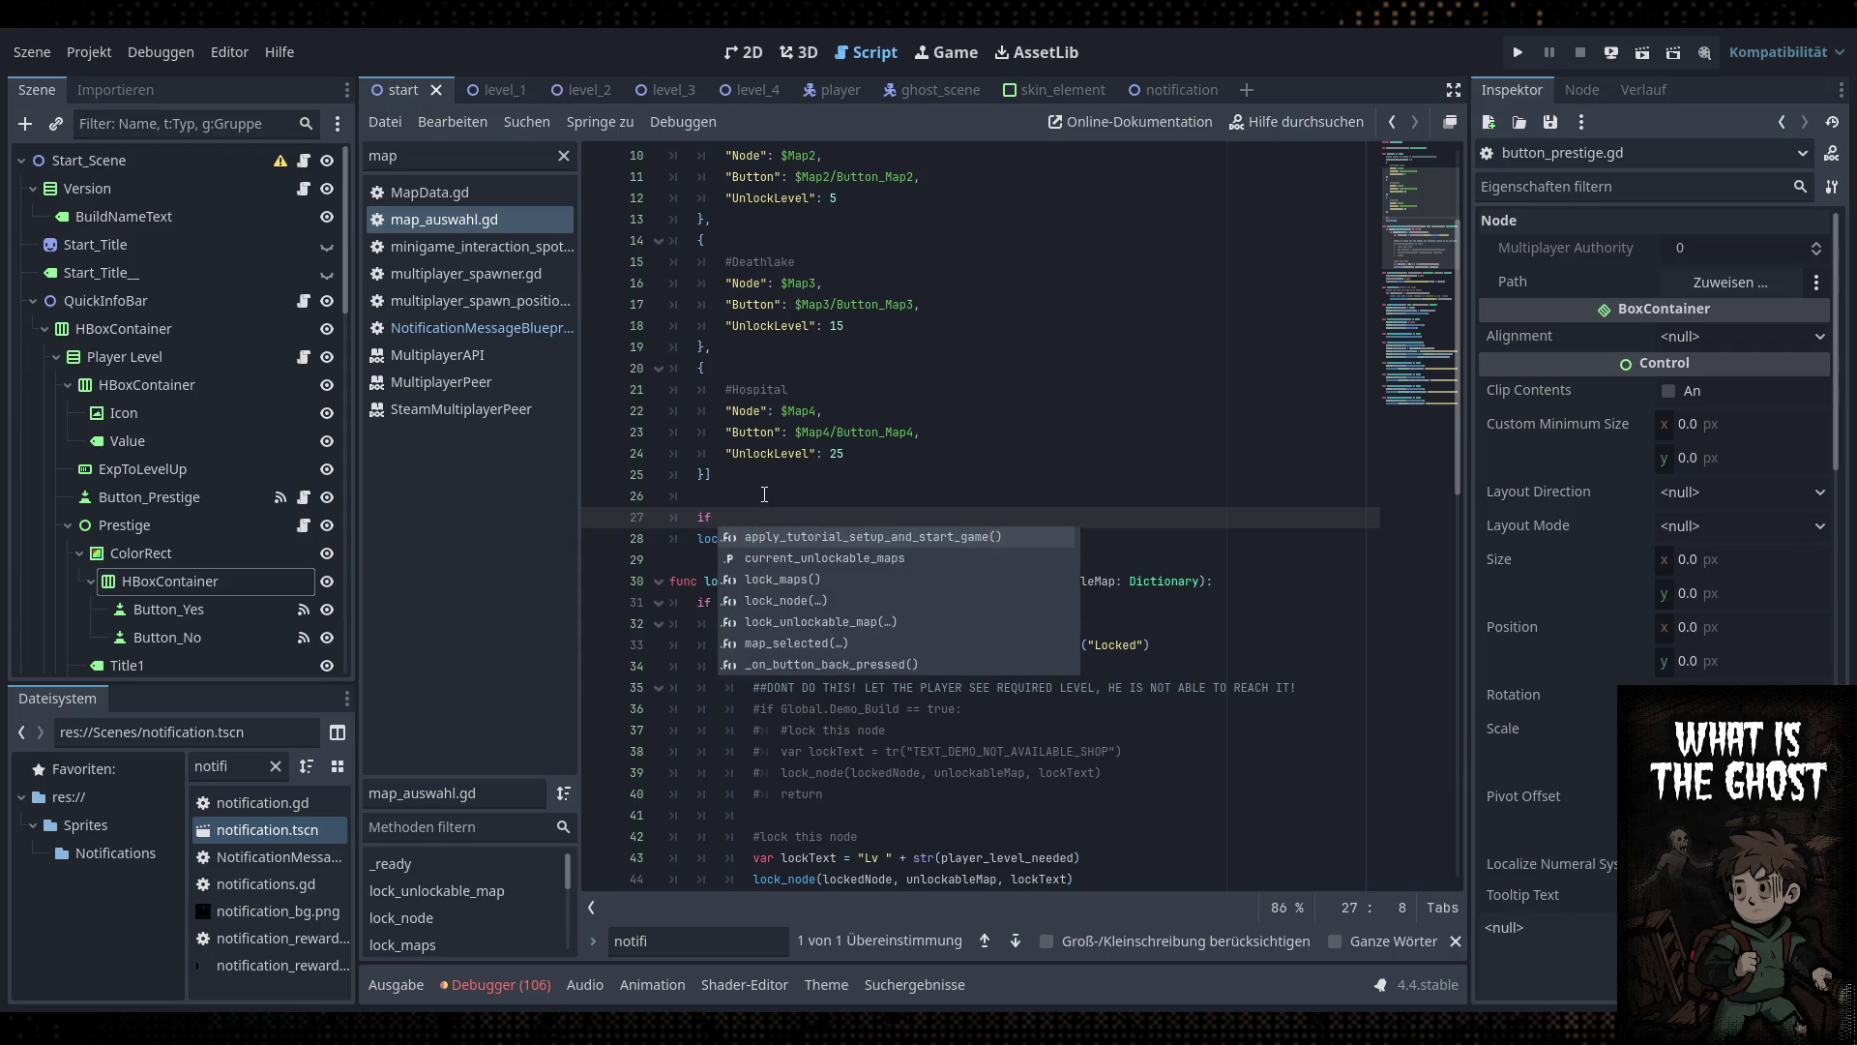
pyautogui.write('ResourceSav')
pyautogui.hotkey('ctrl', 'BackSpace')
pyautogui.write('Save')
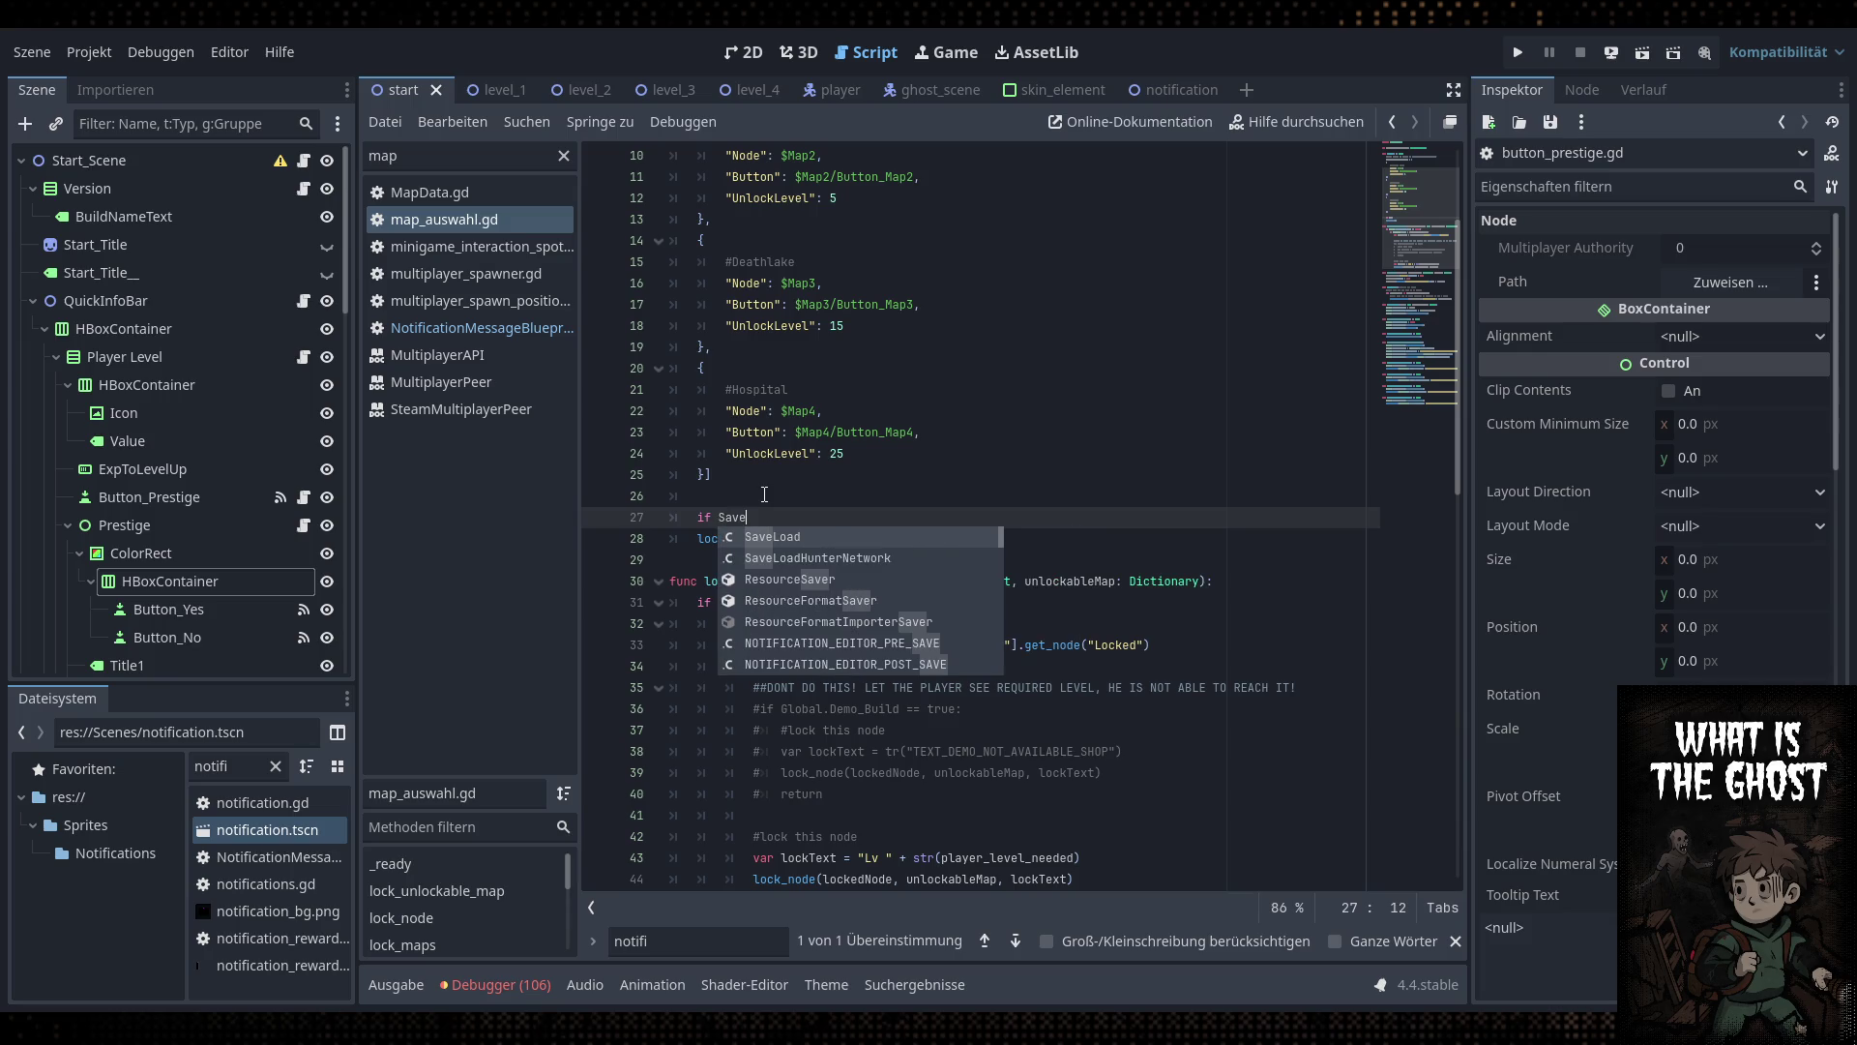
pyautogui.write('Load.prestige_level')
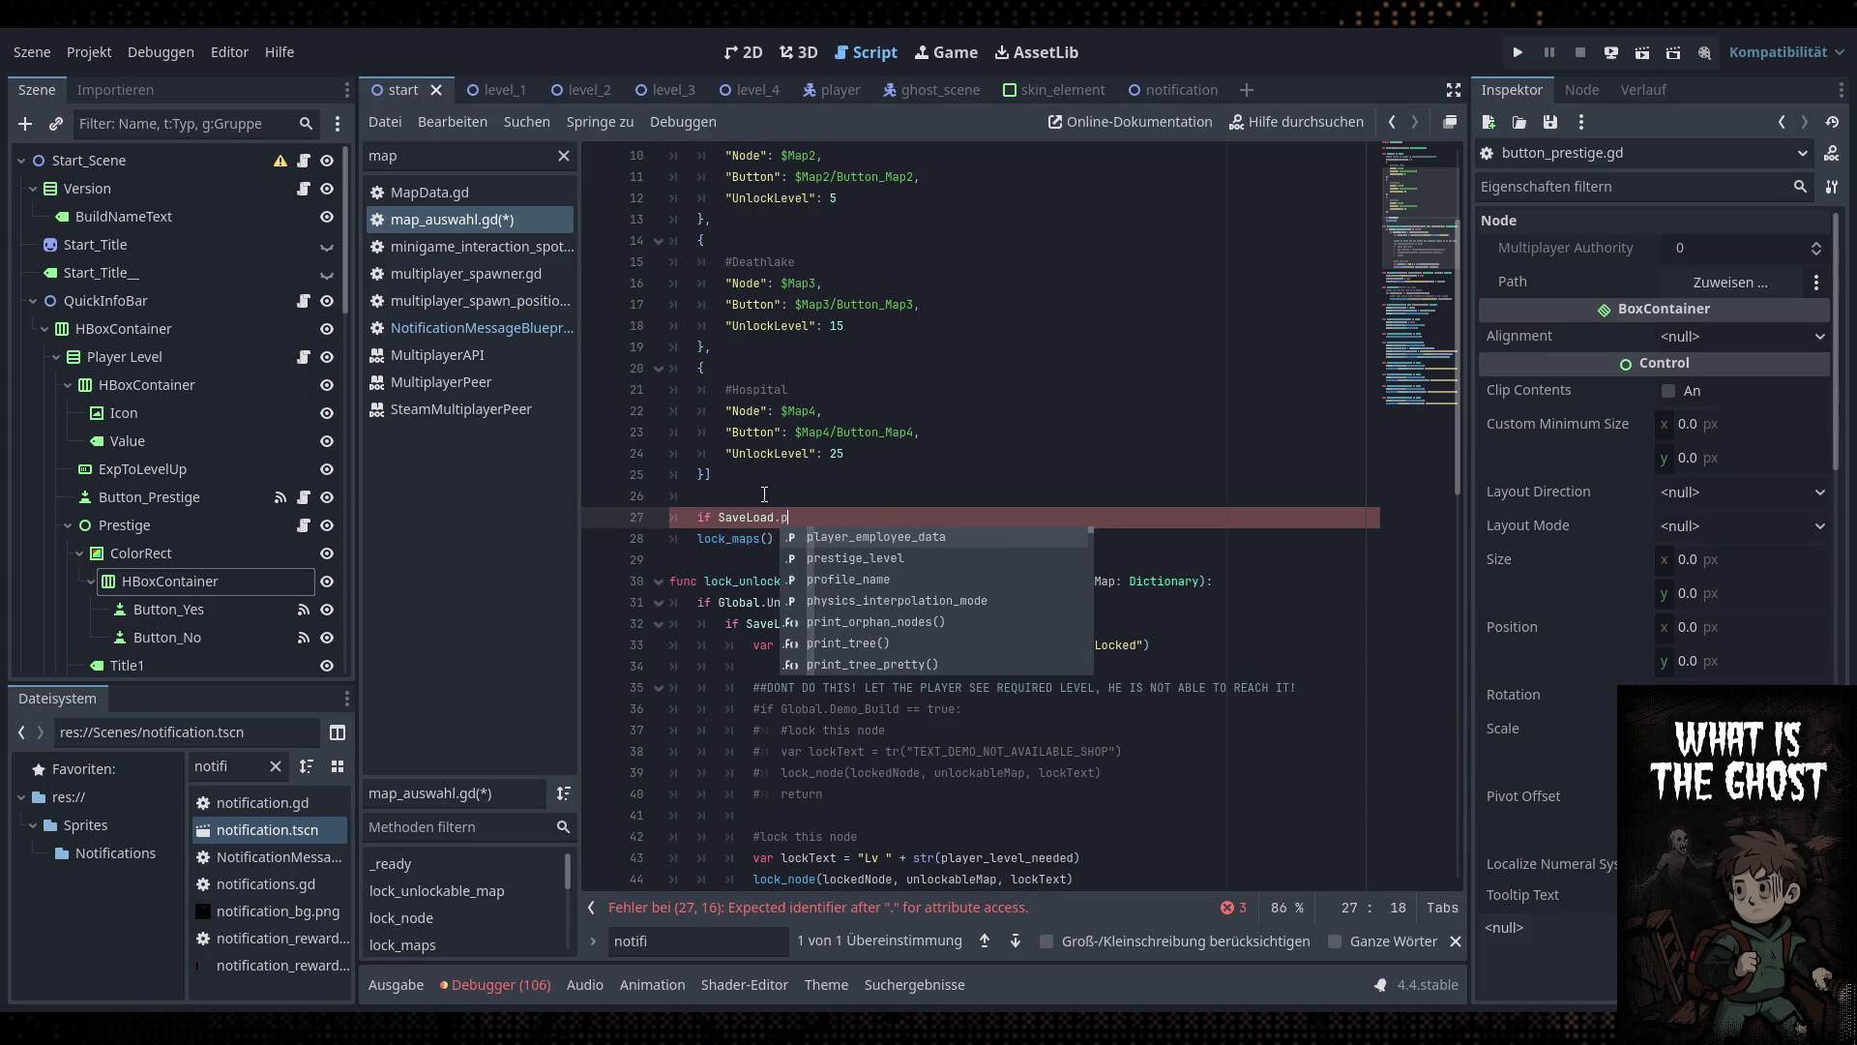